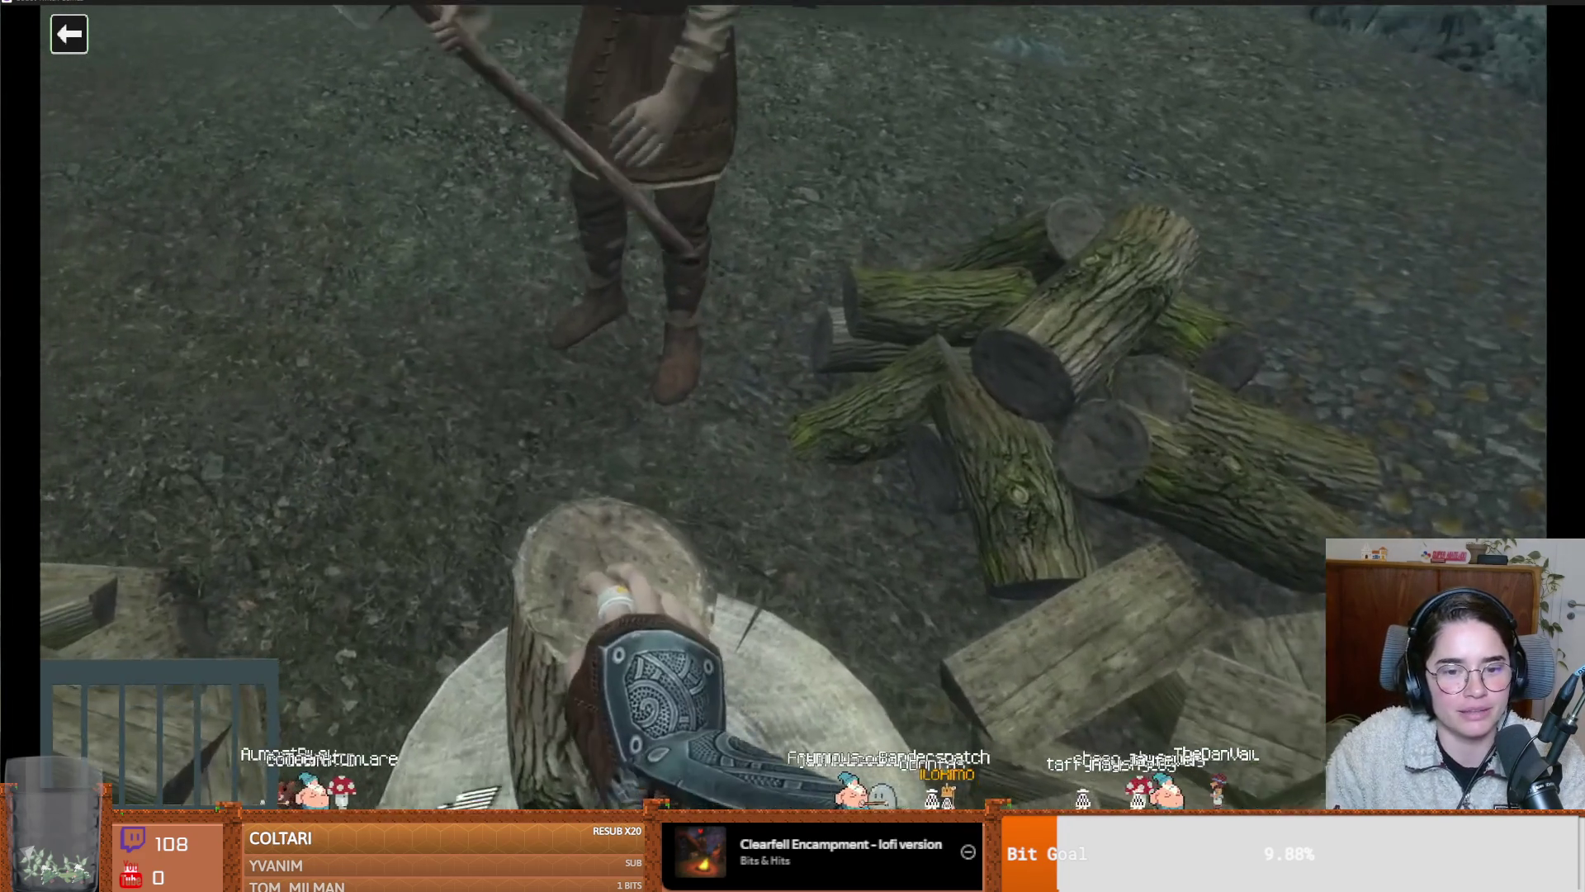
# Pause and resume the Skyrim stream video several times, resuming again after the 'Back to the content.' title card
pyautogui.click(431, 656)
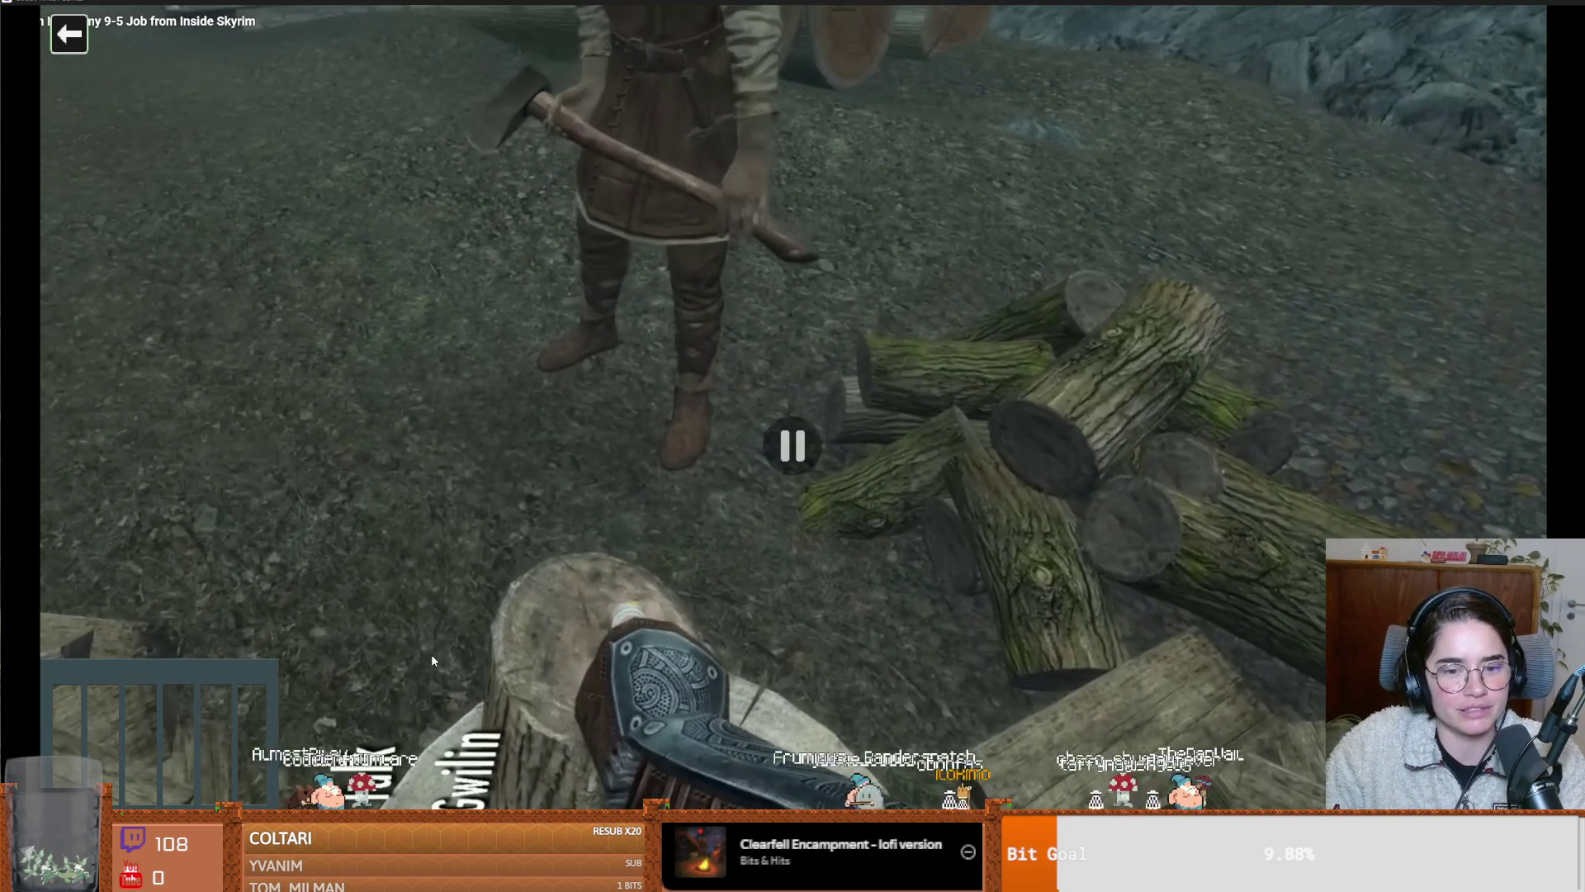
pyautogui.click(430, 654)
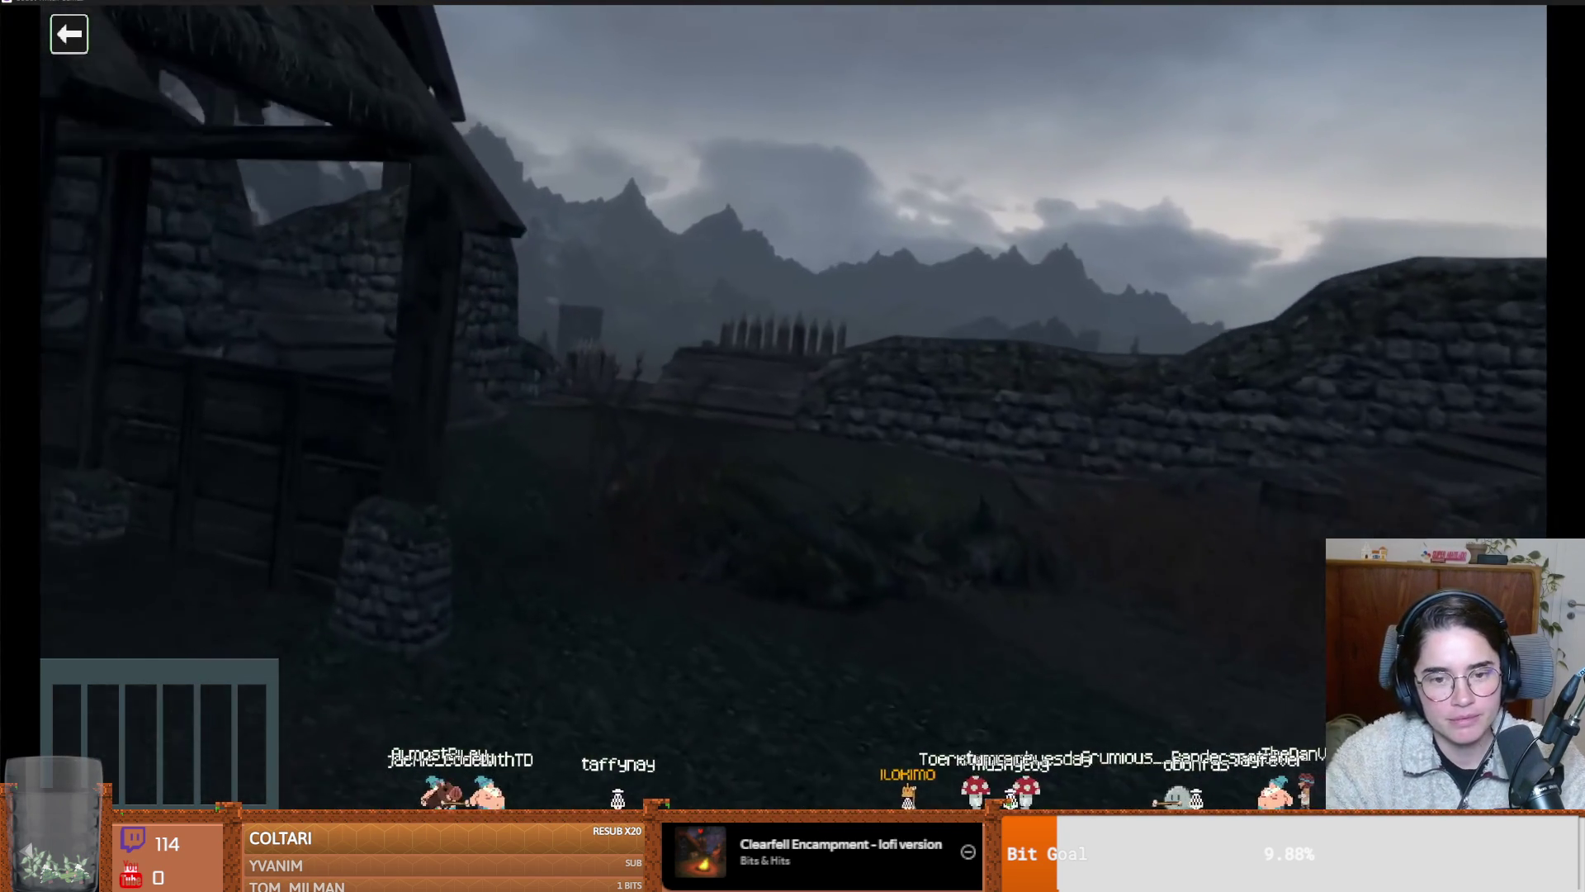
pyautogui.click(431, 661)
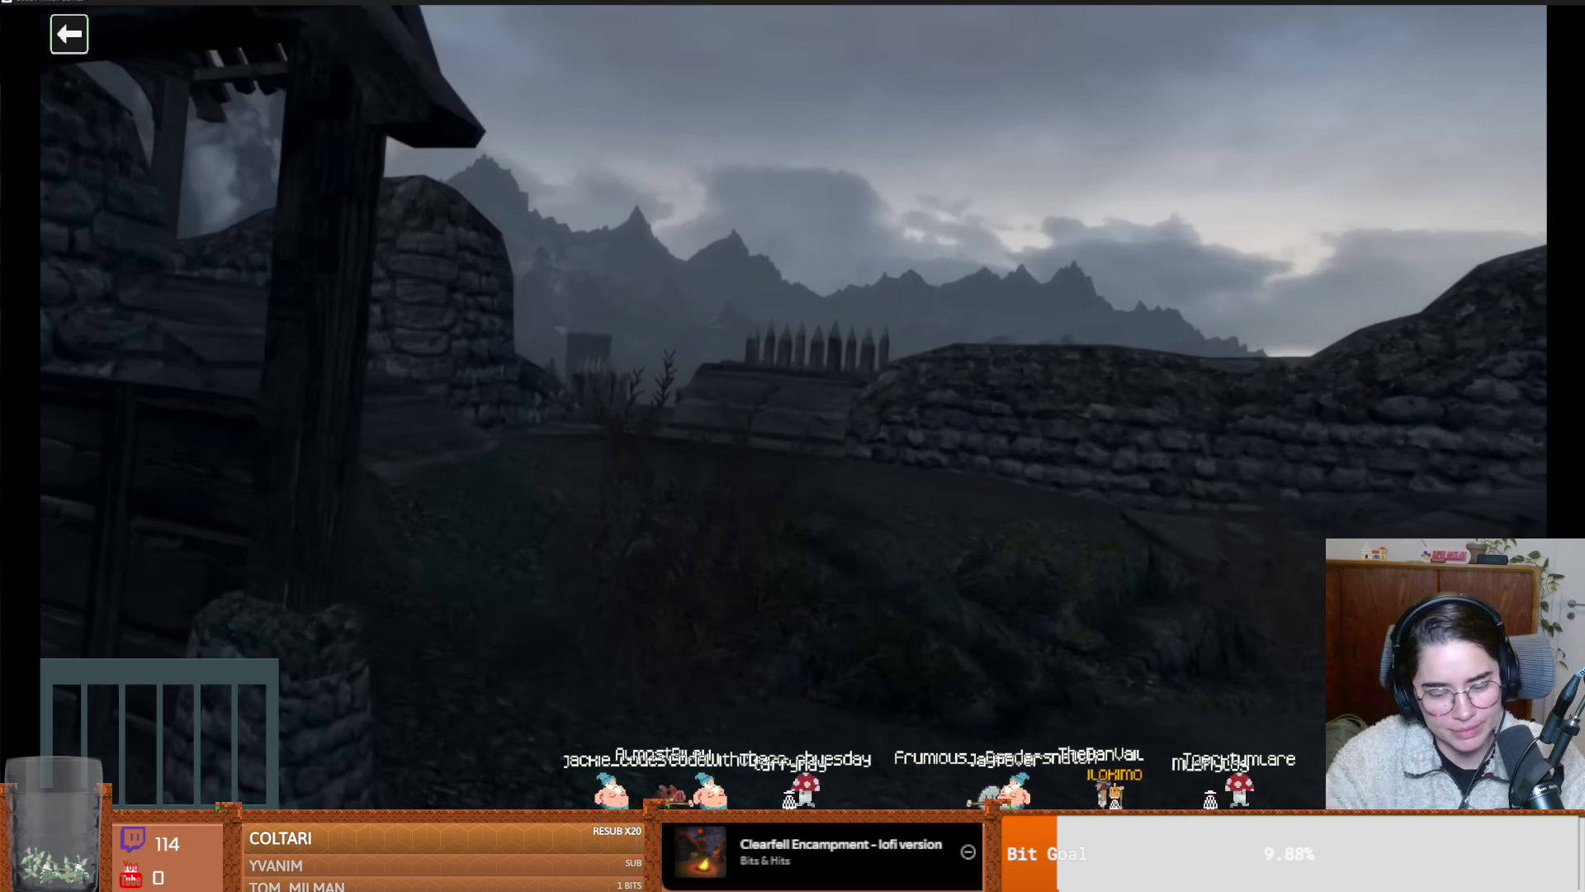
pyautogui.click(432, 661)
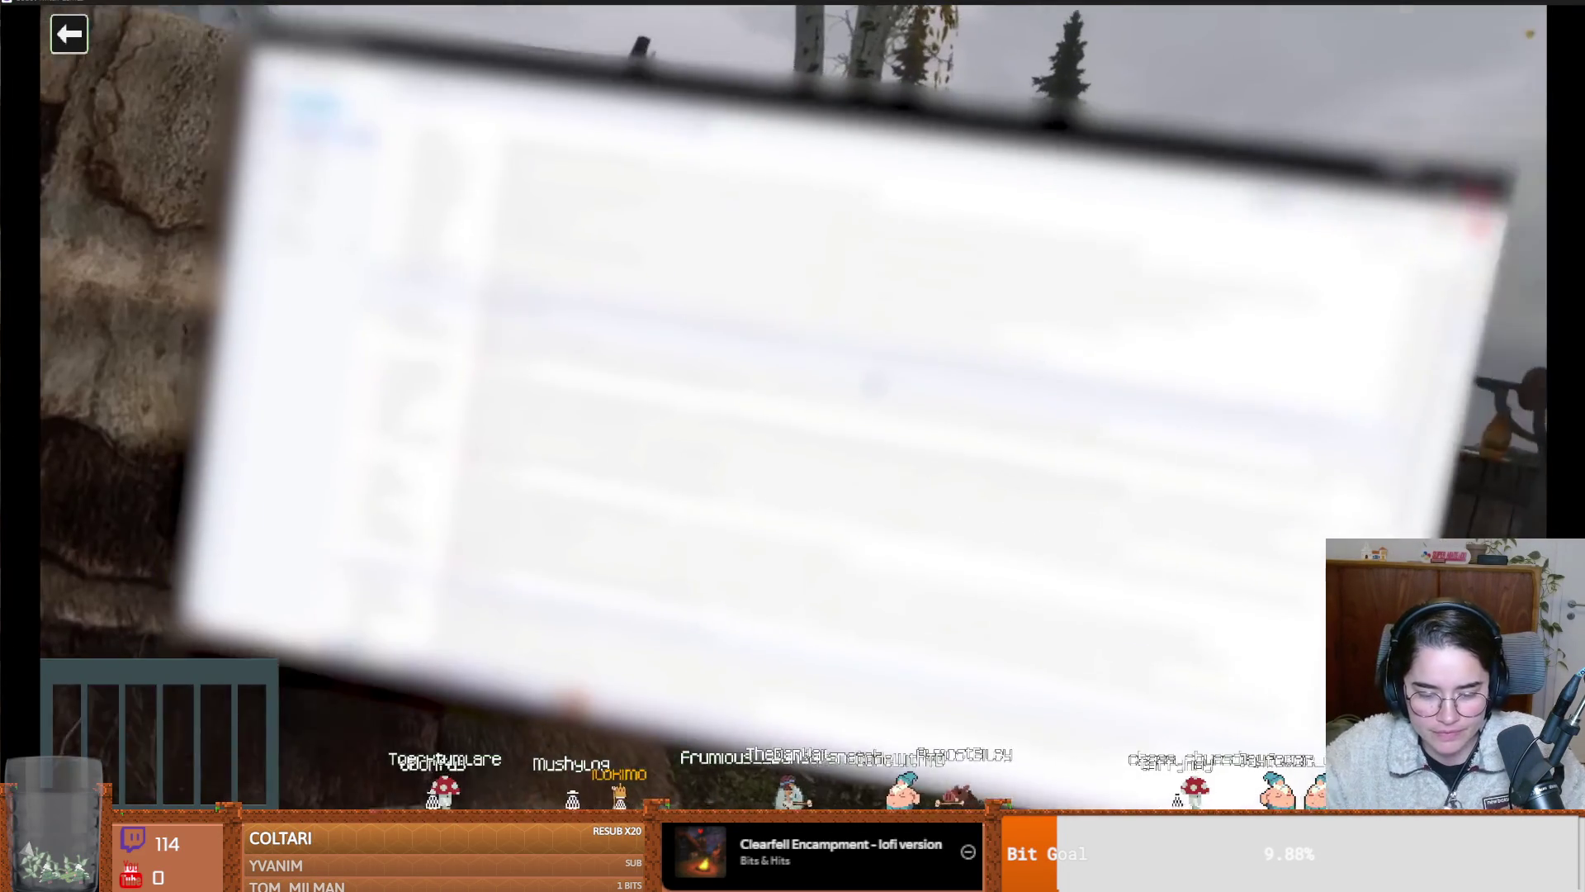
pyautogui.moveTo(431, 657)
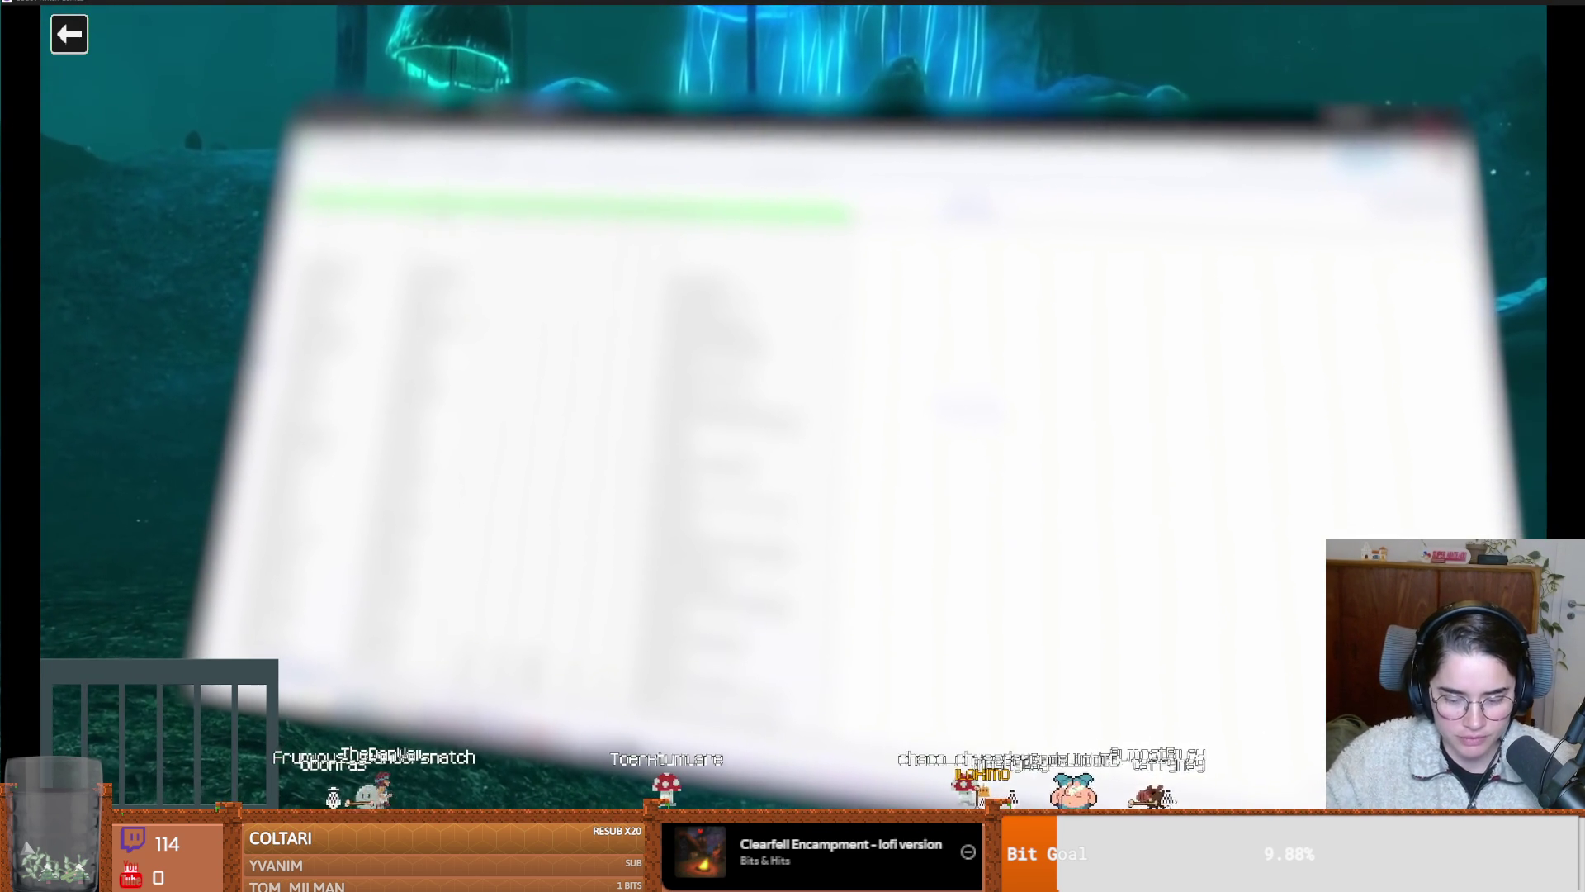
pyautogui.click(433, 661)
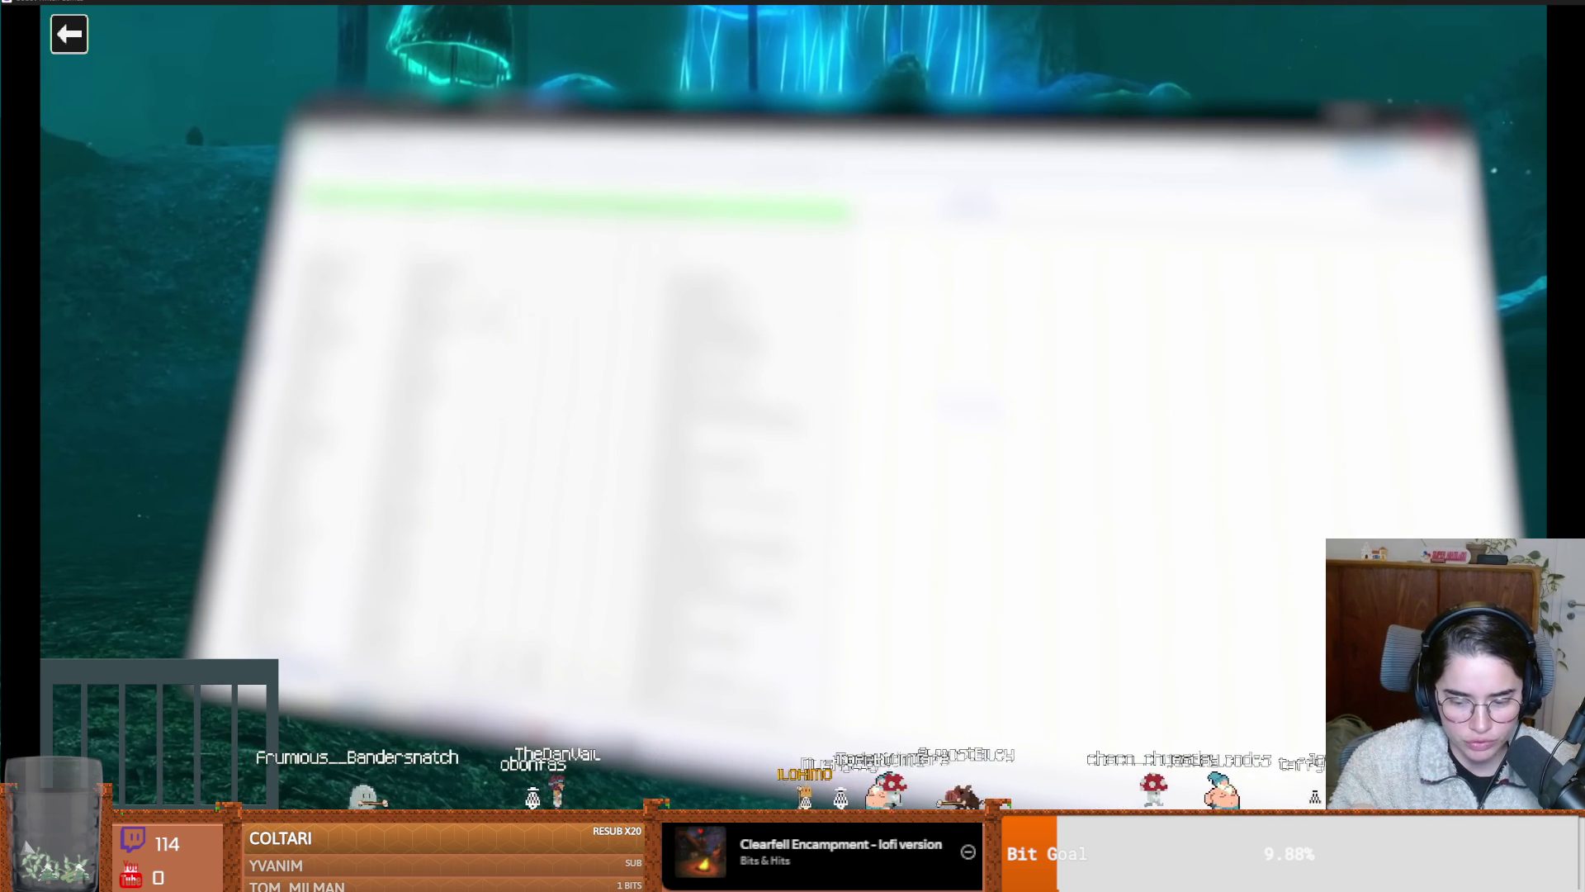
pyautogui.click(433, 660)
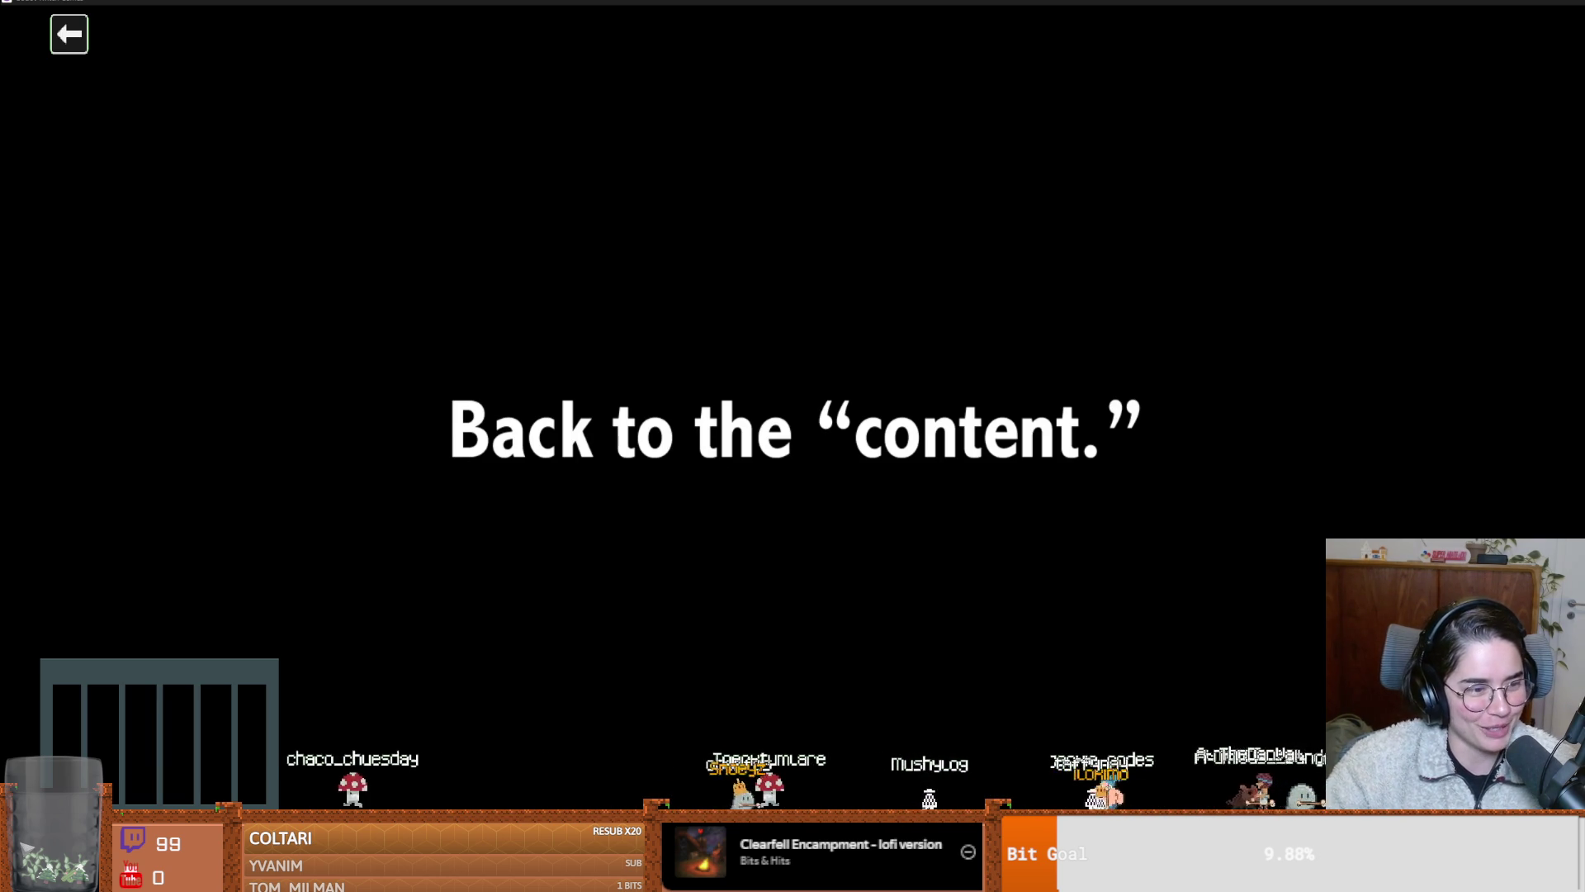
pyautogui.click(431, 654)
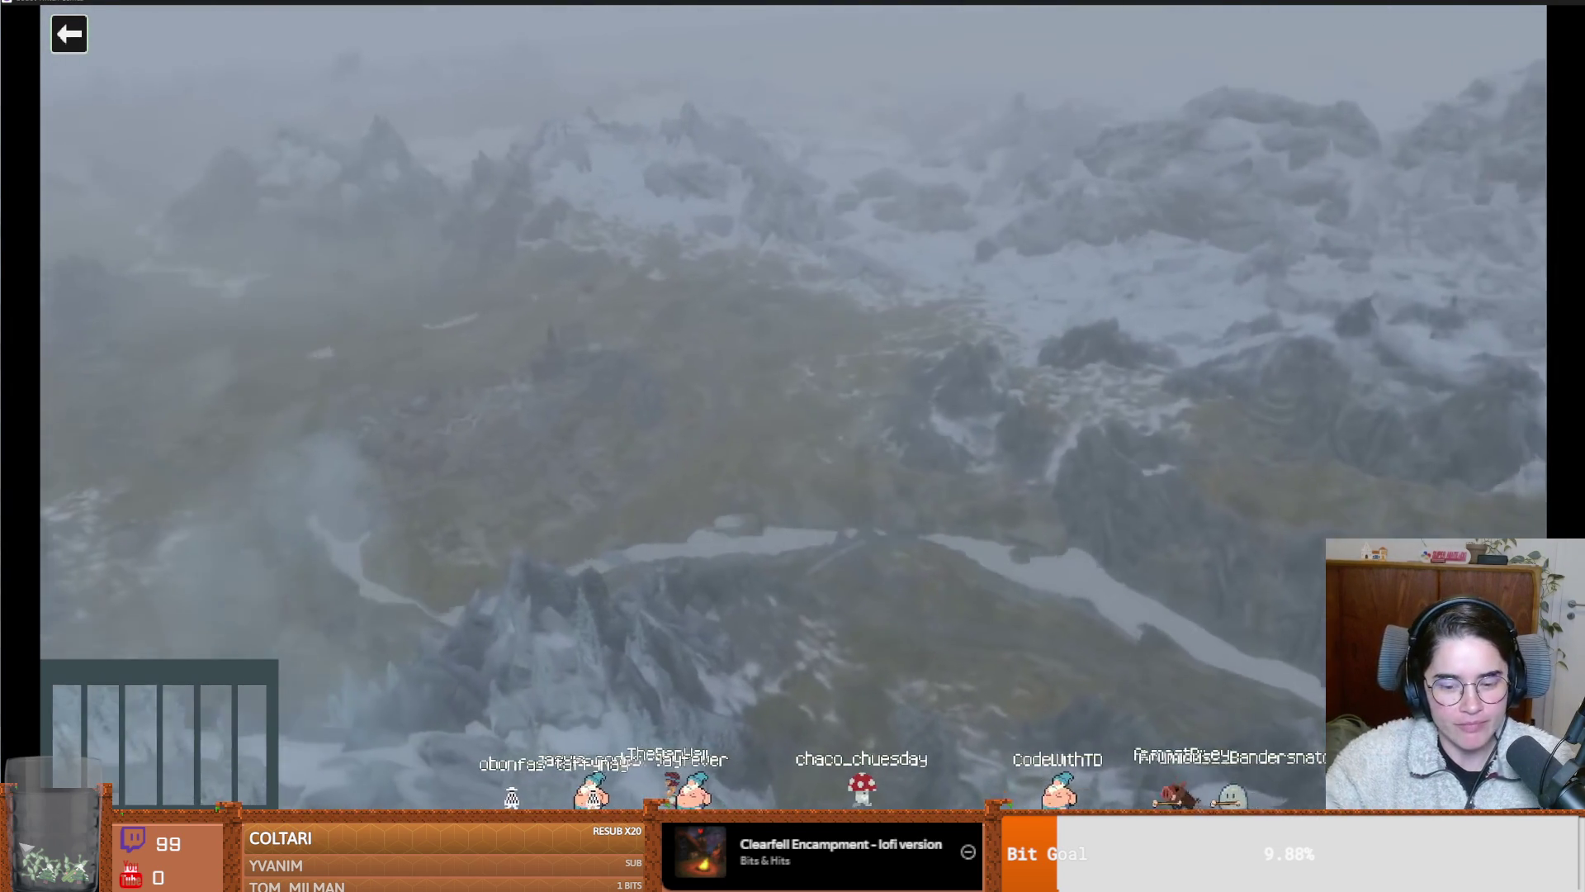
pyautogui.click(433, 661)
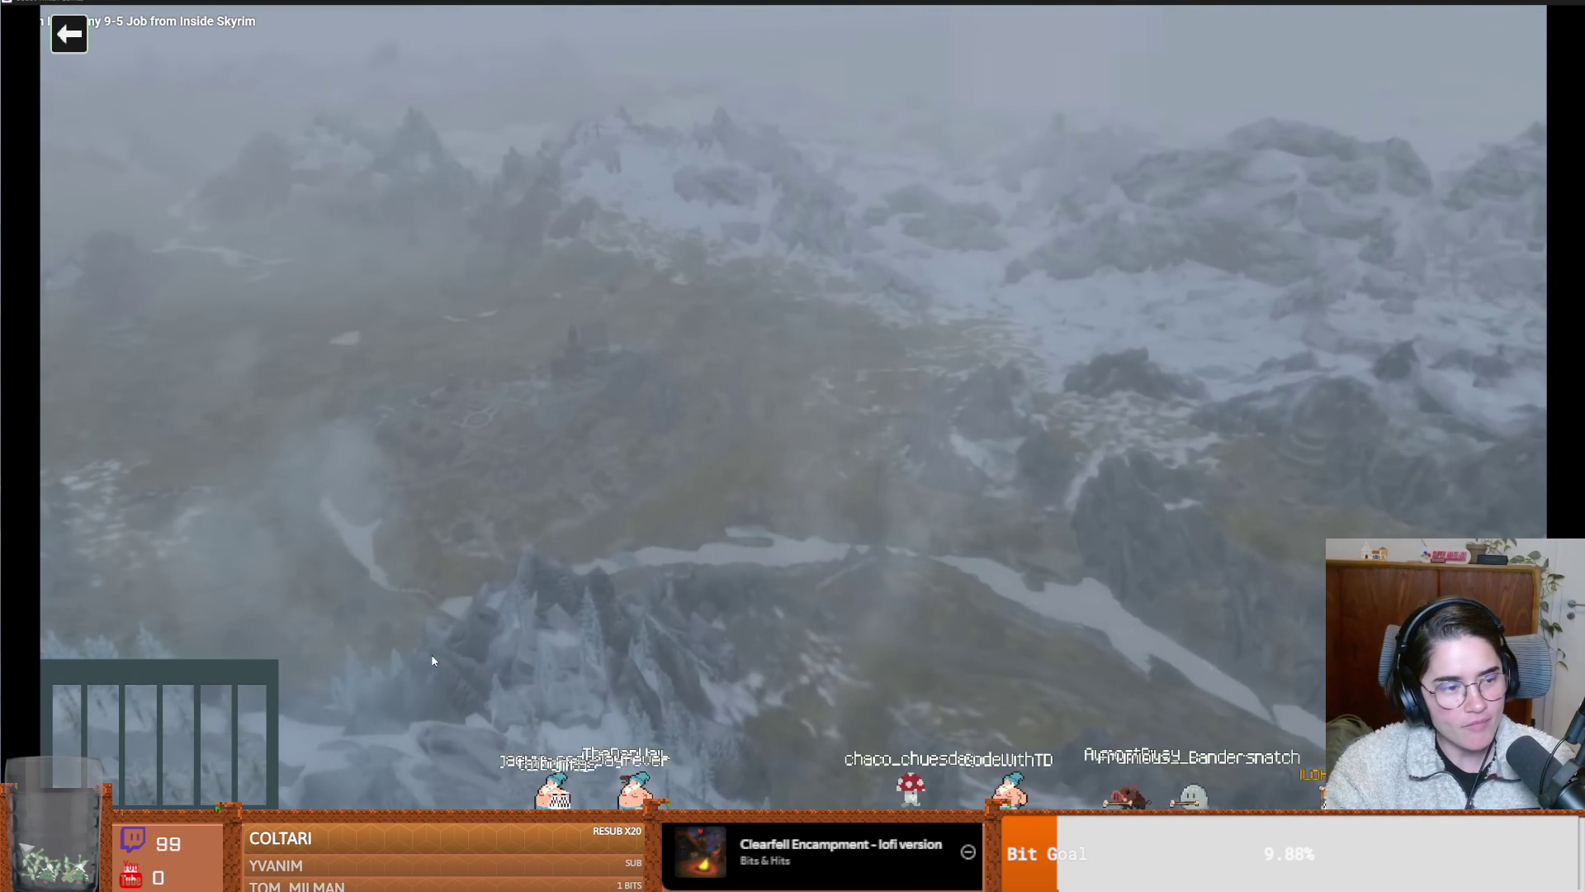
pyautogui.click(433, 660)
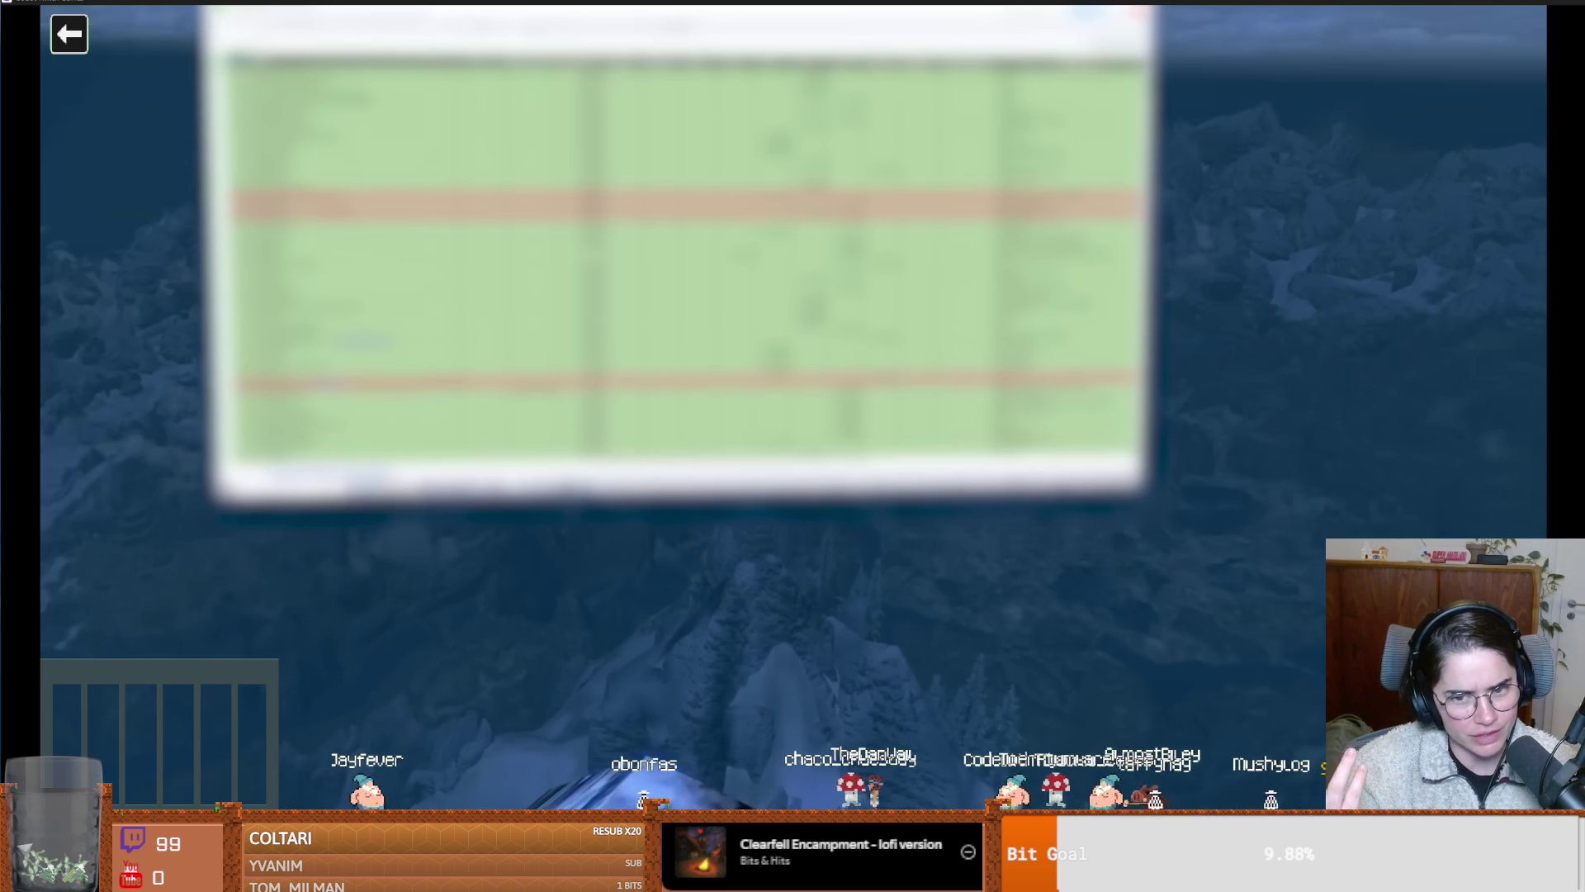
pyautogui.click(431, 654)
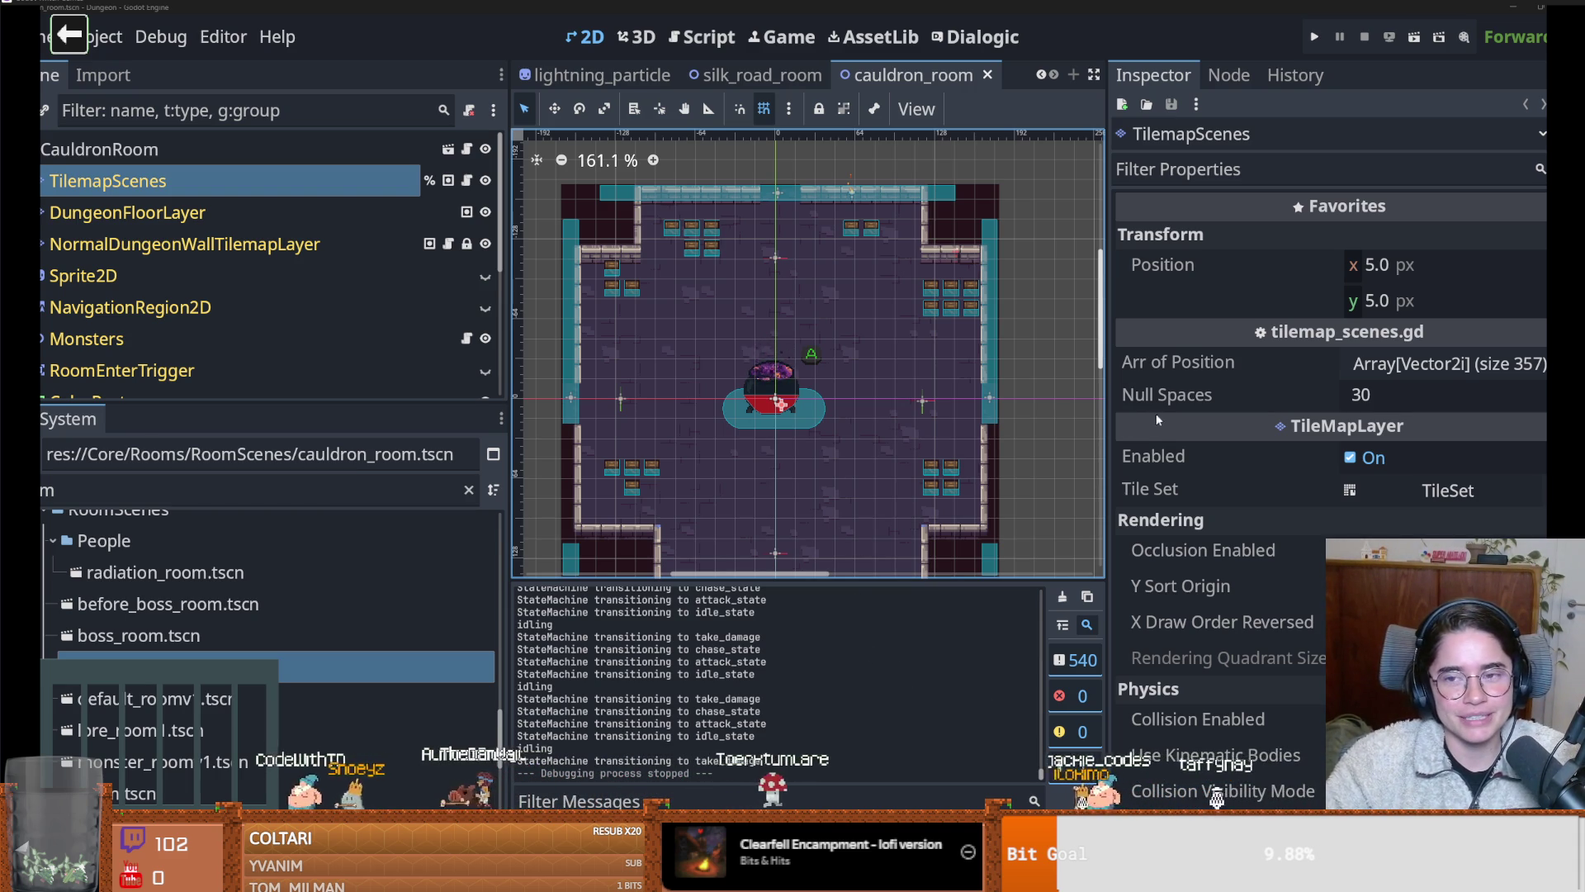
# Give the scene view more room above the output panel
pyautogui.moveTo(865, 582); pyautogui.dragTo(842, 694)
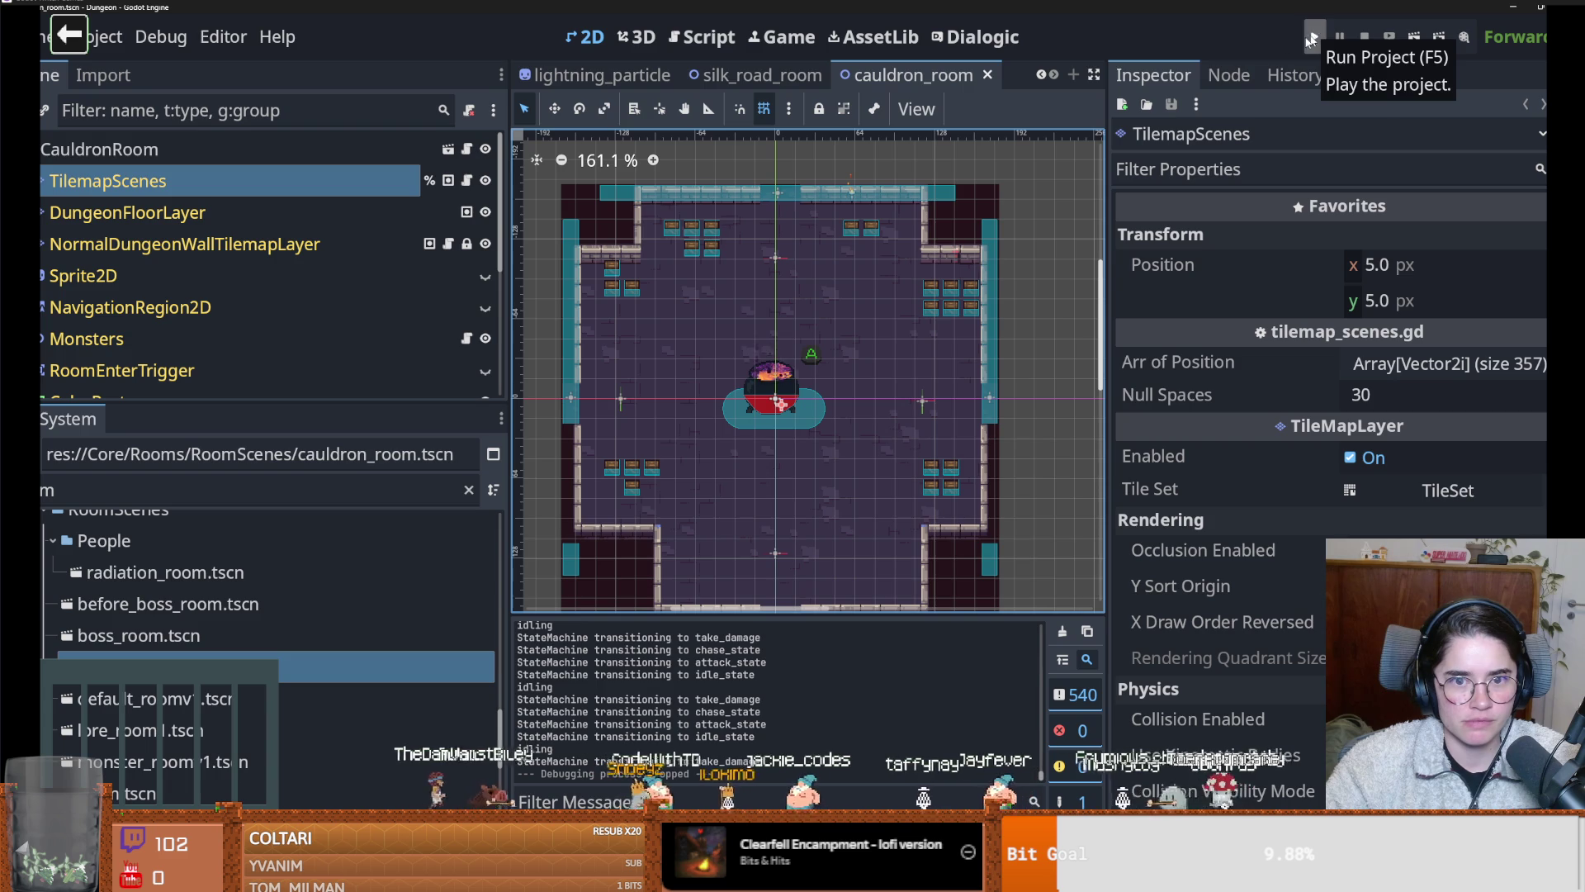
# Filter the FileSystem, open main_inv.tres and expand its Items dictionary in the Inspector
pyautogui.doubleClick(146, 491)
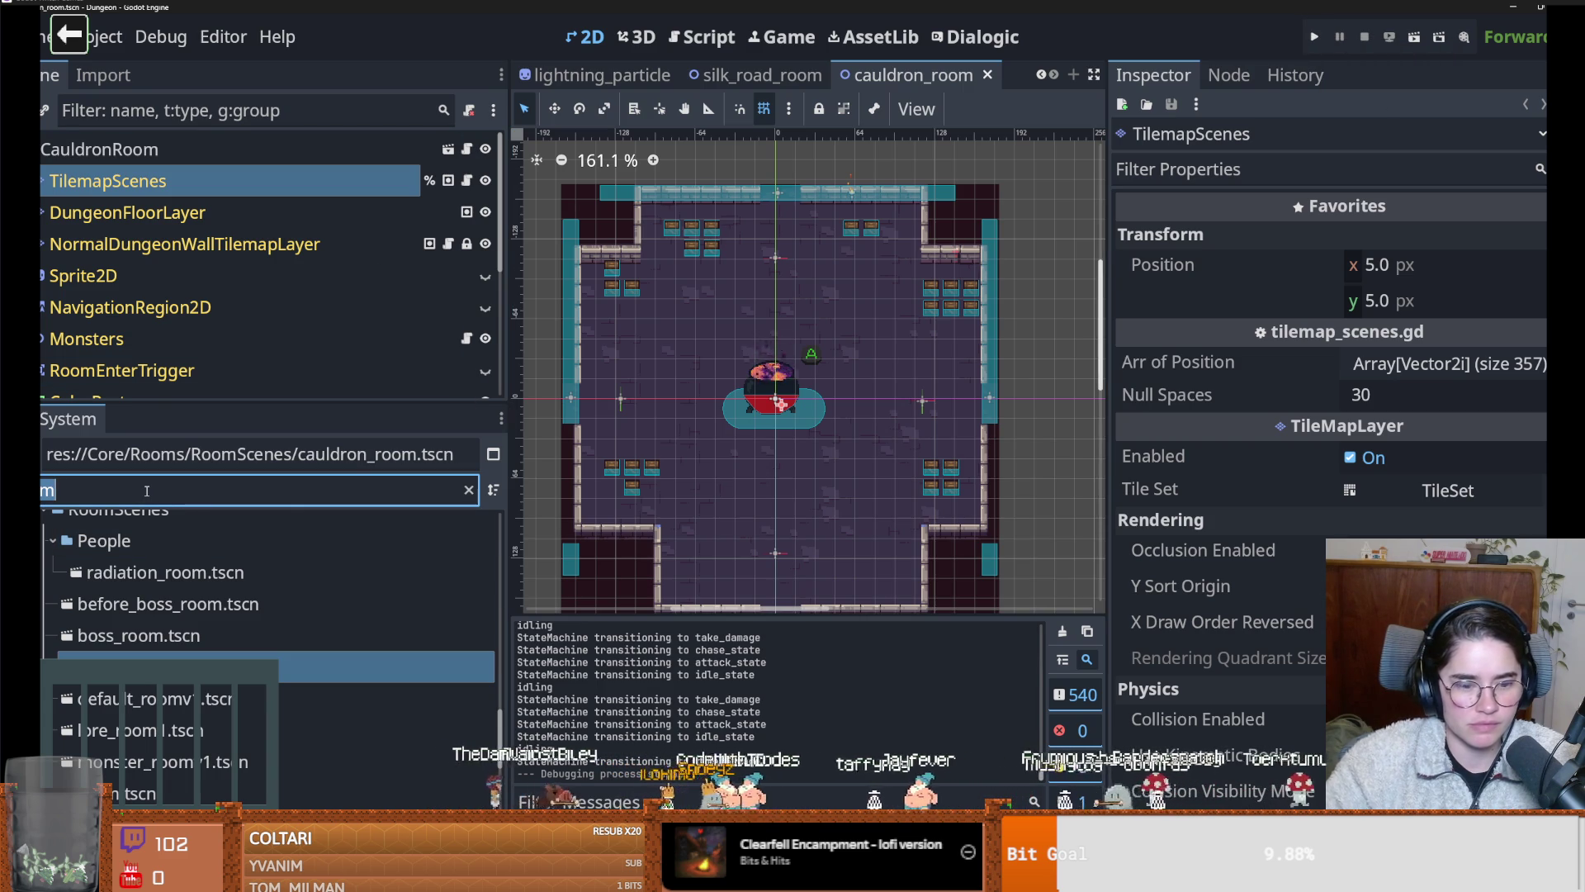
pyautogui.write('n')
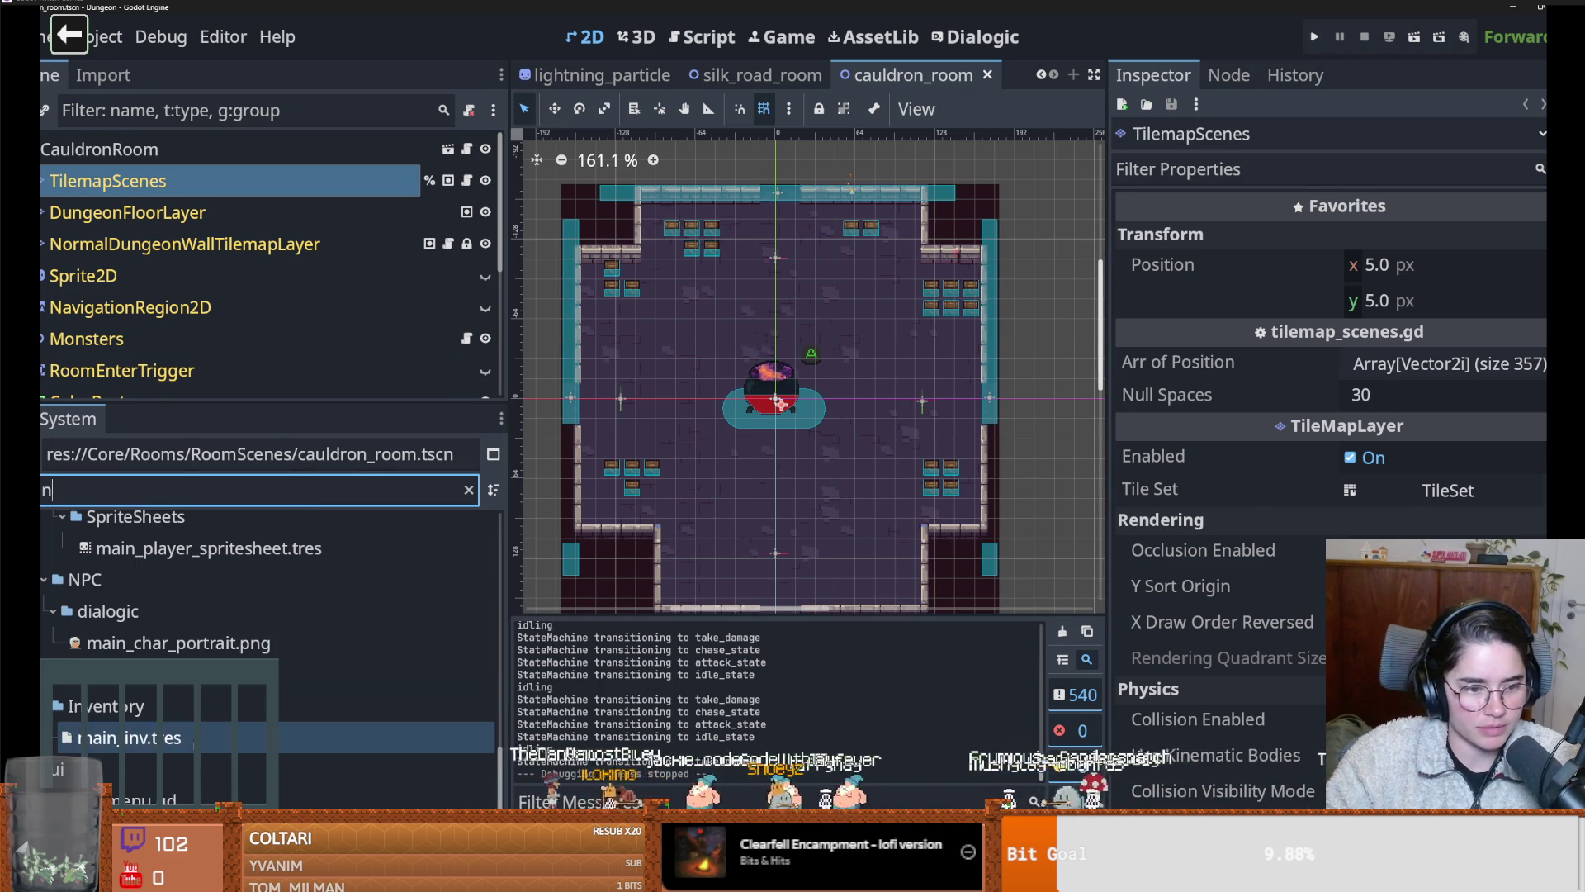
pyautogui.click(165, 737)
pyautogui.click(1440, 238)
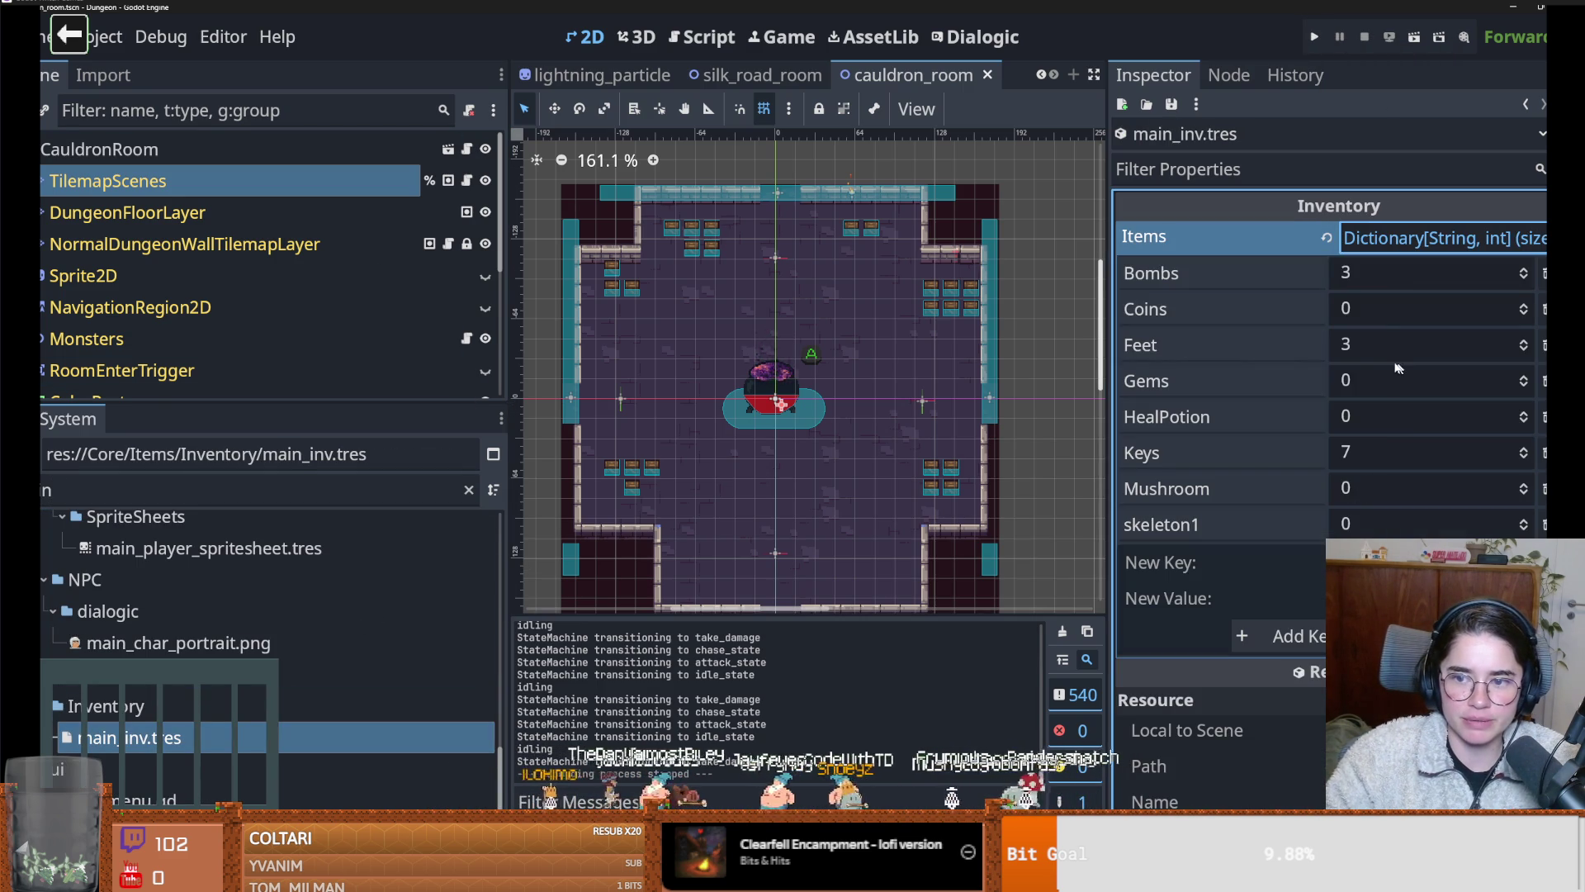
# Set Feet to 25 and Keys to 0, leaving Bombs at 3, then save and run the game
pyautogui.click(1479, 344)
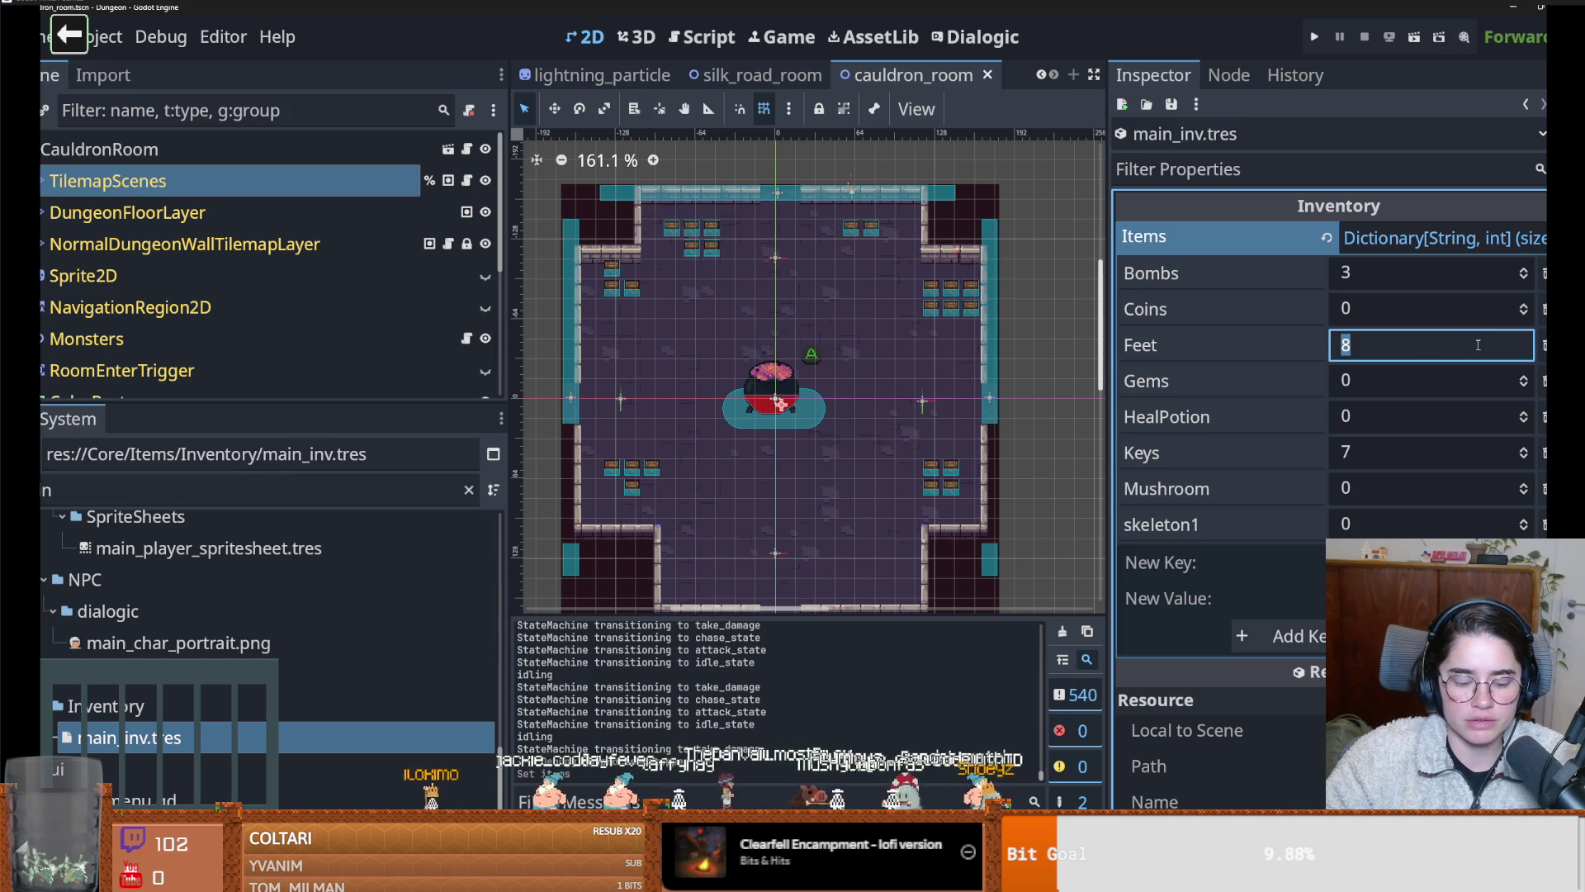
pyautogui.write('5')
pyautogui.press('Return')
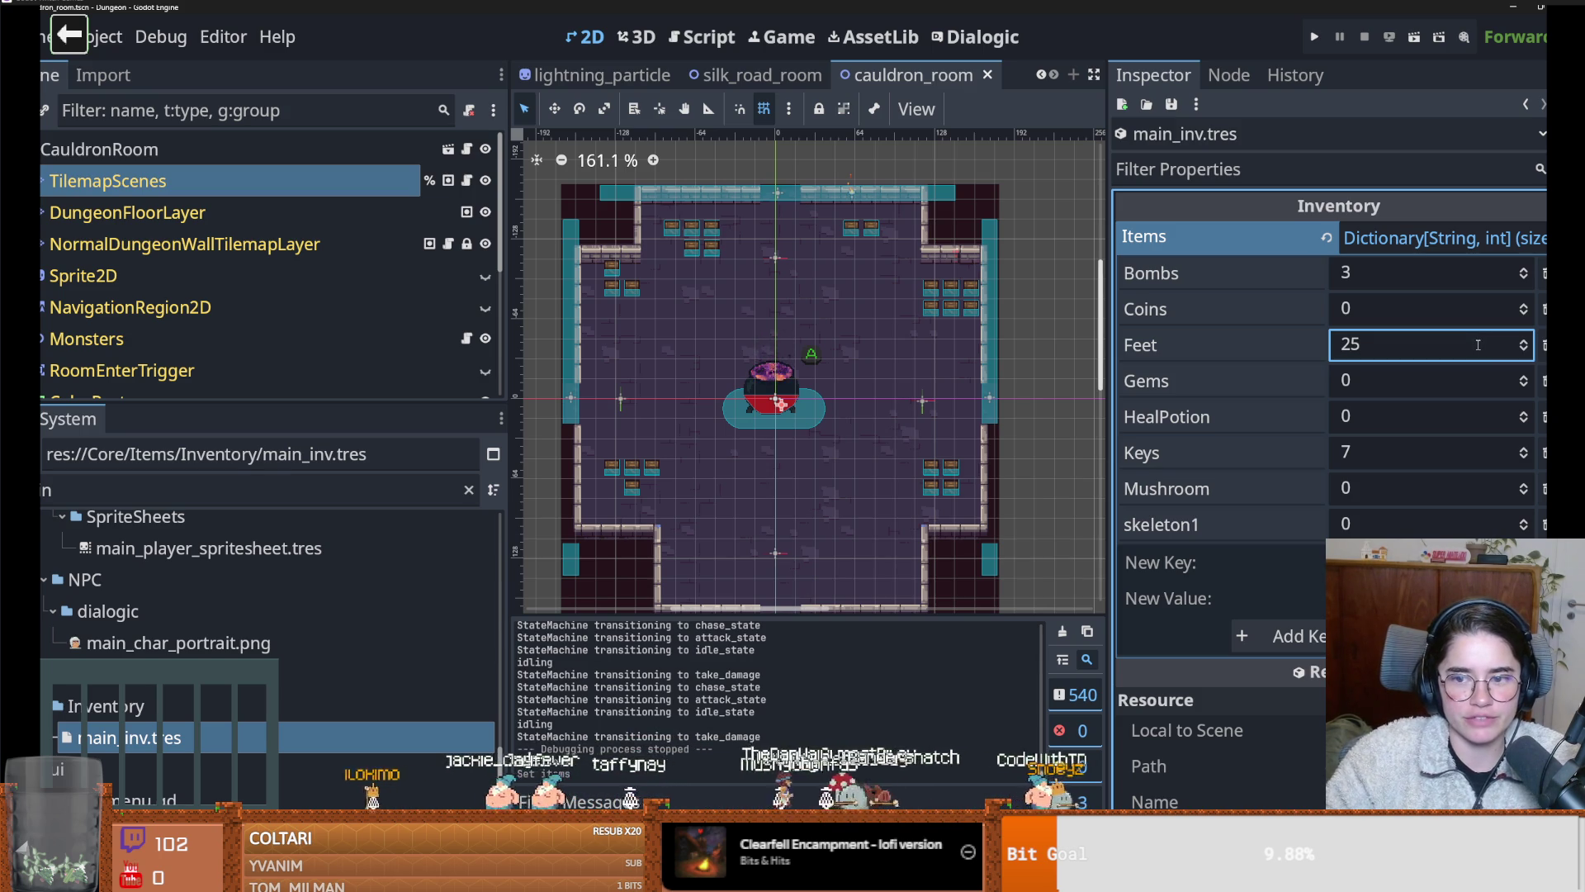
pyautogui.click(1423, 452)
pyautogui.write('0')
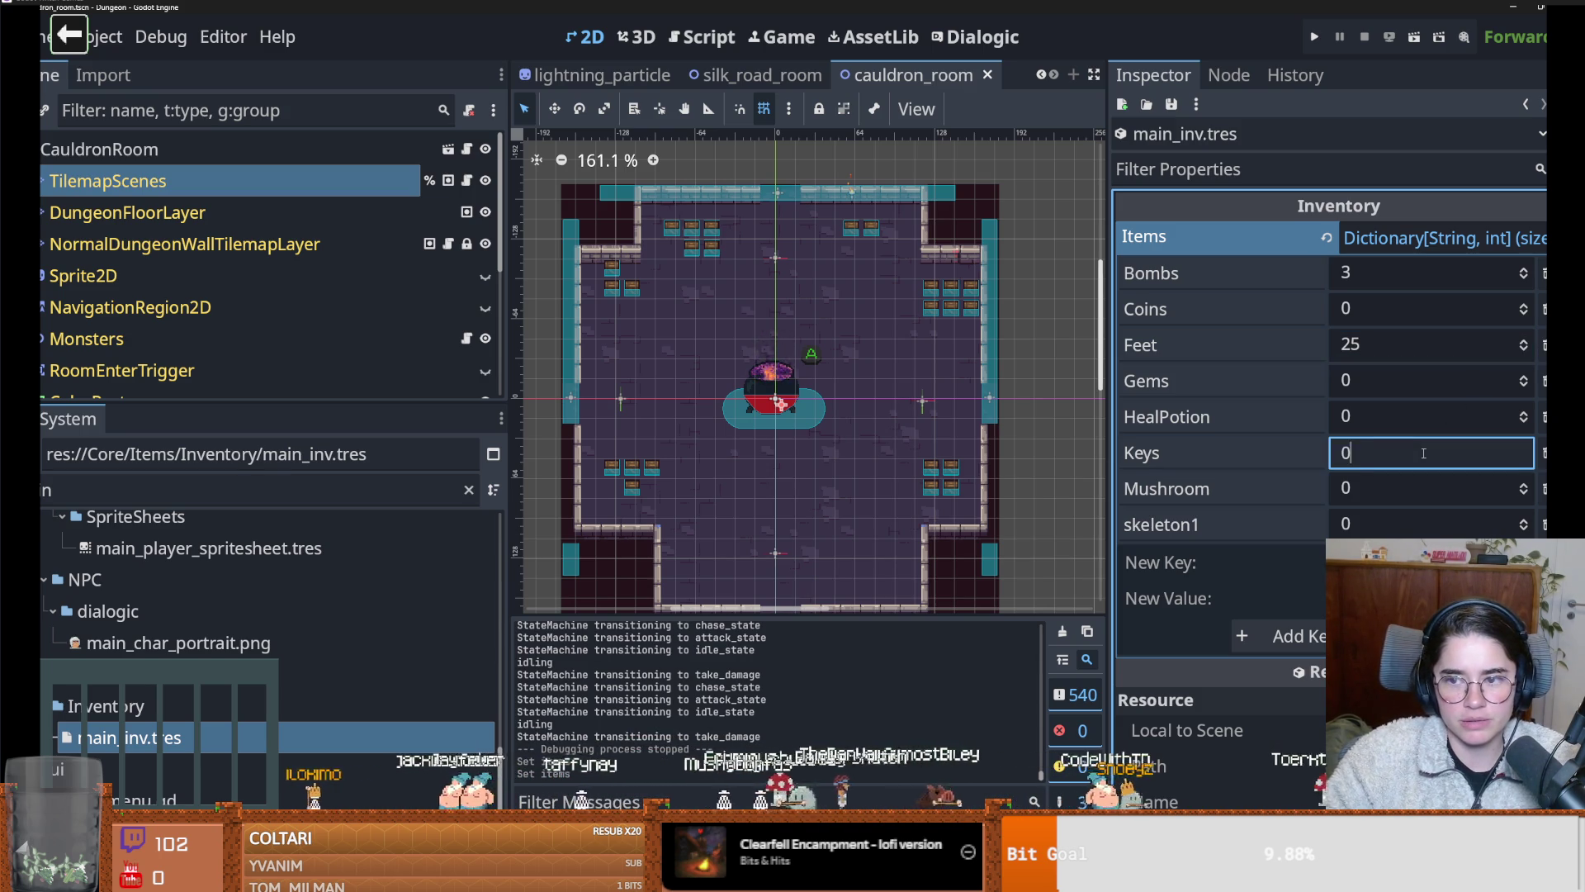
pyautogui.click(1391, 274)
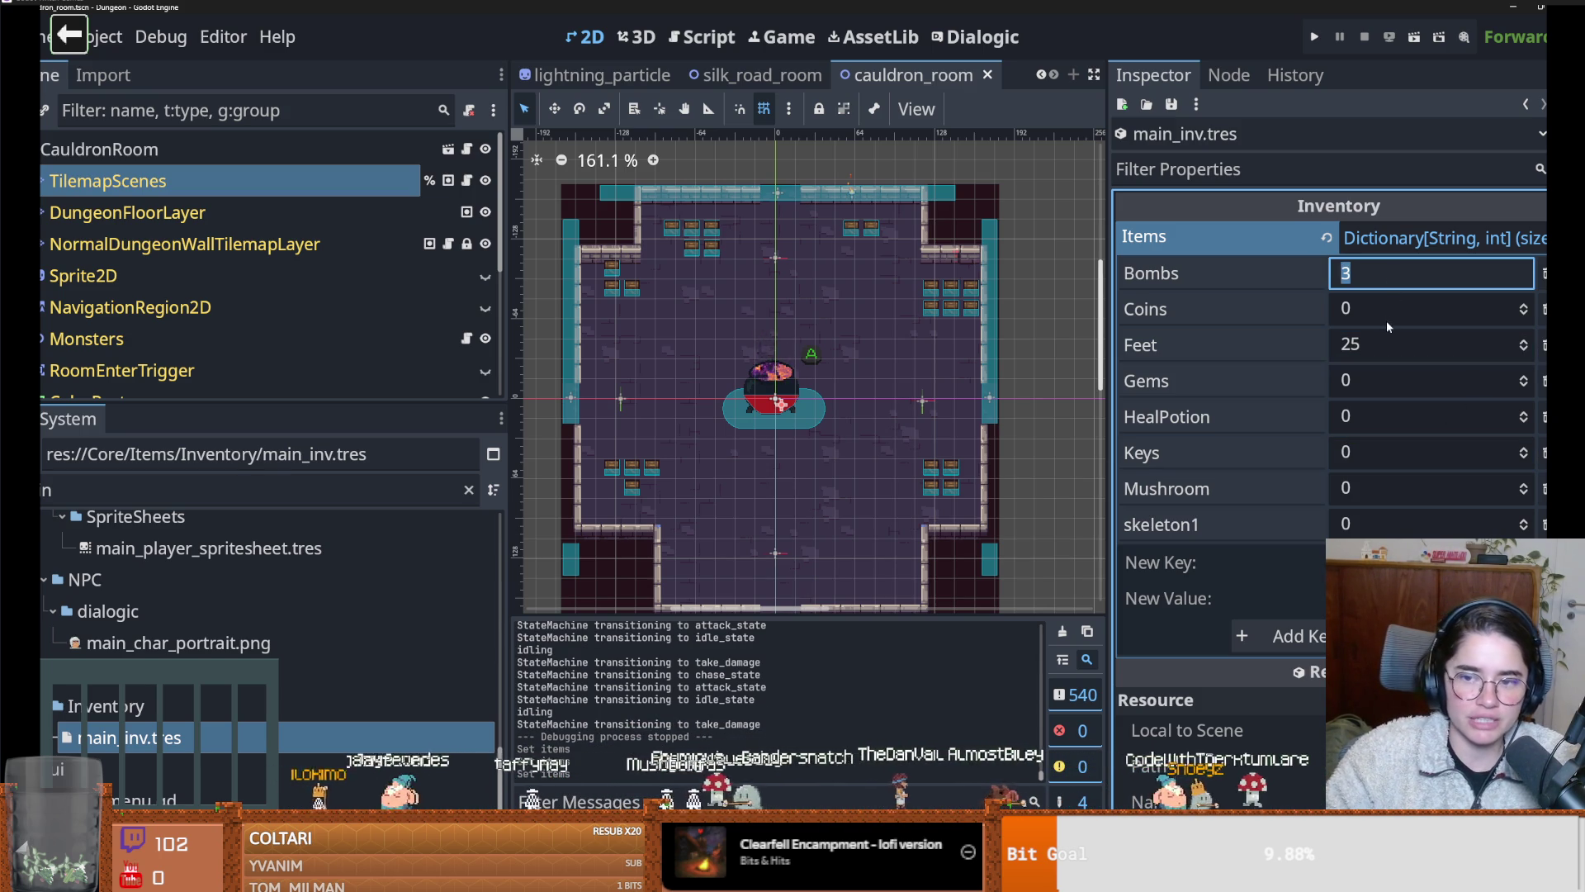
pyautogui.press('Tab')
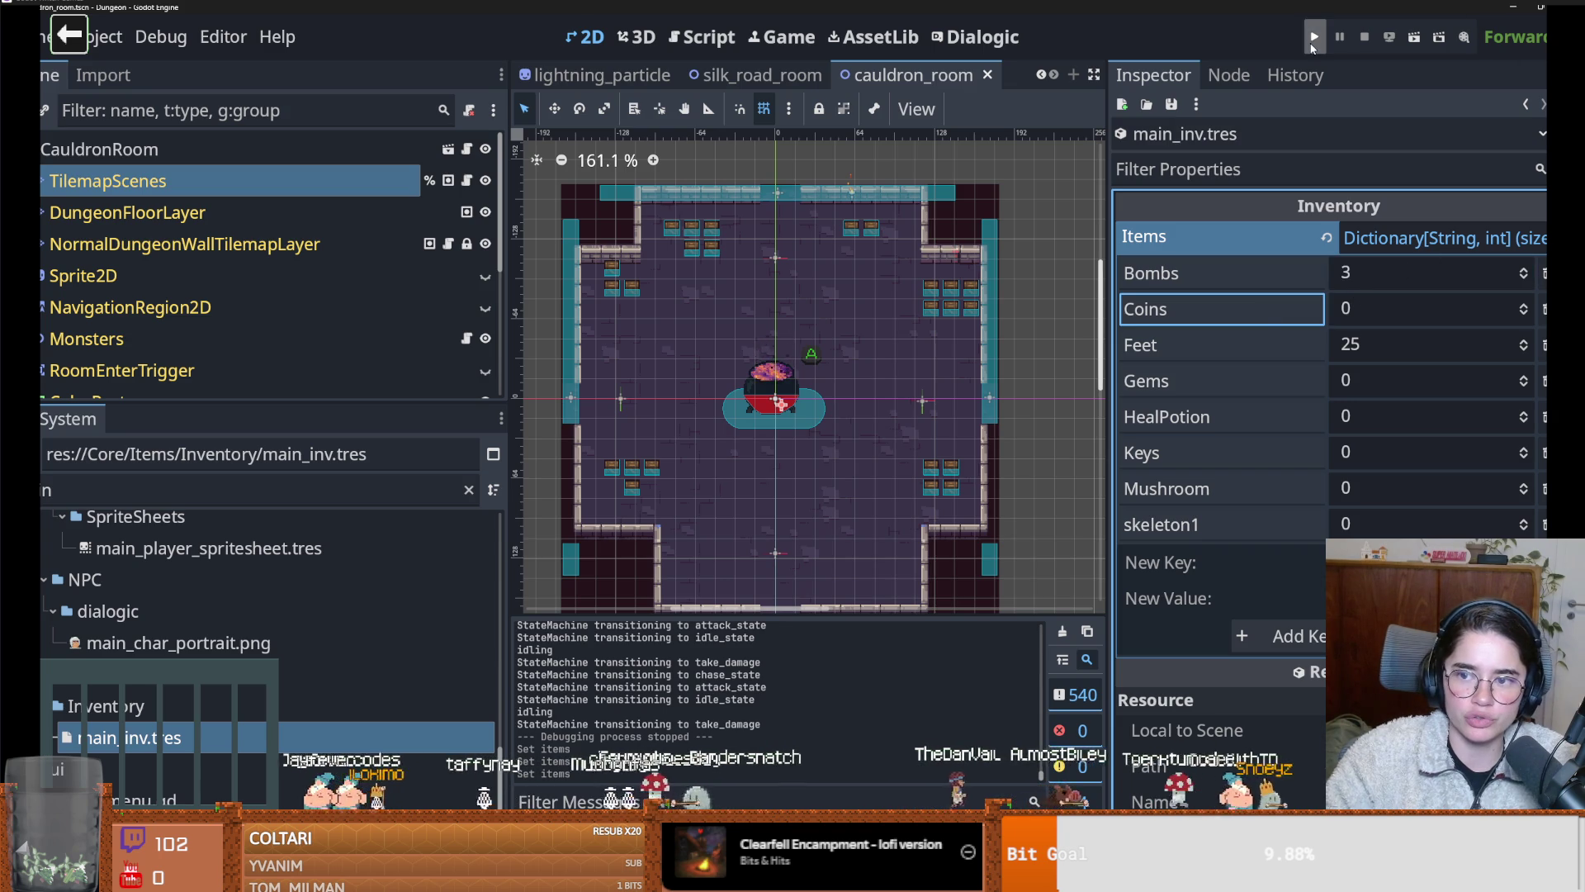
pyautogui.click(1315, 36)
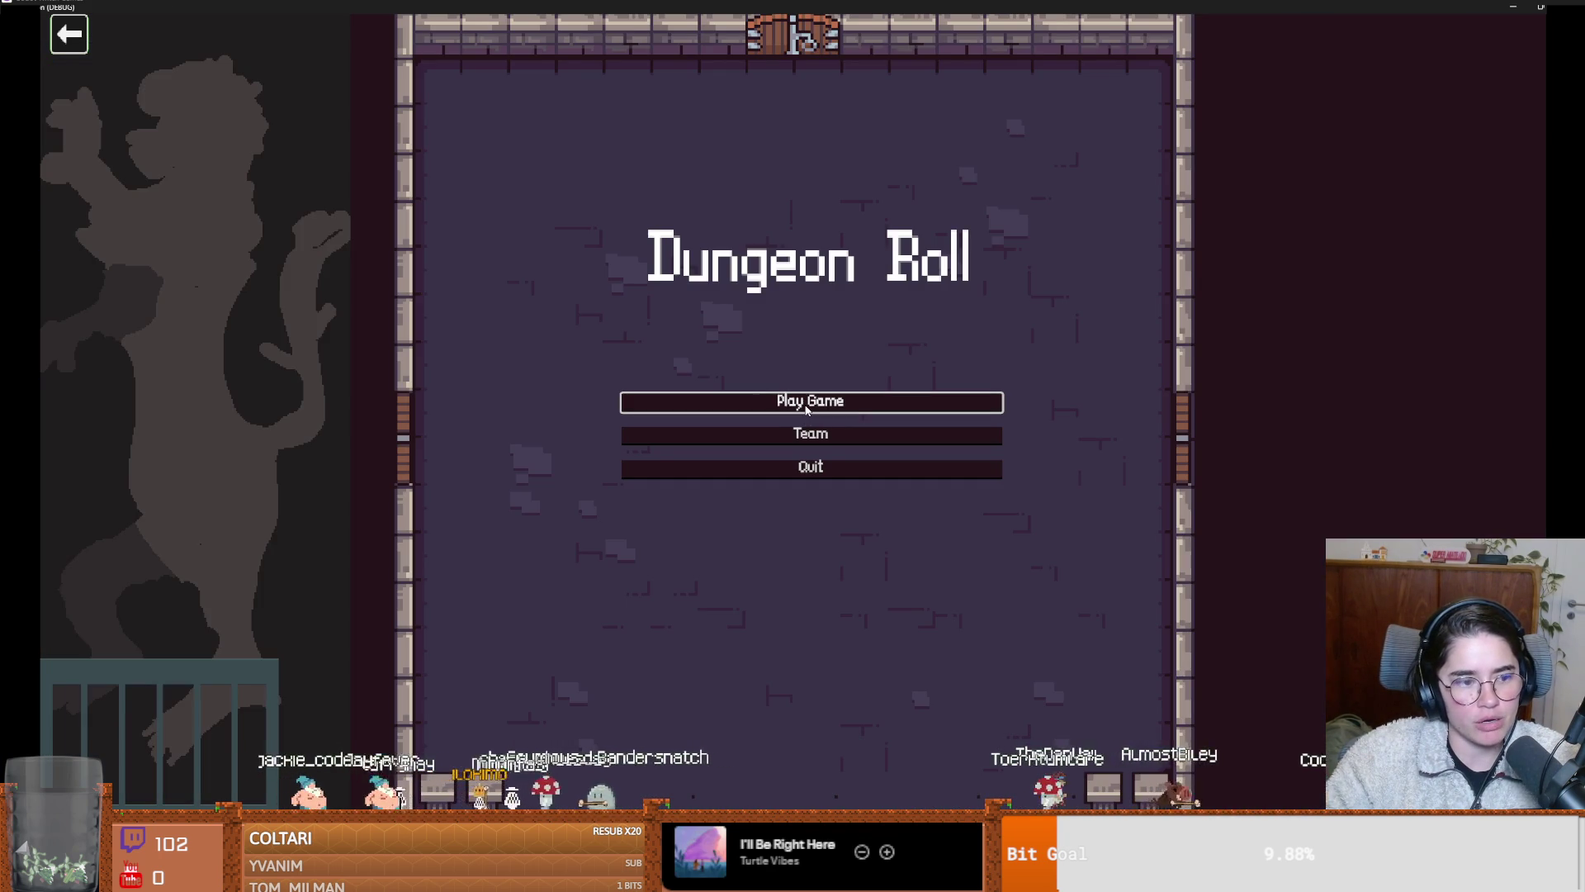
# Start a new game as the Warrior and smash the crates near the knight
pyautogui.click(805, 407)
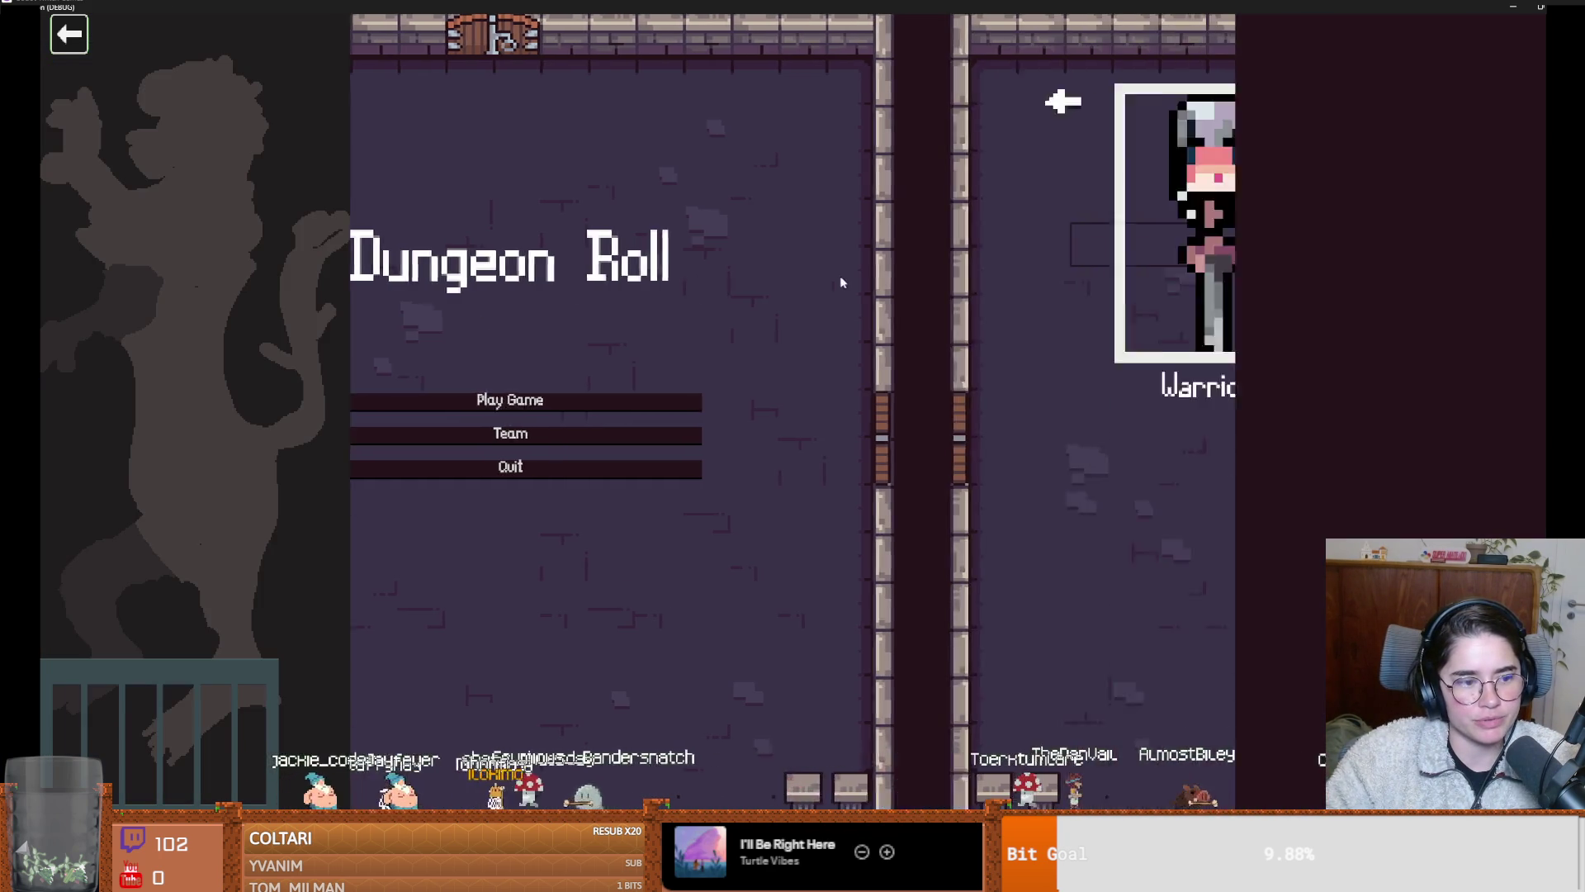
pyautogui.click(699, 354)
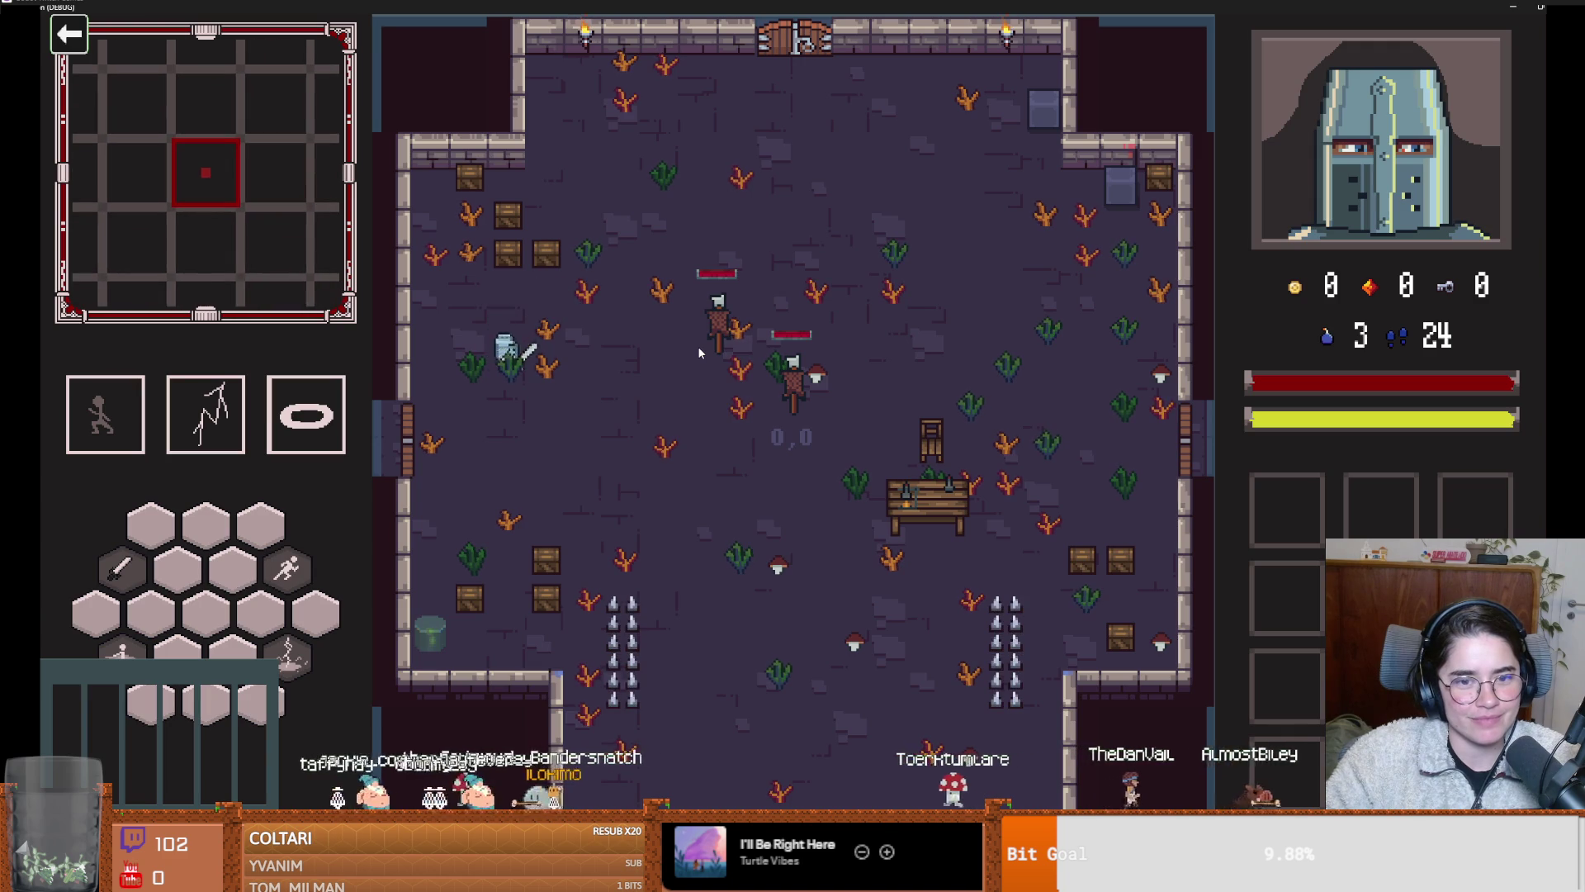
pyautogui.click(512, 234)
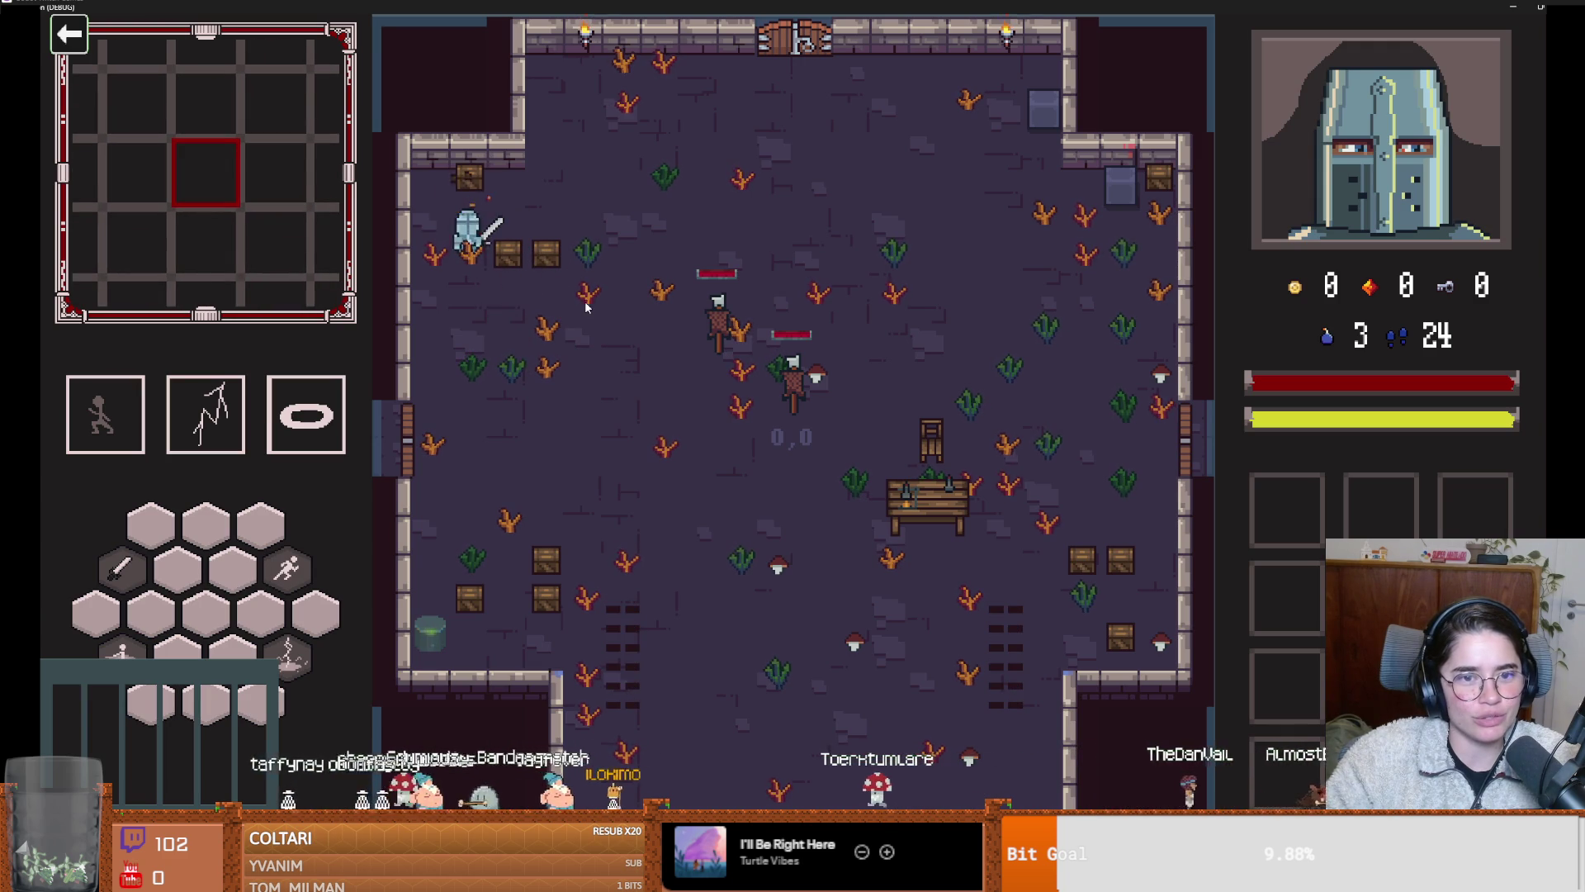
pyautogui.click(482, 171)
pyautogui.press('space')
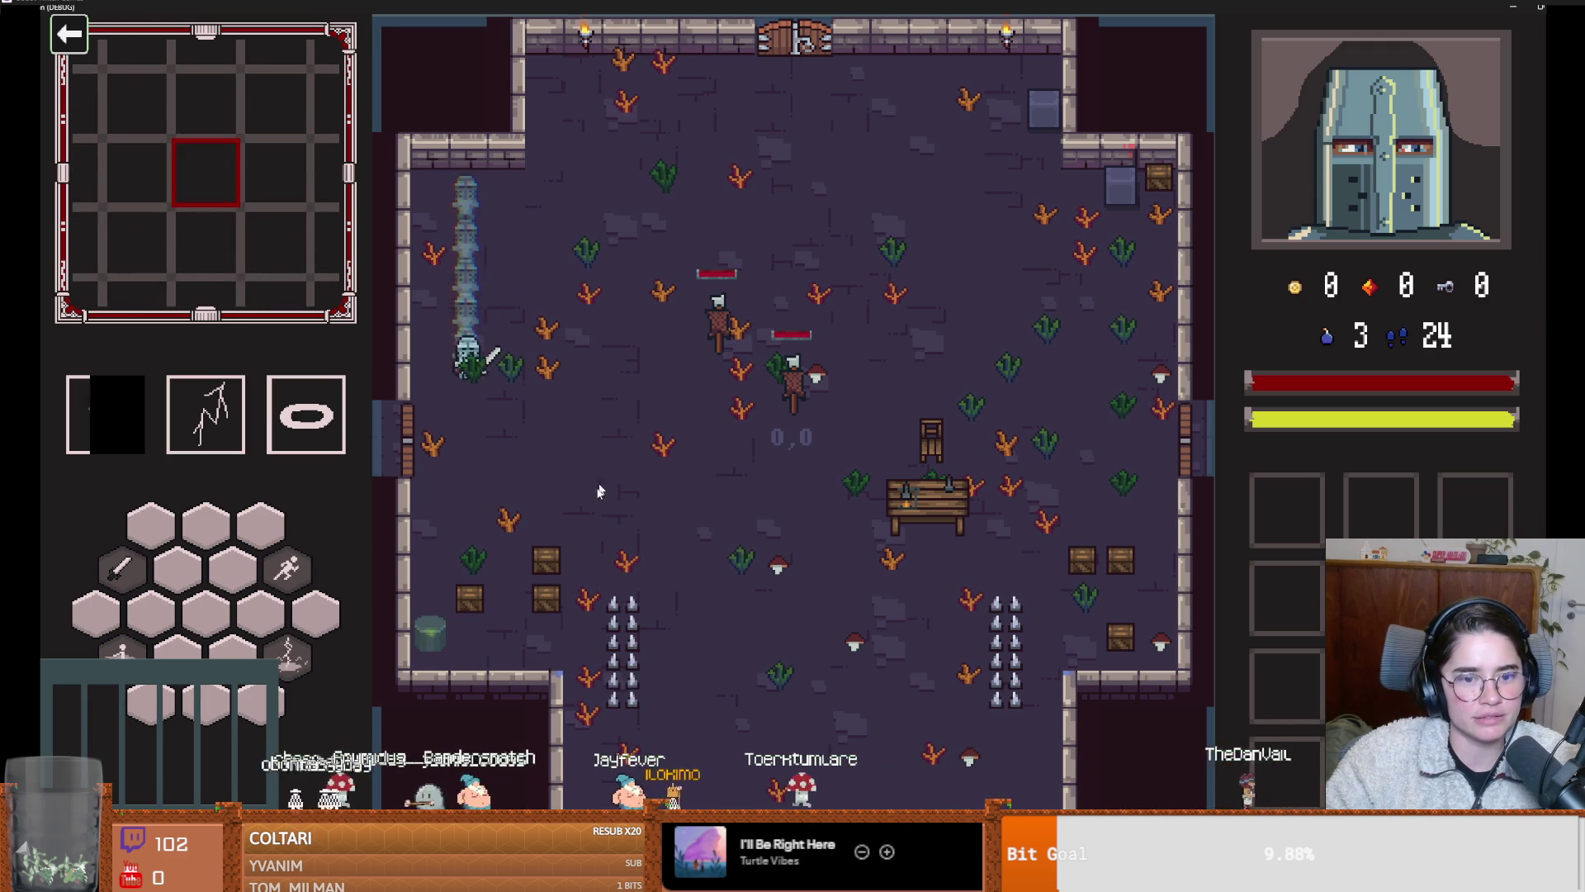
pyautogui.click(508, 632)
pyautogui.click(509, 631)
pyautogui.press('s')
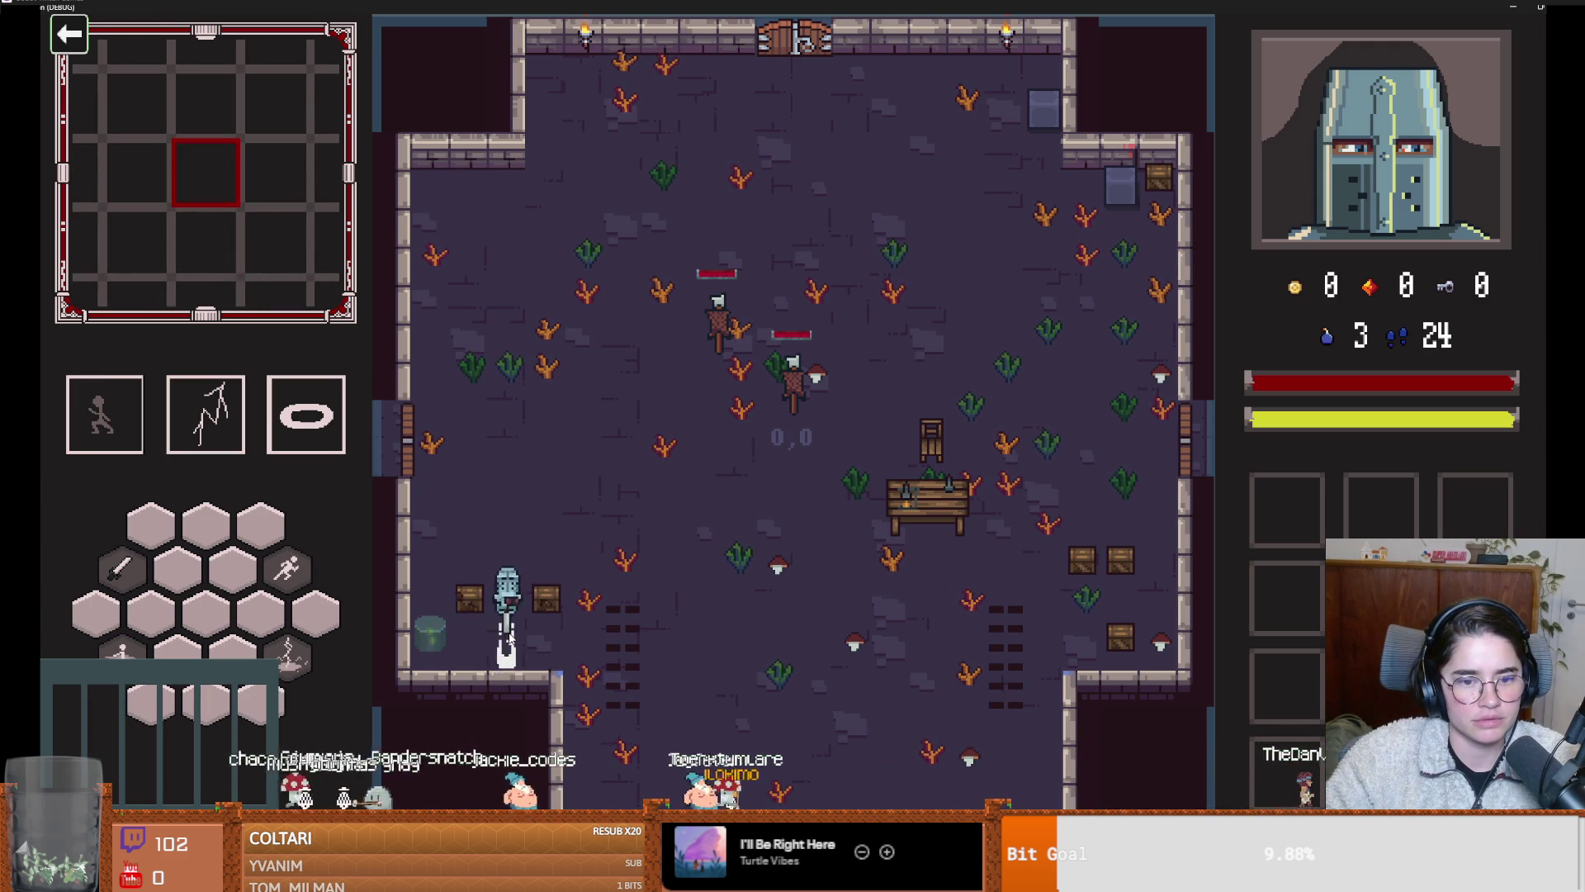
# Destroy the lower-left and right-side crates, then un-maximize the game window and close it
pyautogui.click(593, 607)
pyautogui.press('d')
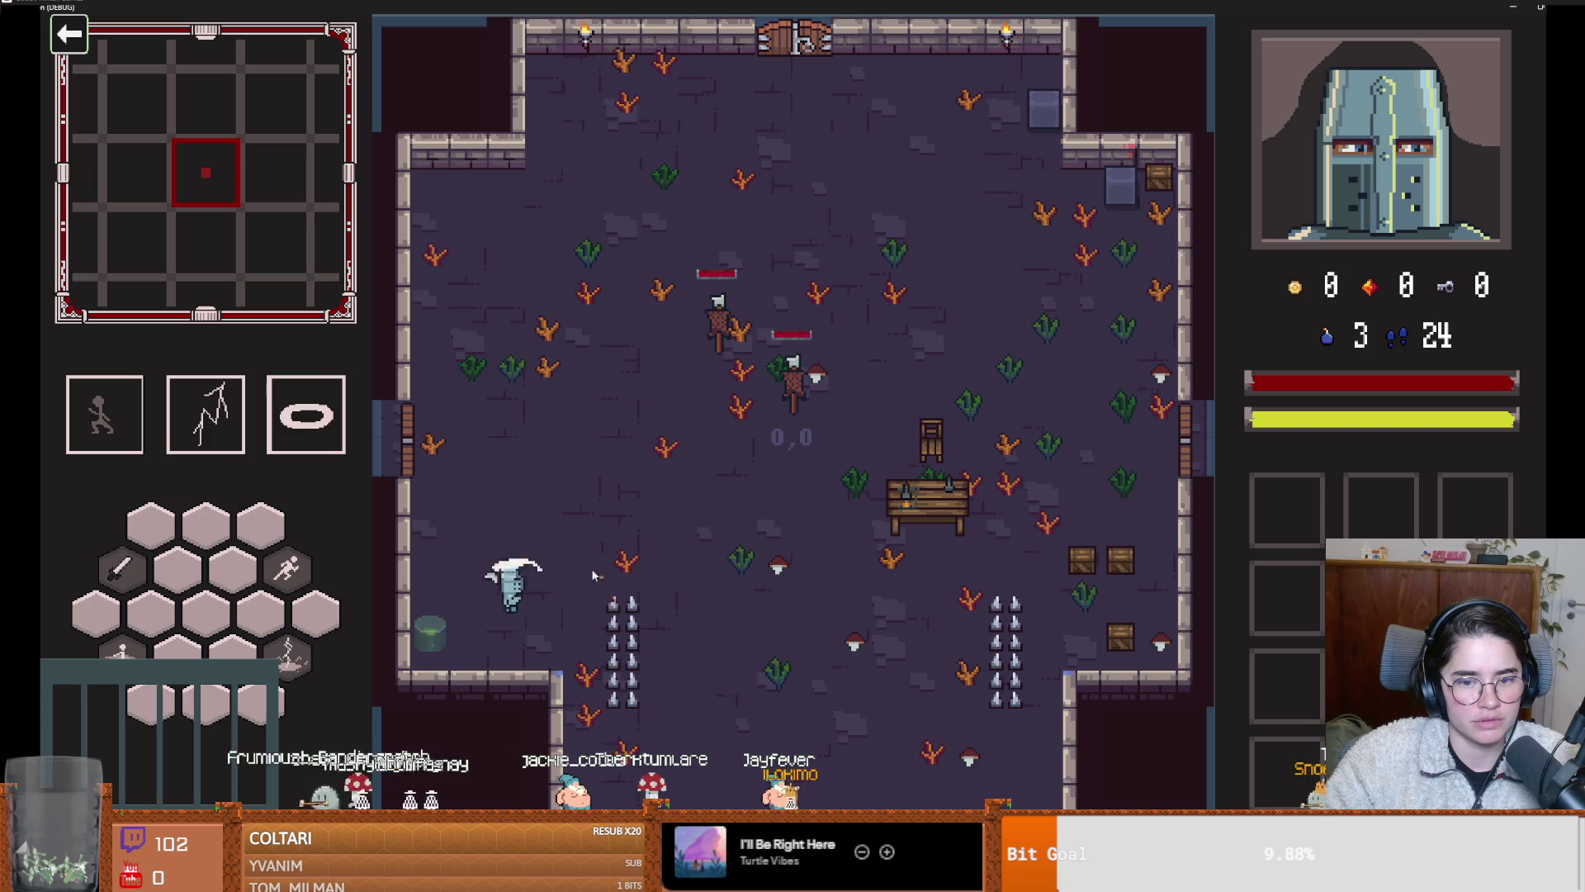
pyautogui.press('d')
pyautogui.press('w')
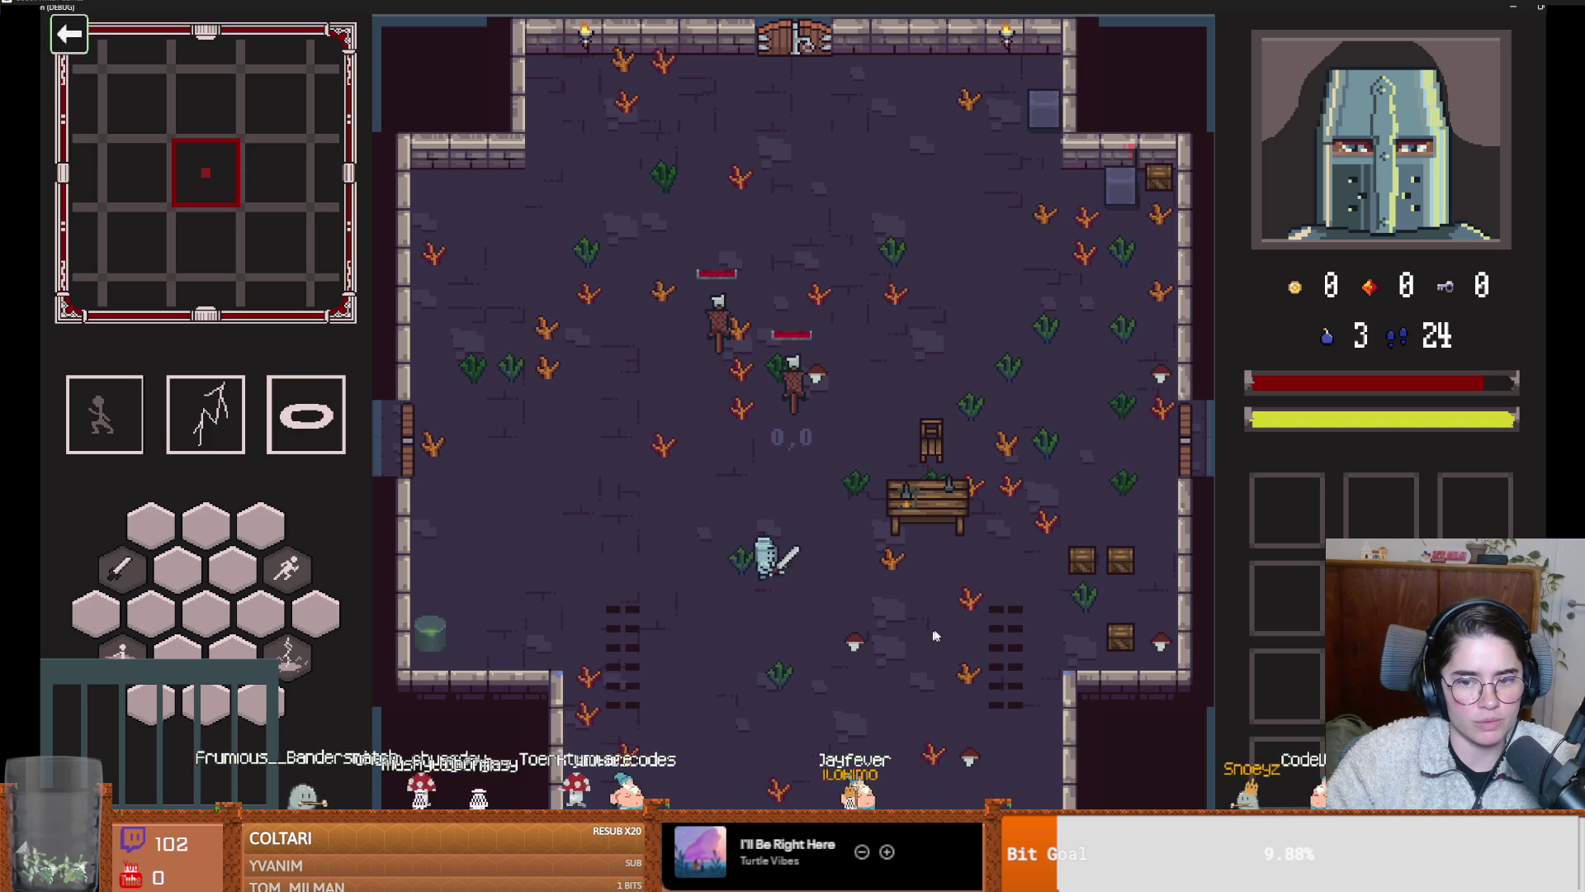
pyautogui.press('d')
pyautogui.click(1107, 595)
pyautogui.click(1123, 592)
pyautogui.click(1098, 632)
pyautogui.press('s')
pyautogui.click(1139, 611)
pyautogui.press('w')
pyautogui.press('super+Down')
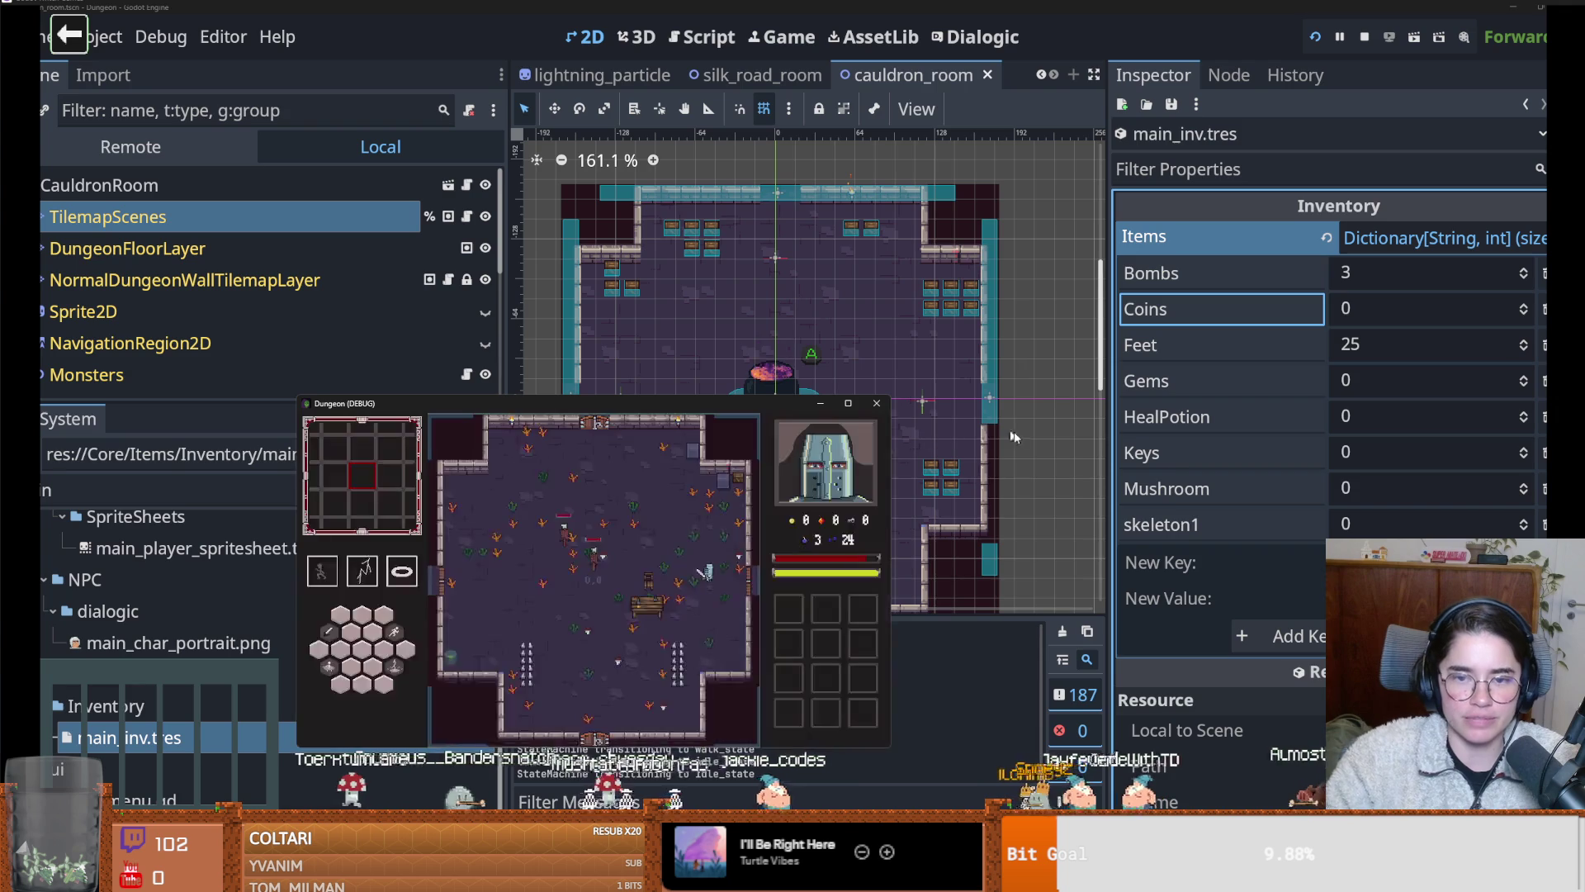
pyautogui.click(876, 404)
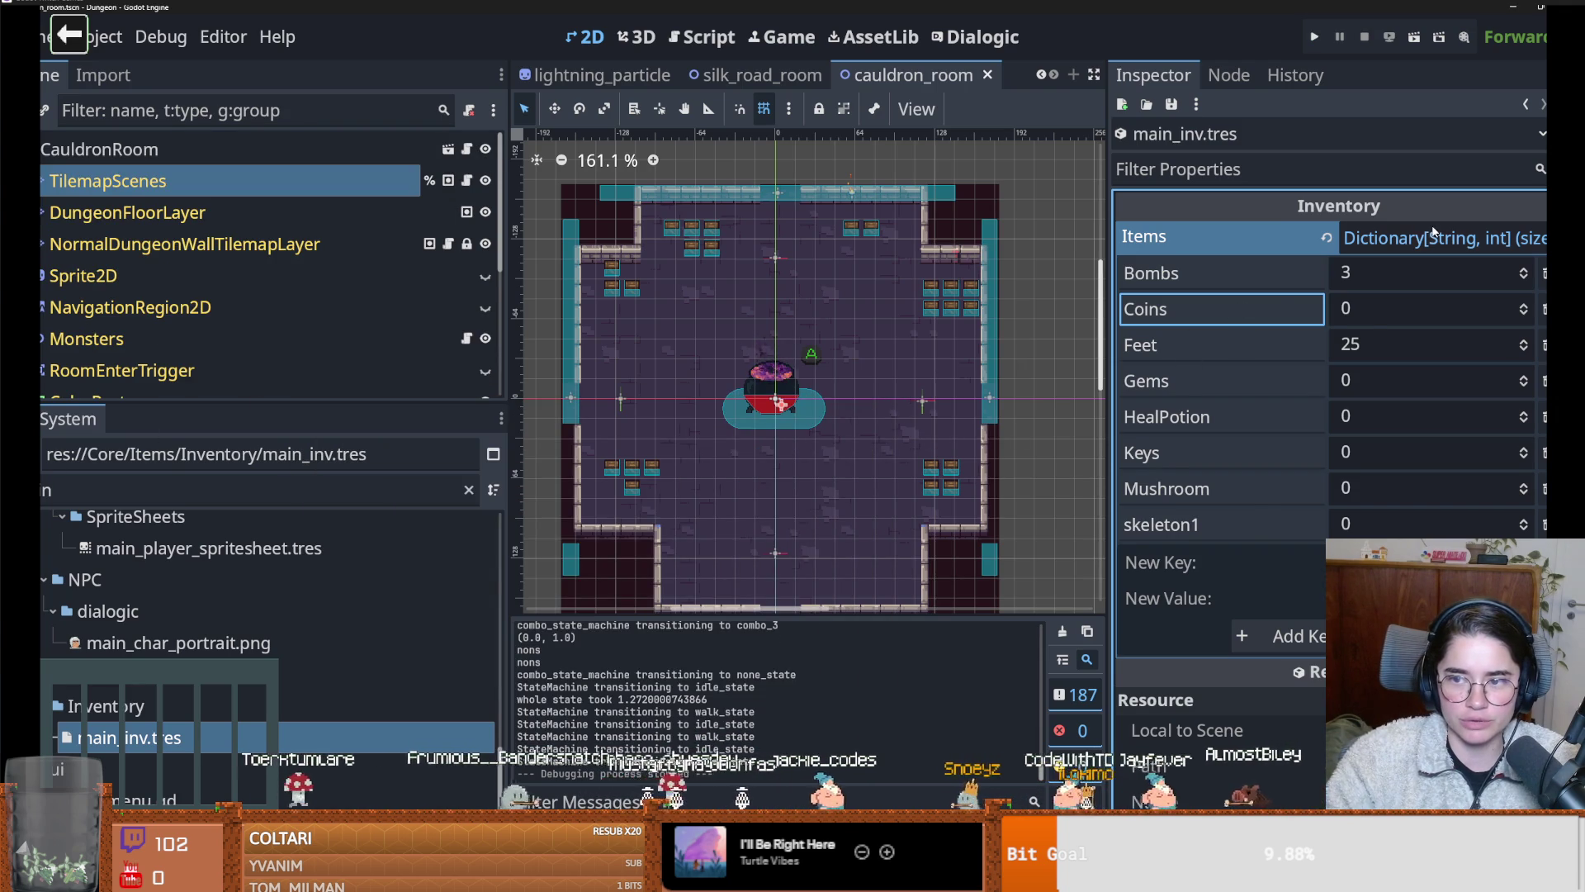
# Save the scene, then filter the FileSystem for 'crate' and open CrateLootTable.tres
pyautogui.click(1433, 238)
pyautogui.click(1398, 237)
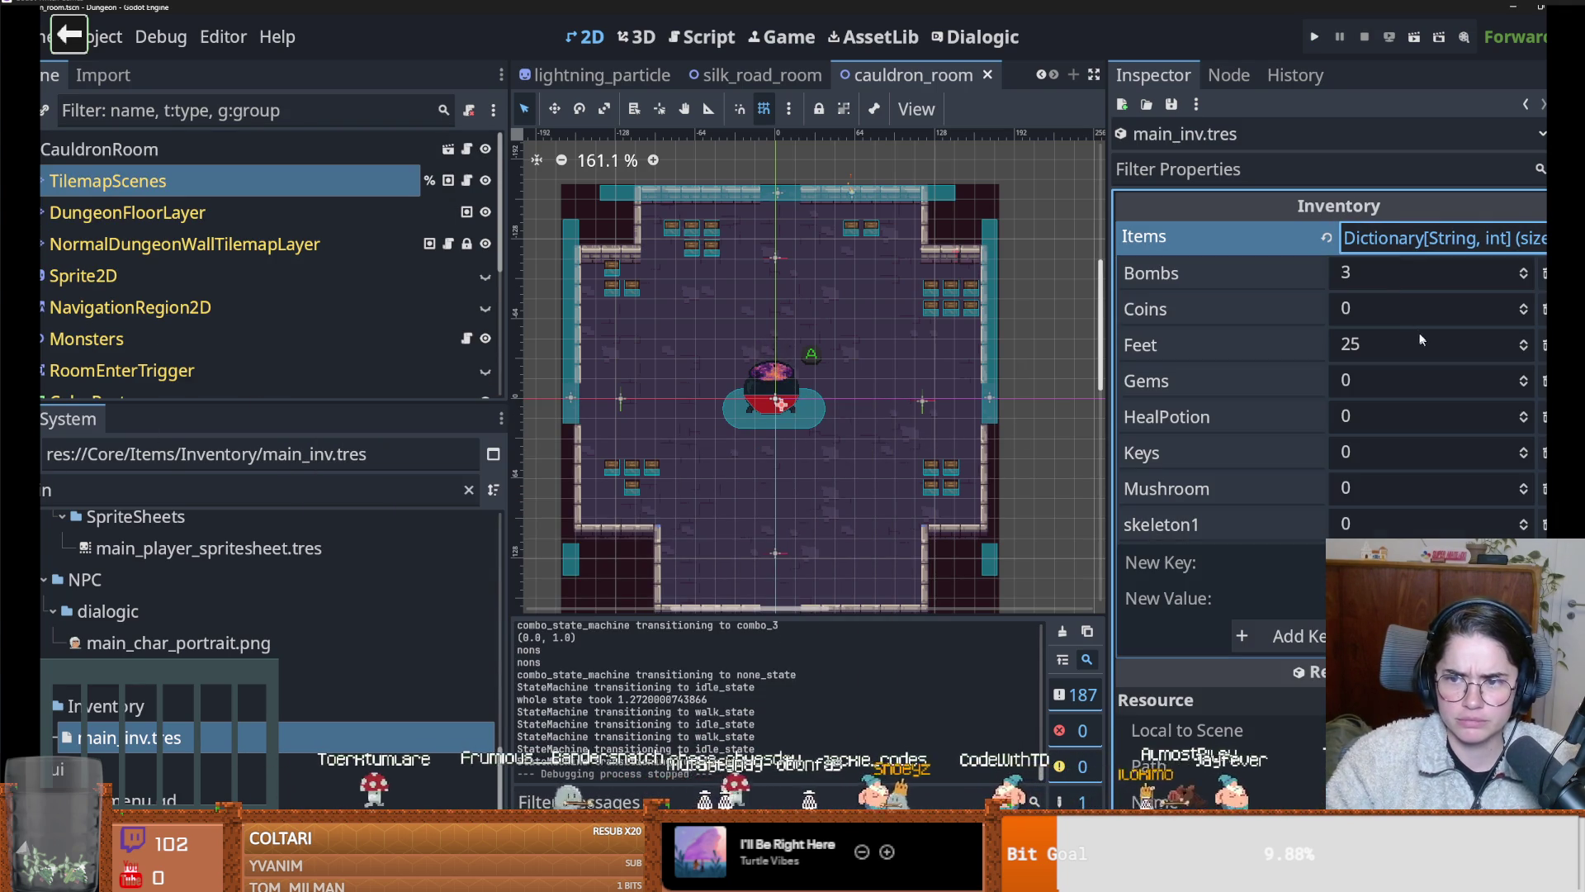
pyautogui.hotkey('ctrl', 's')
pyautogui.click(222, 484)
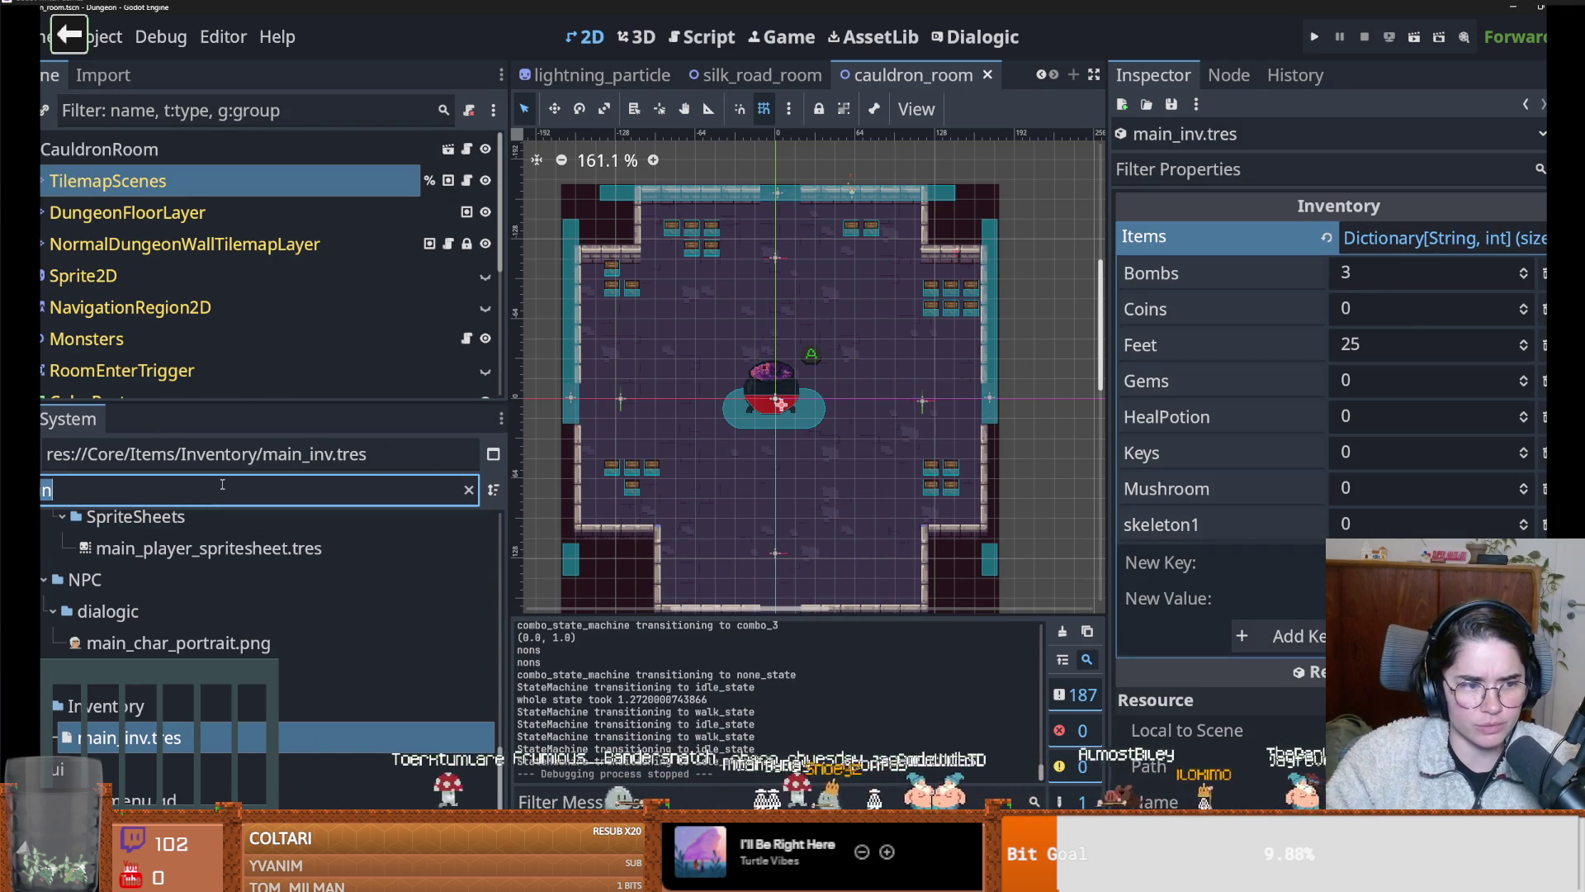
pyautogui.press('BackSpace')
pyautogui.write('crate')
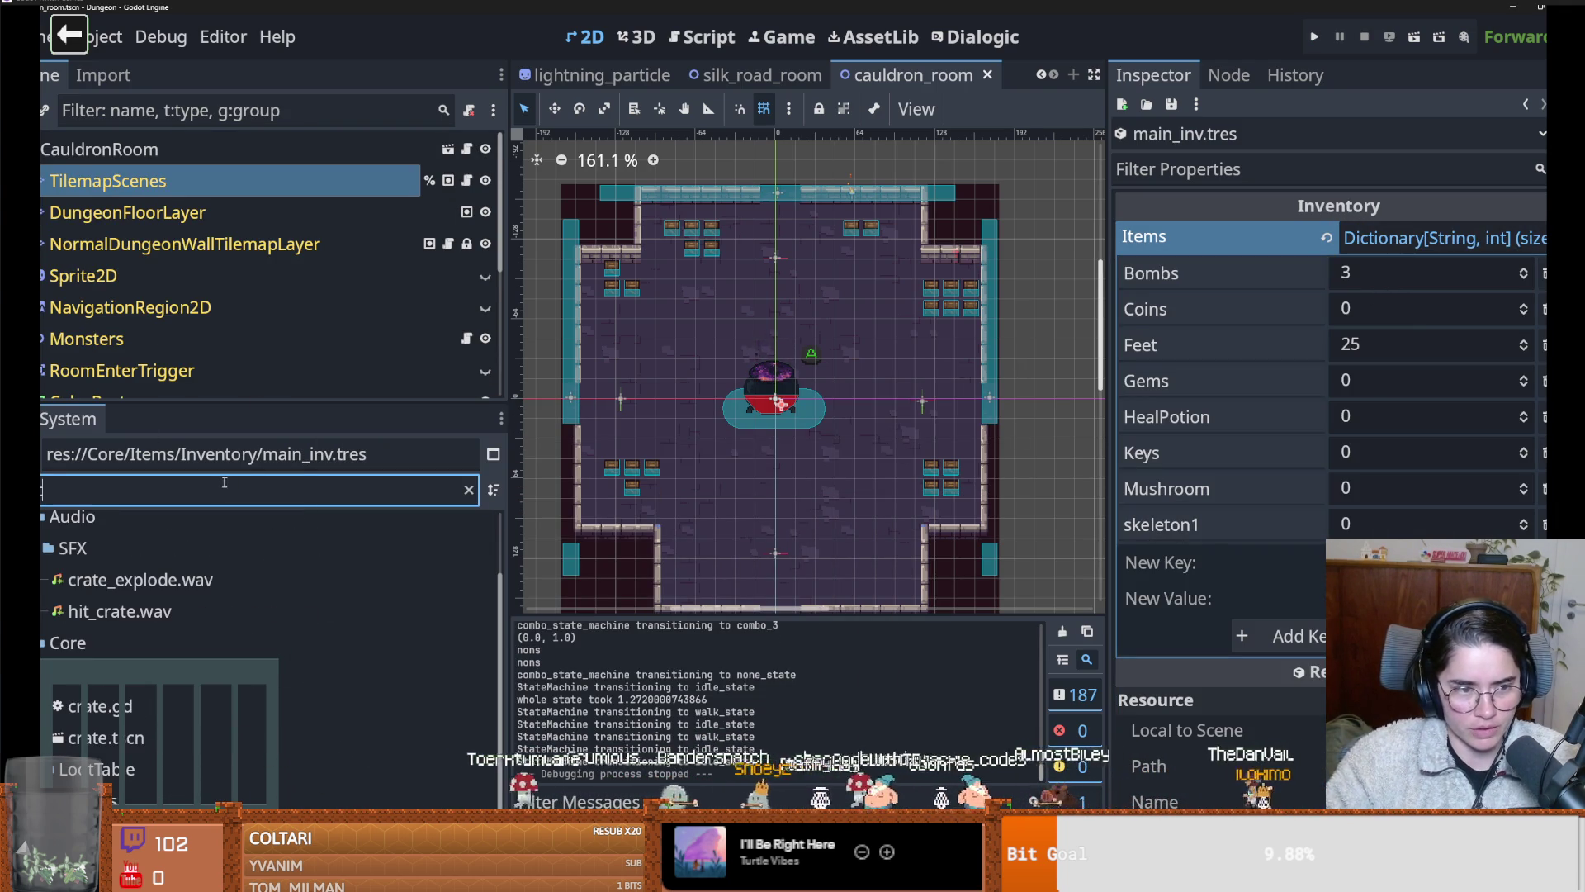
pyautogui.click(157, 797)
# Set the NULL.tres entry's probability to 25, then relaunch the game and start a new game
pyautogui.click(1418, 446)
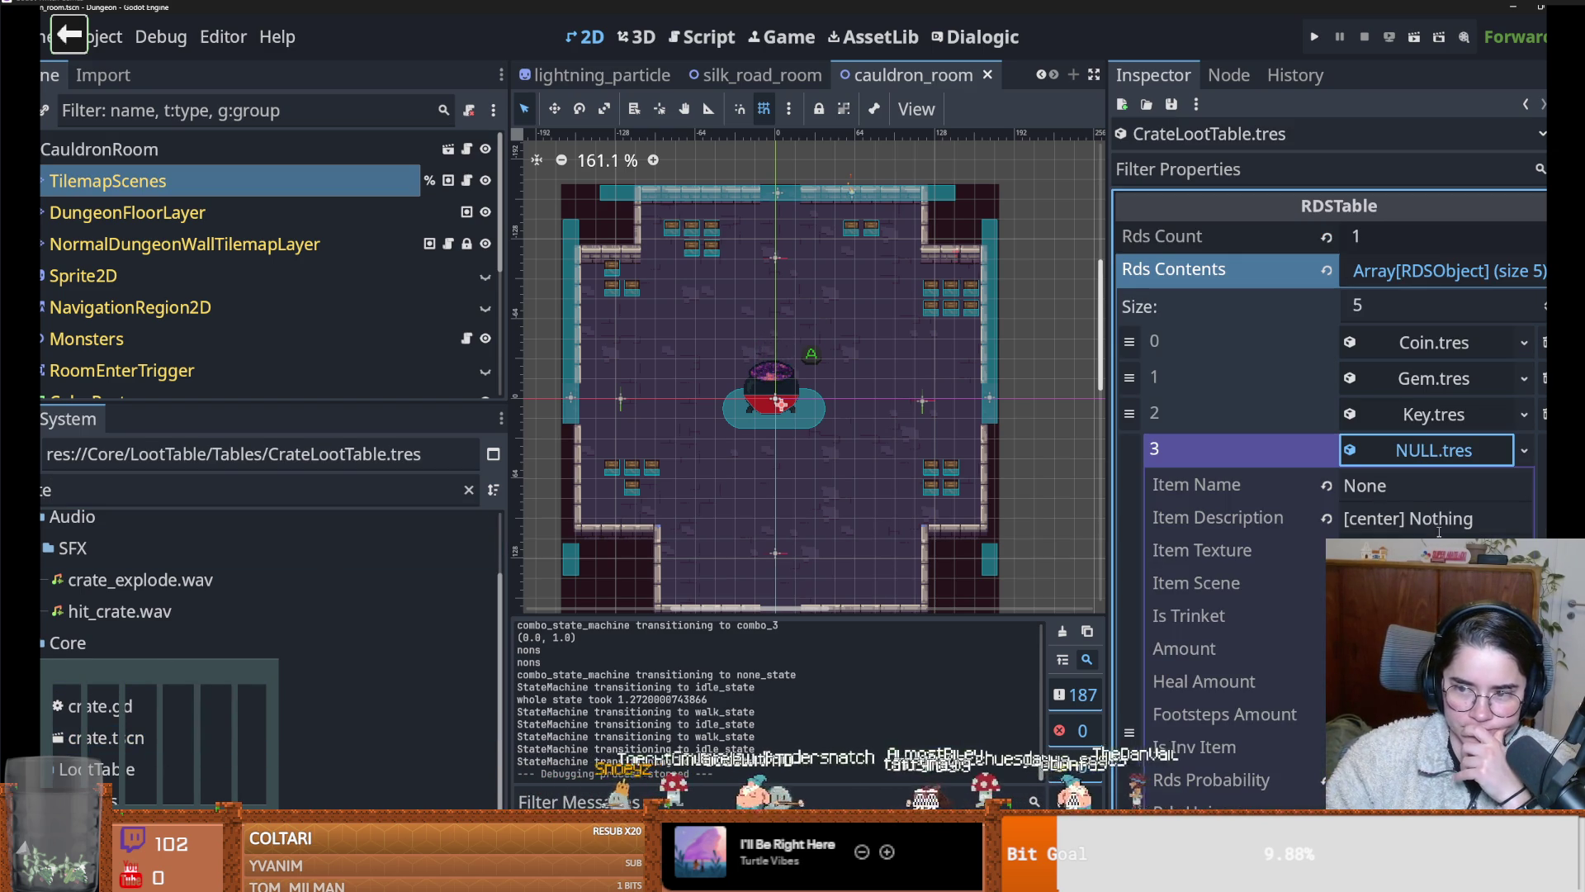
pyautogui.scroll(-3, 1390, 534)
pyautogui.click(1389, 534)
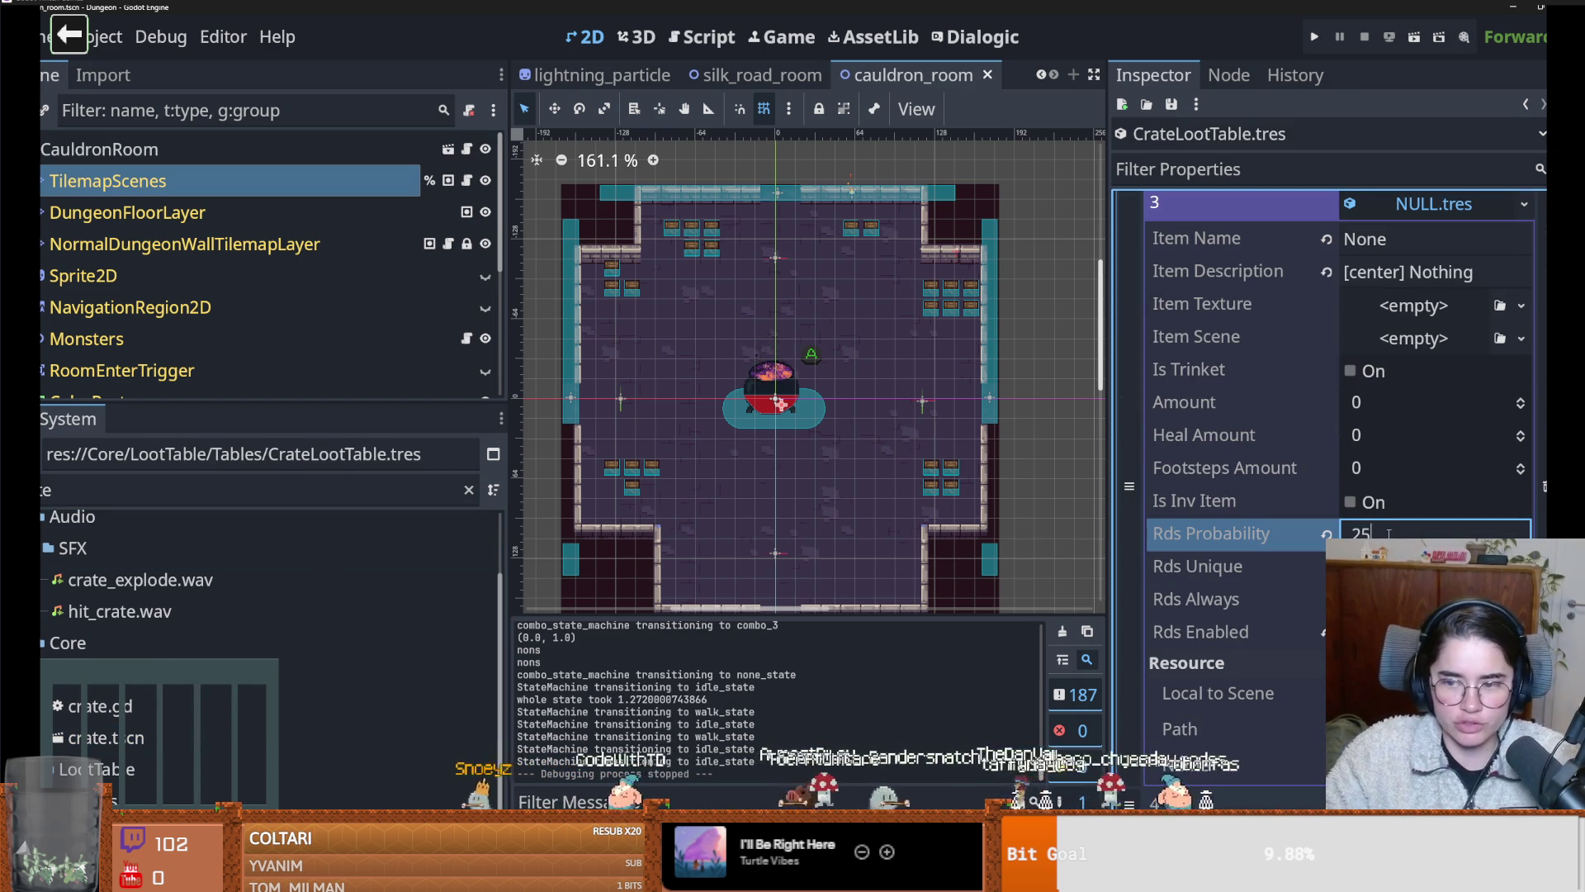
pyautogui.press('Return')
pyautogui.click(1312, 38)
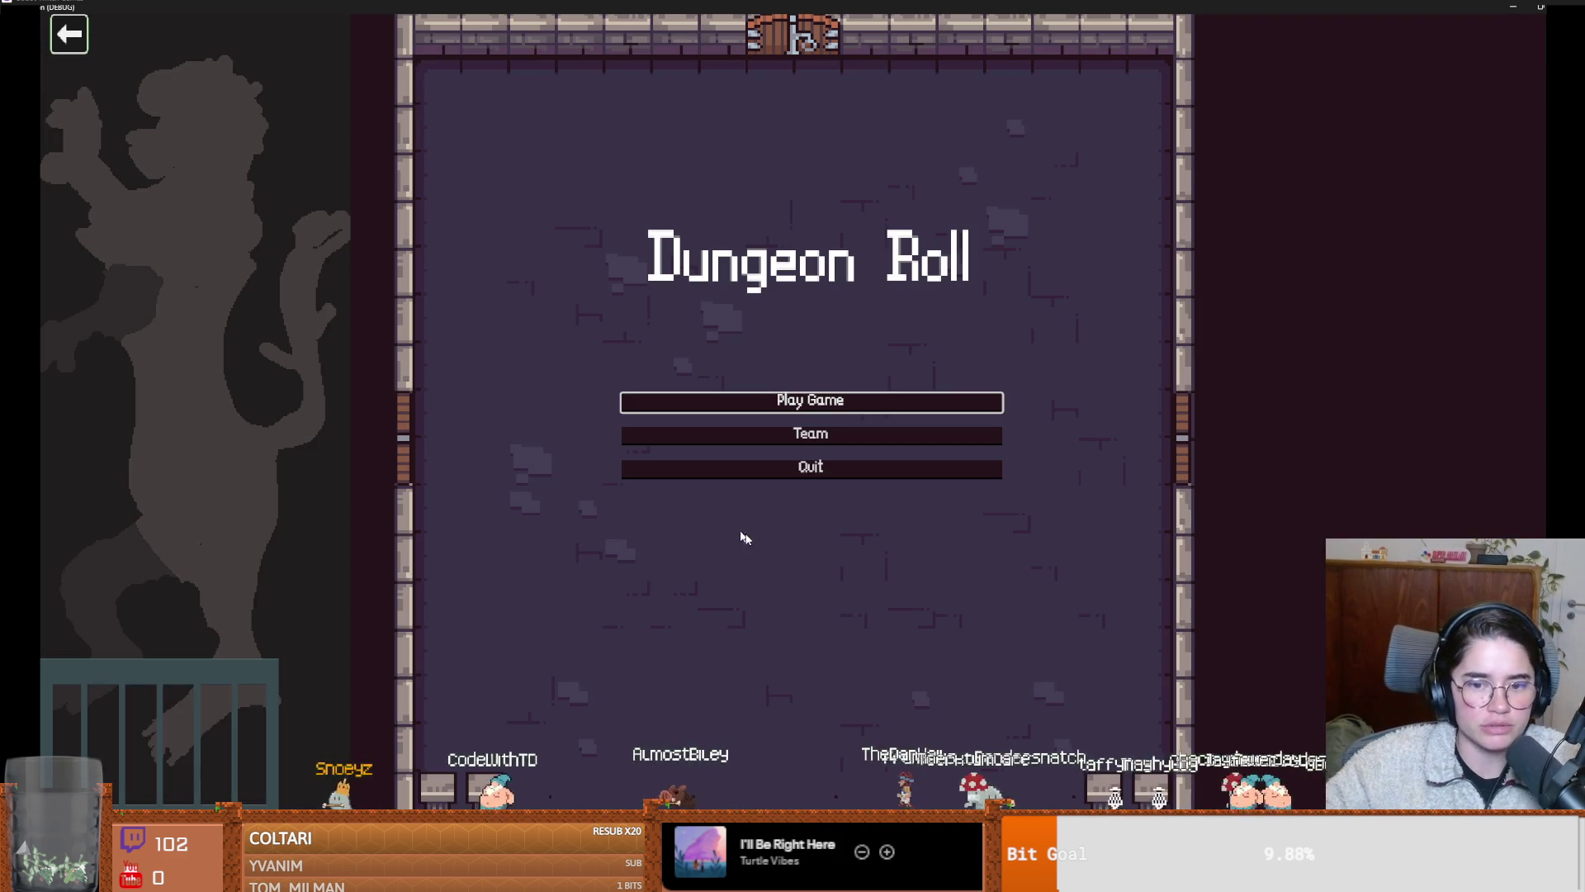
pyautogui.click(822, 411)
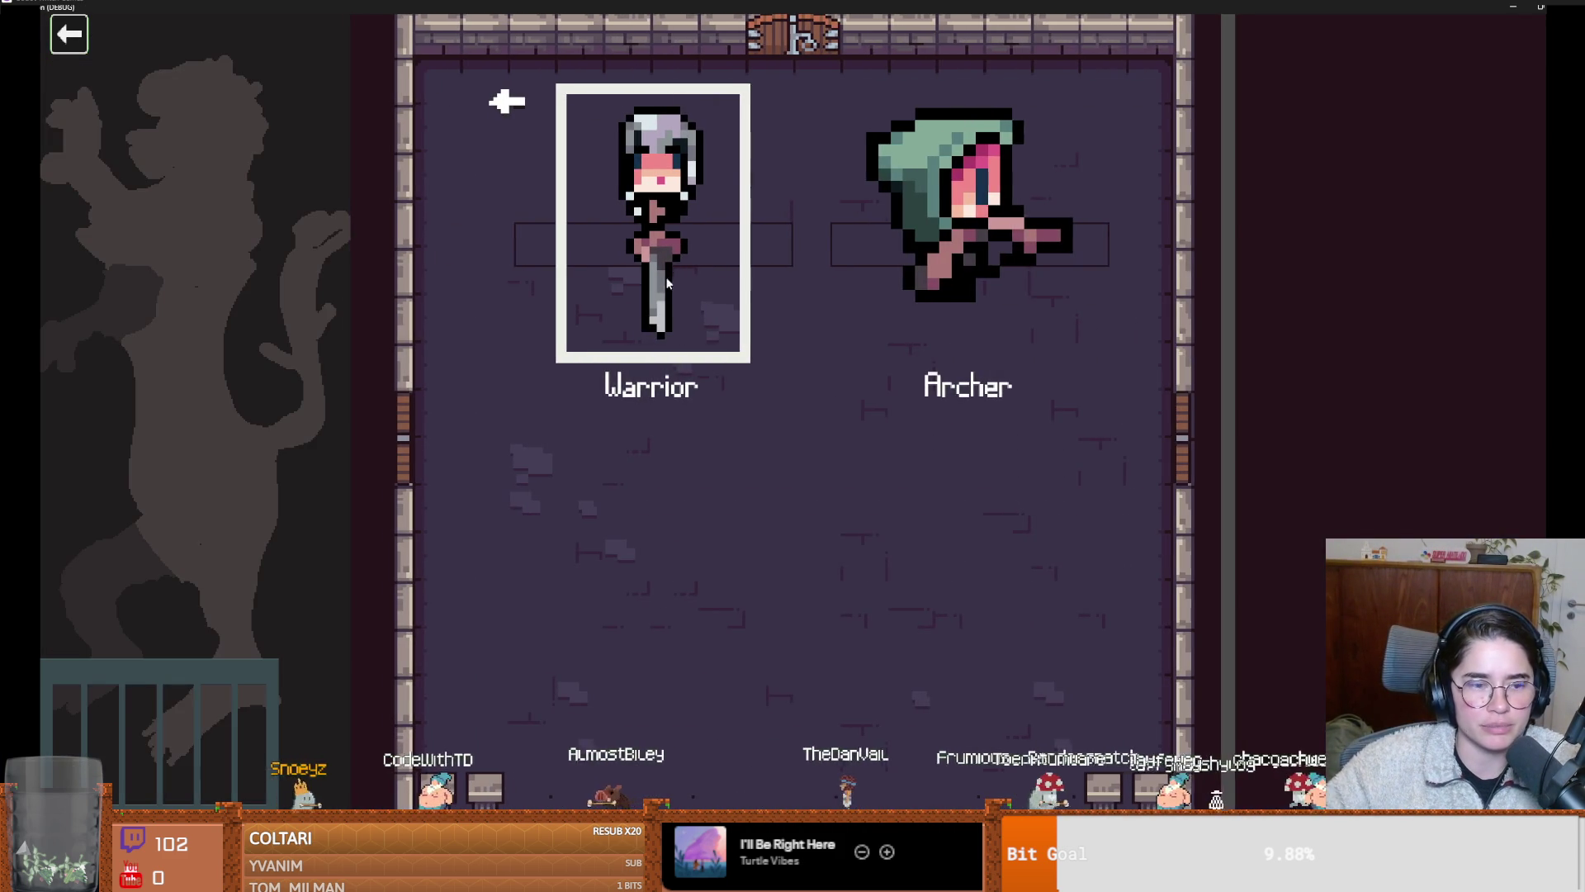
# Enter as the Warrior and smash the crates on the left side of the first room
pyautogui.press('Return')
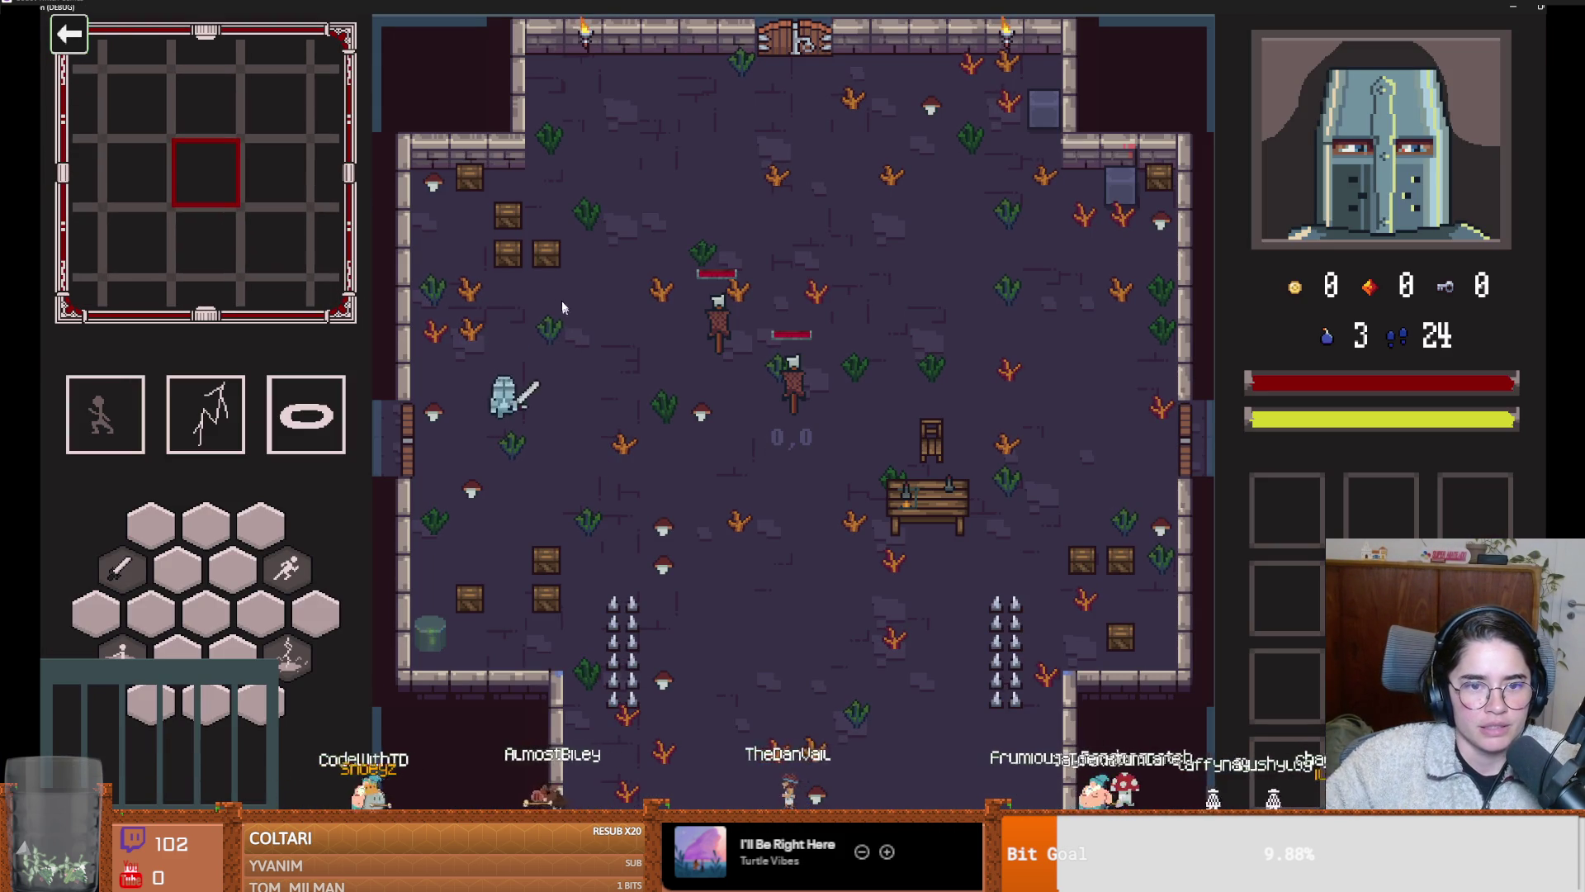
pyautogui.press('w')
pyautogui.click(484, 173)
pyautogui.press('a')
pyautogui.press('w')
pyautogui.click(478, 170)
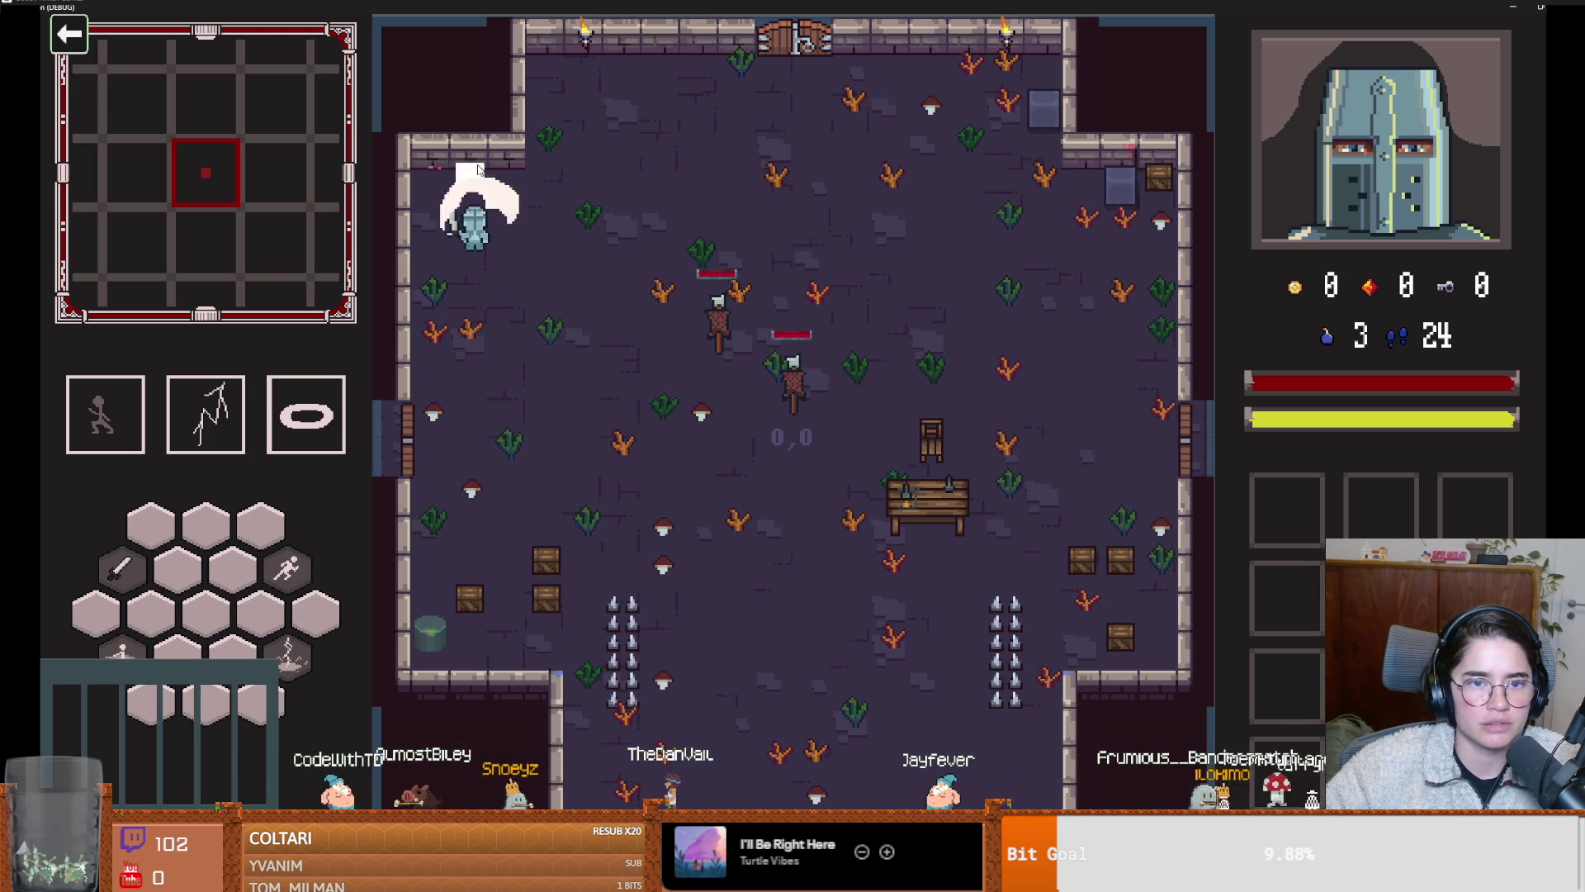
pyautogui.press('s')
pyautogui.press('s')
pyautogui.click(545, 583)
pyautogui.click(564, 629)
pyautogui.click(565, 632)
pyautogui.press('a')
pyautogui.click(517, 636)
pyautogui.click(503, 639)
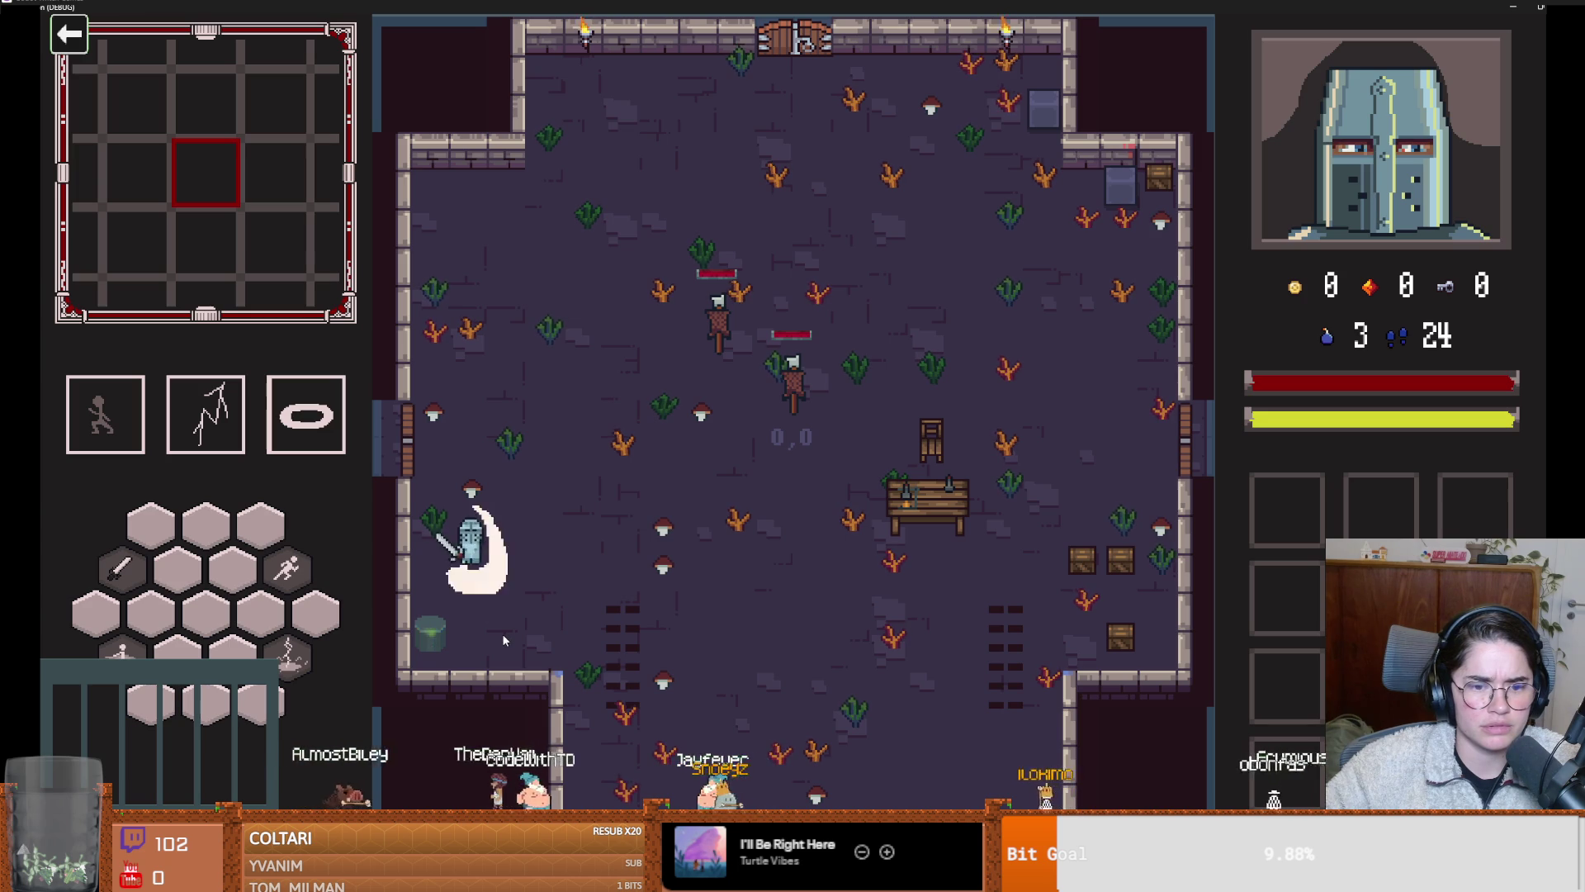
# Dash right, break the right-side crates, then use the door and enable debug room options
pyautogui.press('d')
pyautogui.rightClick(578, 619)
pyautogui.press('d')
pyautogui.click(1082, 609)
pyautogui.press('s')
pyautogui.click(1128, 652)
pyautogui.press('d')
pyautogui.click(1107, 671)
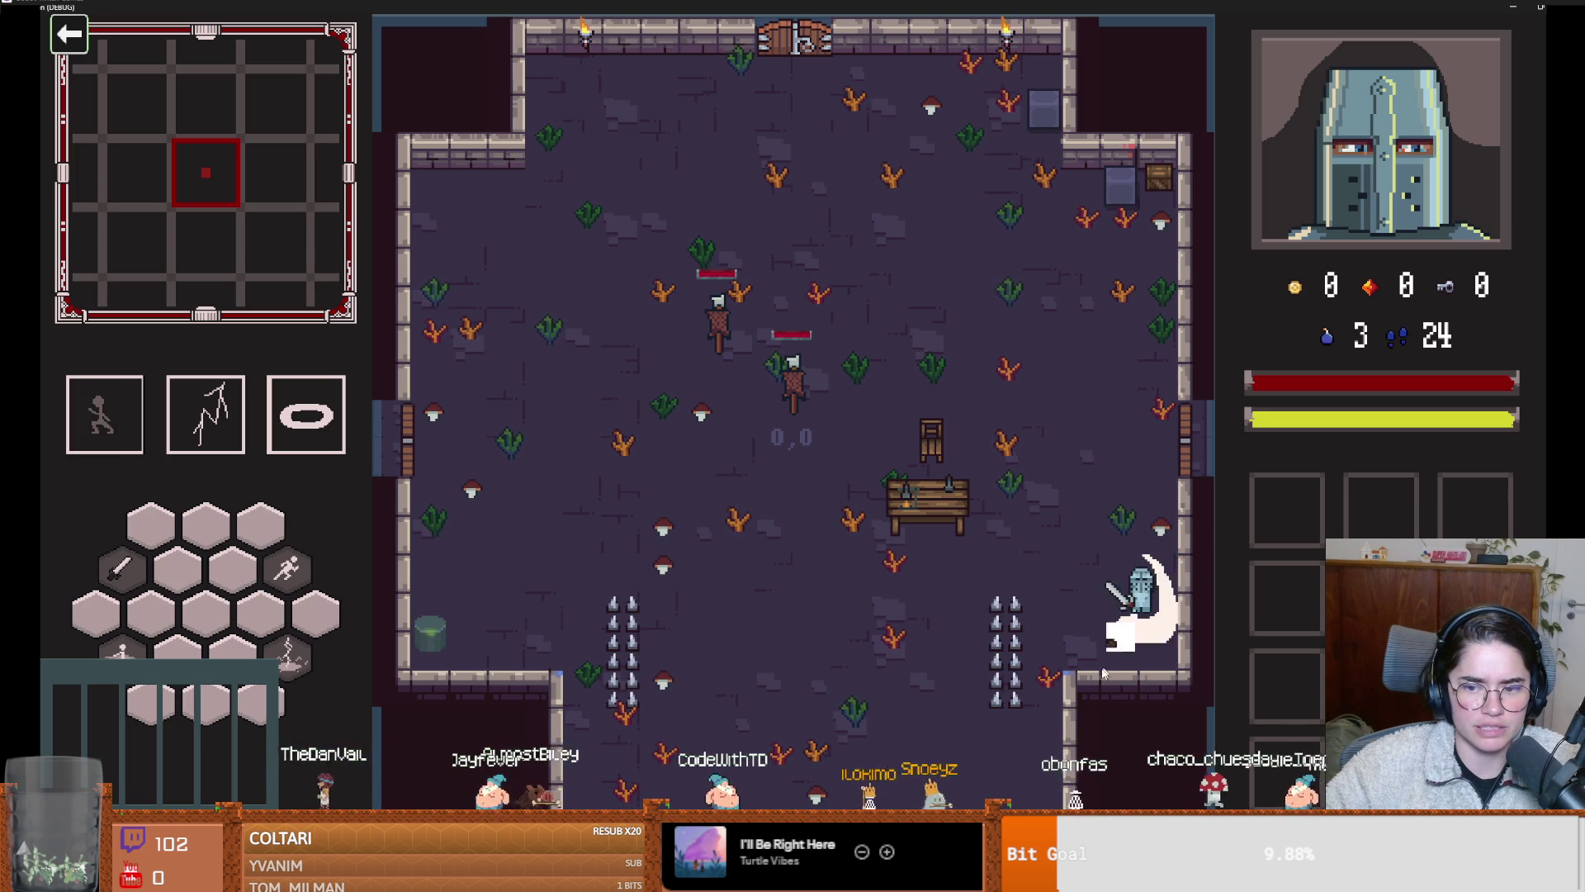
pyautogui.press('w')
pyautogui.rightClick(1149, 647)
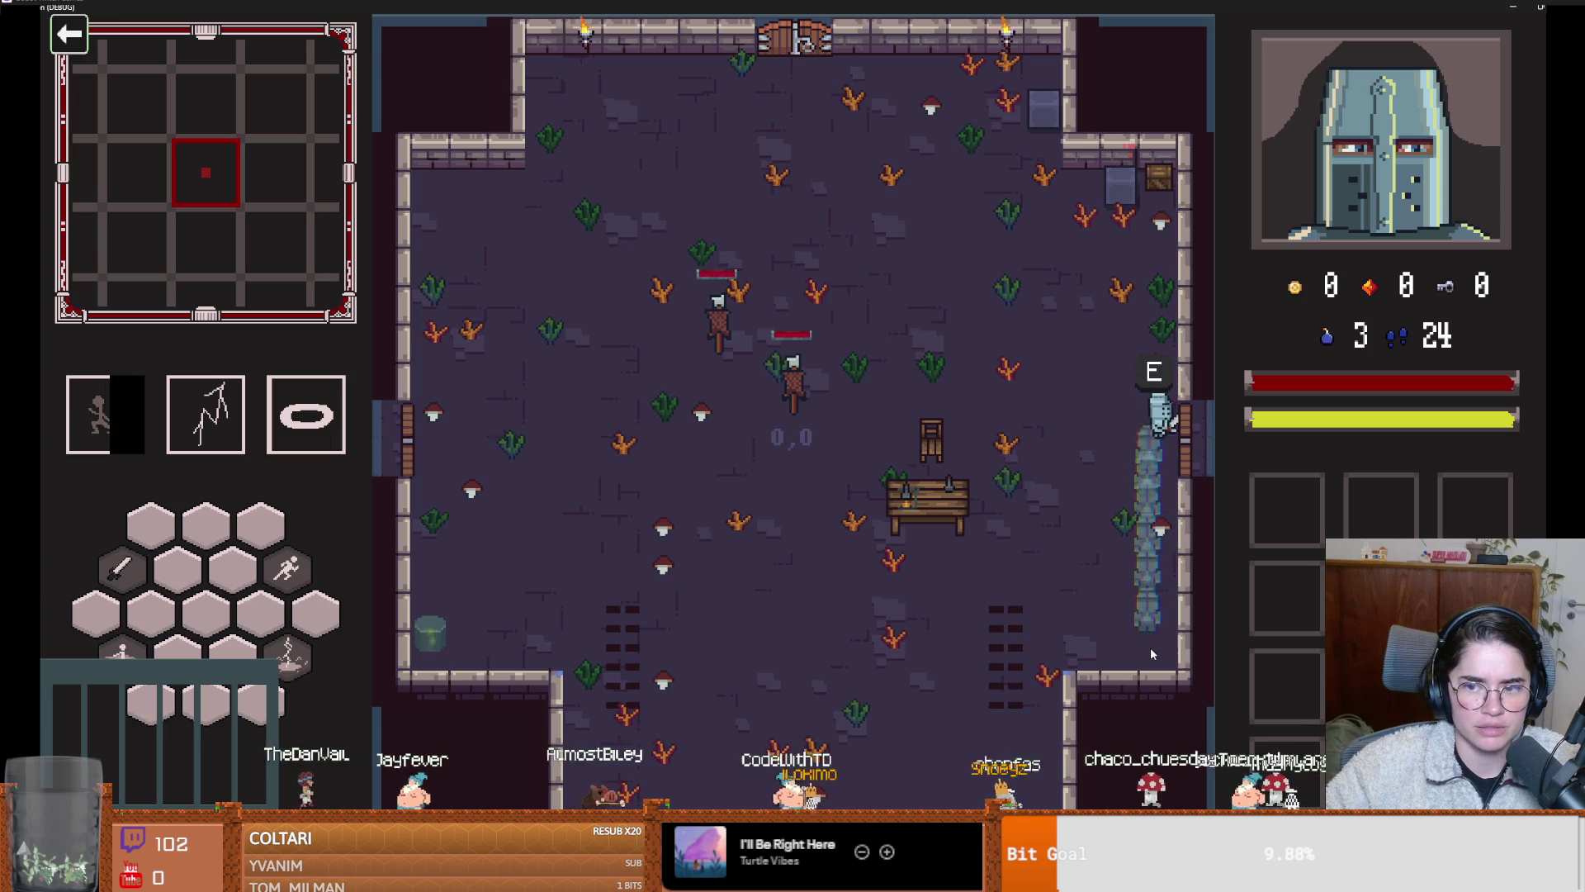
pyautogui.press('e')
pyautogui.click(645, 623)
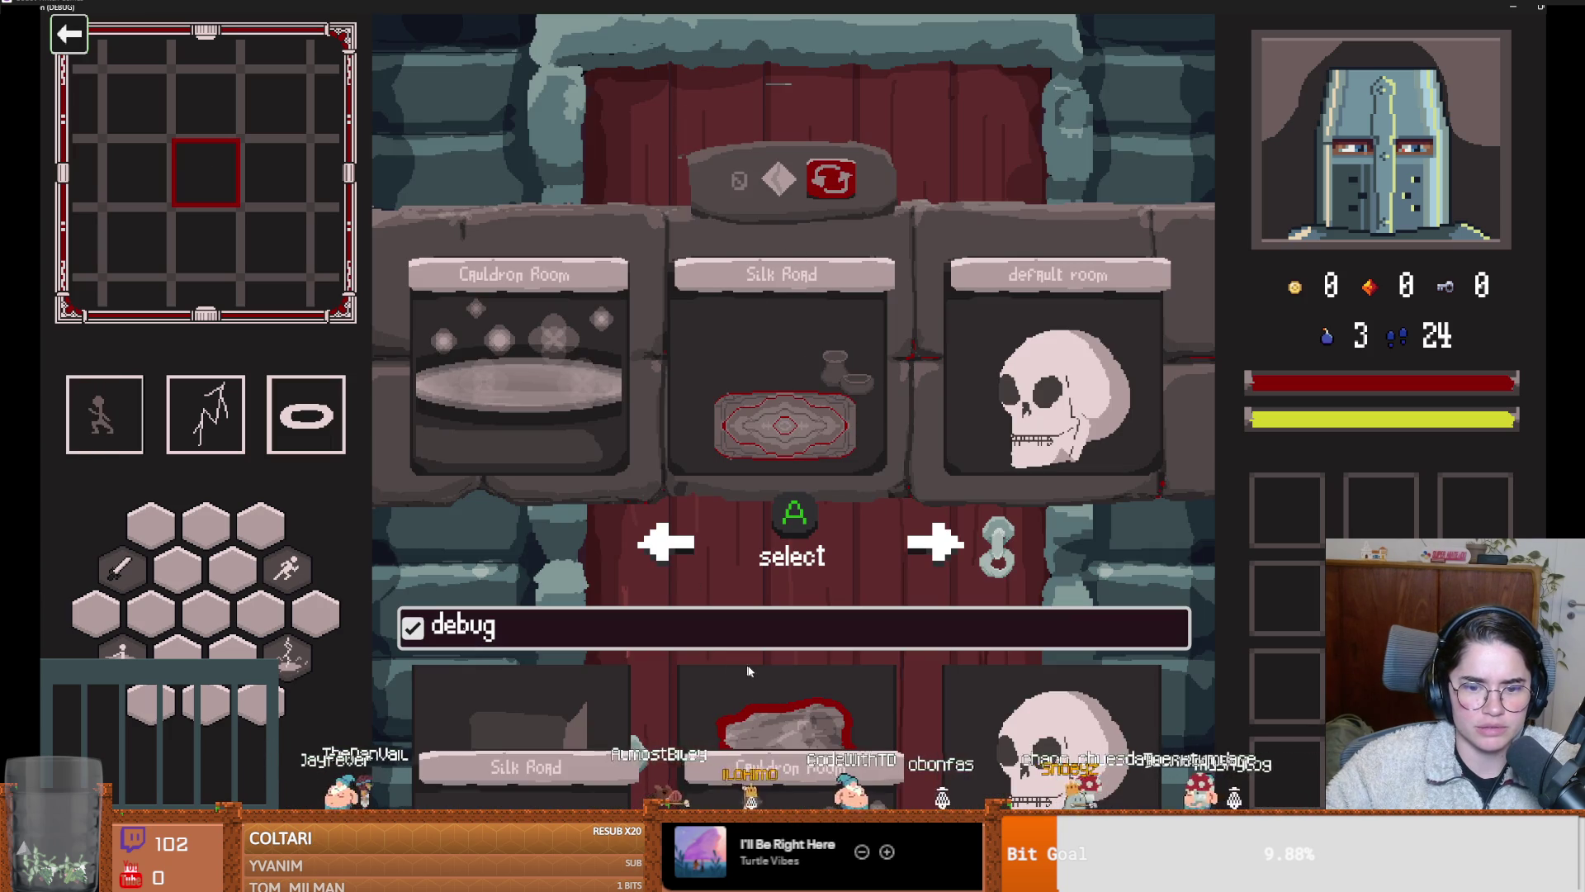
# Enter the crate room and smash the lower crate row, collecting the red gems and a coin
pyautogui.click(521, 707)
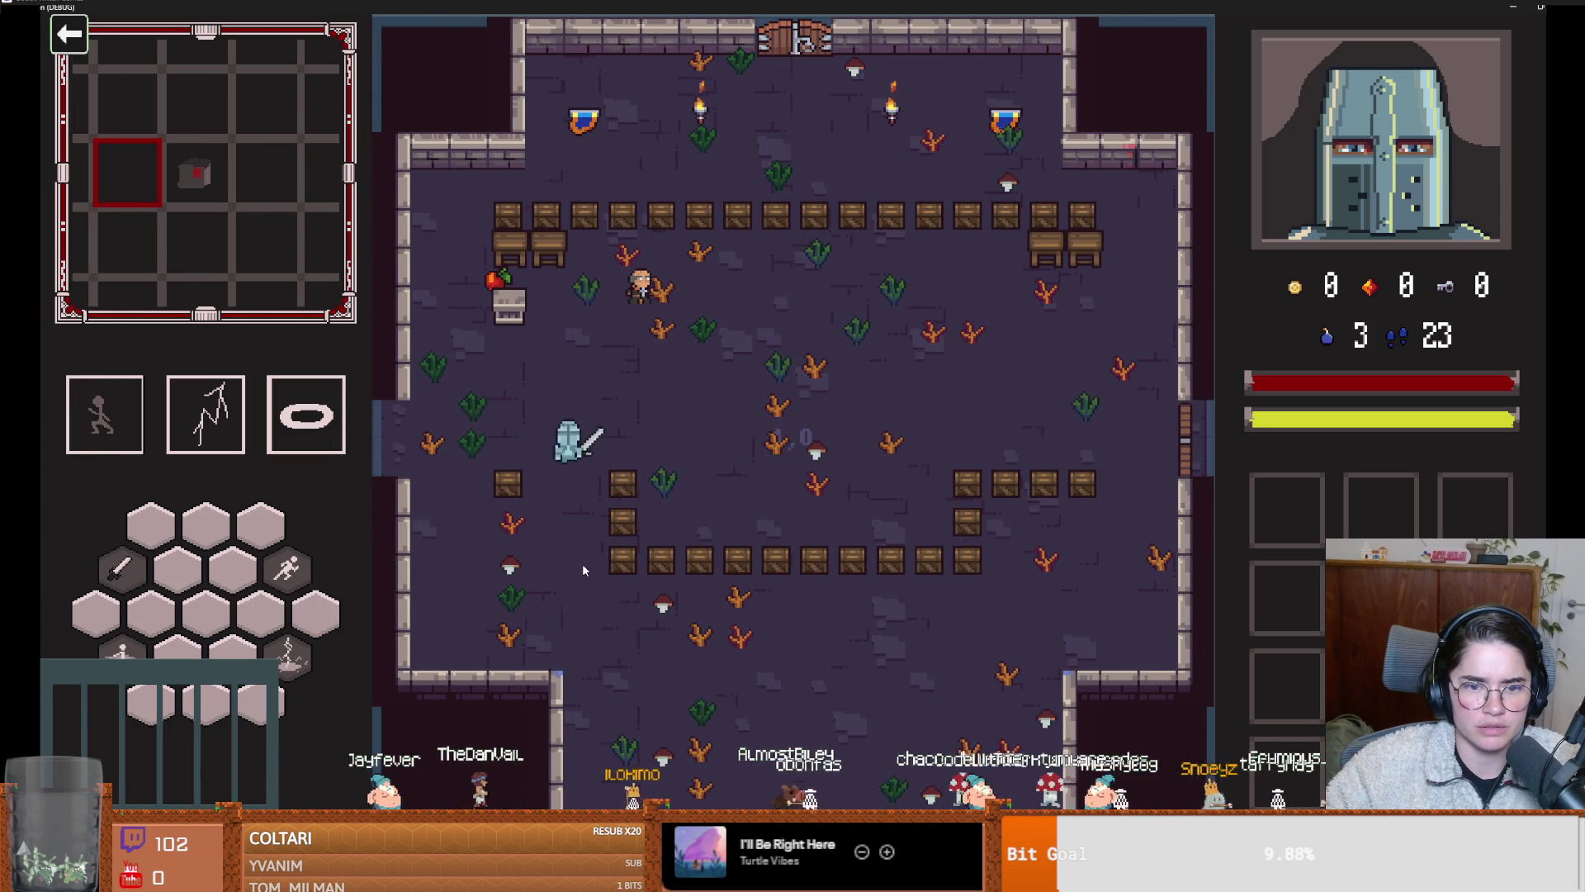
pyautogui.press('s')
pyautogui.press('d')
pyautogui.click(658, 538)
pyautogui.press('a')
pyautogui.press('s')
pyautogui.click(702, 555)
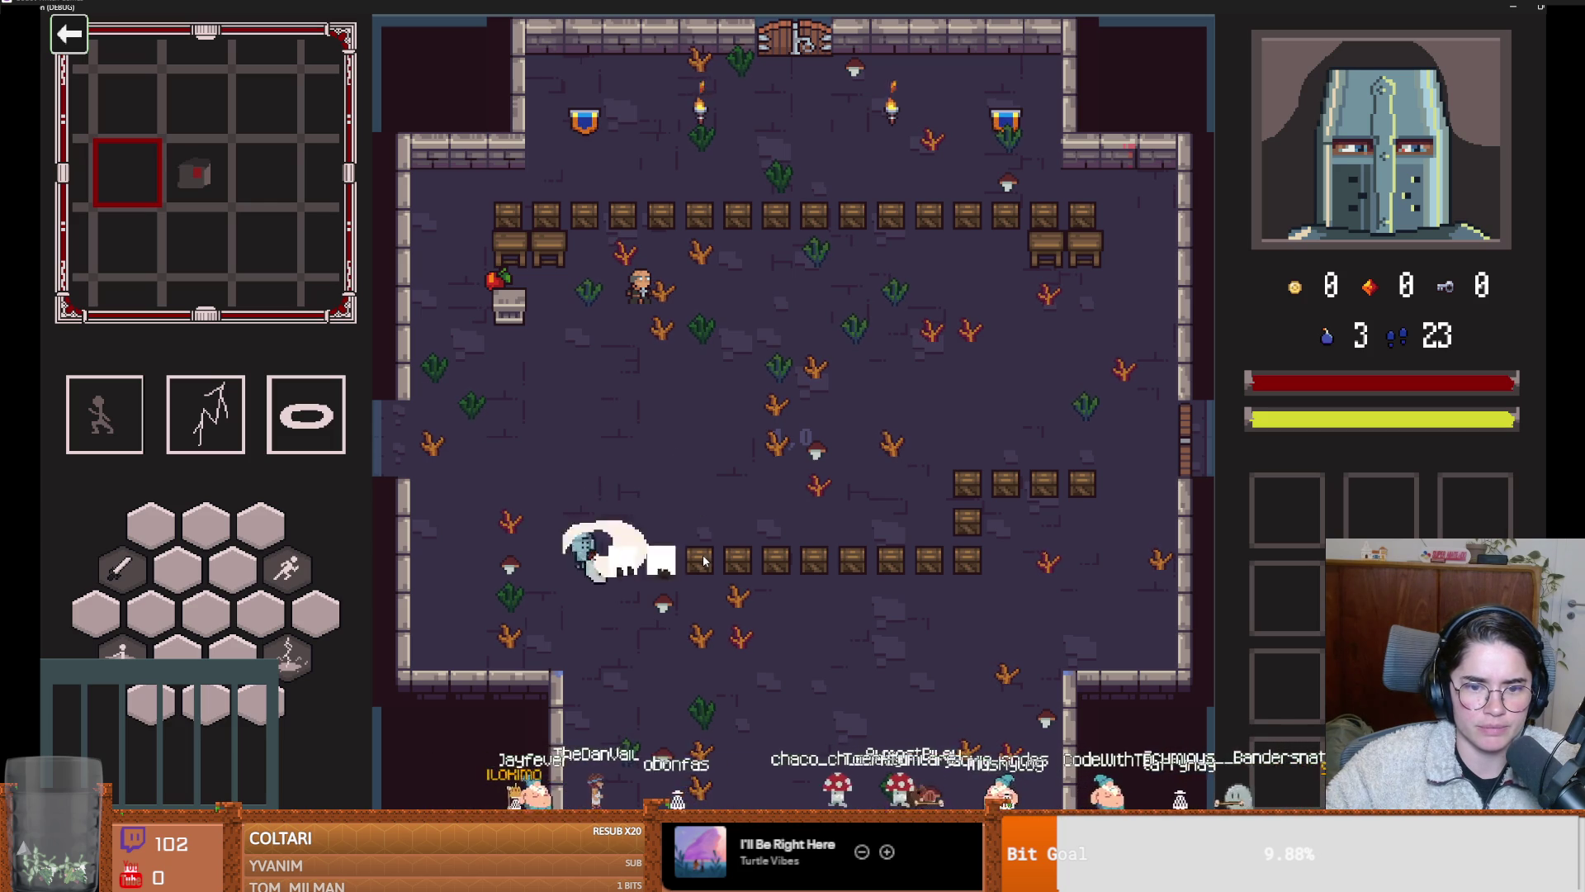
pyautogui.press('d')
pyautogui.click(817, 562)
pyautogui.press('d')
pyautogui.click(829, 562)
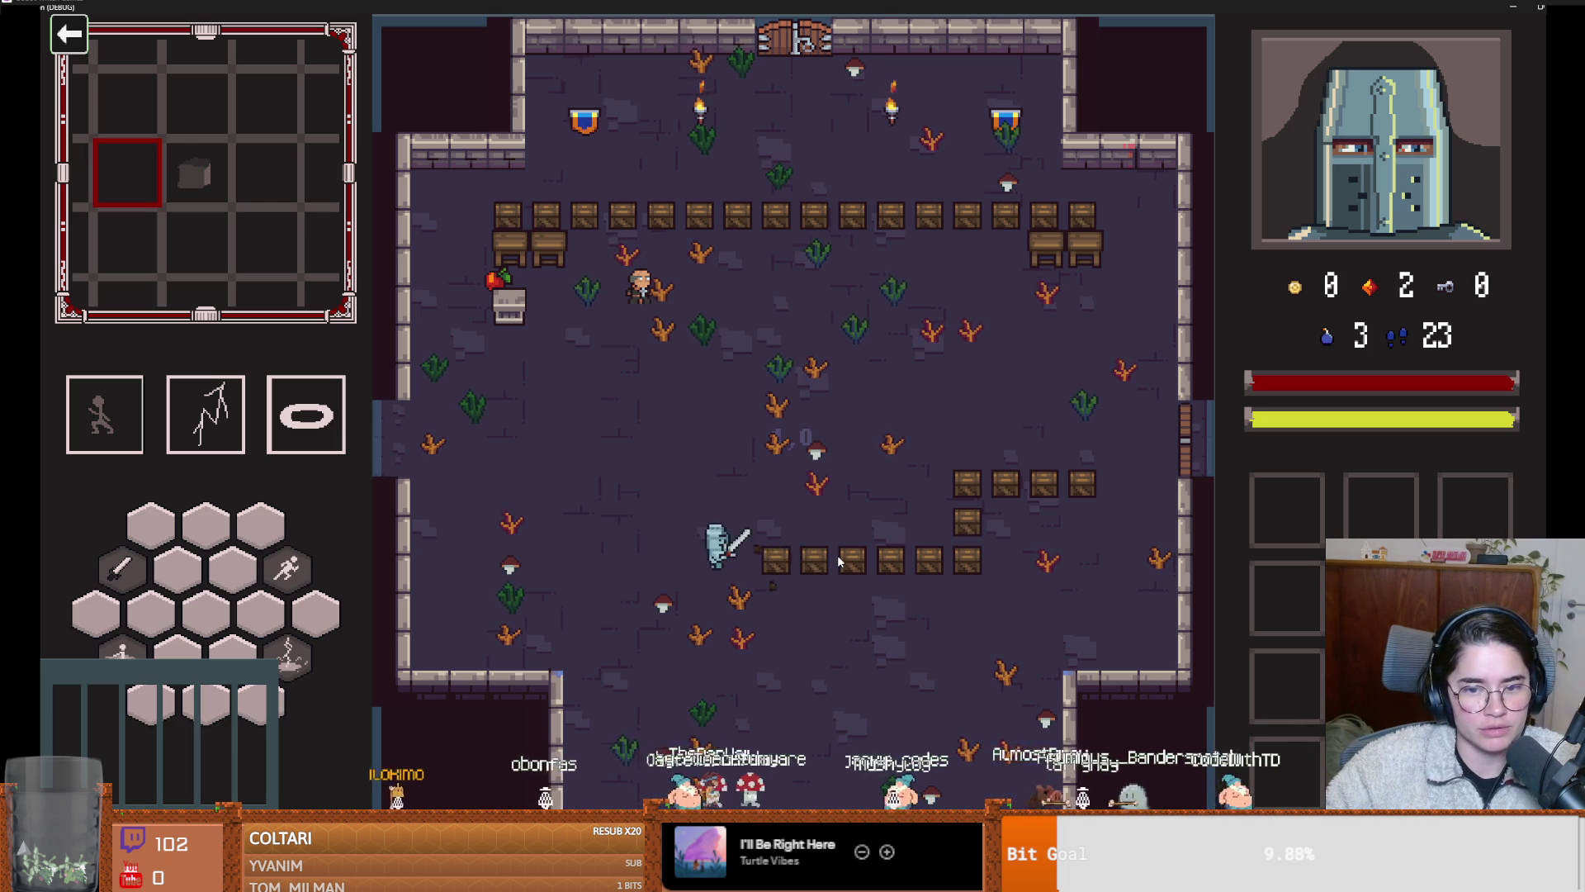
pyautogui.press('d')
pyautogui.click(850, 562)
pyautogui.click(932, 568)
pyautogui.press('d')
pyautogui.click(983, 571)
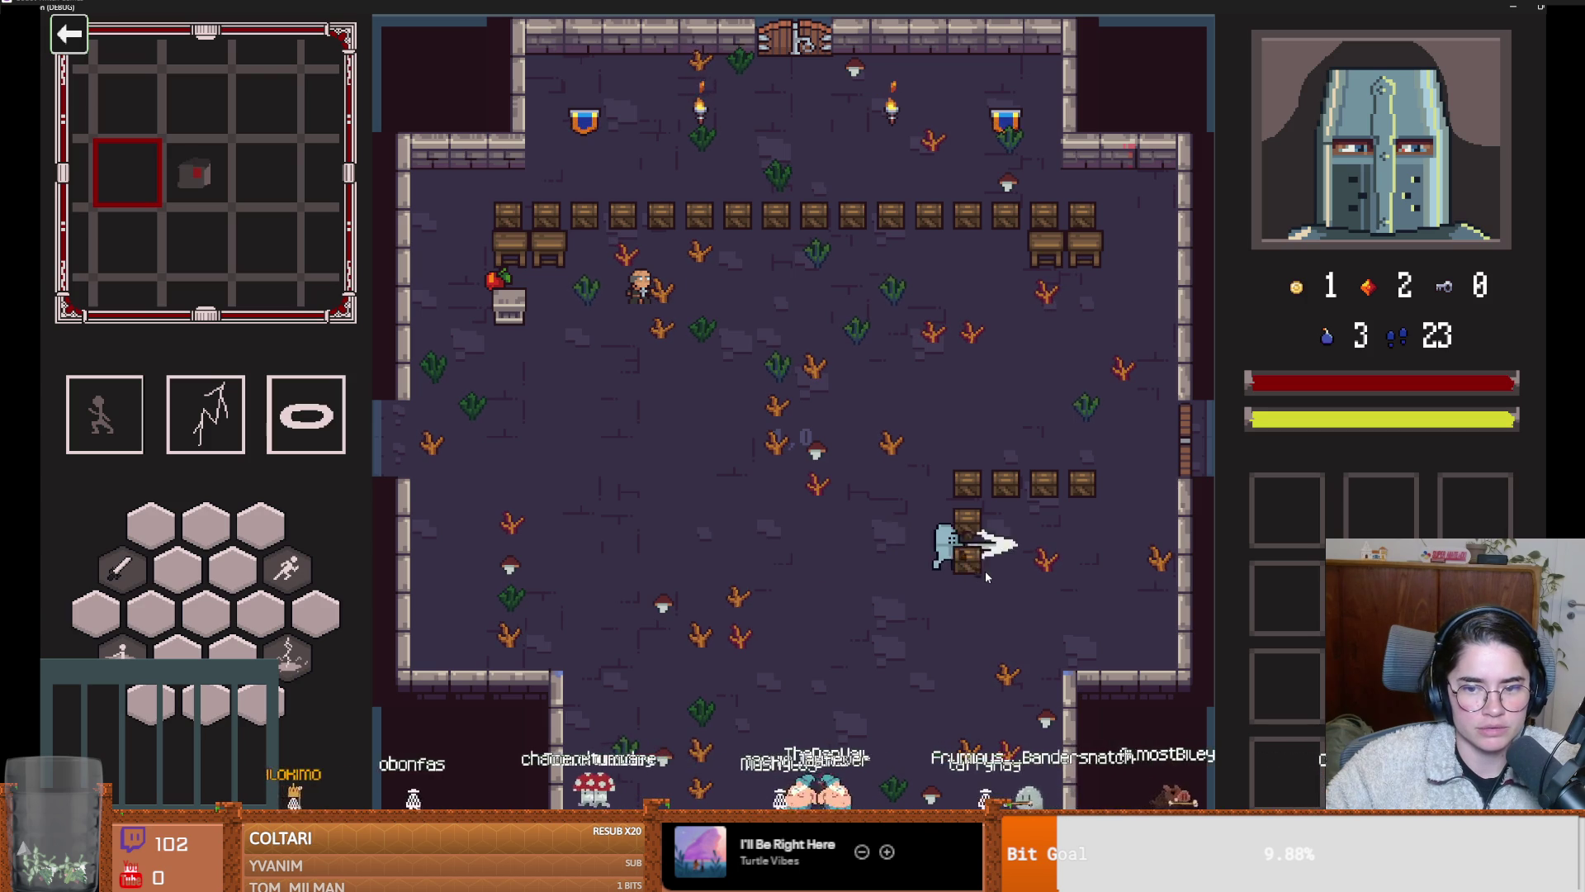
# Break the crates on the right and pick up the dropped coin
pyautogui.press('w')
pyautogui.click(983, 413)
pyautogui.press('d')
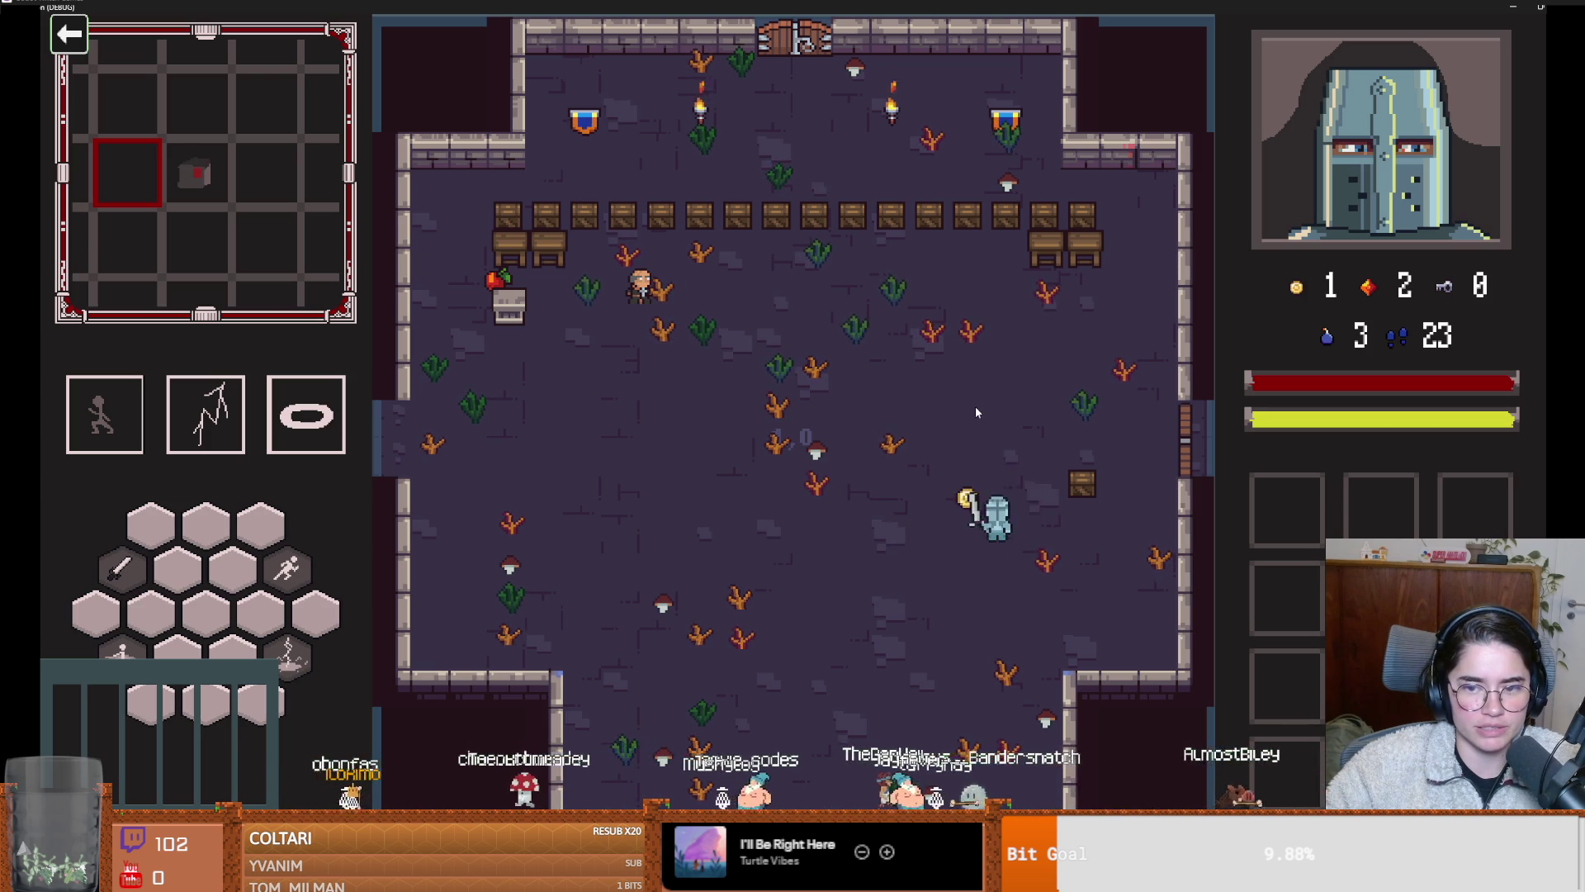
pyautogui.press('w')
pyautogui.press('a')
pyautogui.press('d')
pyautogui.click(1024, 454)
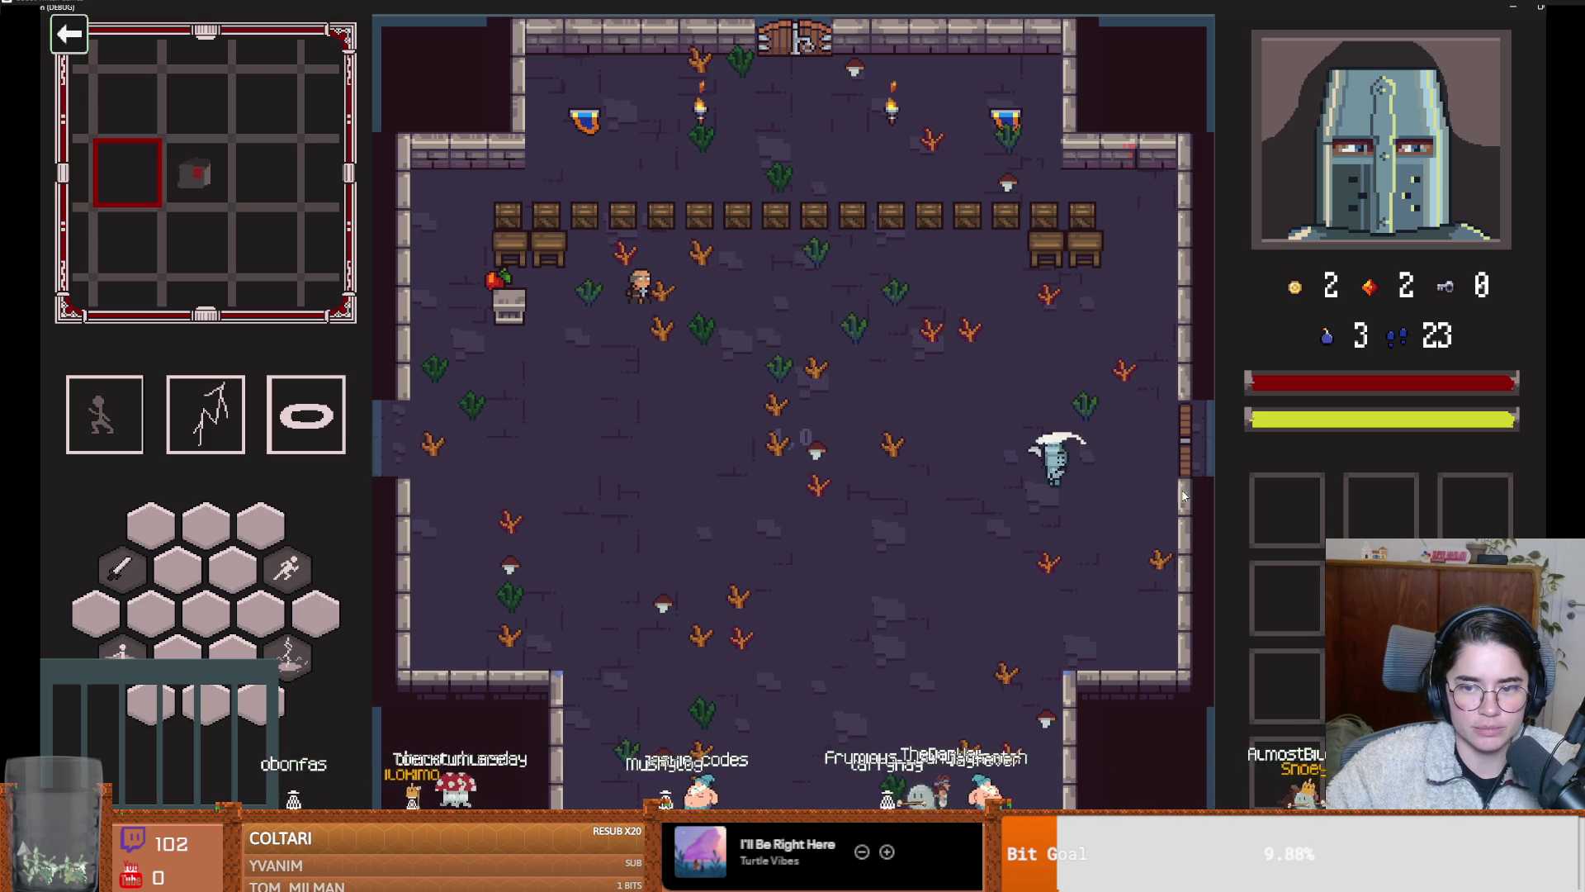
# Smash the entire top crate row from right to left, then un-maximize the game window
pyautogui.press('w')
pyautogui.click(1019, 231)
pyautogui.click(1027, 190)
pyautogui.press('a')
pyautogui.click(925, 270)
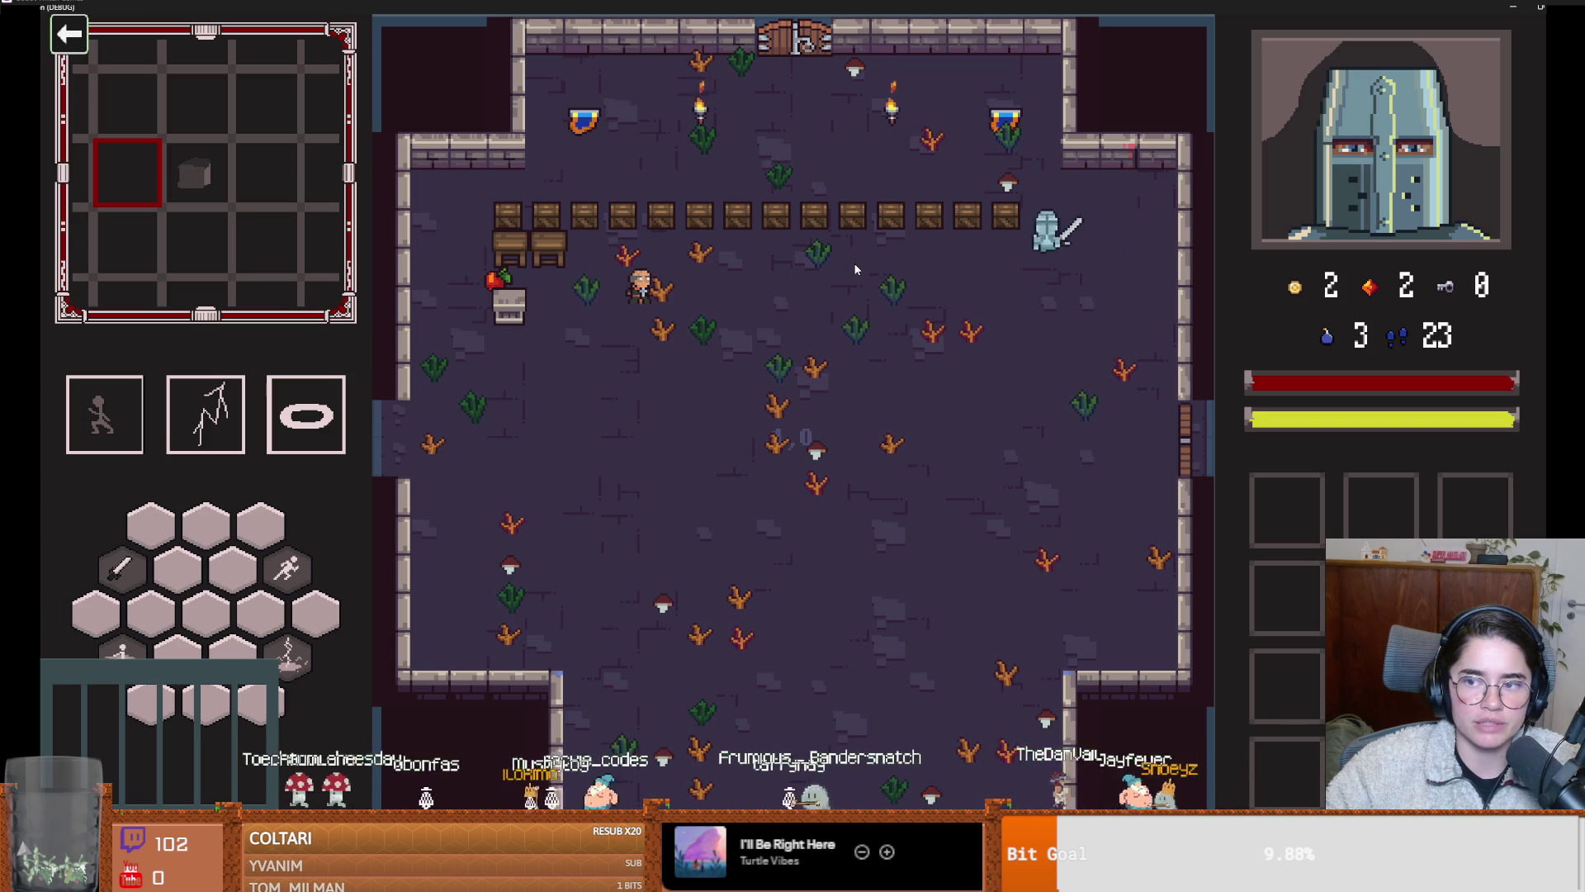
pyautogui.press('a')
pyautogui.click(776, 279)
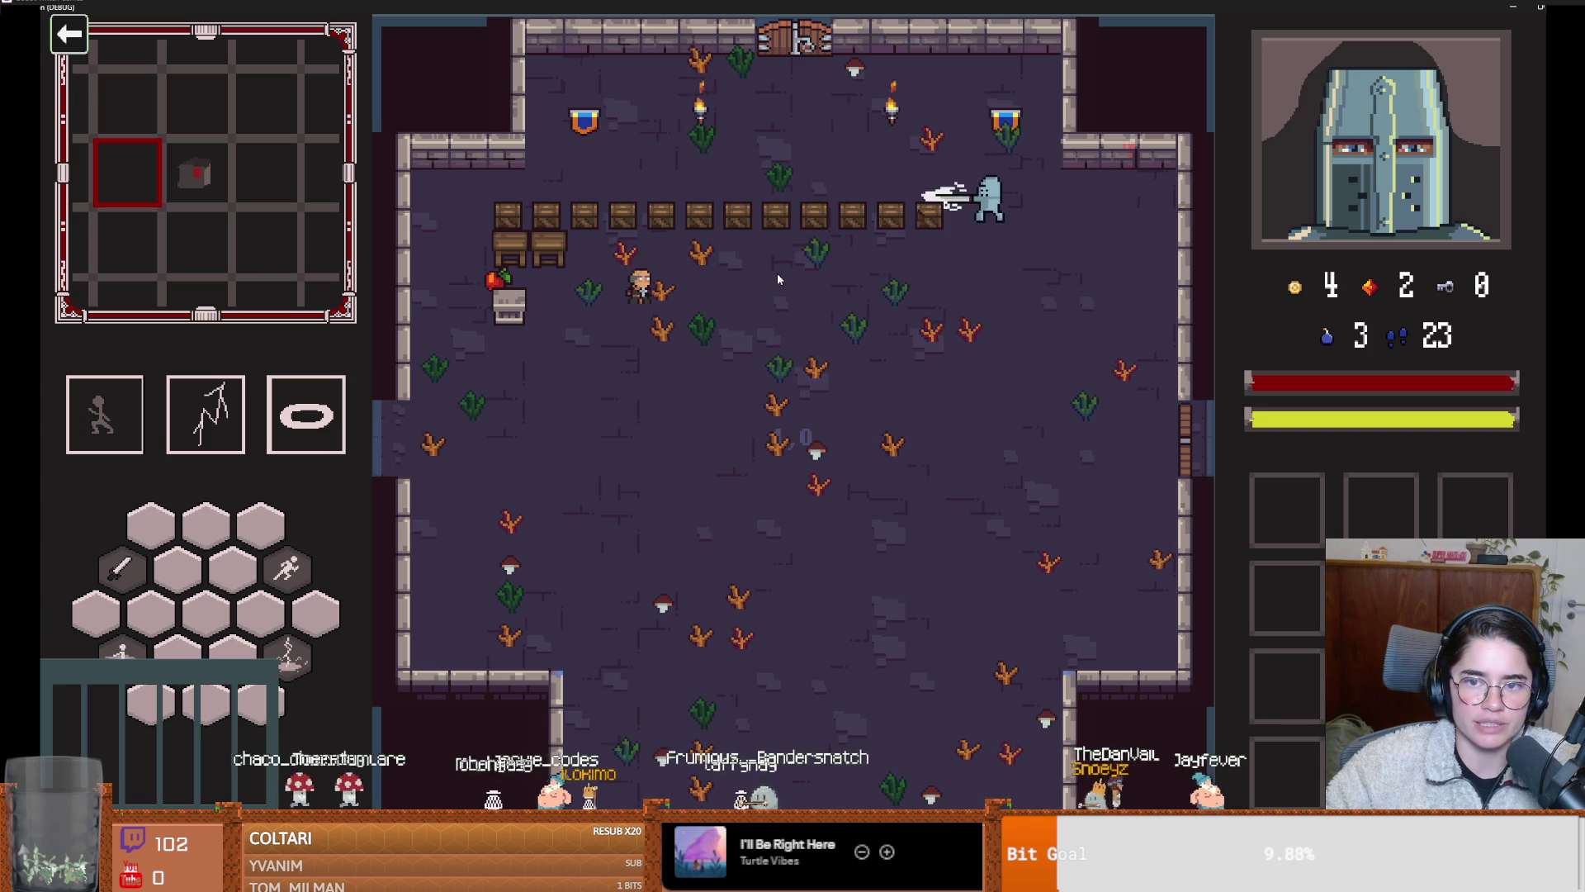
pyautogui.press('a')
pyautogui.click(775, 276)
pyautogui.click(730, 276)
pyautogui.click(730, 275)
pyautogui.press('a')
pyautogui.click(730, 279)
pyautogui.click(729, 279)
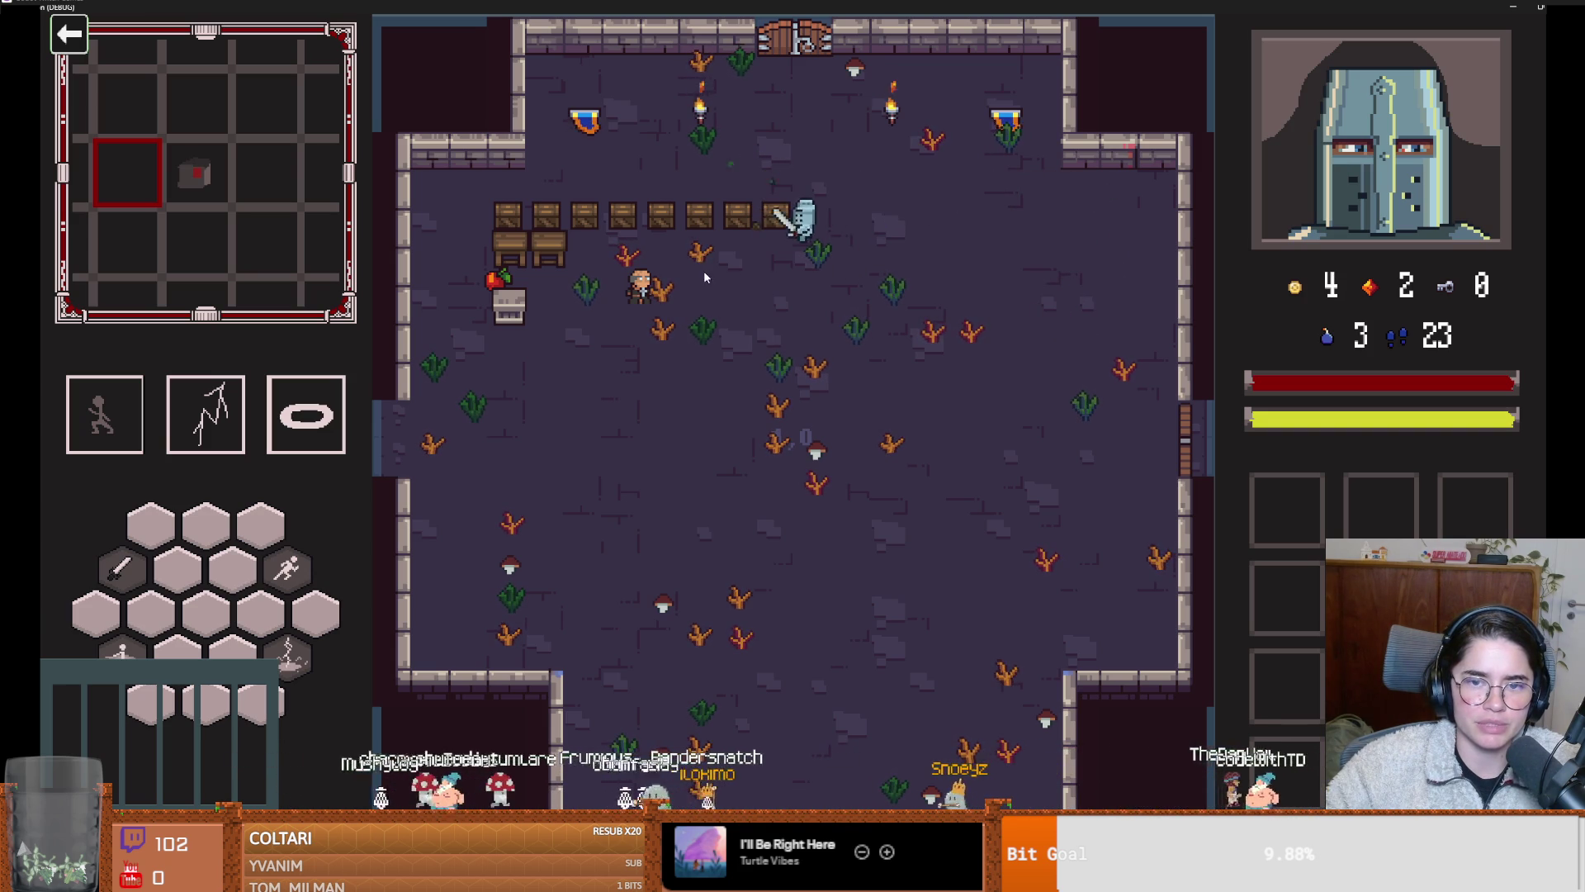
pyautogui.press('a')
pyautogui.click(666, 275)
pyautogui.press('a')
pyautogui.click(587, 266)
pyautogui.click(582, 267)
pyautogui.press('a')
pyautogui.click(575, 265)
pyautogui.click(569, 265)
pyautogui.press('w')
pyautogui.press('super+Down')
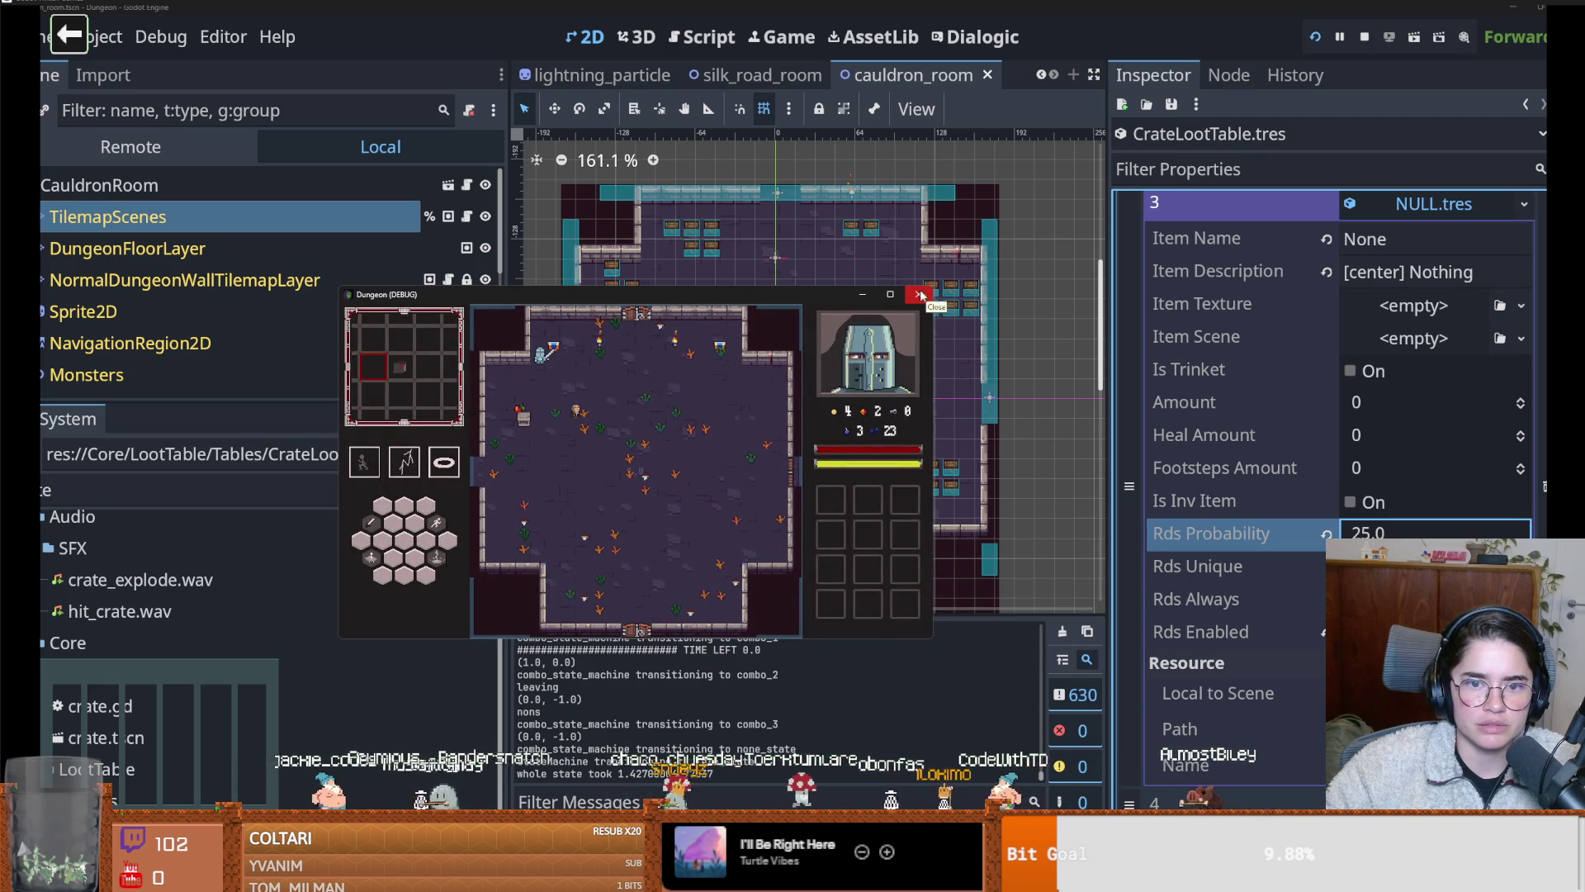
# Close the game, open the crate scene and enlarge its scene tree
pyautogui.click(856, 300)
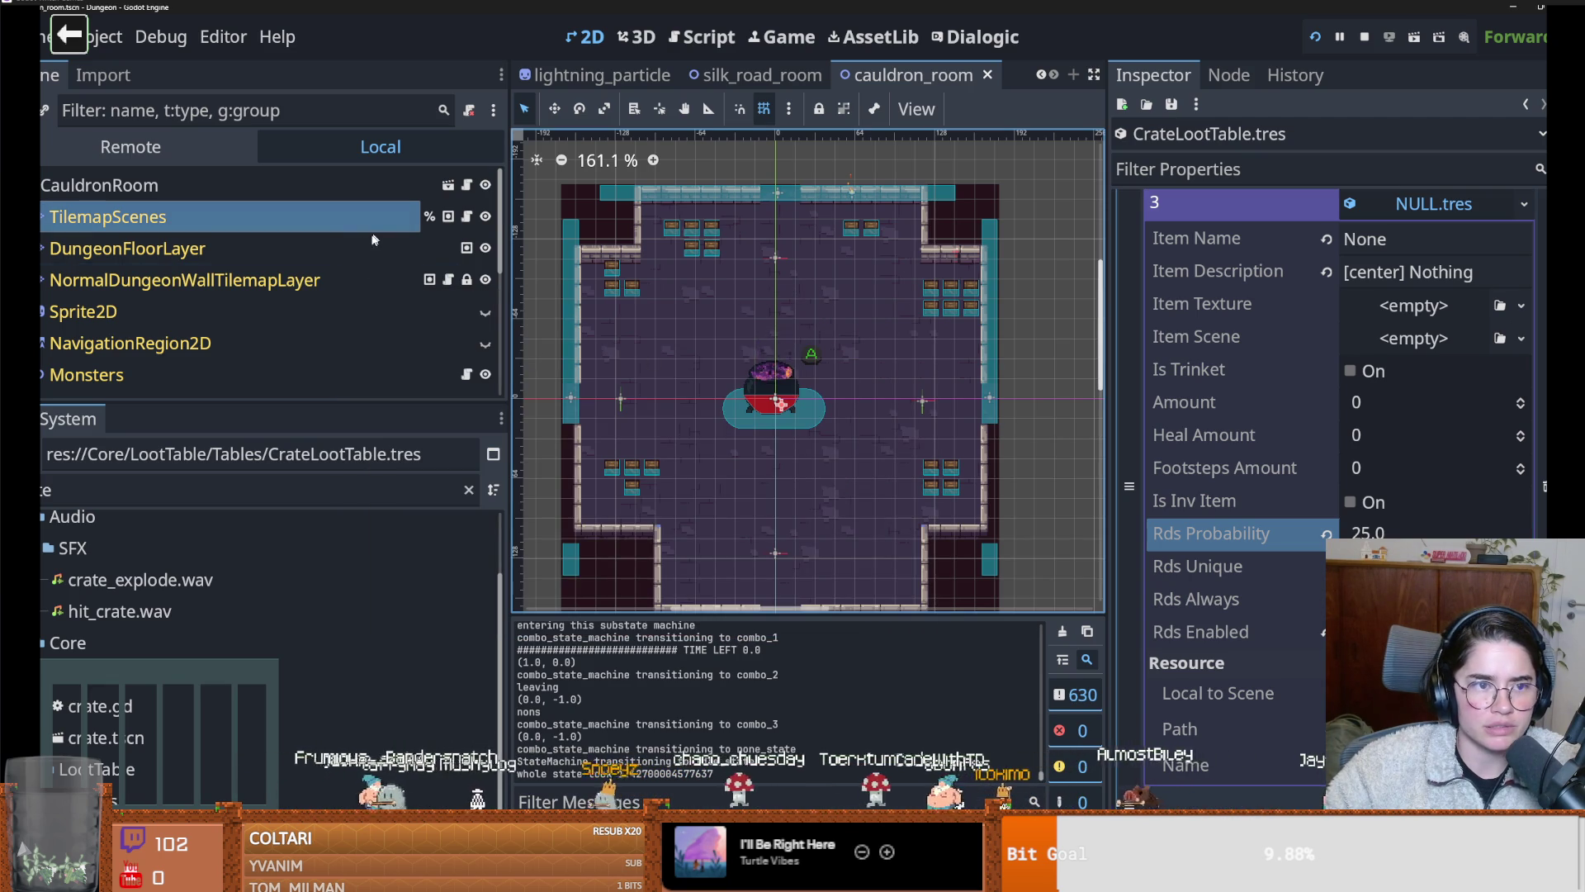
pyautogui.click(171, 487)
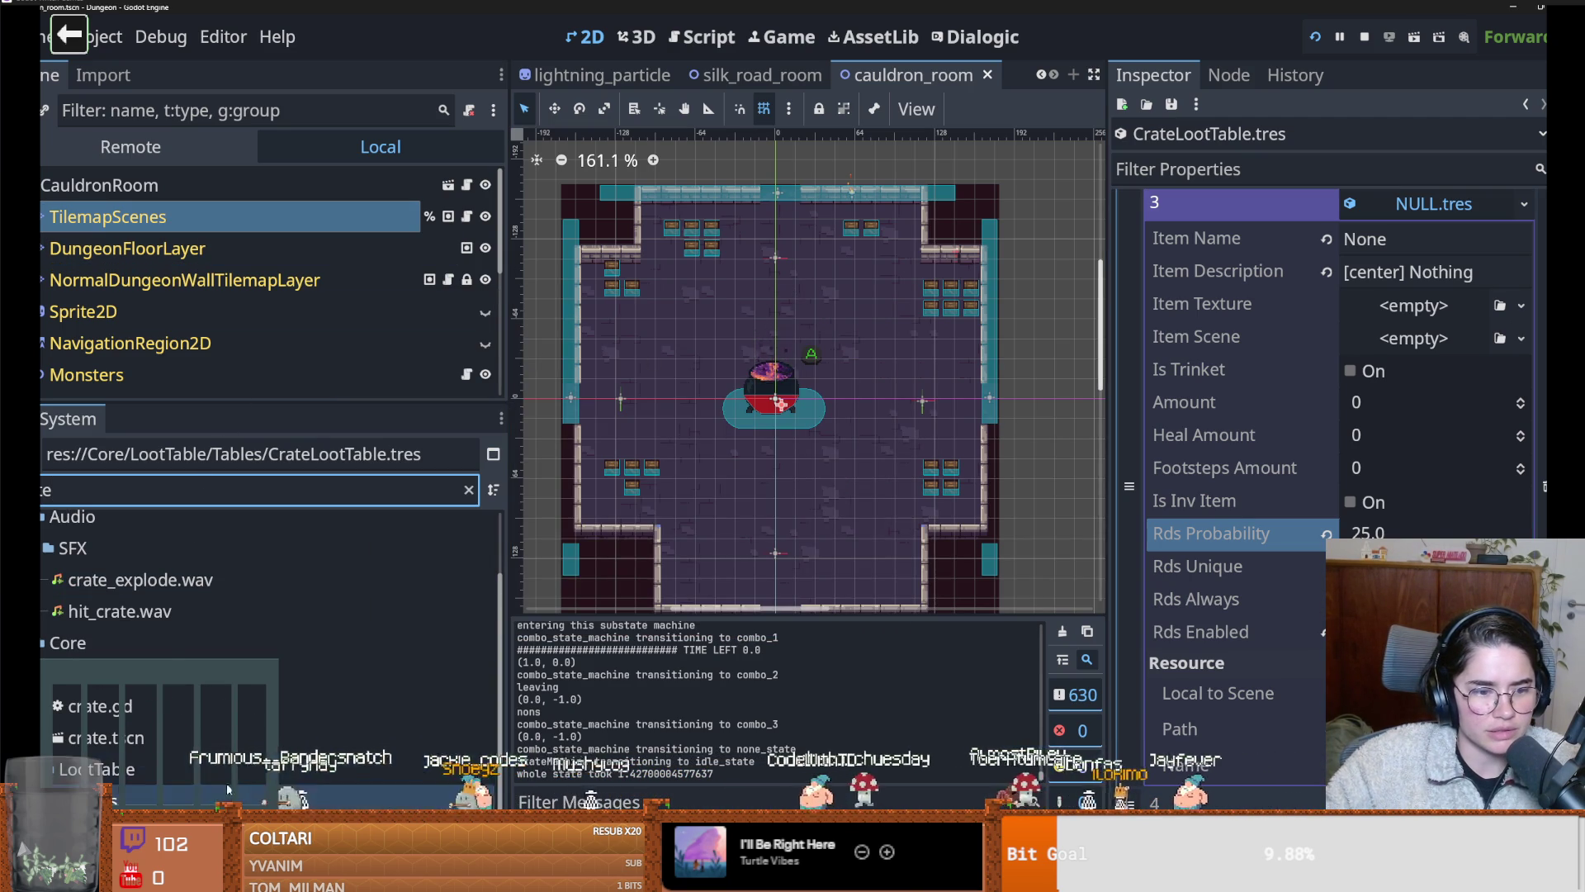
pyautogui.doubleClick(106, 738)
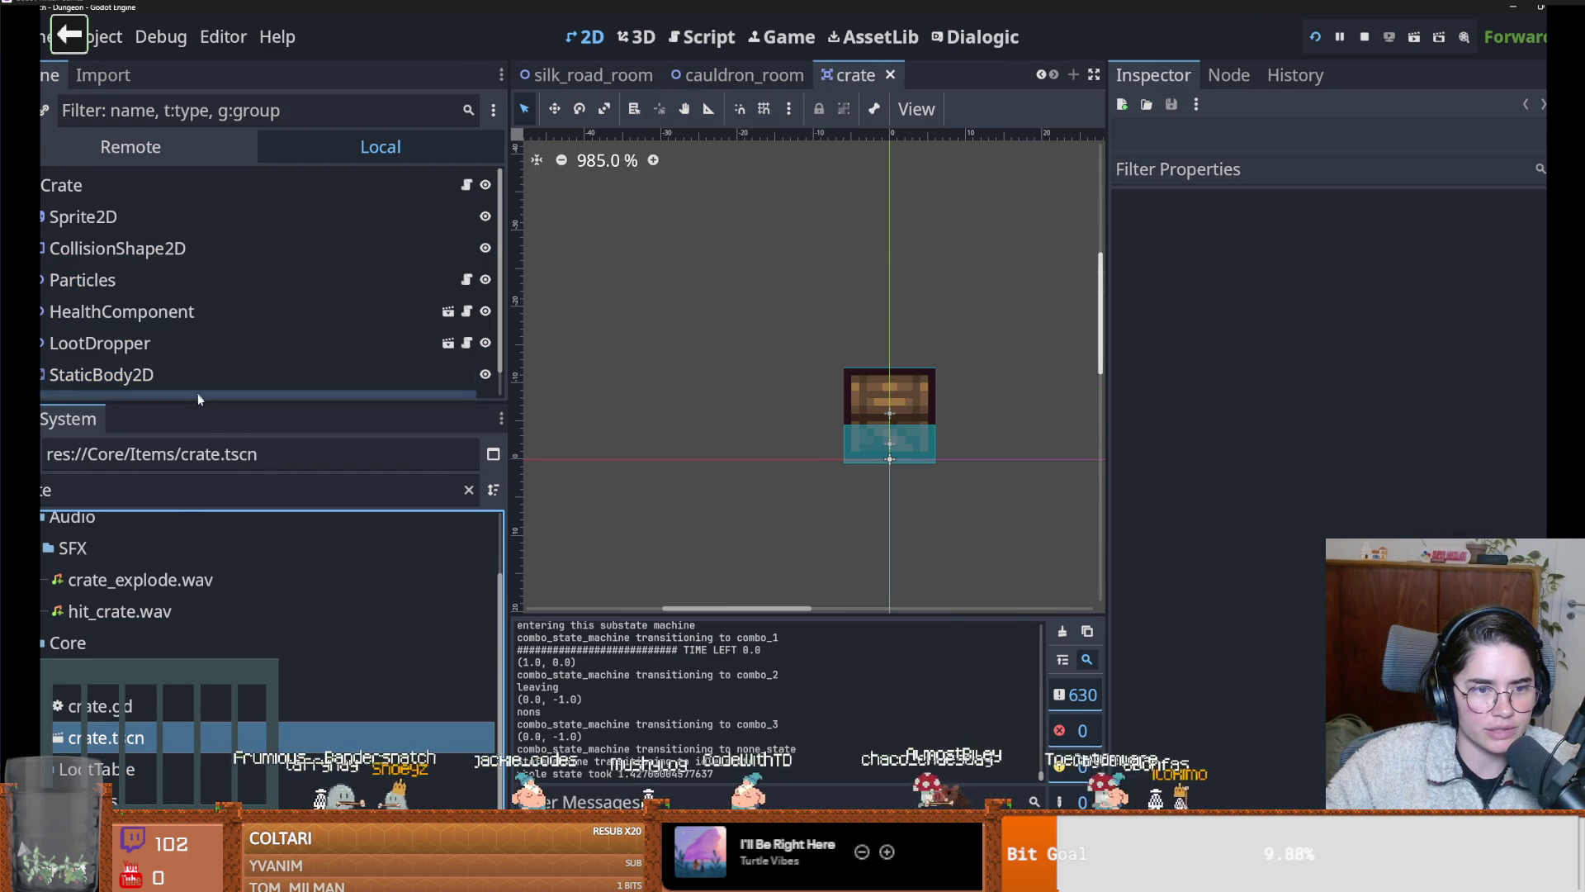
pyautogui.moveTo(199, 403); pyautogui.dragTo(202, 607)
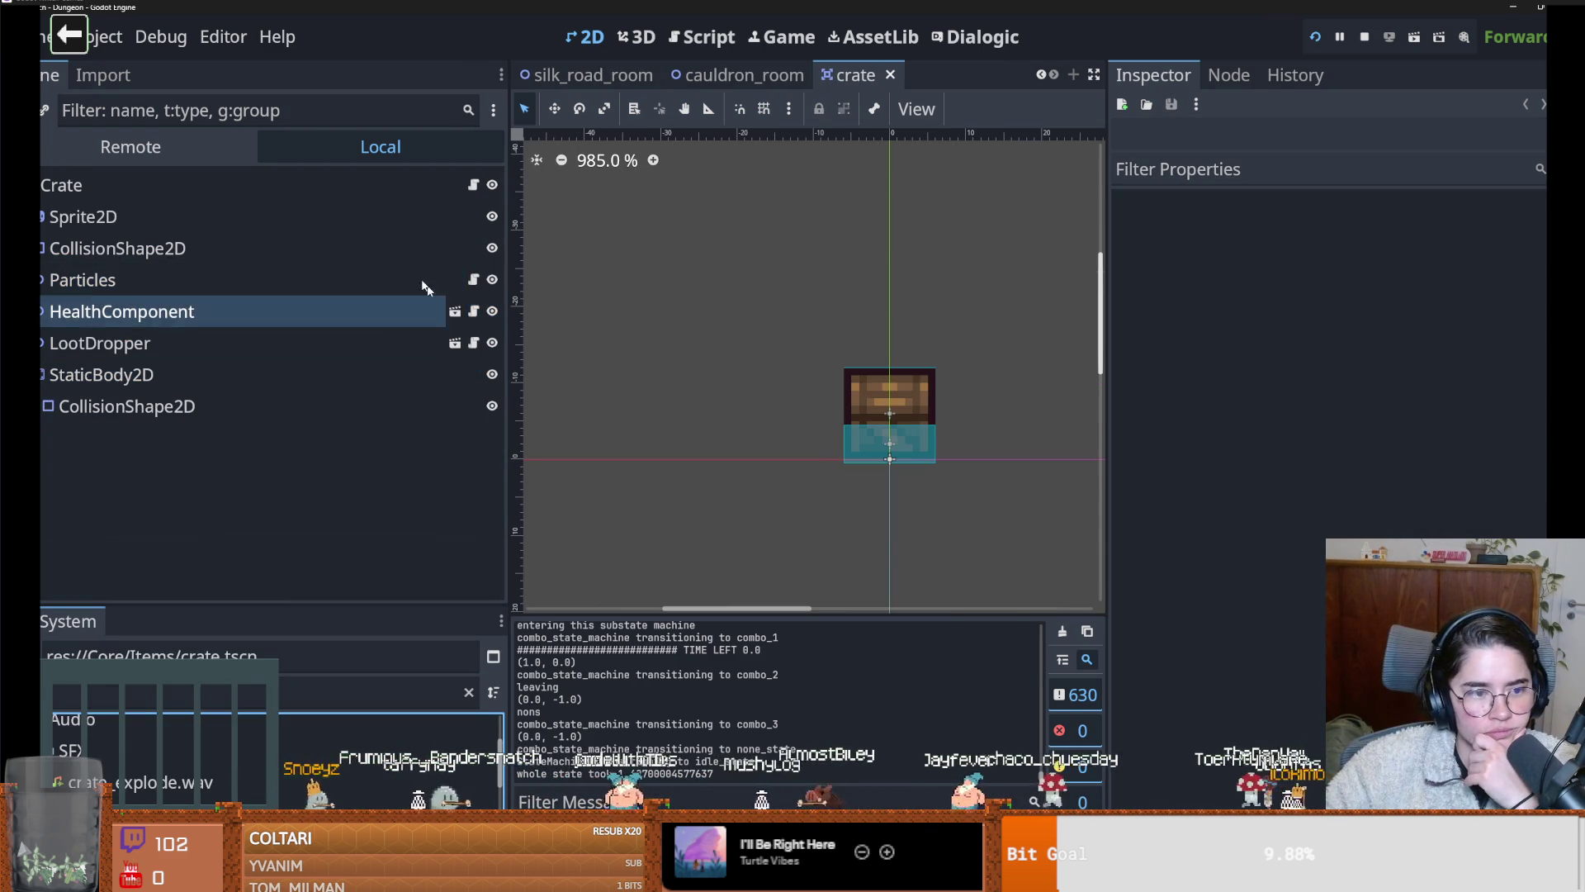
# Review loot_dropper.gd's on_death code in a widened pane, then open the item_pickup scene
pyautogui.click(473, 343)
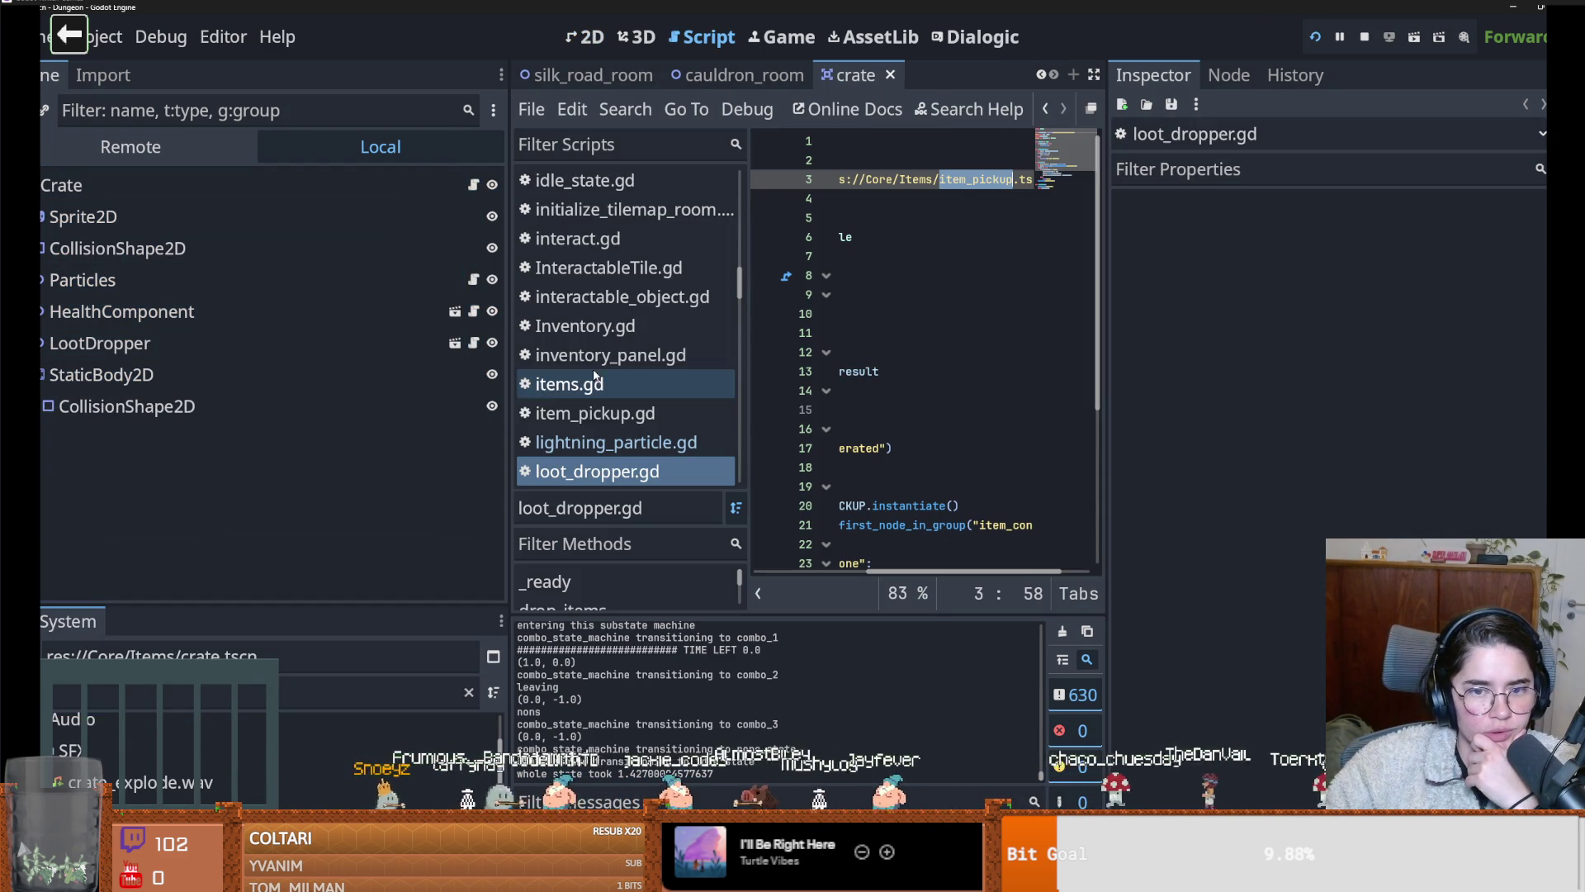
pyautogui.moveTo(508, 413); pyautogui.dragTo(203, 413)
pyautogui.scroll(-5, 683, 441)
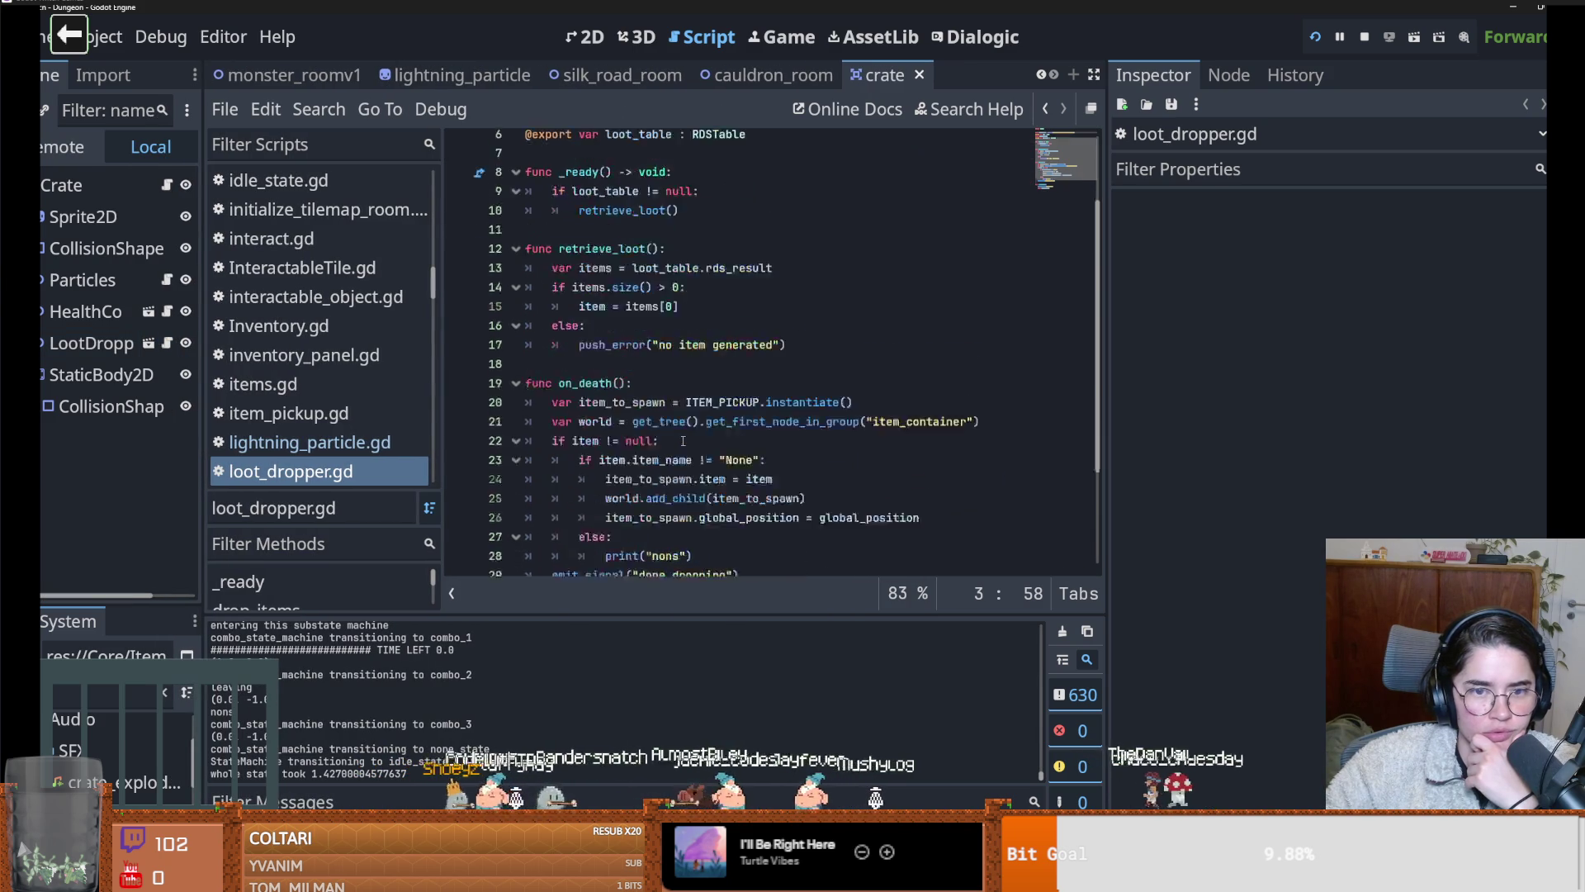
pyautogui.scroll(1, 683, 441)
pyautogui.scroll(-1, 605, 414)
pyautogui.scroll(1, 658, 442)
pyautogui.write('.pi')
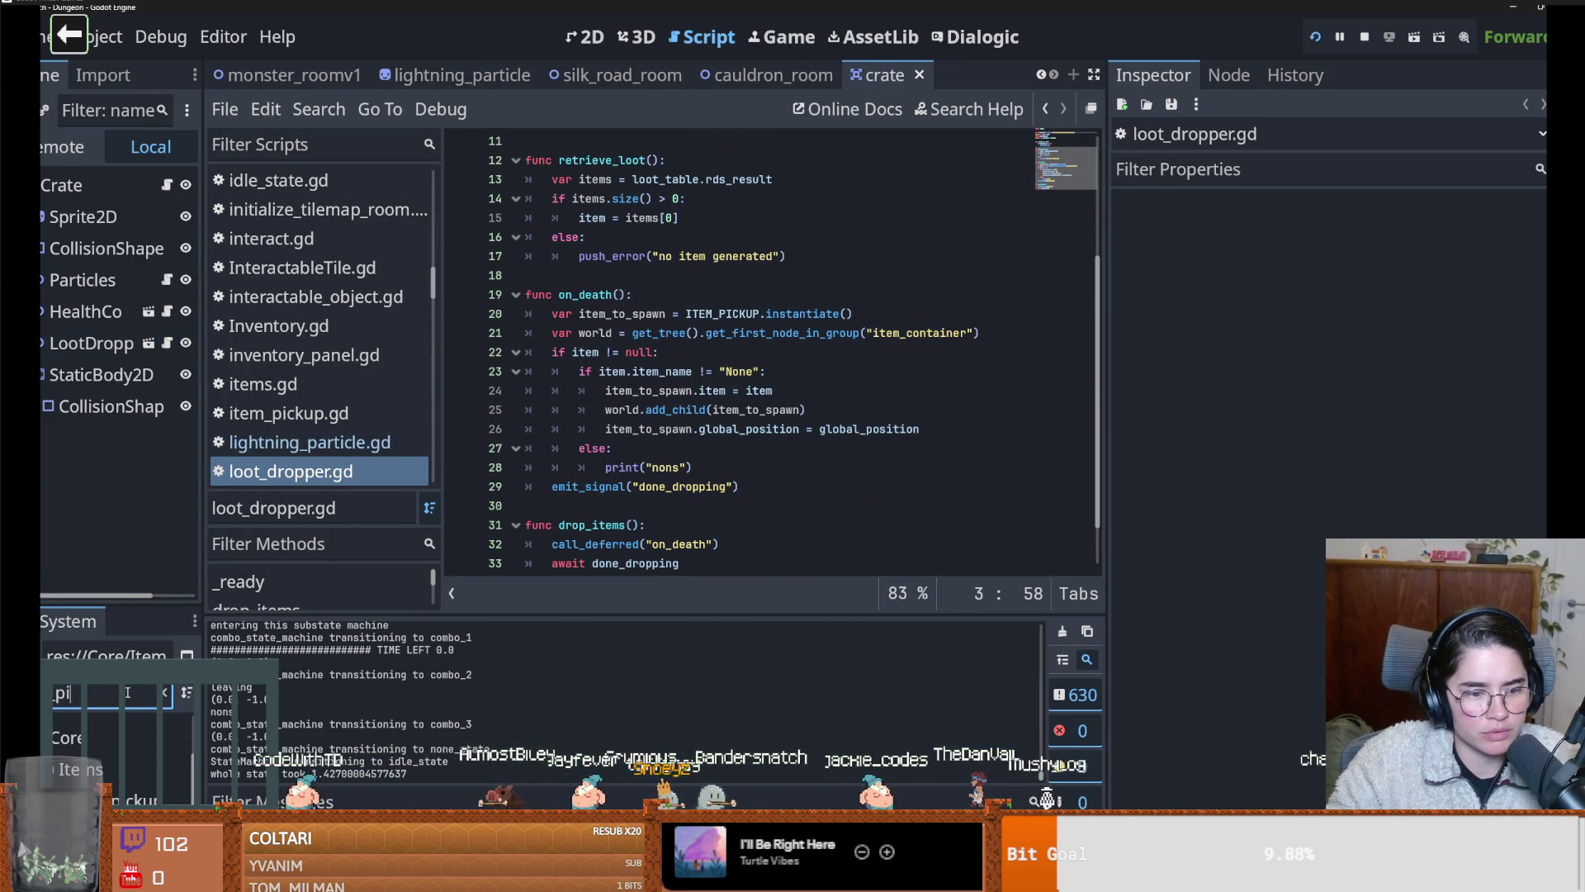
pyautogui.press('Return')
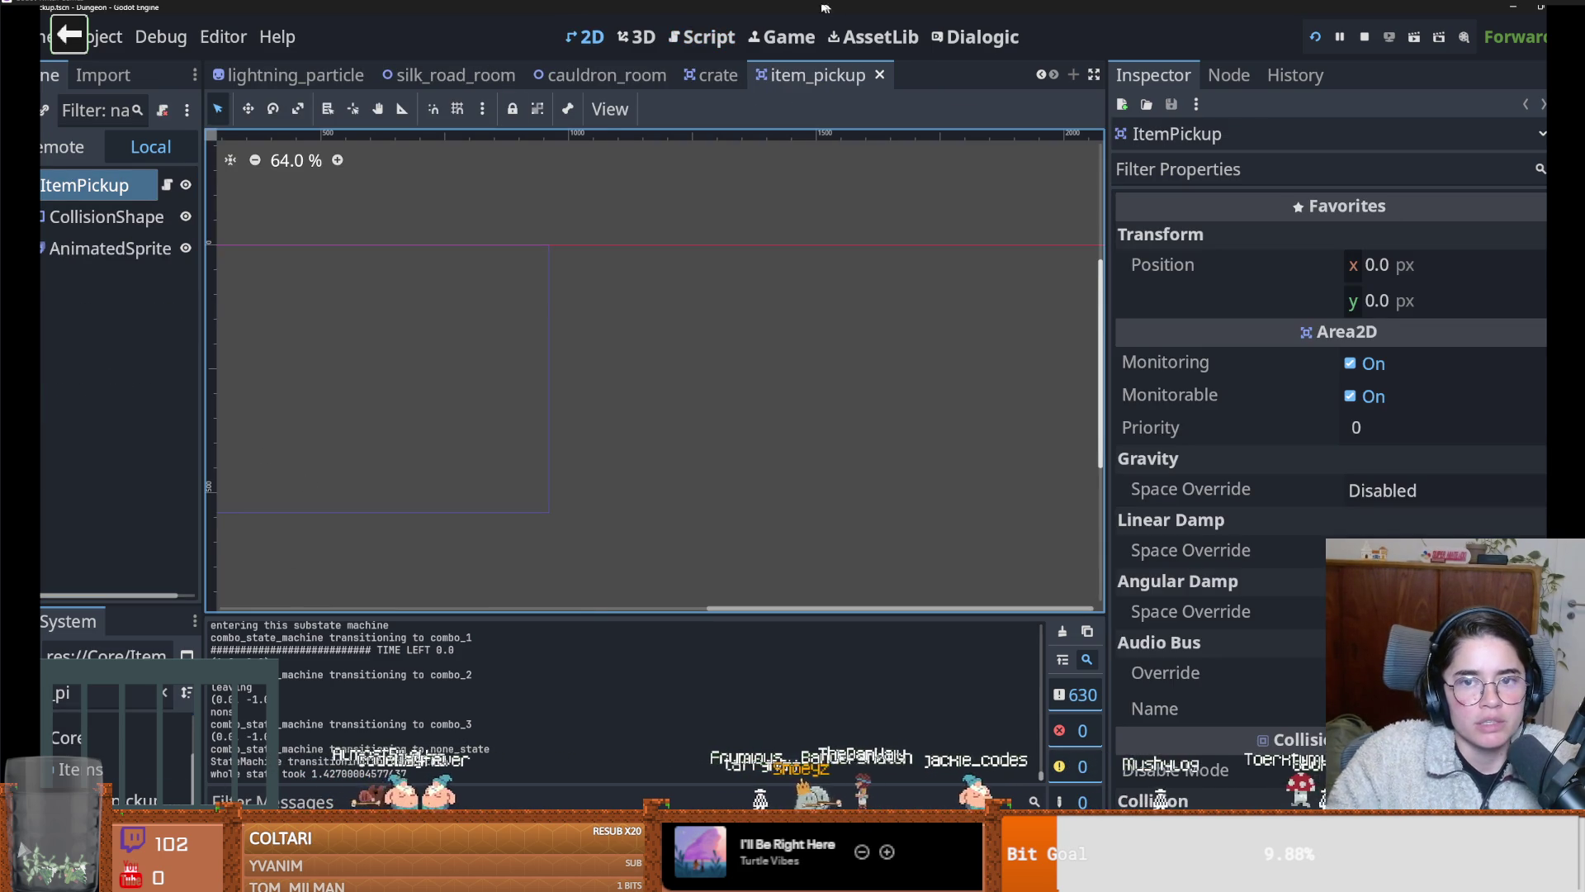
# Open item_pickup.gd and follow its edit_item_quantity call on line 23 to the definition in Inventory.gd
pyautogui.click(167, 184)
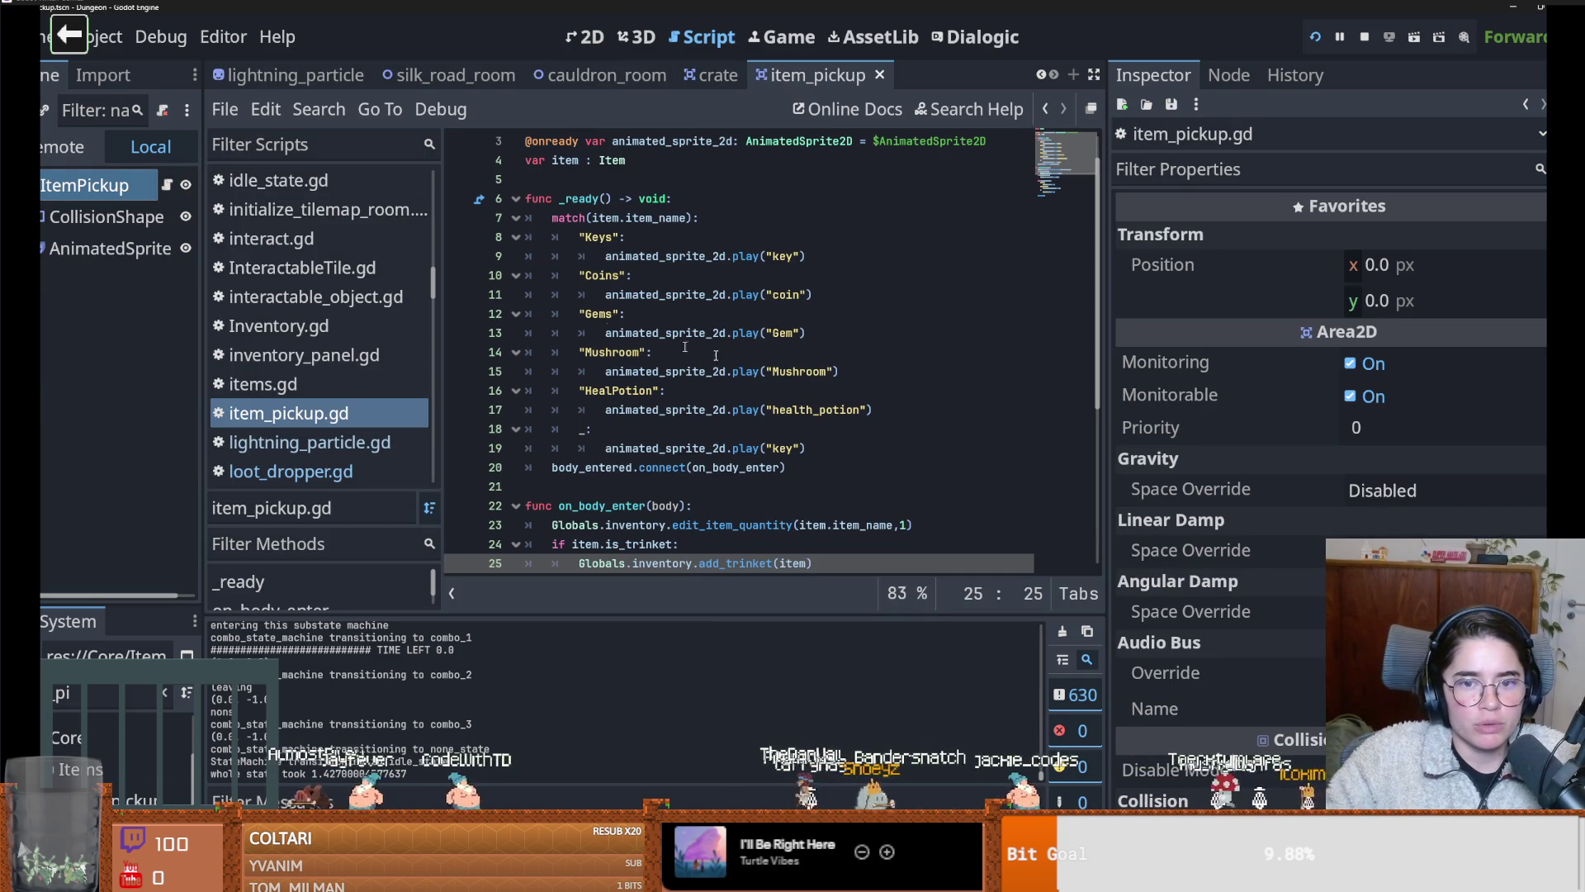
pyautogui.scroll(-5, 741, 263)
pyautogui.scroll(4, 676, 377)
pyautogui.scroll(-3, 682, 347)
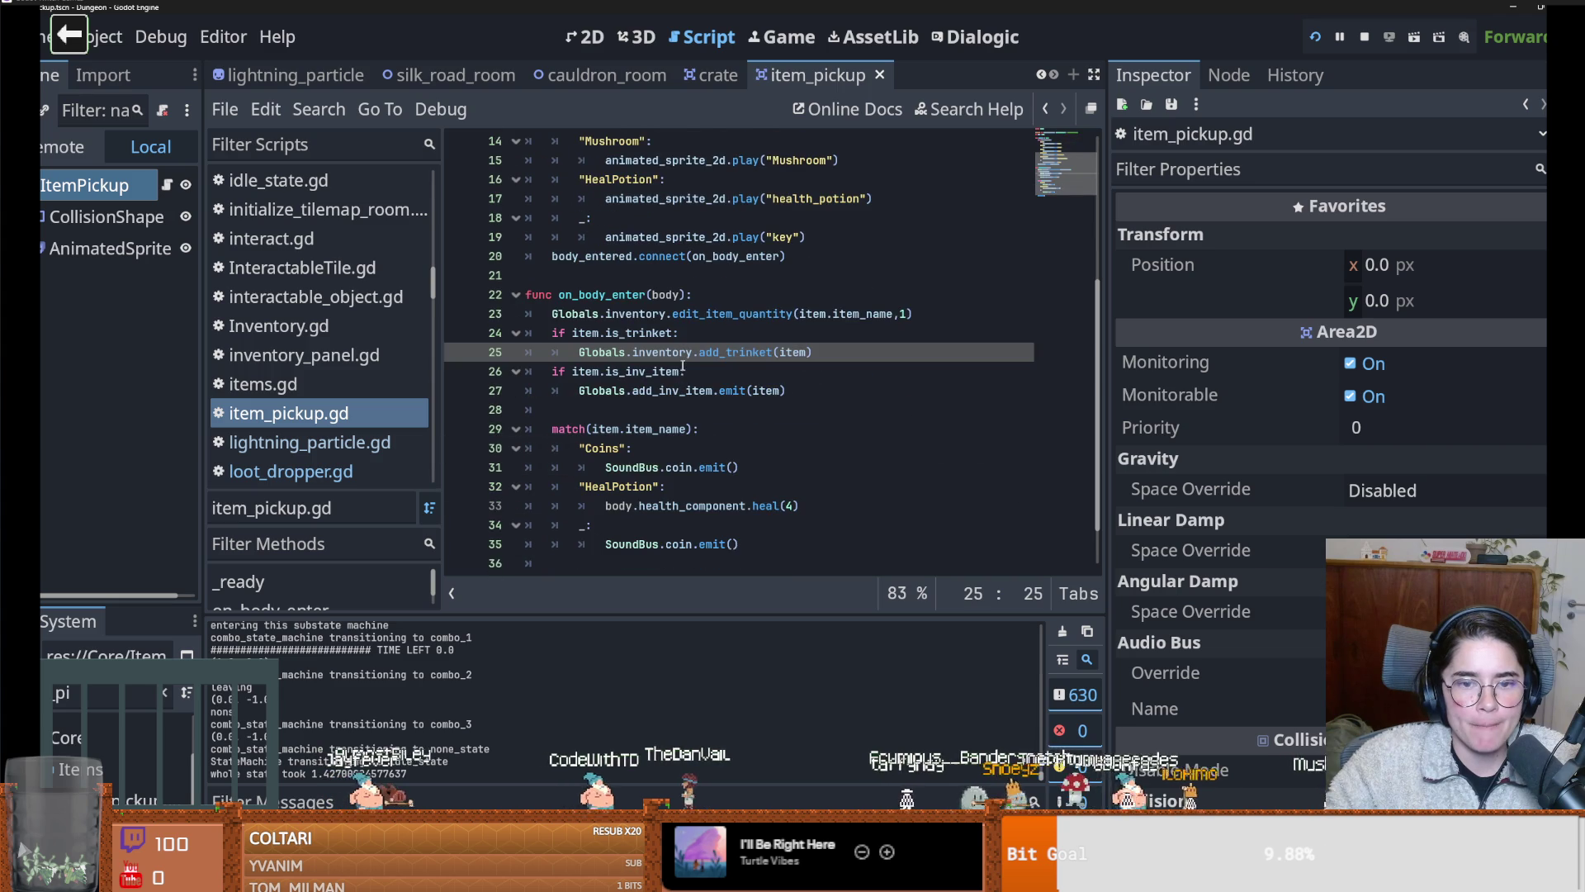
pyautogui.moveTo(684, 364)
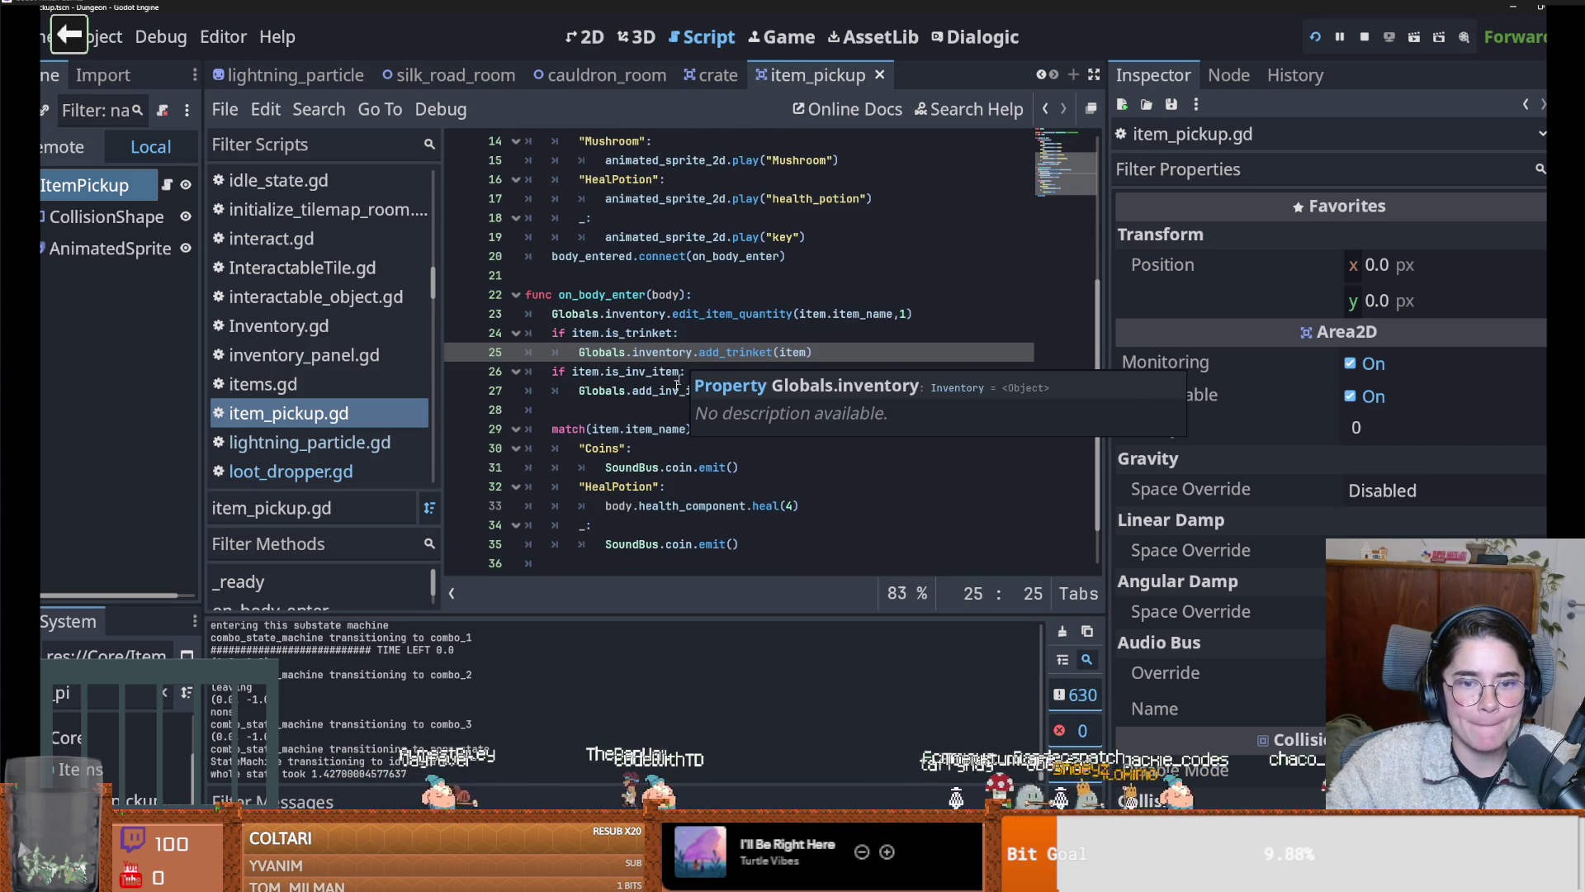
pyautogui.scroll(4, 692, 434)
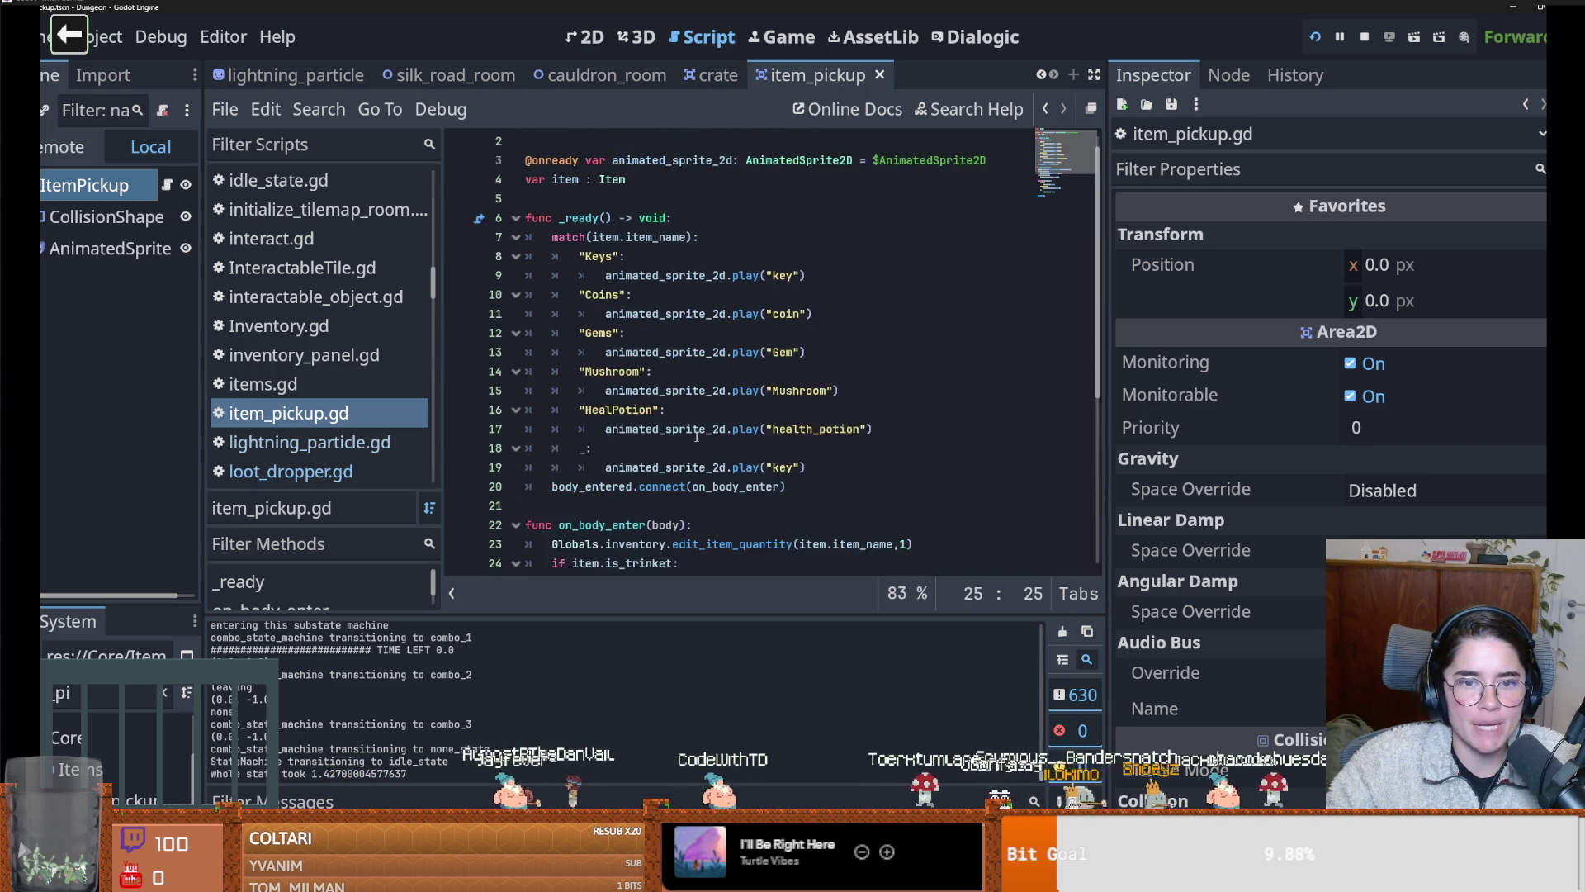
pyautogui.scroll(-5, 696, 437)
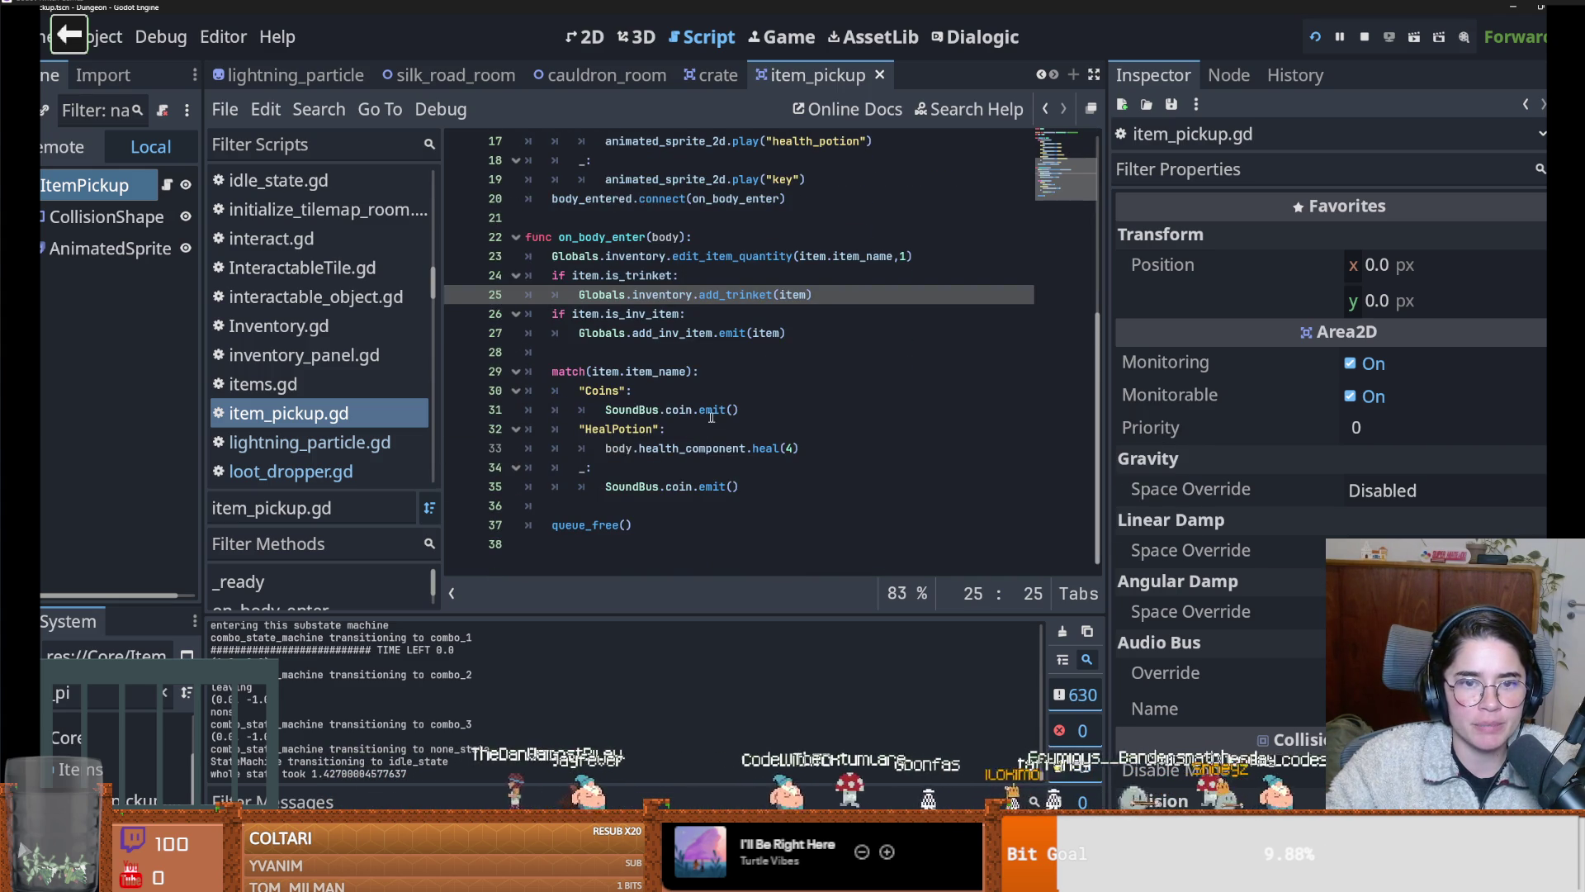
pyautogui.click(865, 256)
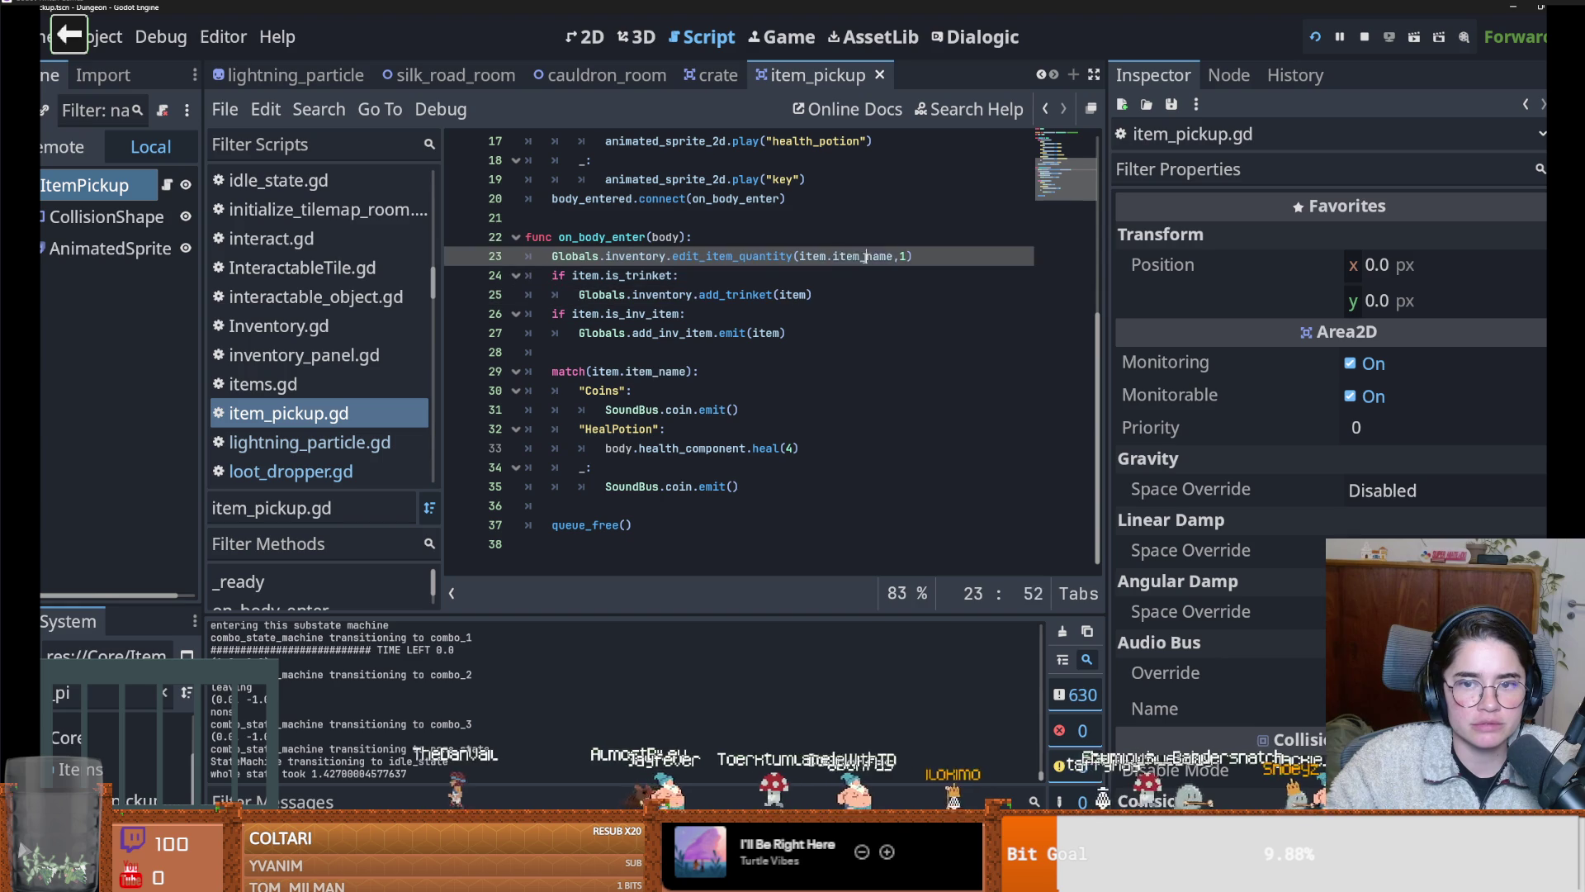
pyautogui.keyDown('ctrl'); pyautogui.click(734, 257); pyautogui.keyUp('ctrl')
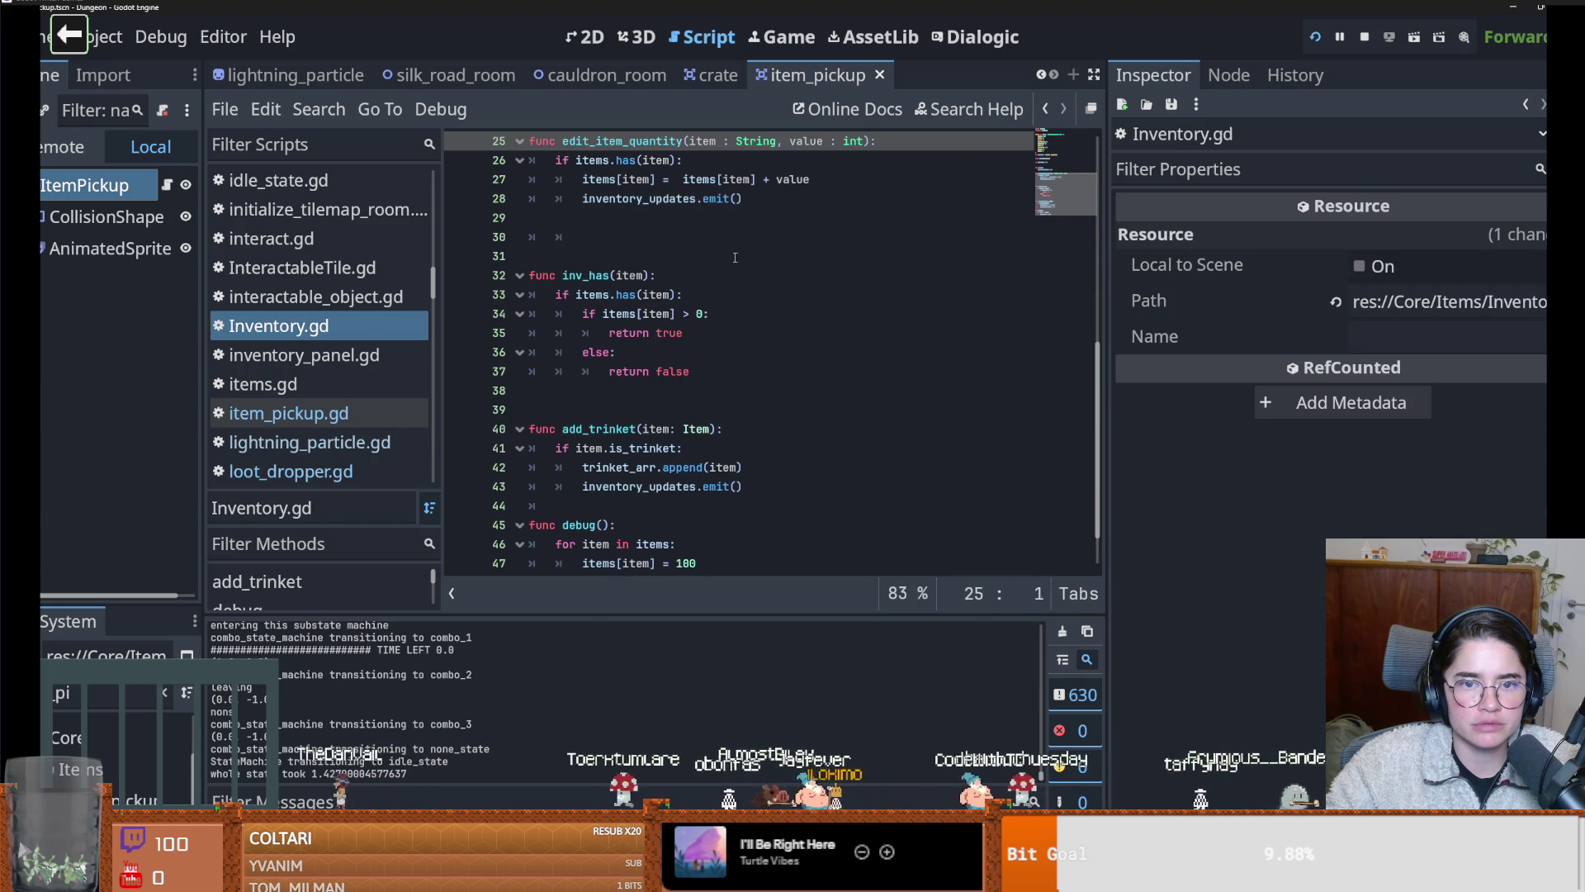
# Remove the extra blank lines, add print("adding item", item) after the quantity update, and save Inventory.gd
pyautogui.scroll(2, 731, 334)
pyautogui.click(593, 357)
pyautogui.press('BackSpace')
pyautogui.press('BackSpace')
pyautogui.click(742, 271)
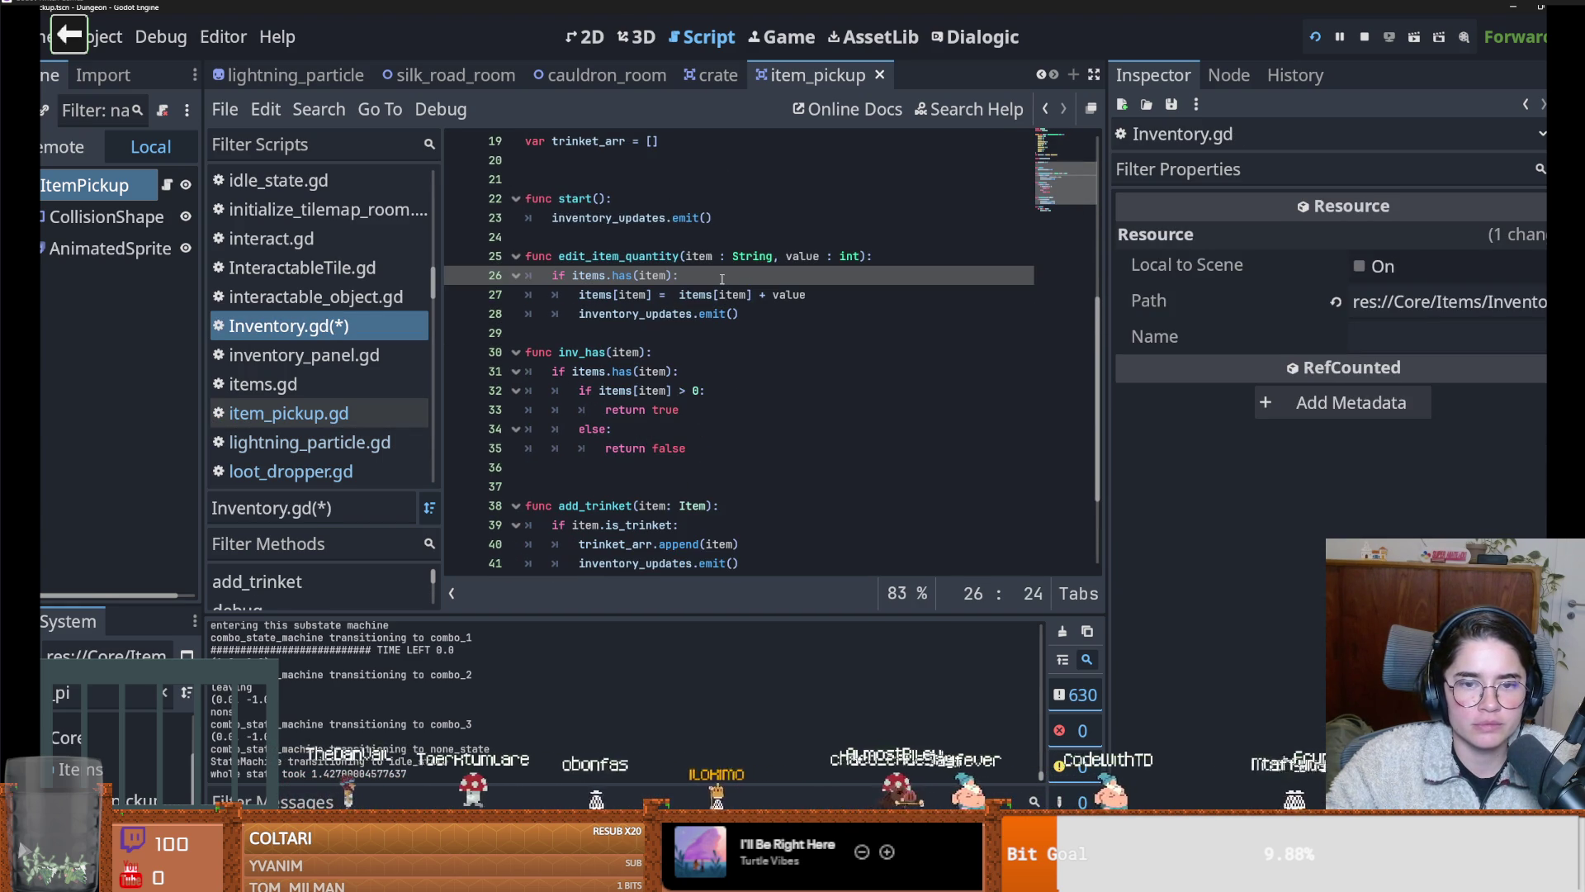
pyautogui.click(843, 297)
pyautogui.press('Return')
pyautogui.write('print')
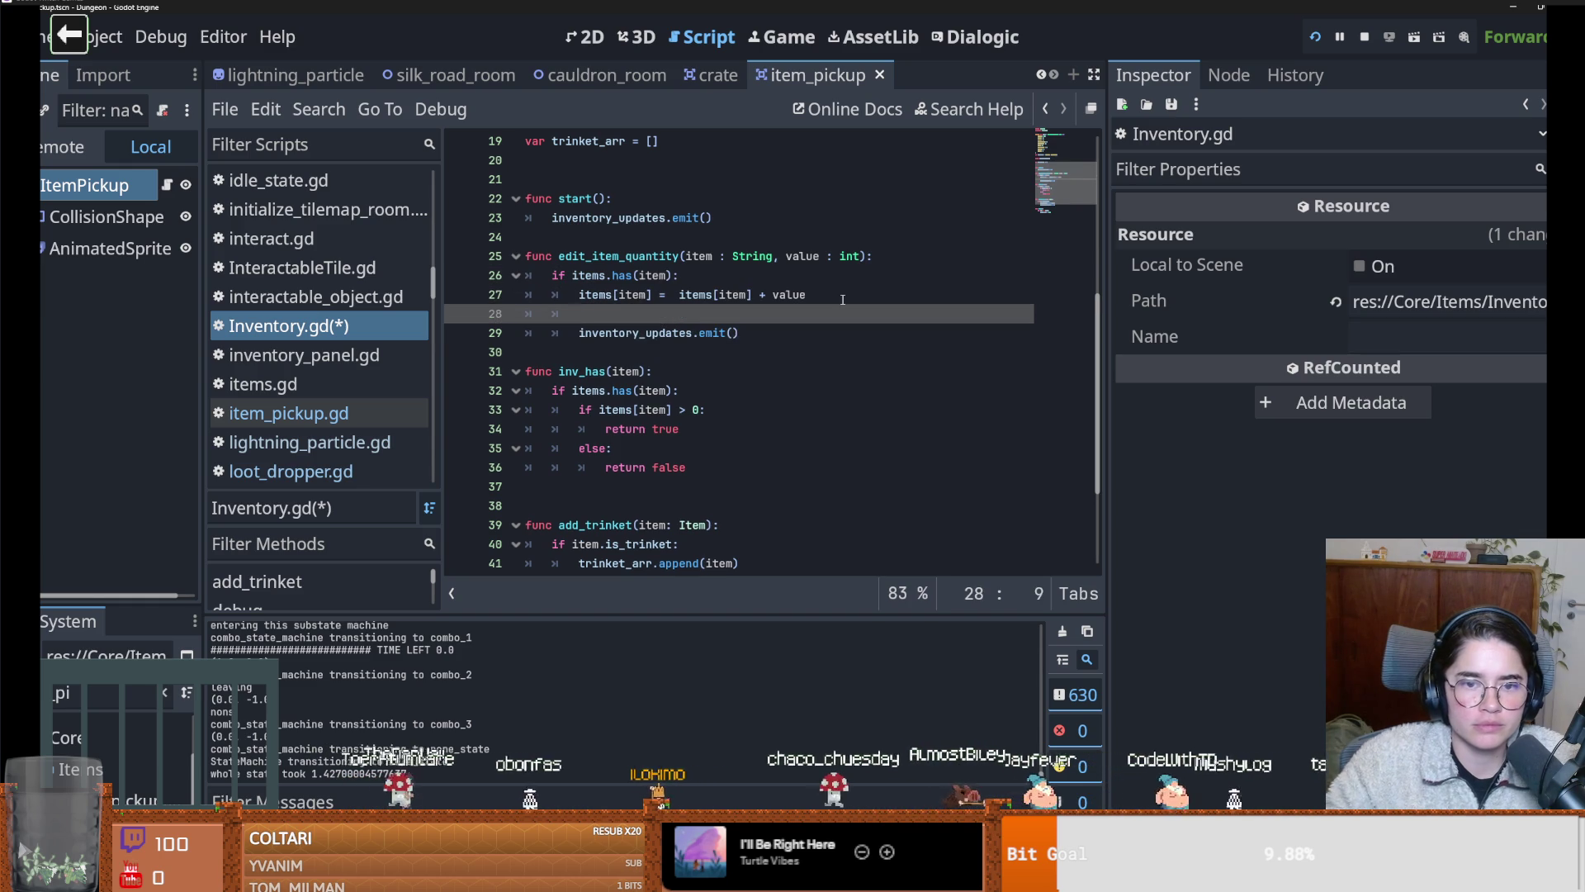
pyautogui.write('("adding a')
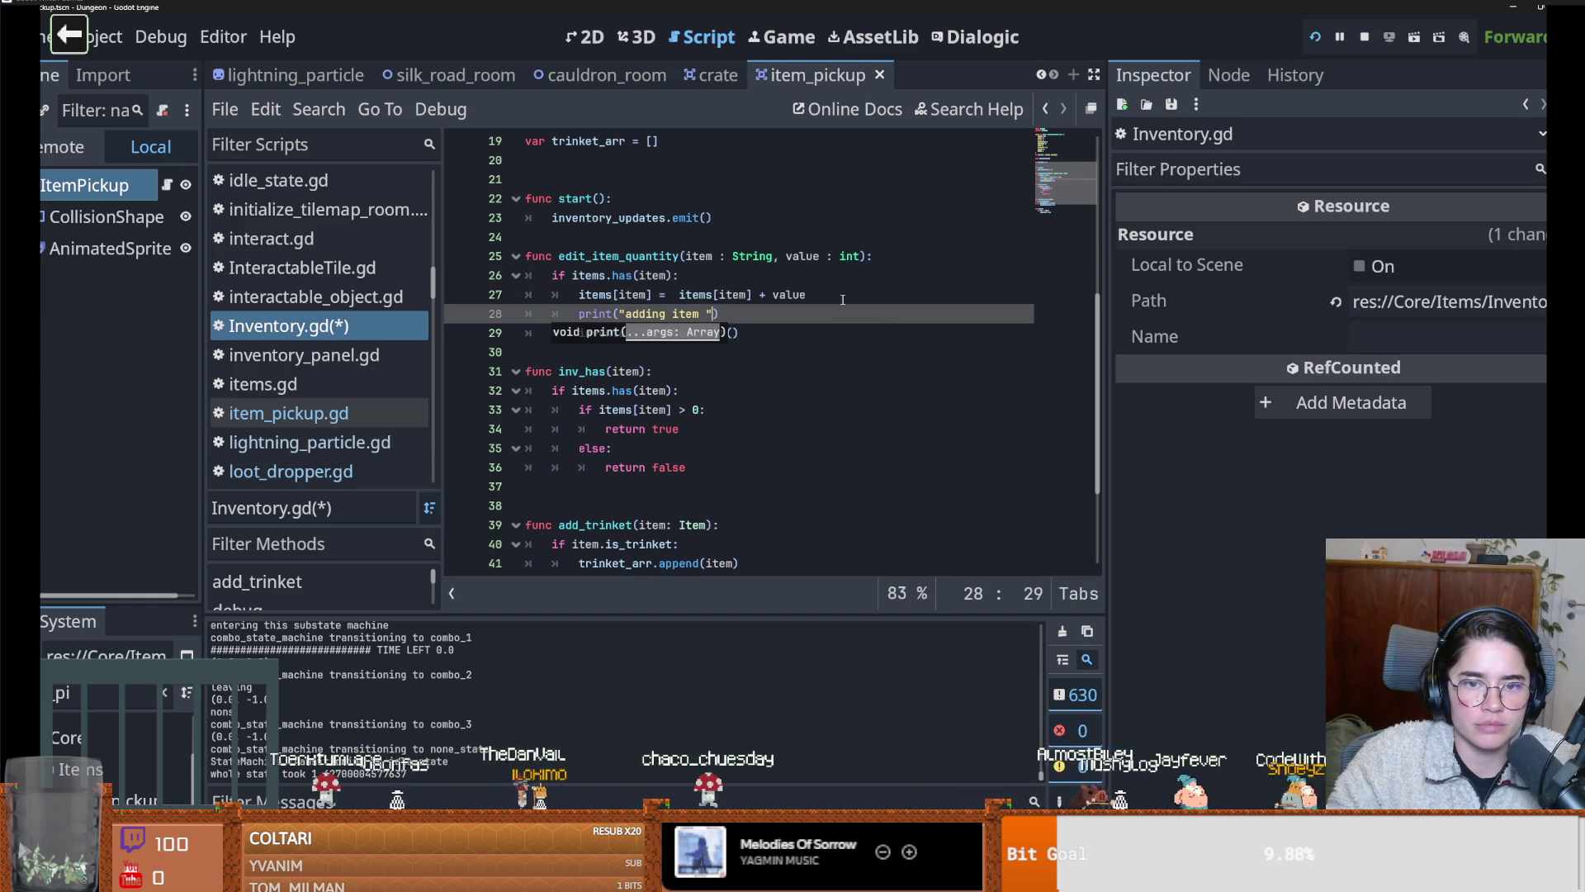
pyautogui.write('itme')
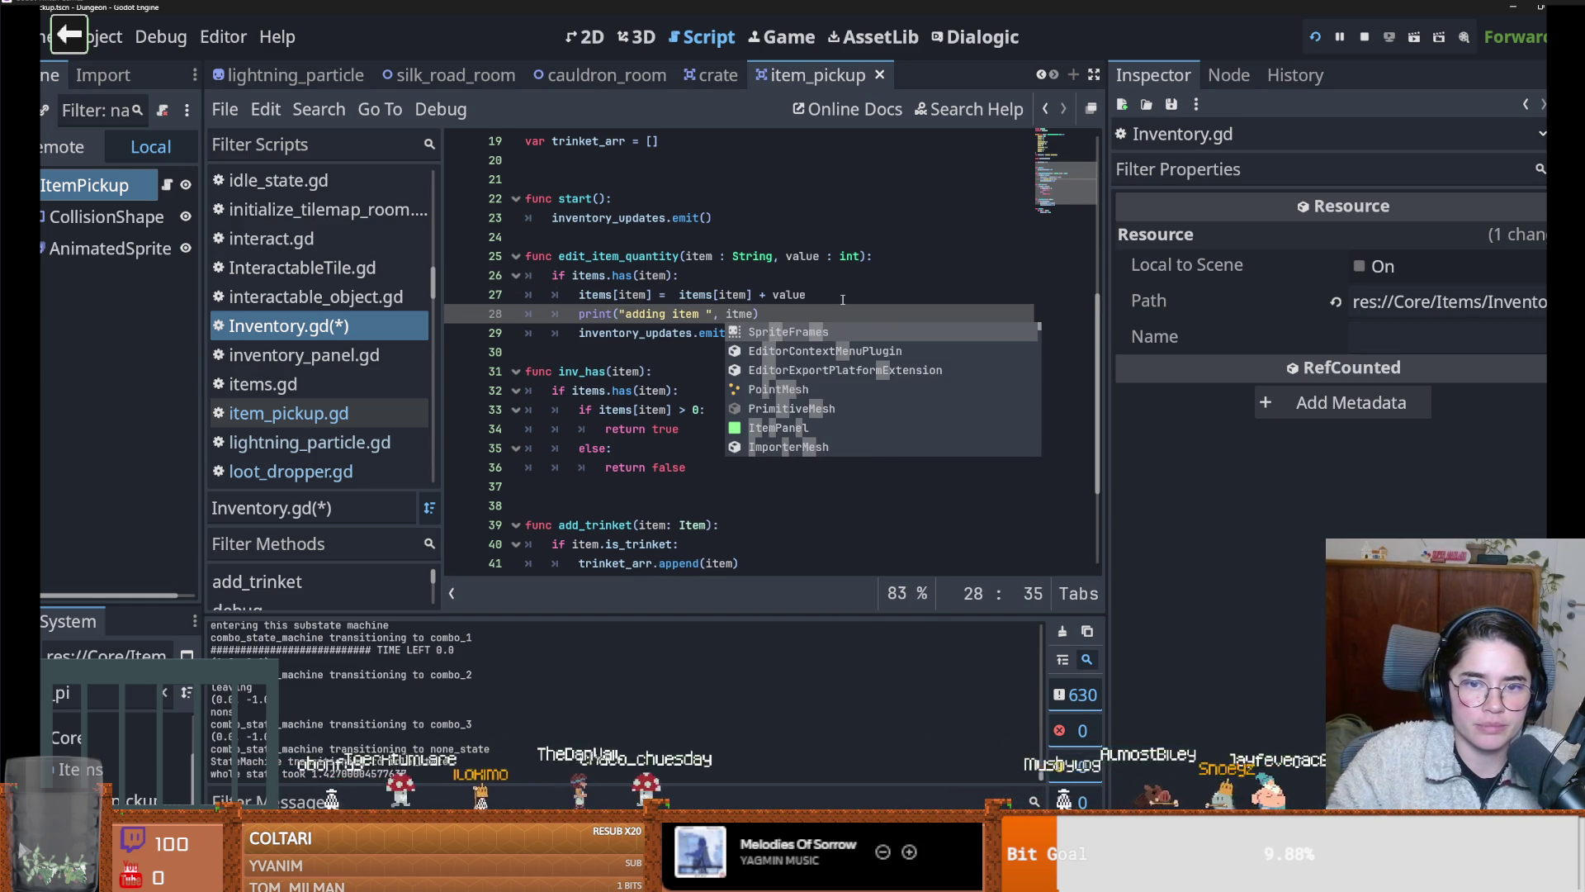
pyautogui.press('BackSpace')
pyautogui.press('BackSpace')
pyautogui.write('em')
pyautogui.hotkey('ctrl', 's')
# Search all project files for inventory_updates, finding 7 matches in 4 files
pyautogui.doubleClick(636, 333)
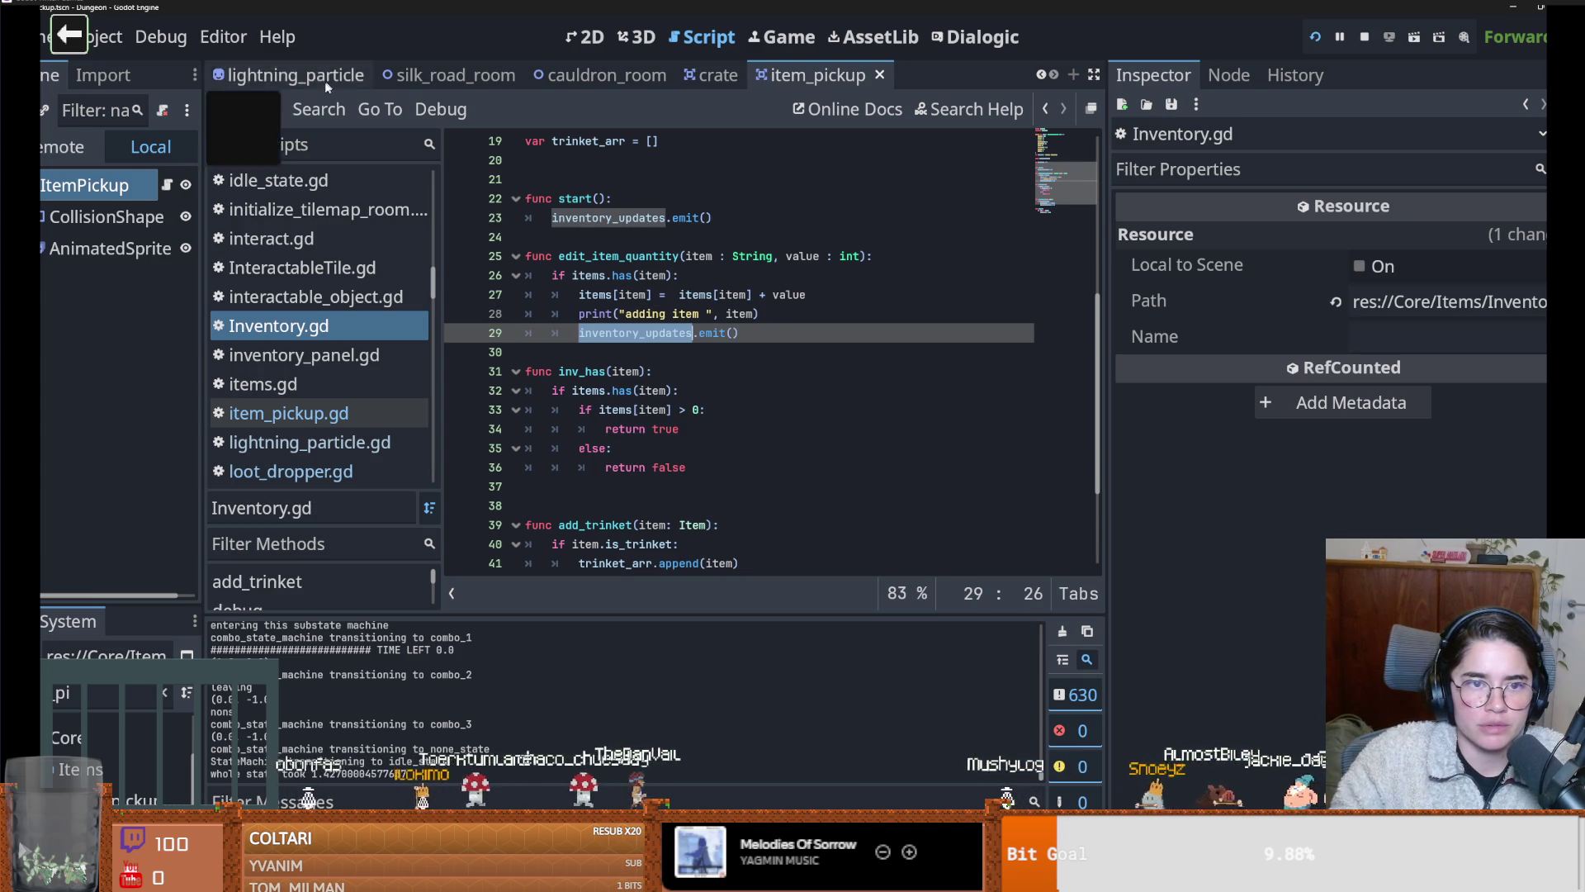
pyautogui.click(318, 109)
pyautogui.click(346, 268)
pyautogui.click(781, 557)
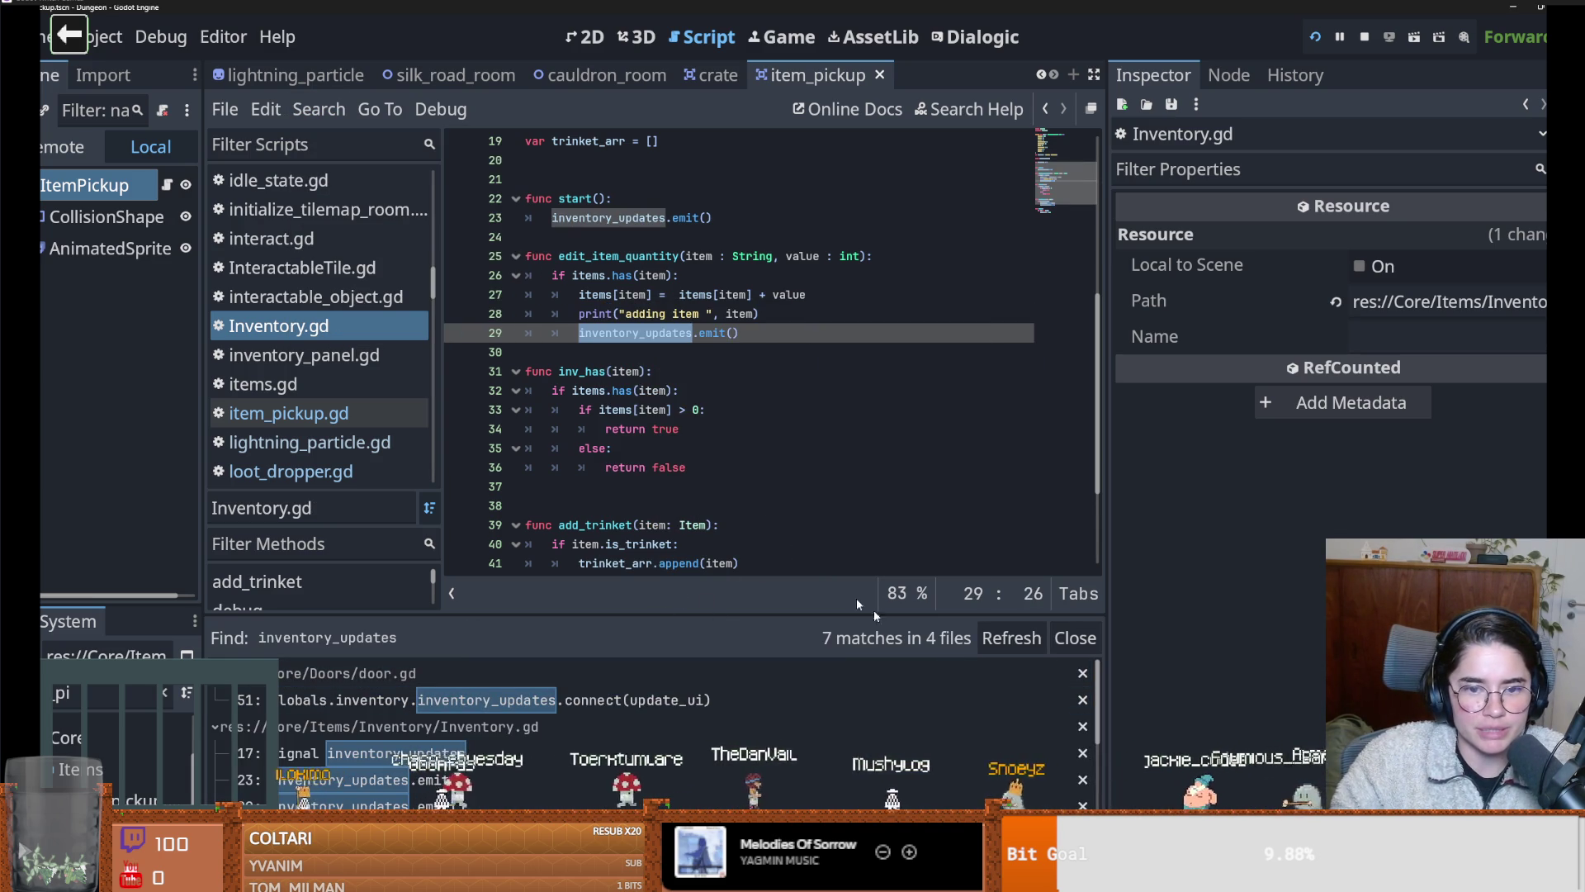
# Reopen item_pickup, widen the scene tree, and select its AnimatedSprite2D node
pyautogui.click(167, 186)
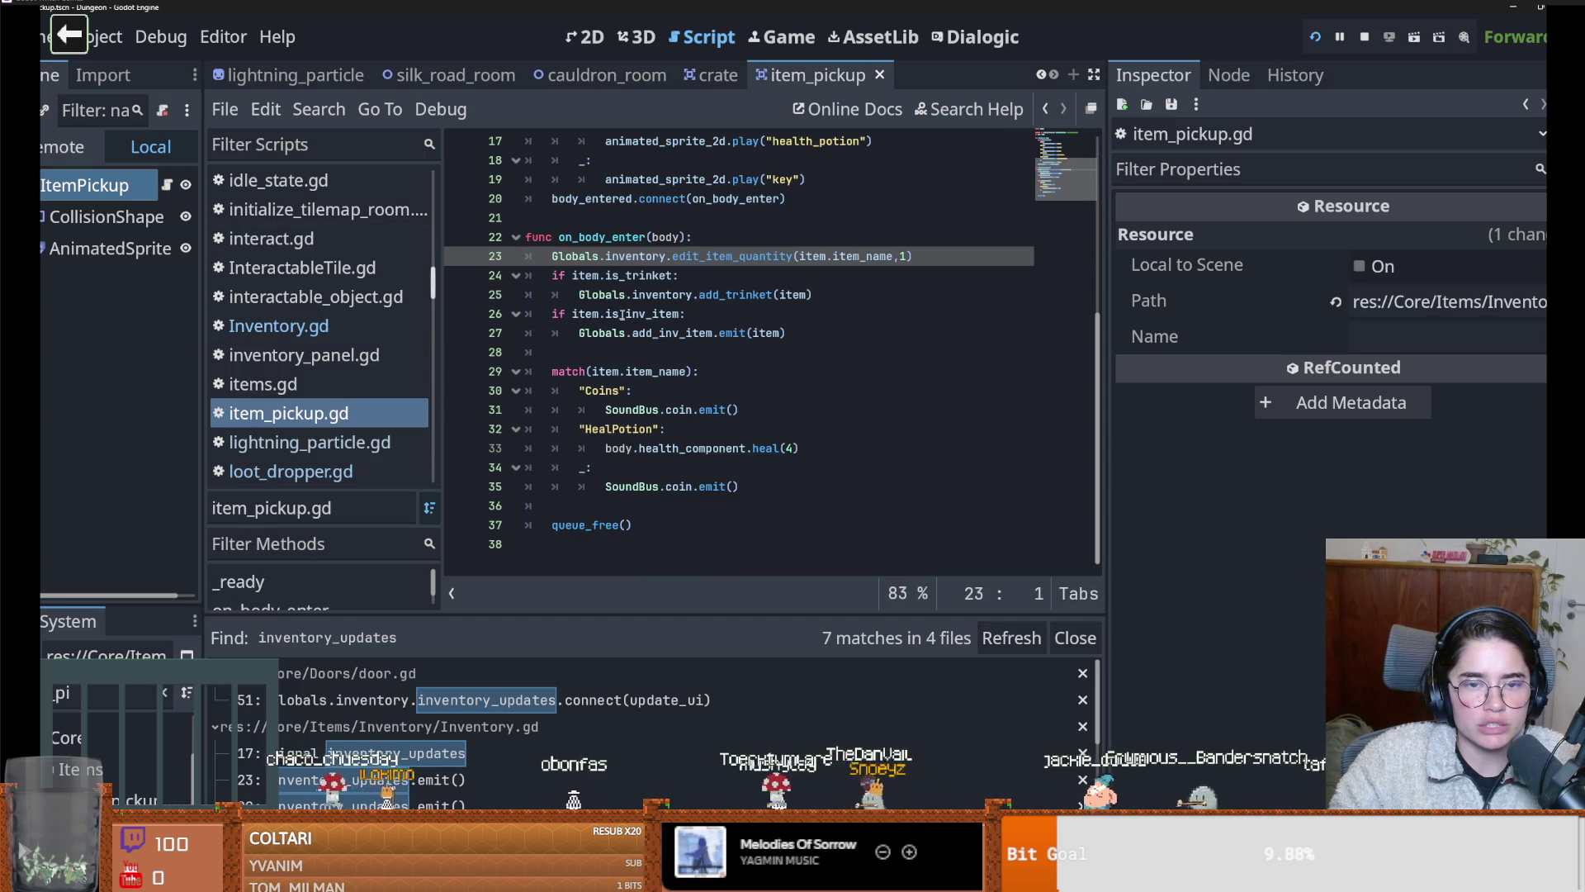
pyautogui.scroll(5, 623, 314)
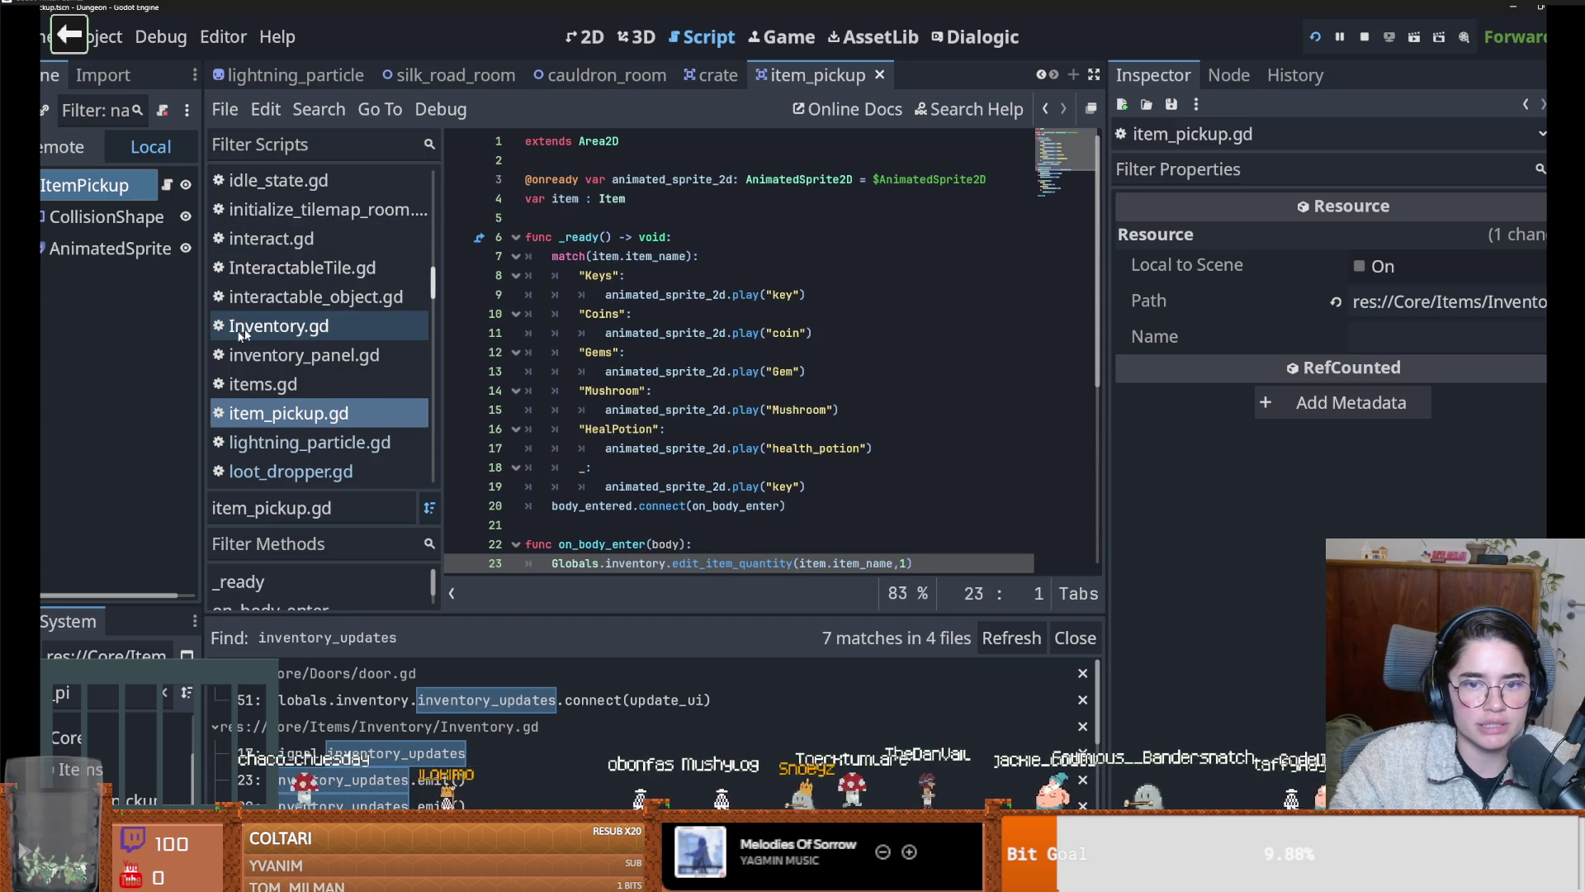
pyautogui.moveTo(201, 344); pyautogui.dragTo(388, 330)
pyautogui.click(118, 254)
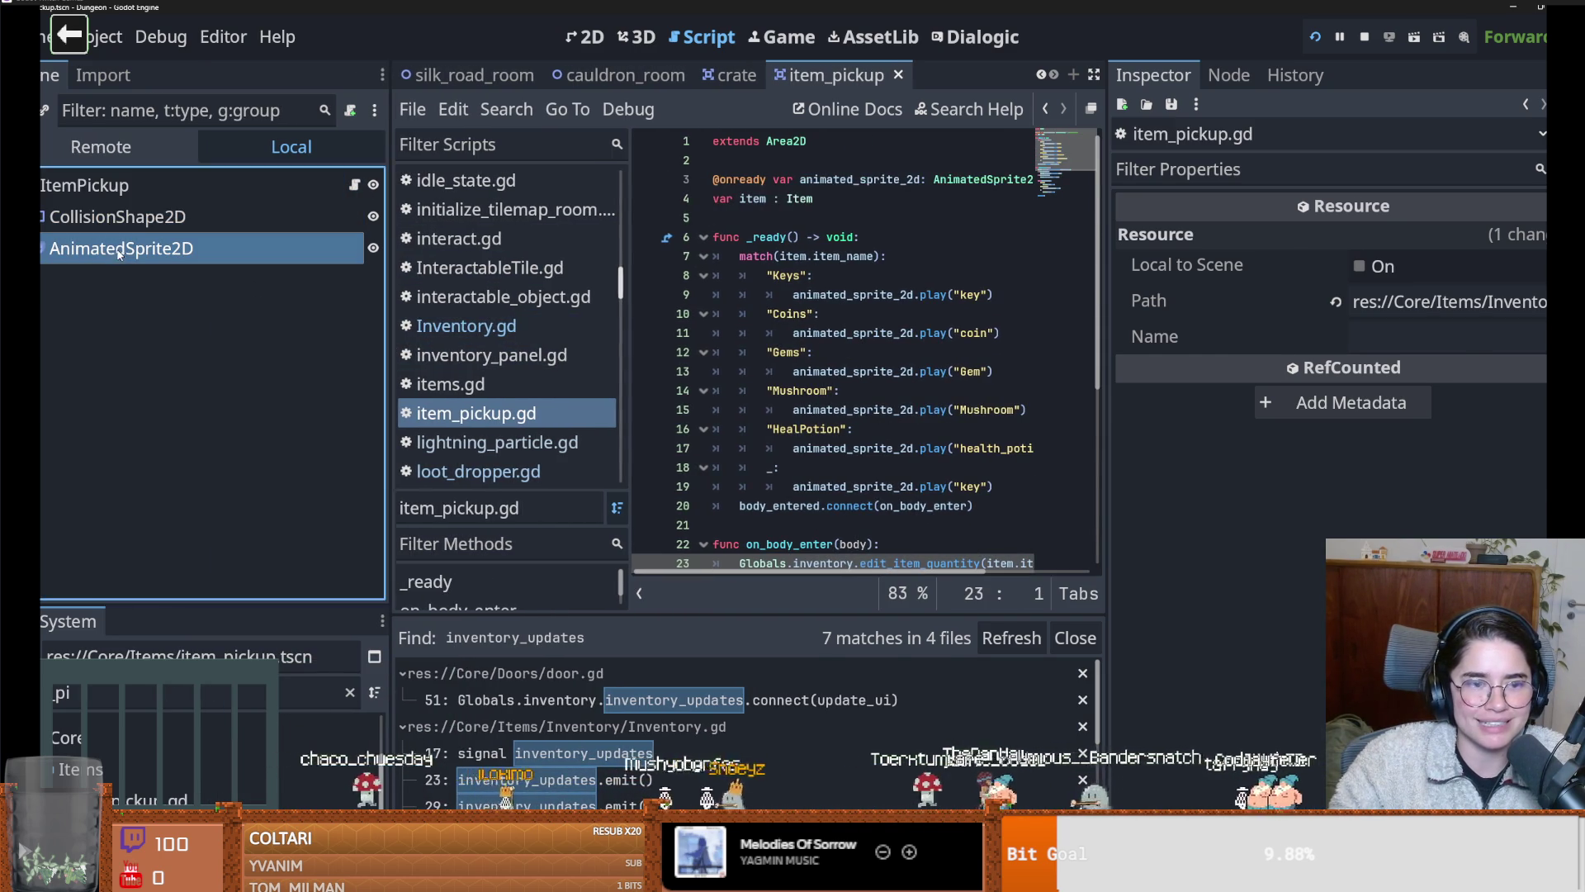
pyautogui.scroll(-1, 470, 743)
# Set the pickup's AnimatedSprite2D animation to key
pyautogui.click(471, 726)
pyautogui.scroll(-1, 485, 772)
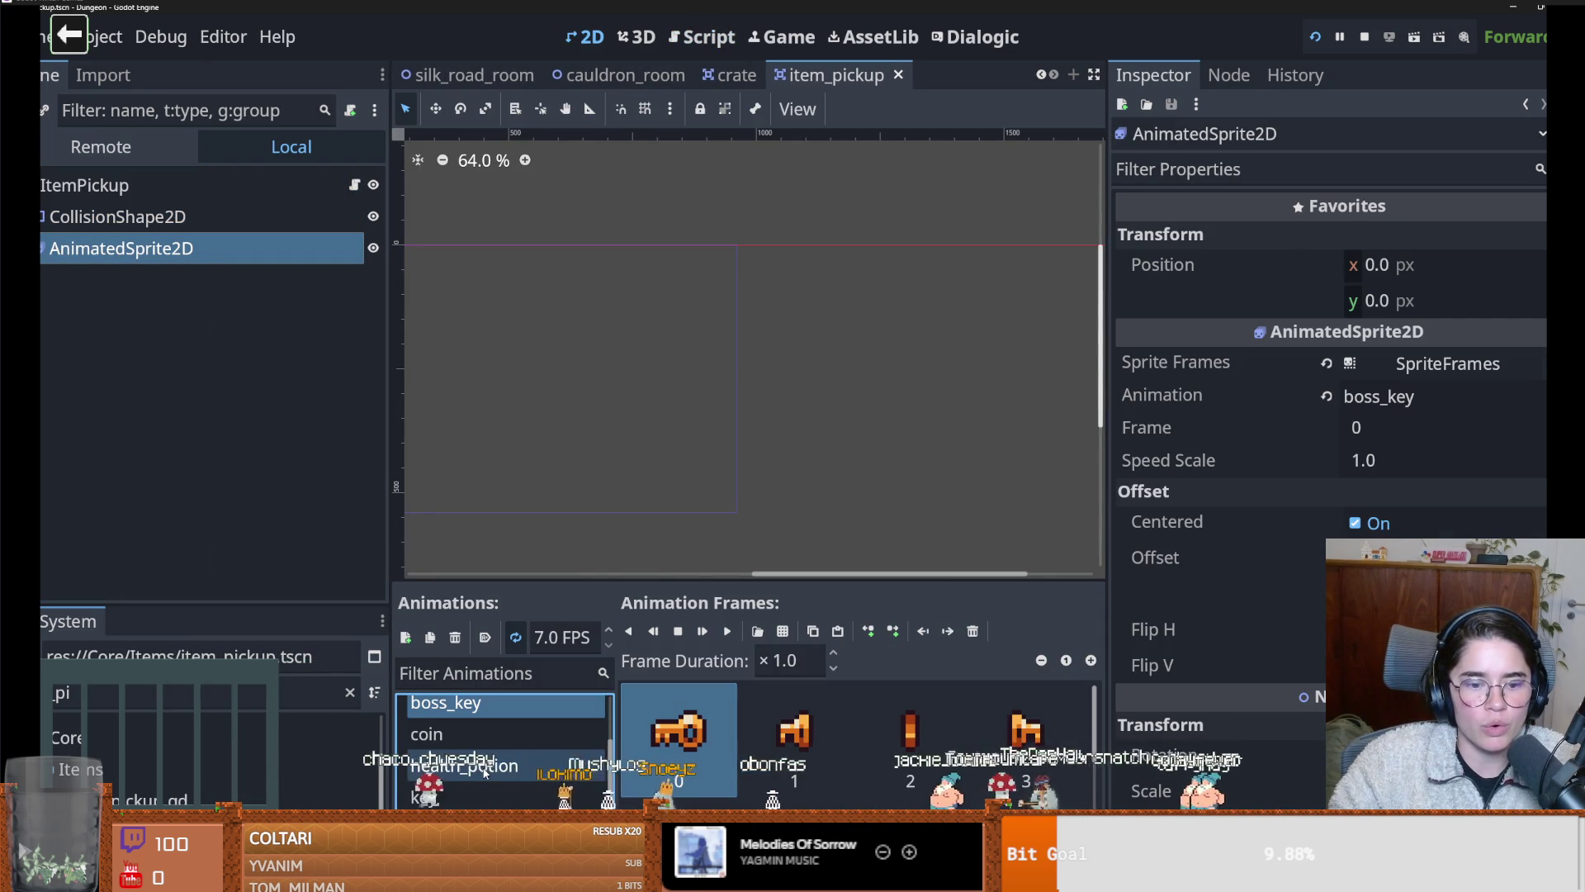
pyautogui.click(475, 795)
pyautogui.scroll(1, 488, 726)
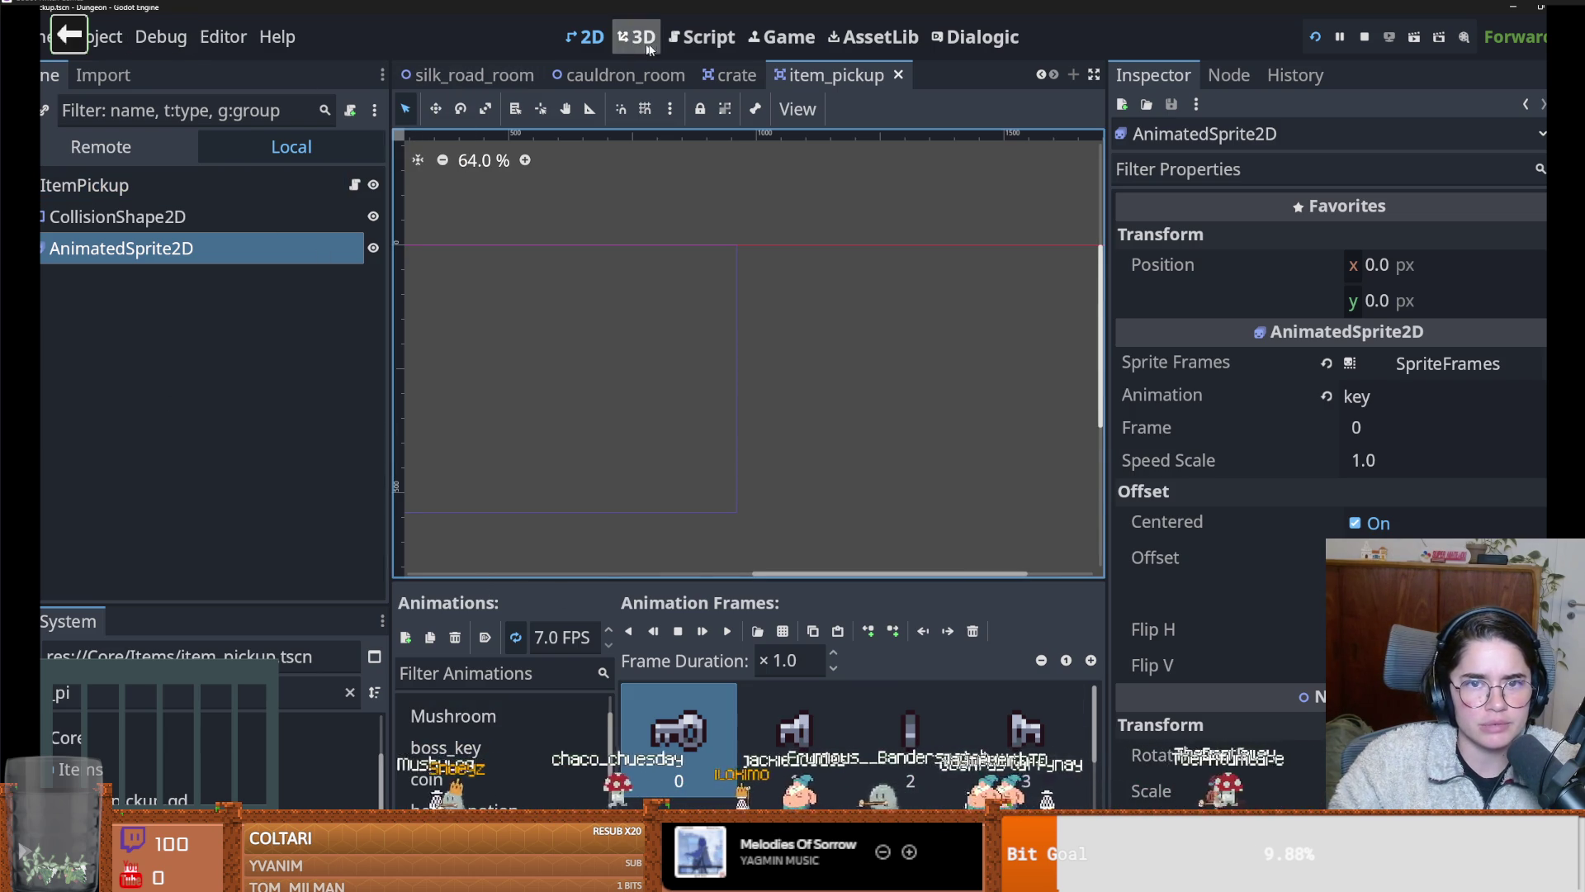
# Run a Find in Files search for inventory_updates from the script editor
pyautogui.click(703, 36)
pyautogui.click(506, 109)
pyautogui.click(529, 266)
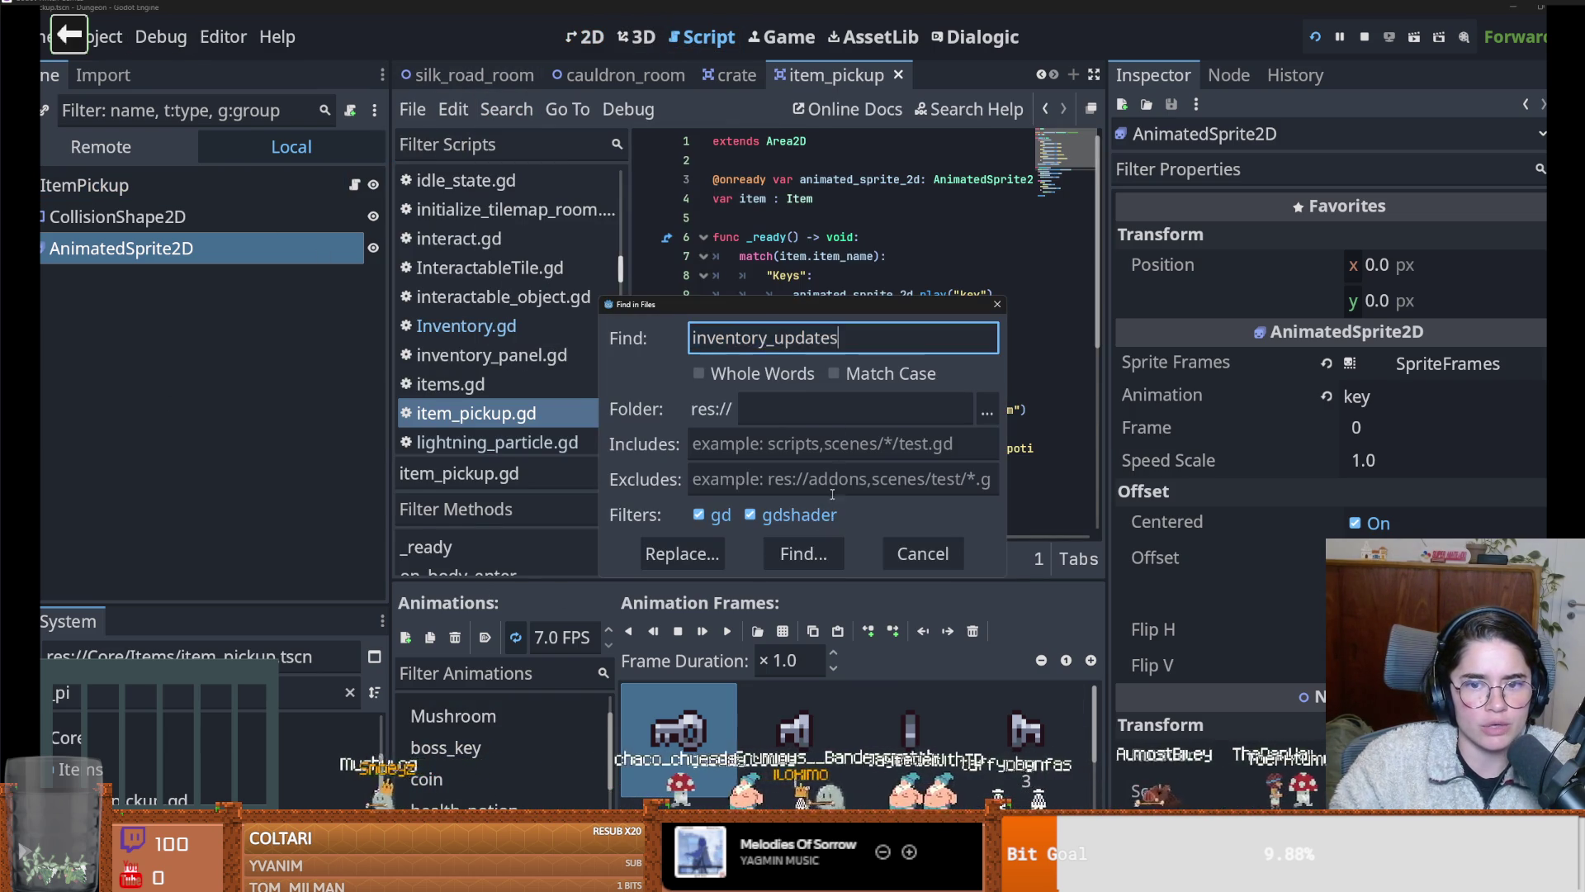
pyautogui.click(803, 553)
pyautogui.scroll(-2, 662, 743)
pyautogui.scroll(1, 663, 743)
# Inspect the update_ui handlers in door.gd and character_overlay.gd, selecting KeyAmountLabel
pyautogui.click(665, 680)
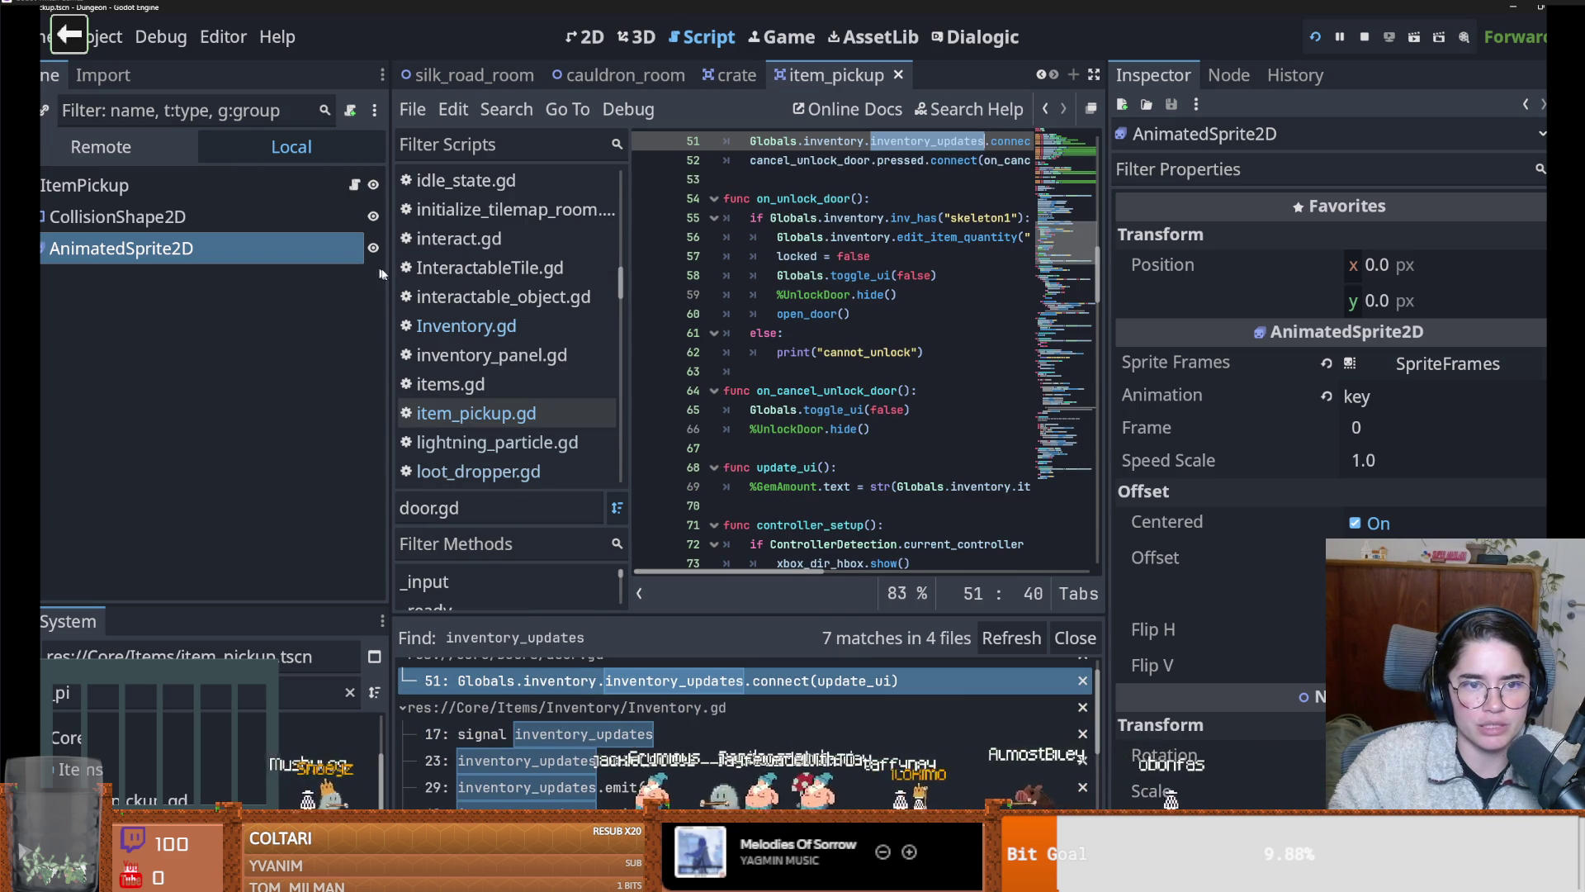
pyautogui.moveTo(388, 336); pyautogui.dragTo(141, 336)
pyautogui.keyDown('ctrl'); pyautogui.click(839, 141); pyautogui.keyUp('ctrl')
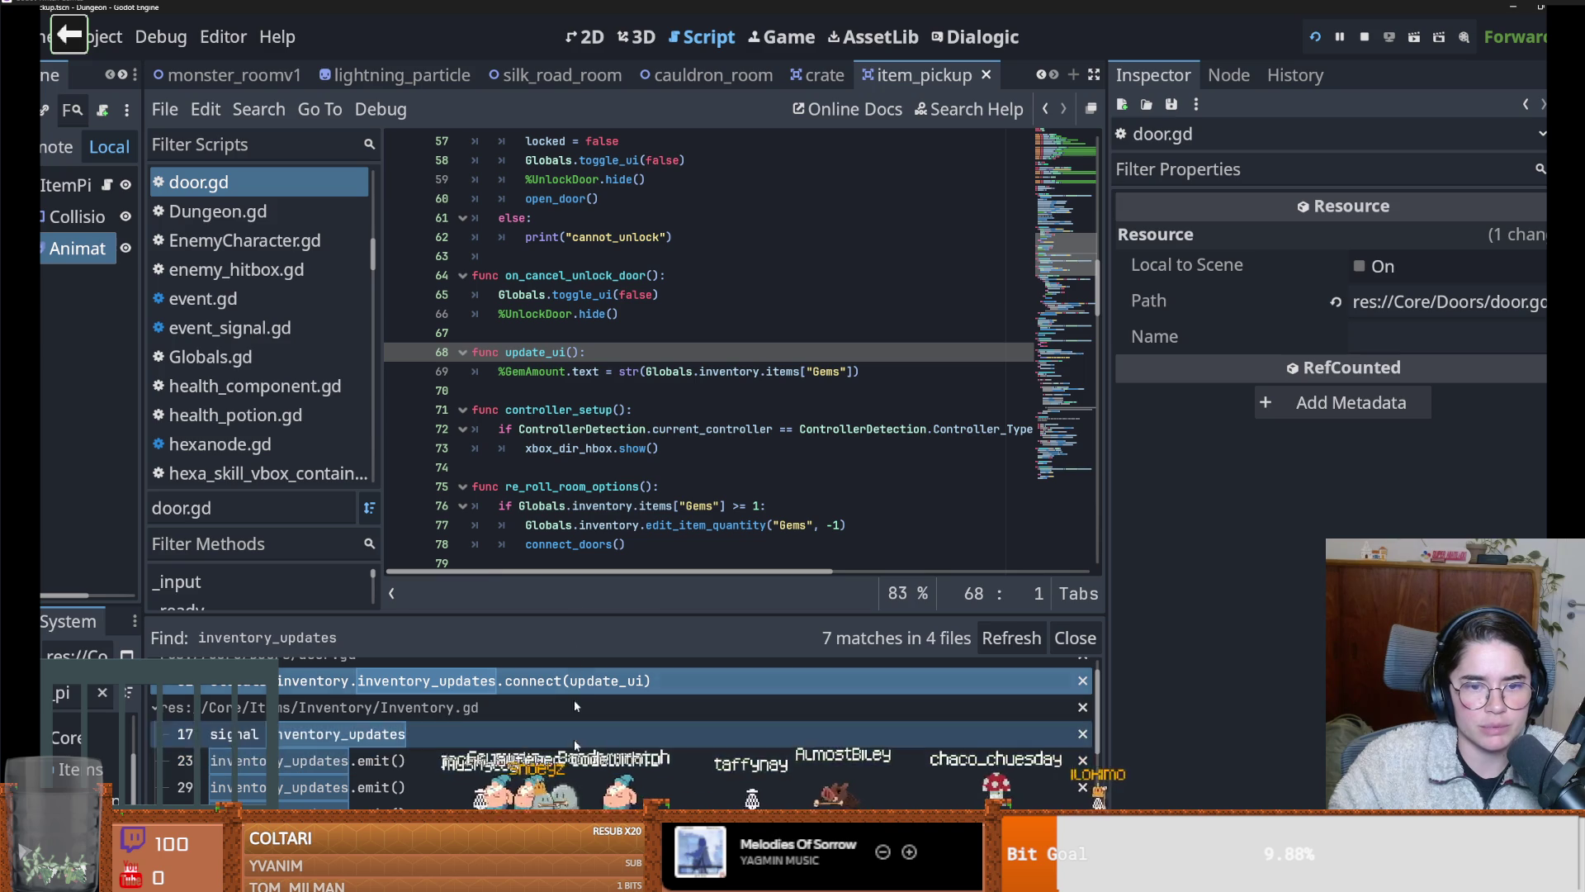
pyautogui.moveTo(589, 617); pyautogui.dragTo(570, 337)
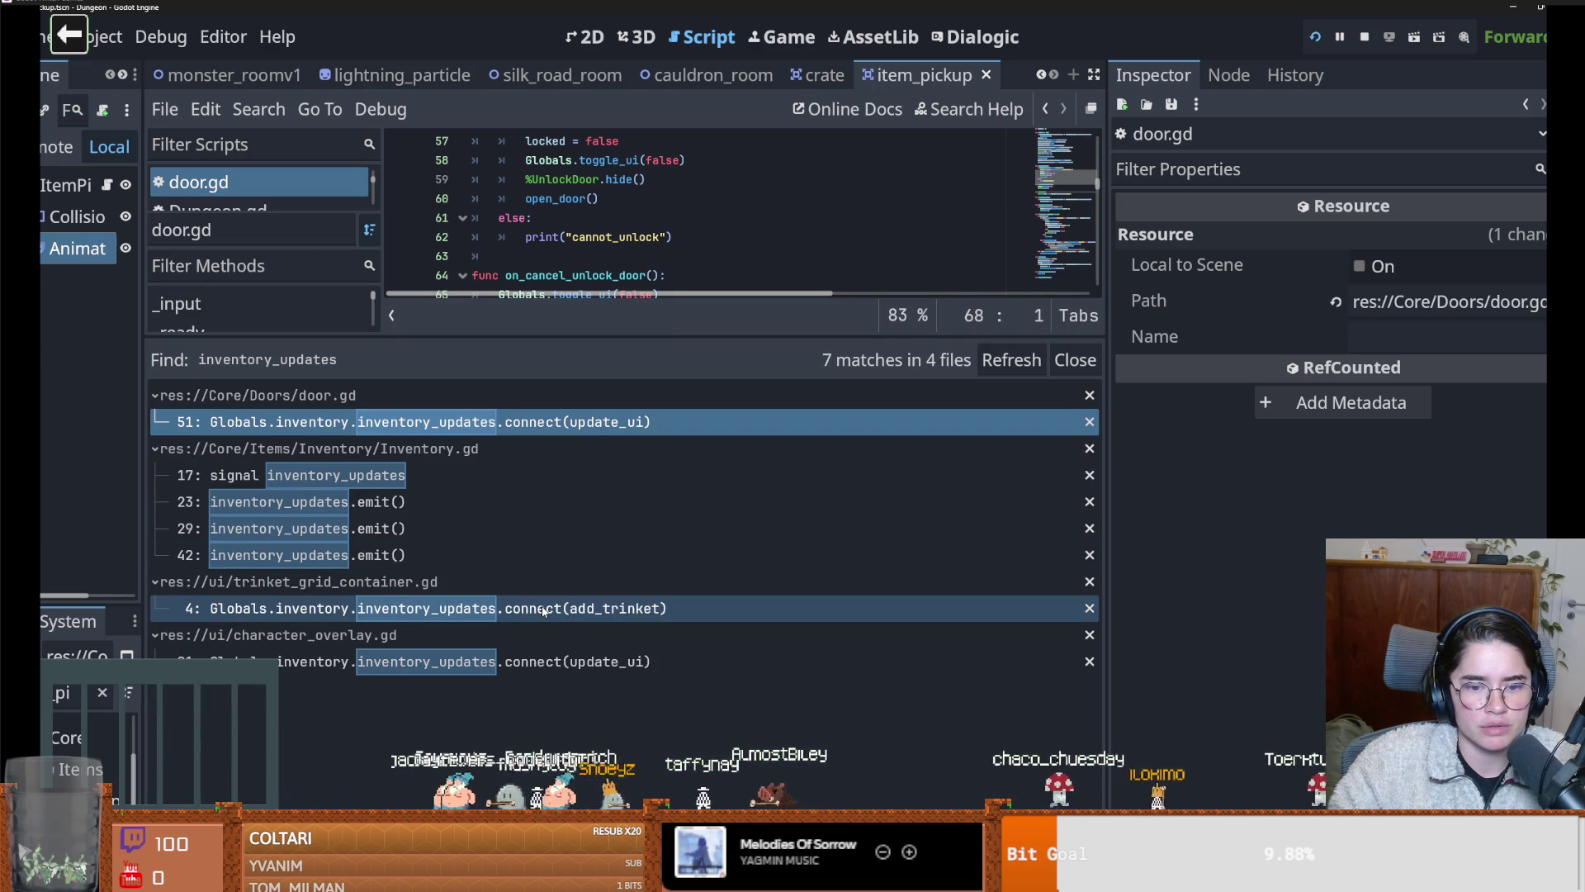
pyautogui.click(545, 661)
pyautogui.keyDown('ctrl'); pyautogui.click(814, 202); pyautogui.keyUp('ctrl')
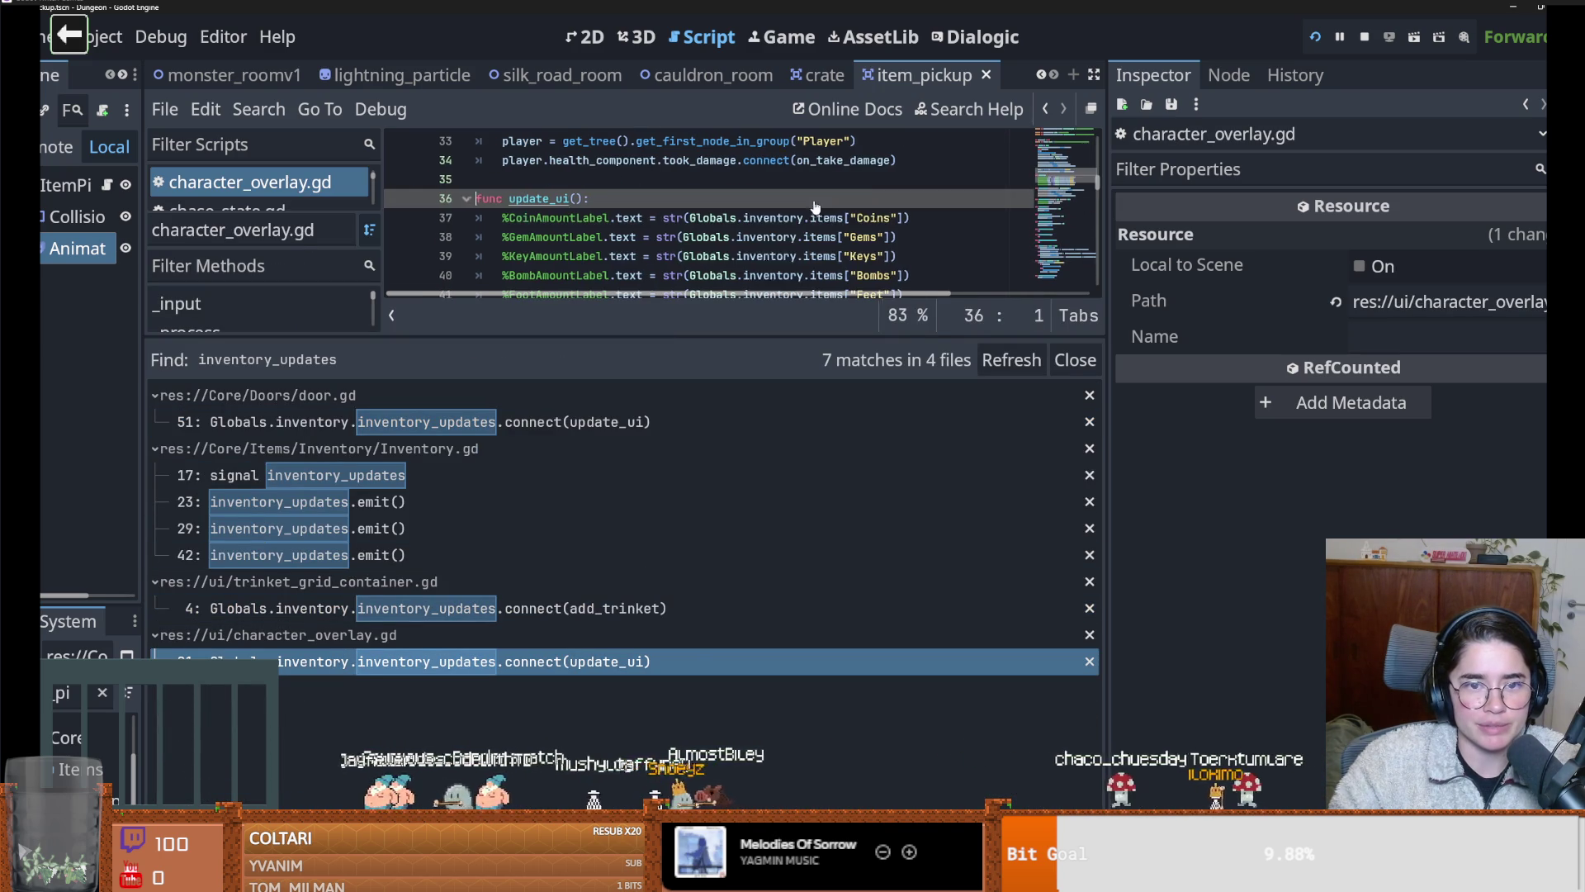
pyautogui.moveTo(736, 336); pyautogui.dragTo(737, 466)
pyautogui.doubleClick(551, 256)
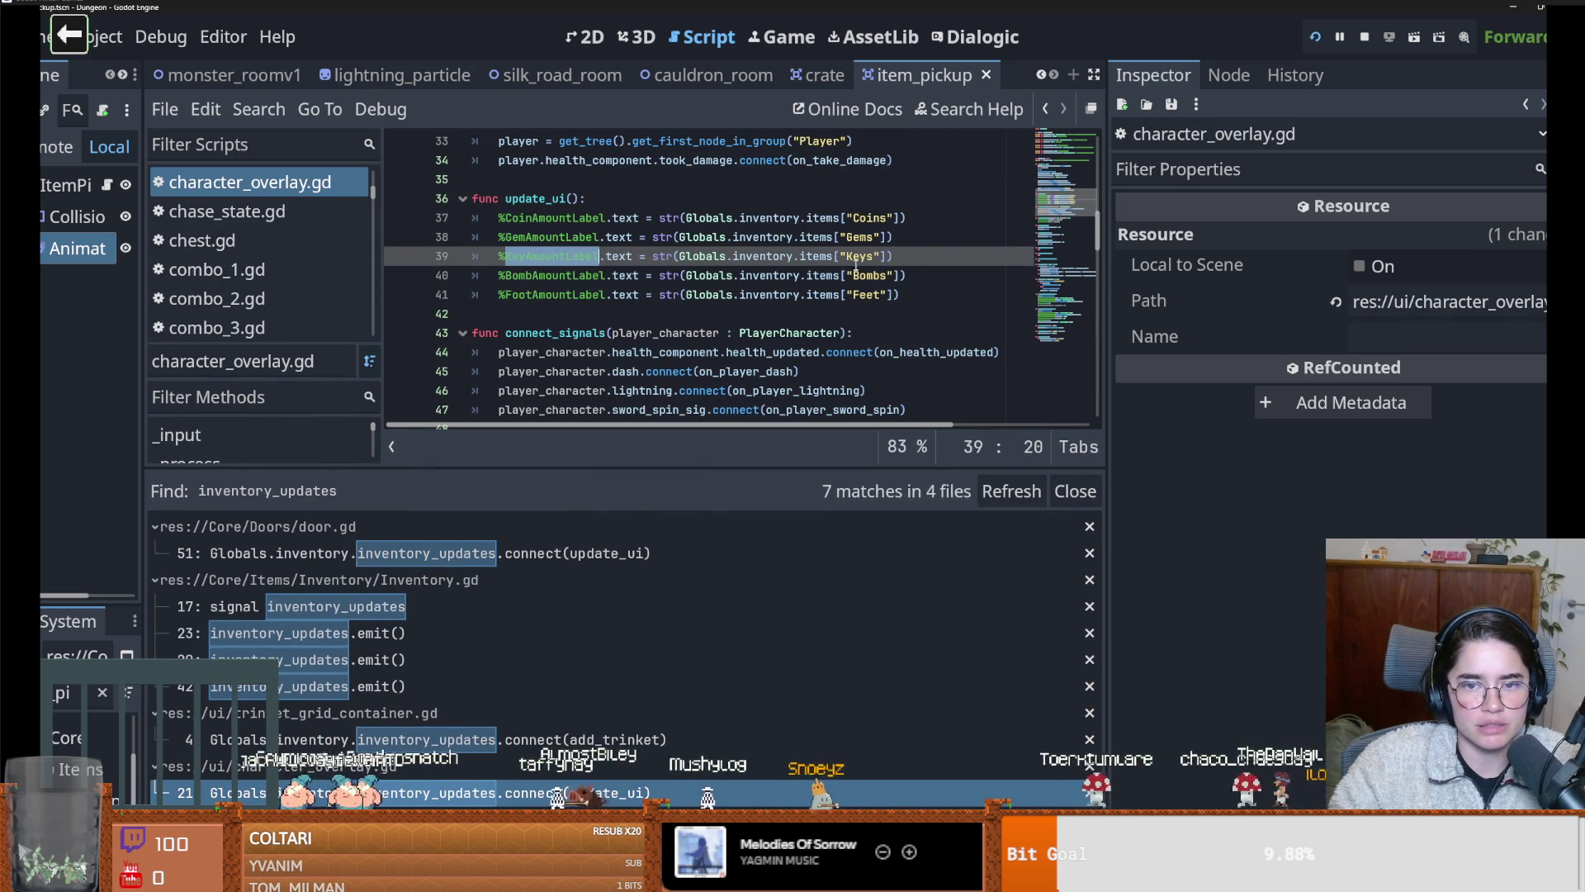
# Return to the item_pickup scene and widen the scene tree to show full node names
pyautogui.click(817, 75)
pyautogui.click(933, 75)
pyautogui.scroll(-8, 710, 312)
pyautogui.scroll(2, 770, 339)
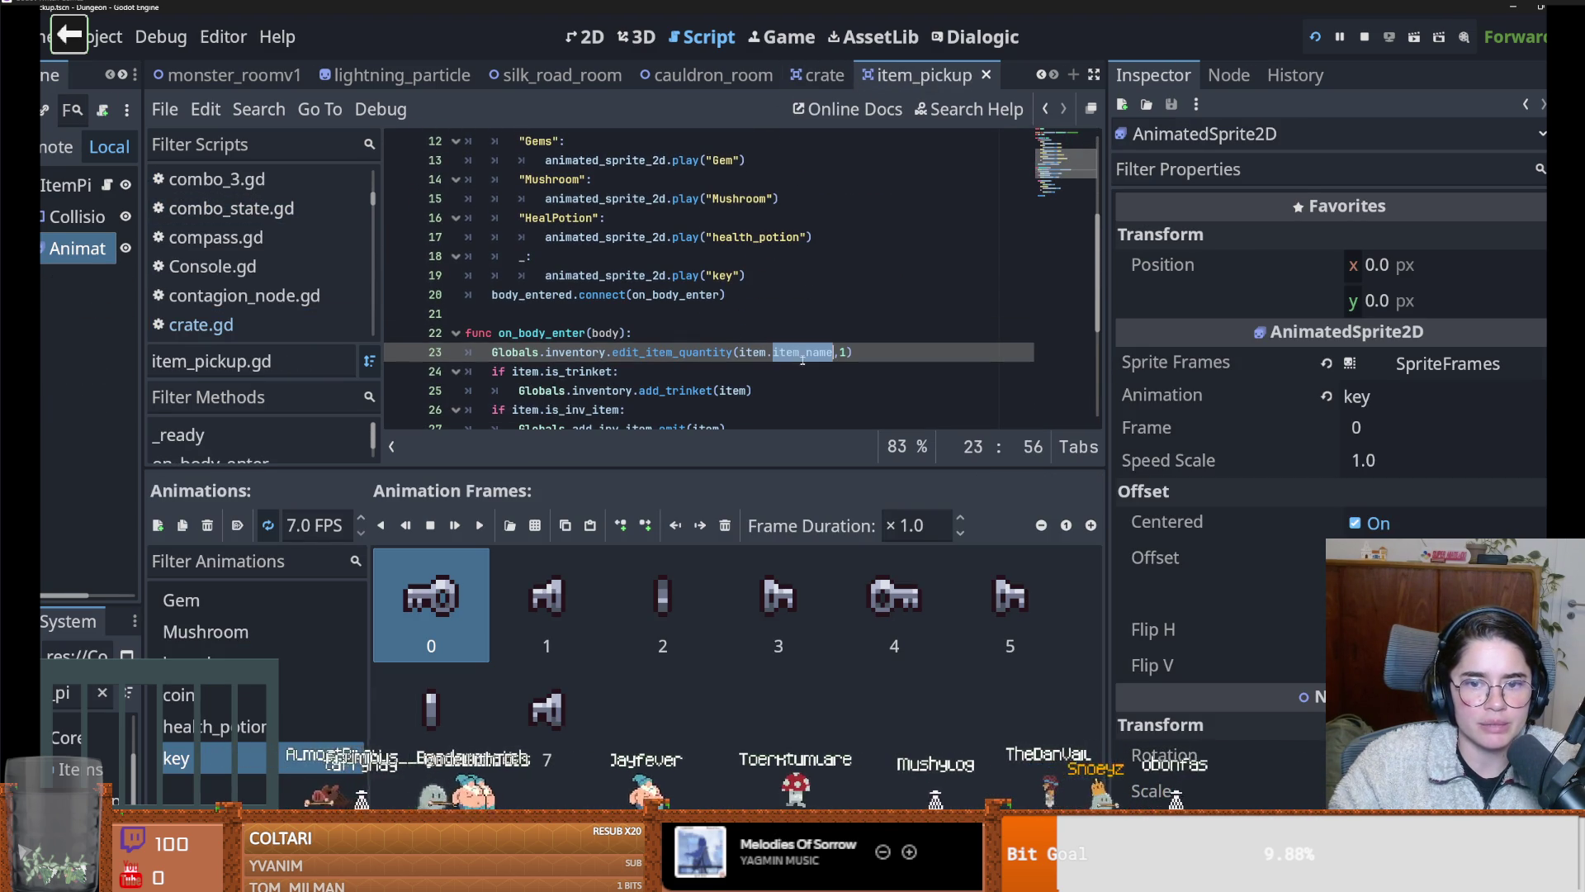
pyautogui.moveTo(142, 687); pyautogui.dragTo(324, 661)
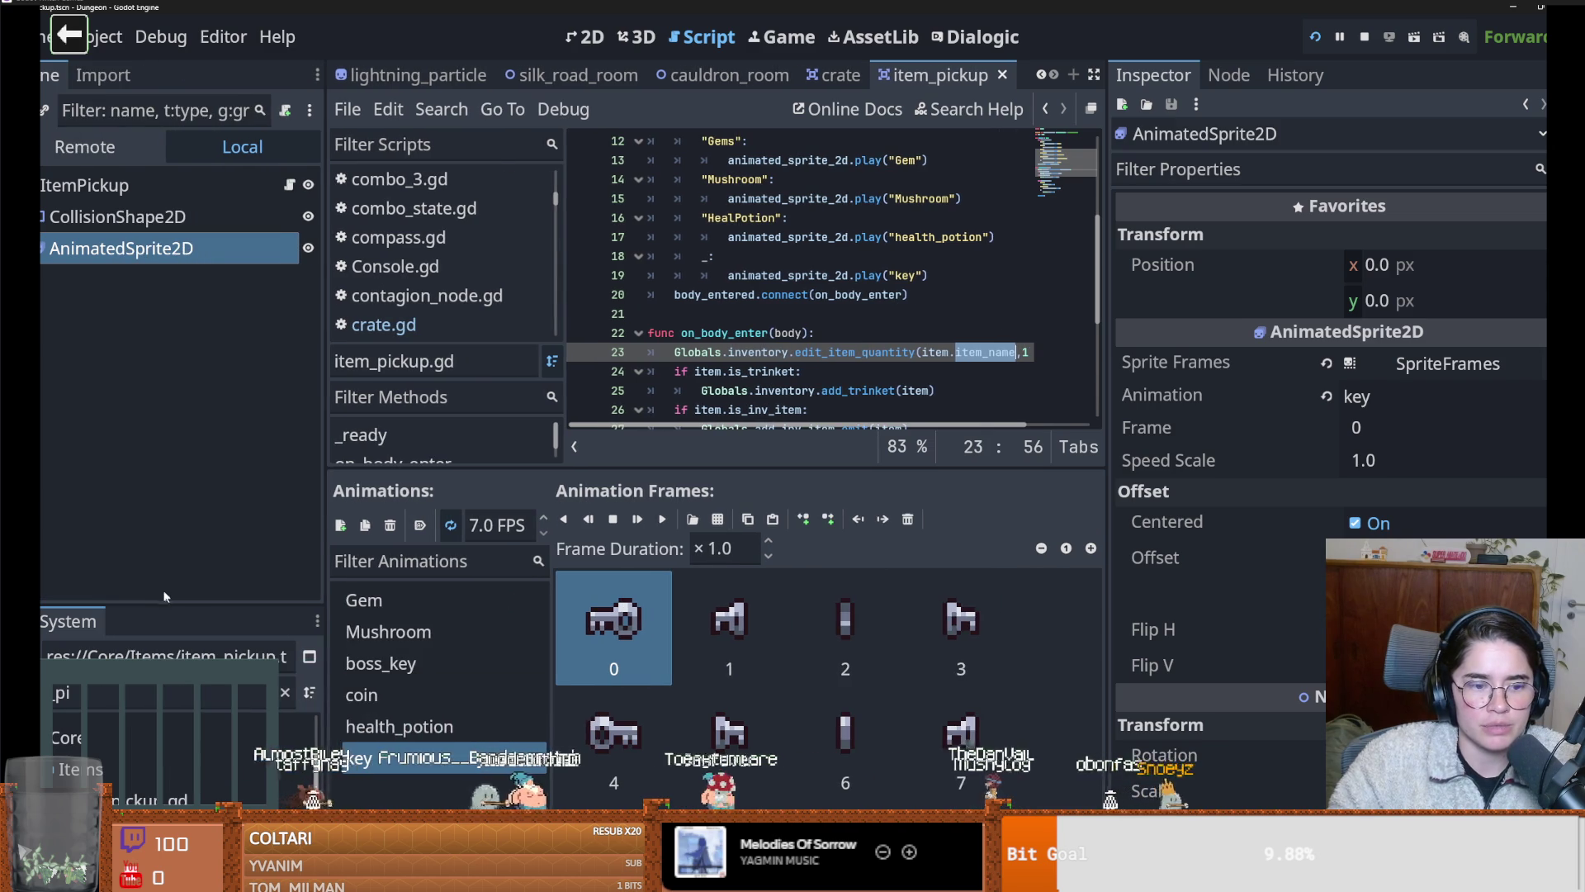
# Filter the FileSystem dock for crate files, open CrateLootTable.tres, and expand Key.tres to view its name and description
pyautogui.moveTo(166, 604); pyautogui.dragTo(166, 403)
pyautogui.click(132, 488)
pyautogui.press('BackSpace')
pyautogui.press('BackSpace')
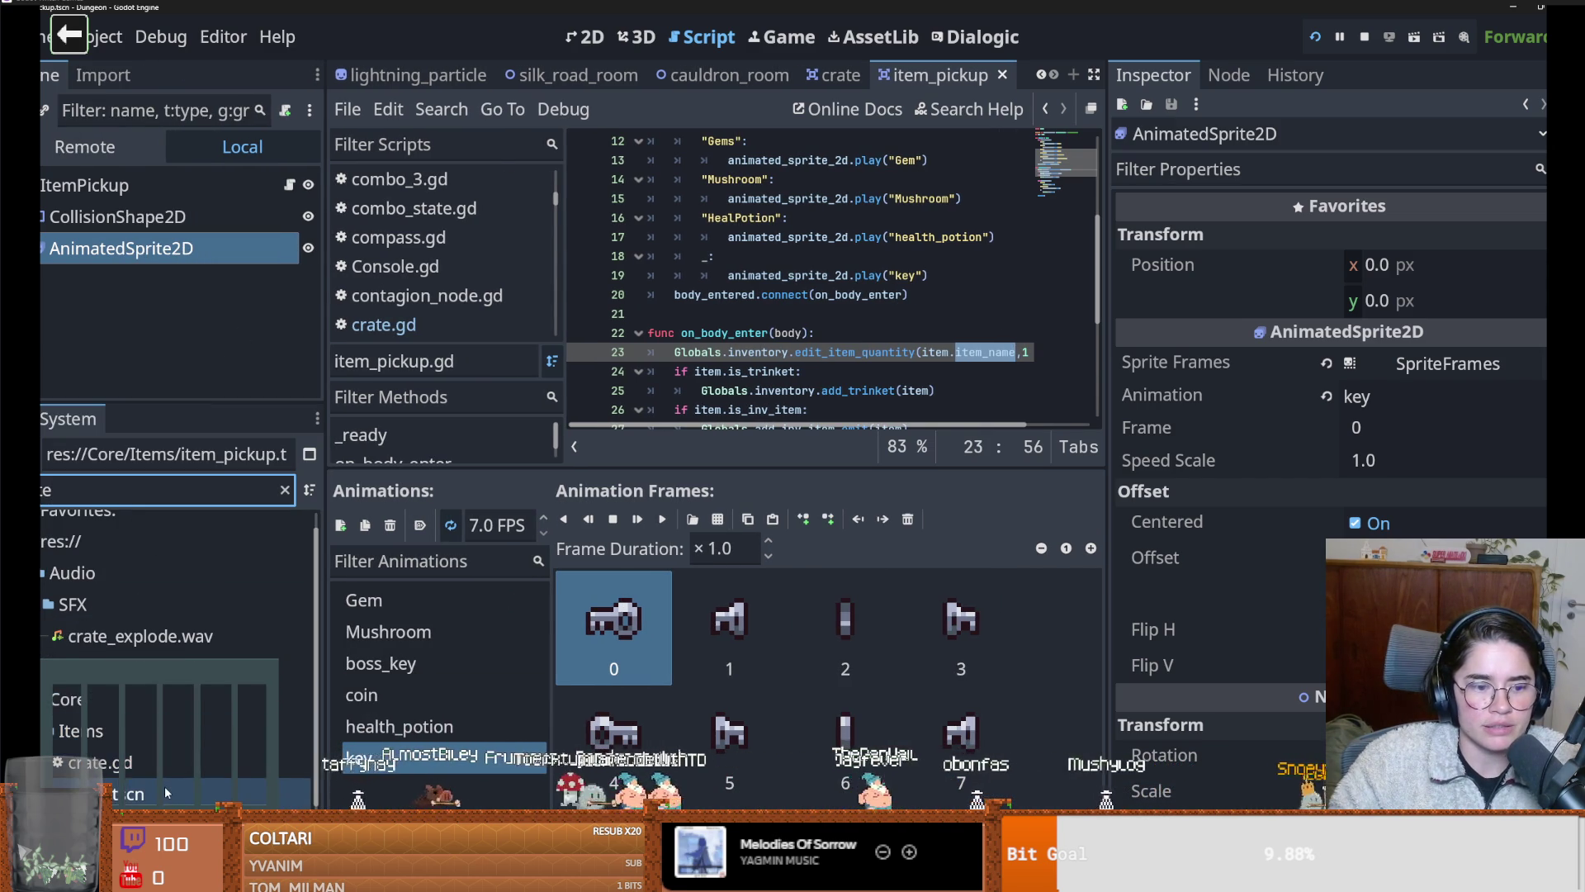
pyautogui.write('te')
pyautogui.click(99, 769)
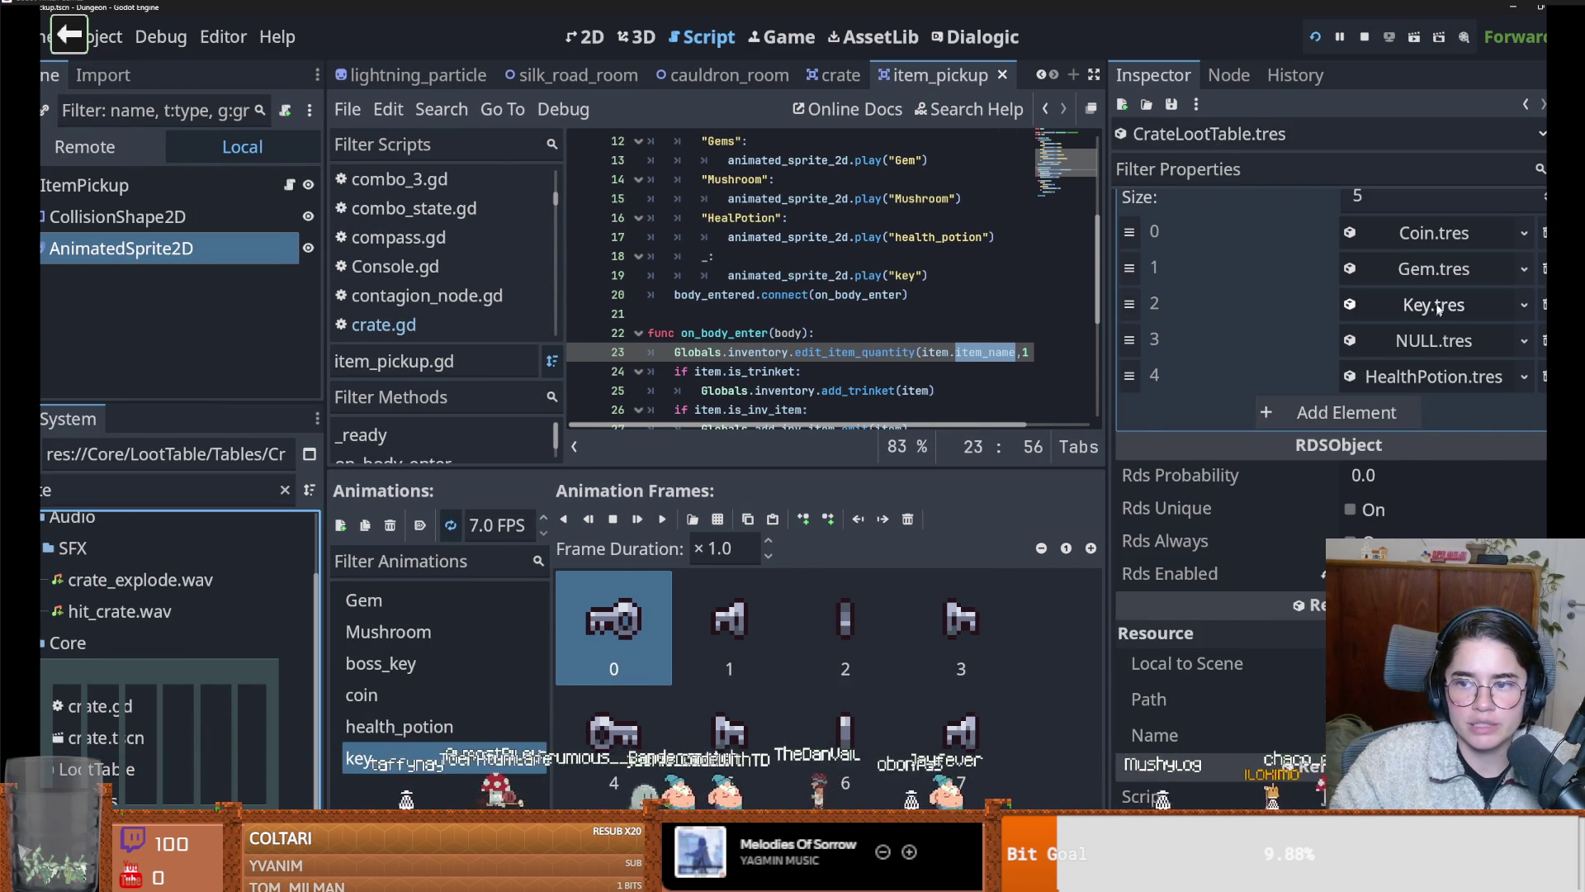
pyautogui.click(1436, 305)
pyautogui.click(1406, 345)
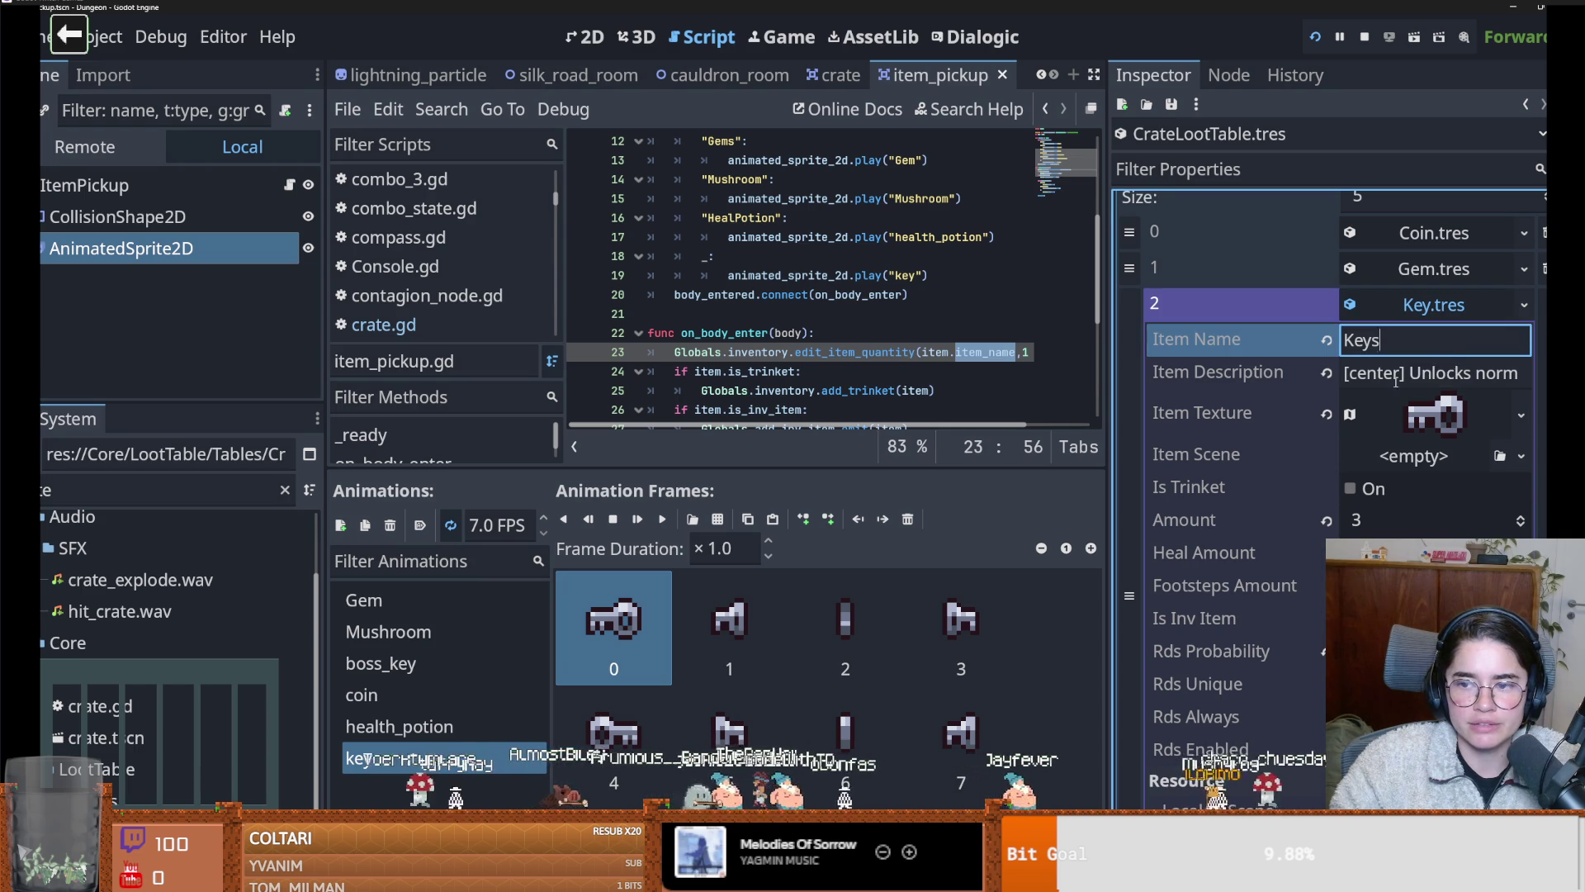
pyautogui.click(1396, 379)
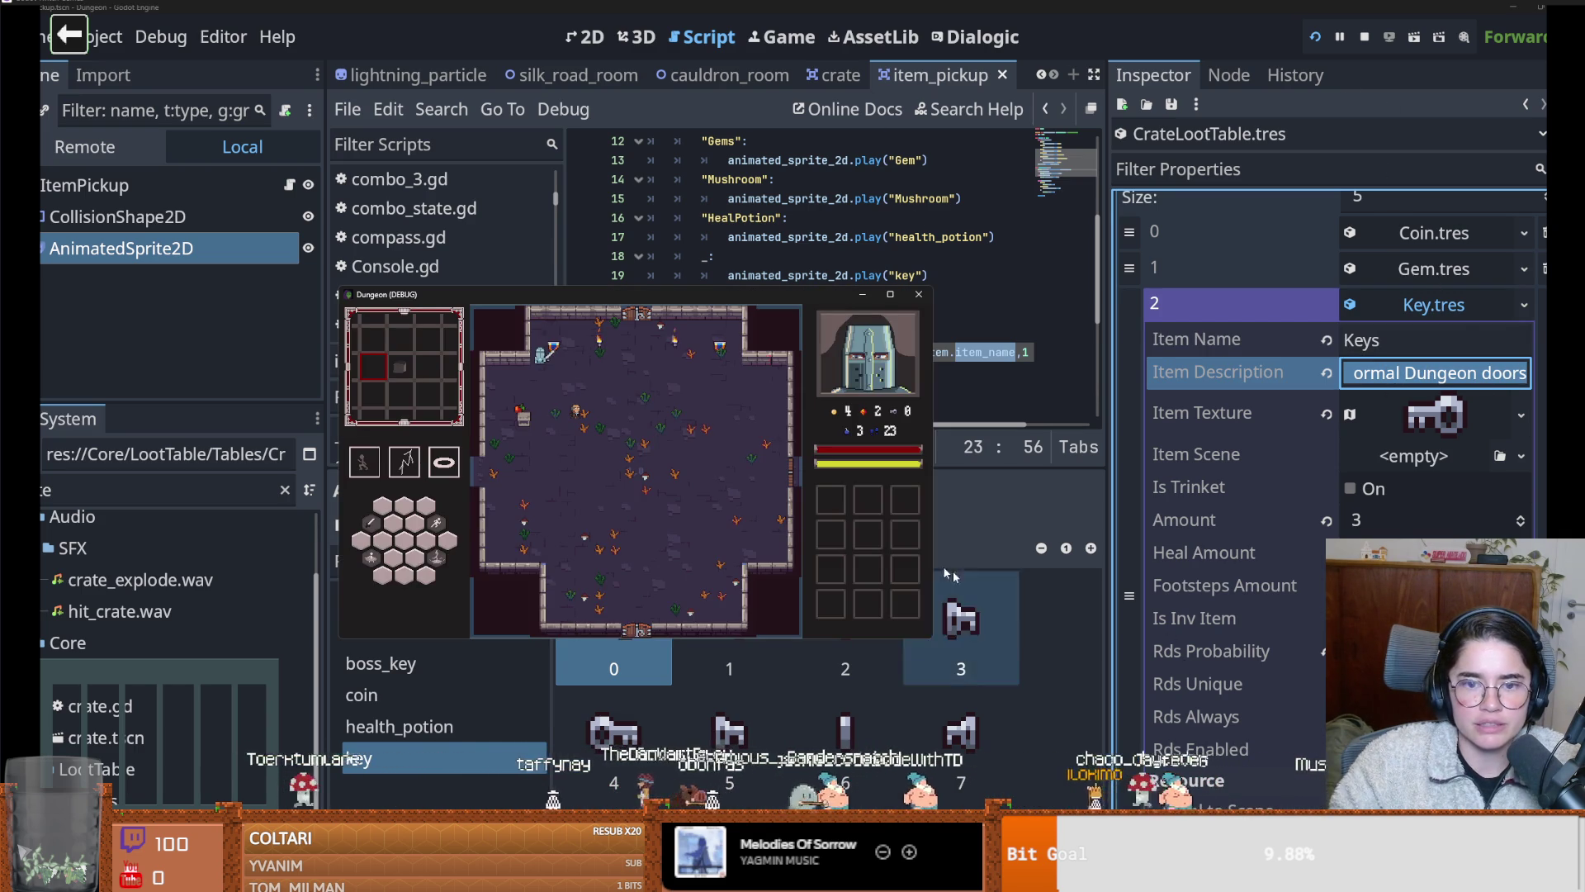
# Maximize the running game and move the knight into the crate room toward the gem
pyautogui.click(892, 295)
pyautogui.press('space')
pyautogui.press('space')
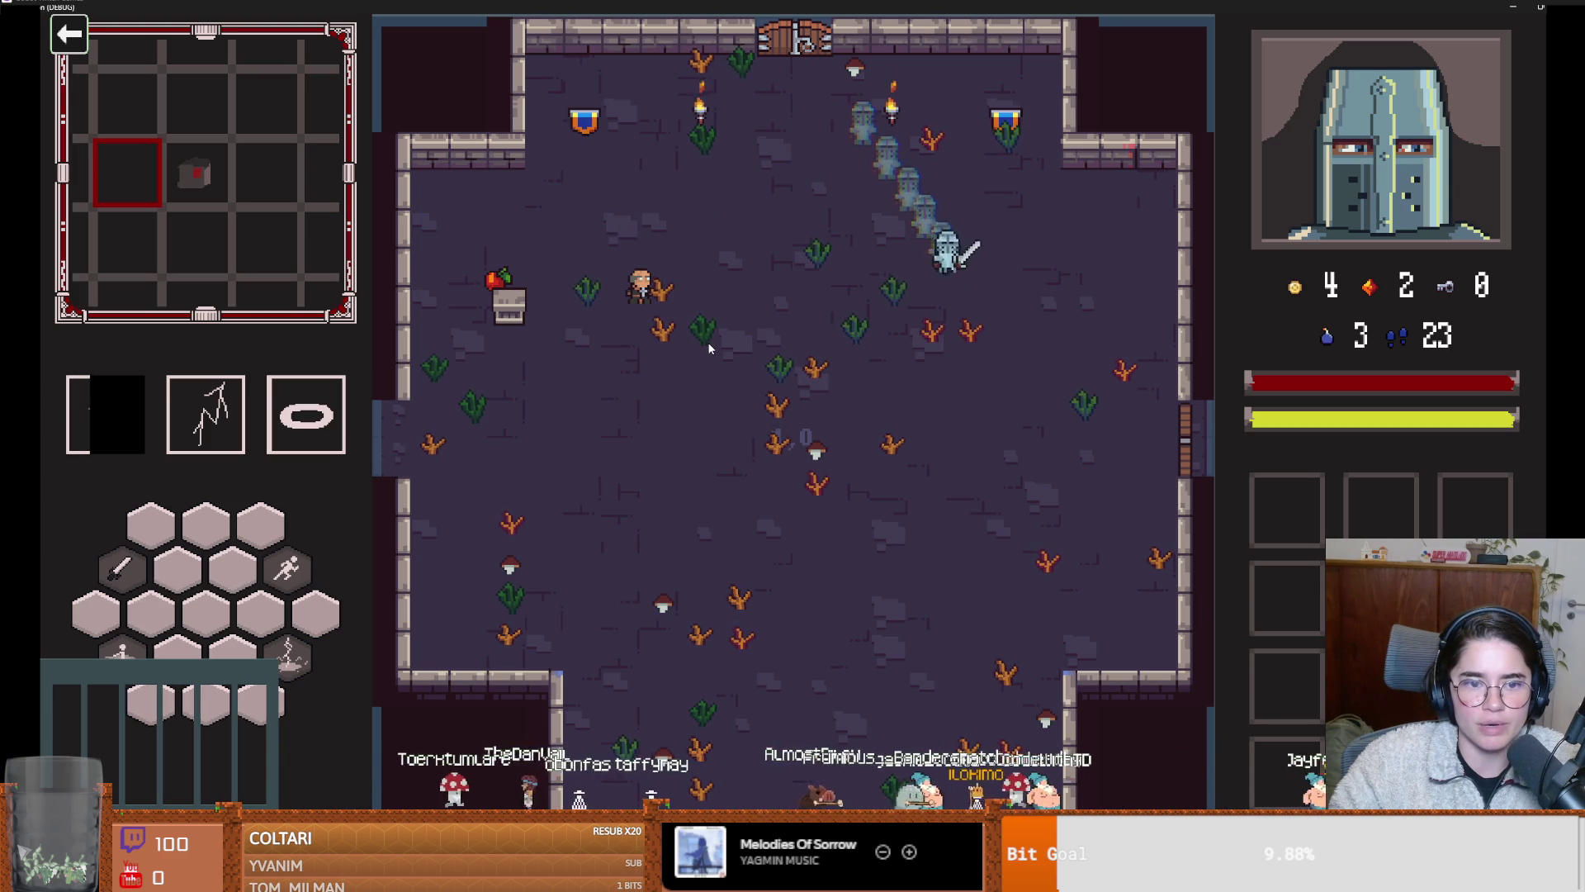
pyautogui.press('space')
pyautogui.press('s')
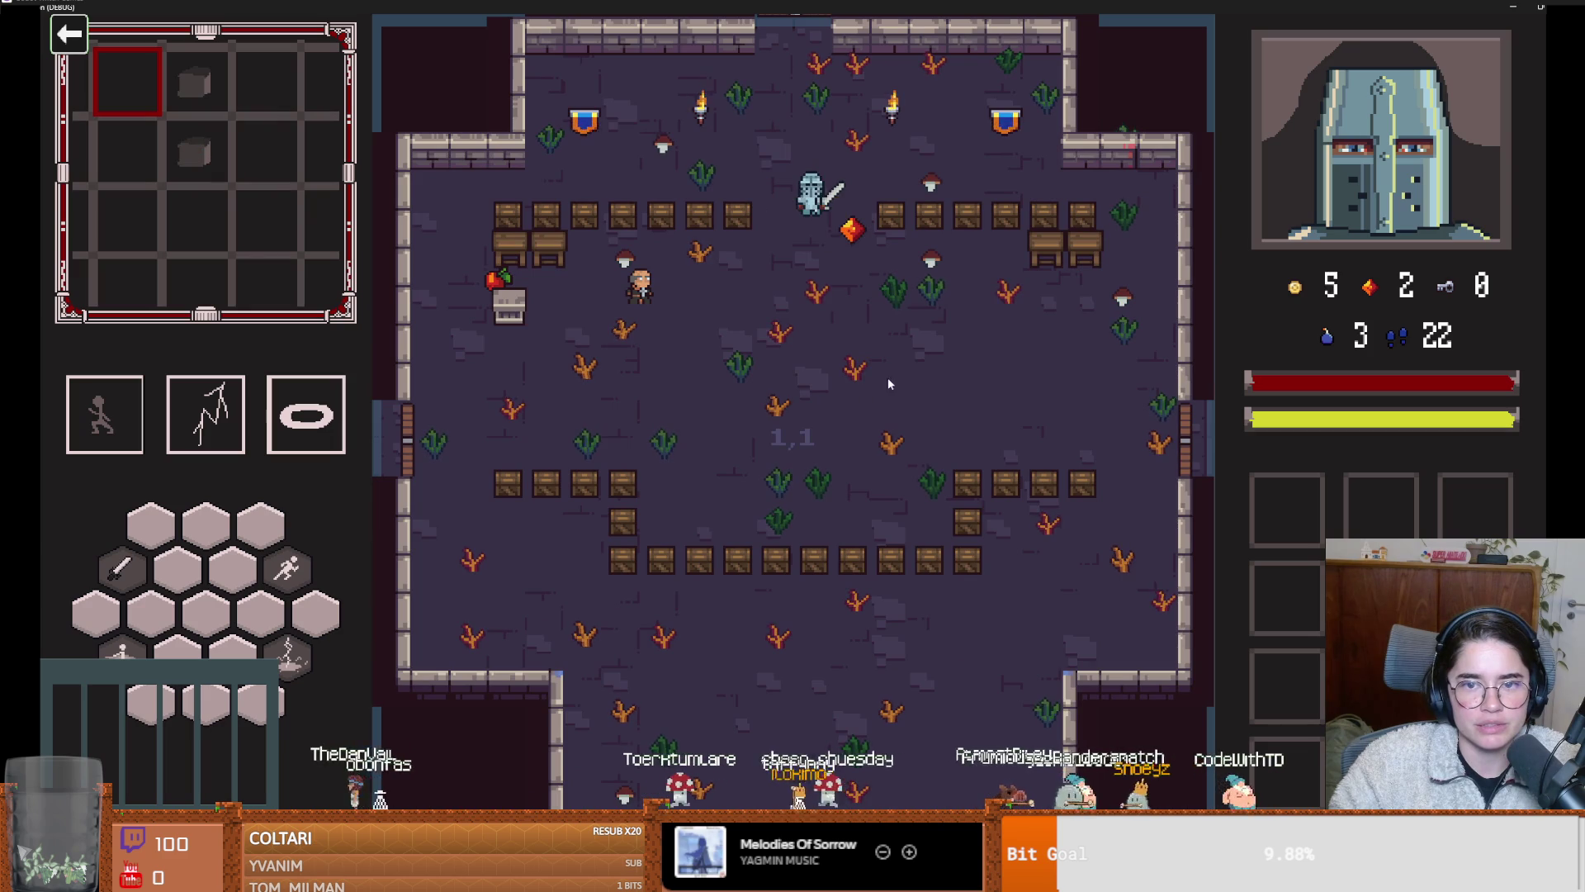
pyautogui.press('d')
# Smash the crates to the knight's right
pyautogui.click(1039, 329)
pyautogui.click(1086, 330)
pyautogui.press('d')
pyautogui.click(1098, 324)
pyautogui.click(1102, 324)
pyautogui.click(1197, 281)
# Dash left and smash the upper-left crates
pyautogui.press('a')
pyautogui.press('space')
pyautogui.press('a')
pyautogui.click(538, 296)
pyautogui.click(538, 295)
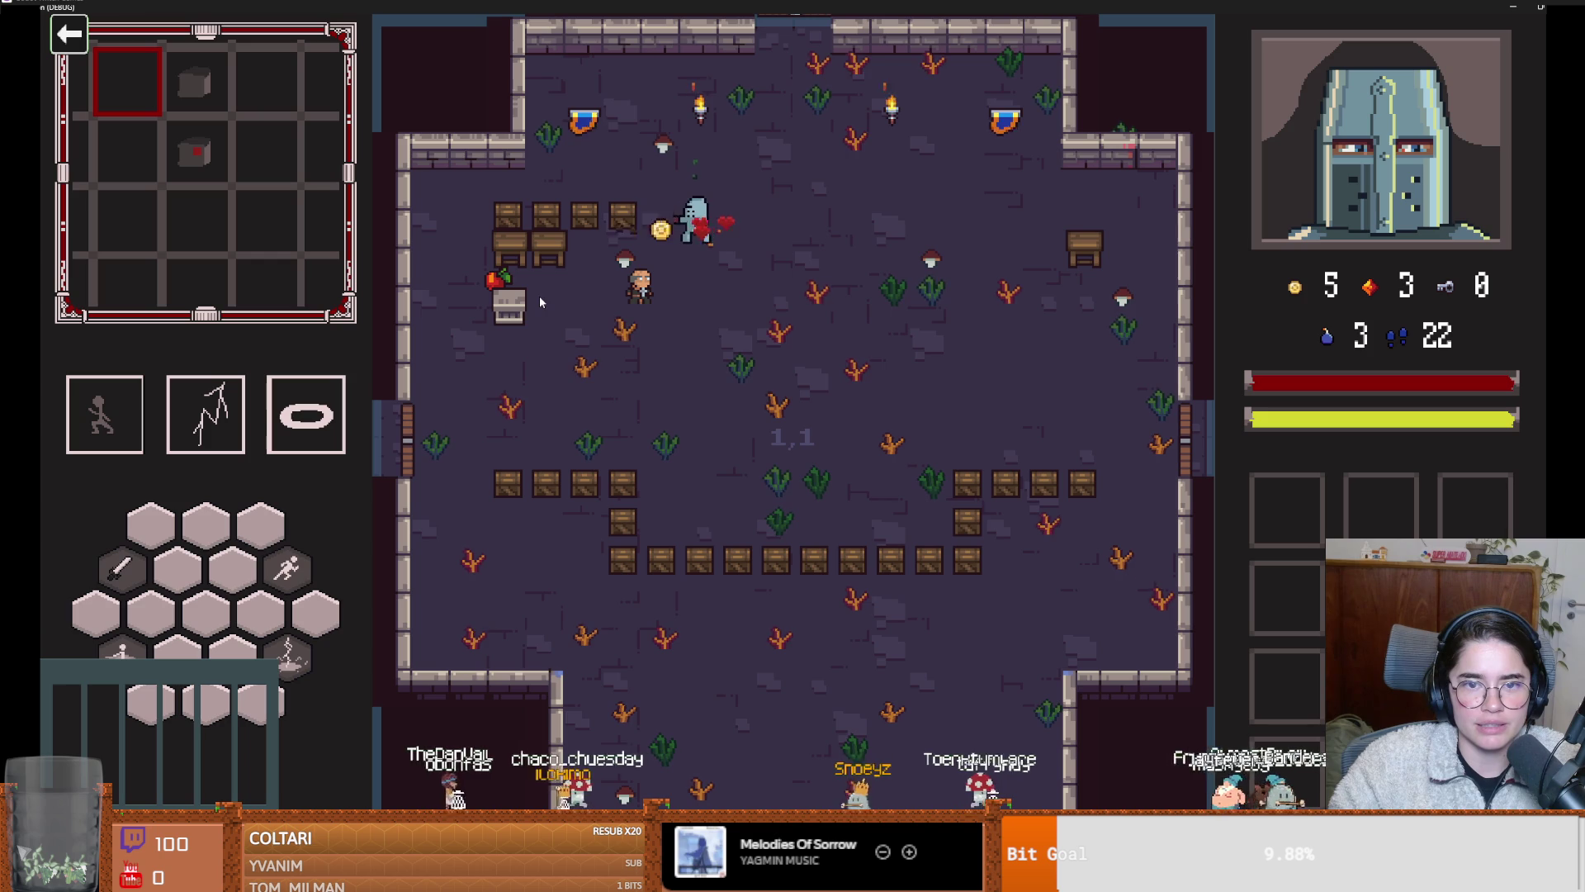
pyautogui.press('a')
pyautogui.click(495, 301)
pyautogui.click(424, 300)
pyautogui.click(388, 298)
# Walk down and smash the lower-left row and the column of crates below
pyautogui.press('s')
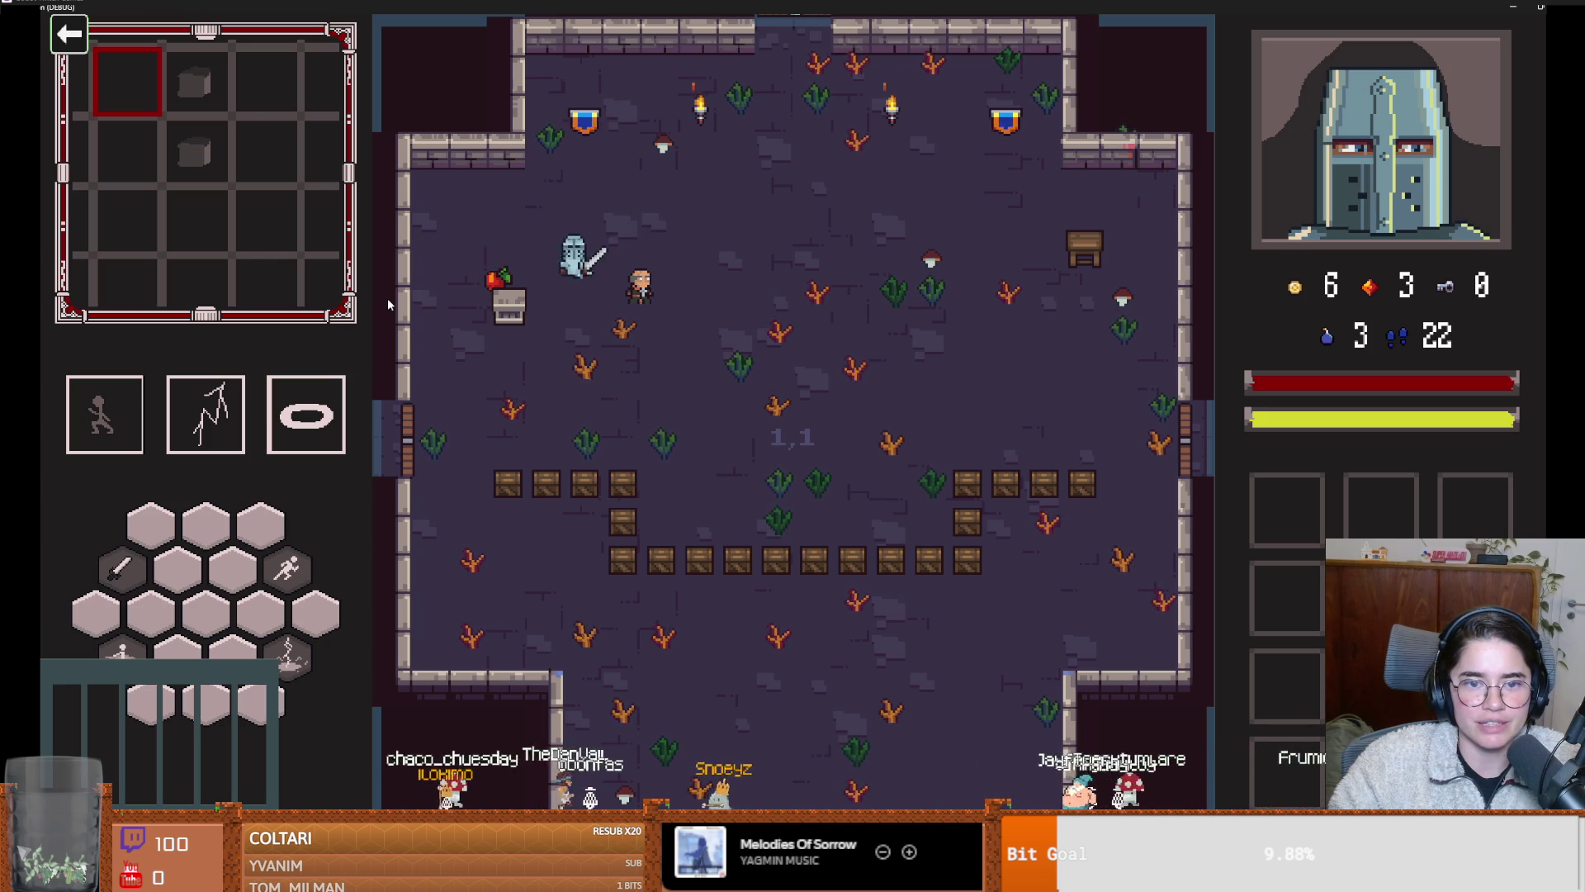
pyautogui.press('s')
pyautogui.click(517, 501)
pyautogui.click(529, 520)
pyautogui.press('d')
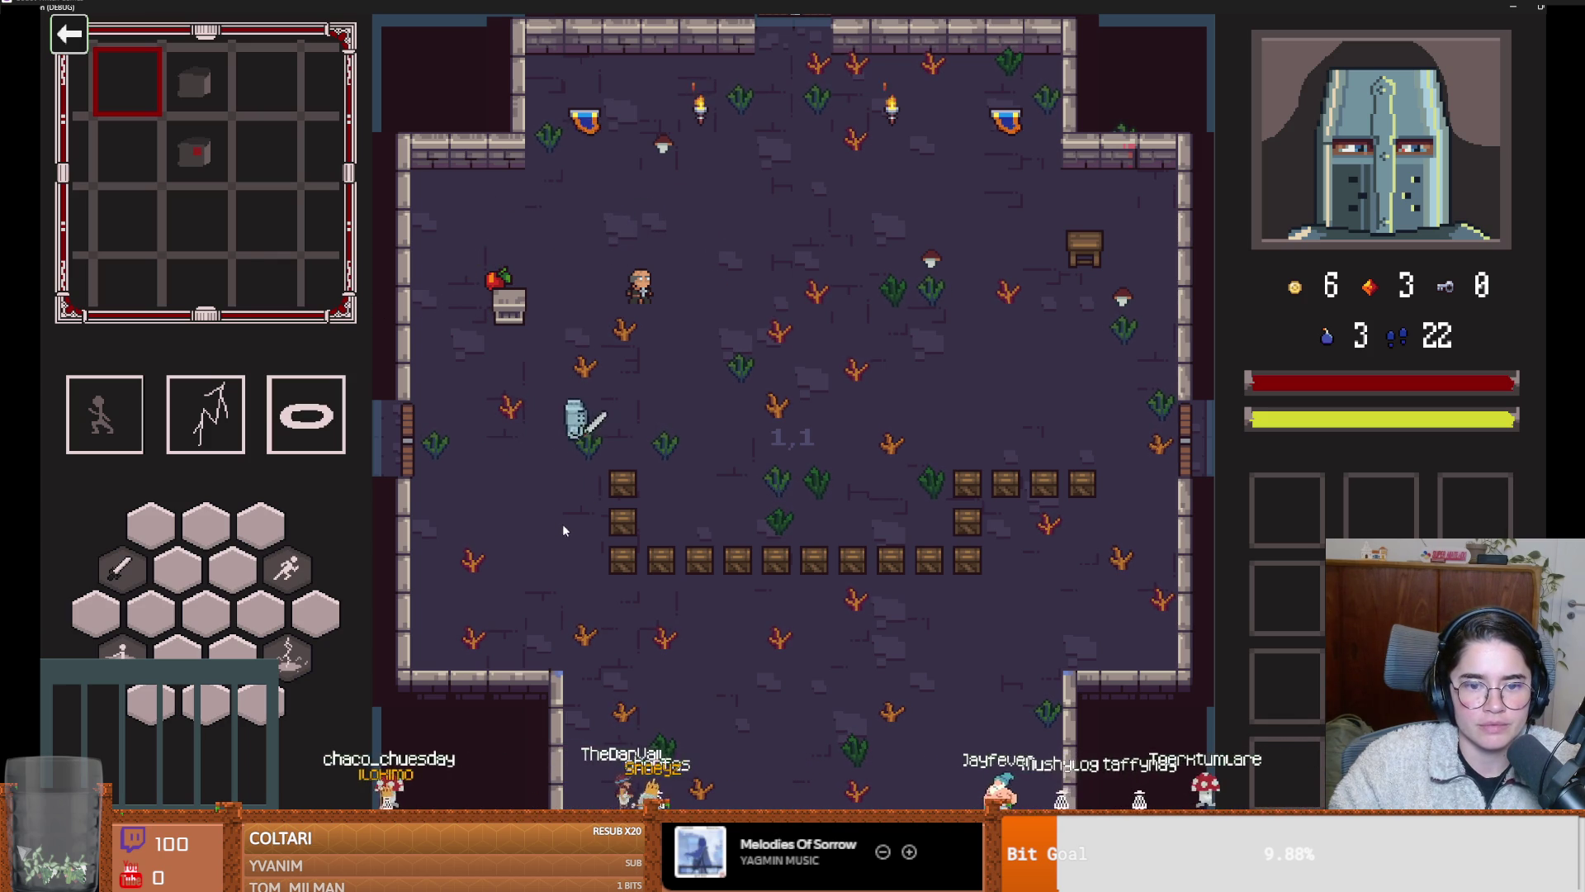
pyautogui.press('s')
pyautogui.click(575, 542)
pyautogui.click(636, 557)
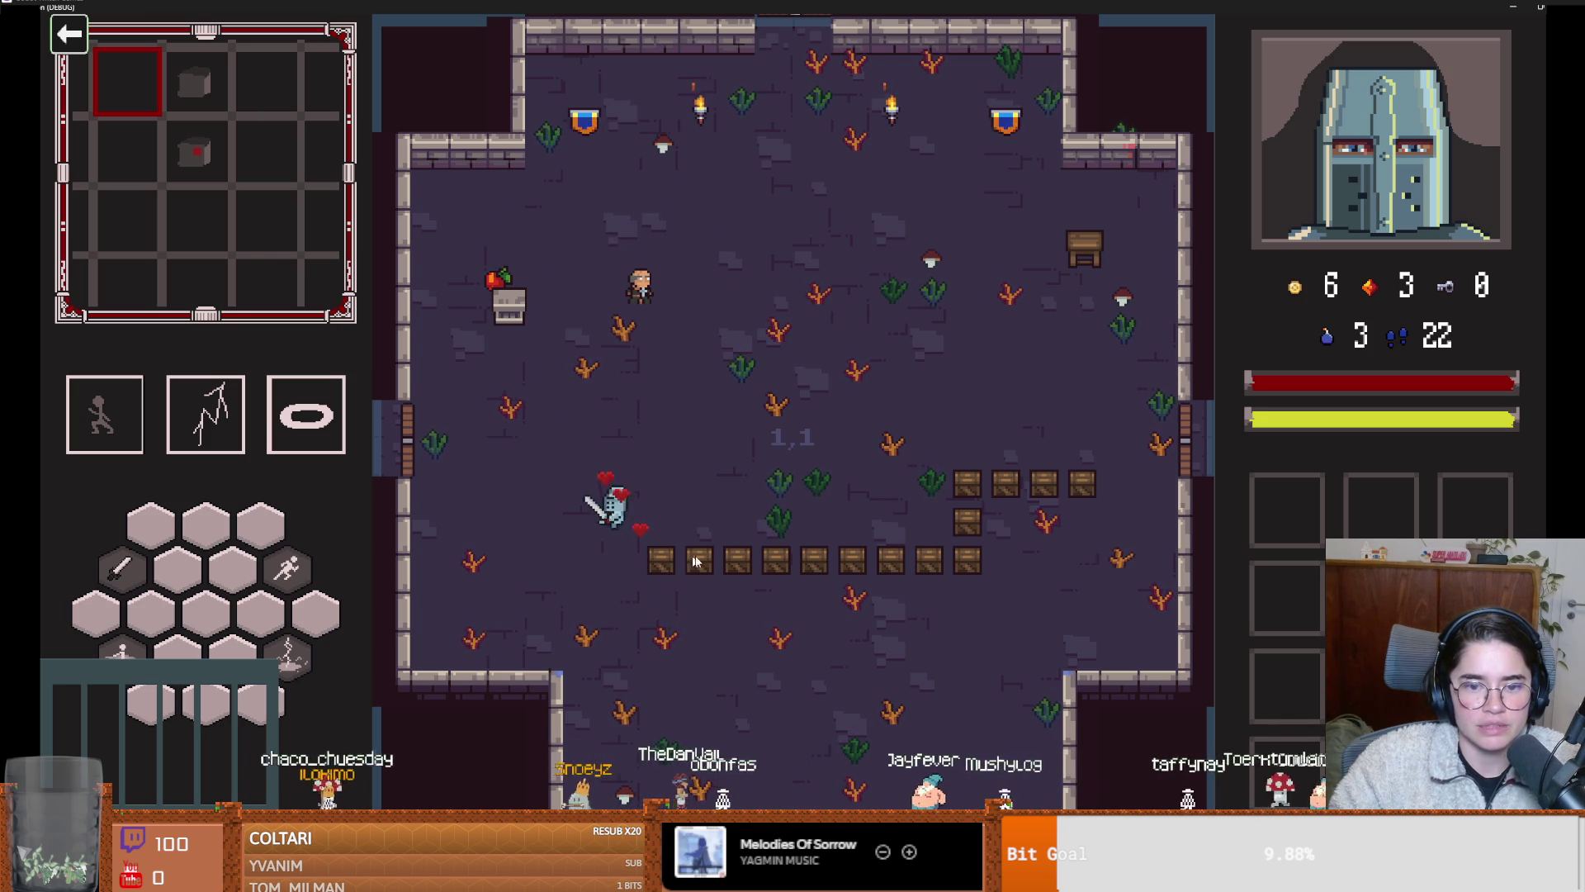
# Work right along the bottom row, smashing every crate to its right end
pyautogui.click(805, 567)
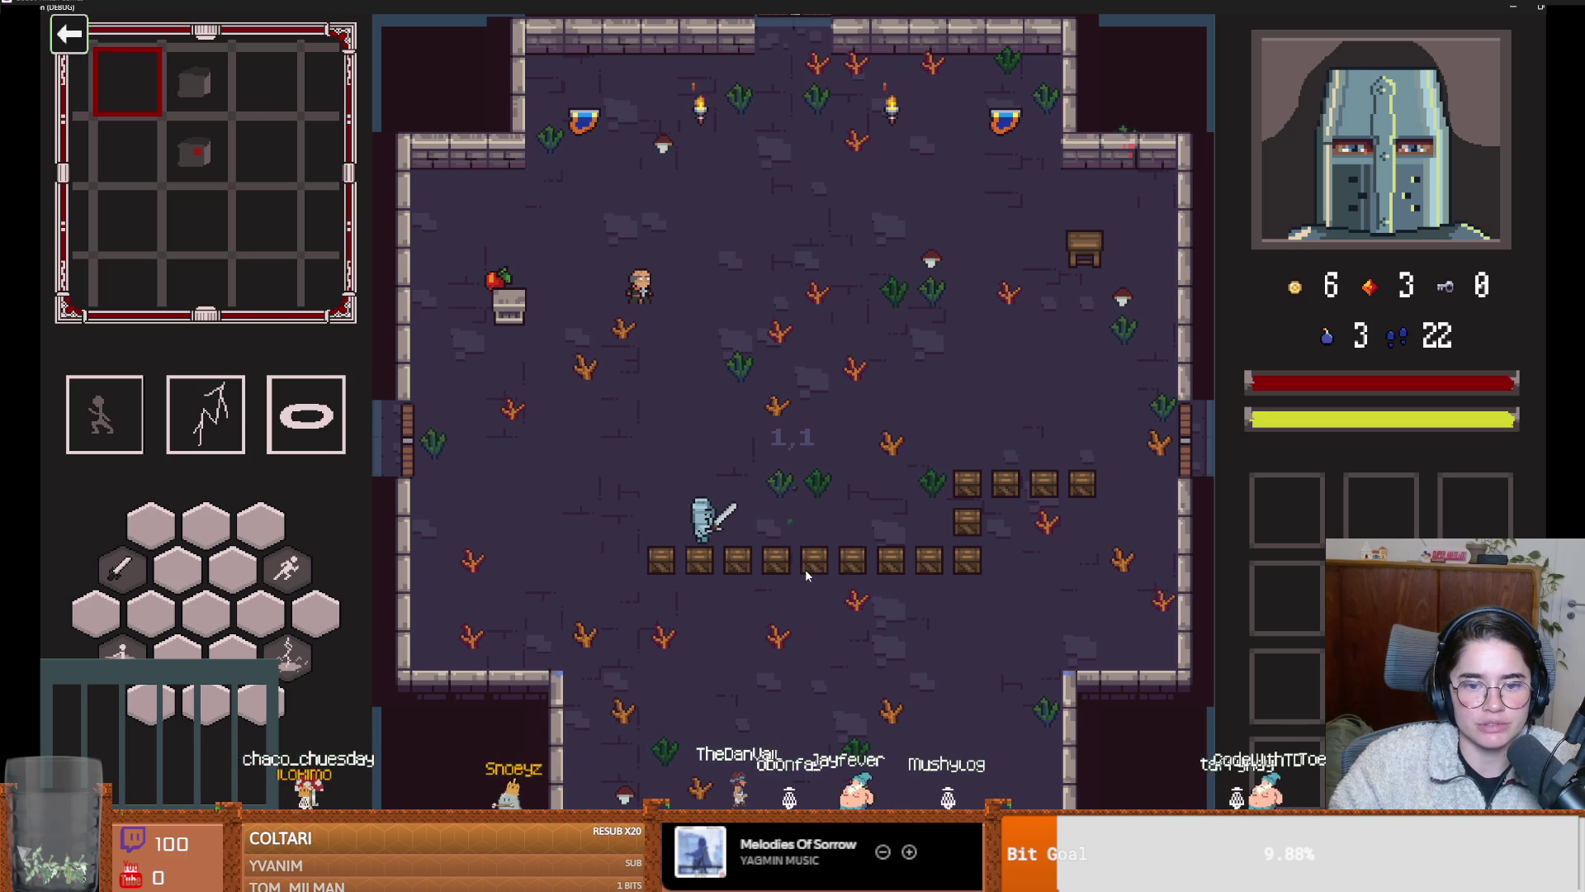
pyautogui.press('s')
pyautogui.click(813, 572)
pyautogui.press('d')
pyautogui.click(821, 571)
pyautogui.click(859, 571)
pyautogui.press('d')
pyautogui.click(921, 569)
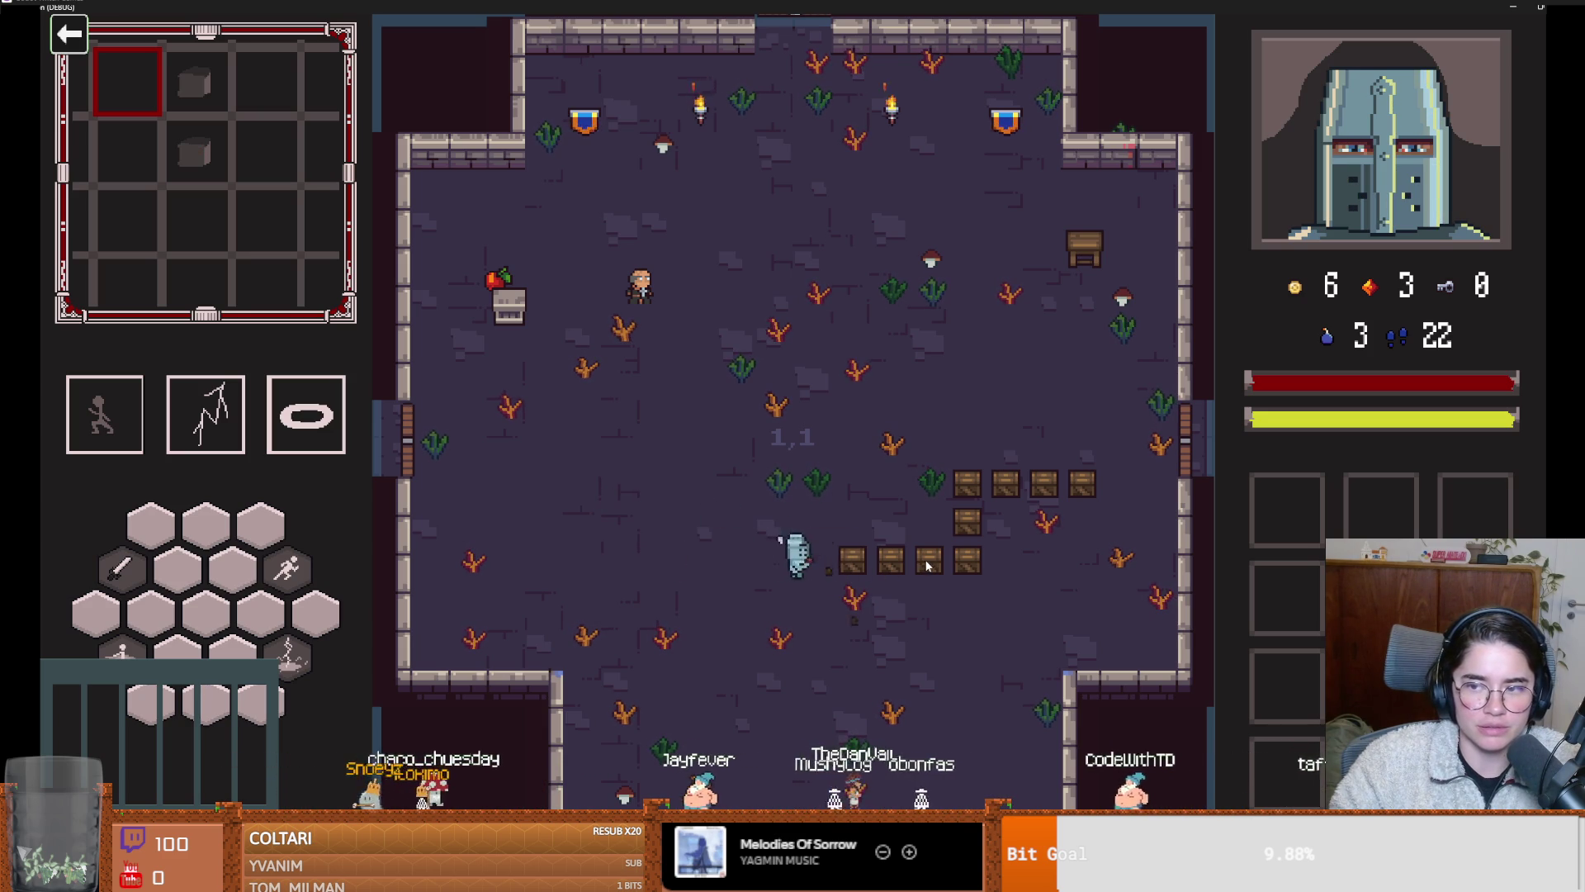
pyautogui.press('d')
pyautogui.click(936, 565)
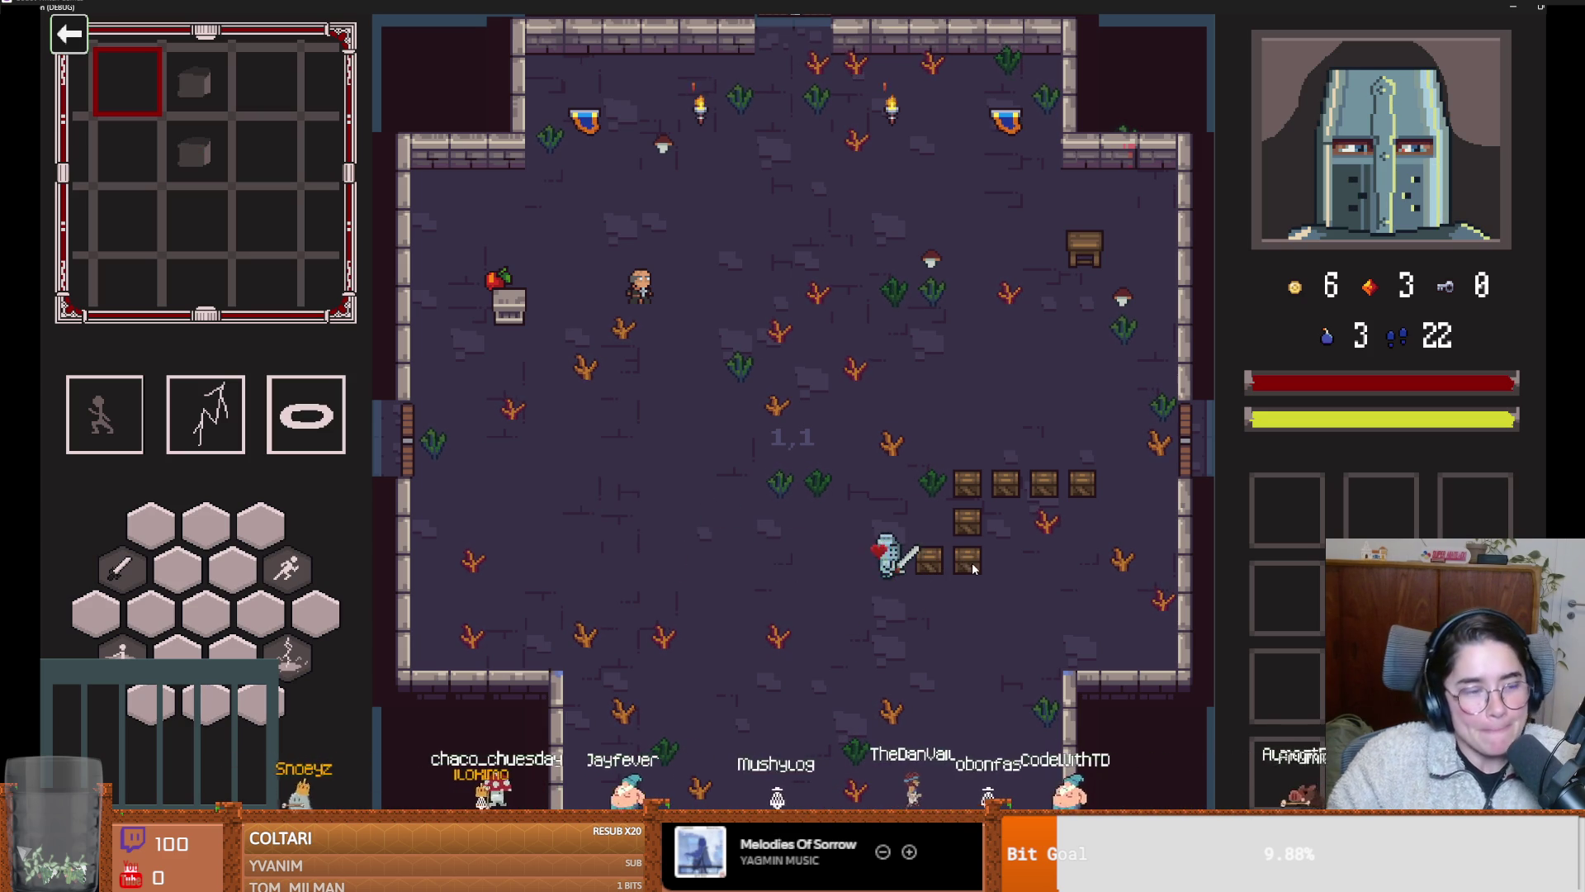
pyautogui.click(974, 569)
pyautogui.press('d')
pyautogui.click(988, 542)
# Smash the last remaining crates and dash the knight toward the bottom door
pyautogui.click(996, 425)
pyautogui.press('w')
pyautogui.click(1096, 486)
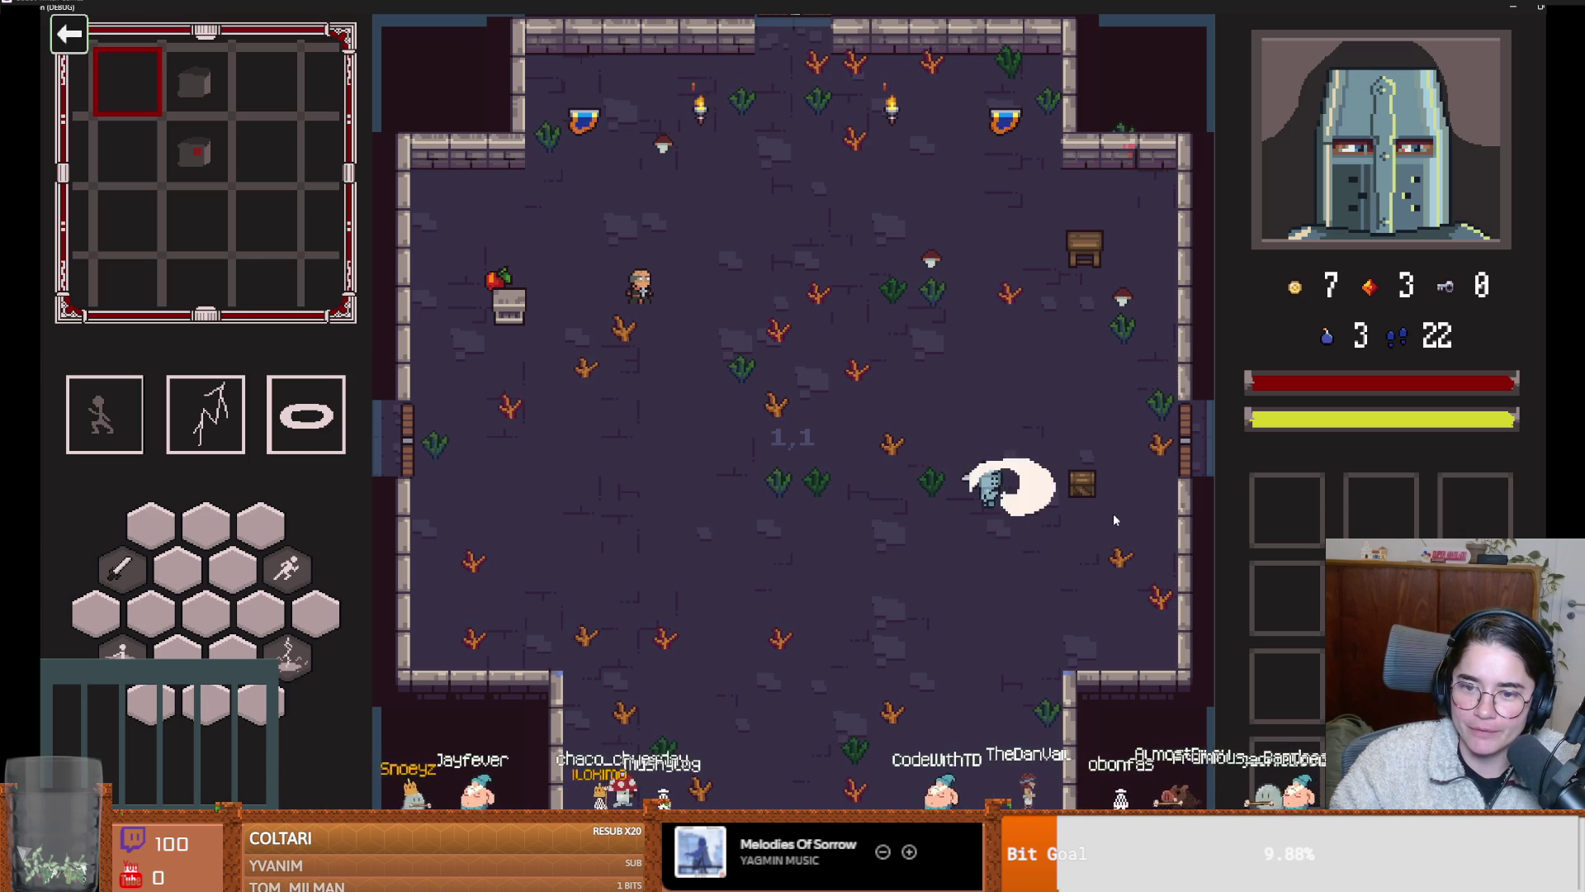
pyautogui.press('space')
# Try the locked bottom door, dismiss the unlock prompt, and pick the Silk Road room
pyautogui.press('s')
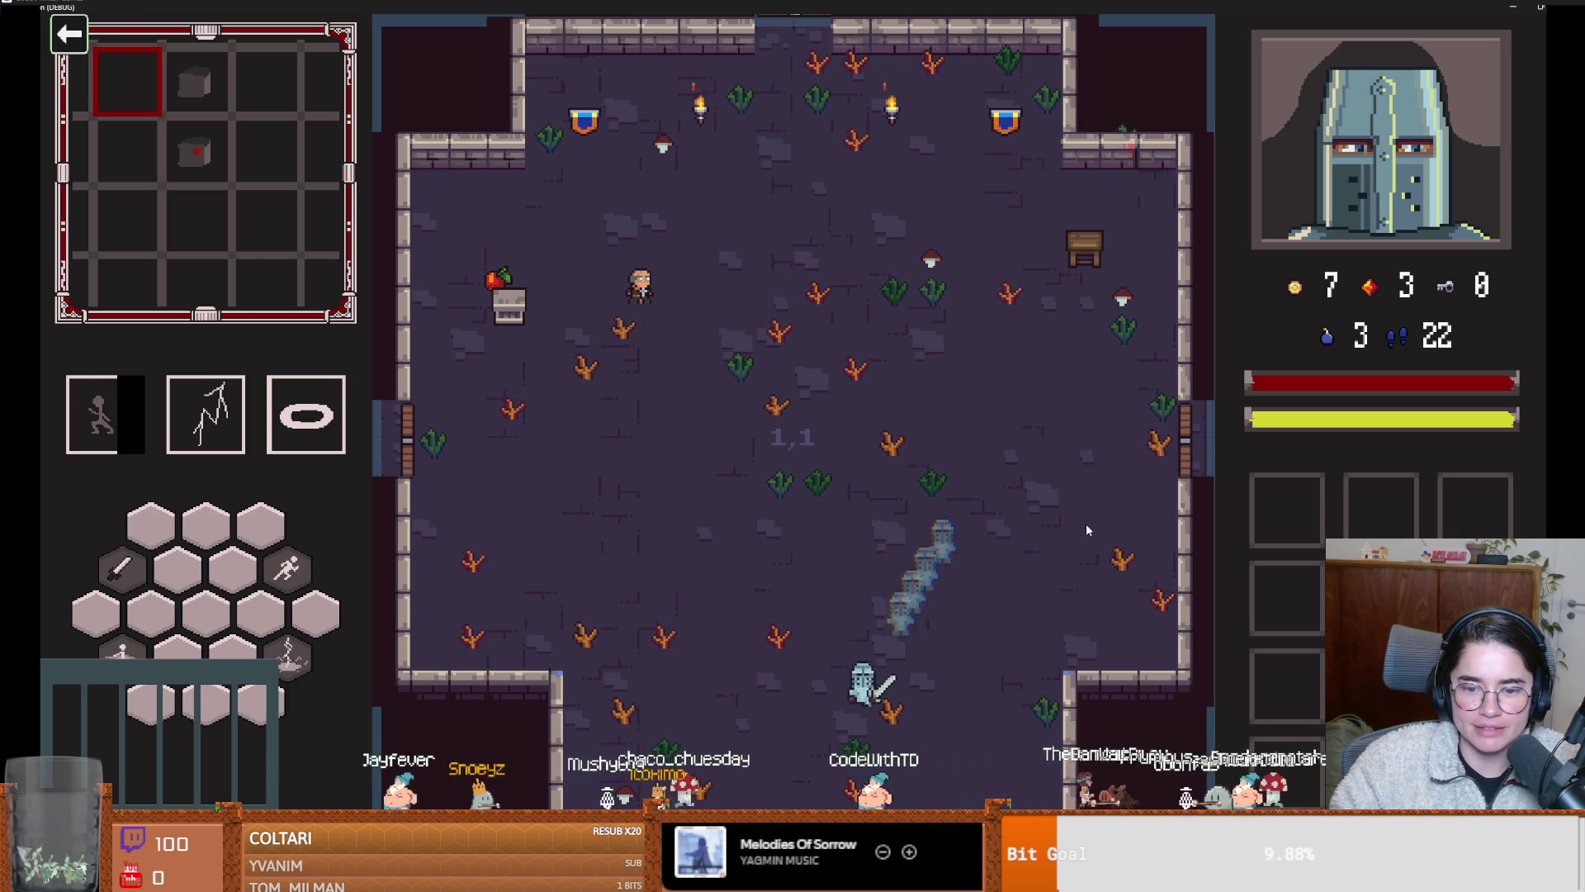
pyautogui.press('e')
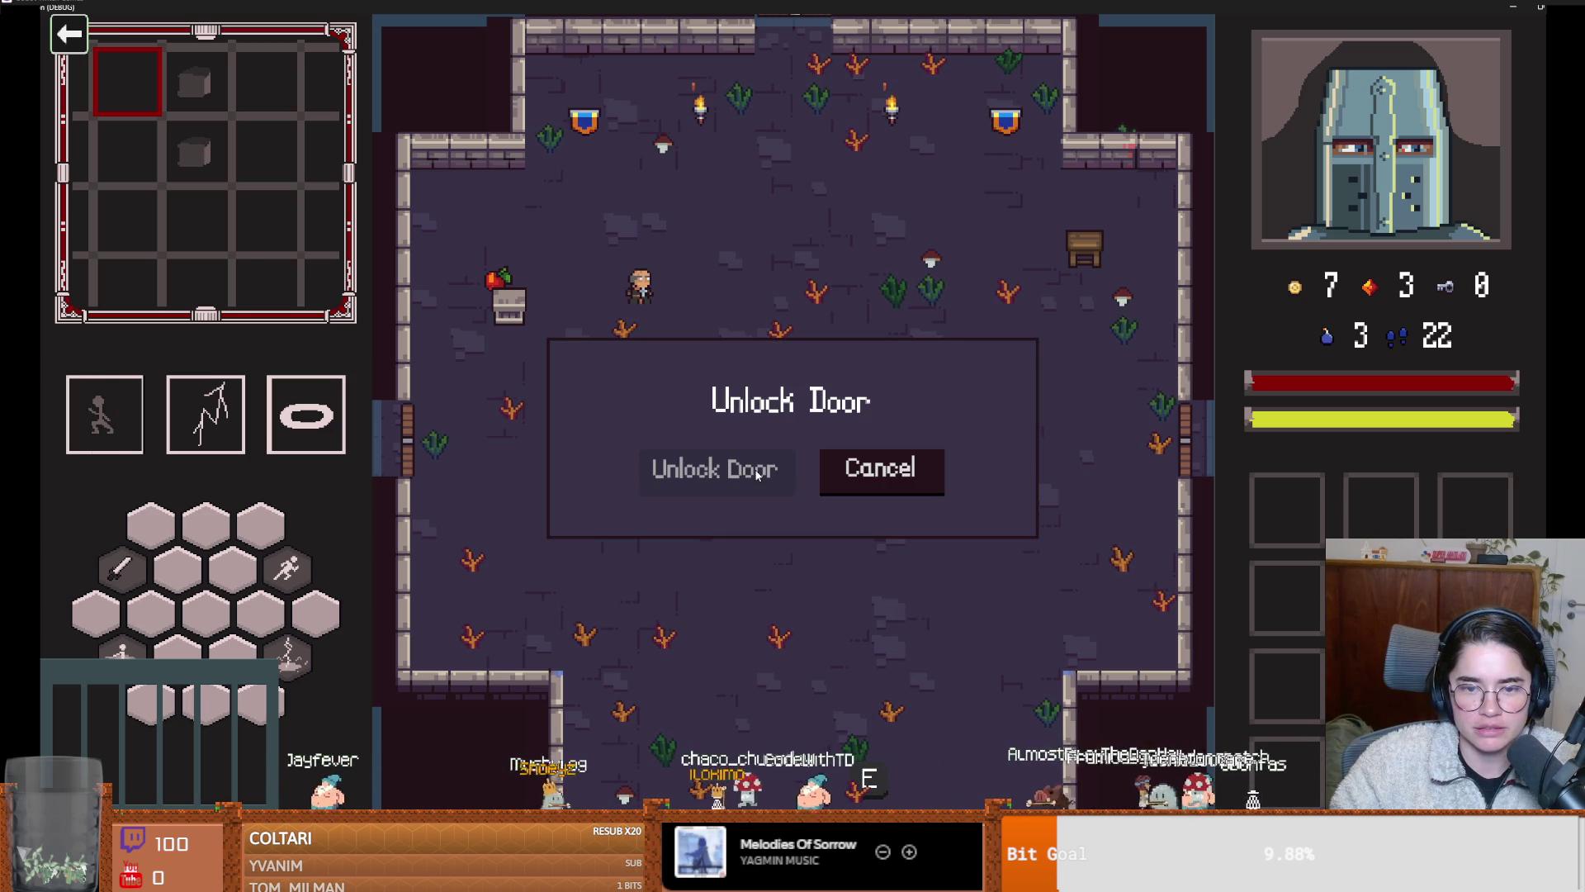
pyautogui.click(884, 481)
pyautogui.hotkey('w', 'a')
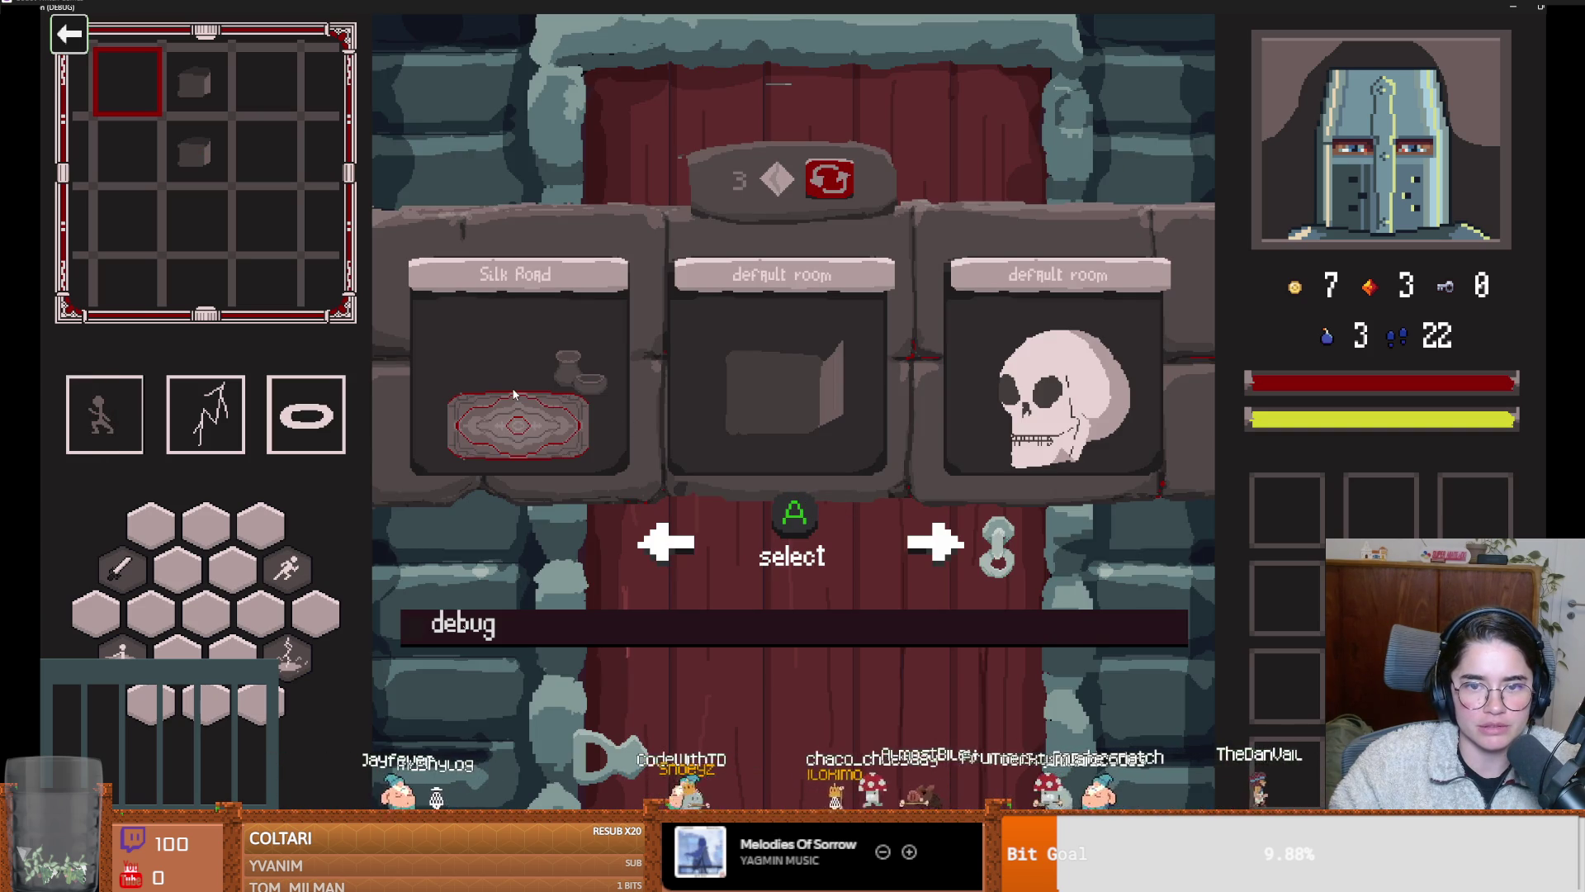
pyautogui.click(513, 396)
# Talk to the merchant, buy the compass, and leave the shop
pyautogui.press('w')
pyautogui.press('e')
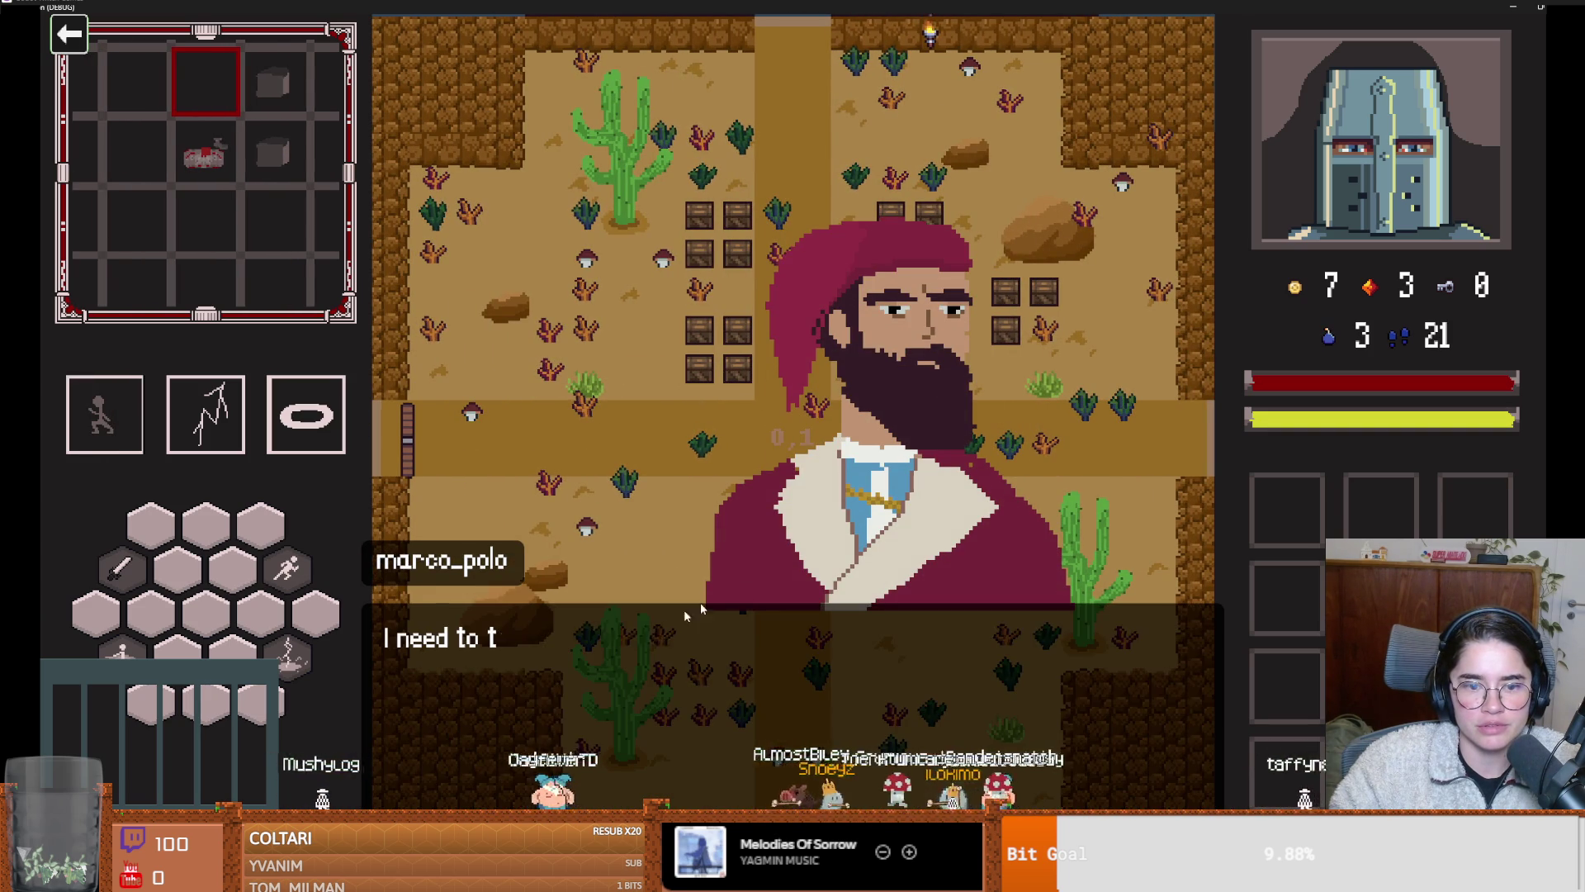
pyautogui.click(805, 424)
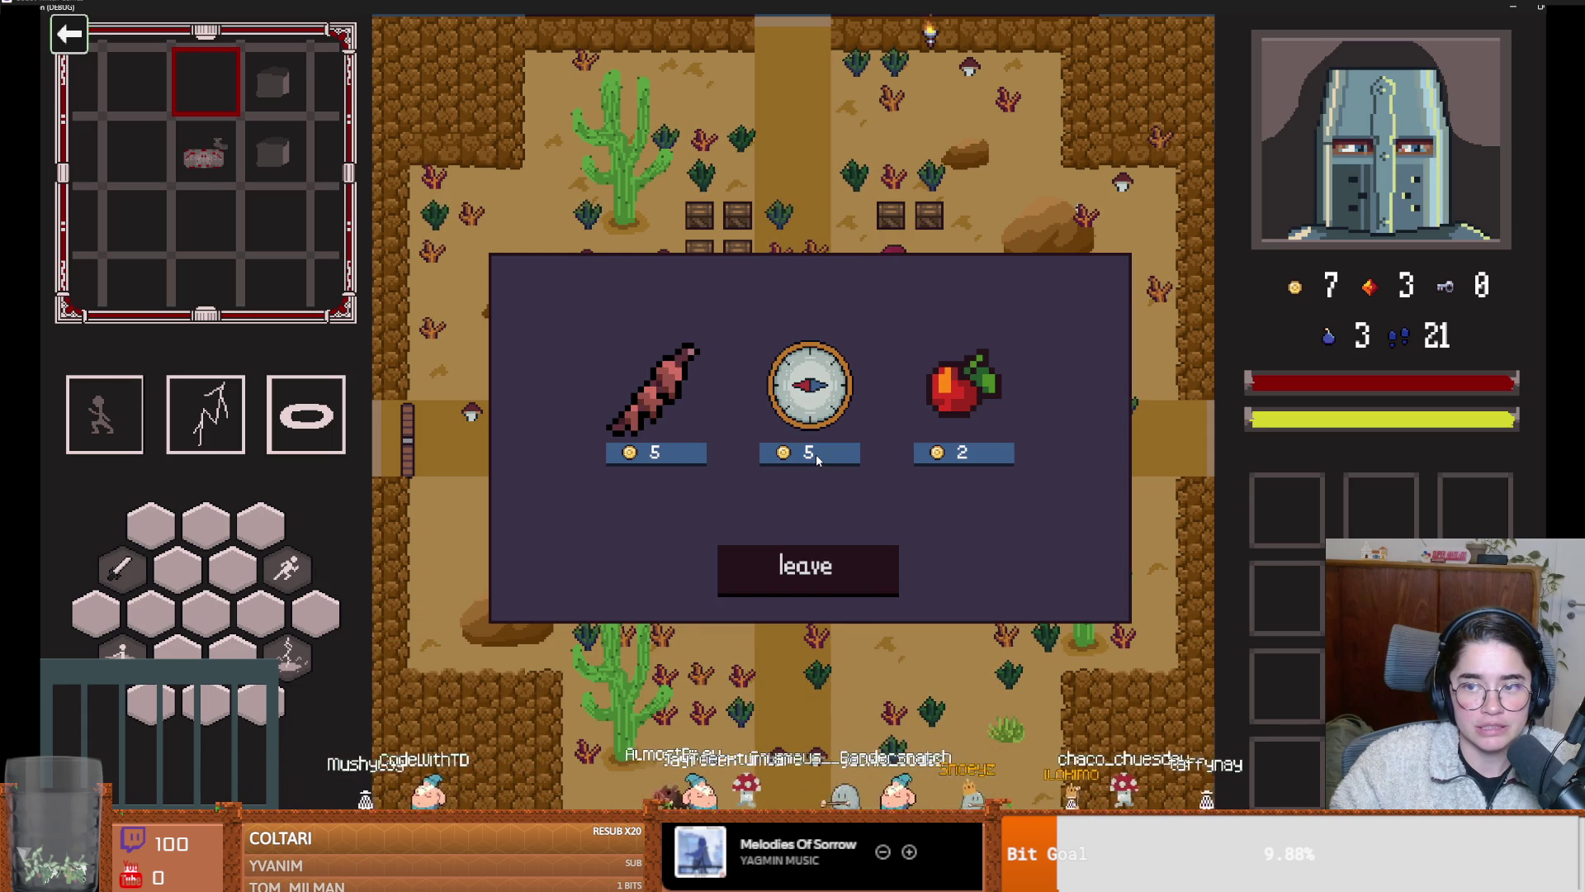
pyautogui.click(816, 454)
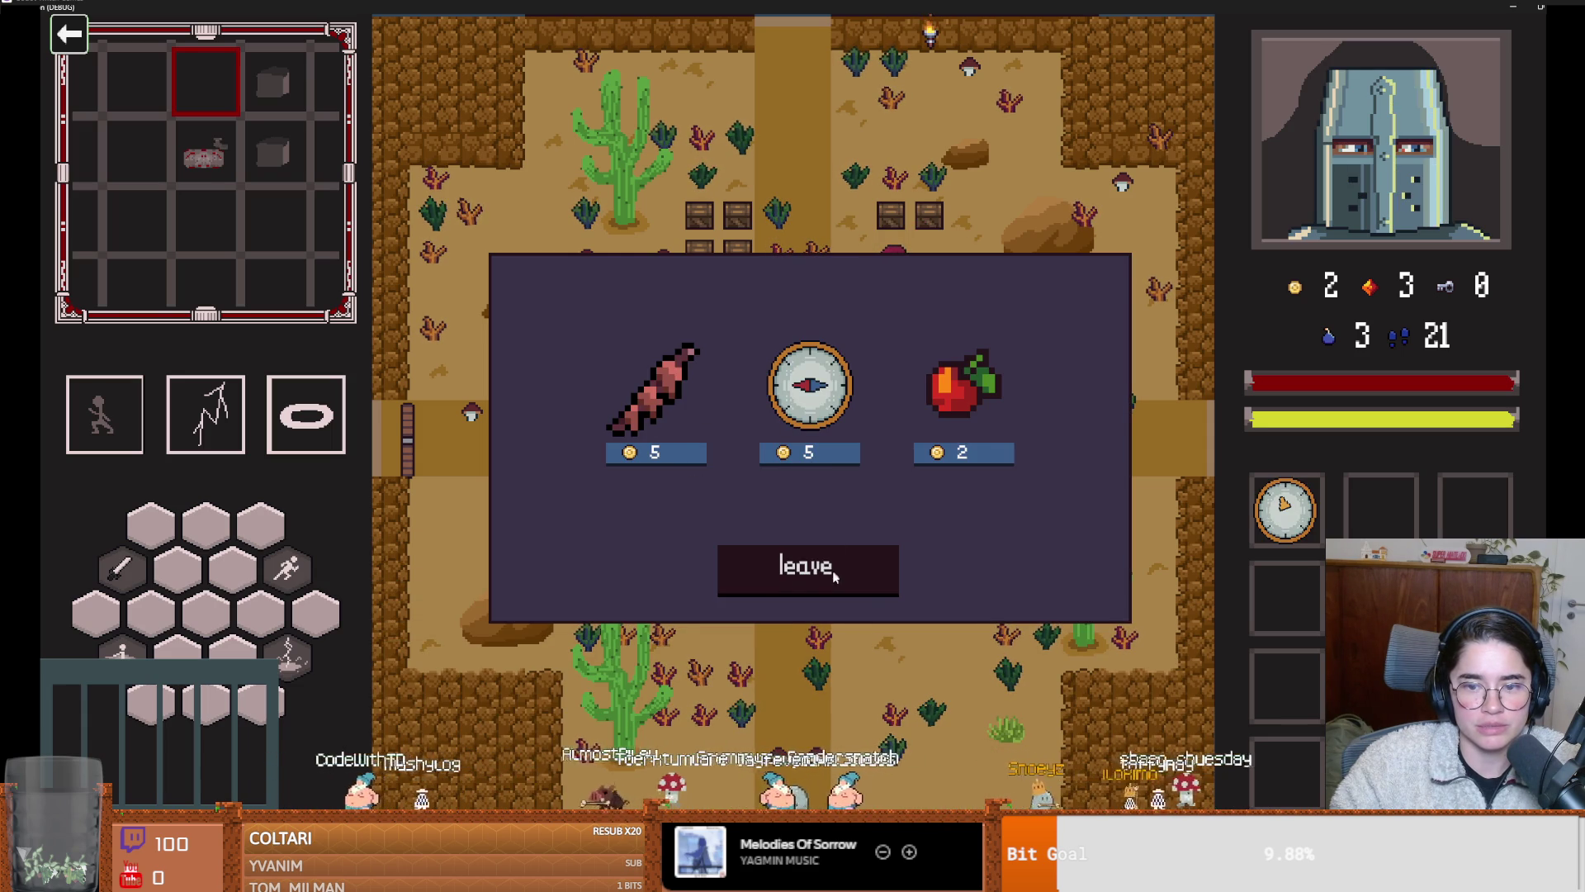
pyautogui.click(805, 570)
# Walk the knight off the rug and smash the two crates on the left
pyautogui.press('a')
pyautogui.press('s')
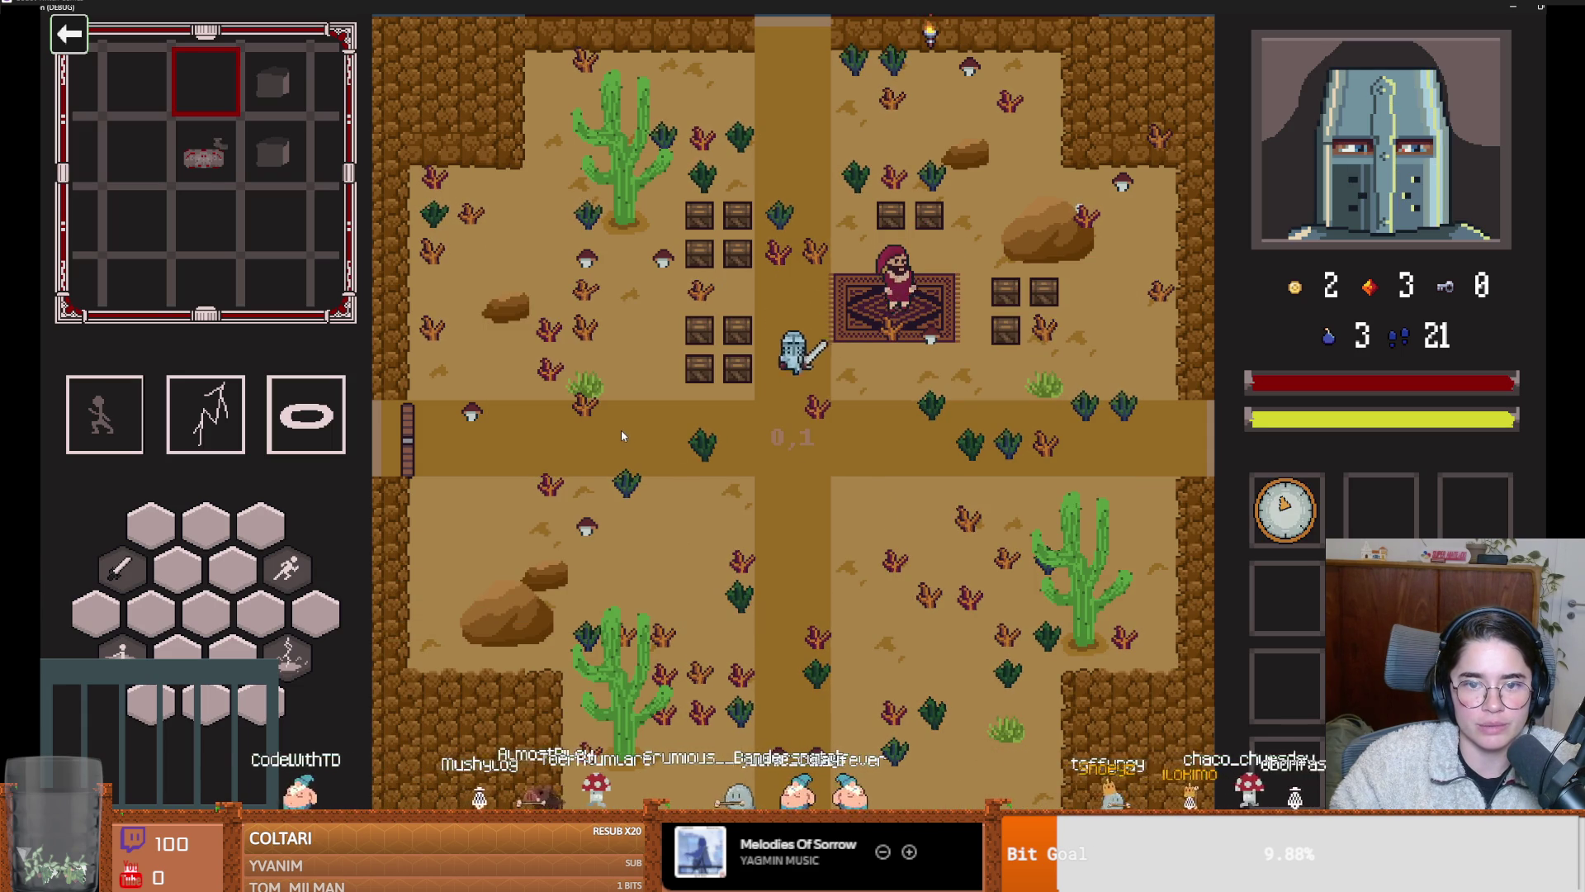
pyautogui.press('a')
pyautogui.press('w')
pyautogui.press('w')
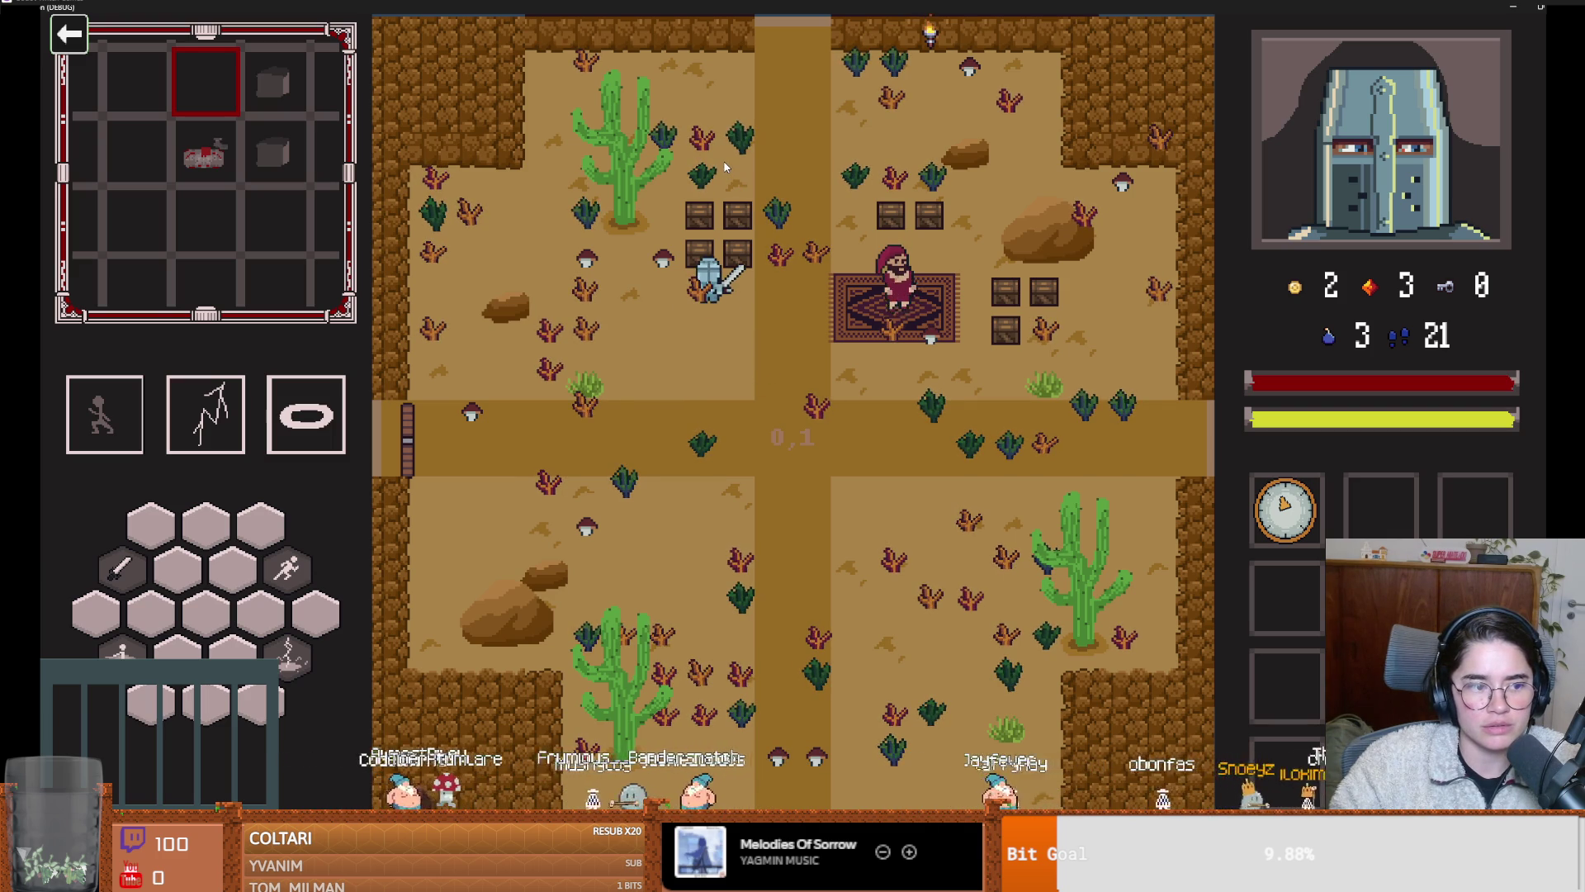
pyautogui.press('w')
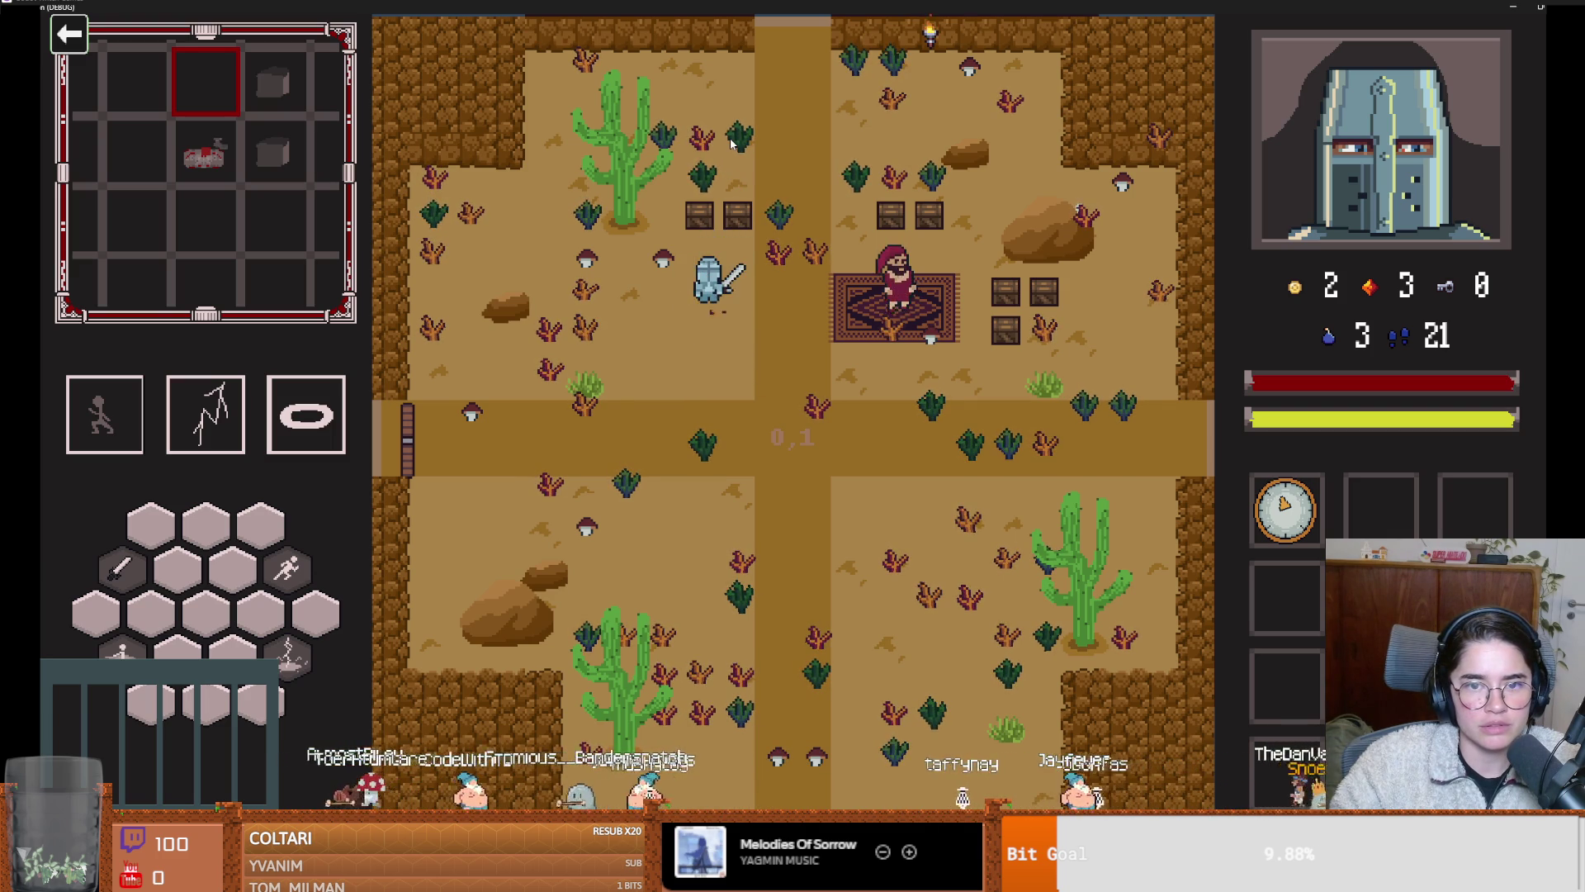
pyautogui.press('d')
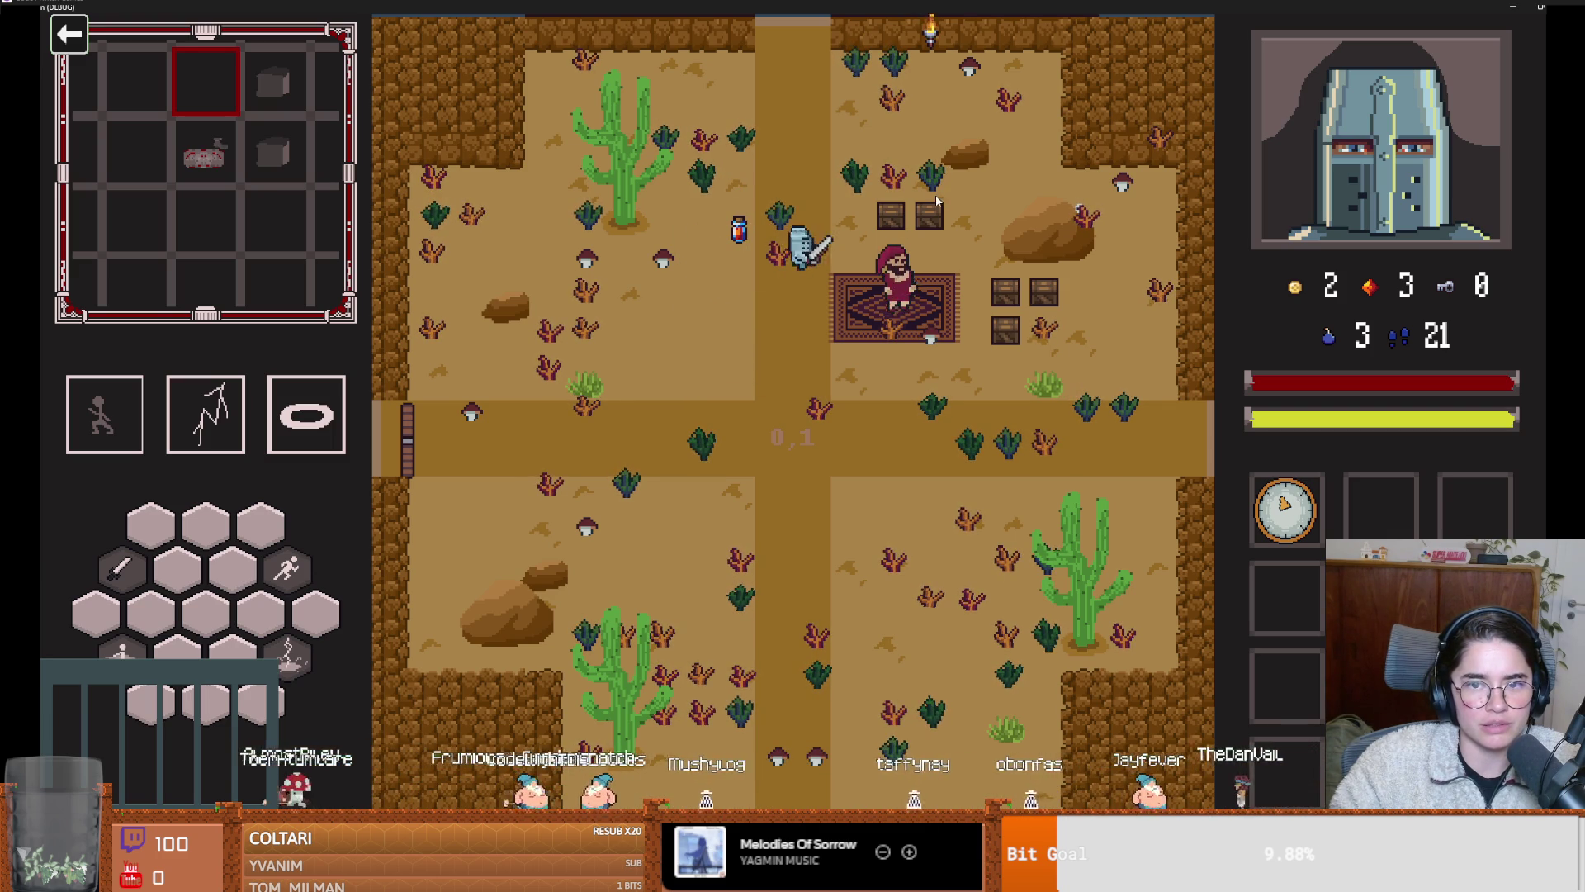
# Smash the crates beside the rug, then dash out through the left exit
pyautogui.press('d')
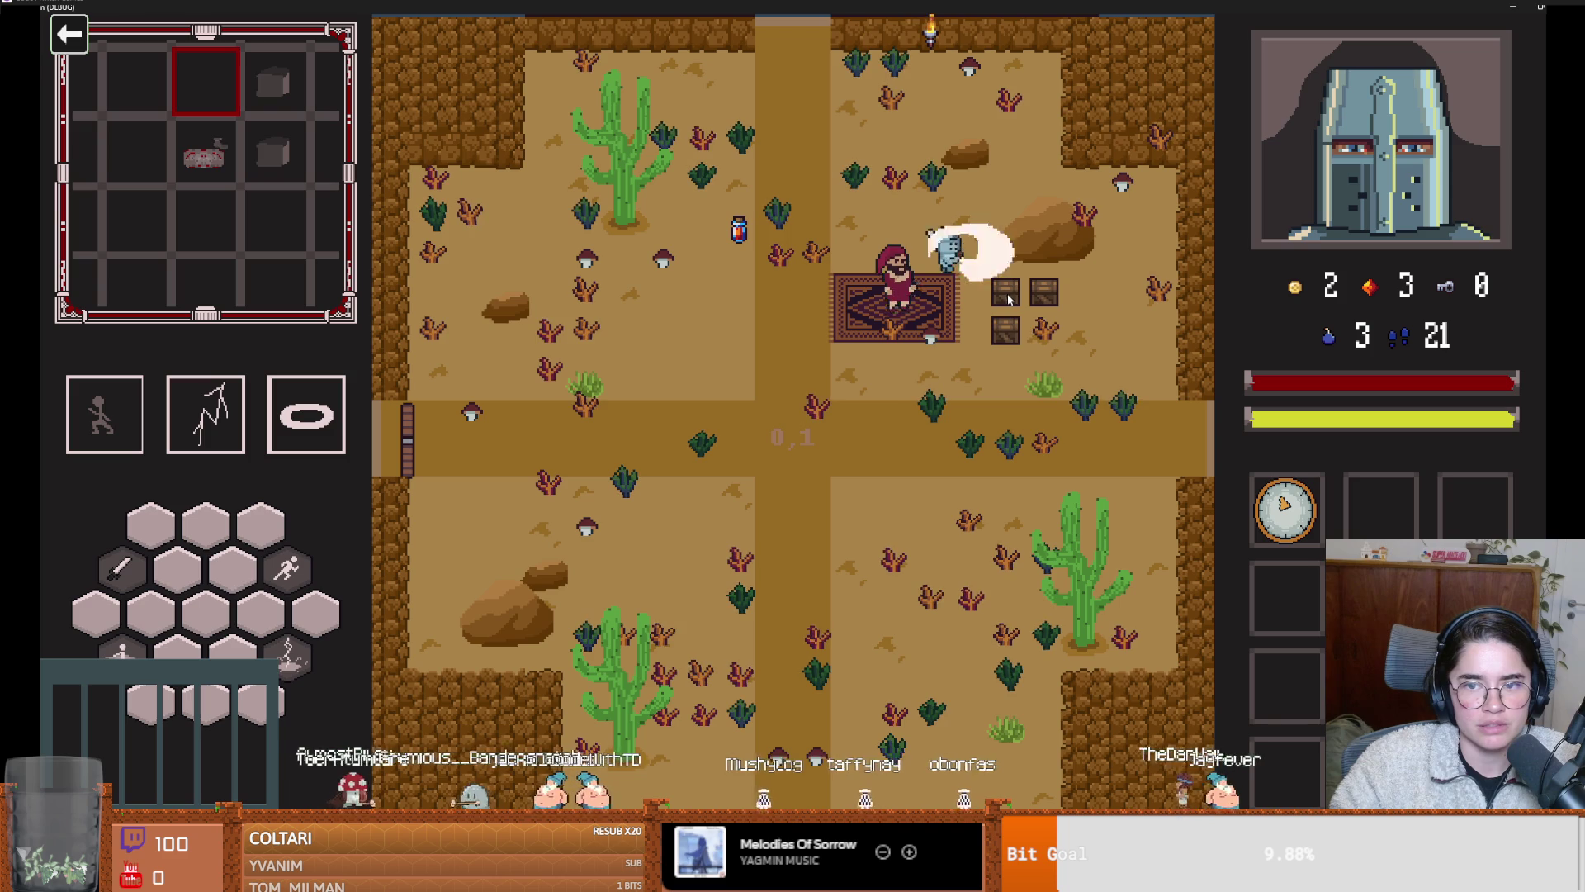
pyautogui.press('d')
pyautogui.press('s')
pyautogui.press('w')
pyautogui.press('s')
pyautogui.press('a')
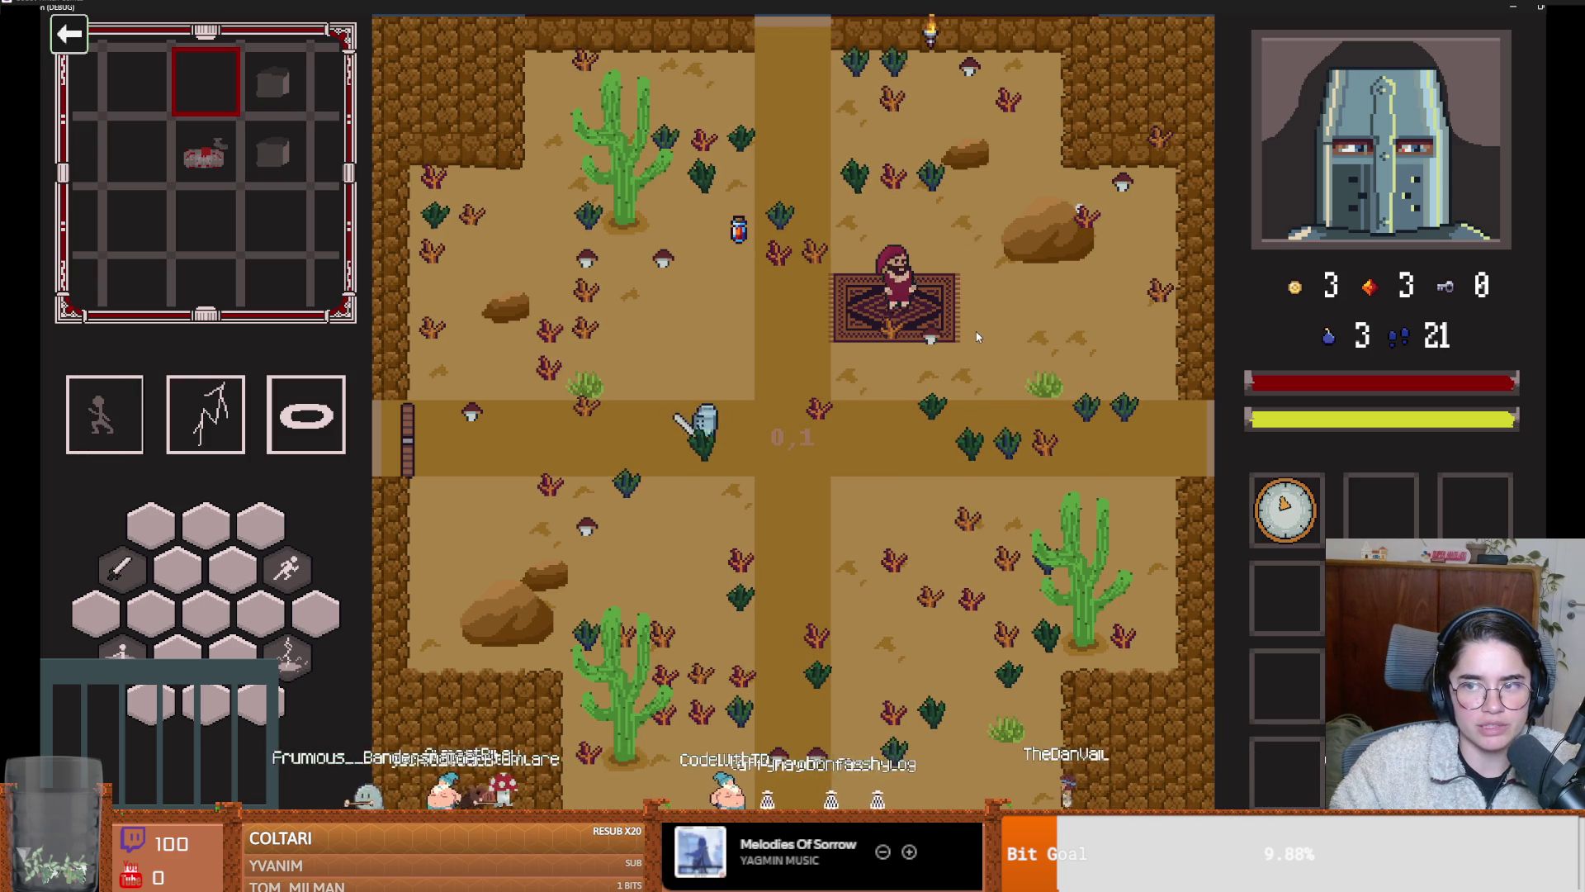
pyautogui.press('a')
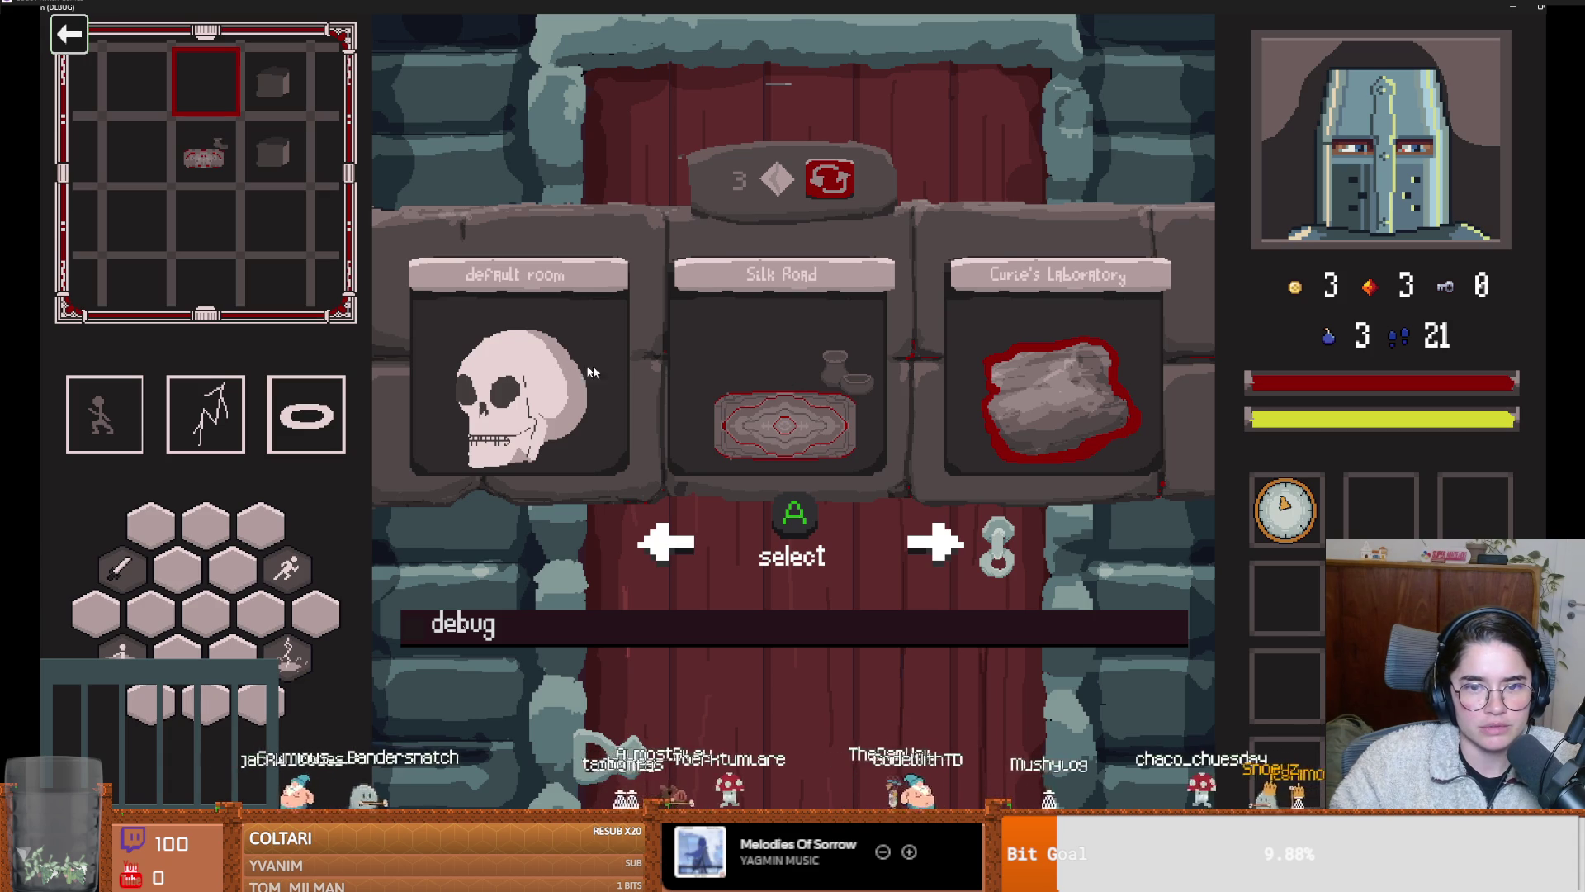
# Choose the Silk Road room again, open the merchant's shop, and leave it
pyautogui.click(732, 370)
pyautogui.press('d')
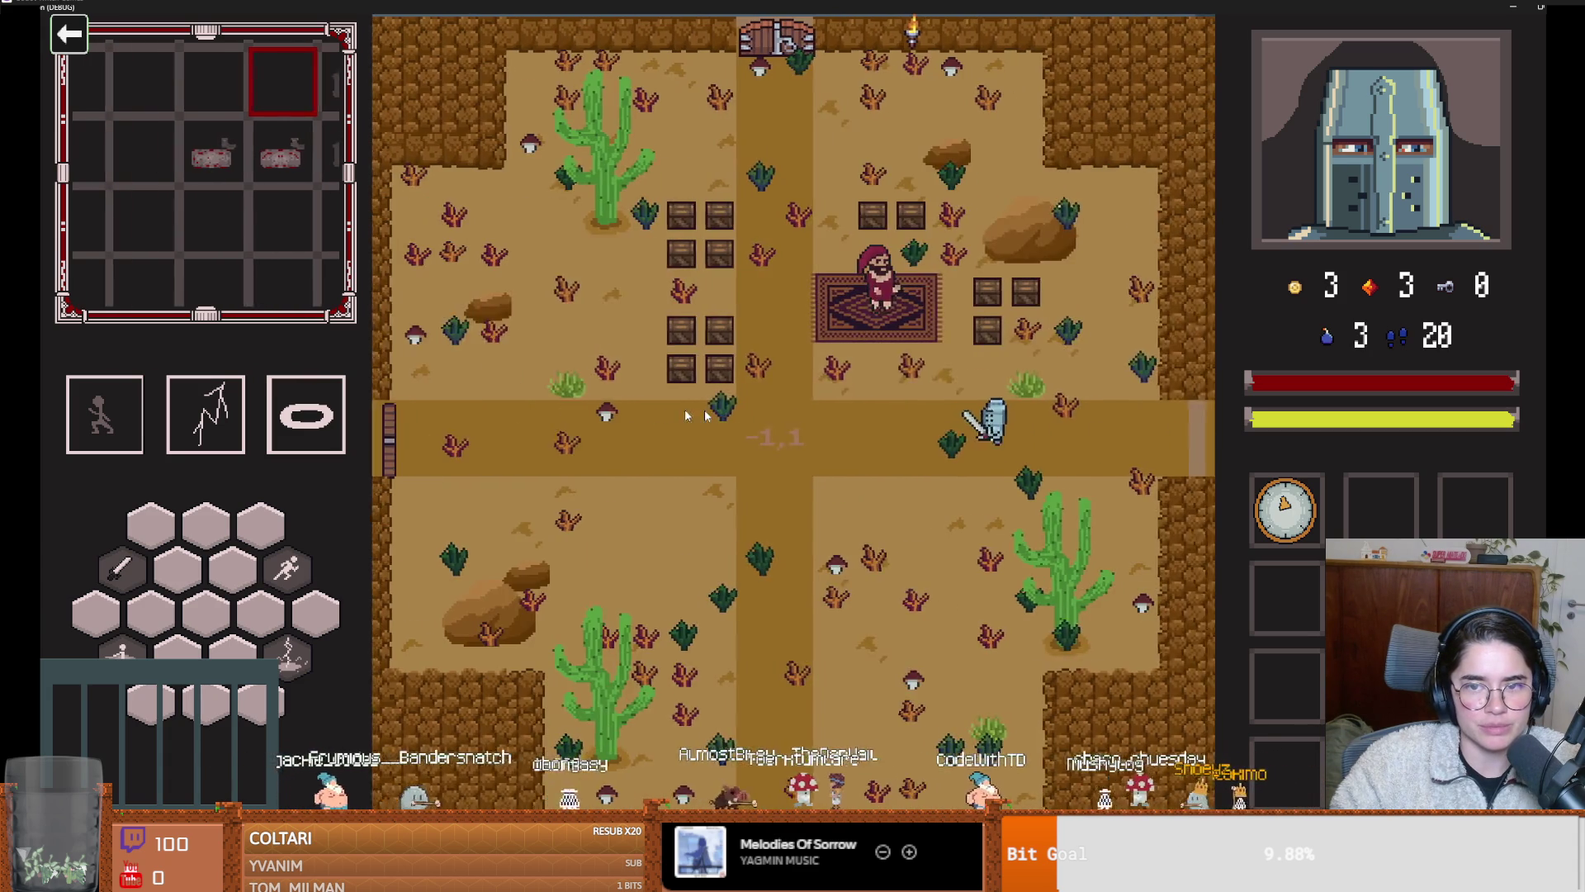
pyautogui.press('e')
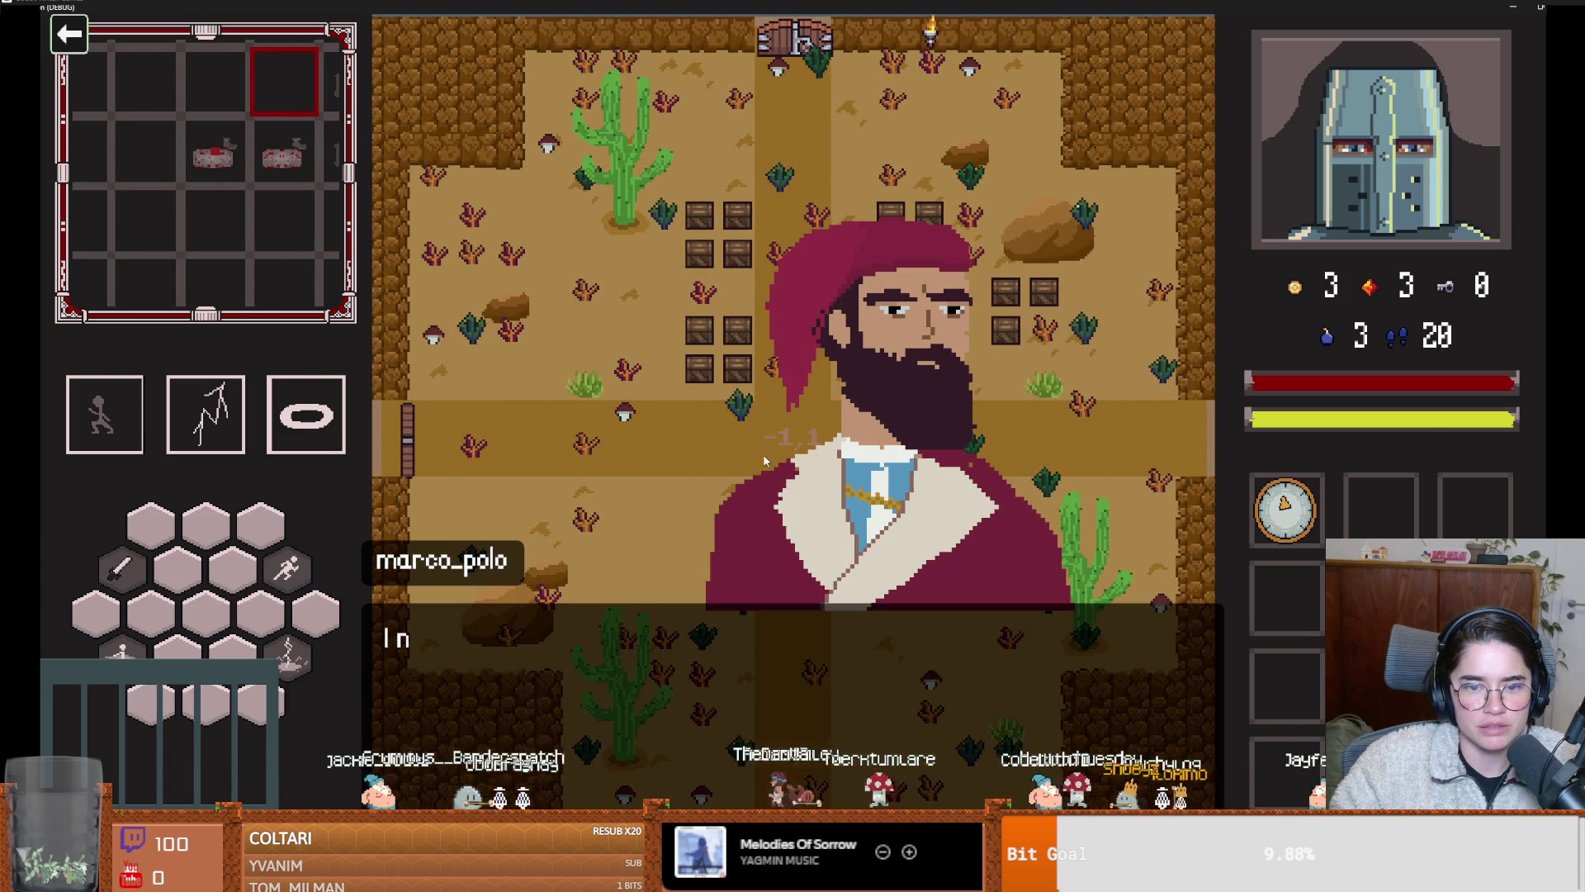
pyautogui.click(773, 403)
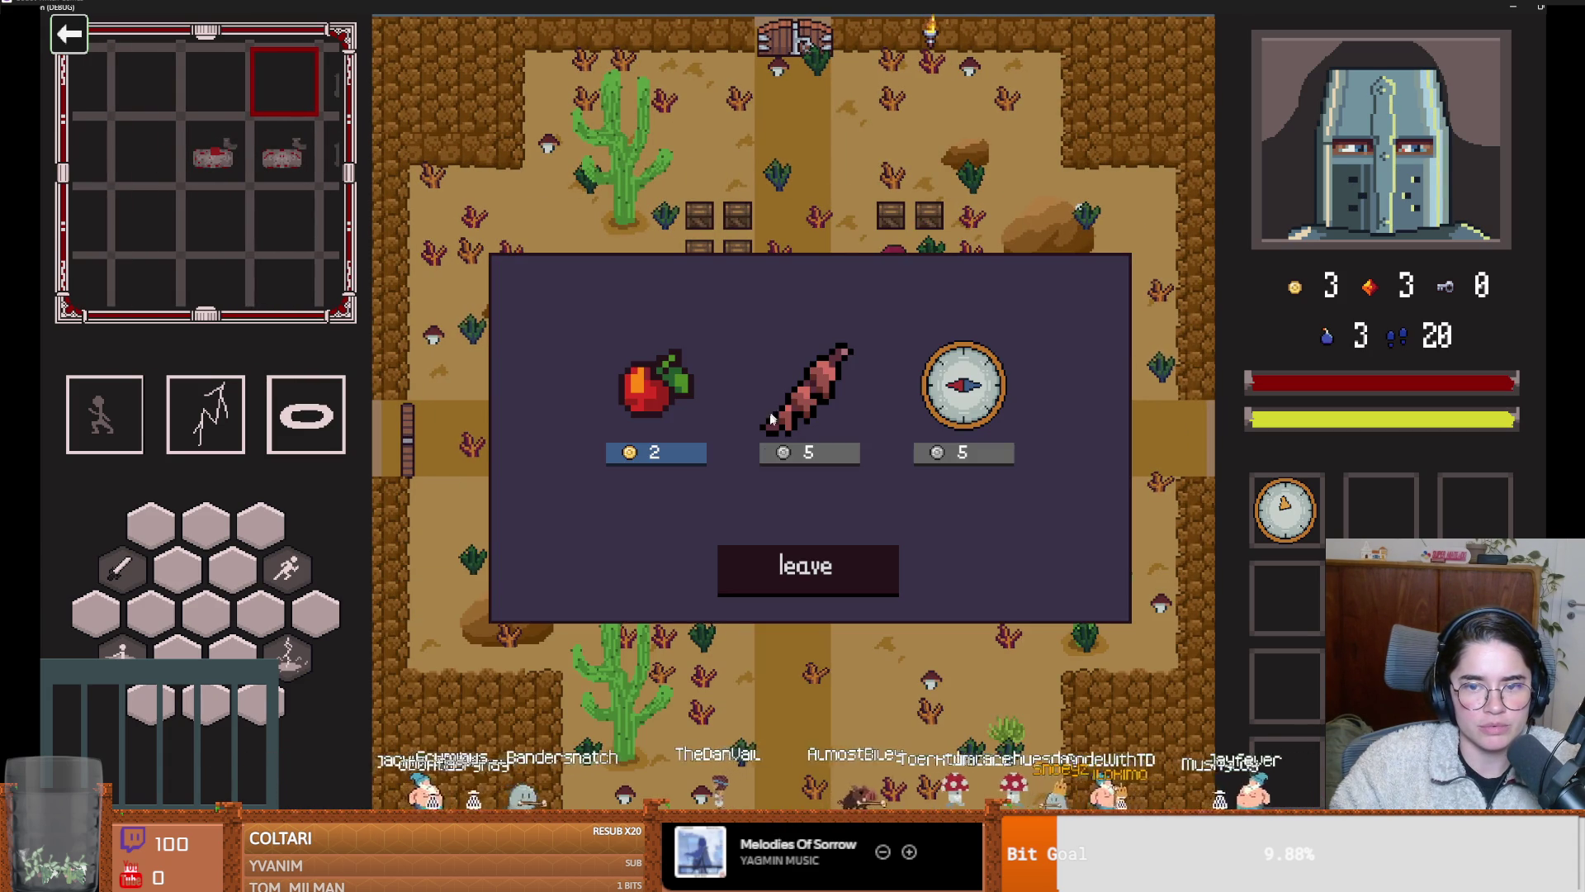
pyautogui.click(834, 574)
# Break the upper crates above the merchant and collect the dropped coin
pyautogui.press('d')
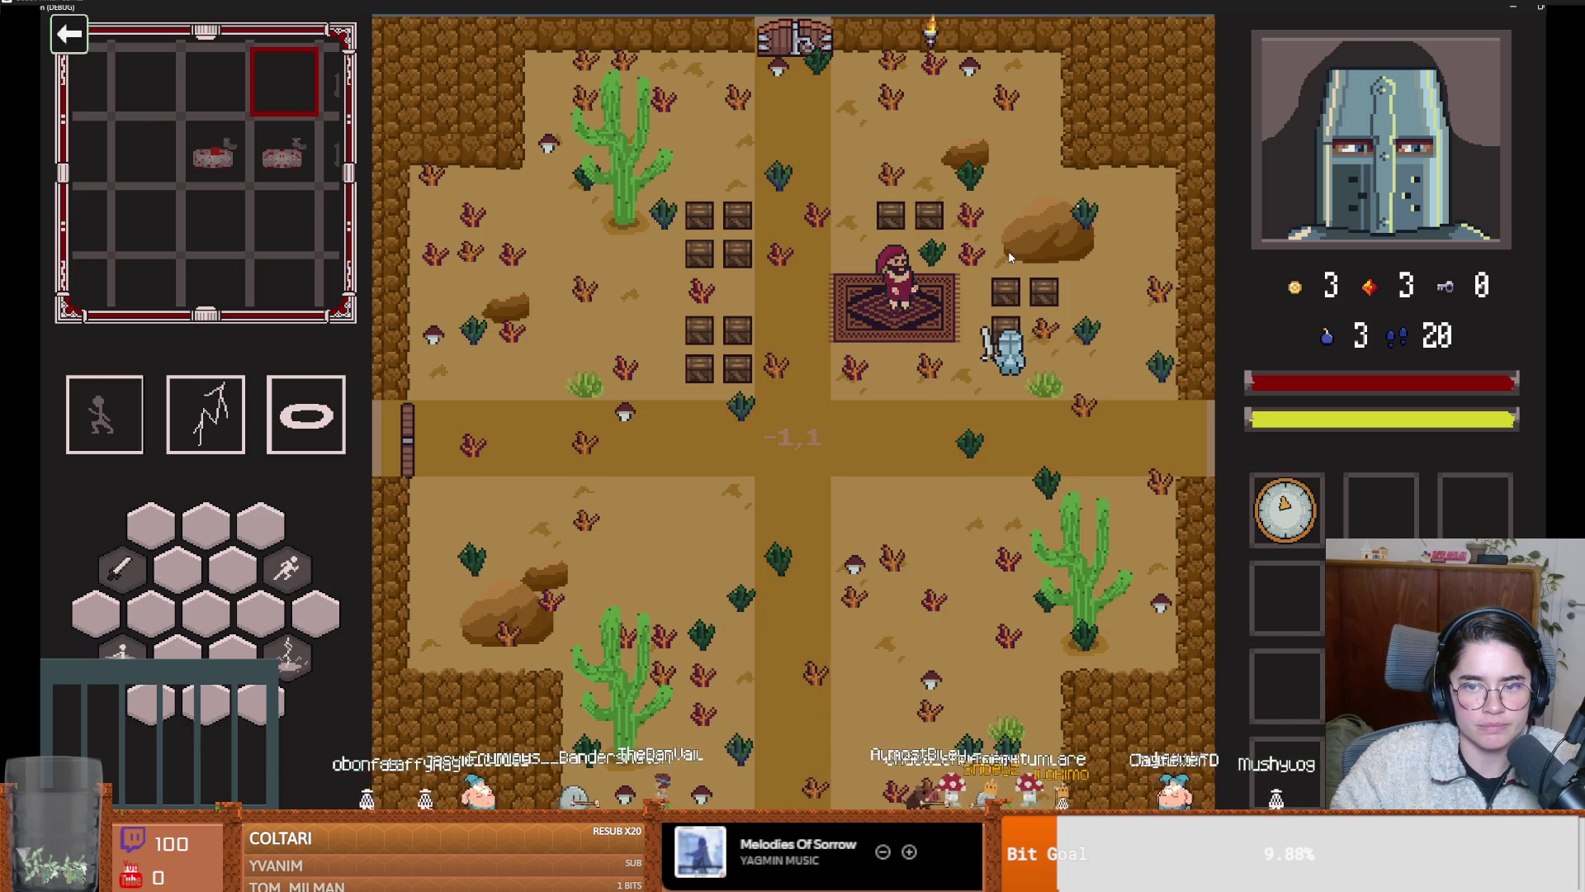
pyautogui.press('w')
pyautogui.press('w')
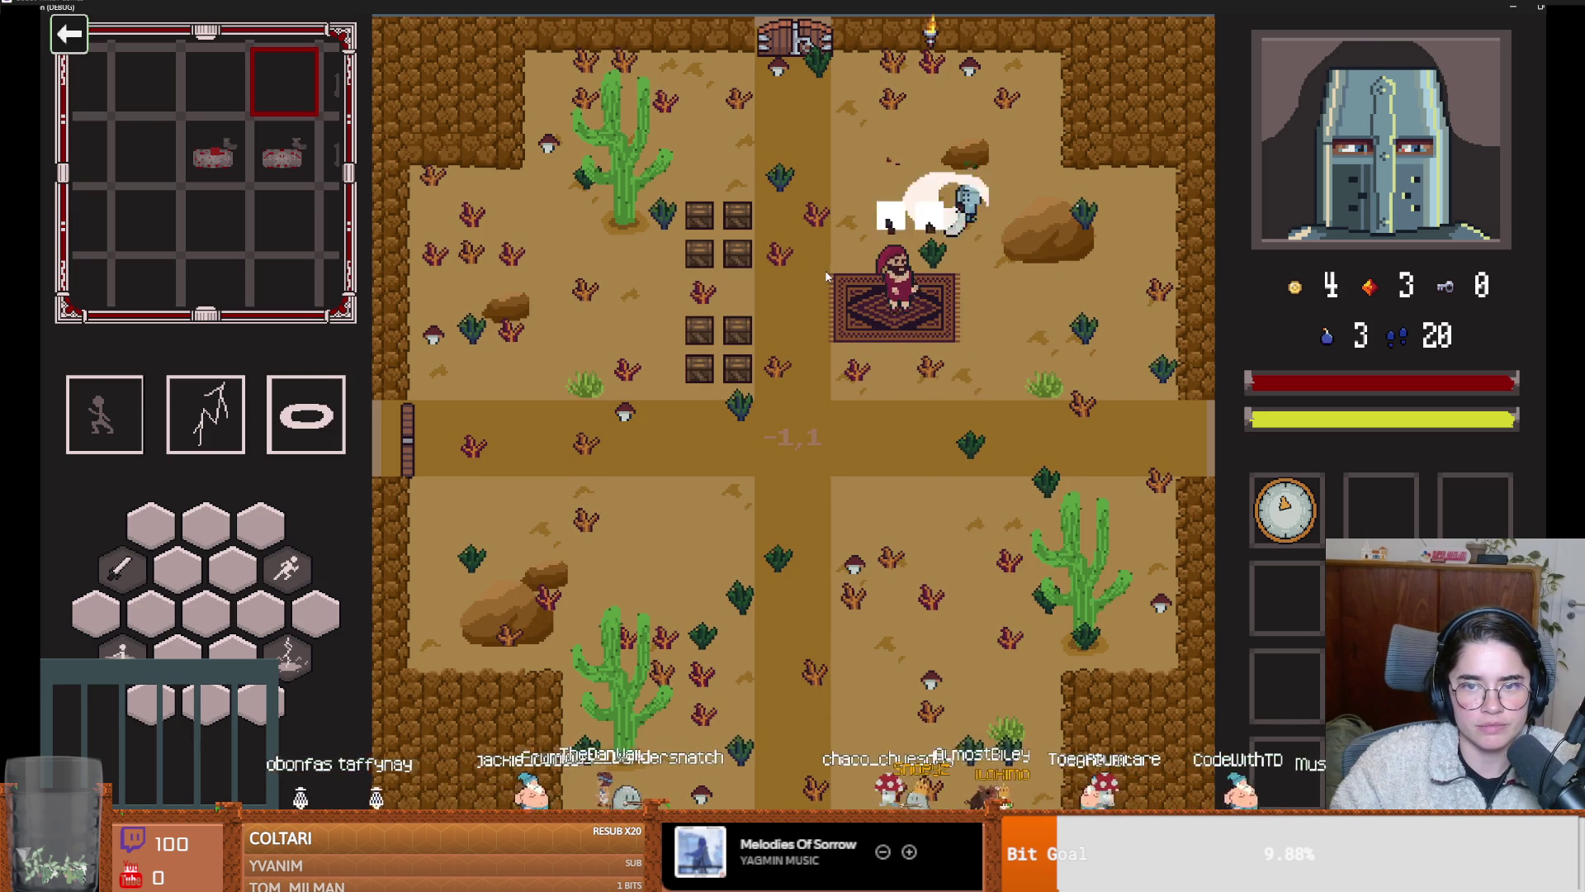
pyautogui.press('a')
pyautogui.press('a')
pyautogui.click(587, 270)
pyautogui.press('d')
pyautogui.press('s')
# Slash the remaining crates beside the rug and head up the central path to the exit
pyautogui.press('a')
pyautogui.click(657, 330)
pyautogui.press('d')
pyautogui.click(734, 402)
pyautogui.press('a')
pyautogui.click(648, 385)
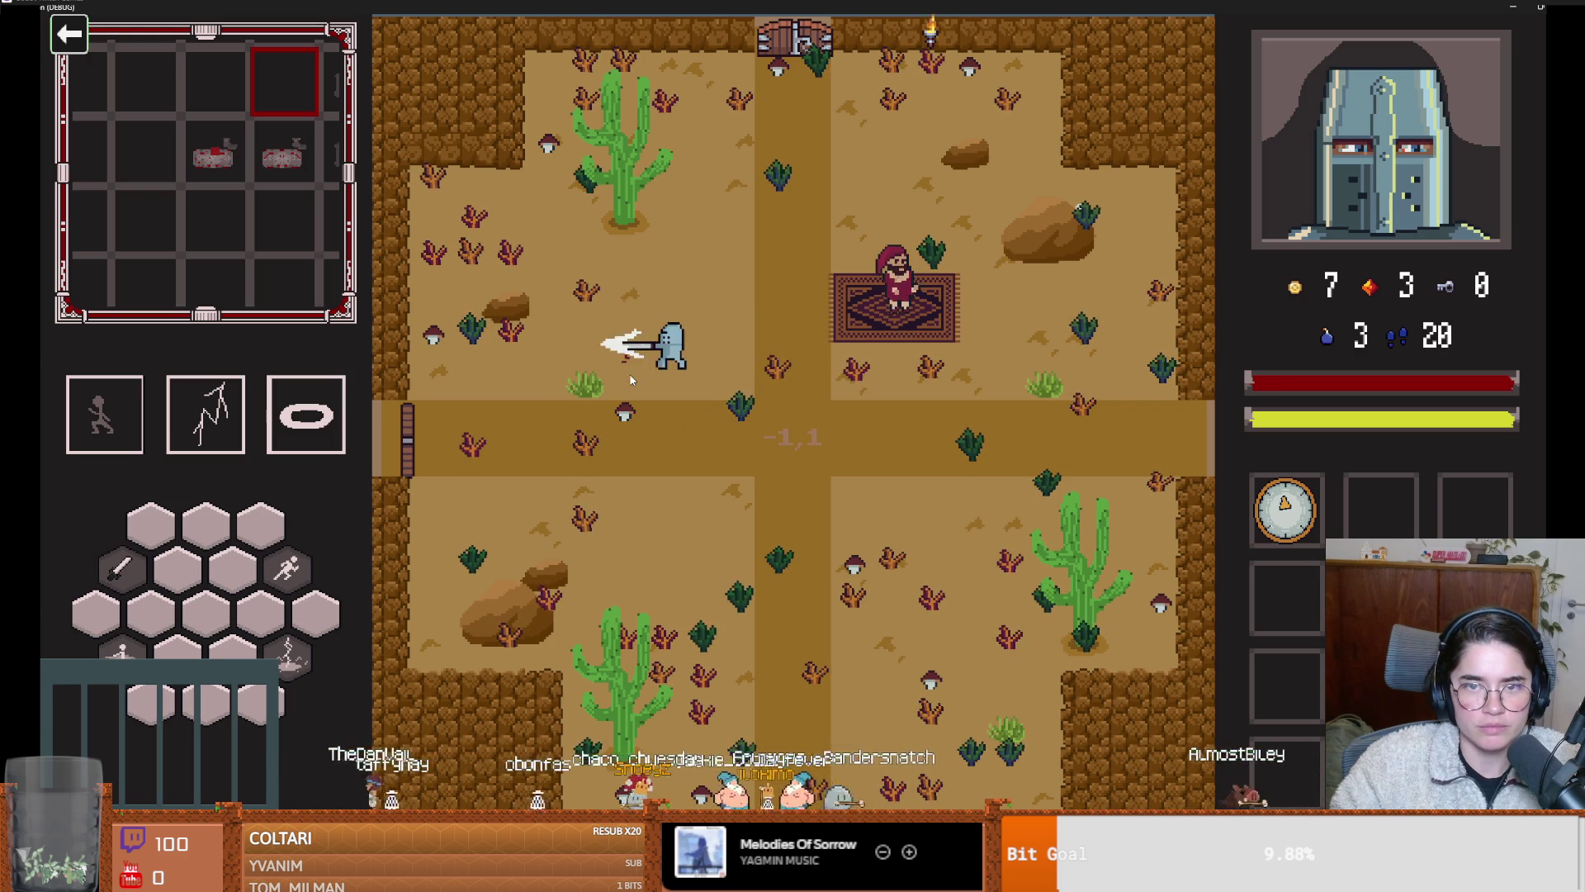
pyautogui.press('d')
pyautogui.press('w')
pyautogui.press('w')
pyautogui.press('d')
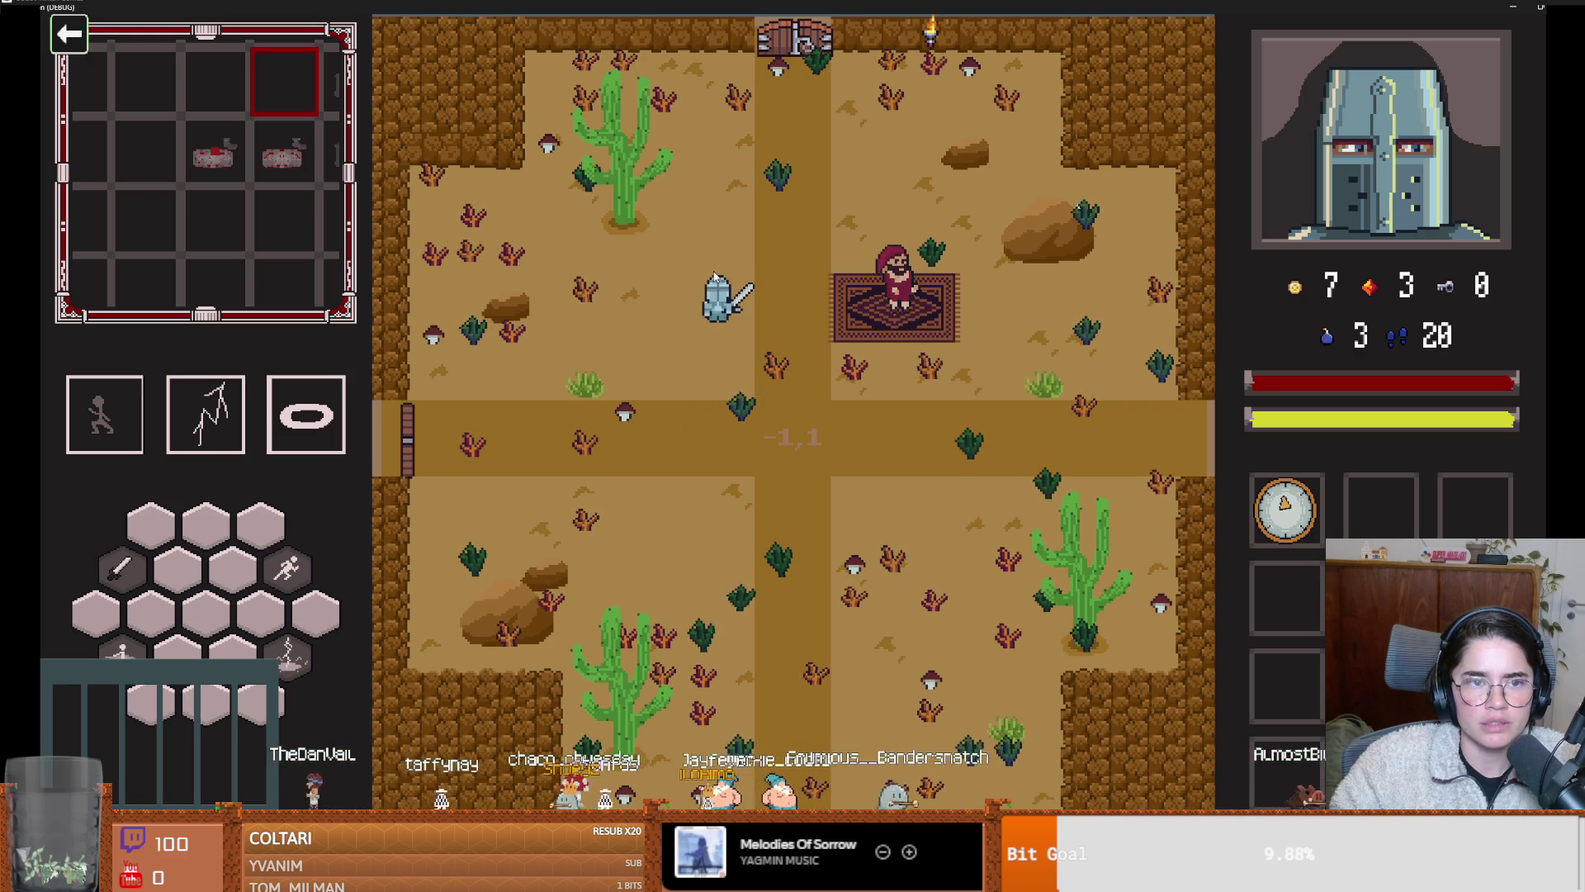
pyautogui.press('w')
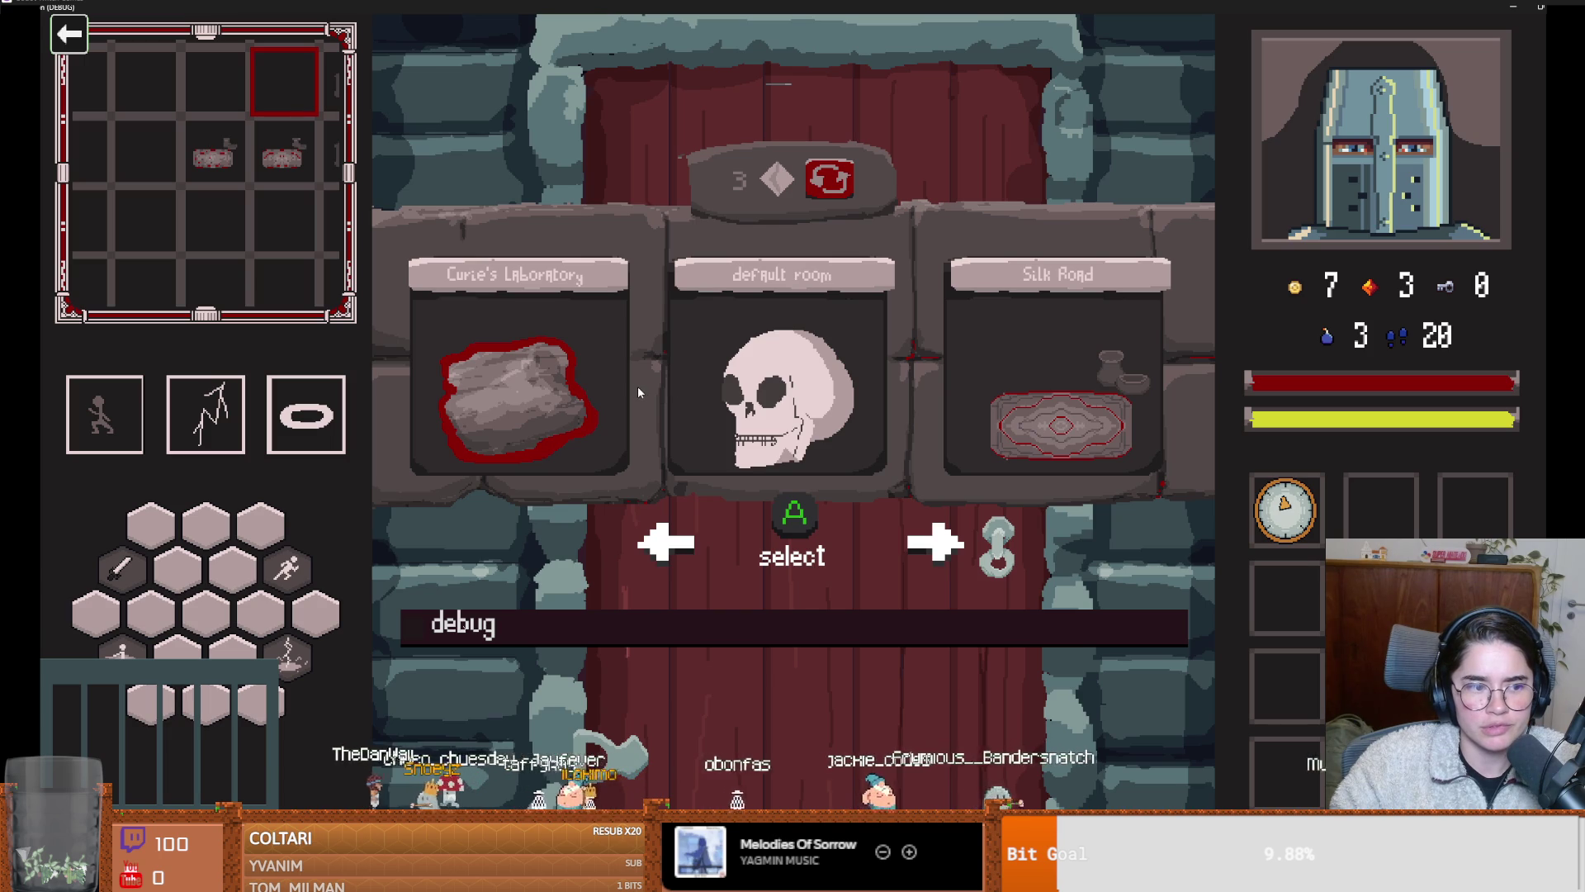
# Enter the default skull room, hit the bat with the lightning skill, and leave the game with F8
pyautogui.click(766, 400)
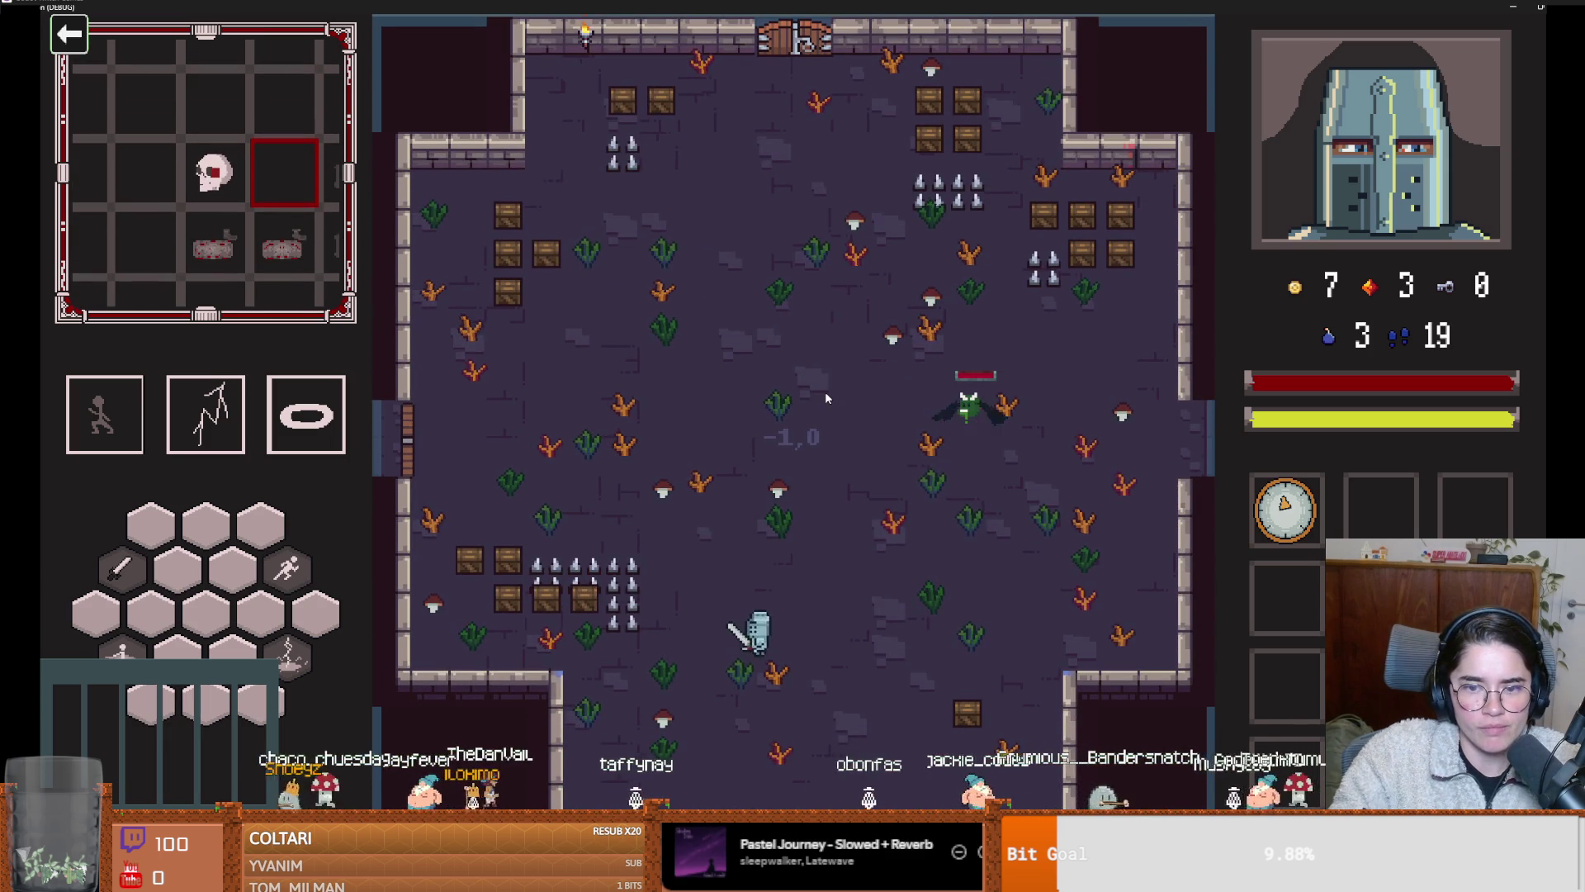
pyautogui.press('d')
pyautogui.press('w')
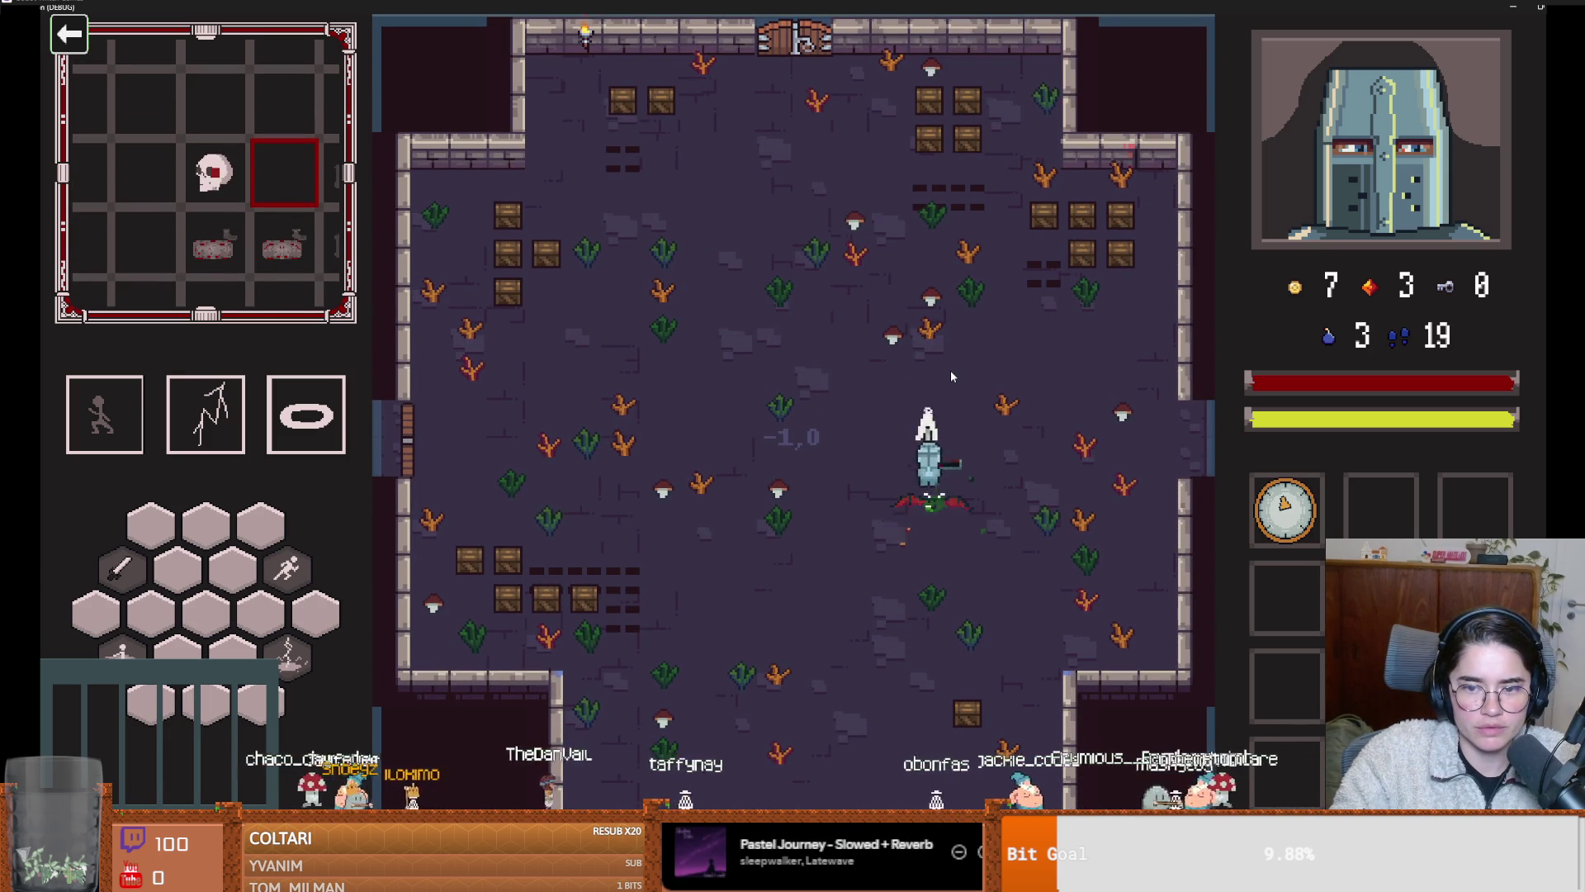
pyautogui.press('s')
pyautogui.press('2')
pyautogui.press('1')
pyautogui.press('s')
pyautogui.press('d')
pyautogui.press('d')
pyautogui.press('w')
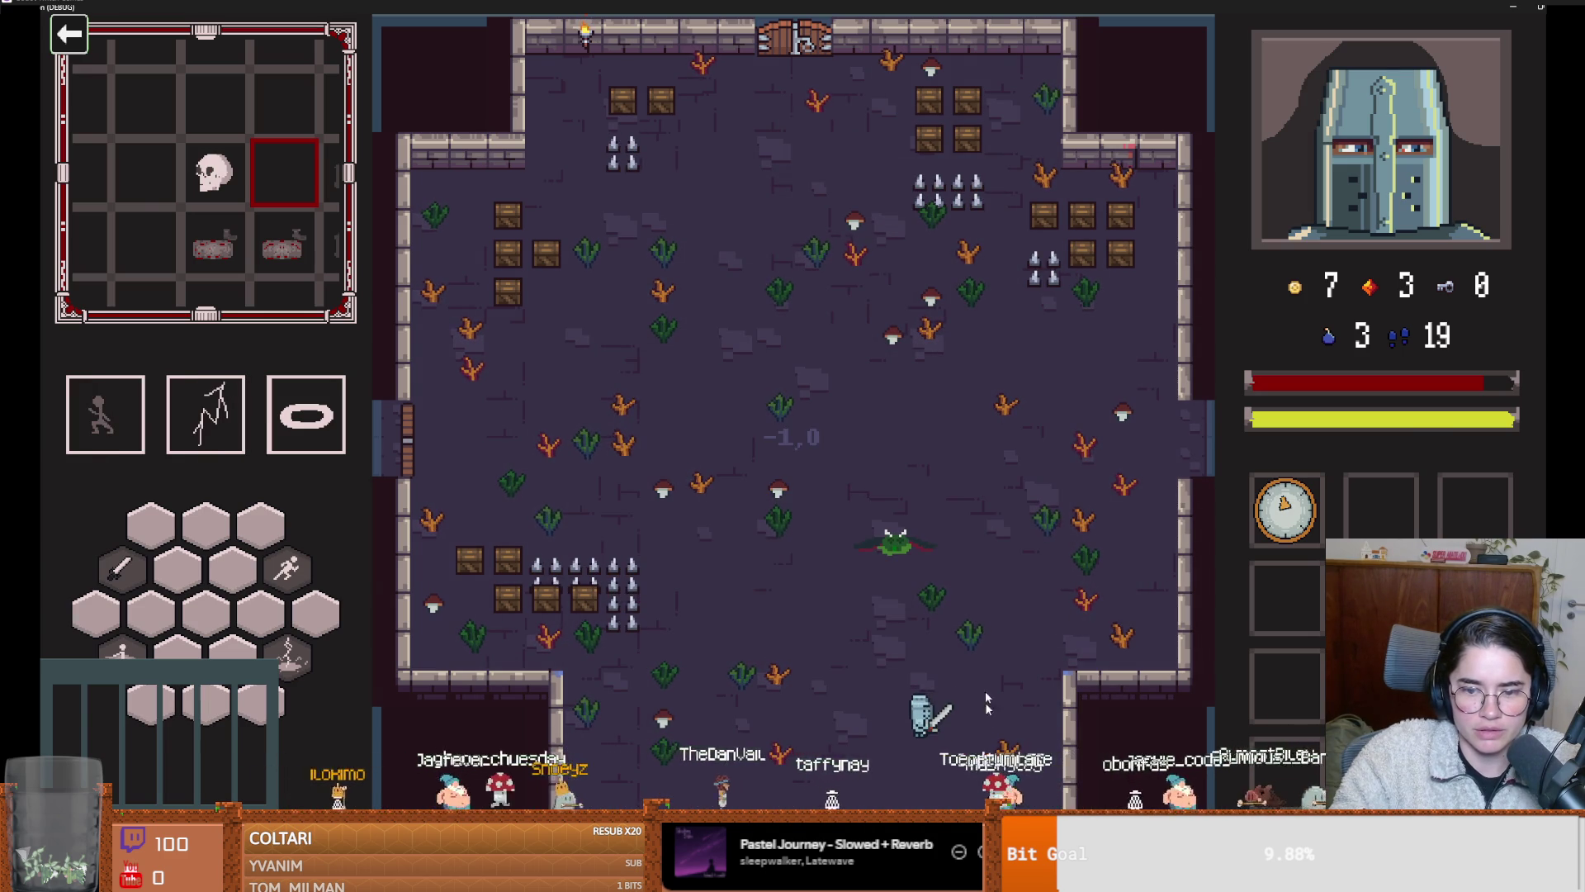
pyautogui.press('F8')
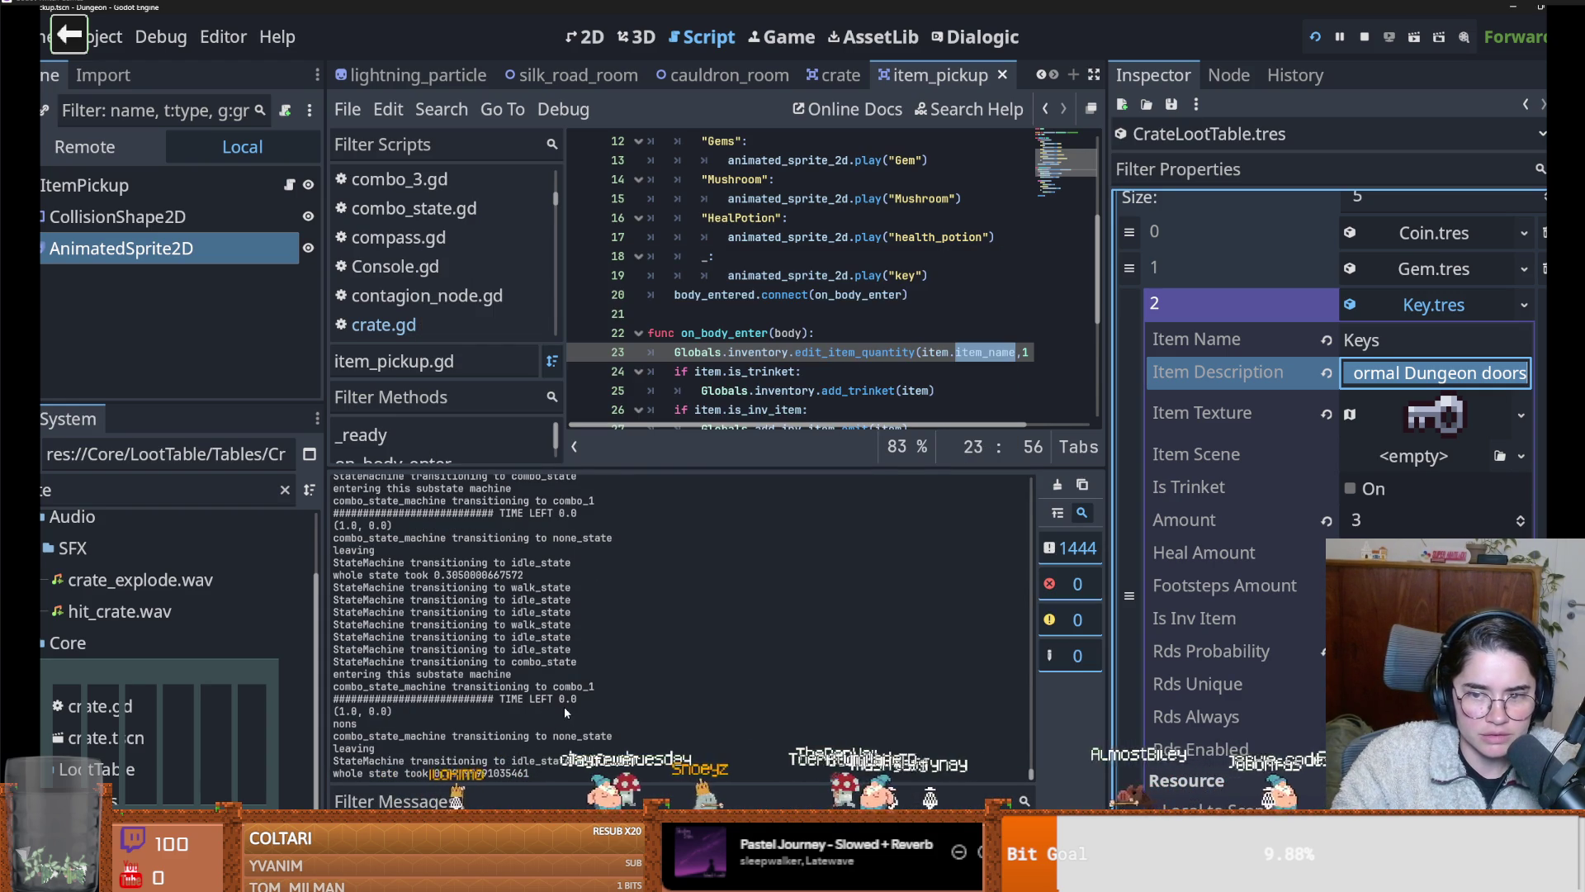
# Filter the output log for 'key', then clear the filter and scroll through all messages
pyautogui.click(499, 802)
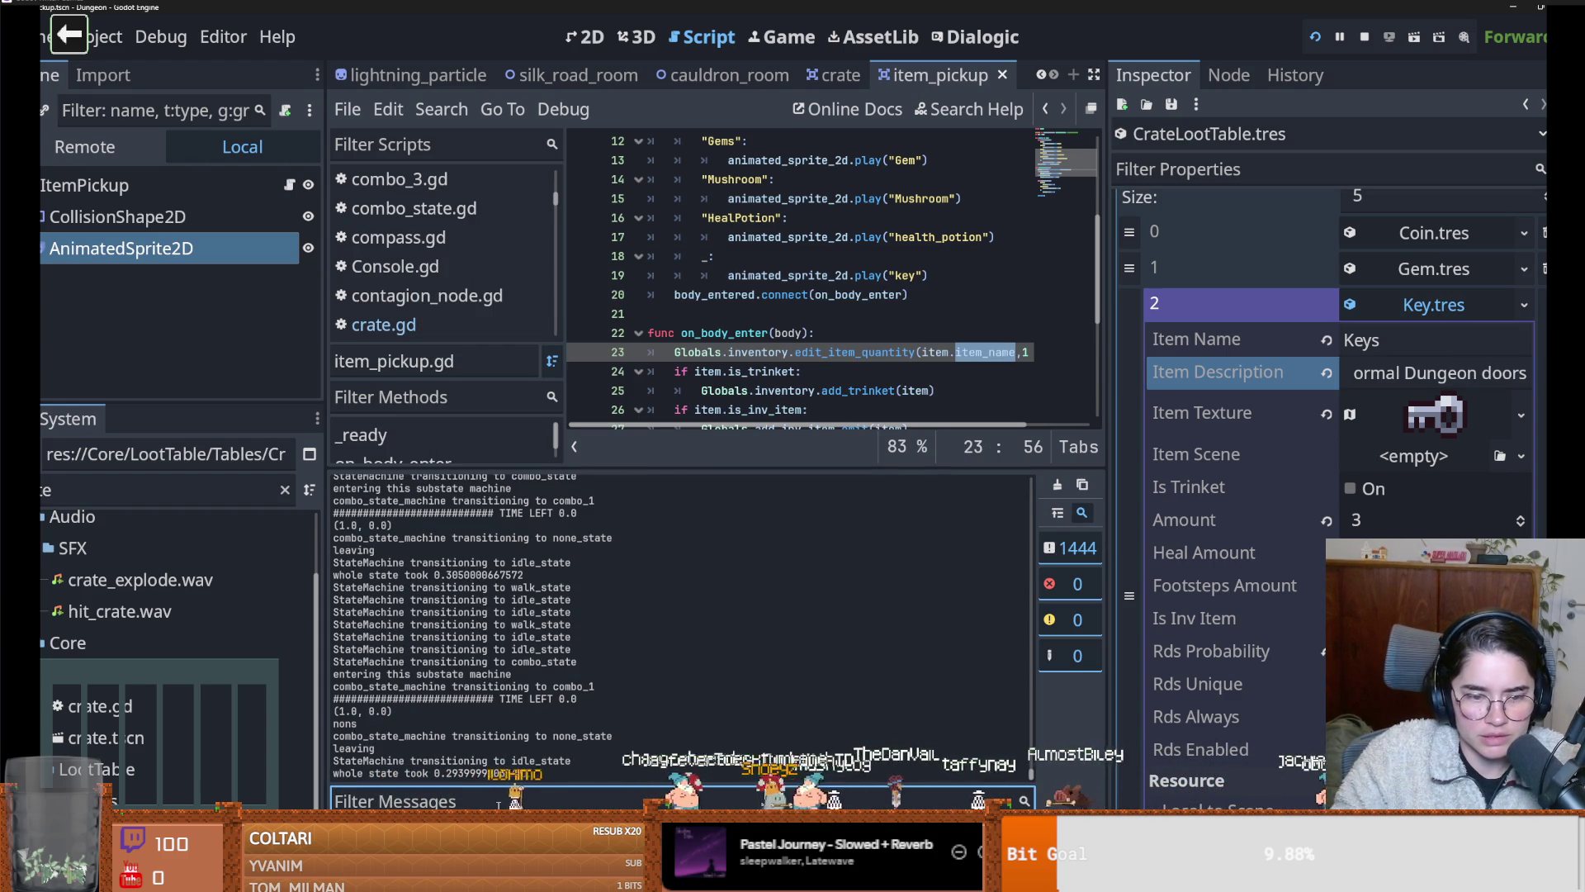
pyautogui.write('key')
pyautogui.press('BackSpace')
pyautogui.press('BackSpace')
pyautogui.press('BackSpace')
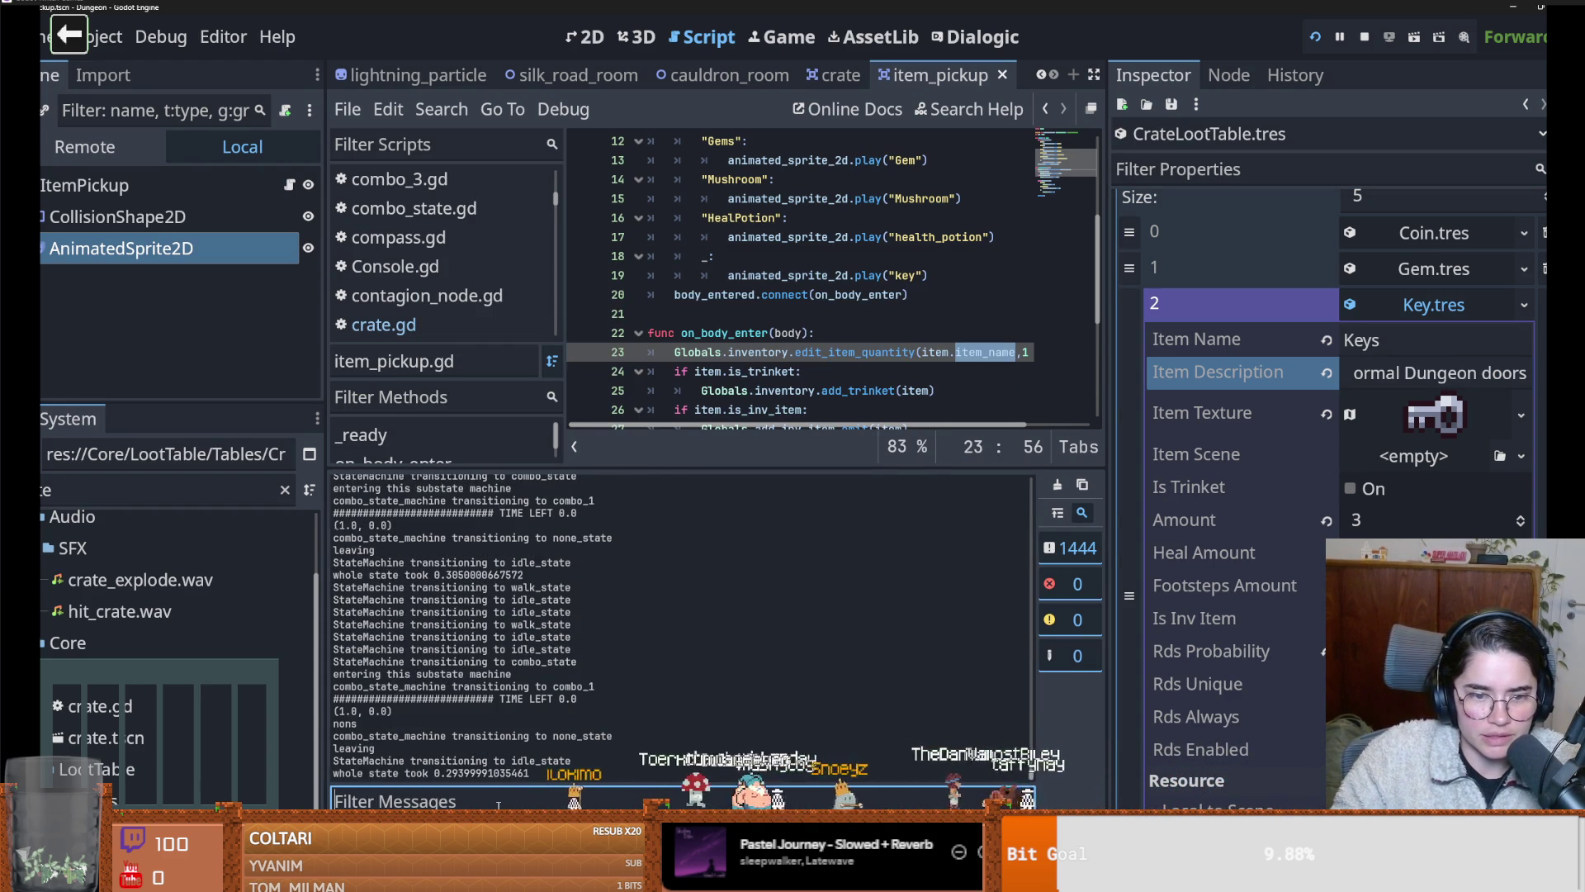
pyautogui.scroll(5, 528, 735)
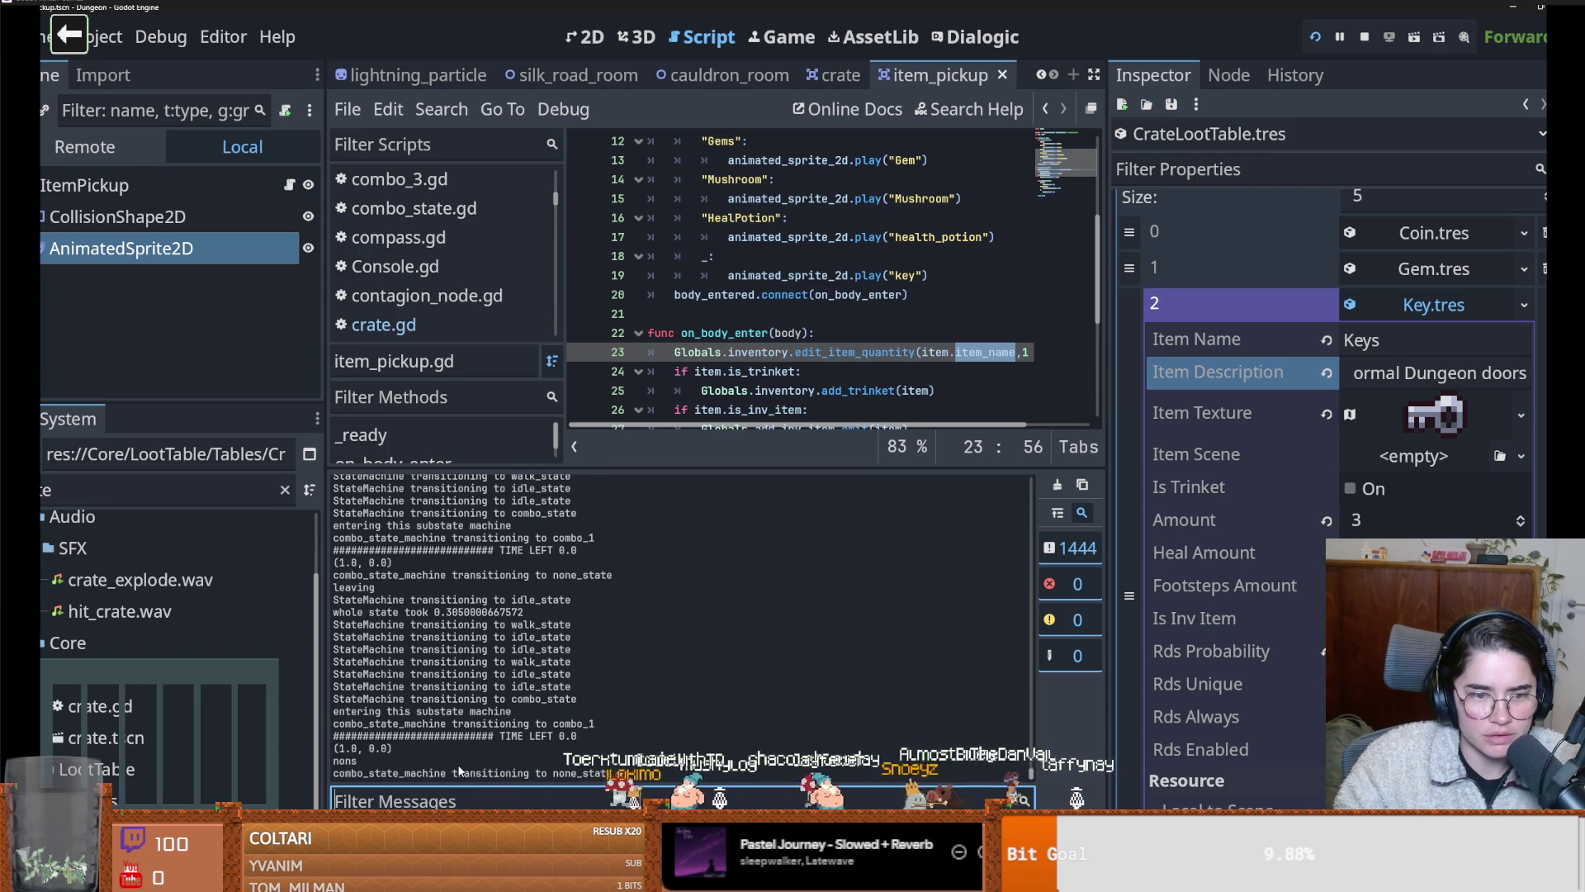
pyautogui.scroll(3, 463, 772)
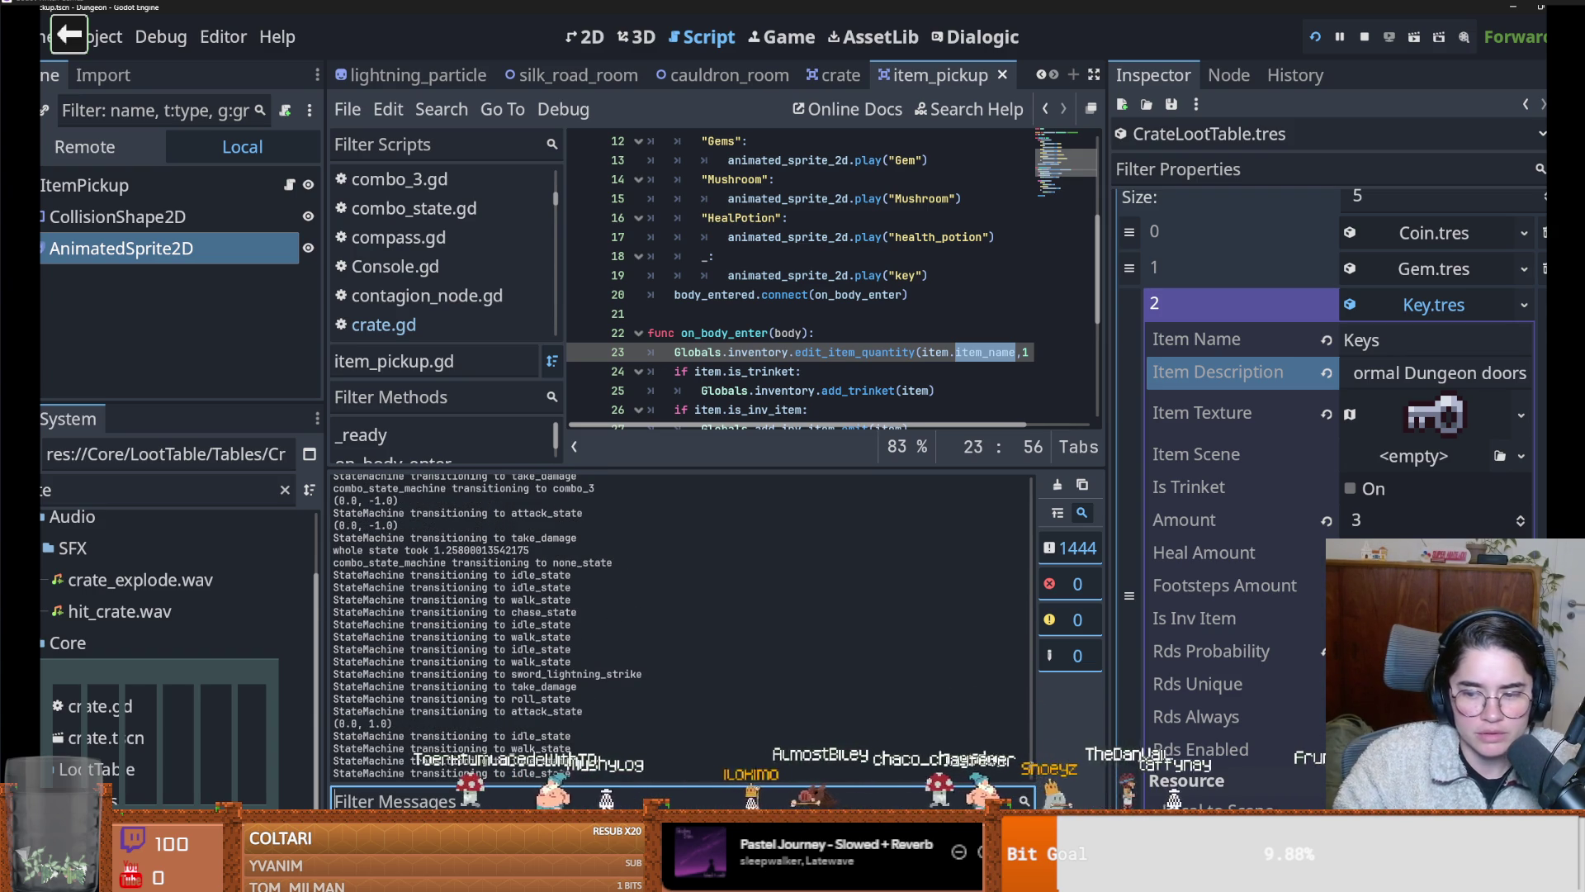
# In the maximized game, smash crates until gems reach 4, then shrink and close the window
pyautogui.hotkey('alt', 'Tab')
pyautogui.click(971, 257)
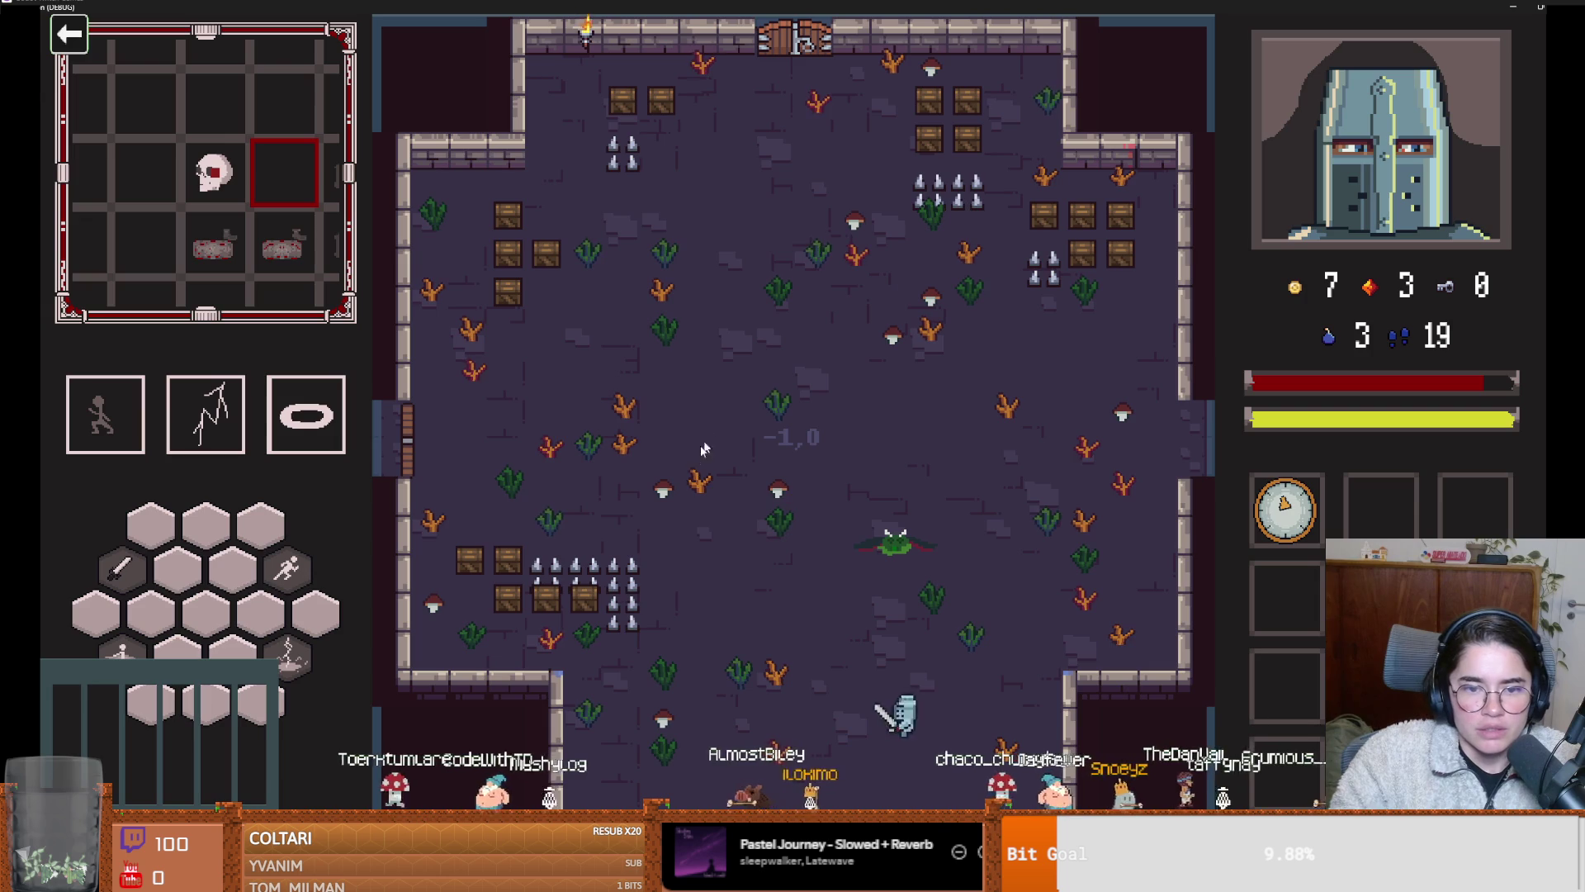
pyautogui.press('a')
pyautogui.press('w')
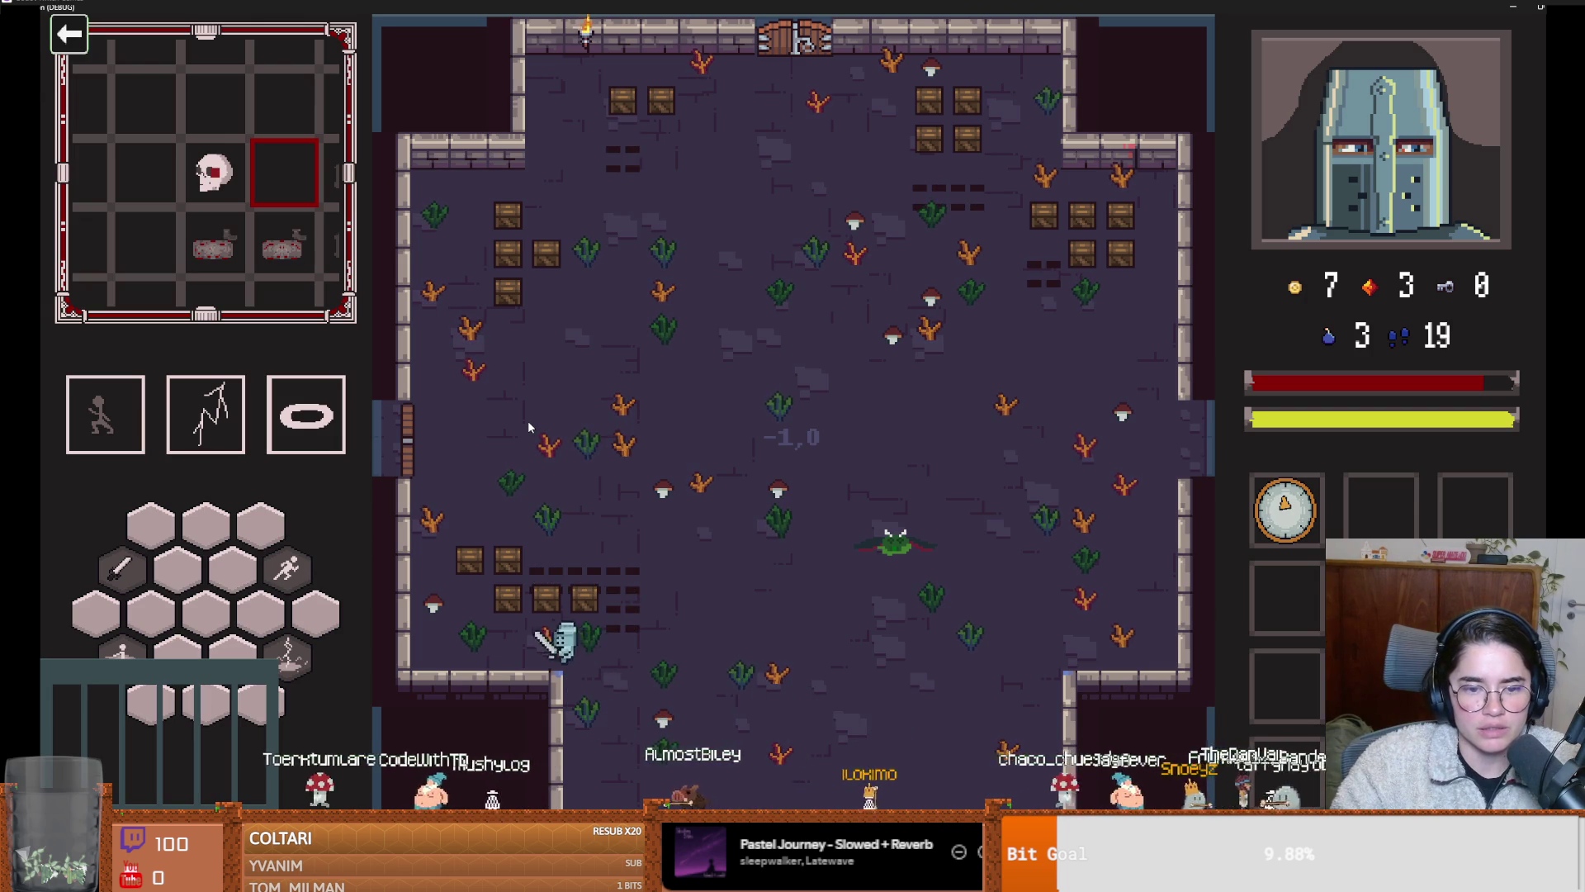
pyautogui.press('a')
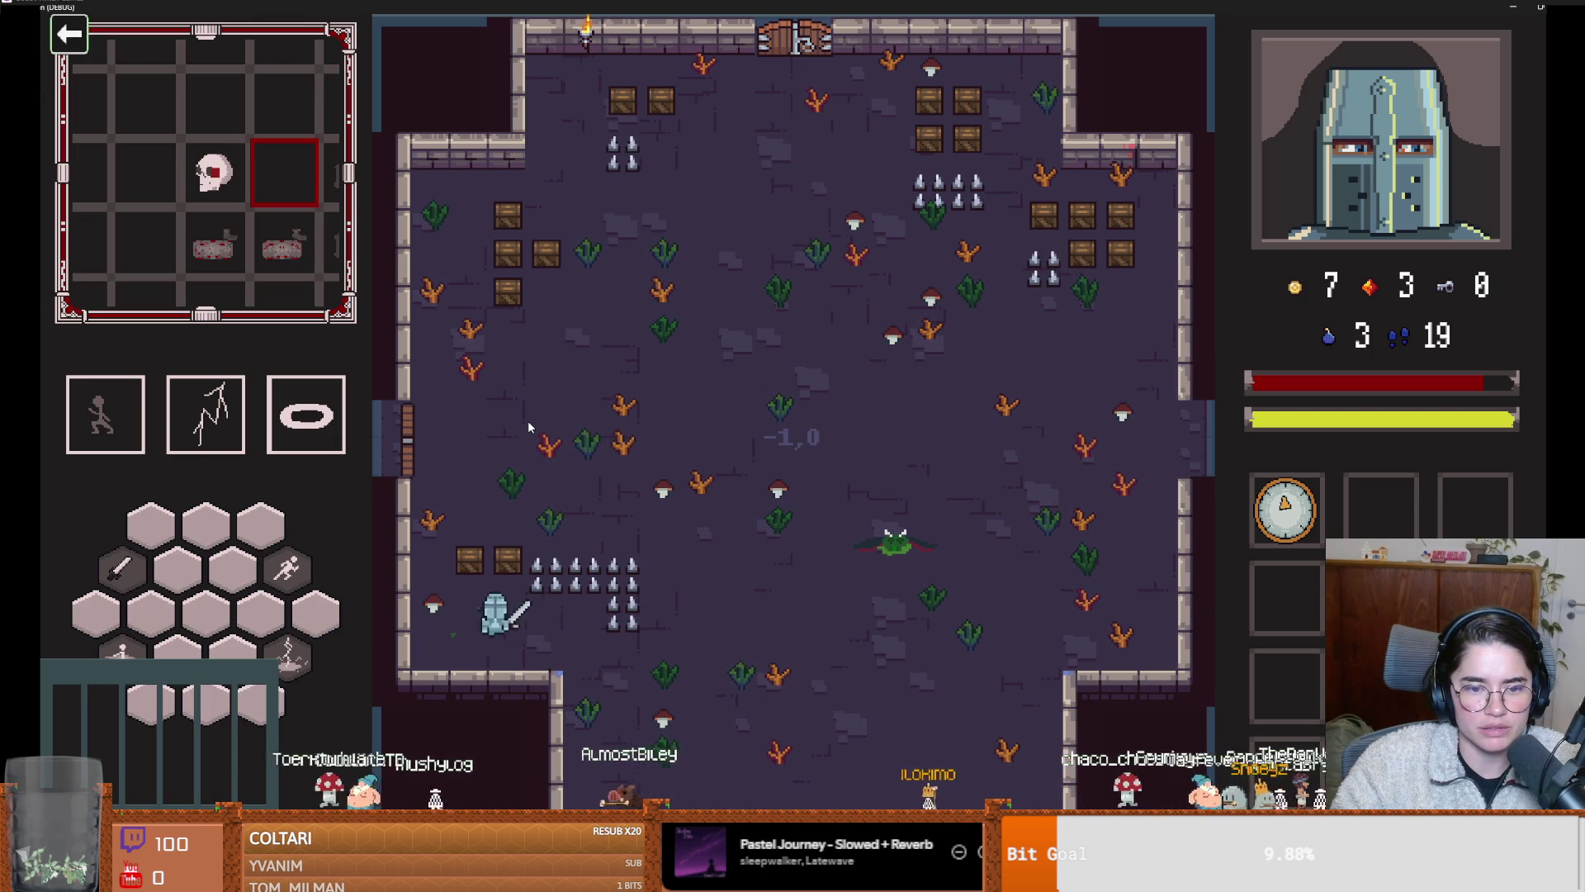
pyautogui.press('w')
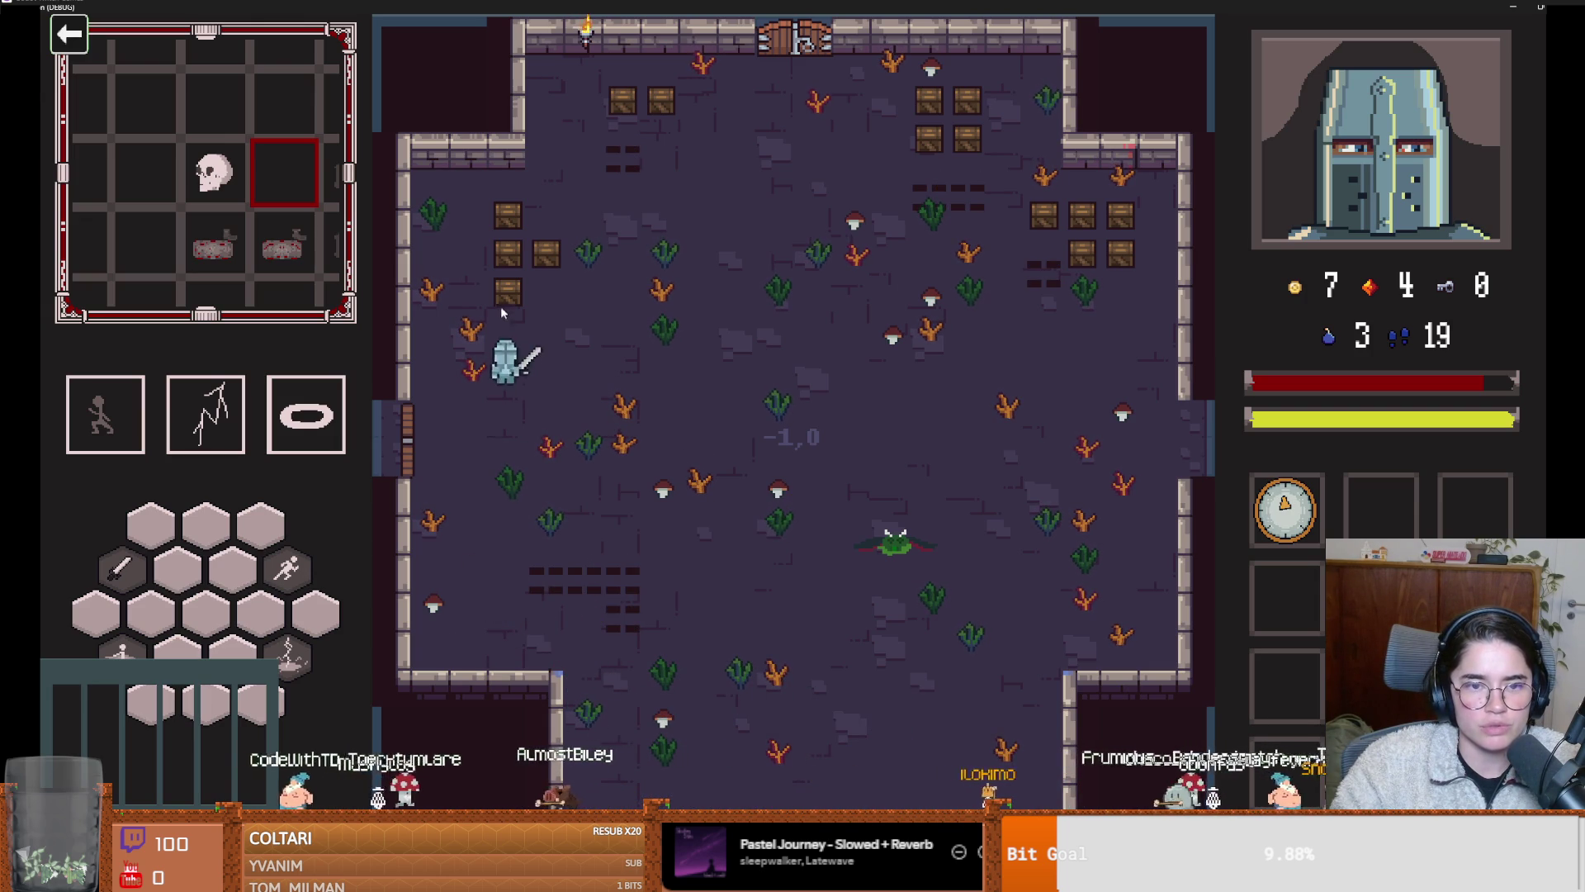
pyautogui.press('w')
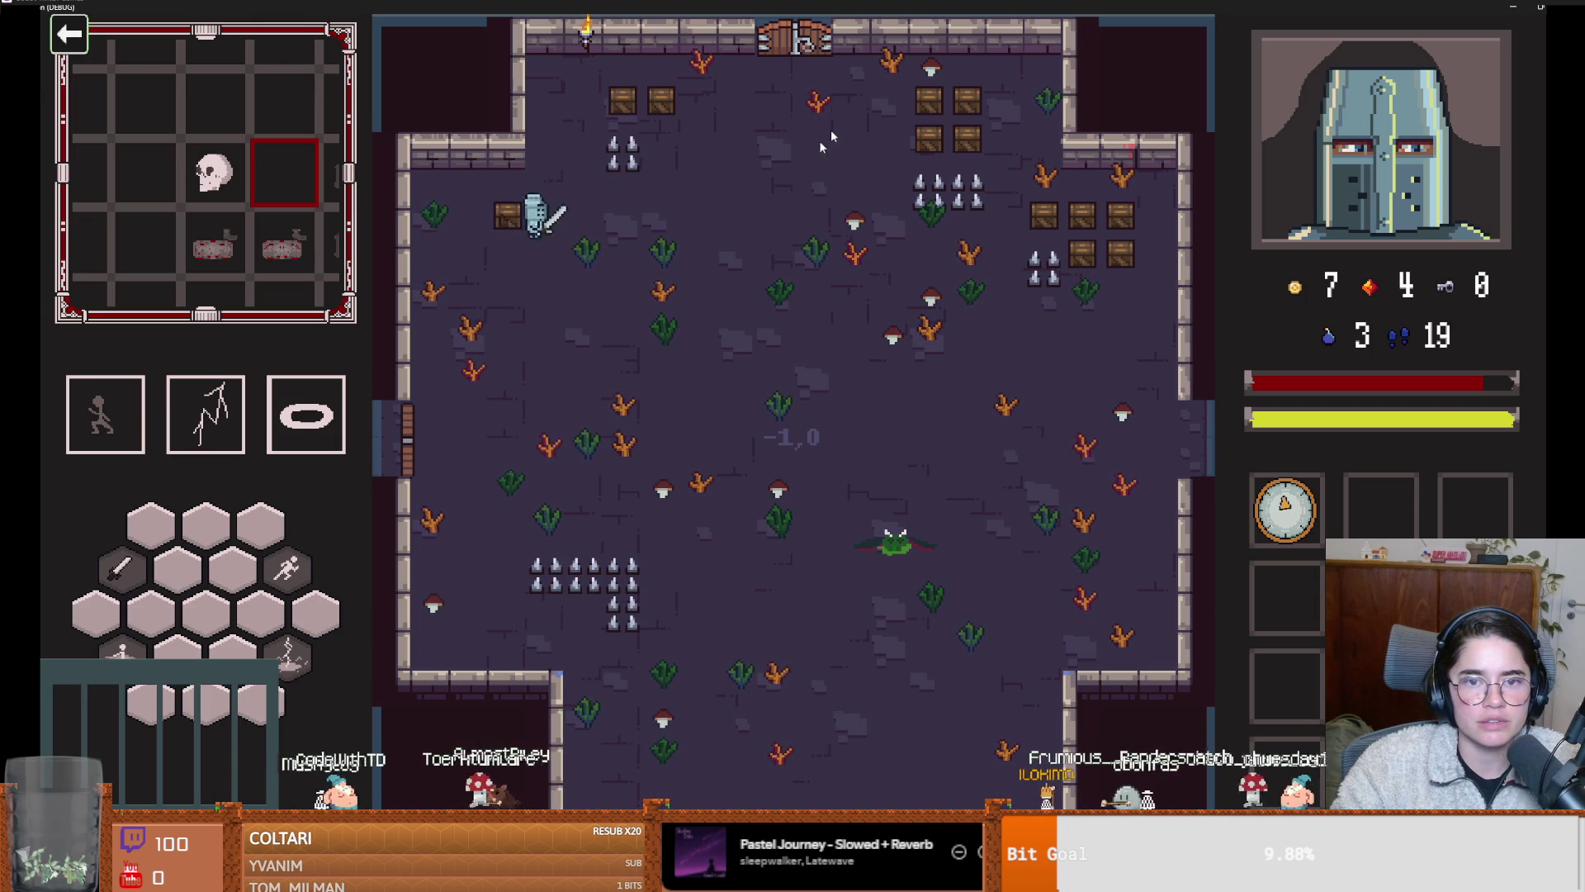
pyautogui.press('super+Down')
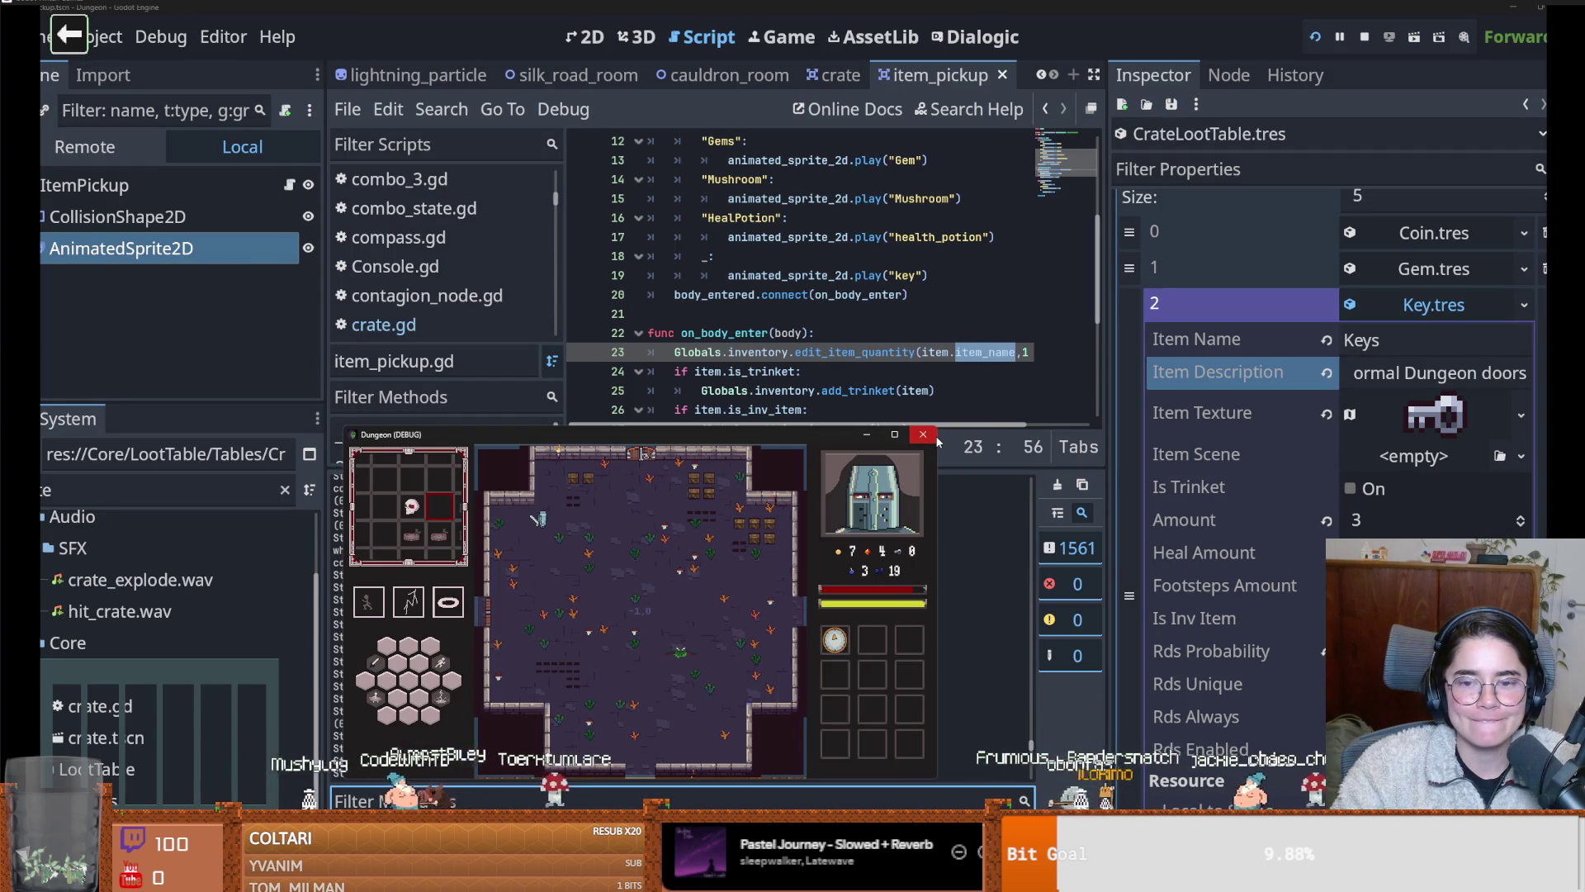
pyautogui.click(934, 438)
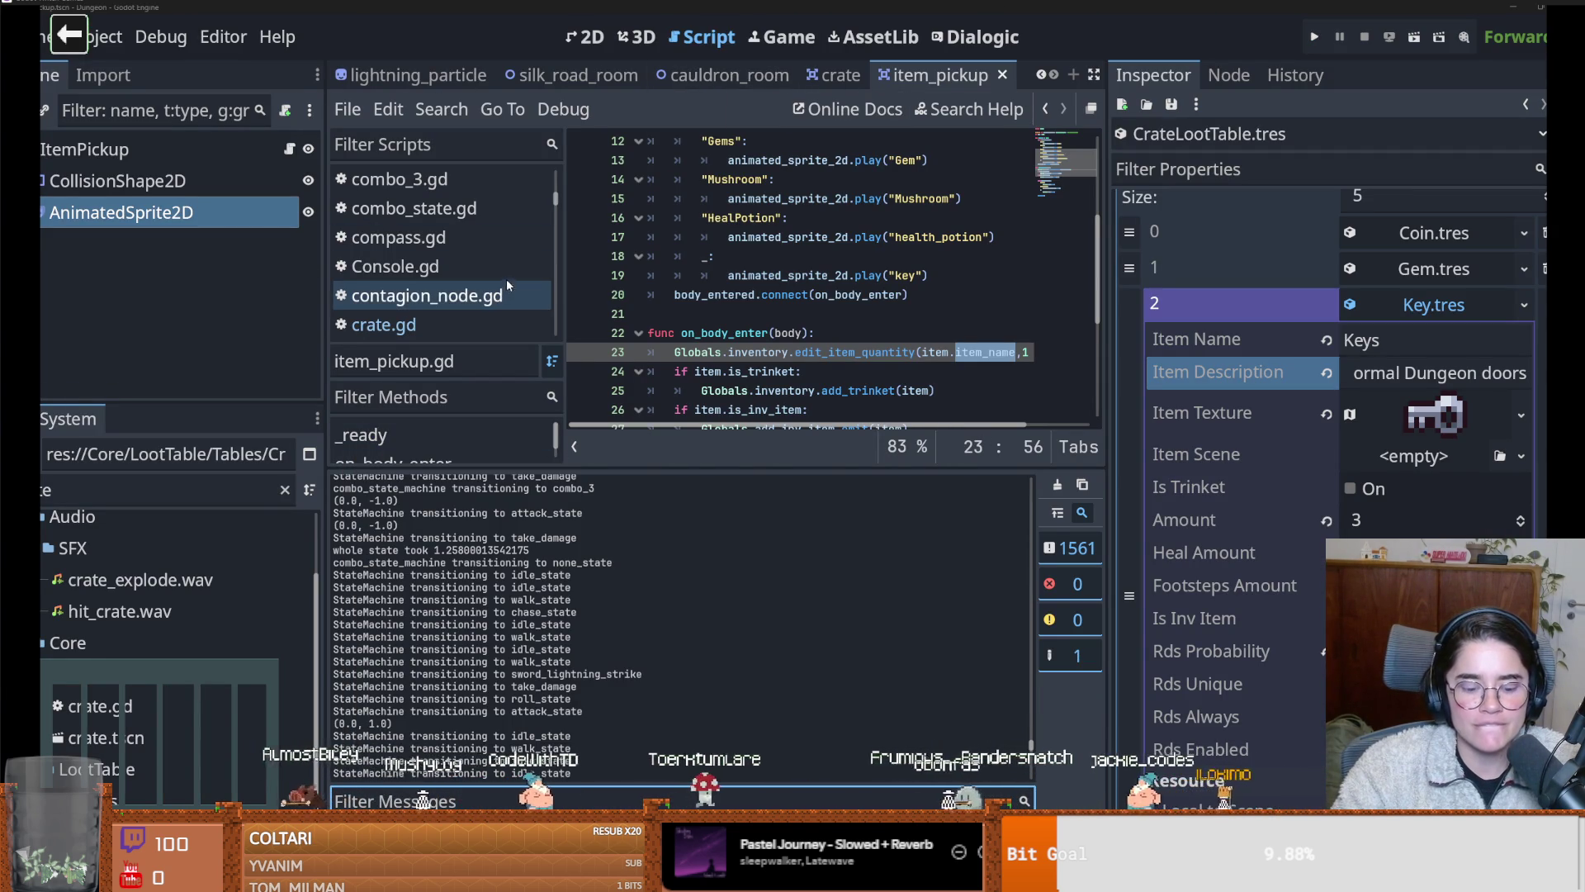
# Look through Project Settings' Localization and Input Map pages, close them, and enlarge the code area
pyautogui.click(95, 36)
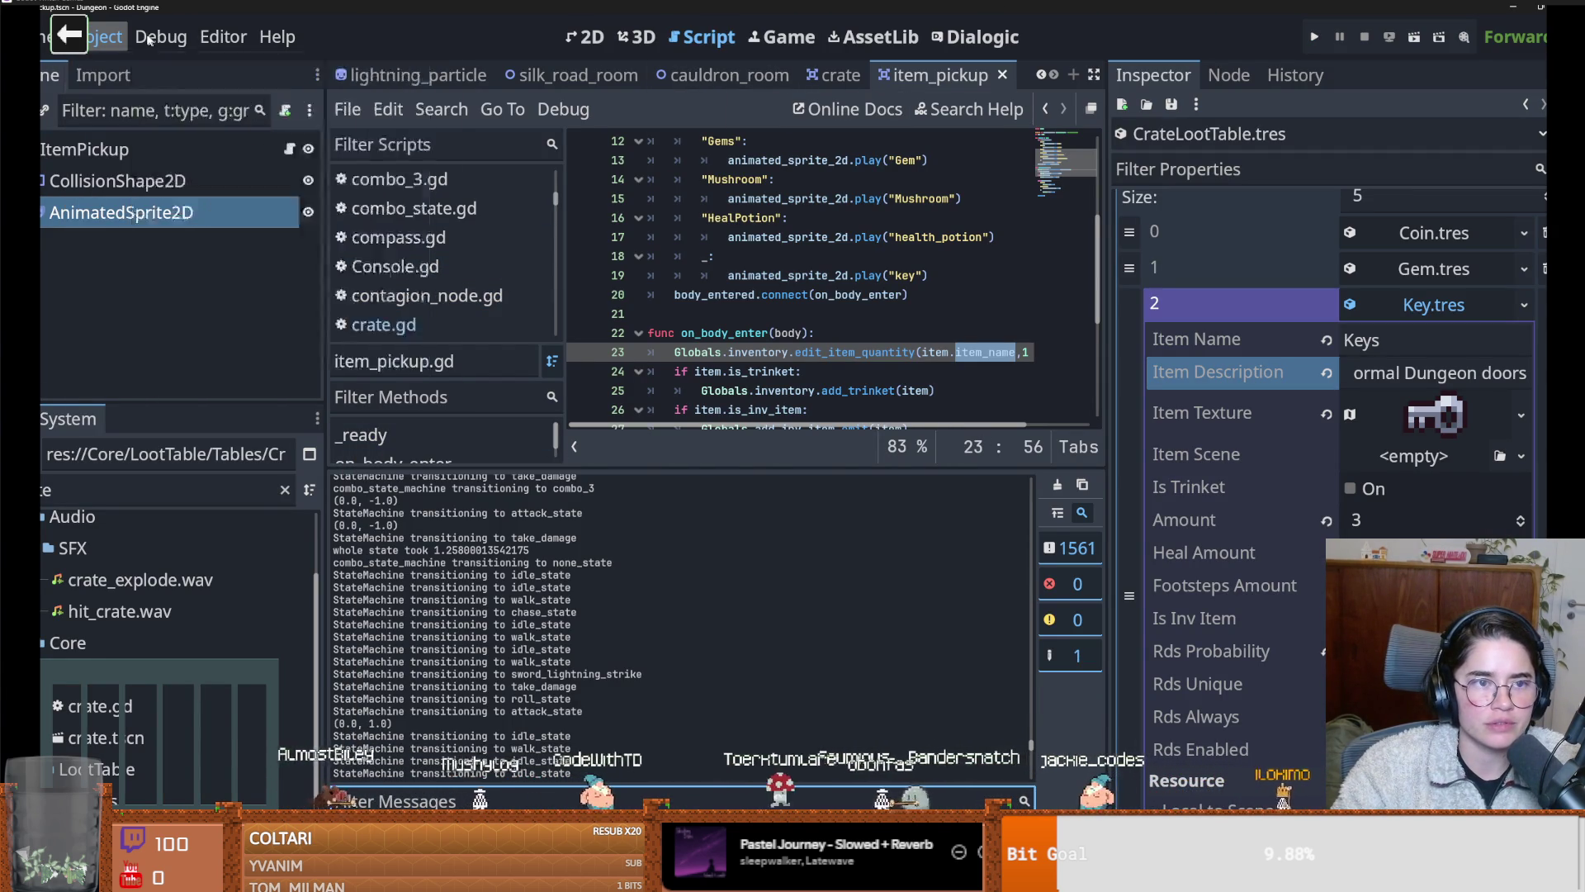
pyautogui.click(132, 68)
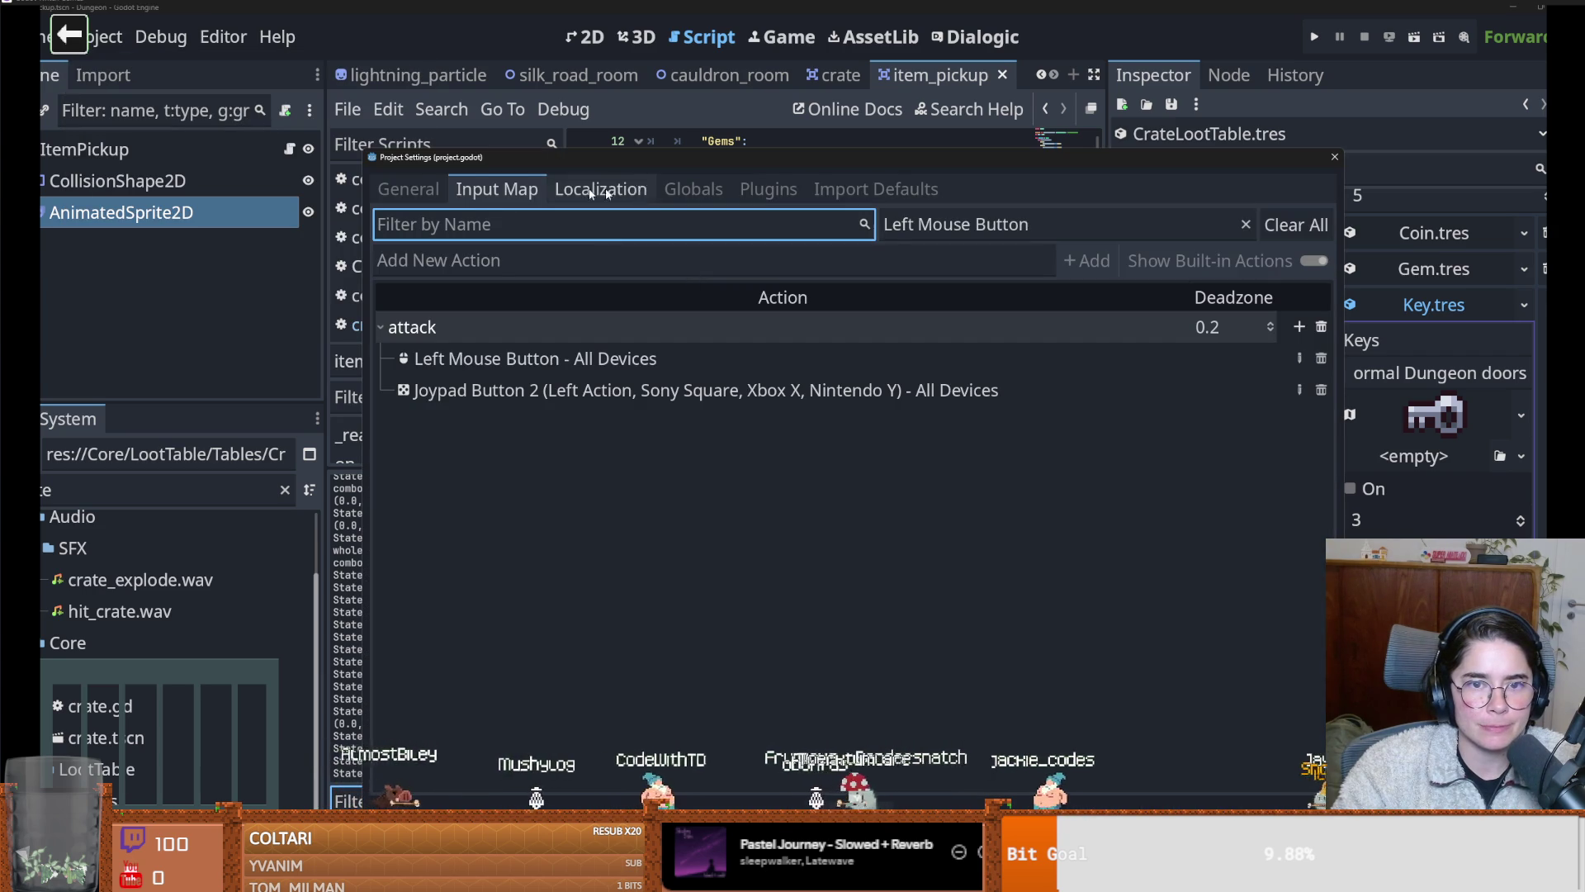
pyautogui.click(570, 192)
pyautogui.click(500, 191)
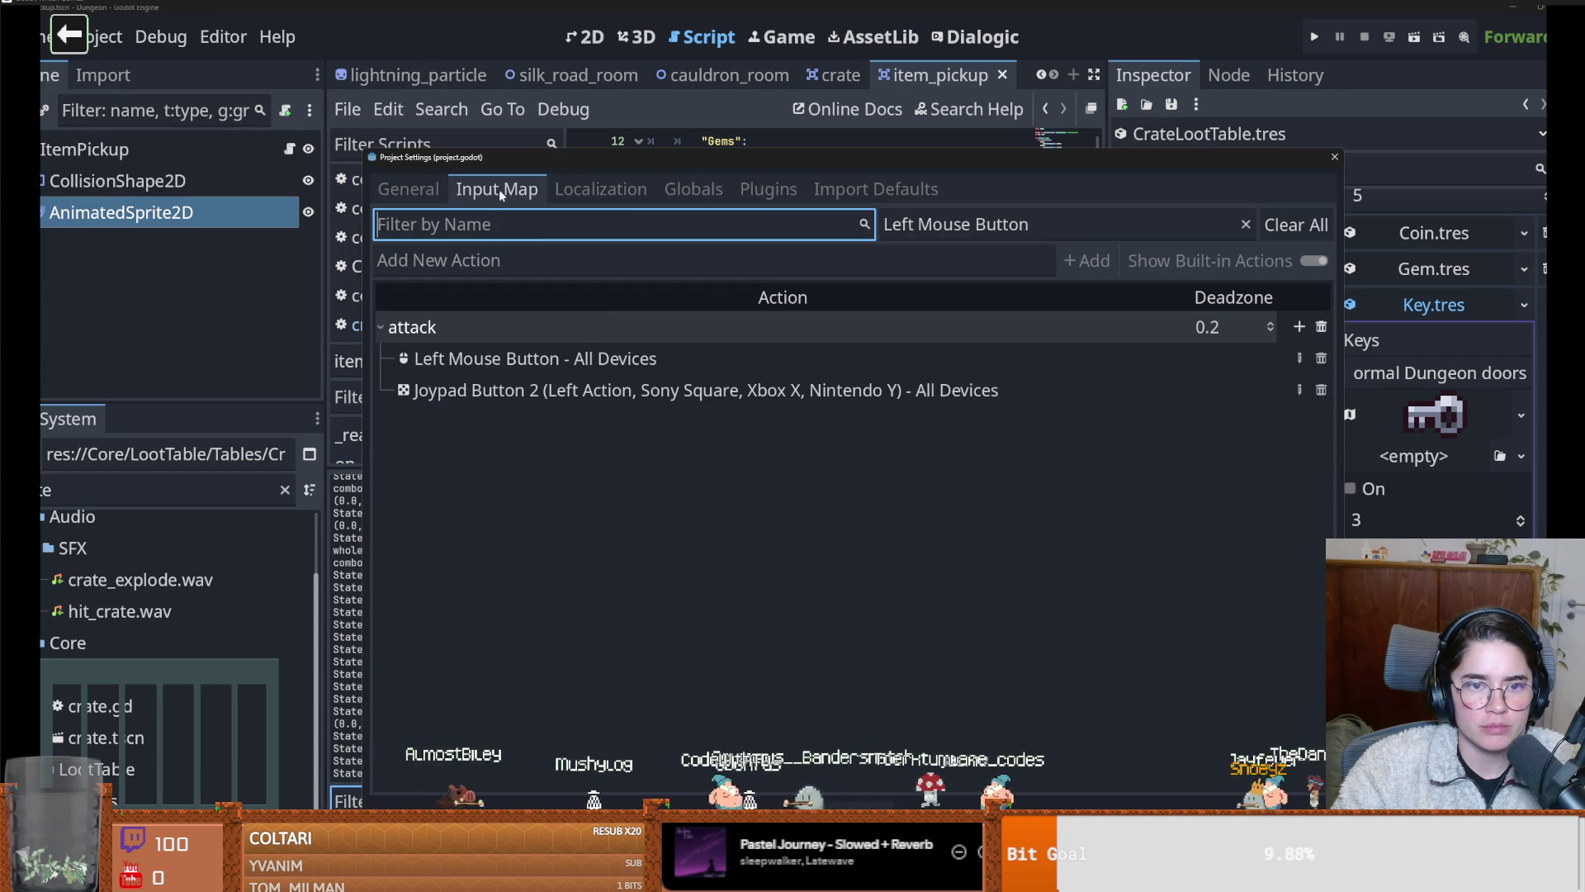
pyautogui.click(610, 260)
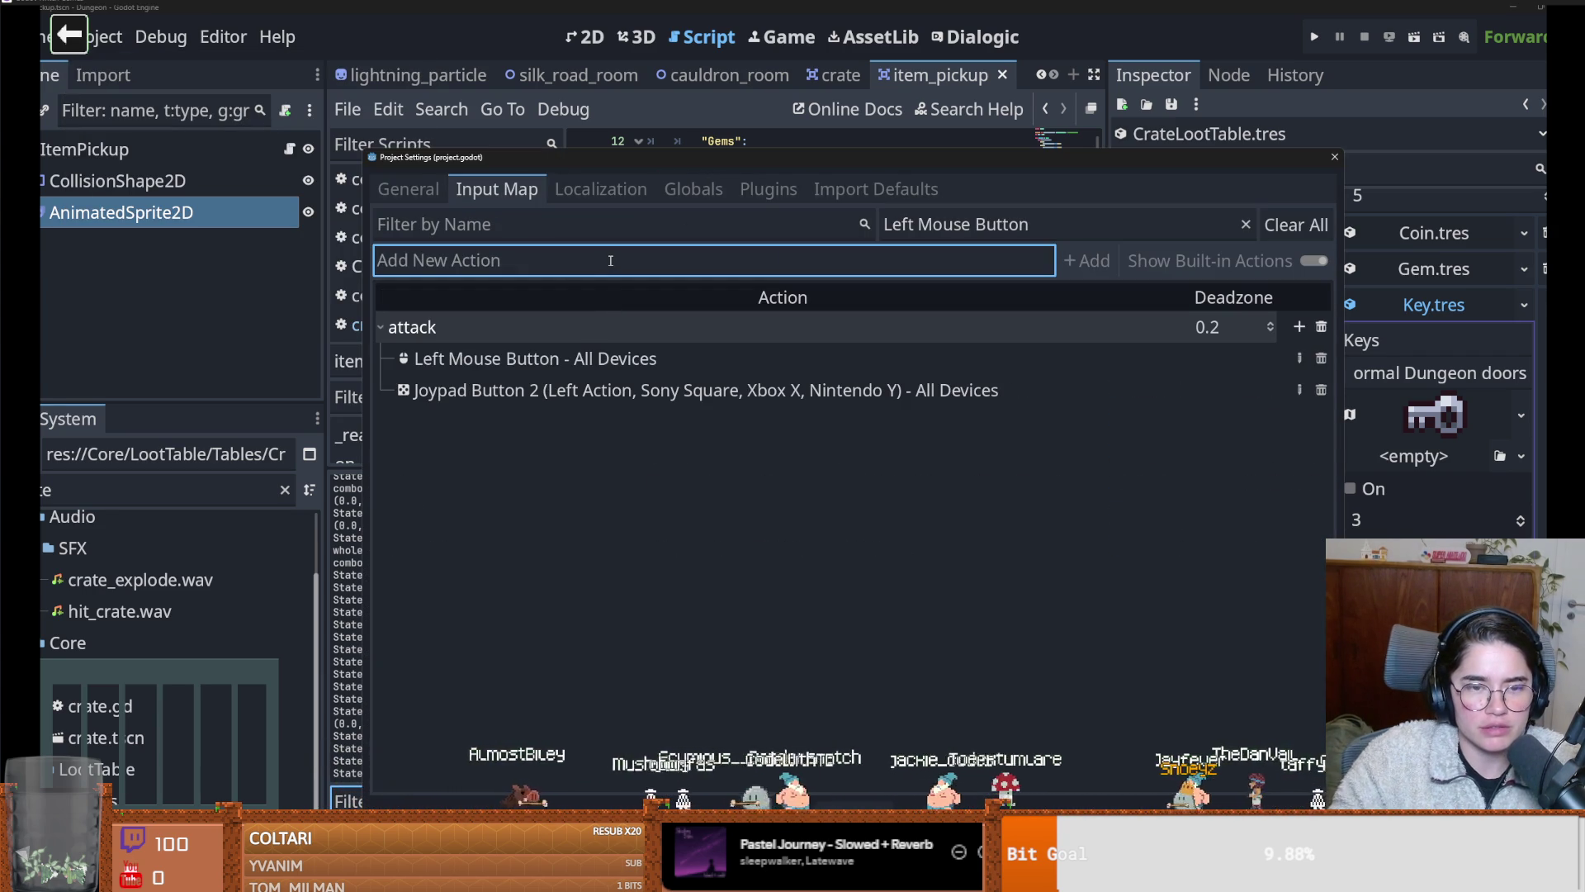
pyautogui.click(1335, 157)
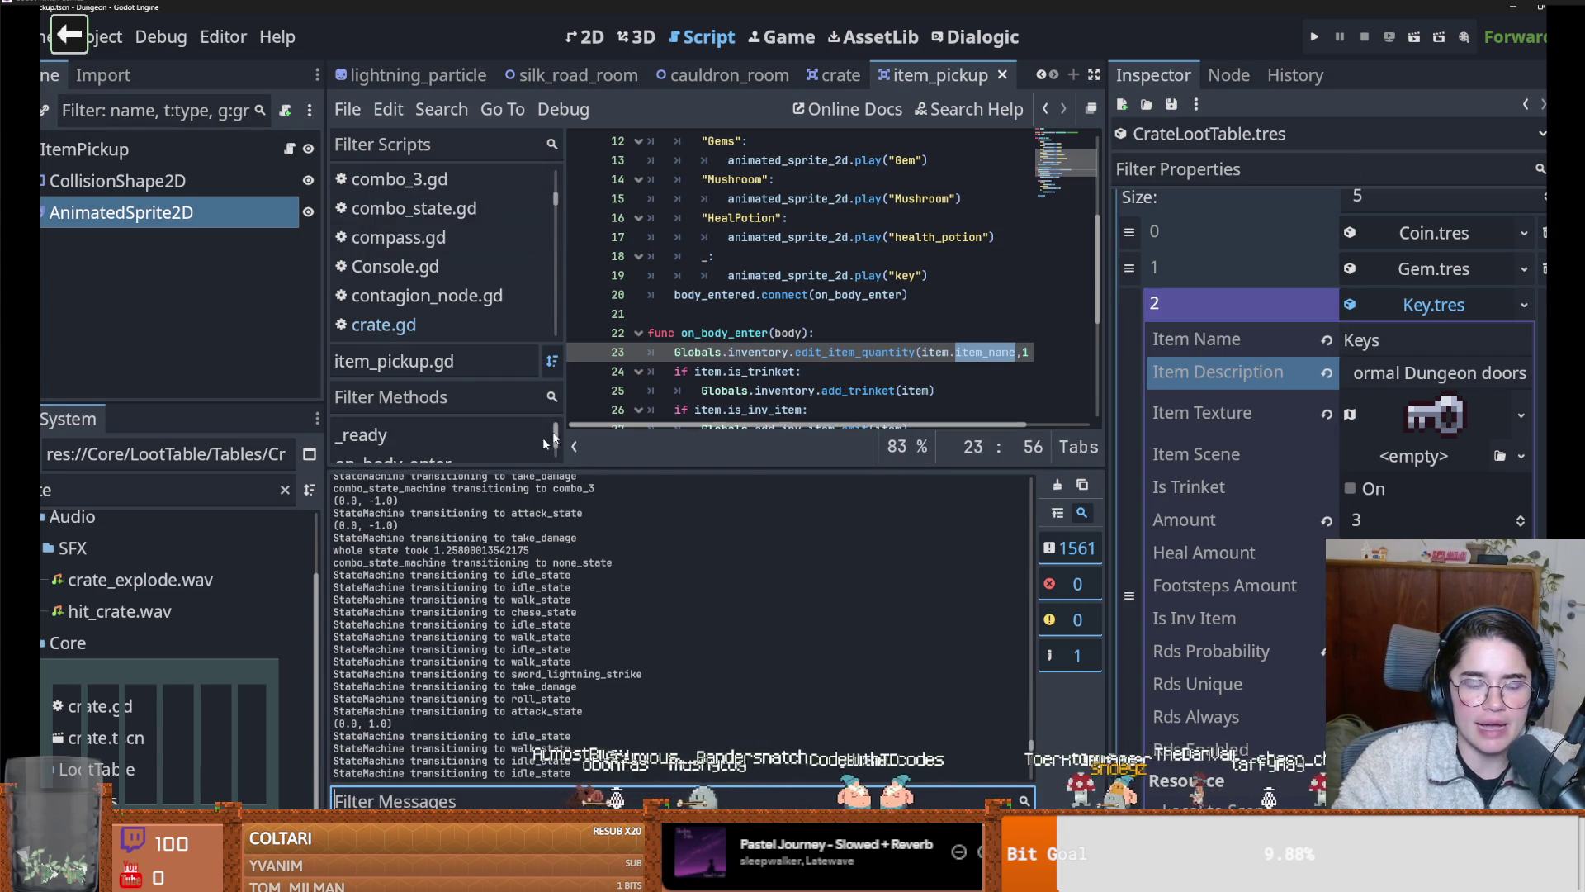
pyautogui.moveTo(678, 464); pyautogui.dragTo(678, 611)
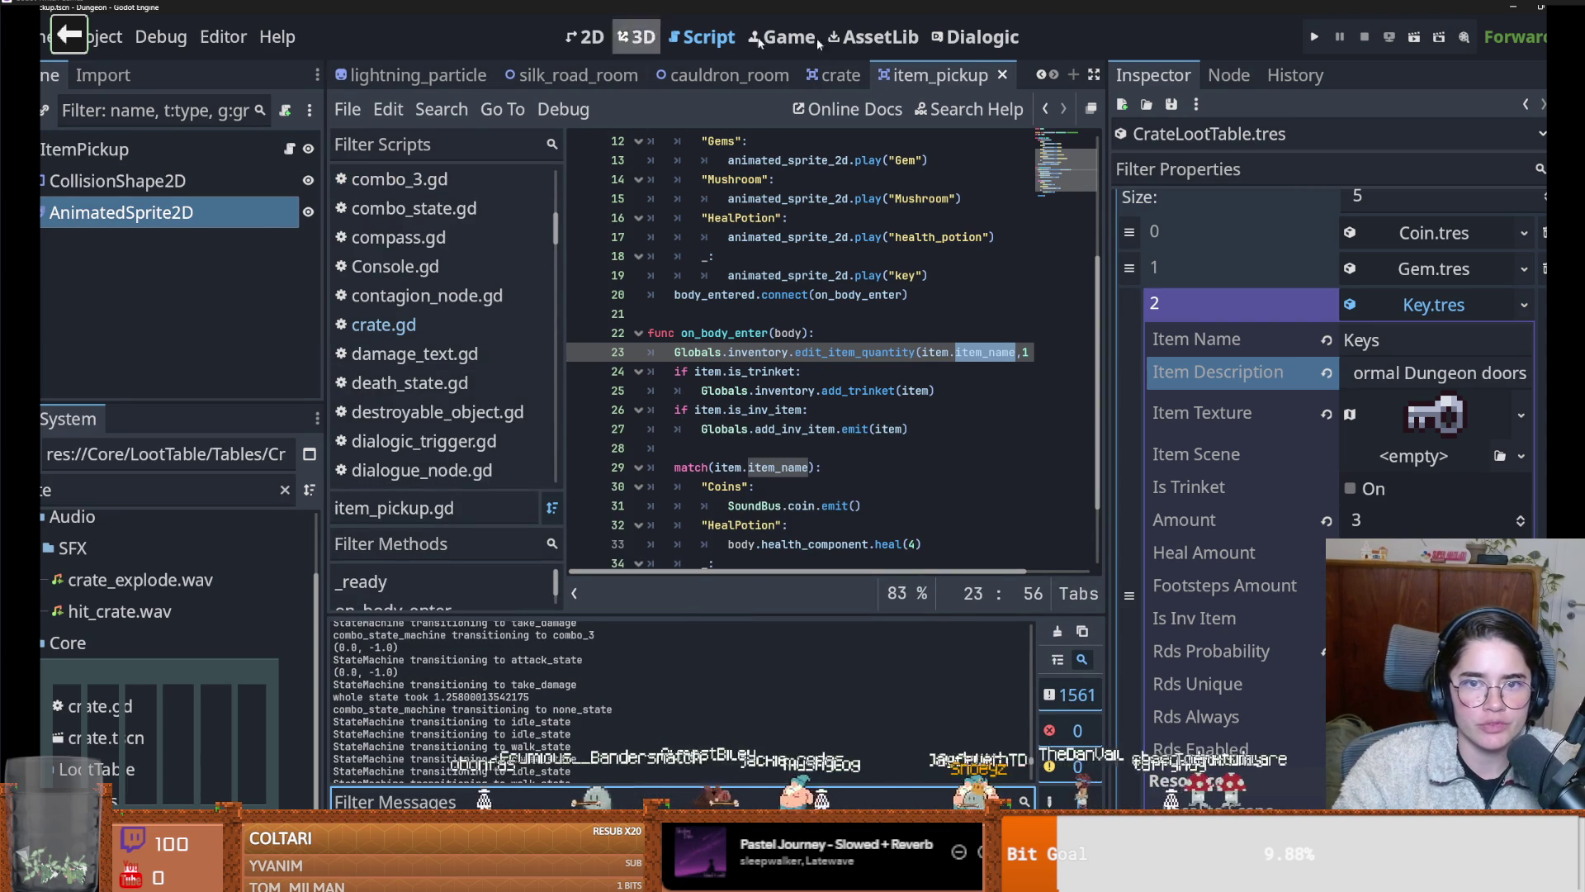
# Filter the FileSystem for 'tilema', open TilemapArena.tscn, and lengthen the scene tree
pyautogui.scroll(5, 1044, 78)
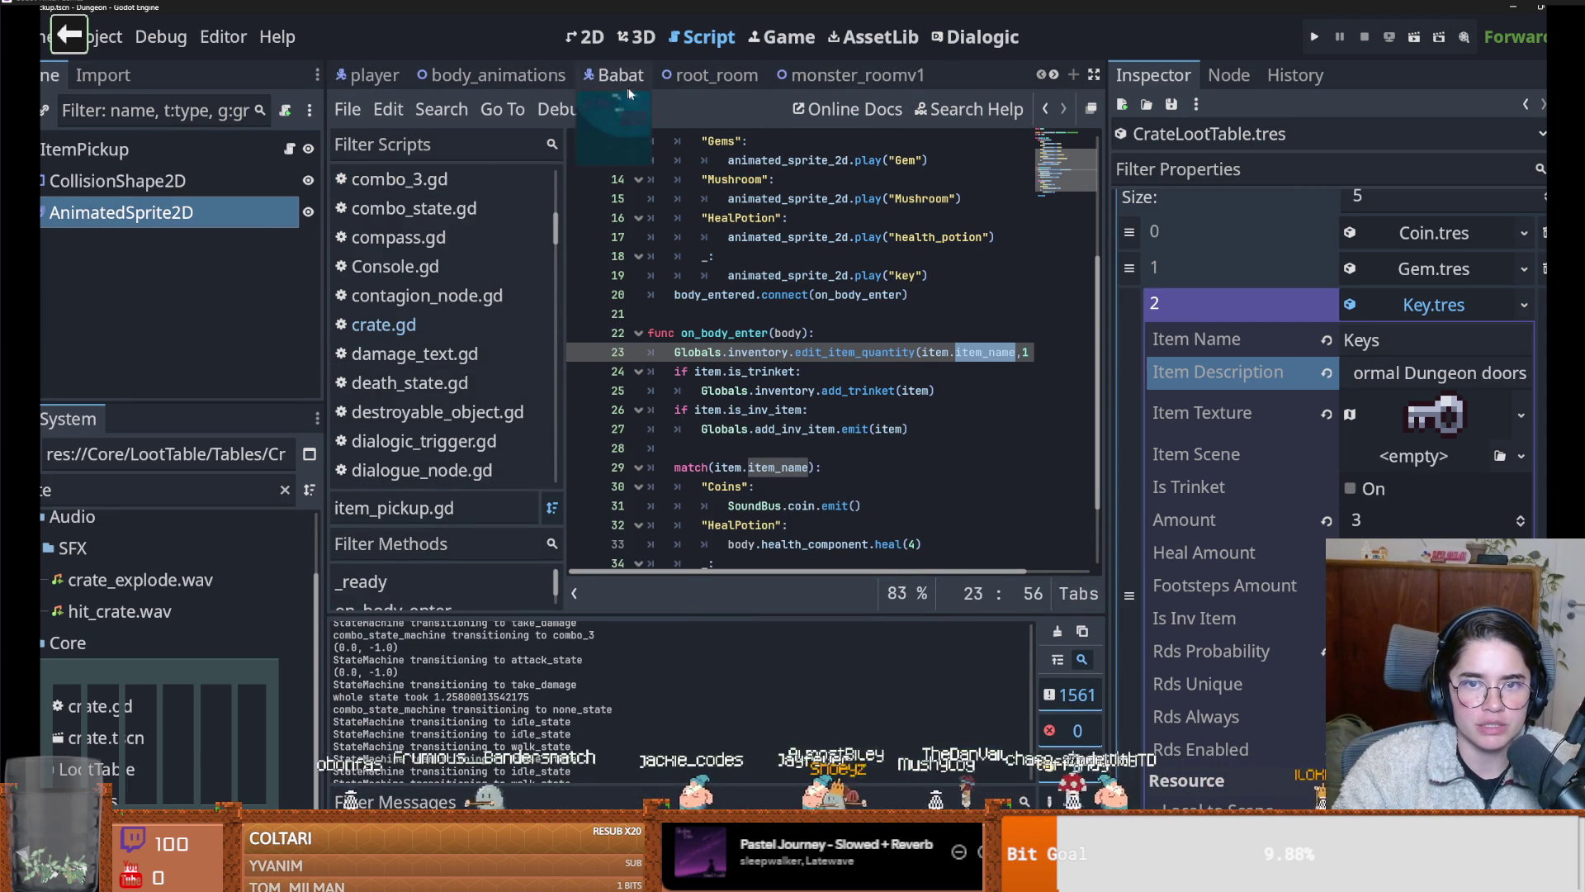
pyautogui.scroll(-3, 1057, 79)
pyautogui.scroll(-2, 1056, 79)
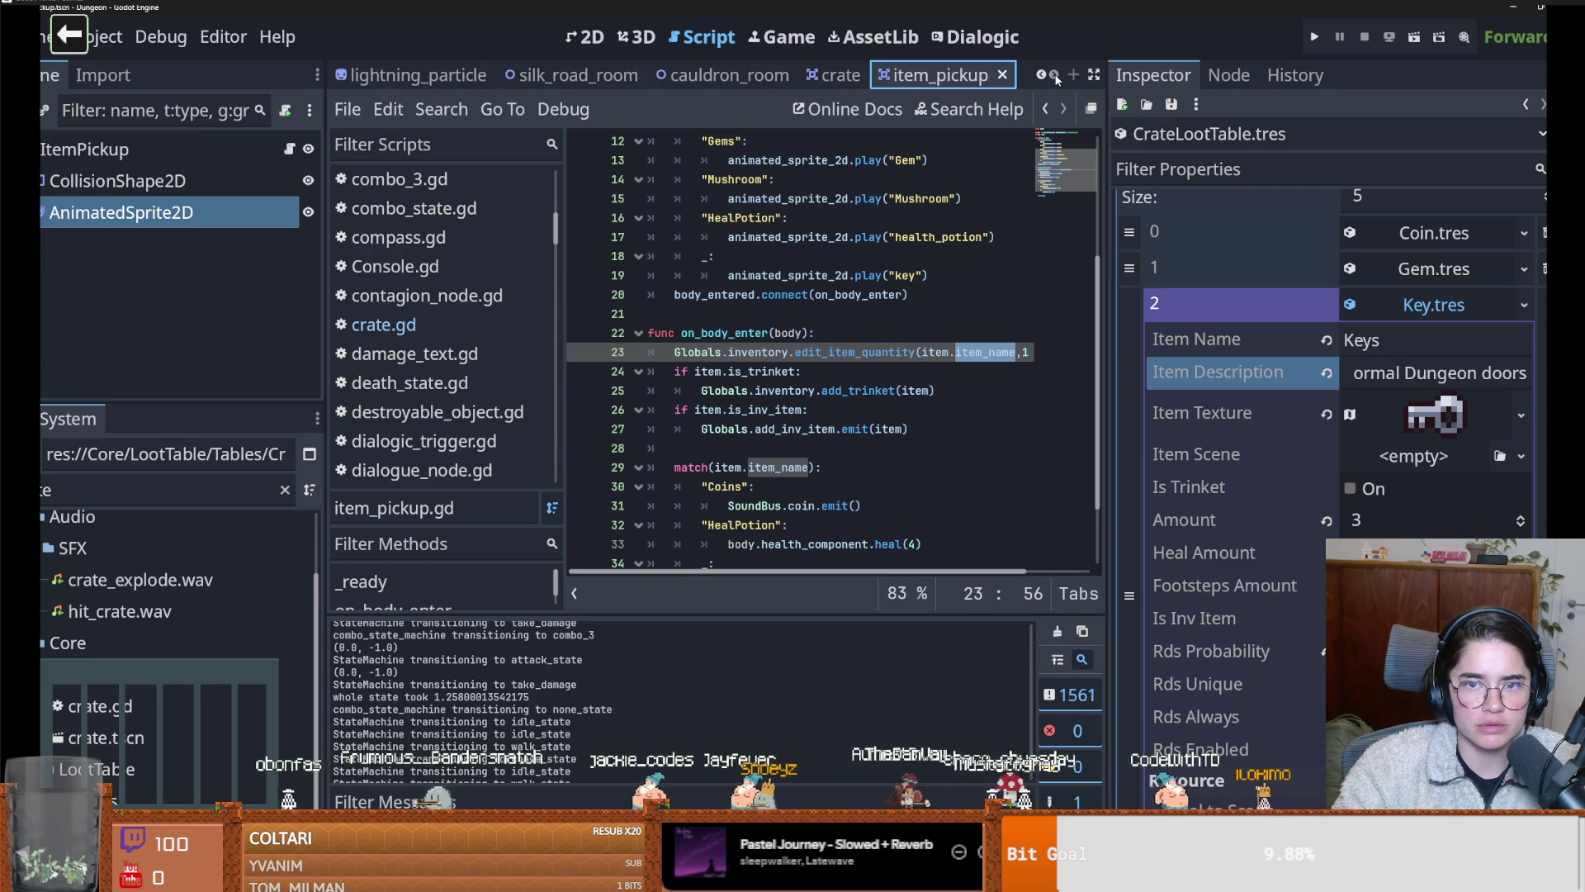
pyautogui.scroll(5, 1056, 79)
pyautogui.click(94, 490)
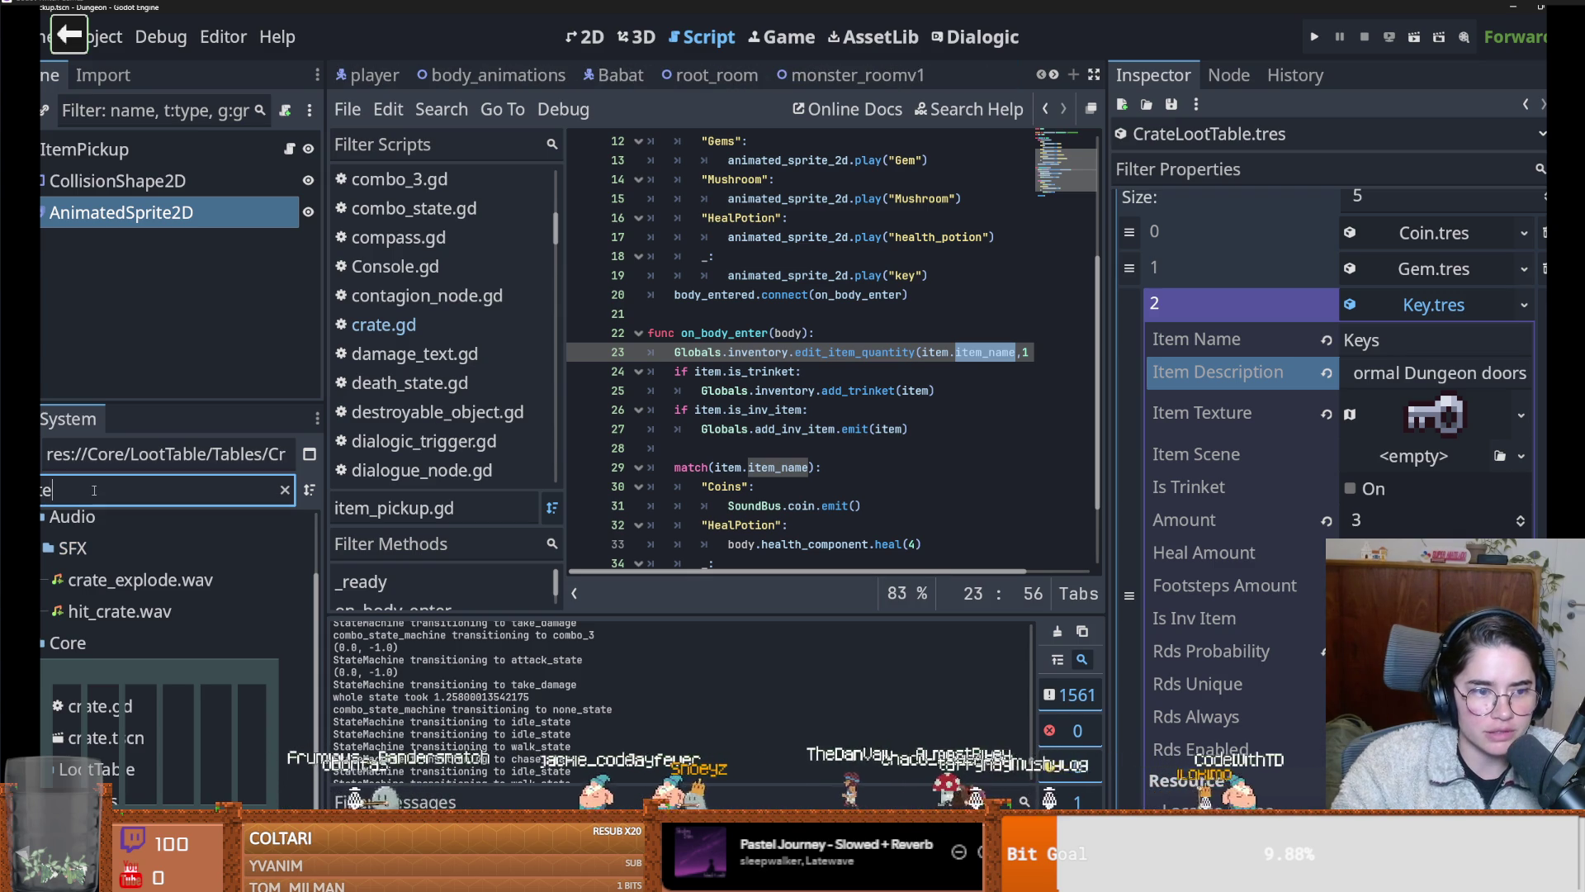
pyautogui.hotkey('ctrl', 'a')
pyautogui.write('tilema')
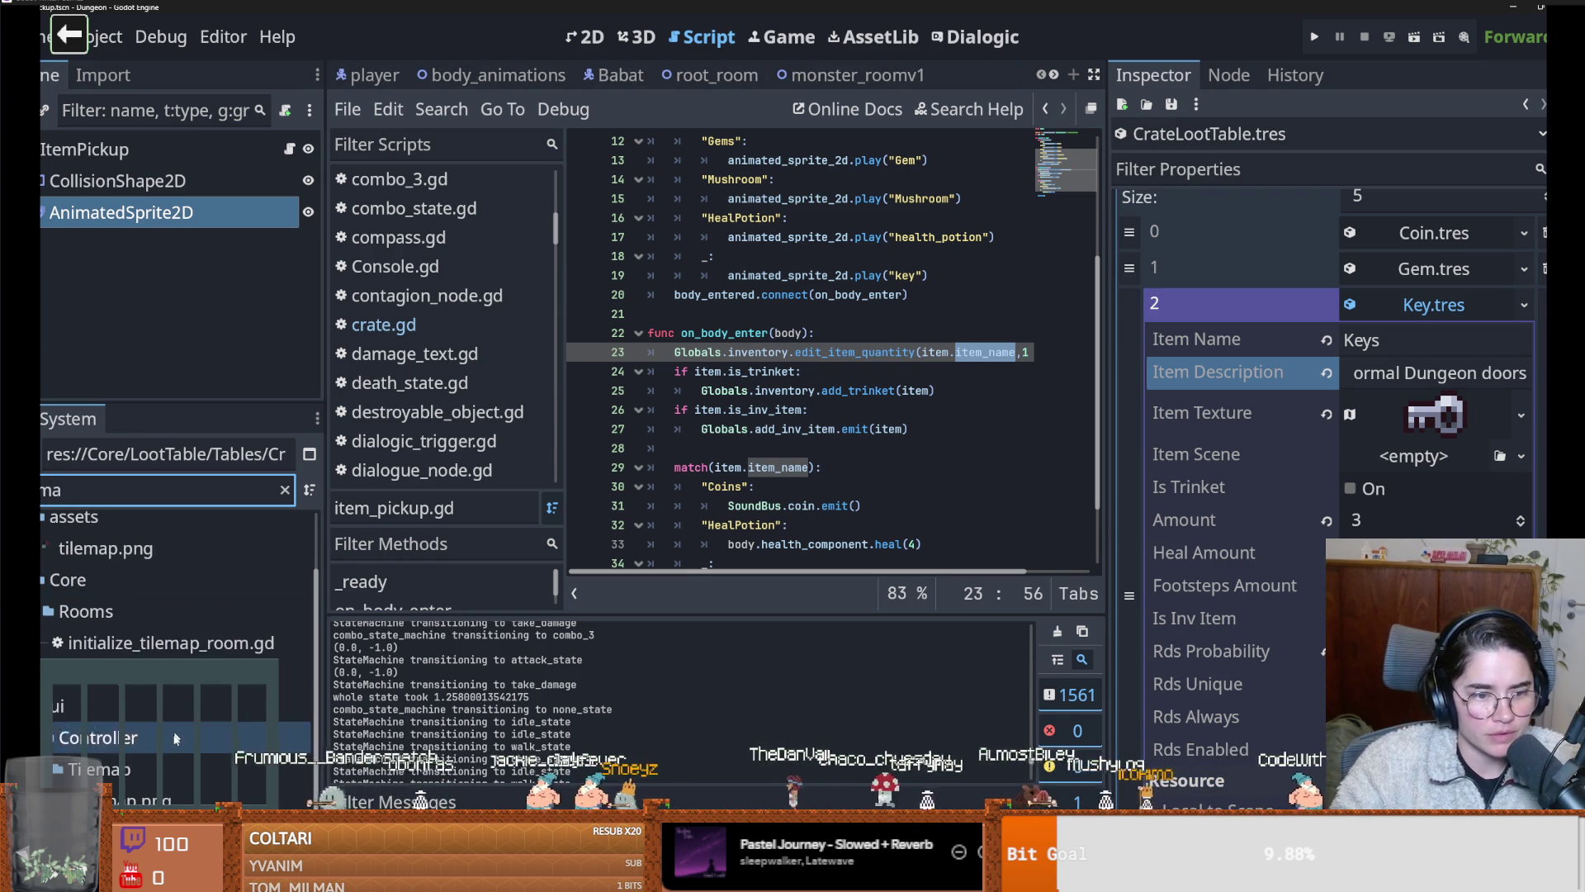
pyautogui.press('Down')
pyautogui.press('Return')
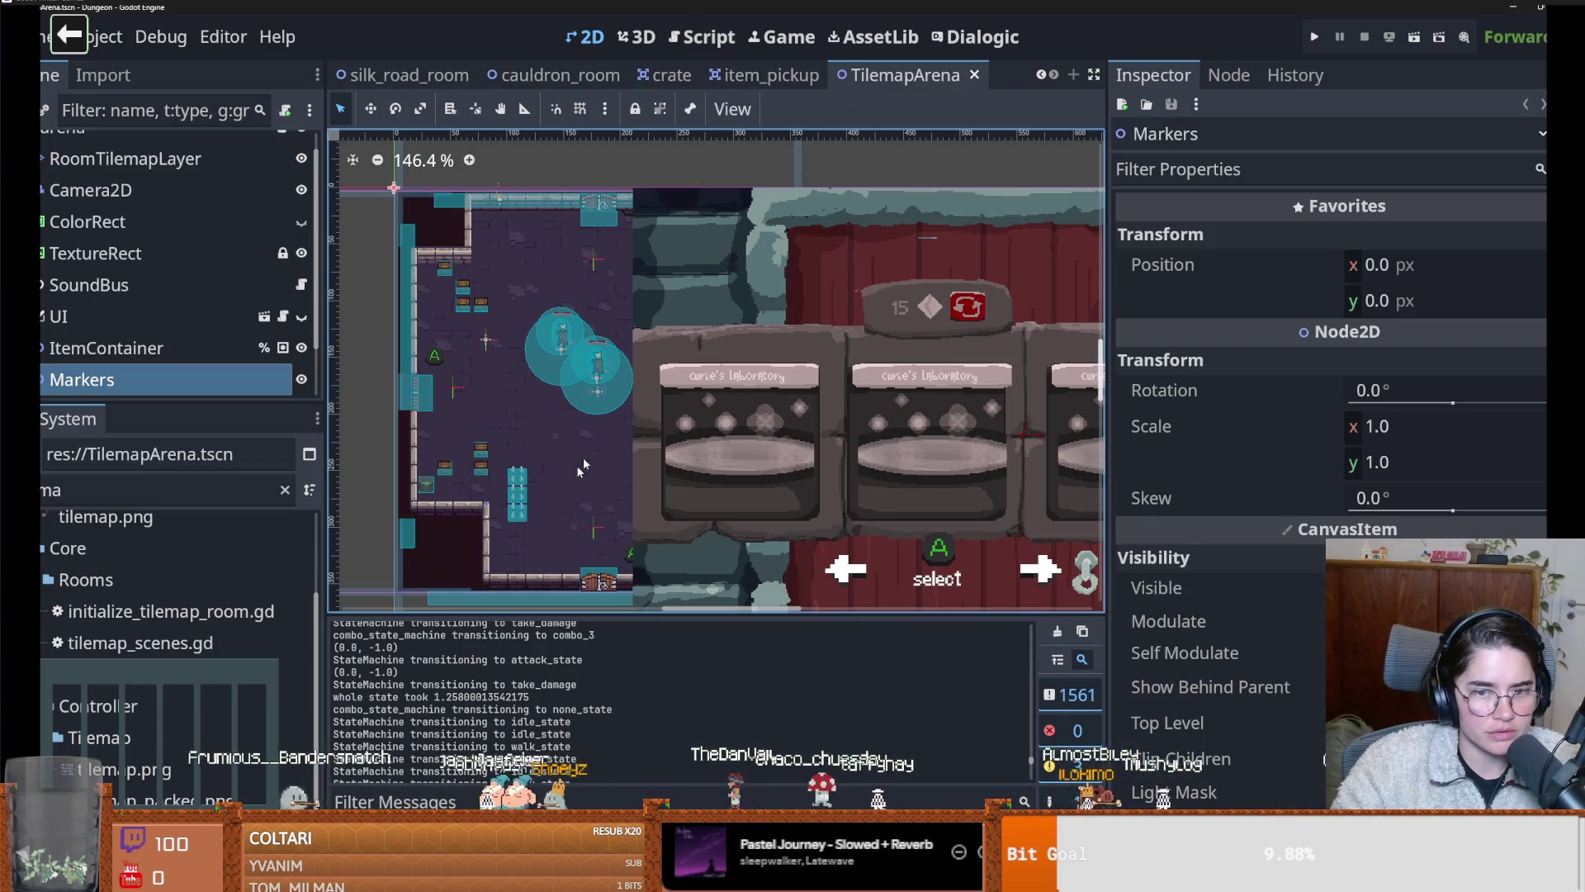
pyautogui.moveTo(168, 403); pyautogui.dragTo(169, 739)
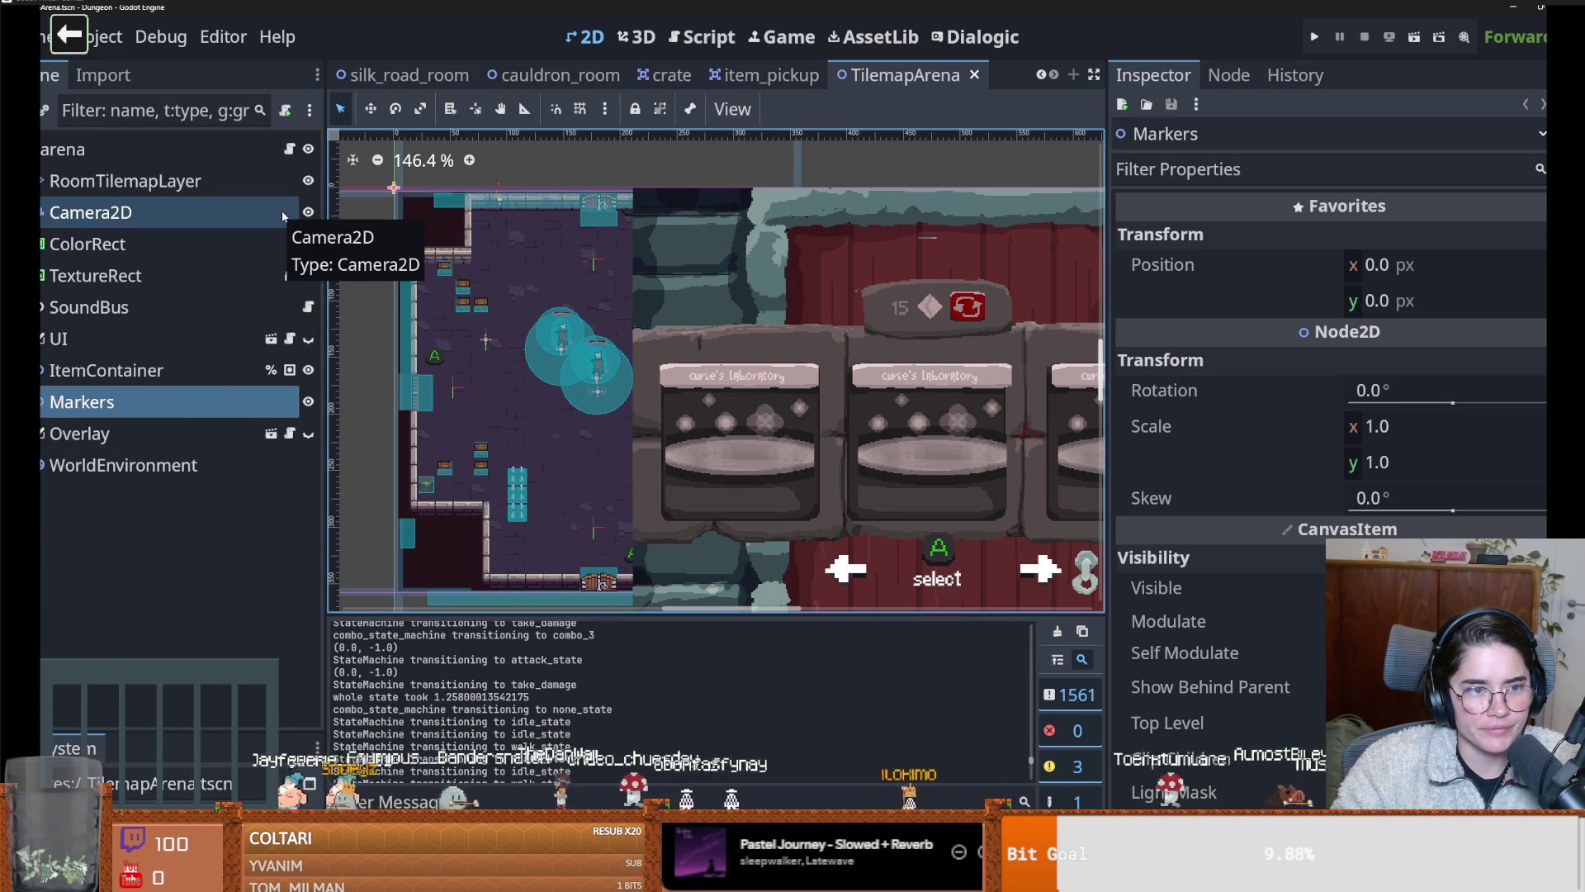
# Open arena.gd, widen the code area, scroll to _ready, and jump to the Console definition
pyautogui.click(289, 148)
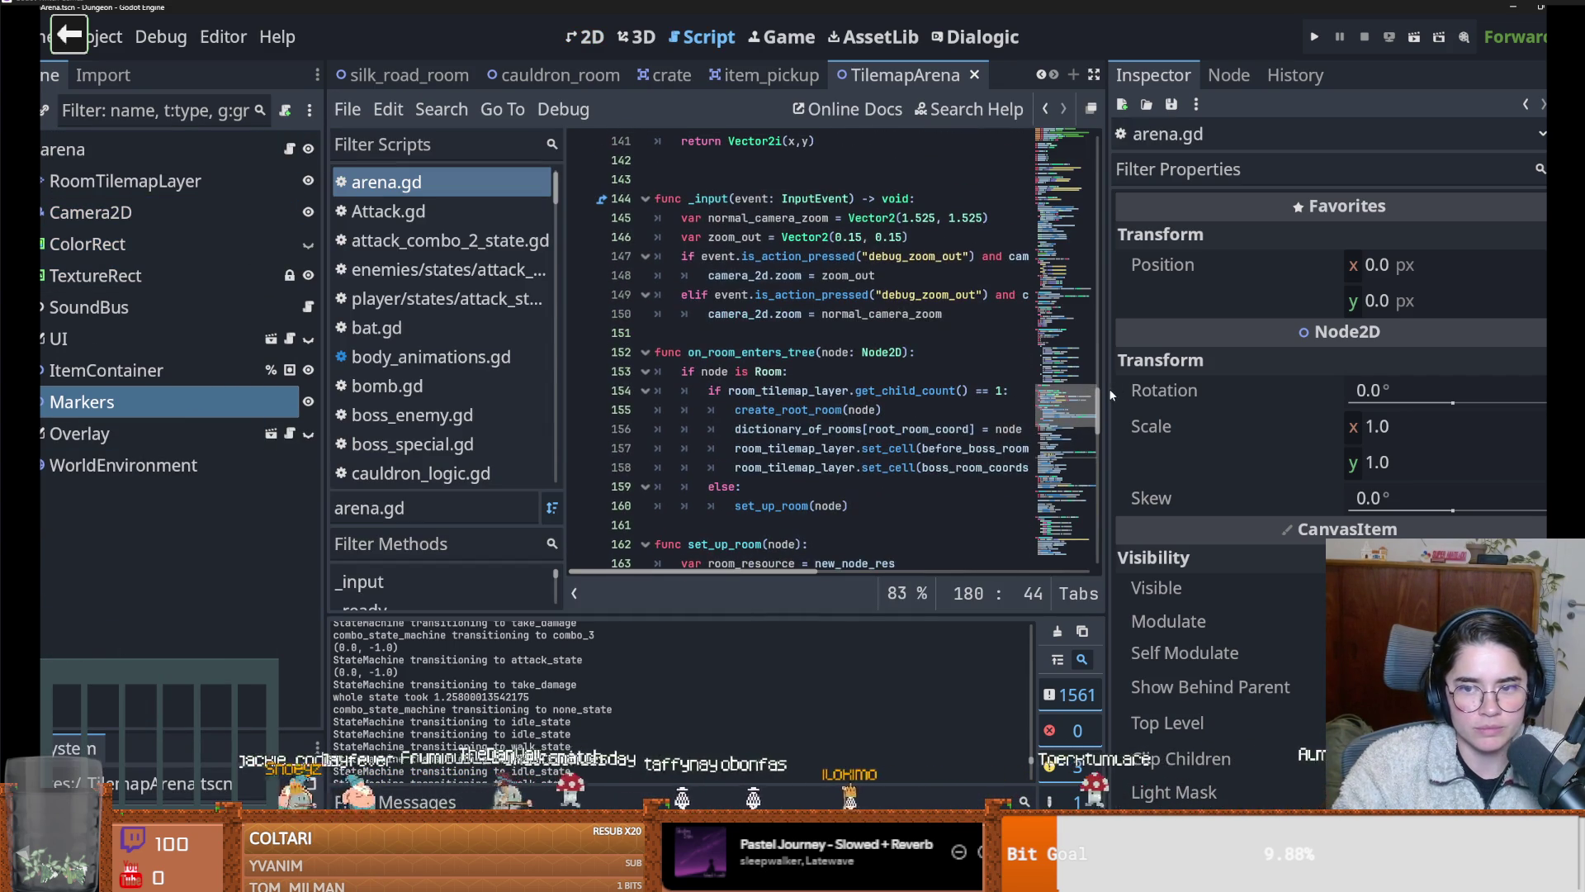
pyautogui.moveTo(1108, 389); pyautogui.dragTo(1377, 388)
pyautogui.moveTo(328, 414); pyautogui.dragTo(211, 415)
pyautogui.scroll(15, 650, 433)
pyautogui.scroll(20, 650, 433)
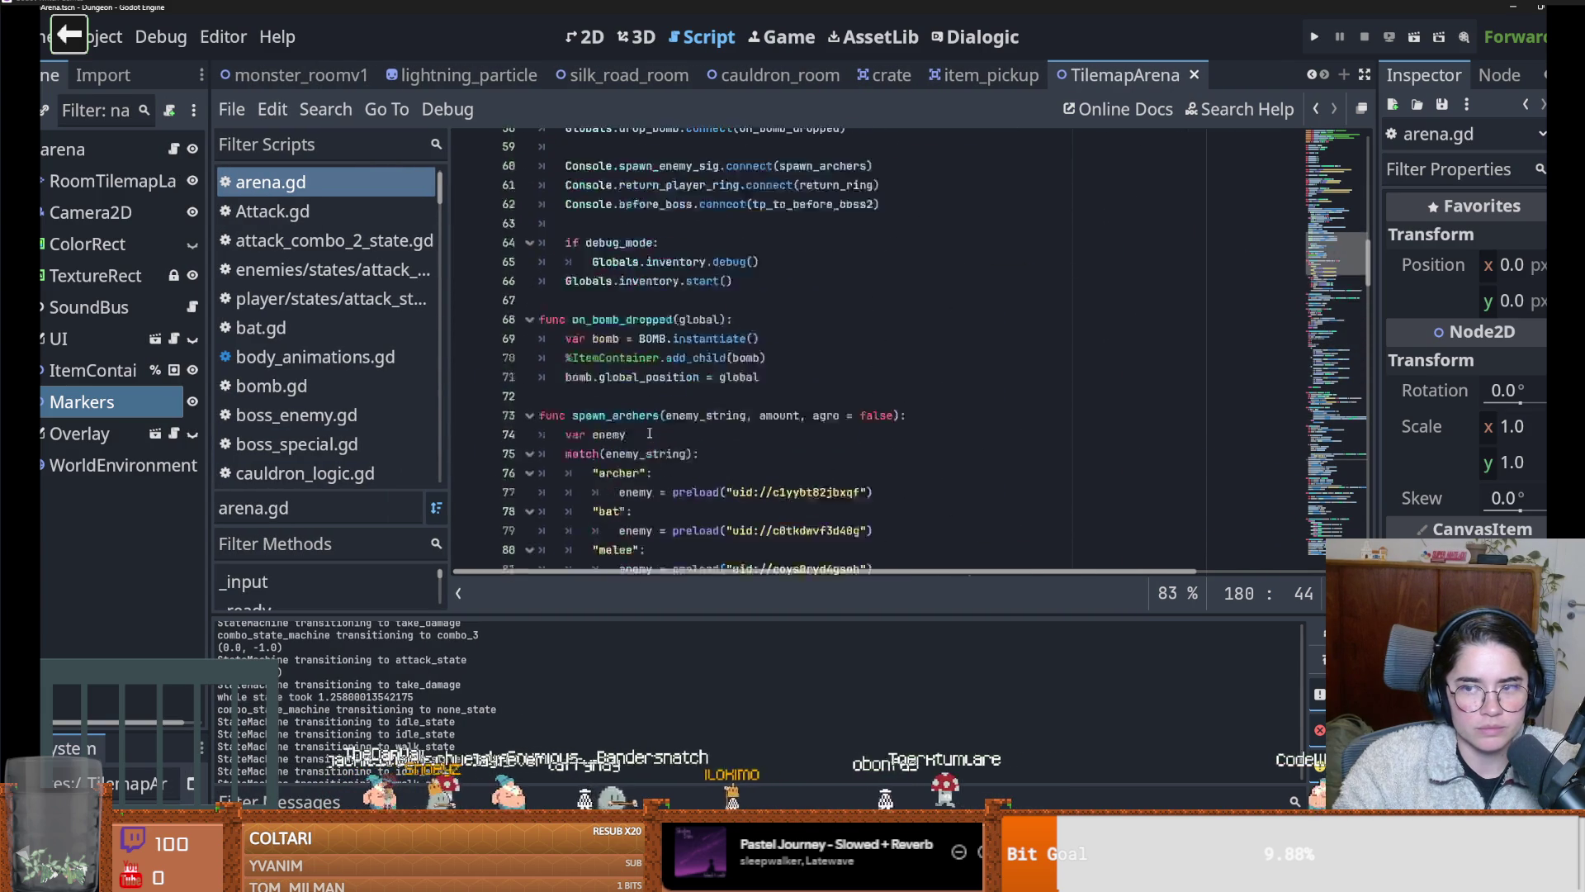
pyautogui.scroll(-5, 655, 425)
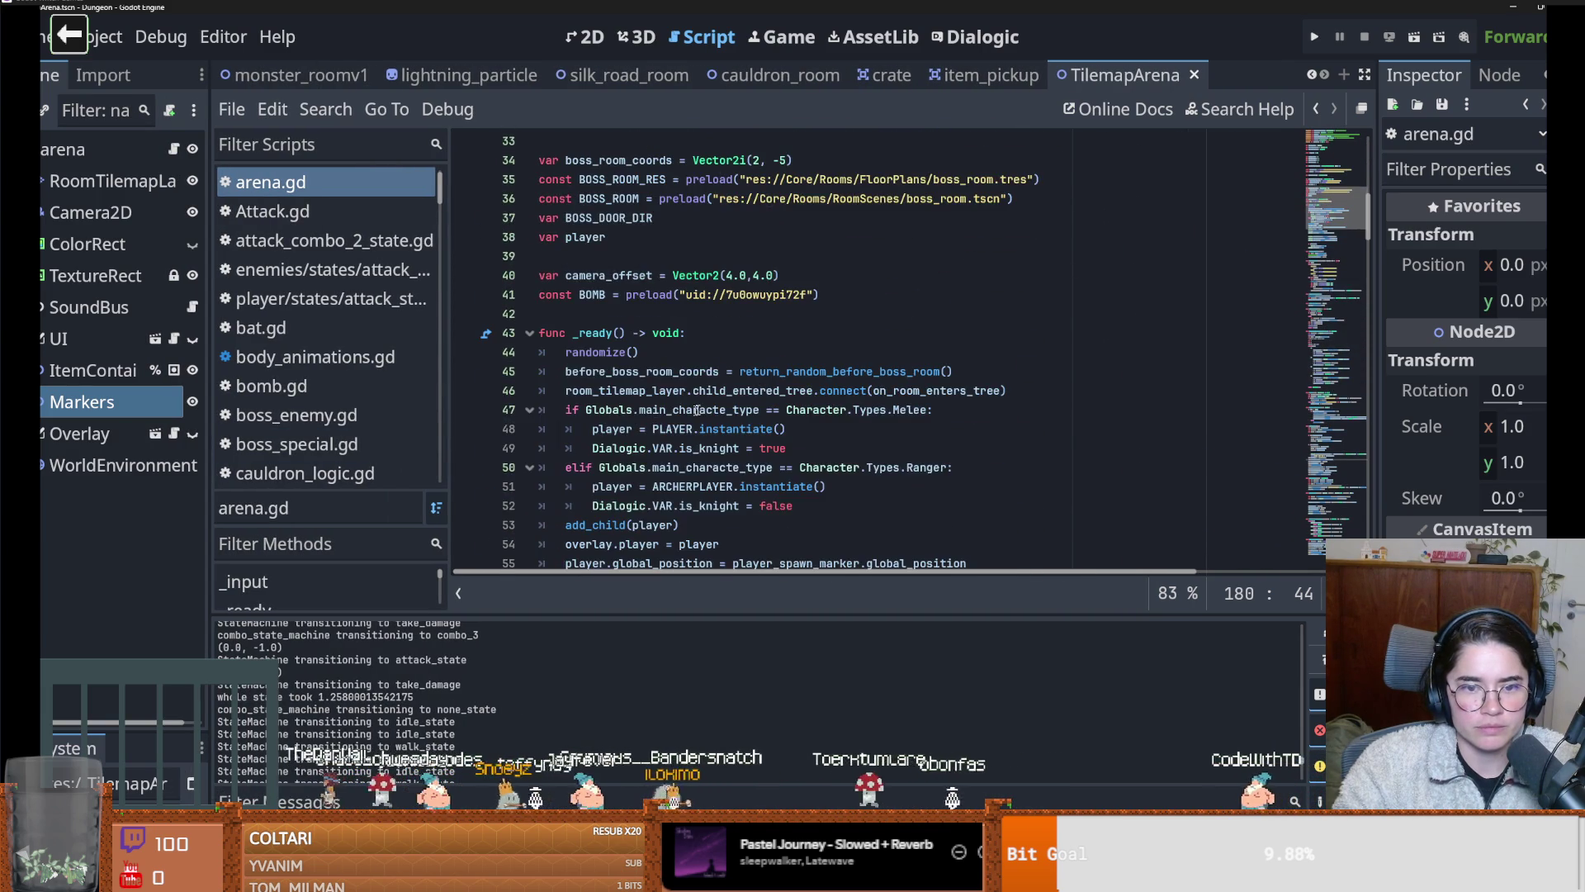
pyautogui.scroll(-2, 632, 422)
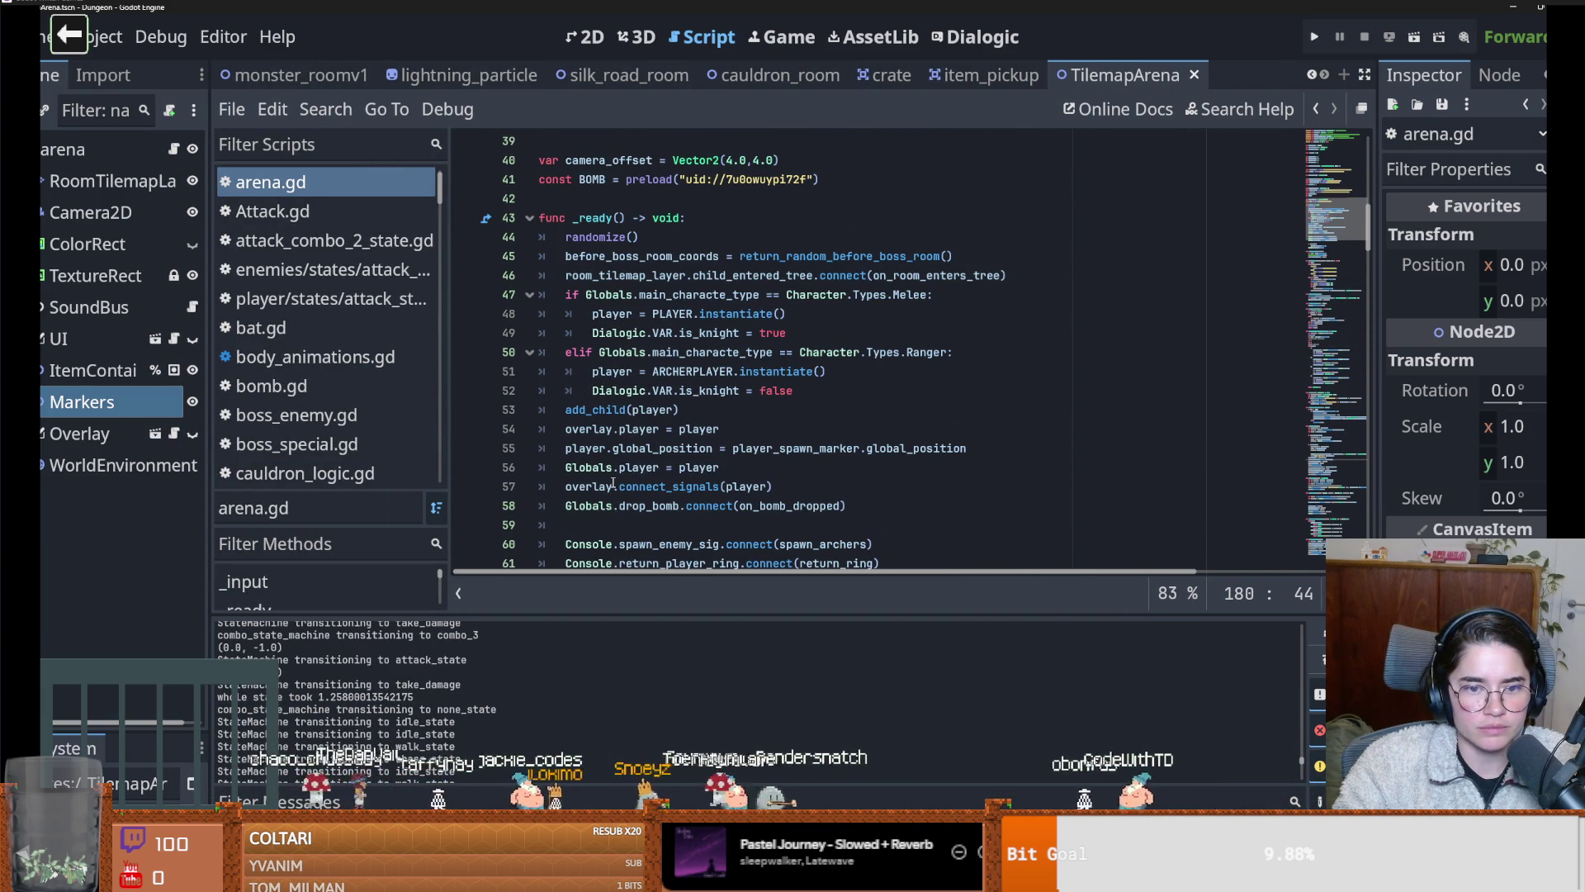
pyautogui.scroll(-1, 613, 483)
pyautogui.keyDown('ctrl'); pyautogui.click(583, 486); pyautogui.keyUp('ctrl')
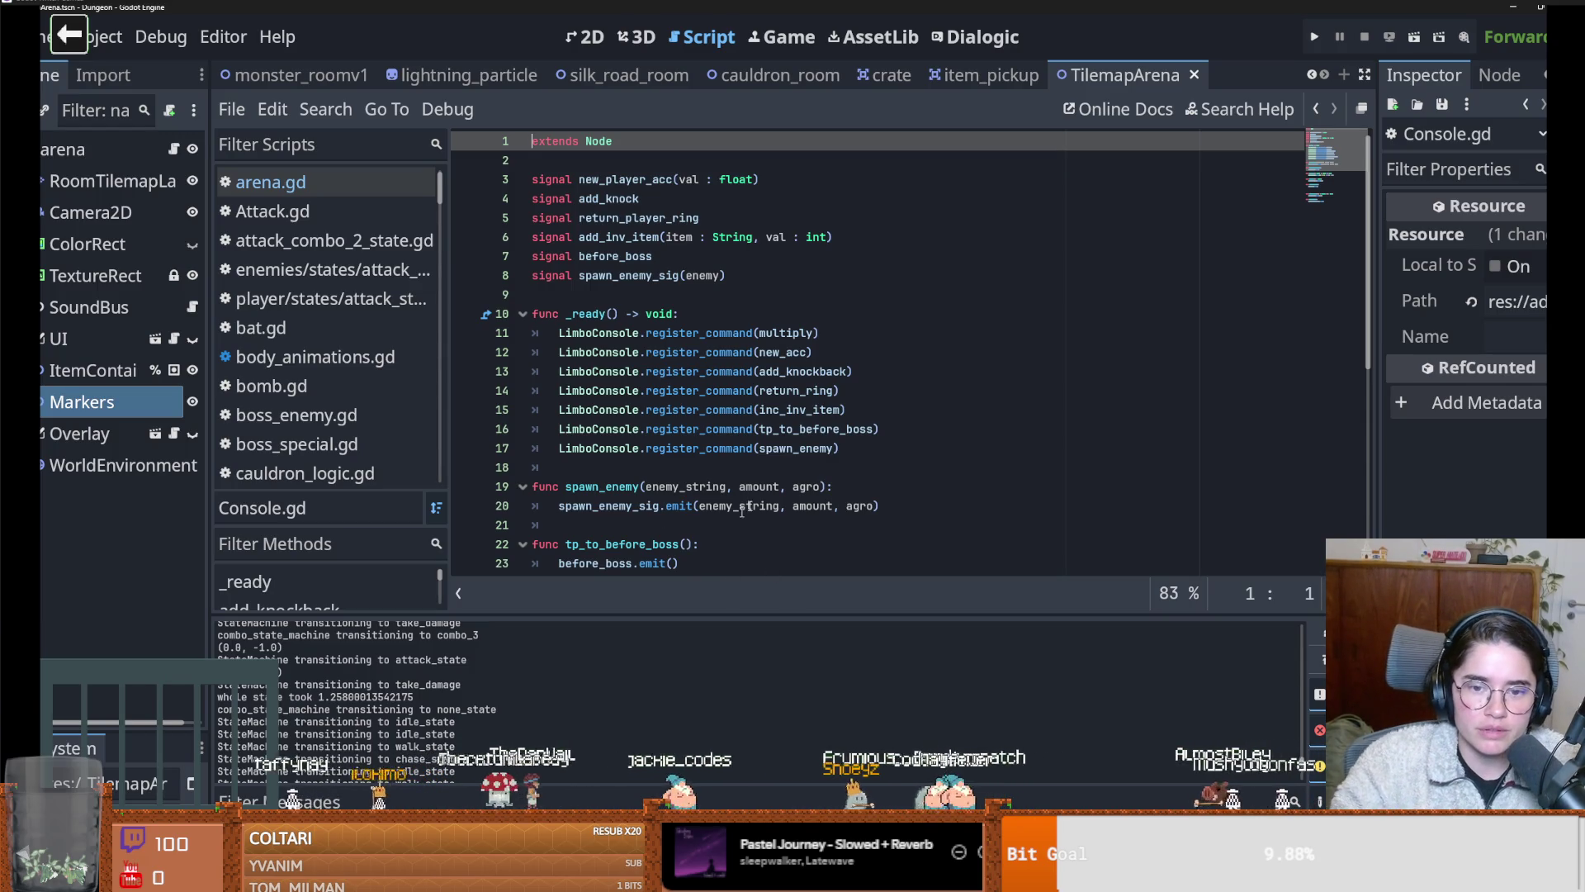
# Add a 'signal destroy_crates' line below Console.gd's signal list and save
pyautogui.click(852, 450)
pyautogui.press('Return')
pyautogui.hotkey('ctrl', 's')
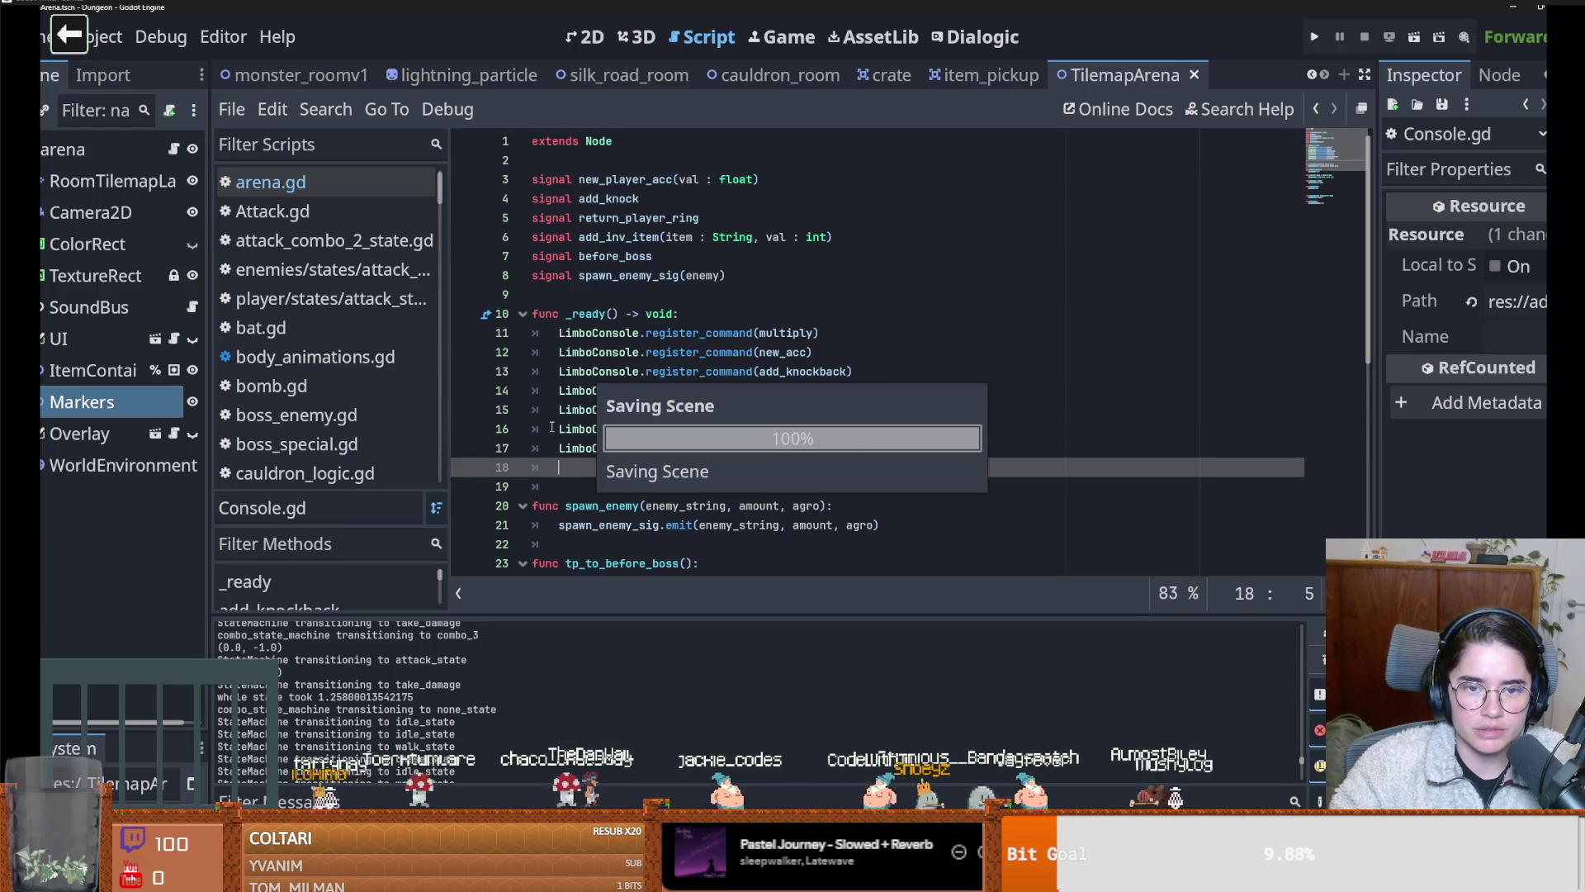
pyautogui.click(734, 277)
pyautogui.press('Return')
pyautogui.hotkey('ctrl', 's')
pyautogui.write('signal s')
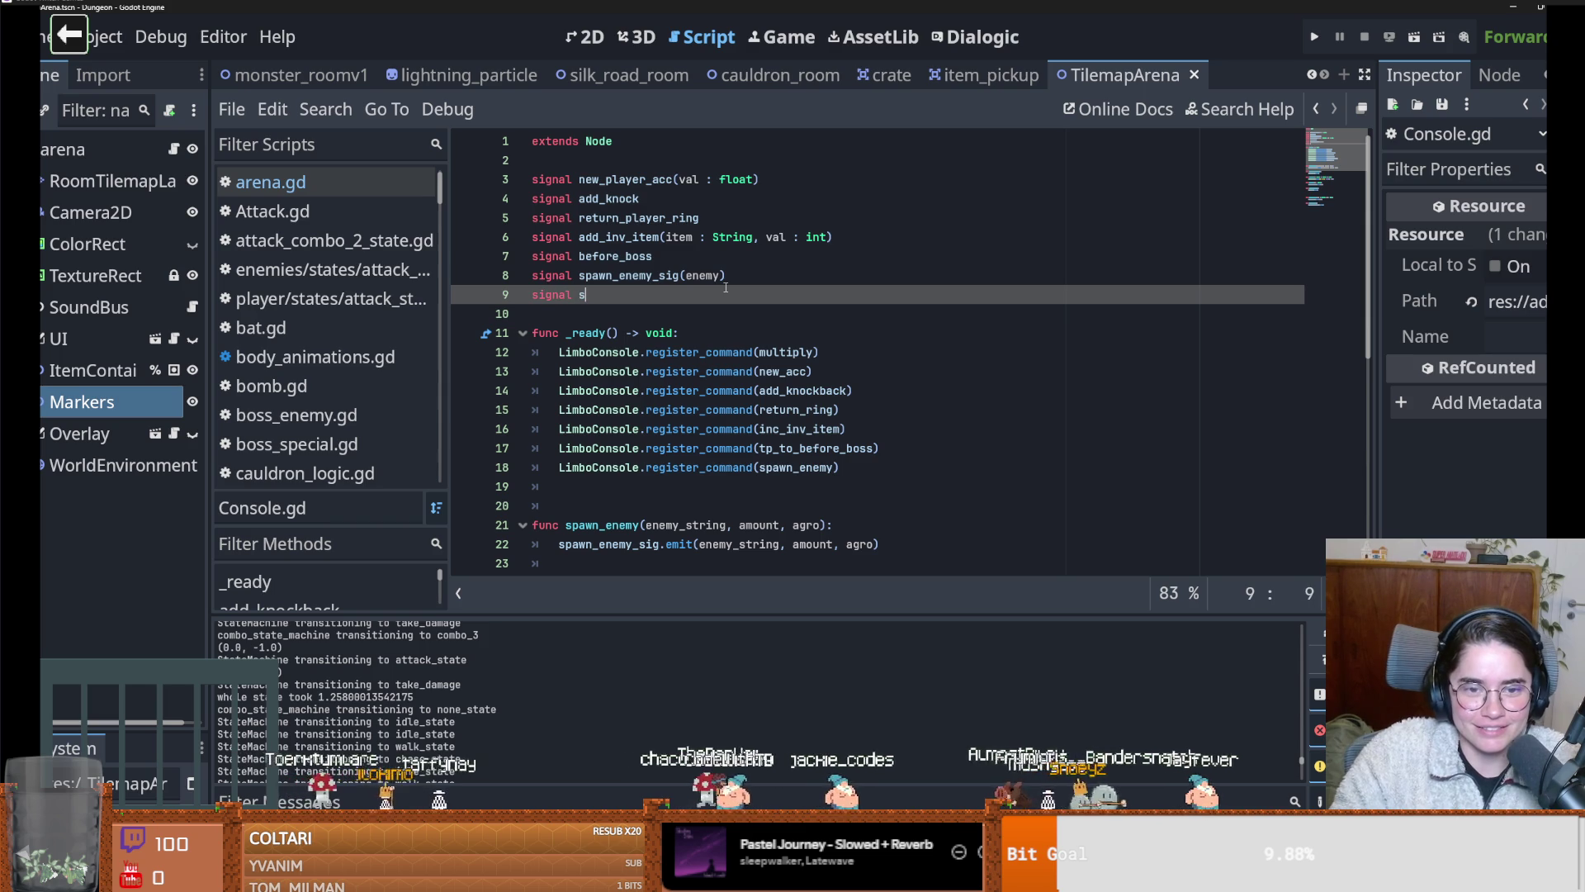
pyautogui.write('estroy_crate')
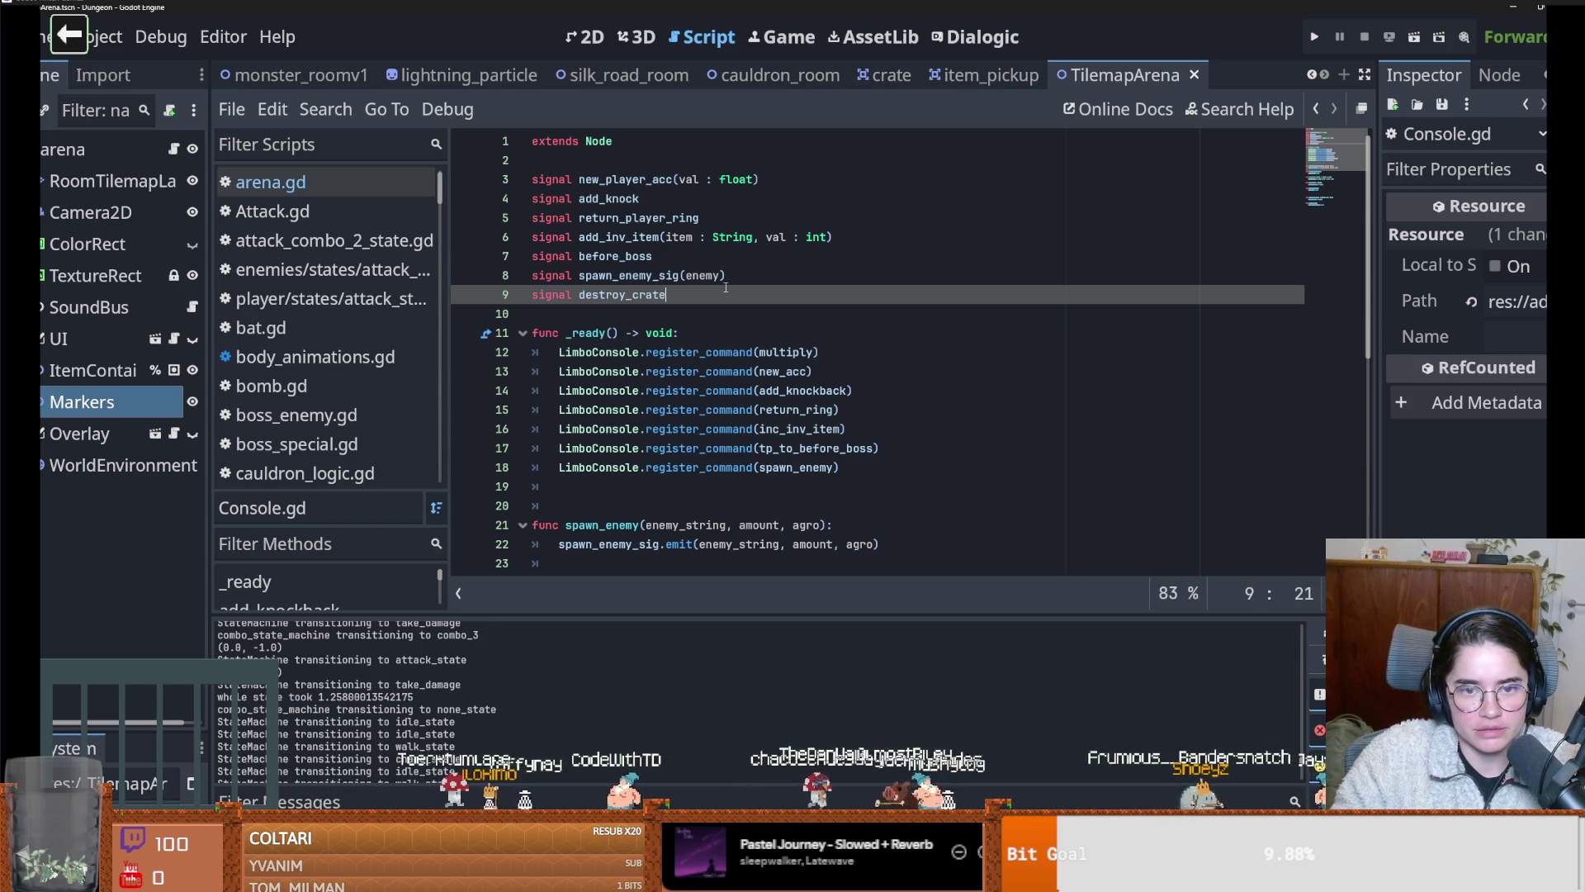
pyautogui.doubleClick(641, 296)
# Register an on_destroy_crates command with LimboConsole.register_command below the spawn_enemy registration
pyautogui.click(860, 466)
pyautogui.press('Return')
pyautogui.scroll(-1, 850, 479)
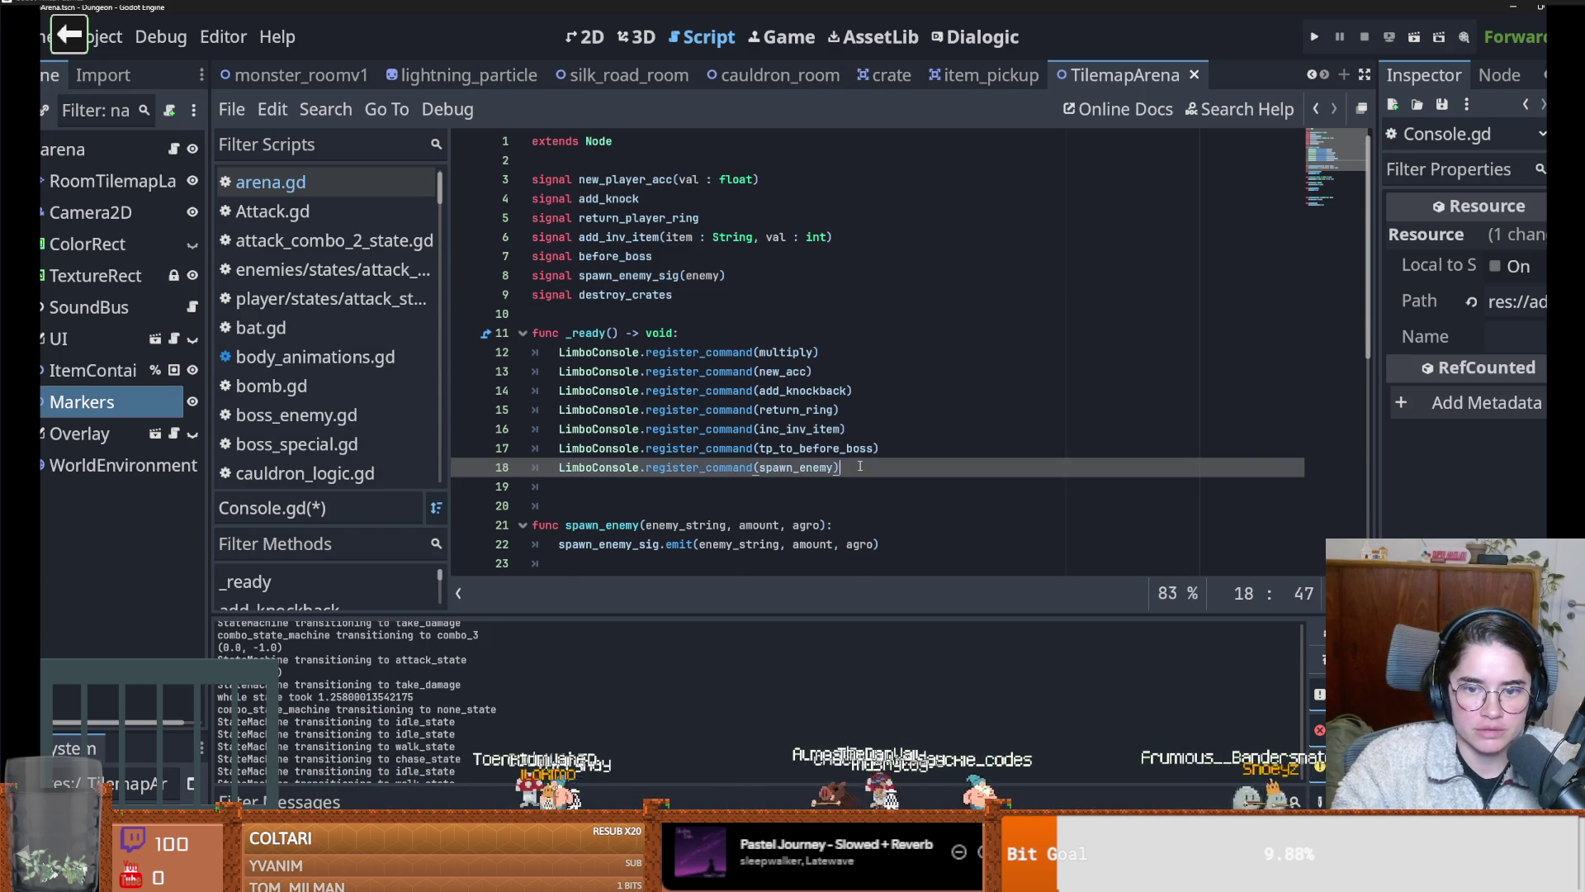
pyautogui.write('LimboConson')
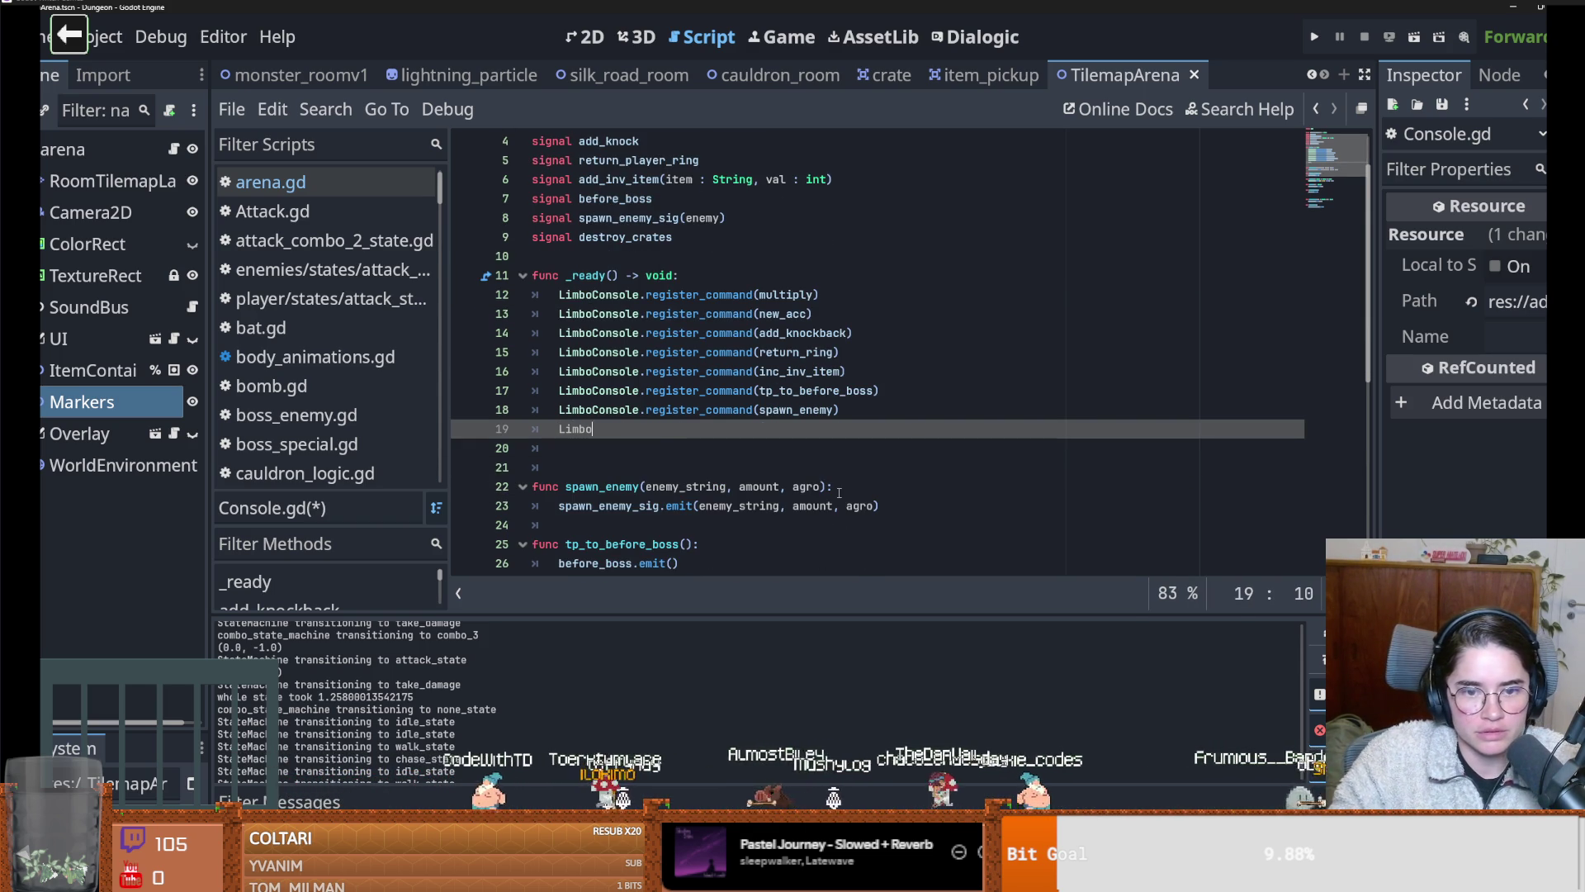
pyautogui.press('BackSpace')
pyautogui.write('le')
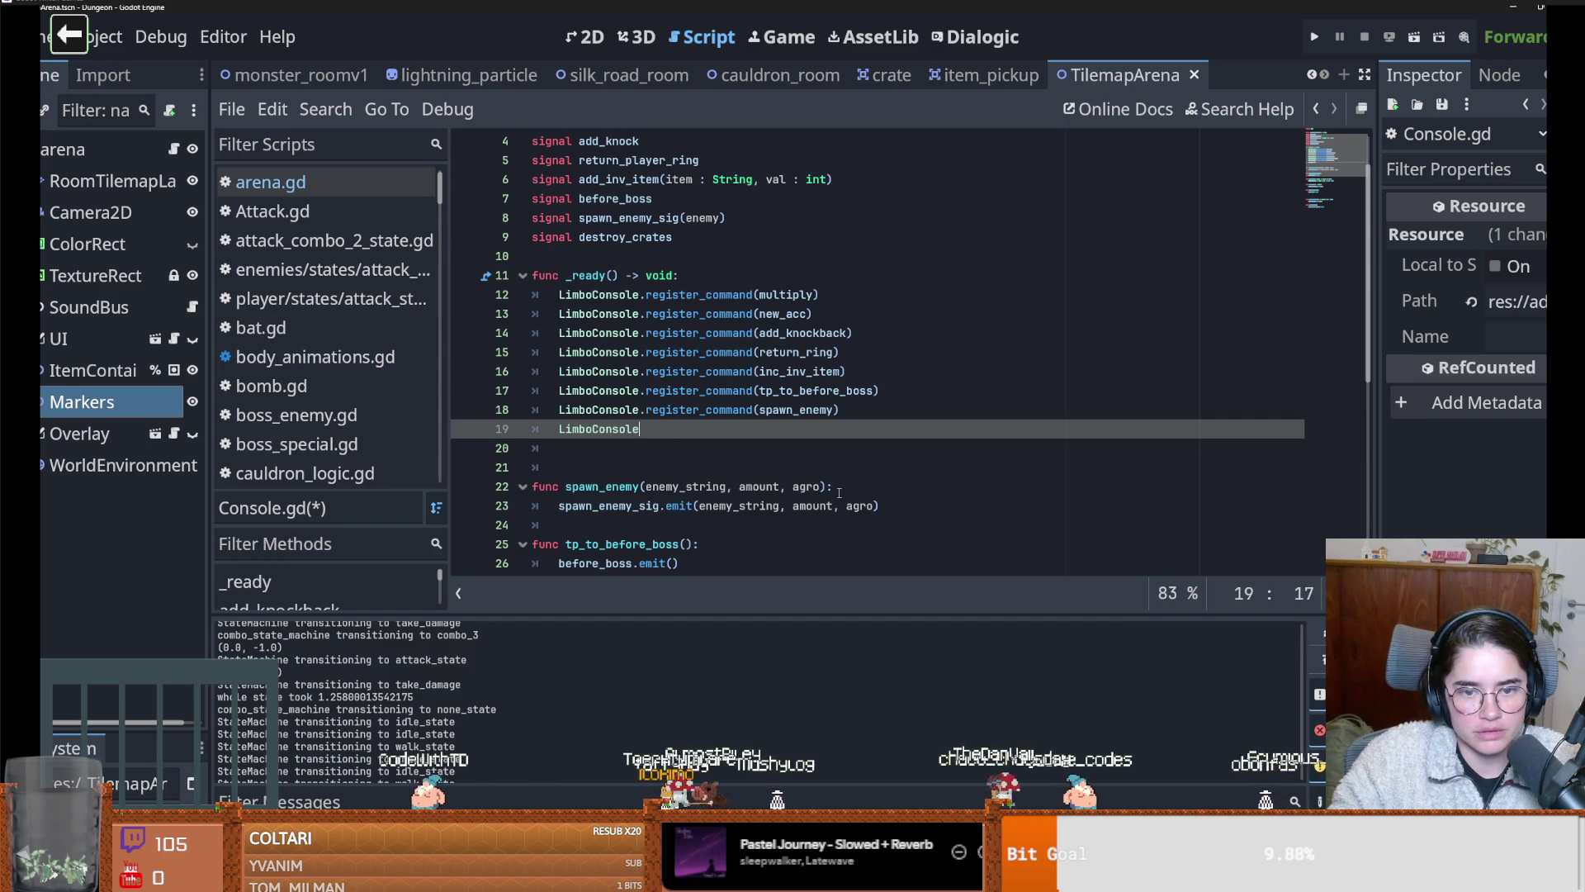
pyautogui.write('.register_command')
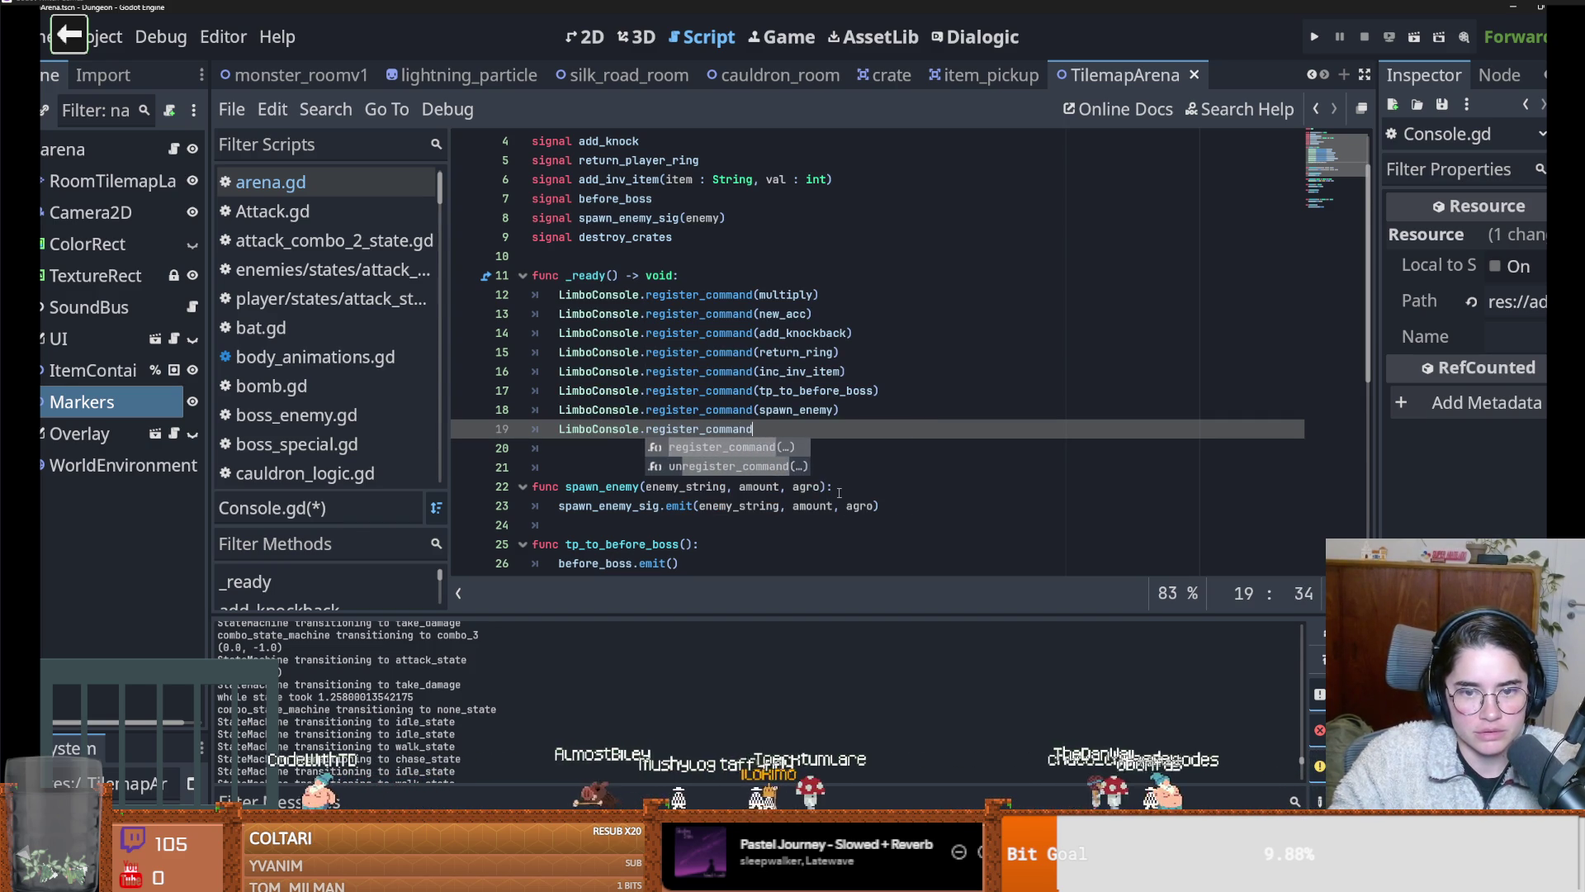
pyautogui.press('Return')
pyautogui.write('destroy_crates')
pyautogui.hotkey('ctrl', 'BackSpace')
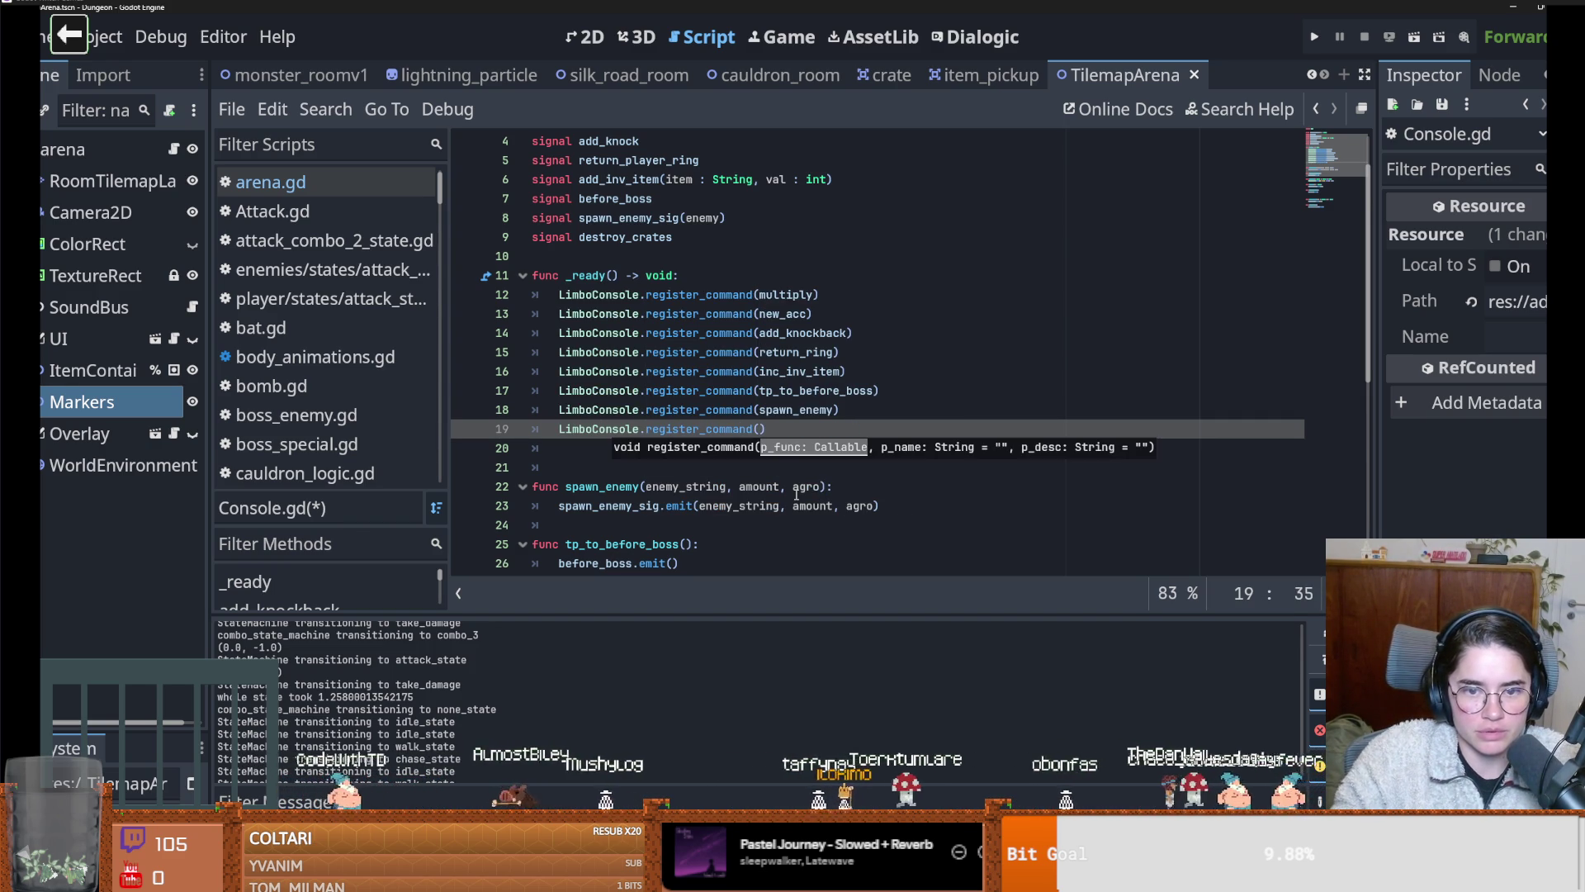
pyautogui.write('destroy_crates')
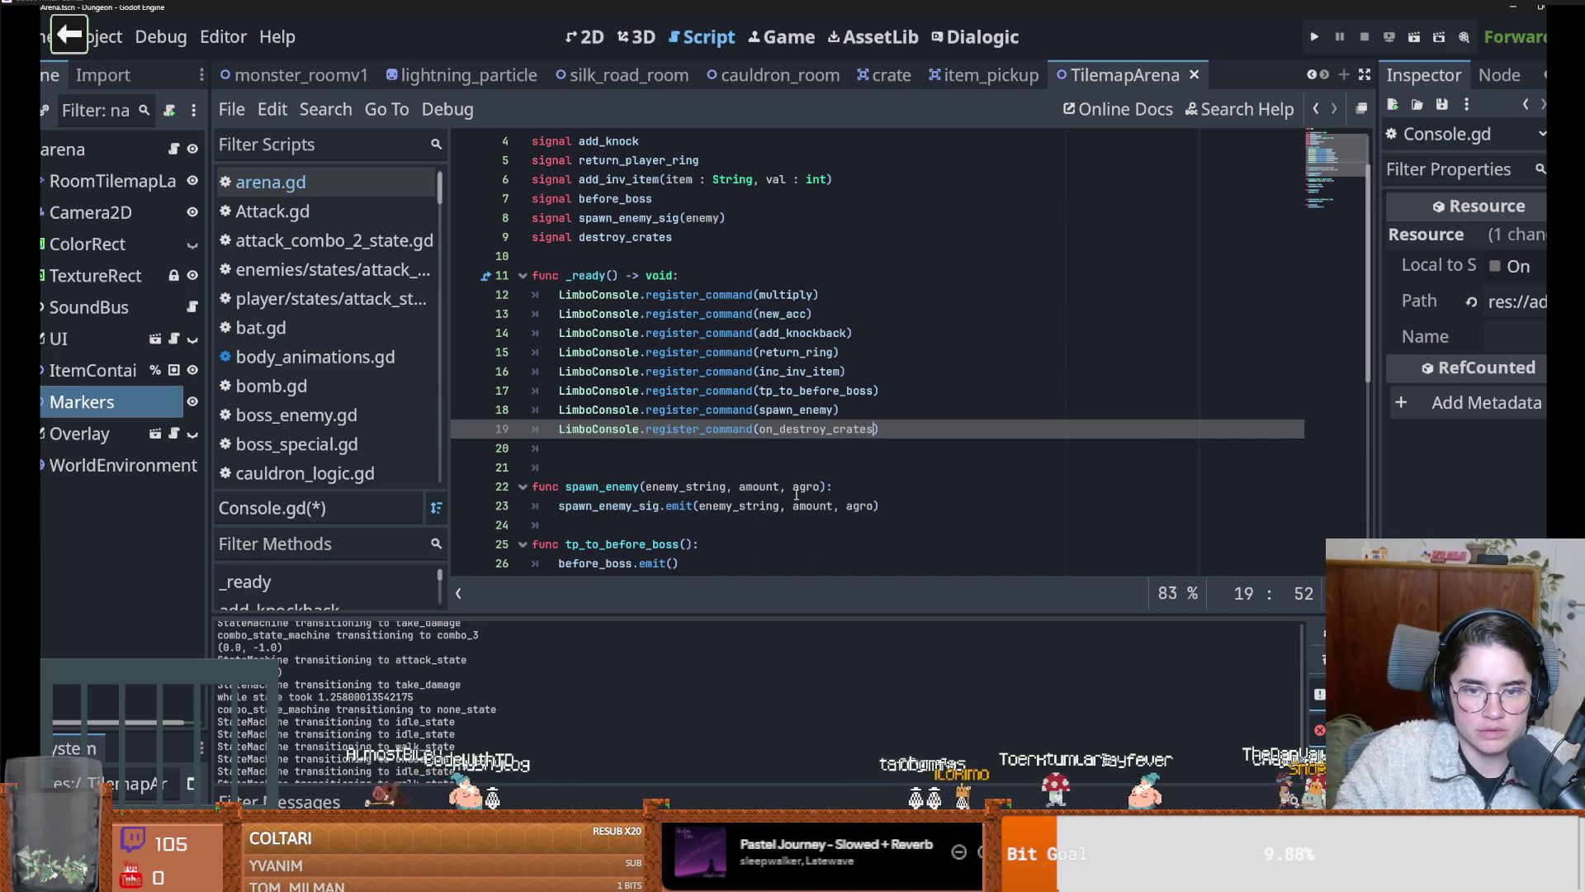
pyautogui.scroll(-1, 701, 460)
# Define func on_destroy_crates() whose body calls destroy_crates.emit()
pyautogui.click(576, 396)
pyautogui.press('Return')
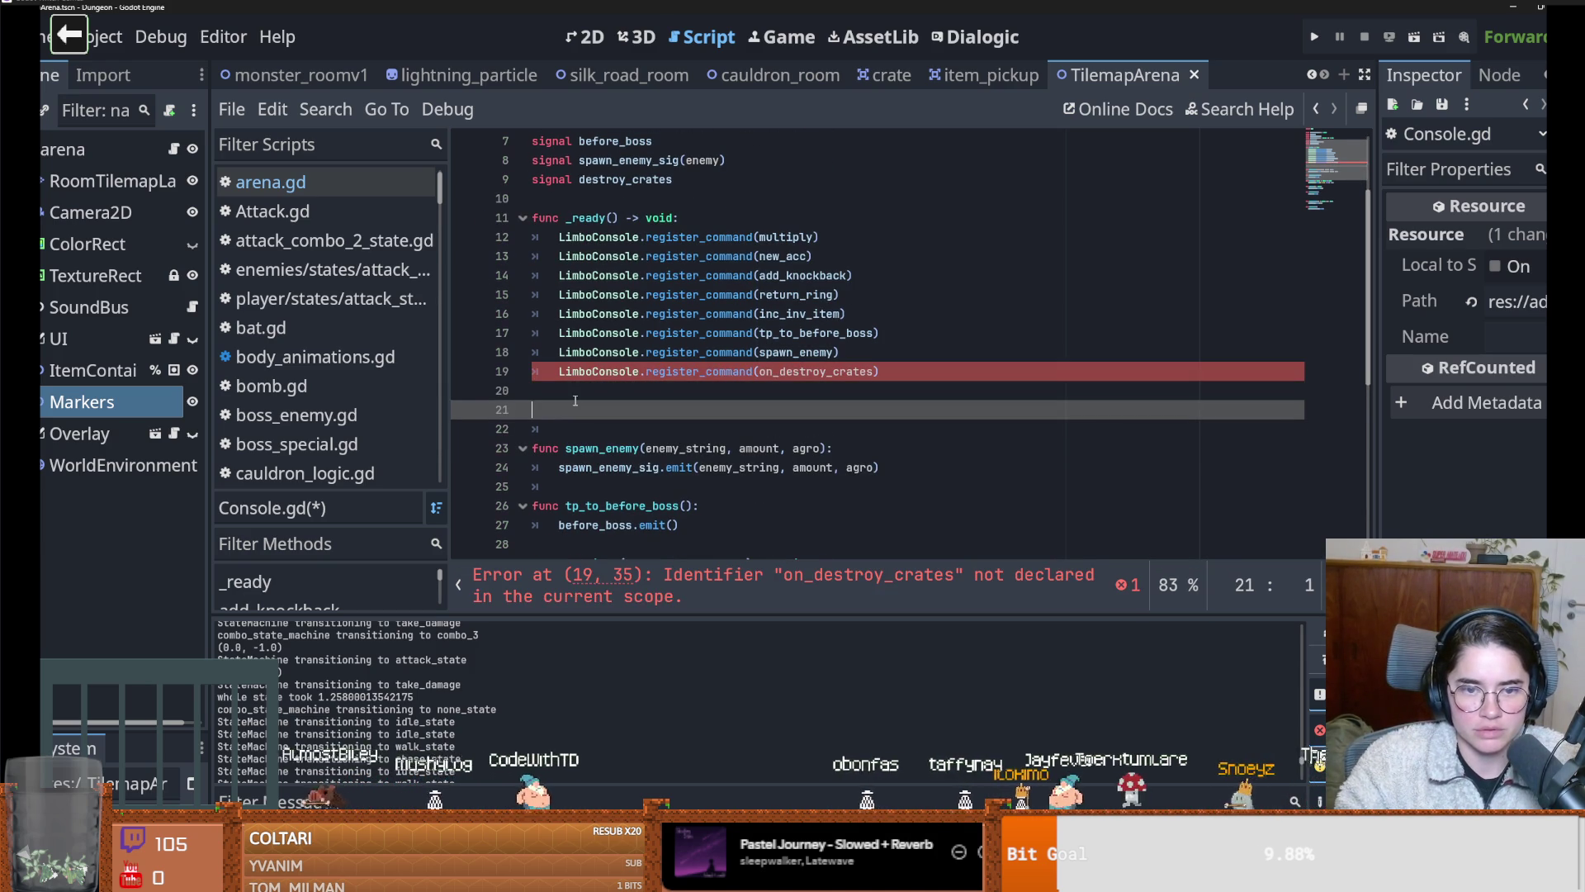
pyautogui.write('func on')
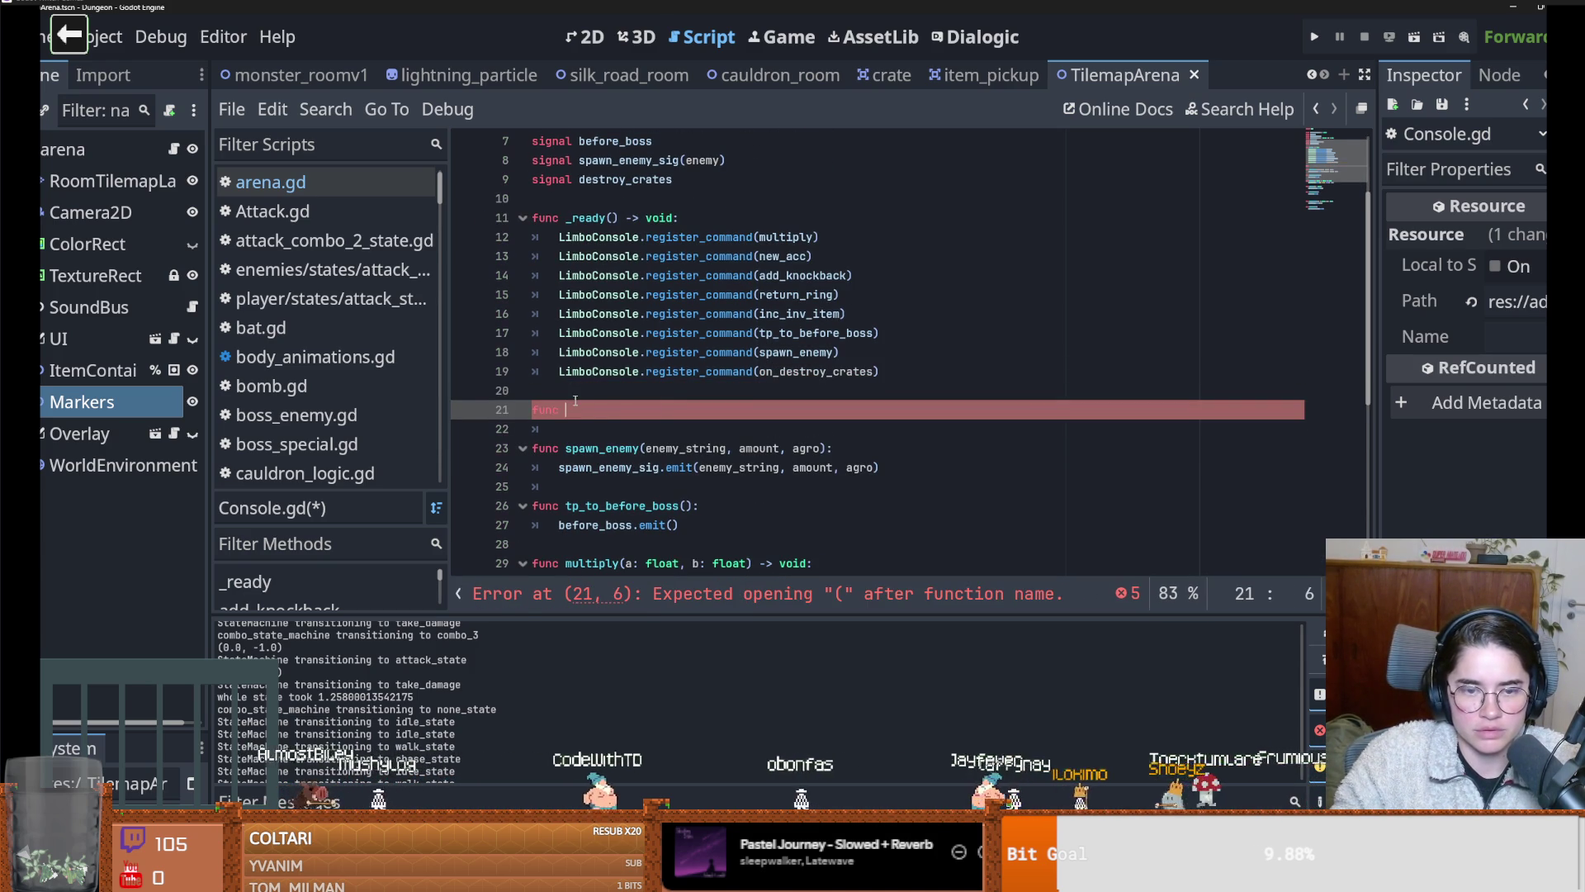
pyautogui.write('_')
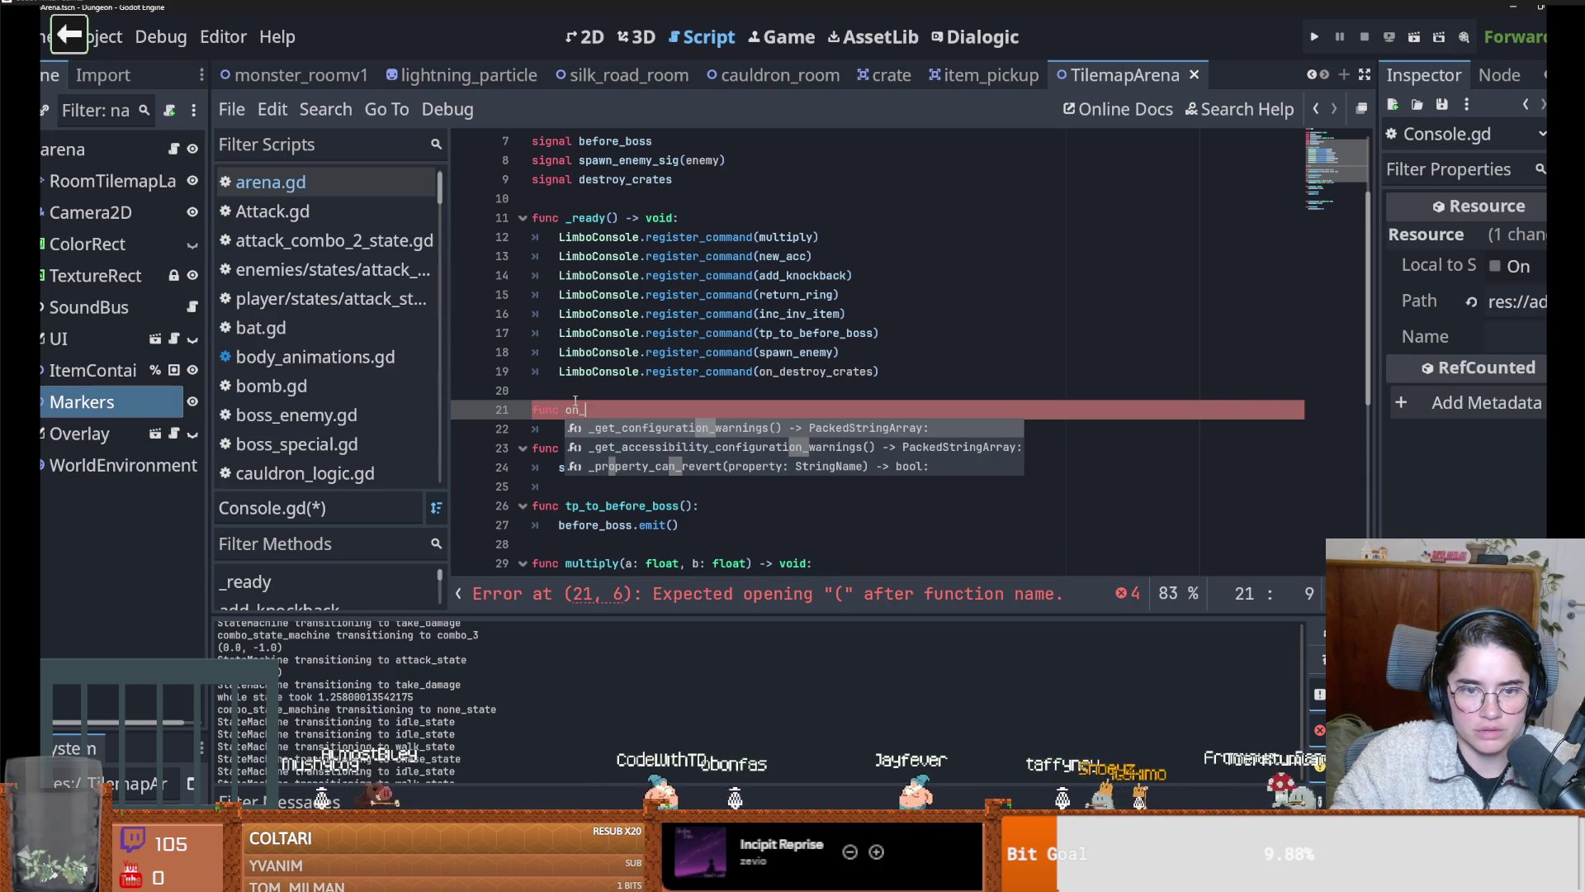
pyautogui.write('destroy_crates():')
pyautogui.press('Return')
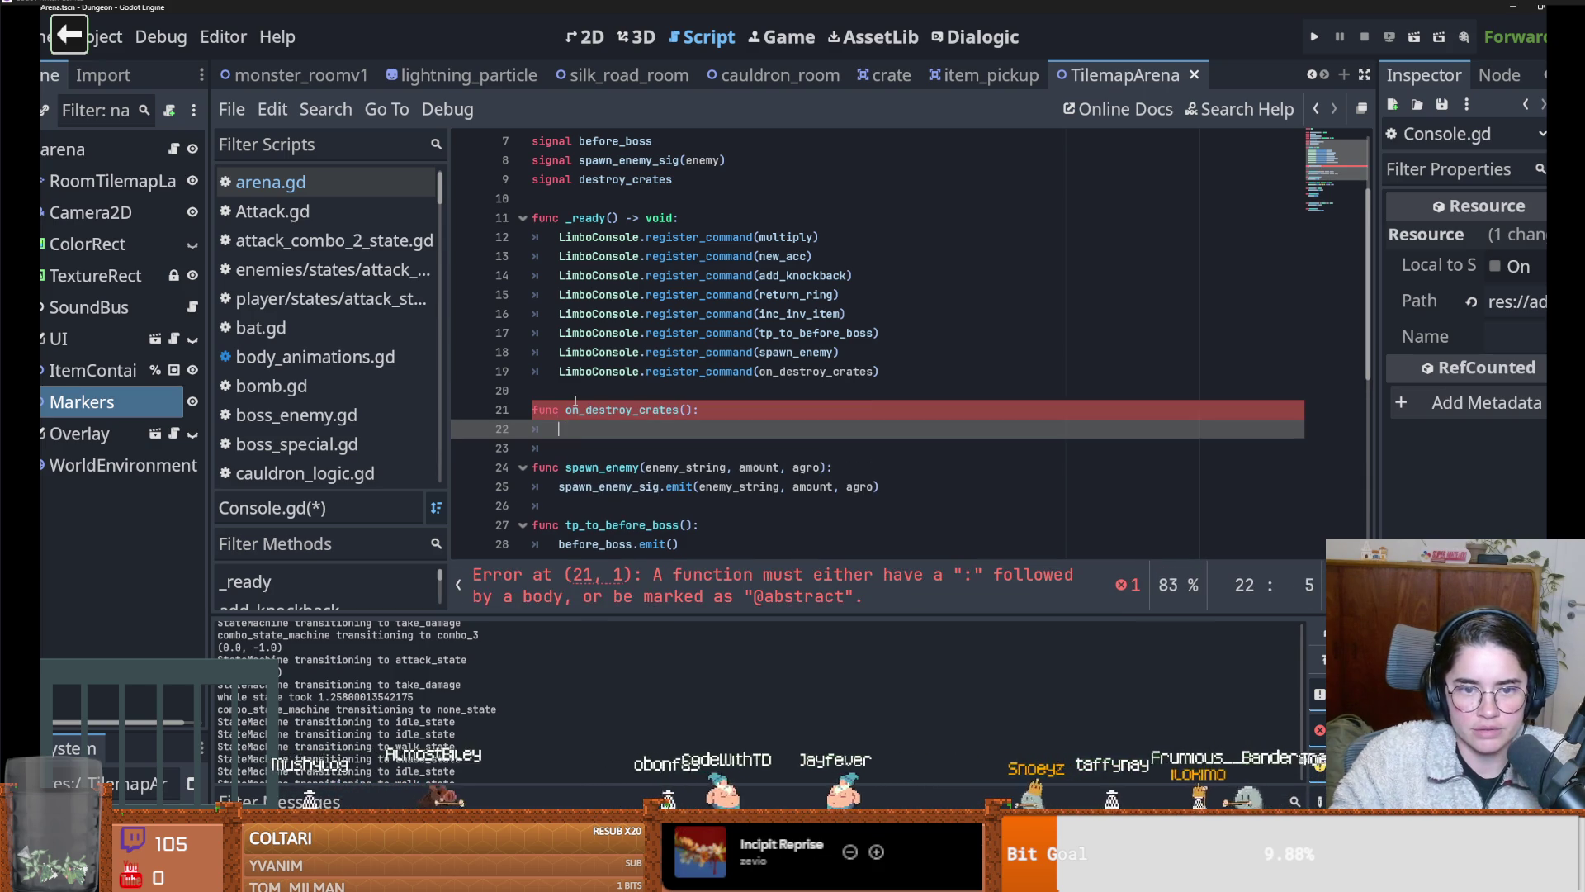
pyautogui.write('pas')
pyautogui.press('BackSpace')
pyautogui.press('BackSpace')
pyautogui.press('BackSpace')
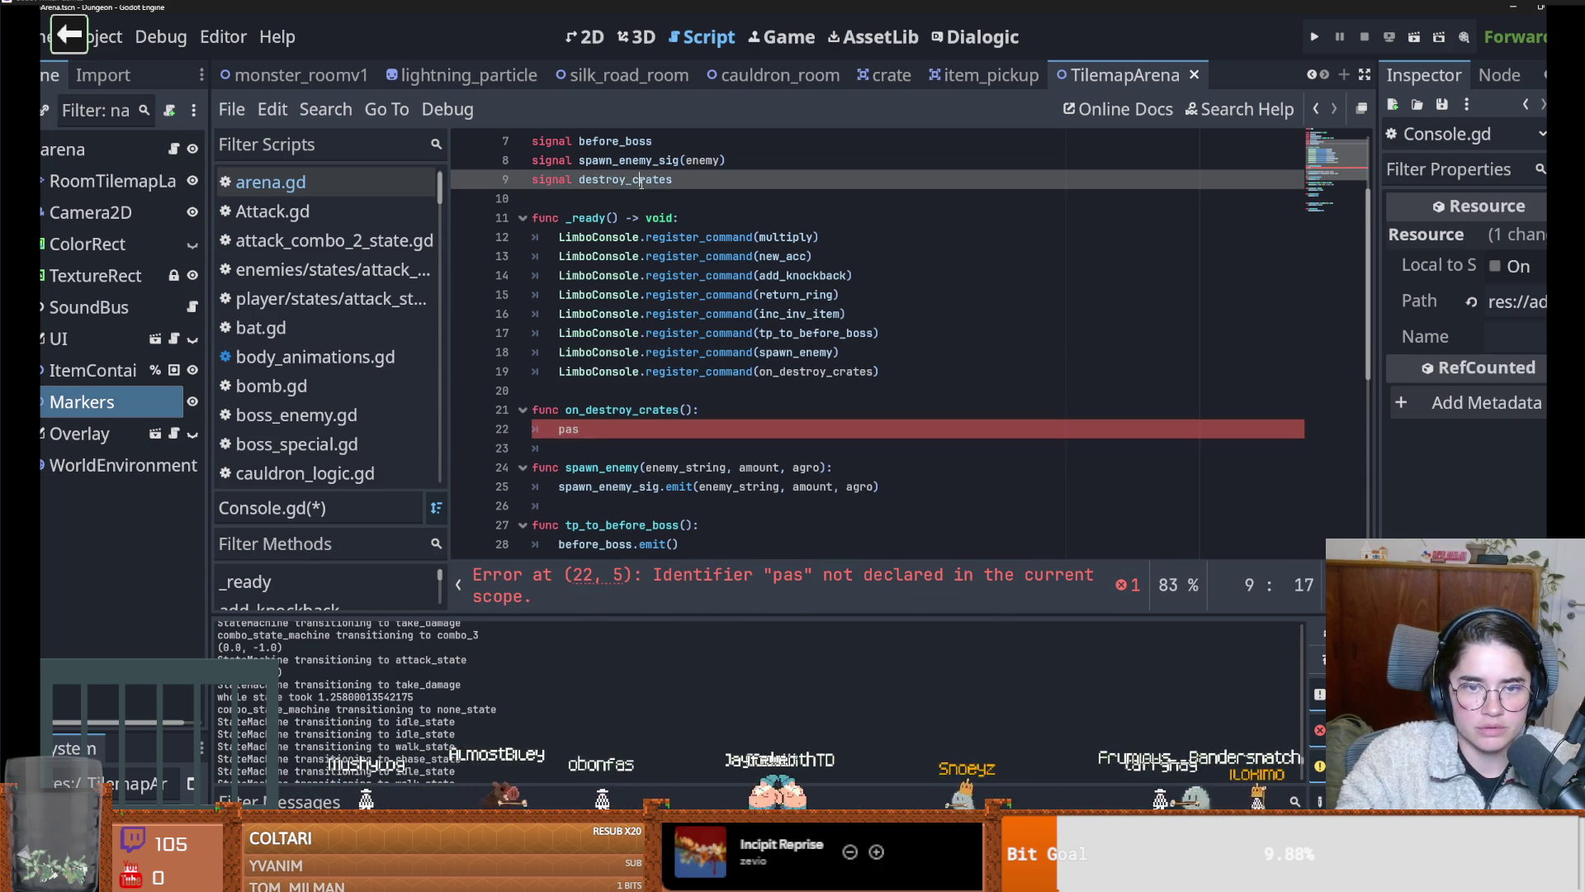
pyautogui.write('destroy_crates.emit(')
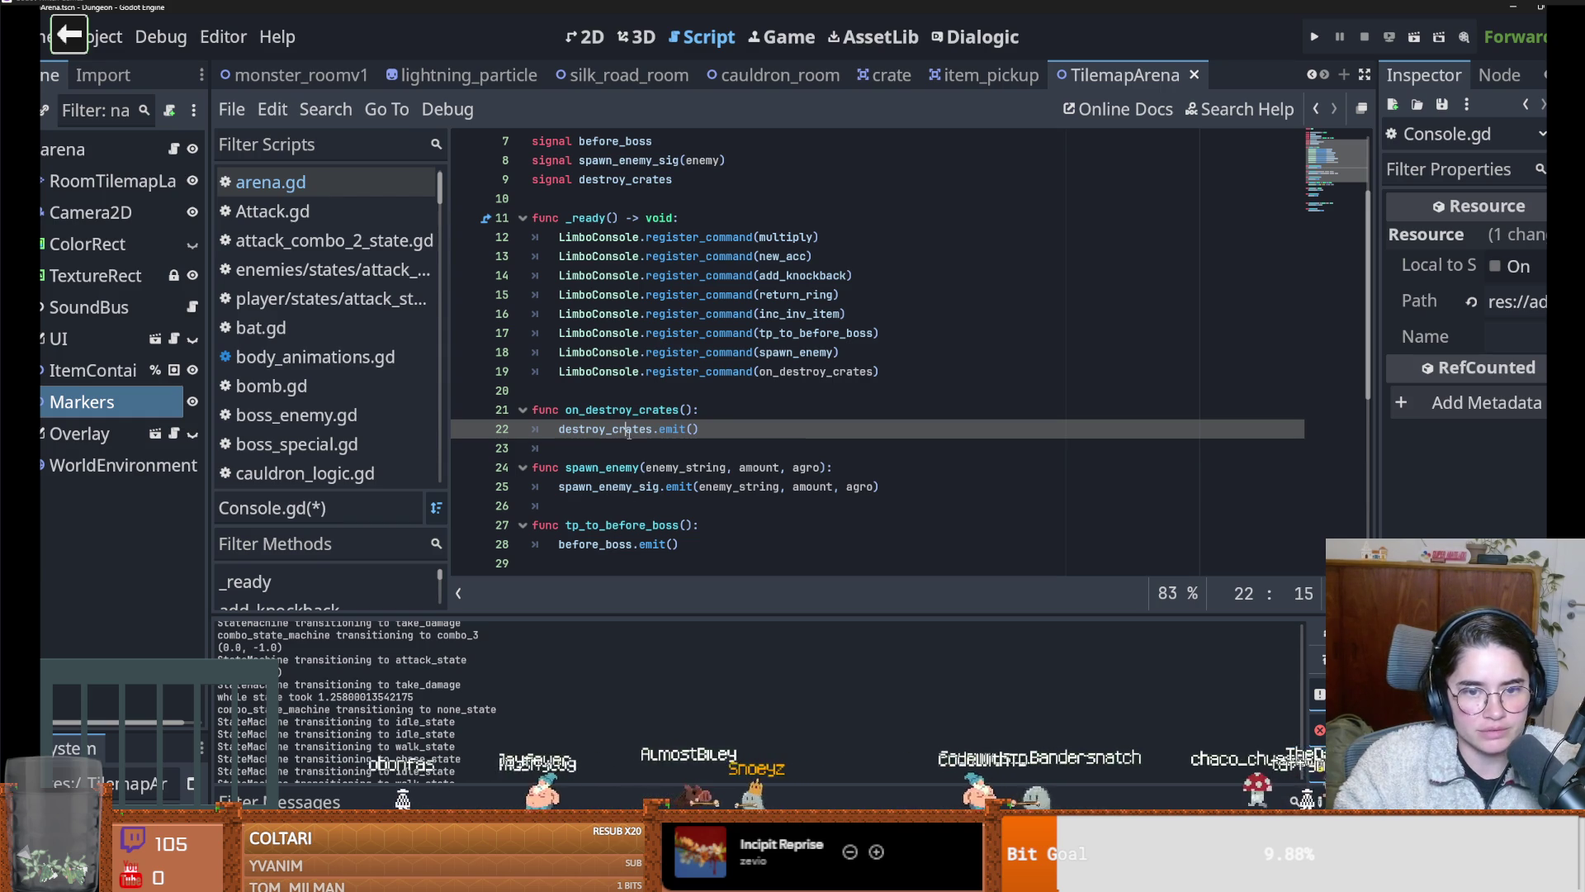
pyautogui.click(222, 175)
# Draft a Console.destroy_crates connection in arena.gd's _ready, check Console.gd's signals, then erase the line
pyautogui.scroll(-1, 825, 371)
pyautogui.click(885, 467)
pyautogui.press('Return')
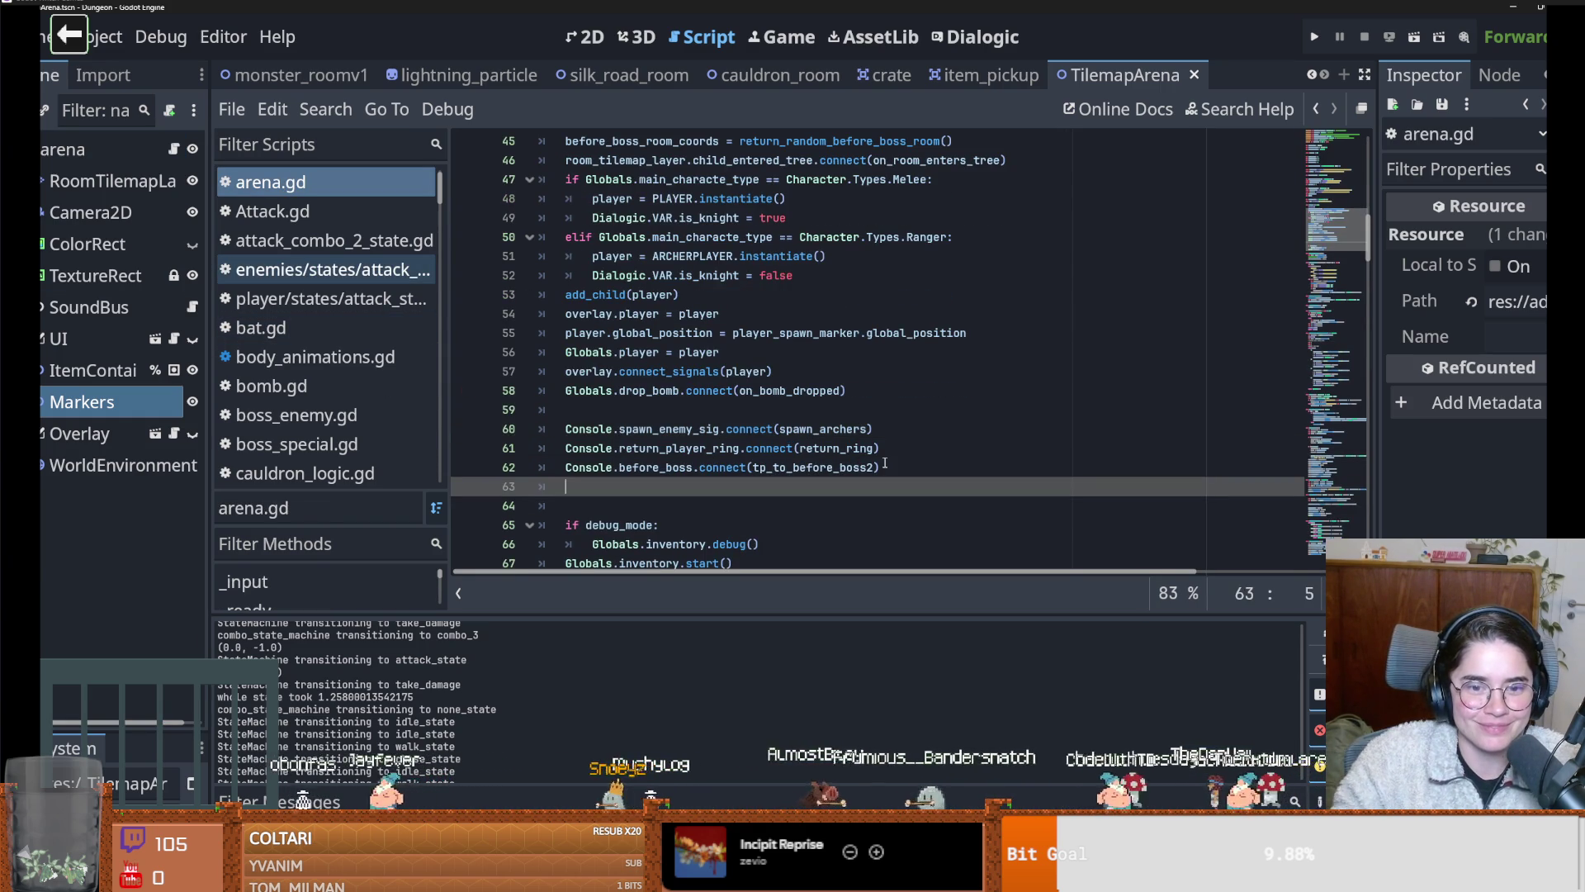
pyautogui.write('Console.destroy_crates')
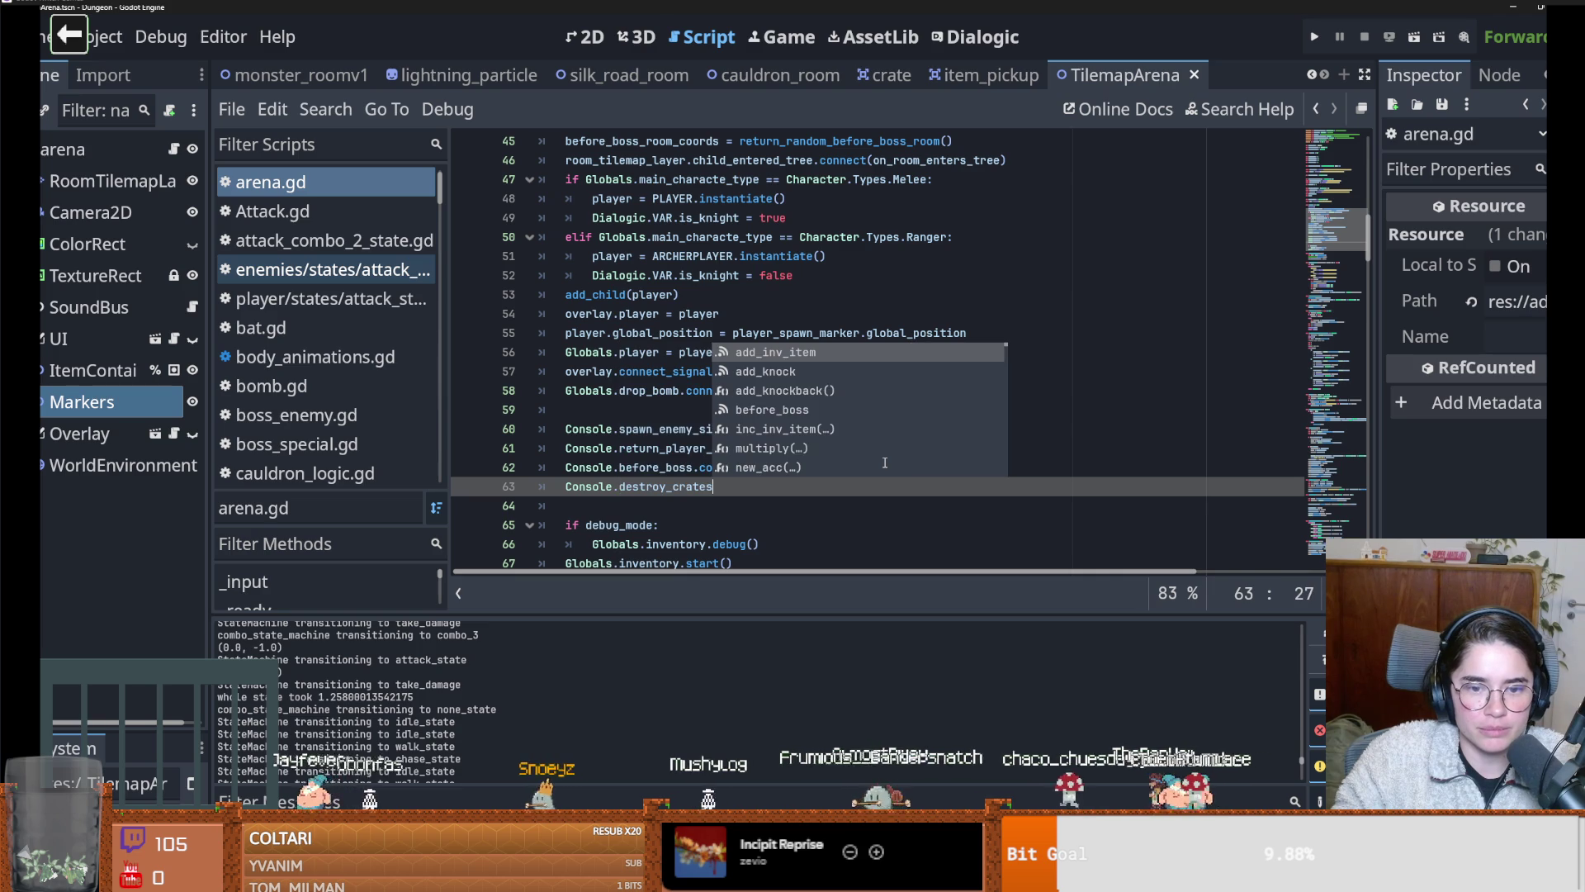
pyautogui.keyDown('ctrl'); pyautogui.click(587, 486); pyautogui.keyUp('ctrl')
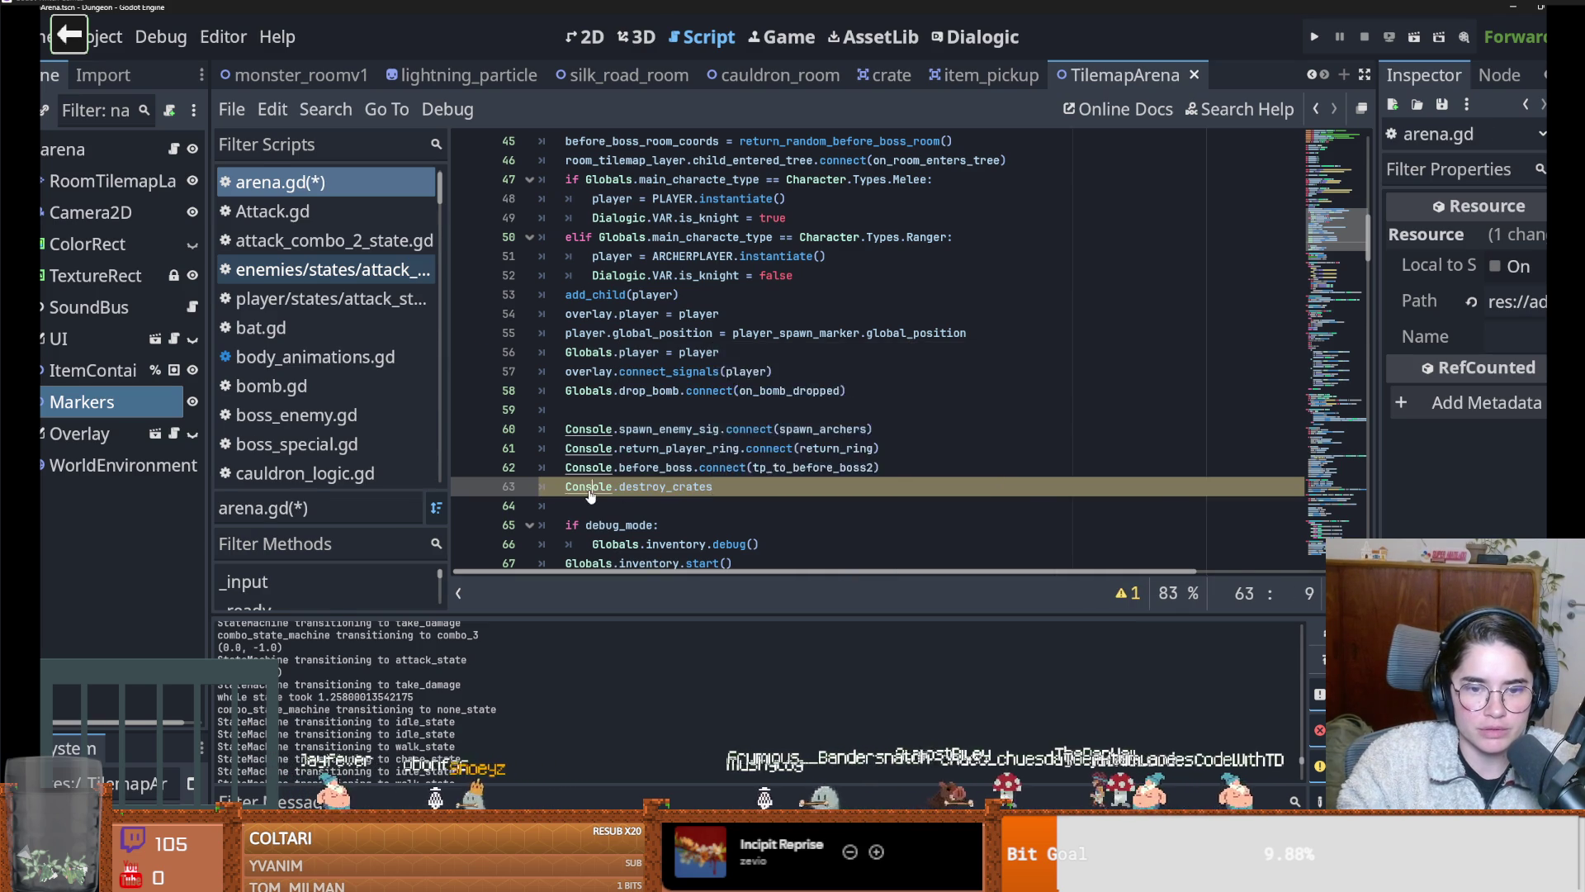
pyautogui.doubleClick(601, 260)
pyautogui.doubleClick(624, 294)
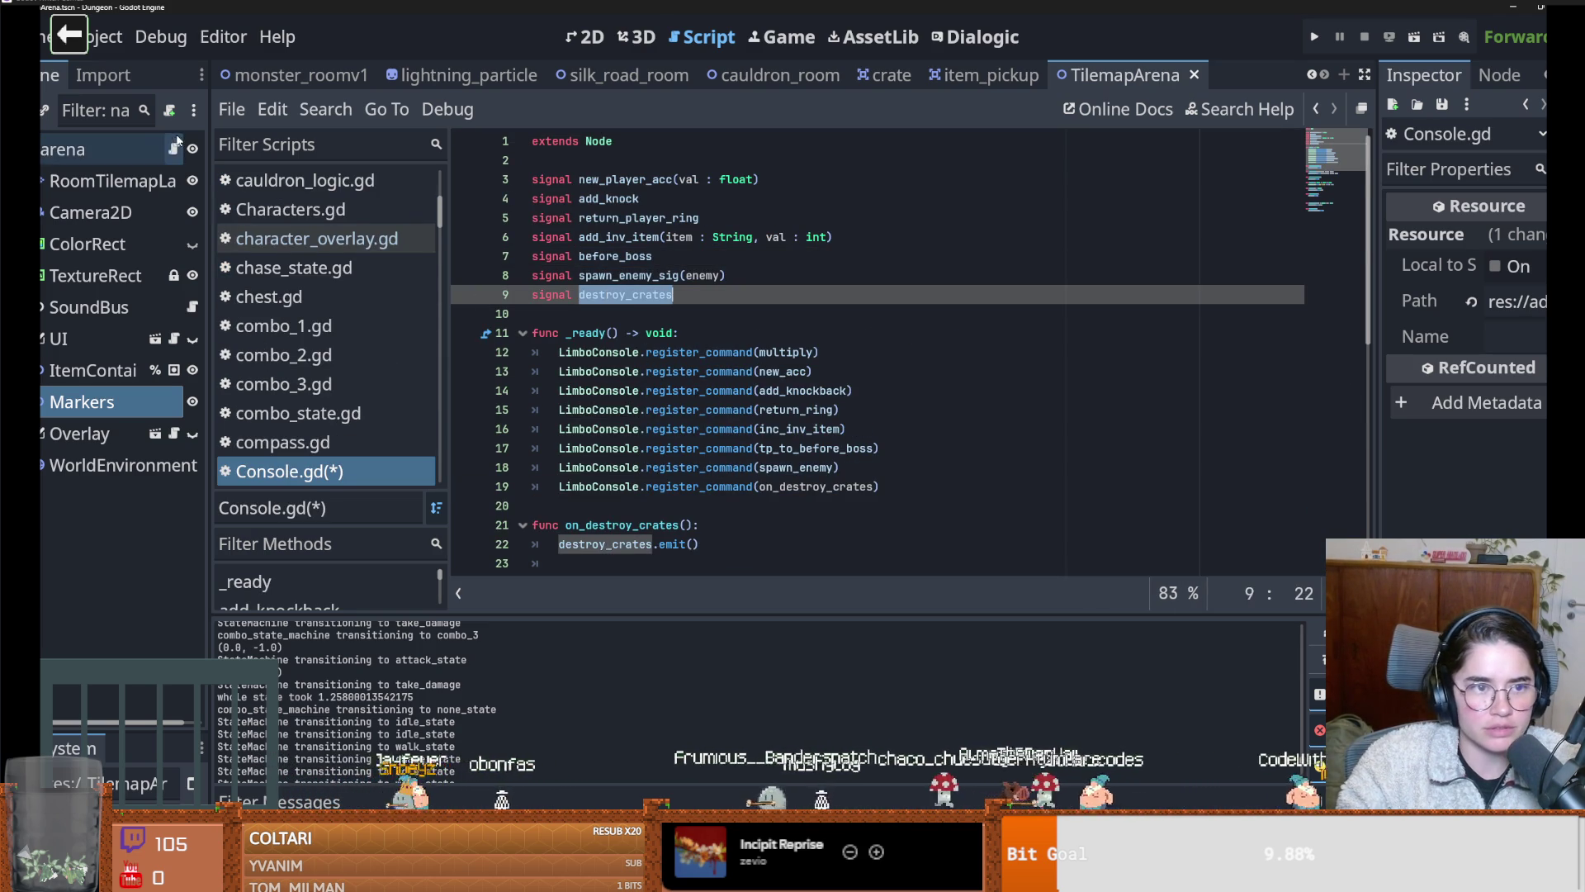
pyautogui.click(174, 148)
pyautogui.click(758, 488)
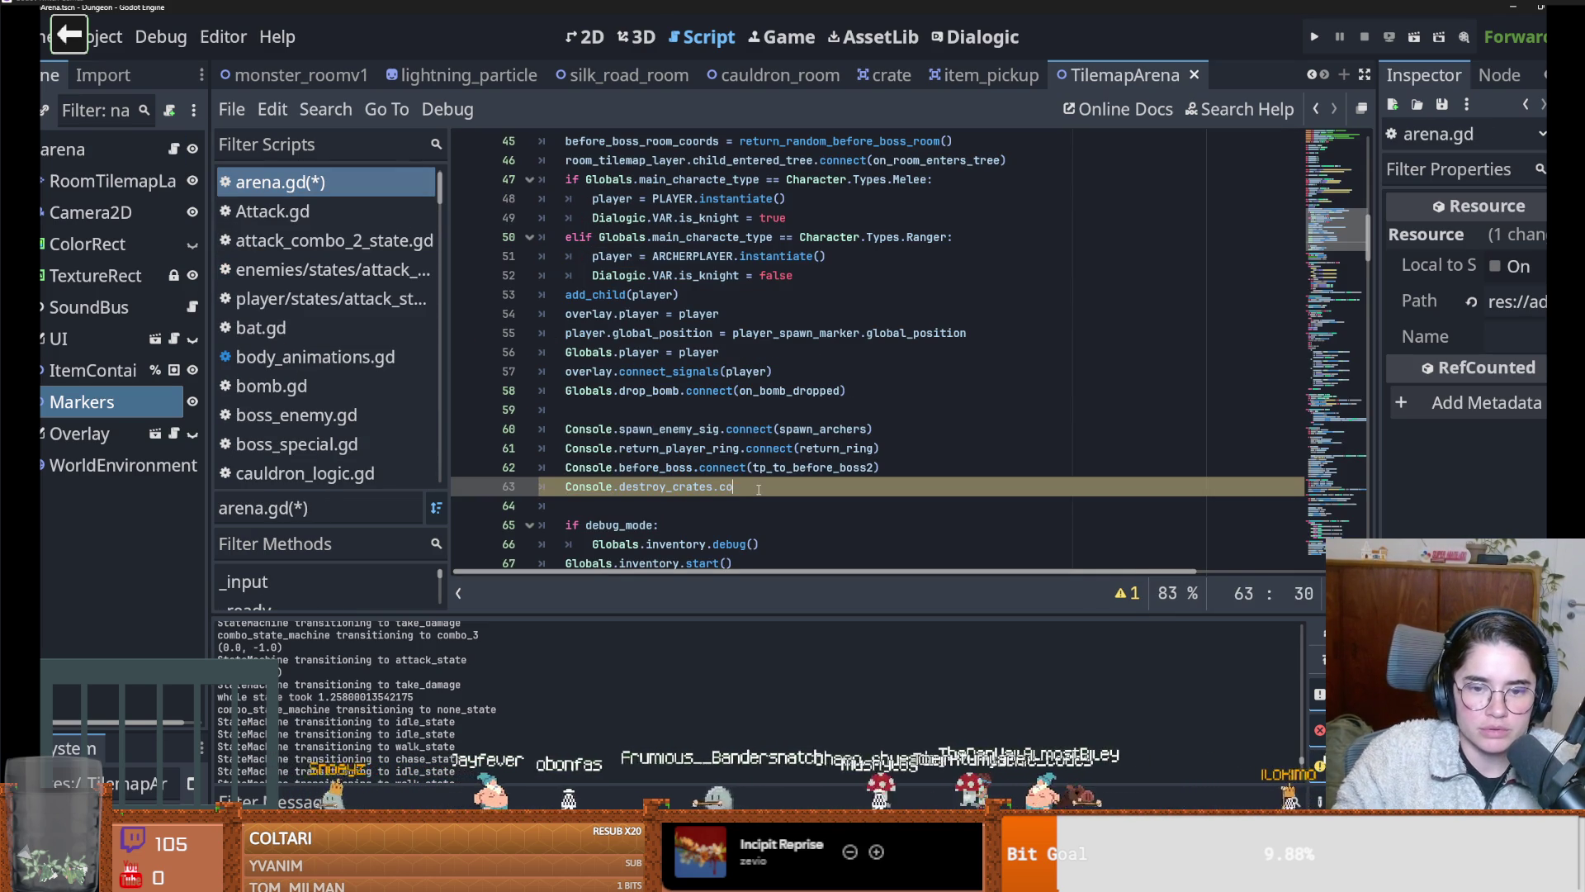
pyautogui.press('BackSpace')
pyautogui.press('BackSpace')
pyautogui.press('BackSpace')
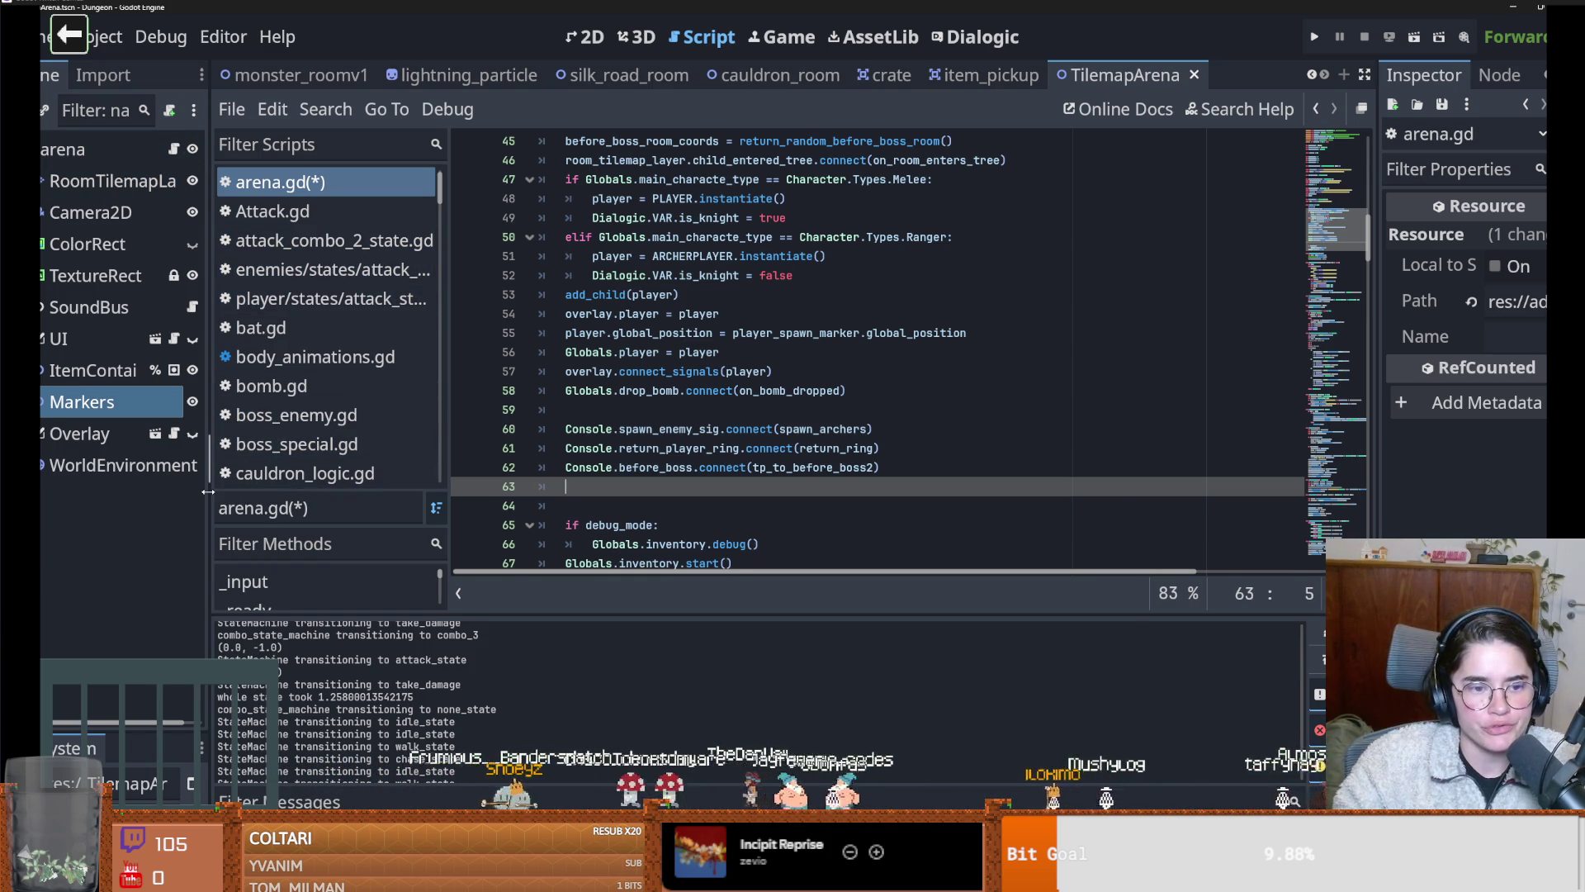
# Widen the scene tree panel and enlarge the FileSystem dock, focusing its filter
pyautogui.moveTo(208, 492); pyautogui.dragTo(280, 492)
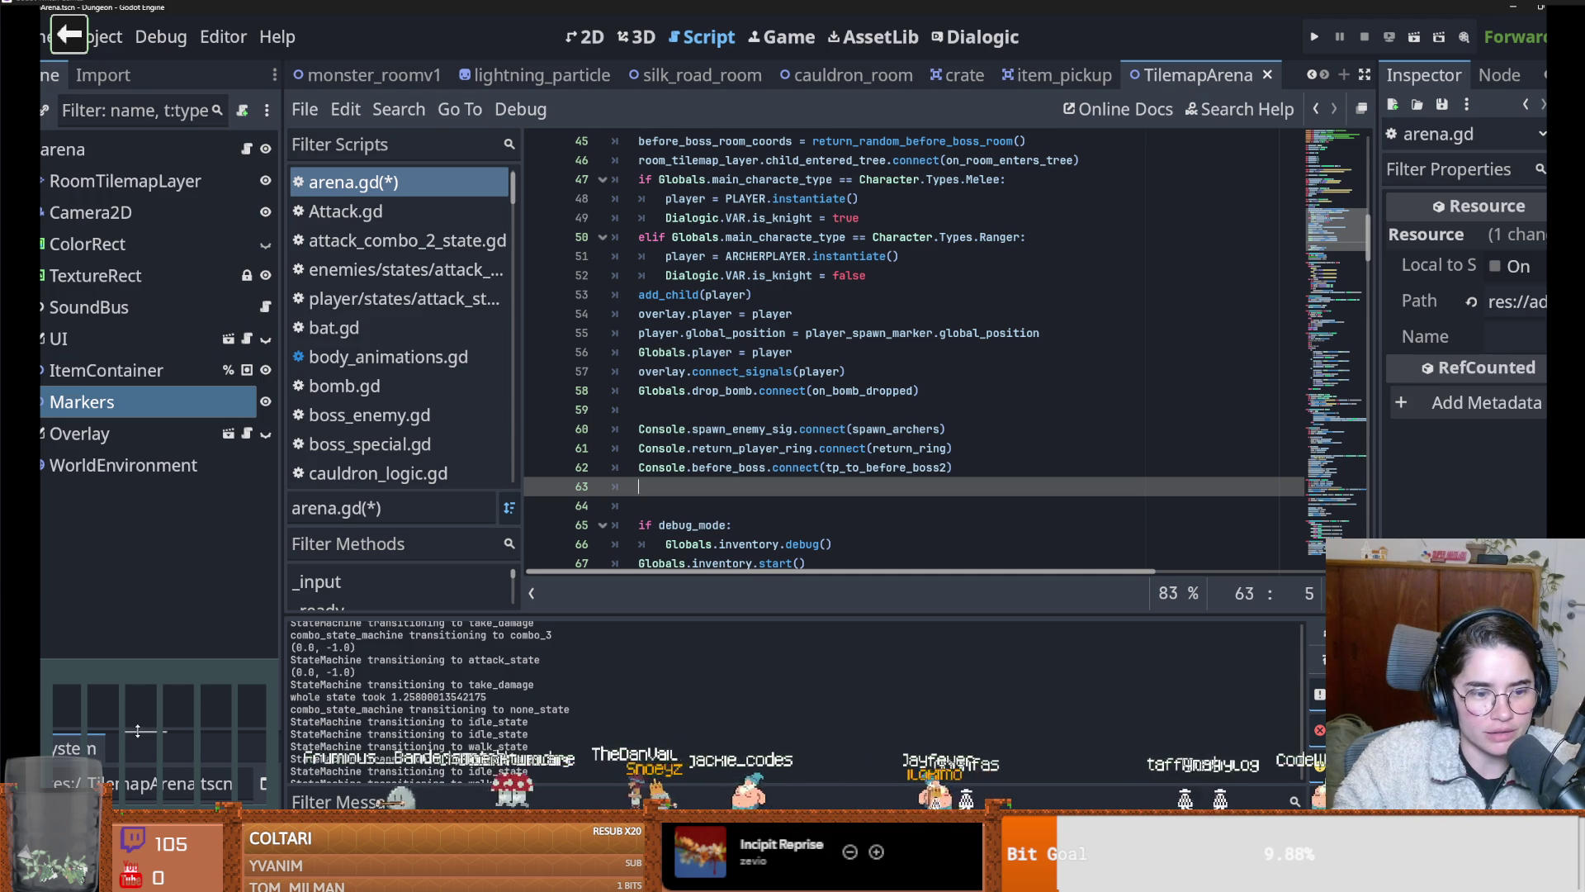
pyautogui.moveTo(137, 730); pyautogui.dragTo(134, 405)
pyautogui.click(101, 493)
# Filter the FileSystem for 'room', open room.tscn and its TilemapScenes script
pyautogui.write('room')
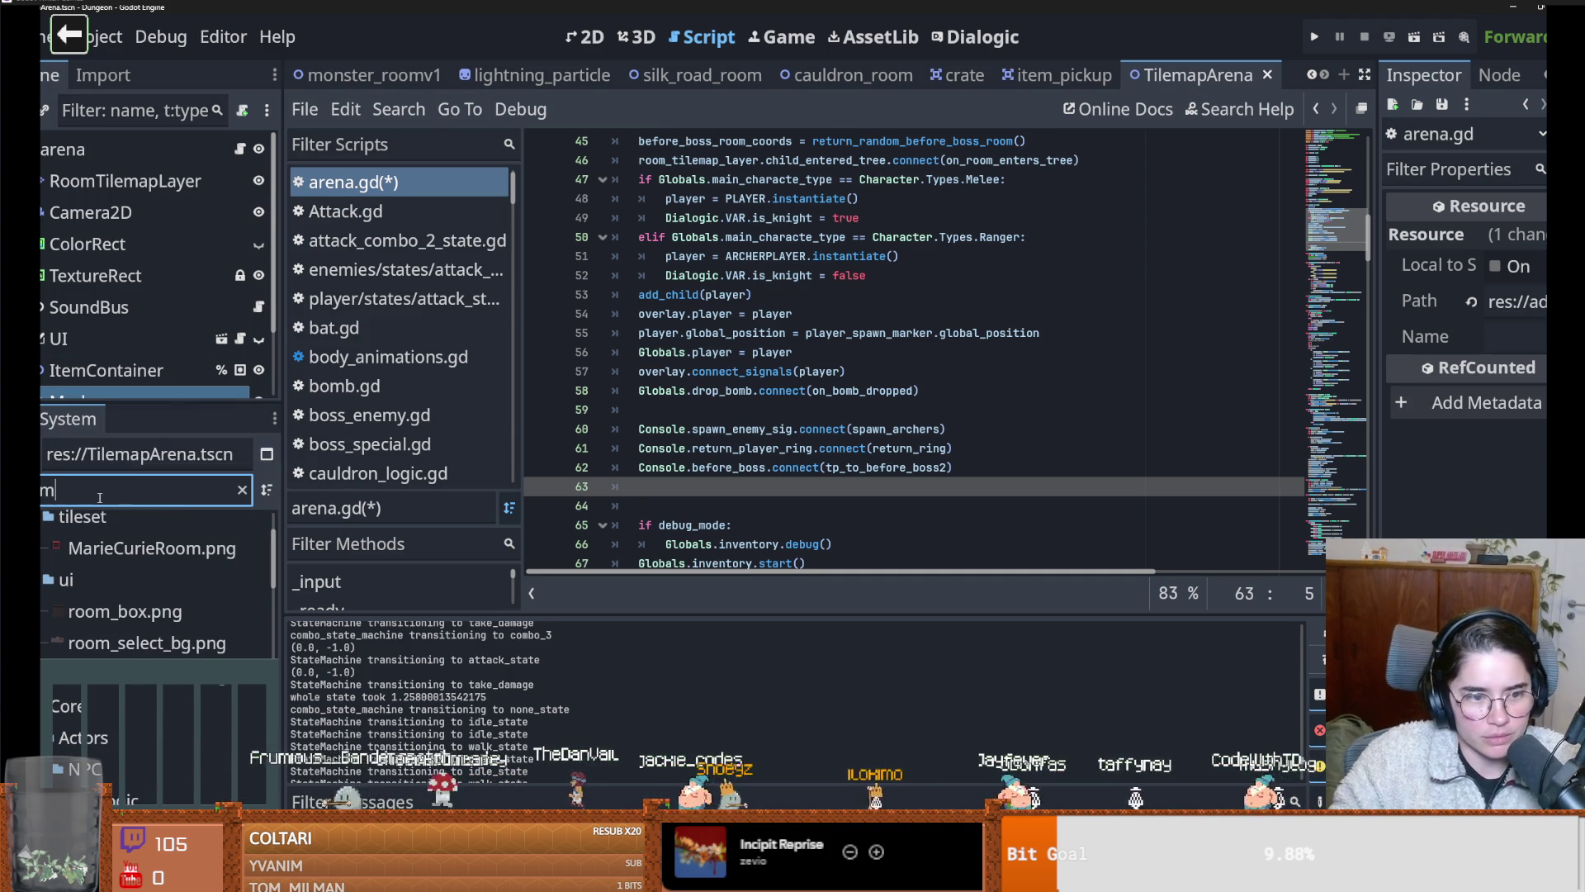
pyautogui.scroll(-8, 142, 726)
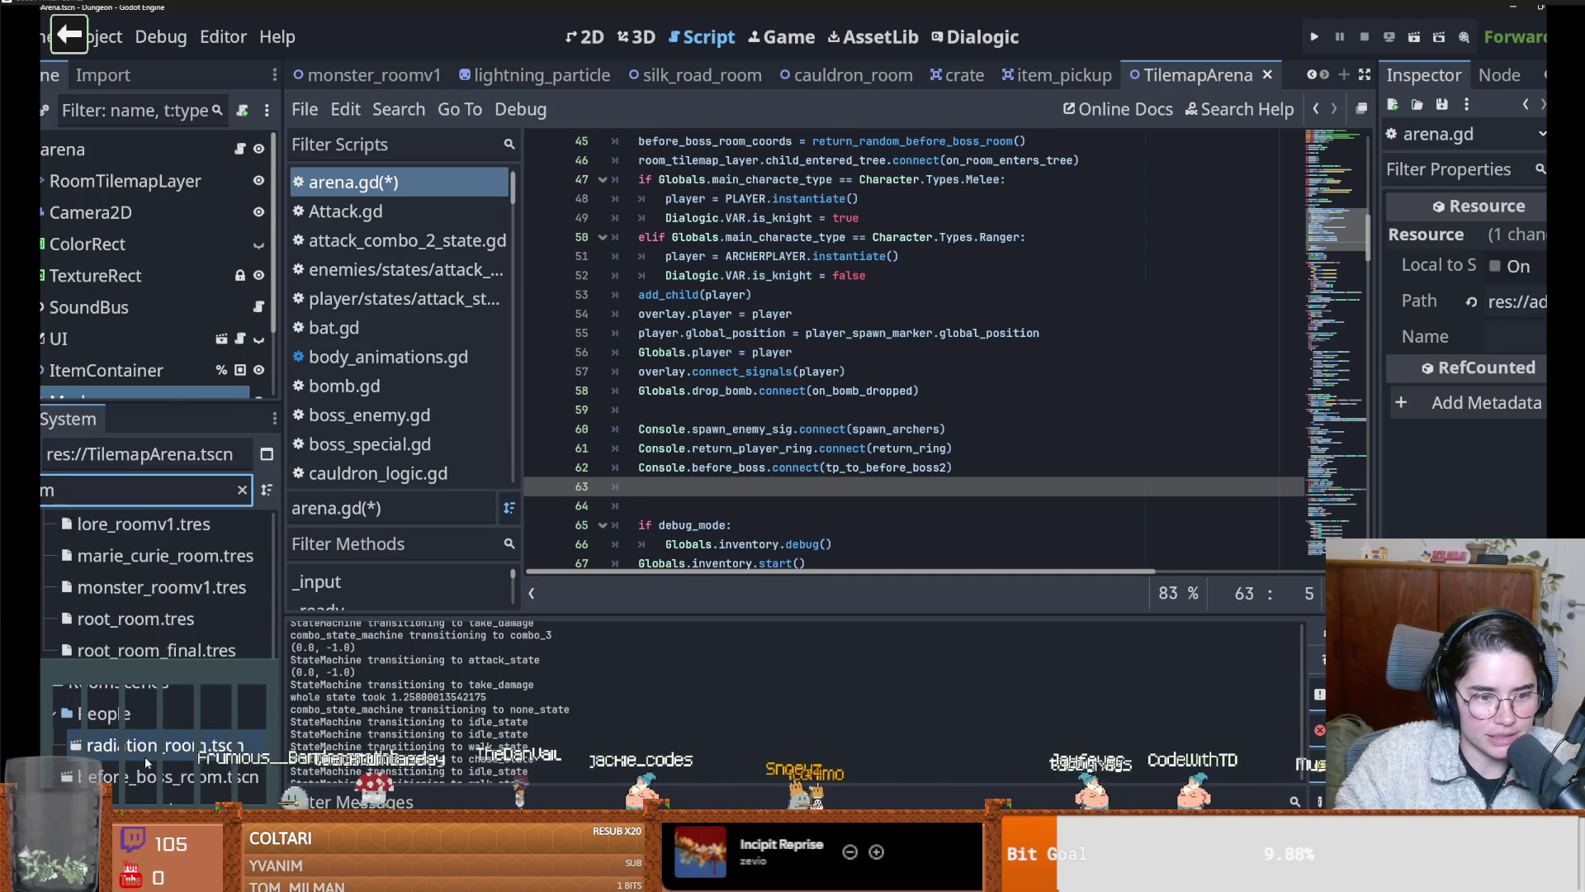
pyautogui.doubleClick(141, 686)
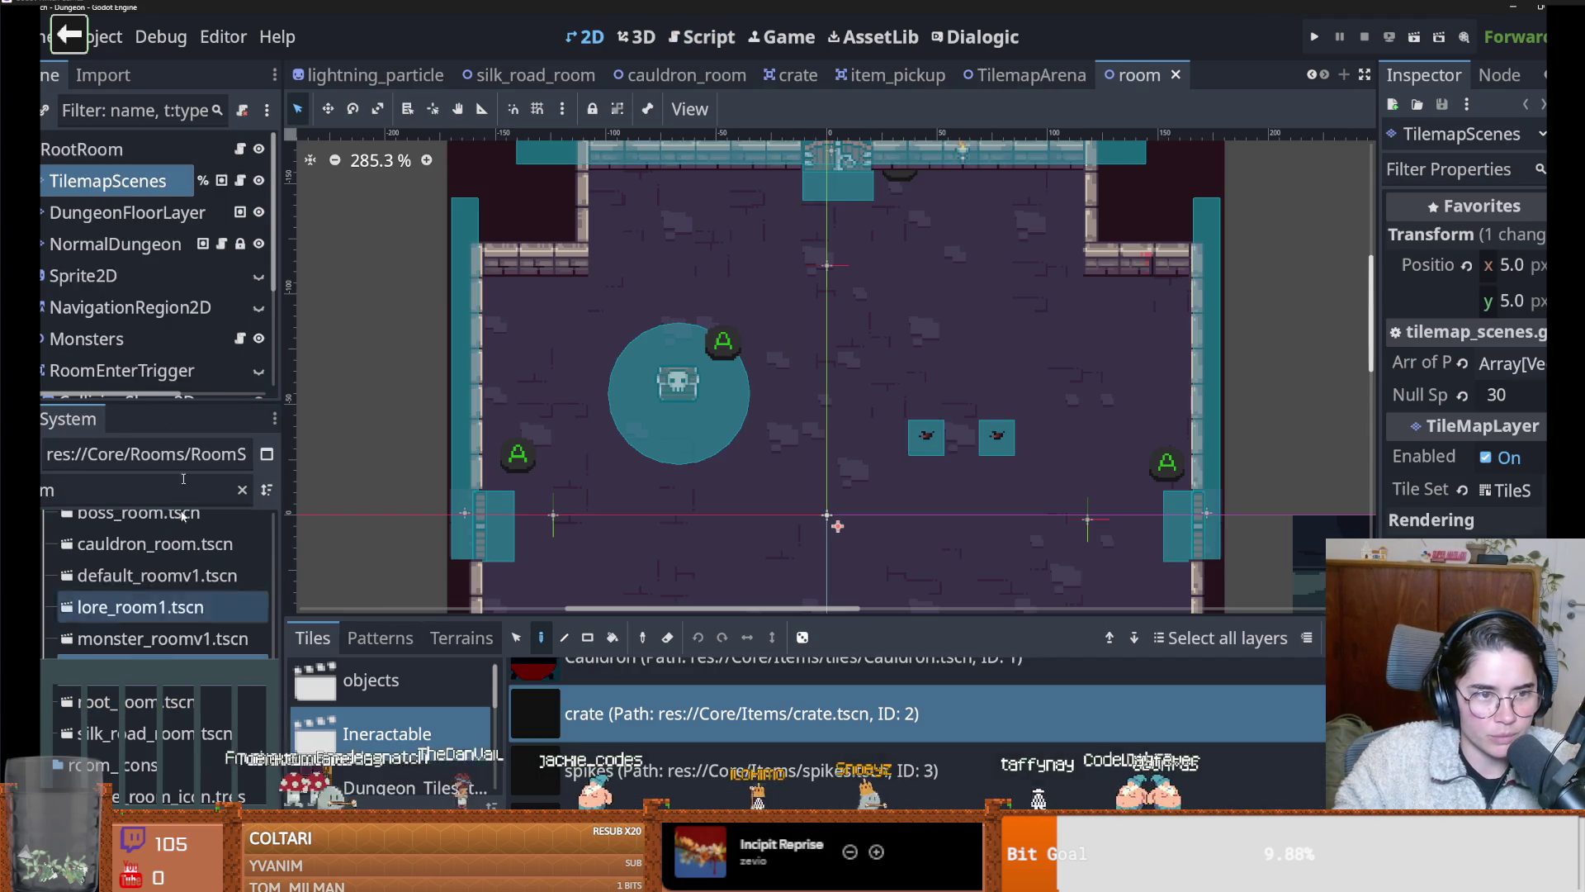
pyautogui.click(241, 179)
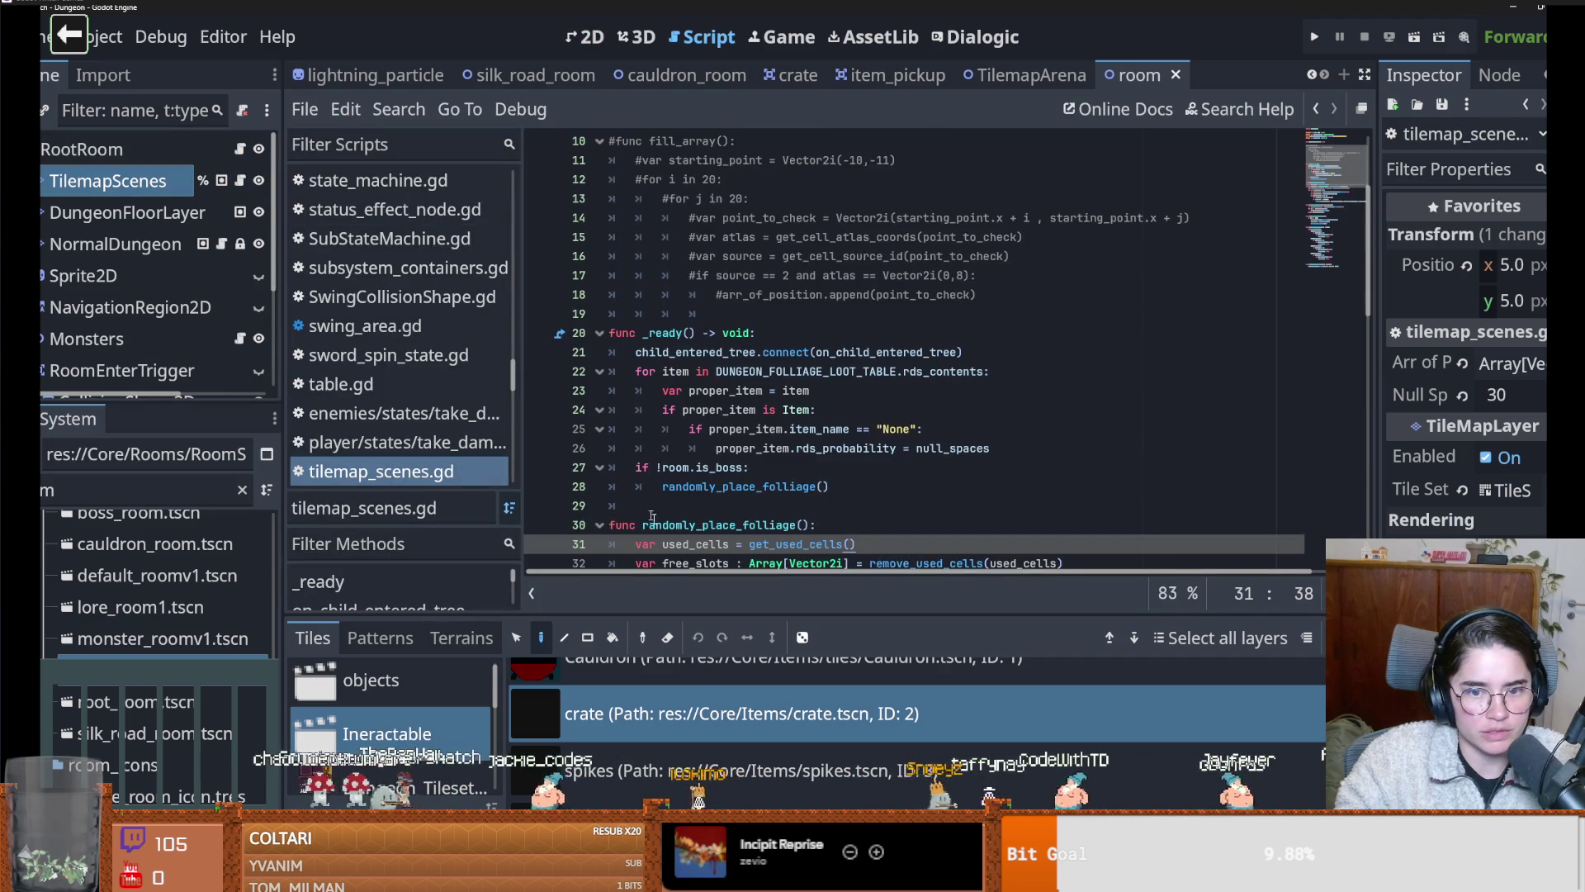
# In _ready, connect Console.destroy_crates to on_destroy_crates
pyautogui.click(799, 335)
pyautogui.press('Return')
pyautogui.write('Console.destroy_crates.connect')
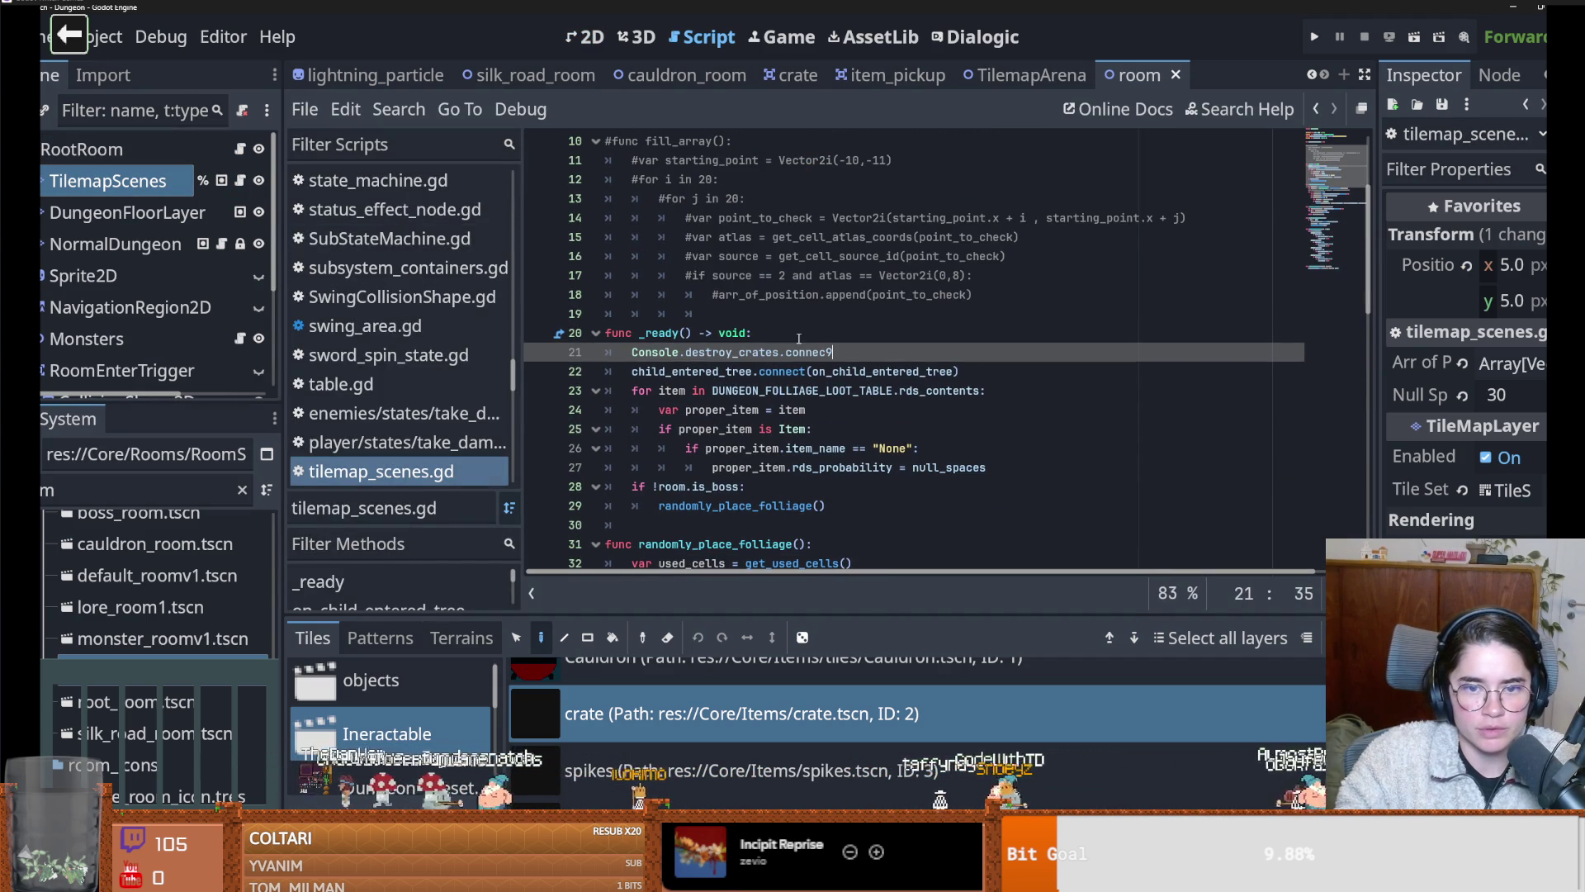
pyautogui.press('BackSpace')
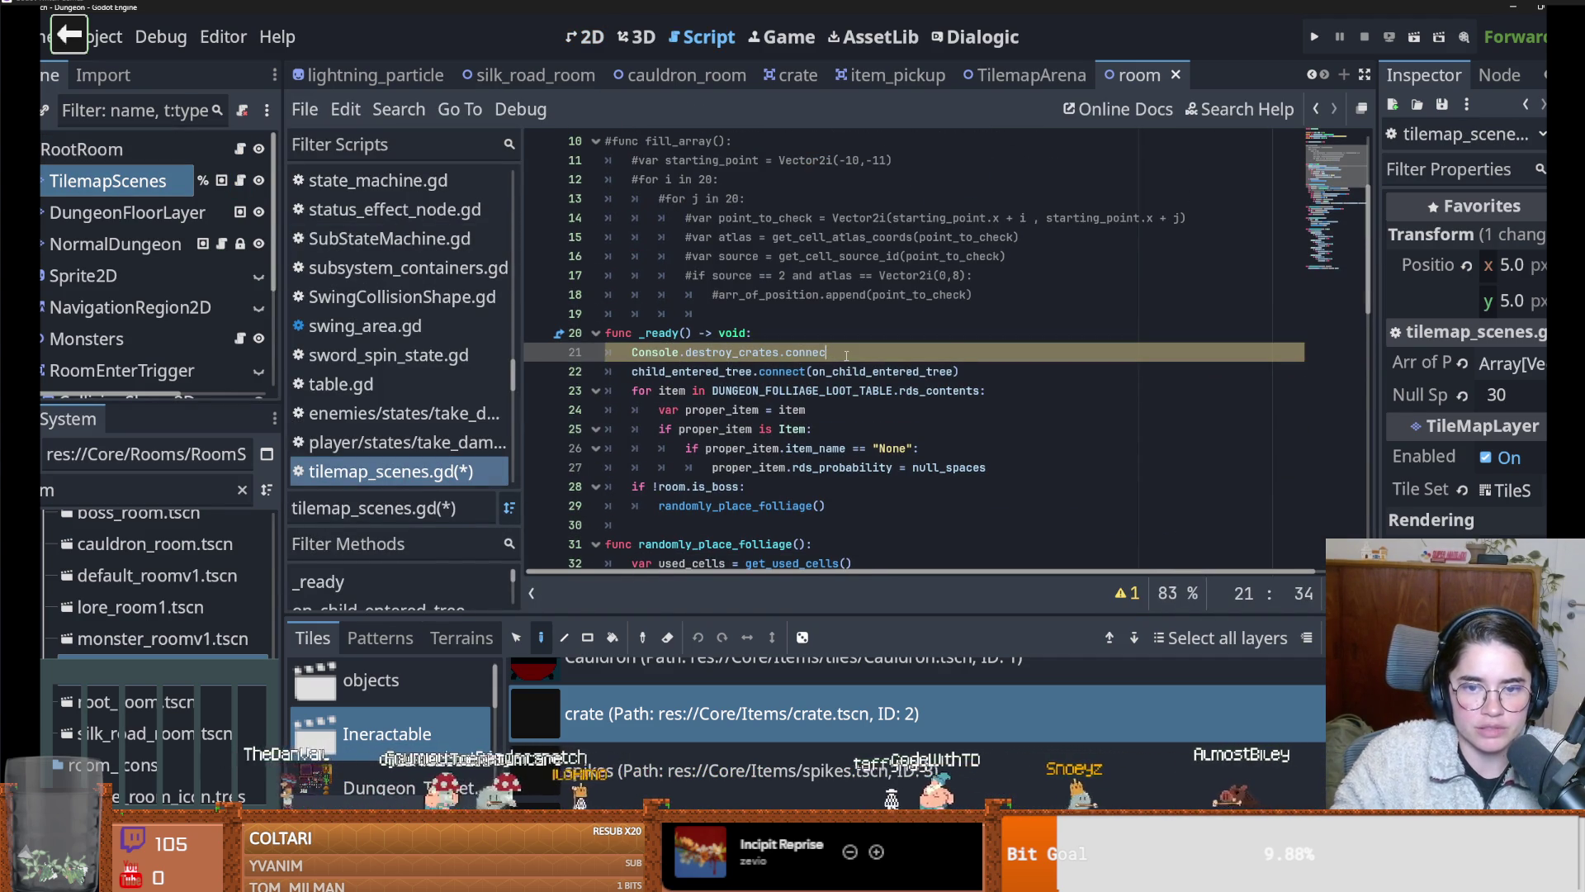
pyautogui.press('pageup')
pyautogui.scroll(-3, 846, 356)
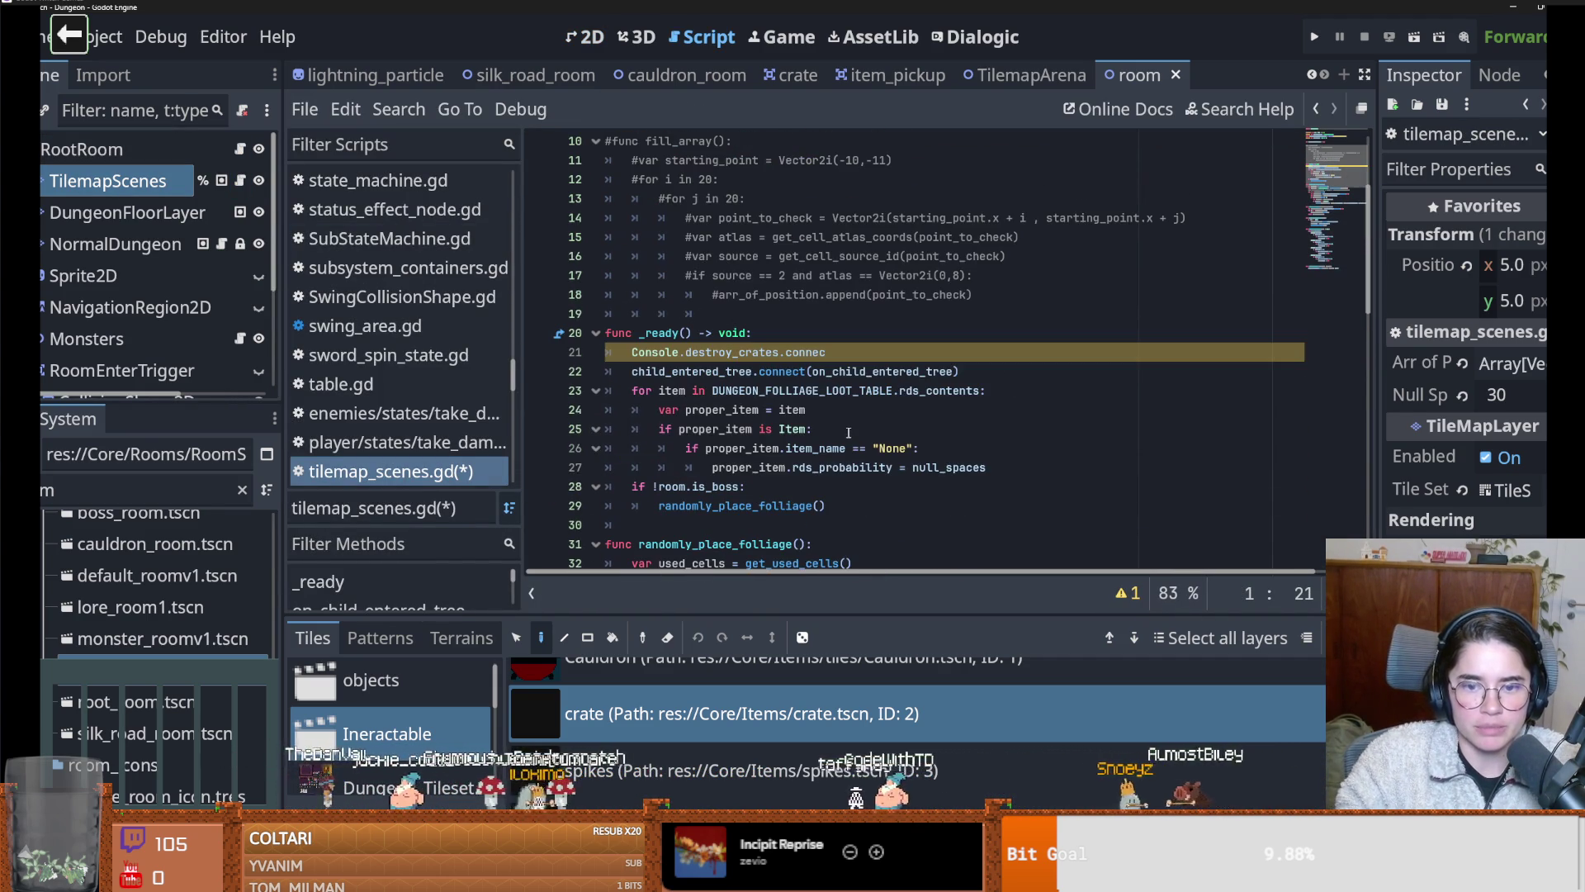
pyautogui.click(856, 364)
pyautogui.write('t(on')
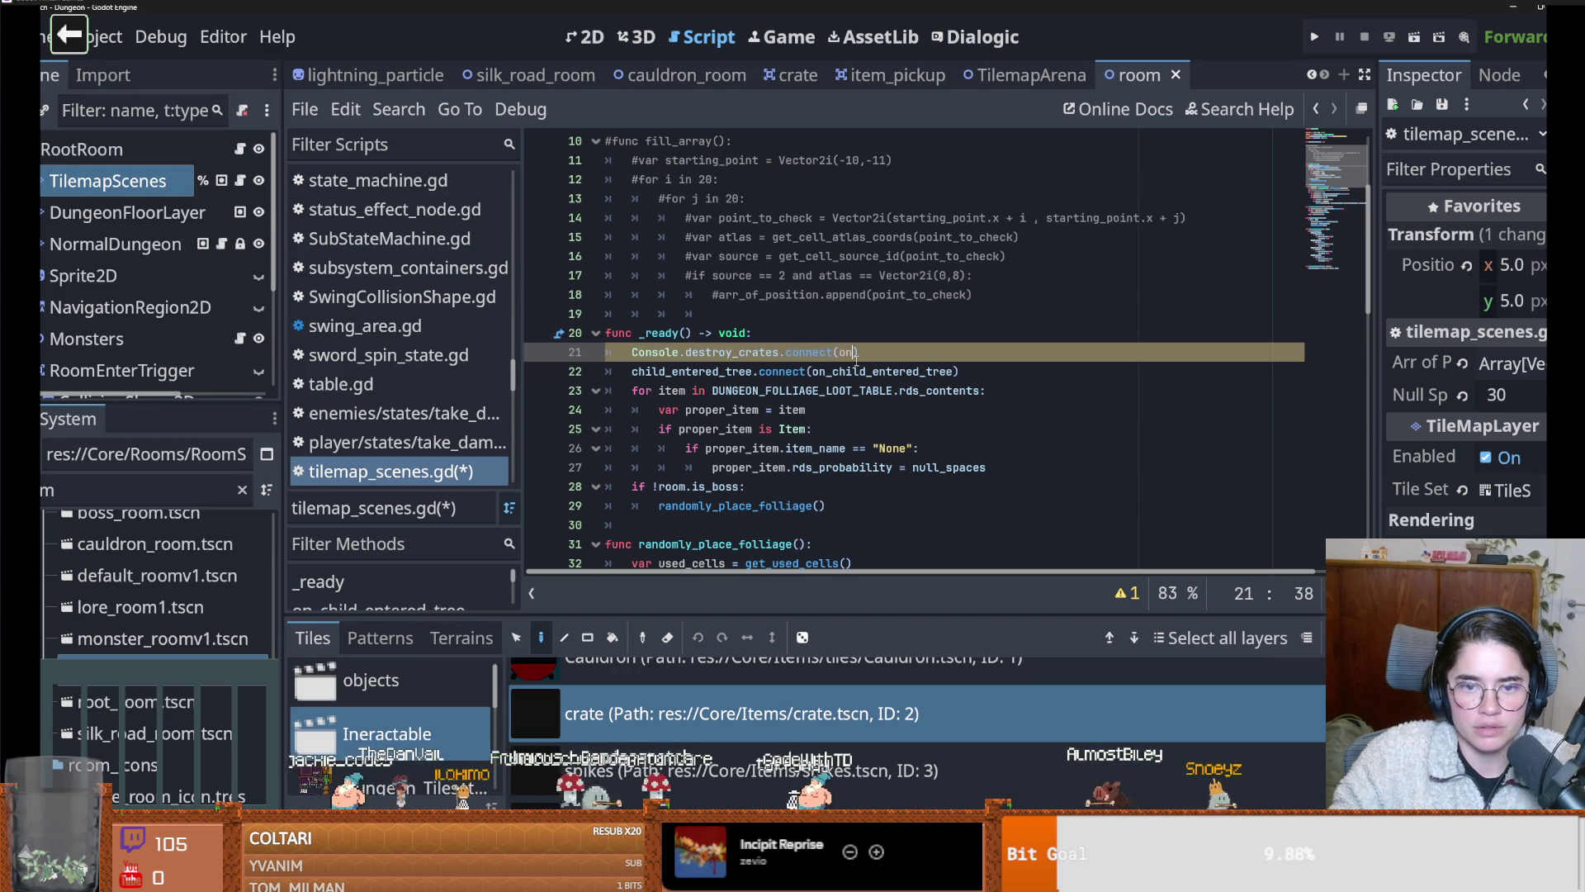
pyautogui.write('_destroy_crates')
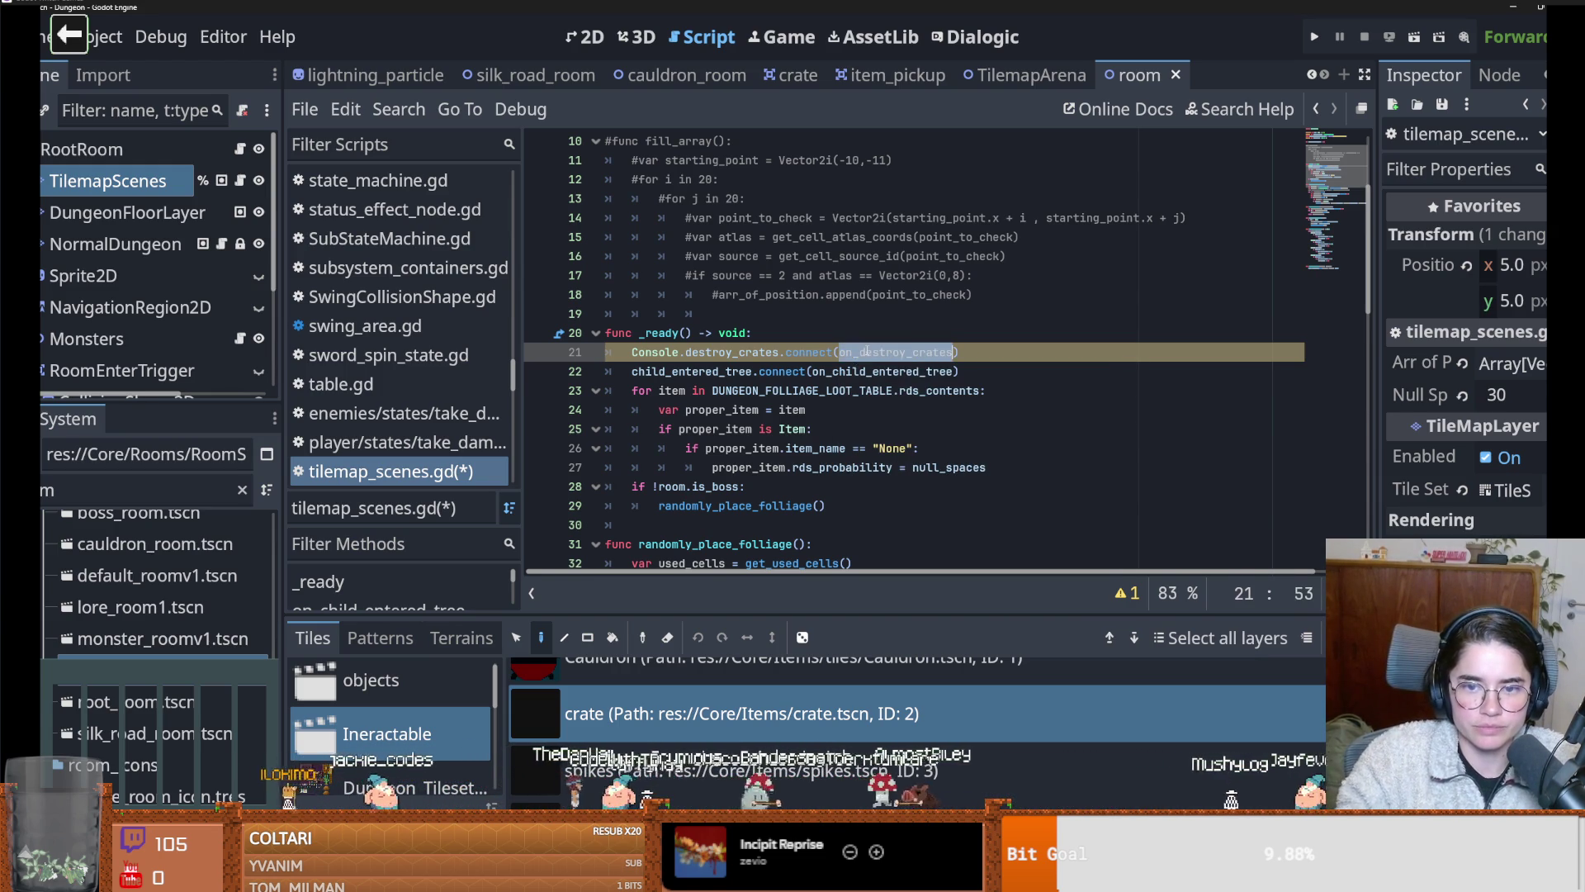
# Add a stub func on_destroy_crates() with pass below _ready and save
pyautogui.scroll(-2, 856, 361)
pyautogui.click(640, 413)
pyautogui.press('Return')
pyautogui.press('Return')
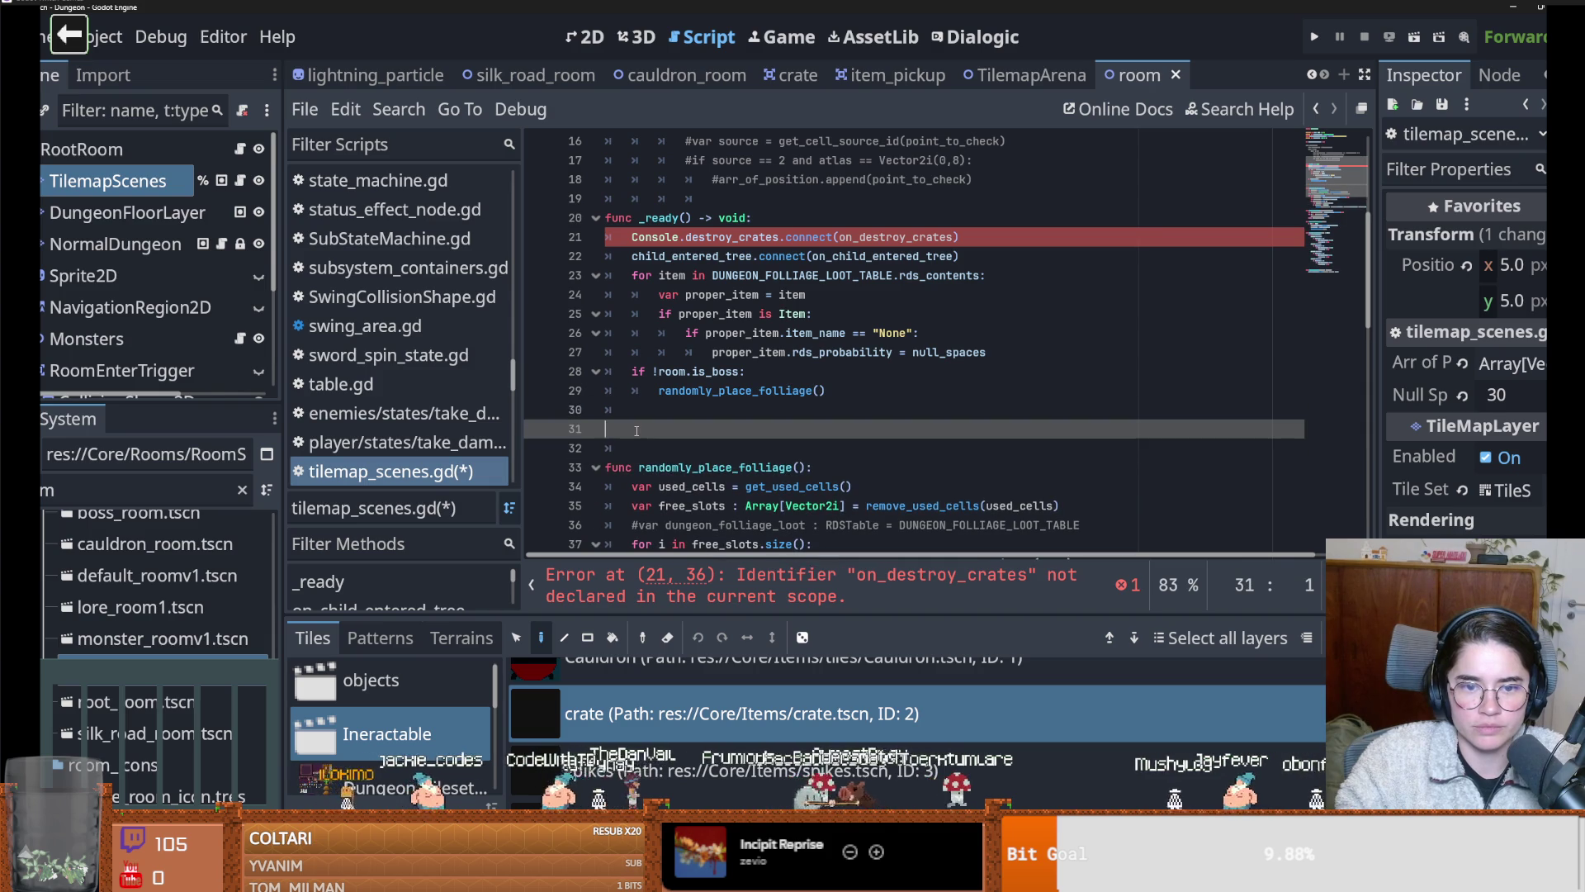
pyautogui.write('funcon_destroy_crates(')
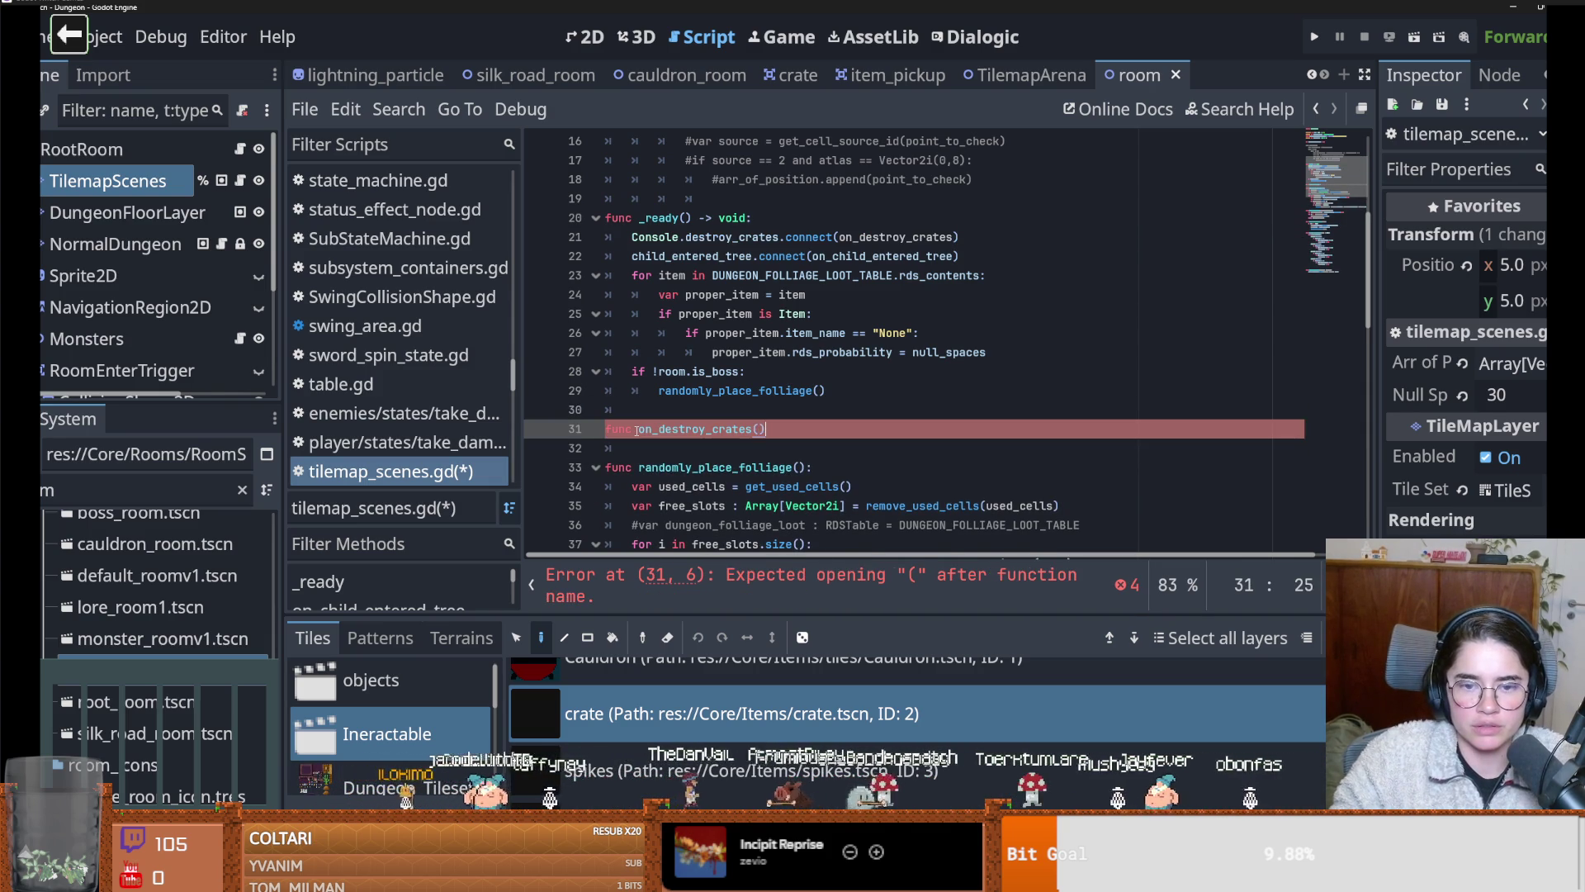
pyautogui.press('Return')
pyautogui.write('pas')
pyautogui.press('BackSpace')
pyautogui.press('BackSpace')
pyautogui.press('BackSpace')
pyautogui.write('(')
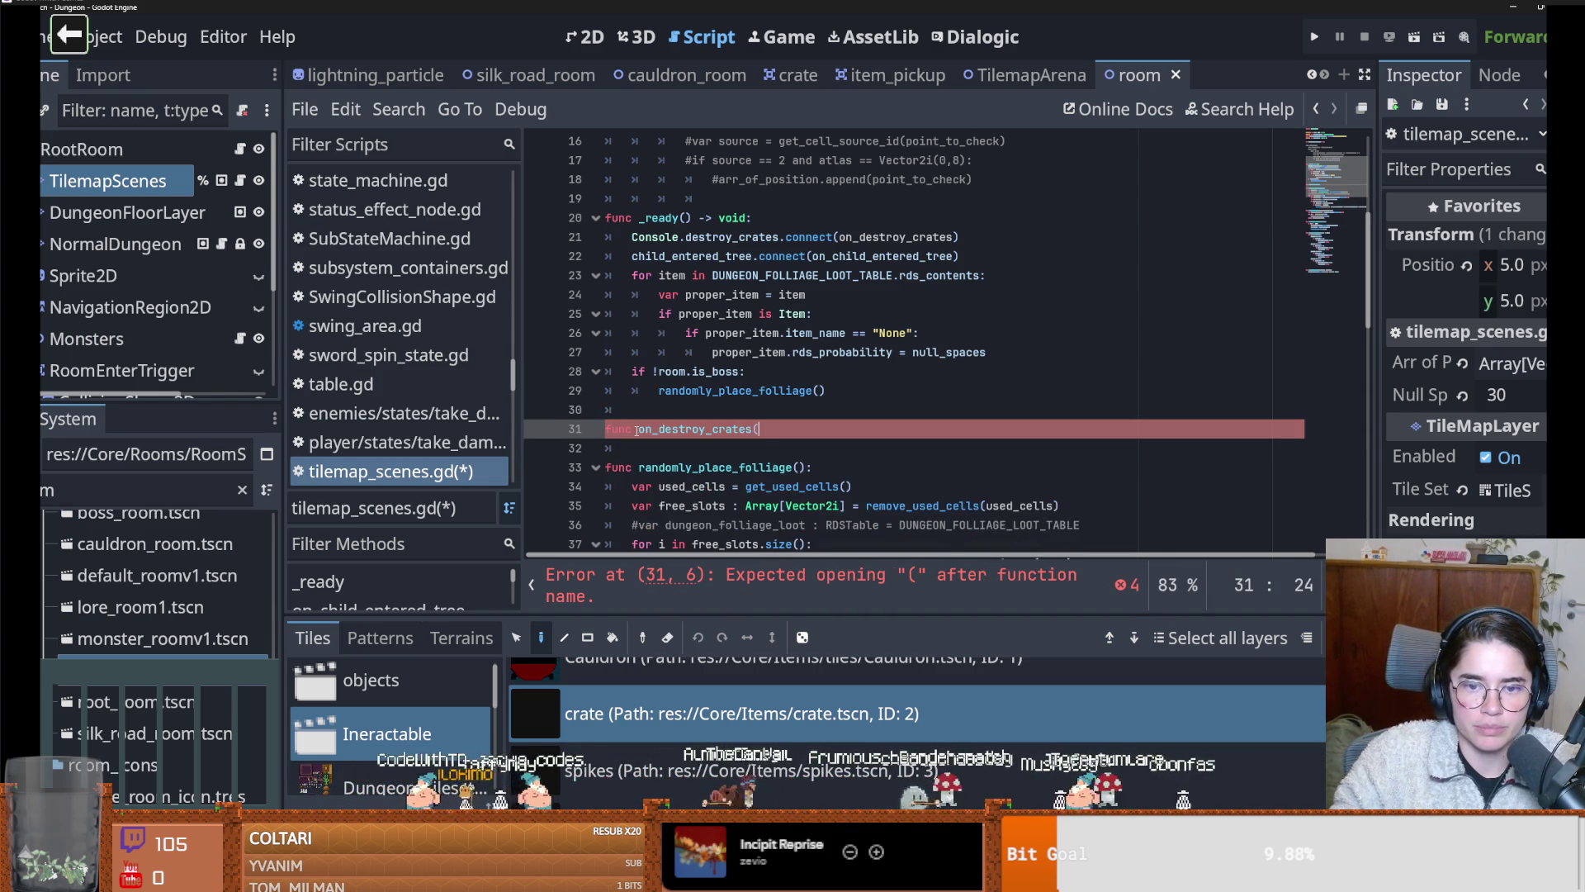
pyautogui.press('Return')
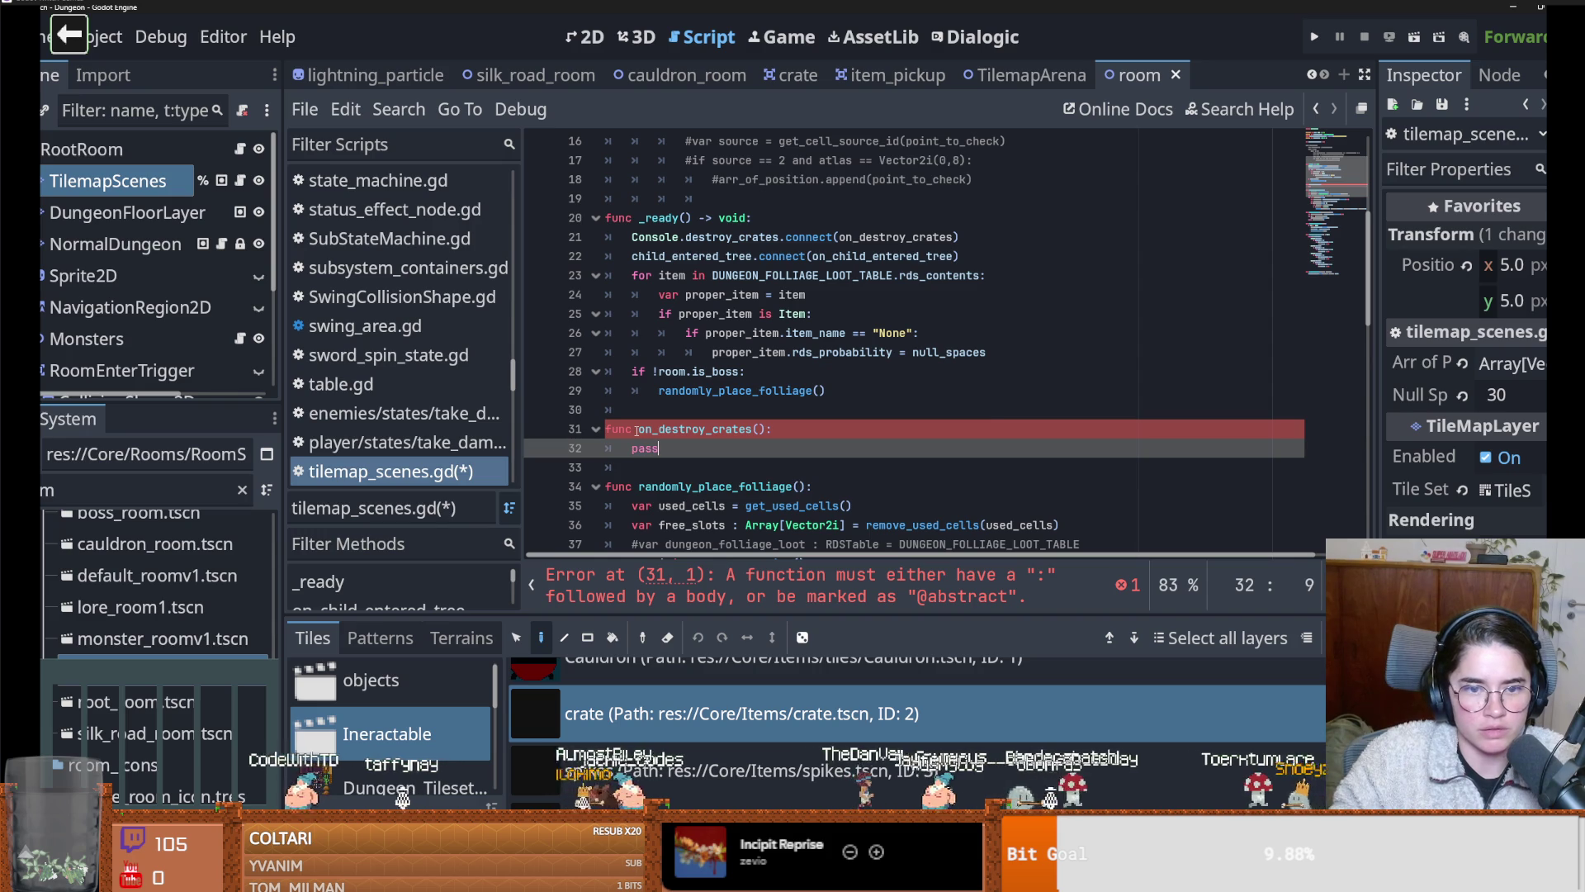
pyautogui.hotkey('ctrl', 's')
pyautogui.click(858, 409)
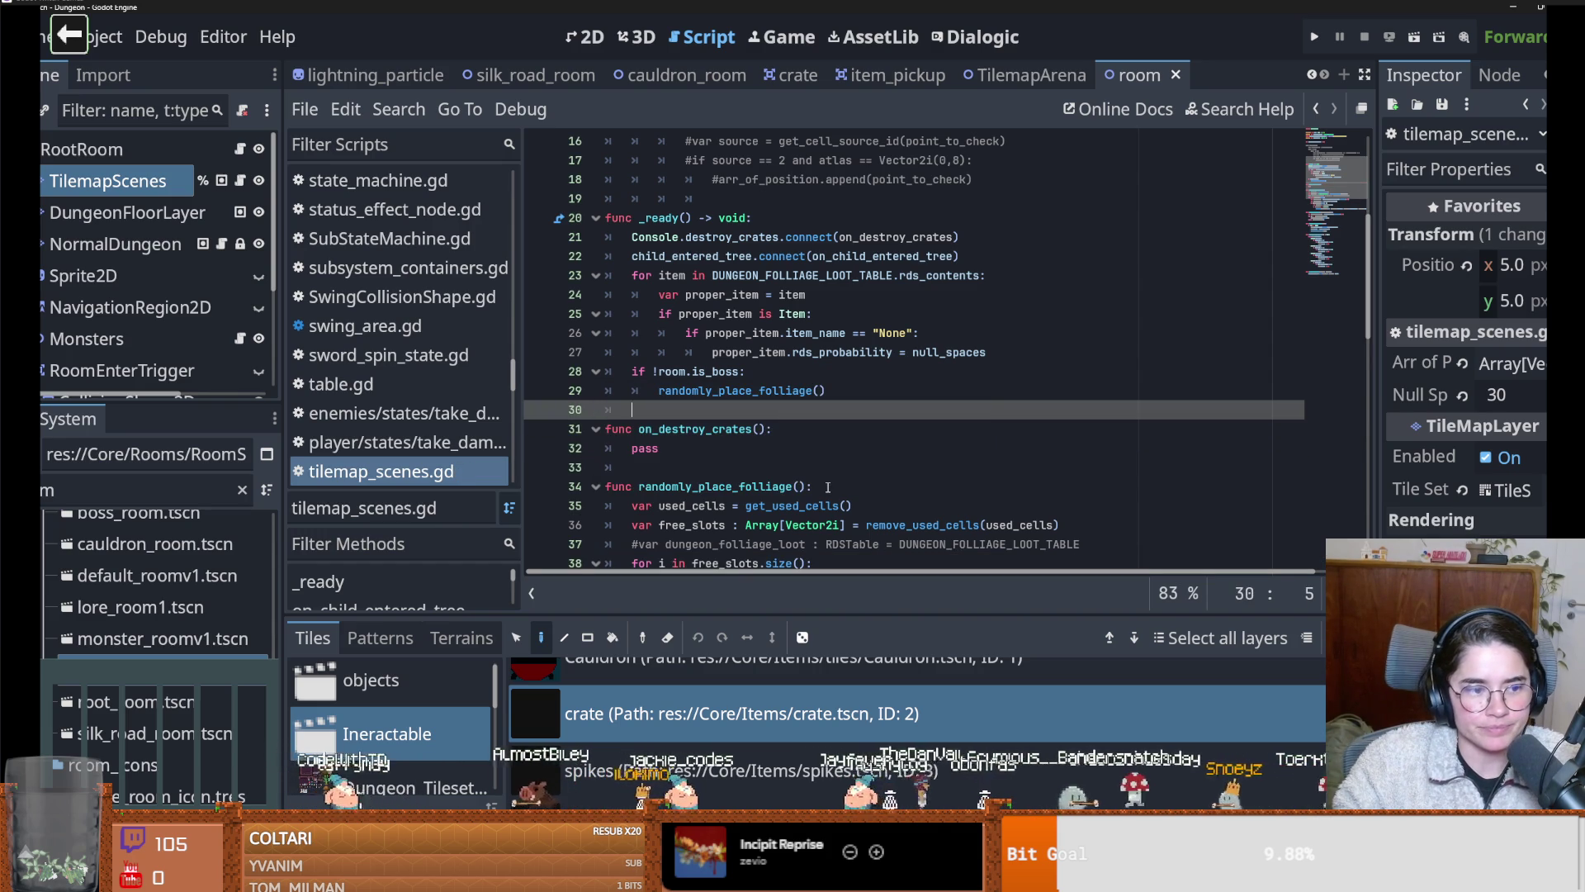
pyautogui.doubleClick(705, 430)
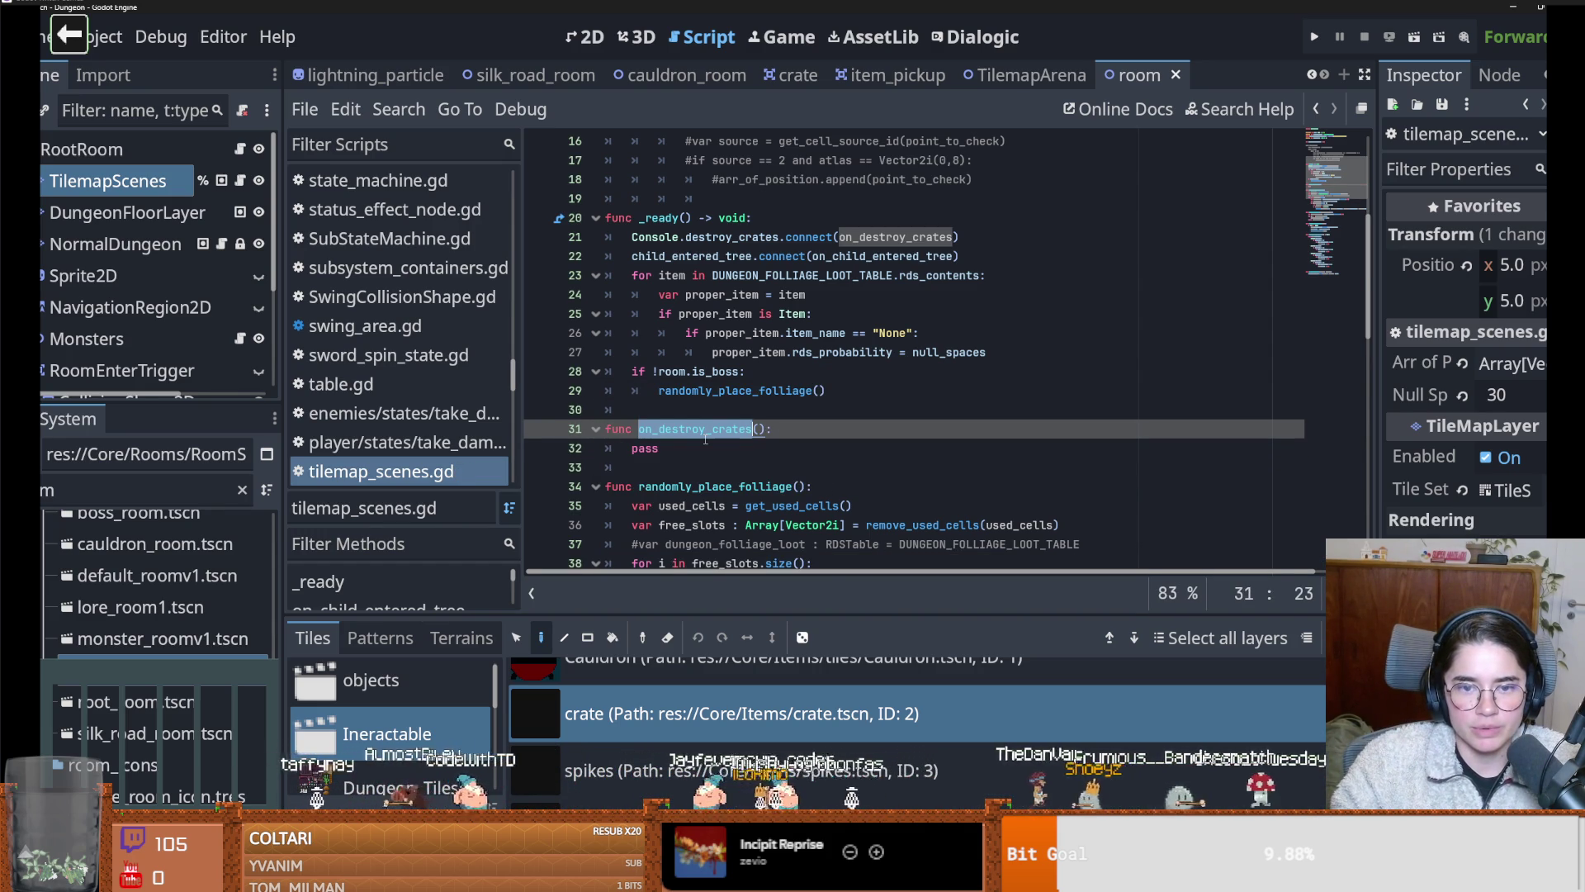
# Widen the Scene dock and open the Monsters node's script
pyautogui.scroll(-4, 705, 439)
pyautogui.scroll(-5, 705, 439)
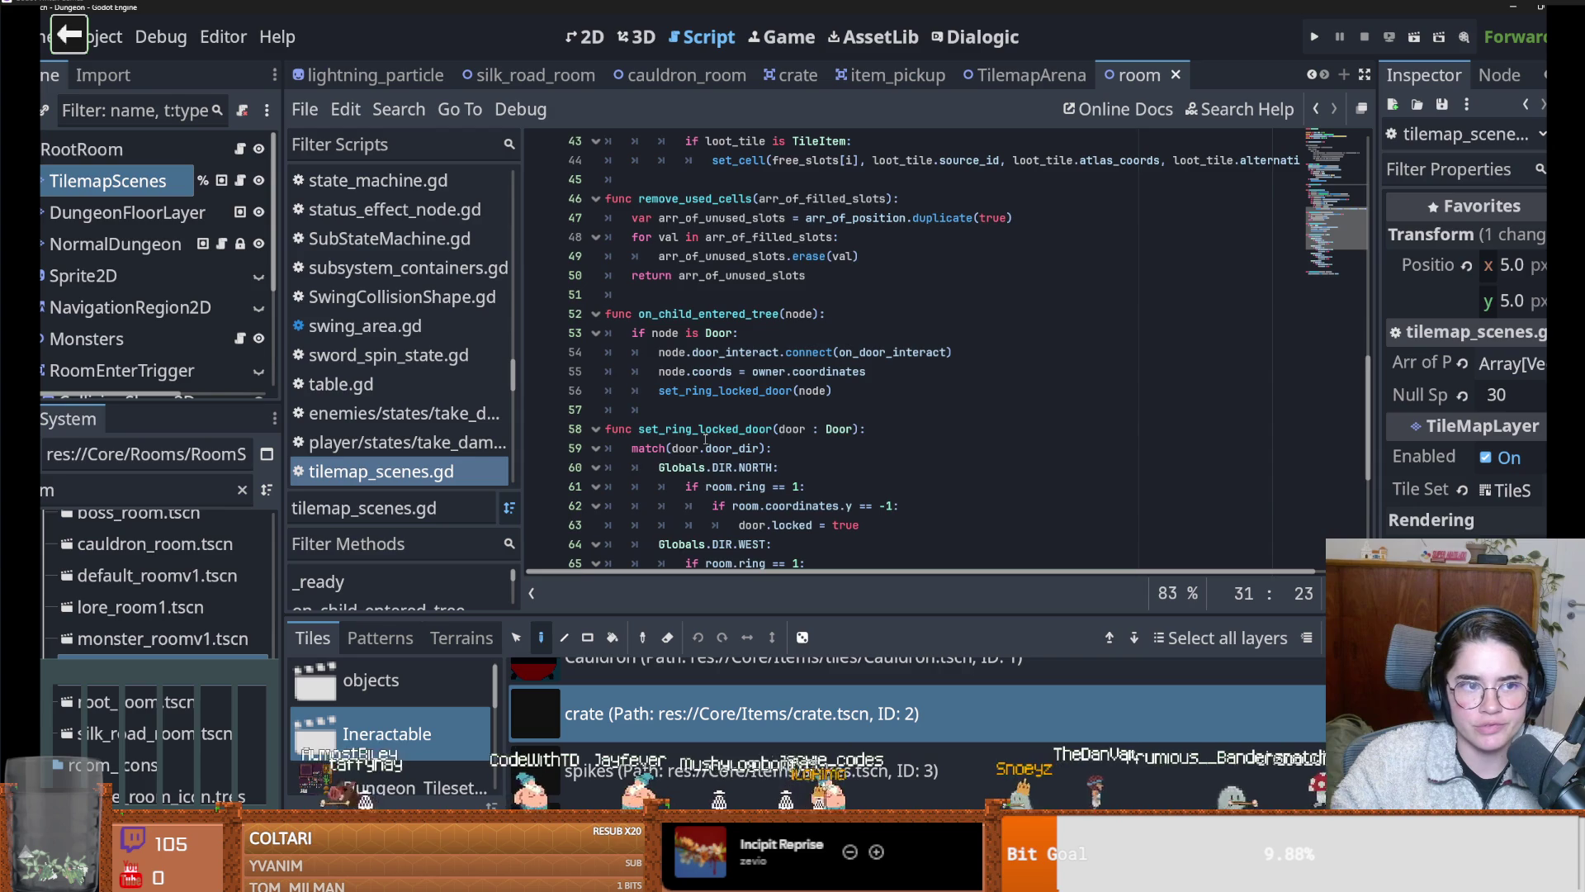
pyautogui.scroll(14, 705, 440)
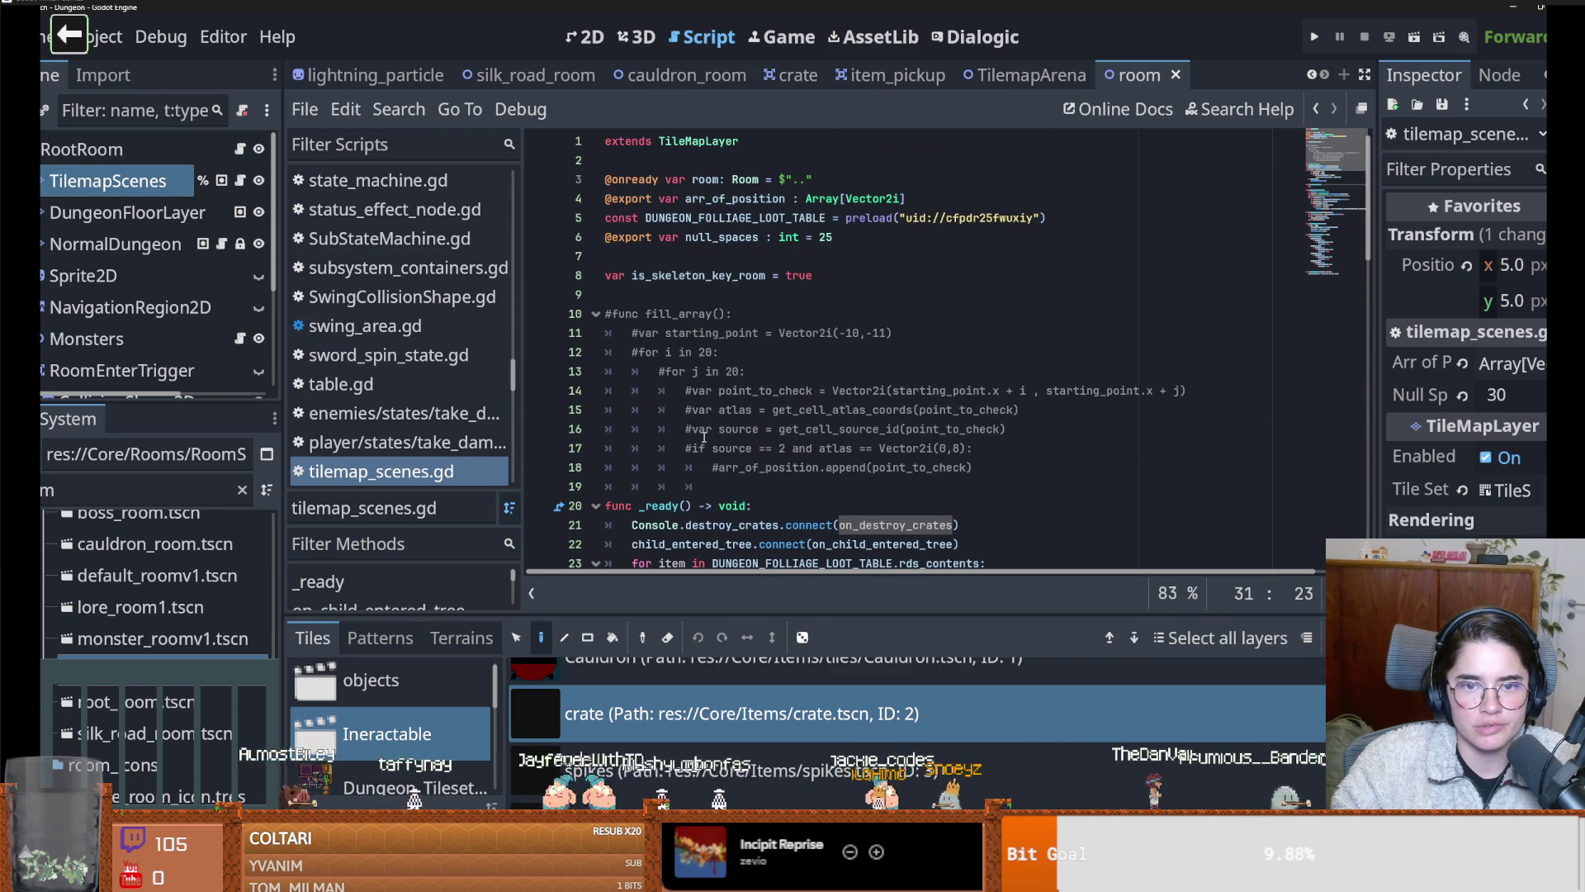
pyautogui.moveTo(231, 403); pyautogui.dragTo(239, 730)
pyautogui.moveTo(280, 495); pyautogui.dragTo(411, 495)
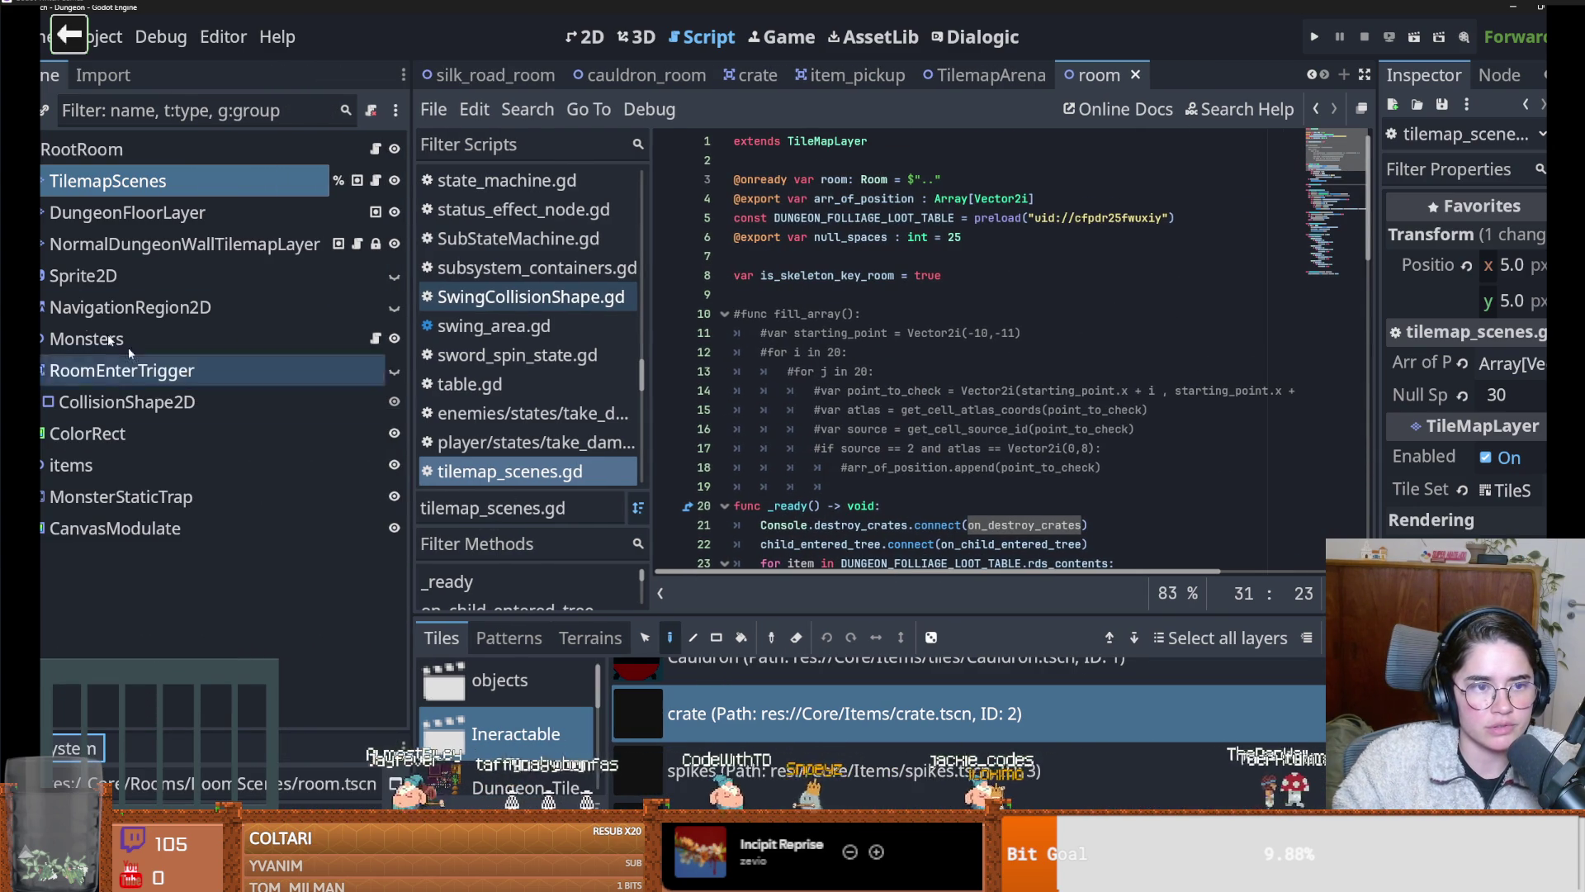
pyautogui.click(376, 339)
# Inspect the player variable, its player = body assignment, and enter_boss_room in monsters.gd
pyautogui.scroll(-4, 826, 383)
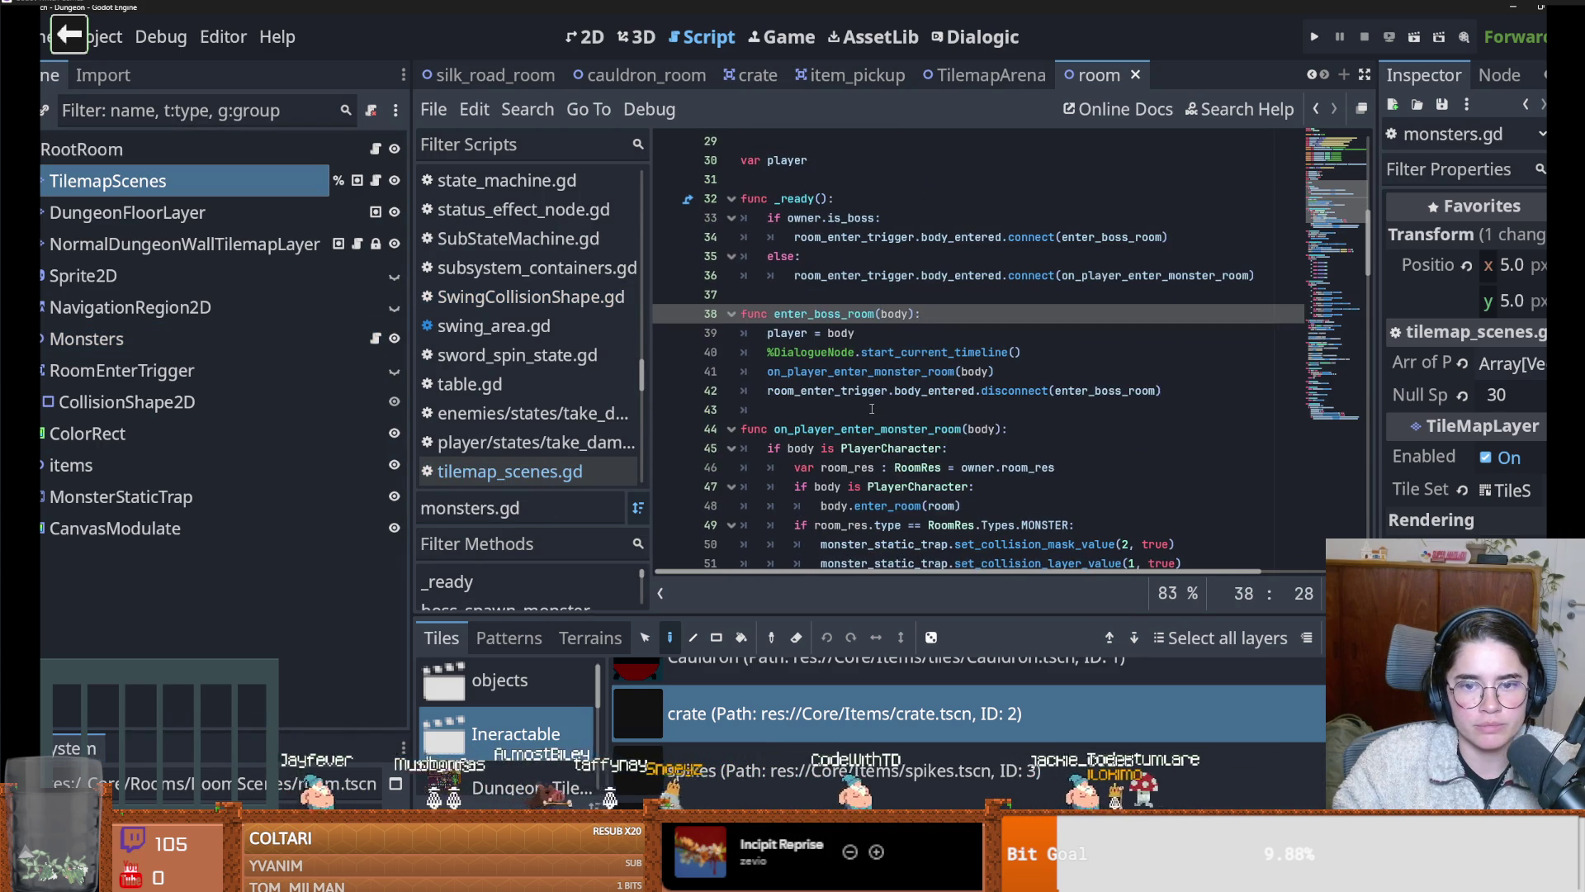
pyautogui.doubleClick(805, 332)
pyautogui.scroll(4, 809, 346)
pyautogui.doubleClick(788, 389)
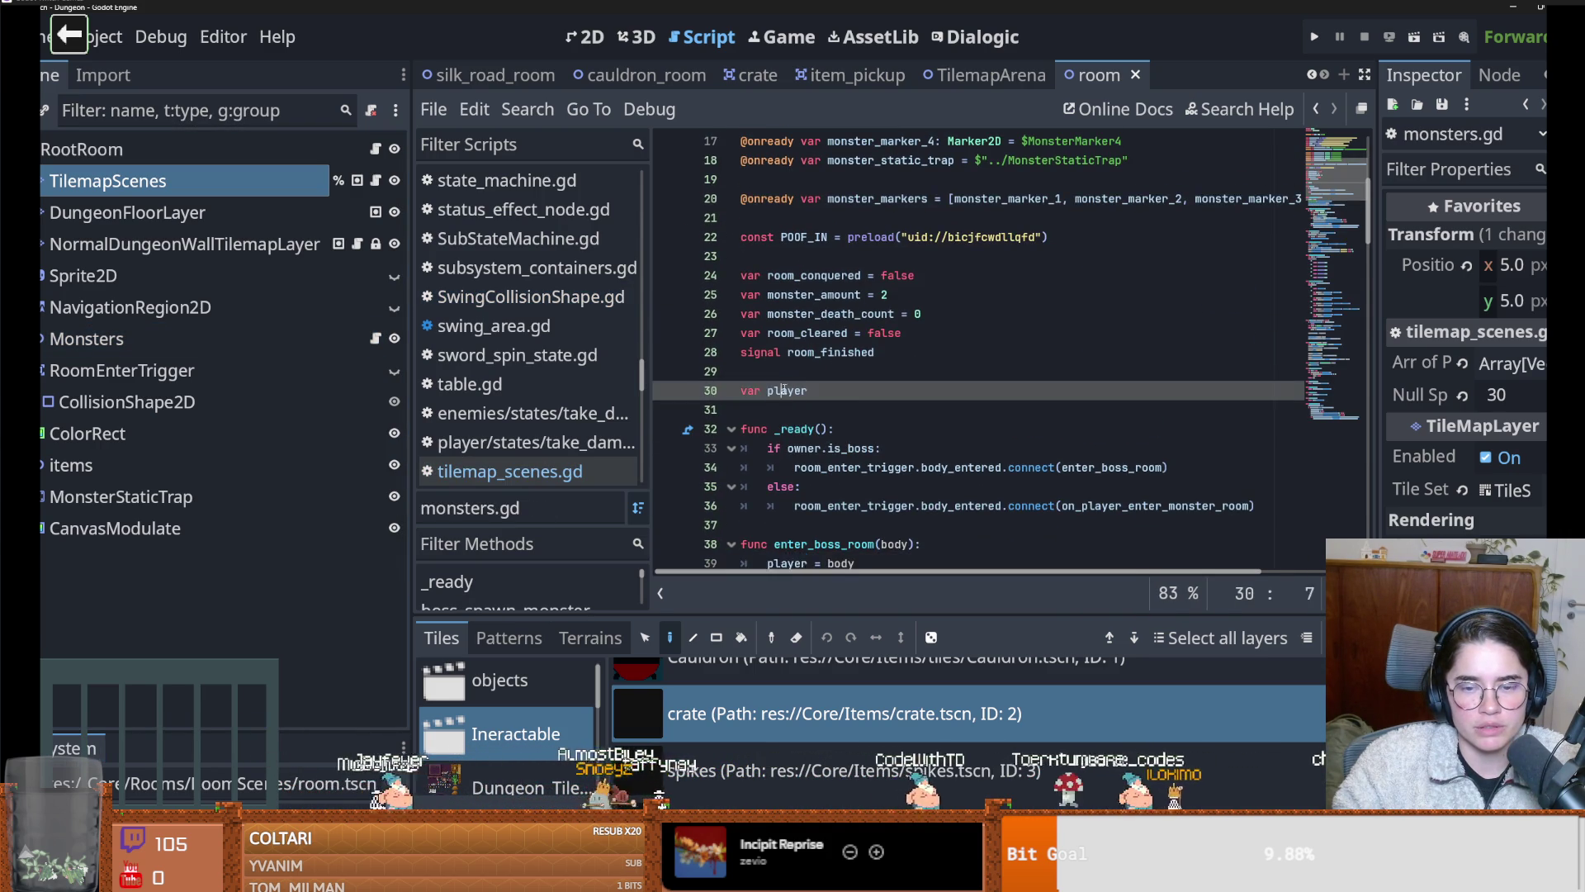
pyautogui.scroll(-3, 842, 410)
pyautogui.moveTo(859, 390); pyautogui.dragTo(785, 391)
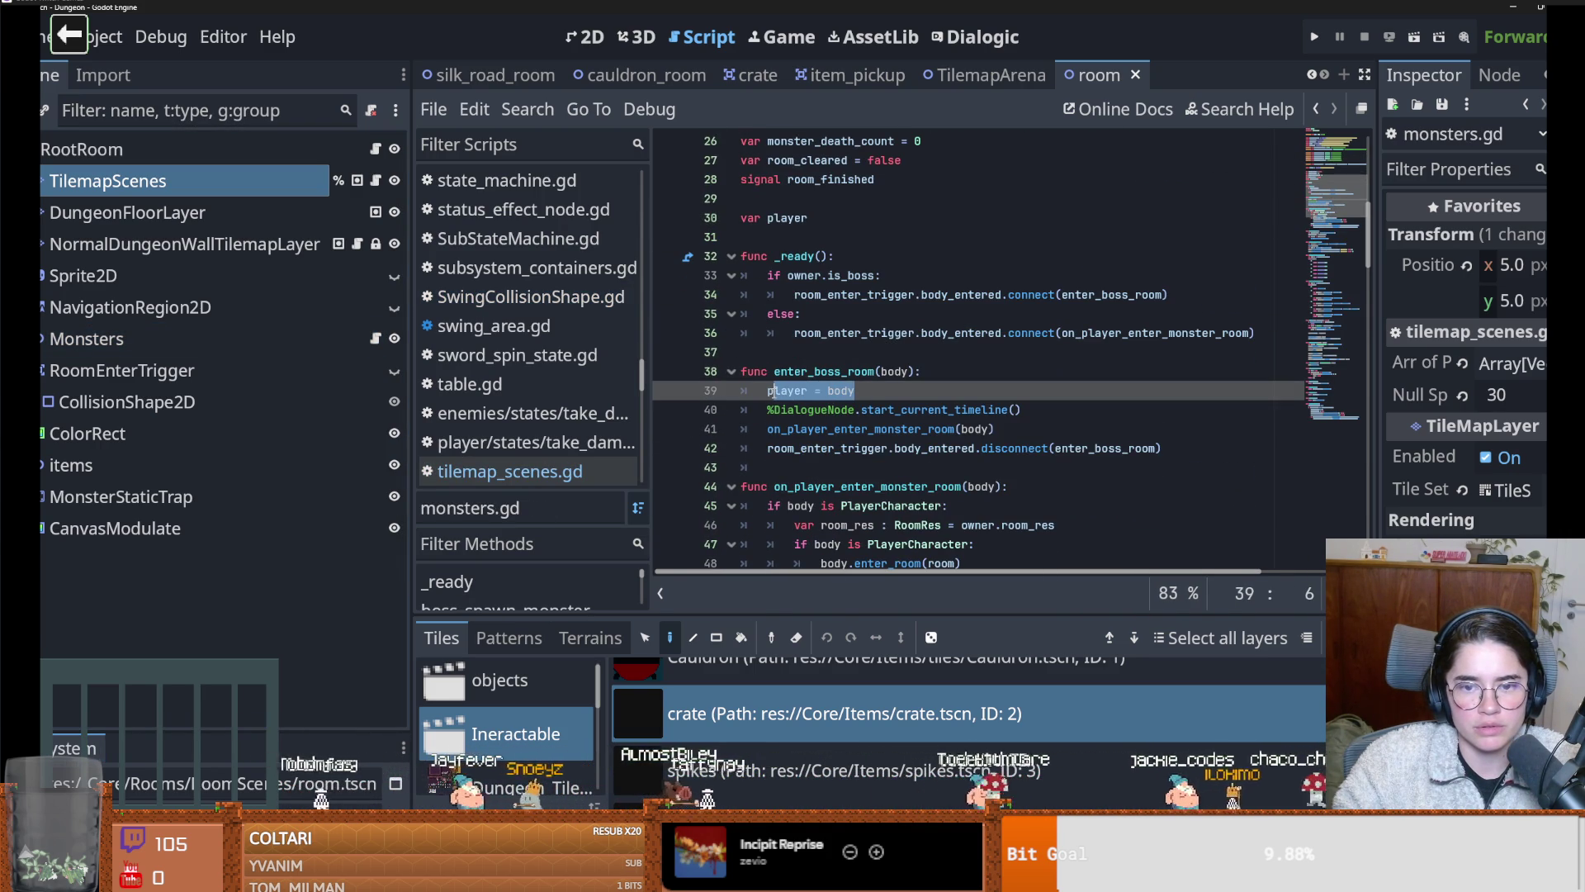
pyautogui.doubleClick(826, 372)
pyautogui.scroll(-1, 841, 390)
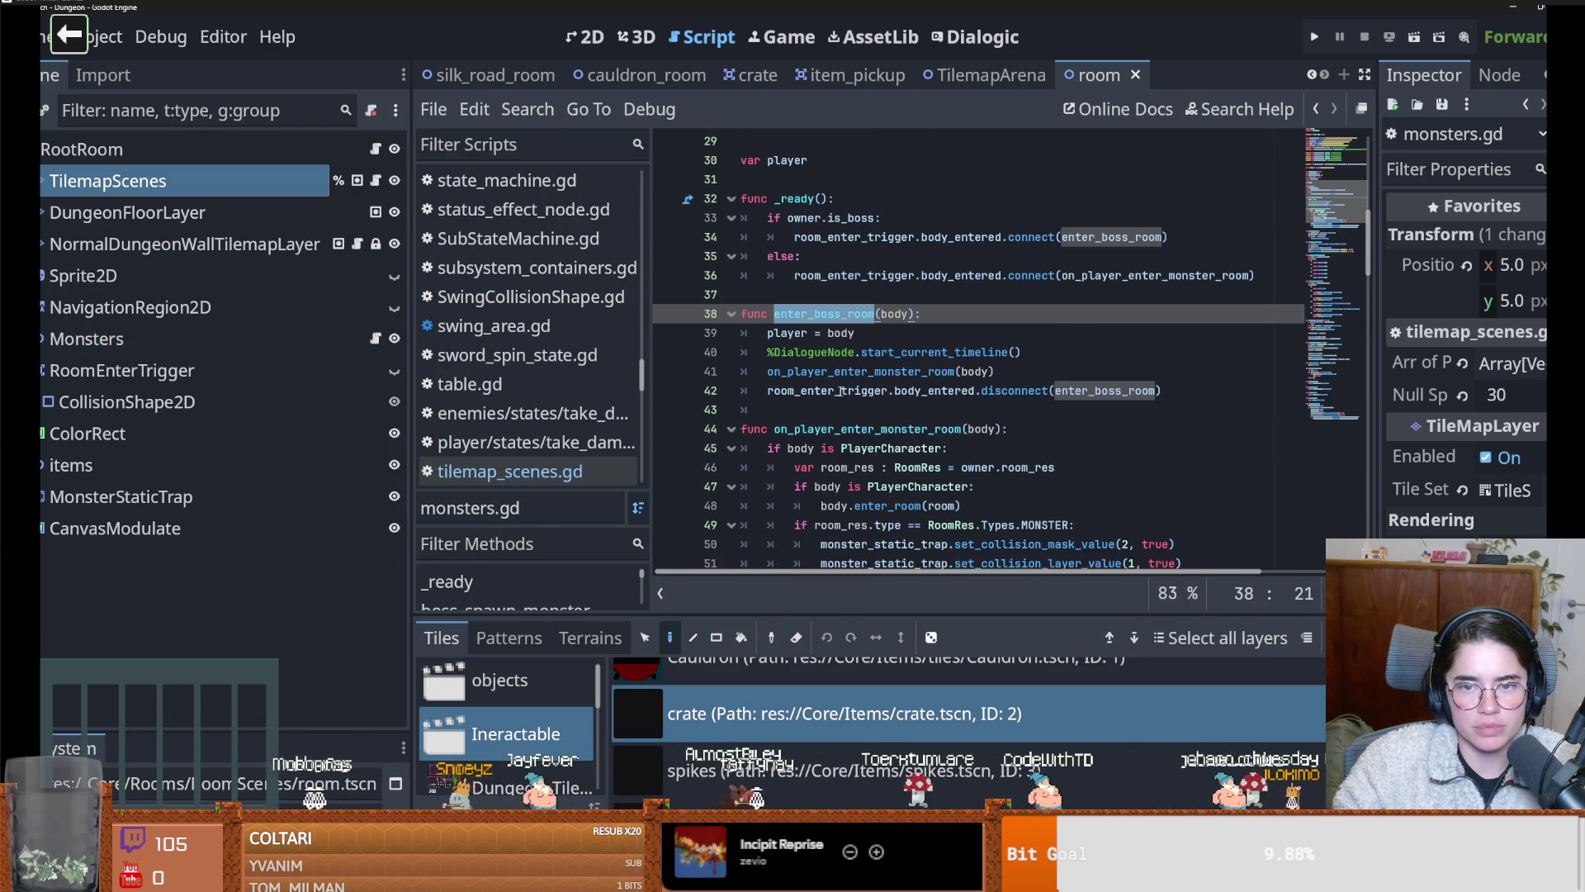
pyautogui.scroll(-3, 840, 391)
pyautogui.scroll(3, 841, 391)
# Jump to on_player_enter_monster_room's definition and trace where room comes from
pyautogui.doubleClick(1125, 275)
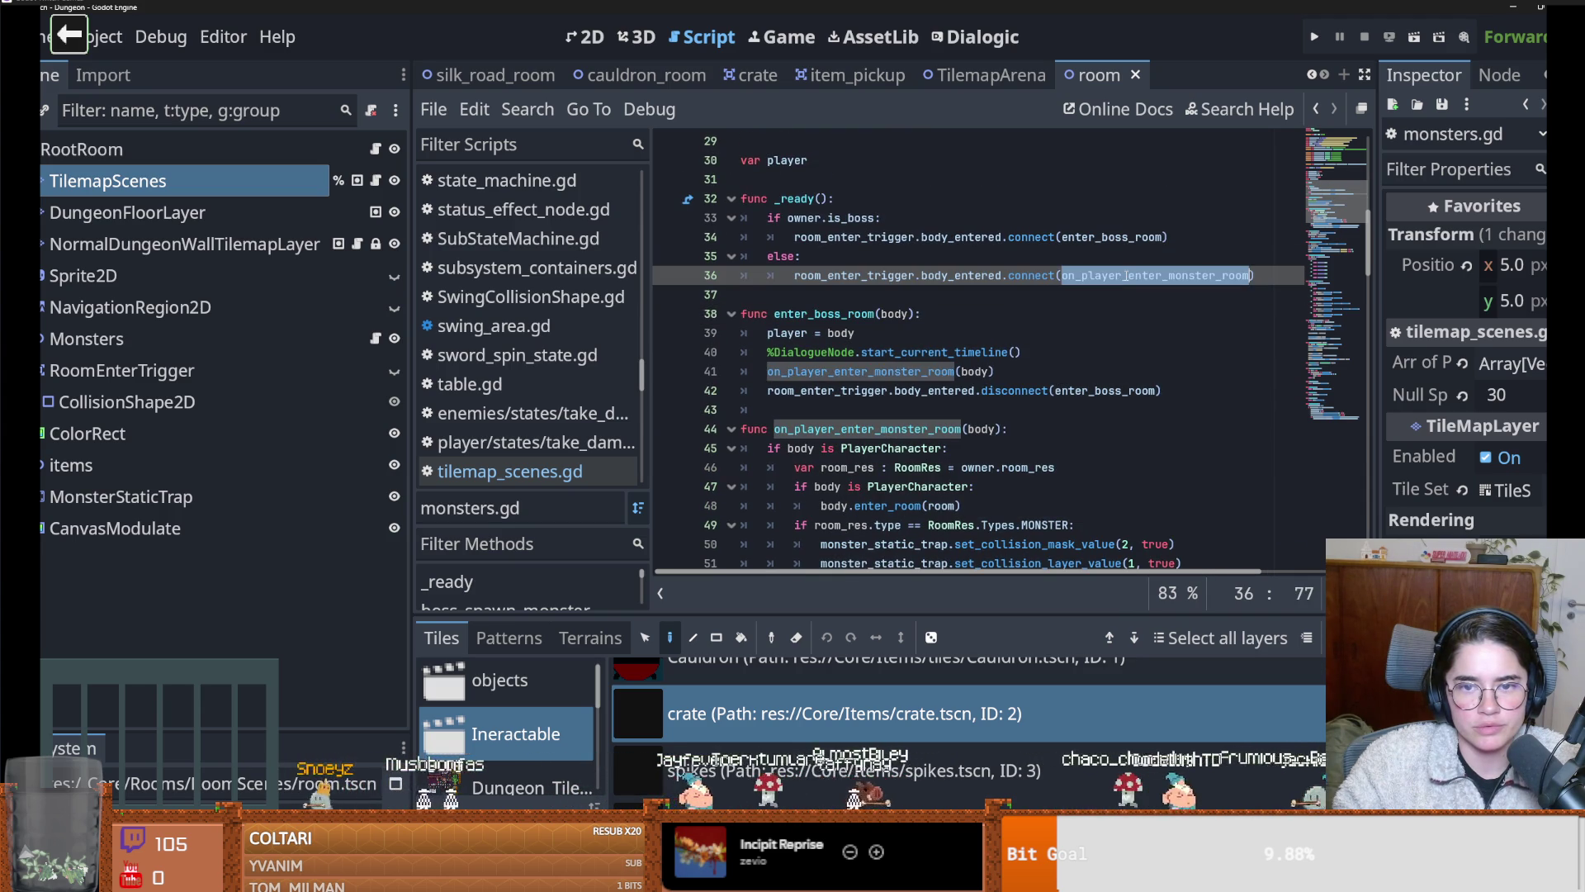
pyautogui.keyDown('ctrl'); pyautogui.click(1125, 276); pyautogui.keyUp('ctrl')
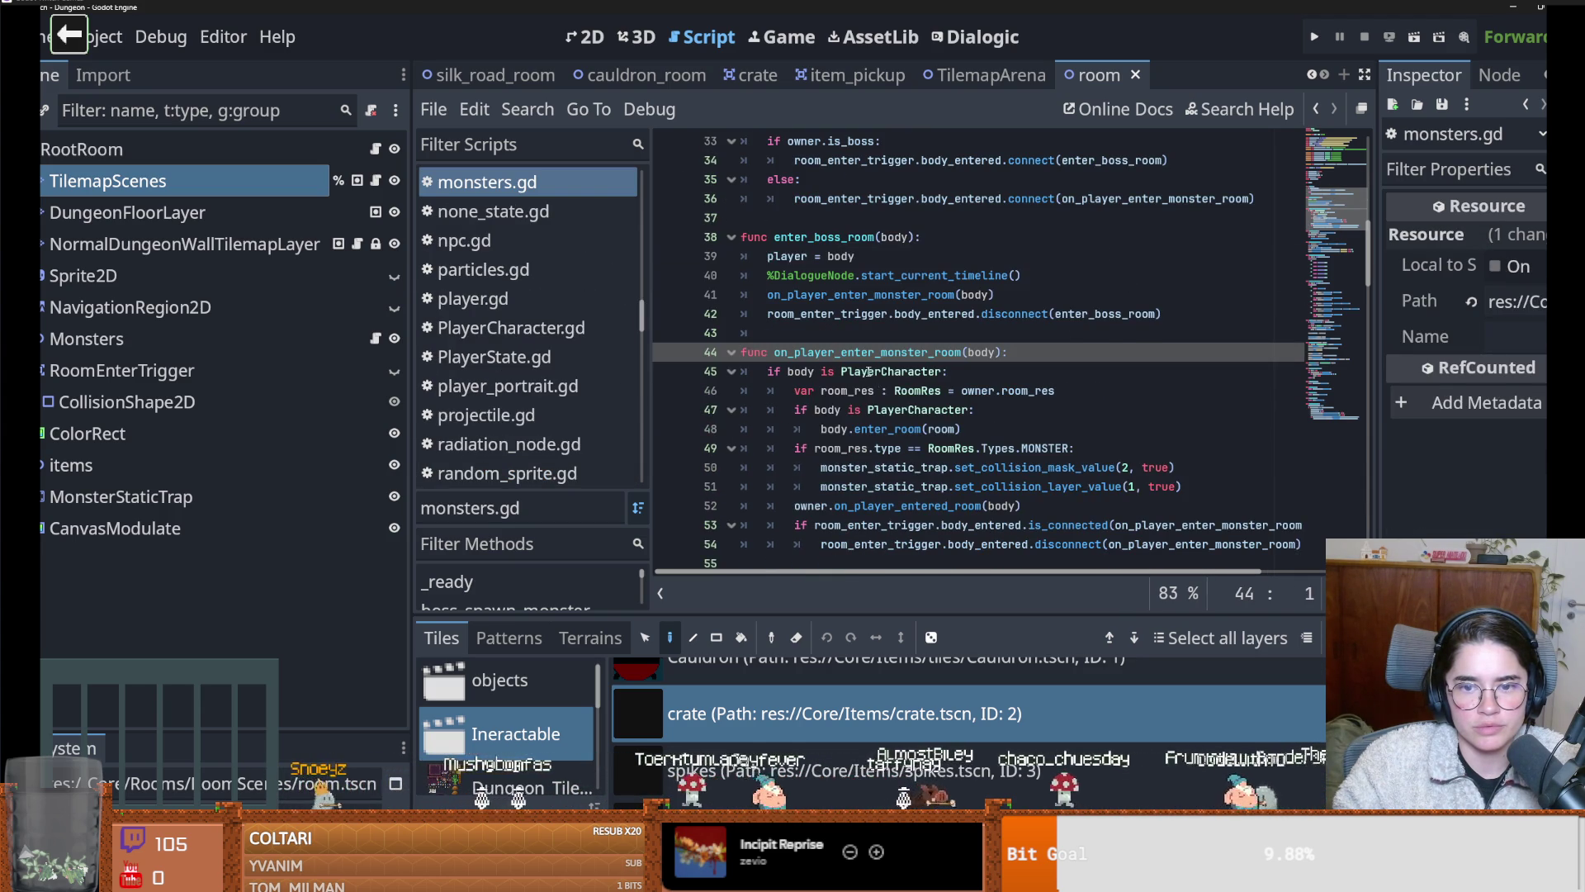
pyautogui.scroll(-1, 861, 385)
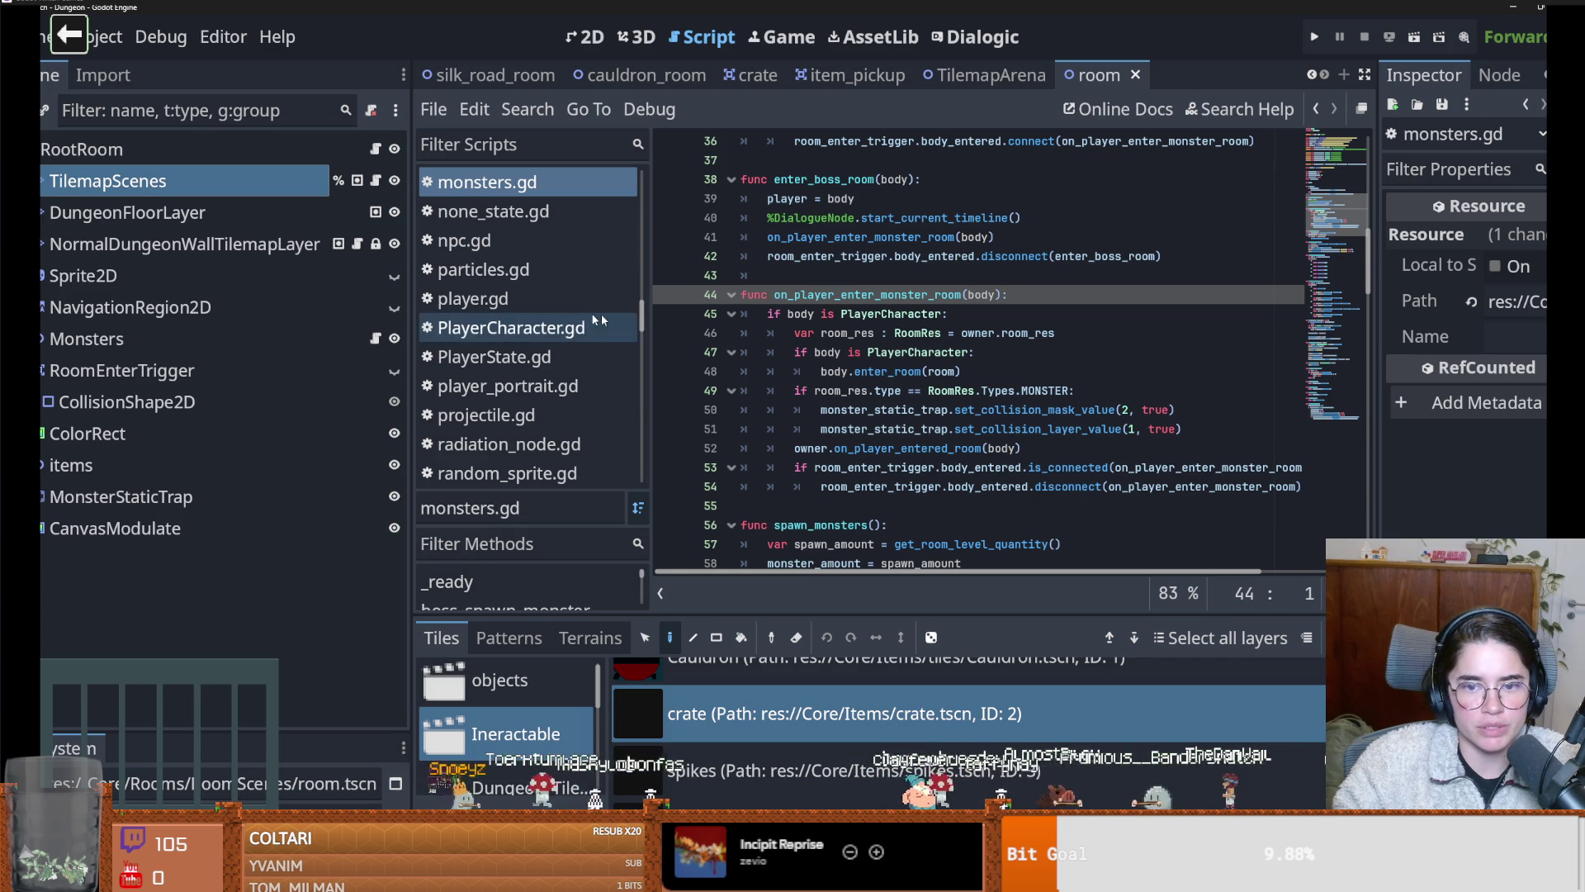
pyautogui.doubleClick(938, 373)
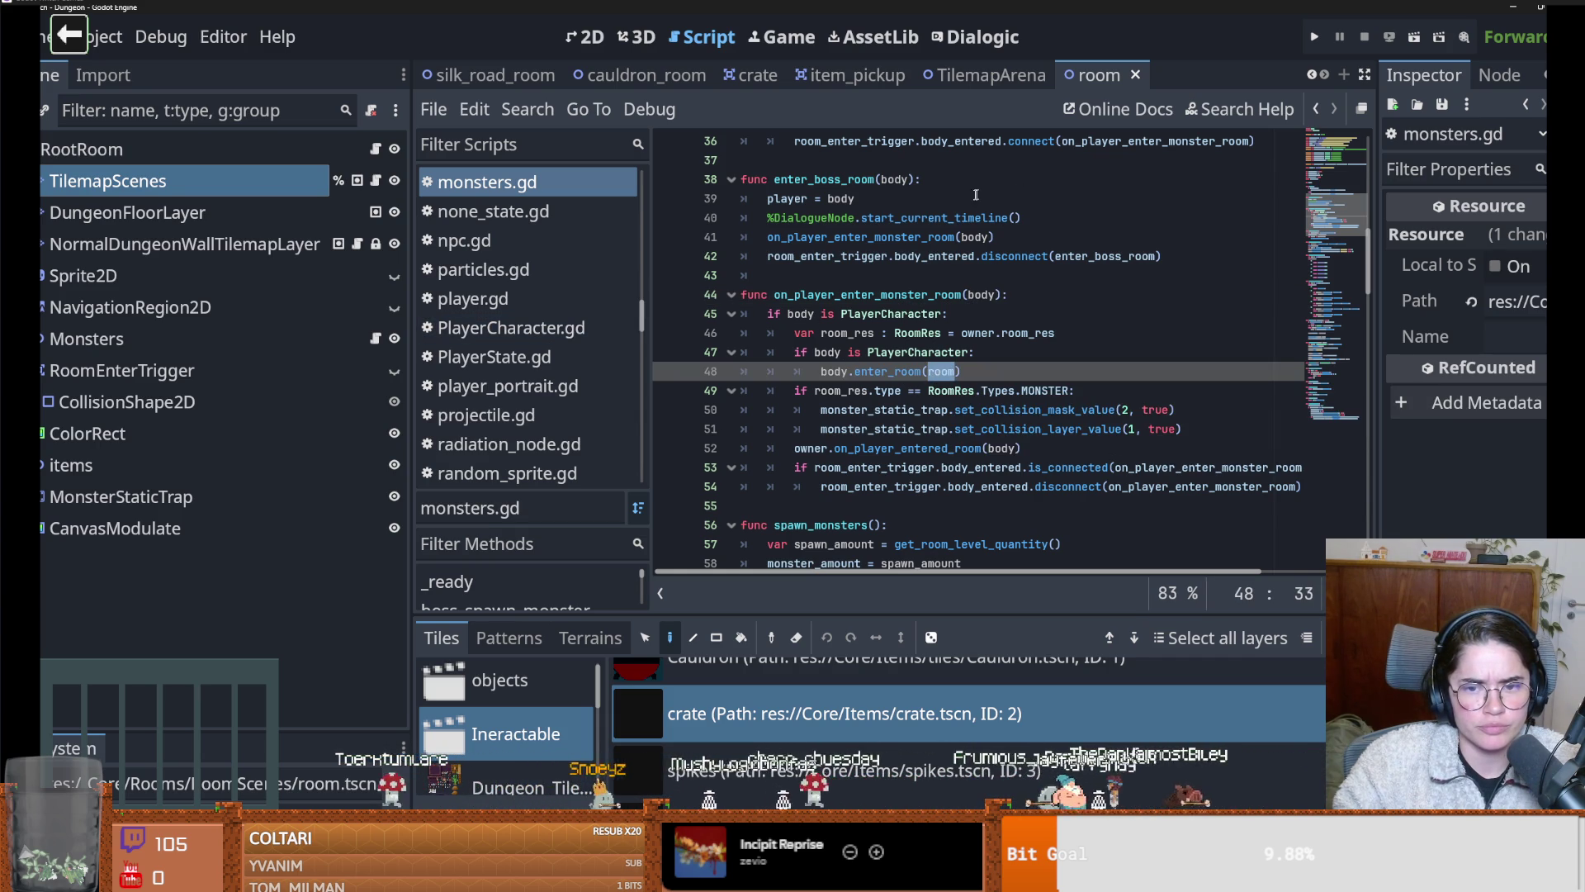
pyautogui.scroll(6, 1040, 78)
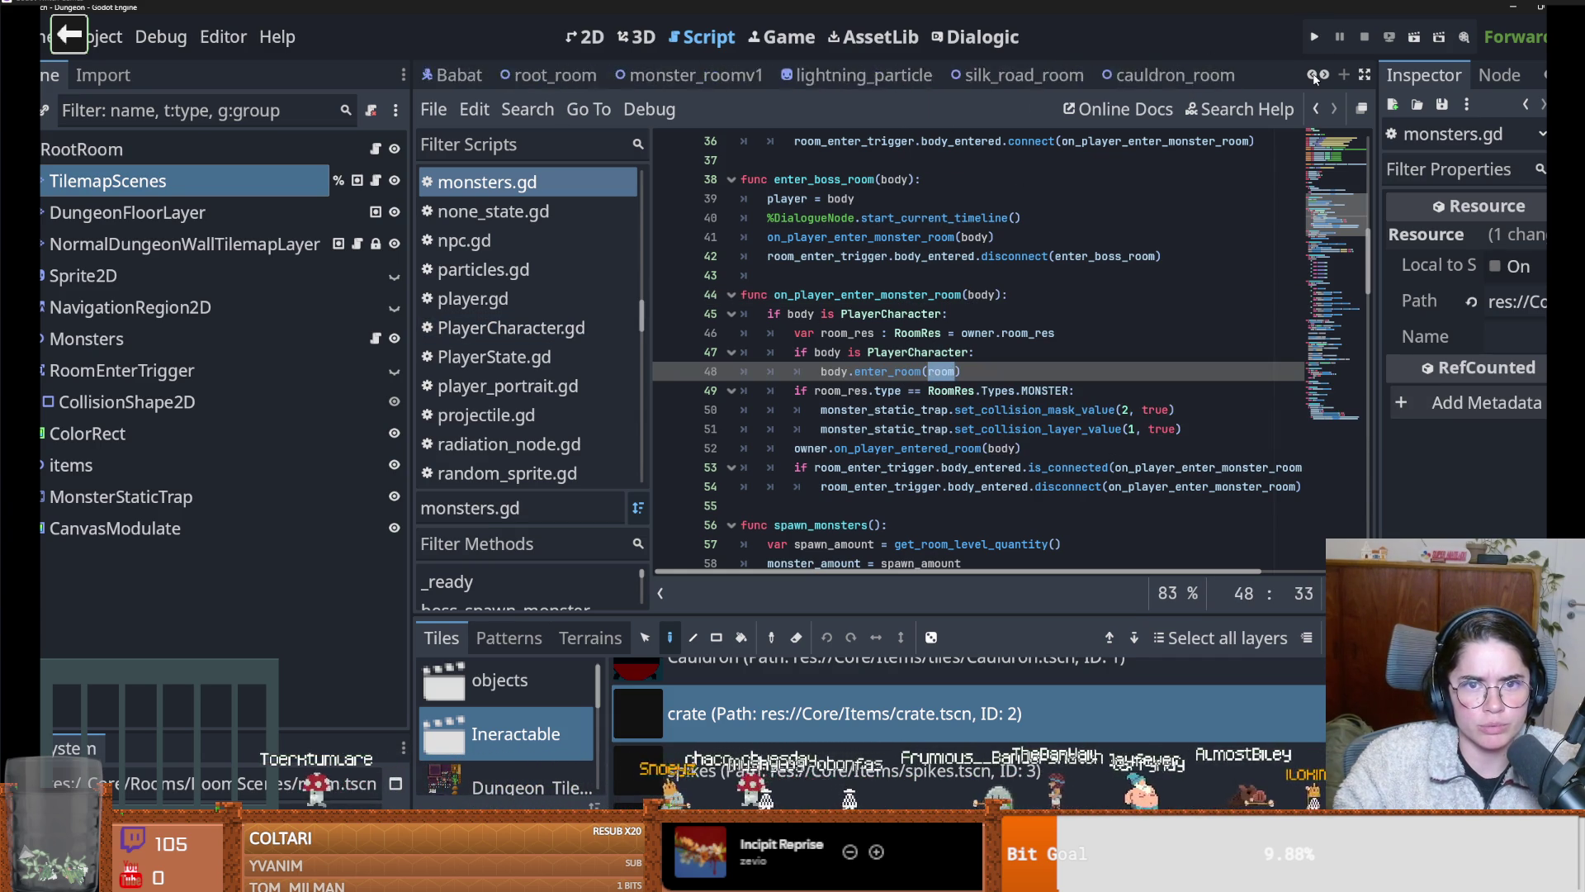
# Open player.gd and use Find in Files to search for 'enter_room('
pyautogui.click(454, 76)
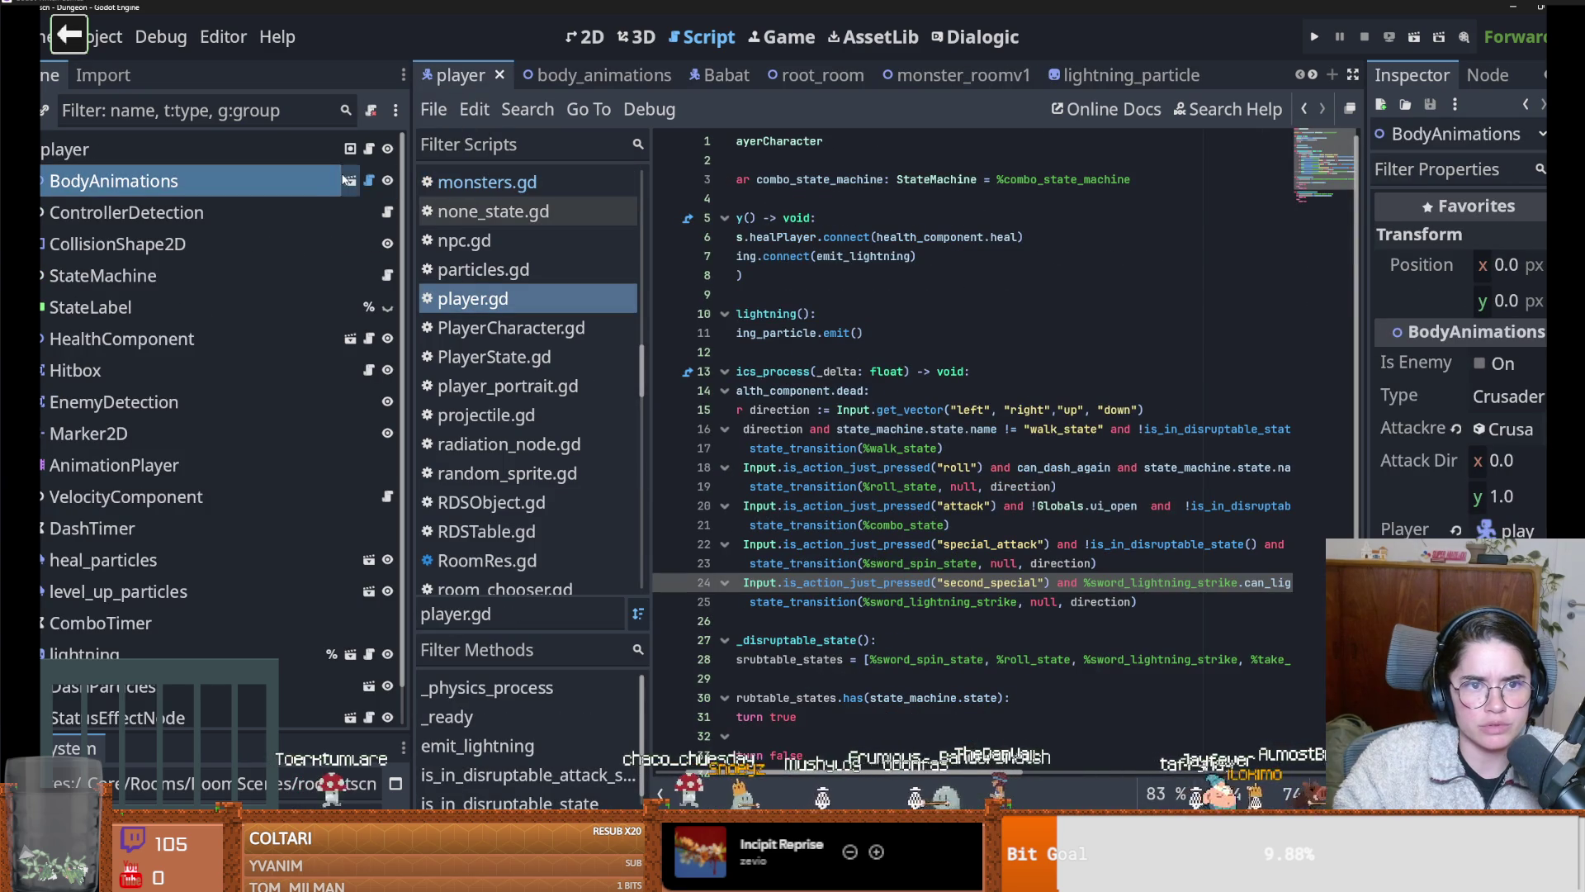
pyautogui.click(368, 152)
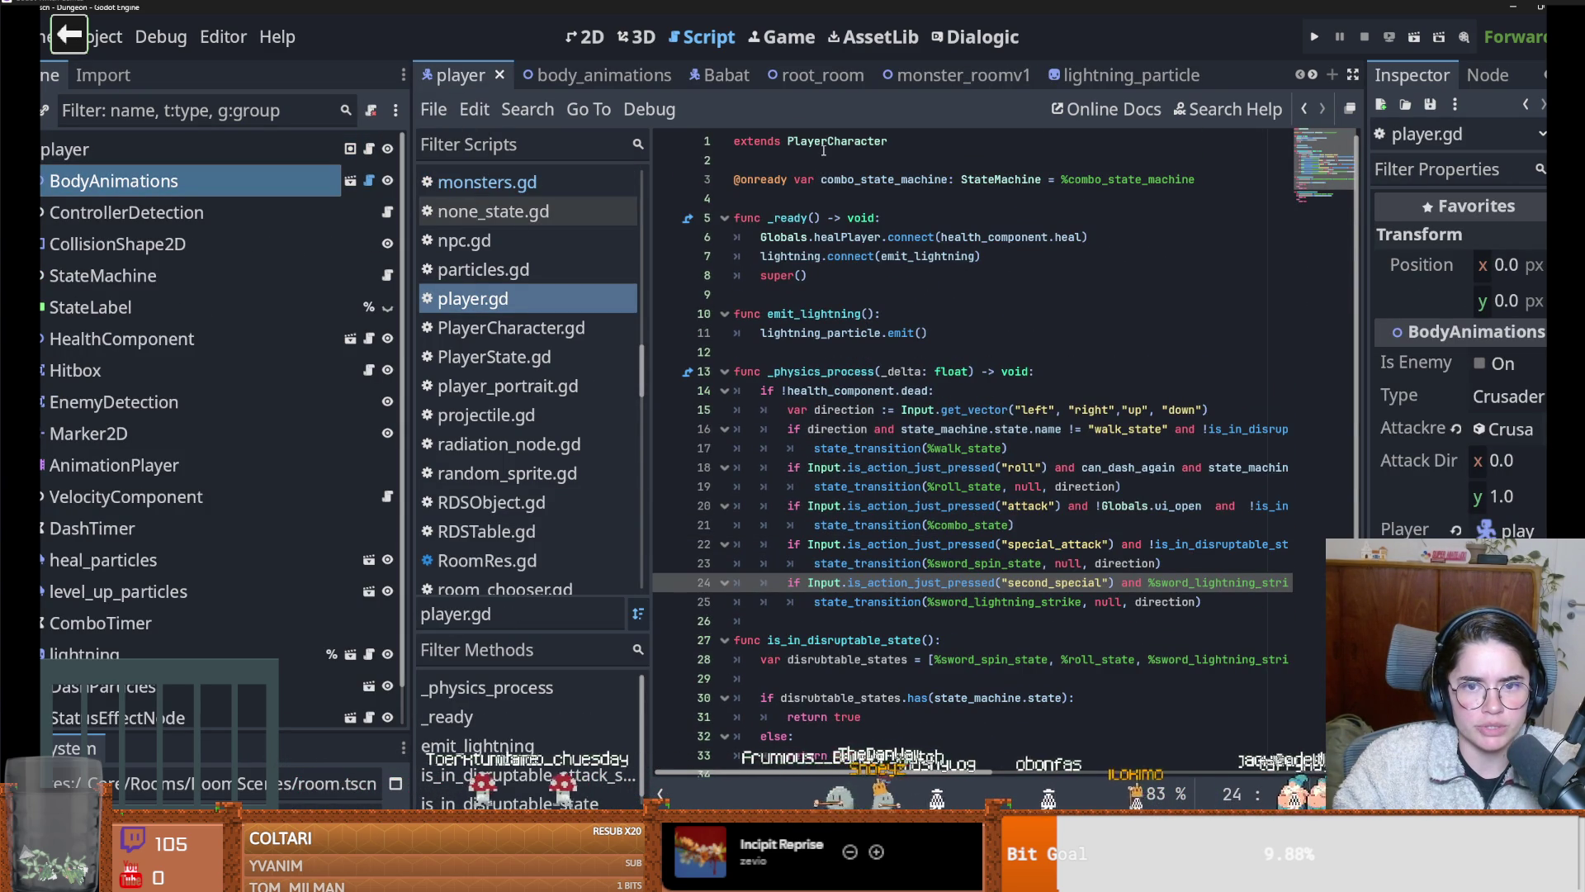
pyautogui.click(527, 109)
pyautogui.click(598, 269)
pyautogui.write('e')
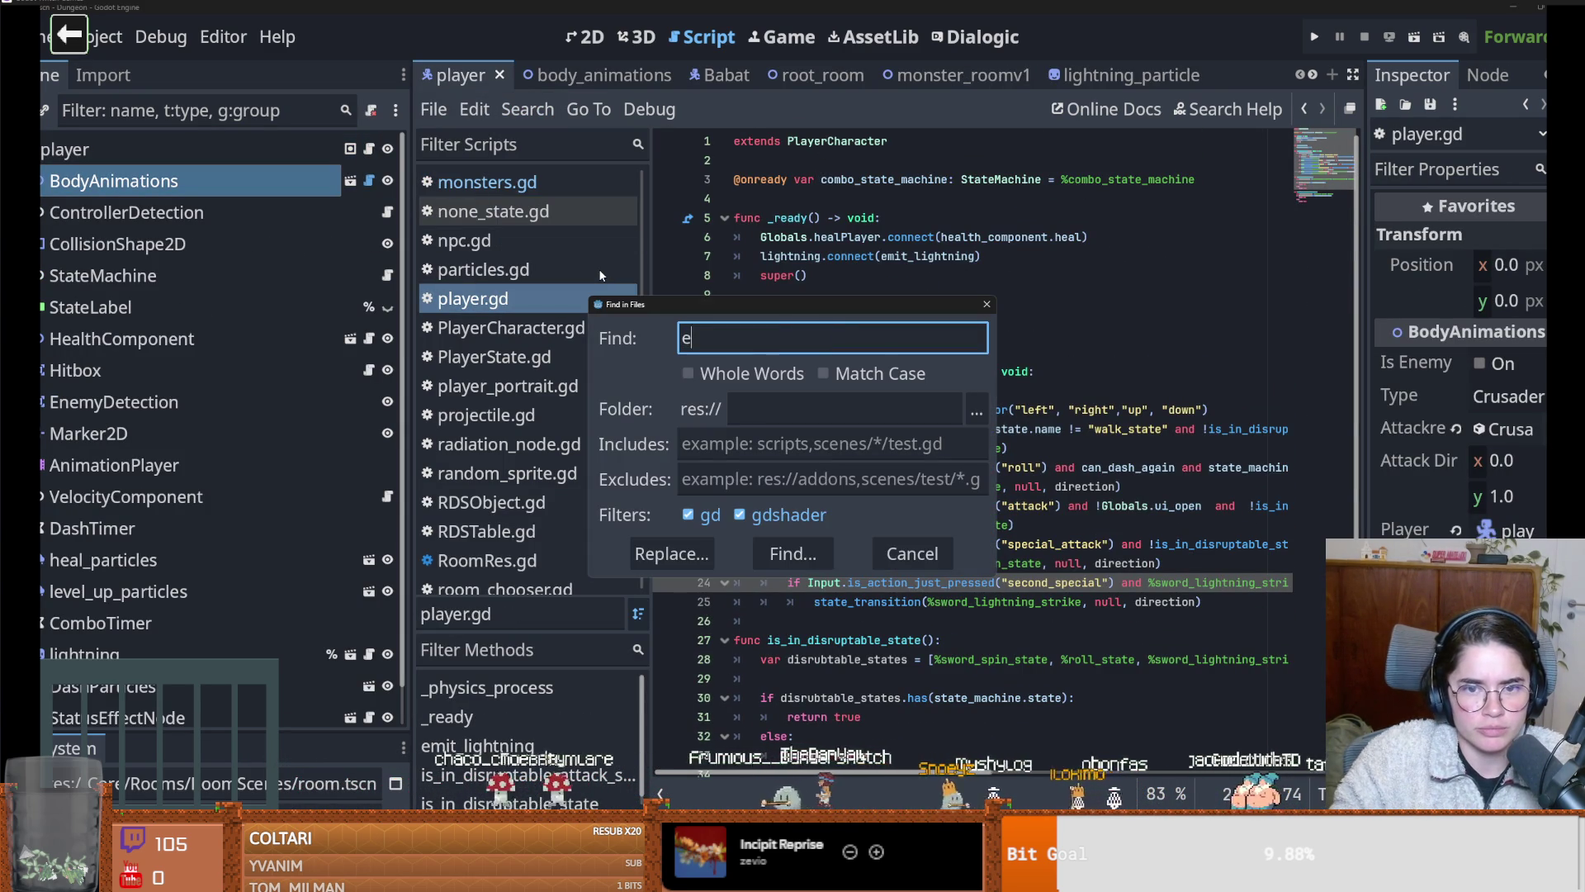
pyautogui.write('nter_room')
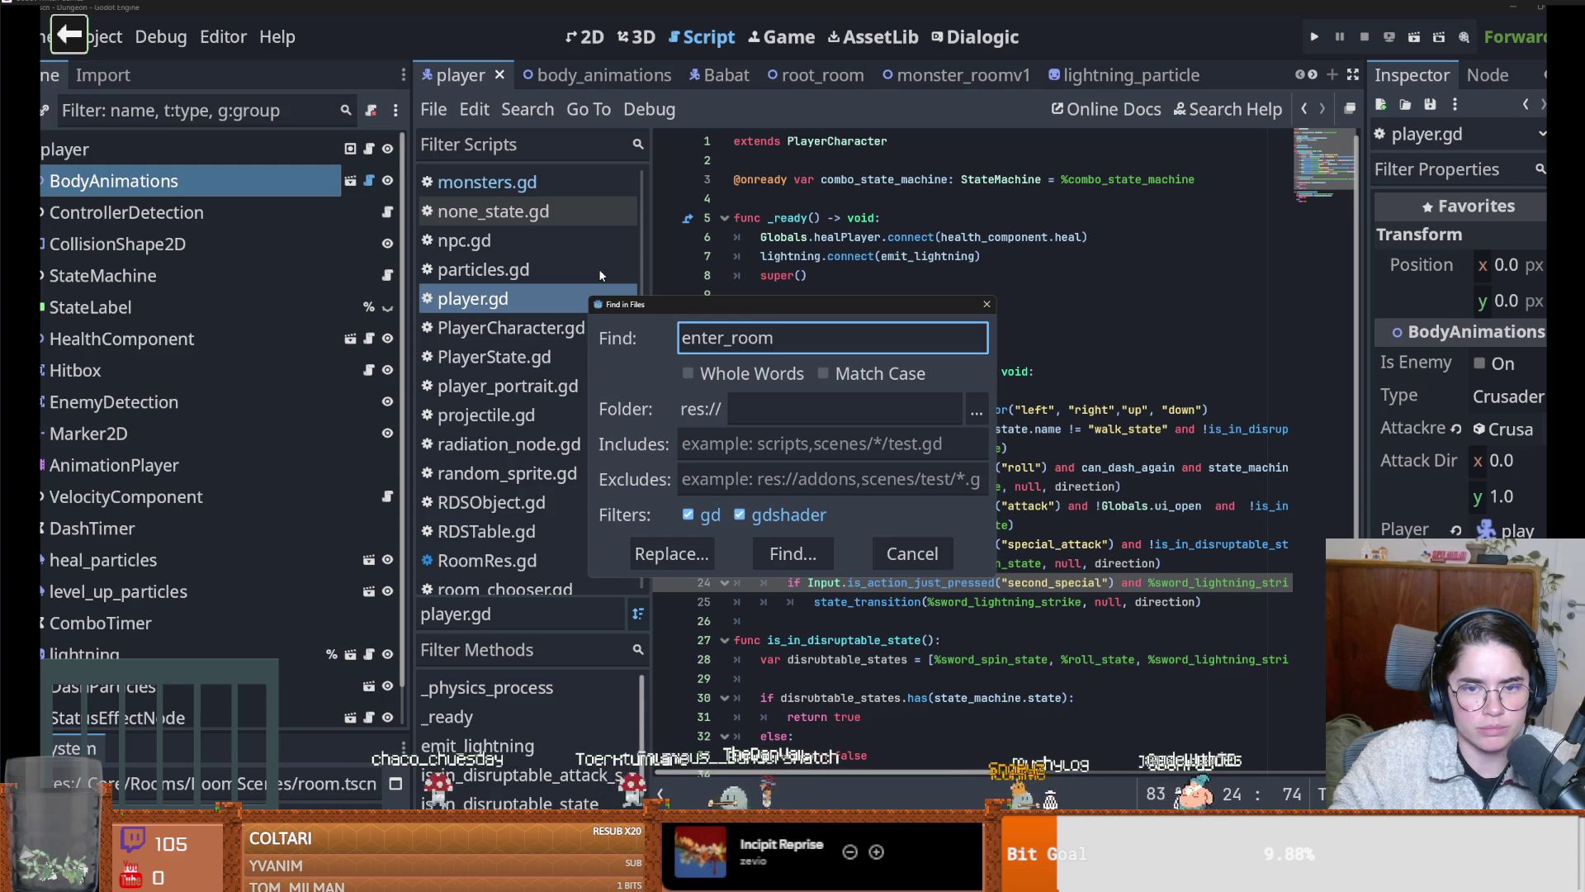
pyautogui.write('(')
pyautogui.press('Return')
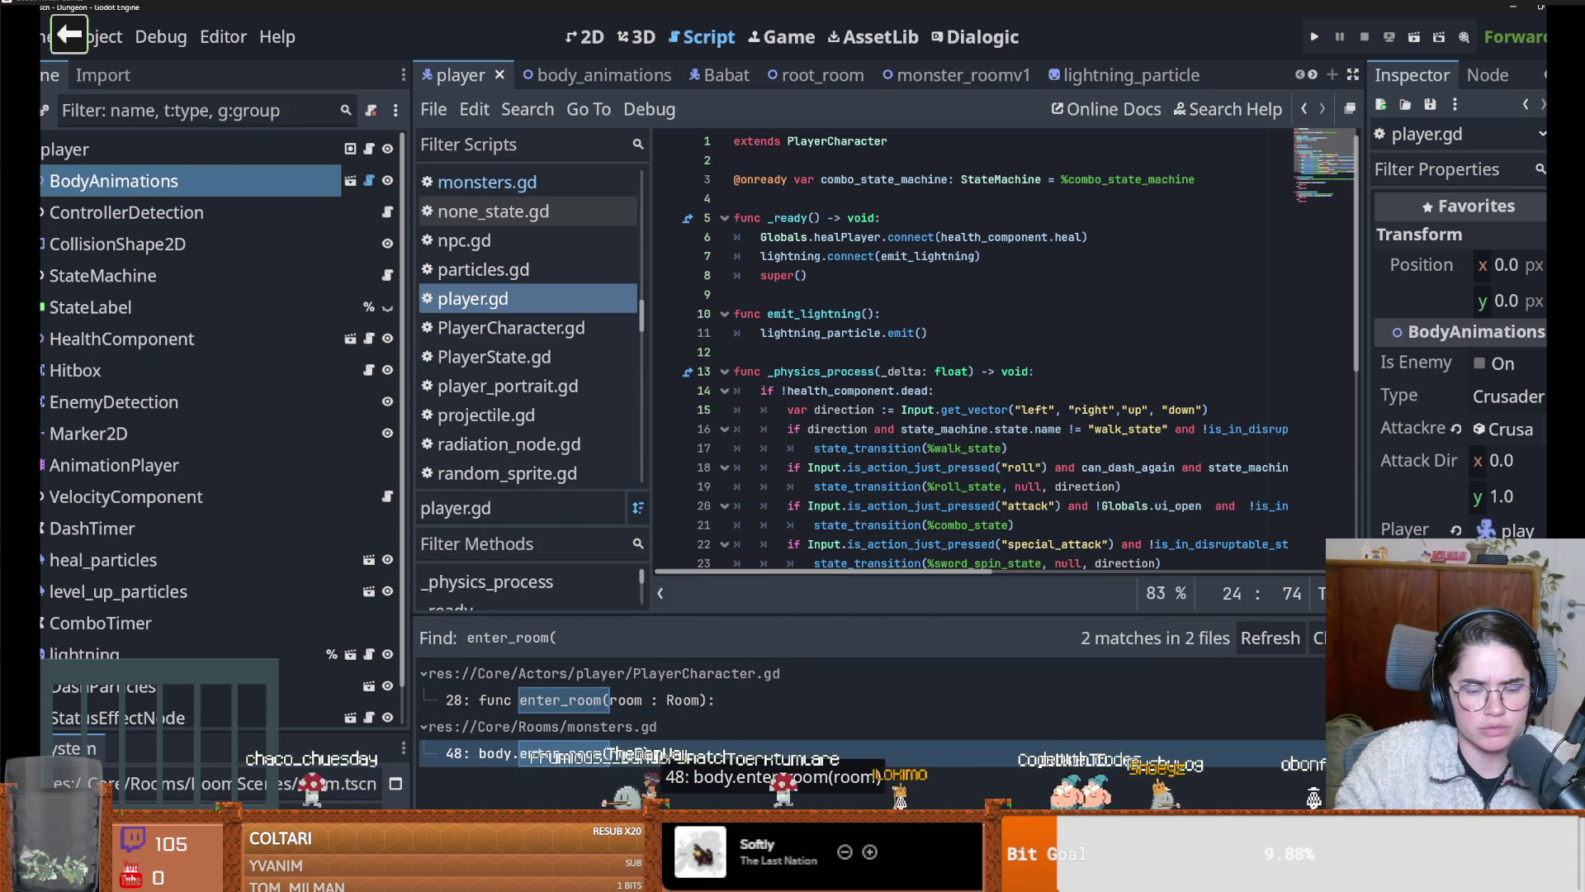
# Open PlayerCharacter.gd's enter_room result and inspect its room parameter
pyautogui.click(652, 700)
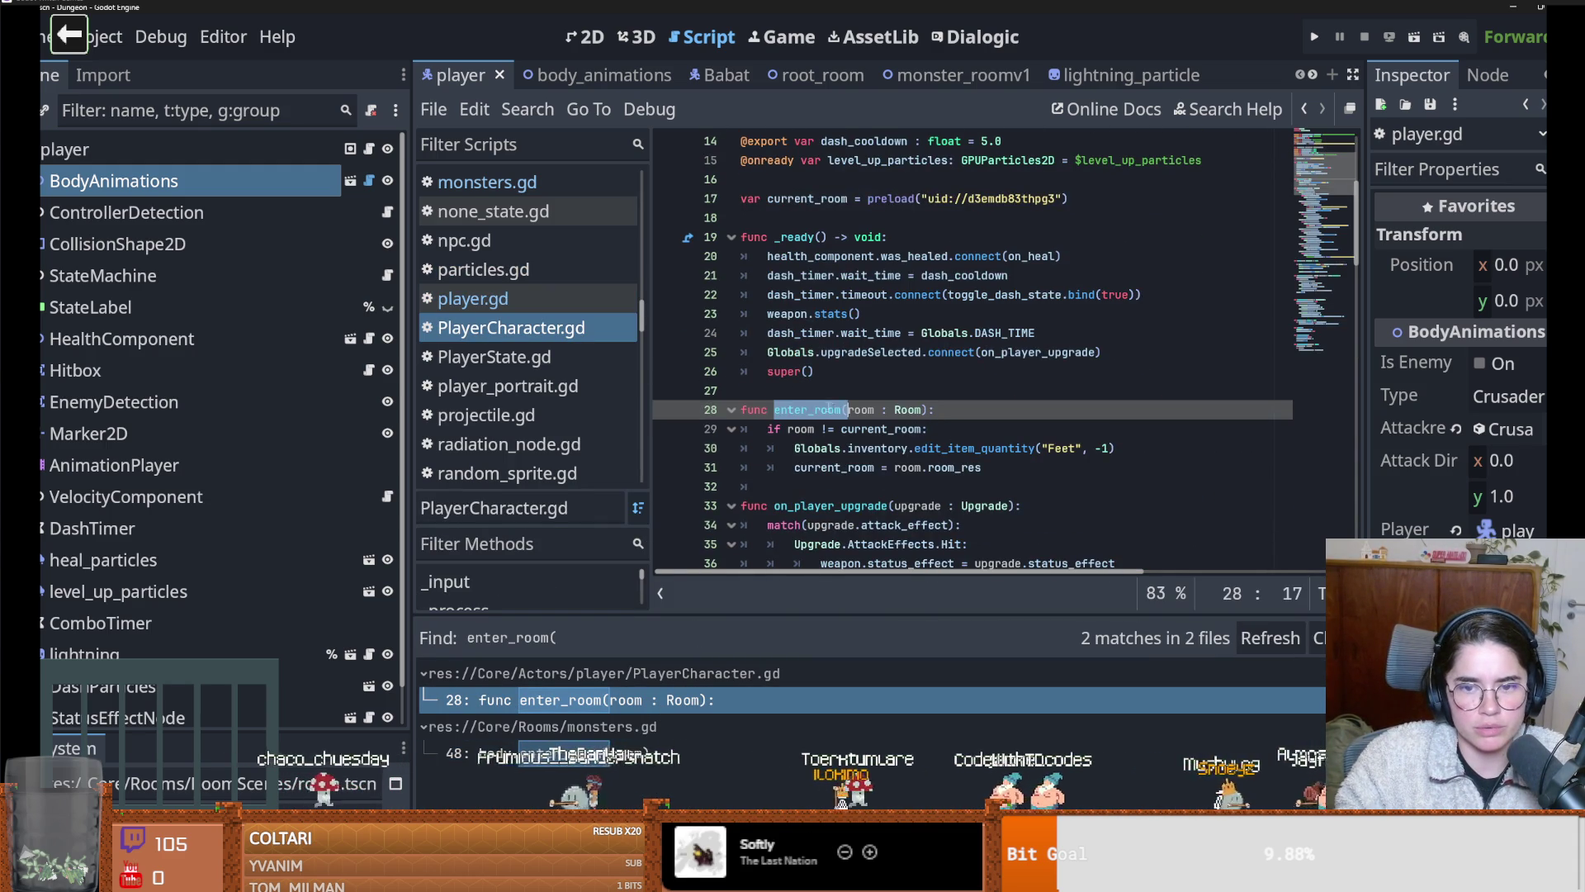
pyautogui.doubleClick(801, 428)
pyautogui.scroll(-1, 780, 398)
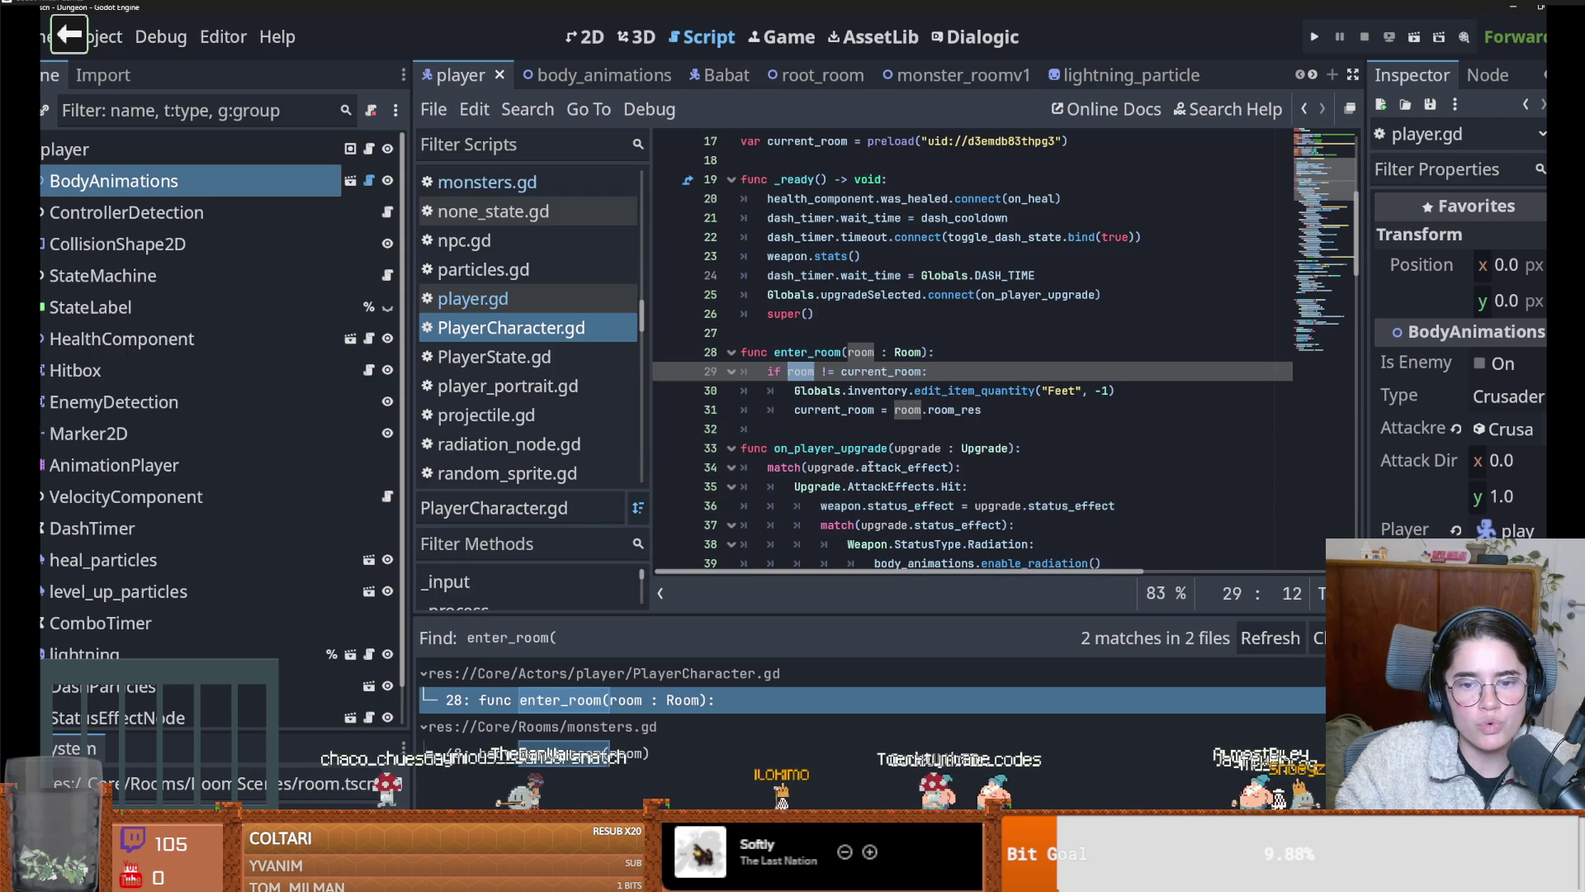
pyautogui.press('Down')
pyautogui.scroll(2, 779, 399)
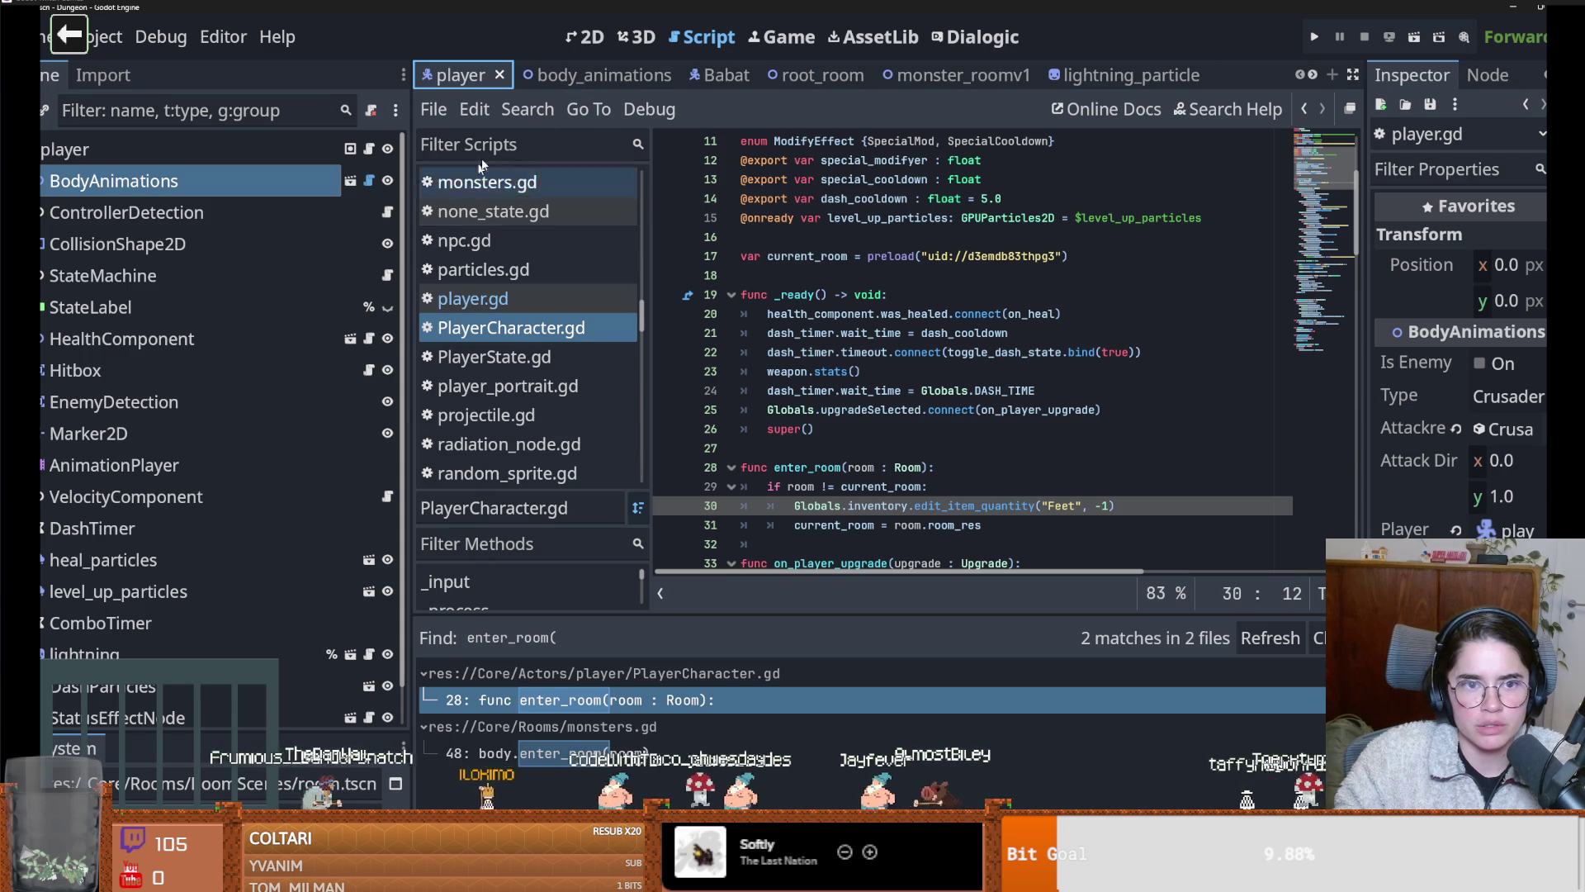
# Find player on line 37 of Globals.gd, then open root_room's TilemapScenes script
pyautogui.click(561, 147)
pyautogui.write('Global')
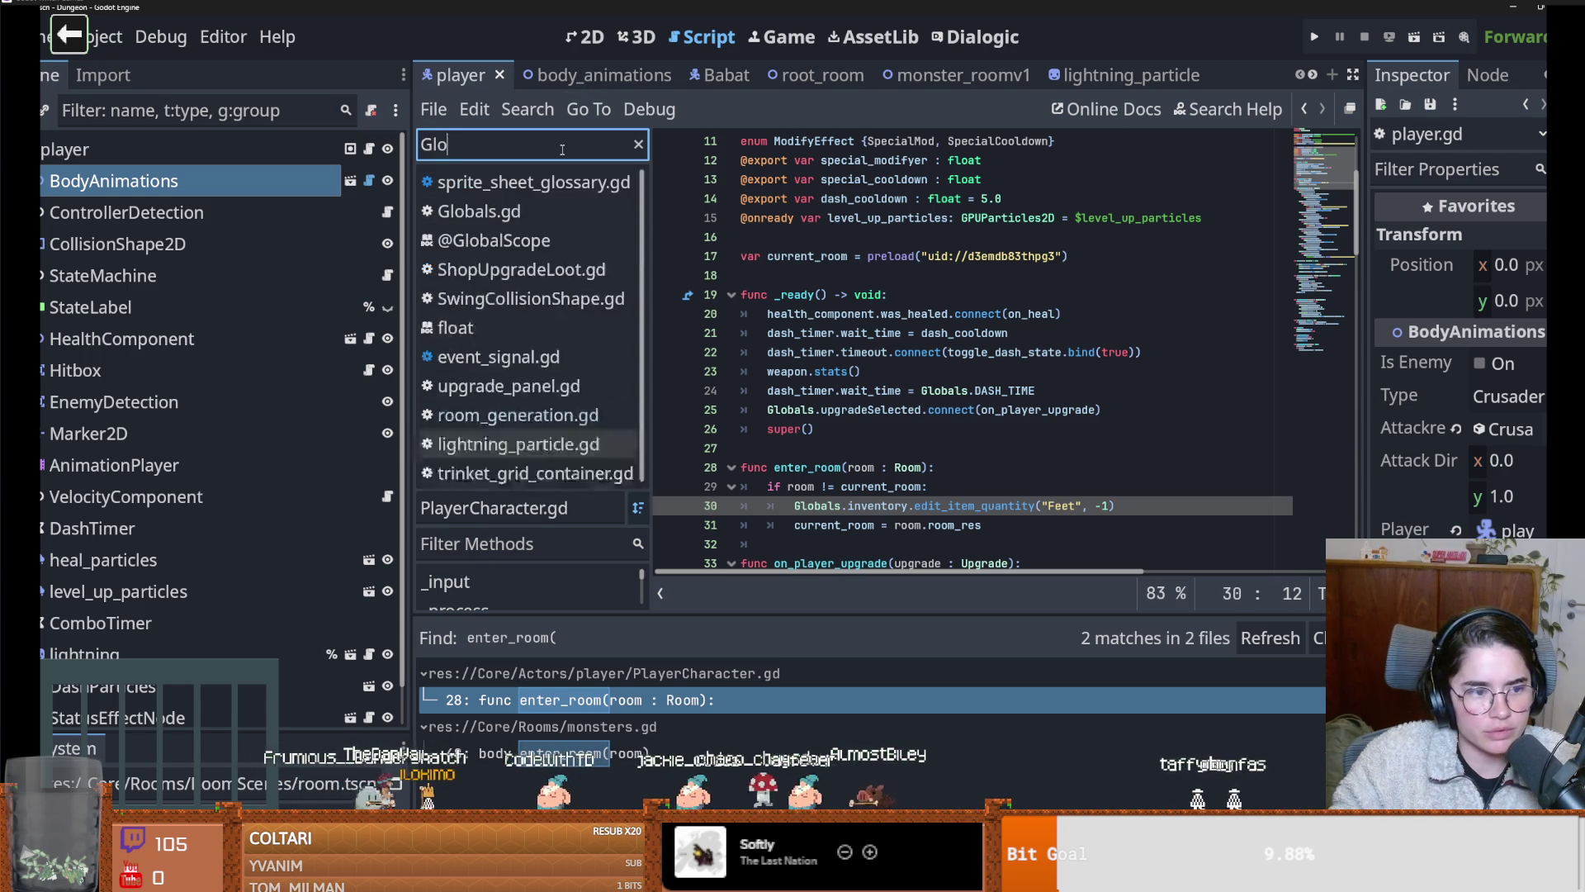
pyautogui.click(533, 185)
pyautogui.scroll(-5, 825, 380)
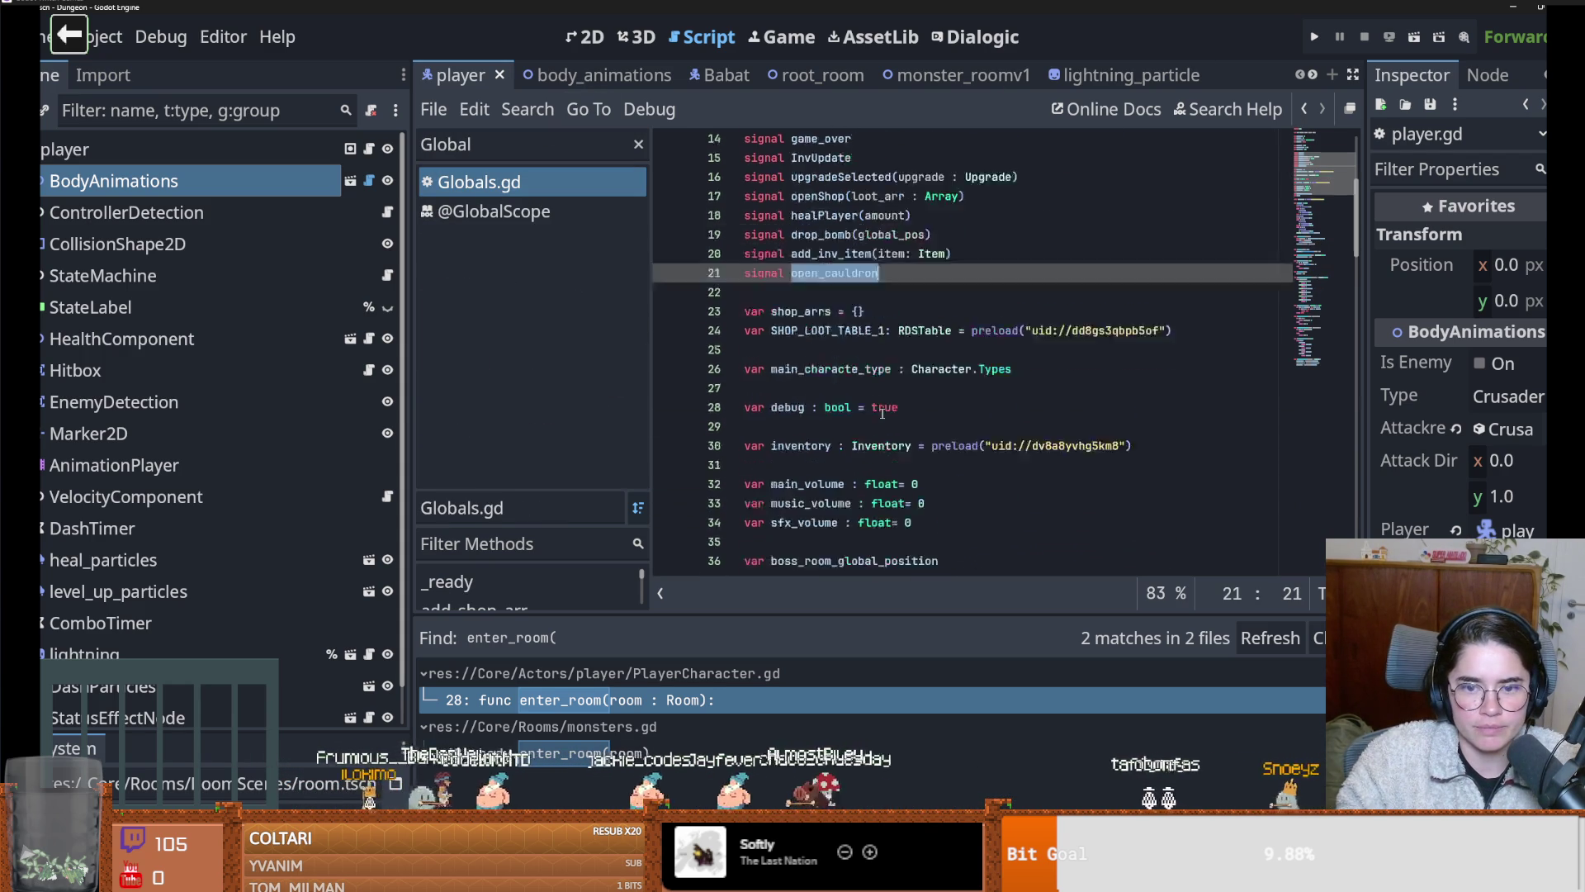
pyautogui.scroll(-4, 860, 386)
pyautogui.doubleClick(788, 314)
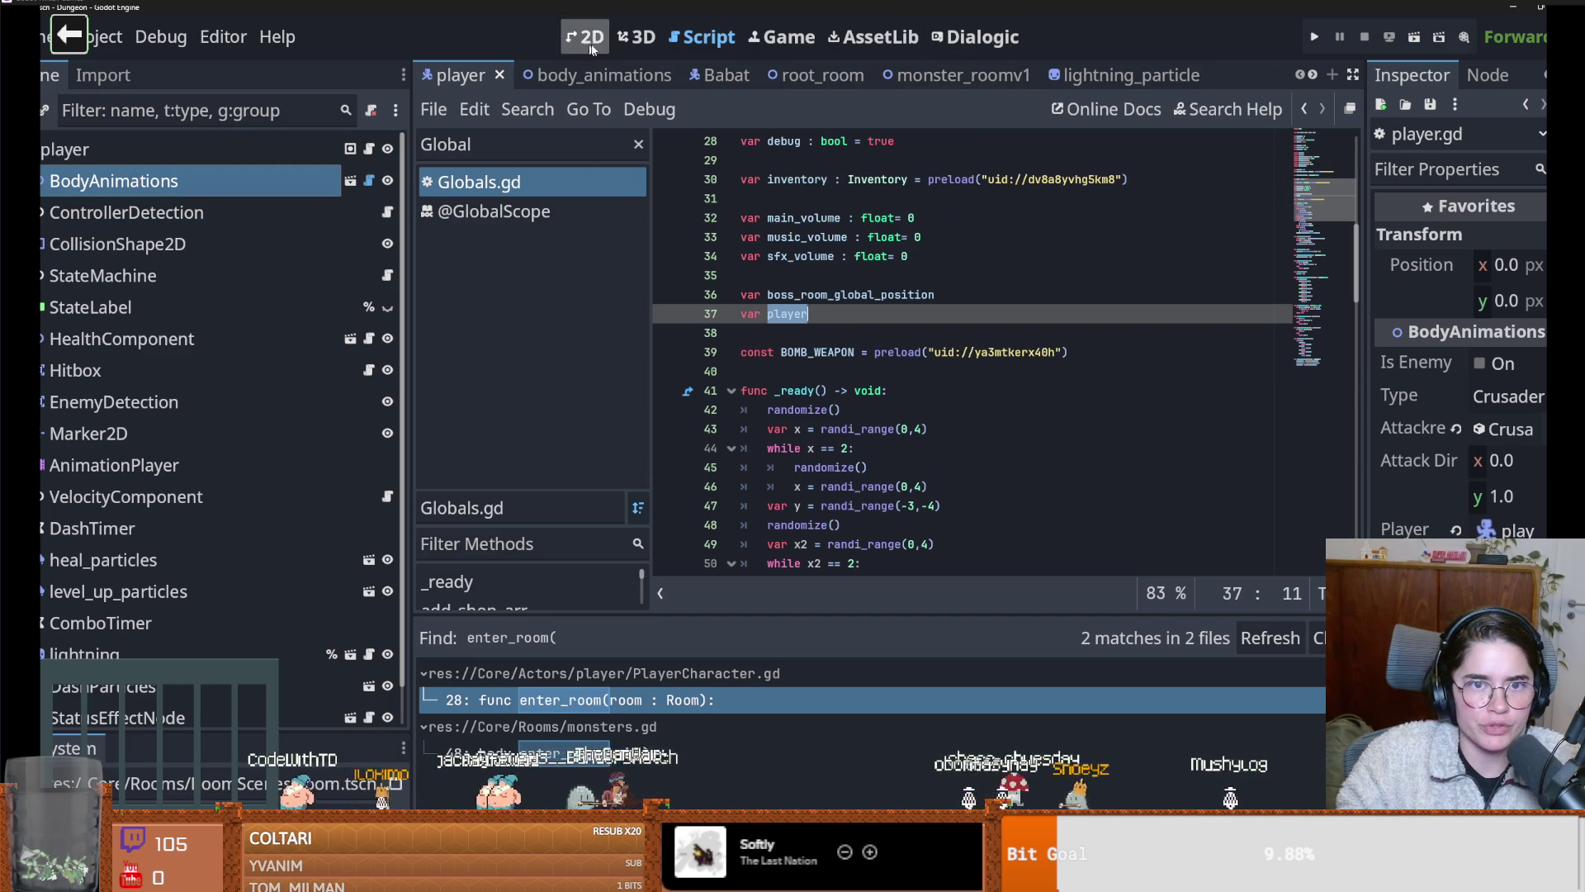
pyautogui.click(813, 75)
pyautogui.click(373, 185)
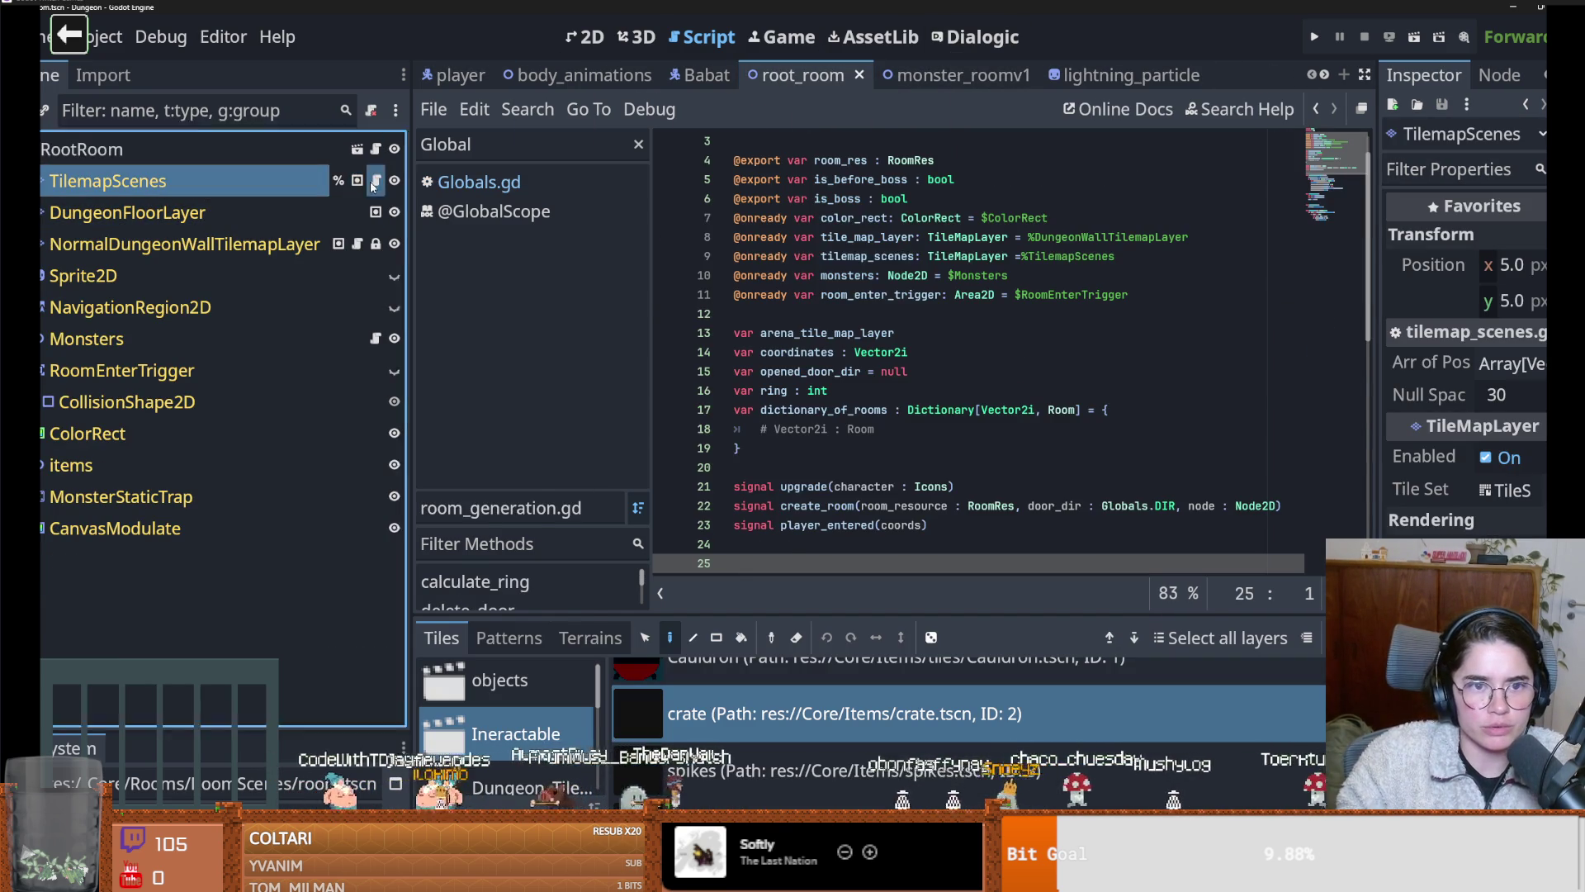
# Start 'if Globals.player.' in on_destroy_crates, then jump to player's declaration in Globals.gd
pyautogui.scroll(-5, 978, 346)
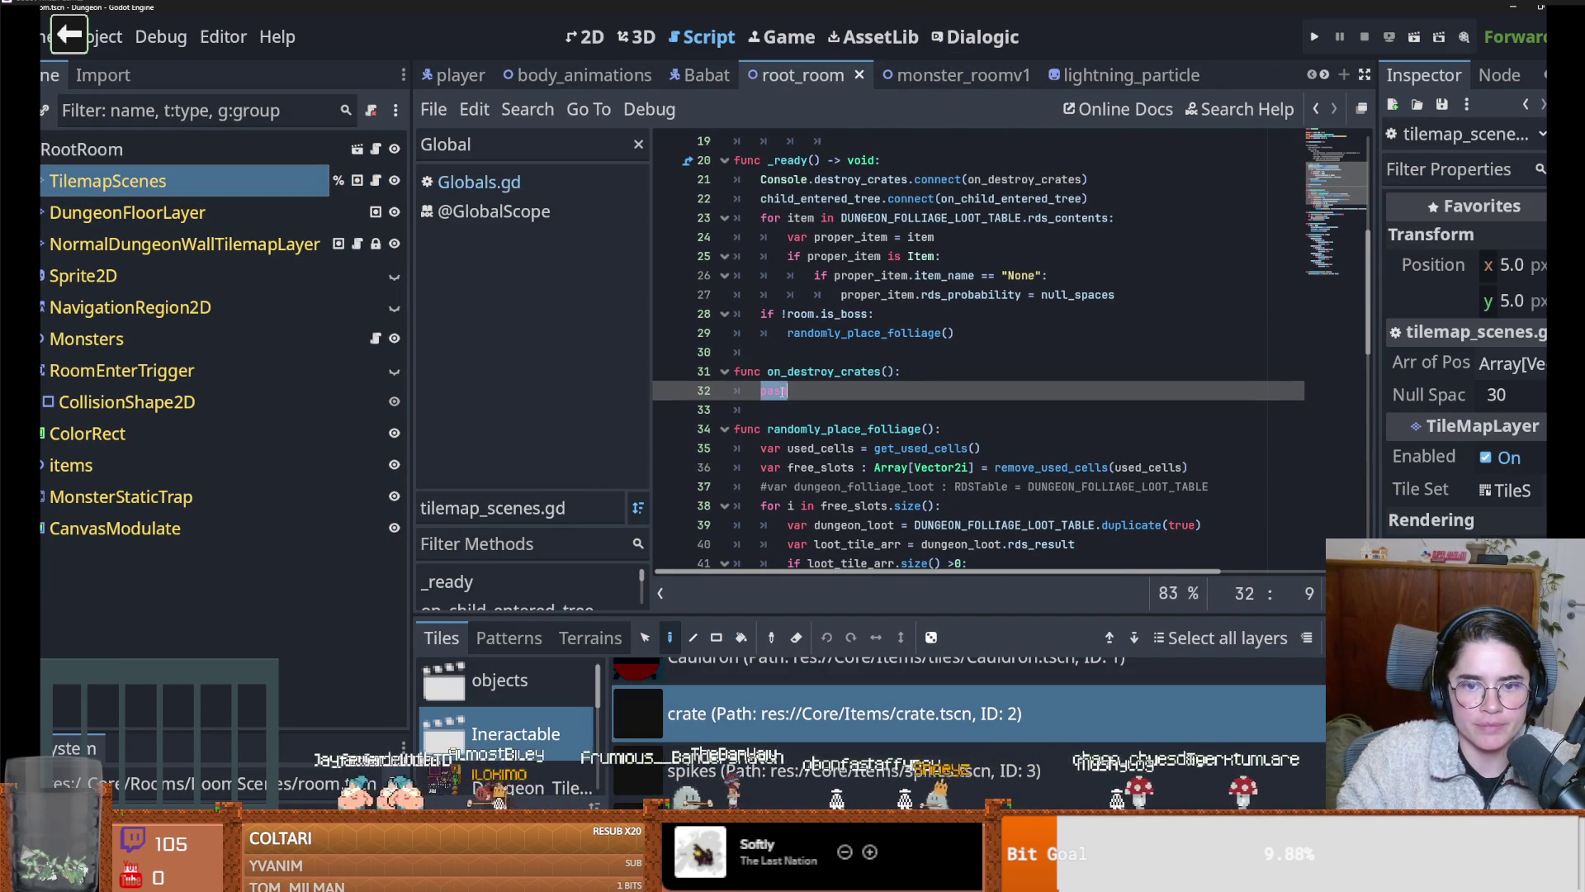
pyautogui.write('if ')
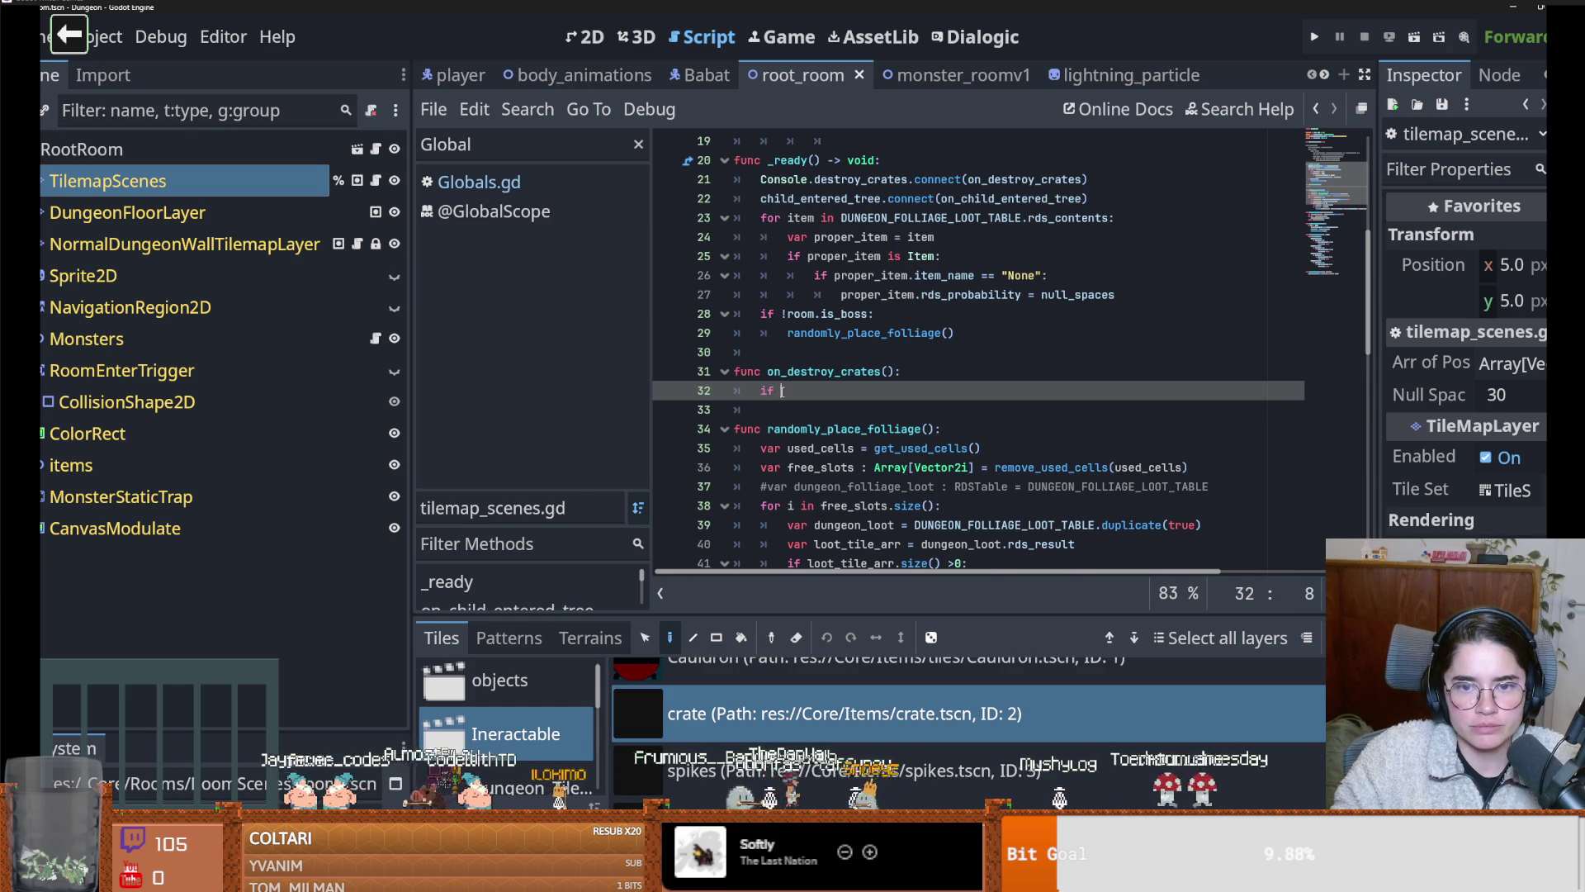
pyautogui.write('Globals.p')
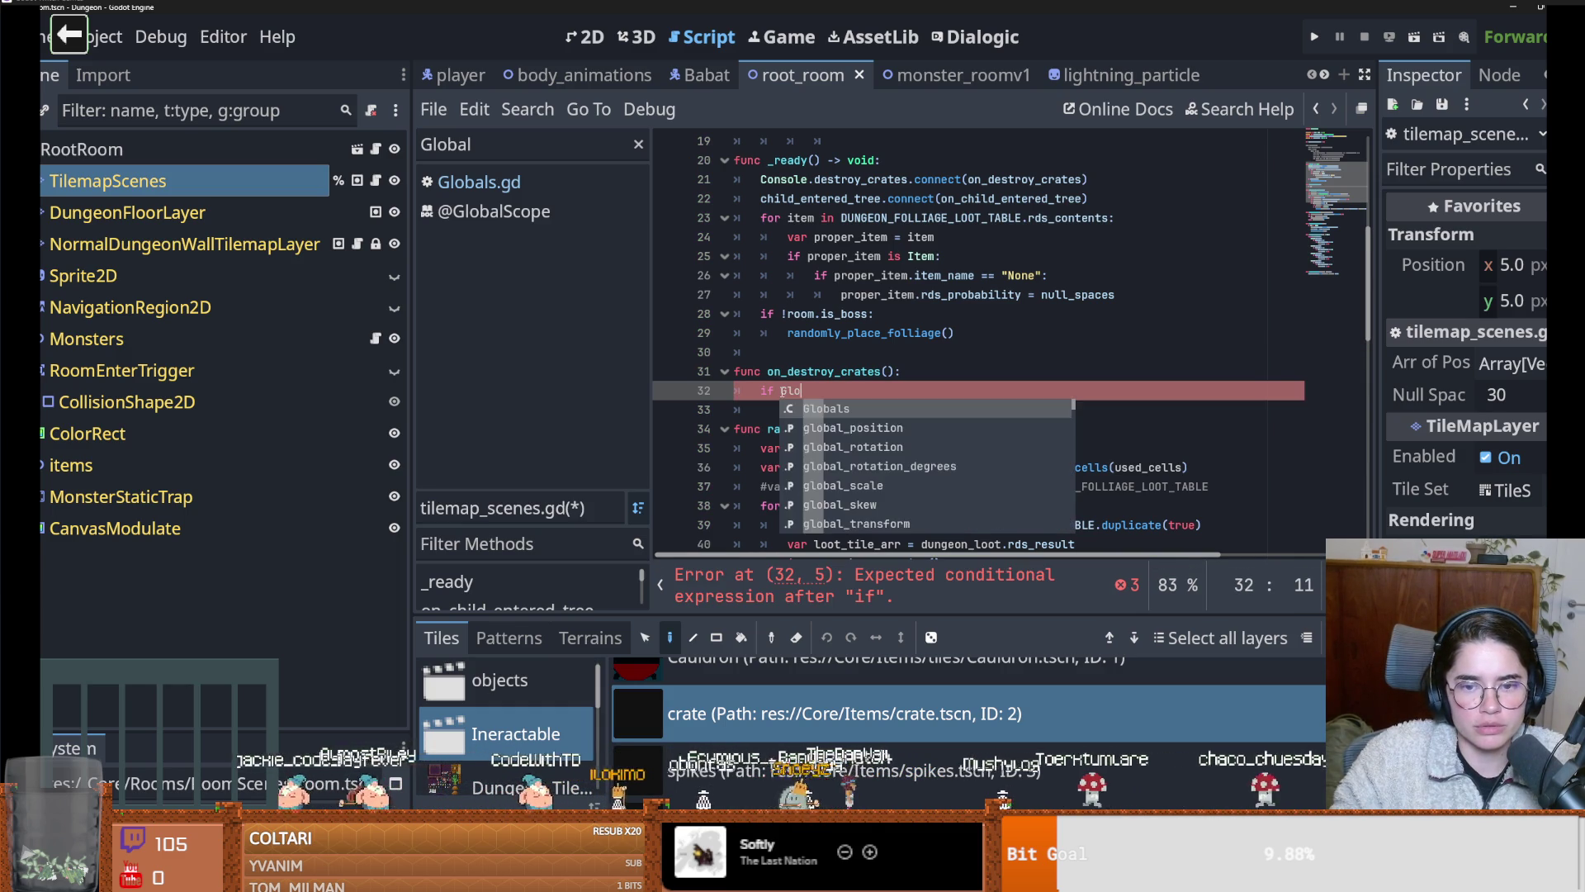
pyautogui.write('layer.cu')
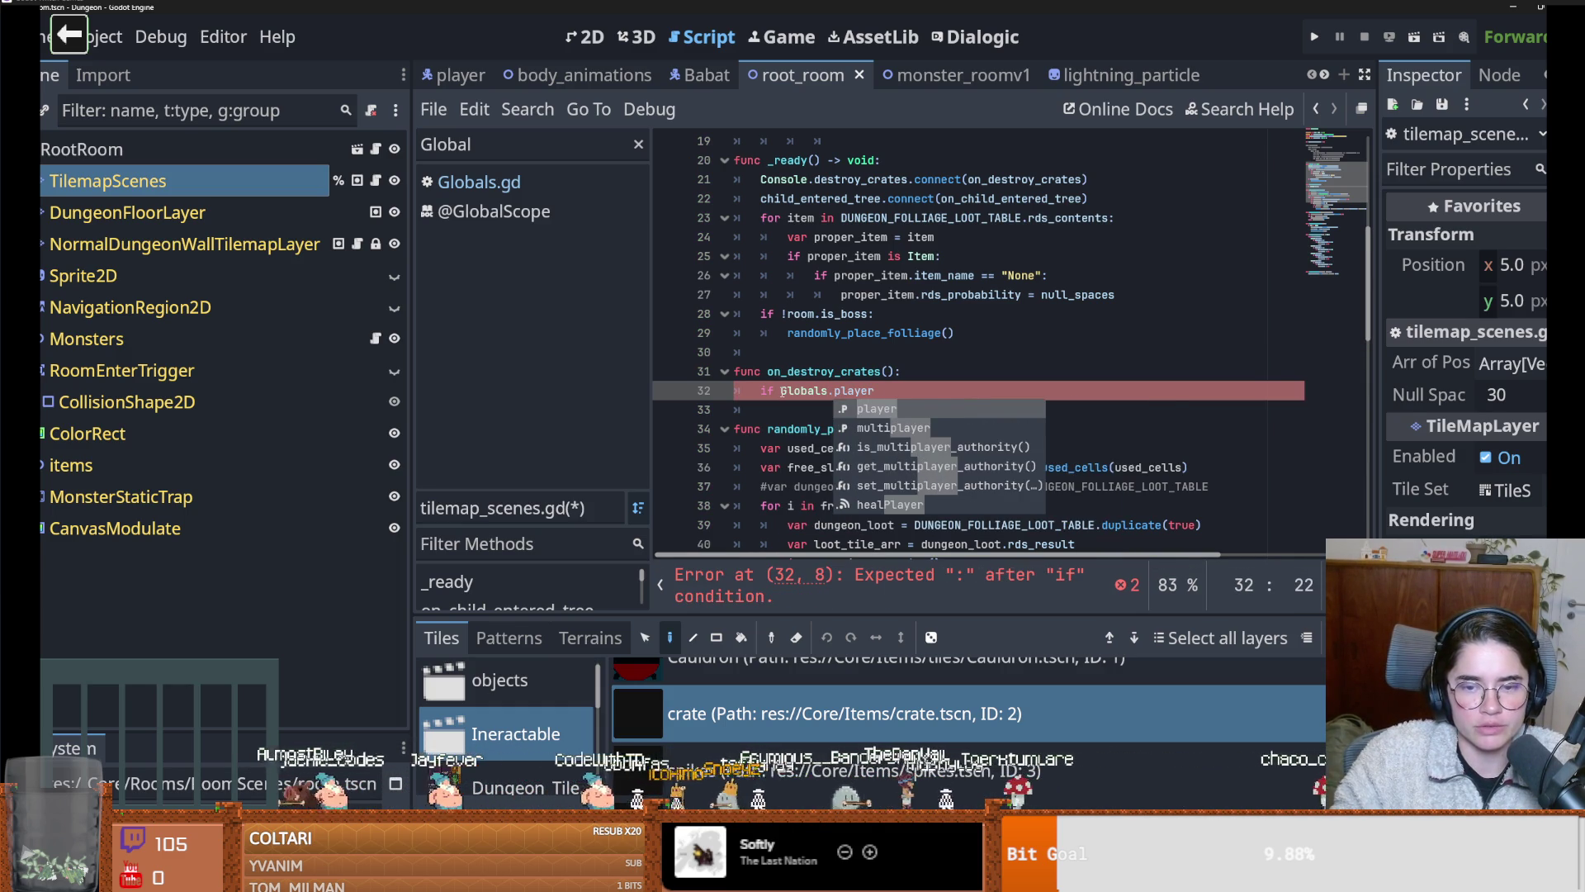
pyautogui.keyDown('ctrl'); pyautogui.click(847, 392); pyautogui.keyUp('ctrl')
pyautogui.write('var player: Player')
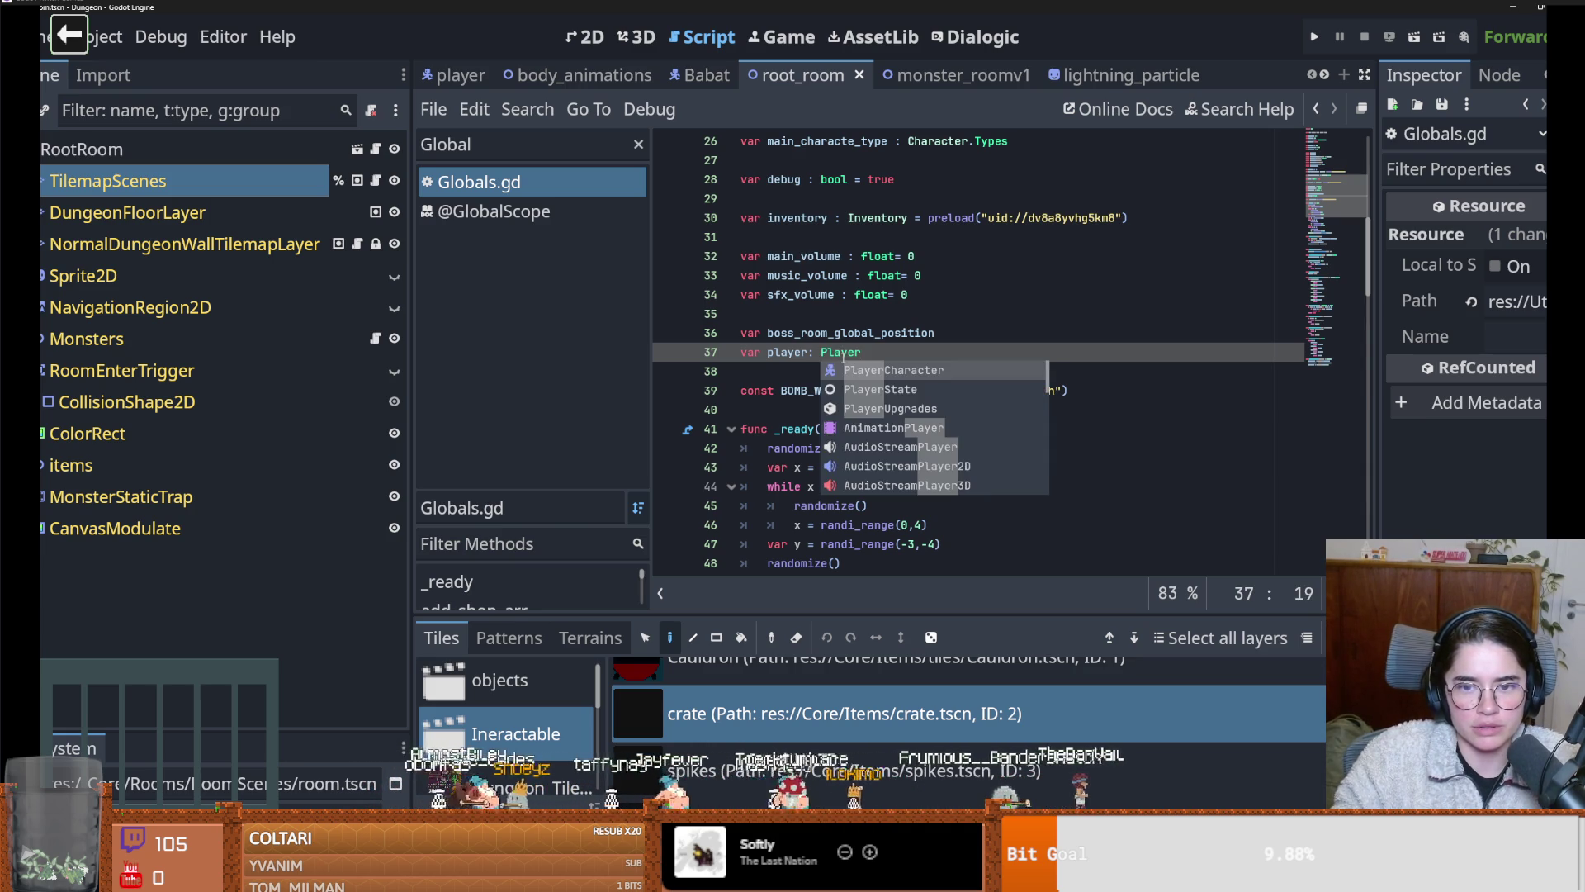
# Type Globals player as PlayerCharacter, save, and extend the condition to 'Globals.player.current_room =='
pyautogui.press('Return')
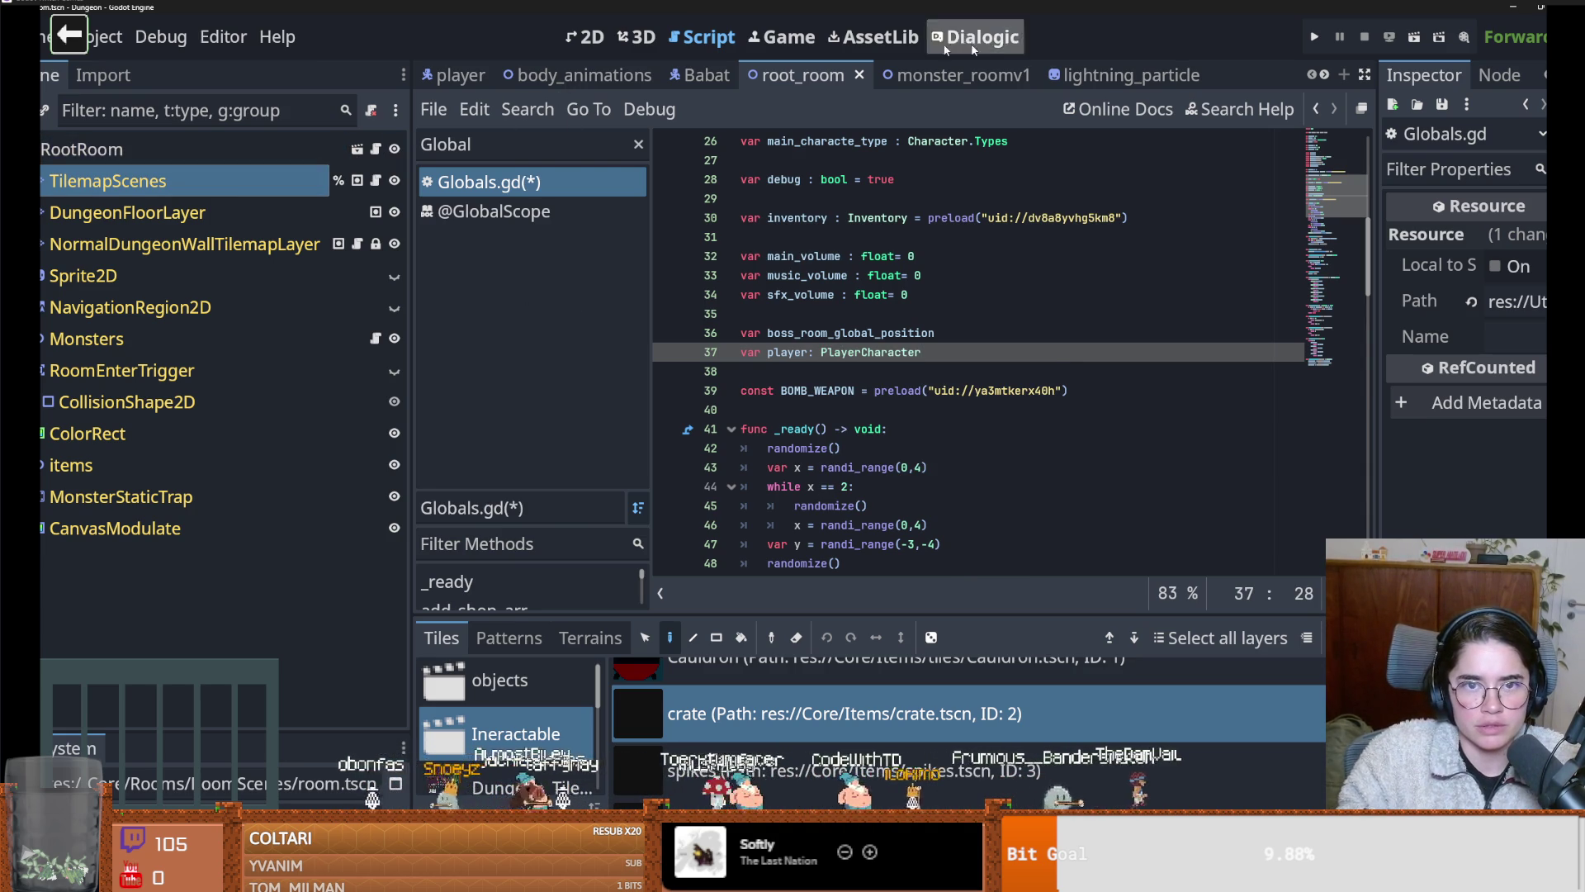
pyautogui.hotkey('ctrl', 's')
pyautogui.click(927, 389)
pyautogui.press('BackSpace')
pyautogui.press('BackSpace')
pyautogui.write('cu')
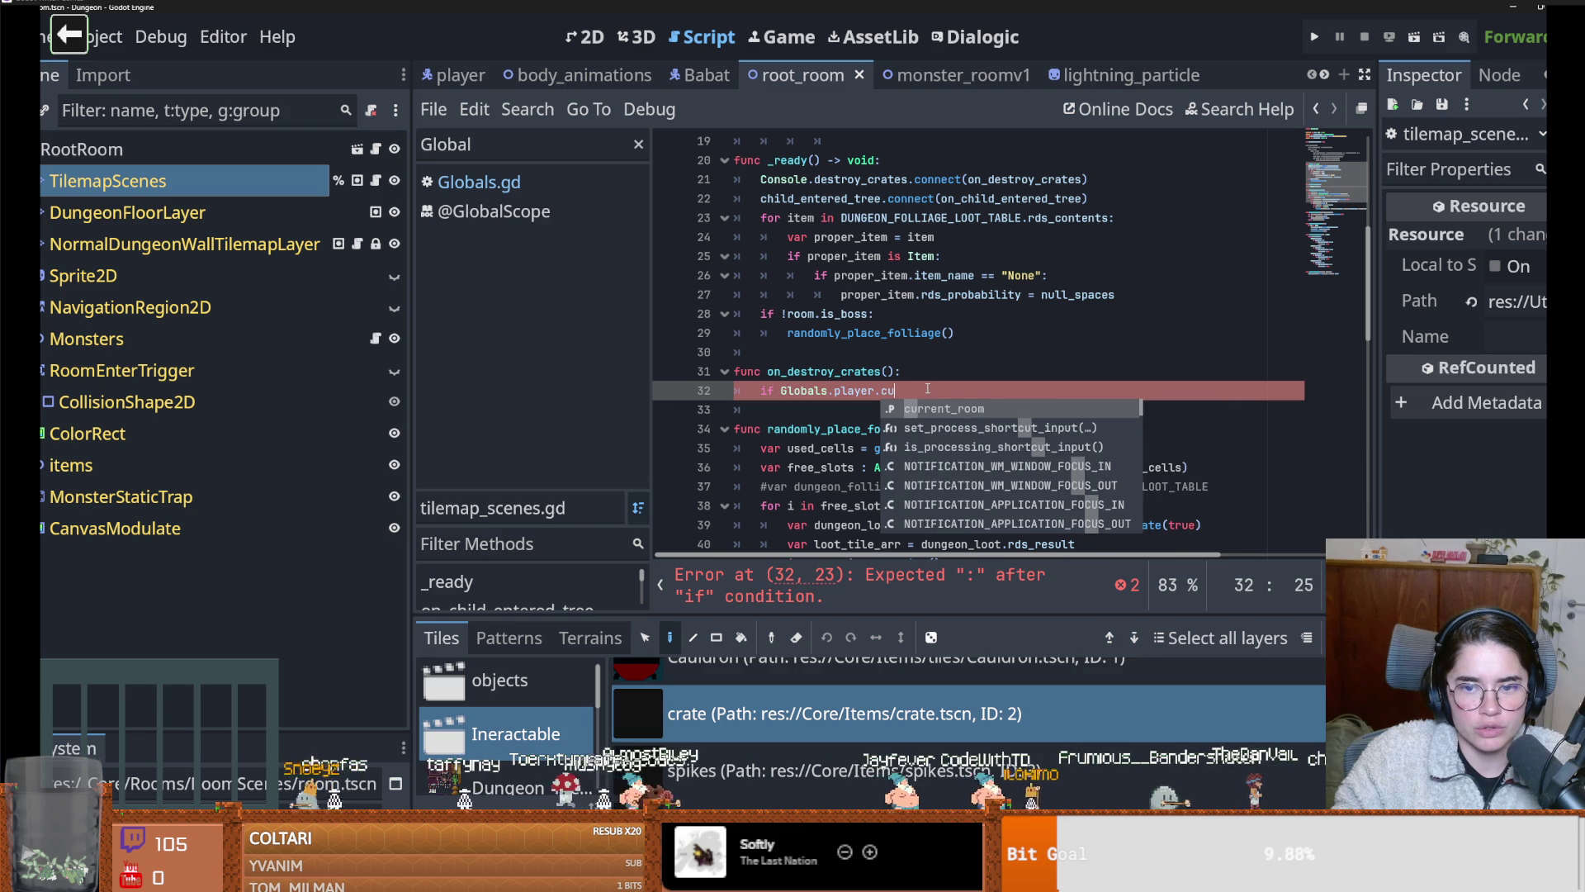
pyautogui.press('Return')
pyautogui.write('==')
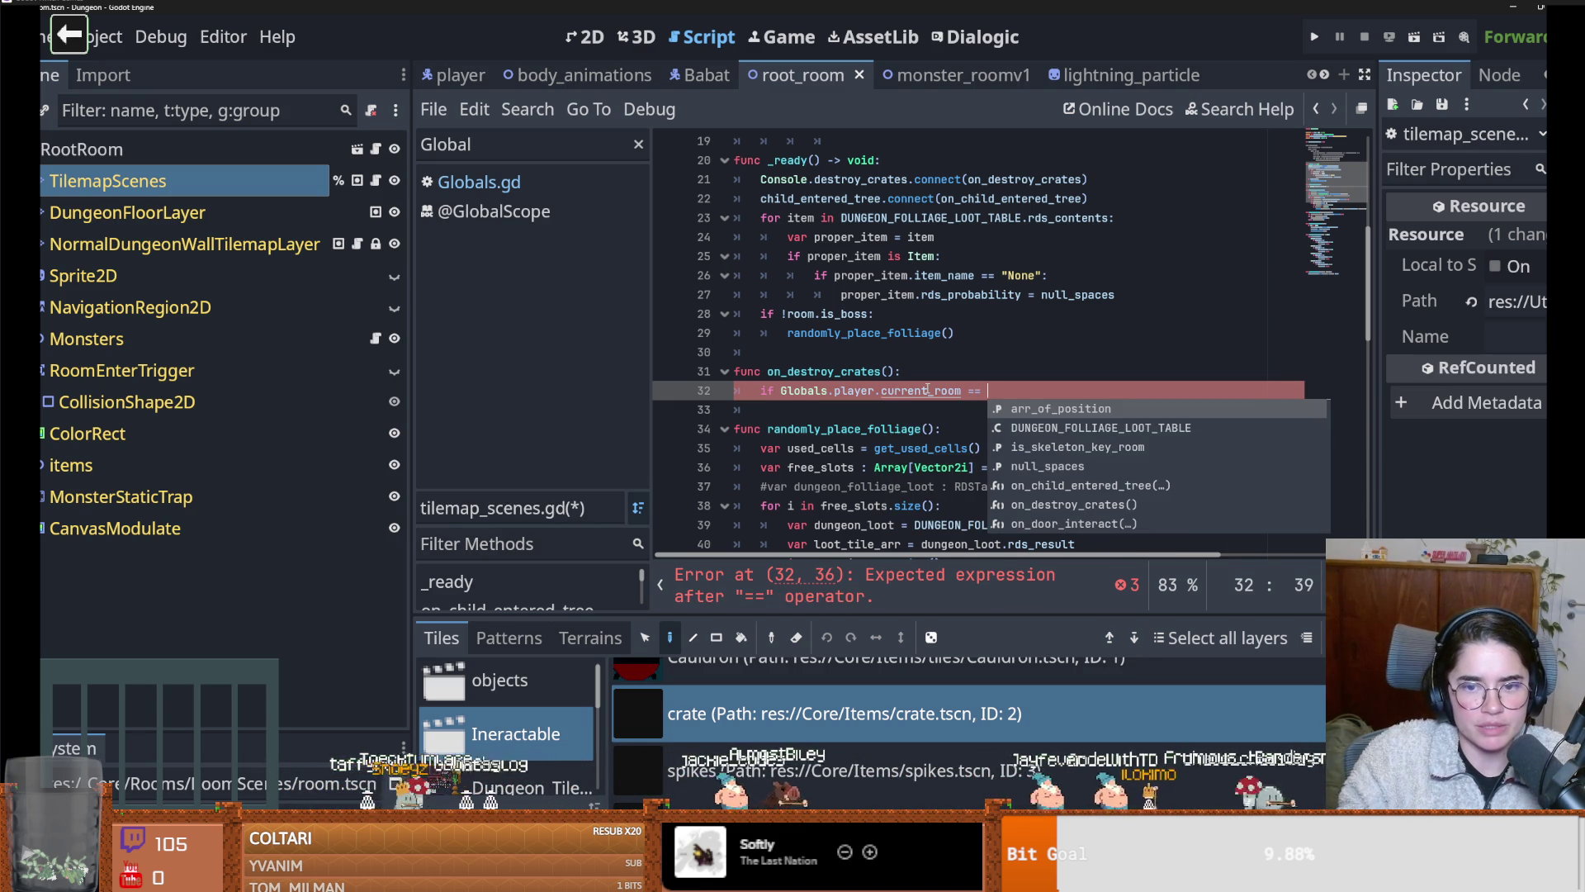
# Check current_room in PlayerCharacter.gd and the Room class in room_generation.gd
pyautogui.keyDown('ctrl'); pyautogui.click(927, 389); pyautogui.keyUp('ctrl')
pyautogui.doubleClick(819, 359)
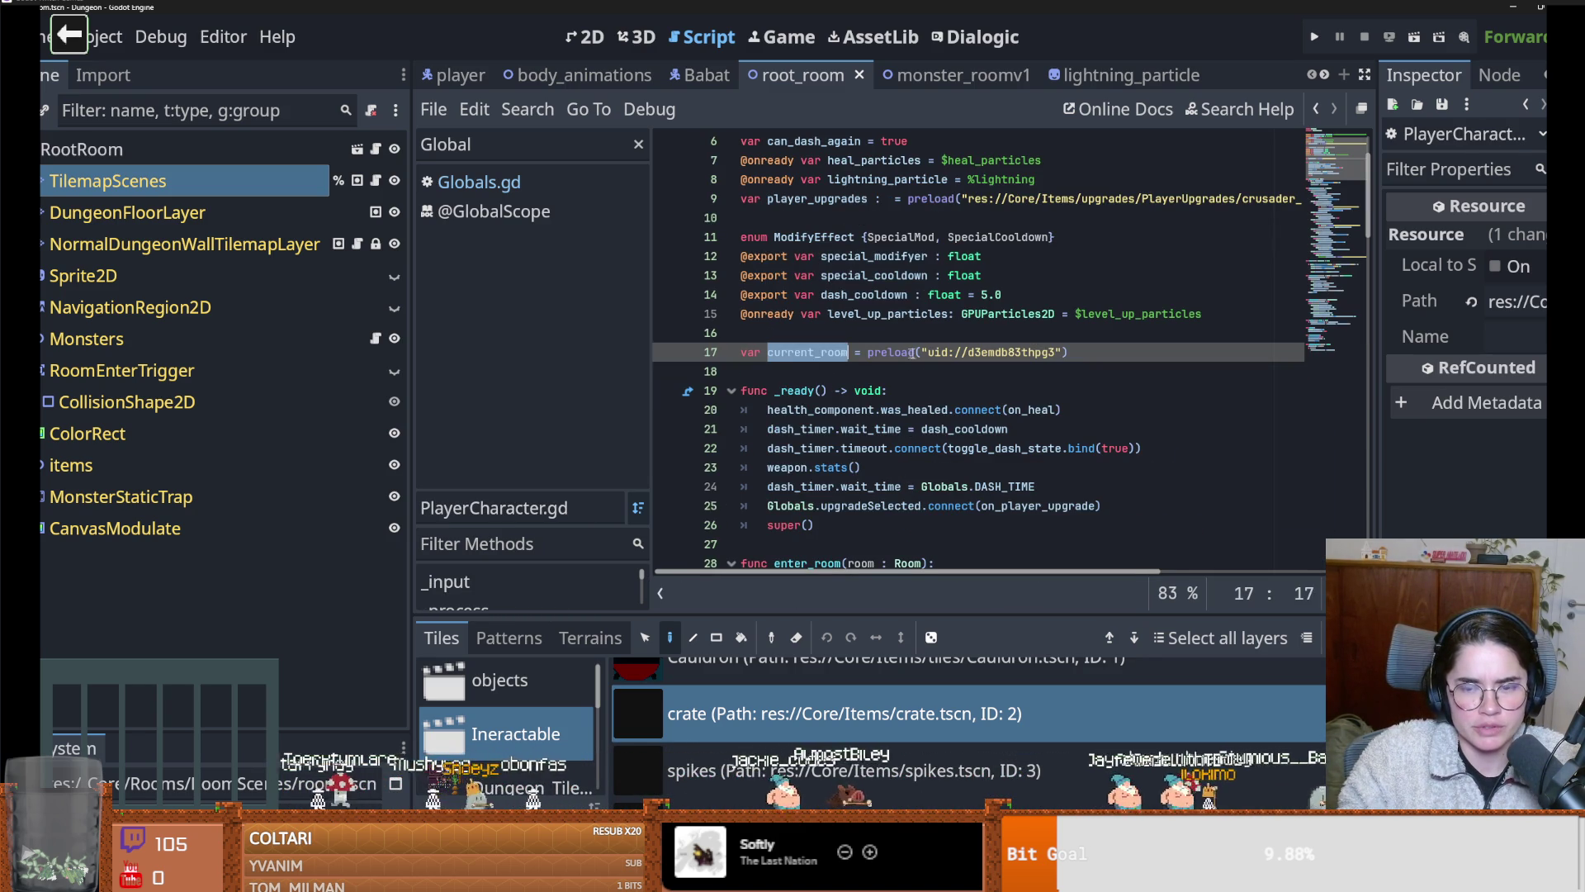
pyautogui.scroll(-5, 836, 372)
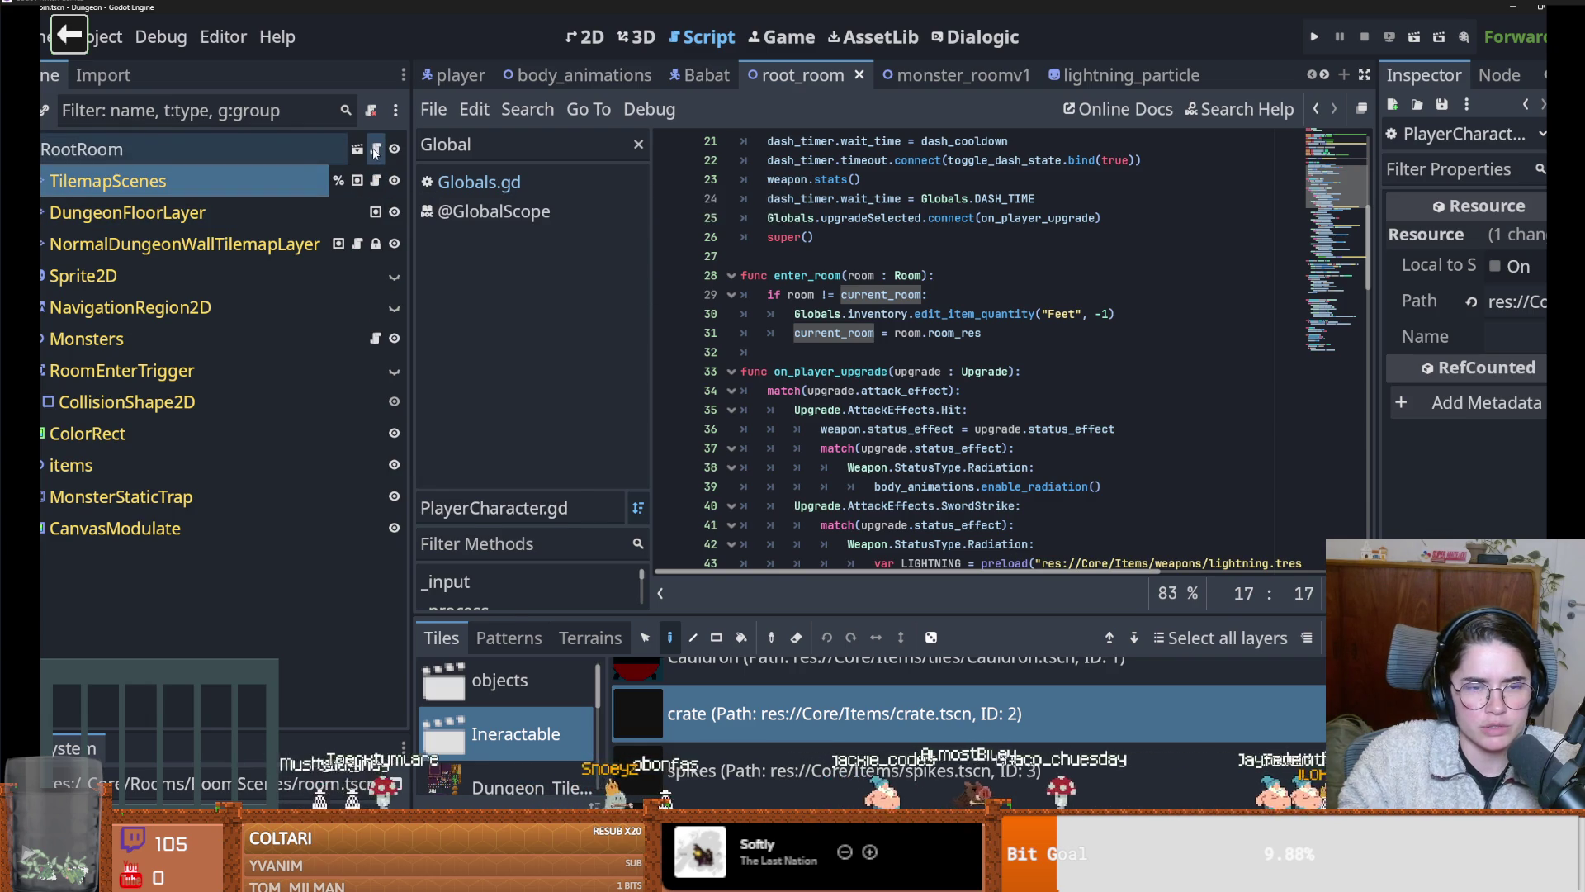
pyautogui.click(375, 149)
pyautogui.scroll(1, 842, 204)
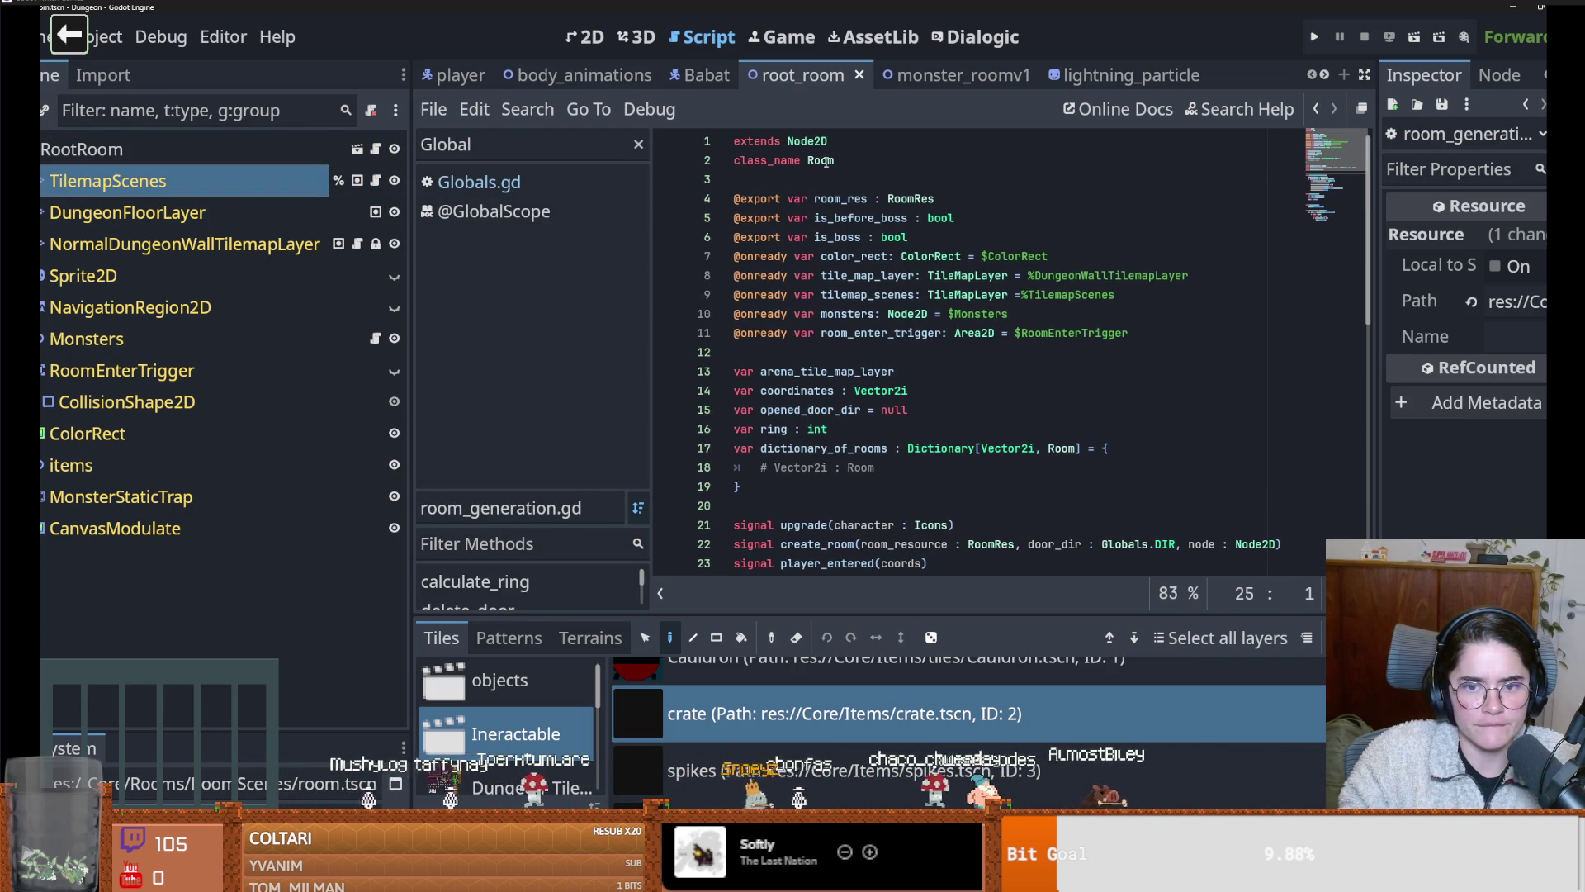
pyautogui.doubleClick(823, 160)
pyautogui.click(375, 181)
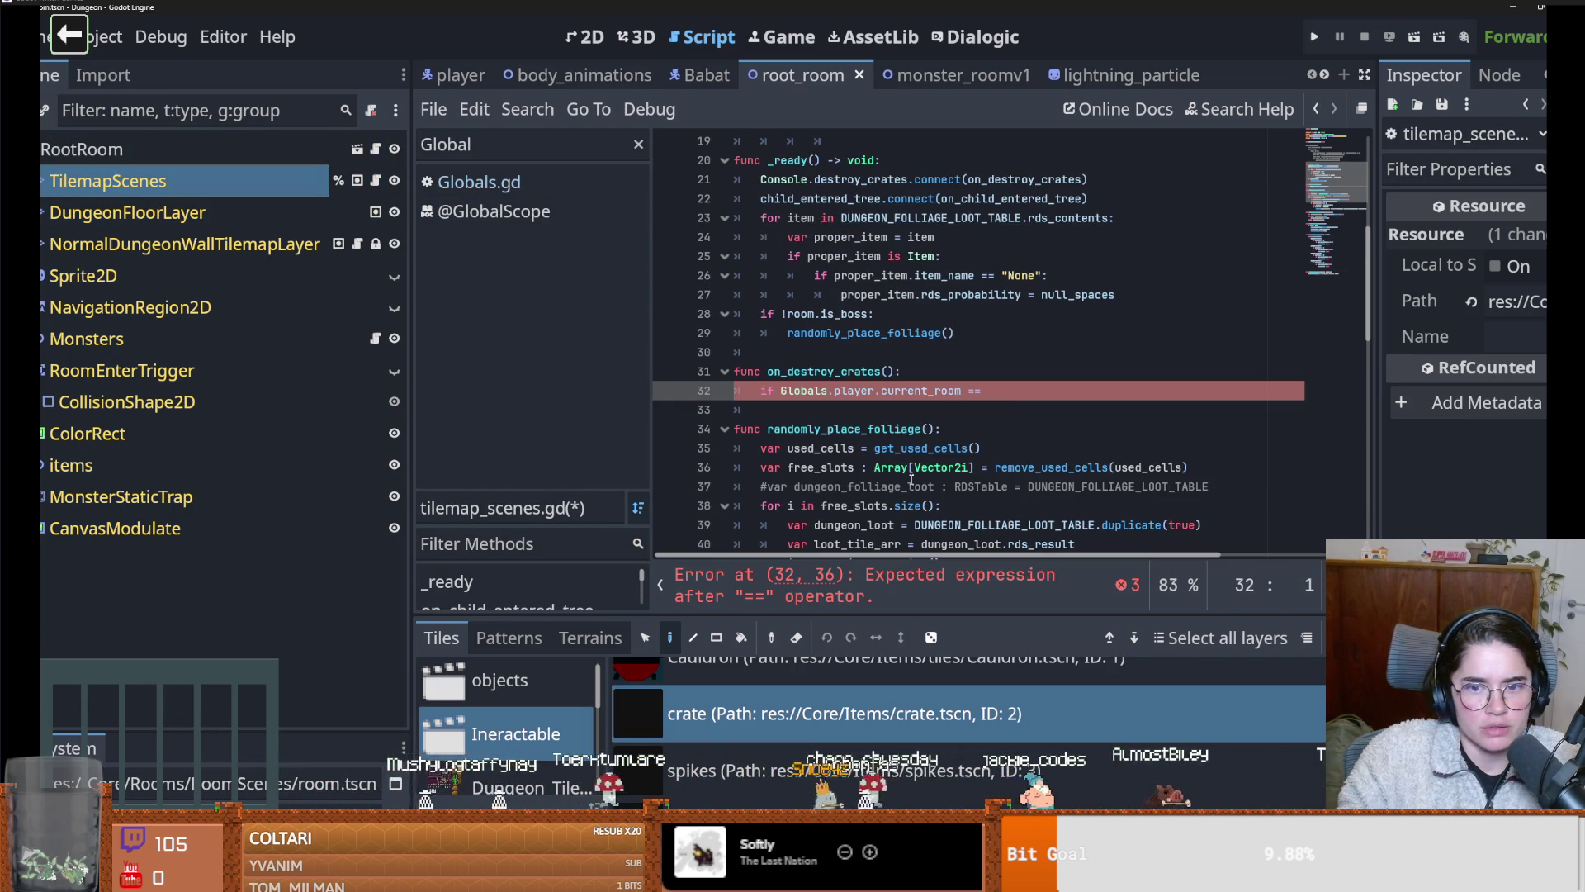
# Finish the condition as '== owner:' with pass underneath and save
pyautogui.click(1015, 397)
pyautogui.write('owner:')
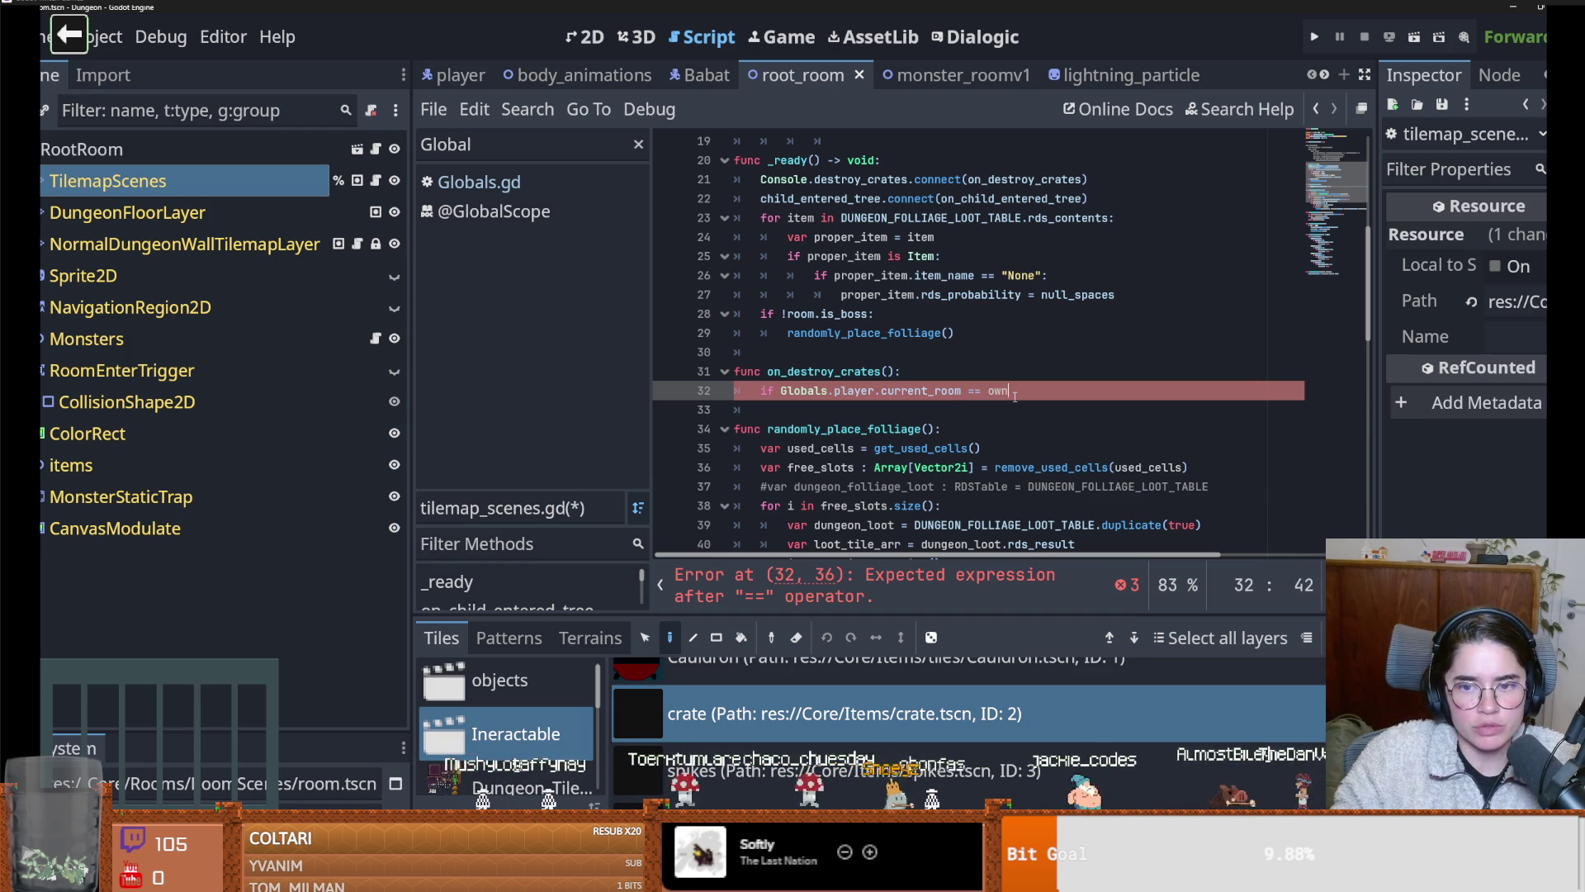
pyautogui.press('Return')
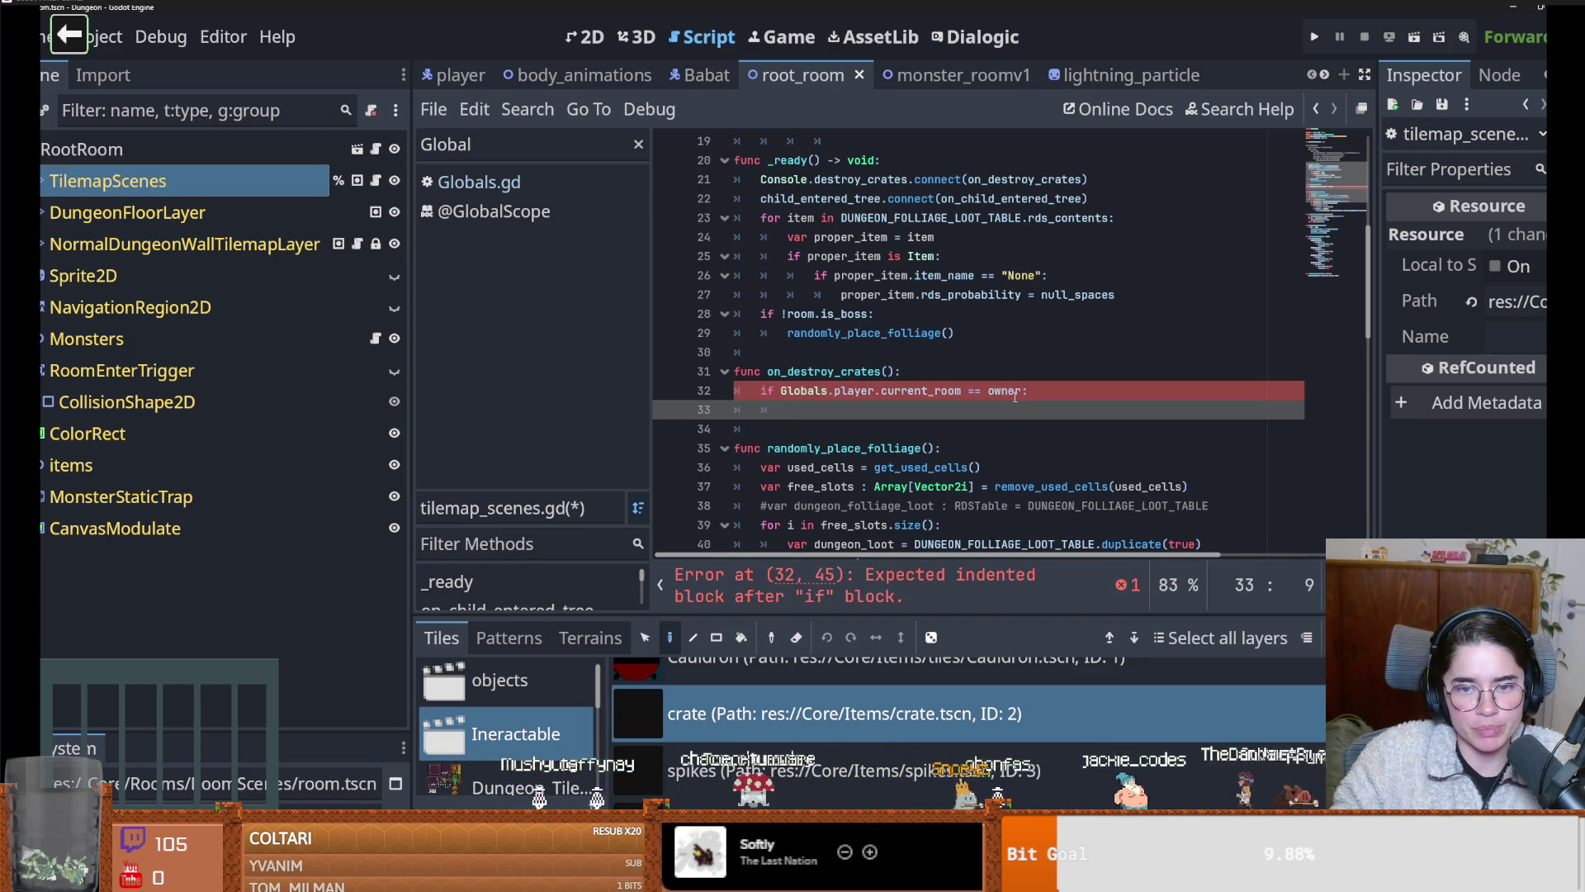
pyautogui.write('pass')
pyautogui.hotkey('ctrl', 's')
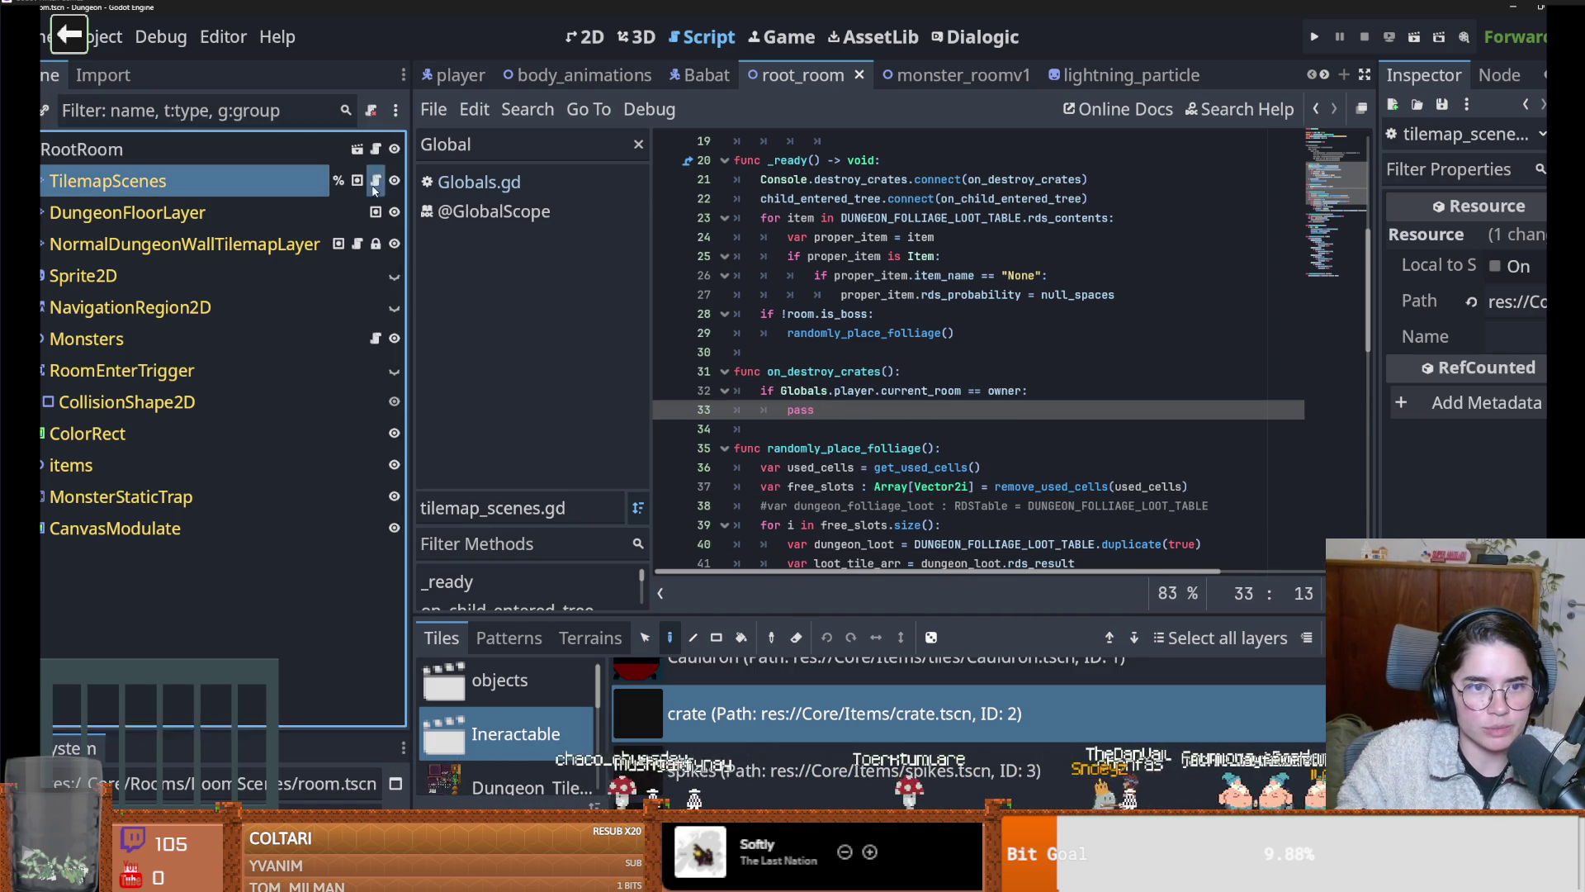
pyautogui.click(374, 189)
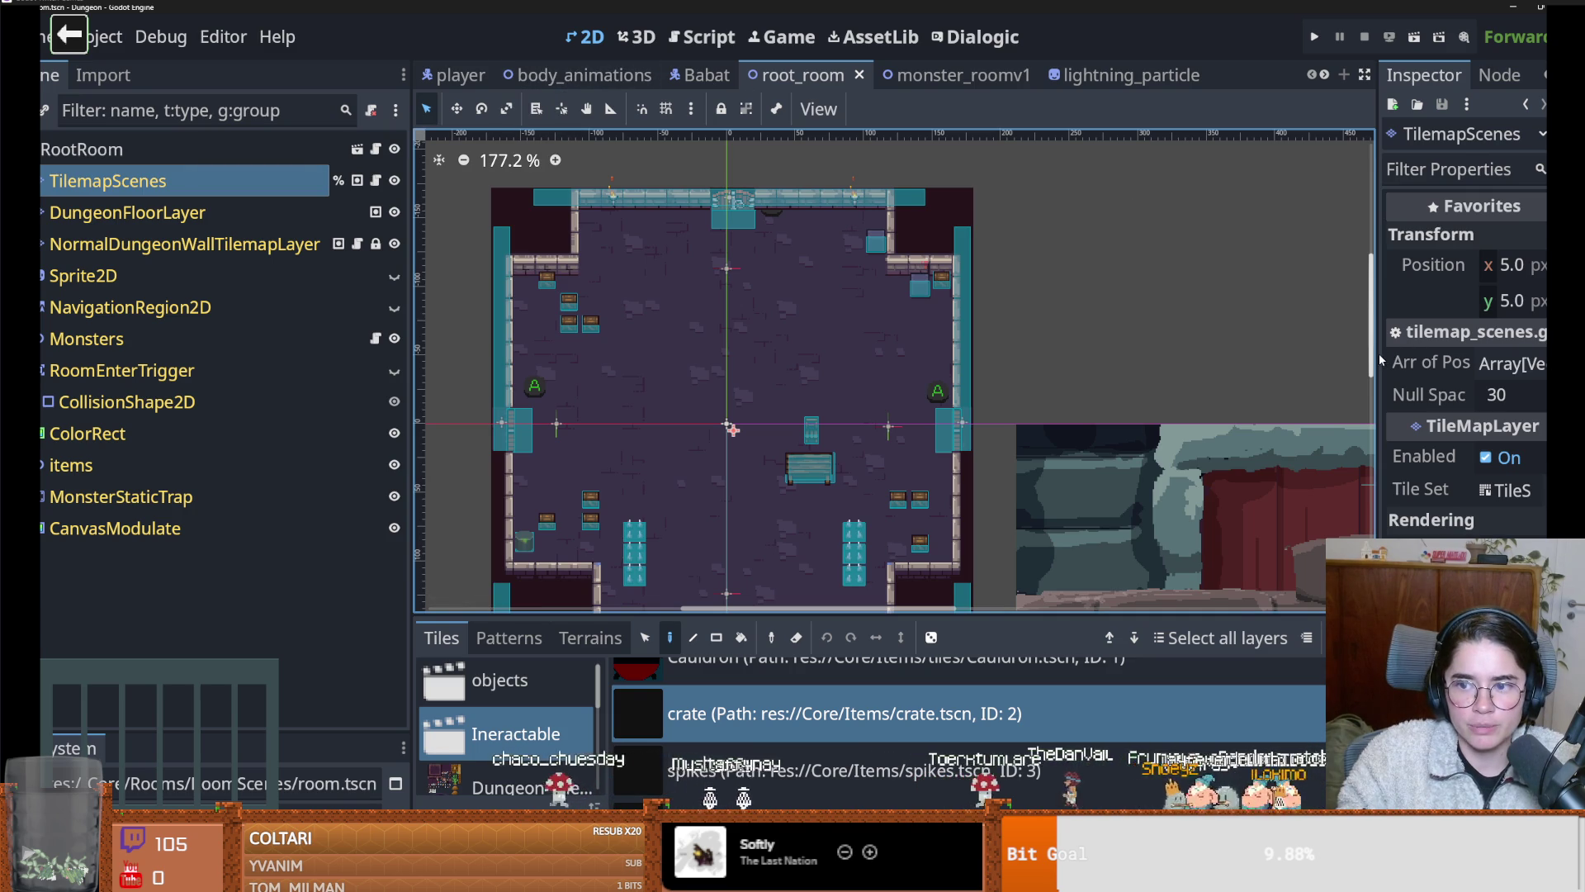
# Widen the Inspector, expand Arr of Position, and open the TilemapScenes script
pyautogui.moveTo(1377, 361); pyautogui.dragTo(1042, 363)
pyautogui.click(1119, 369)
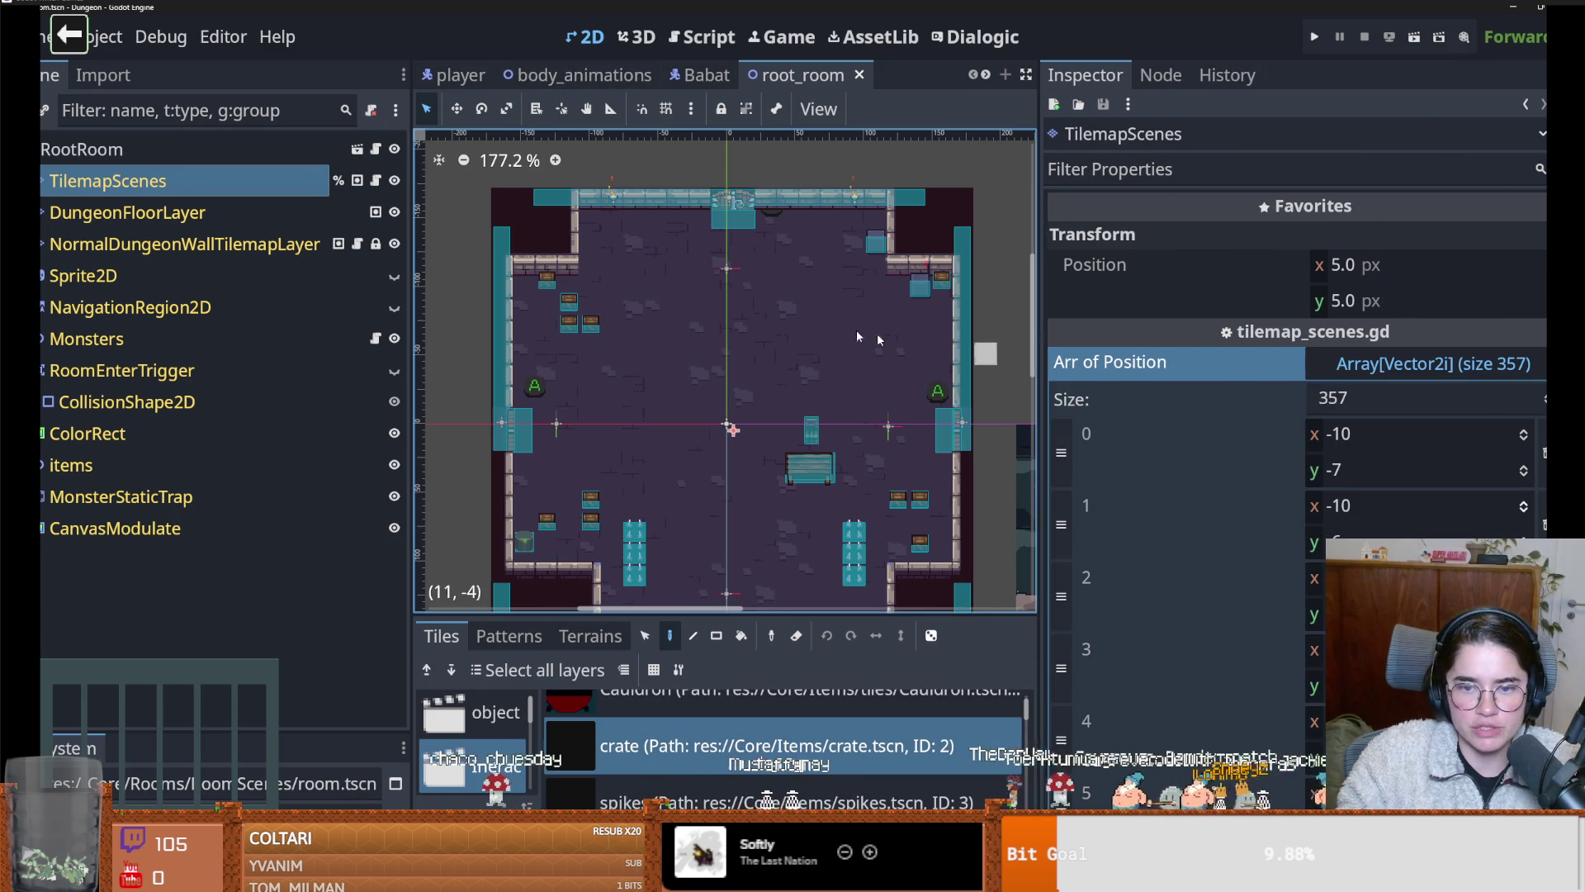
pyautogui.scroll(-1, 1017, 424)
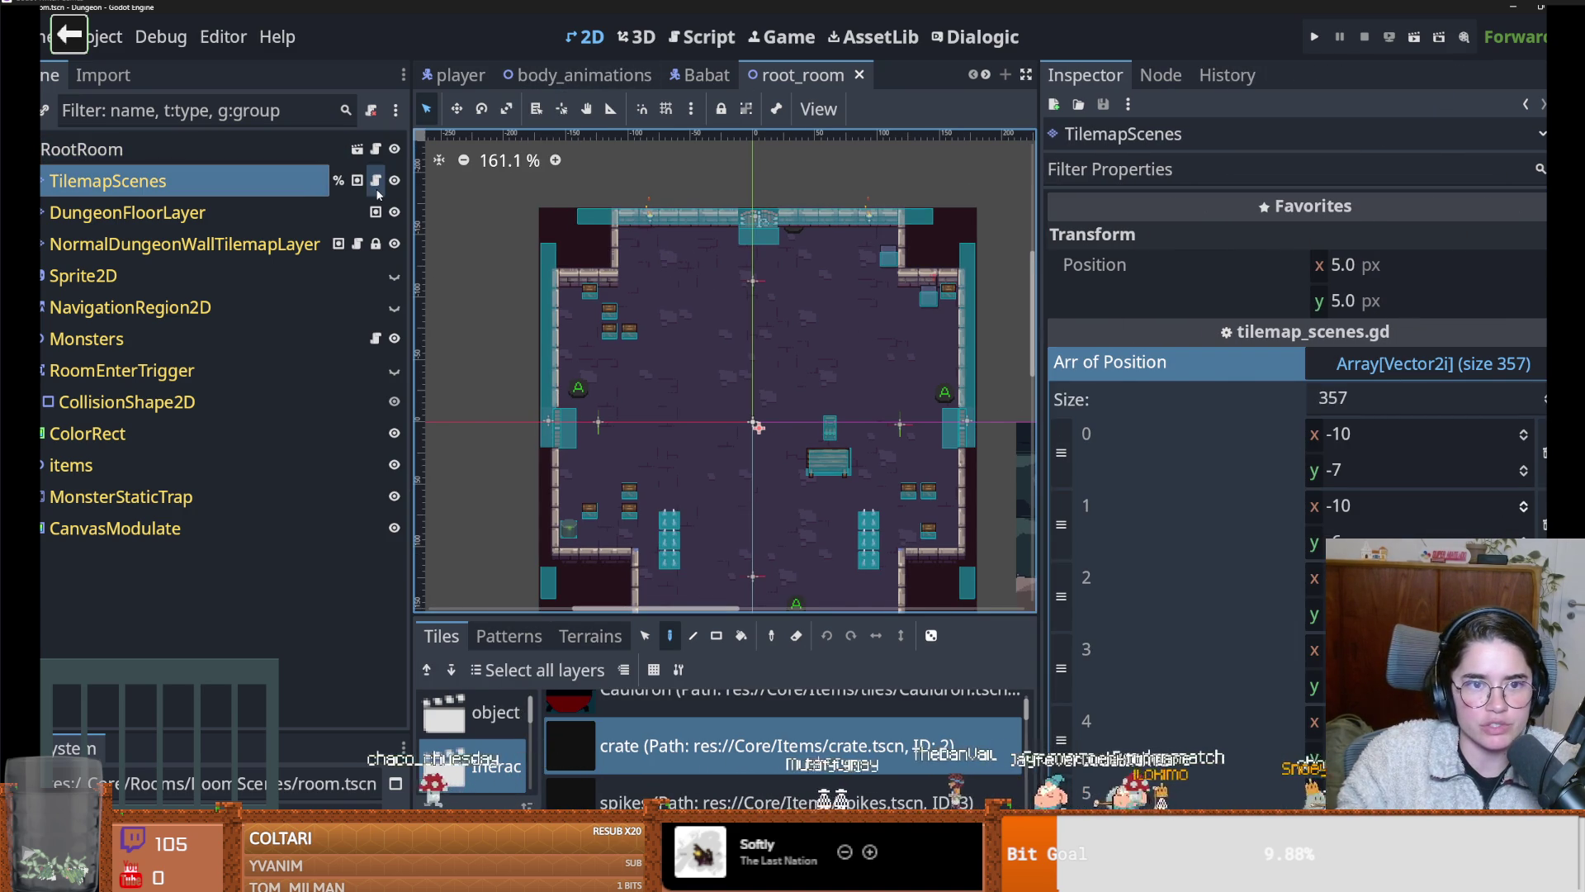
pyautogui.click(376, 182)
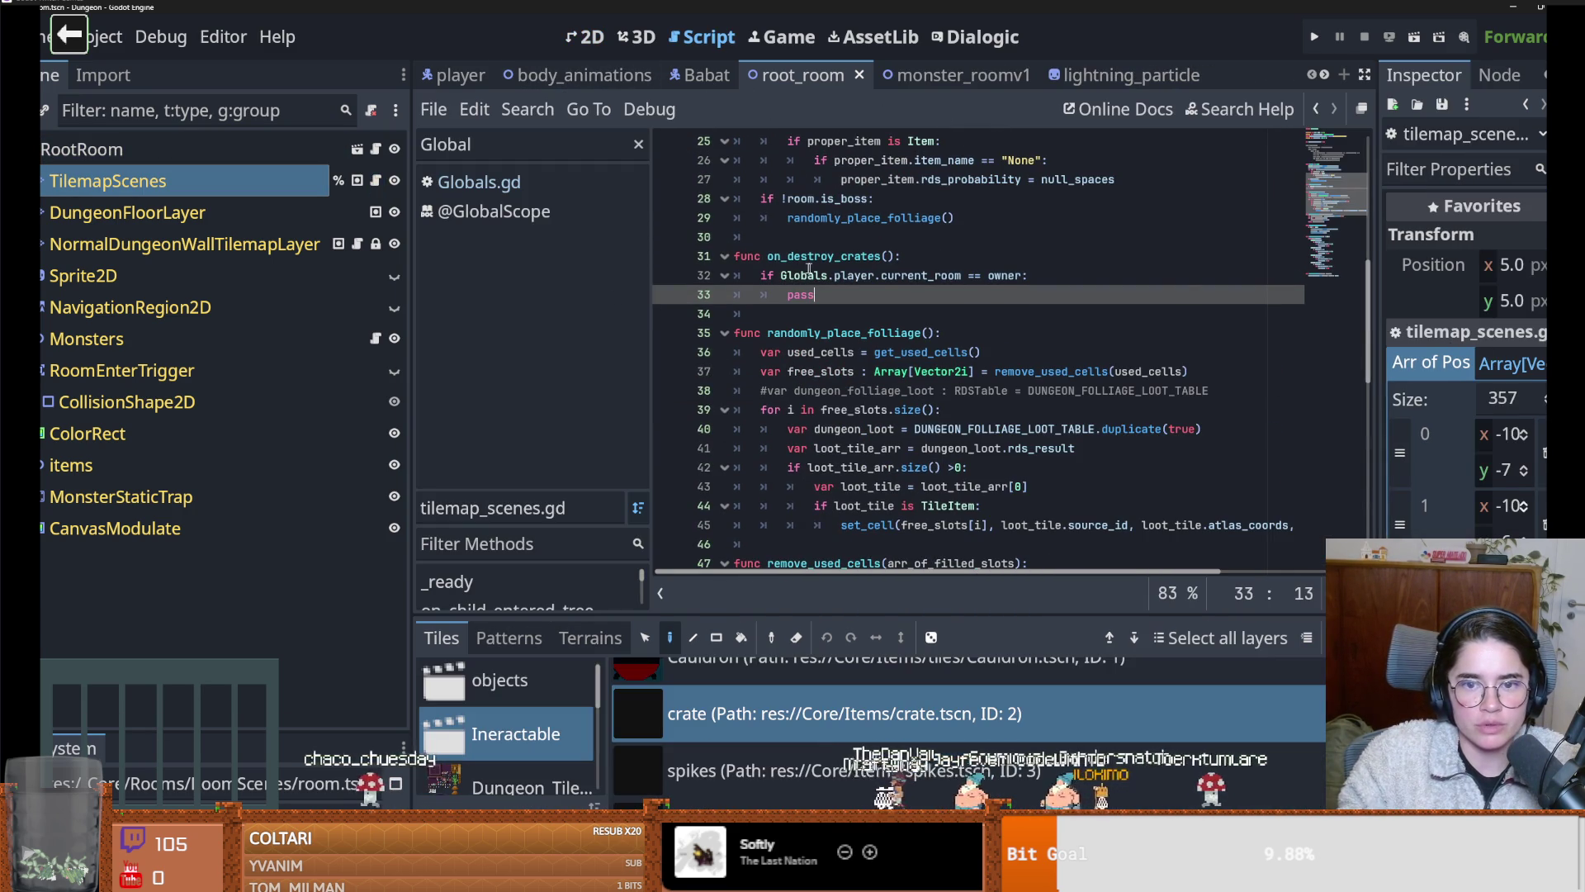
# Replace pass with 'for tile_pos in arr_of_position:' and start the body with get_cell
pyautogui.doubleClick(800, 295)
pyautogui.write('for tile in ')
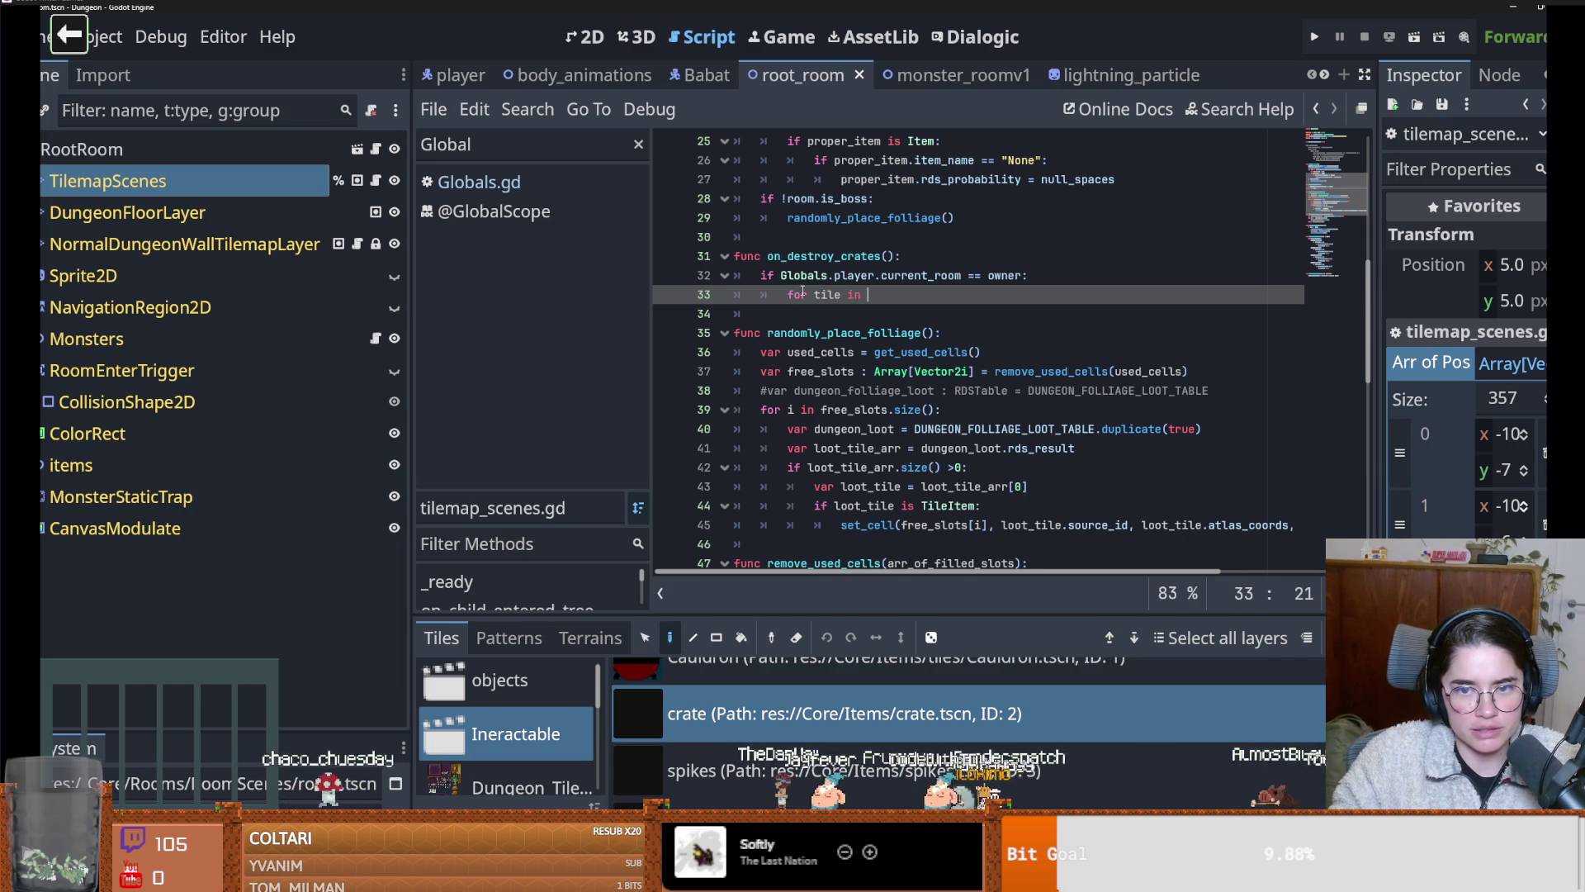
pyautogui.write('arr')
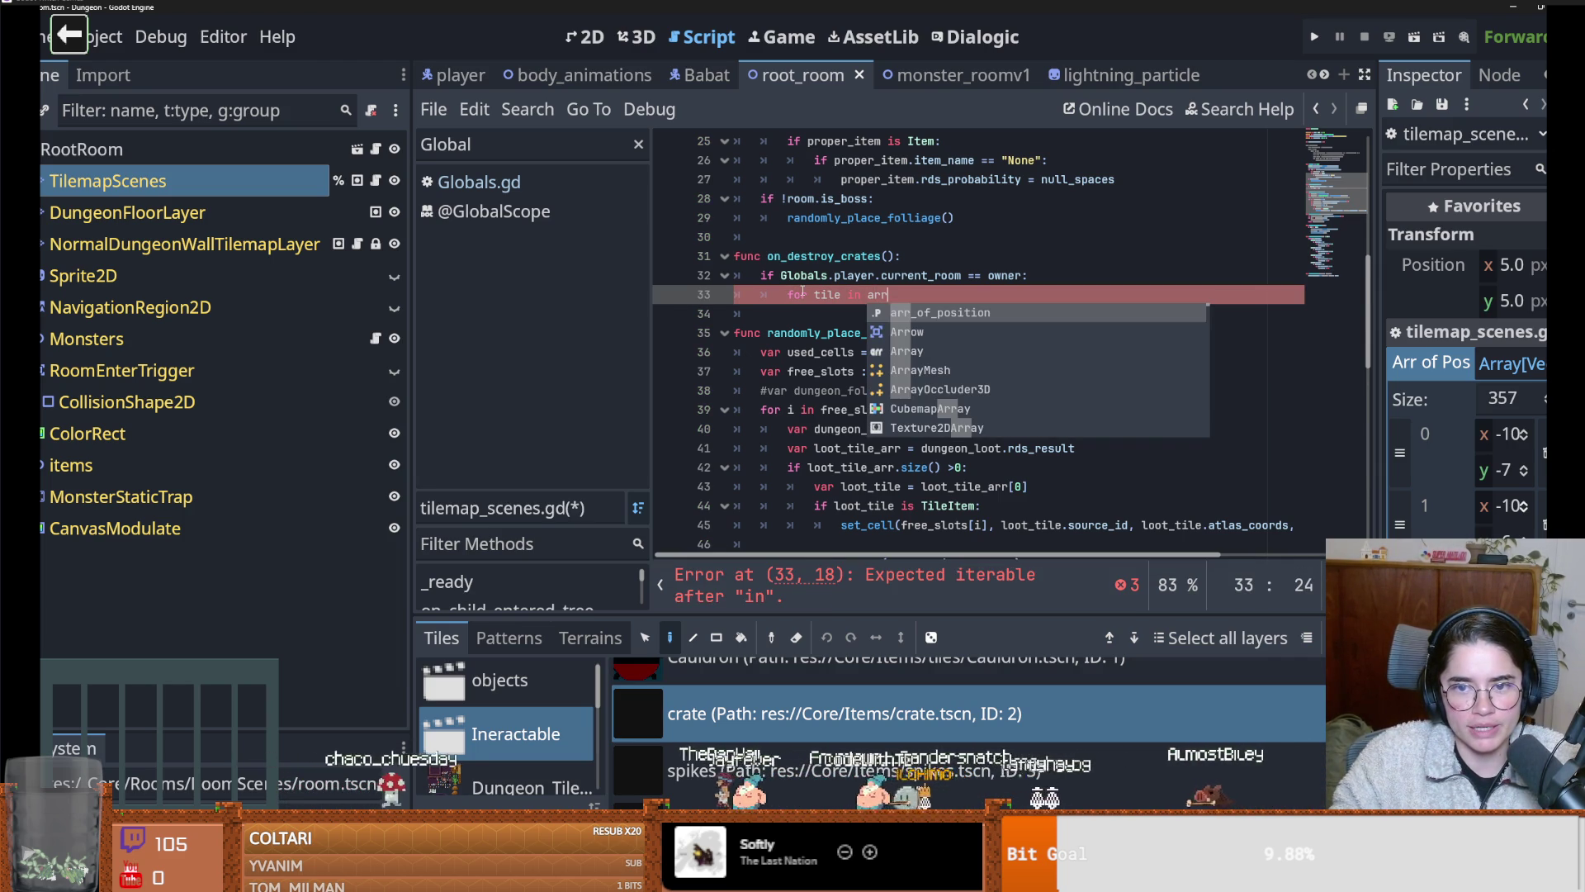
pyautogui.press('Return')
pyautogui.write(':')
pyautogui.press('Return')
pyautogui.write('pass')
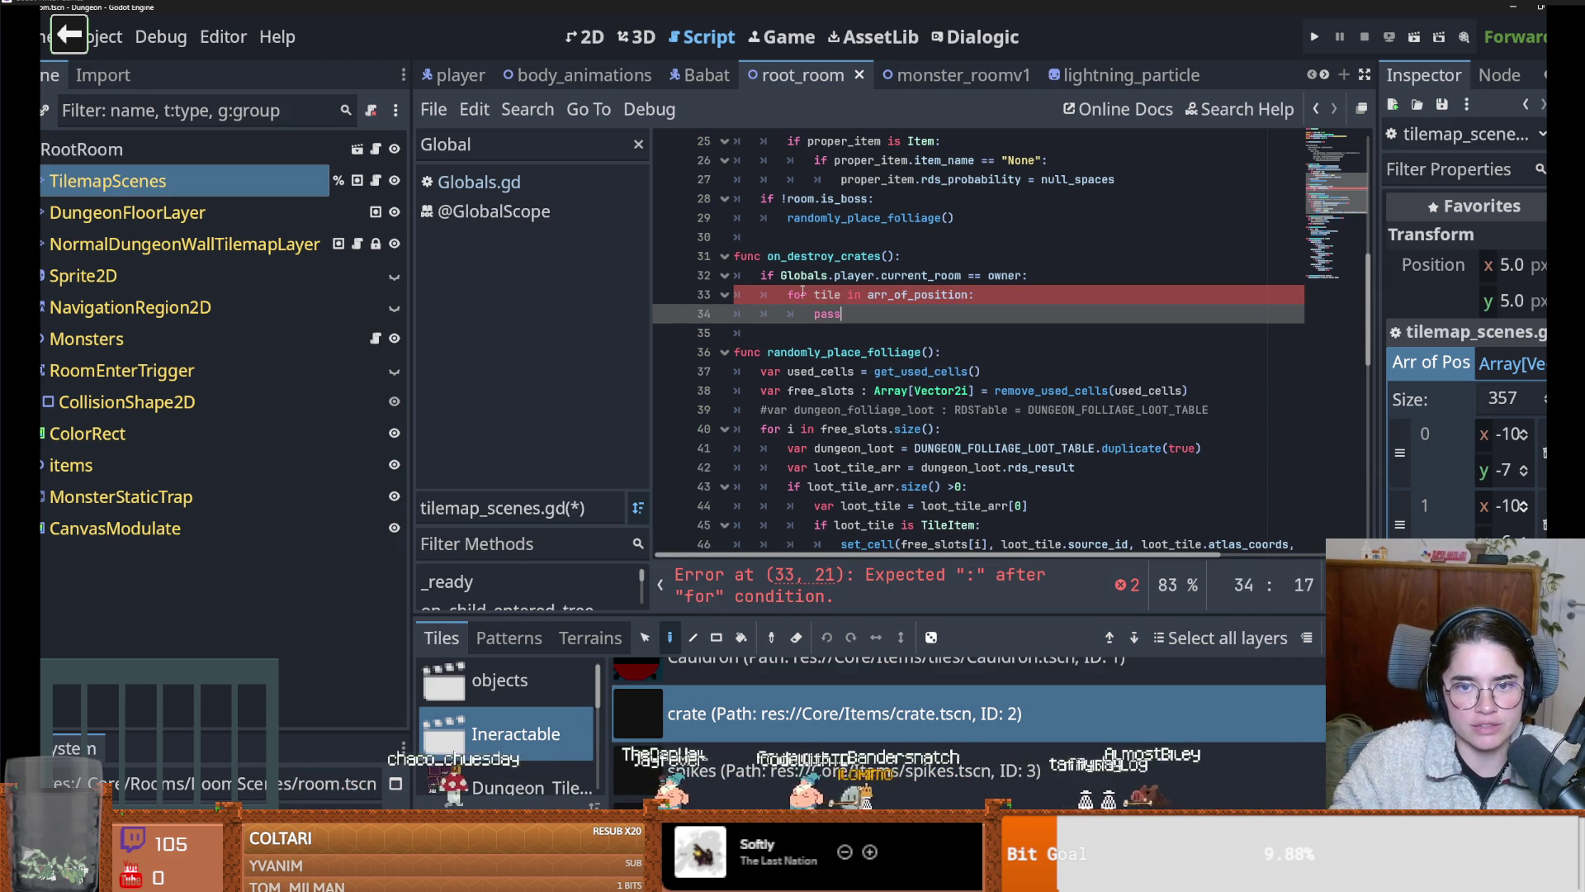
pyautogui.press('Up')
pyautogui.press('Up')
pyautogui.press('Down')
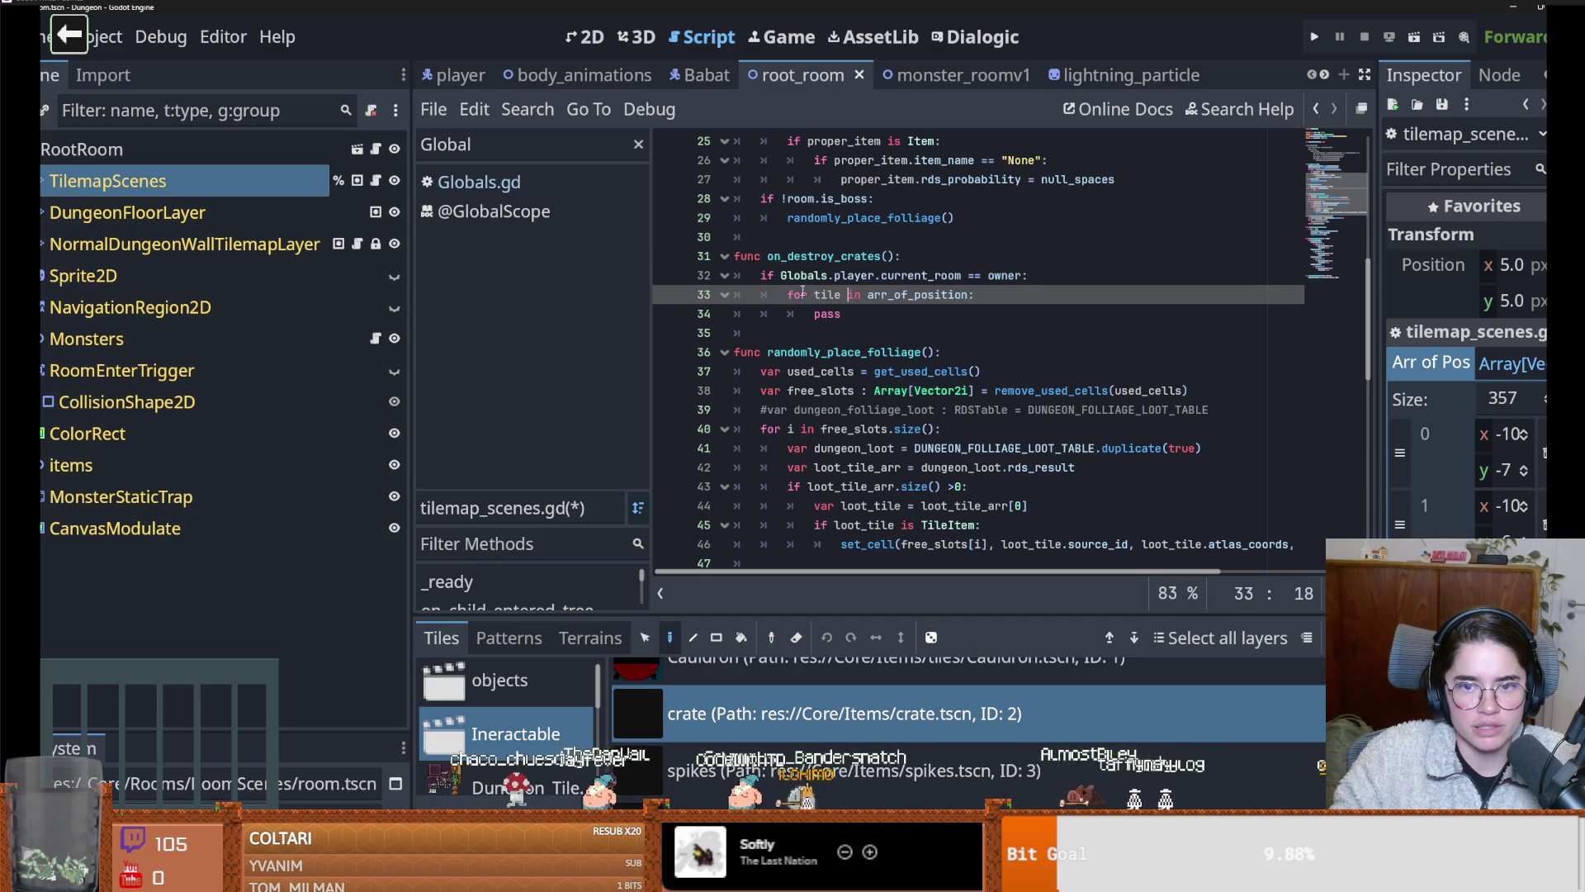
pyautogui.write('_pos')
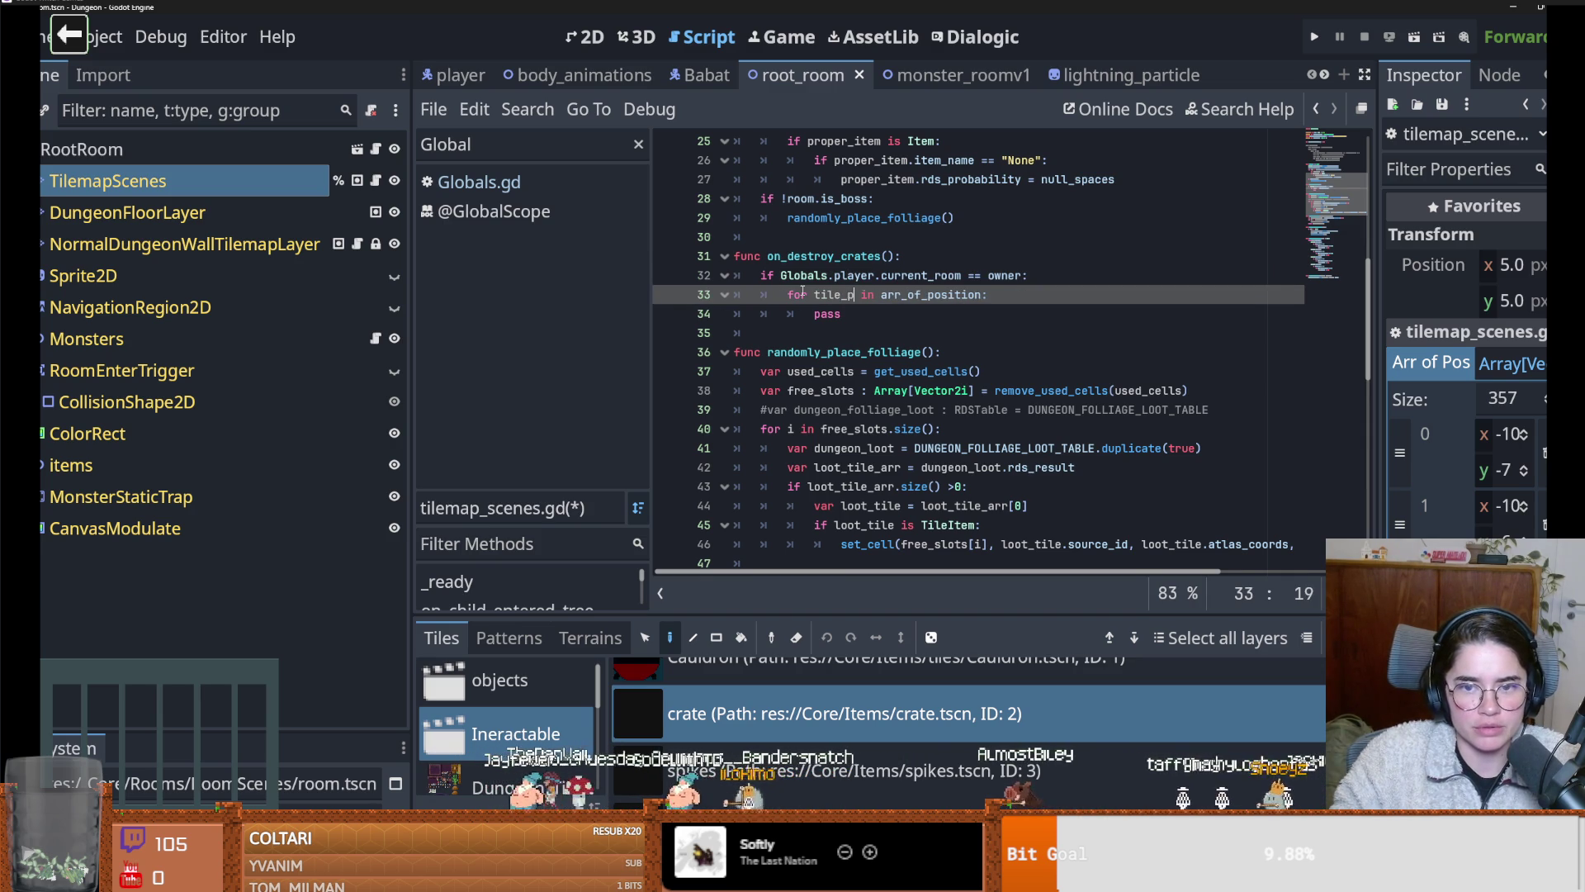
pyautogui.press('Down')
pyautogui.press('BackSpace')
pyautogui.press('BackSpace')
pyautogui.press('BackSpace')
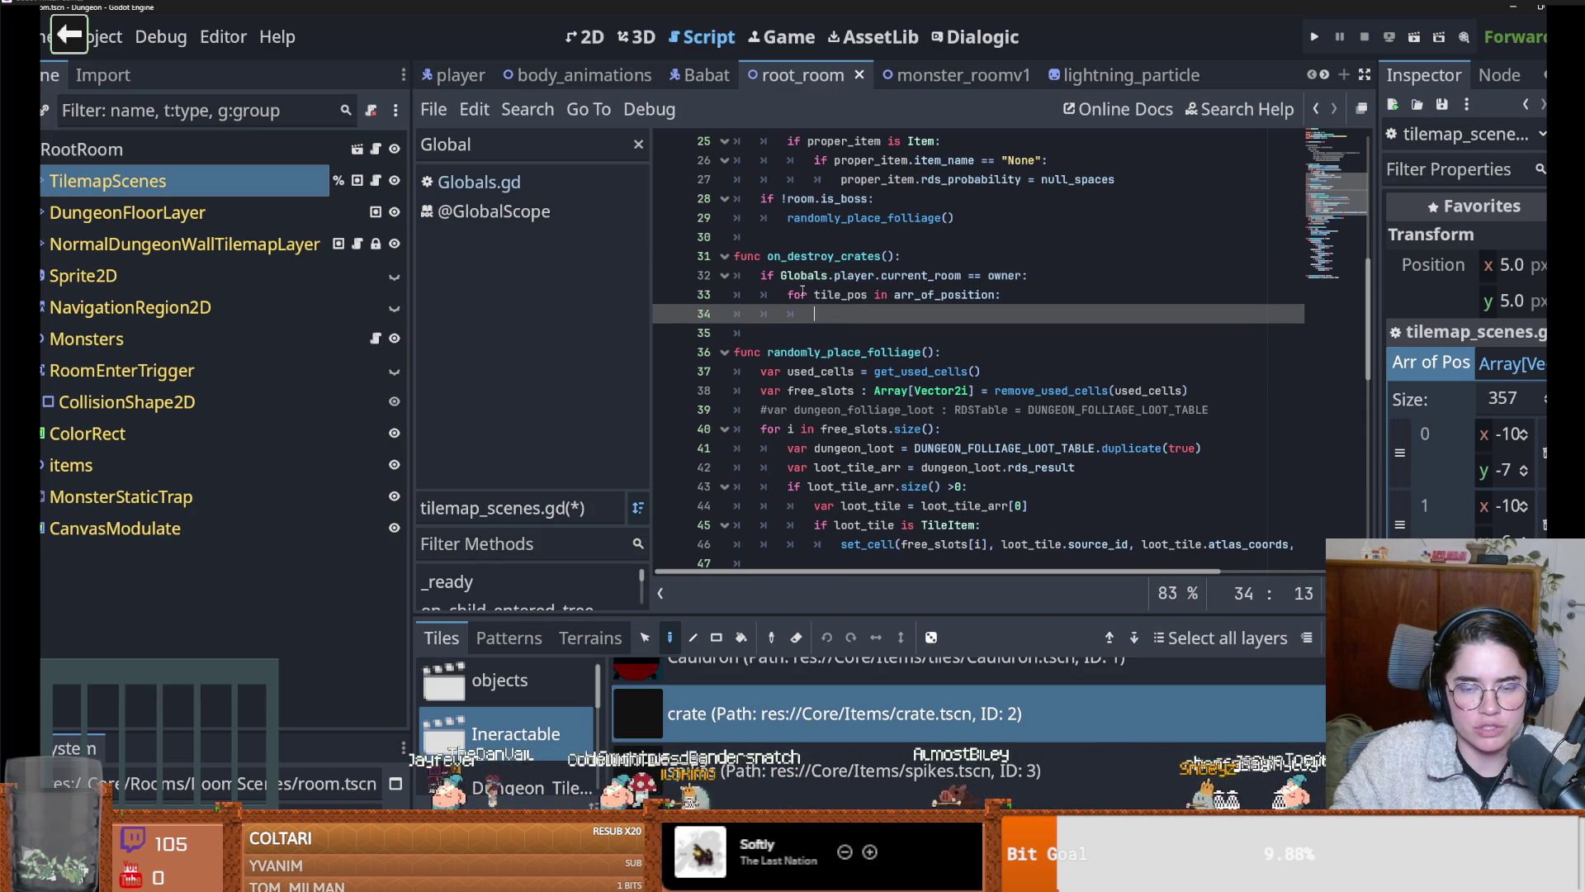
pyautogui.write('get_c')
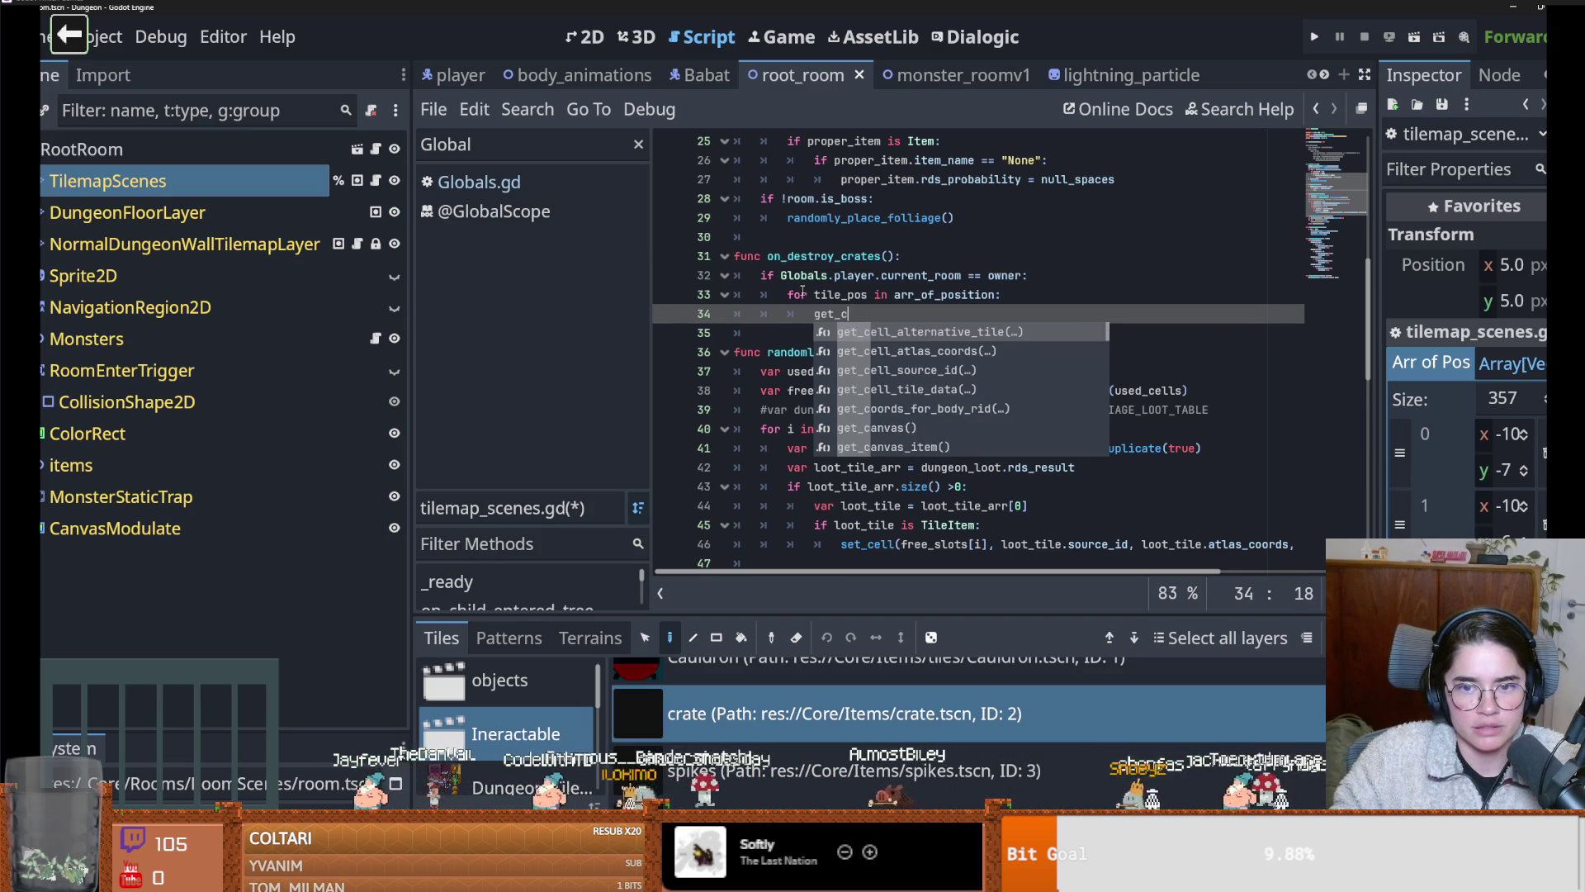
pyautogui.write('ell')
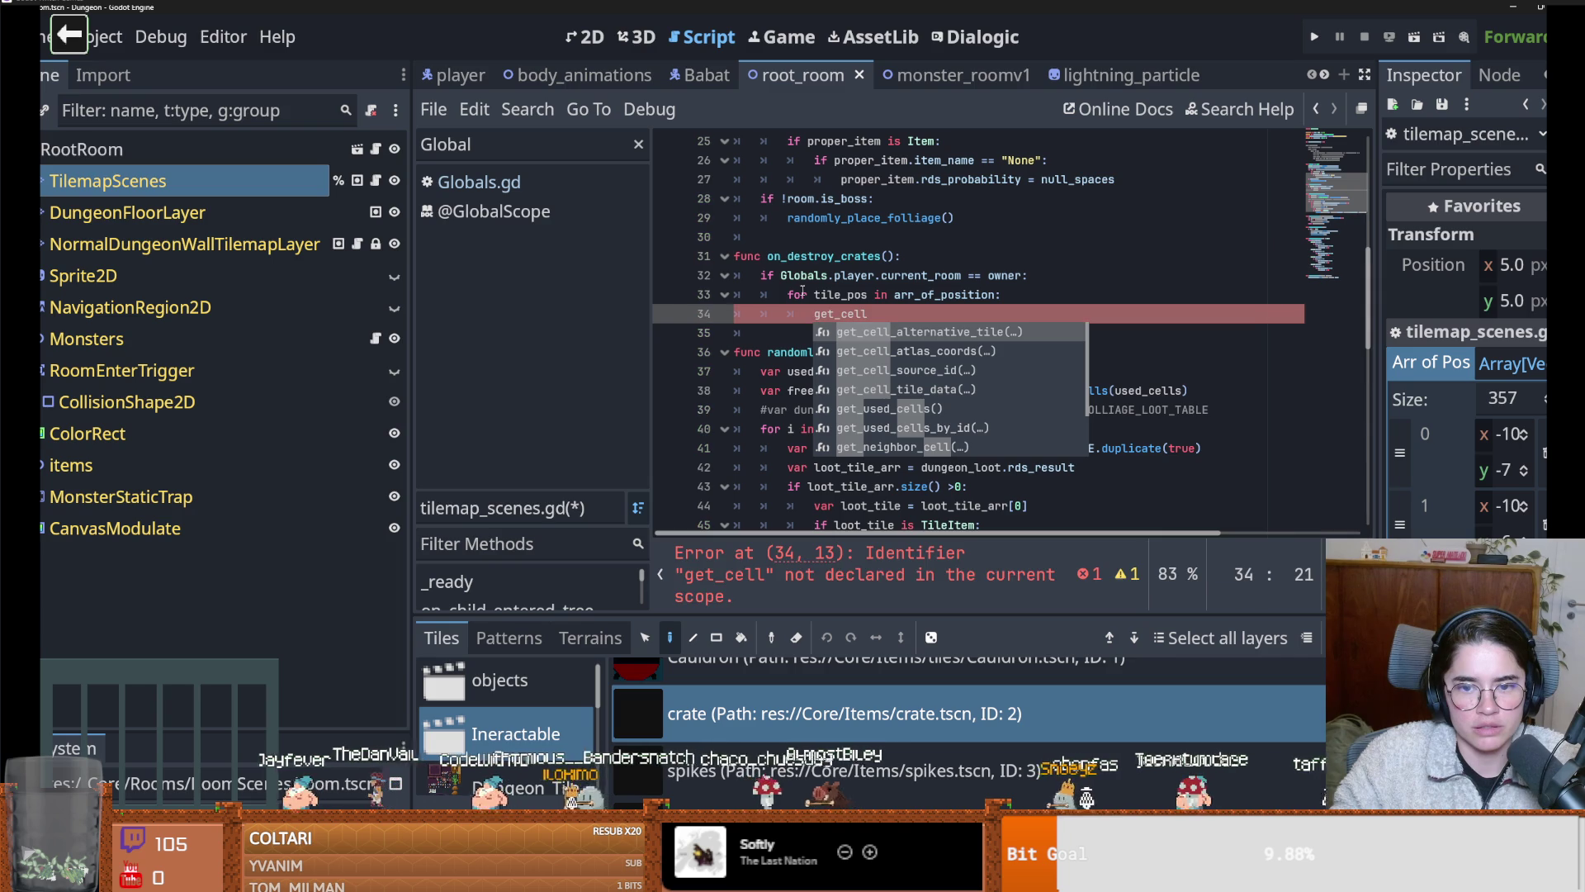
# Assign get_cell_tile_data(tile_pos) to a tile_data variable typed TileData
pyautogui.press('Down')
pyautogui.press('Down')
pyautogui.press('Down')
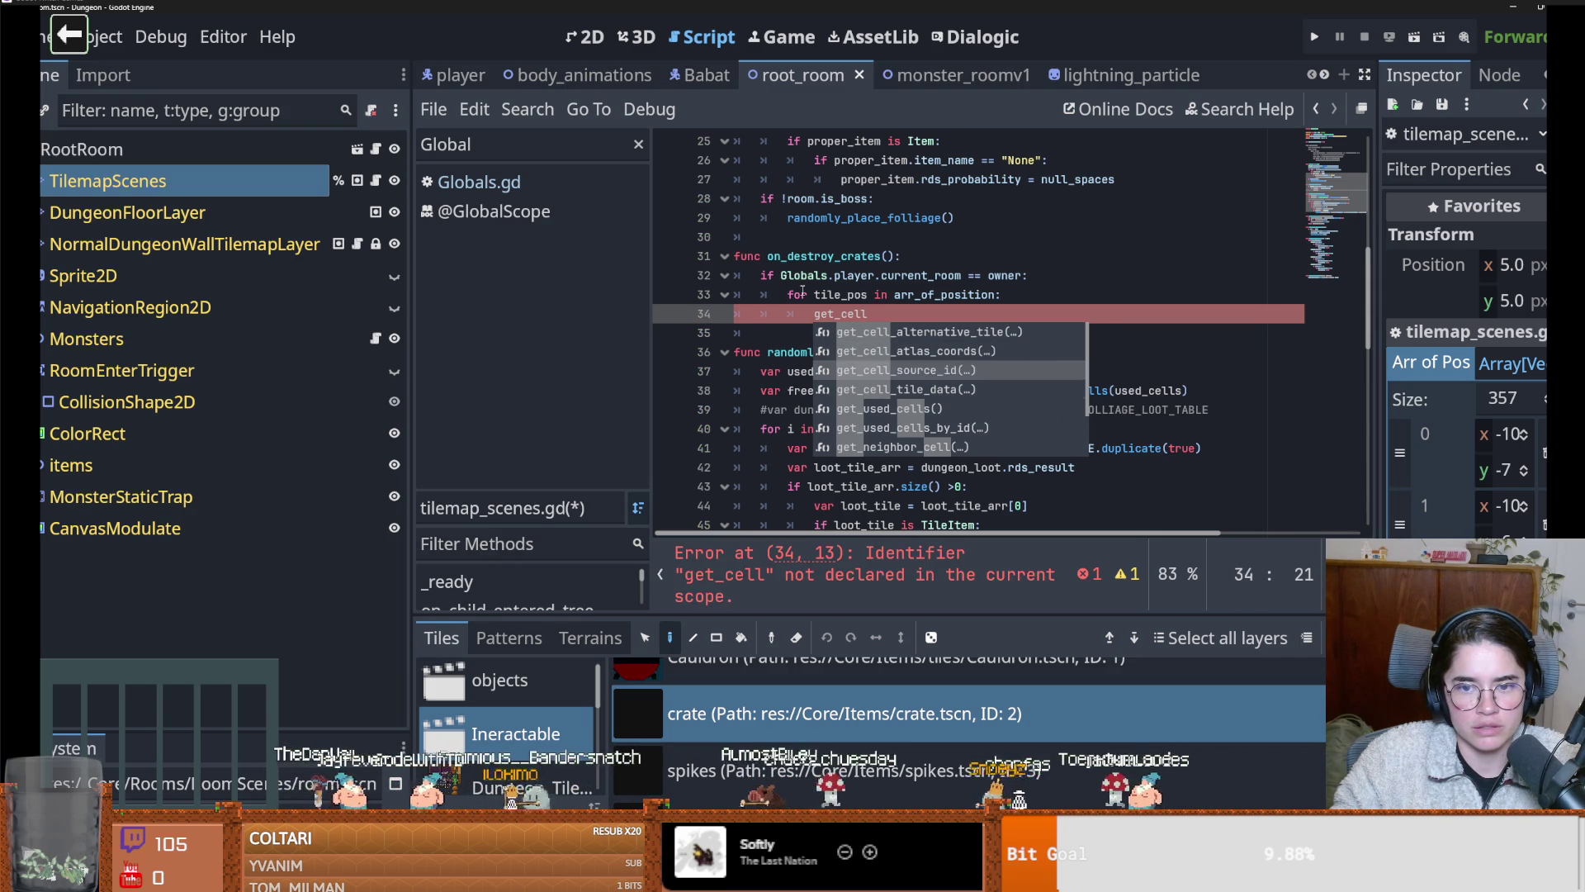
pyautogui.press('Return')
pyautogui.write('tile_pos')
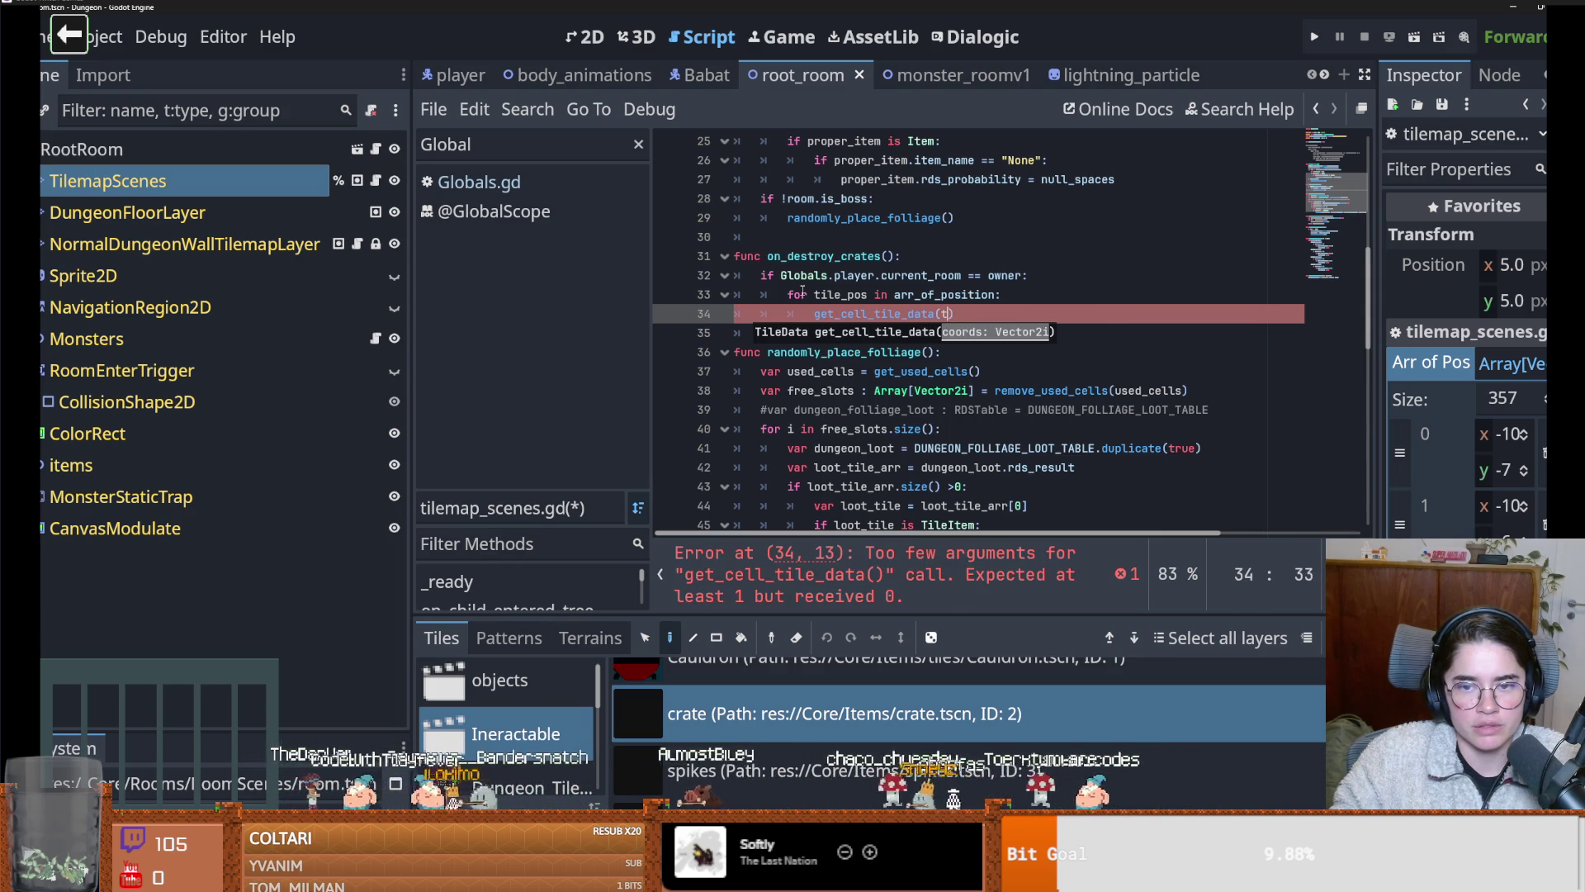
pyautogui.press('Left')
pyautogui.press('Left')
pyautogui.press('Left')
pyautogui.press('Left')
pyautogui.press('Left')
pyautogui.press('Left')
pyautogui.write('tile_dat')
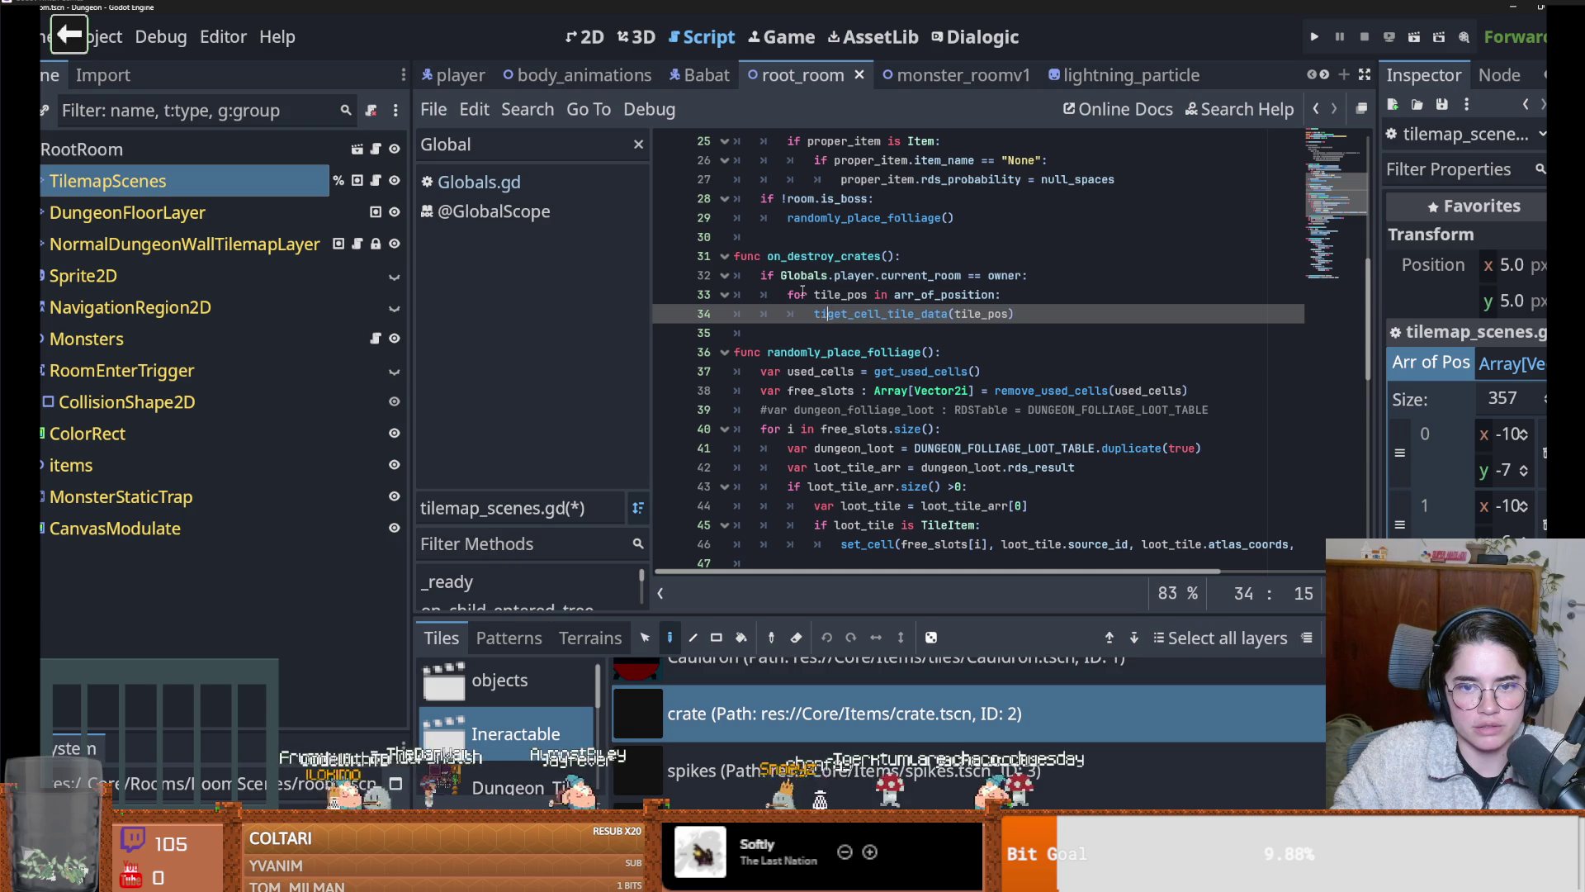
pyautogui.write('a =')
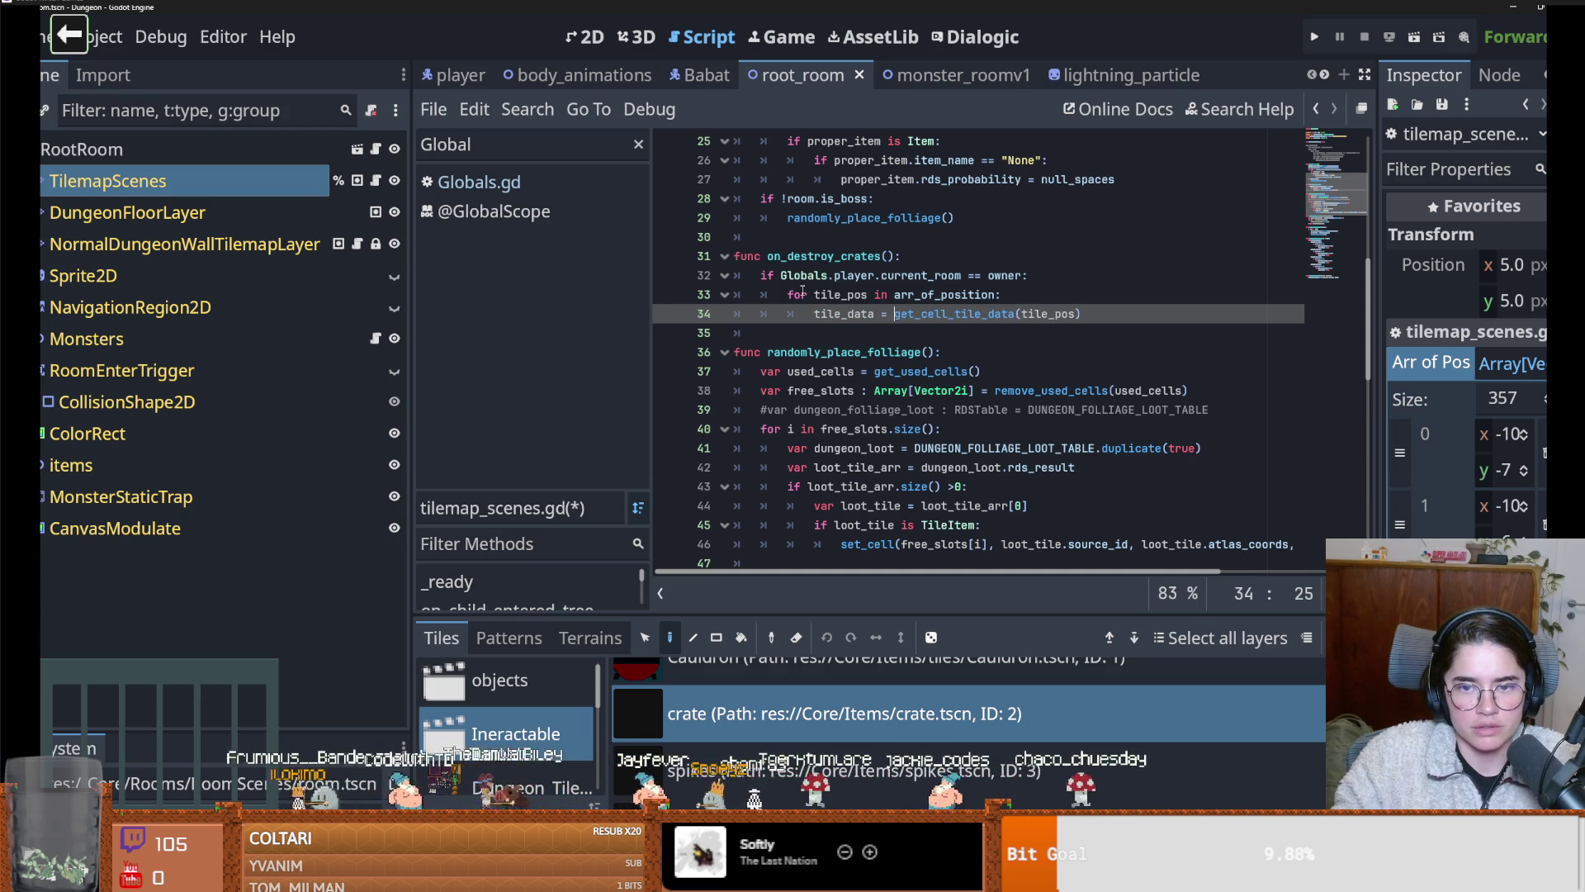
pyautogui.press('Left')
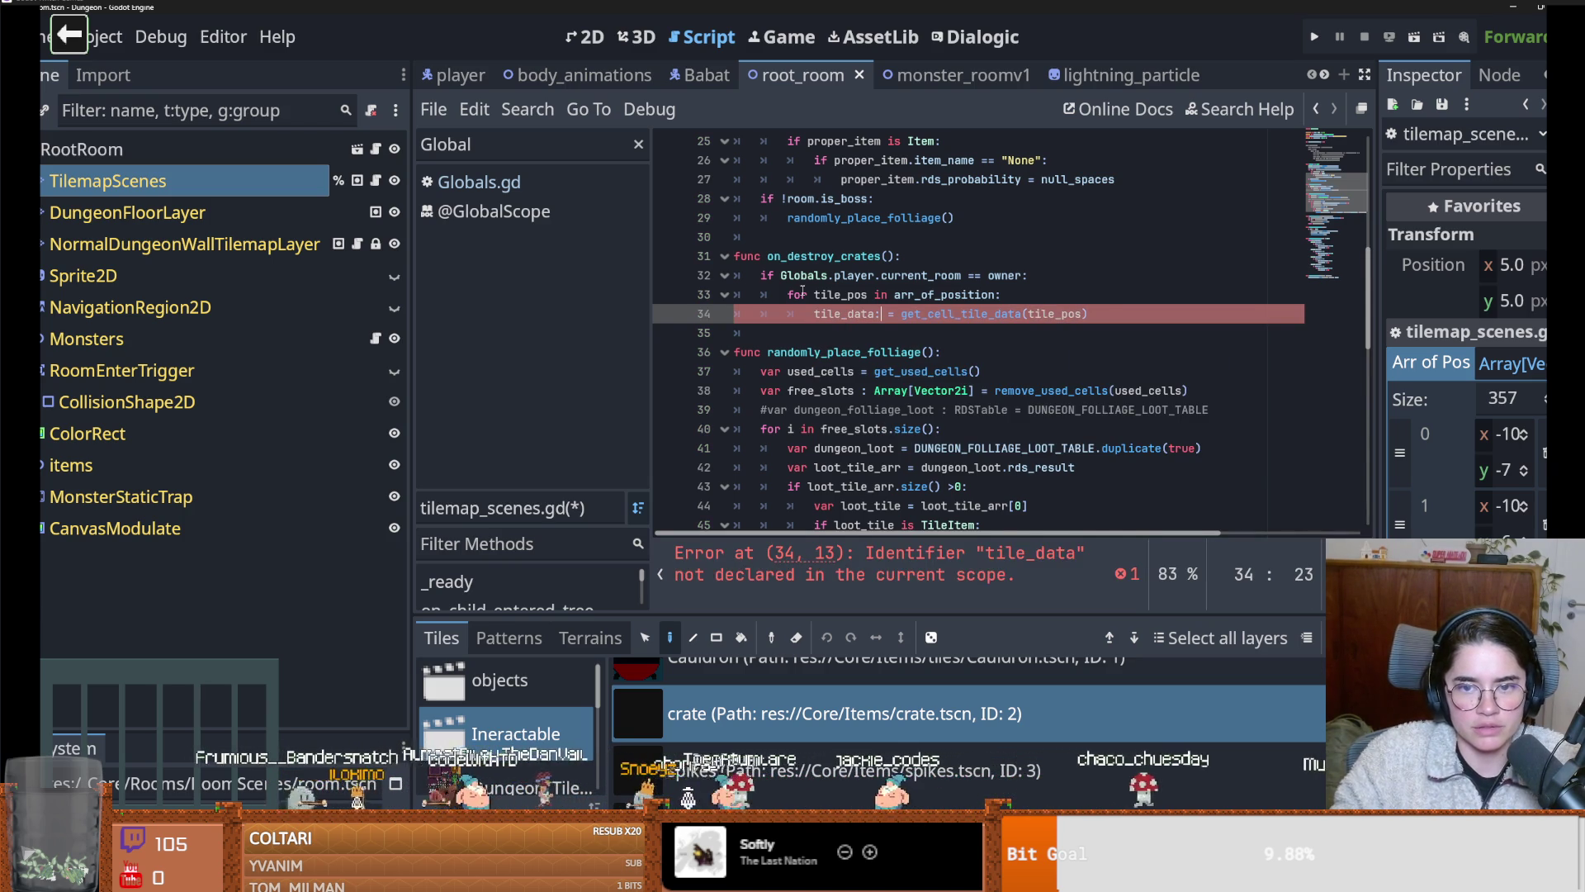
pyautogui.write(':TileData')
pyautogui.press('End')
pyautogui.press('Return')
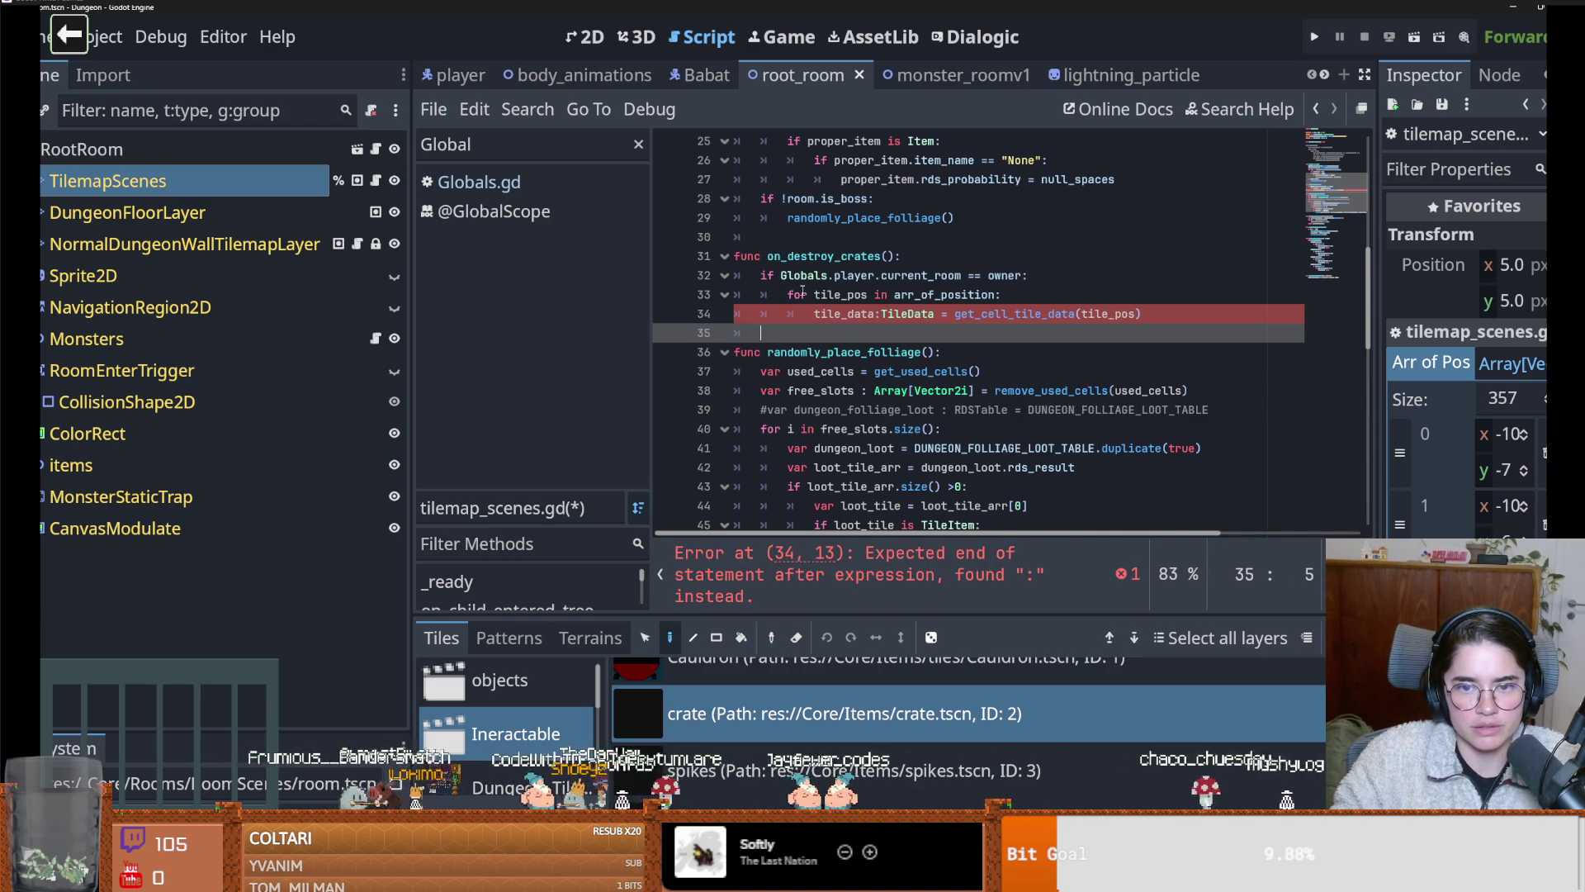
# Declare tile_data with var, add 'if tile_data:' with pass, and save
pyautogui.write('if ')
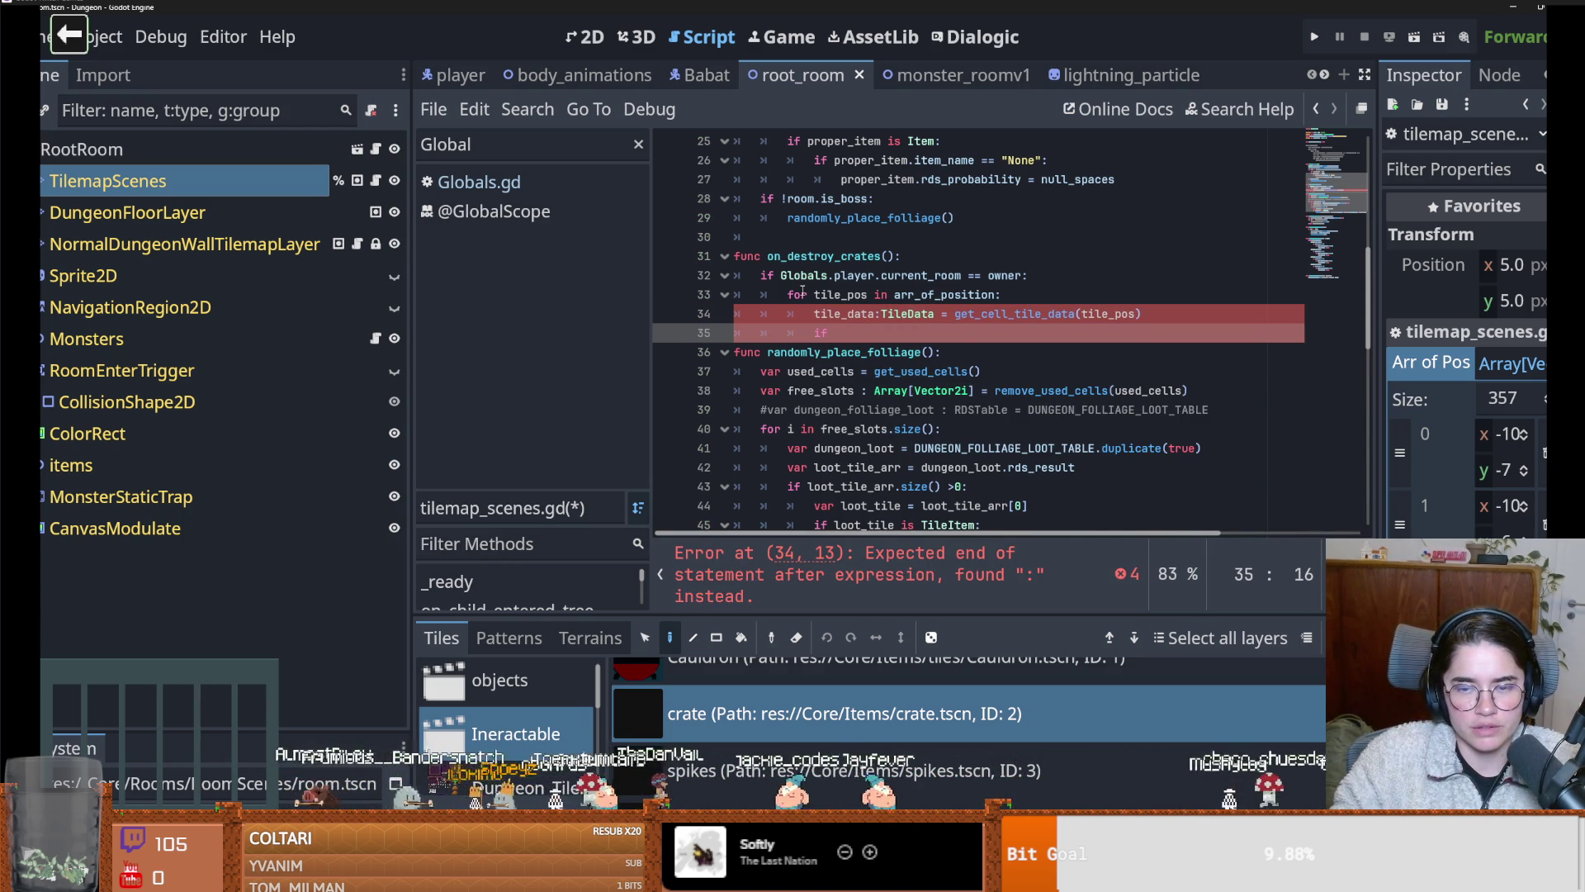
pyautogui.write('tile_')
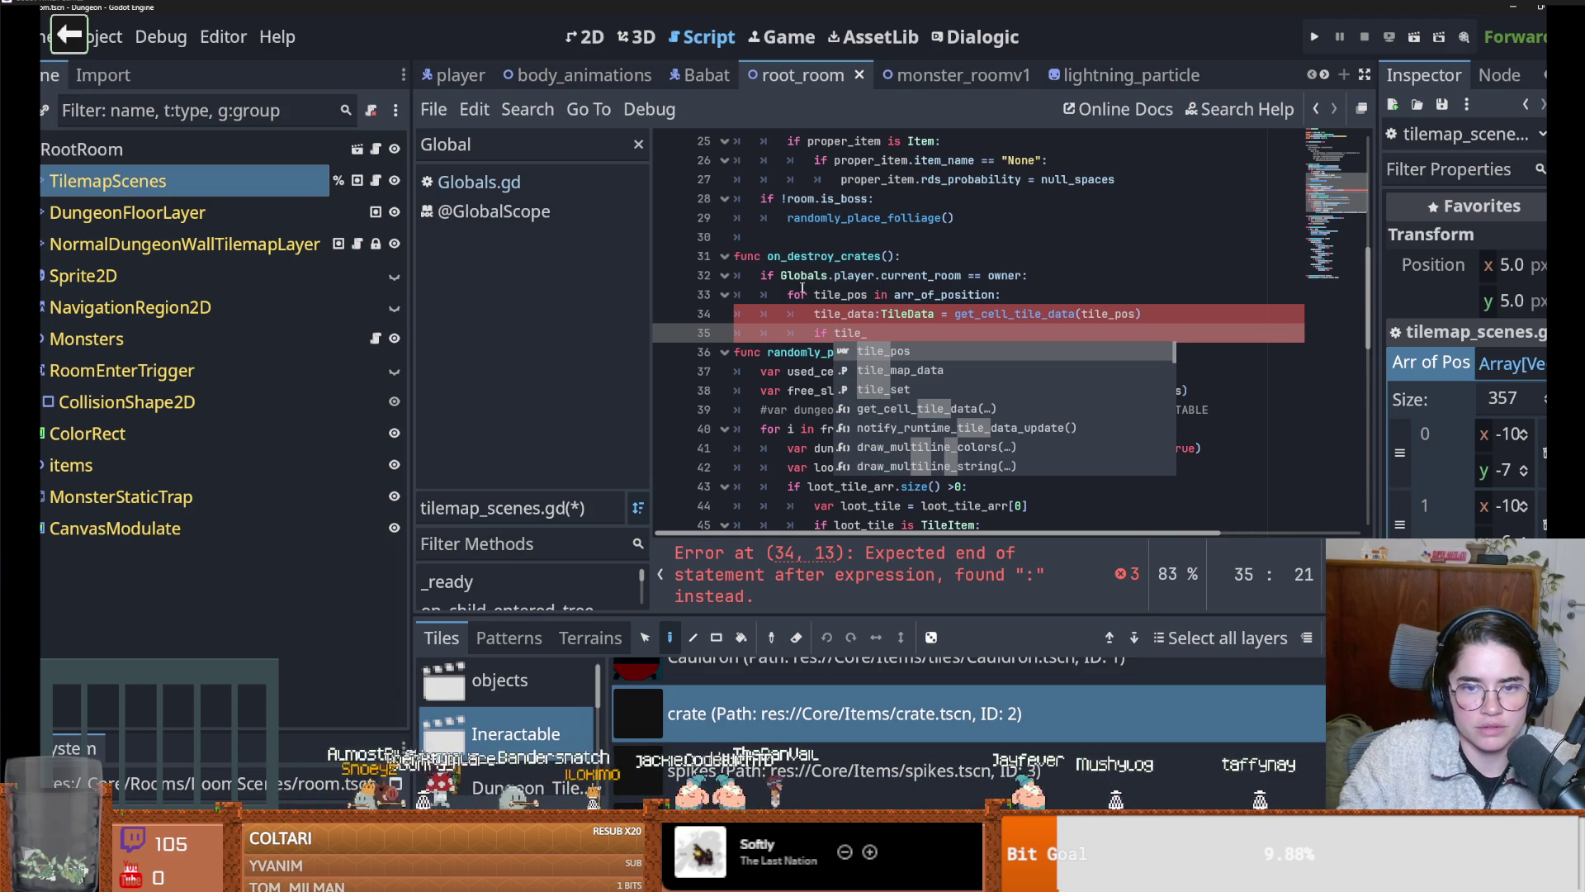
pyautogui.click(814, 314)
pyautogui.write('var')
pyautogui.click(877, 330)
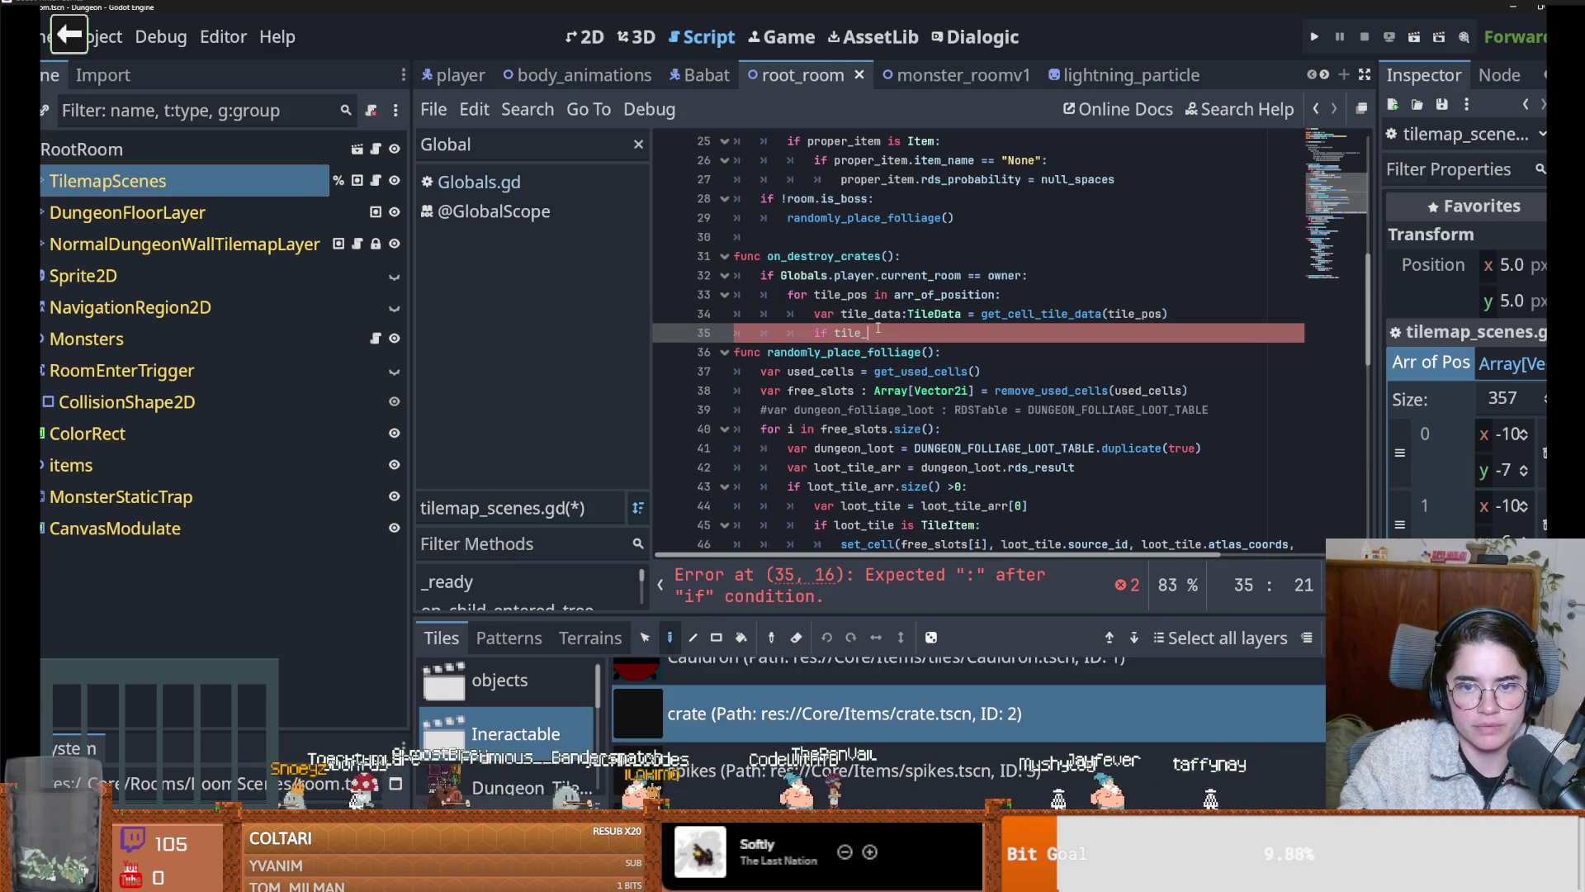
pyautogui.write('data:')
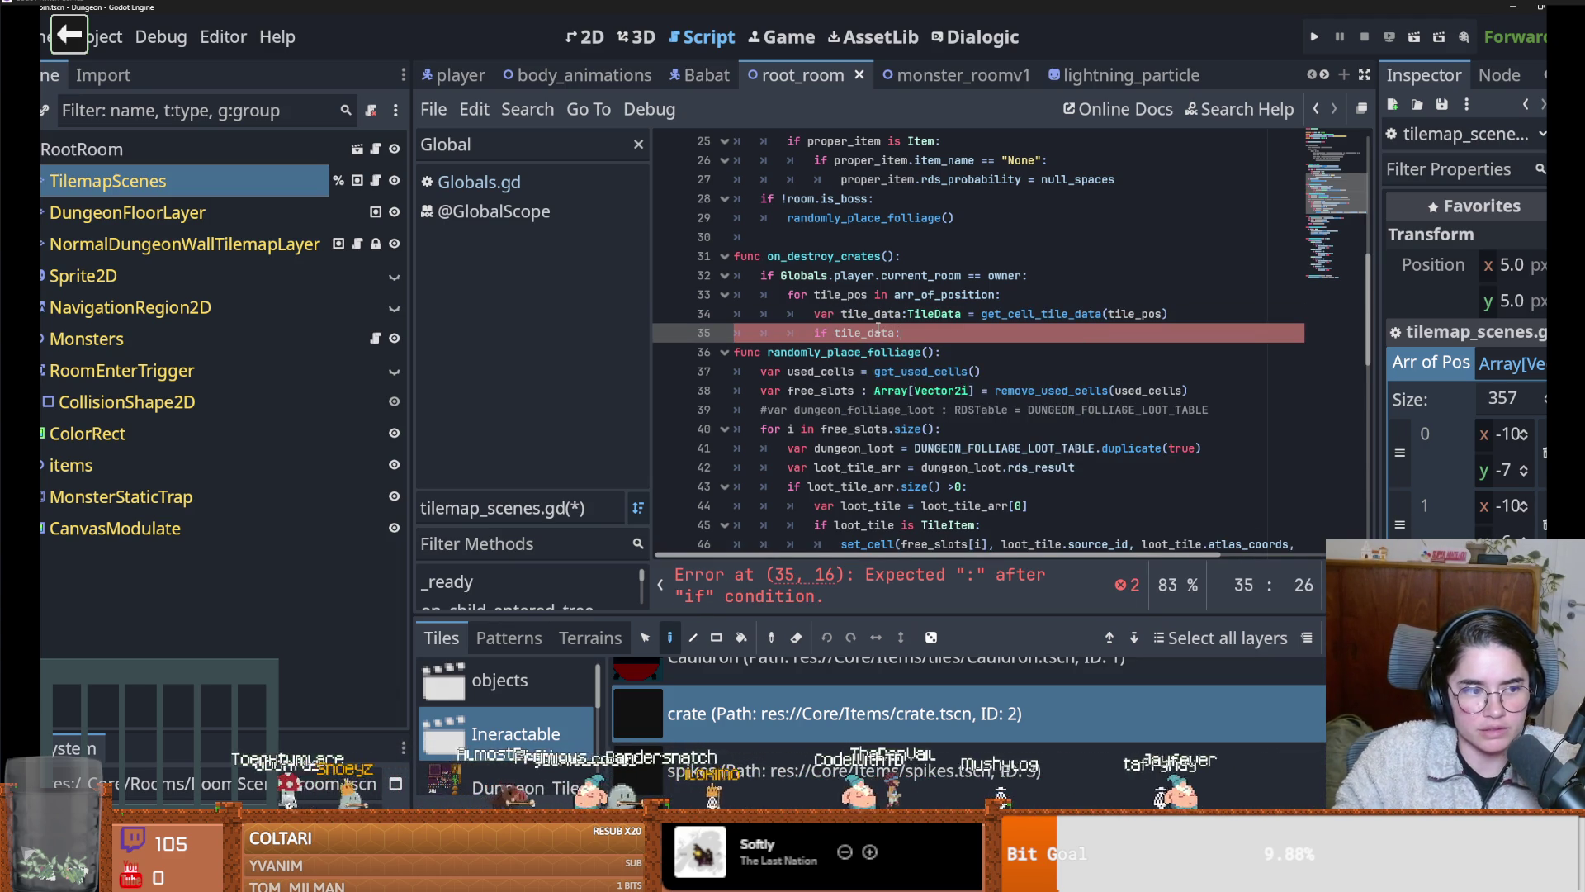
pyautogui.press('Return')
pyautogui.write('ps')
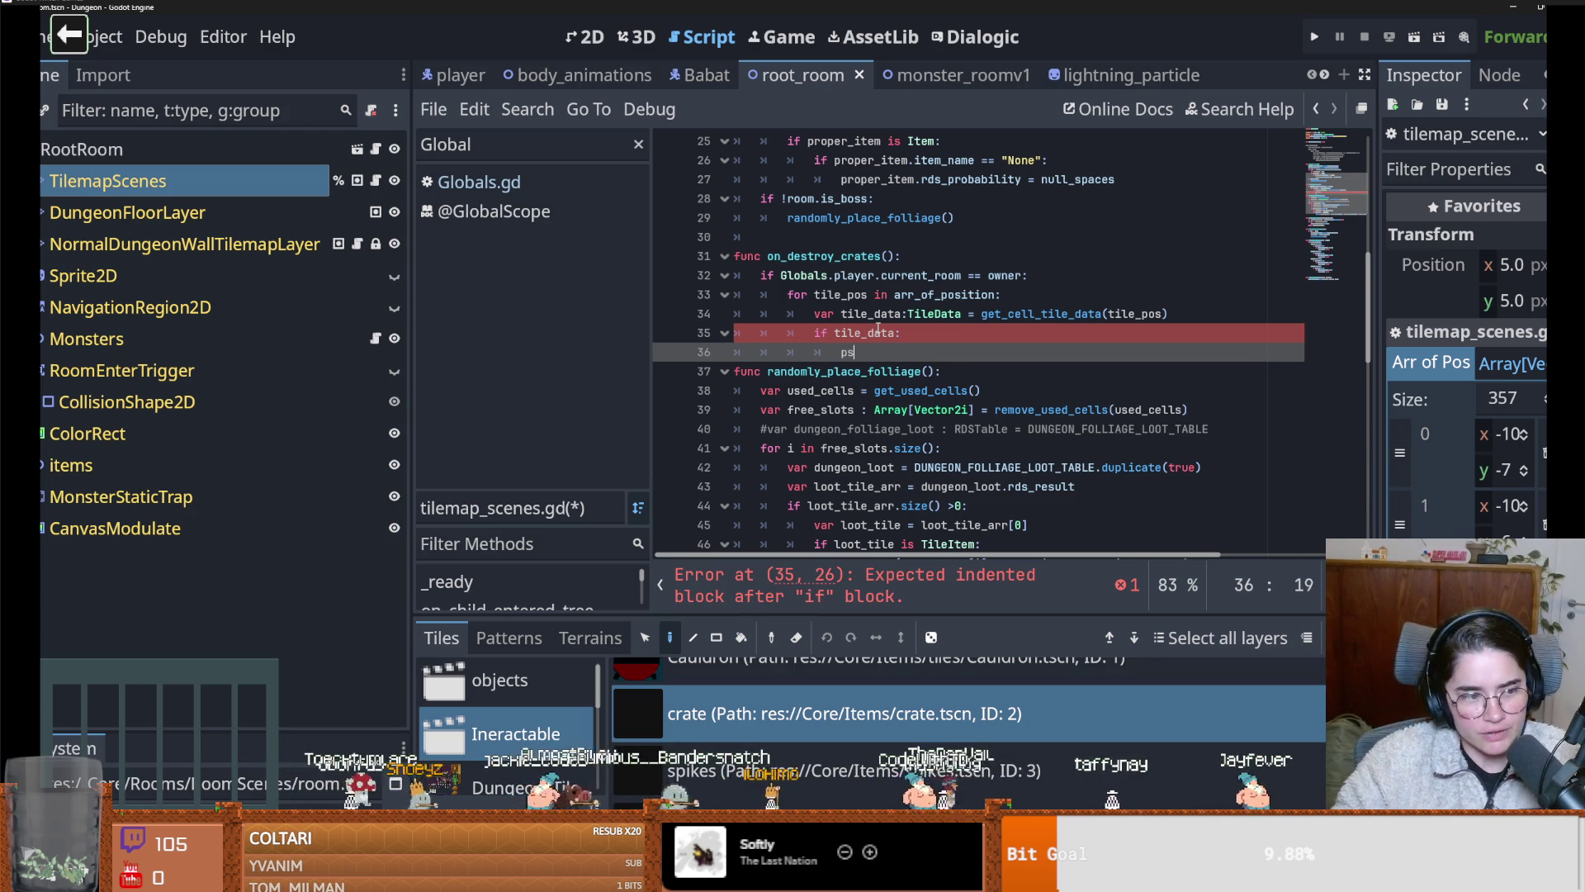
pyautogui.hotkey('ctrl', 's')
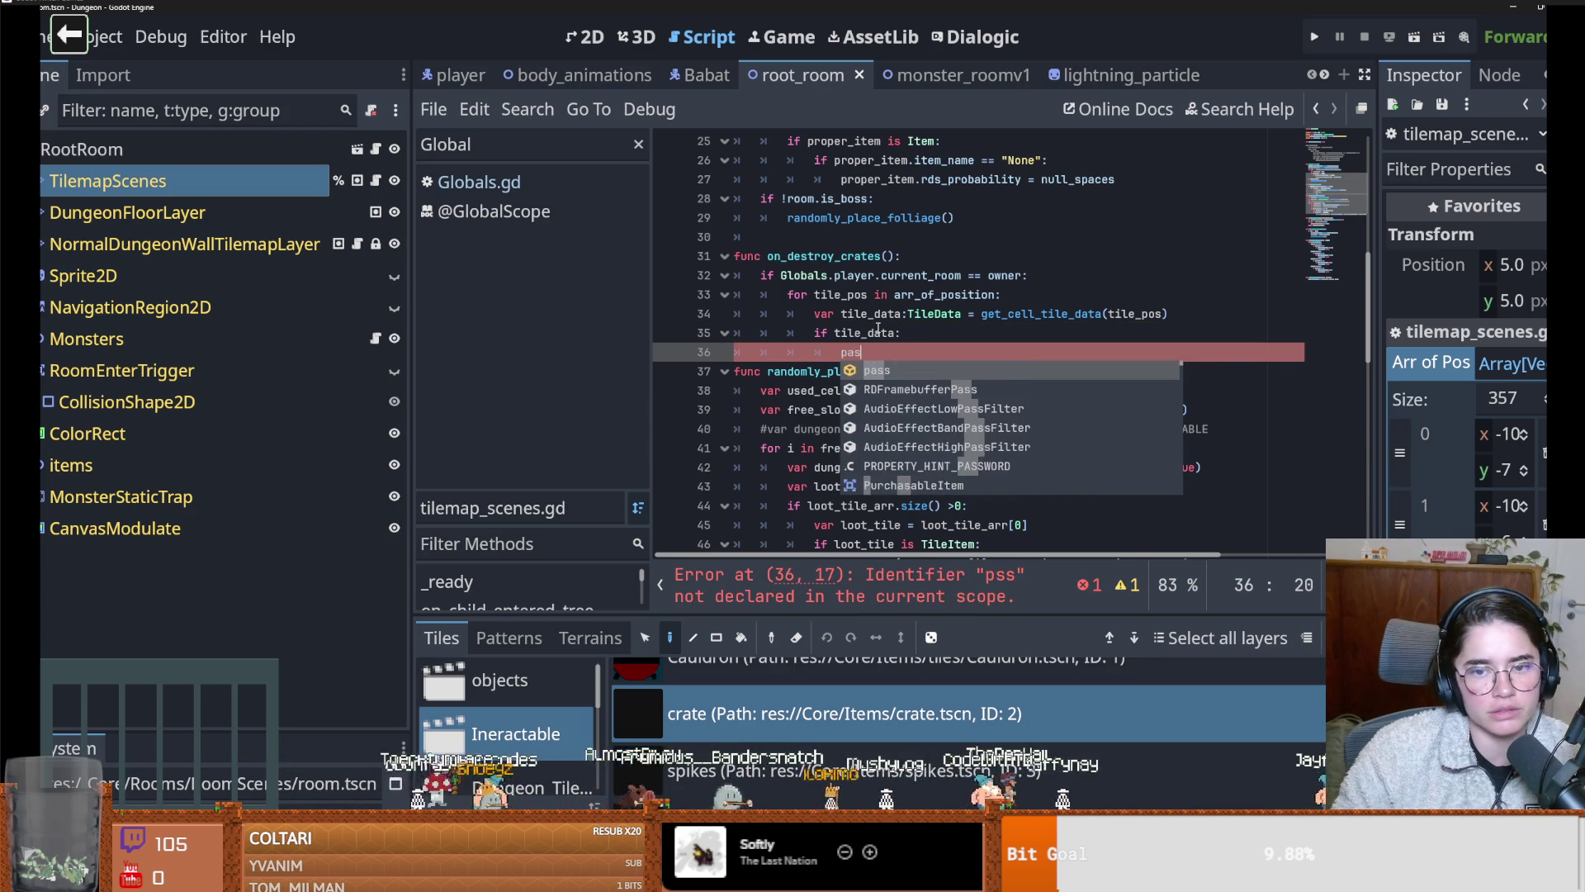
pyautogui.press('Return')
pyautogui.hotkey('ctrl', 's')
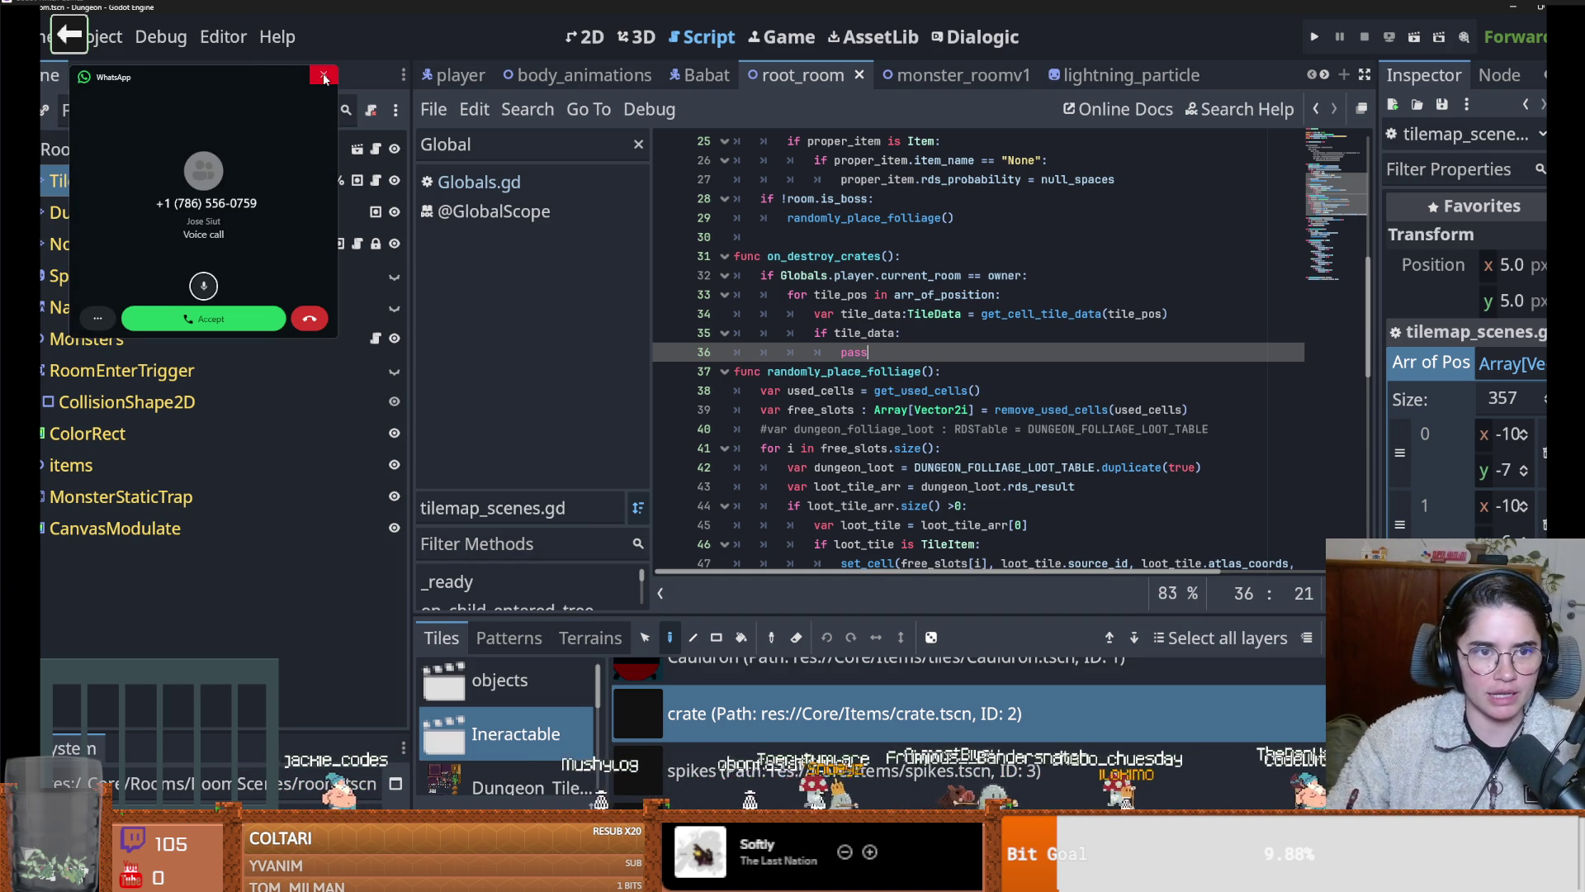
# Dismiss the WhatsApp call popup and run the project with F5
pyautogui.click(324, 77)
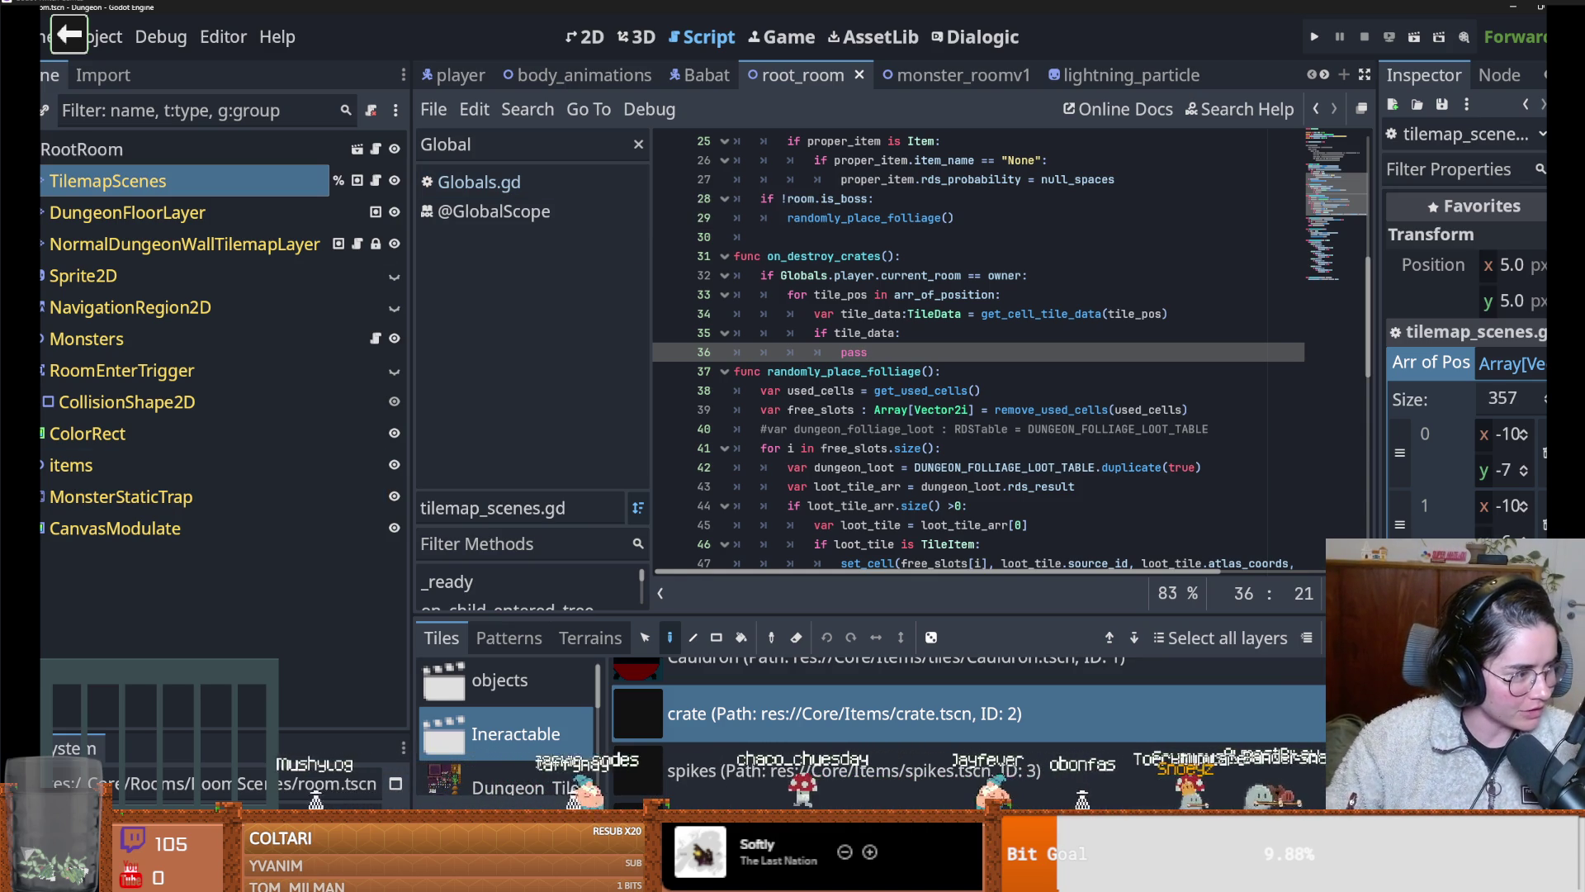
pyautogui.press('F5')
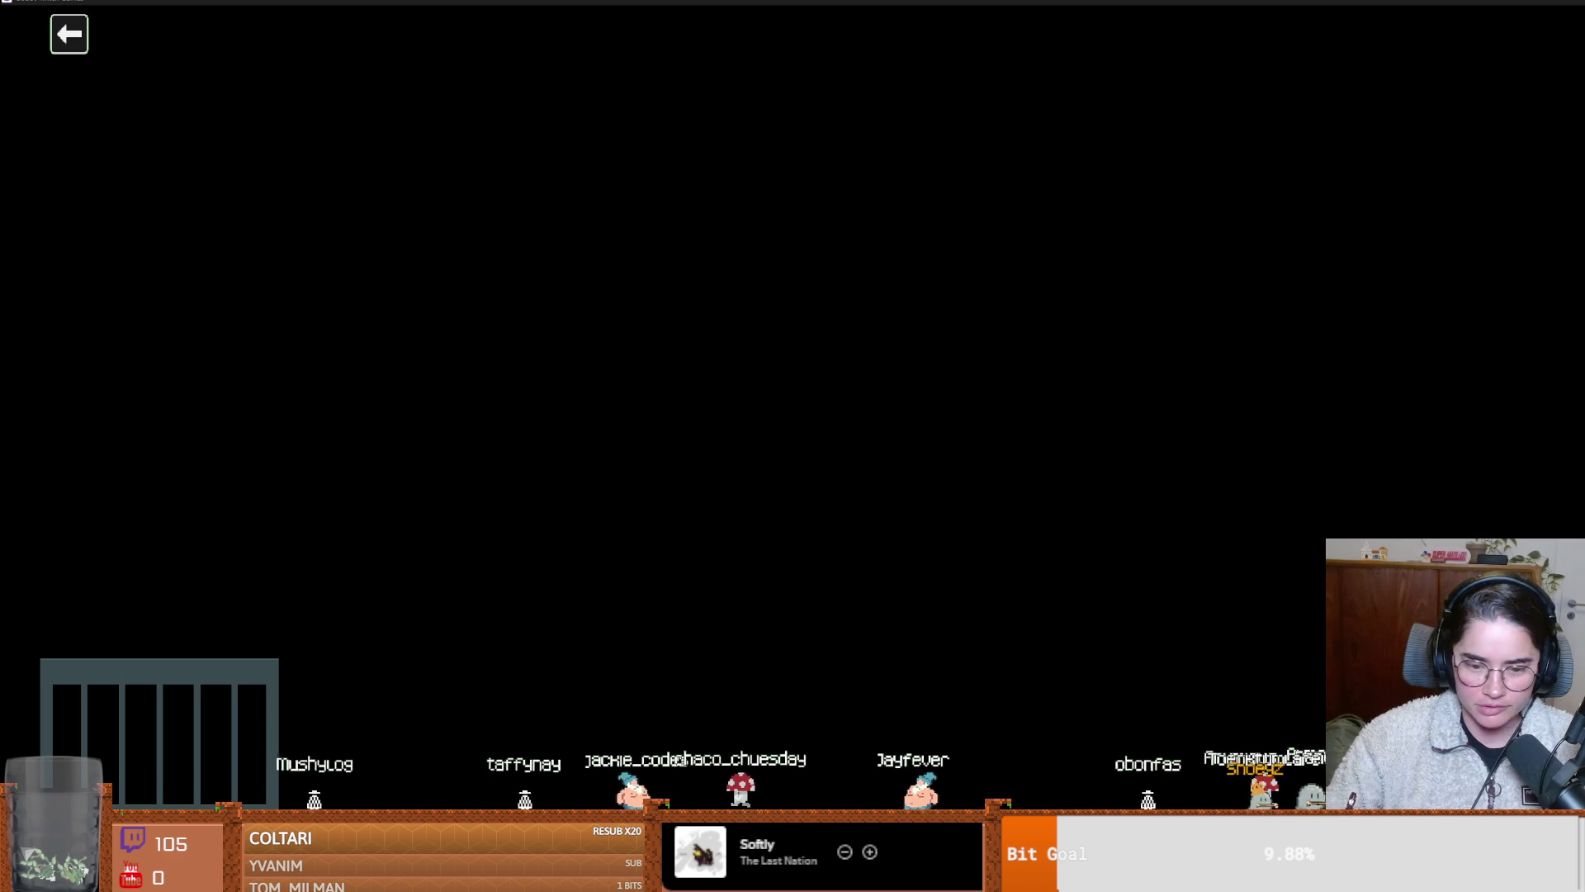
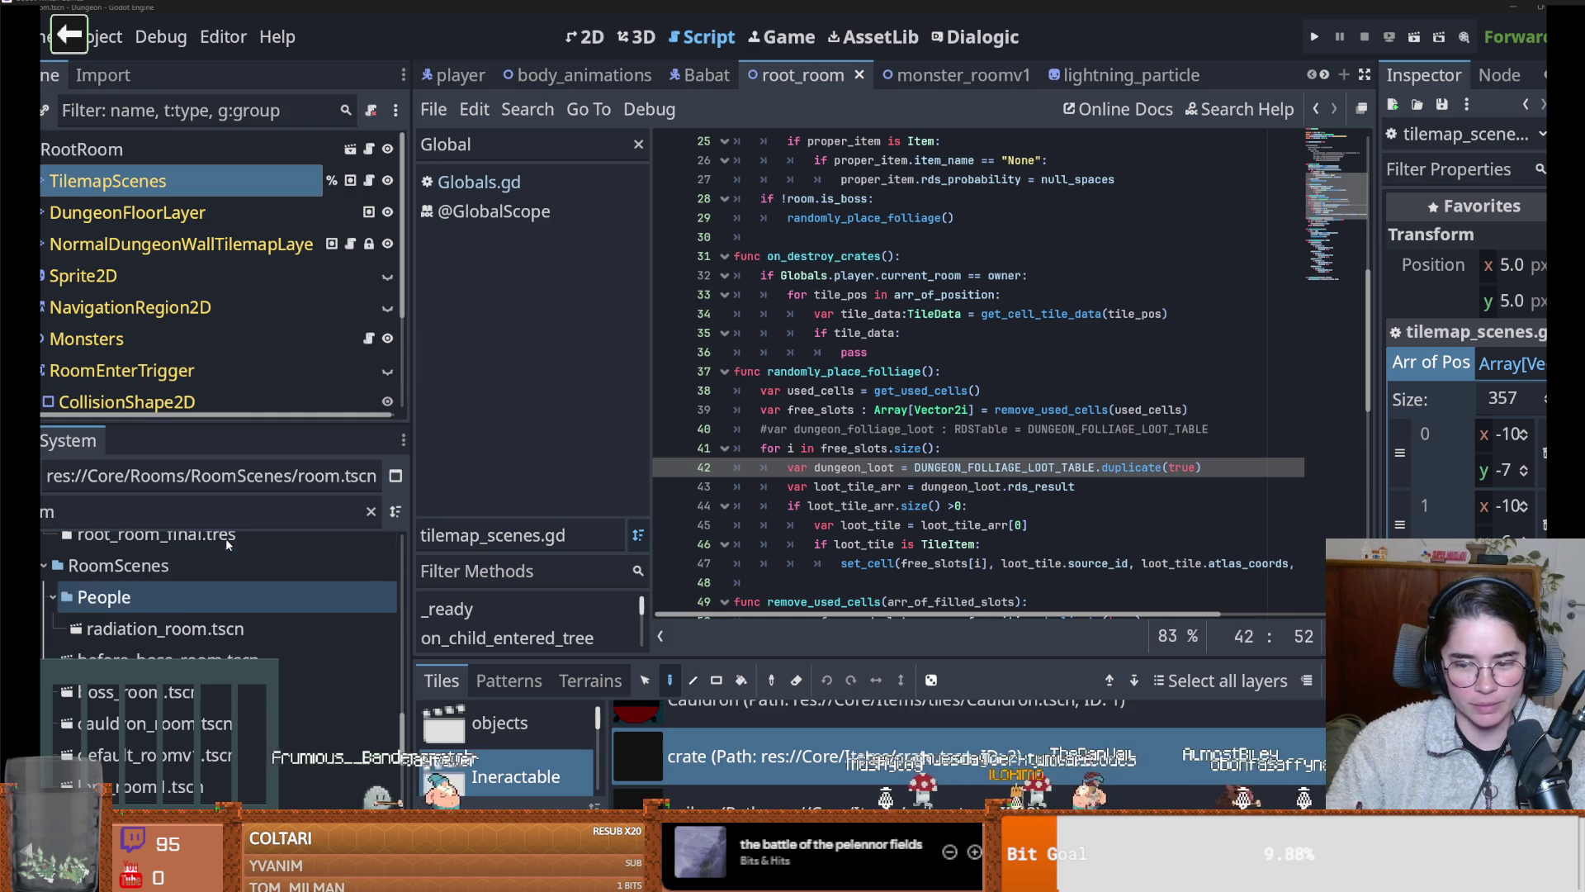
# Save the scene and enlarge the script editor and scene tree panels
pyautogui.hotkey('ctrl', 's')
pyautogui.moveTo(411, 415); pyautogui.dragTo(289, 423)
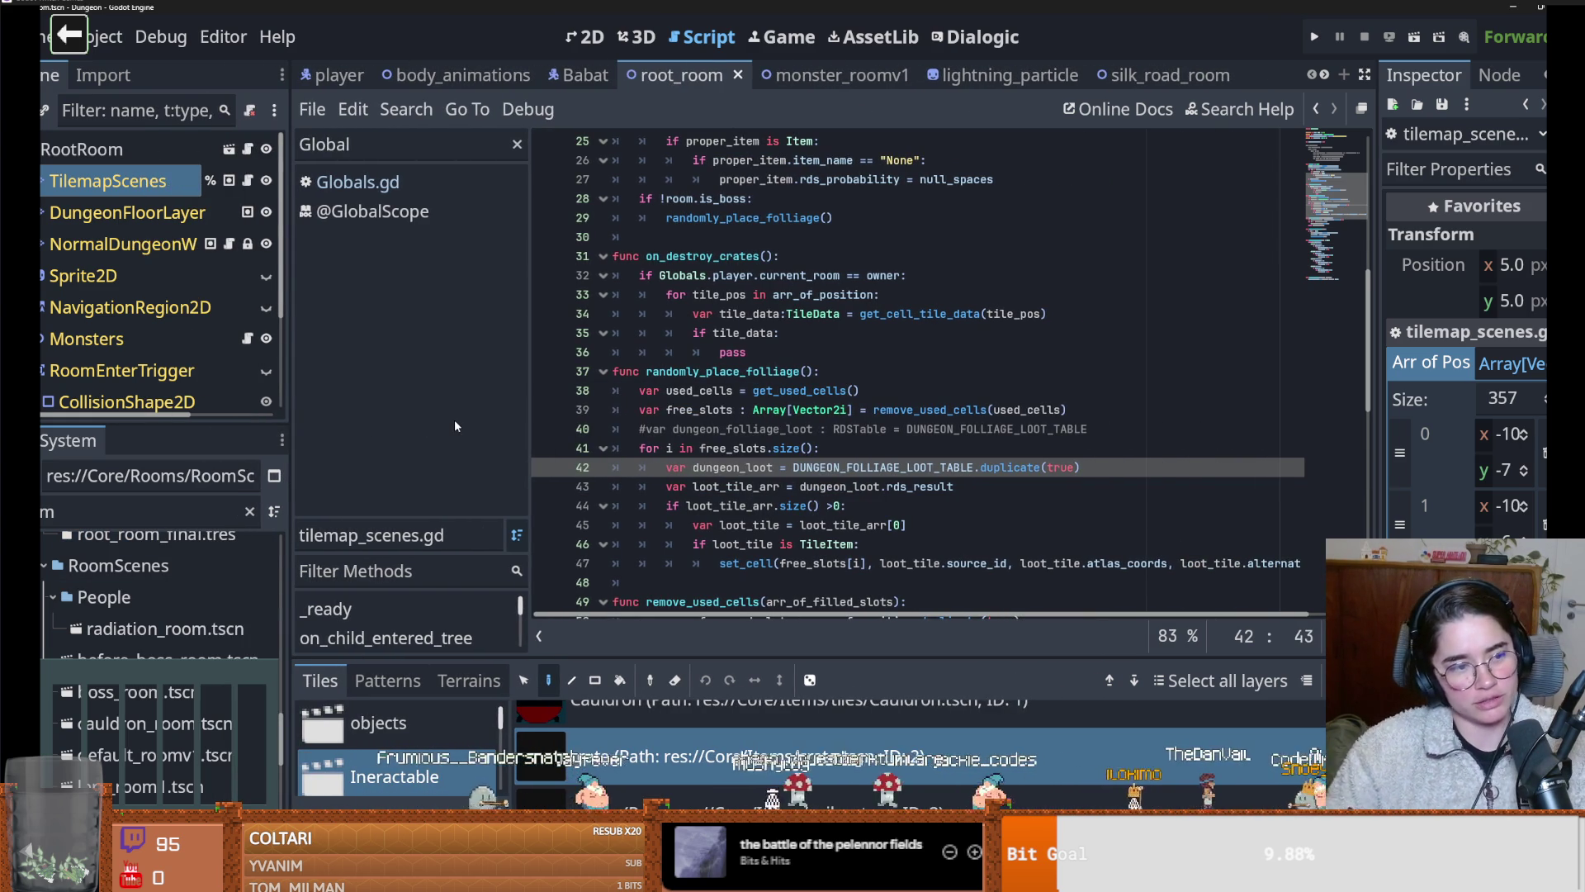
pyautogui.click(832, 453)
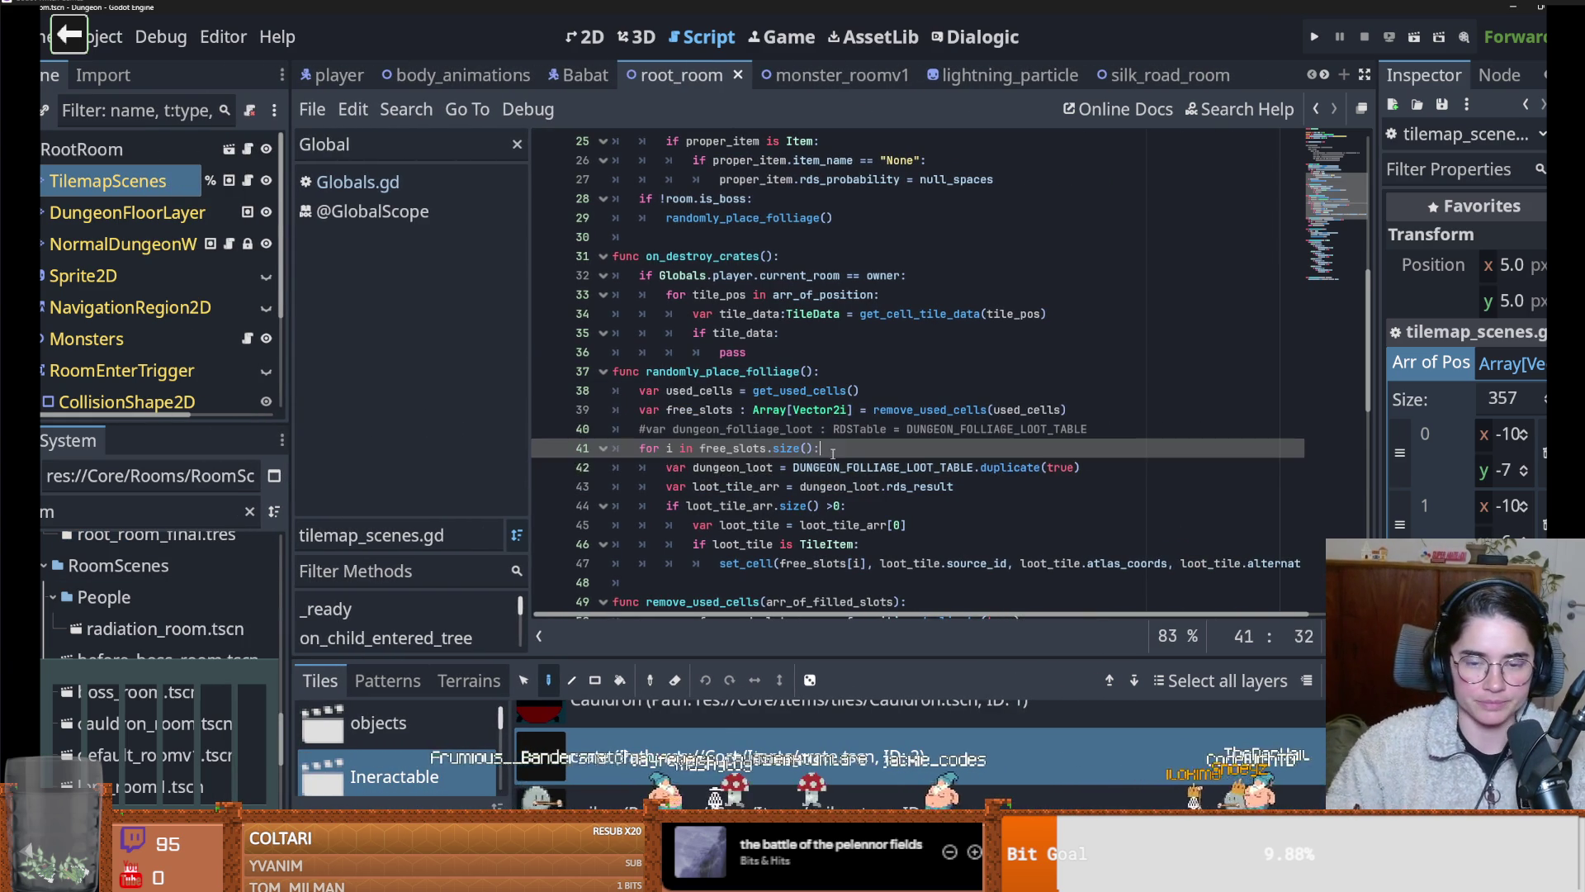
pyautogui.scroll(8, 818, 446)
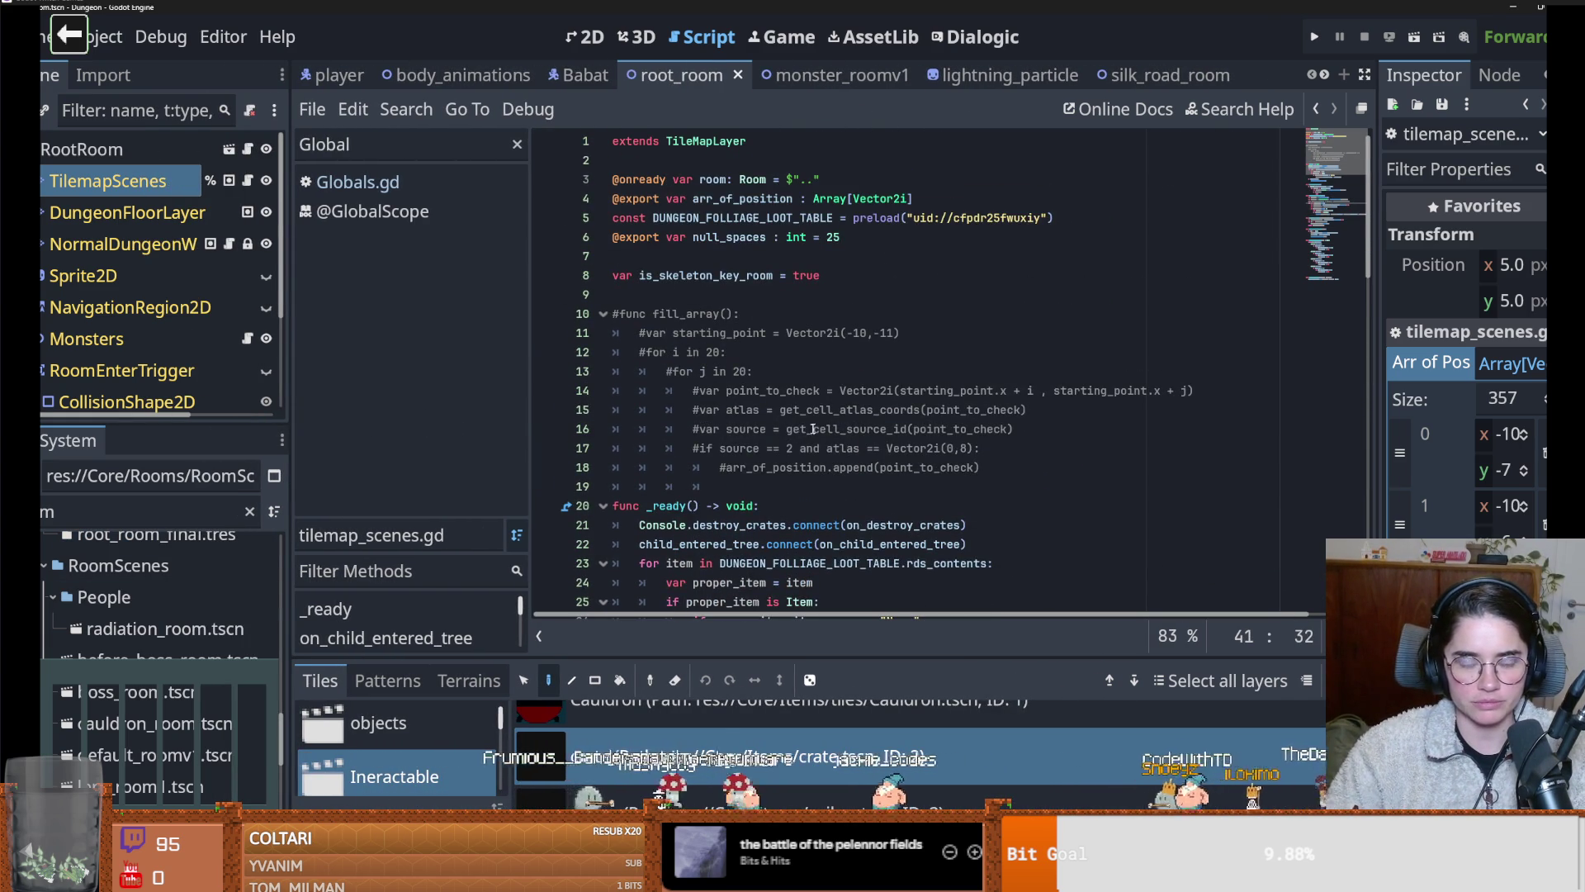
pyautogui.moveTo(146, 424)
pyautogui.mouseDown()
pyautogui.moveTo(214, 577)
pyautogui.moveTo(258, 611)
pyautogui.mouseUp()
pyautogui.click(43, 371)
# Open the TileData class reference from its use on line 34
pyautogui.click(895, 467)
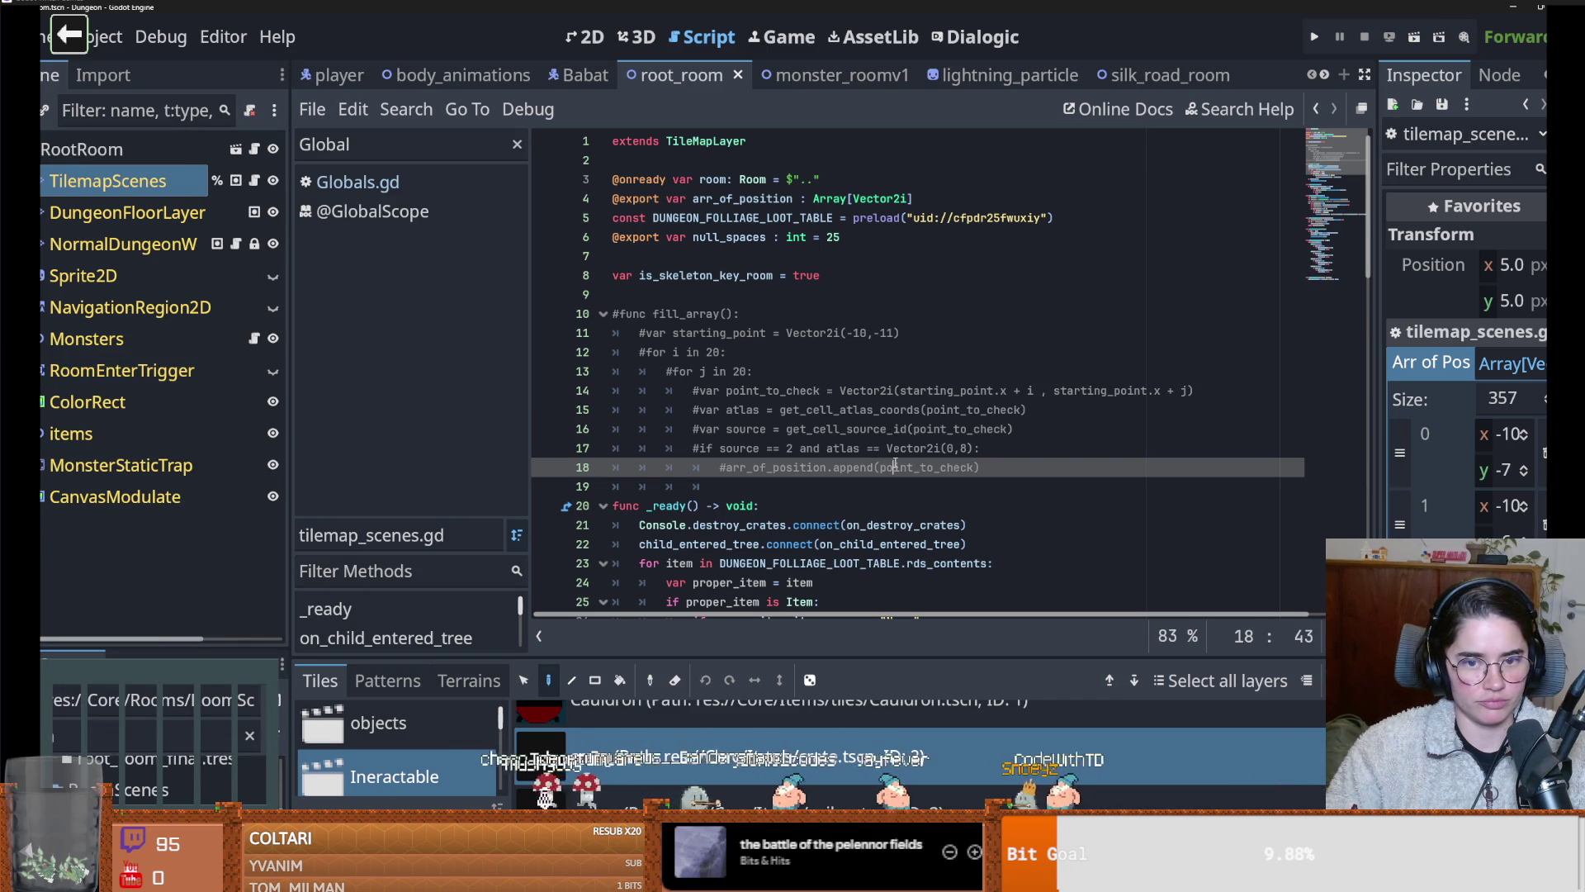
pyautogui.click(718, 487)
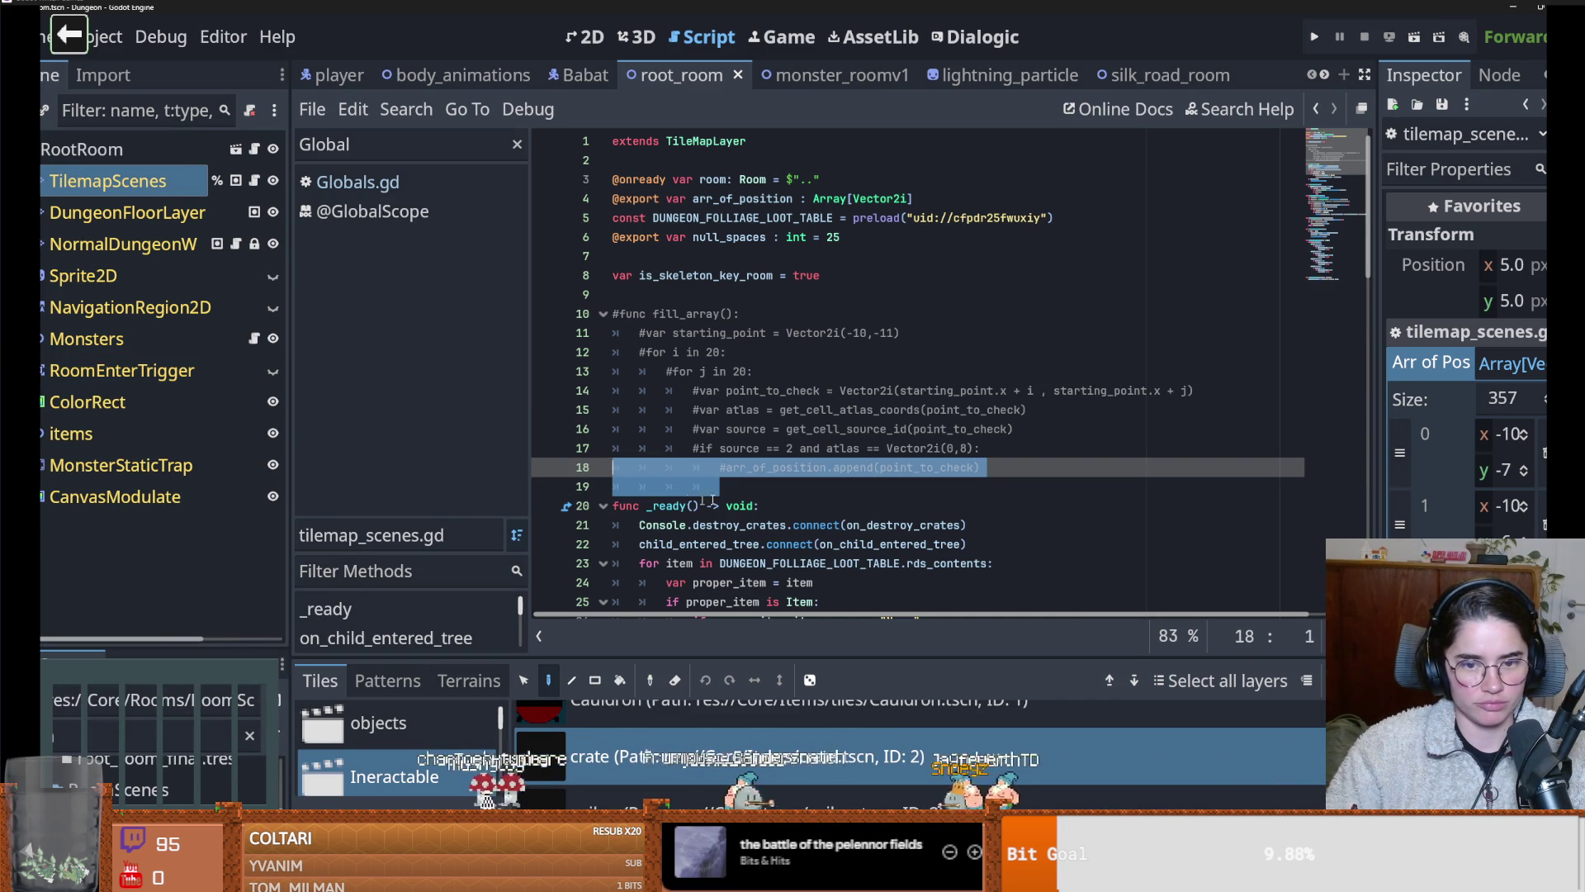
pyautogui.moveTo(725, 506); pyautogui.dragTo(727, 491)
pyautogui.scroll(-8, 718, 454)
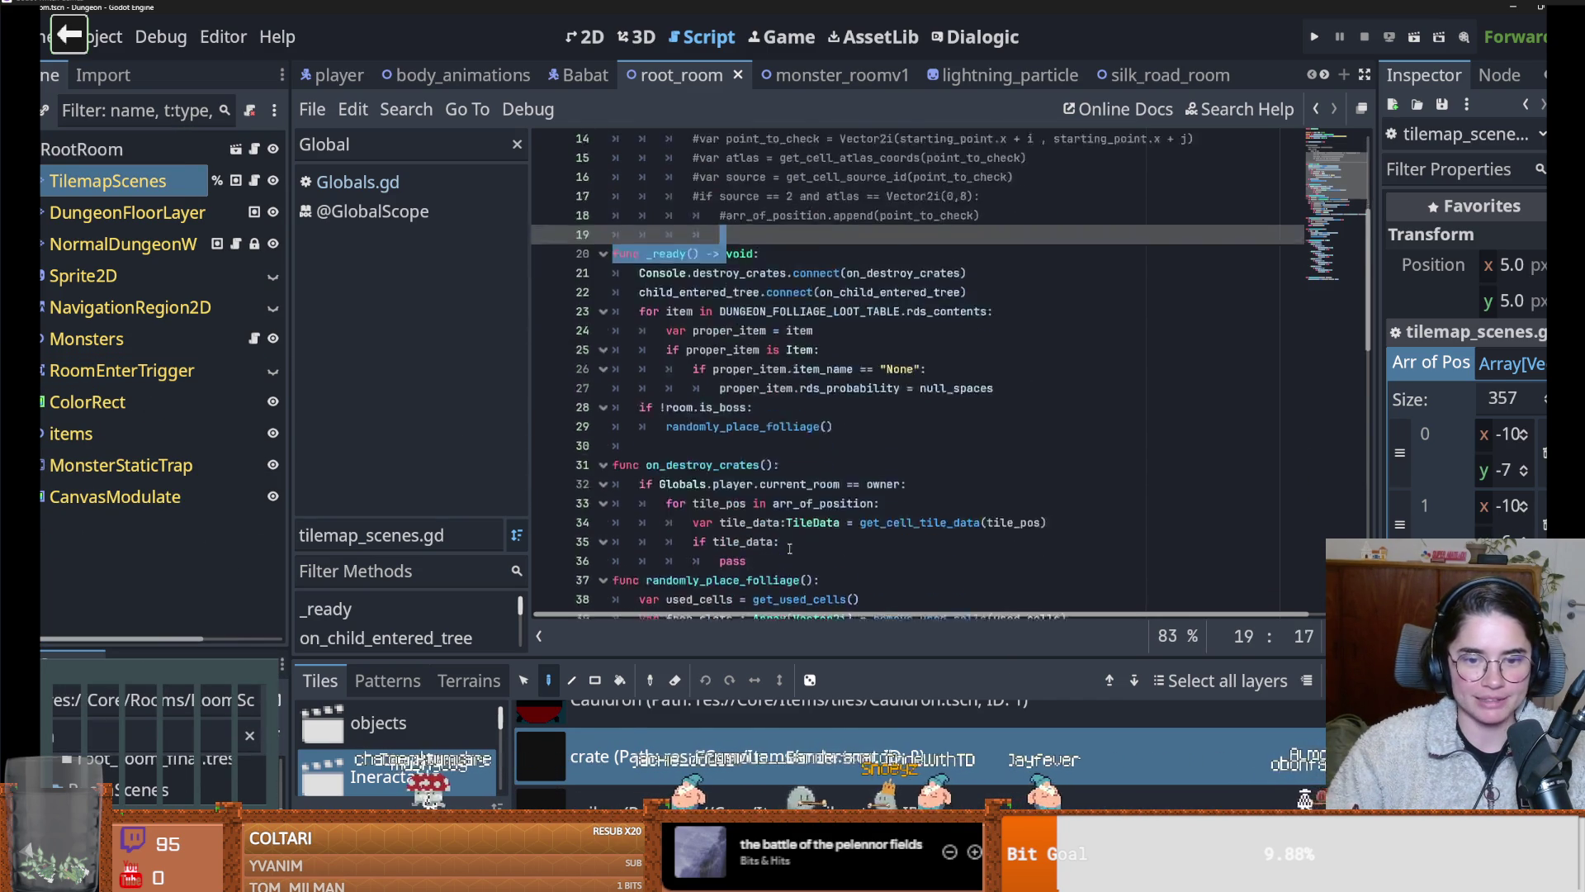
pyautogui.doubleClick(707, 353)
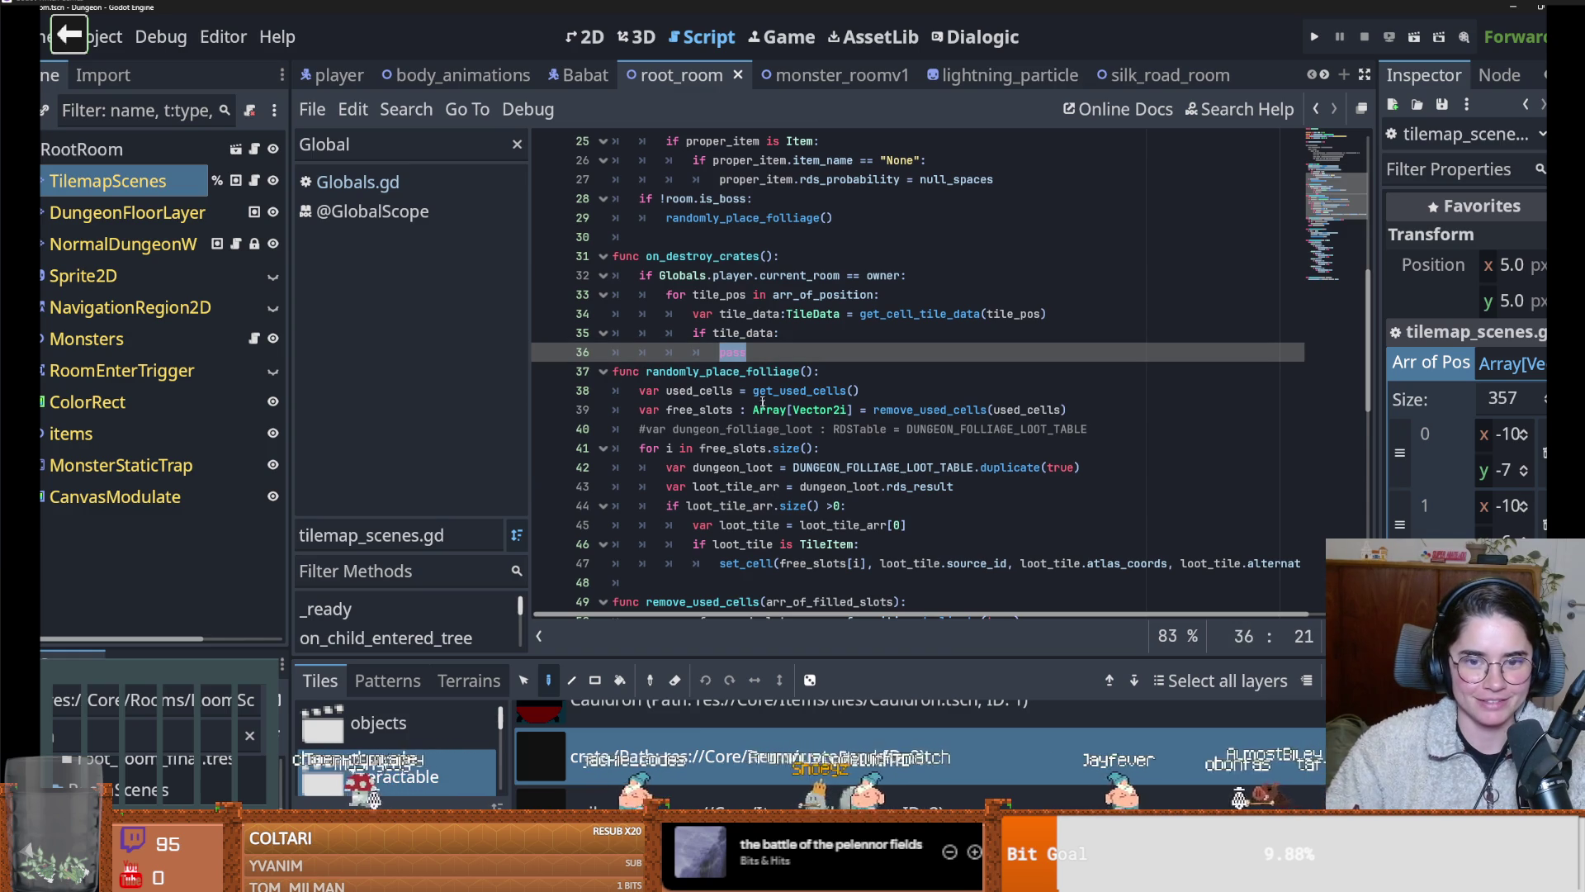
pyautogui.keyDown('ctrl'); pyautogui.click(813, 315); pyautogui.keyUp('ctrl')
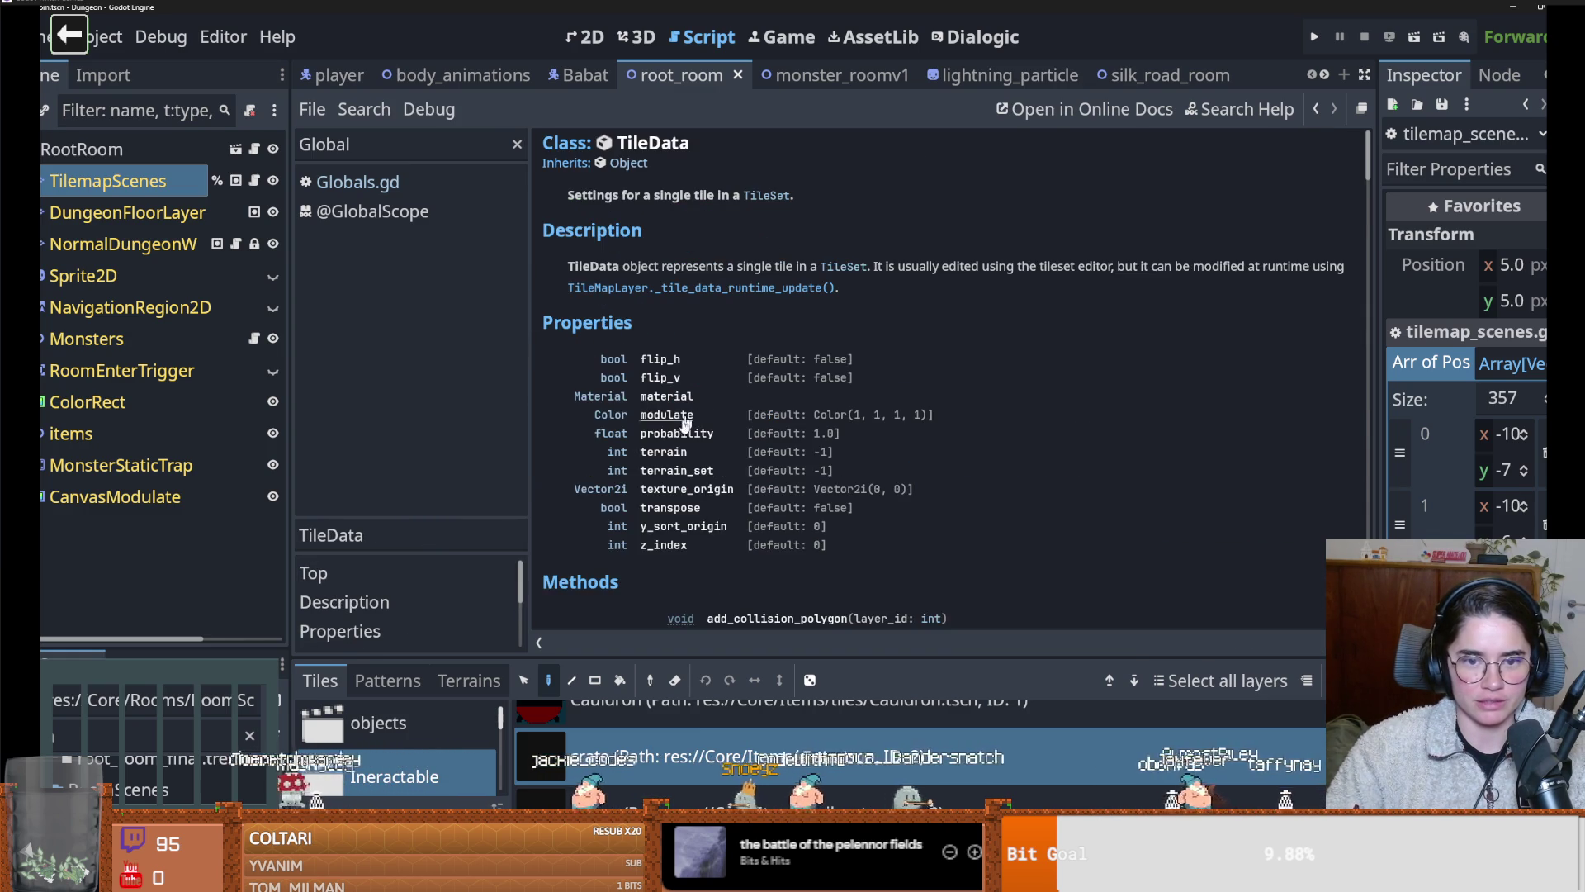
# Read through the TileData Methods list, then go back to tilemap_scenes.gd
pyautogui.scroll(-4, 703, 535)
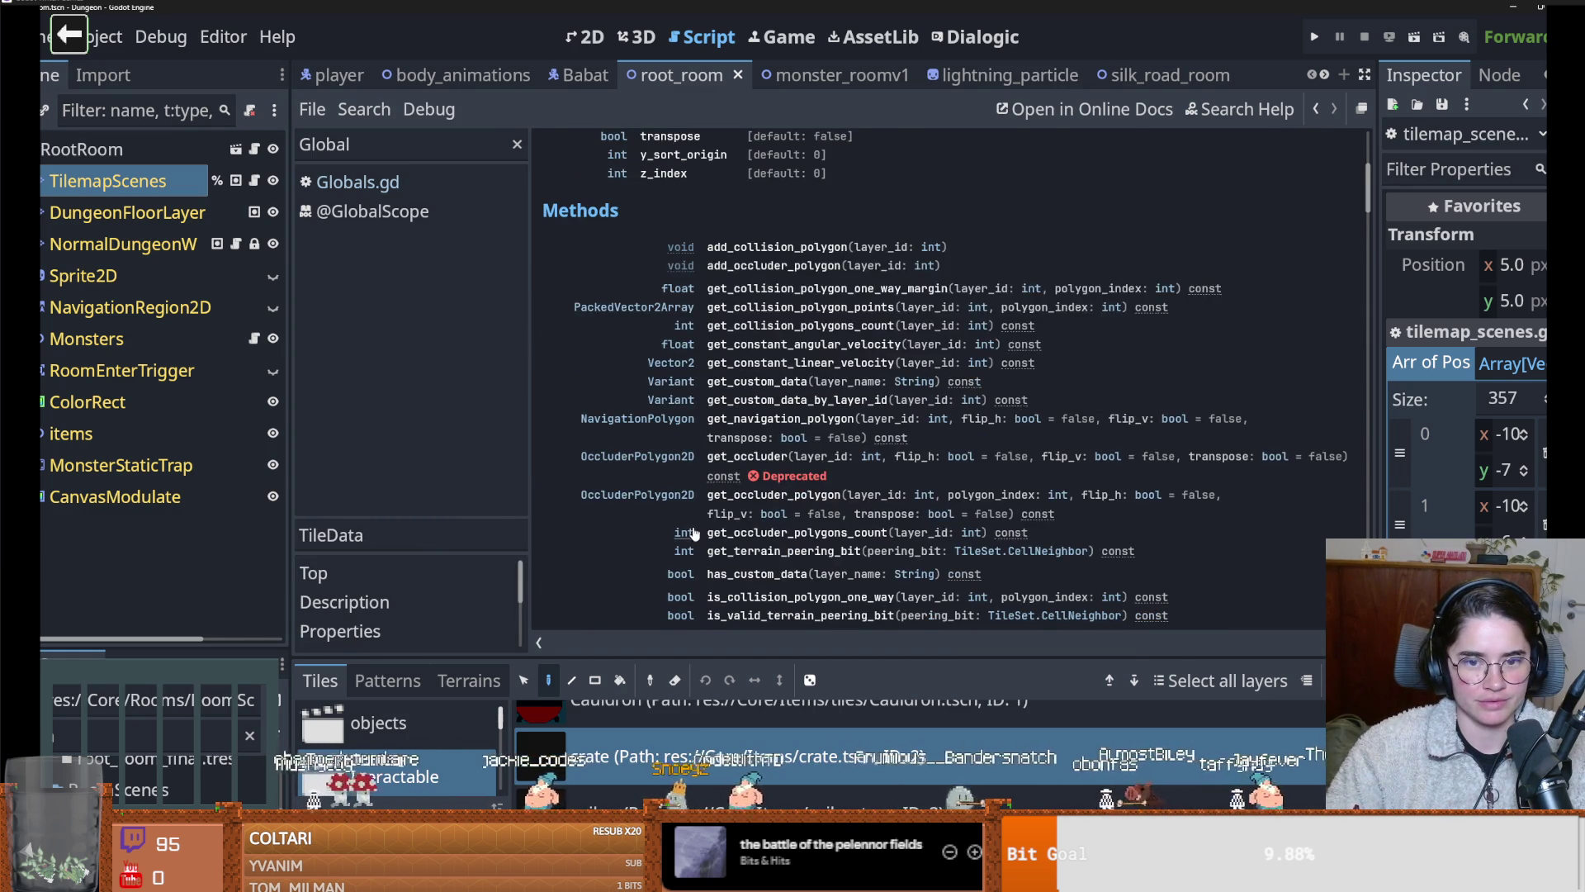
pyautogui.scroll(-2, 705, 528)
pyautogui.scroll(-2, 704, 523)
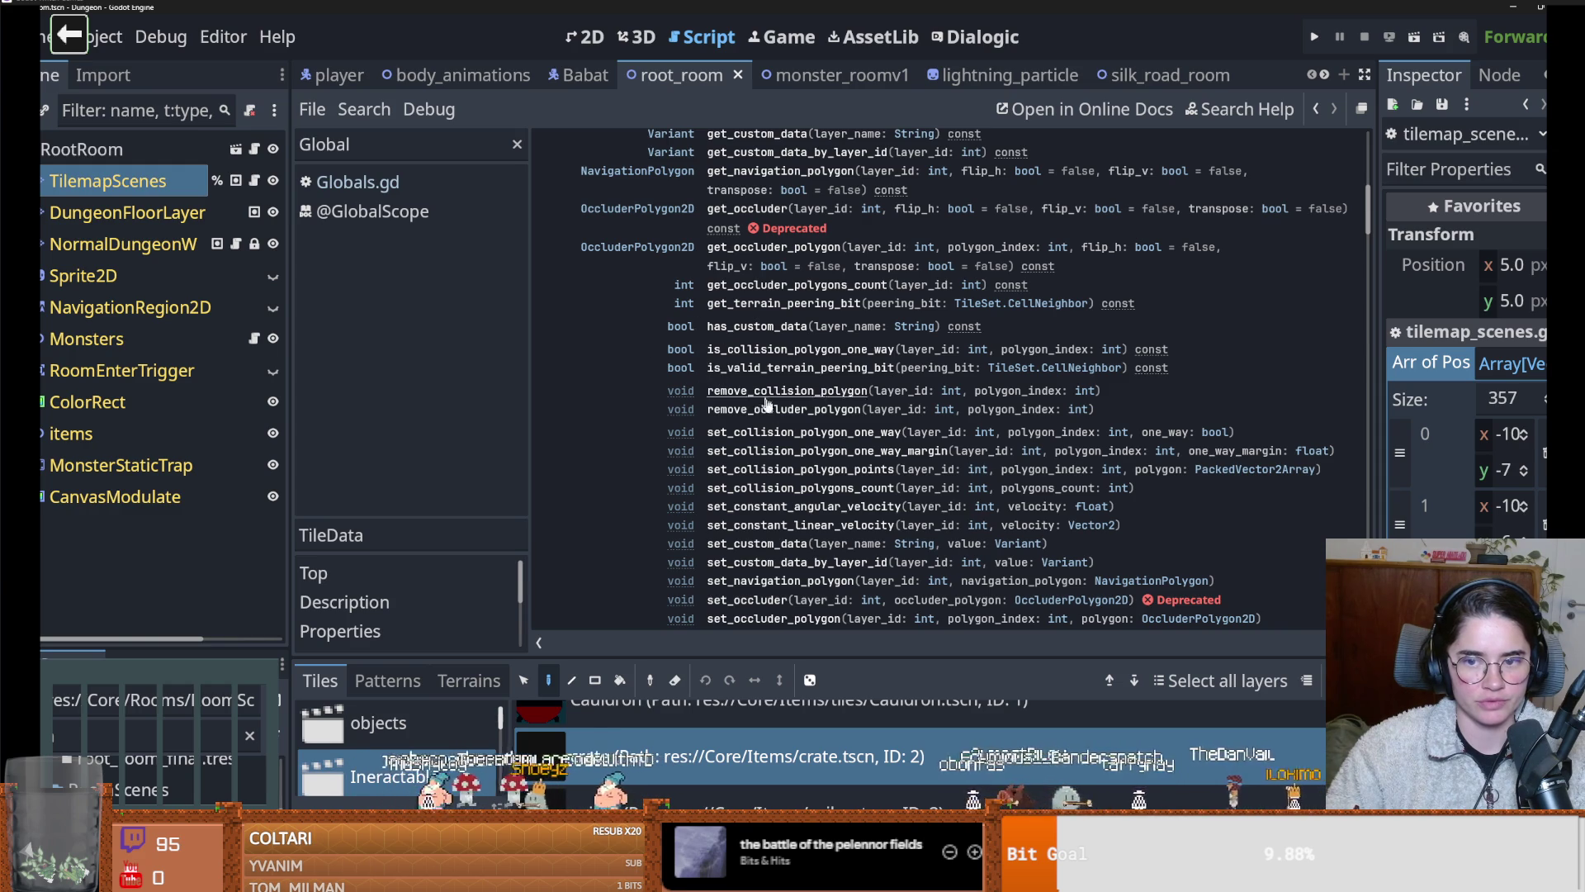
pyautogui.moveTo(734, 658)
pyautogui.mouseDown()
pyautogui.moveTo(738, 633)
pyautogui.moveTo(741, 655)
pyautogui.mouseUp()
pyautogui.scroll(3, 731, 555)
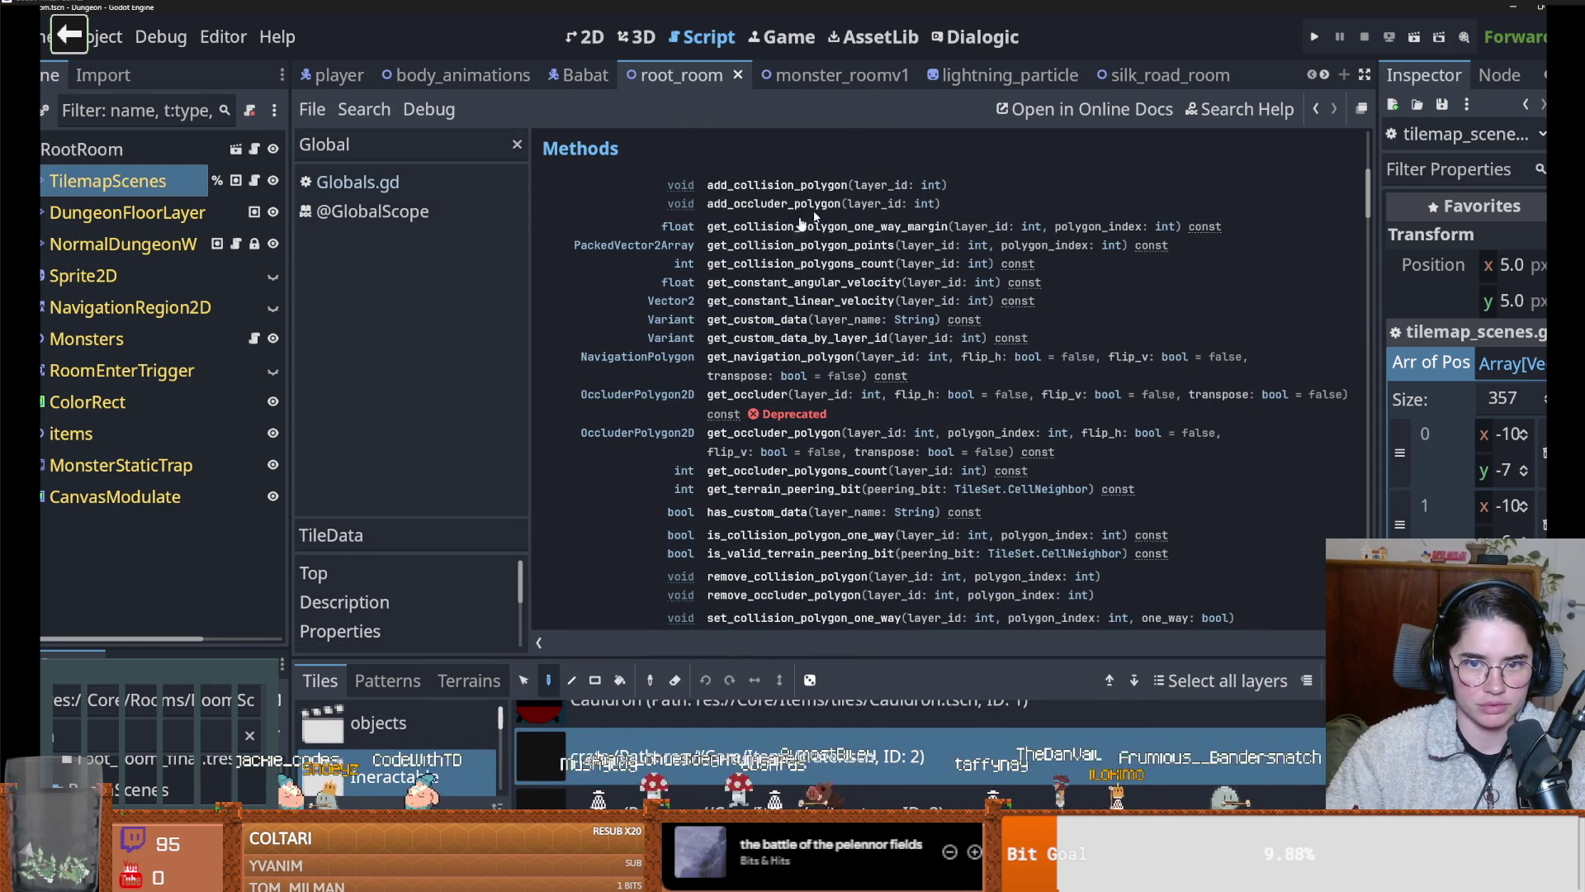
pyautogui.scroll(-1, 803, 350)
pyautogui.scroll(-1, 805, 388)
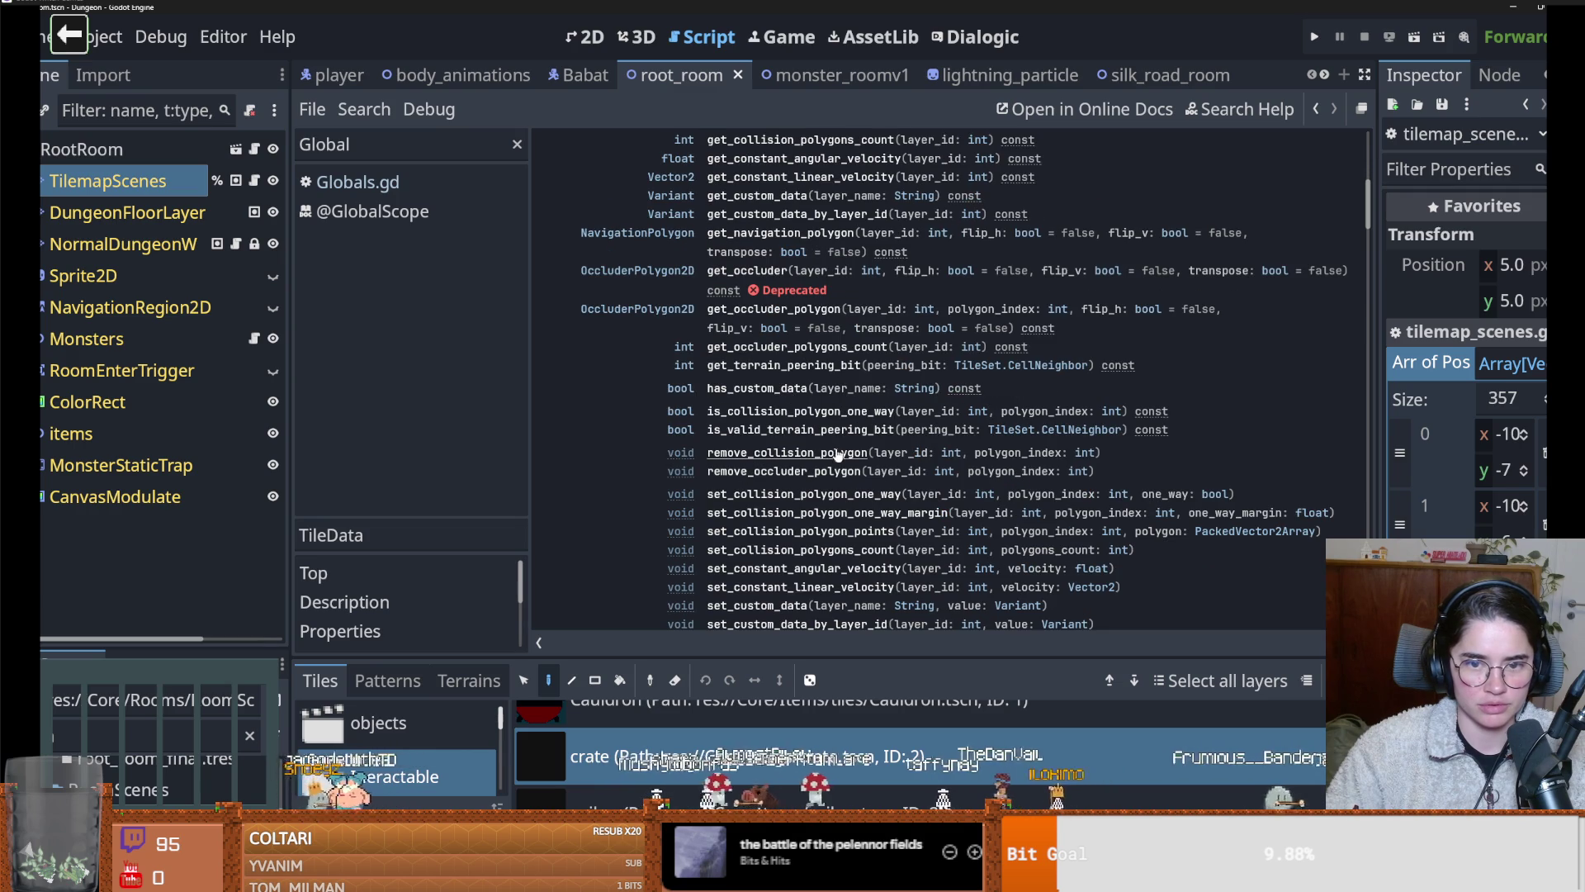
pyautogui.scroll(-1, 792, 446)
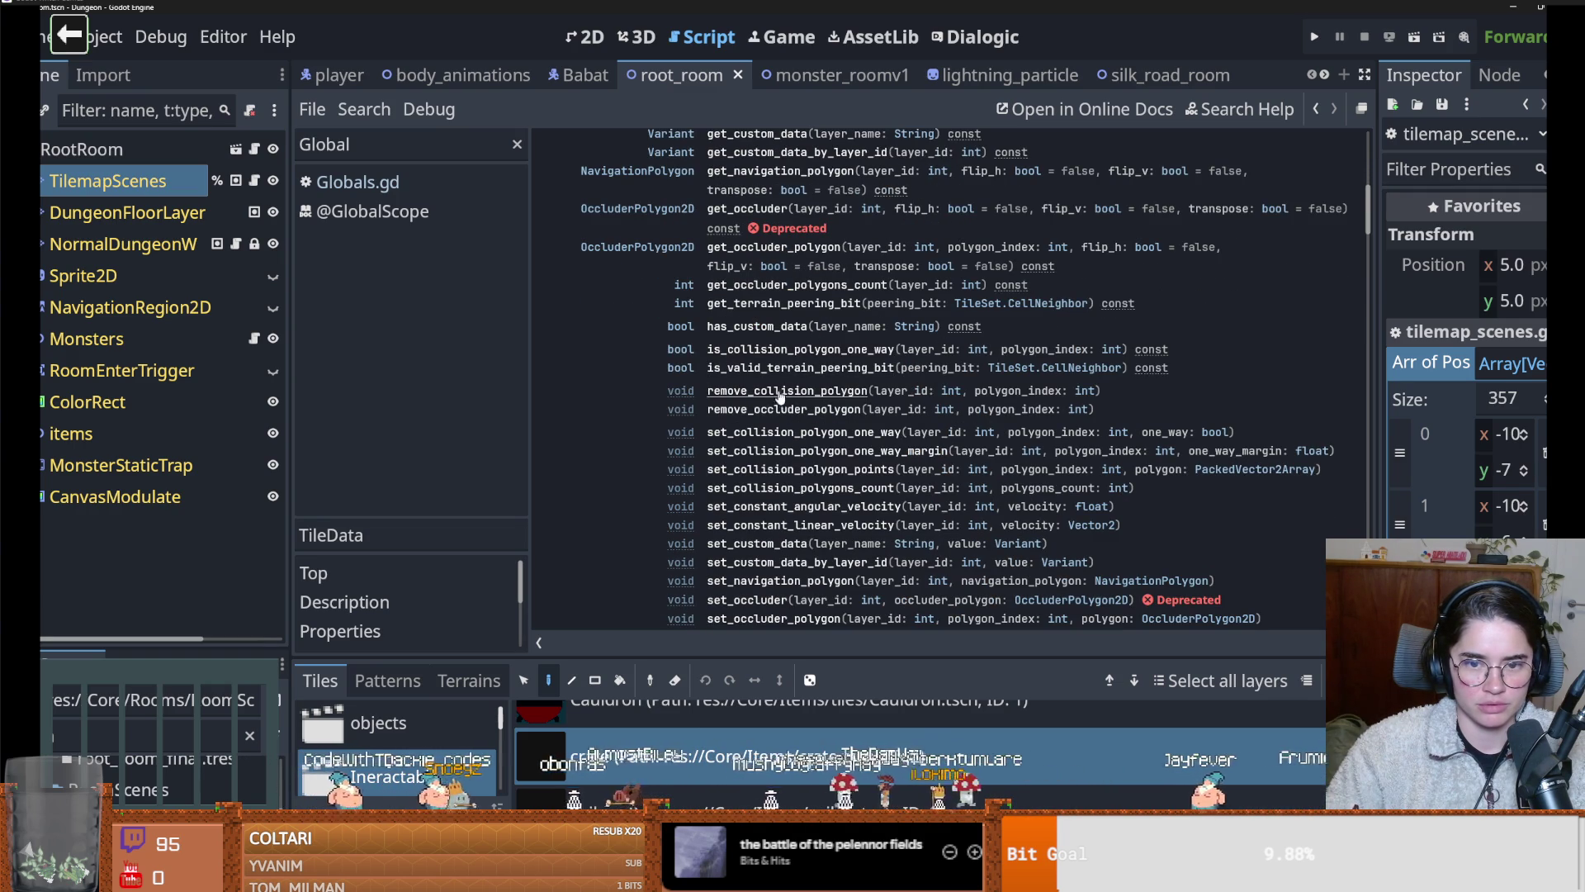
pyautogui.scroll(4, 795, 436)
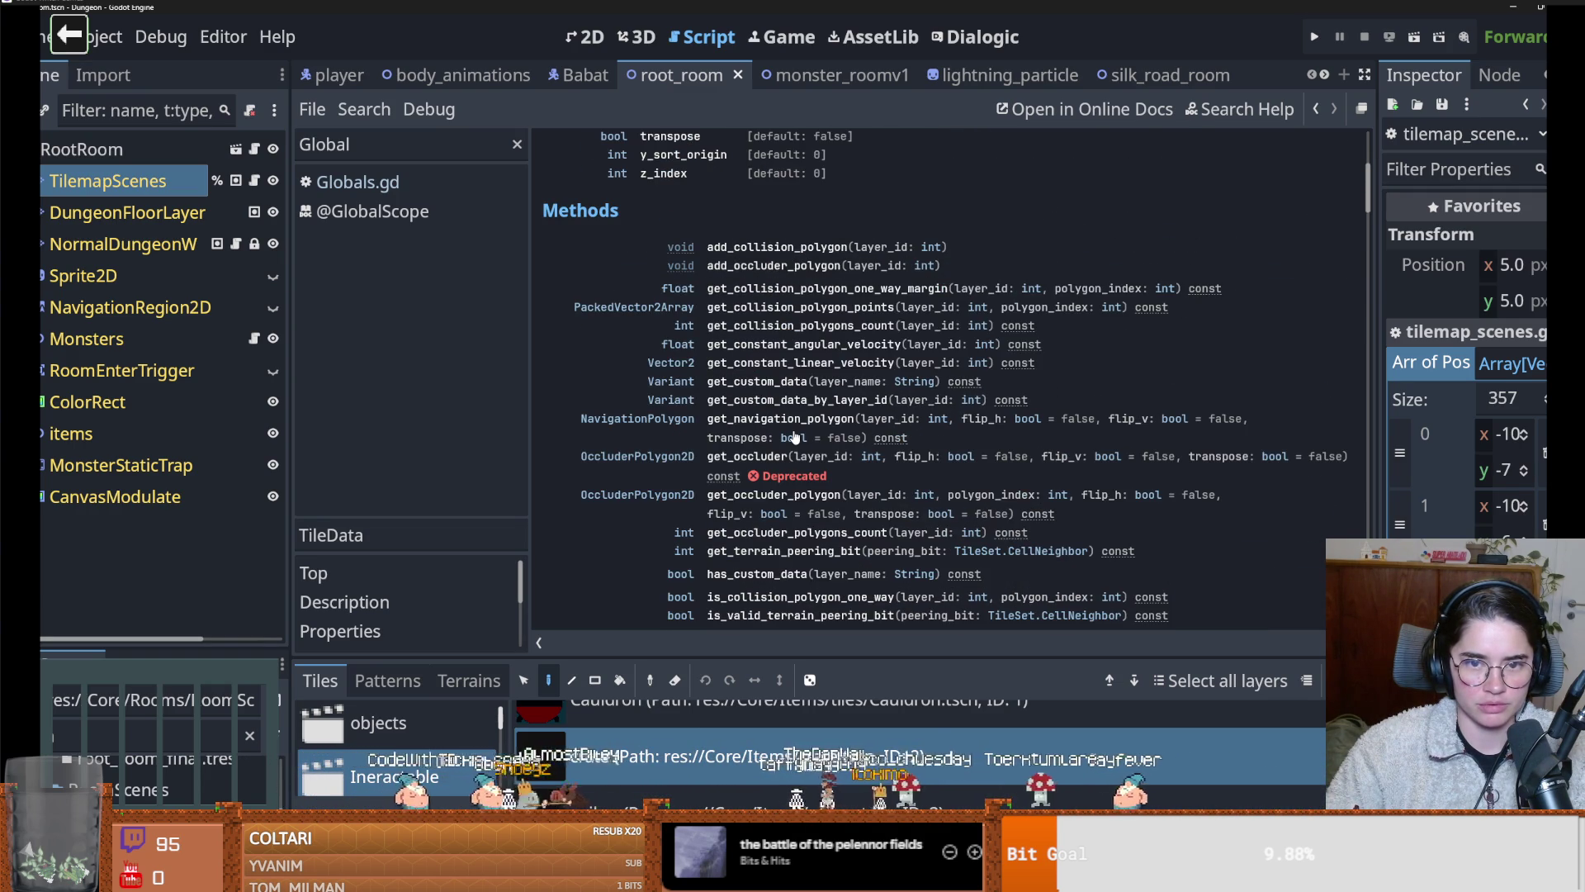
pyautogui.scroll(-1, 795, 436)
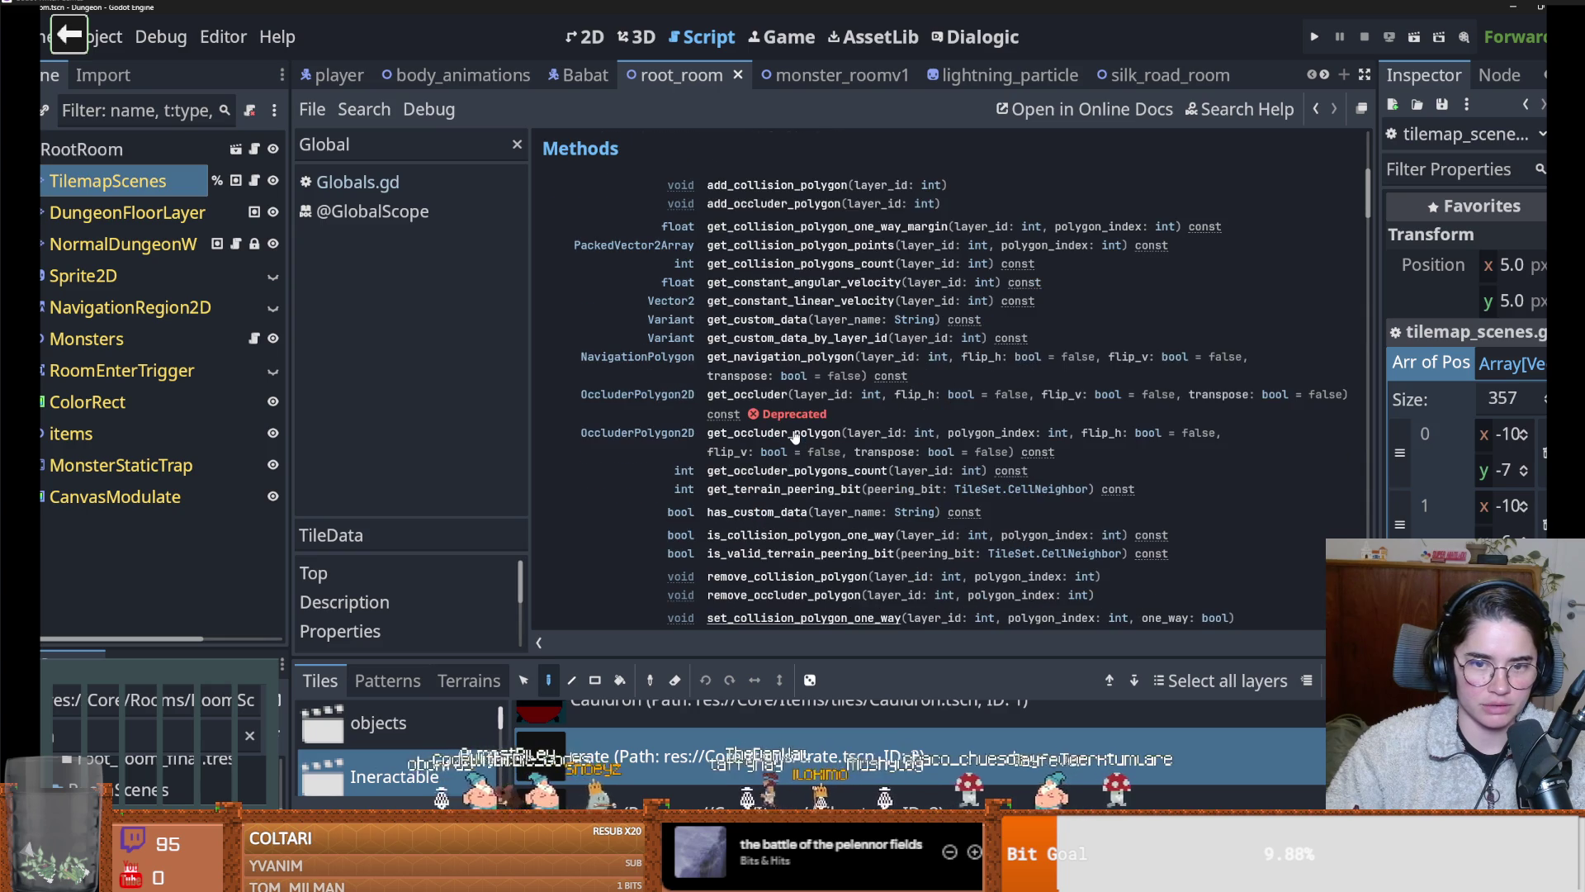
pyautogui.scroll(-1, 795, 436)
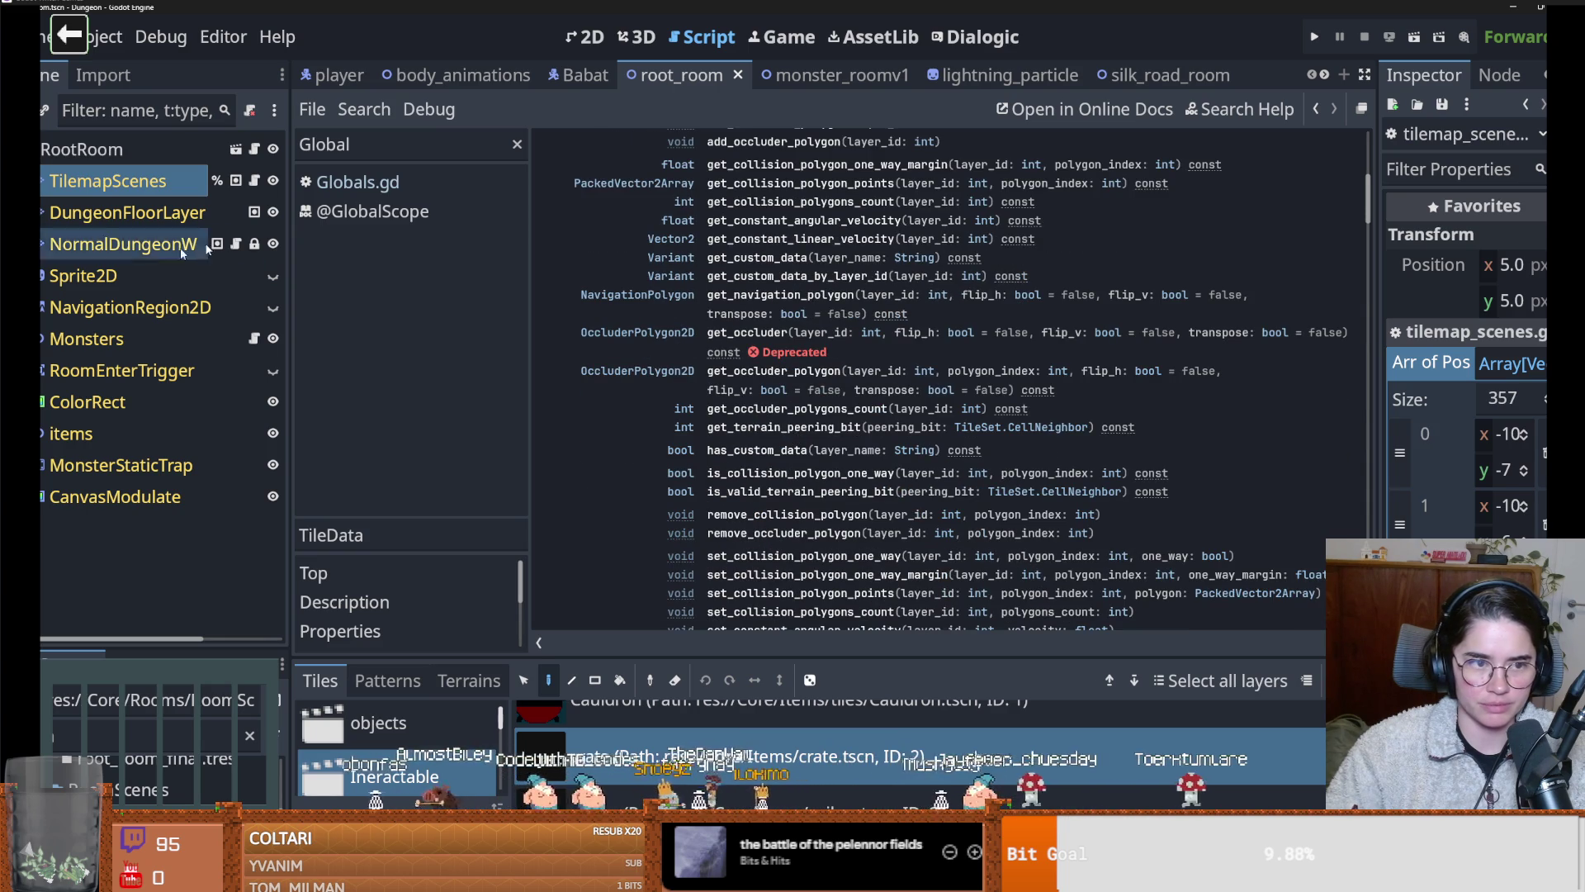
pyautogui.click(254, 181)
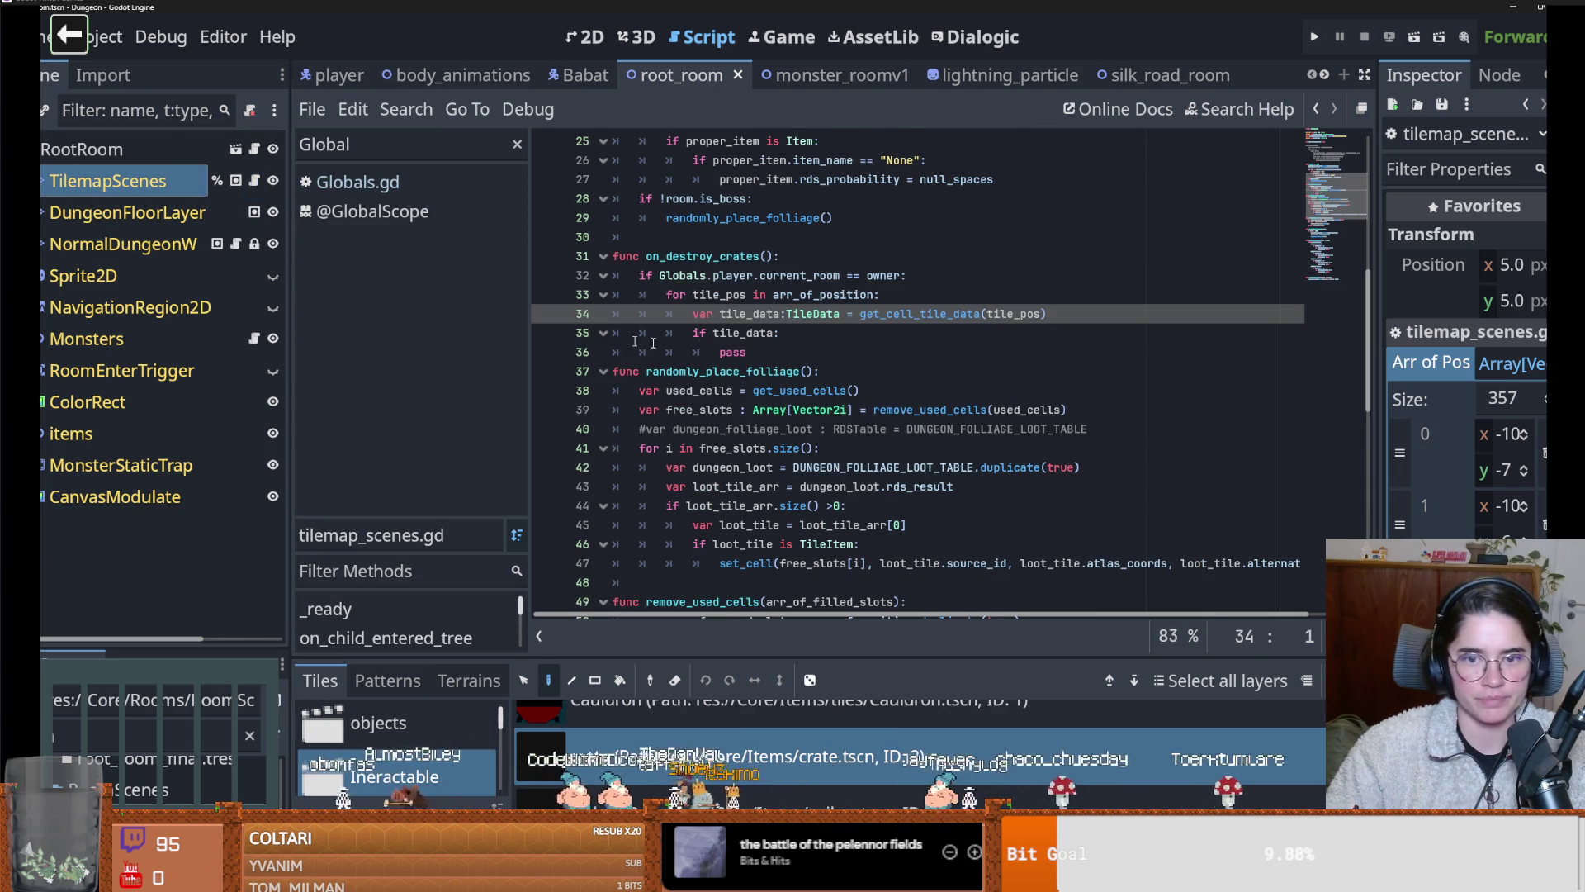
# Change line 34 to var source_id:int = get_cell_source_id(tile_pos) and test source_id in the if
pyautogui.doubleClick(921, 313)
pyautogui.write('get_cell_sour')
pyautogui.press('Return')
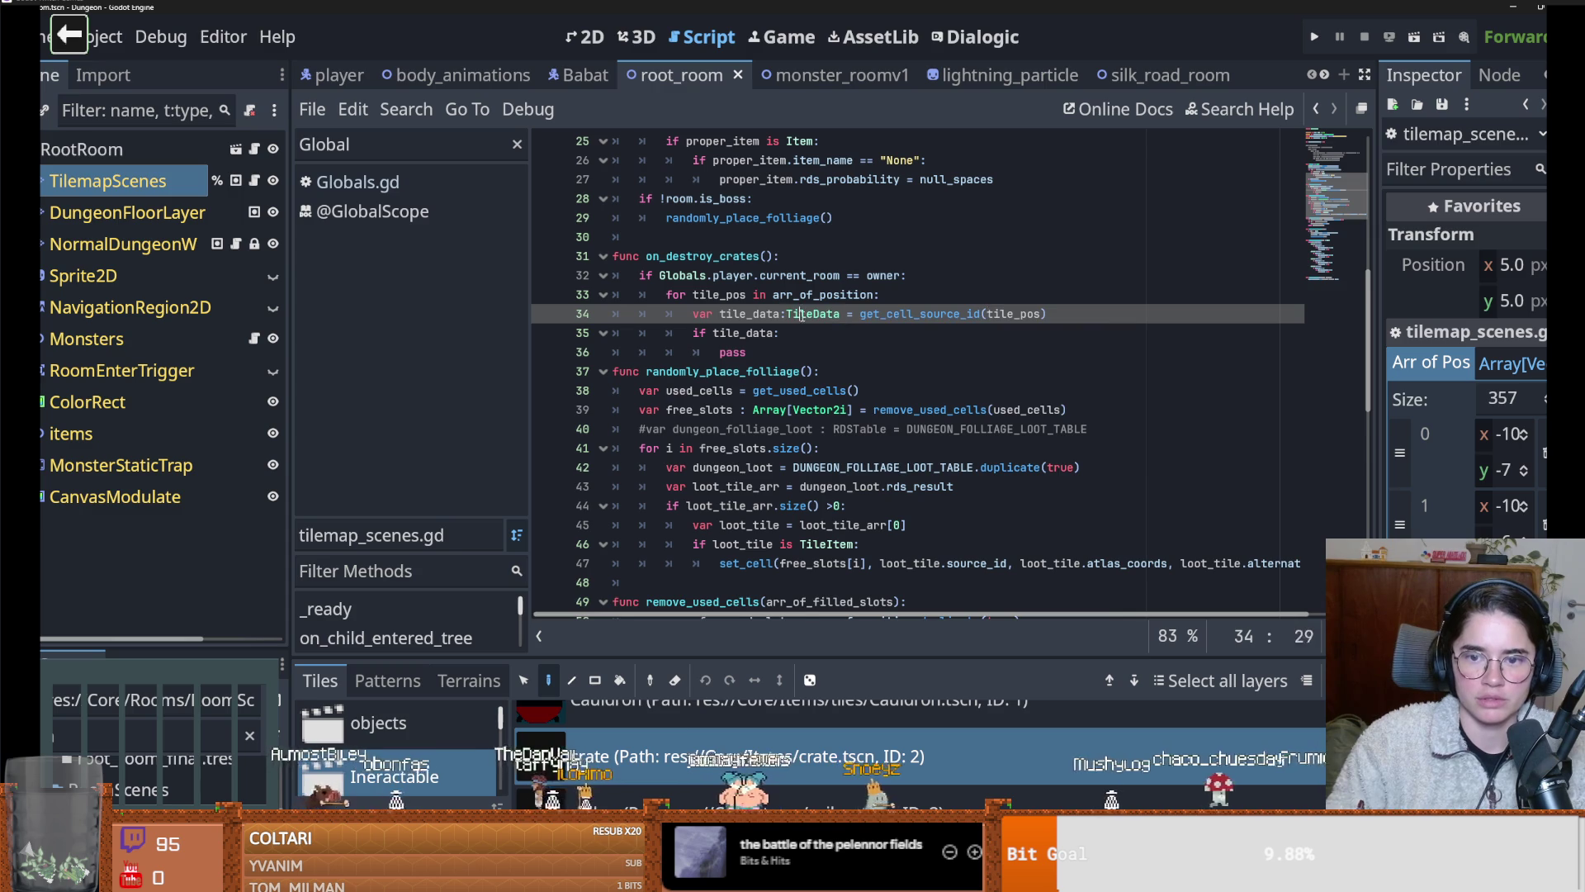
pyautogui.doubleClick(805, 315)
pyautogui.write('S')
pyautogui.press('BackSpace')
pyautogui.write('int')
pyautogui.doubleClick(769, 315)
pyautogui.write('sounce_id')
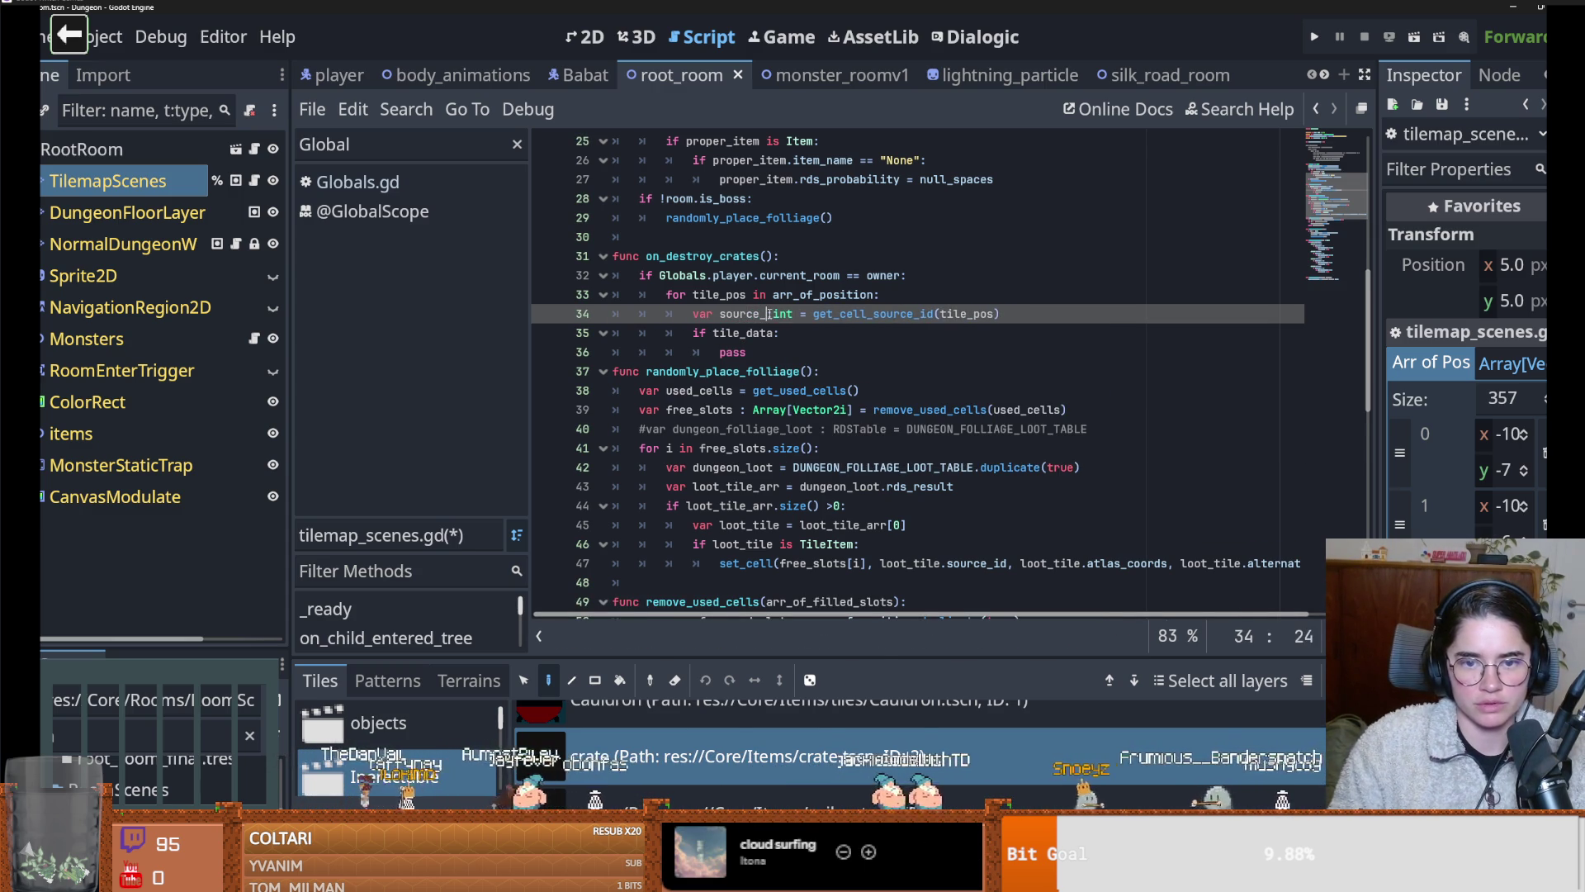
pyautogui.doubleClick(745, 333)
pyautogui.write('source_id')
pyautogui.doubleClick(732, 351)
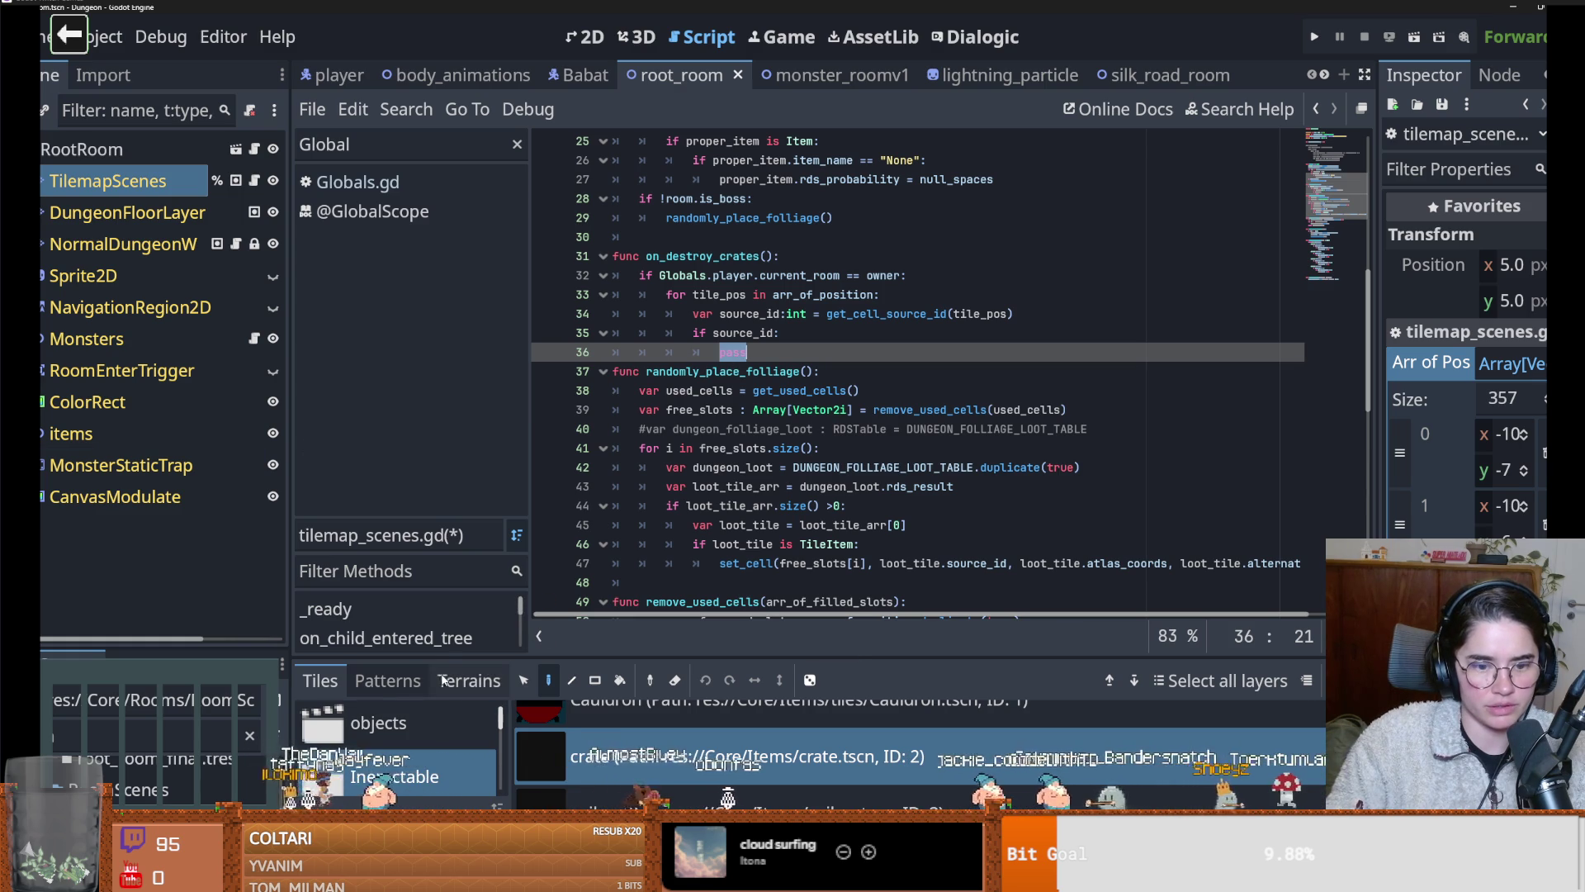
# Confirm the Ineractable source ID in the TileSet panel and make the condition source_id ==1
pyautogui.moveTo(446, 657); pyautogui.dragTo(459, 338)
pyautogui.click(388, 402)
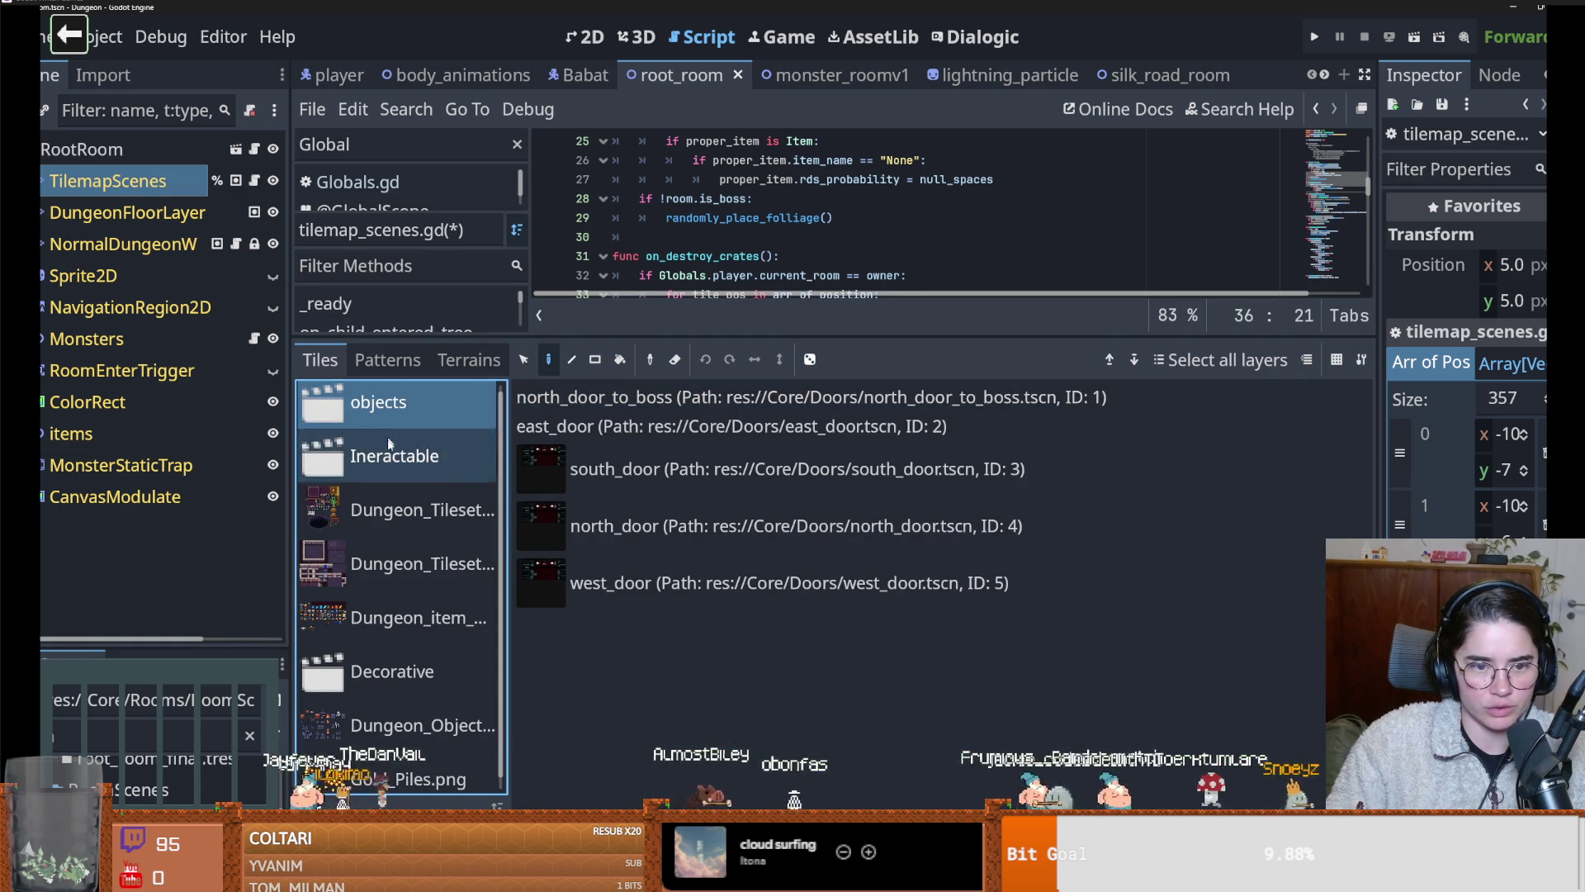
pyautogui.click(396, 455)
pyautogui.click(825, 879)
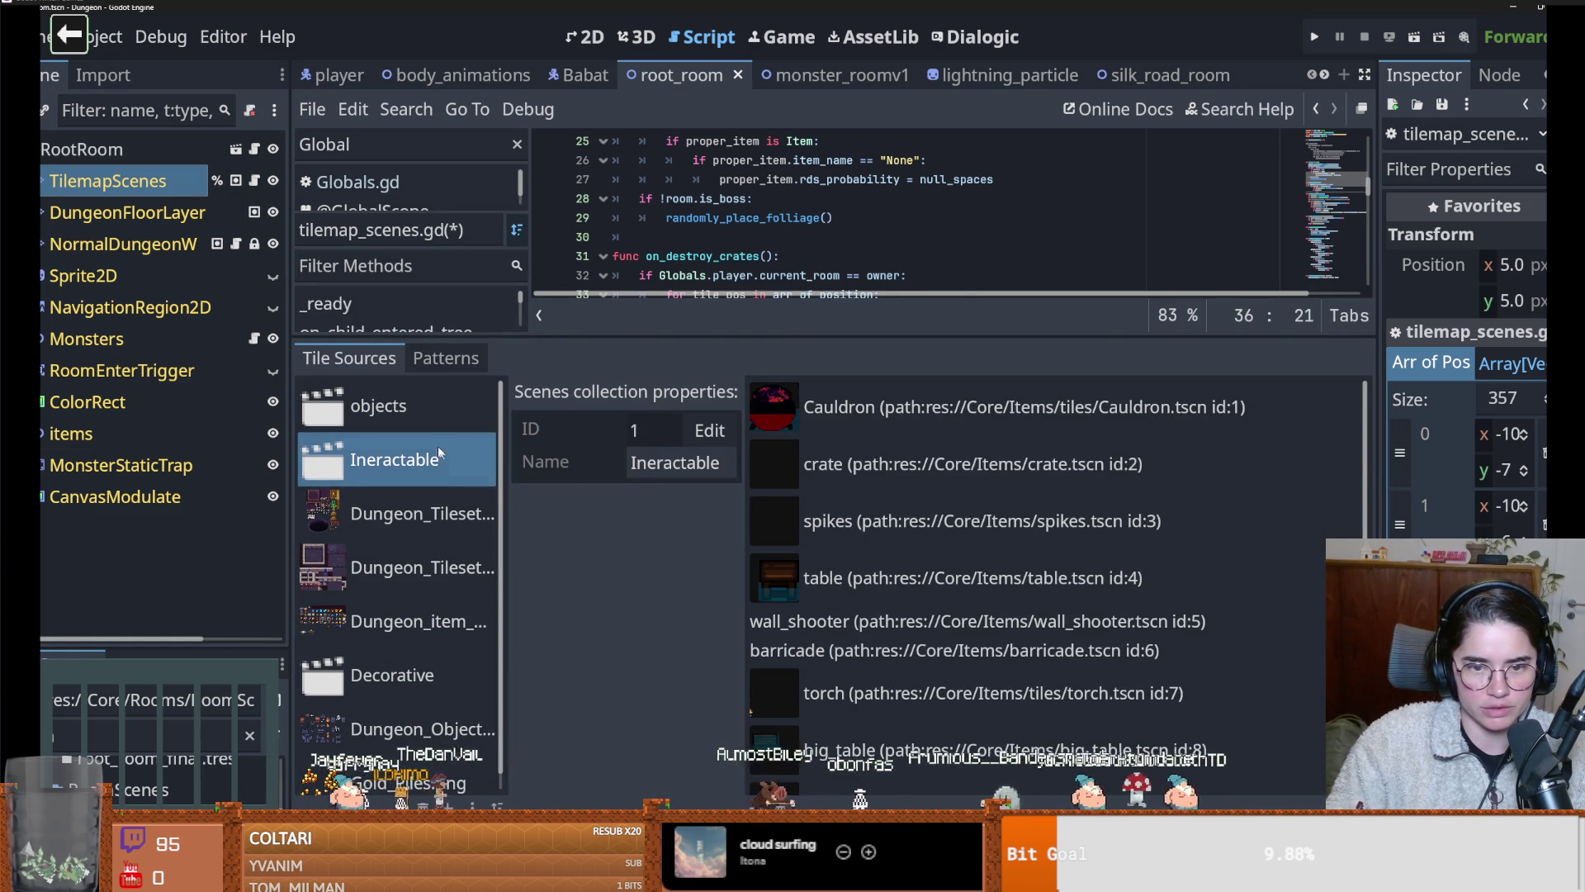
pyautogui.moveTo(790, 336); pyautogui.dragTo(790, 657)
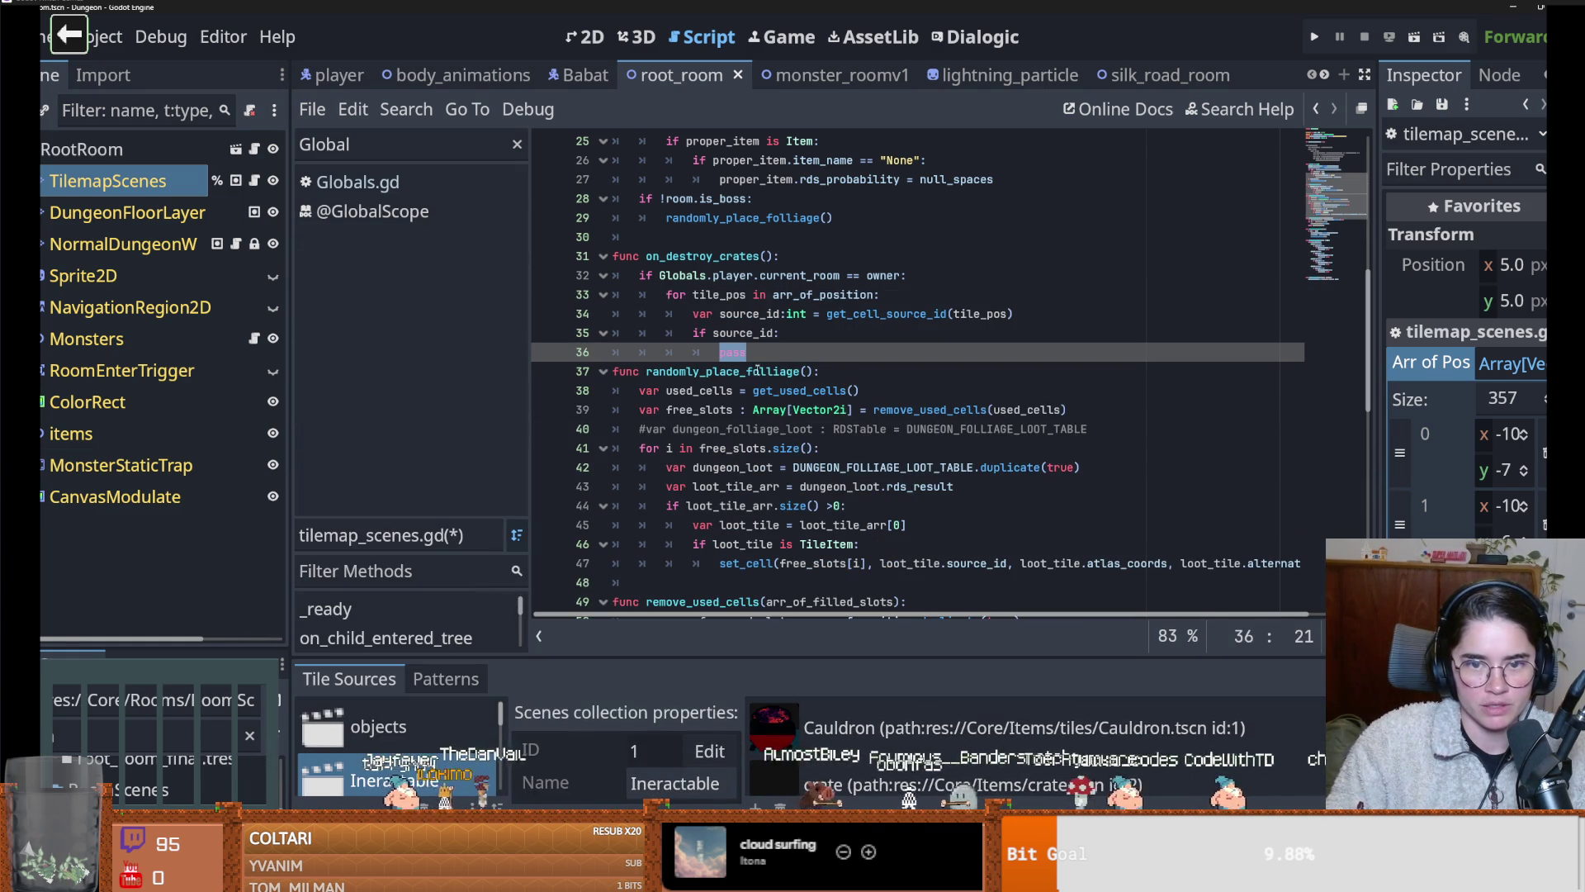
pyautogui.click(779, 334)
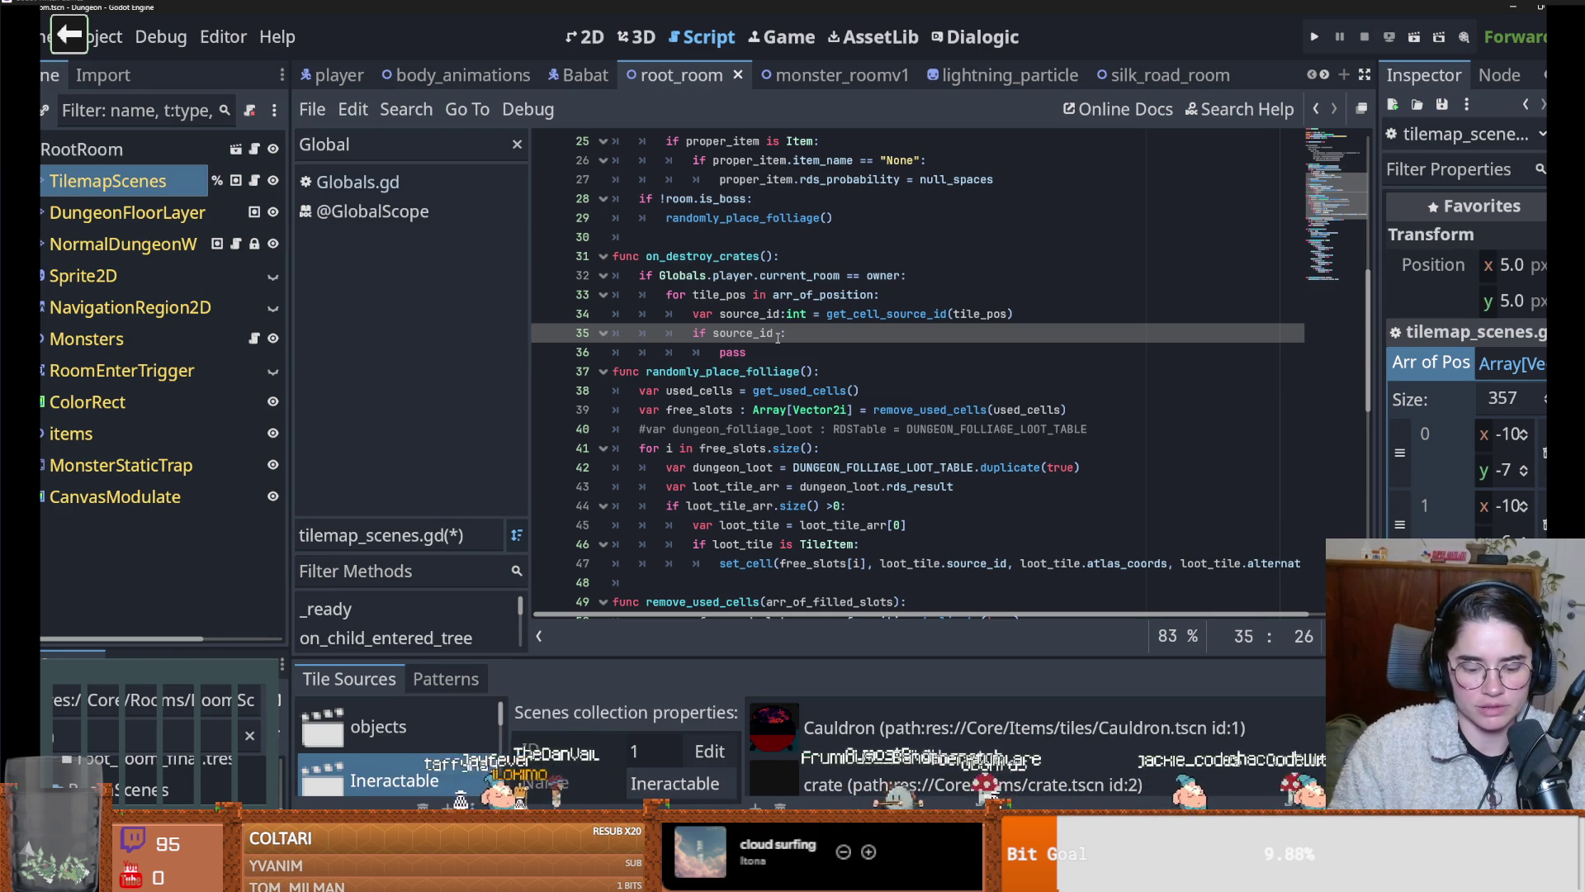
pyautogui.write('==1')
pyautogui.press('Down')
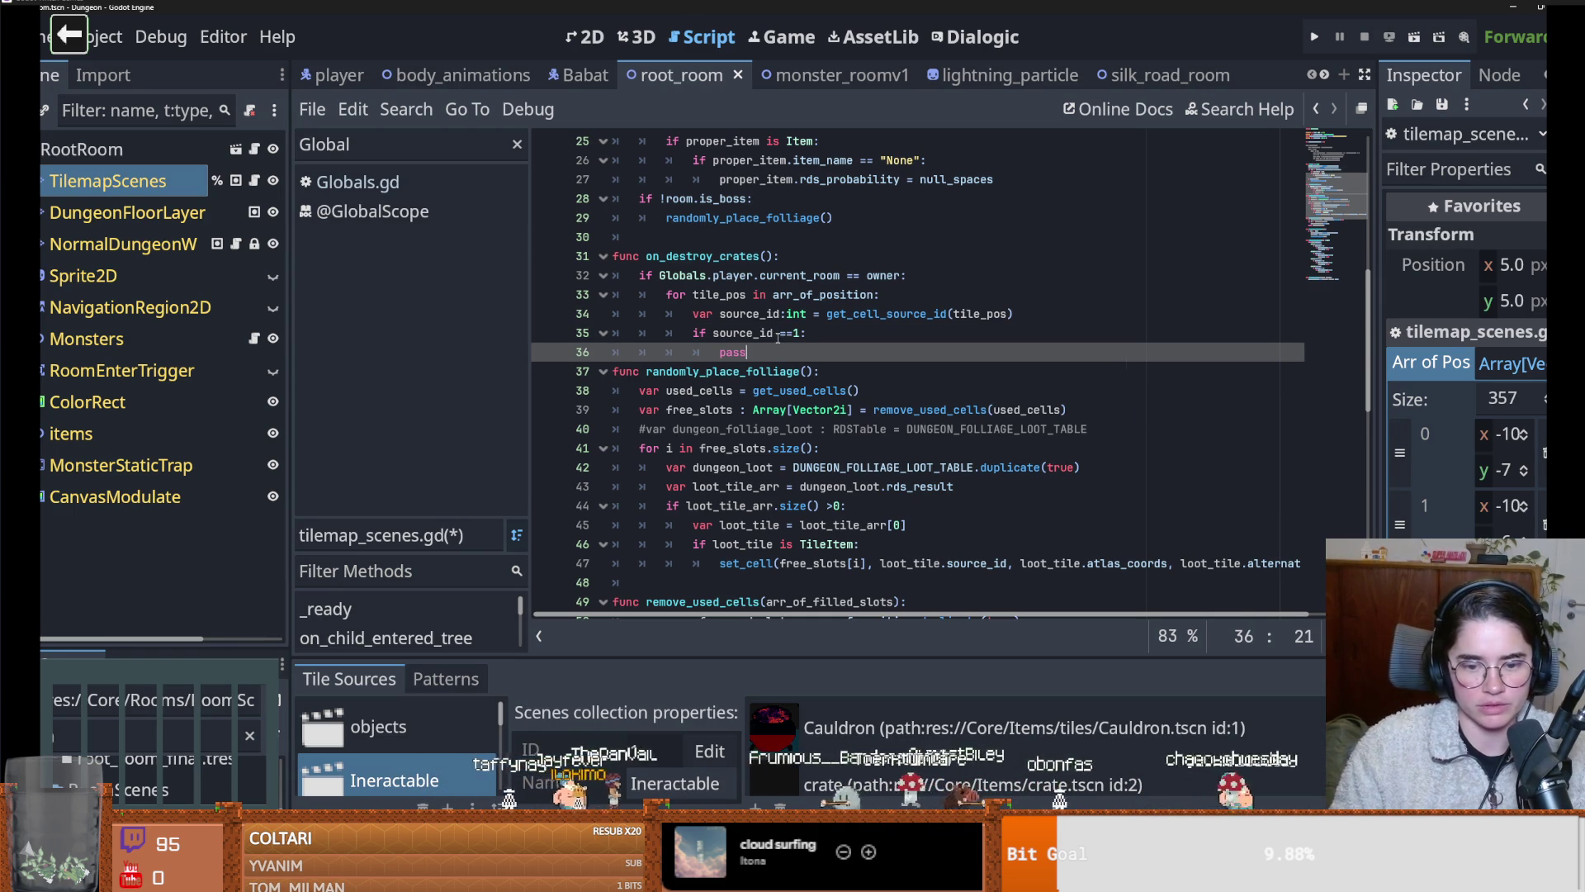
pyautogui.moveTo(833, 657); pyautogui.dragTo(782, 283)
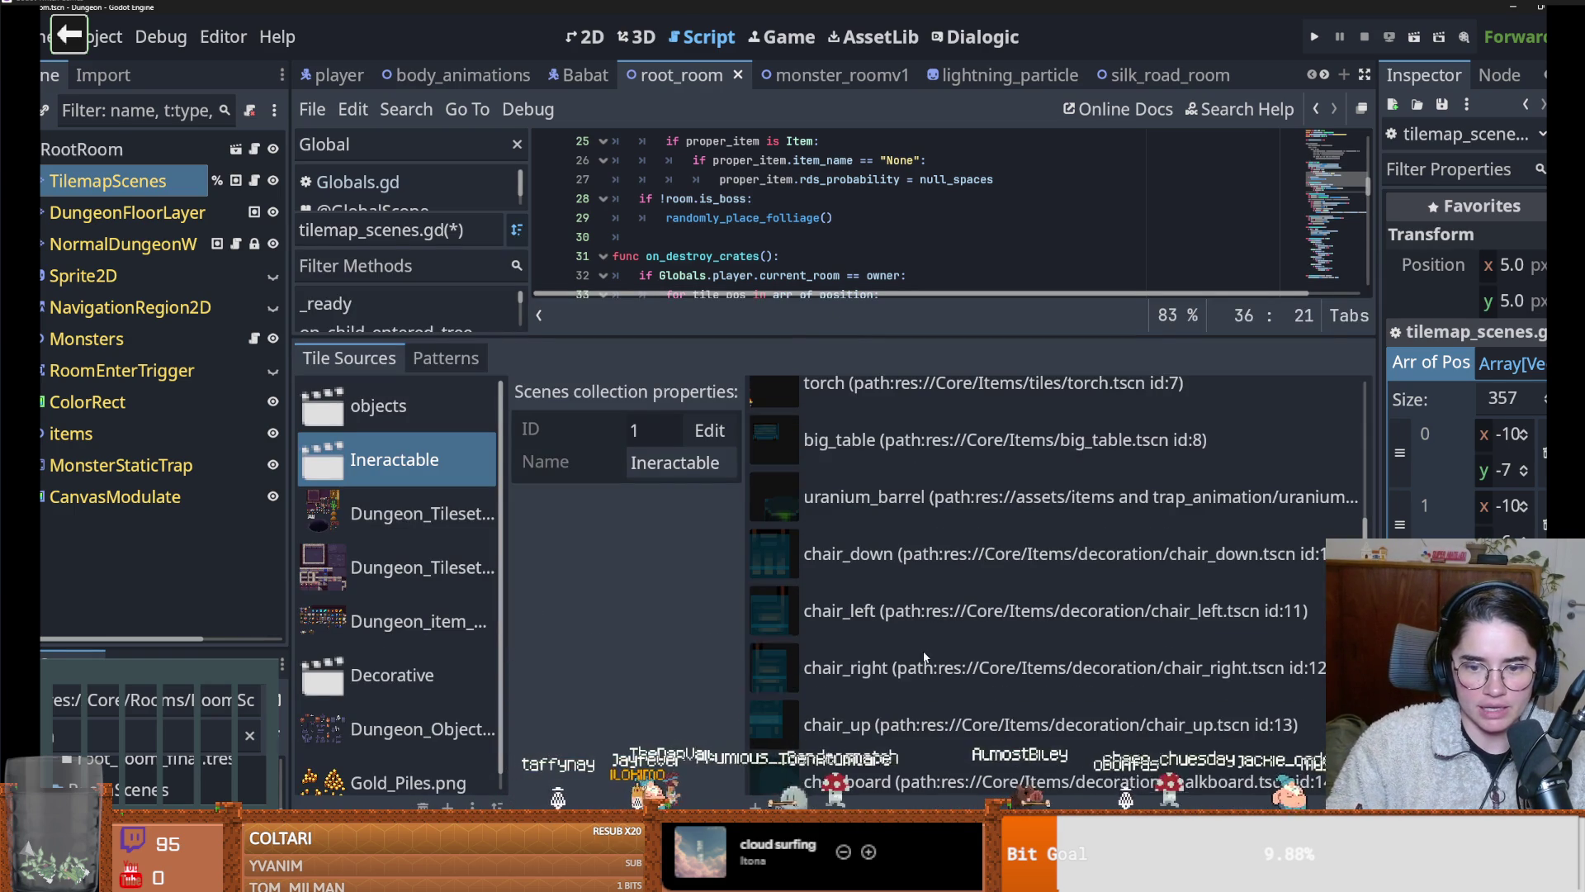
pyautogui.moveTo(790, 337); pyautogui.dragTo(790, 656)
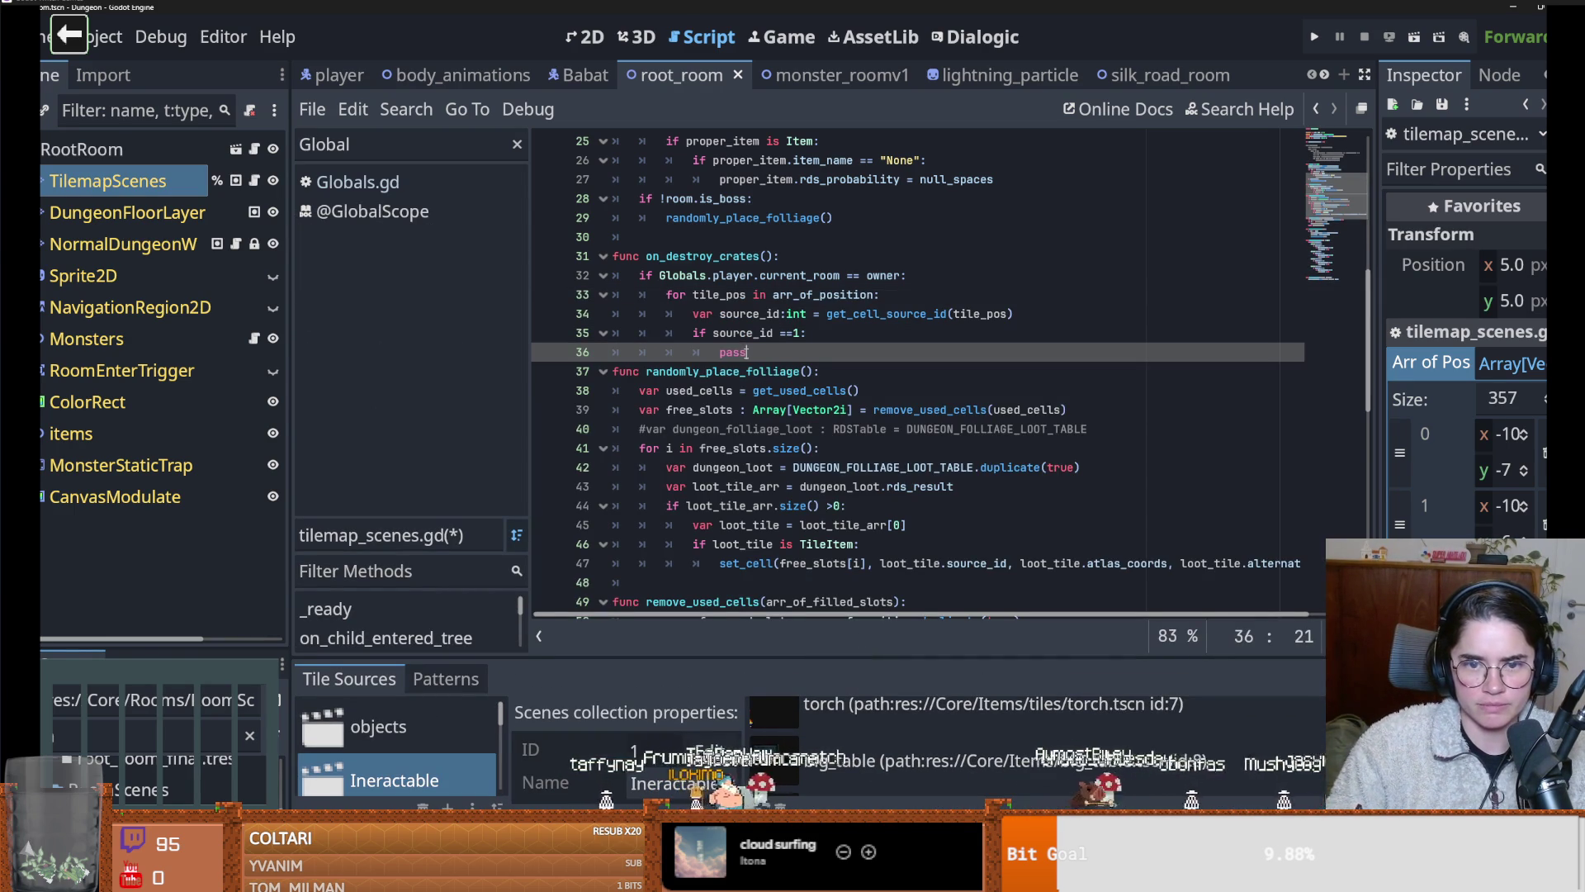
# Add var alt_tile: int = get_cell_alternative_tile(tile_pos) and begin an if alt_tile condition
pyautogui.write('get_alter')
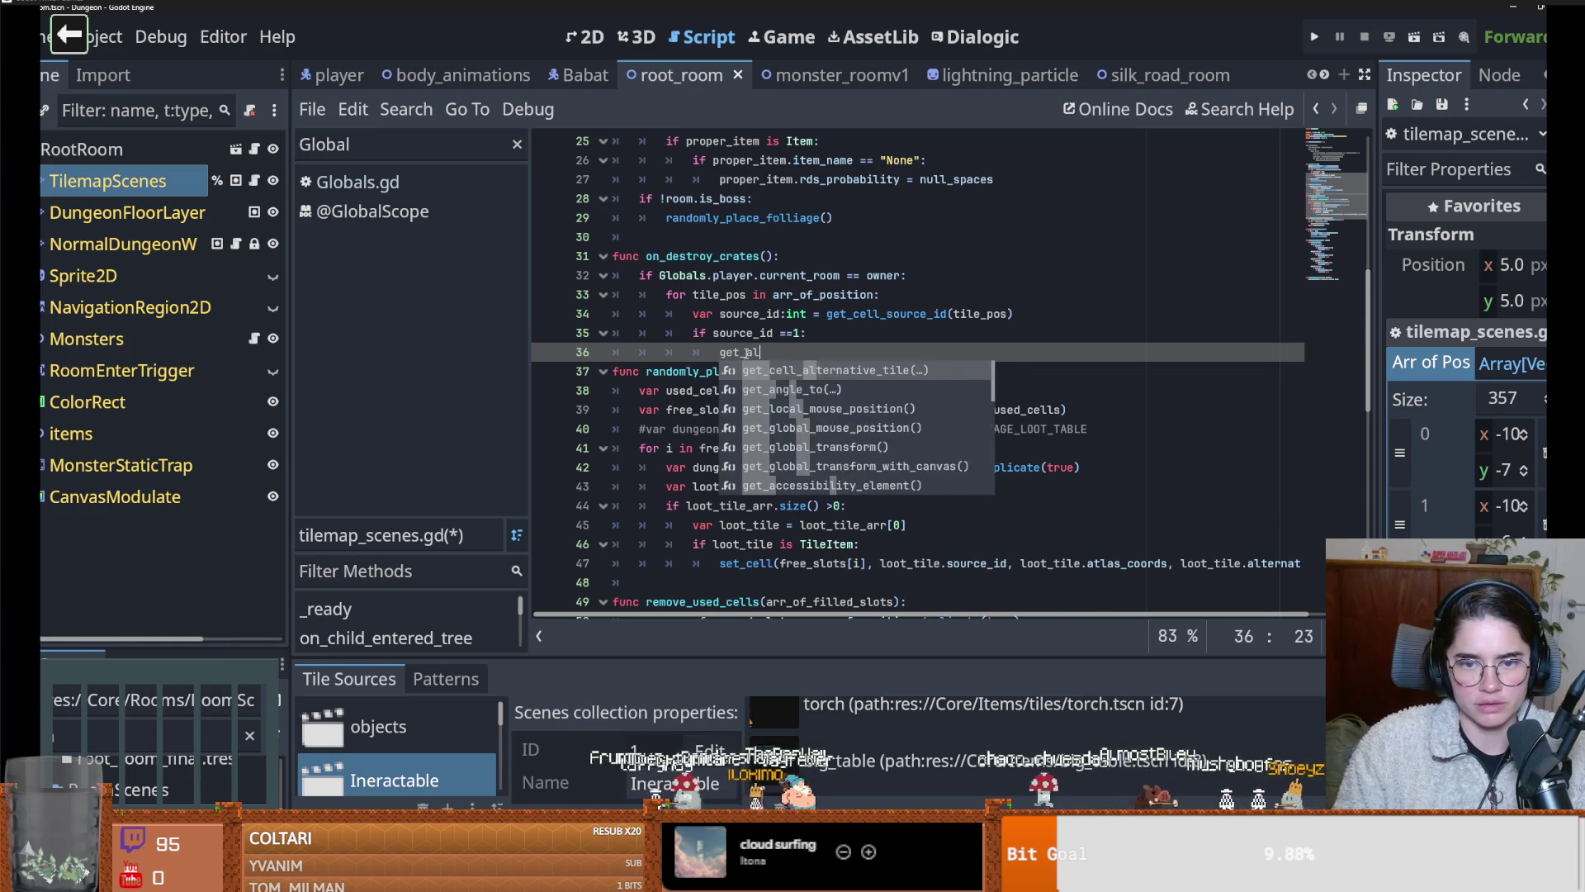
pyautogui.press('Return')
pyautogui.write('tile_pos')
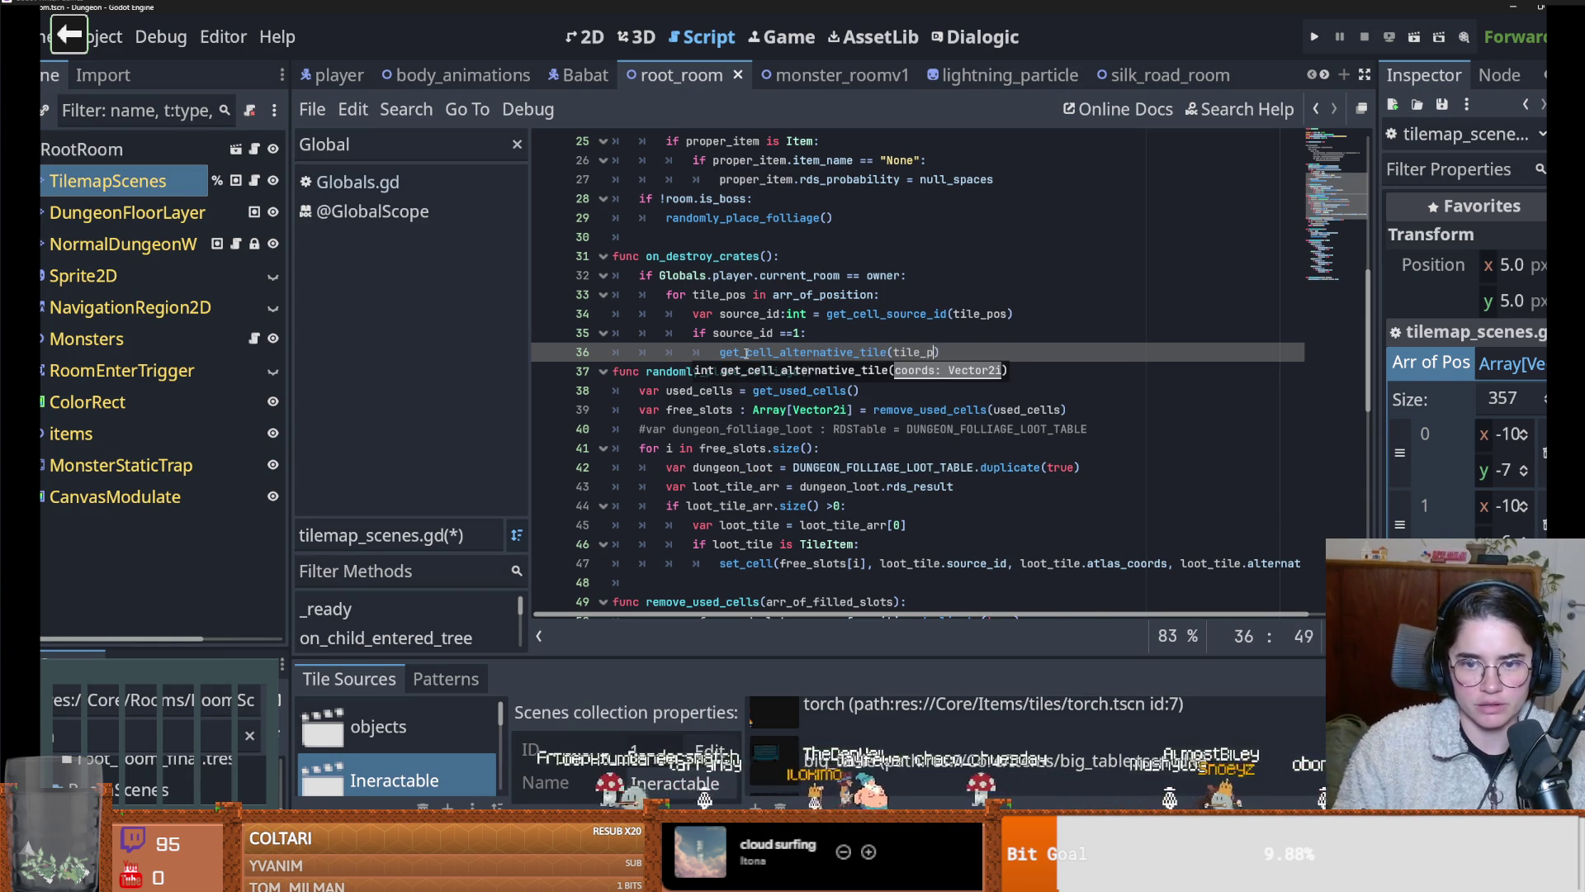
pyautogui.click(746, 352)
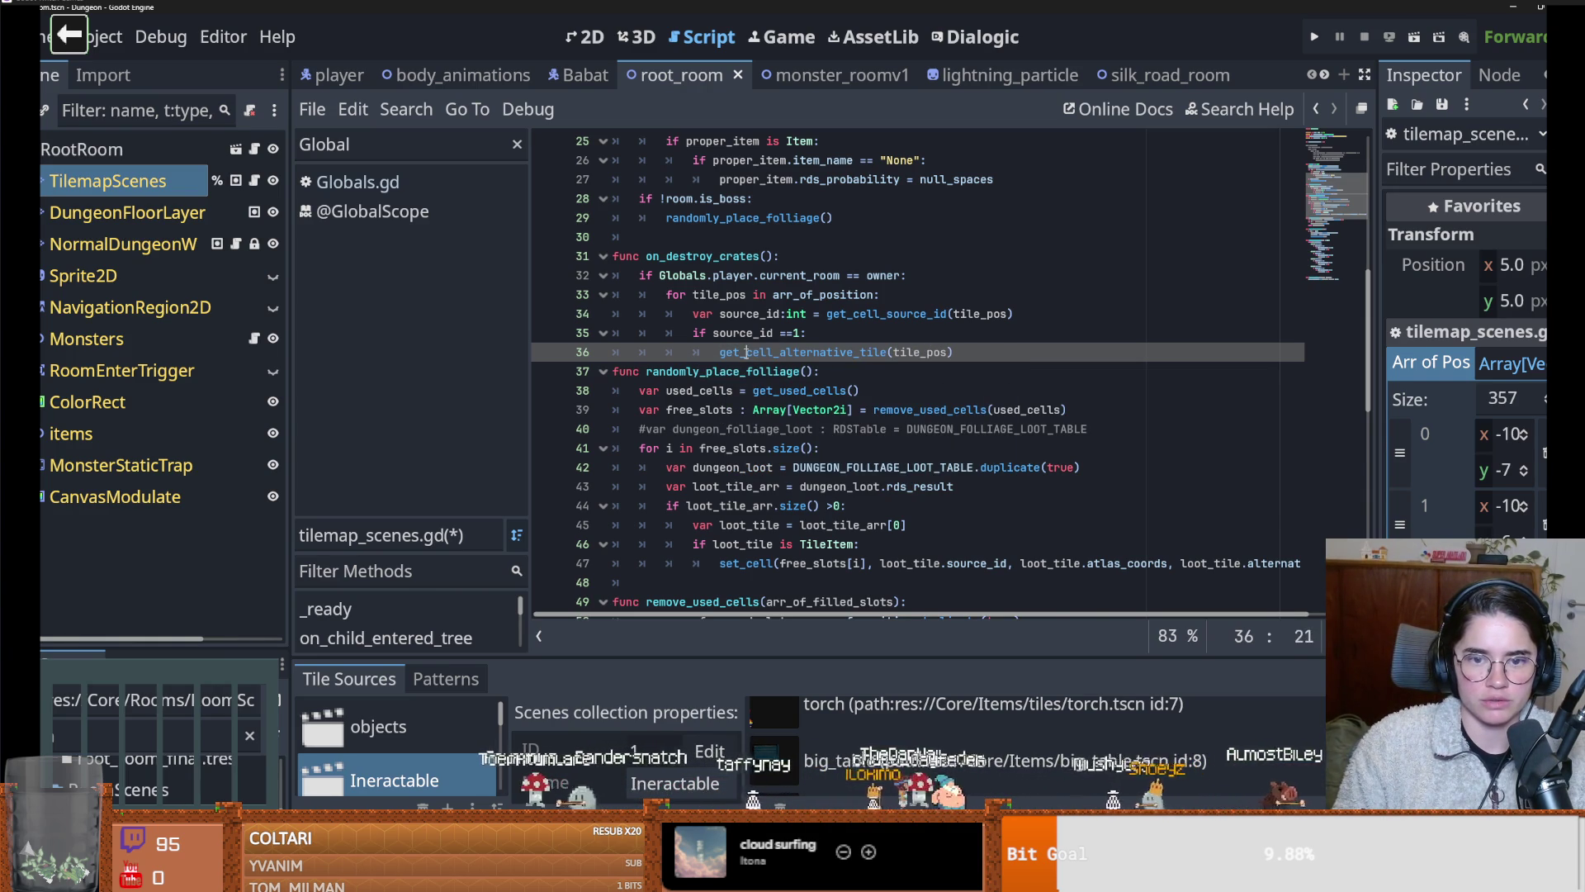
pyautogui.write('var a')
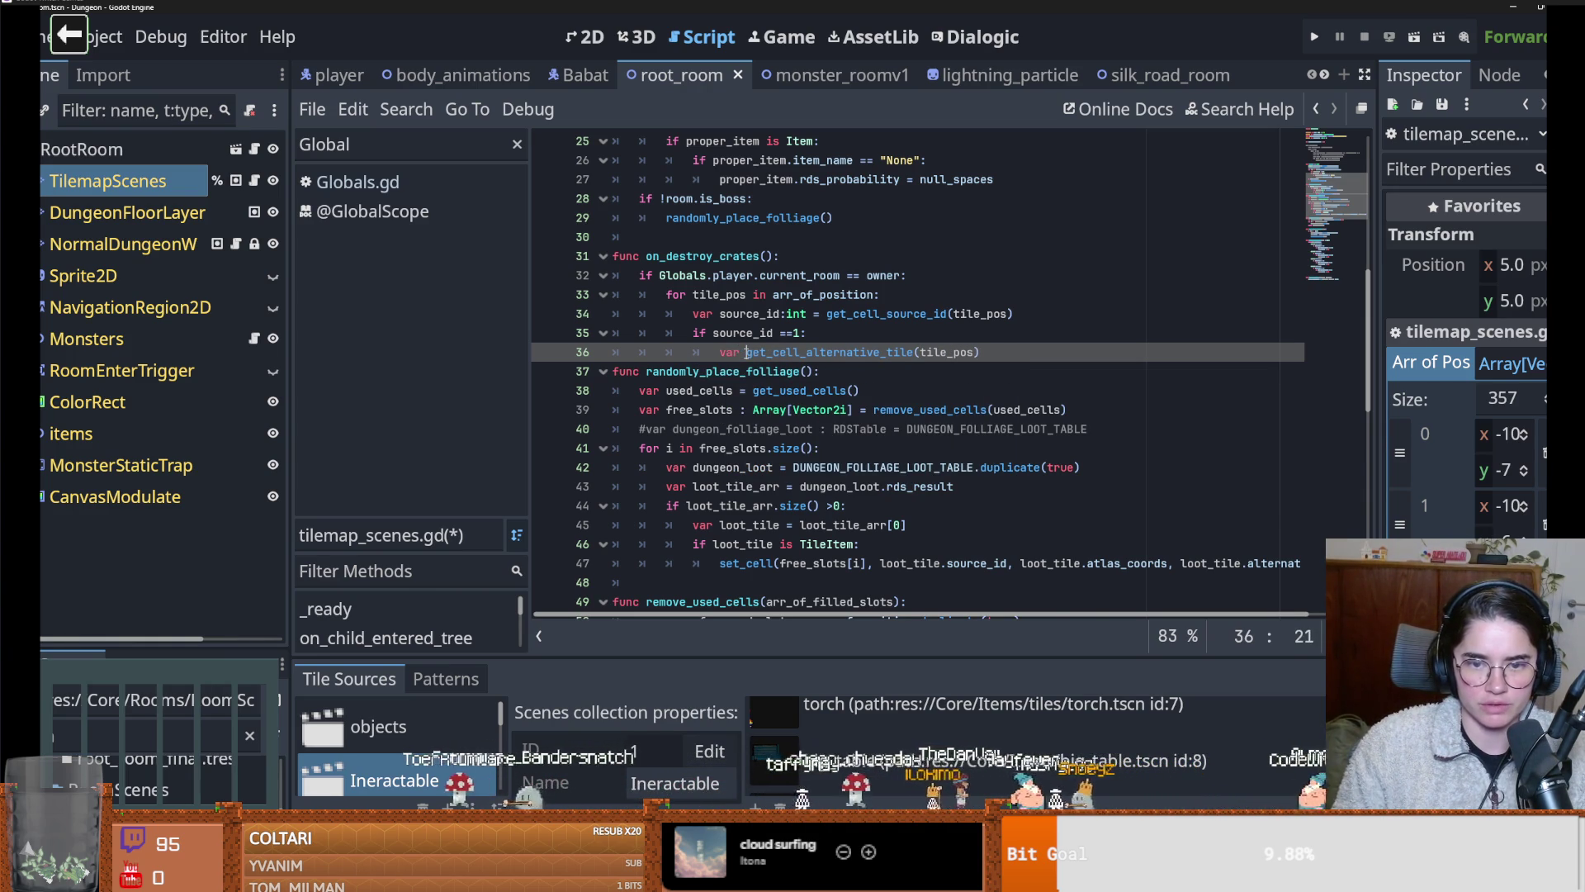
pyautogui.write('lt_tile =')
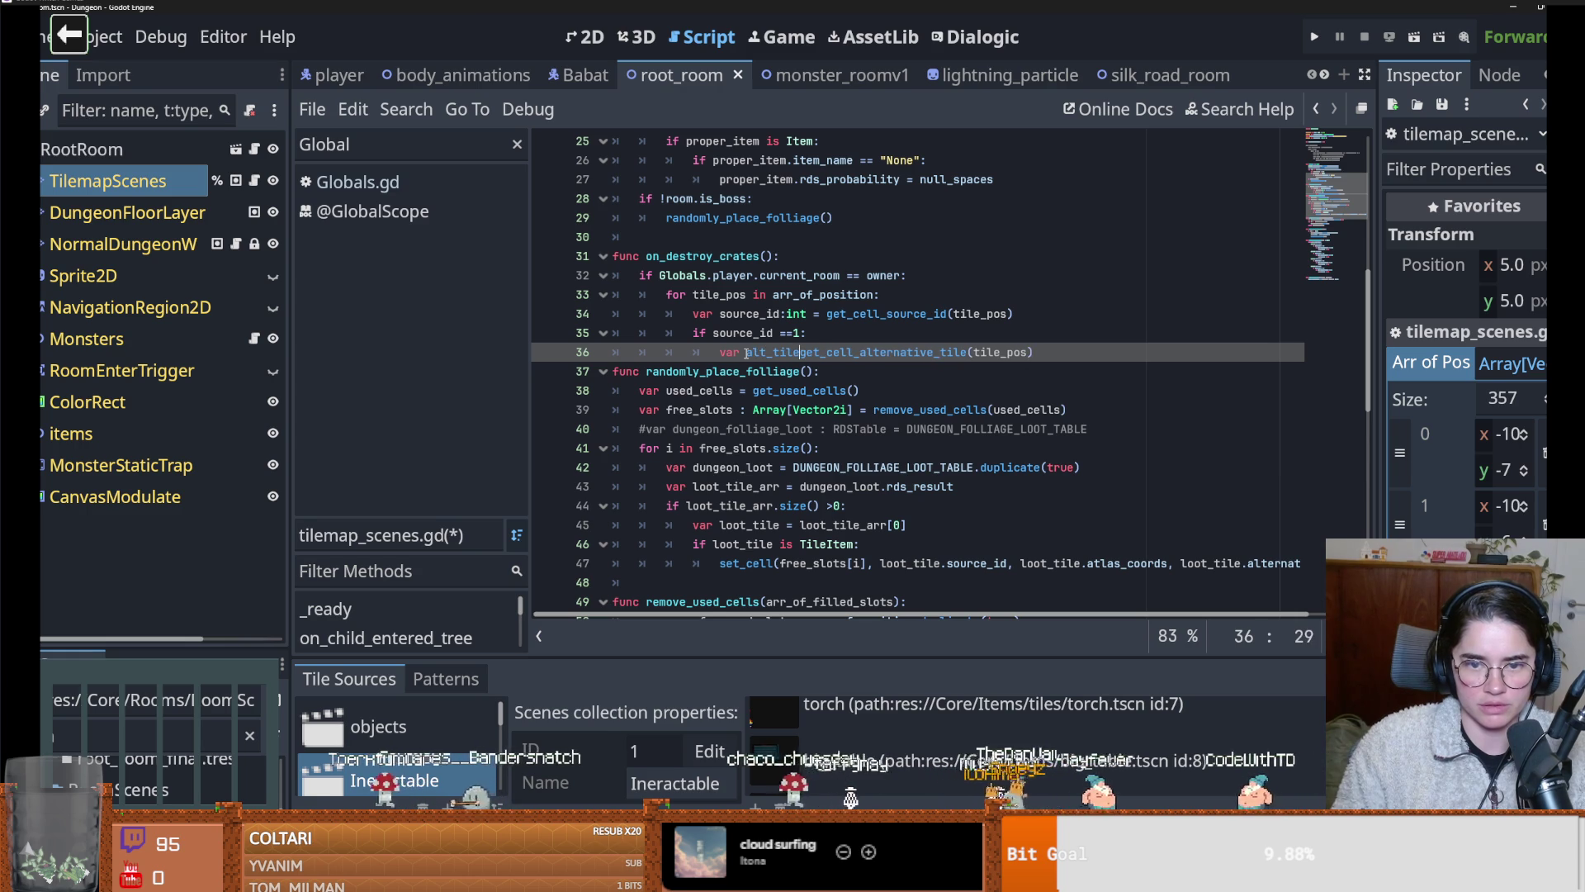
pyautogui.press('Left')
pyautogui.press('Left')
pyautogui.write(': int')
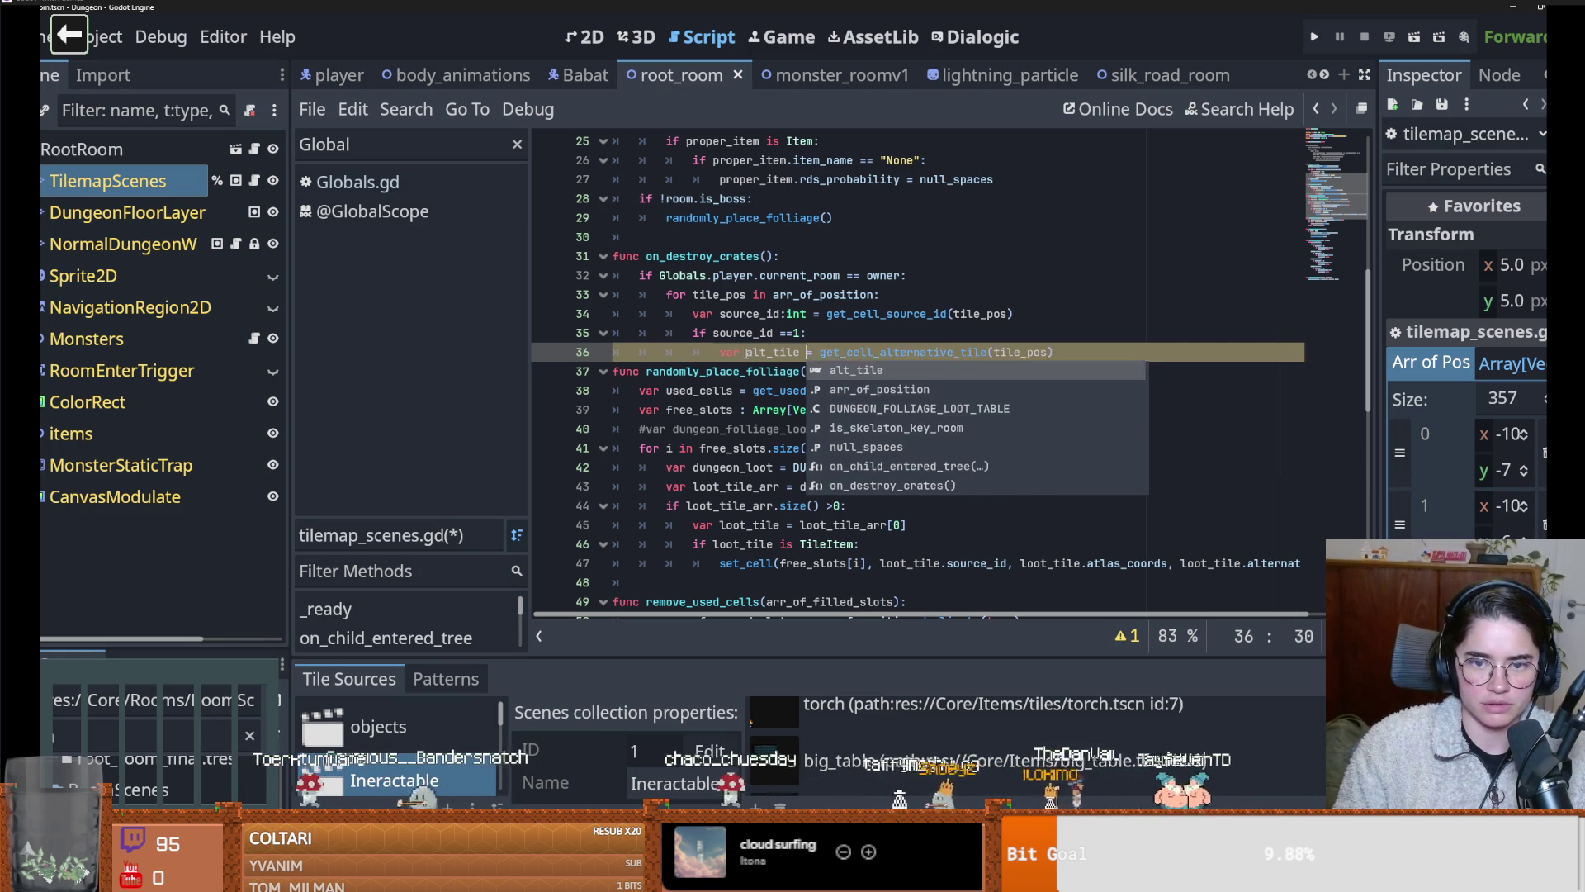
pyautogui.press('End')
pyautogui.press('Return')
pyautogui.write('if al')
pyautogui.press('Return')
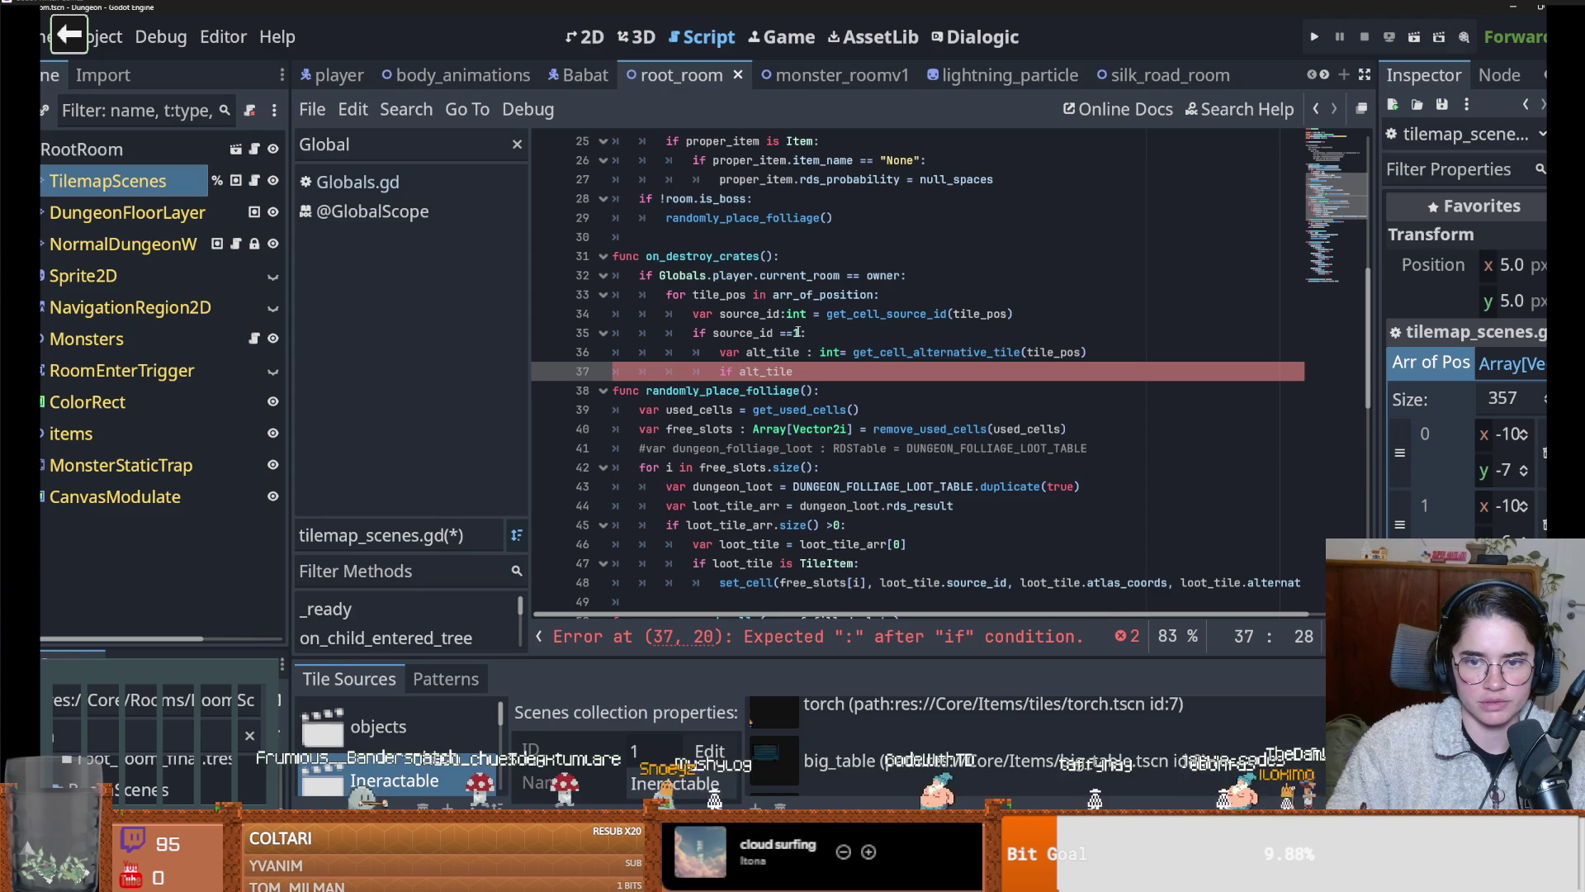
# Initialise source_id and alt_tile to -1, assigning the get_cell calls on separate lines
pyautogui.doubleClick(776, 314)
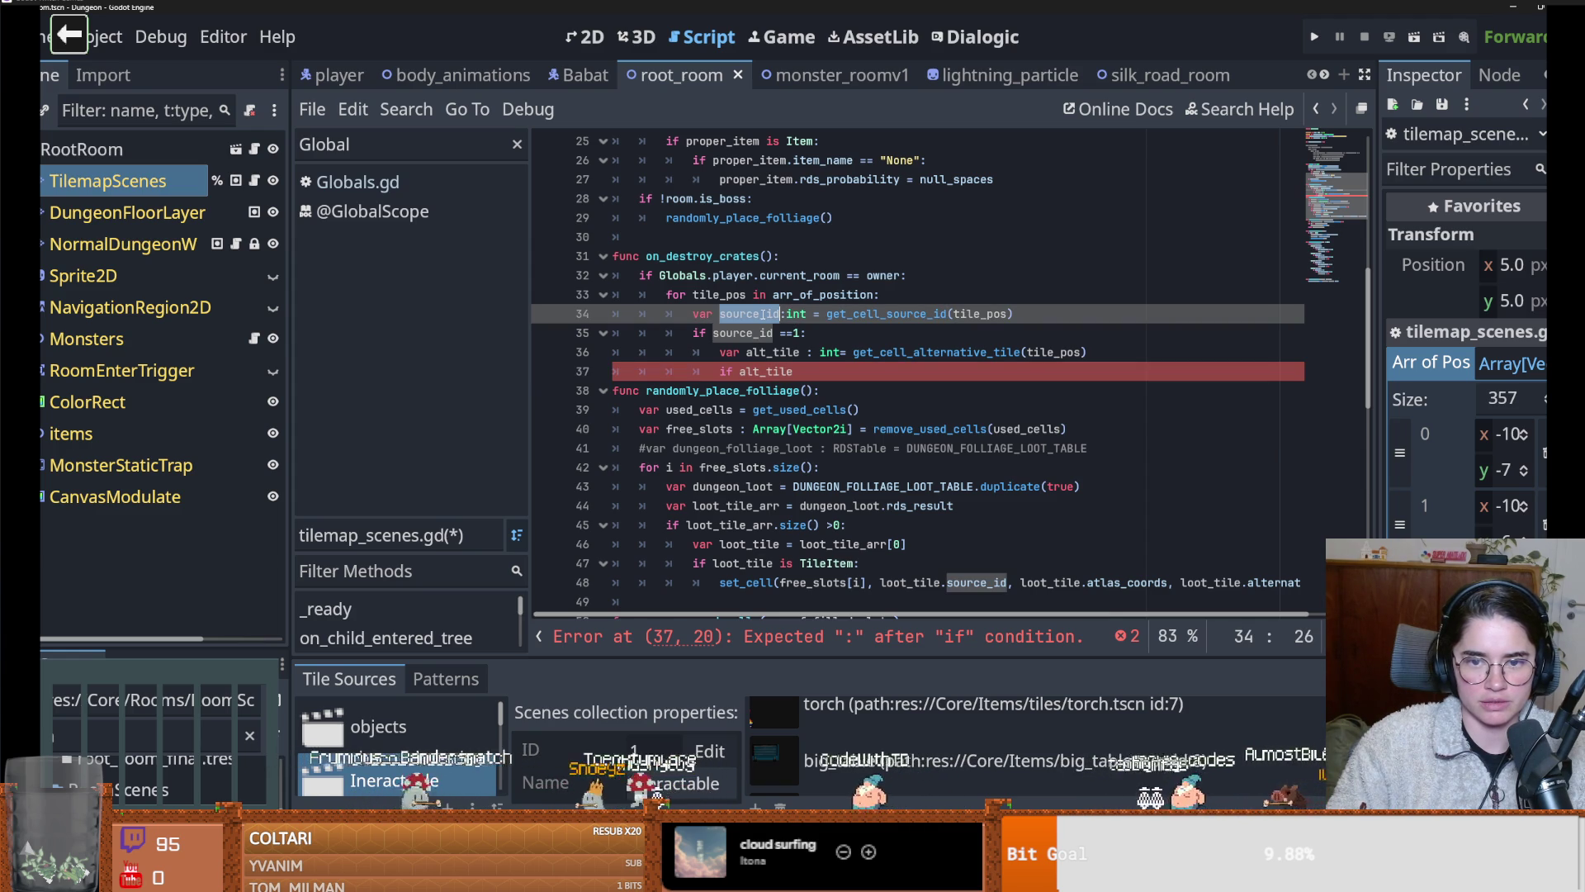
pyautogui.press('Up')
pyautogui.press('End')
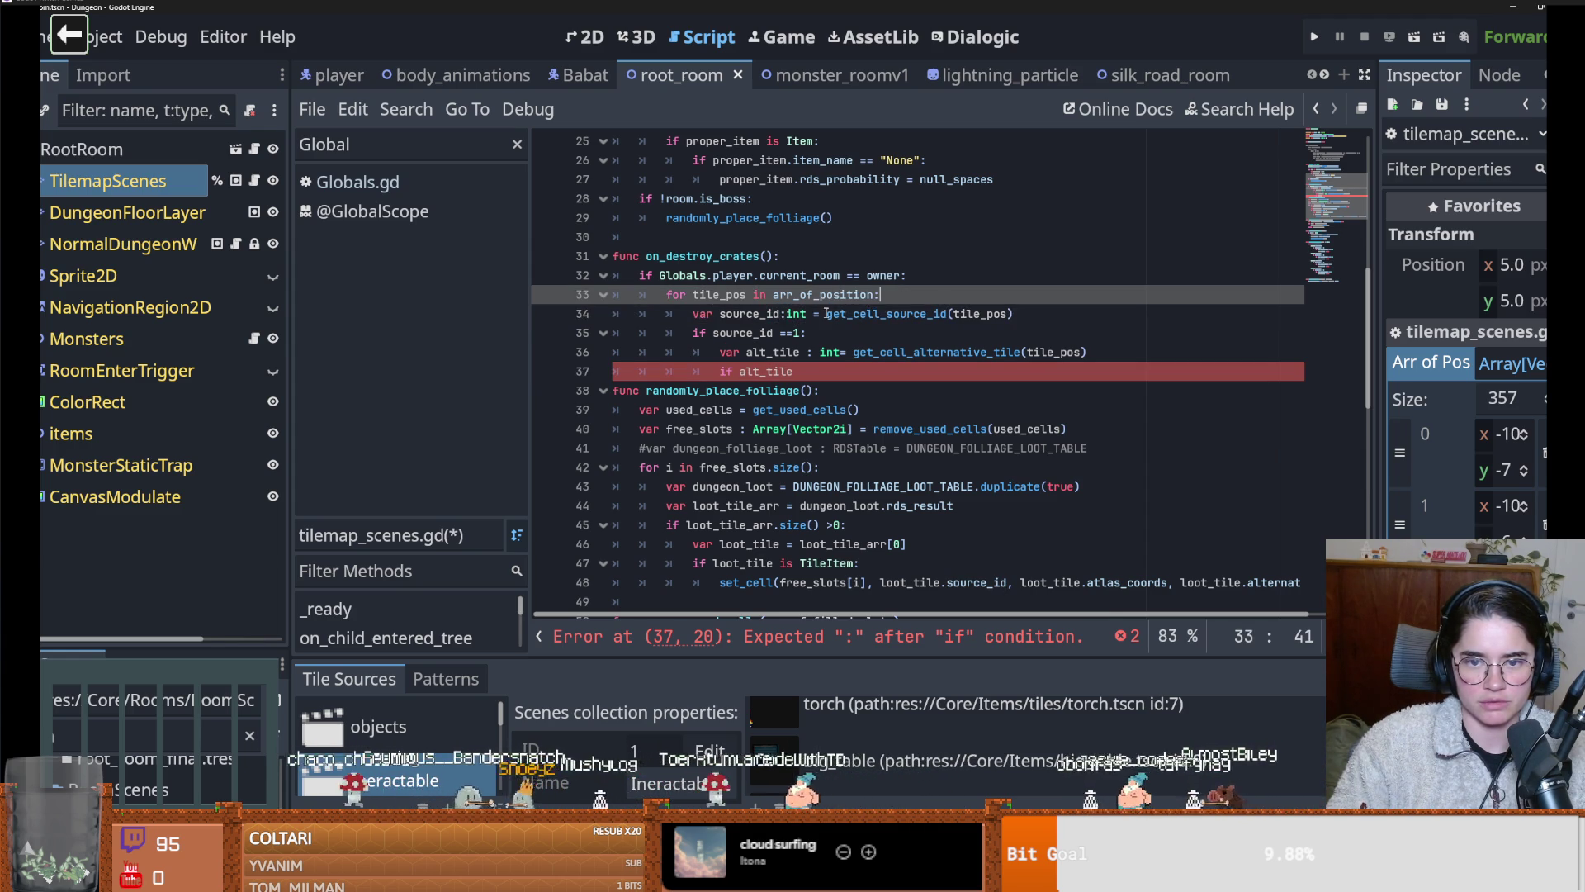
pyautogui.click(824, 314)
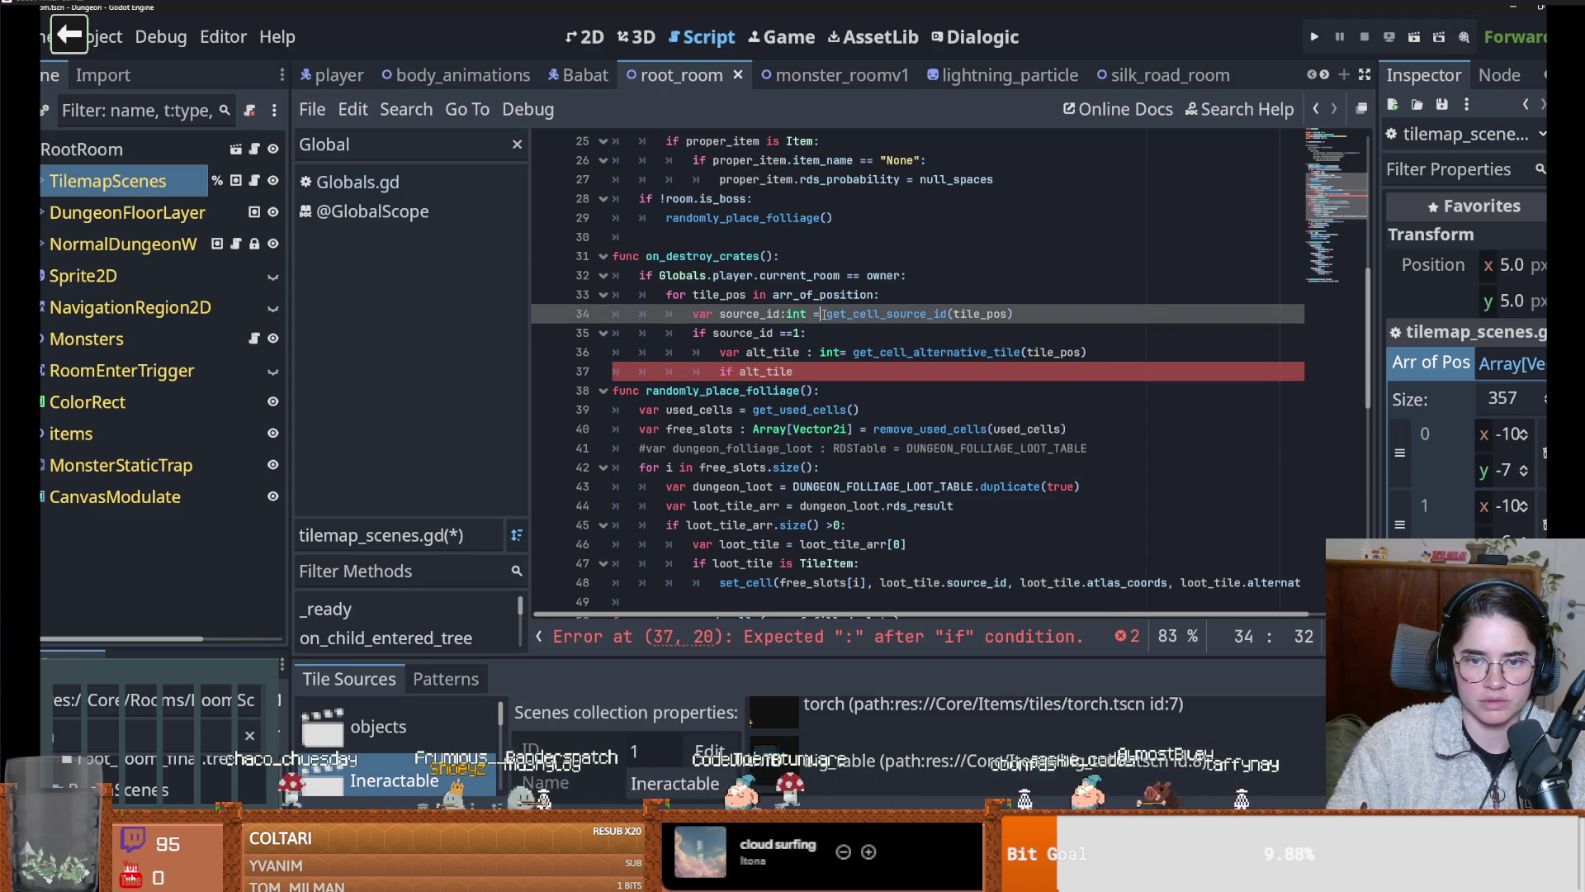
pyautogui.write('-1')
pyautogui.press('Return')
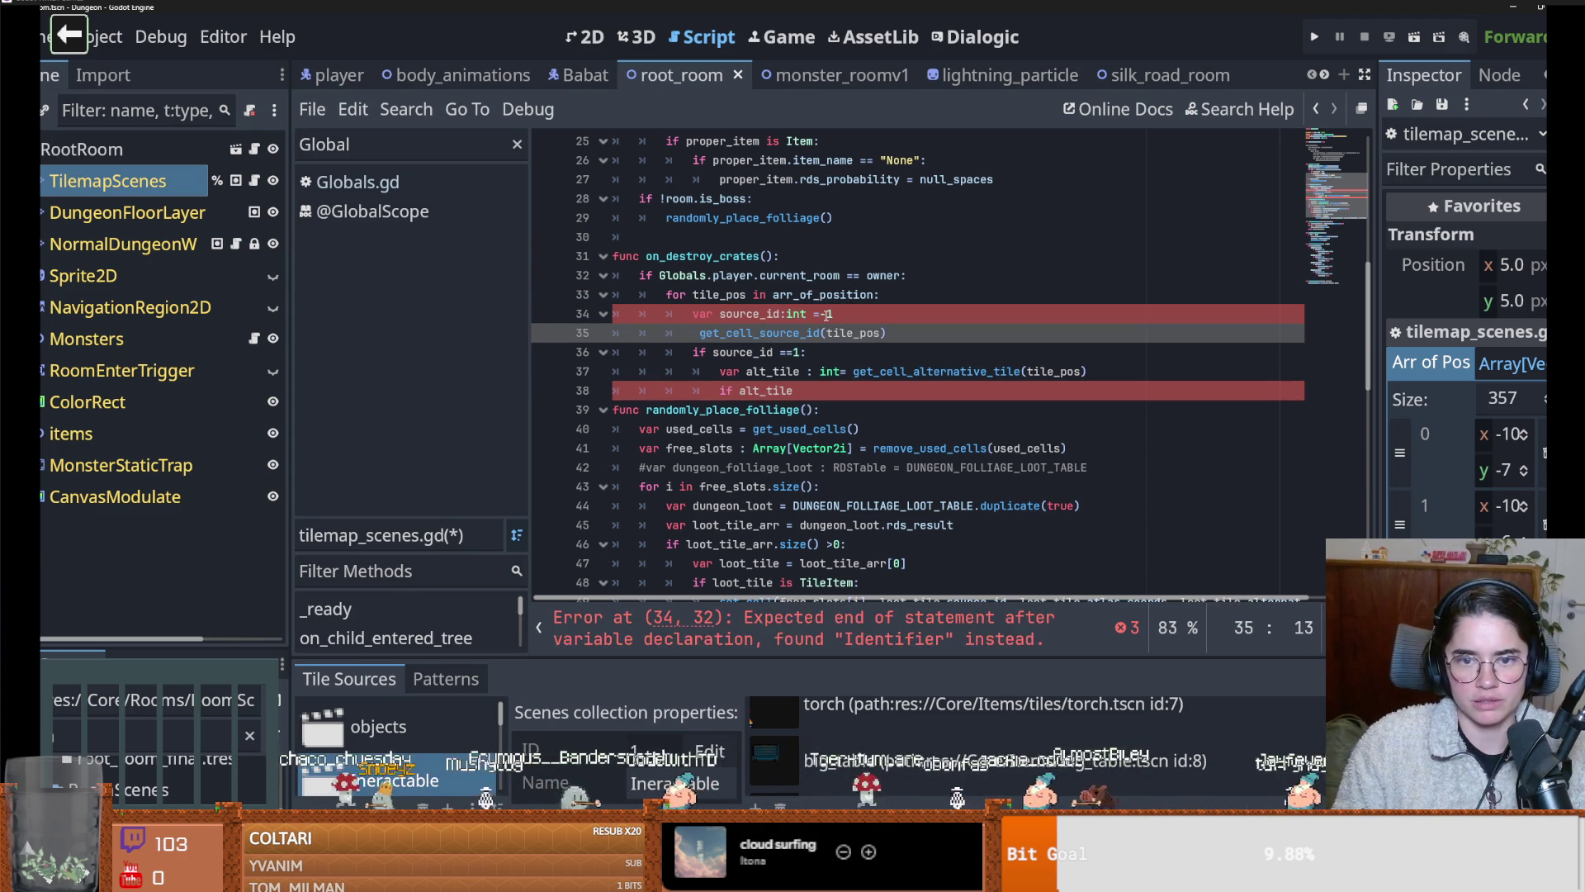
pyautogui.write('source ')
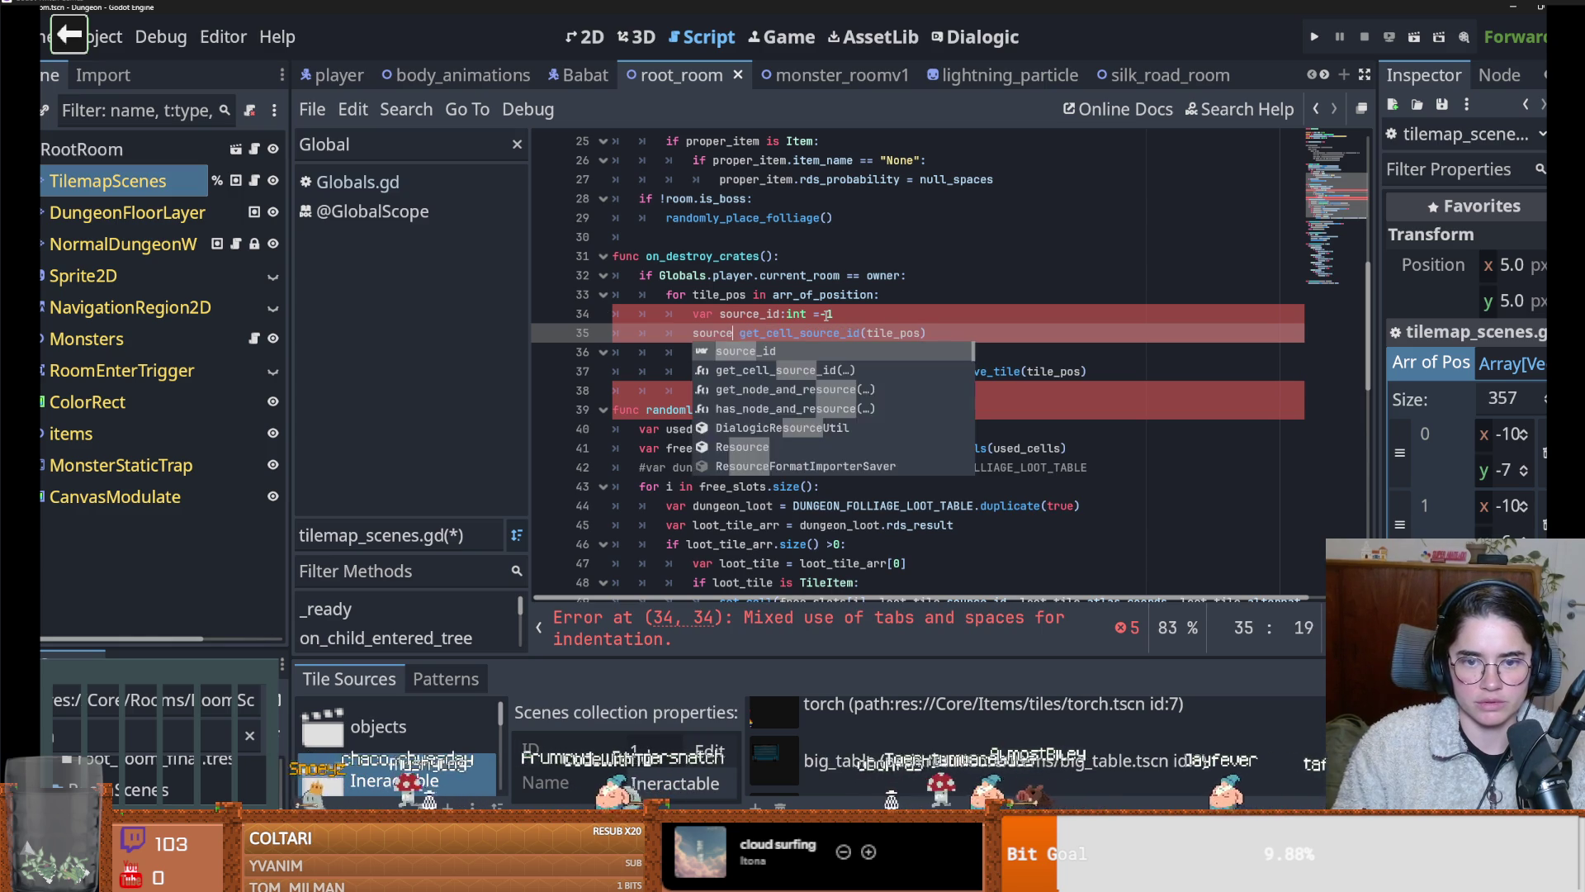
pyautogui.write('_id=')
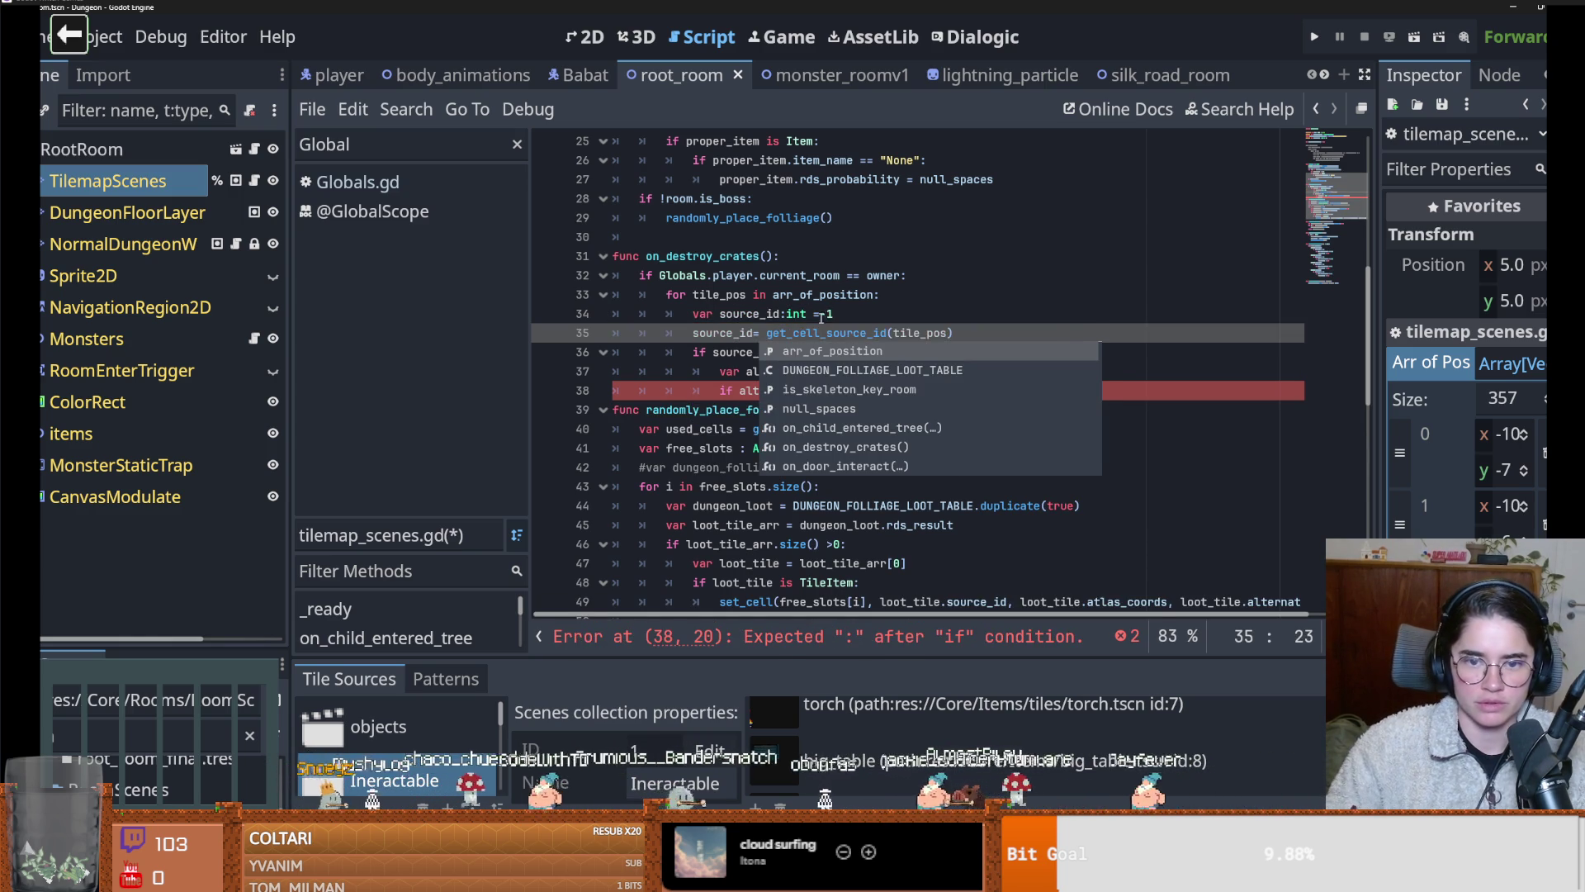
pyautogui.press('Escape')
pyautogui.click(846, 353)
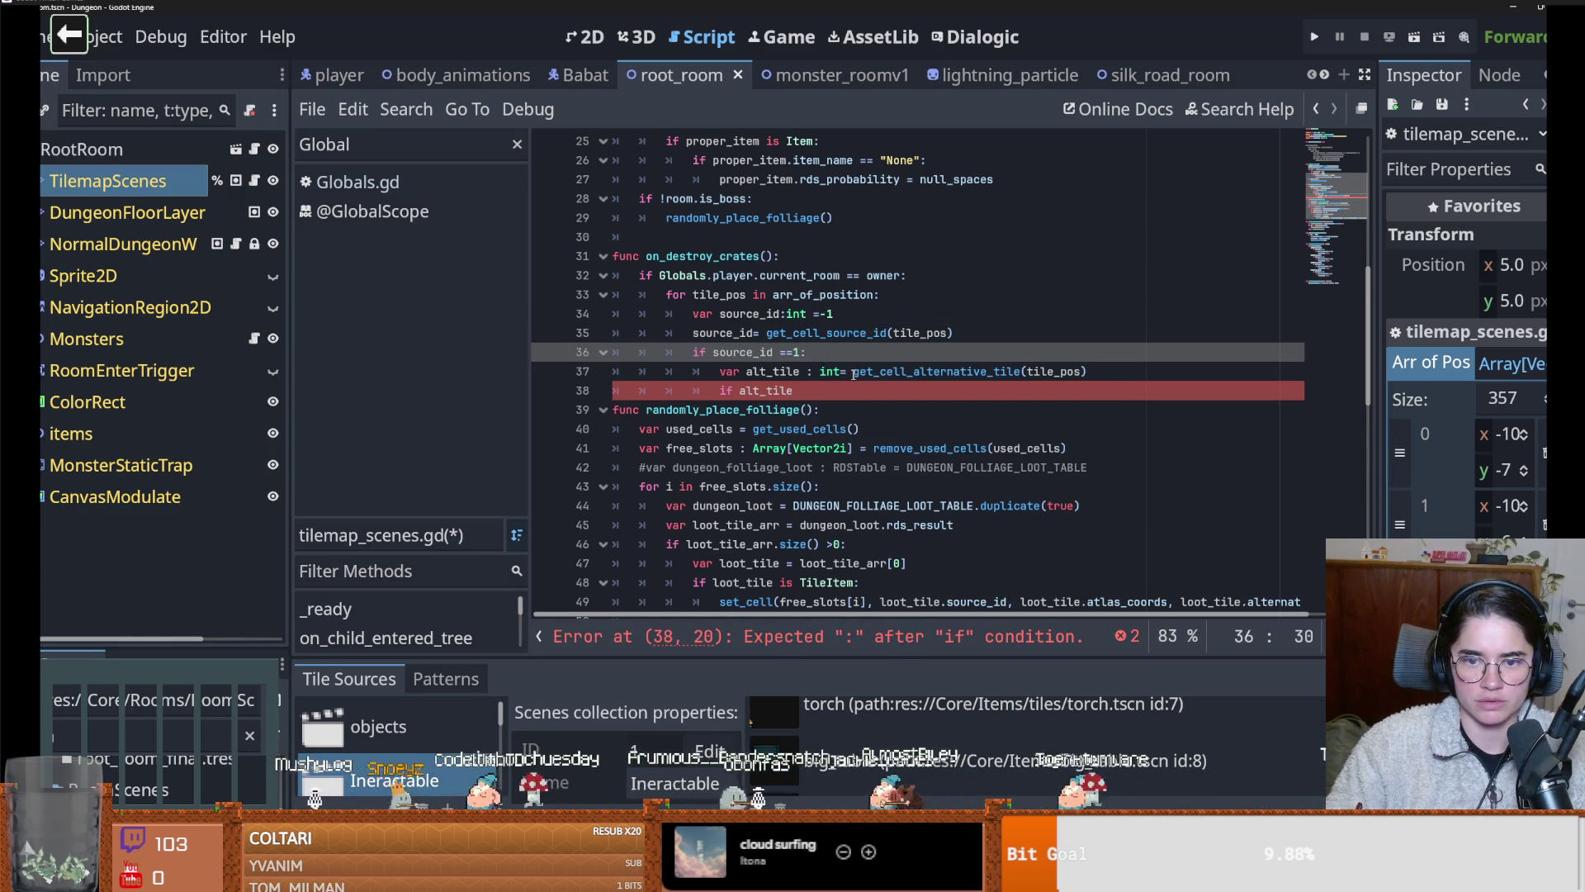
pyautogui.click(852, 373)
pyautogui.press('Return')
pyautogui.press('Up')
pyautogui.write('-1')
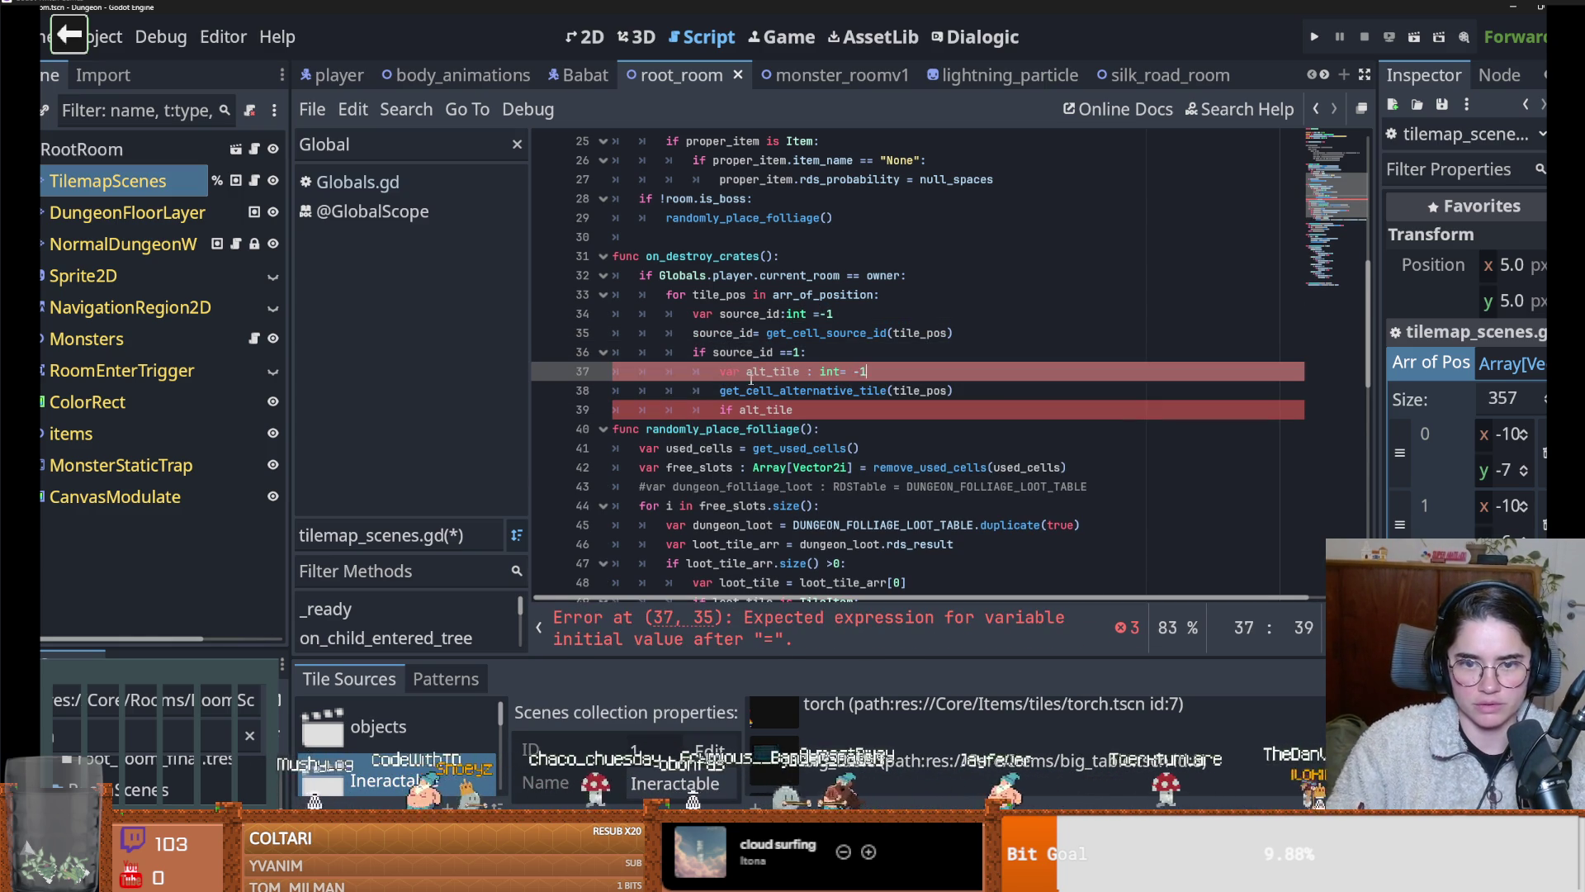
pyautogui.click(718, 390)
pyautogui.write('alt_tile =')
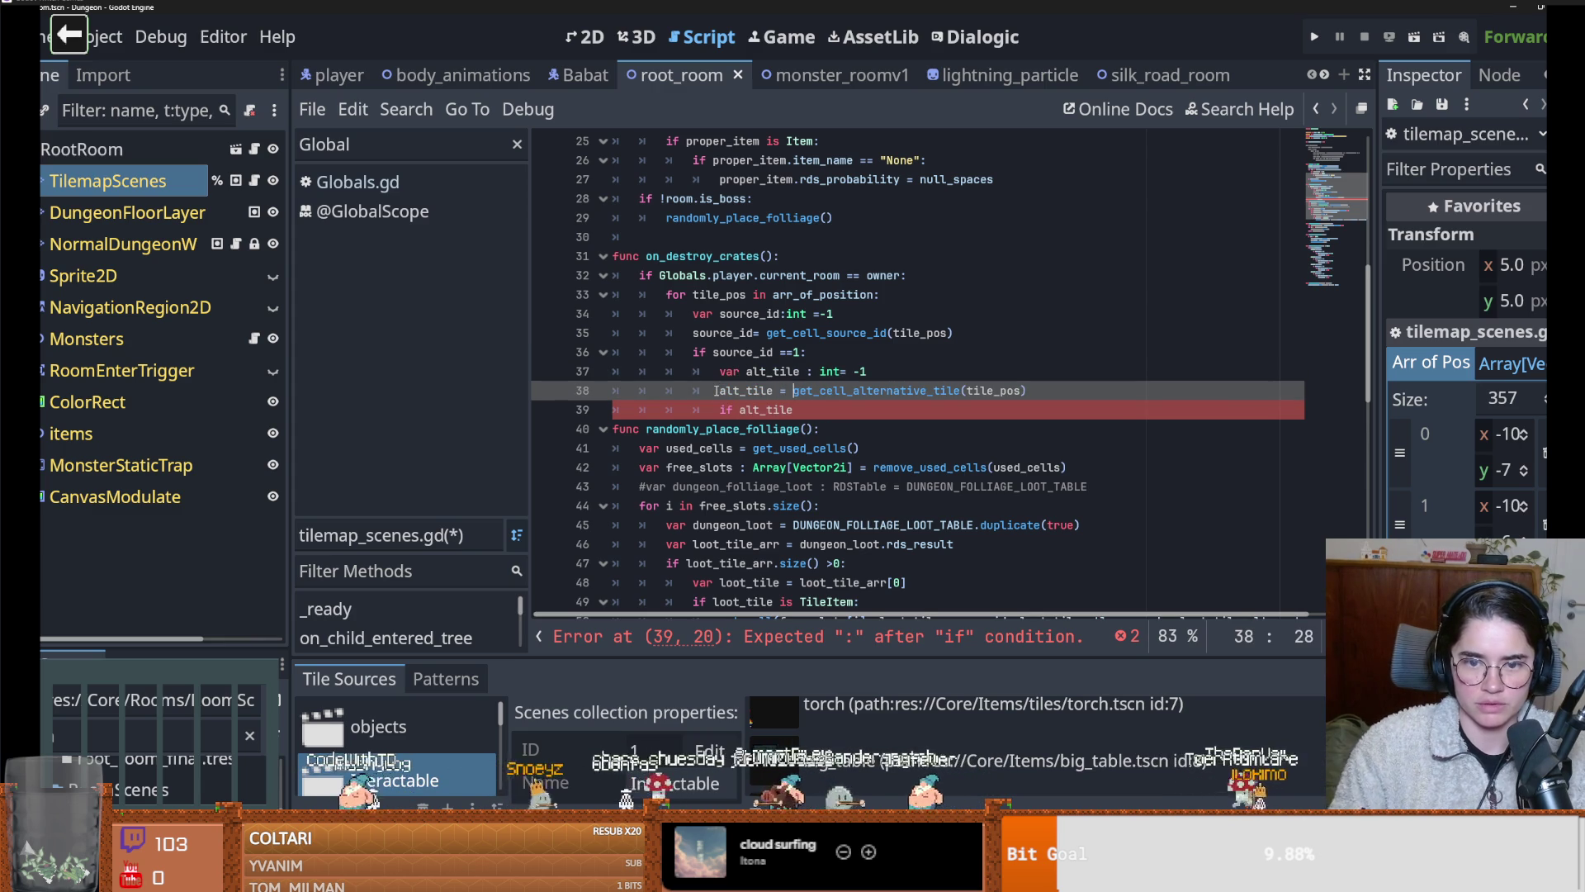
# Complete the condition as if alt_tile==2 with an indented body and save the script
pyautogui.click(807, 371)
pyautogui.click(812, 414)
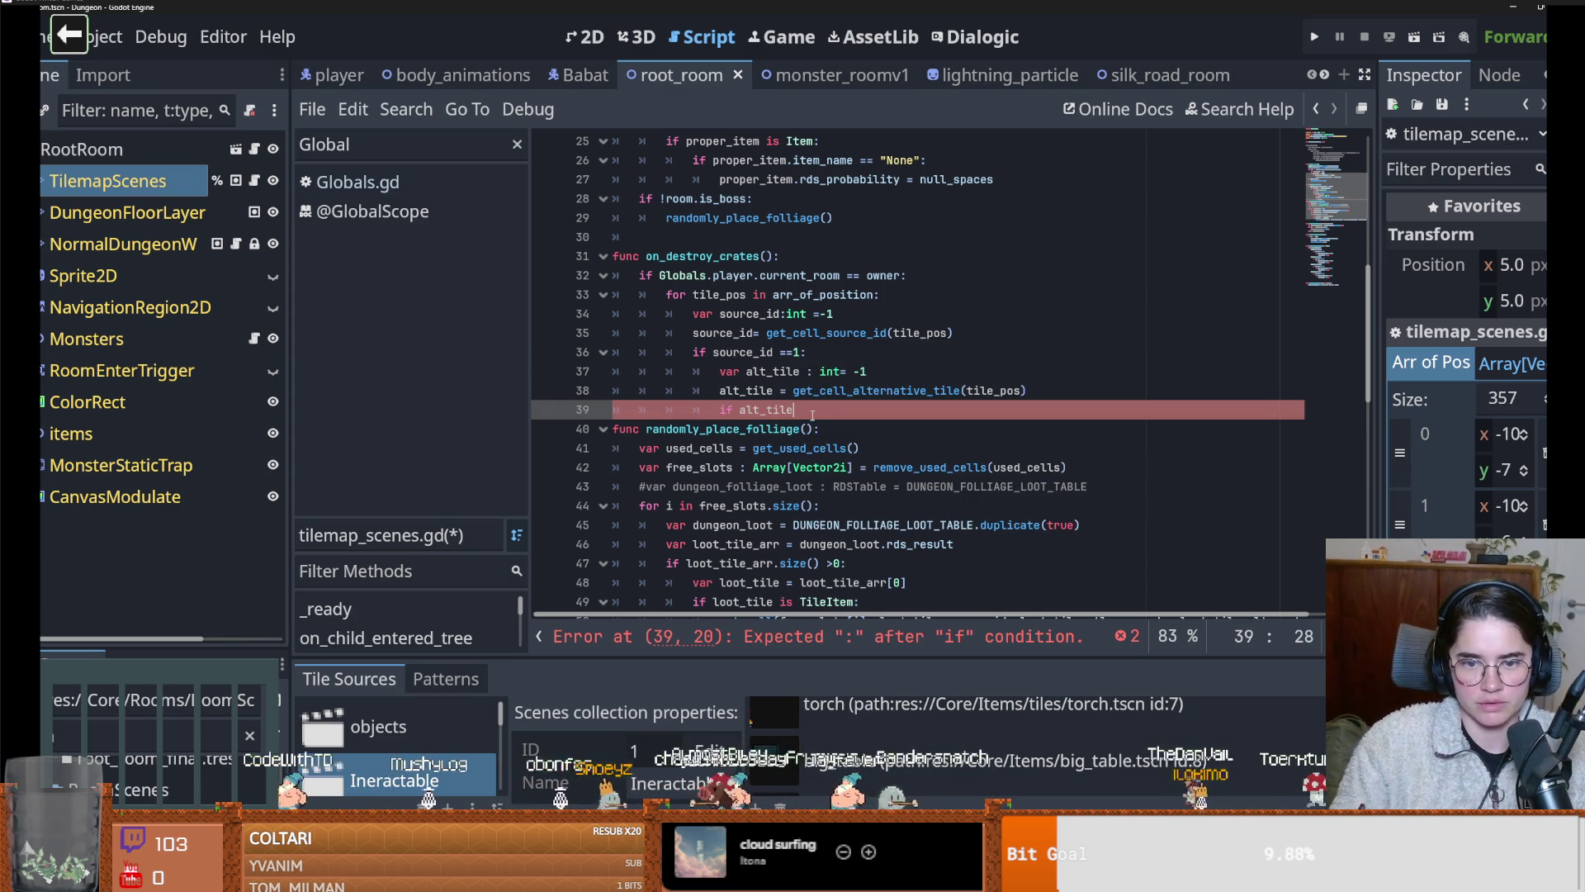
pyautogui.write('==')
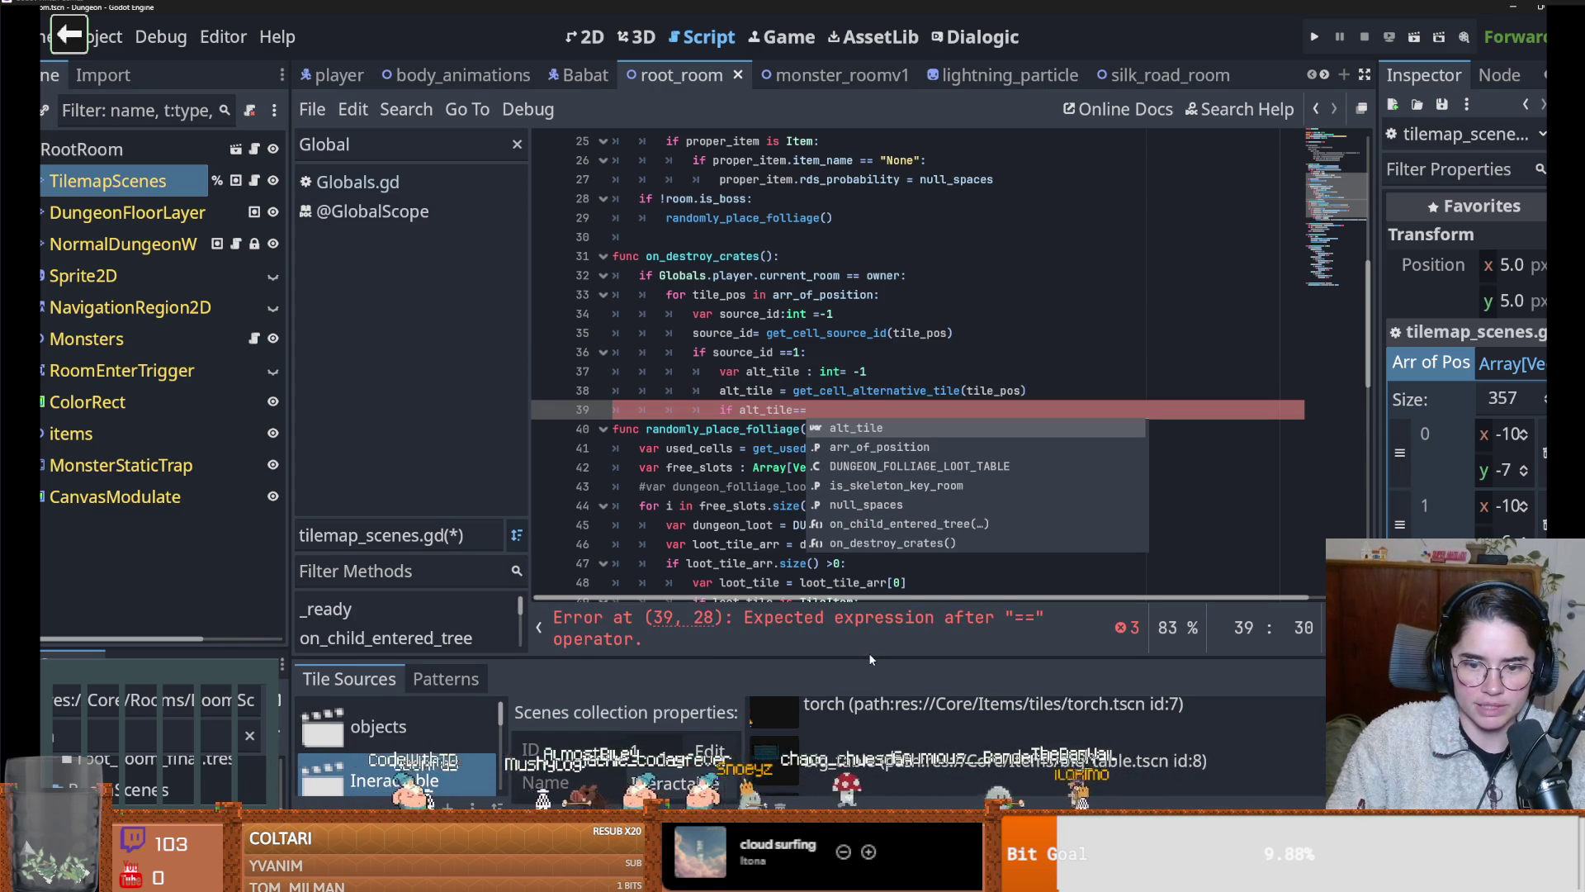
pyautogui.moveTo(869, 659); pyautogui.dragTo(875, 336)
pyautogui.scroll(5, 882, 538)
pyautogui.moveTo(934, 336); pyautogui.dragTo(934, 617)
pyautogui.write('2')
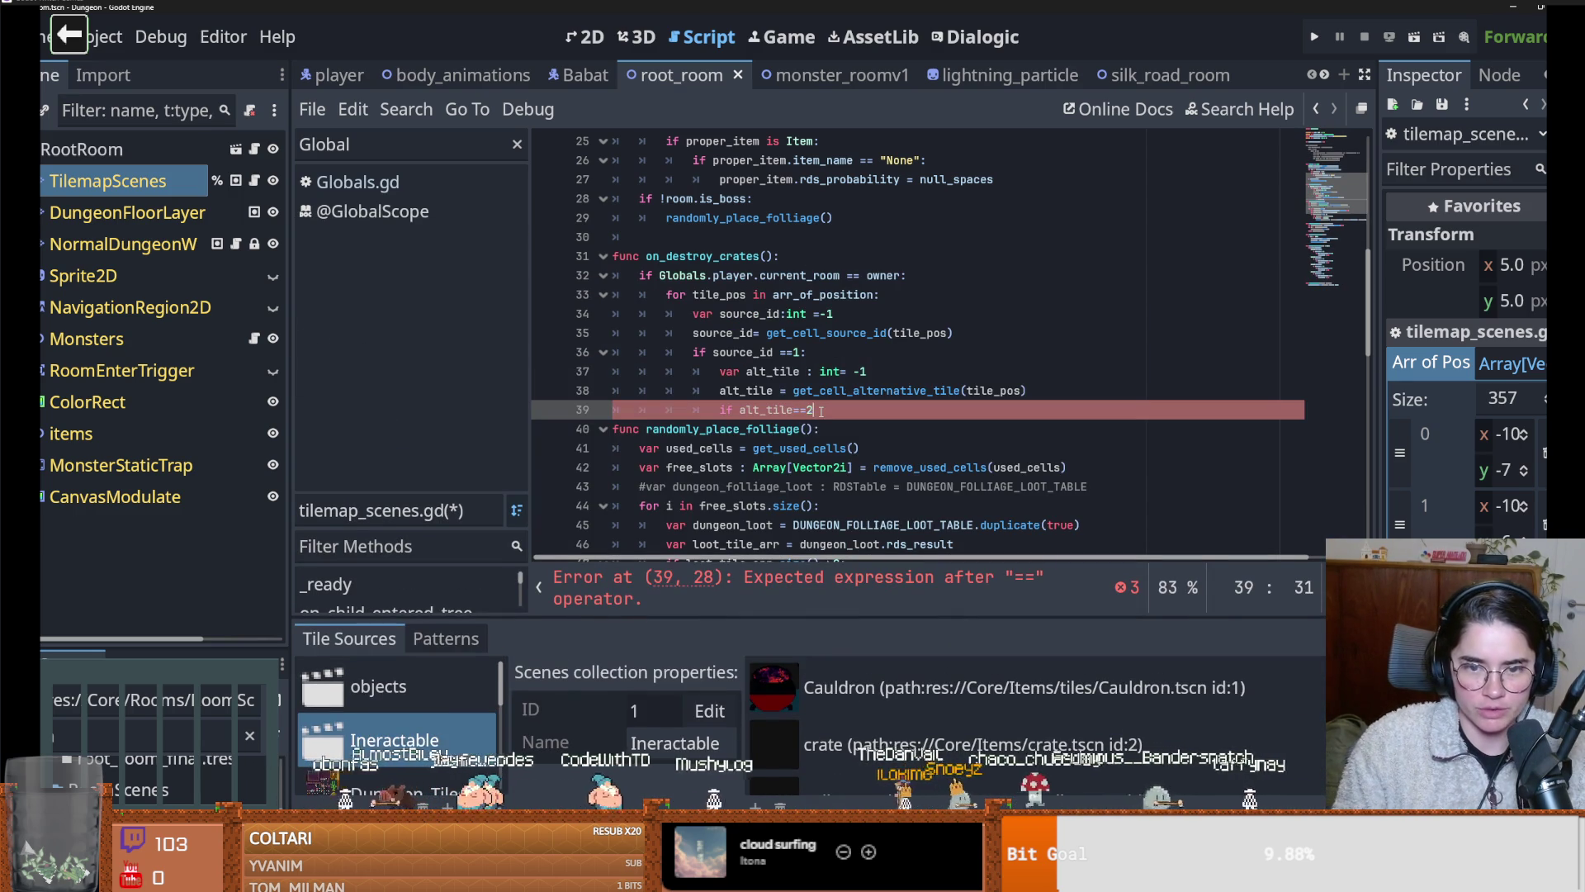
pyautogui.press('Return')
pyautogui.press('Tab')
pyautogui.press('Tab')
pyautogui.hotkey('ctrl', 's')
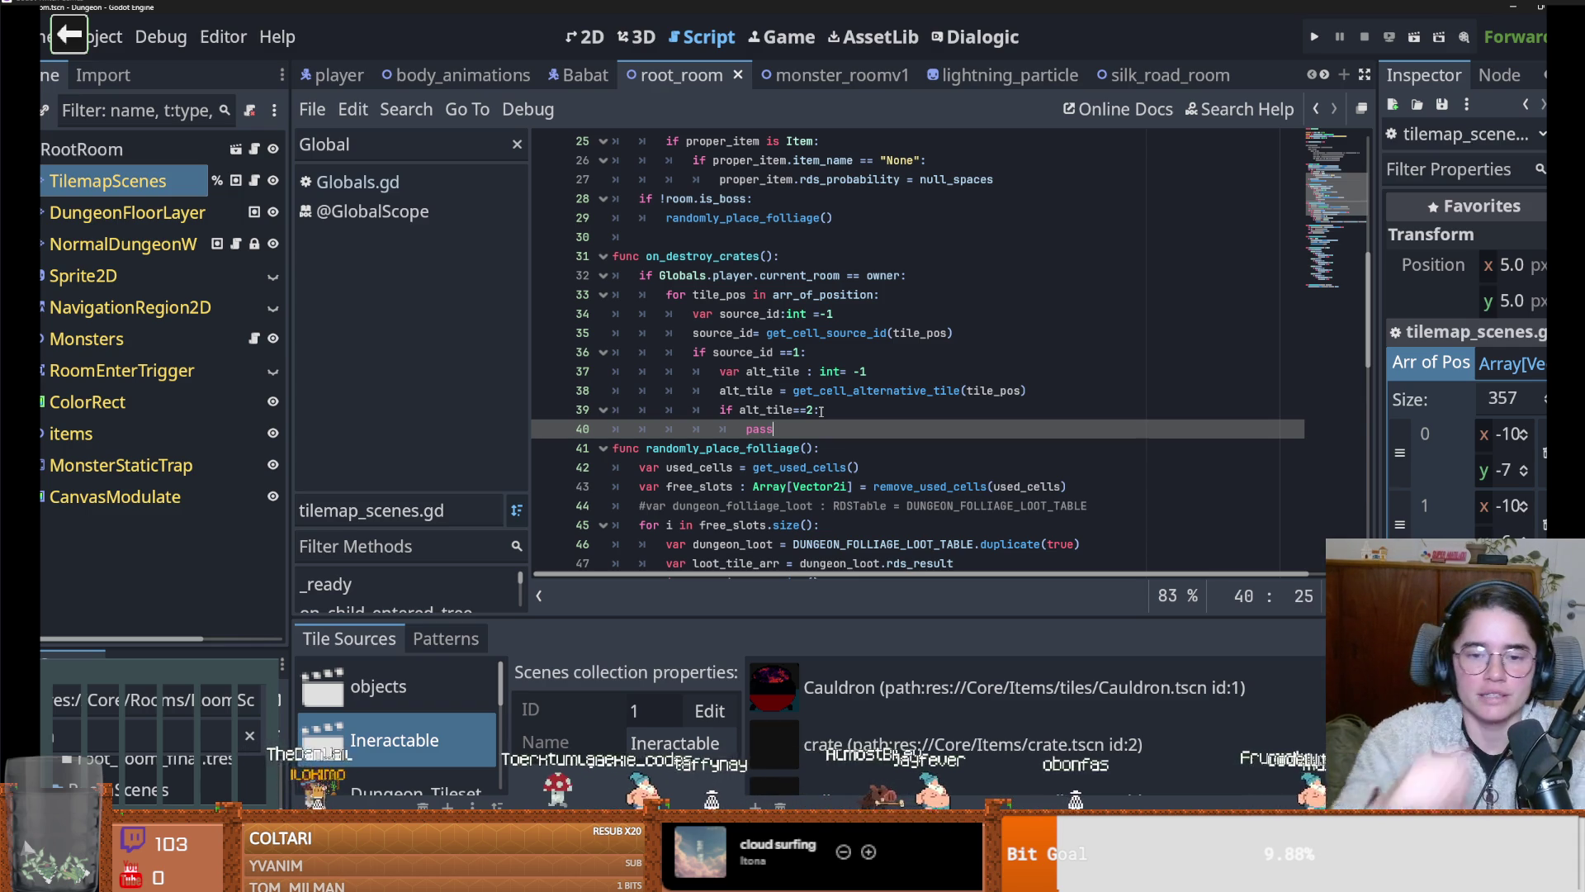
pyautogui.moveTo(790, 435); pyautogui.dragTo(665, 300)
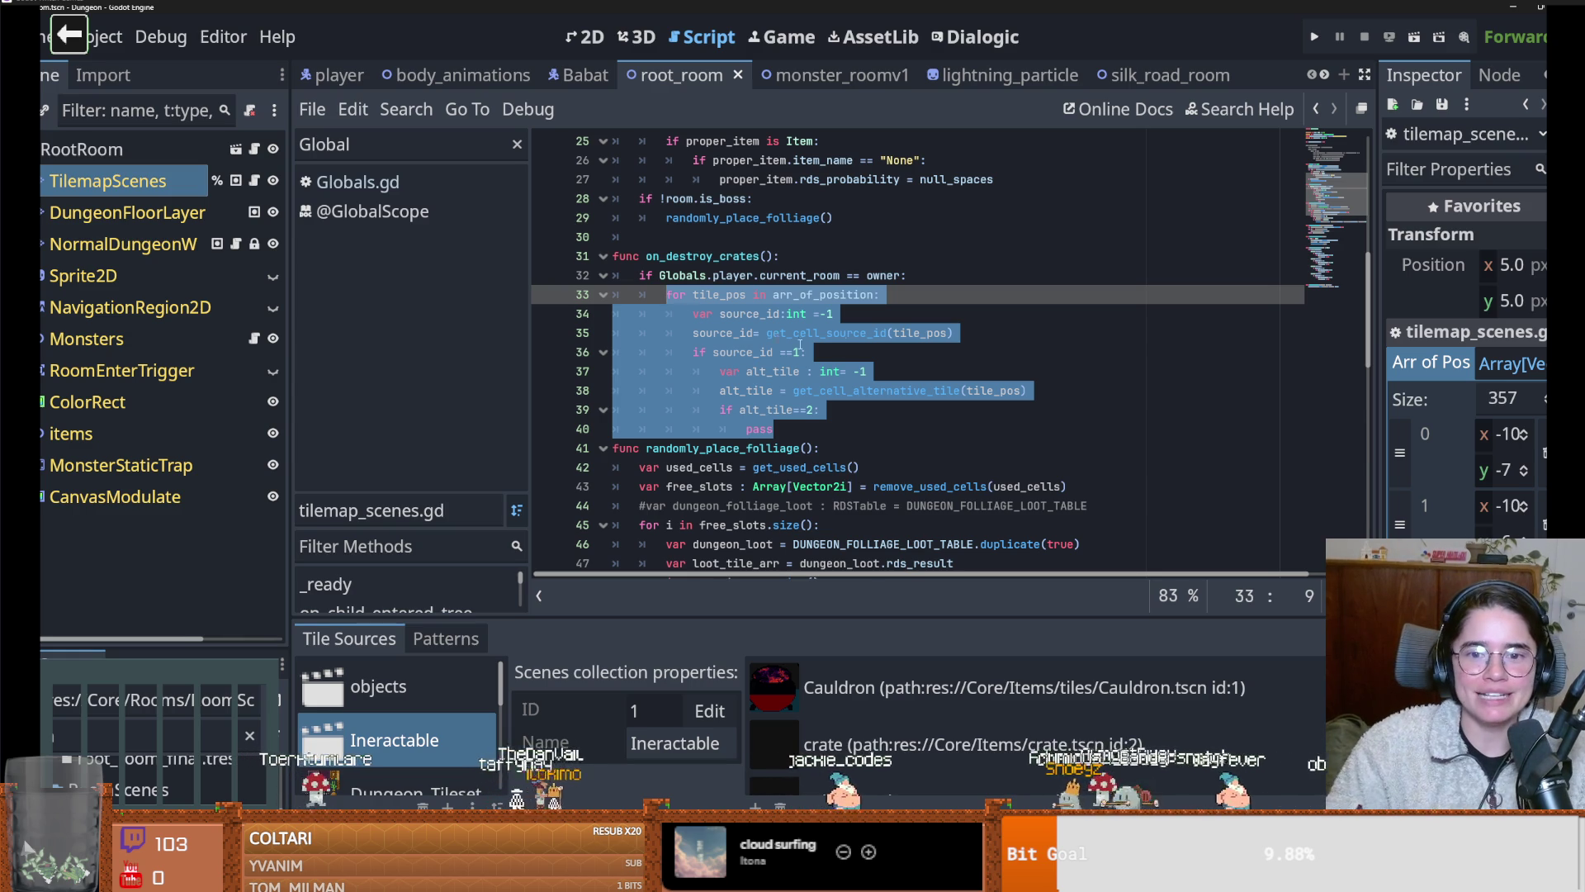
# Delete the old tile_pos loop from on_destroy_crates
pyautogui.moveTo(795, 432); pyautogui.dragTo(658, 293)
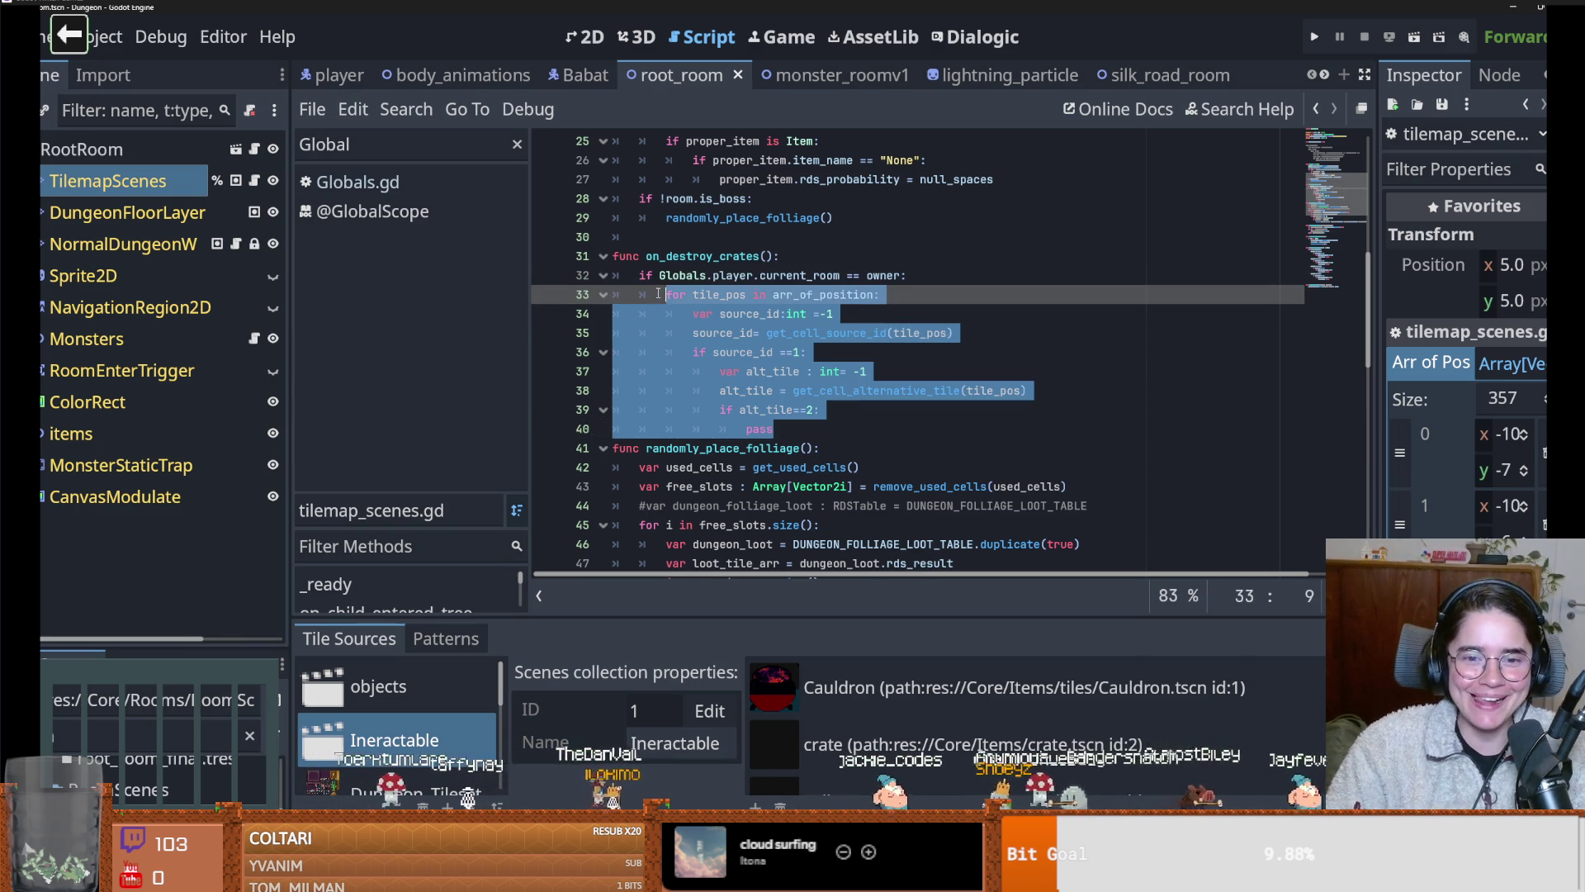
pyautogui.click(823, 333)
pyautogui.moveTo(776, 431); pyautogui.dragTo(666, 295)
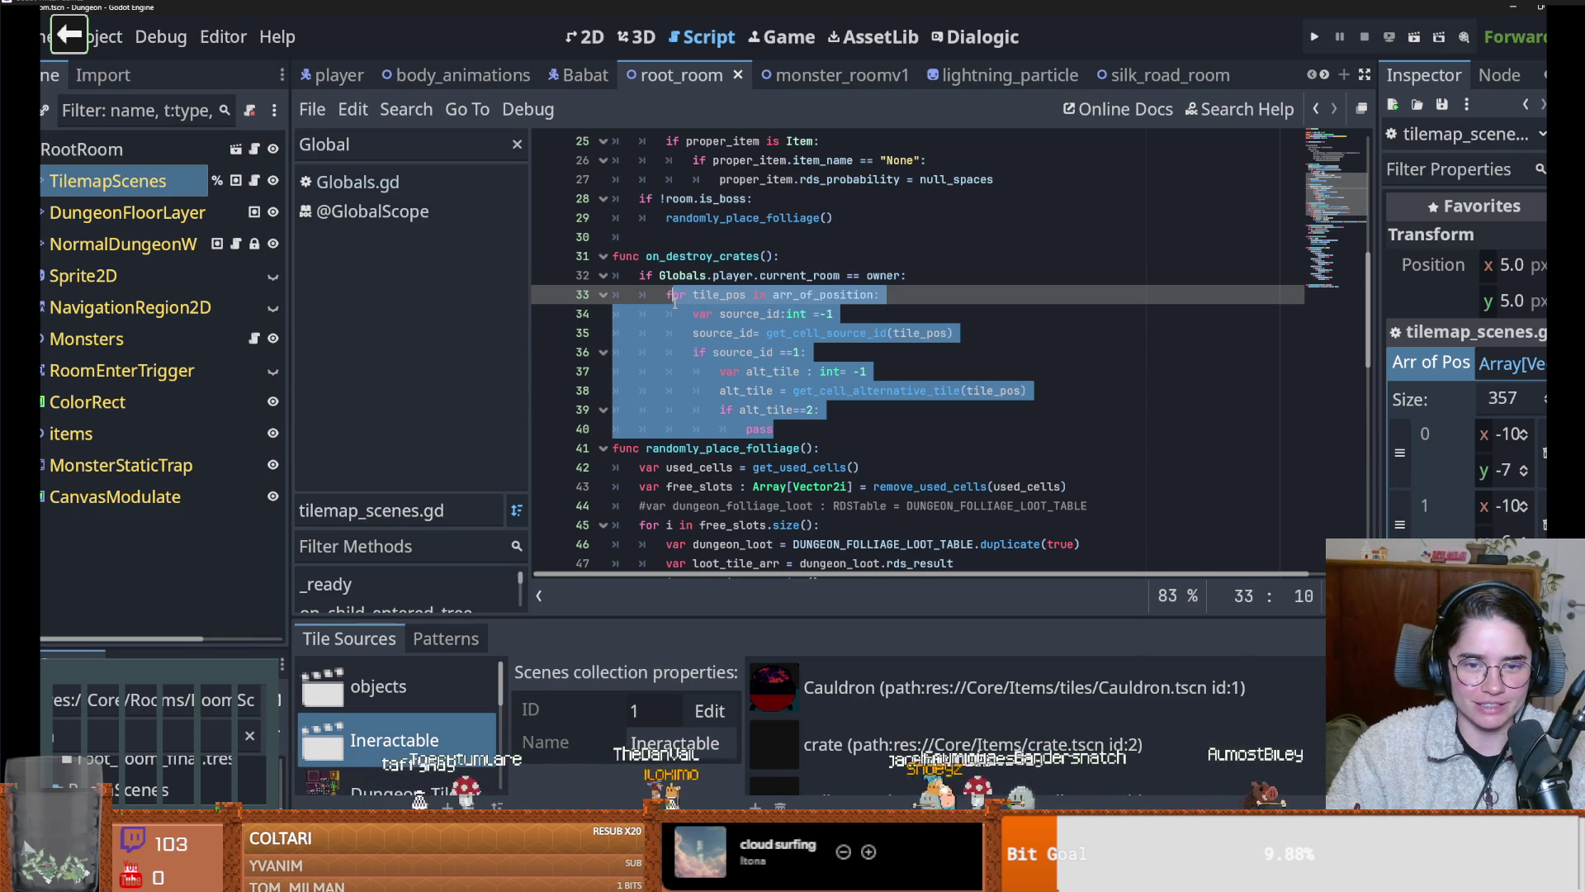
pyautogui.press('BackSpace')
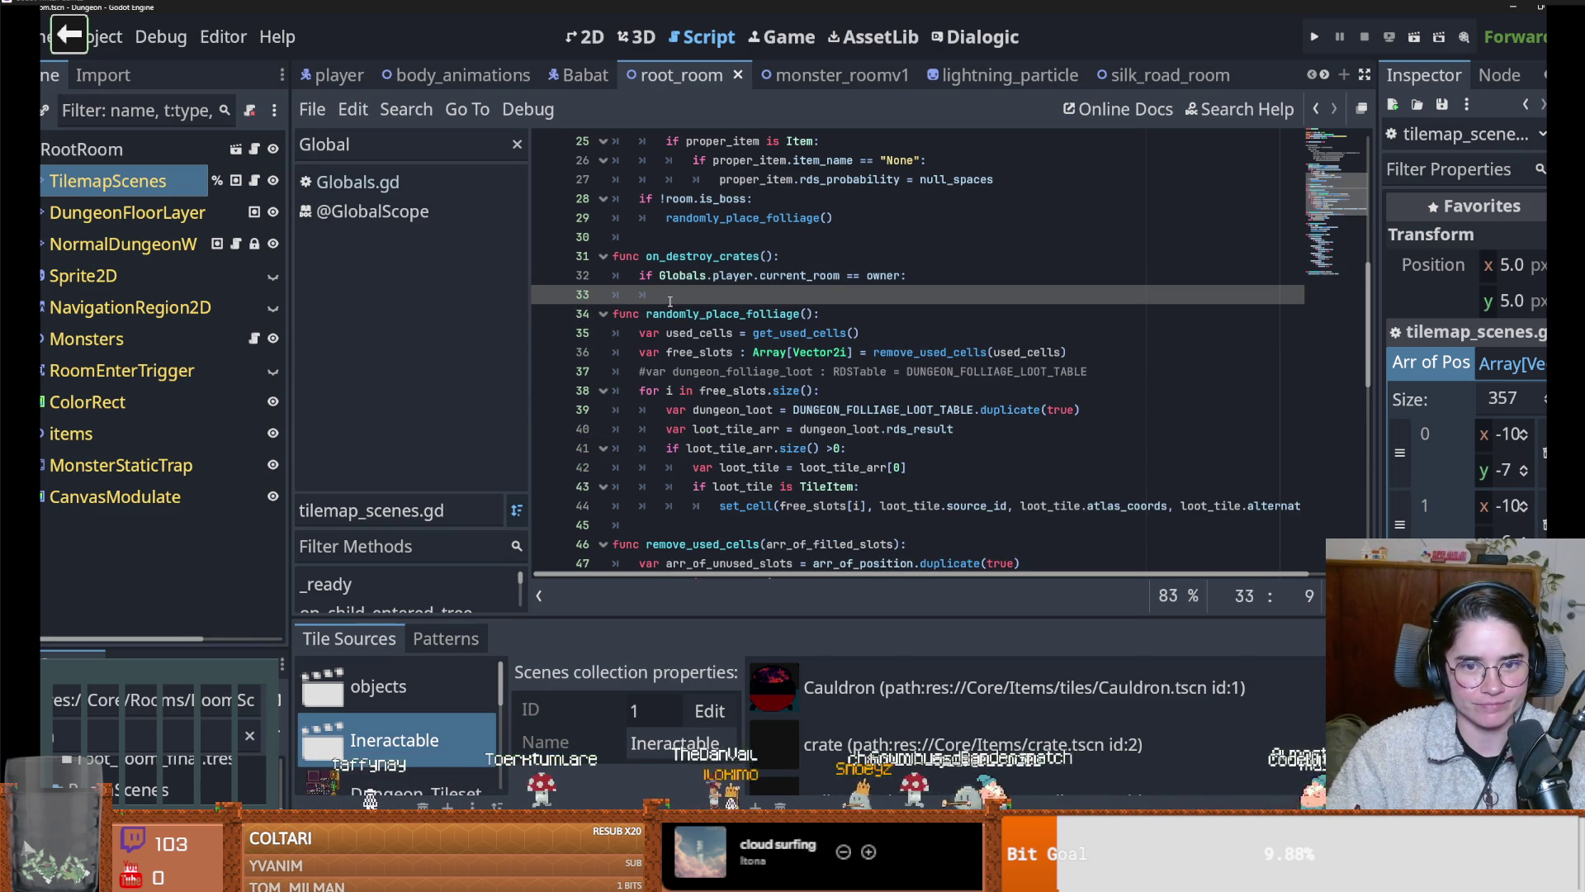
pyautogui.scroll(4, 670, 301)
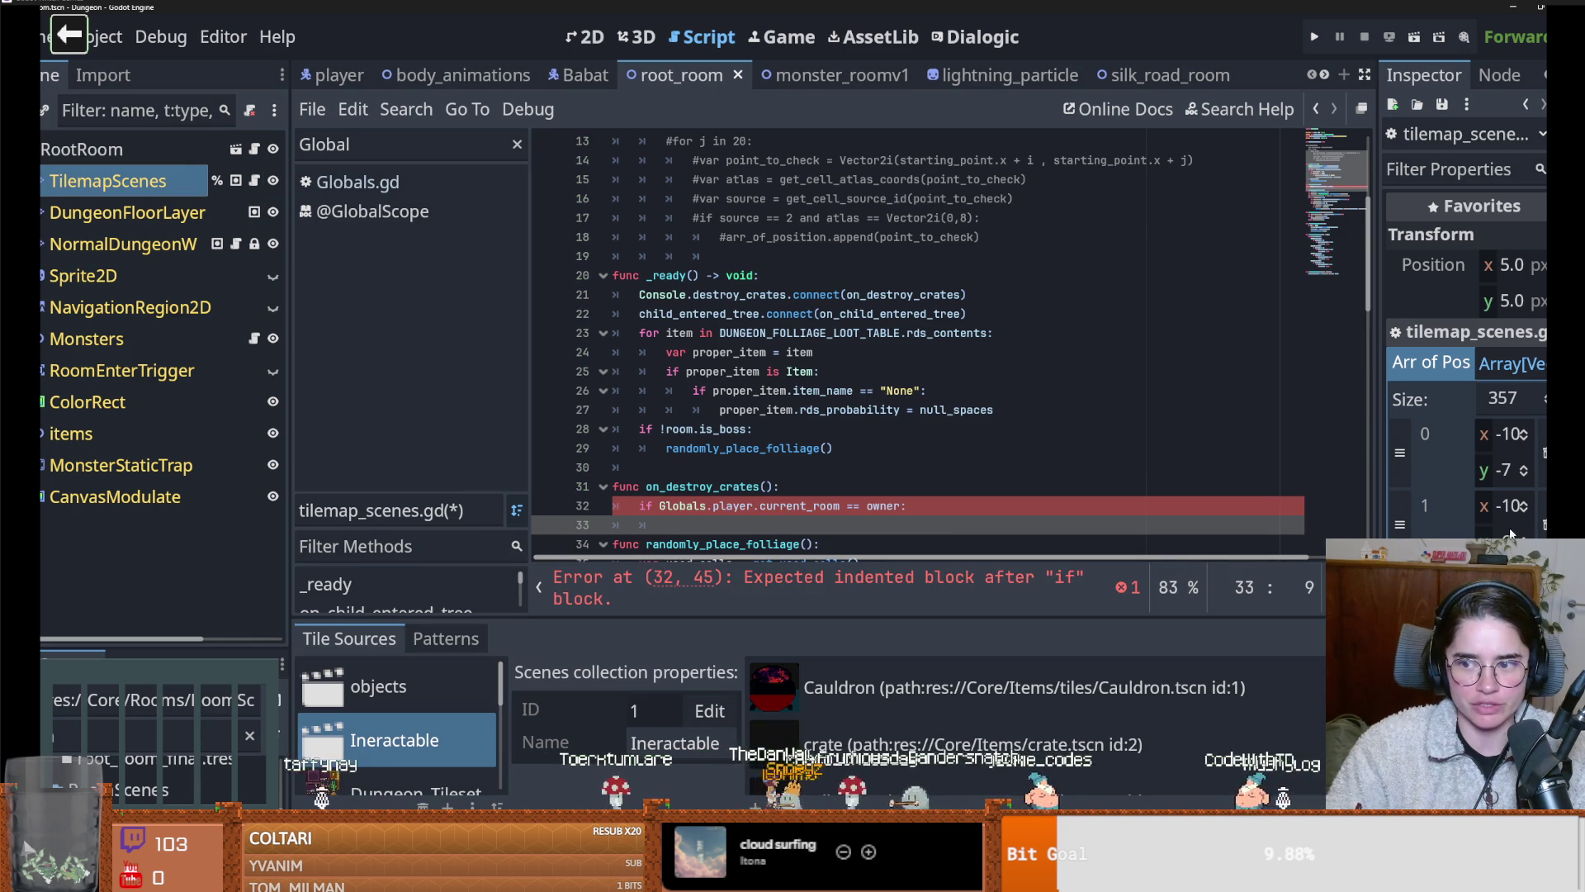
pyautogui.scroll(-2, 864, 386)
# Write 'for tile in get_children():' with a pass body and save the script
pyautogui.write('for tile i')
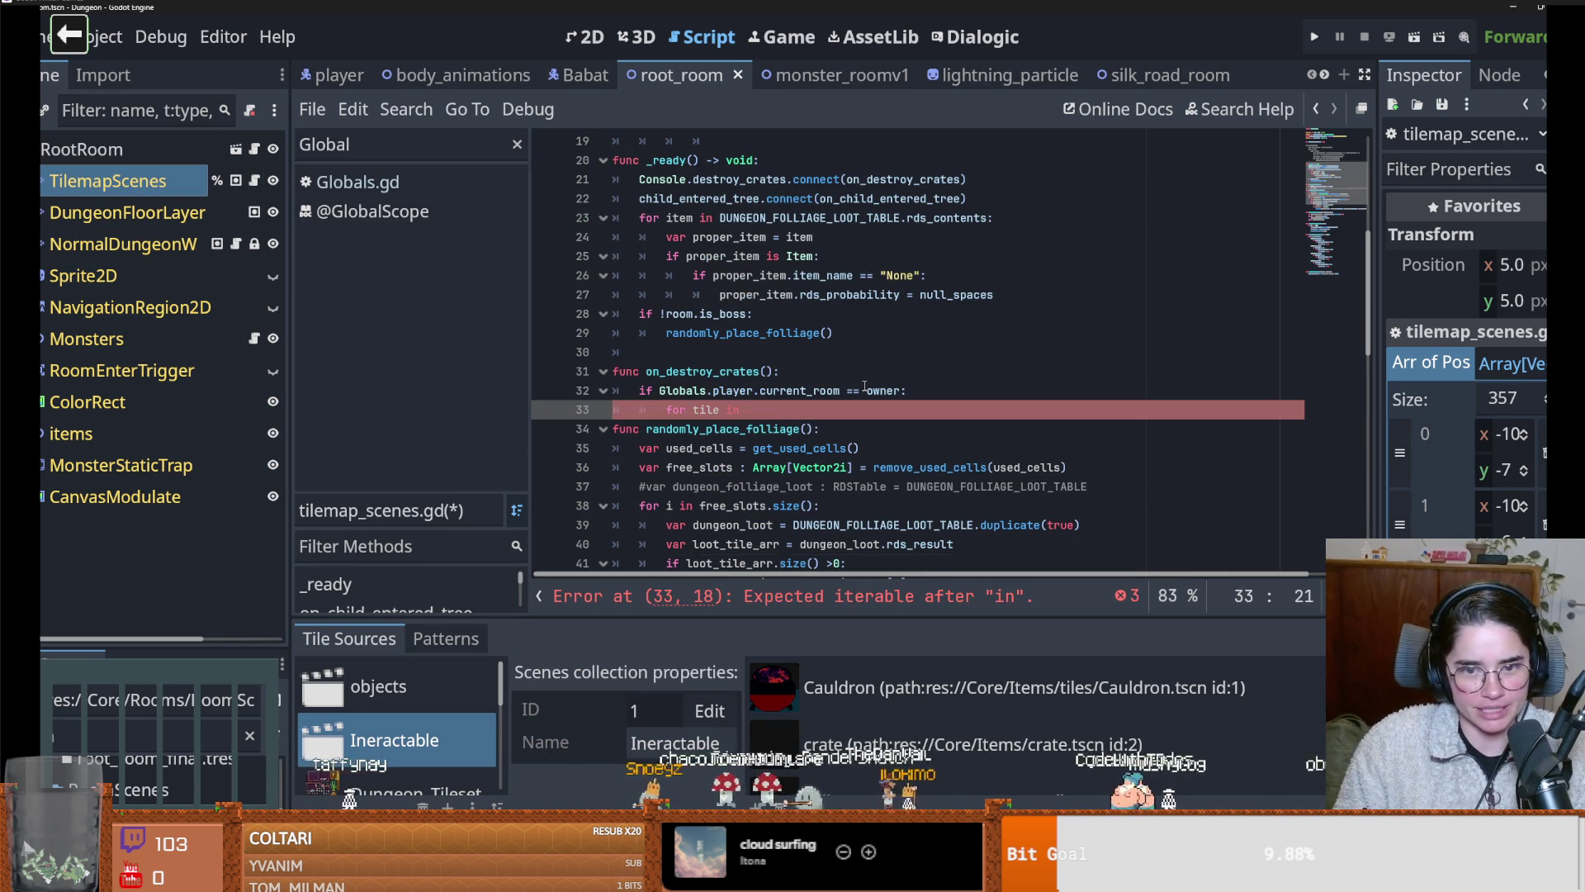
pyautogui.write(' n')
pyautogui.press('Return')
pyautogui.write(':')
pyautogui.press('Return')
pyautogui.write('p')
pyautogui.hotkey('ctrl', 's')
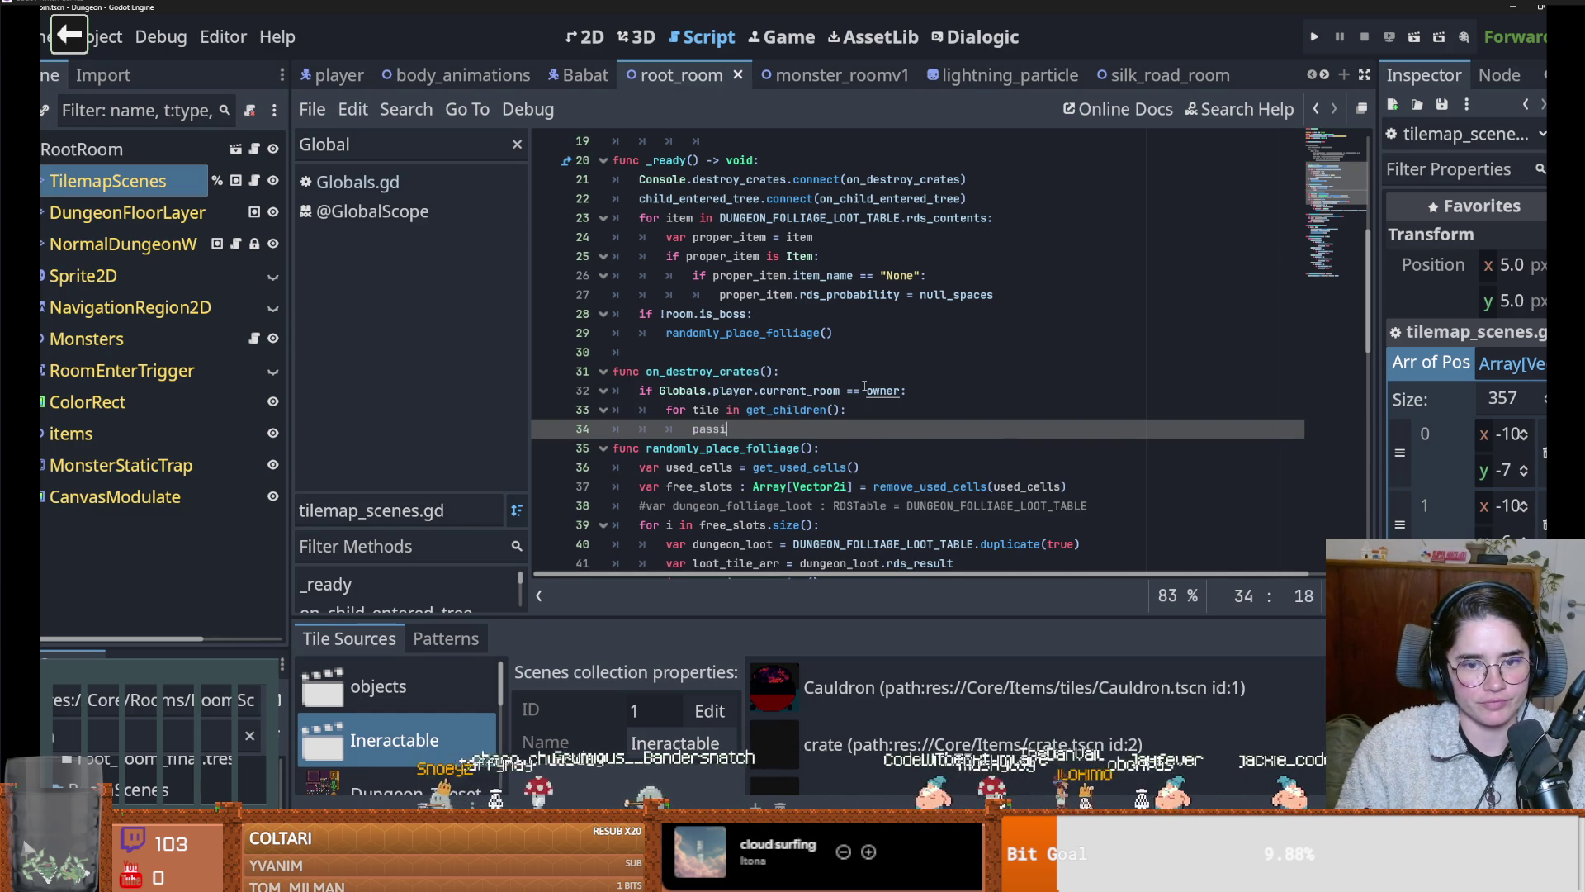
pyautogui.press('BackSpace')
pyautogui.click(760, 198)
pyautogui.hotkey('ctrl', 's')
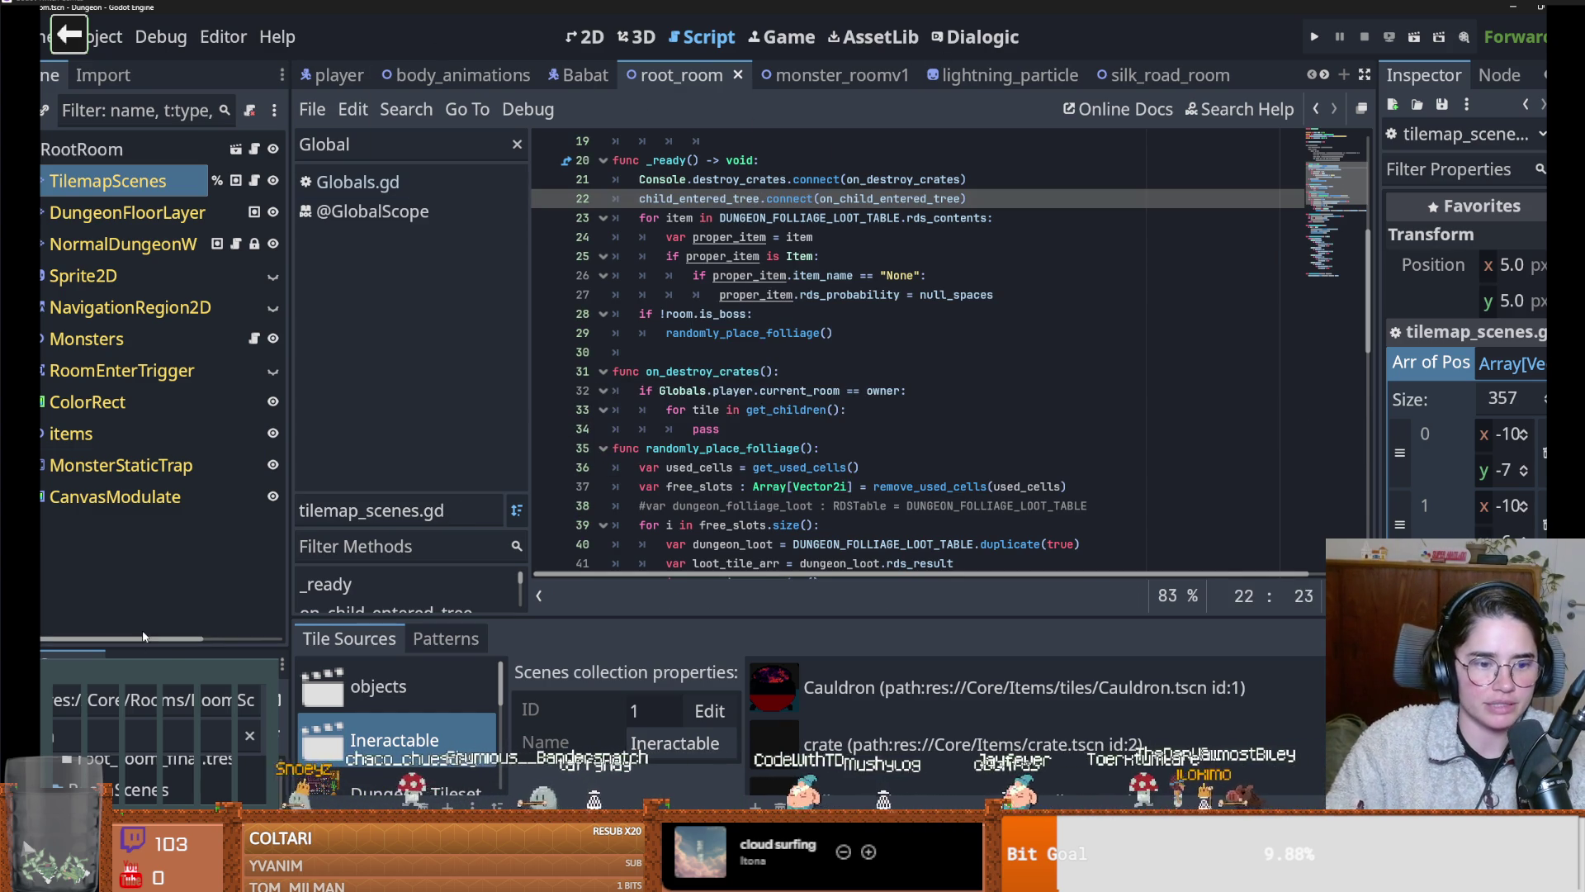
# Filter the project files for 'crate' and open the crate scene
pyautogui.moveTo(138, 650); pyautogui.dragTo(124, 404)
pyautogui.click(117, 484)
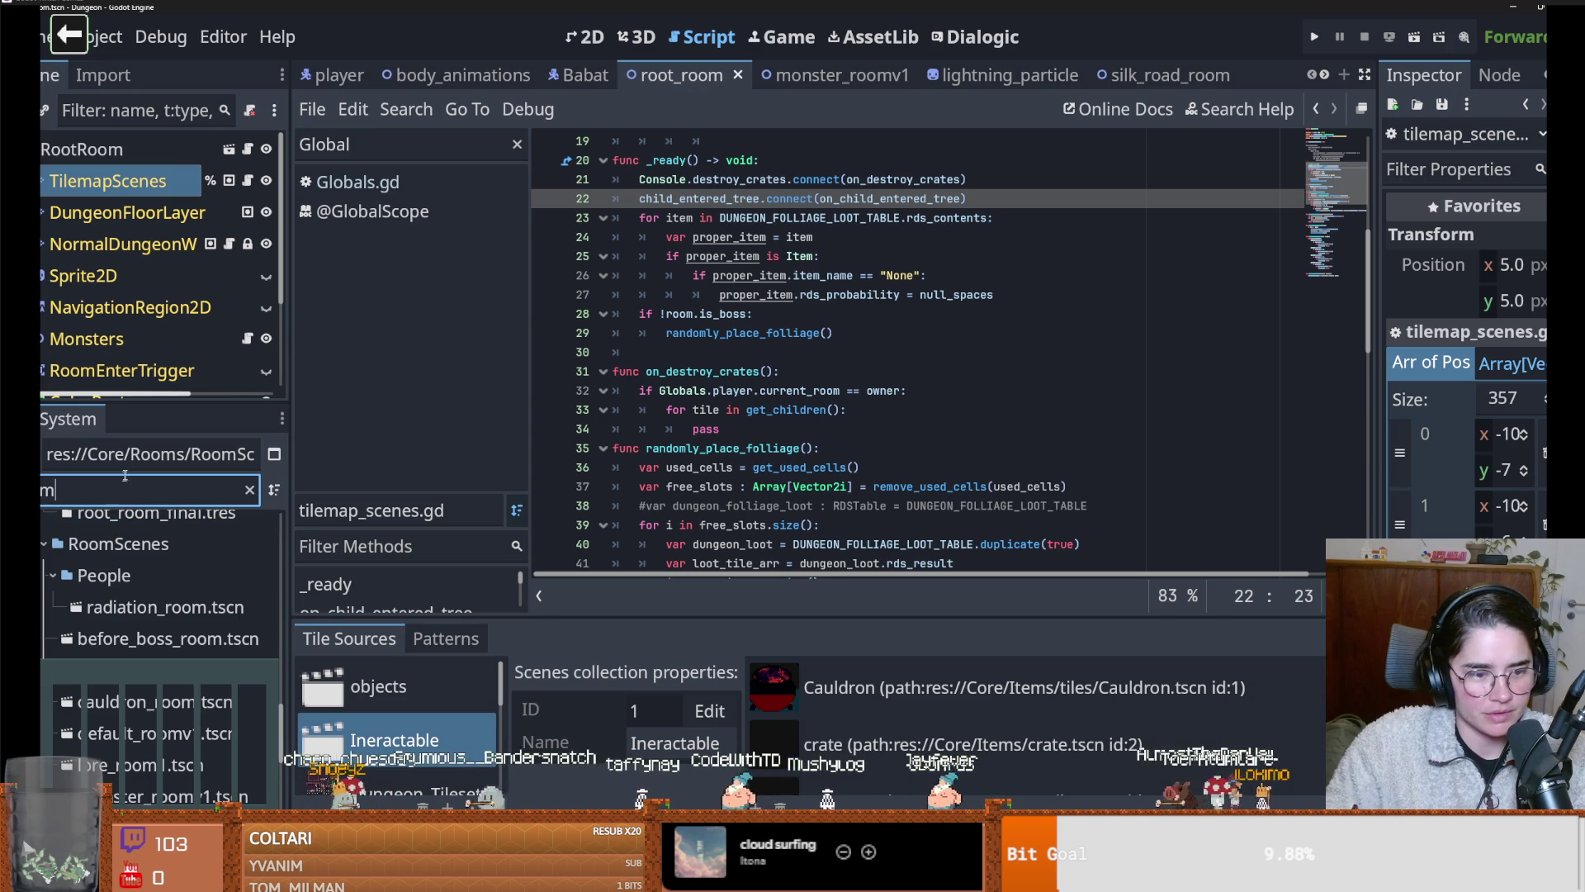
pyautogui.press('BackSpace')
pyautogui.press('BackSpace')
pyautogui.press('BackSpace')
pyautogui.write('crate')
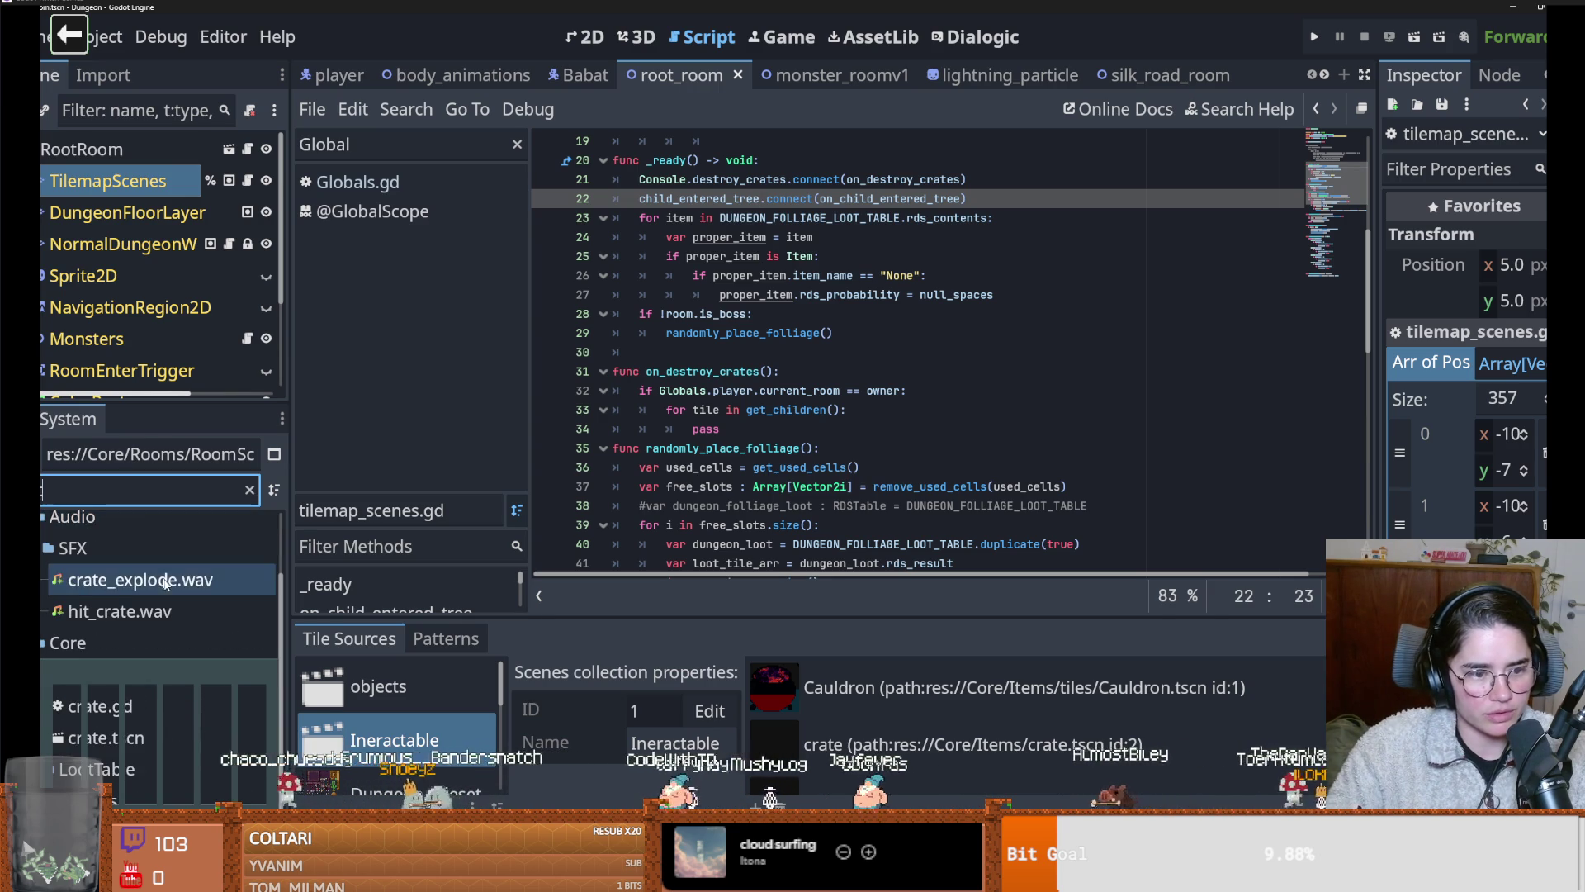
pyautogui.doubleClick(132, 737)
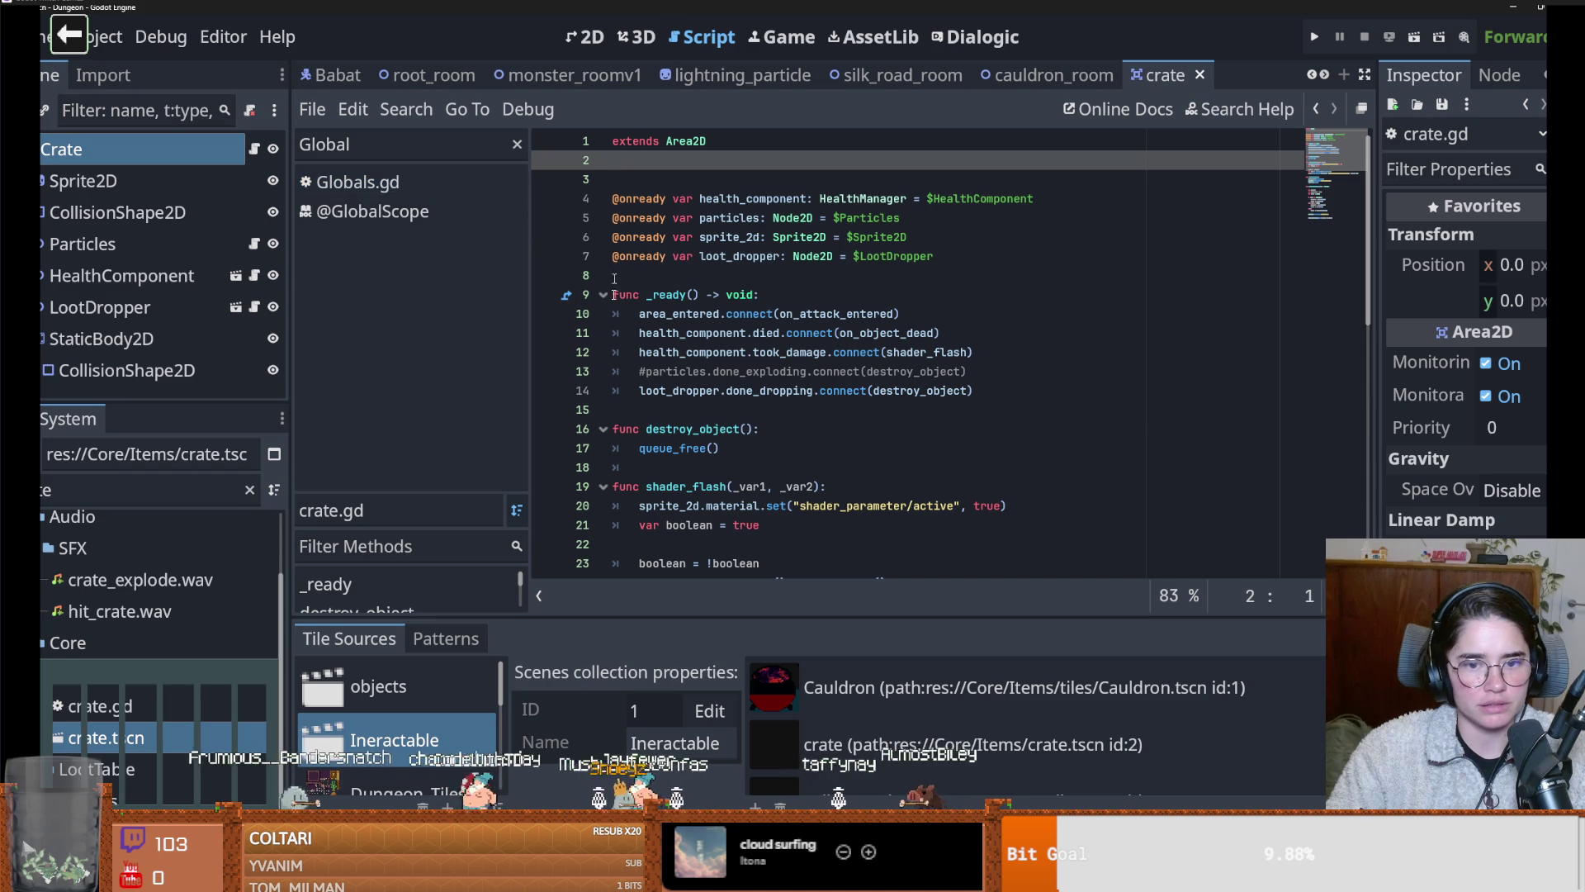
# Remove the empty line 2 in crate.gd and widen the code editor toward the Inspector
pyautogui.scroll(-3, 695, 377)
pyautogui.scroll(3, 768, 320)
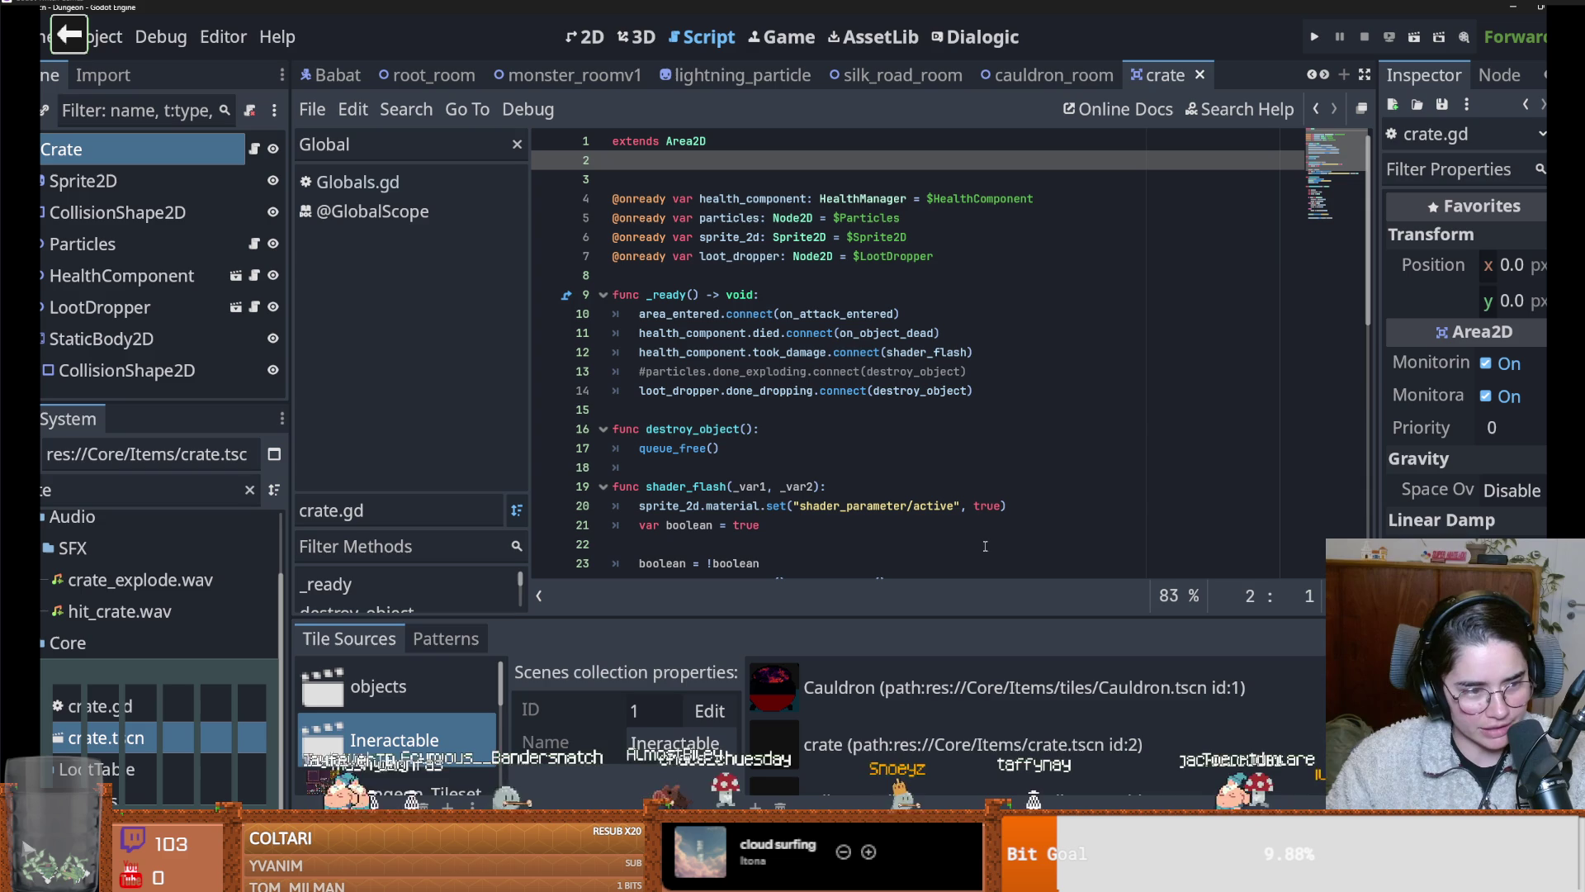
pyautogui.scroll(-2, 964, 501)
pyautogui.scroll(2, 963, 499)
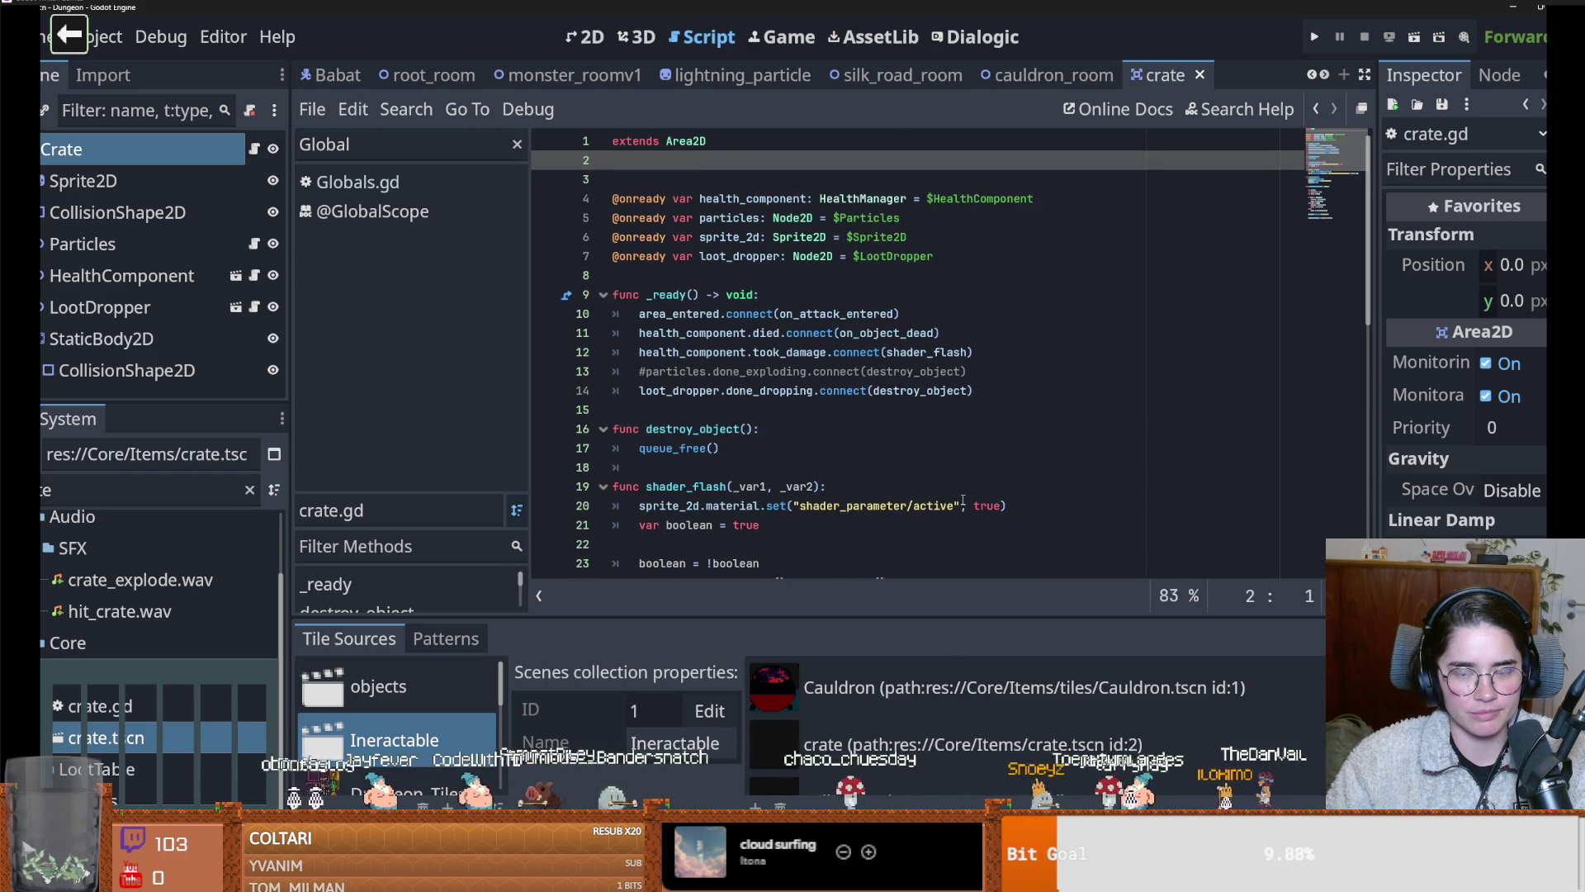
pyautogui.press('BackSpace')
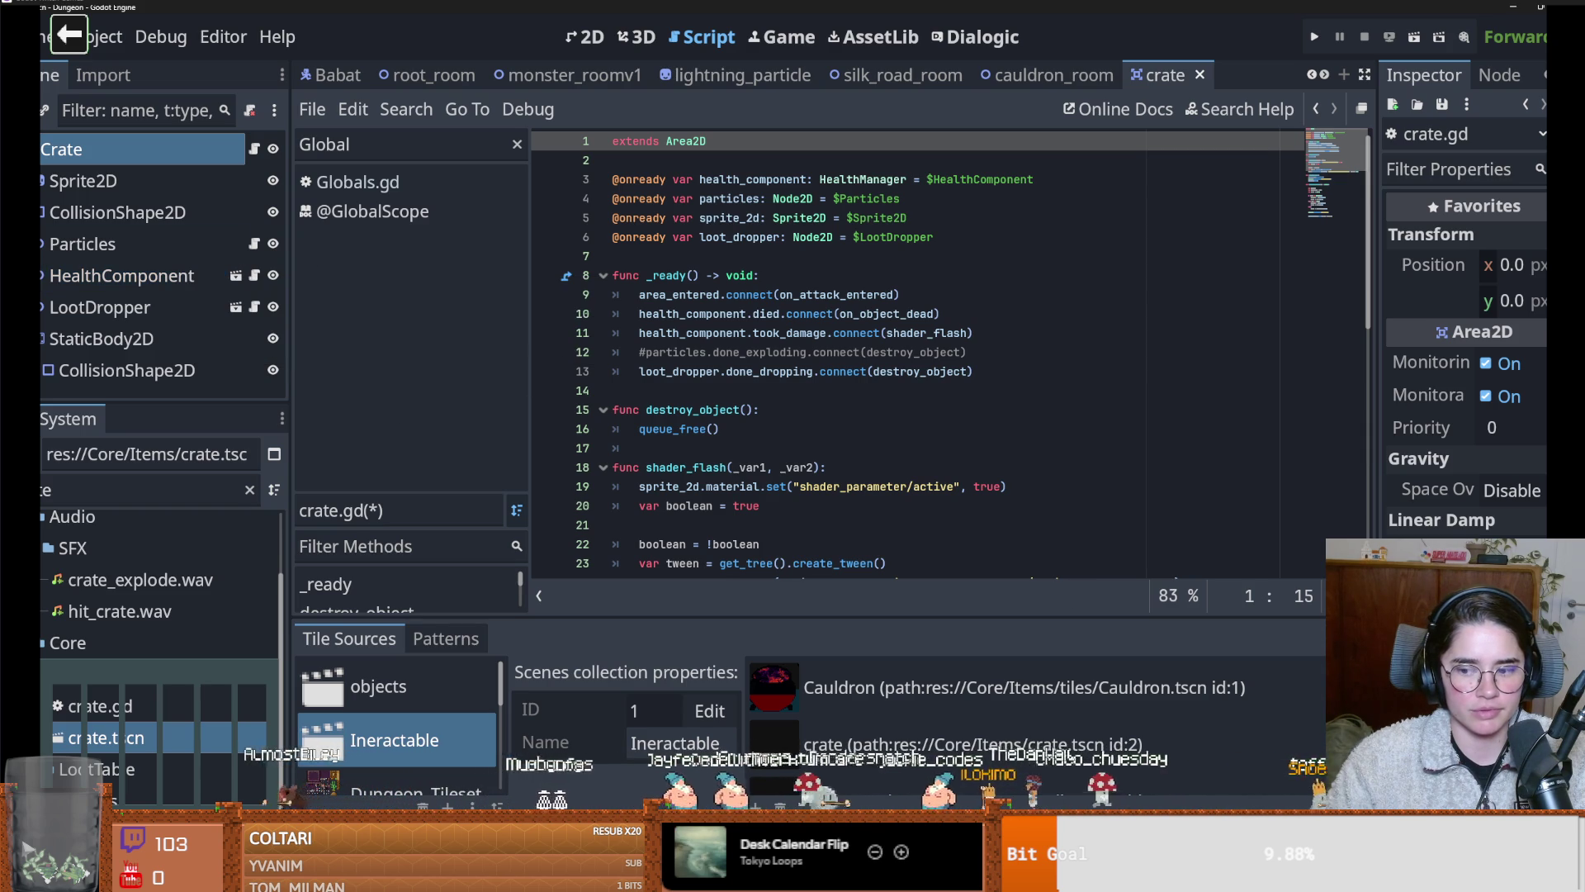
pyautogui.moveTo(1377, 458); pyautogui.dragTo(1047, 458)
pyautogui.scroll(-10, 1296, 412)
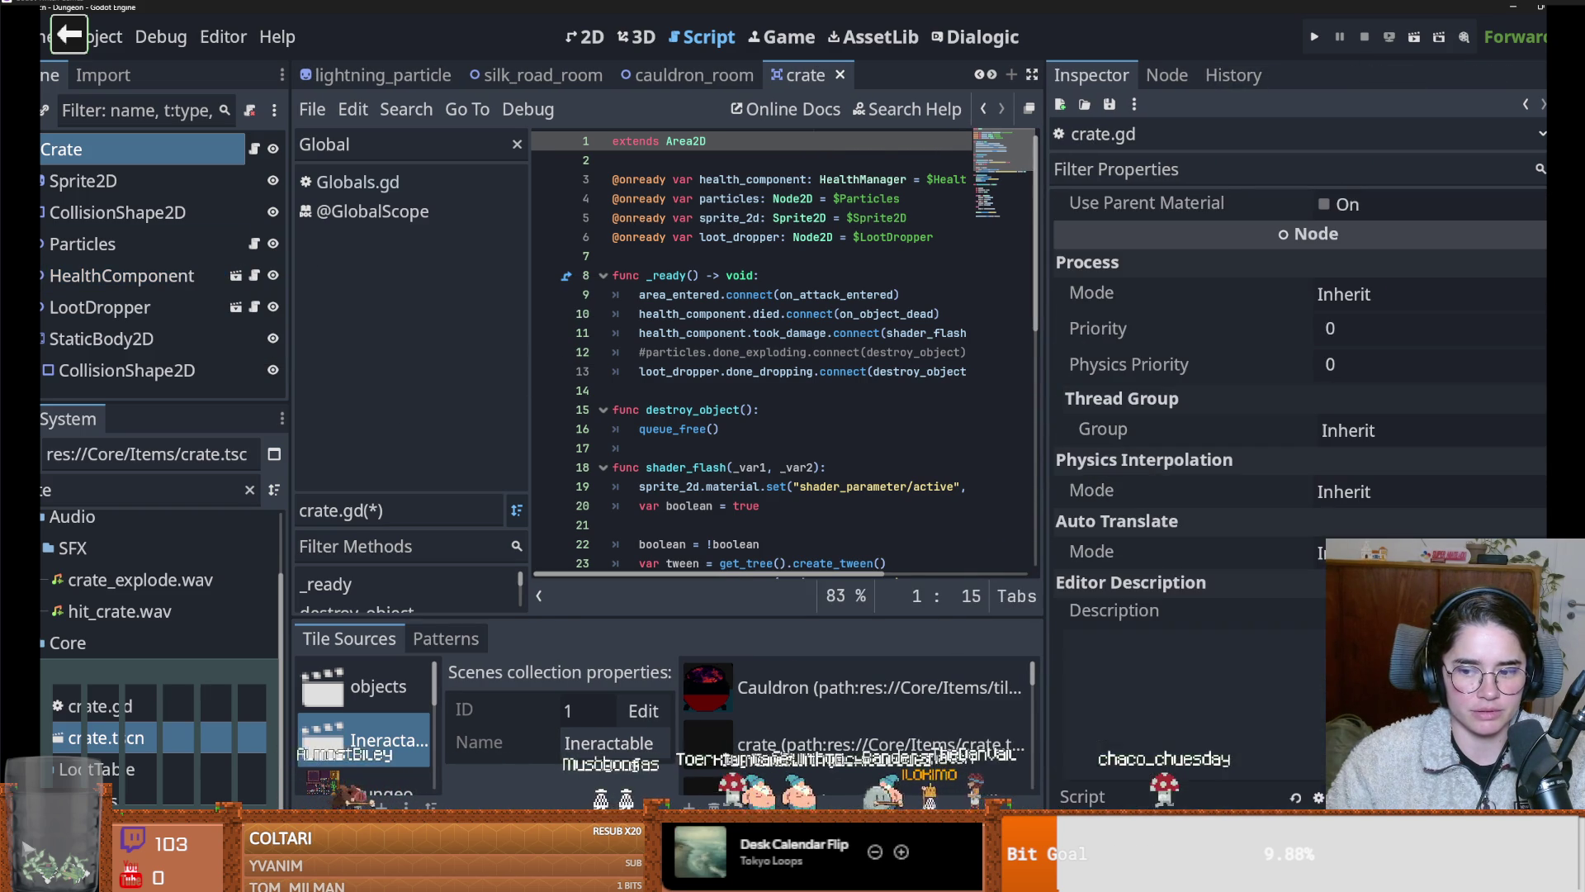
pyautogui.click(1156, 796)
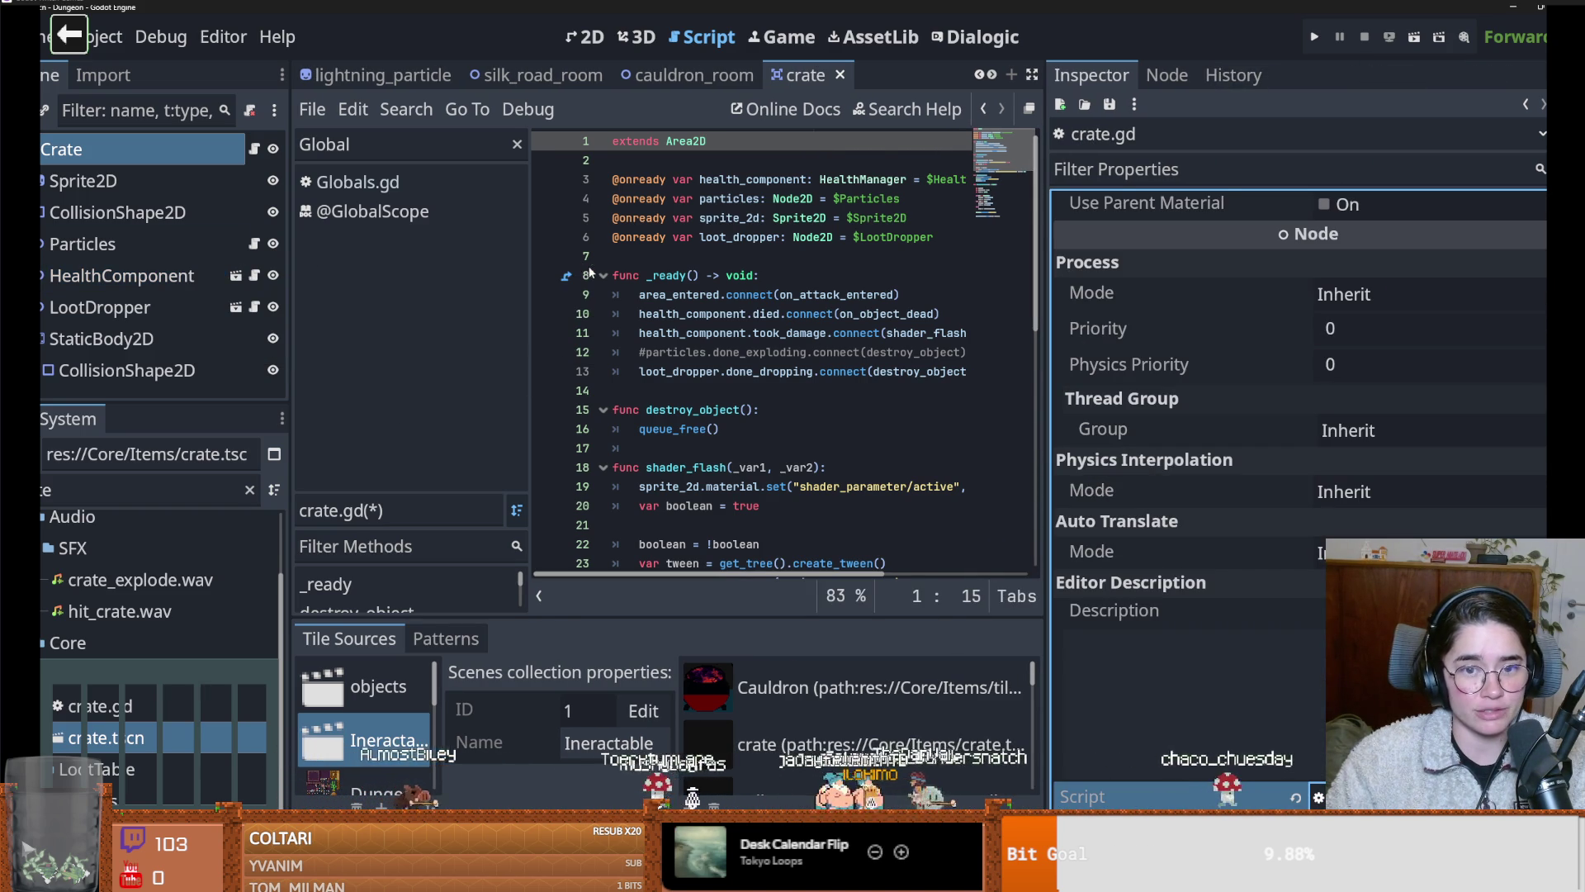
pyautogui.click(667, 161)
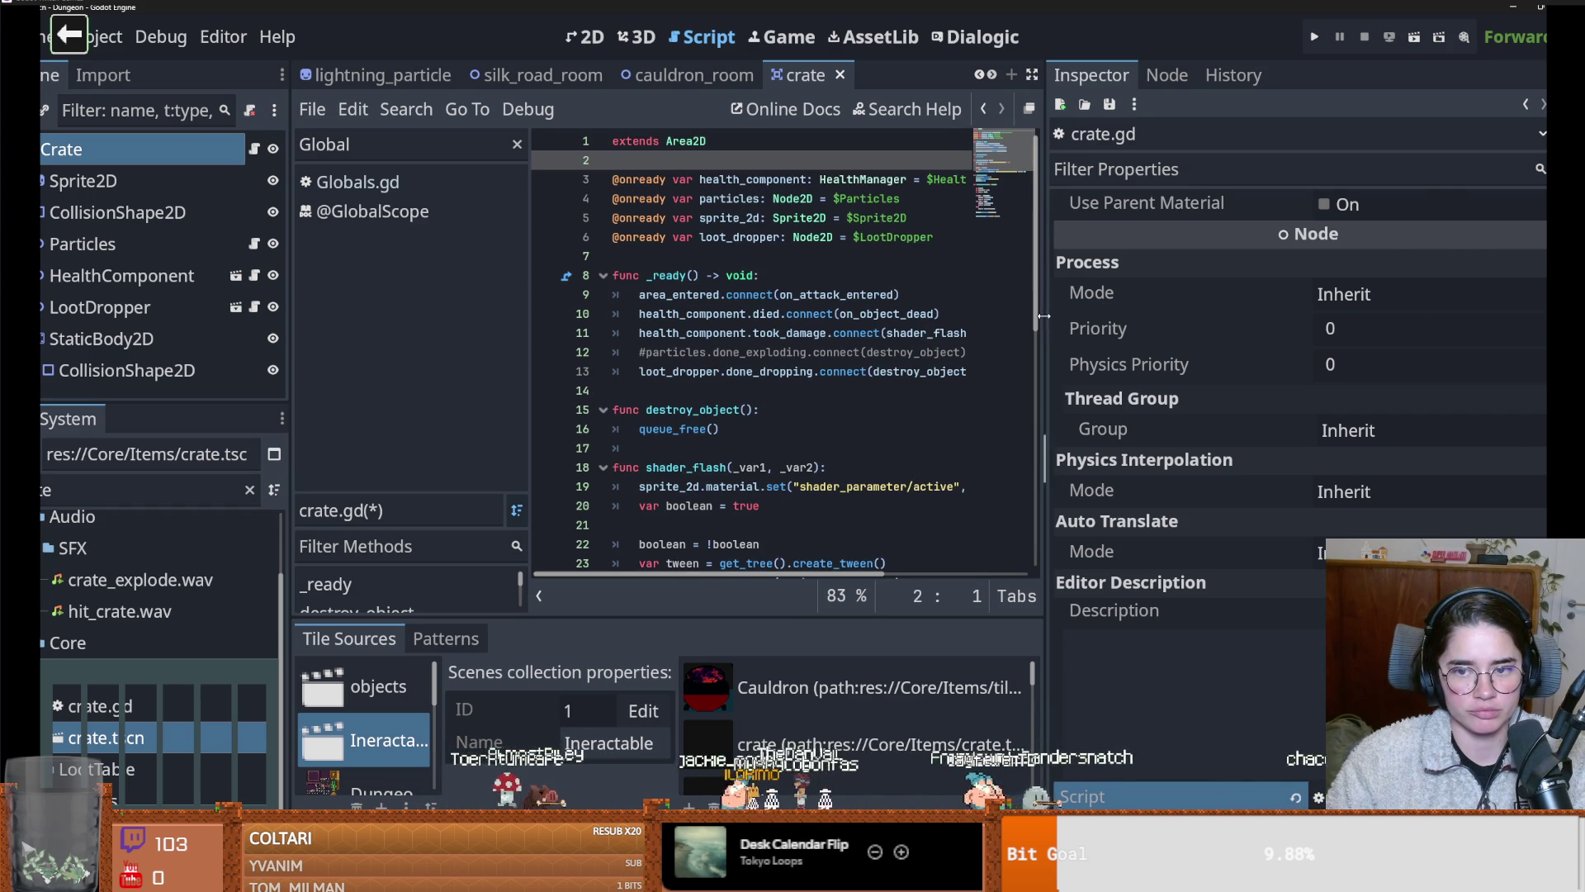
pyautogui.moveTo(1044, 315); pyautogui.dragTo(1330, 315)
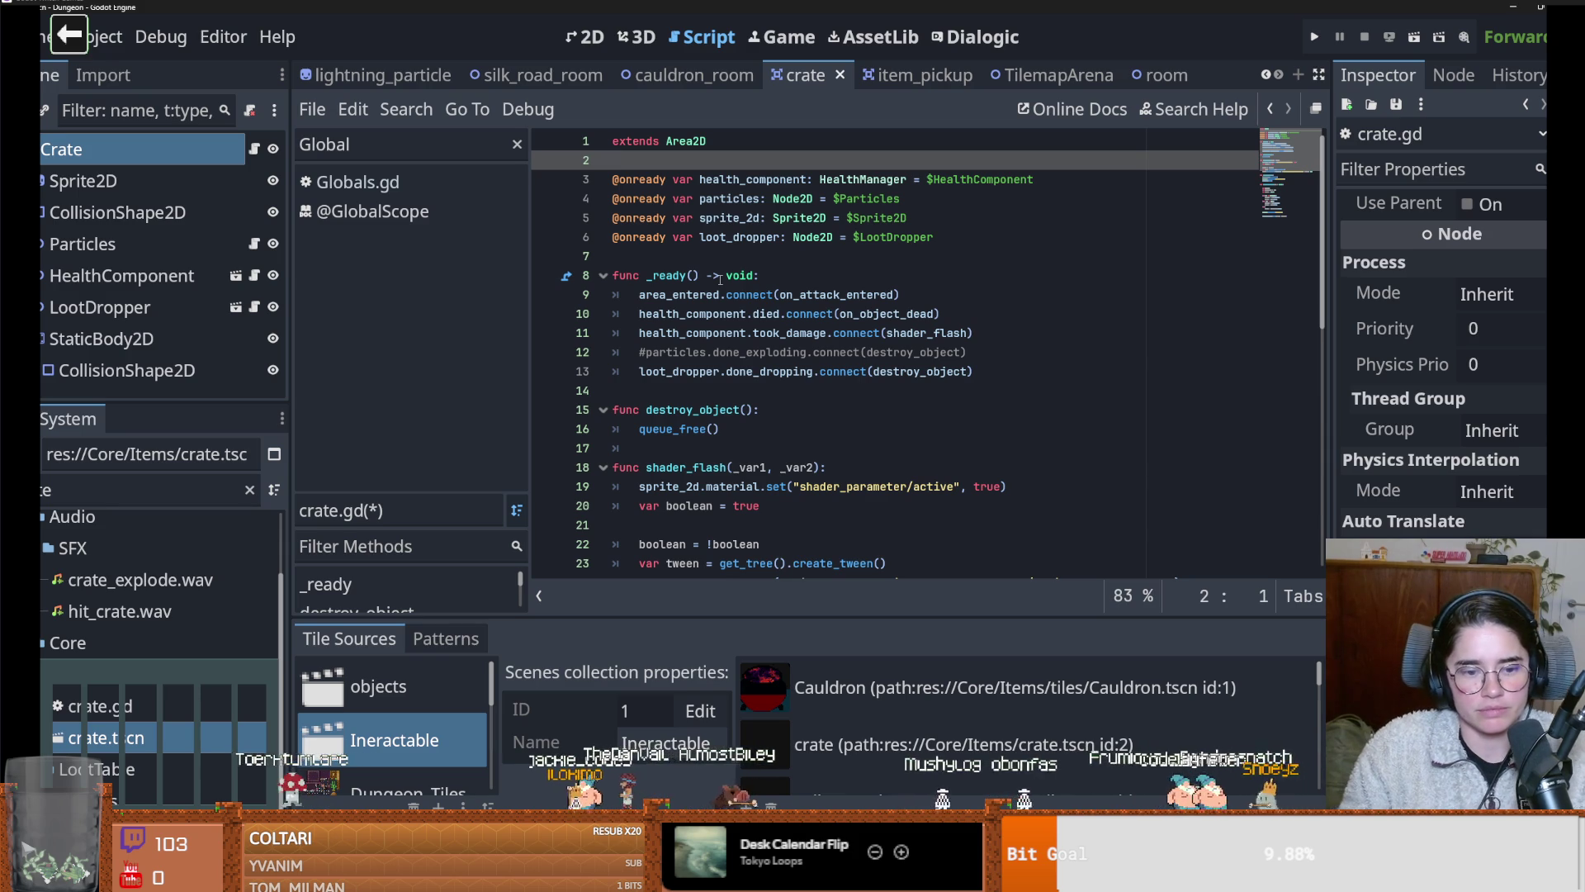
# Check which scenes use crate.gd through View Owners
pyautogui.click(141, 490)
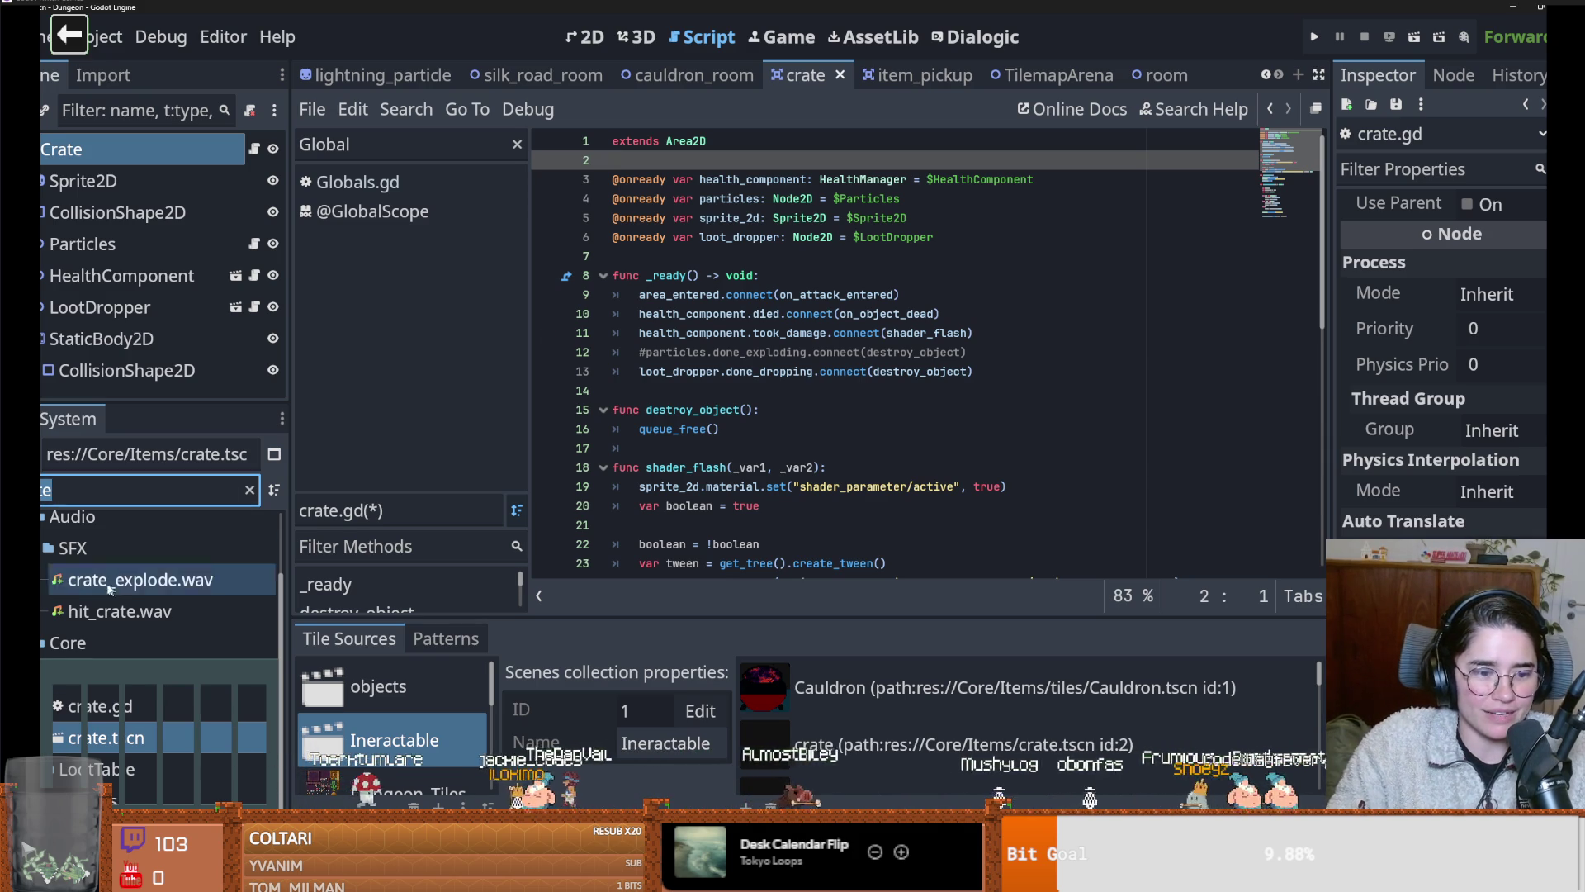
pyautogui.rightClick(116, 704)
pyautogui.click(169, 467)
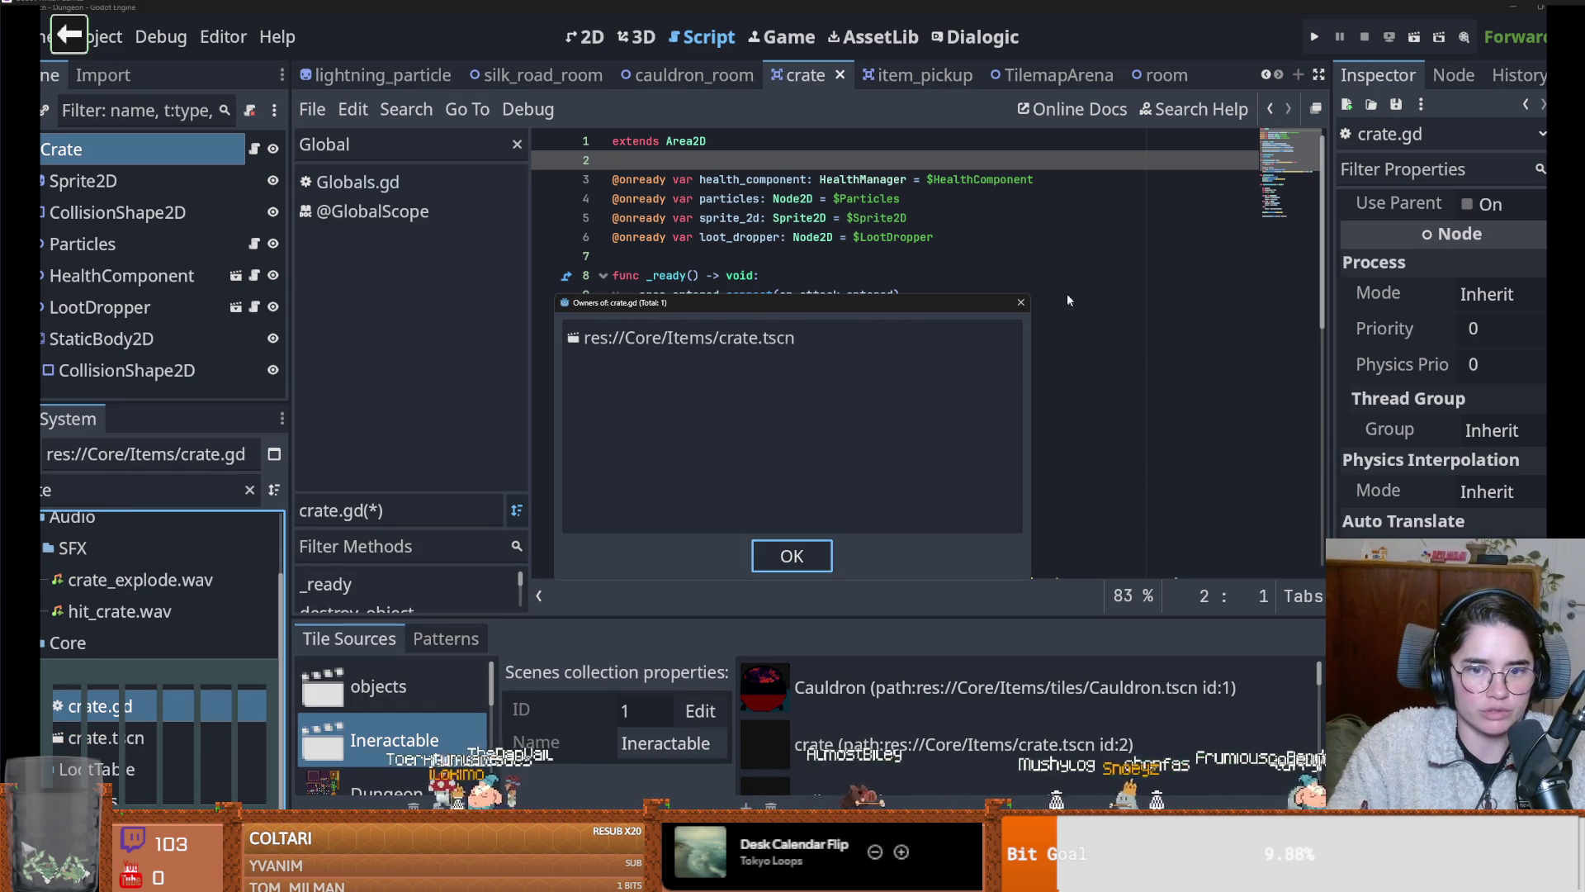
pyautogui.click(1020, 302)
# Add 'class_name Crate' on line 2, save, and switch to the room scene
pyautogui.click(724, 142)
pyautogui.press('Return')
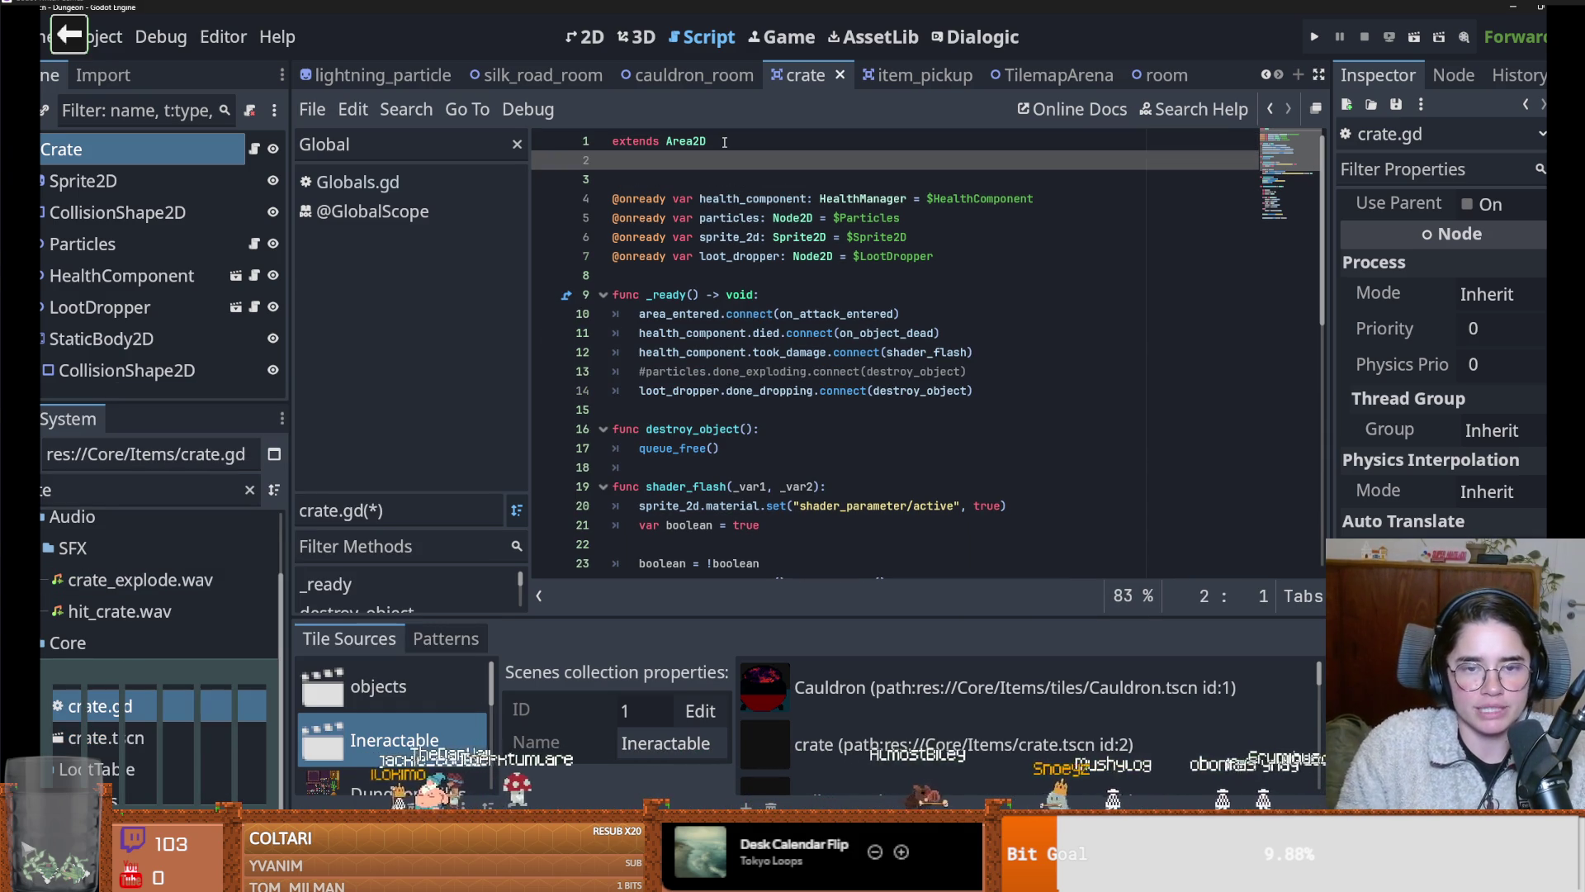
pyautogui.write('clas_name Crate')
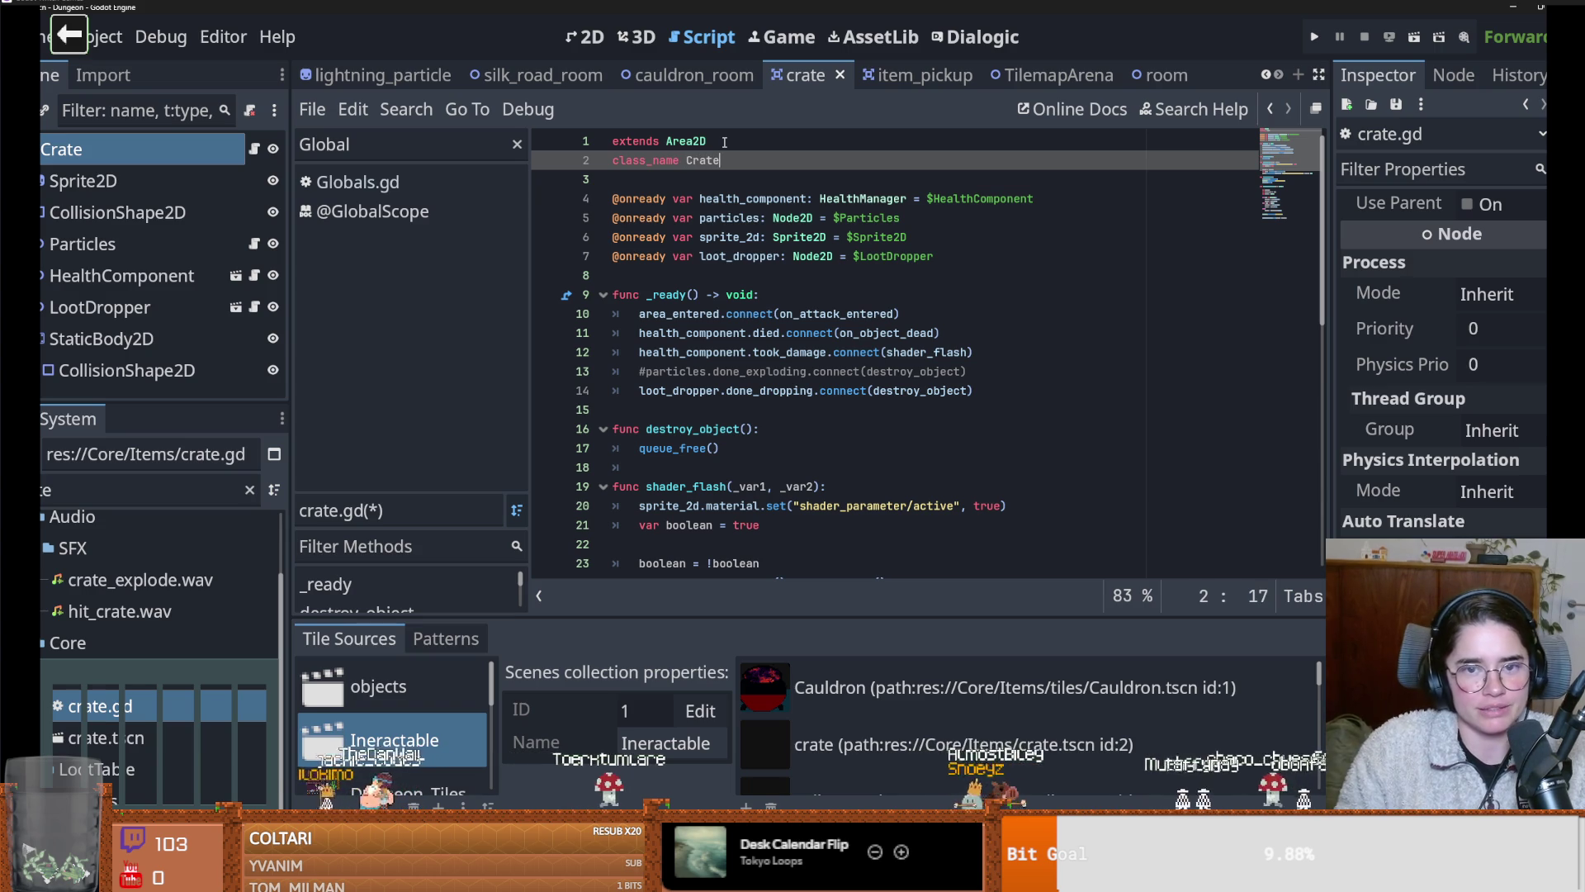
pyautogui.hotkey('ctrl', 's')
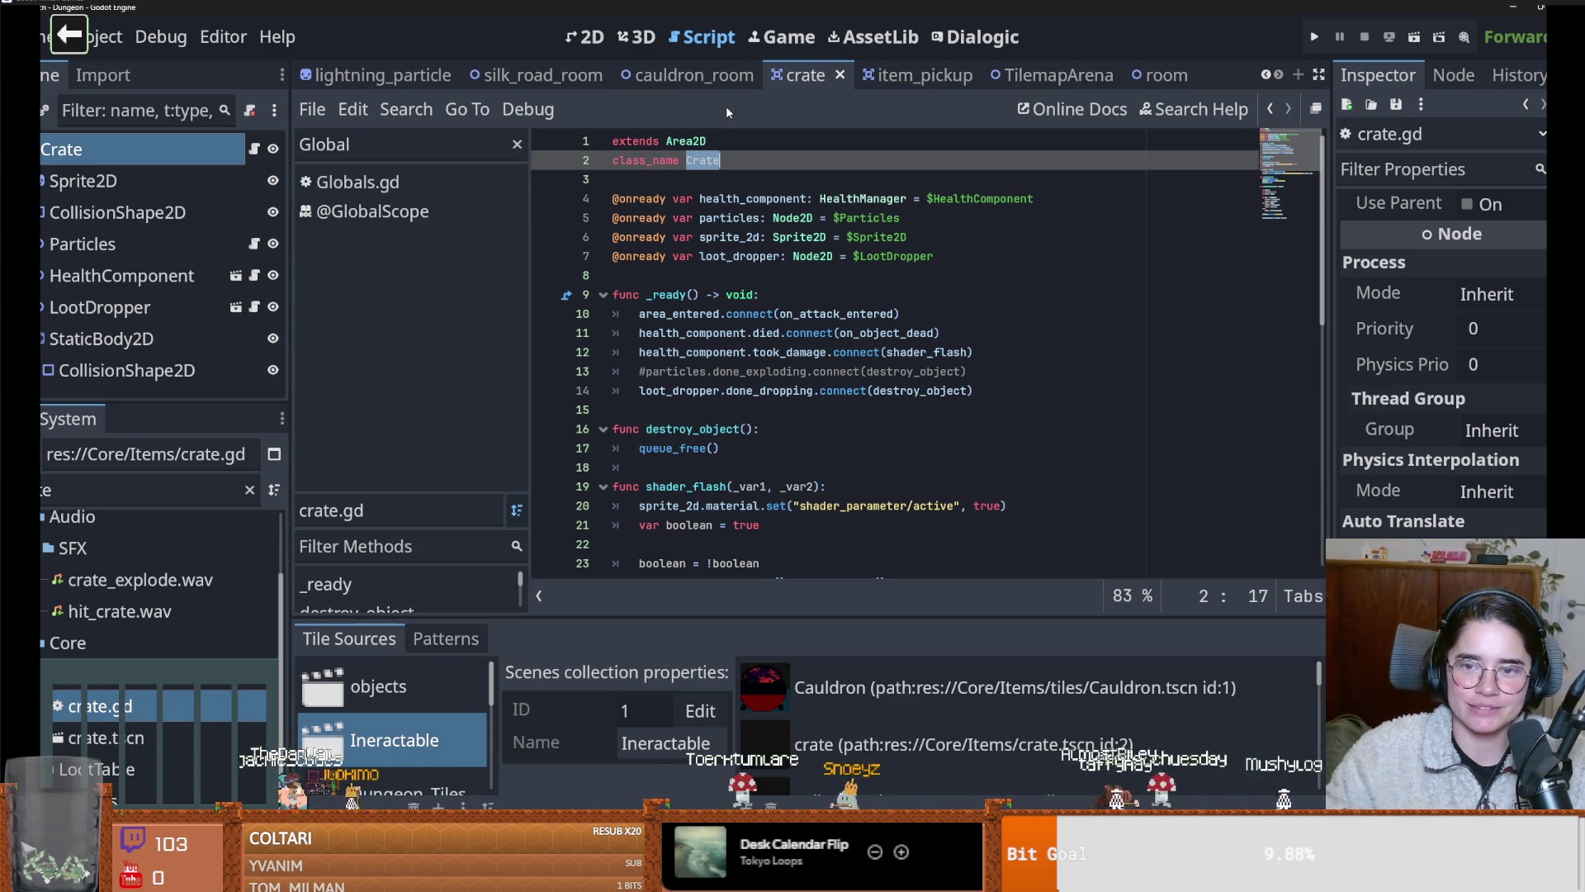
pyautogui.click(1160, 75)
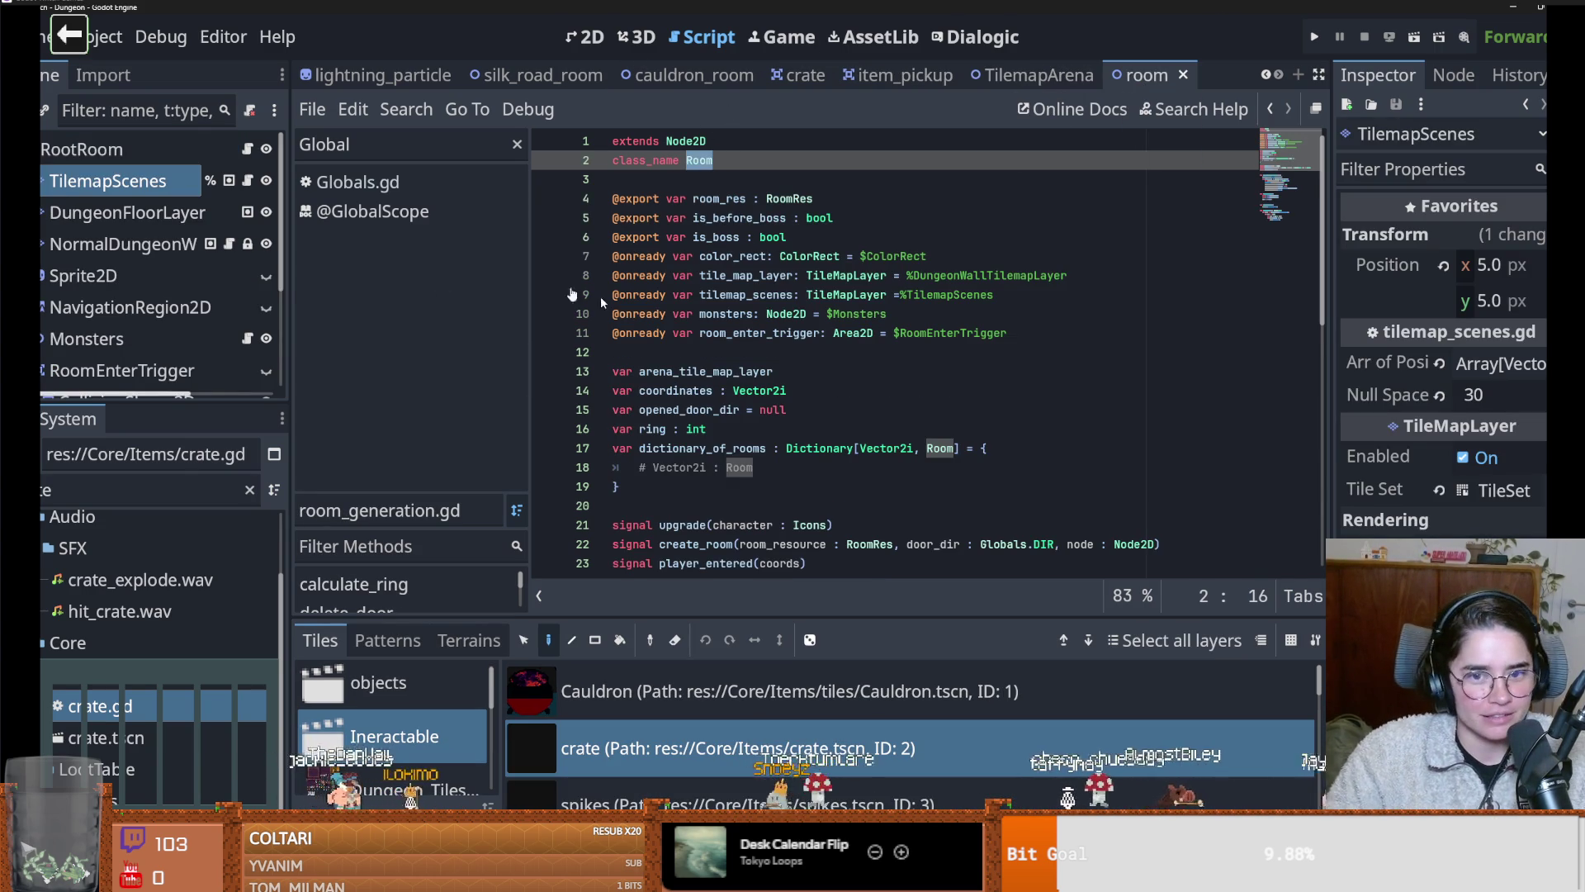
# In tilemap_scenes.gd, replace 'pass' on line 34 with 'if tile is Crate:' and save
pyautogui.click(250, 182)
pyautogui.doubleClick(706, 371)
pyautogui.write('if tile is Crate')
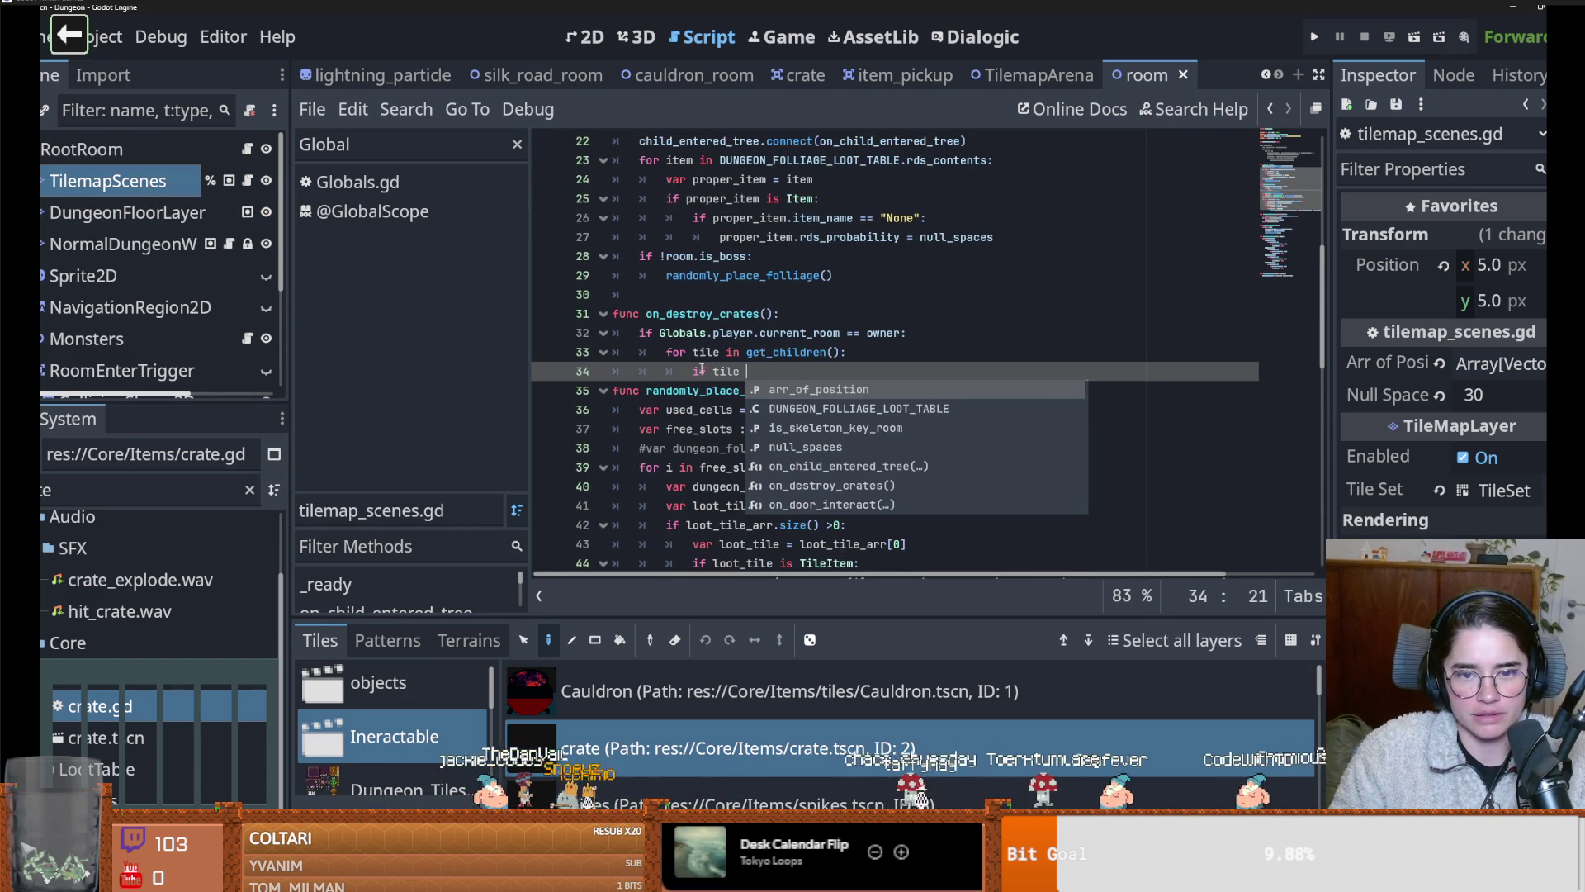
pyautogui.write(':')
pyautogui.press('Return')
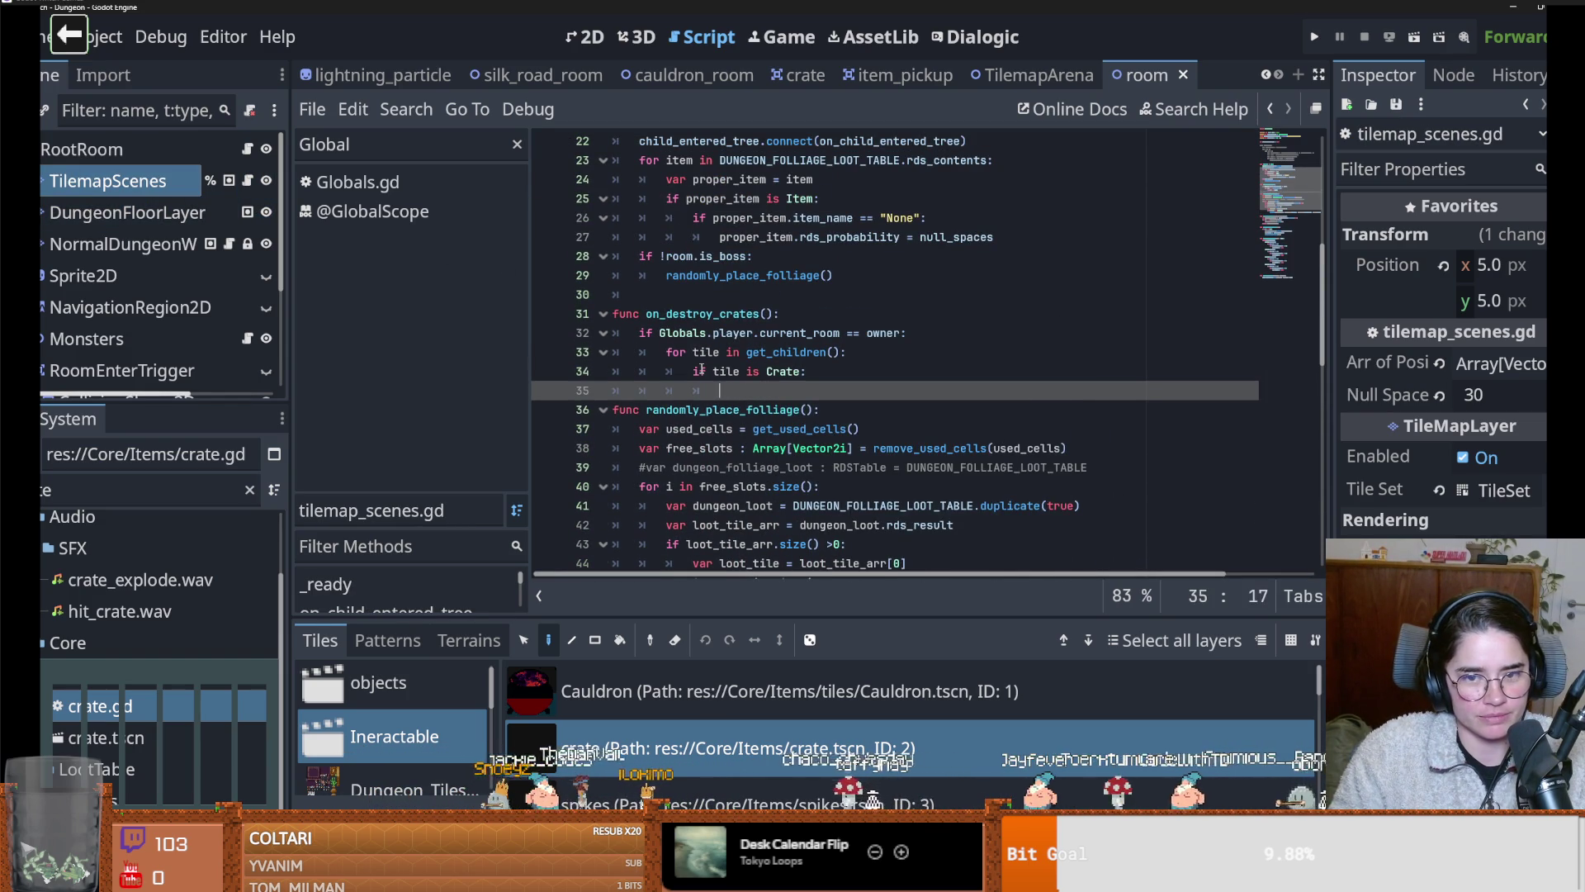
pyautogui.write('pass')
pyautogui.hotkey('ctrl', 's')
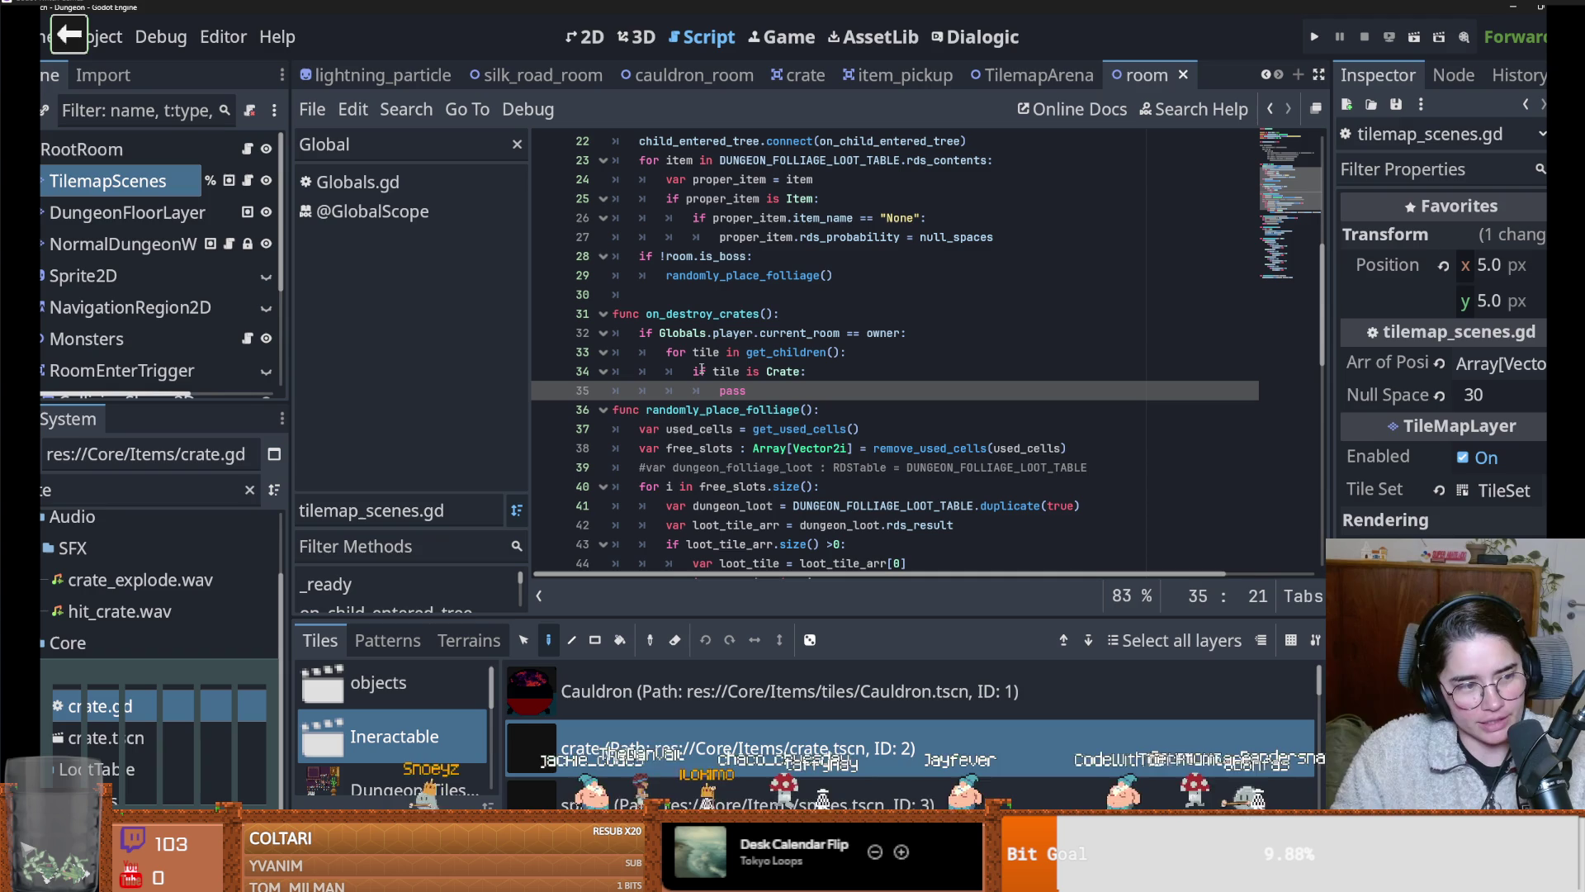
# Look up where the destroy_crates signal used on line 21 is defined in Console.gd
pyautogui.click(1039, 75)
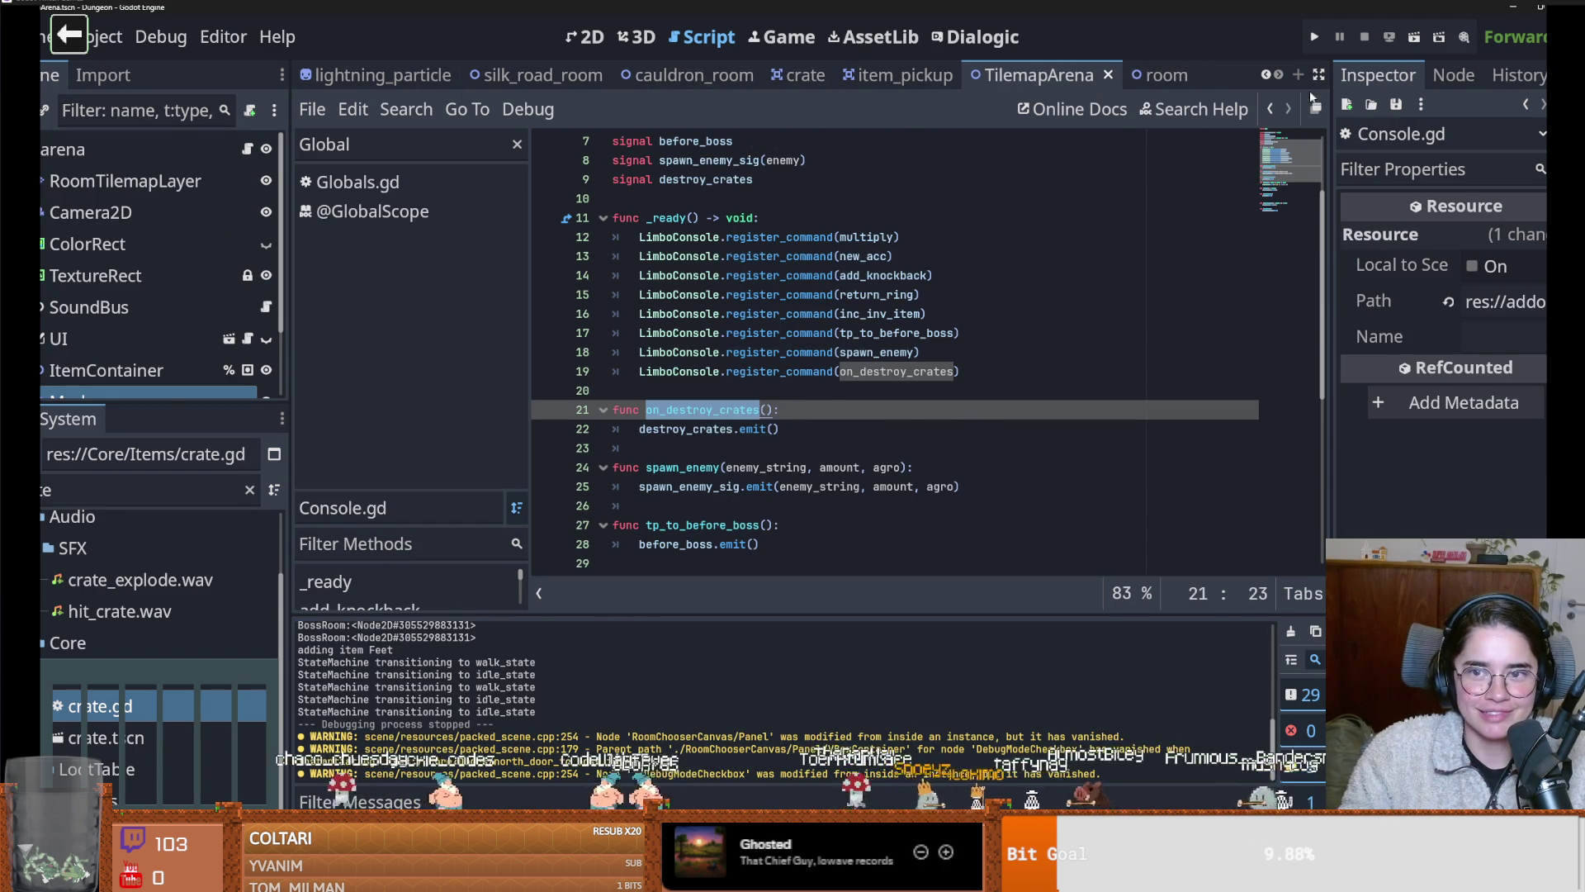
pyautogui.click(1164, 75)
pyautogui.click(249, 182)
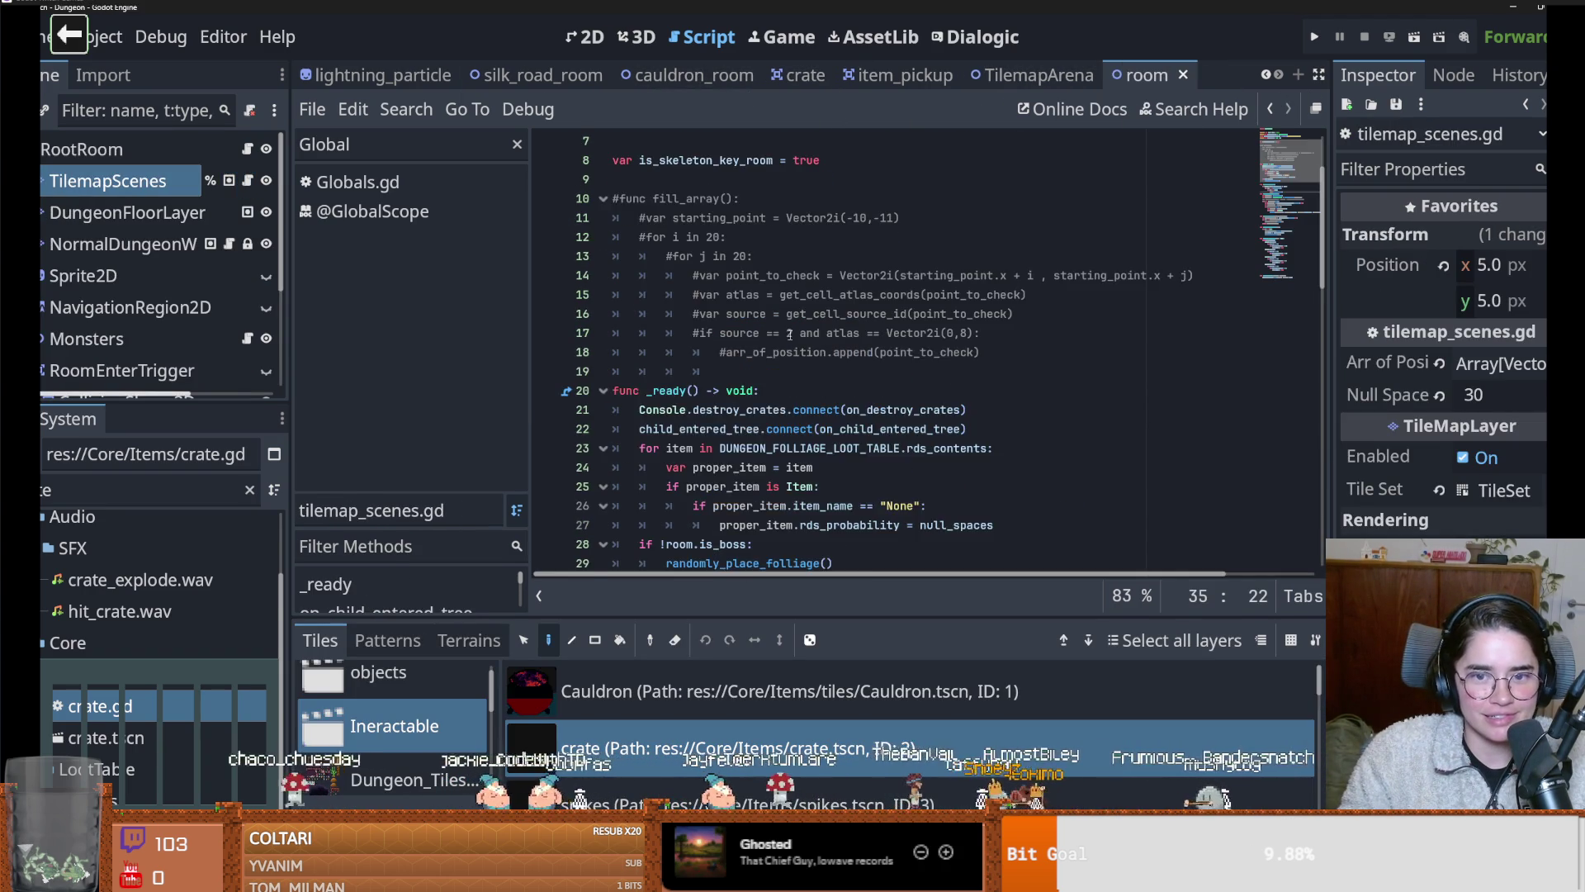
pyautogui.scroll(-1, 703, 330)
pyautogui.doubleClick(668, 294)
pyautogui.doubleClick(704, 293)
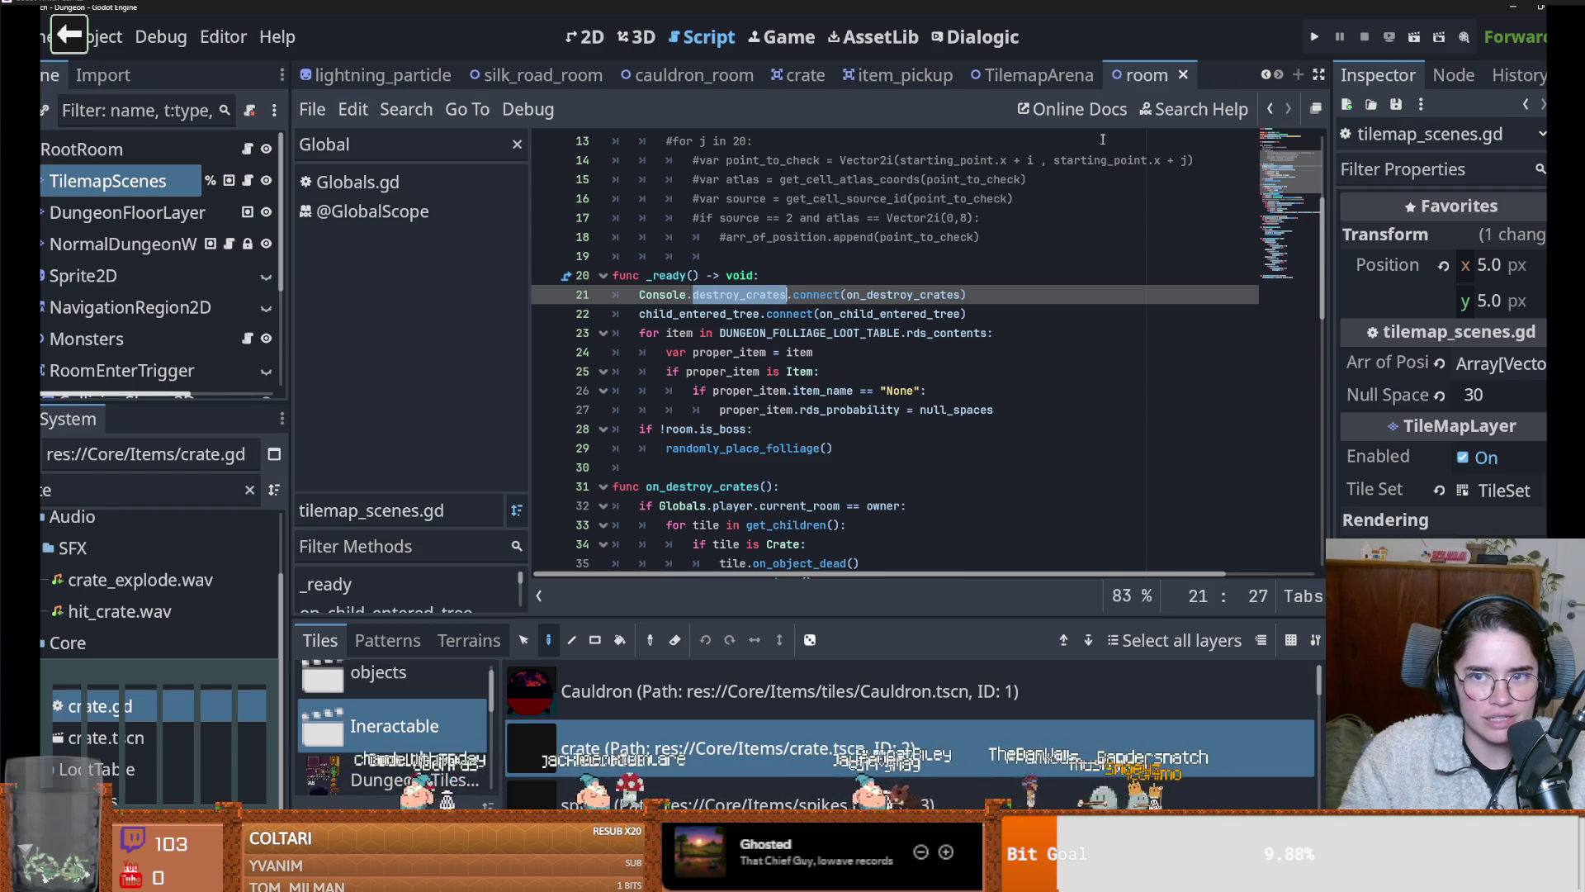
pyautogui.keyDown('ctrl'); pyautogui.click(675, 295); pyautogui.keyUp('ctrl')
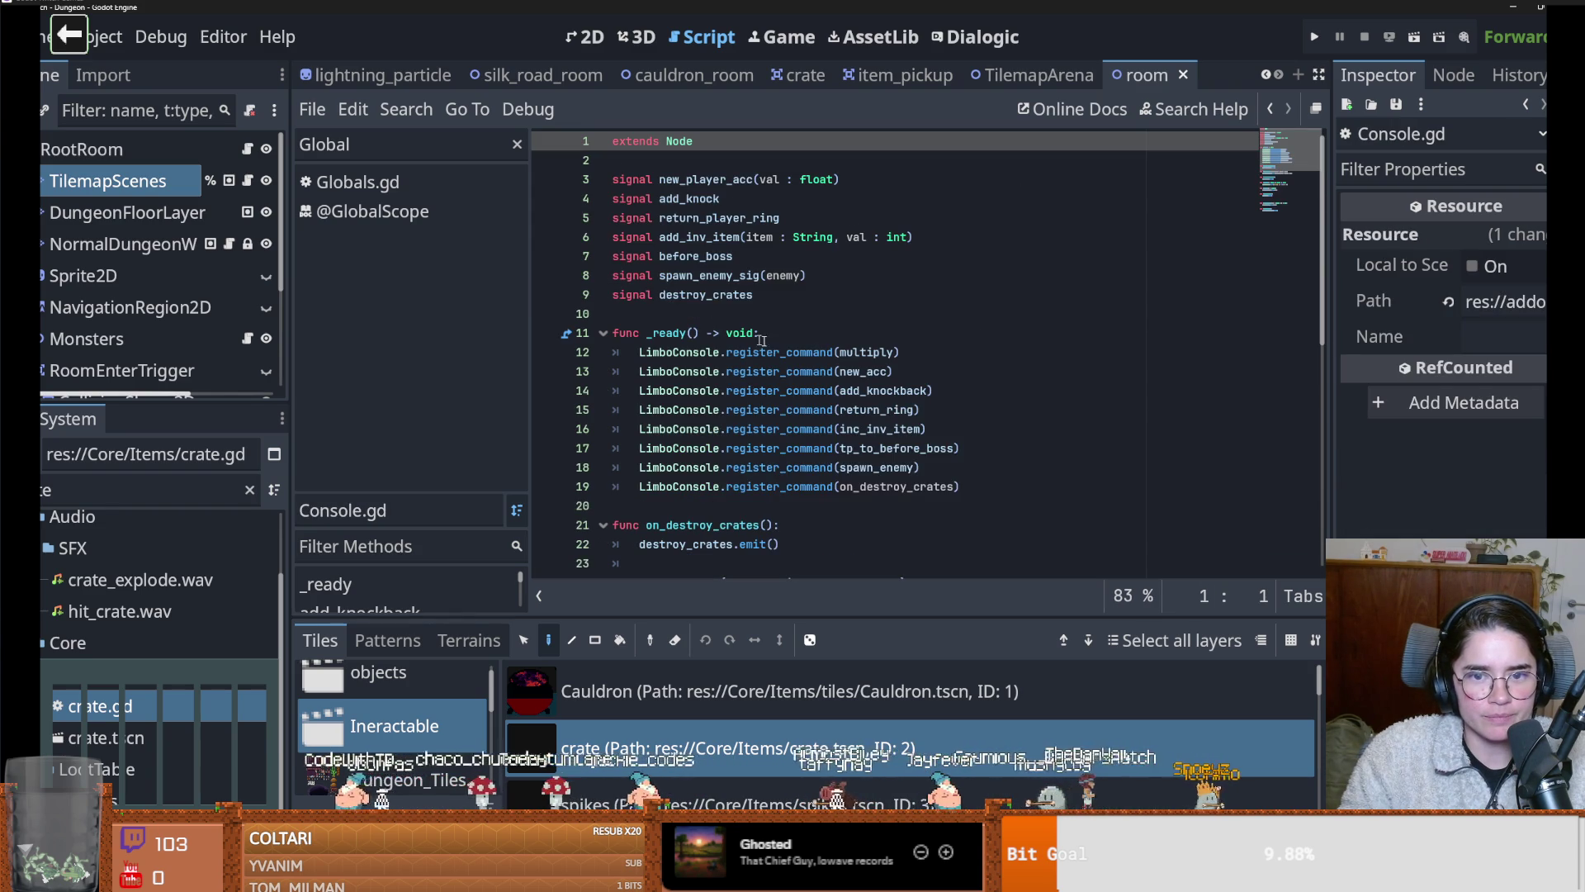
pyautogui.doubleClick(734, 299)
pyautogui.scroll(-1, 768, 304)
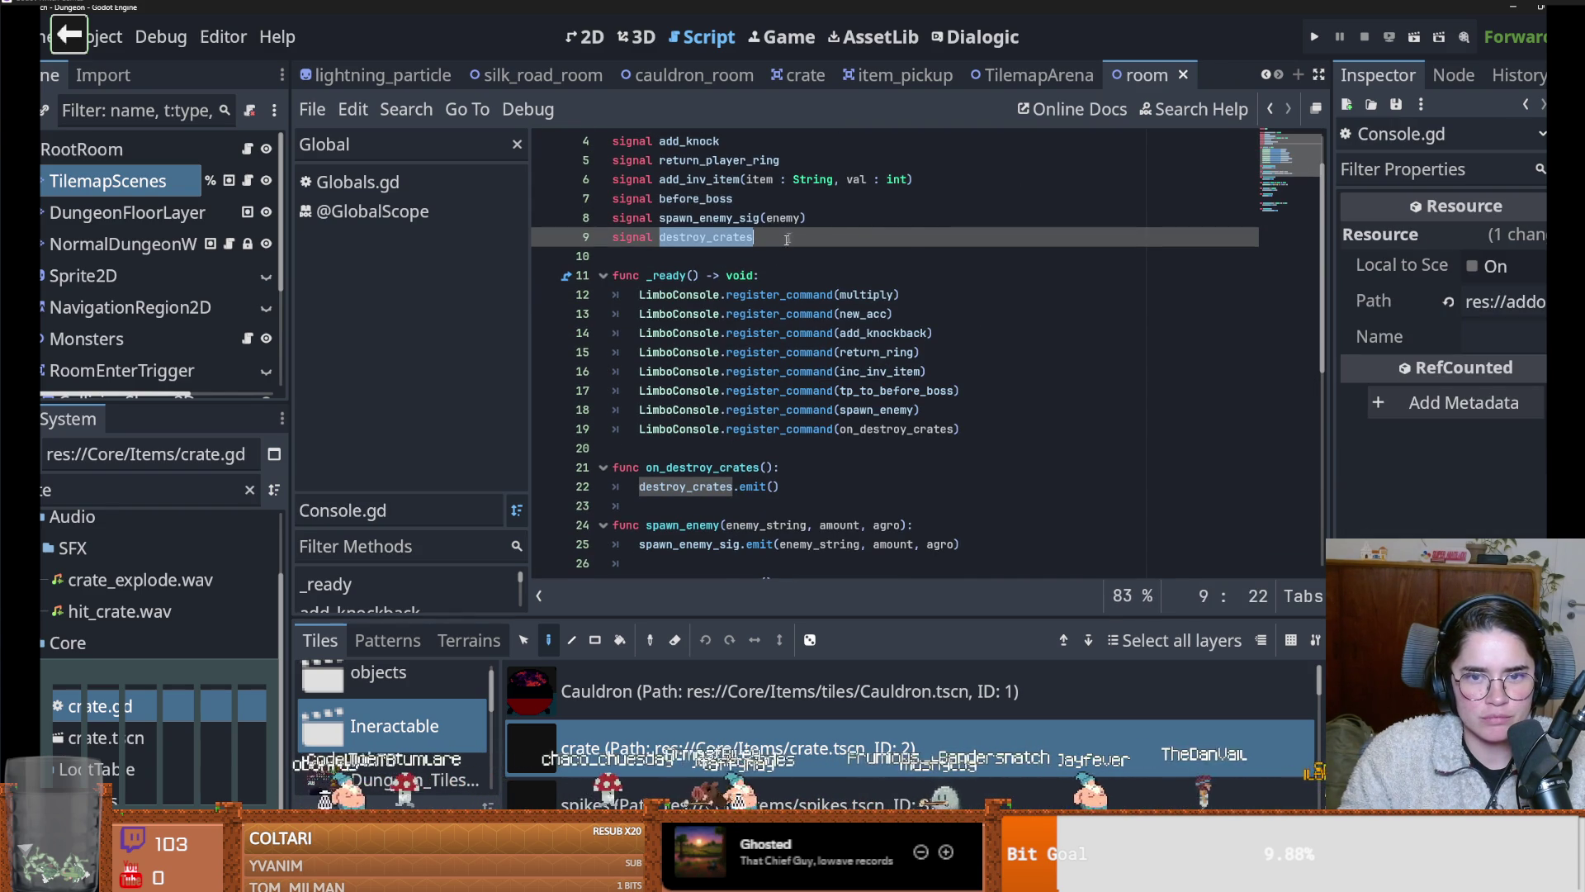
pyautogui.scroll(1, 784, 240)
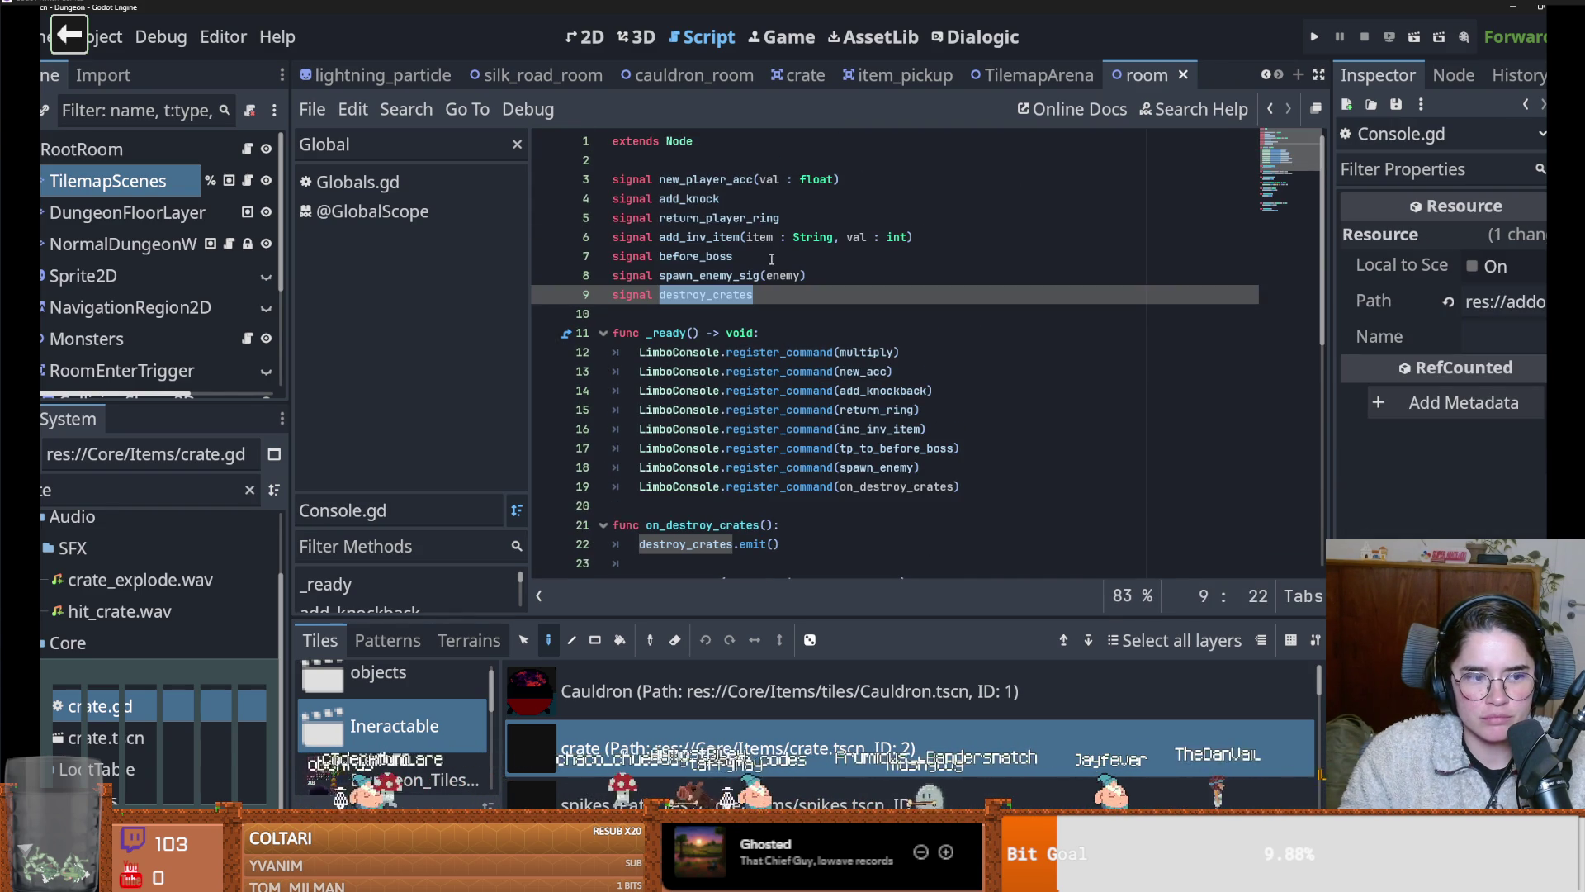
# Back in tilemap_scenes.gd, set a breakpoint on the room check at line 32
pyautogui.click(247, 180)
pyautogui.scroll(-3, 856, 376)
pyautogui.keyDown('ctrl'); pyautogui.click(702, 429); pyautogui.keyUp('ctrl')
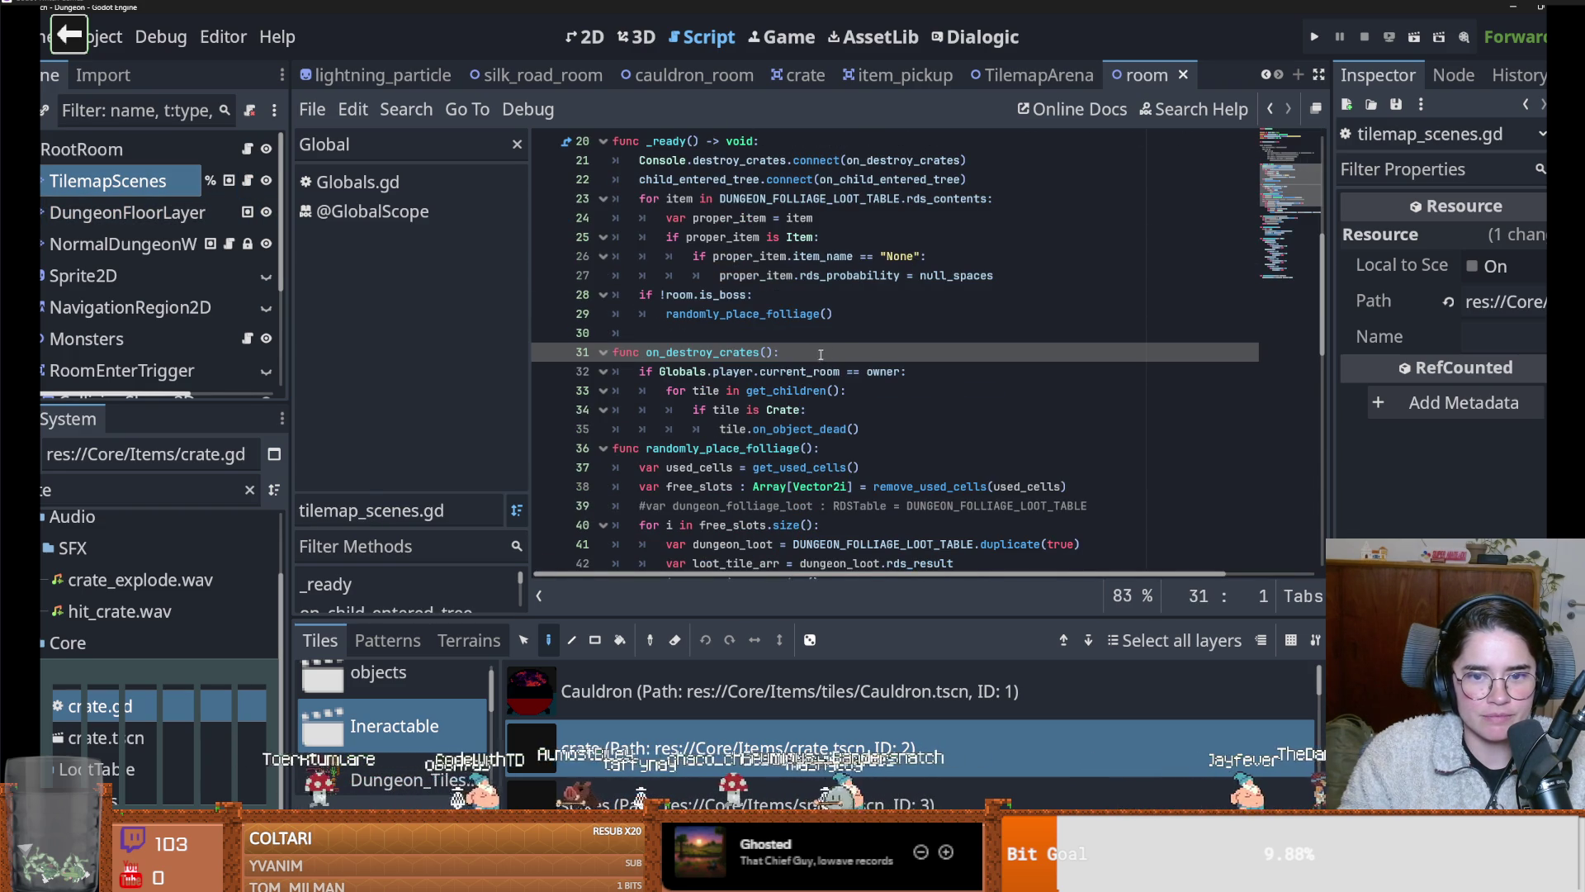
pyautogui.click(546, 371)
# Run the game, enter the dungeon, and execute on_destroy_crates from the debug console
pyautogui.click(1315, 37)
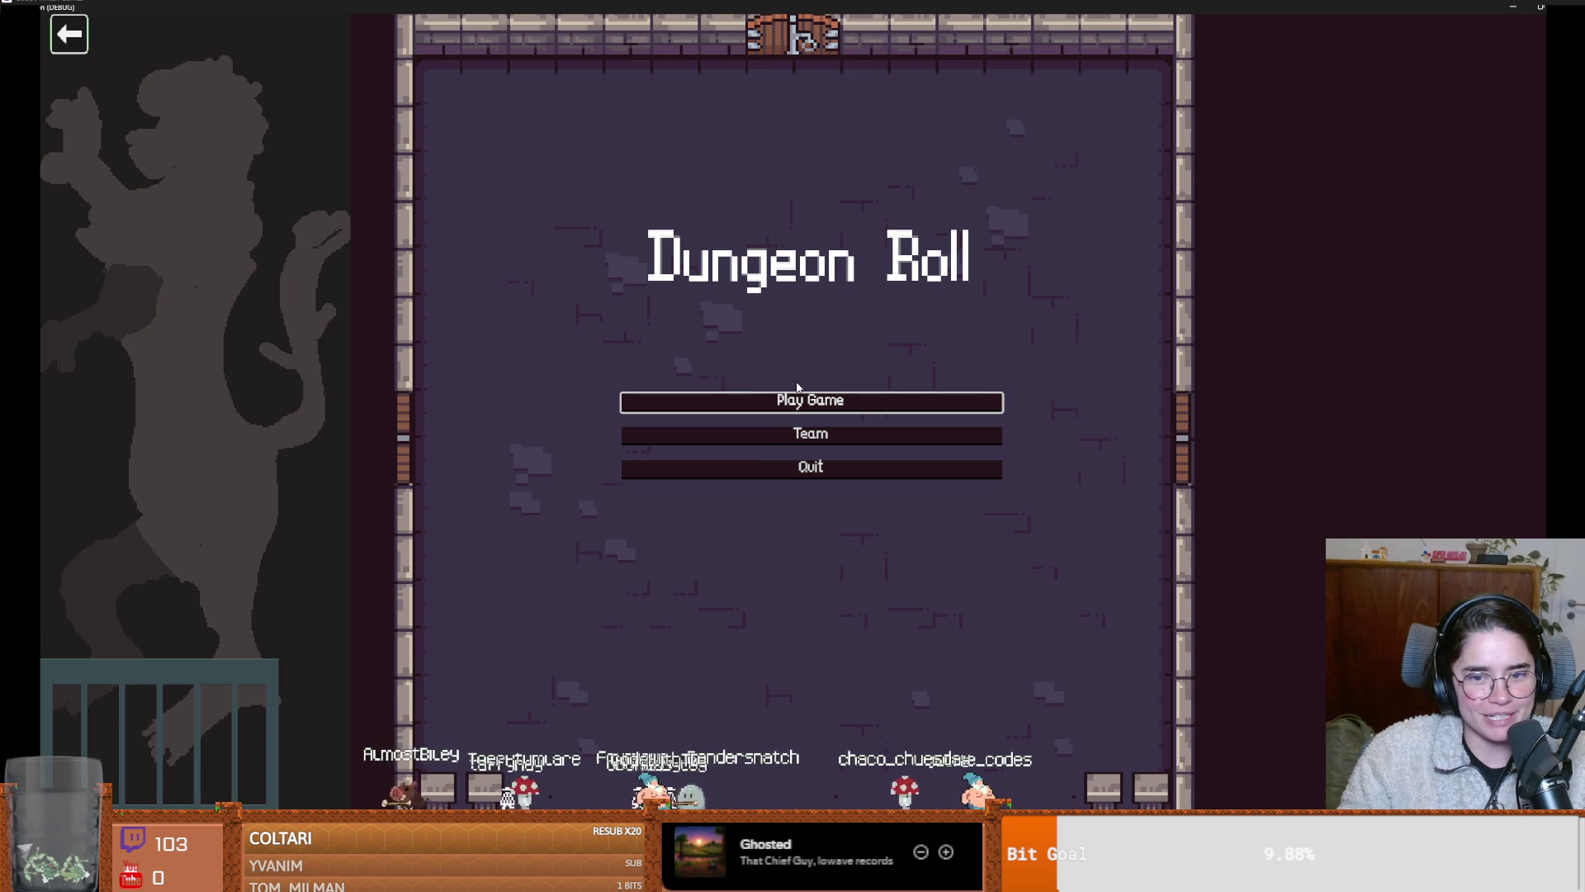
pyautogui.click(800, 402)
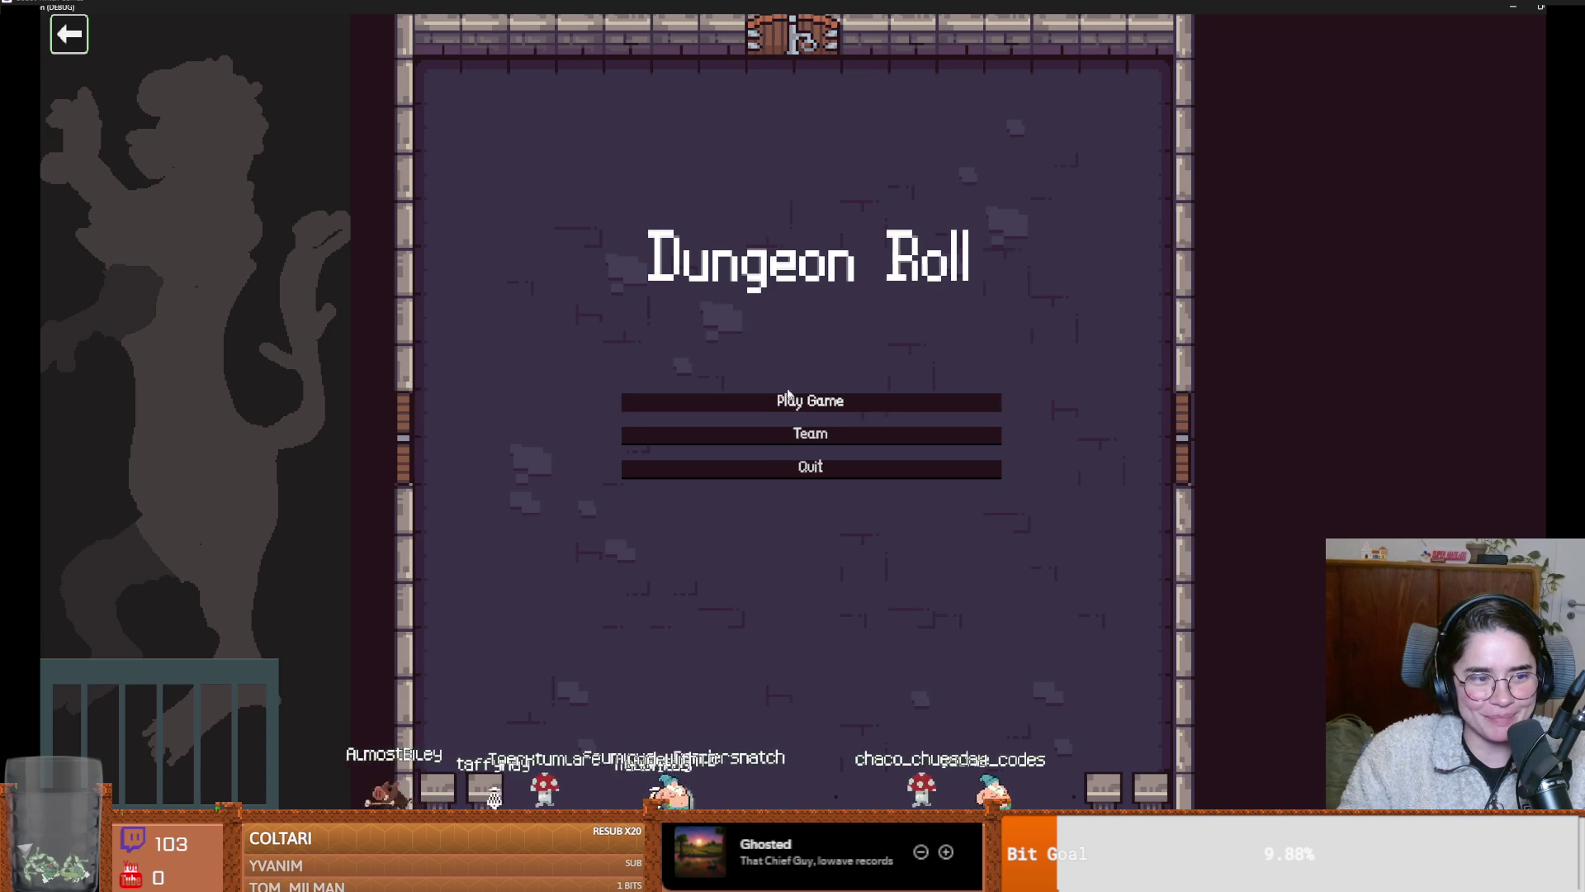
pyautogui.click(628, 235)
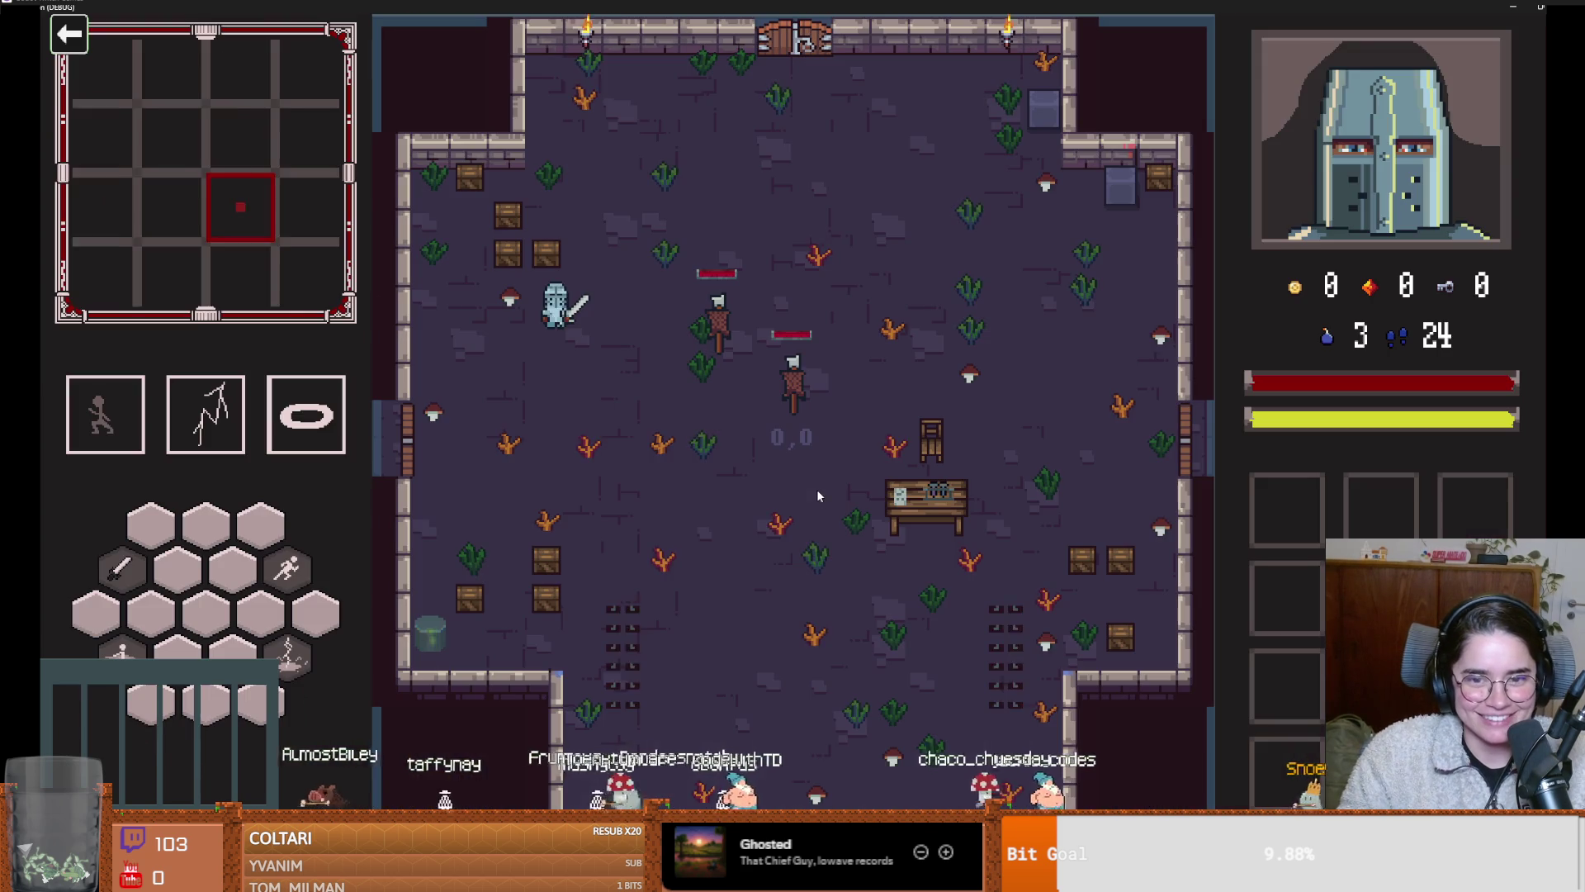
pyautogui.press('quoteleft')
pyautogui.write('on')
pyautogui.press('Tab')
pyautogui.press('Return')
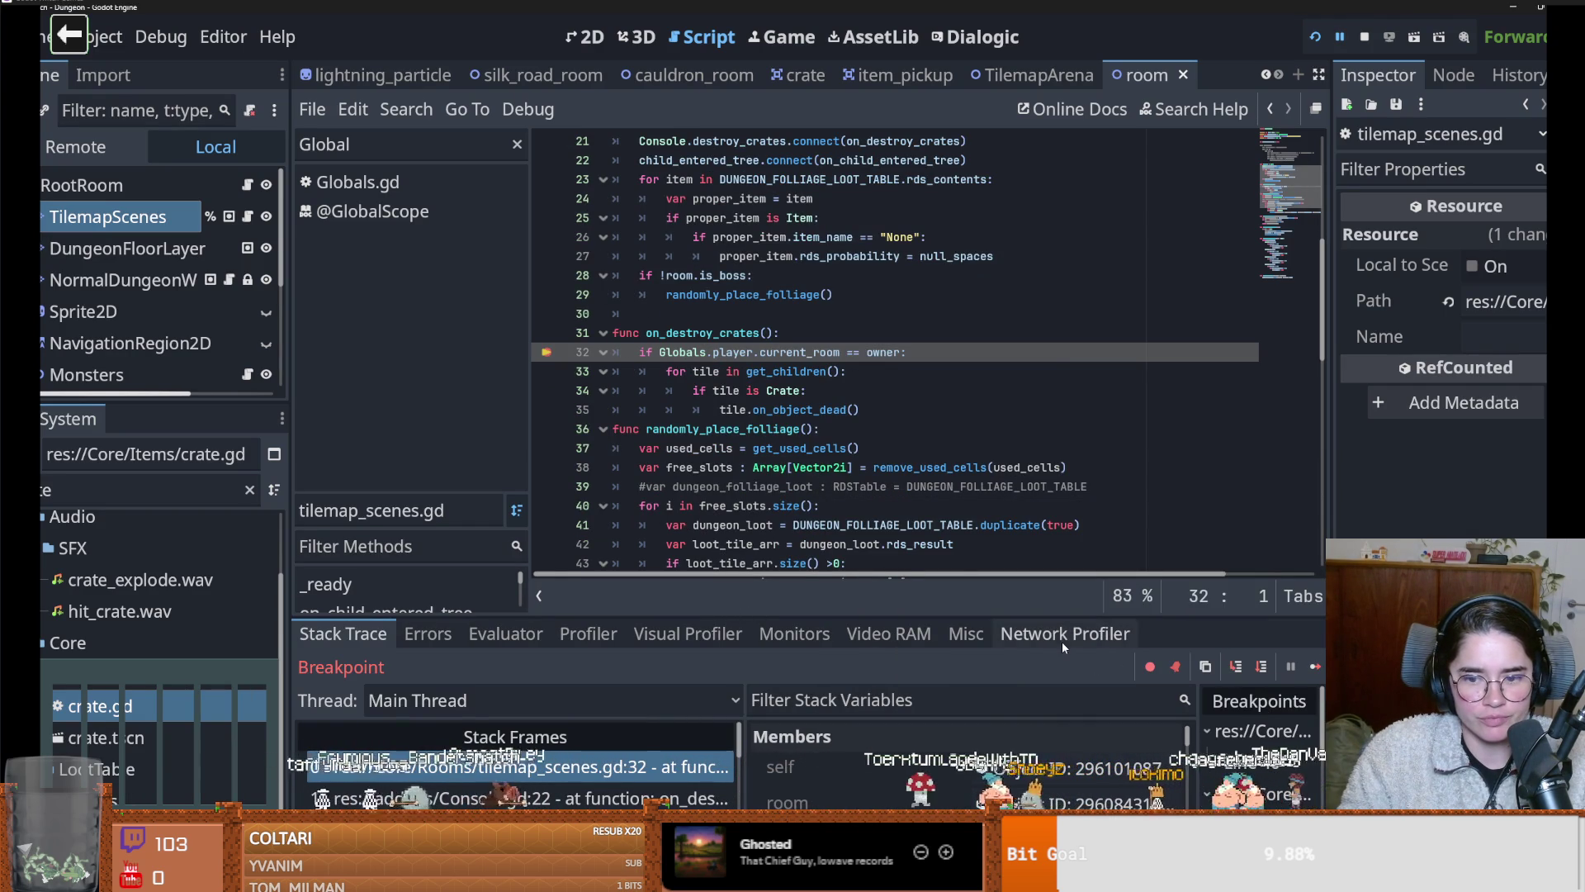
# Enlarge the debugger panel and step into the call down to line 425 of limbo_console.gd
pyautogui.moveTo(1054, 615); pyautogui.dragTo(997, 576)
pyautogui.scroll(-5, 845, 706)
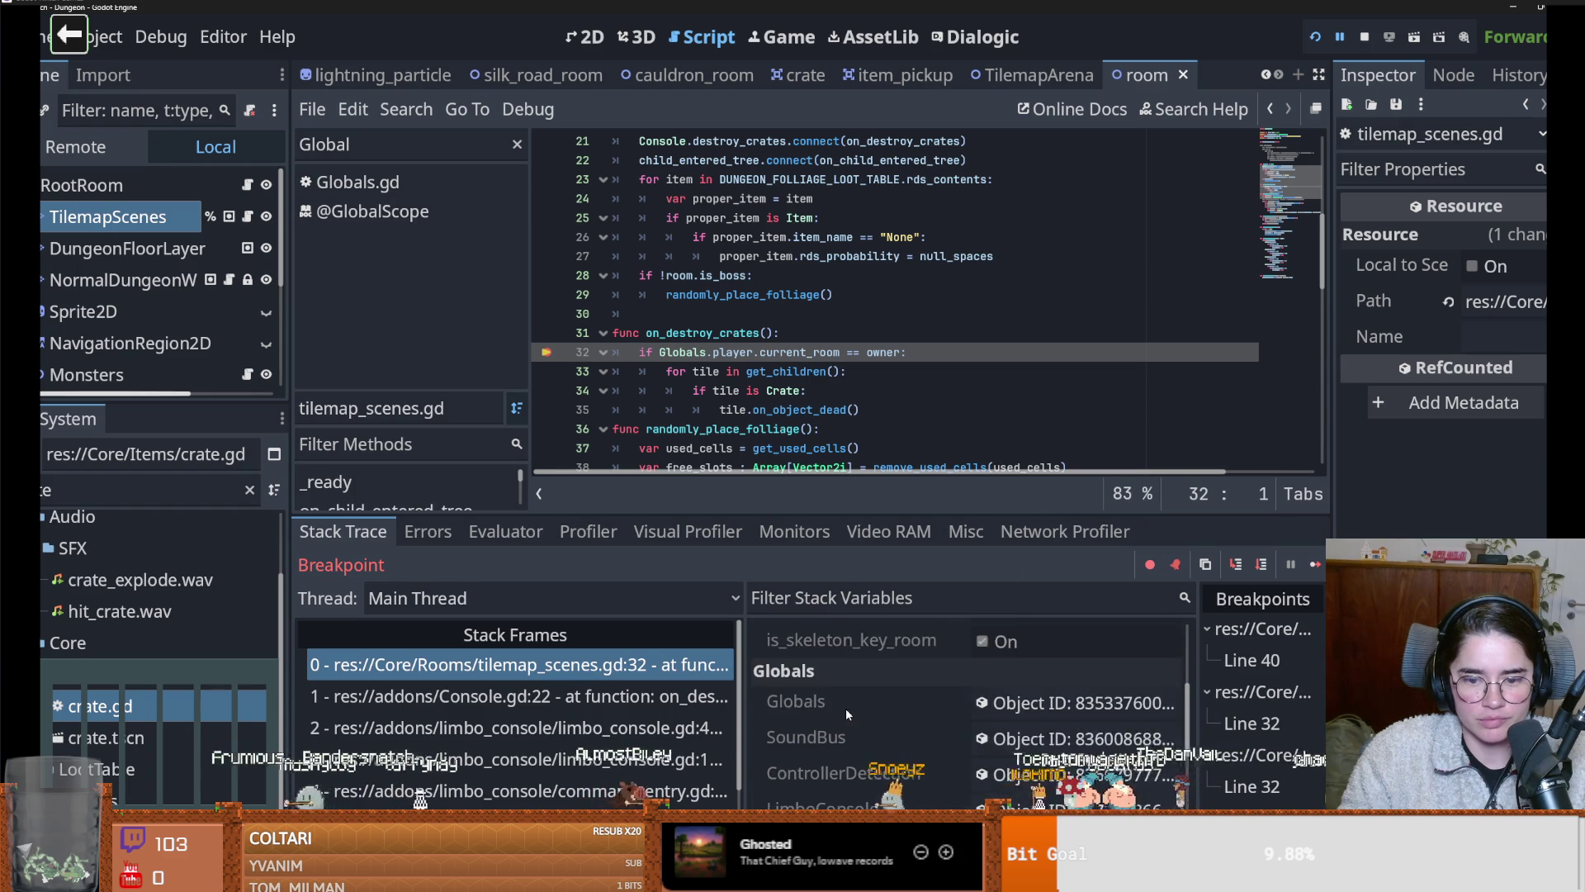
pyautogui.scroll(2, 845, 706)
pyautogui.click(1238, 565)
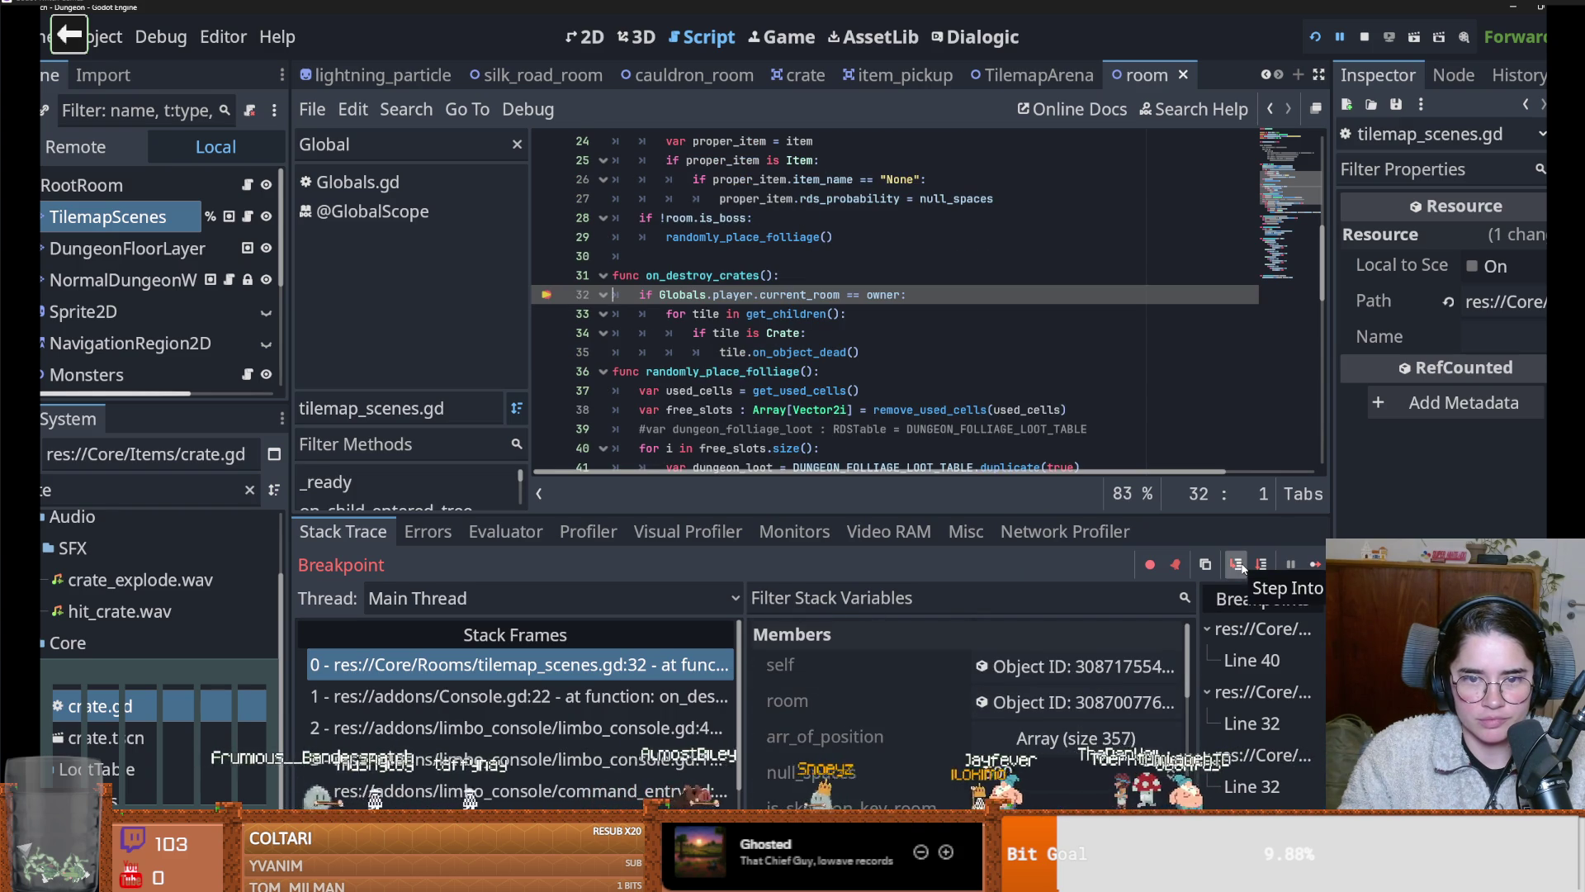
pyautogui.click(1239, 564)
pyautogui.click(1239, 567)
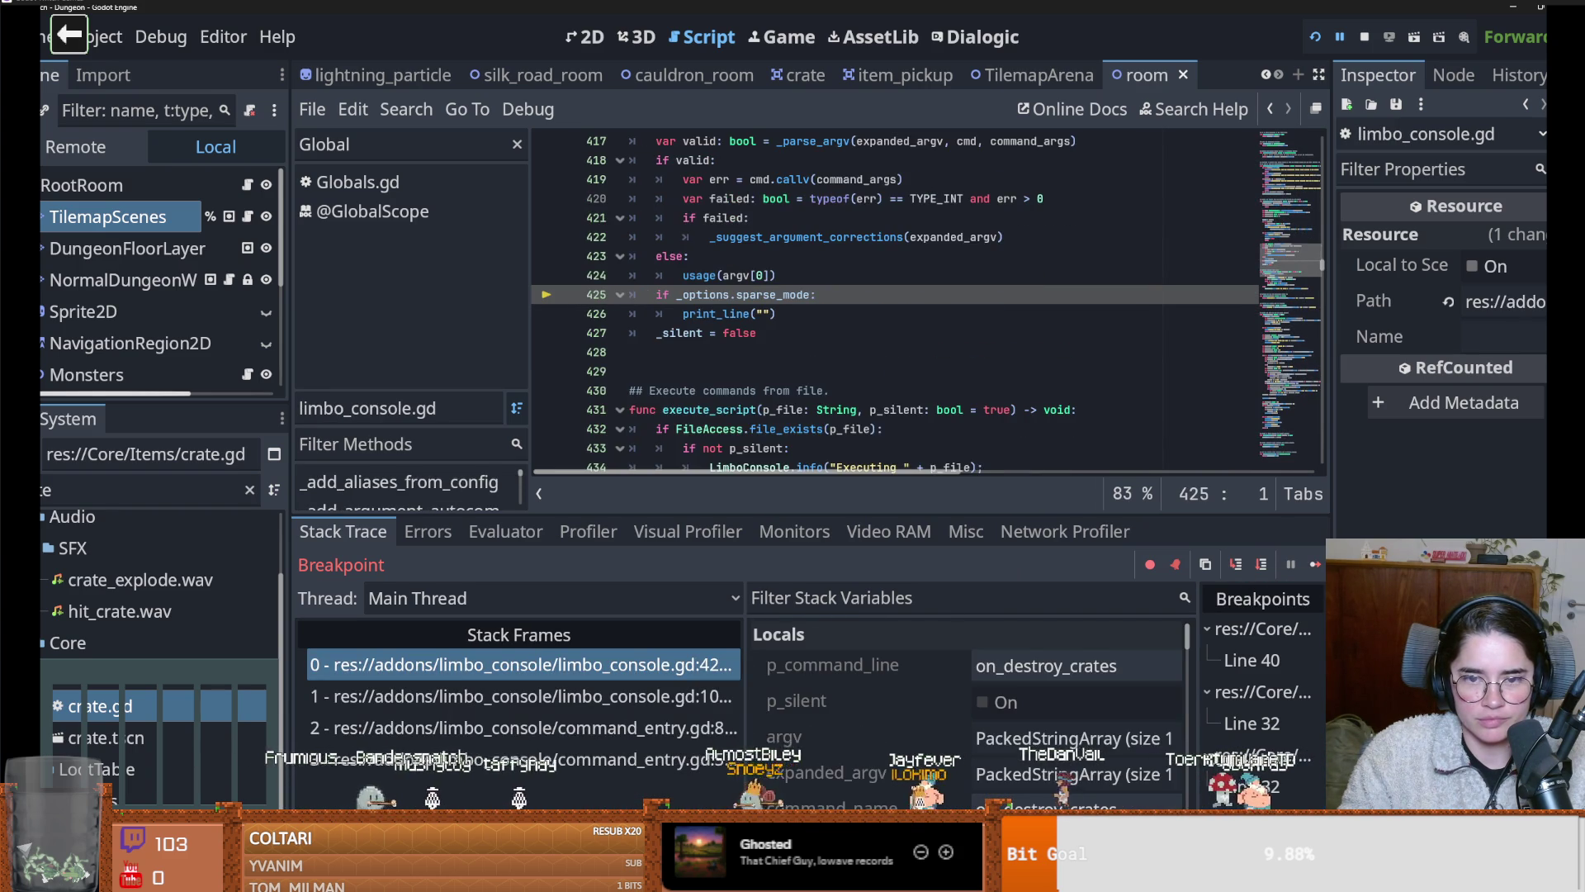
# Resume, close the game, and select current_room on line 32 of tilemap_scenes.gd
pyautogui.press('F12')
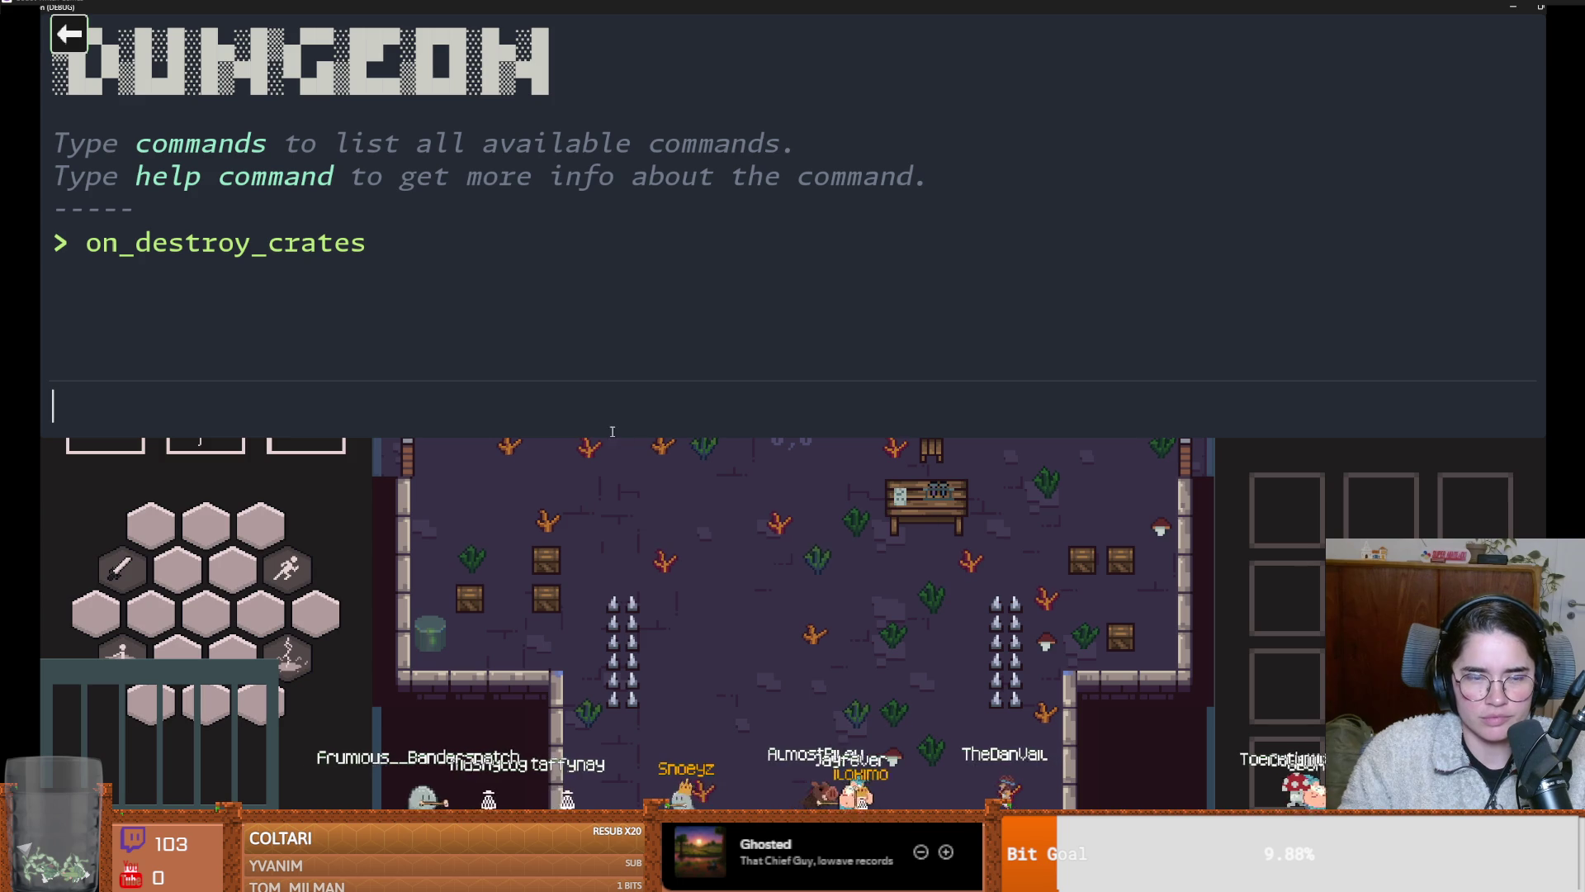
pyautogui.press('F8')
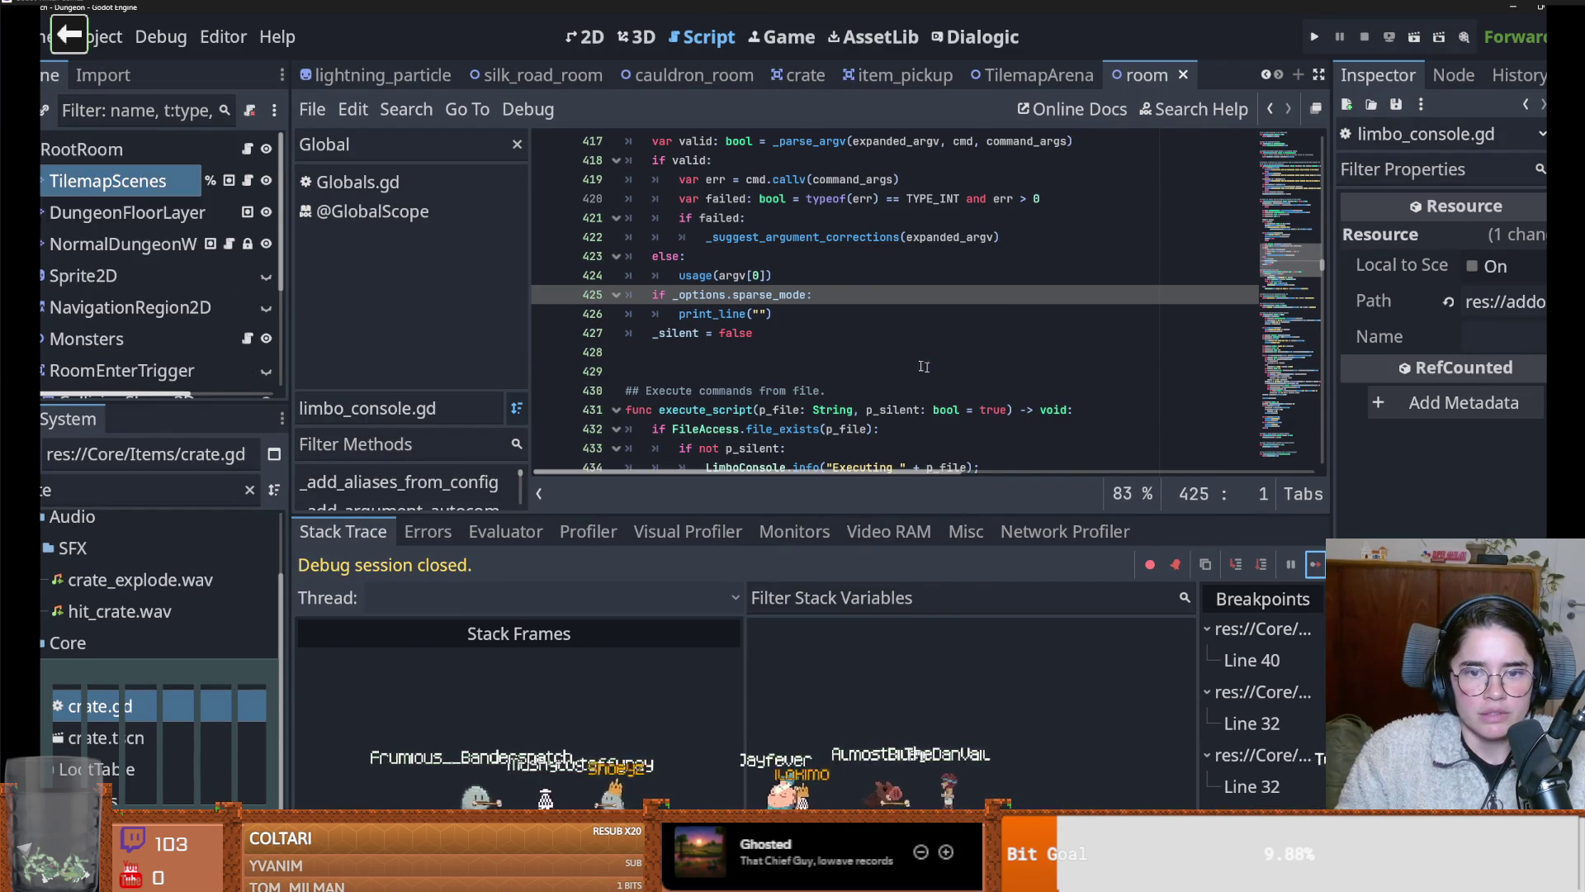
pyautogui.click(247, 180)
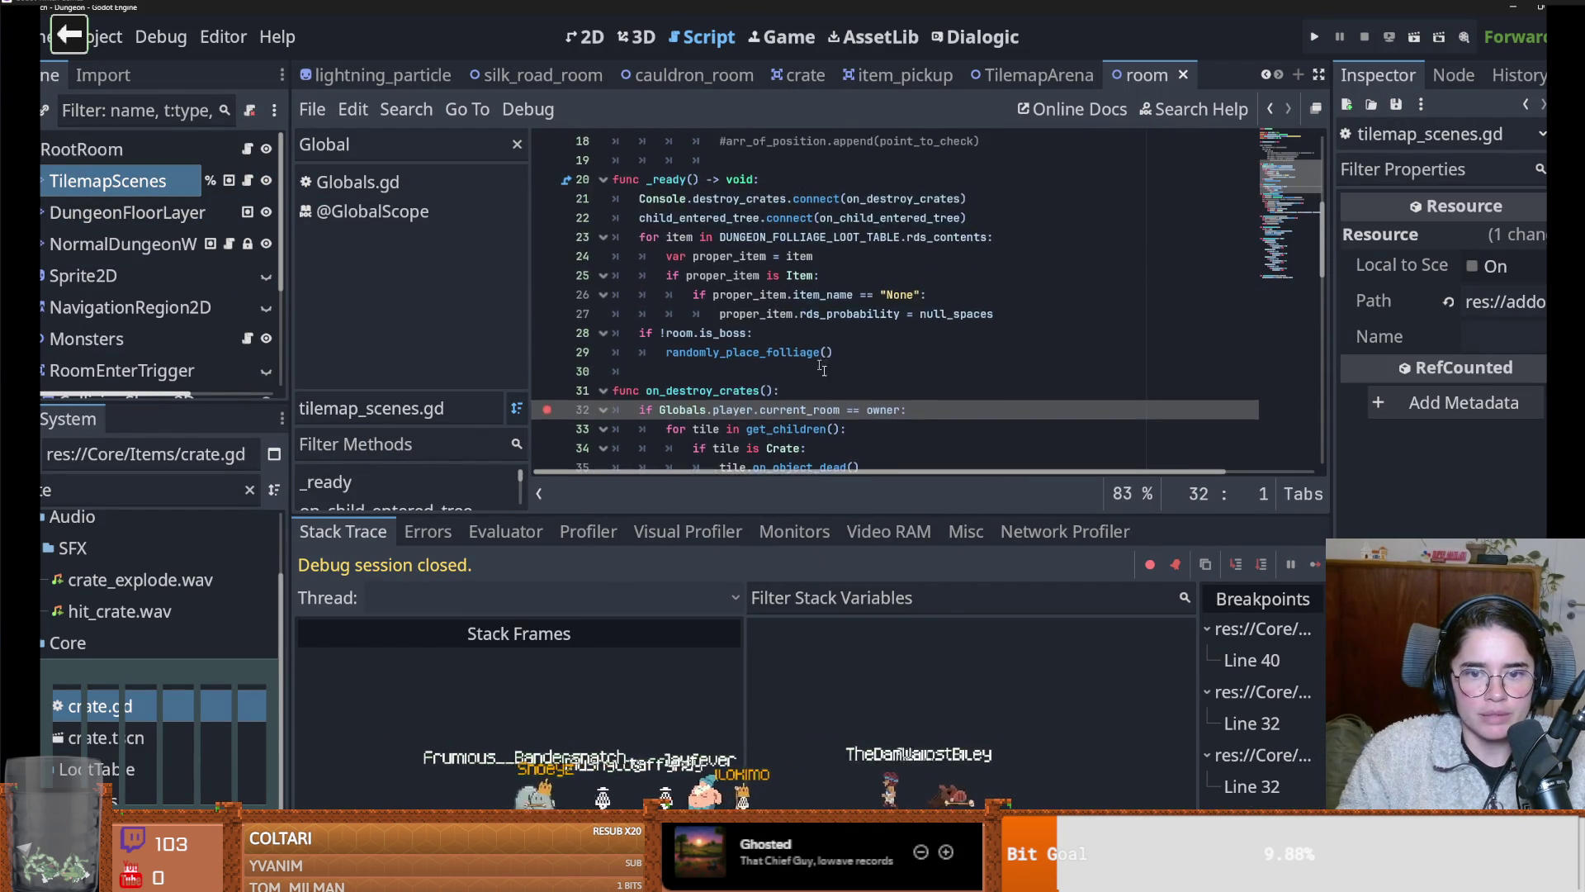
pyautogui.doubleClick(817, 237)
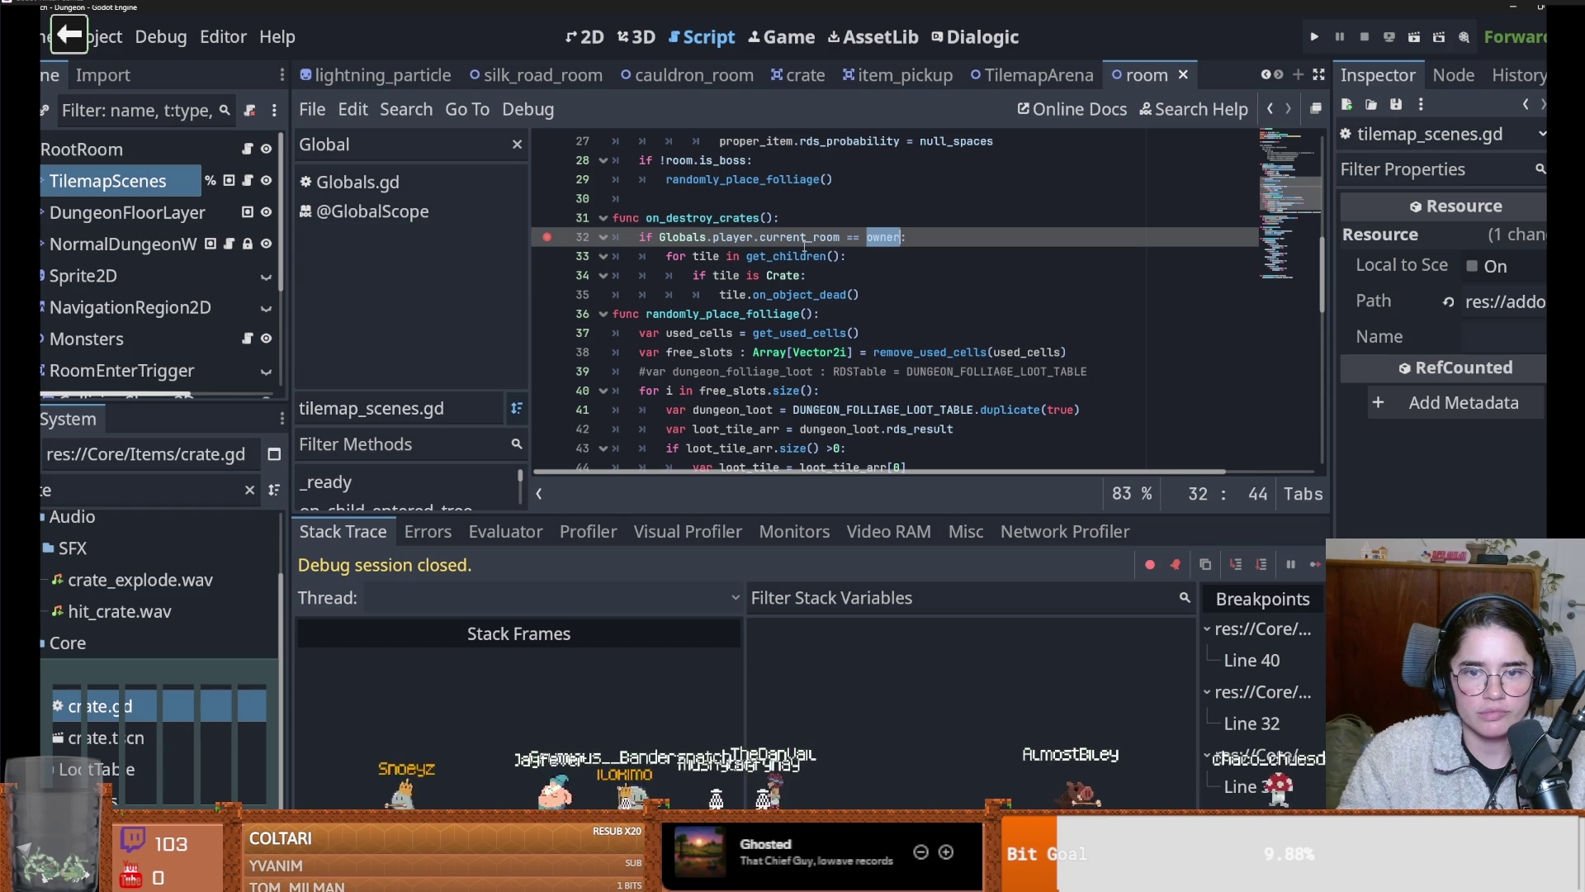
pyautogui.scroll(-3, 169, 310)
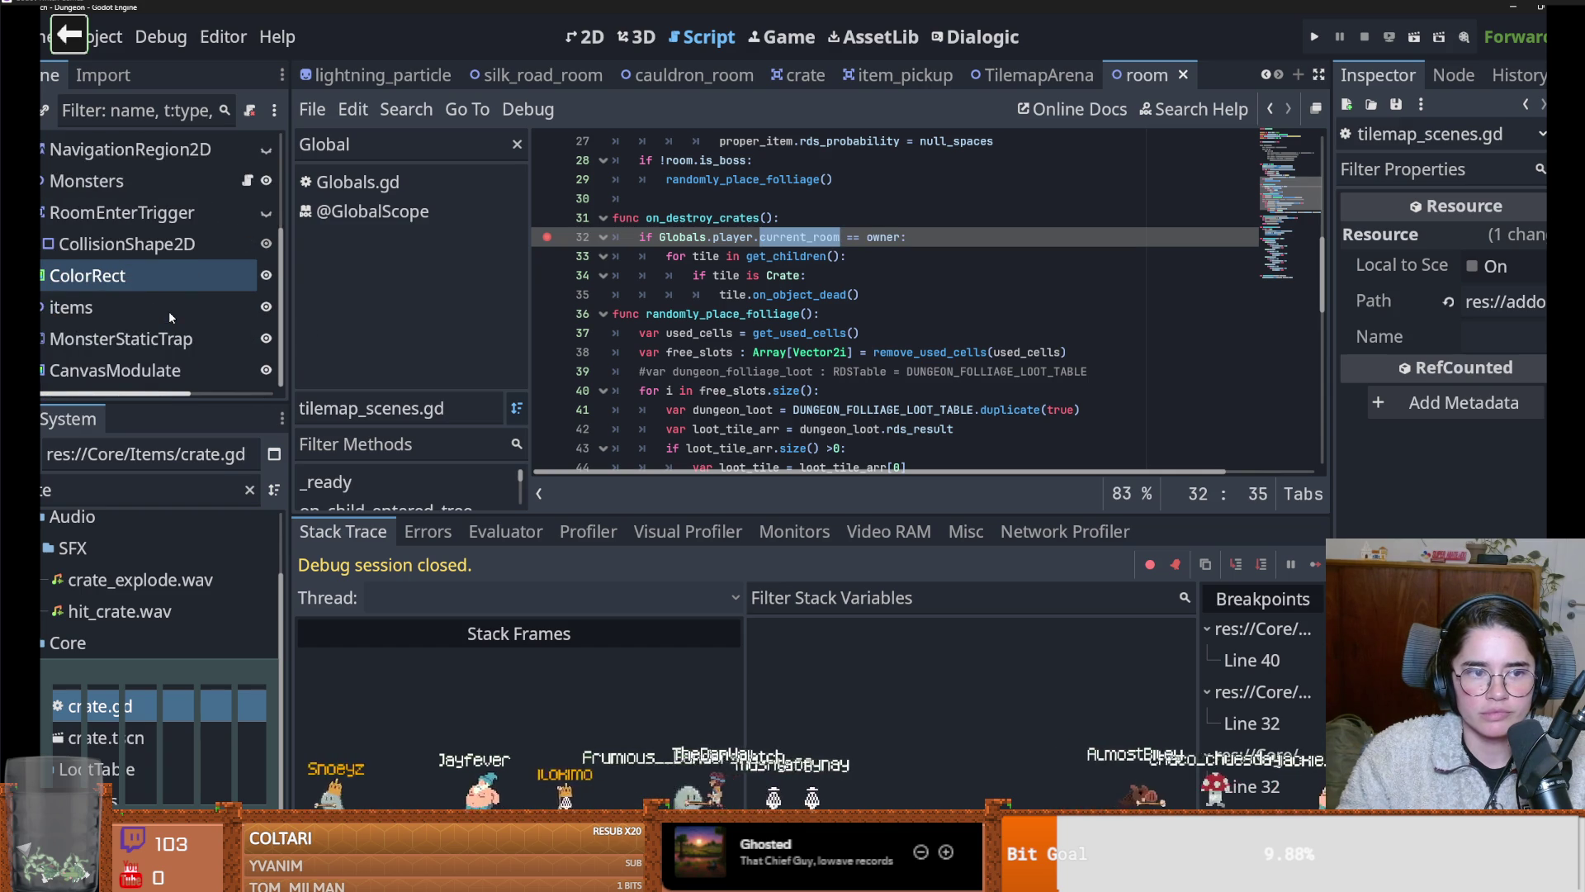
pyautogui.scroll(1, 168, 310)
pyautogui.scroll(2, 787, 367)
pyautogui.scroll(7, 787, 367)
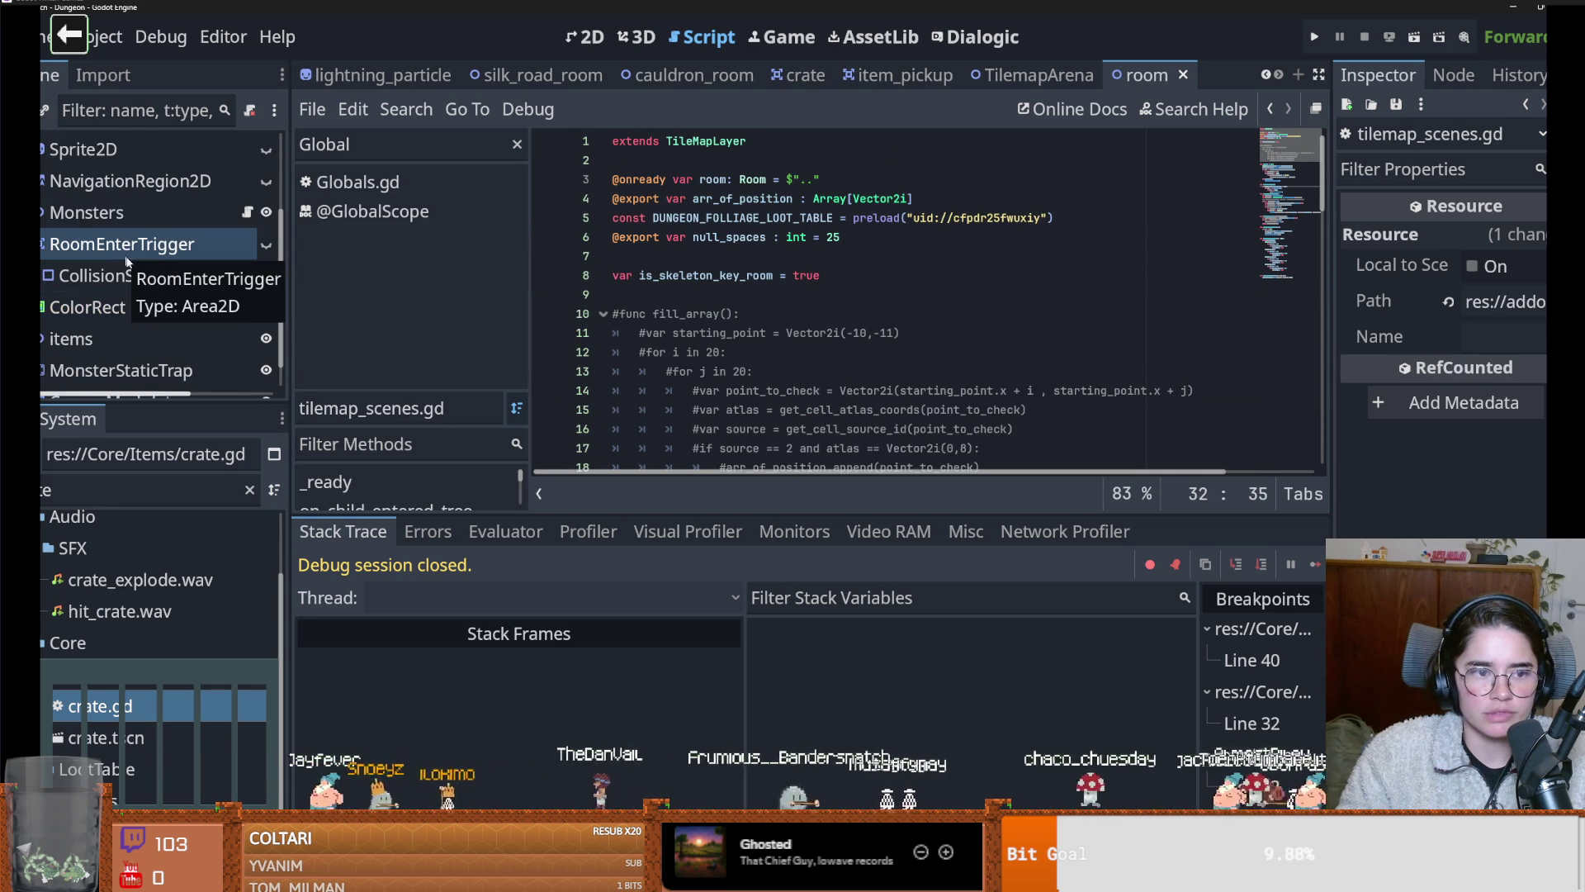
pyautogui.scroll(-1, 132, 273)
pyautogui.scroll(4, 133, 280)
pyautogui.scroll(-2, 121, 306)
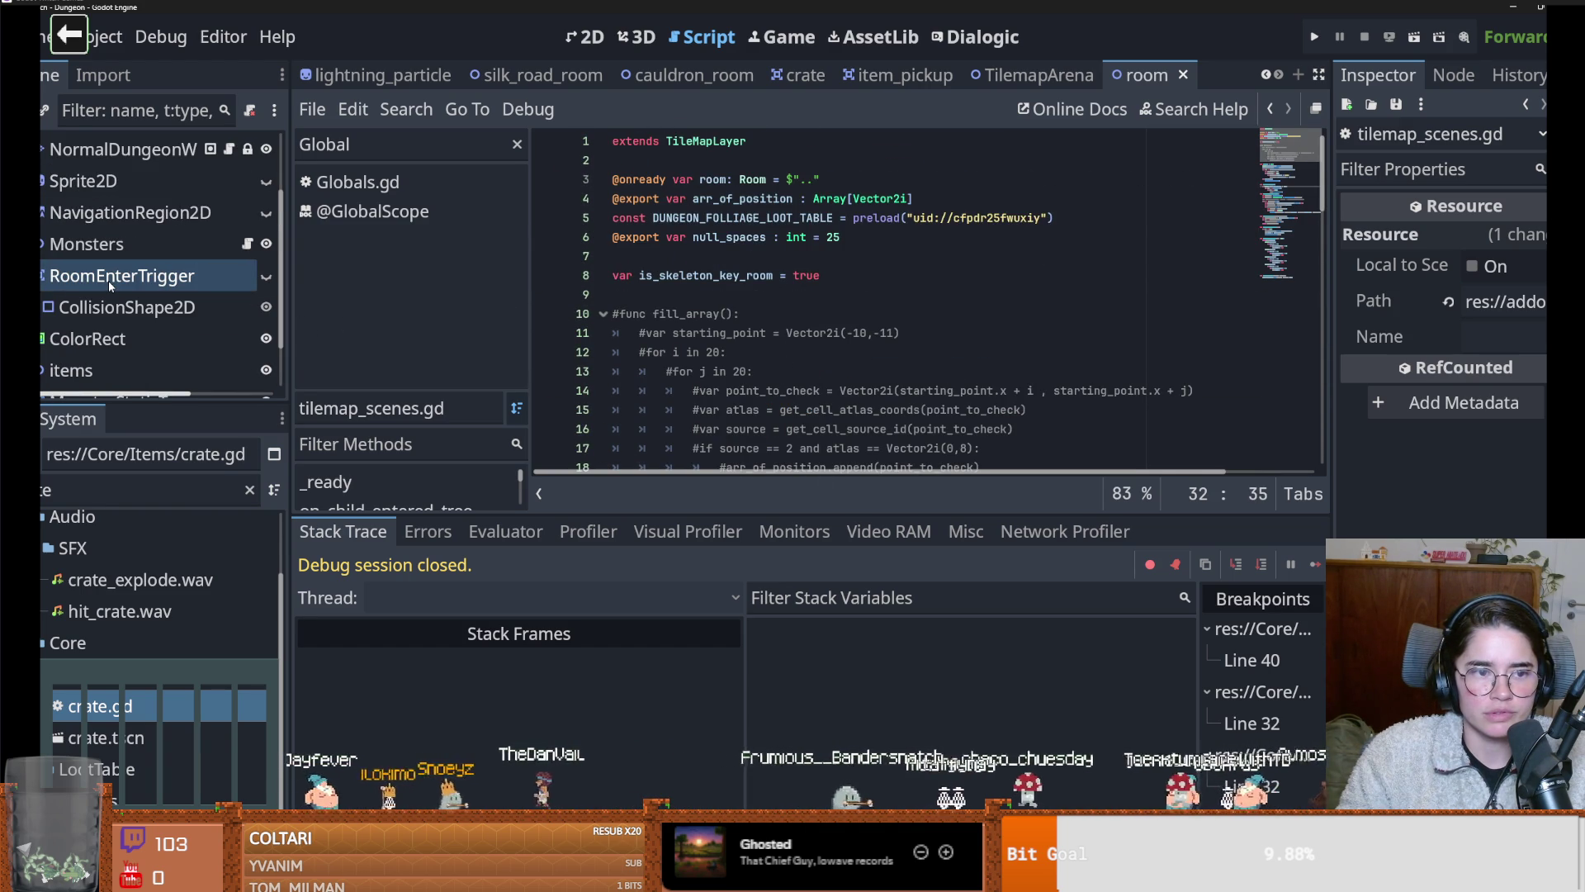
pyautogui.click(211, 273)
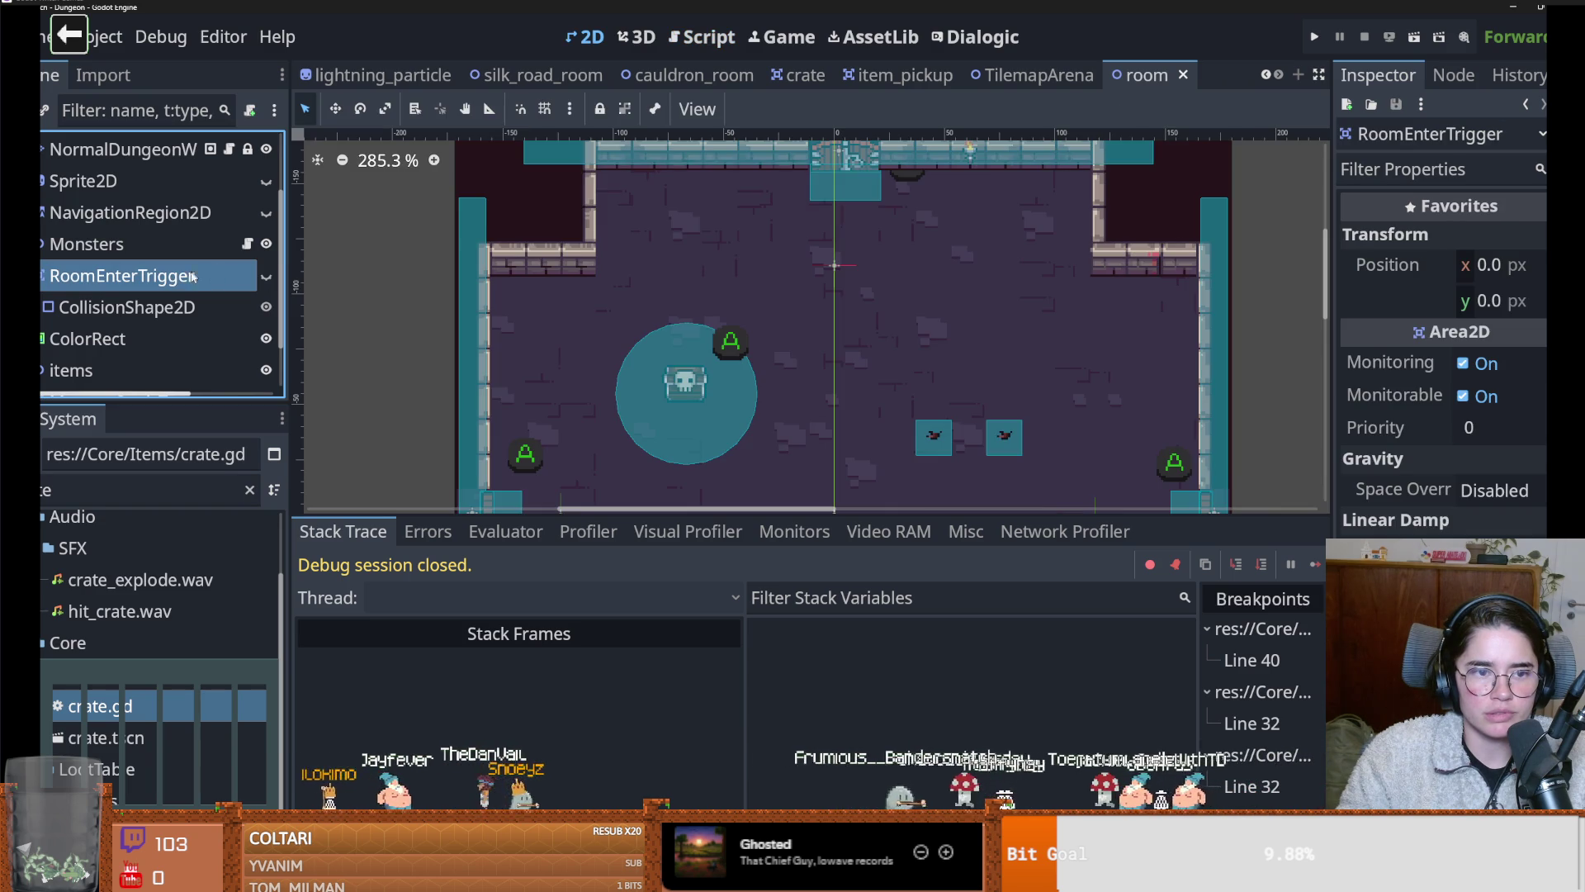
pyautogui.click(248, 245)
pyautogui.doubleClick(983, 371)
pyautogui.scroll(3, 893, 371)
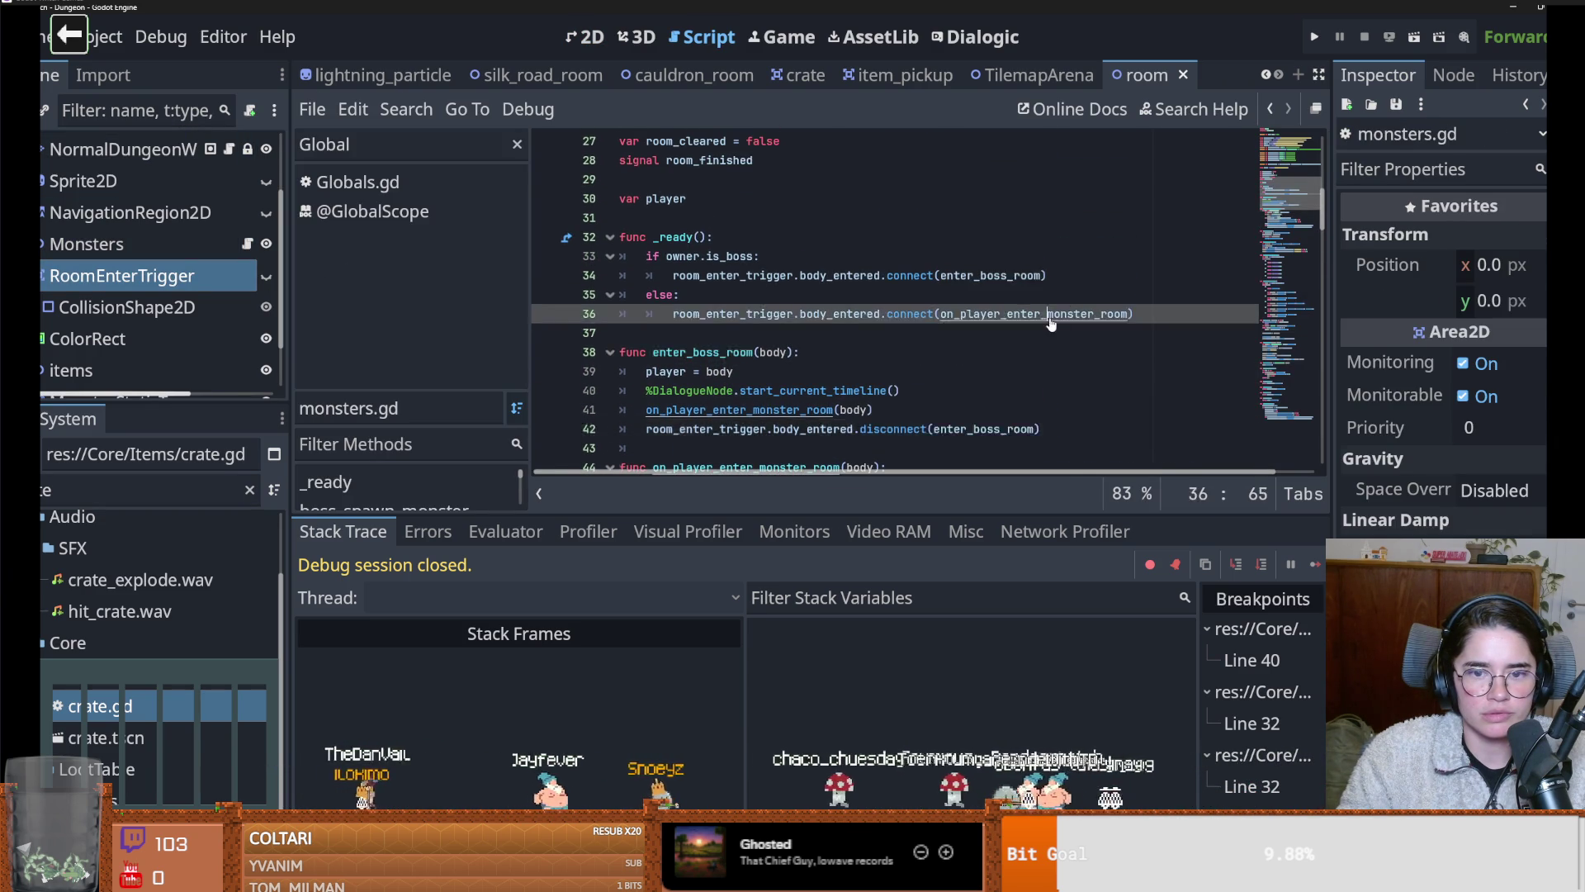
pyautogui.keyDown('ctrl'); pyautogui.click(1082, 313); pyautogui.keyUp('ctrl')
pyautogui.scroll(-1, 874, 323)
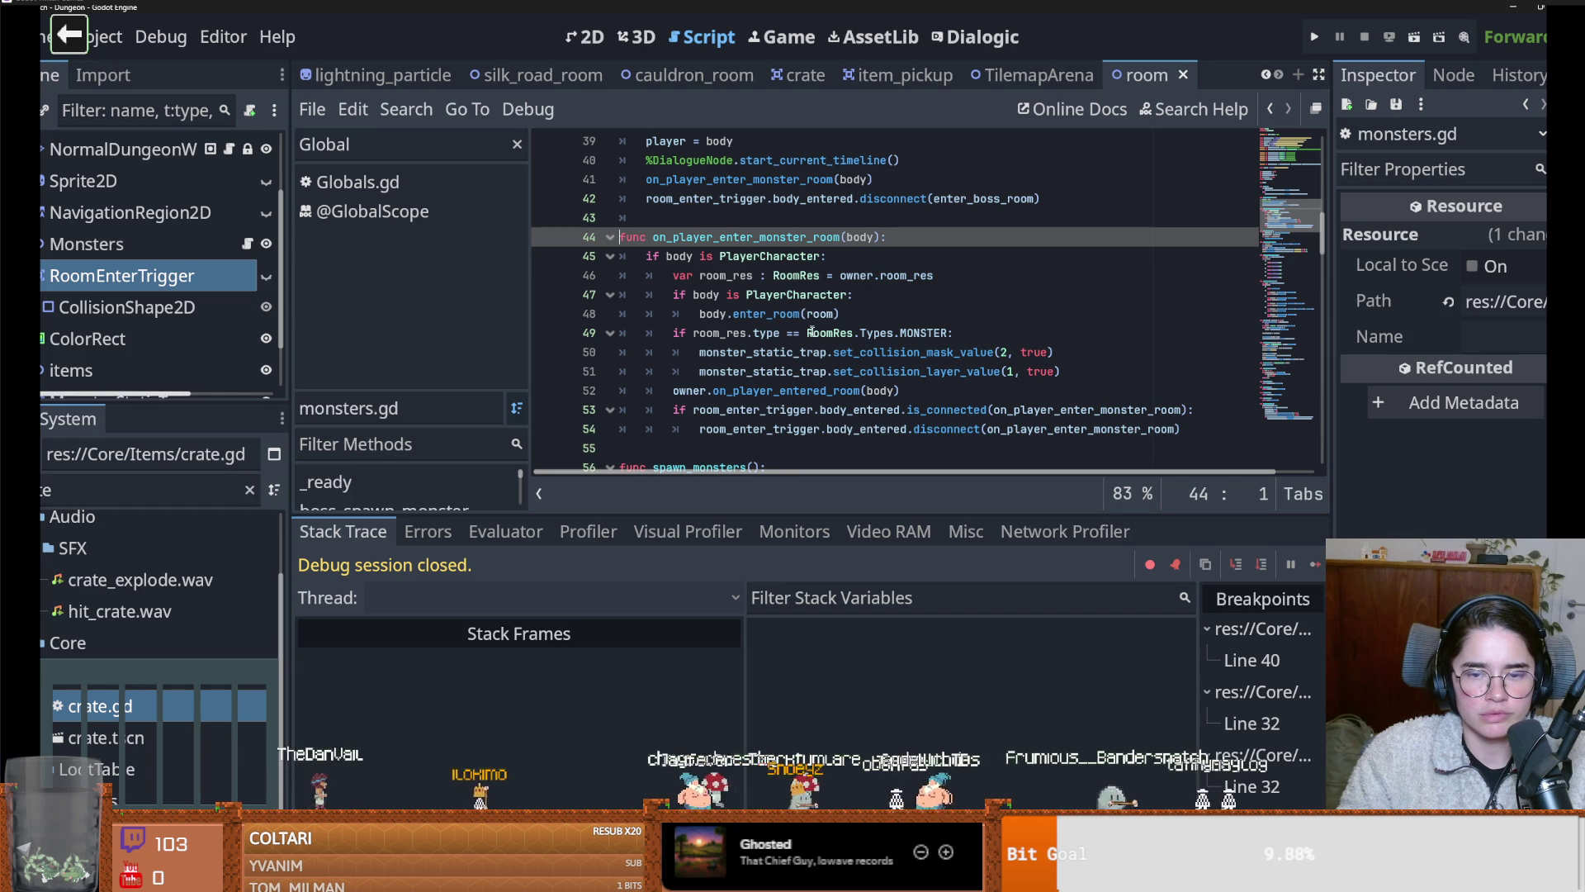
pyautogui.moveTo(835, 314)
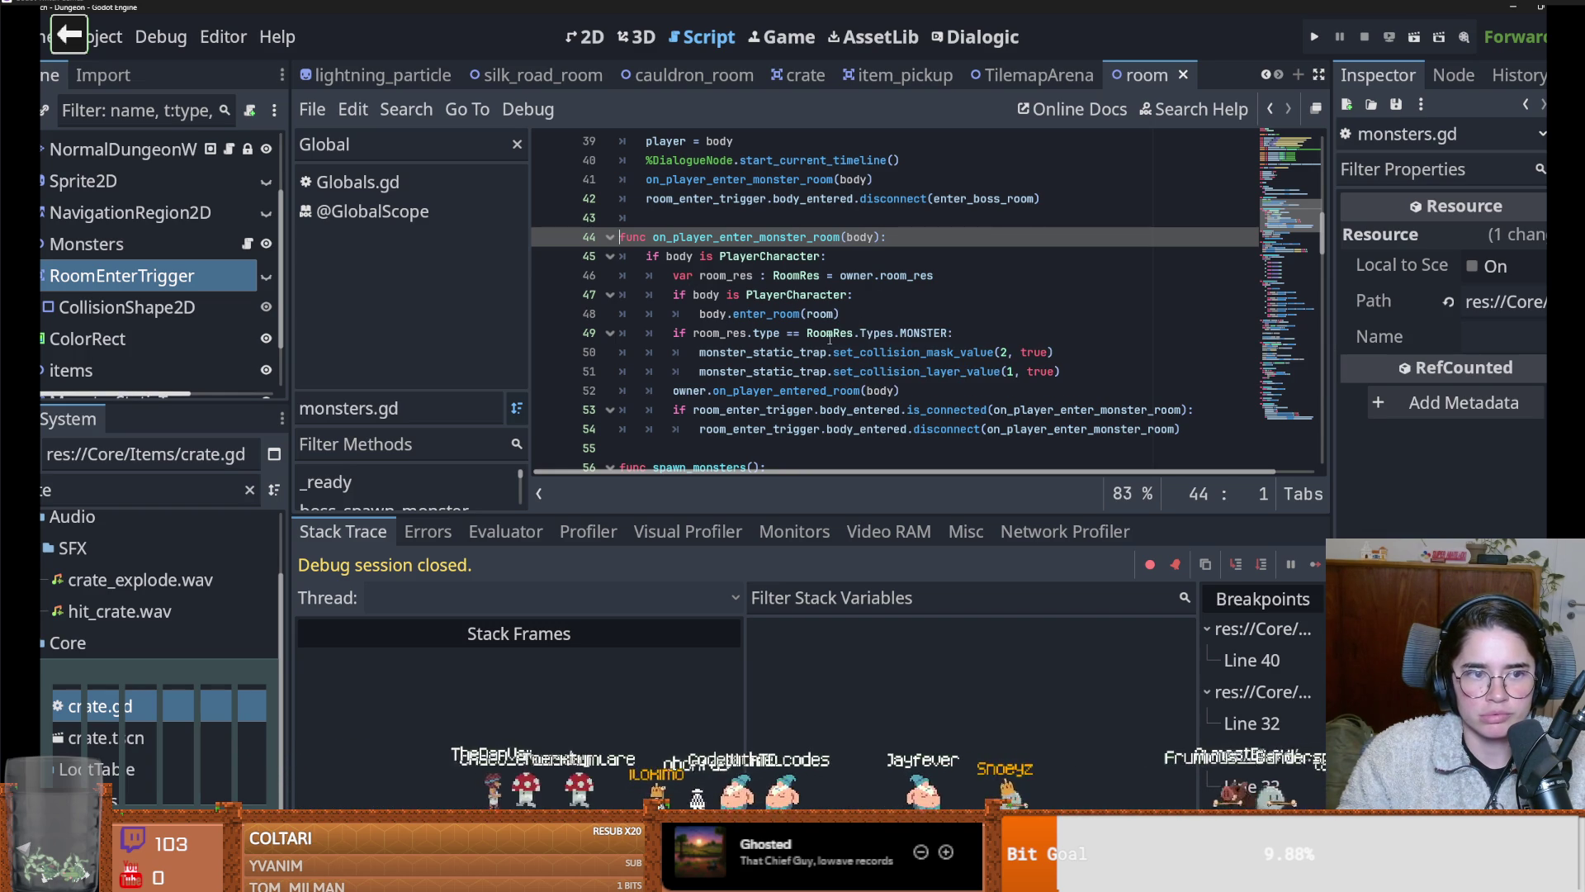
pyautogui.scroll(4, 815, 342)
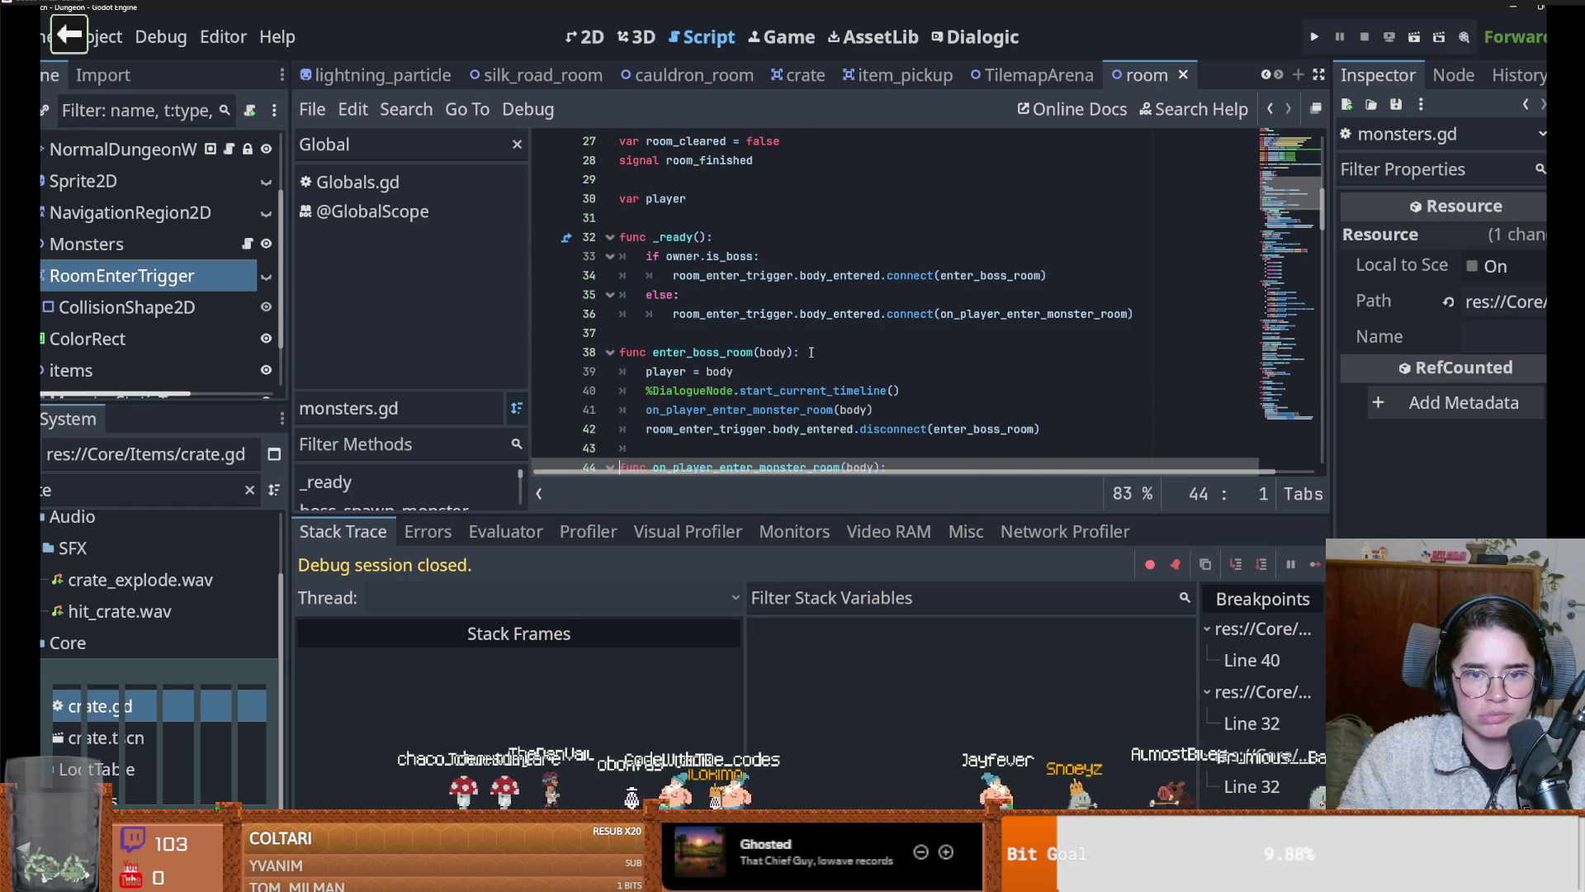
pyautogui.scroll(-6, 810, 352)
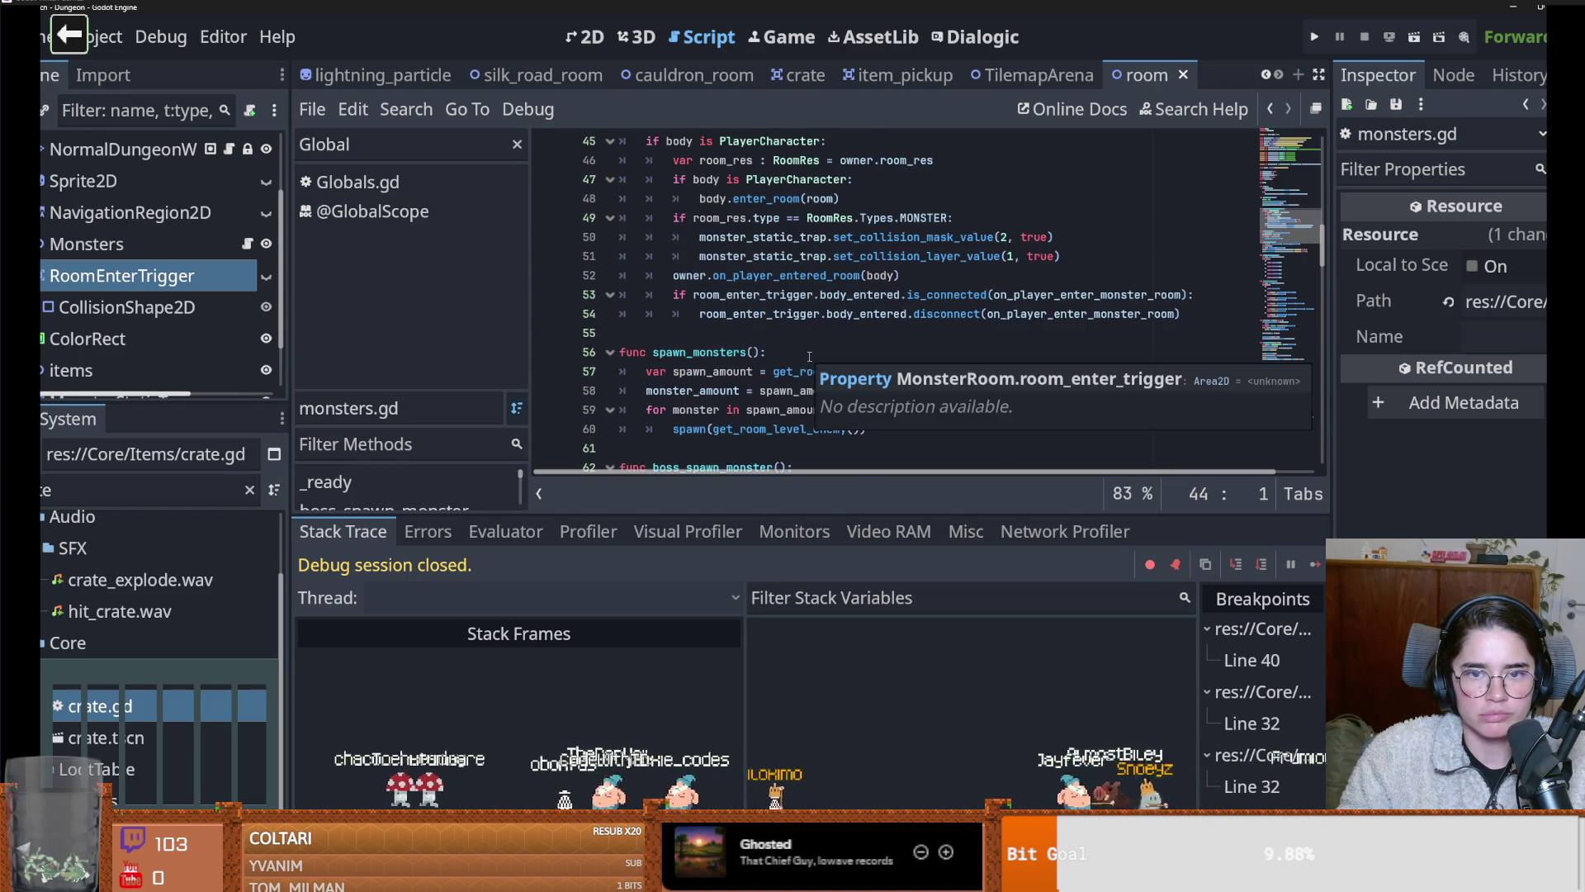
pyautogui.scroll(3, 206, 247)
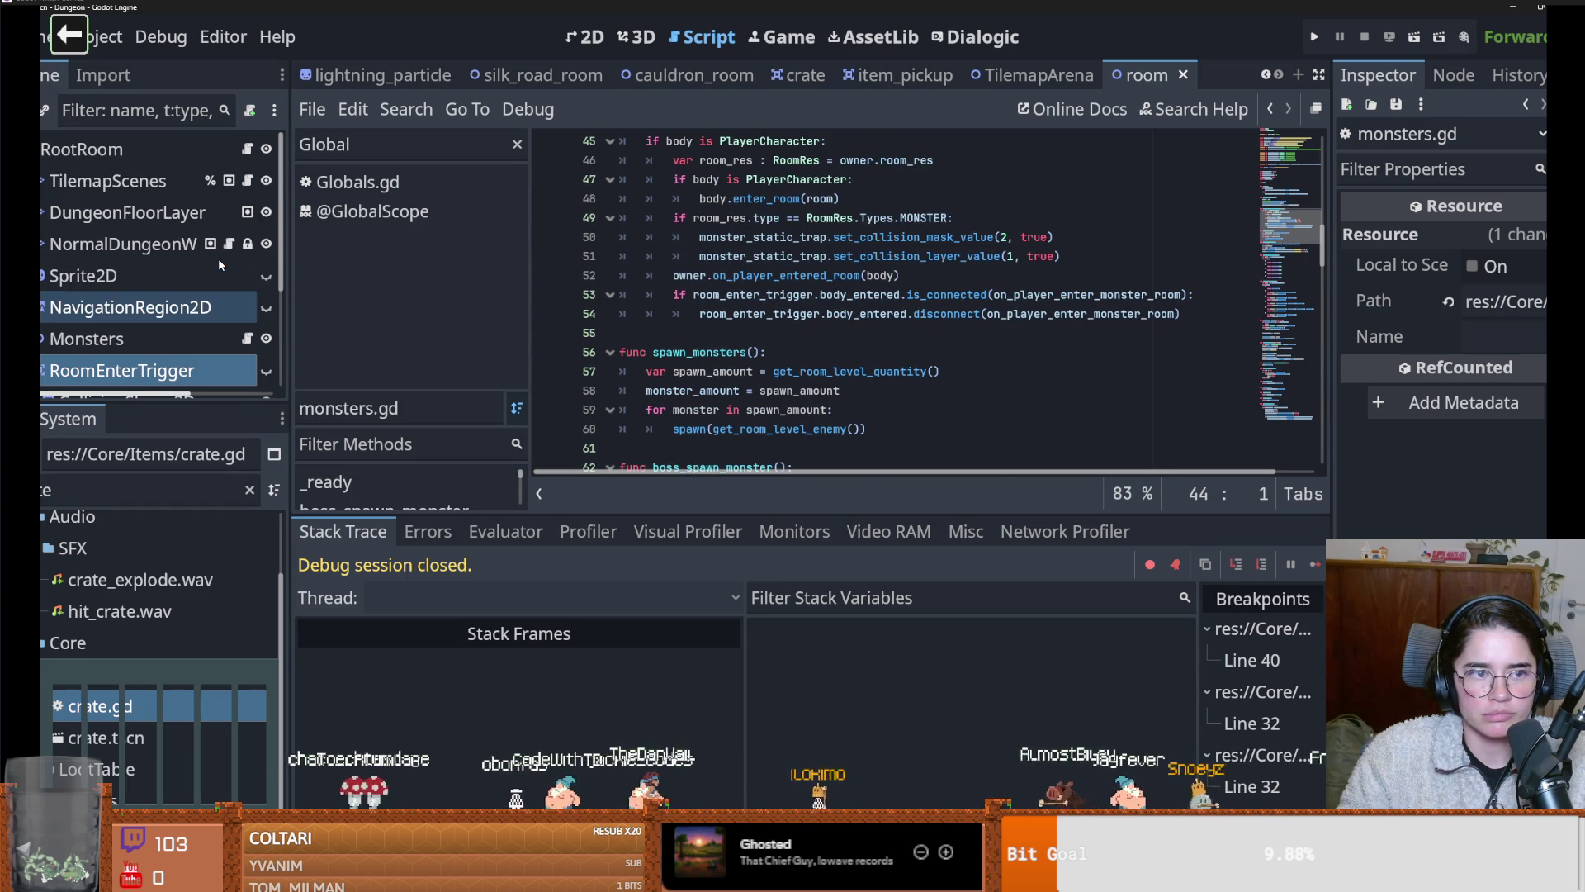
pyautogui.click(247, 181)
pyautogui.click(688, 256)
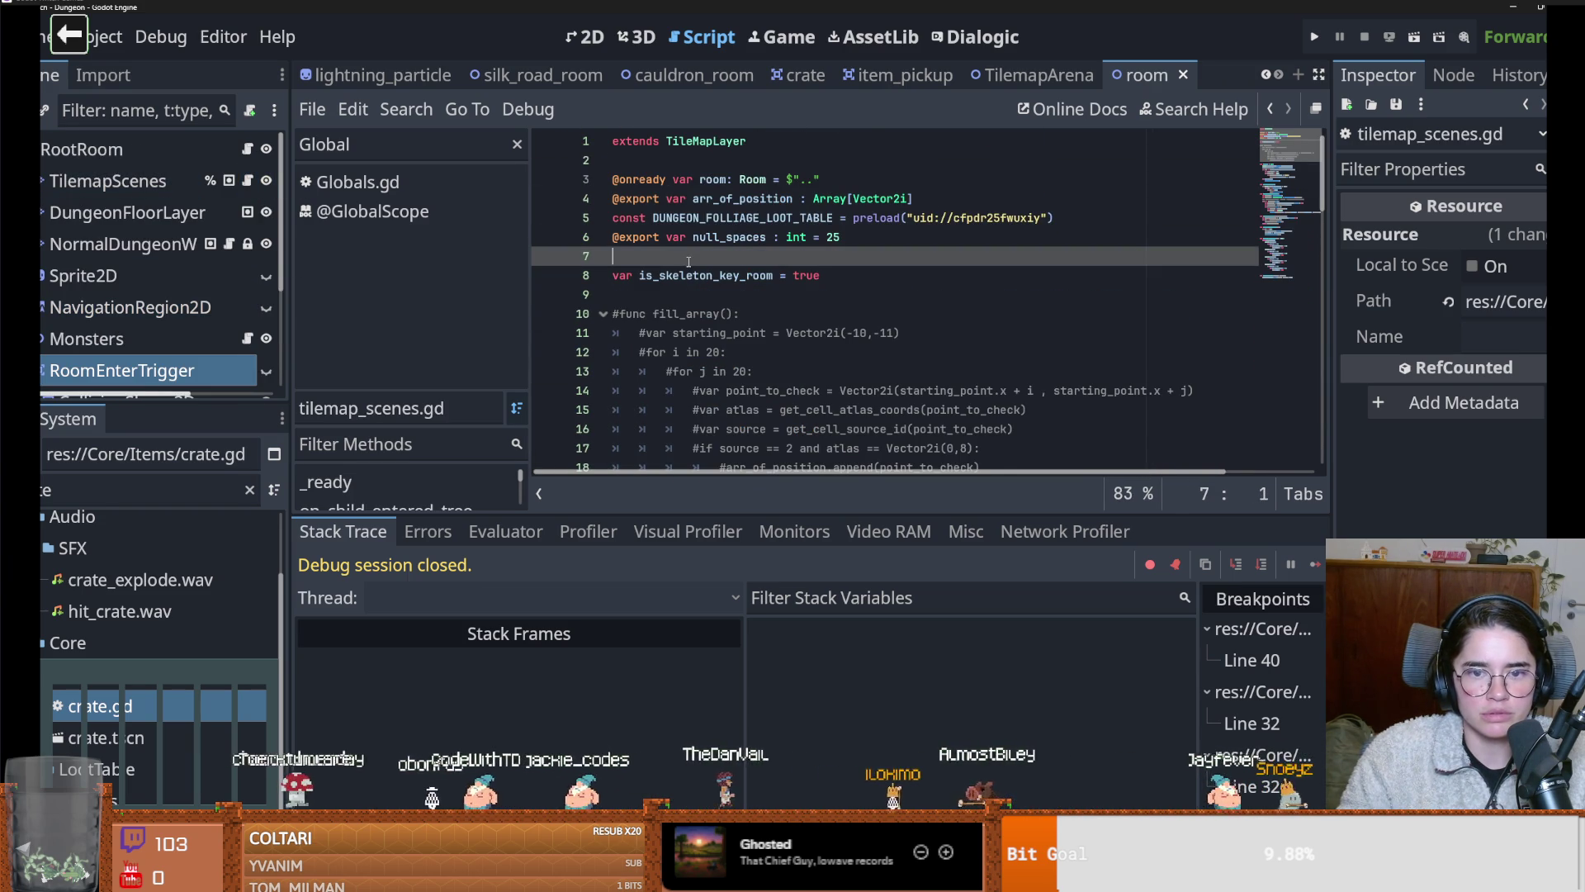
# Declare 'var is_in = false' in tilemap_scenes.gd
pyautogui.write('varis_in')
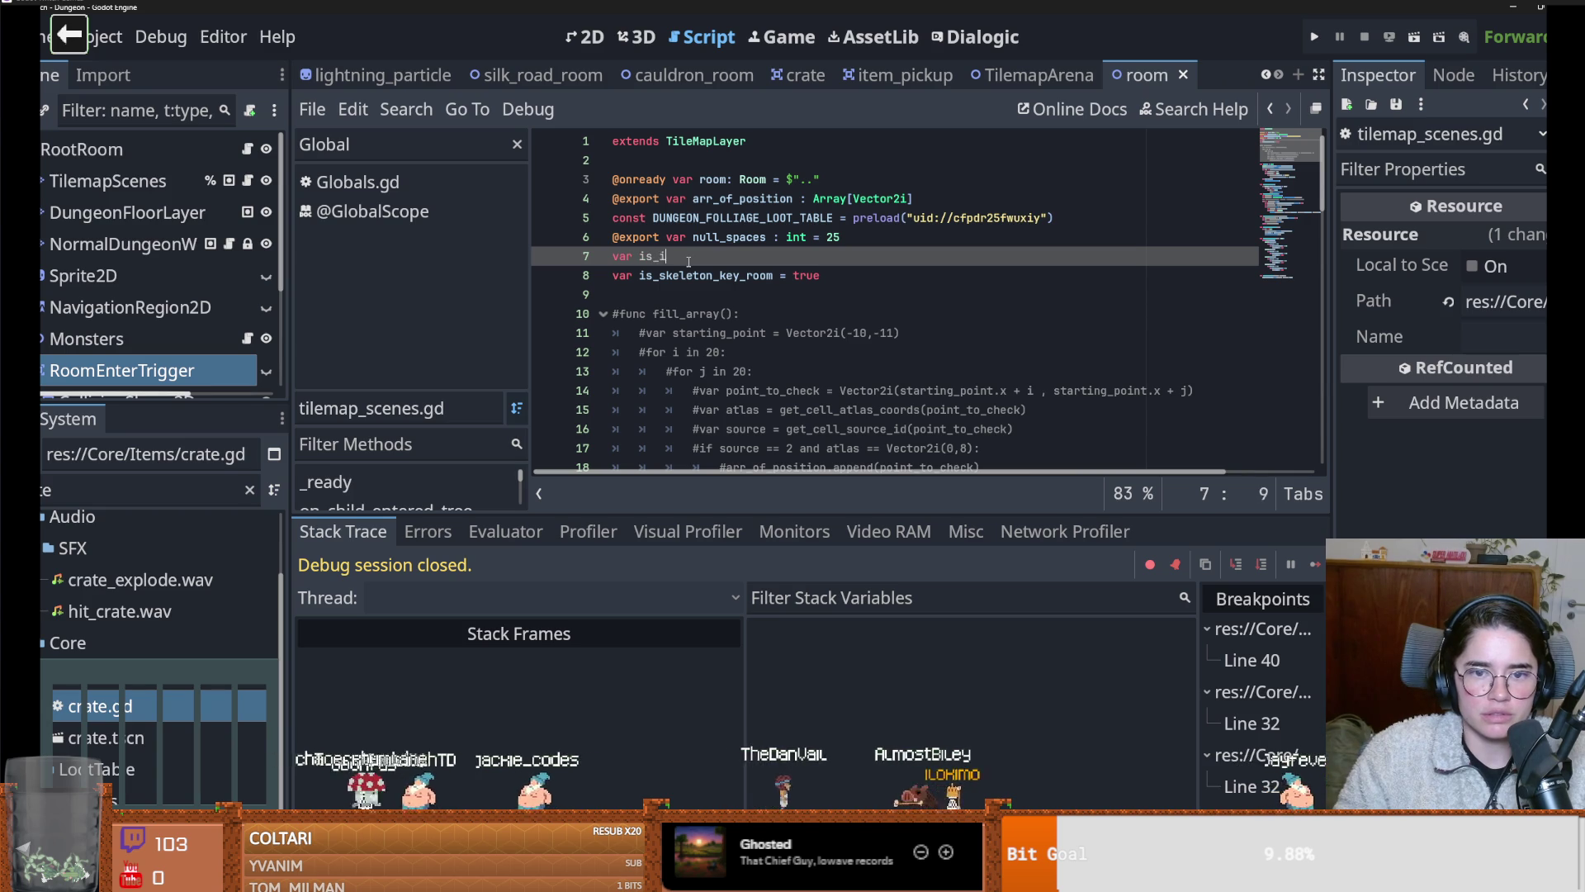
pyautogui.press('BackSpace')
pyautogui.press('BackSpace')
pyautogui.press('BackSpace')
pyautogui.write('false')
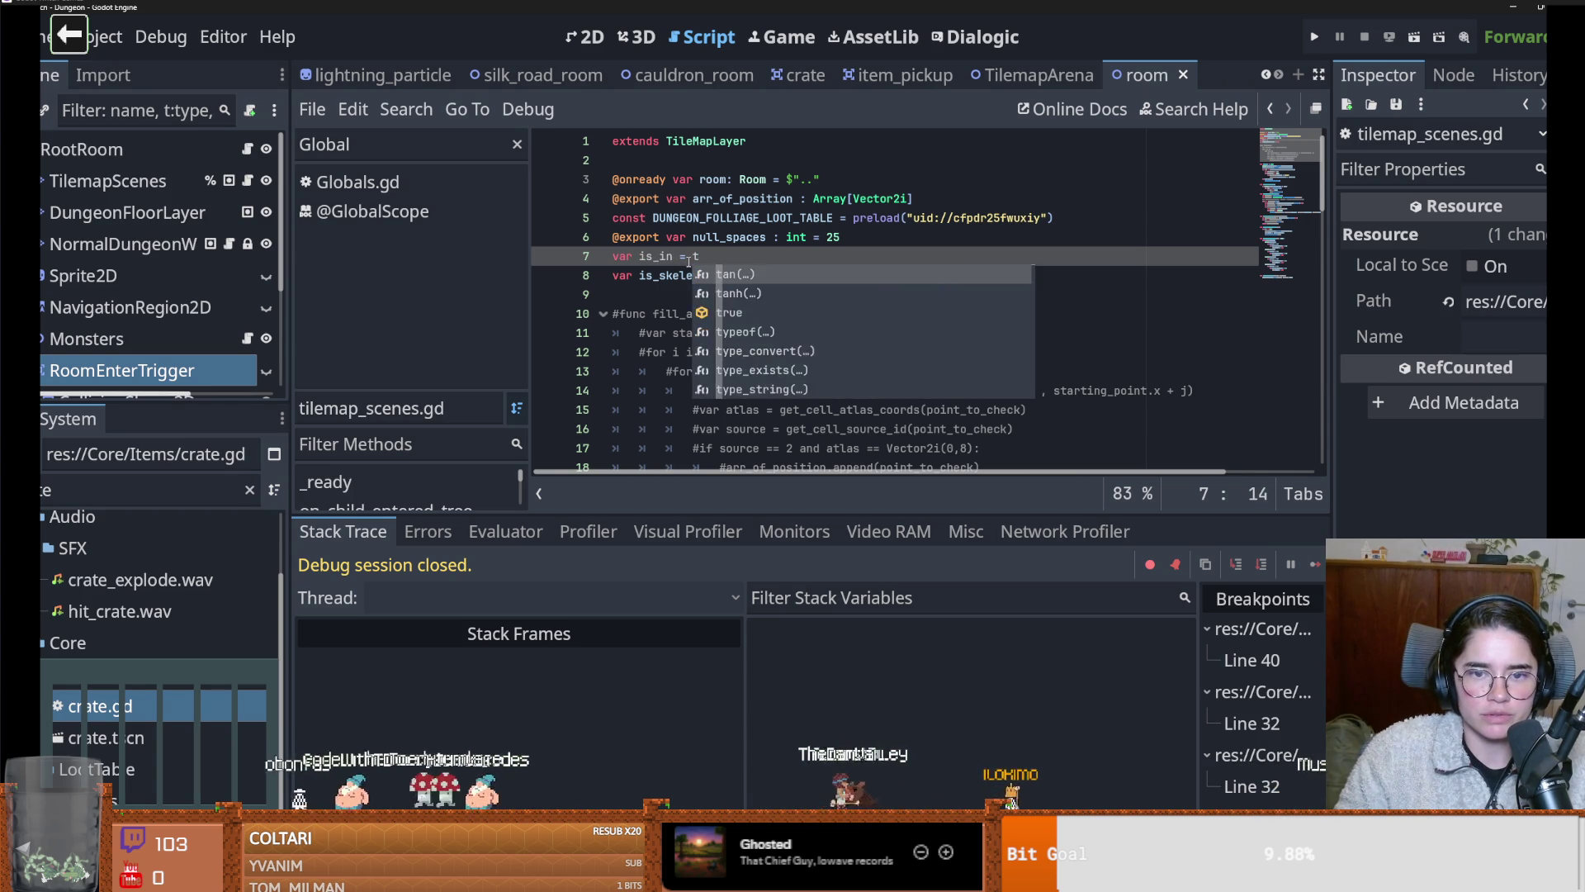
pyautogui.click(659, 256)
pyautogui.doubleClick(659, 256)
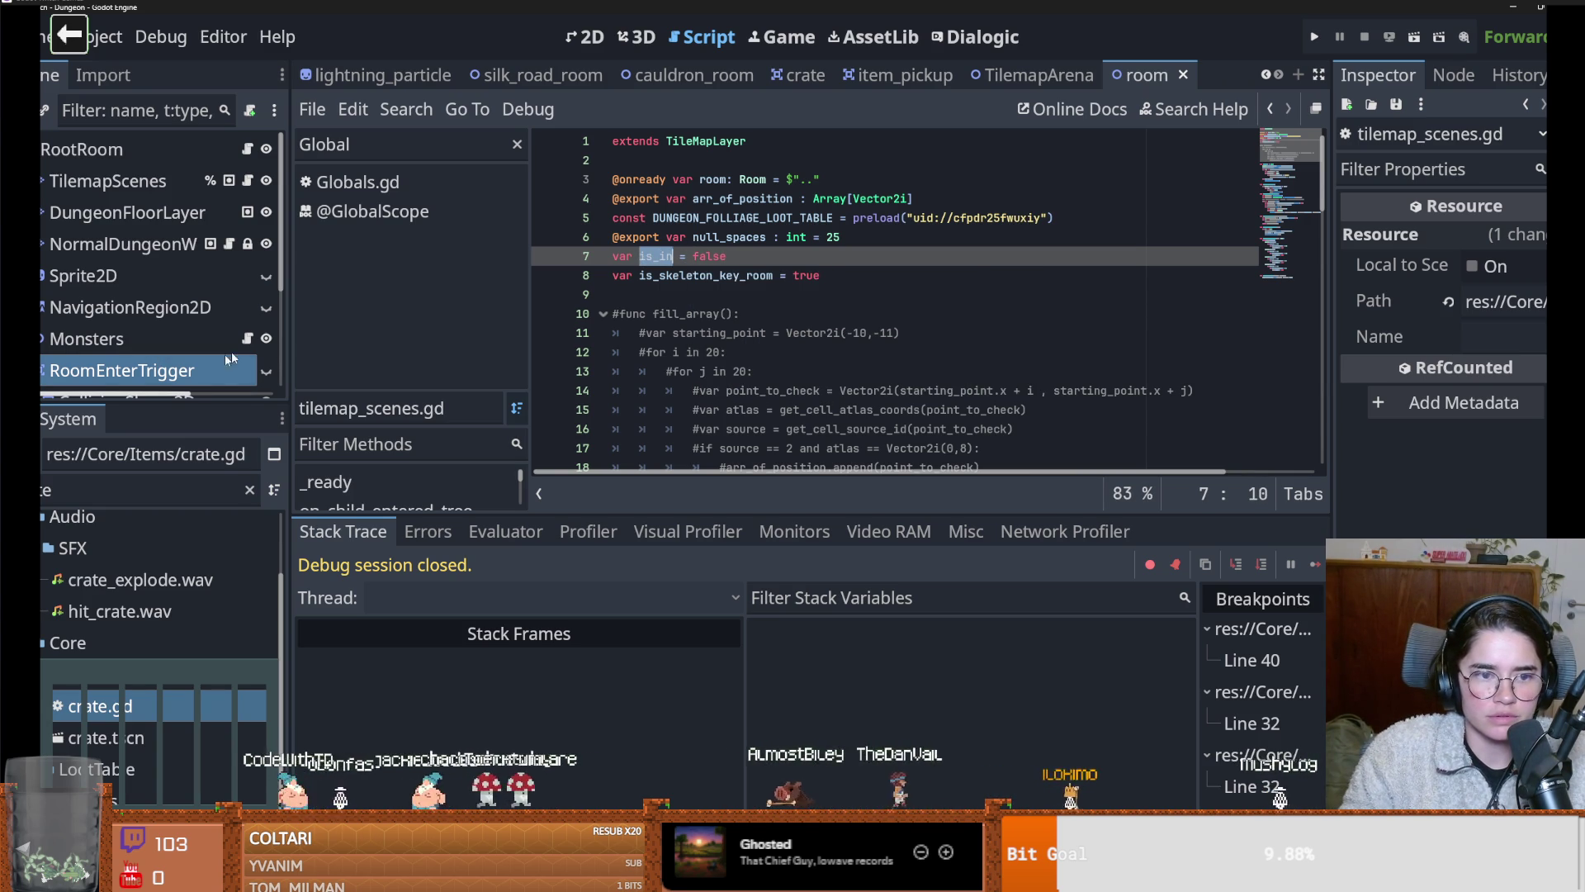
pyautogui.scroll(-4, 670, 327)
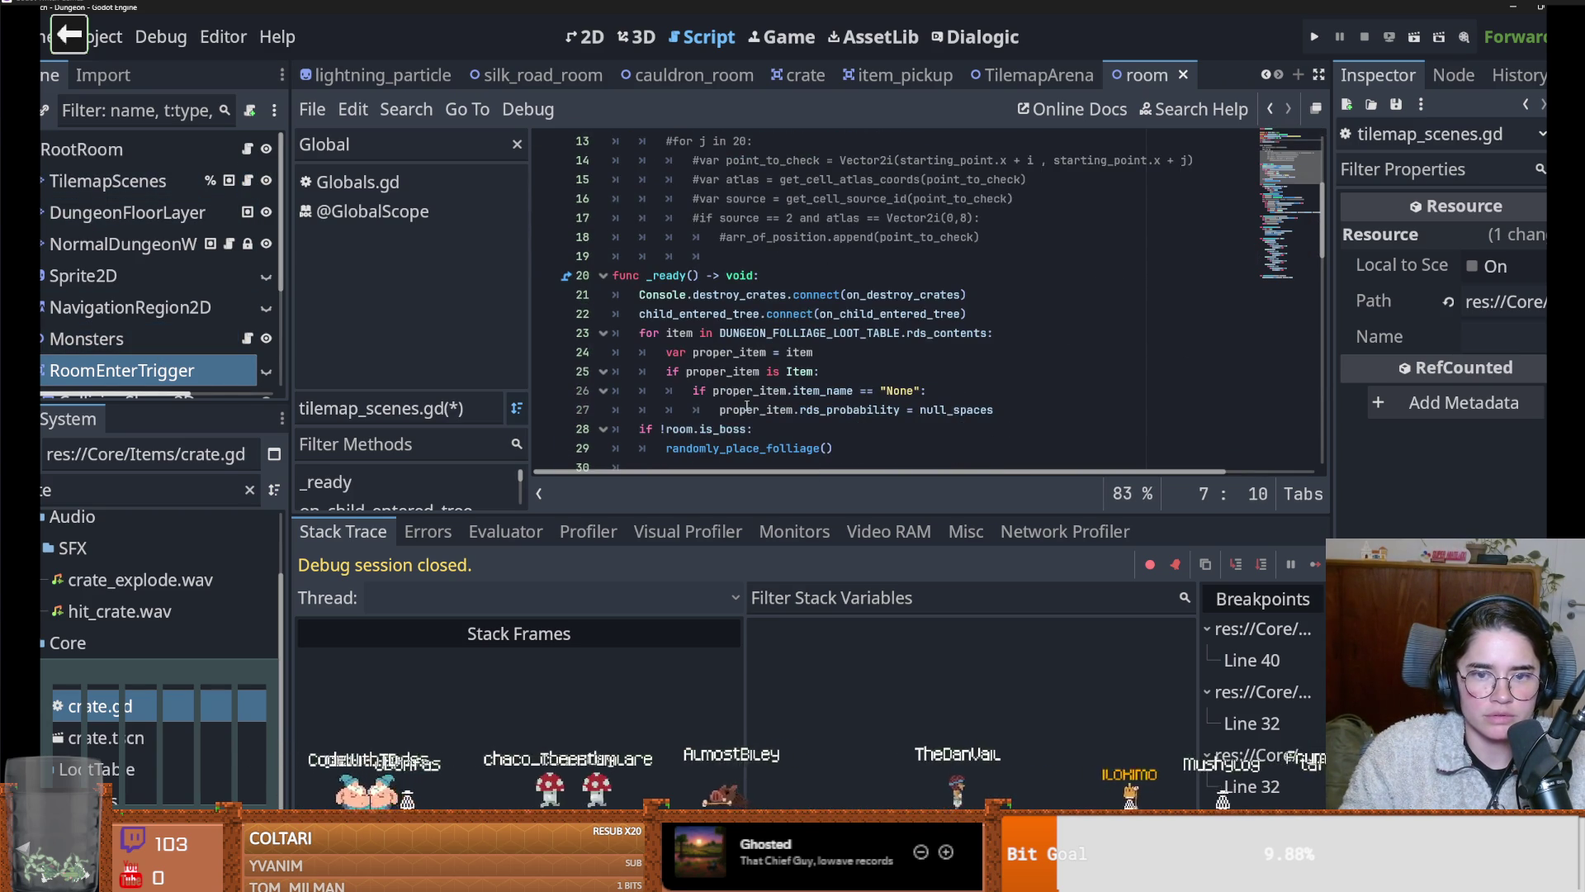
pyautogui.scroll(2, 677, 386)
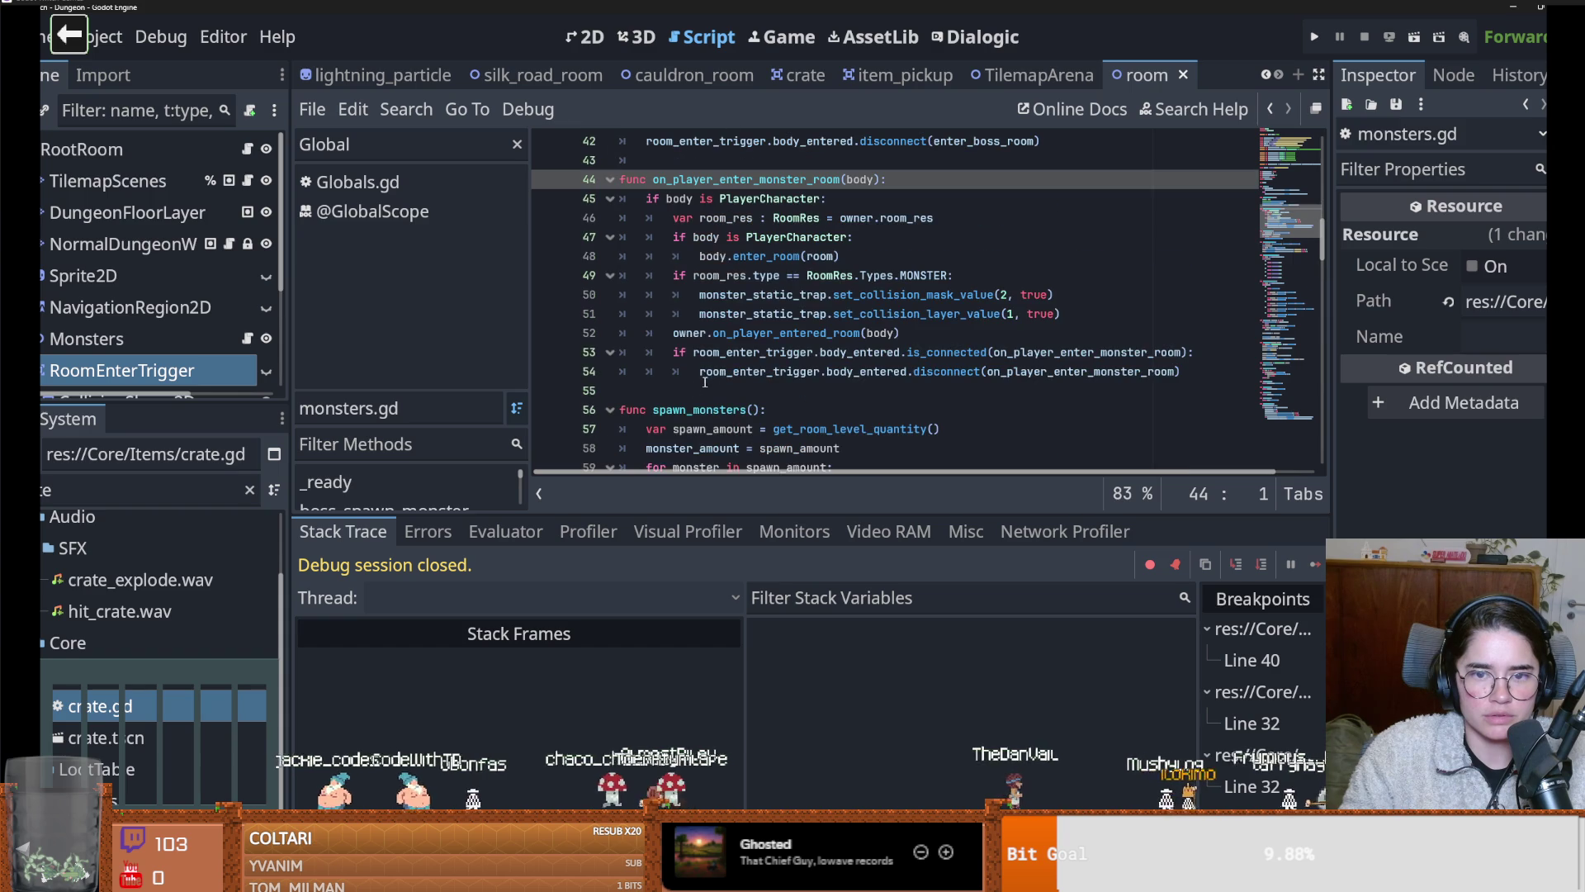
pyautogui.click(870, 200)
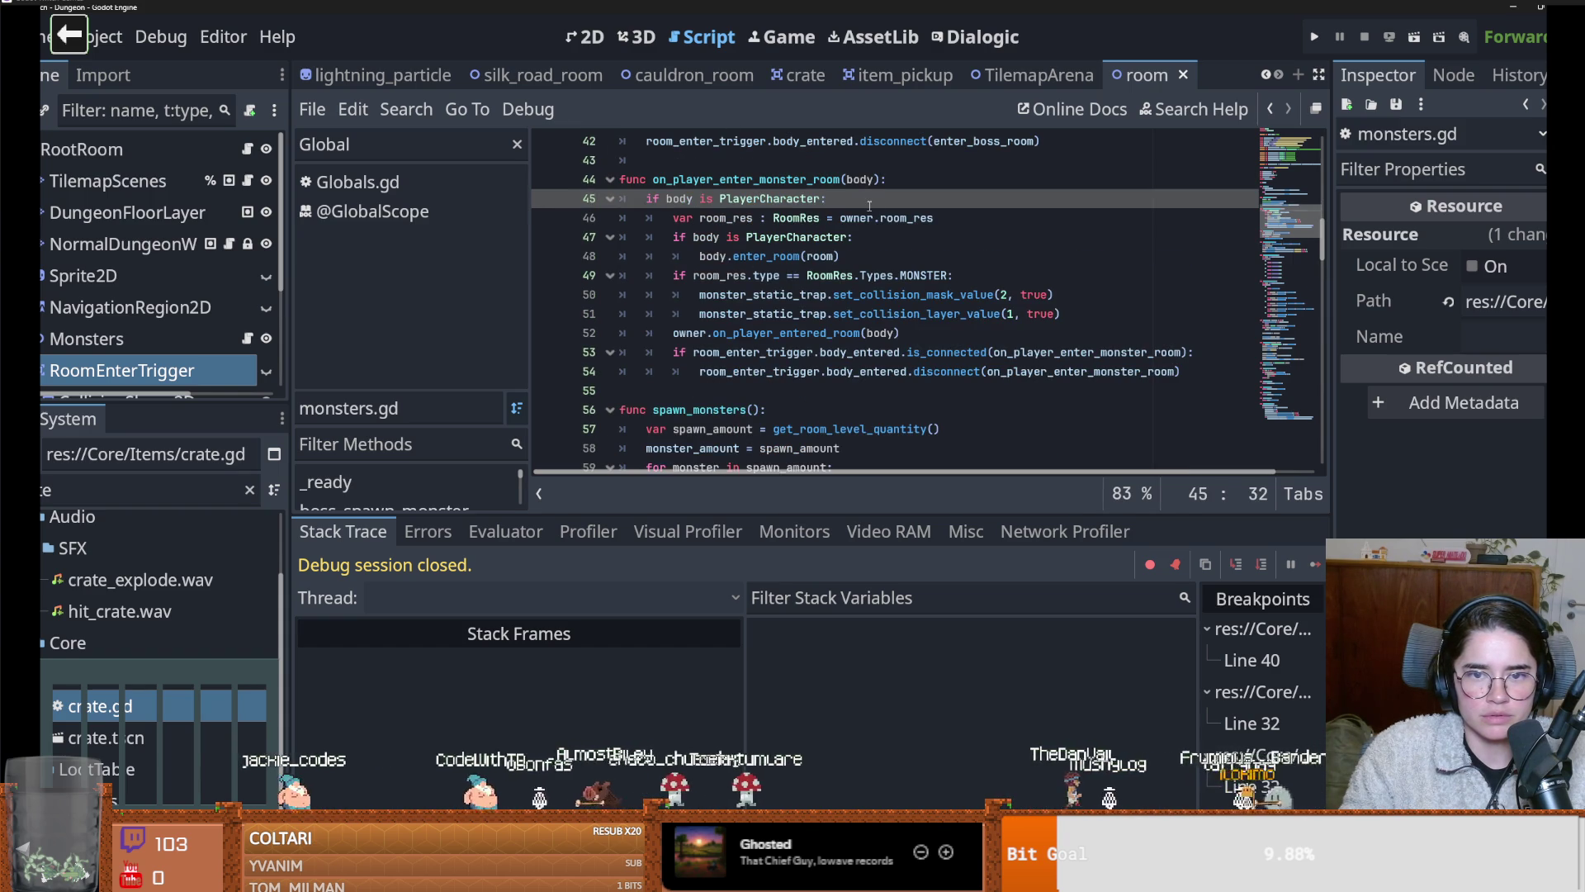
pyautogui.press('Return')
pyautogui.scroll(15, 733, 317)
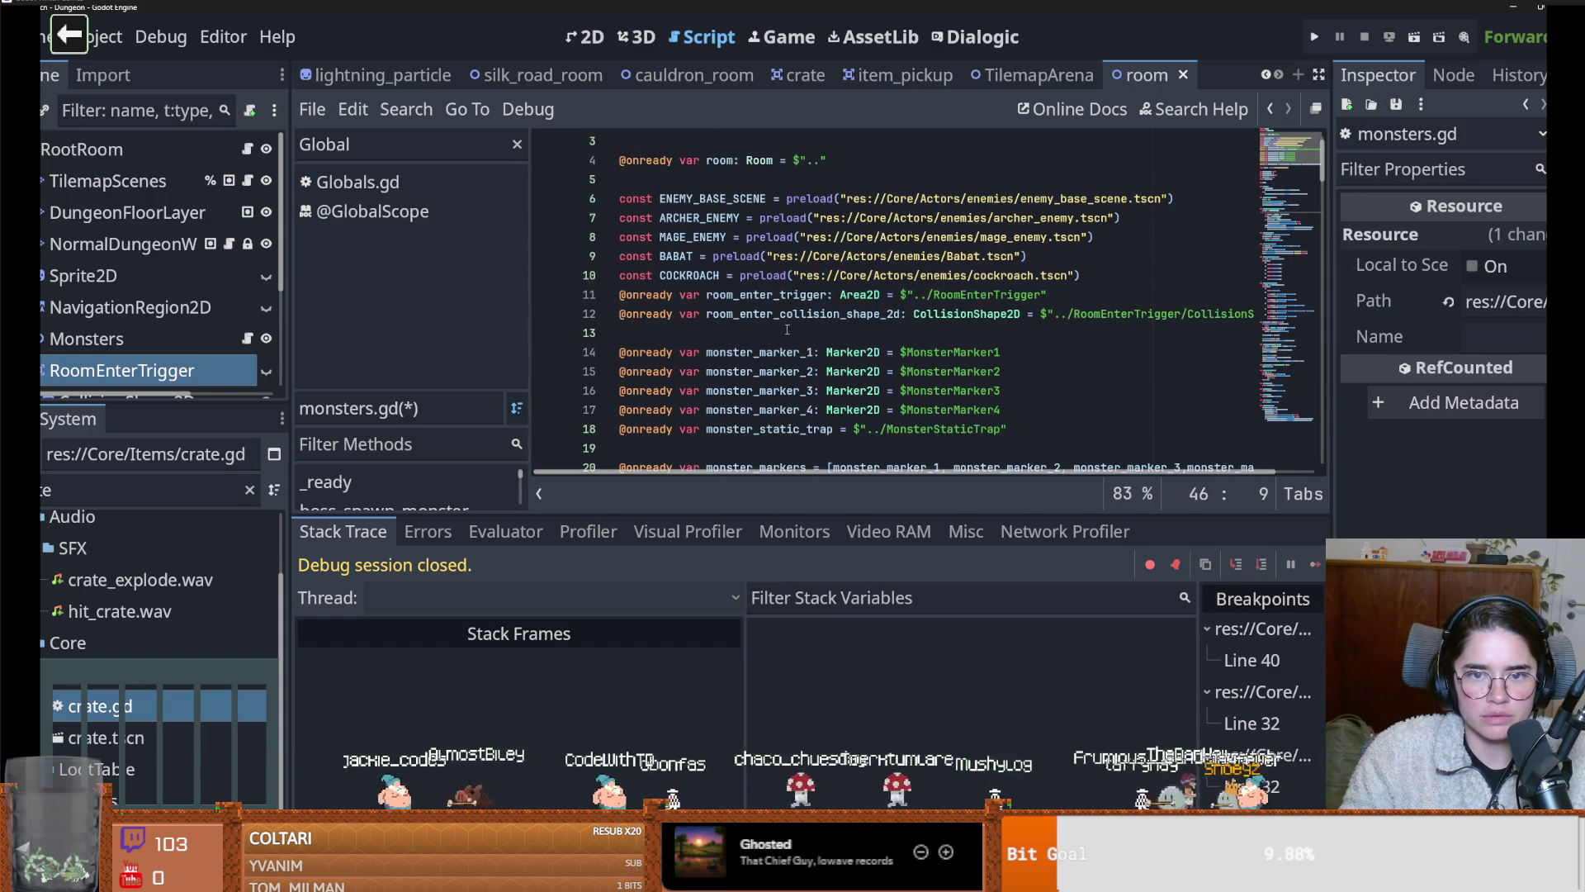
pyautogui.scroll(1, 786, 329)
pyautogui.scroll(-3, 786, 329)
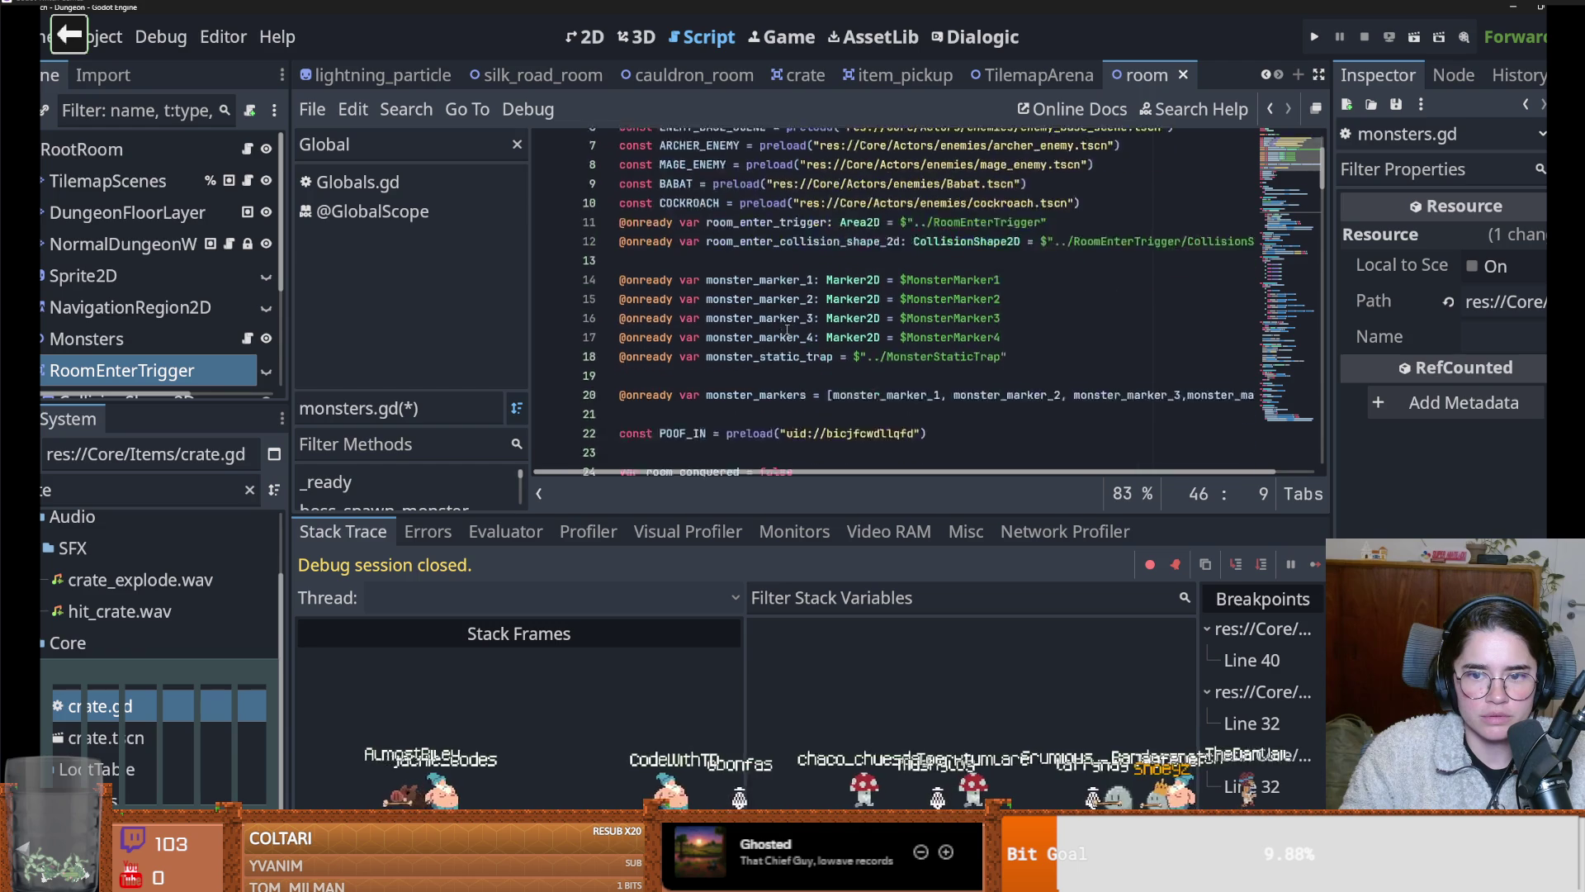
pyautogui.moveTo(107, 181); pyautogui.dragTo(710, 318)
pyautogui.scroll(-9, 857, 413)
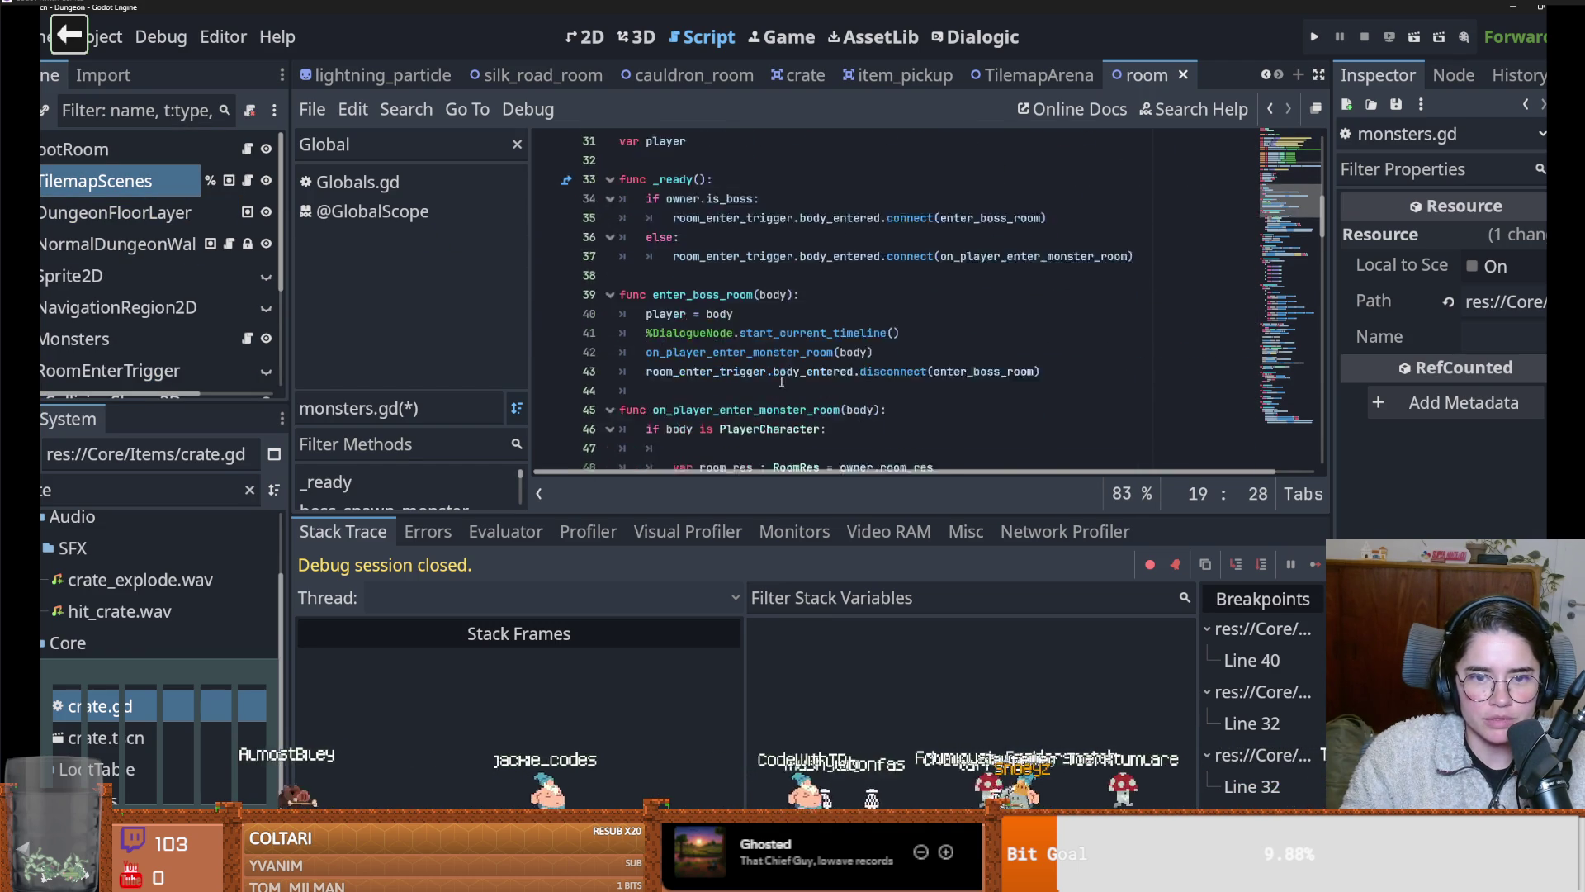
# Type a 'tilemap_scenes.is_in = true' assignment on line 47, then delete it again
pyautogui.click(763, 334)
pyautogui.write('tilemap_scenes.is')
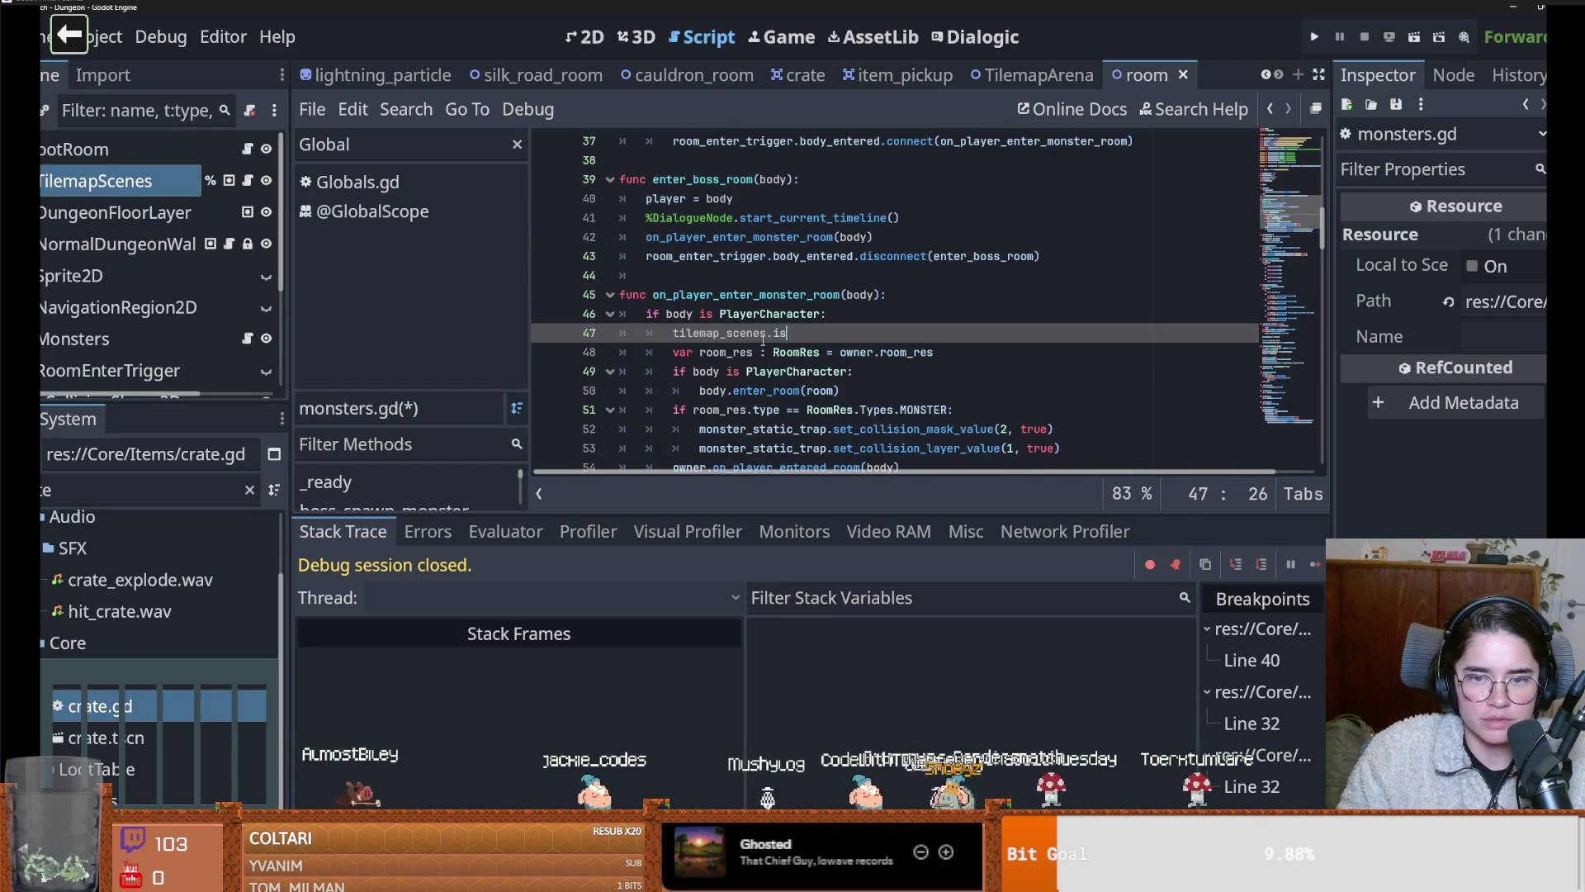
pyautogui.write('_in = true')
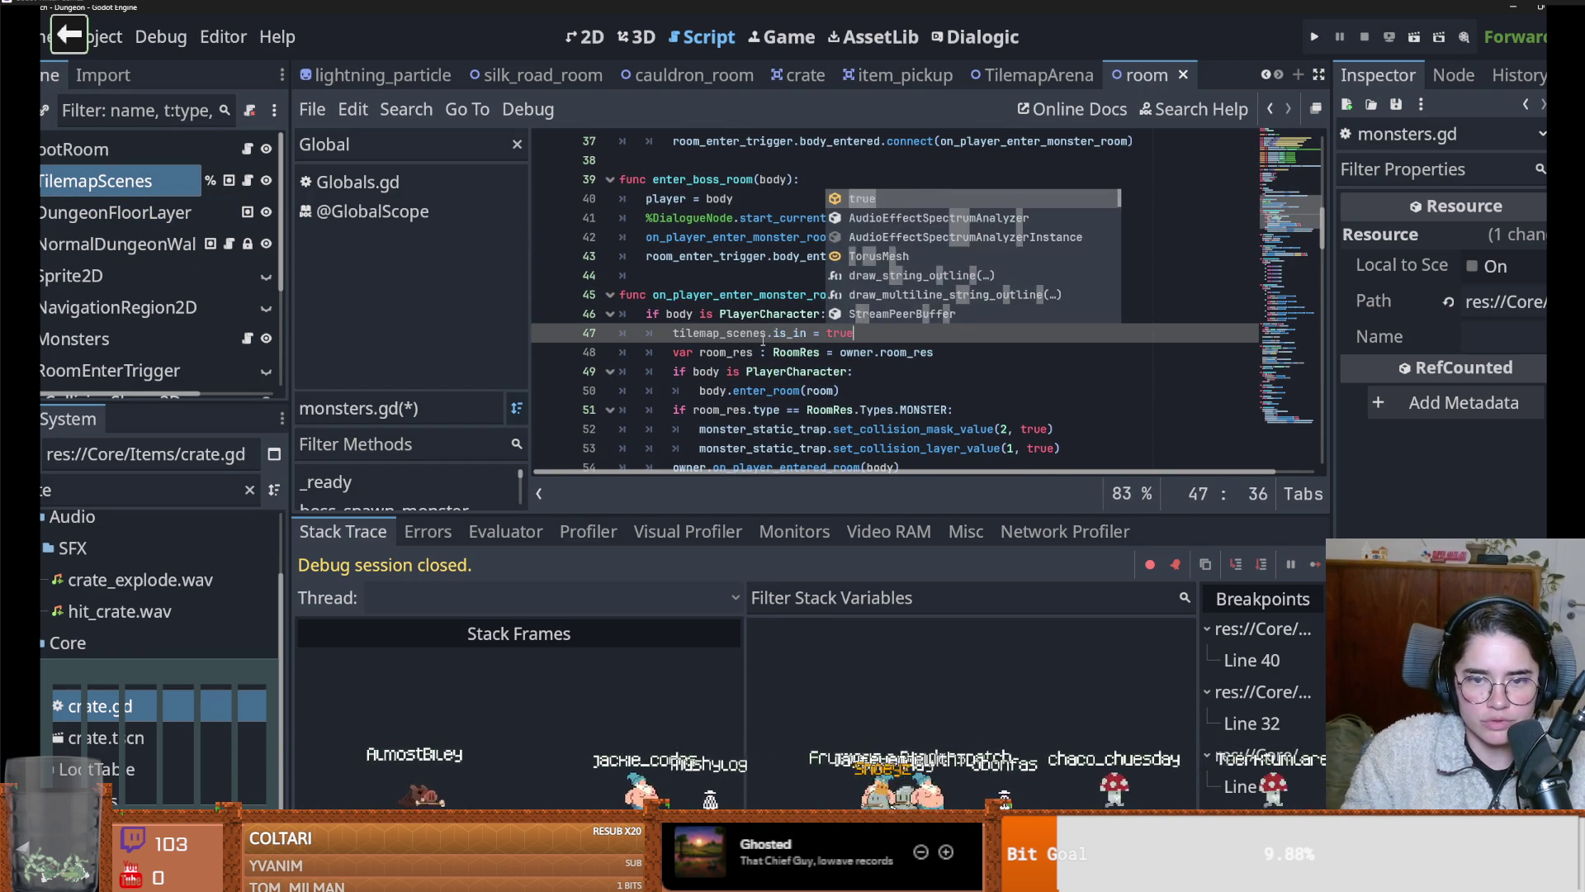
pyautogui.moveTo(882, 333); pyautogui.dragTo(690, 322)
pyautogui.hotkey('shift', 'Home')
pyautogui.press('BackSpace')
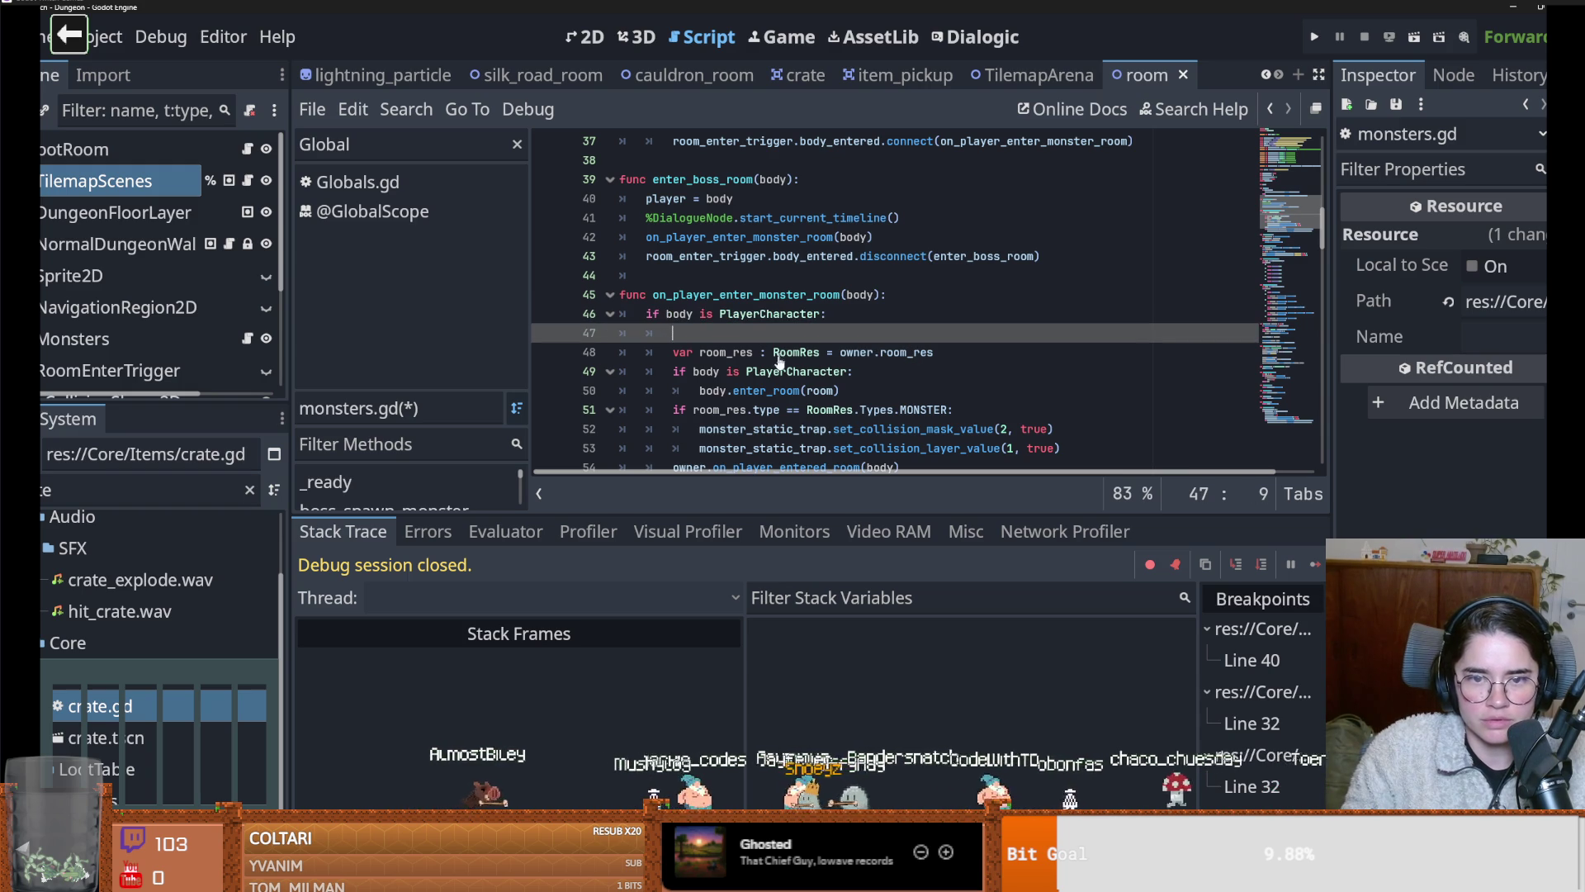
pyautogui.scroll(3, 1056, 316)
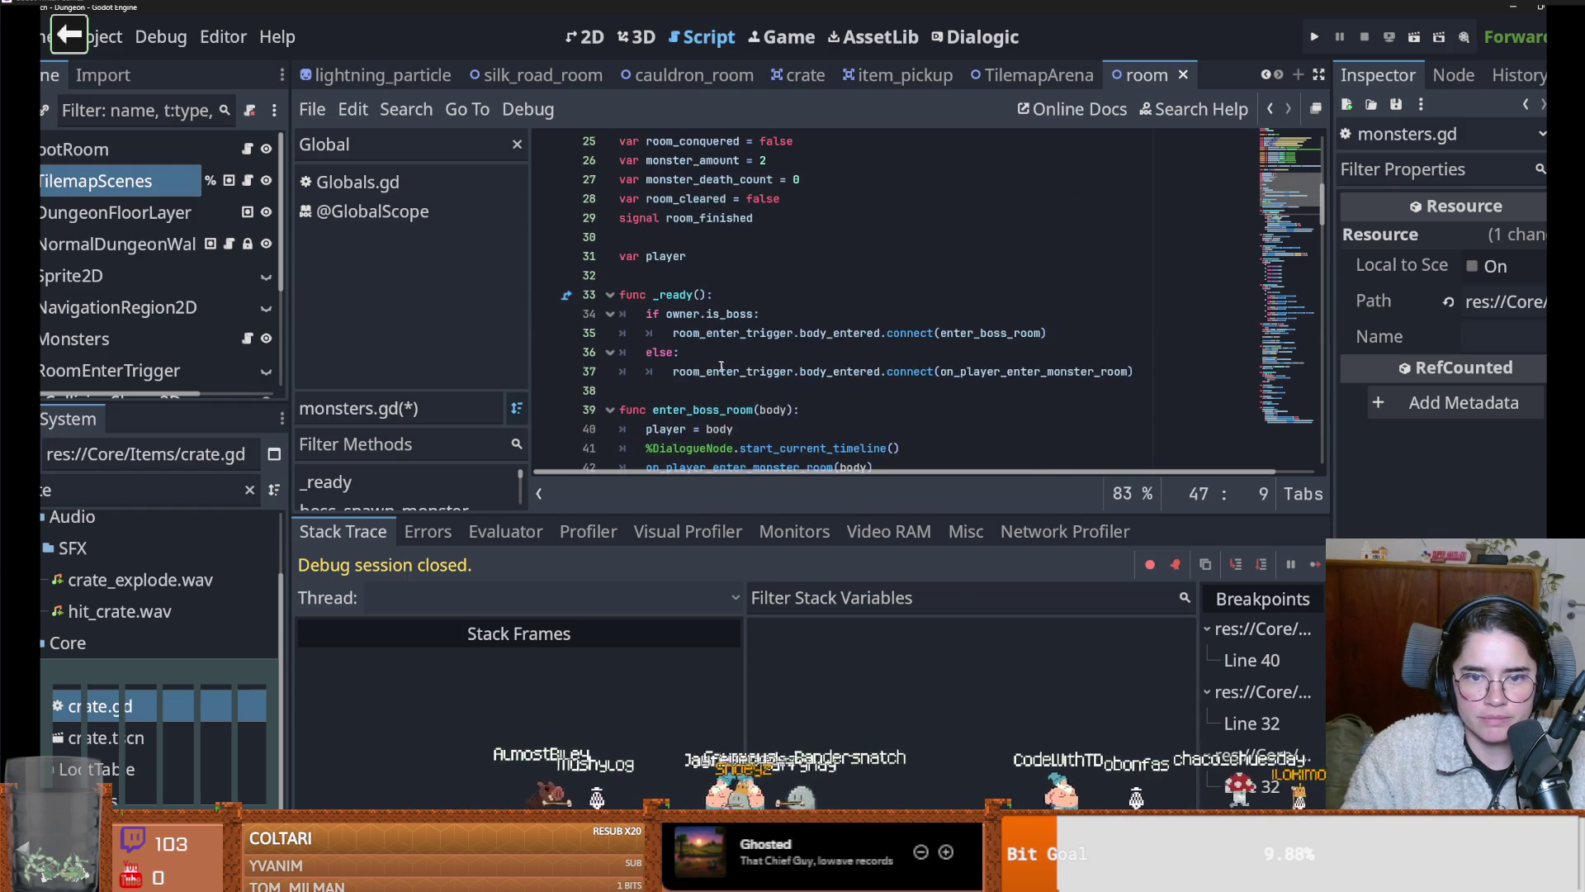
pyautogui.click(1144, 315)
# Connect room_enter_trigger.body_exited to on_body_exit in monsters.gd
pyautogui.press('Return')
pyautogui.write('ro')
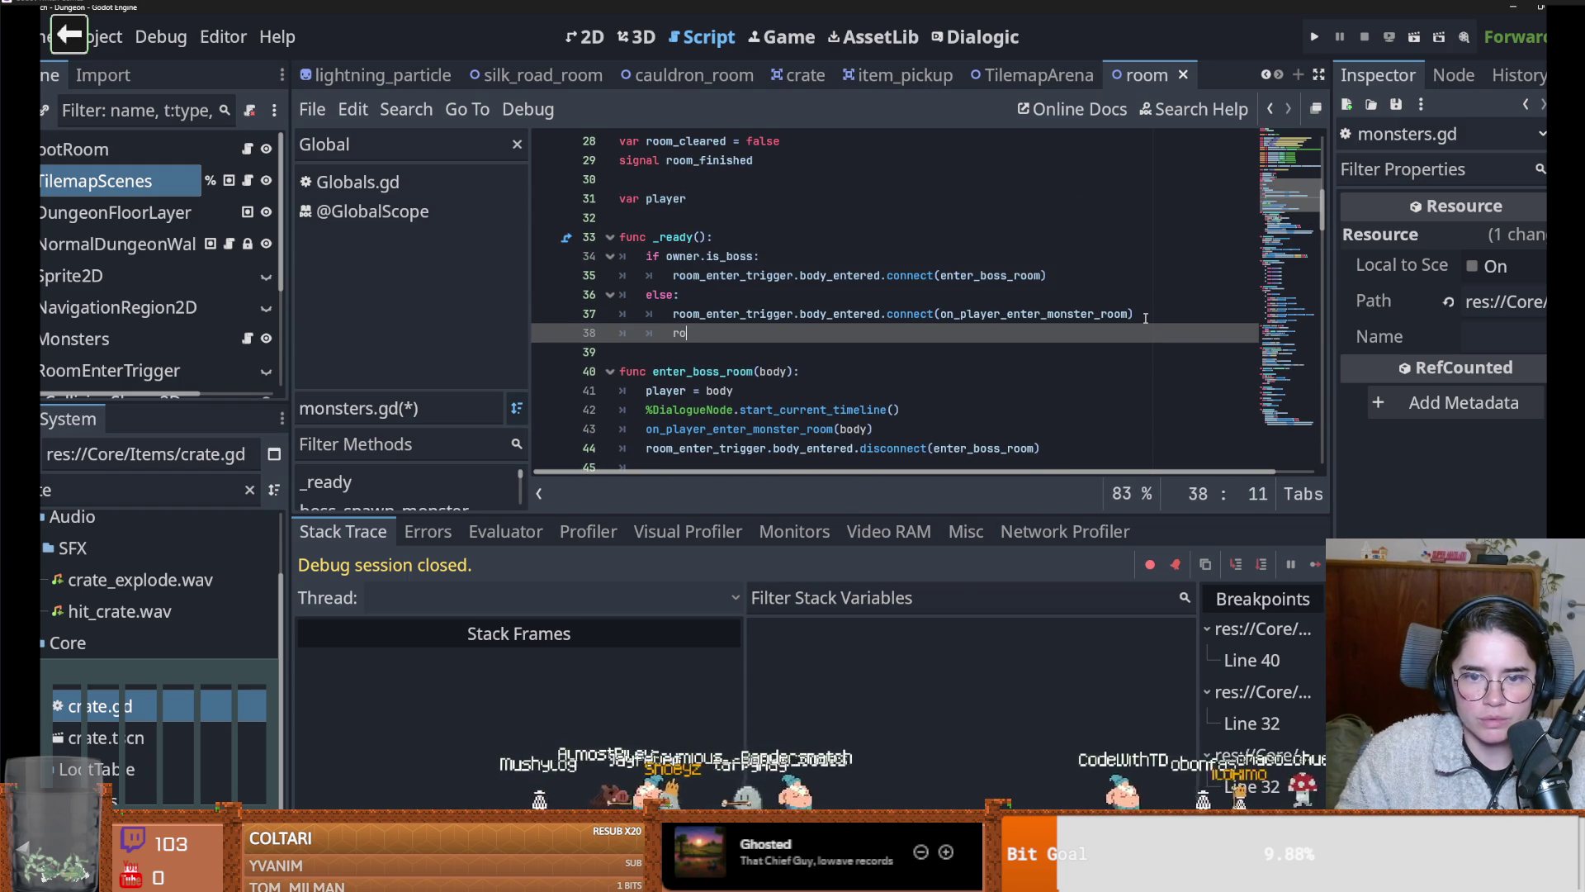
pyautogui.write('om_en')
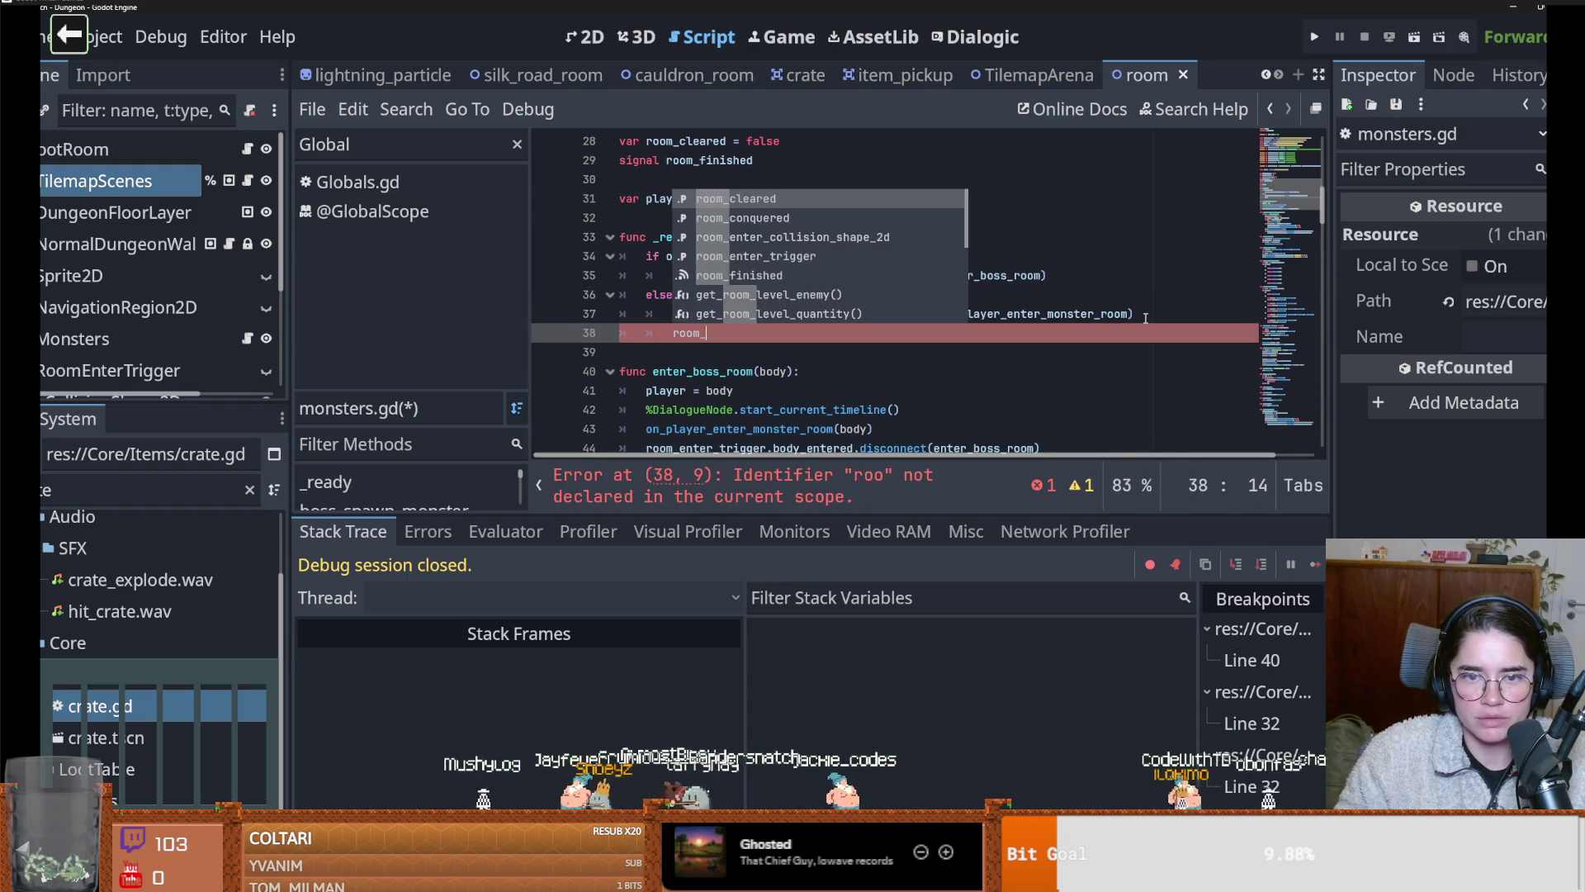
pyautogui.press('Down')
pyautogui.press('Return')
pyautogui.write('.bo')
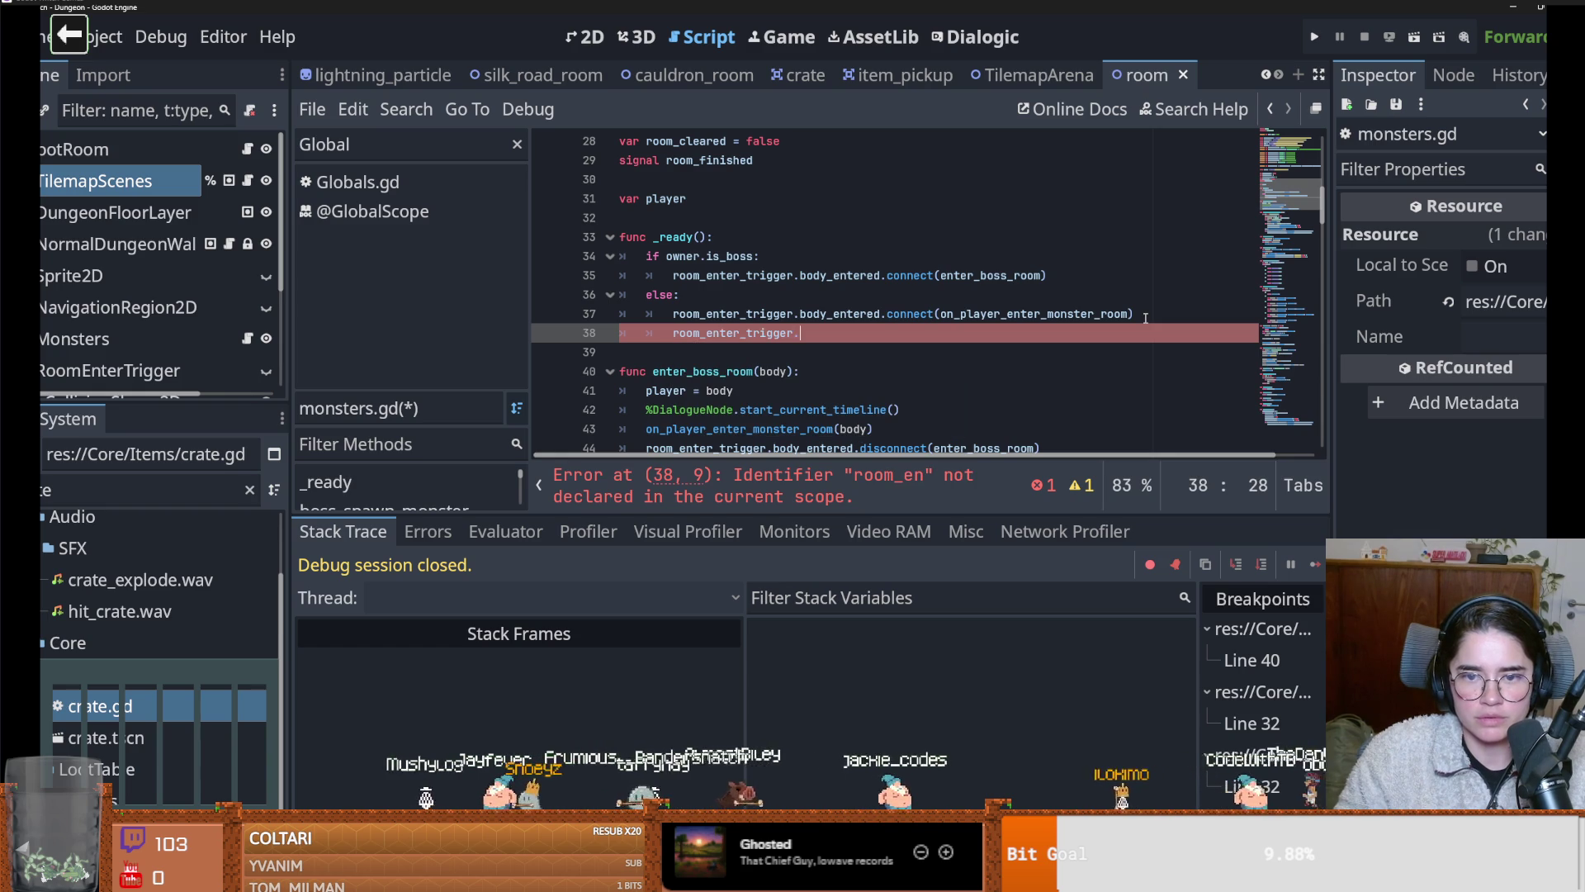
pyautogui.press('Down')
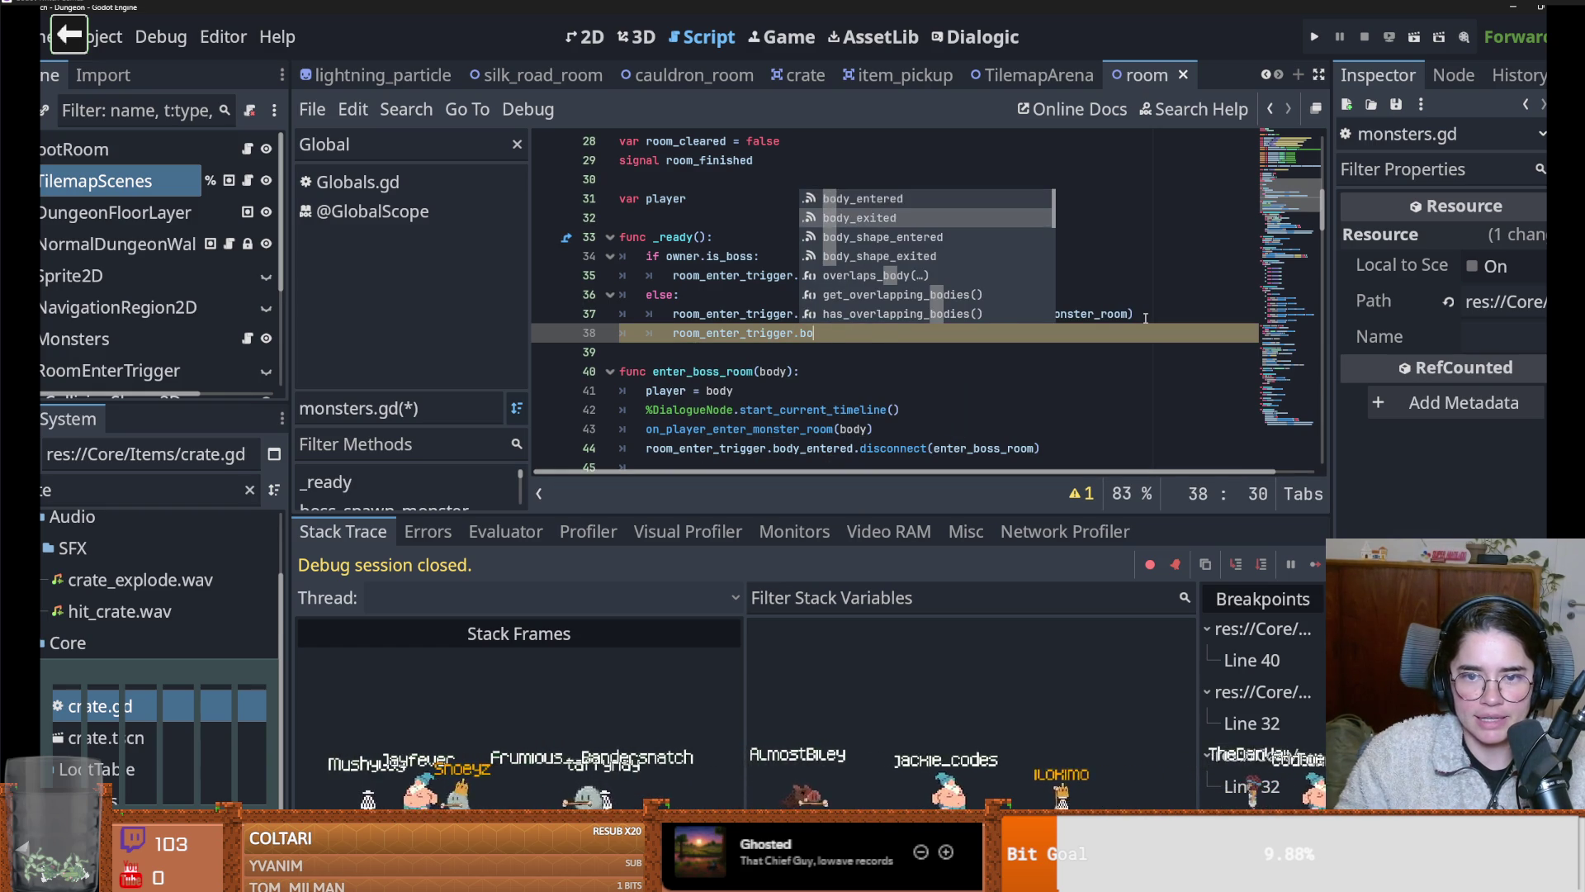
pyautogui.press('Return')
pyautogui.write('.connect(on_body_exit')
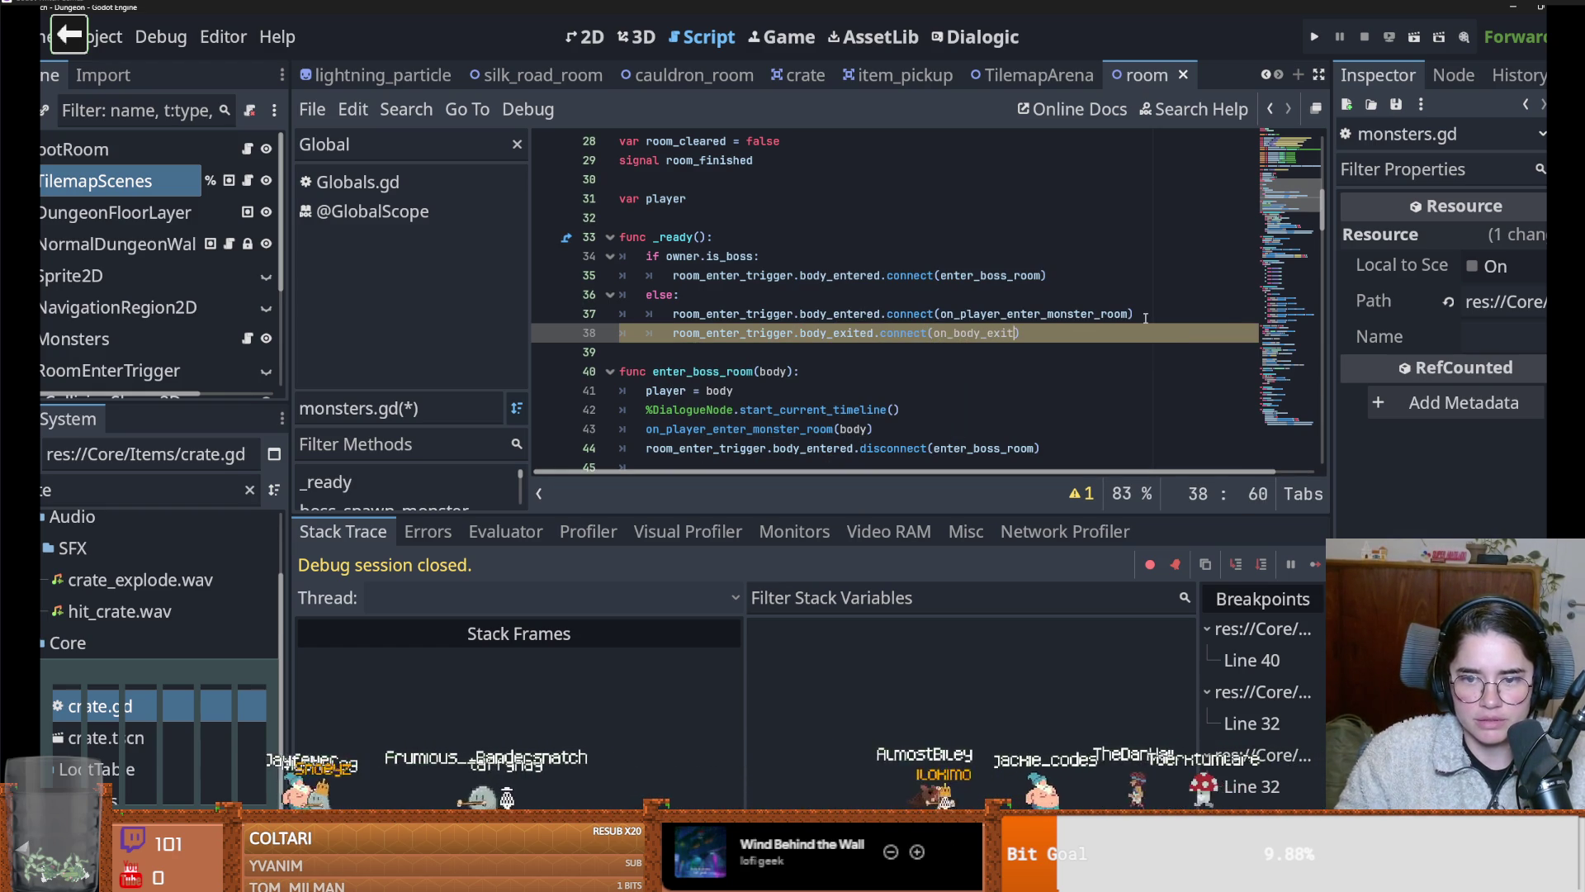
pyautogui.press('Return')
pyautogui.press('BackSpace')
pyautogui.press('BackSpace')
pyautogui.press('Return')
# Write on_body_exit so a PlayerCharacter leaving sets tilemap_scenes.is_in = false
pyautogui.write('func on_body_exit(body):')
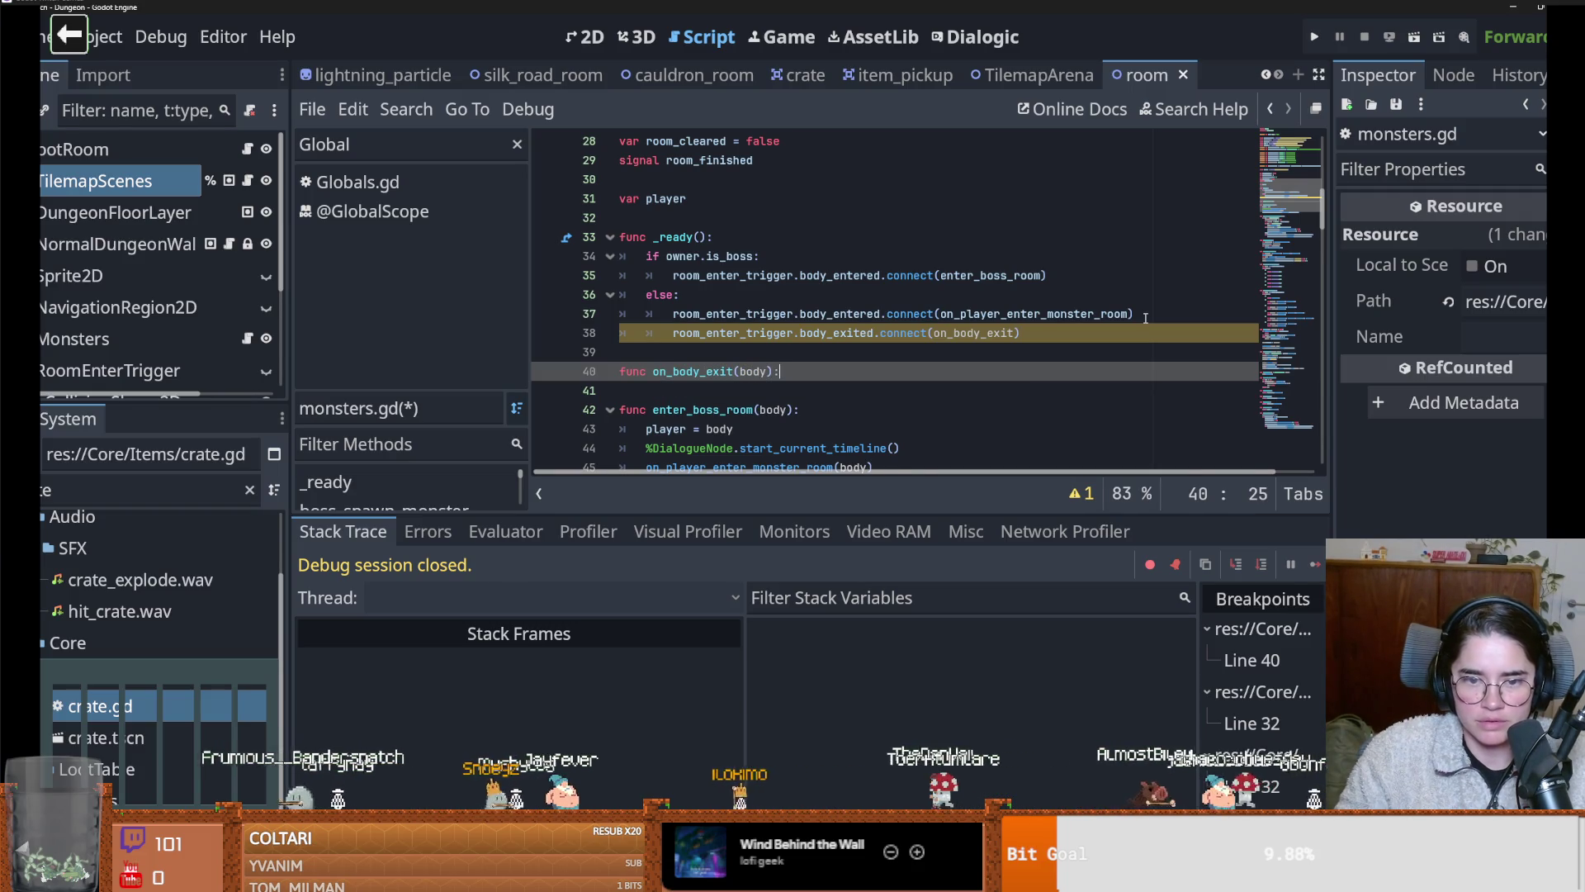
pyautogui.press('Return')
pyautogui.write('of')
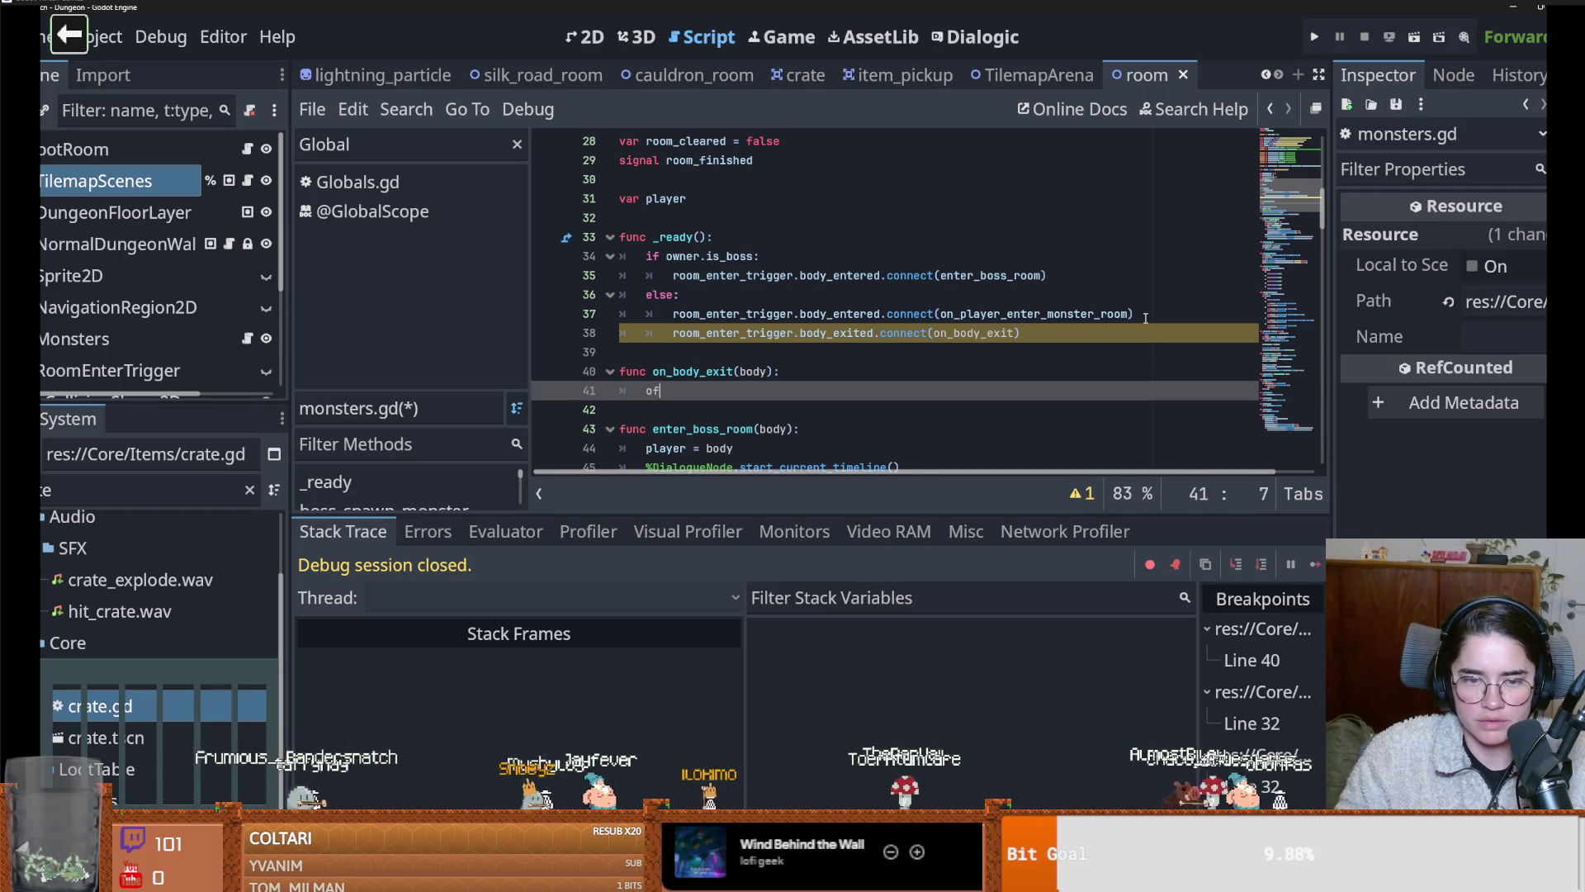
pyautogui.write(' bos')
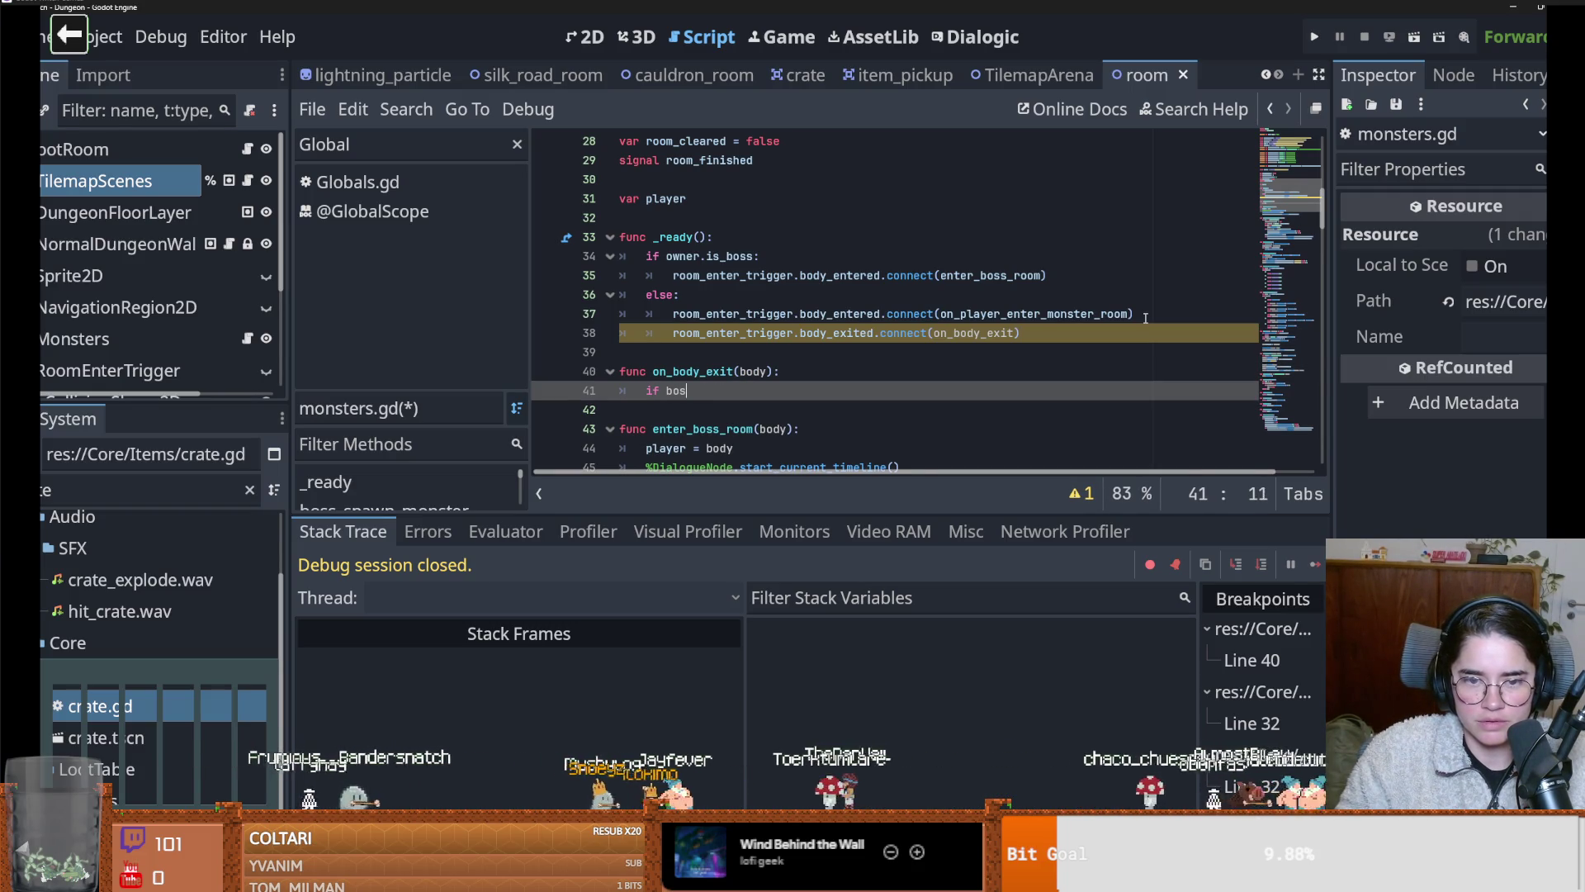
pyautogui.write('C')
pyautogui.press('Return')
pyautogui.press('Return')
pyautogui.write('tilemap_scenes.is_in = ')
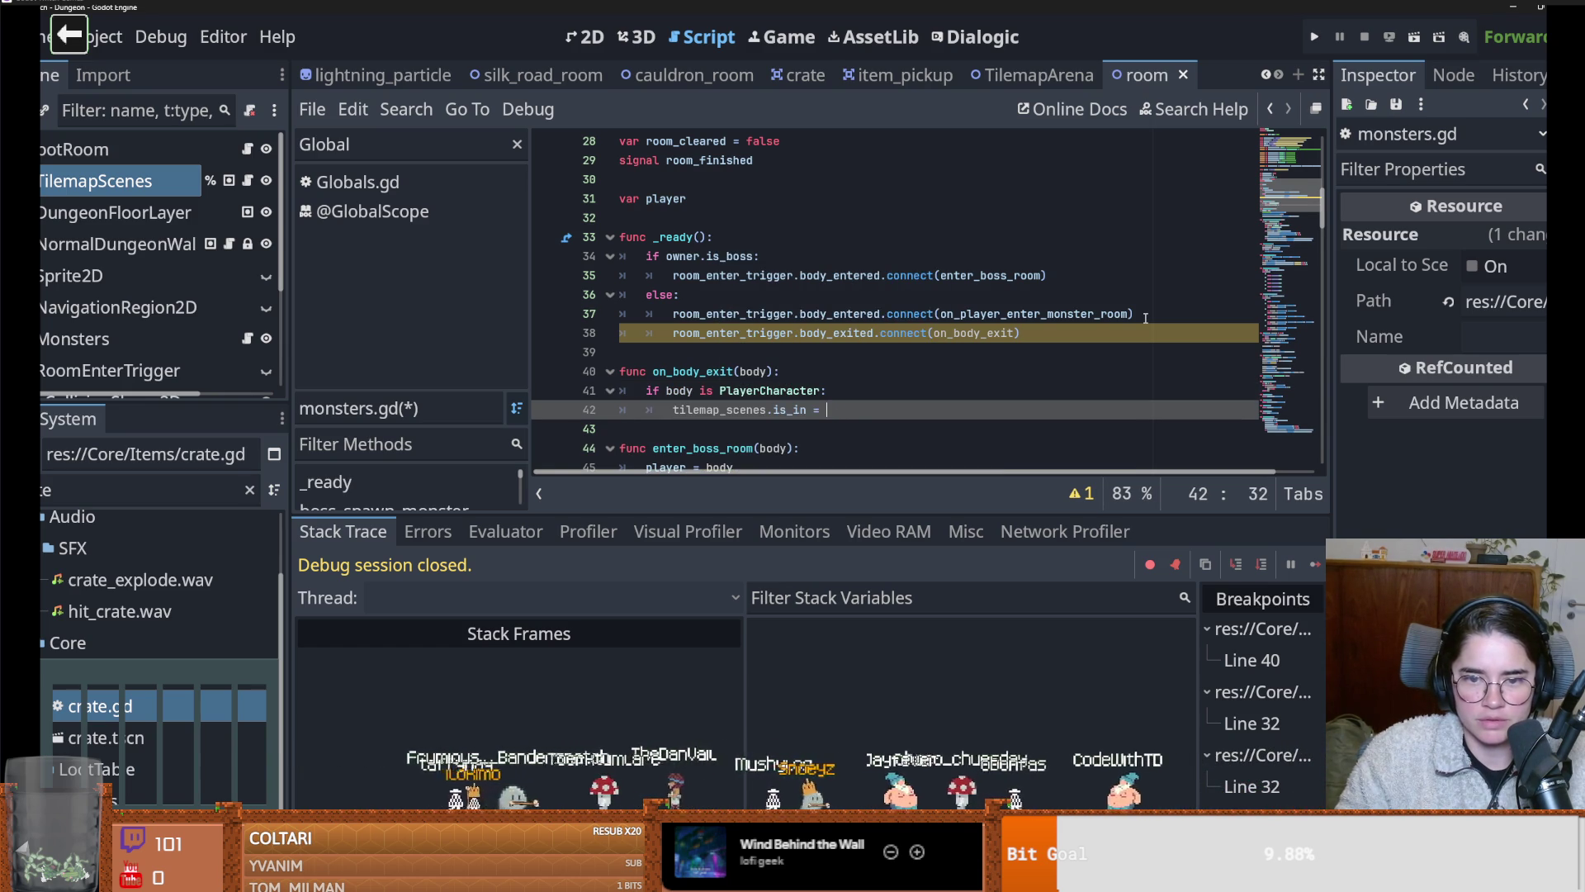
pyautogui.write('truealse')
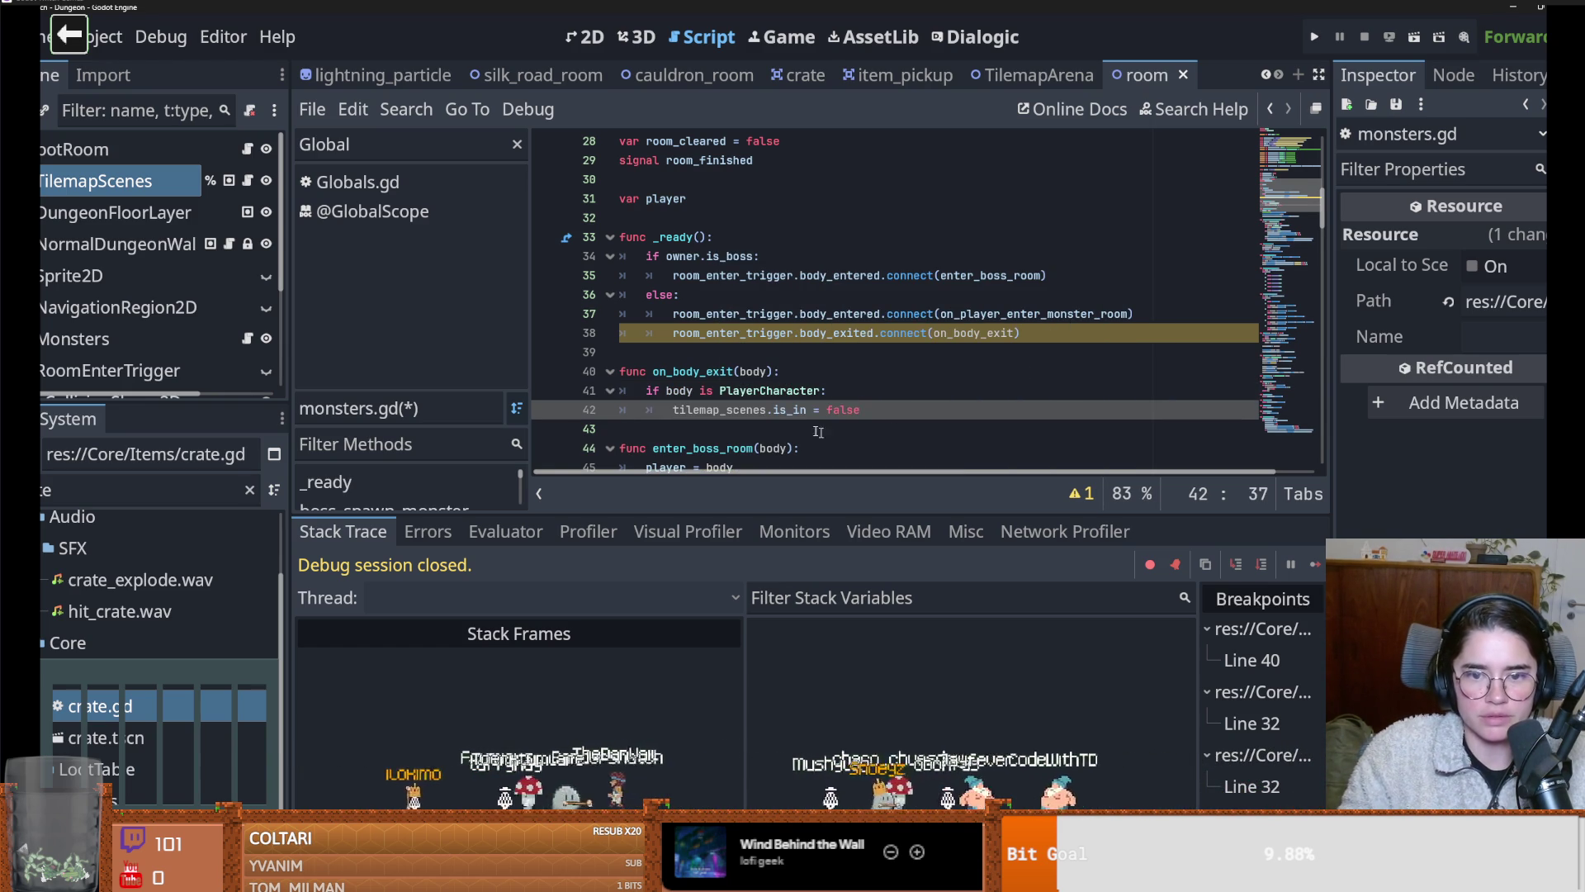
pyautogui.doubleClick(789, 411)
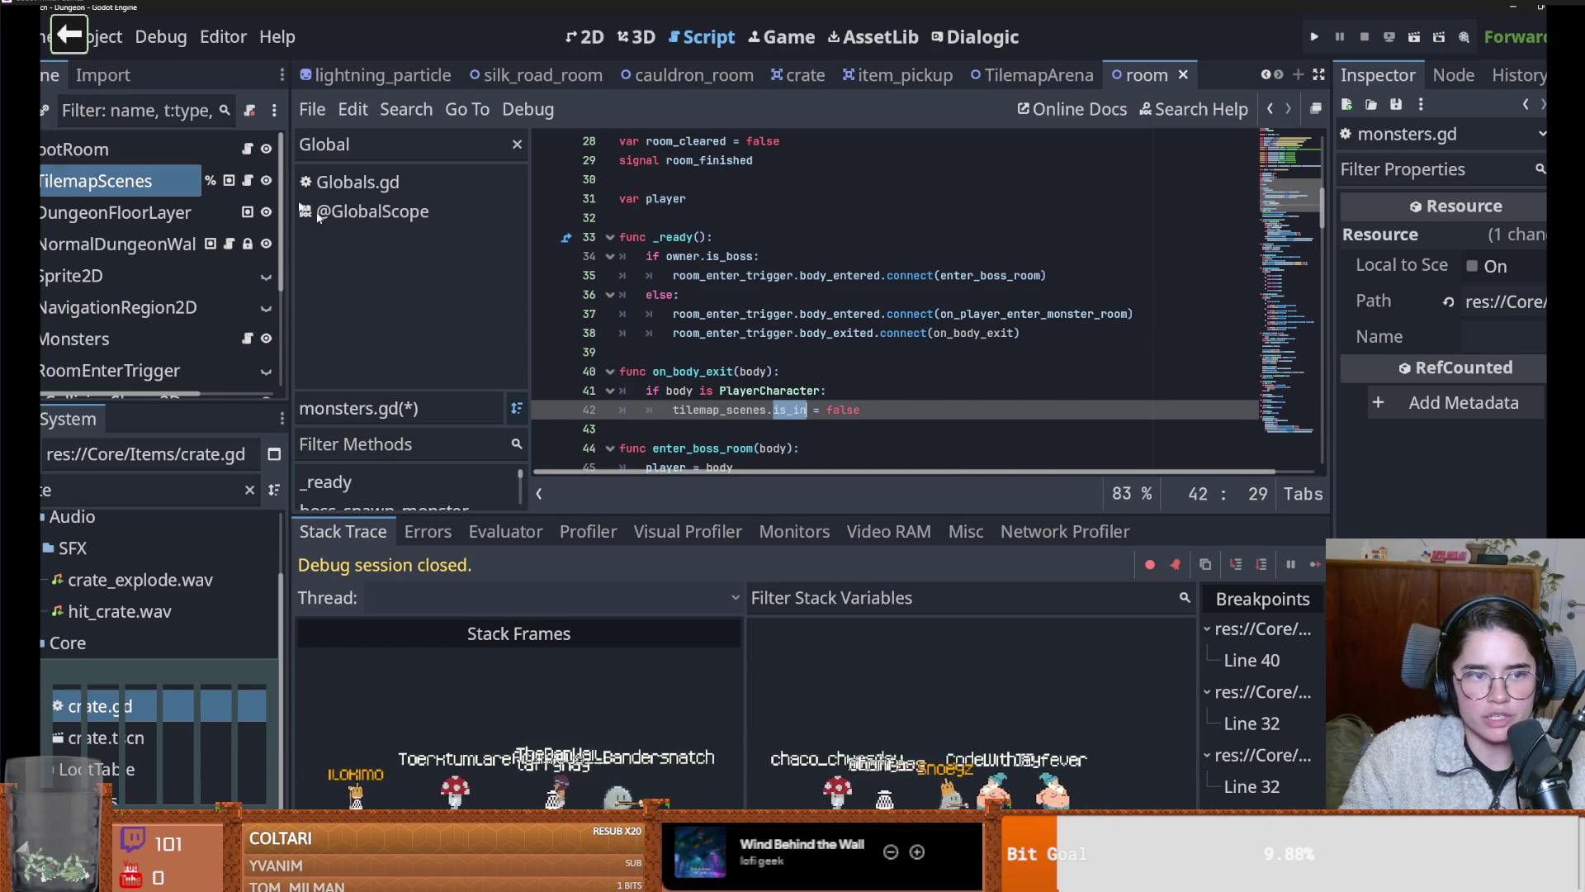
# Change the on_destroy_crates condition on line 32 to 'if is_in:'
pyautogui.click(248, 180)
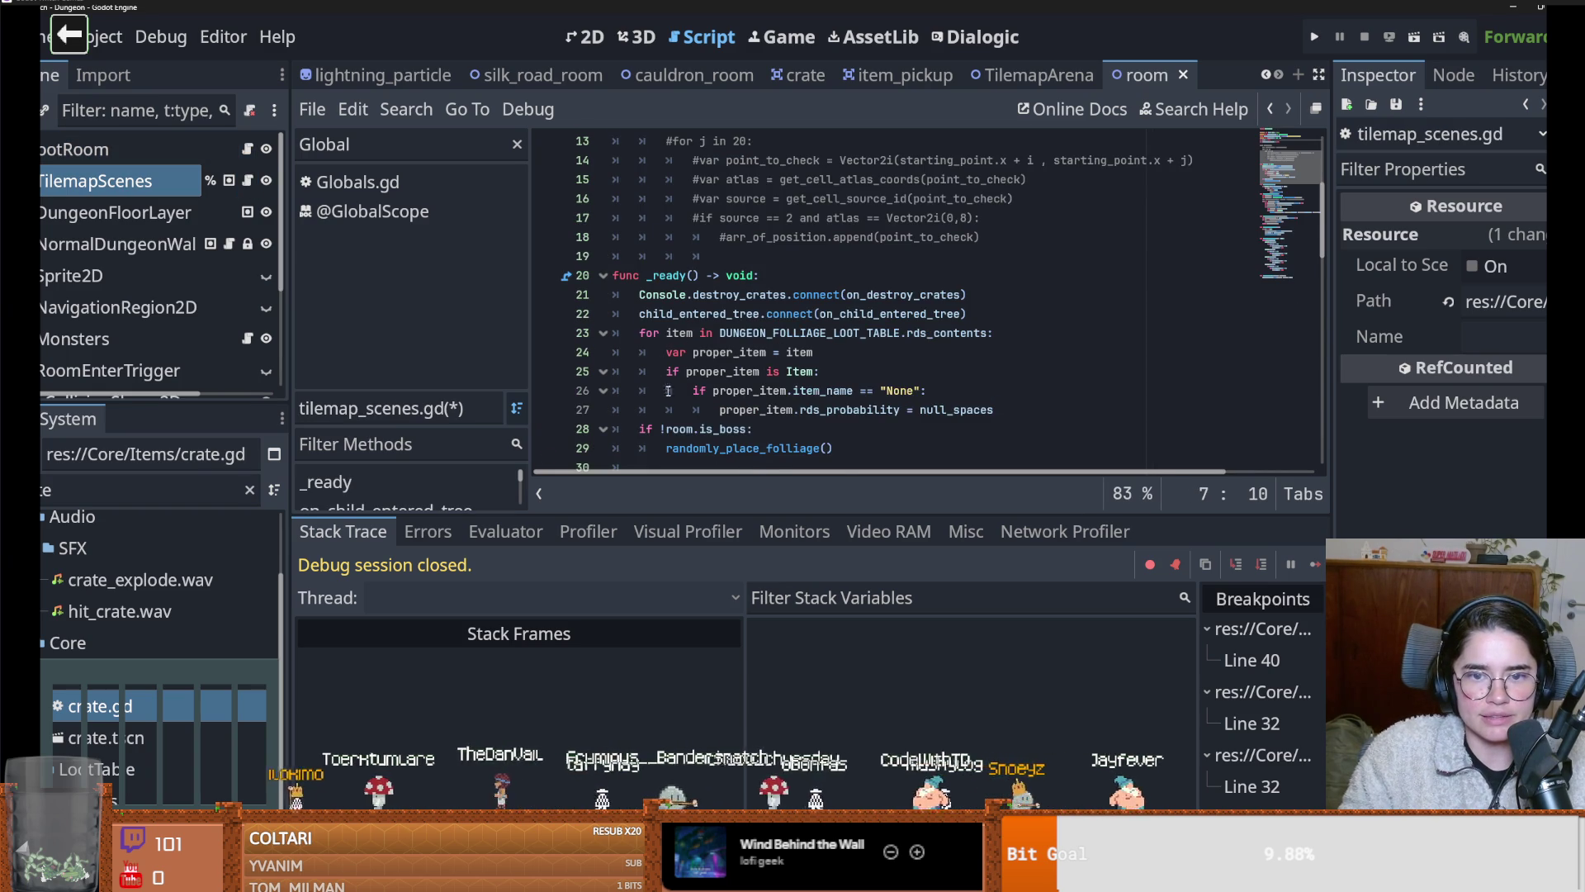
pyautogui.scroll(-5, 660, 382)
pyautogui.moveTo(904, 218); pyautogui.dragTo(662, 218)
pyautogui.write('is_in')
pyautogui.click(662, 218)
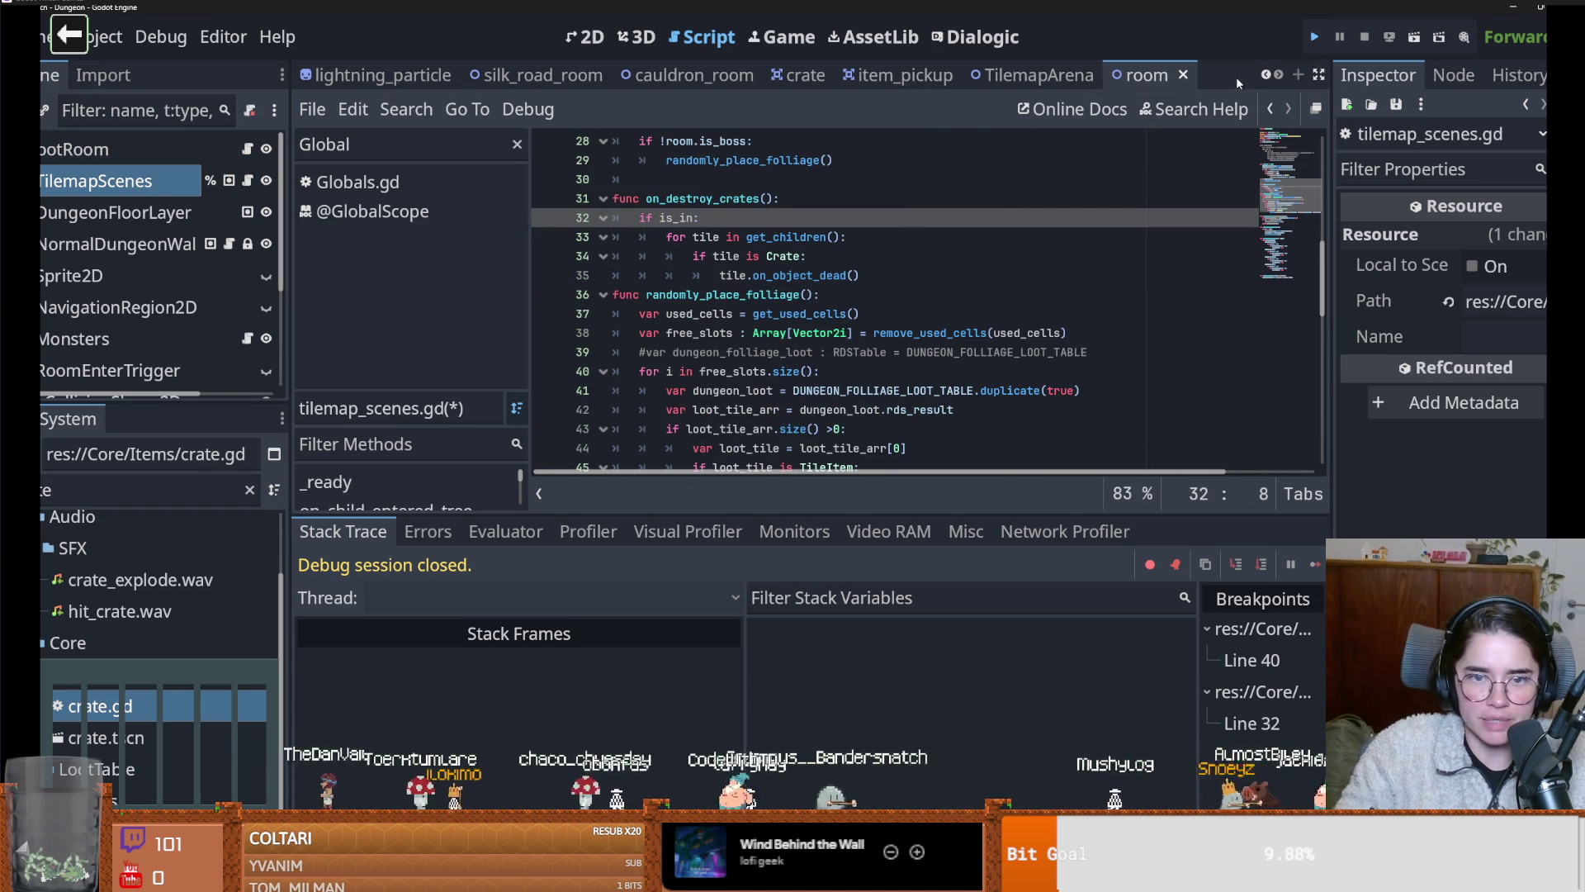
# Start a Warrior game and run on_destroy_crates from the debug console
pyautogui.press('F5')
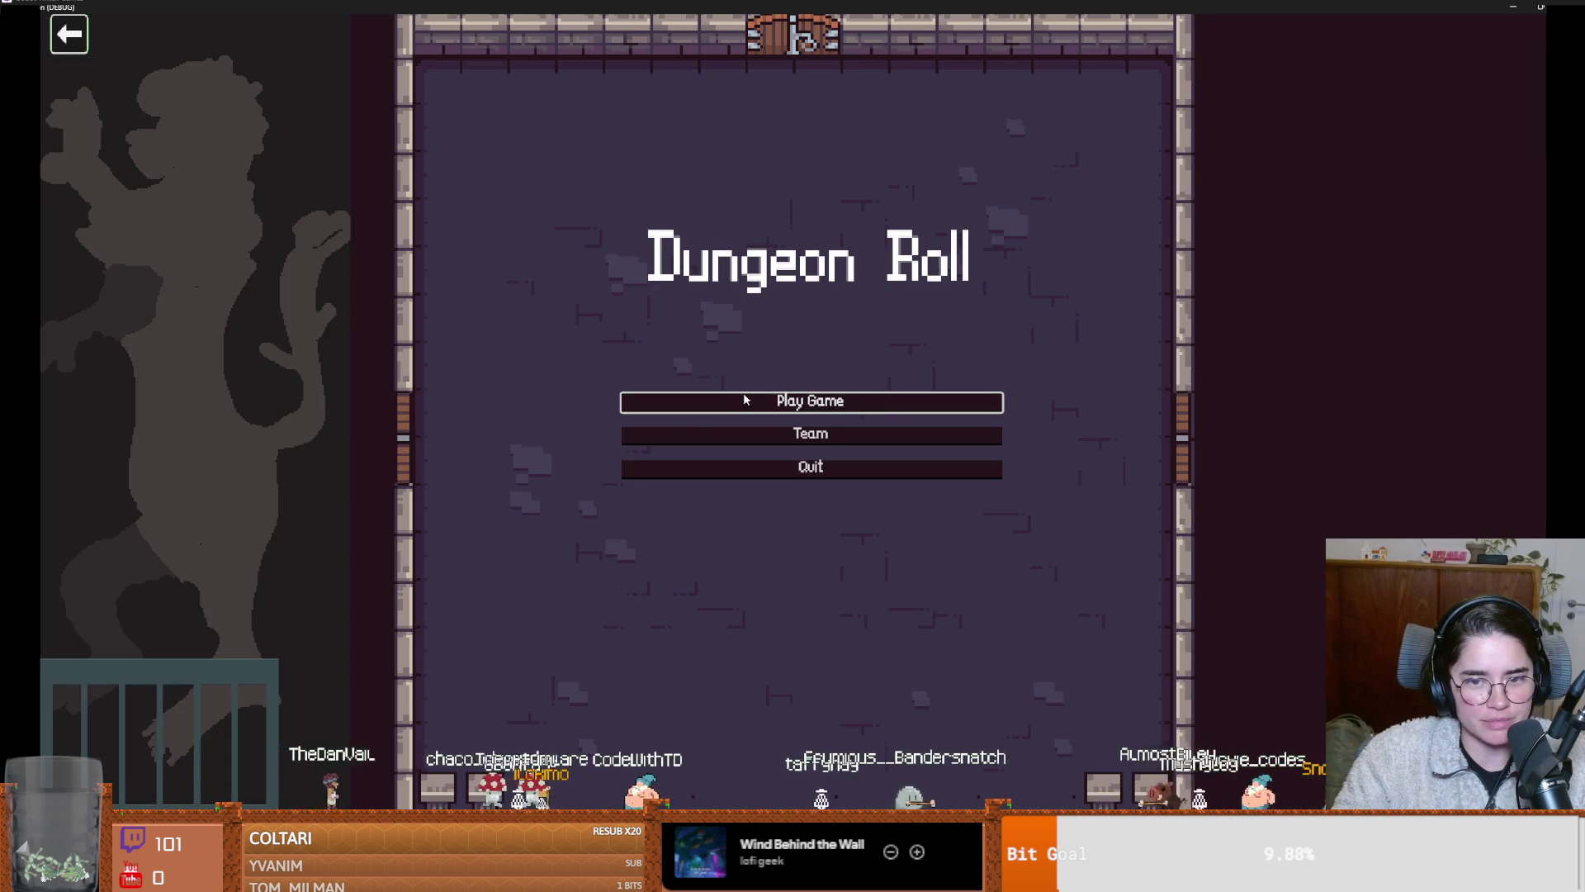
pyautogui.click(638, 400)
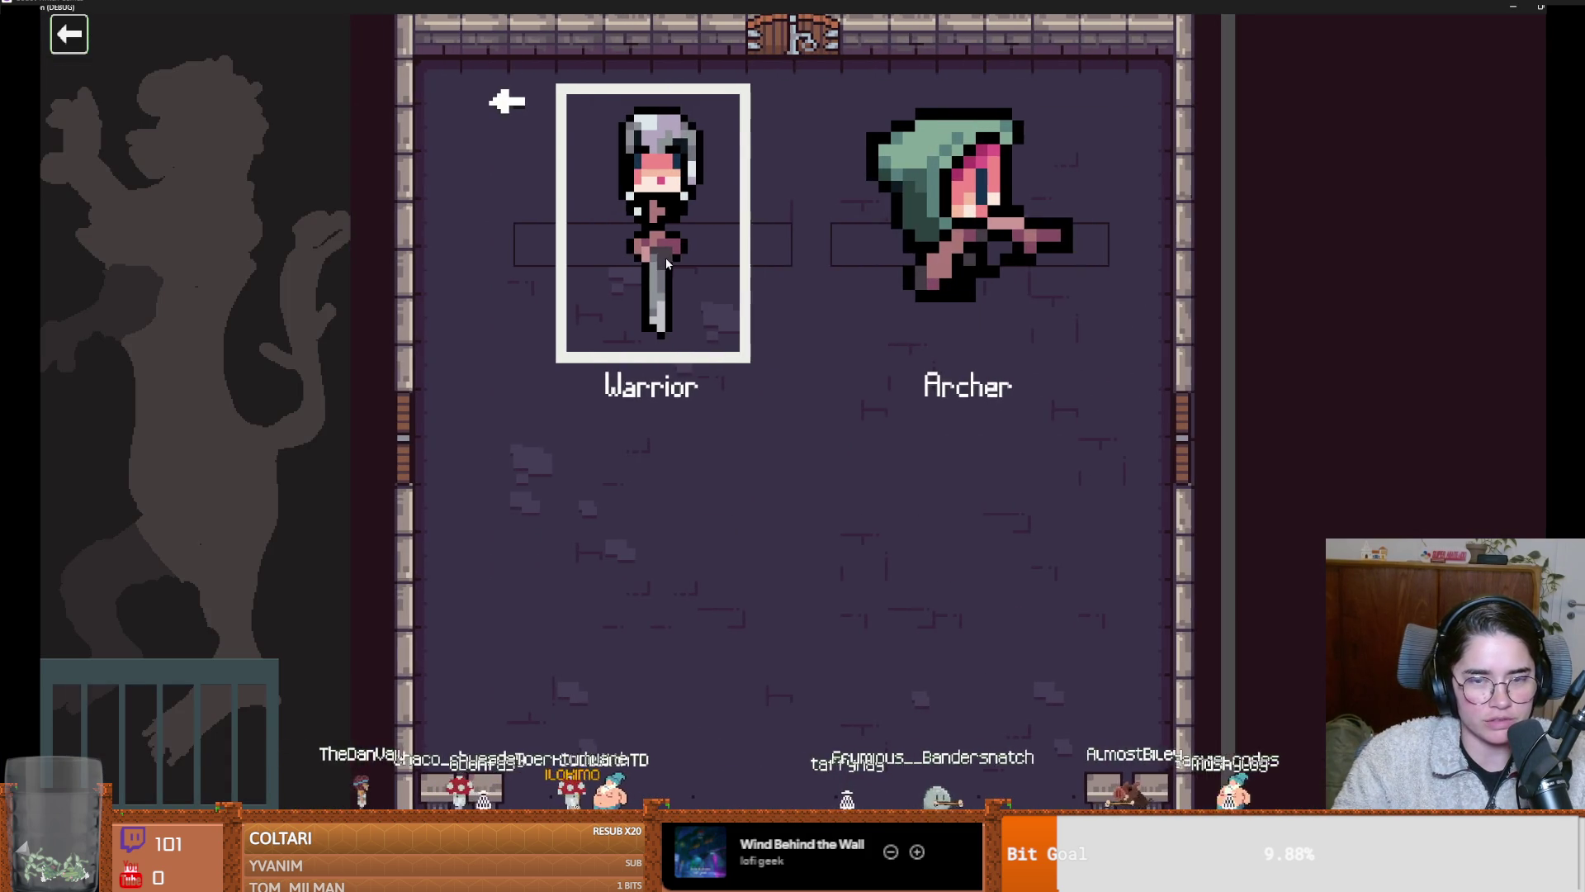
pyautogui.press('Return')
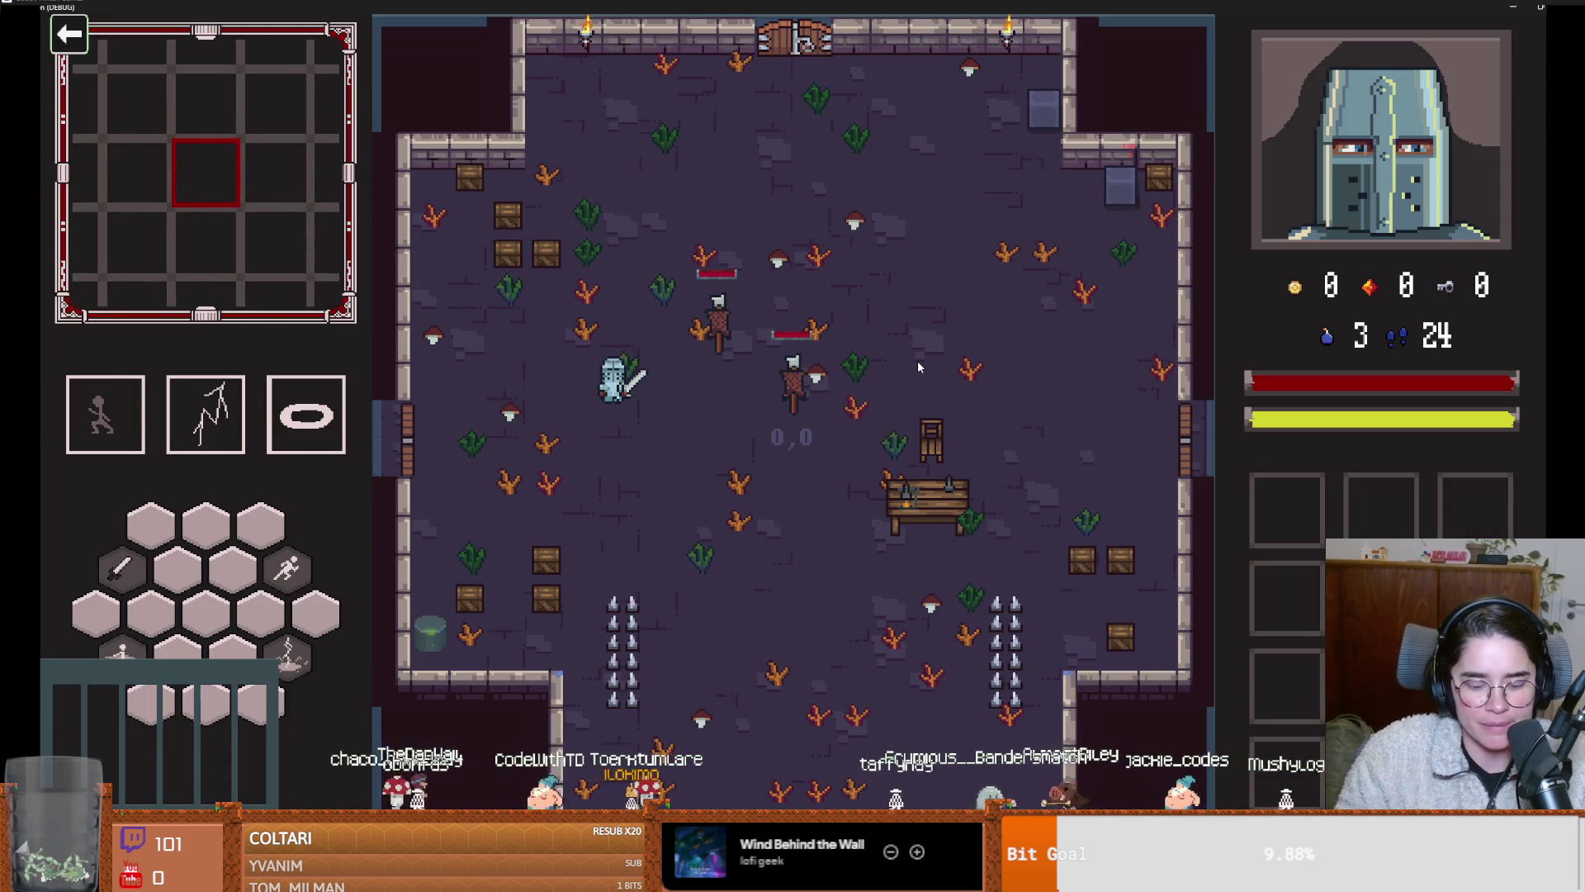
pyautogui.press('`')
pyautogui.write('on')
pyautogui.press('Tab')
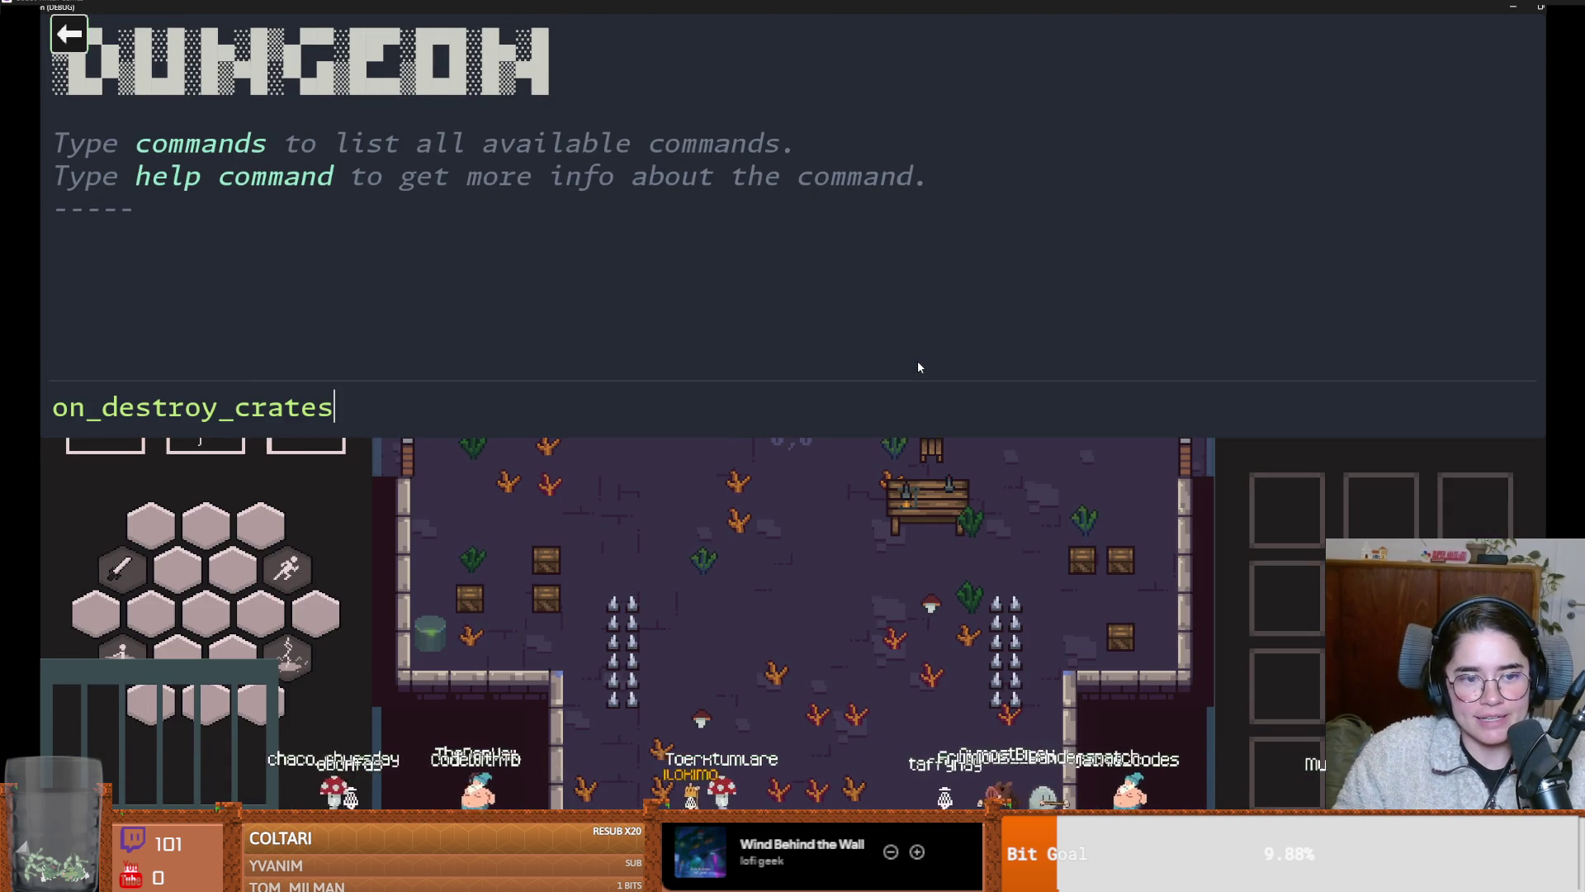
pyautogui.press('Return')
pyautogui.press('`')
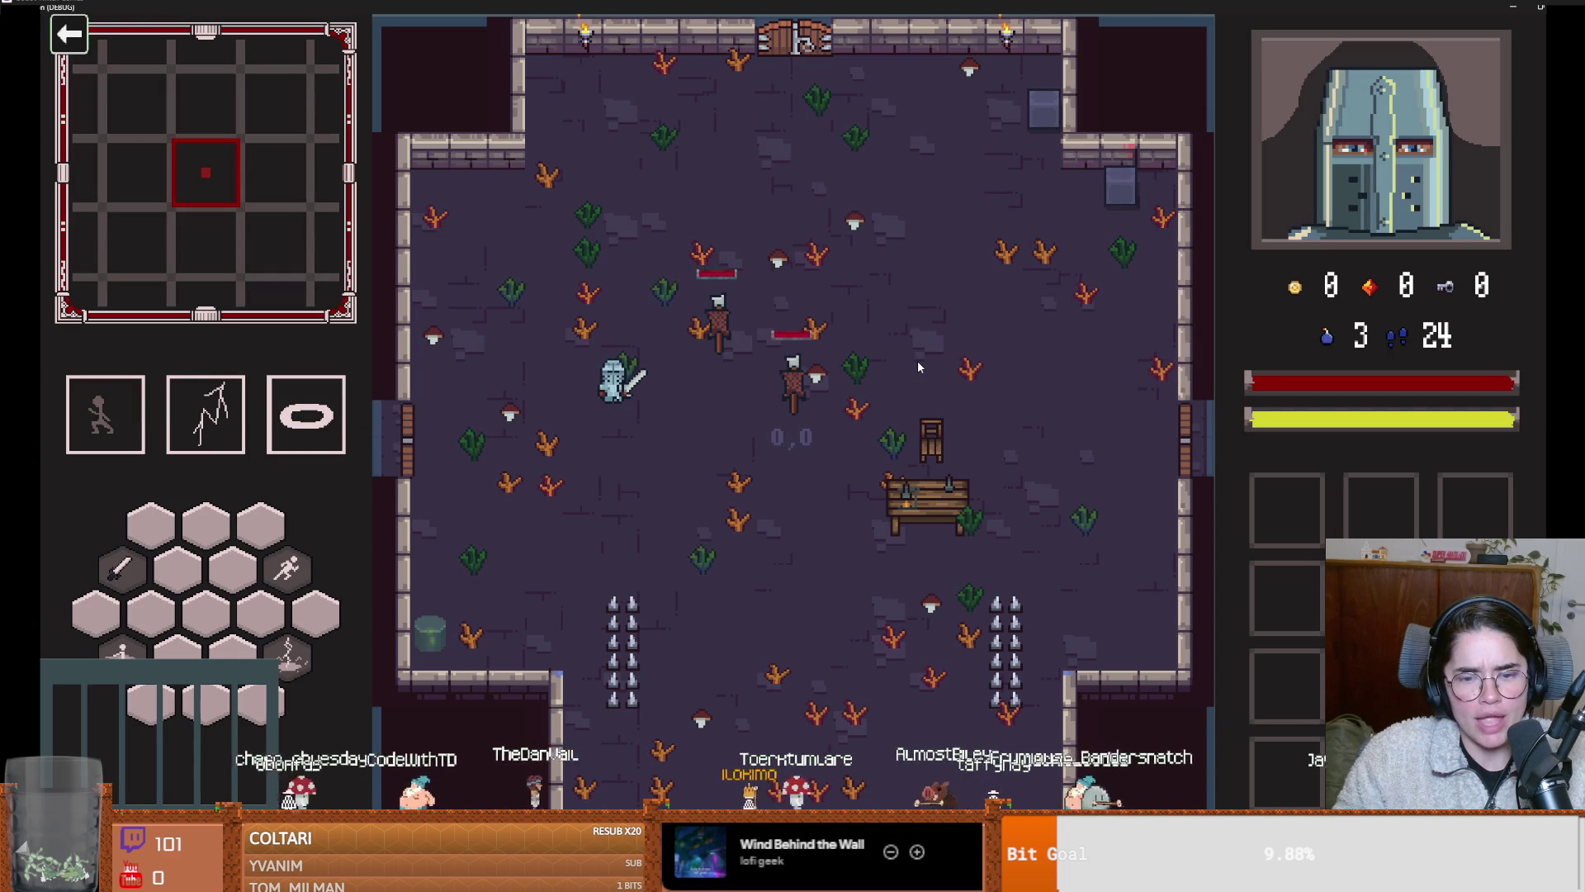
# Stop the game and filter the FileSystem for 'room_'
pyautogui.press('F8')
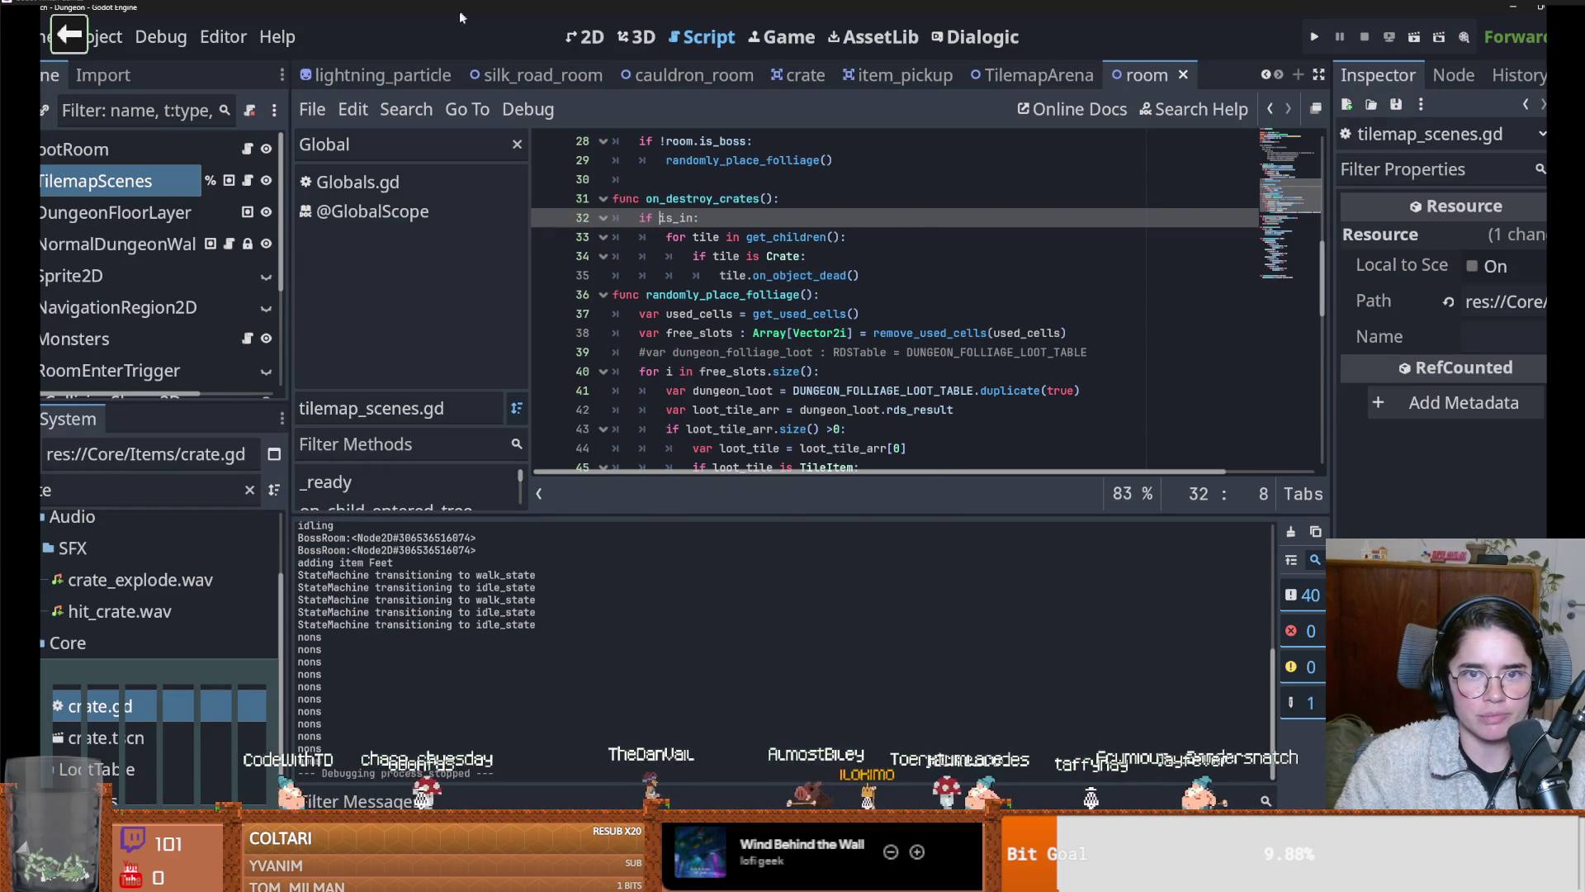
pyautogui.click(95, 491)
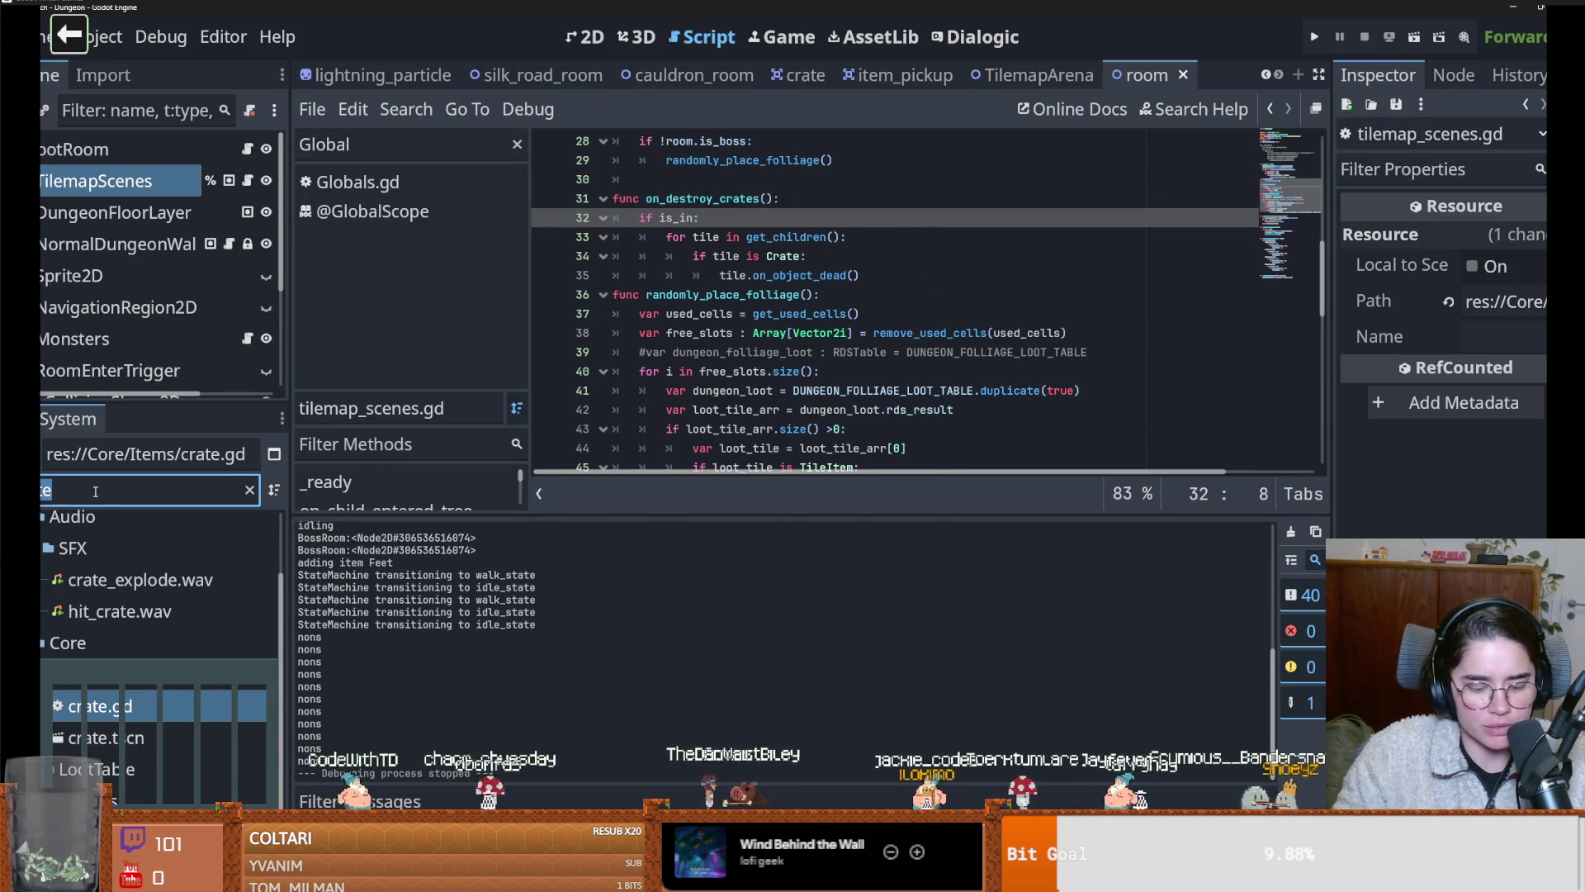
pyautogui.write('room')
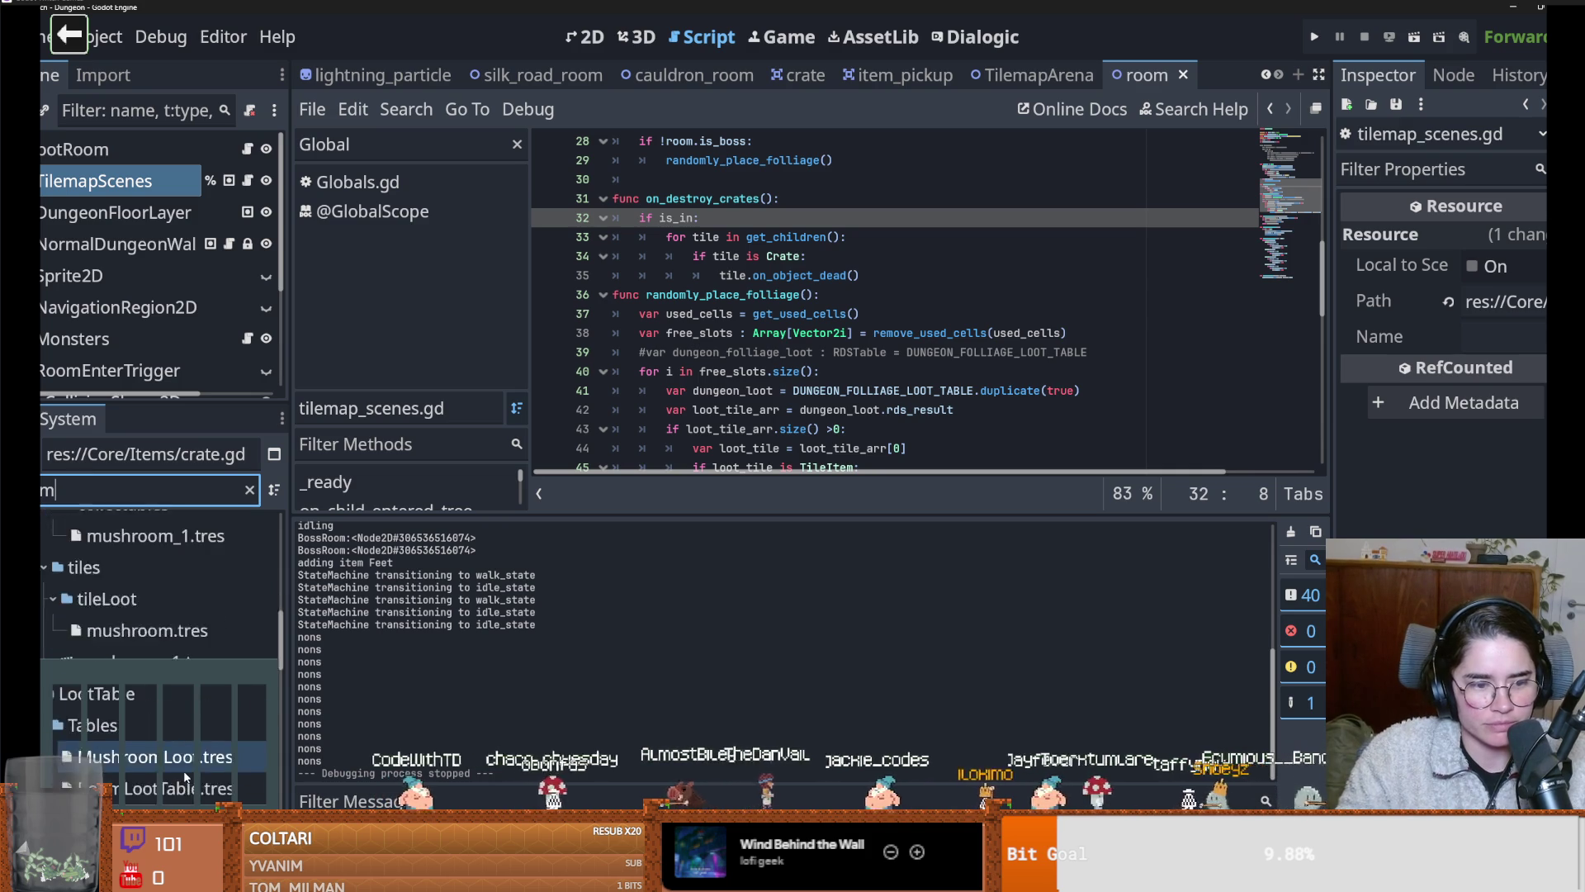
pyautogui.write('_')
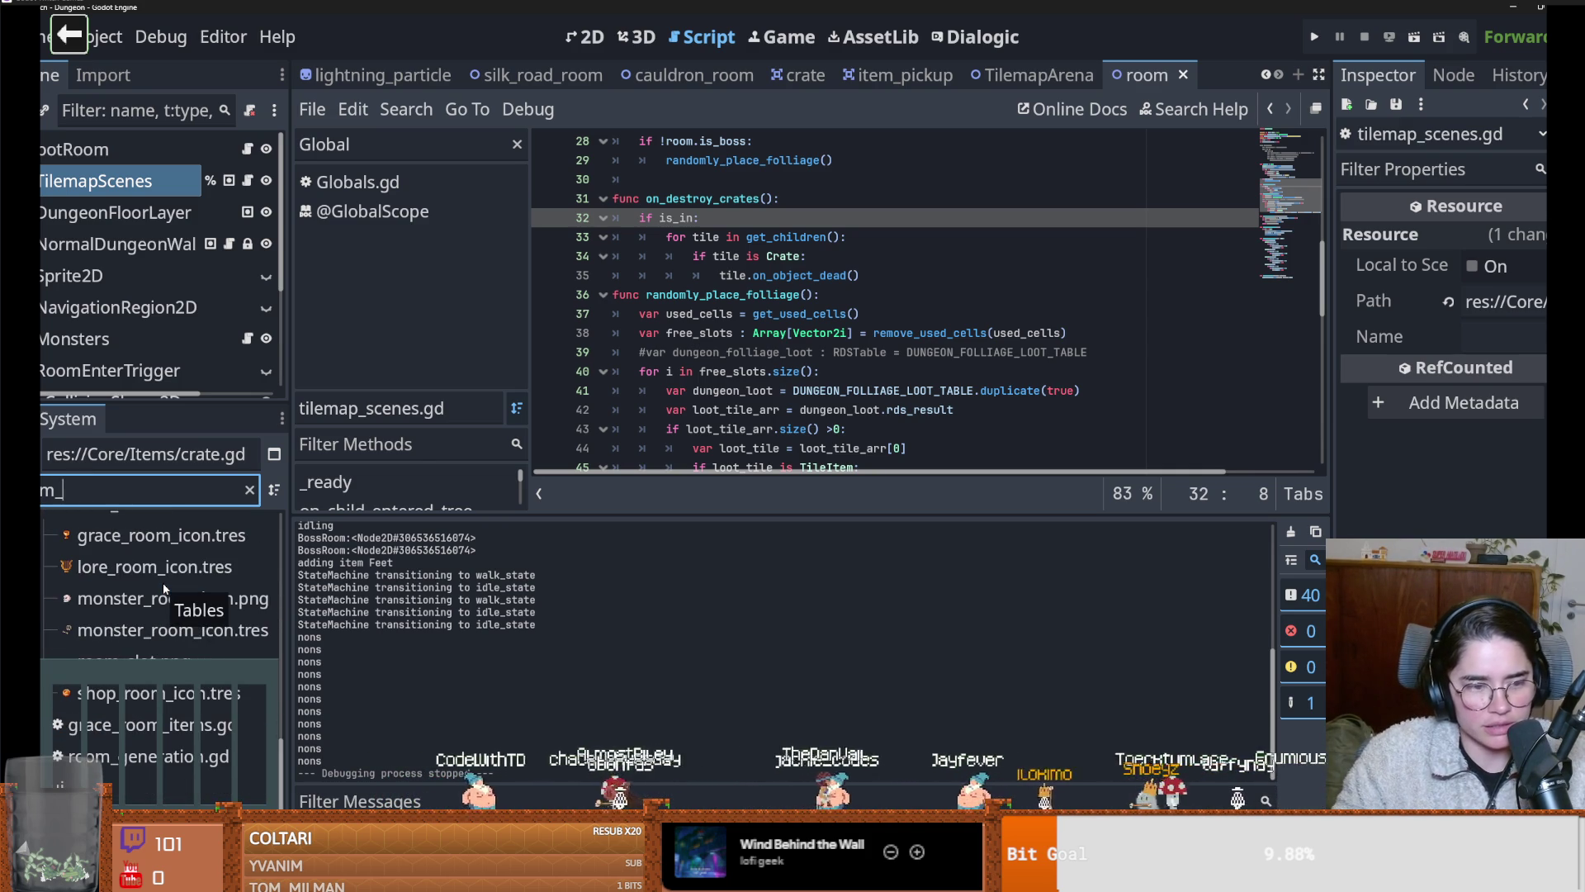
# Open root_room.tscn in the 2D view, zoom to its crate tiles, and run the project
pyautogui.press('BackSpace')
pyautogui.press('BackSpace')
pyautogui.press('BackSpace')
pyautogui.write('ot')
pyautogui.doubleClick(187, 770)
pyautogui.click(589, 36)
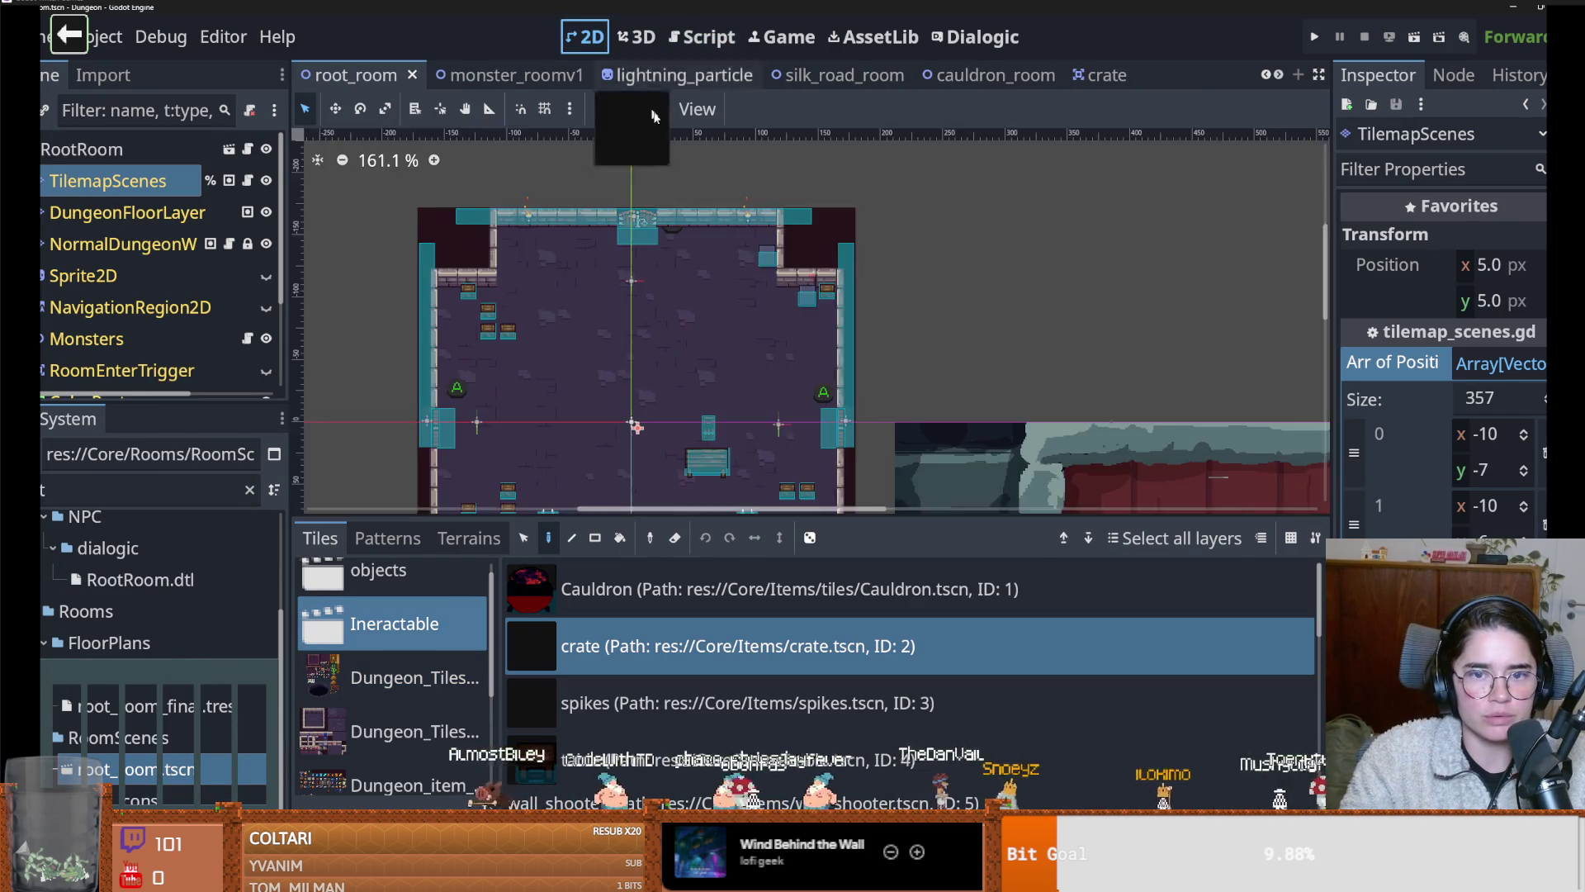
pyautogui.scroll(1, 617, 365)
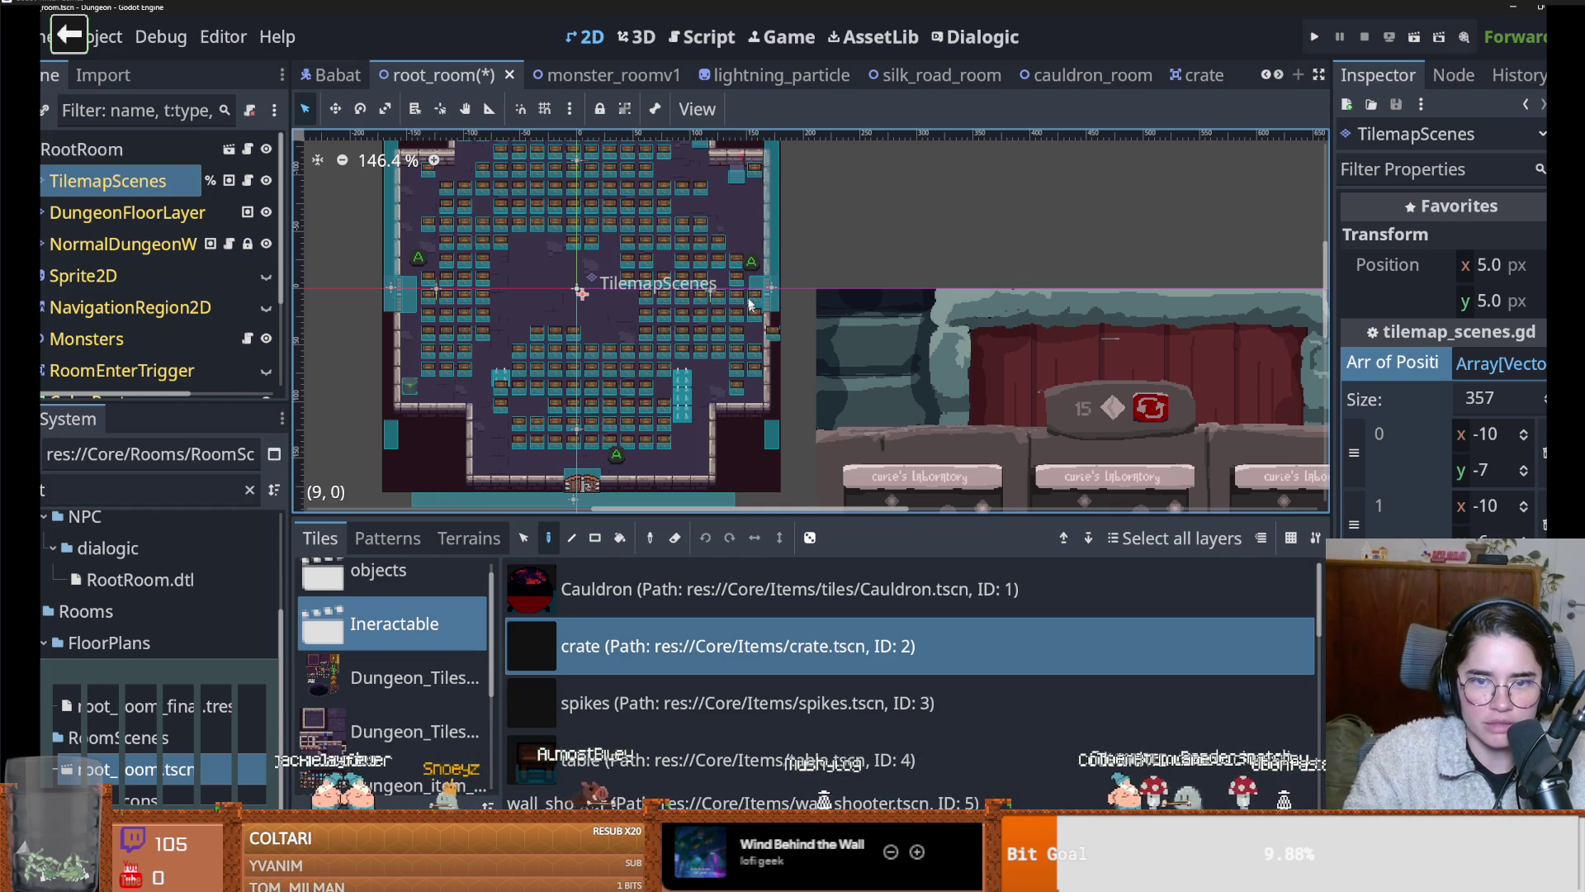
pyautogui.click(1314, 38)
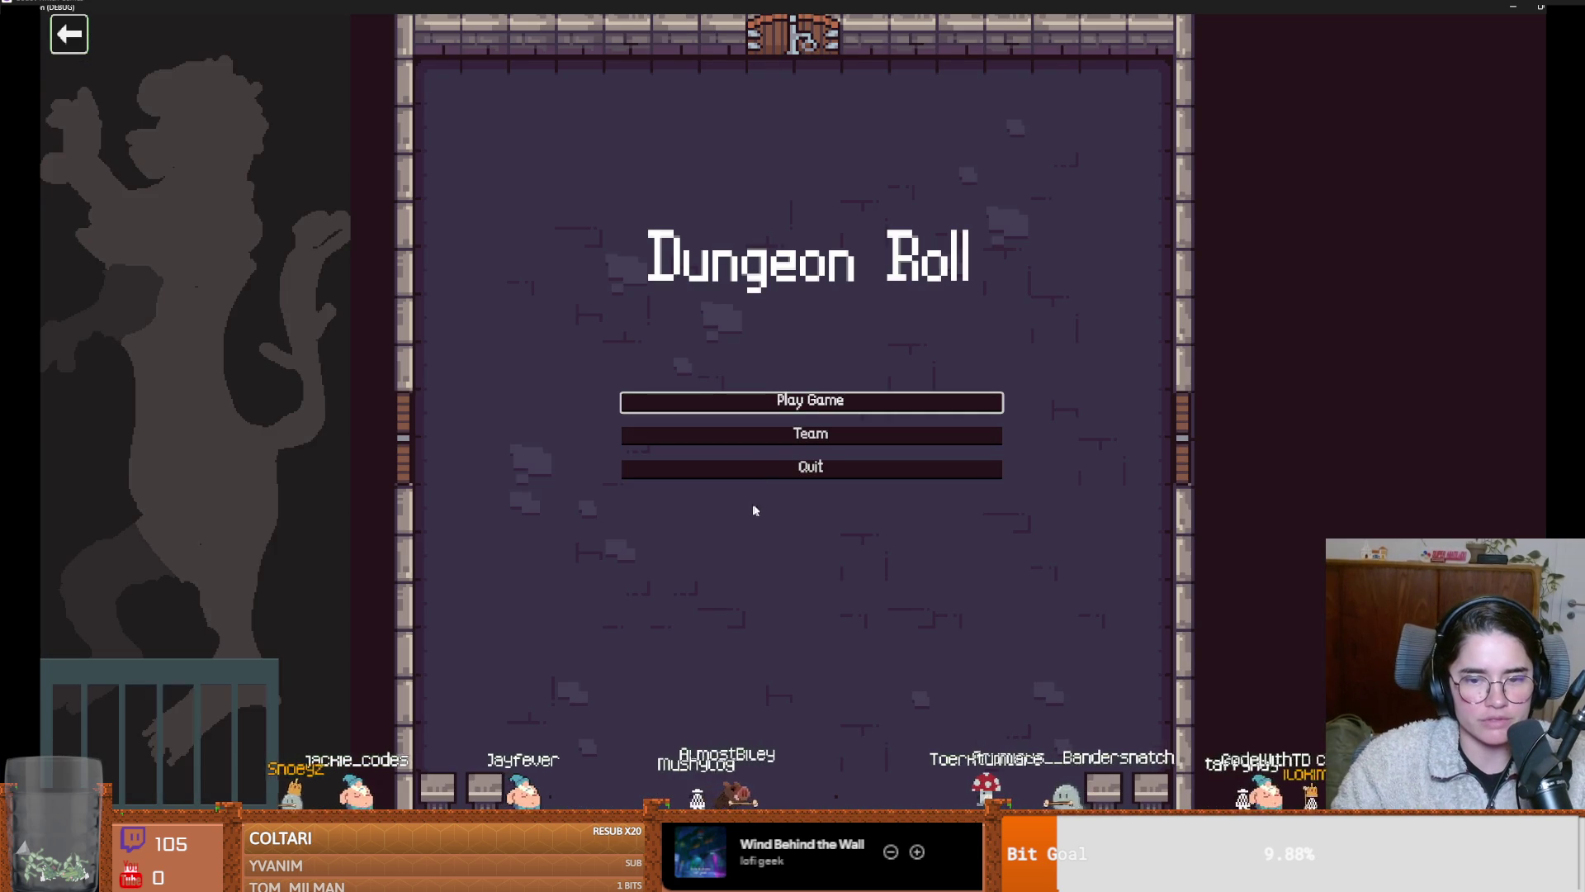
# As the Warrior, run on_destroy_crates in the packed room, confirming all crates break into coins
pyautogui.click(764, 404)
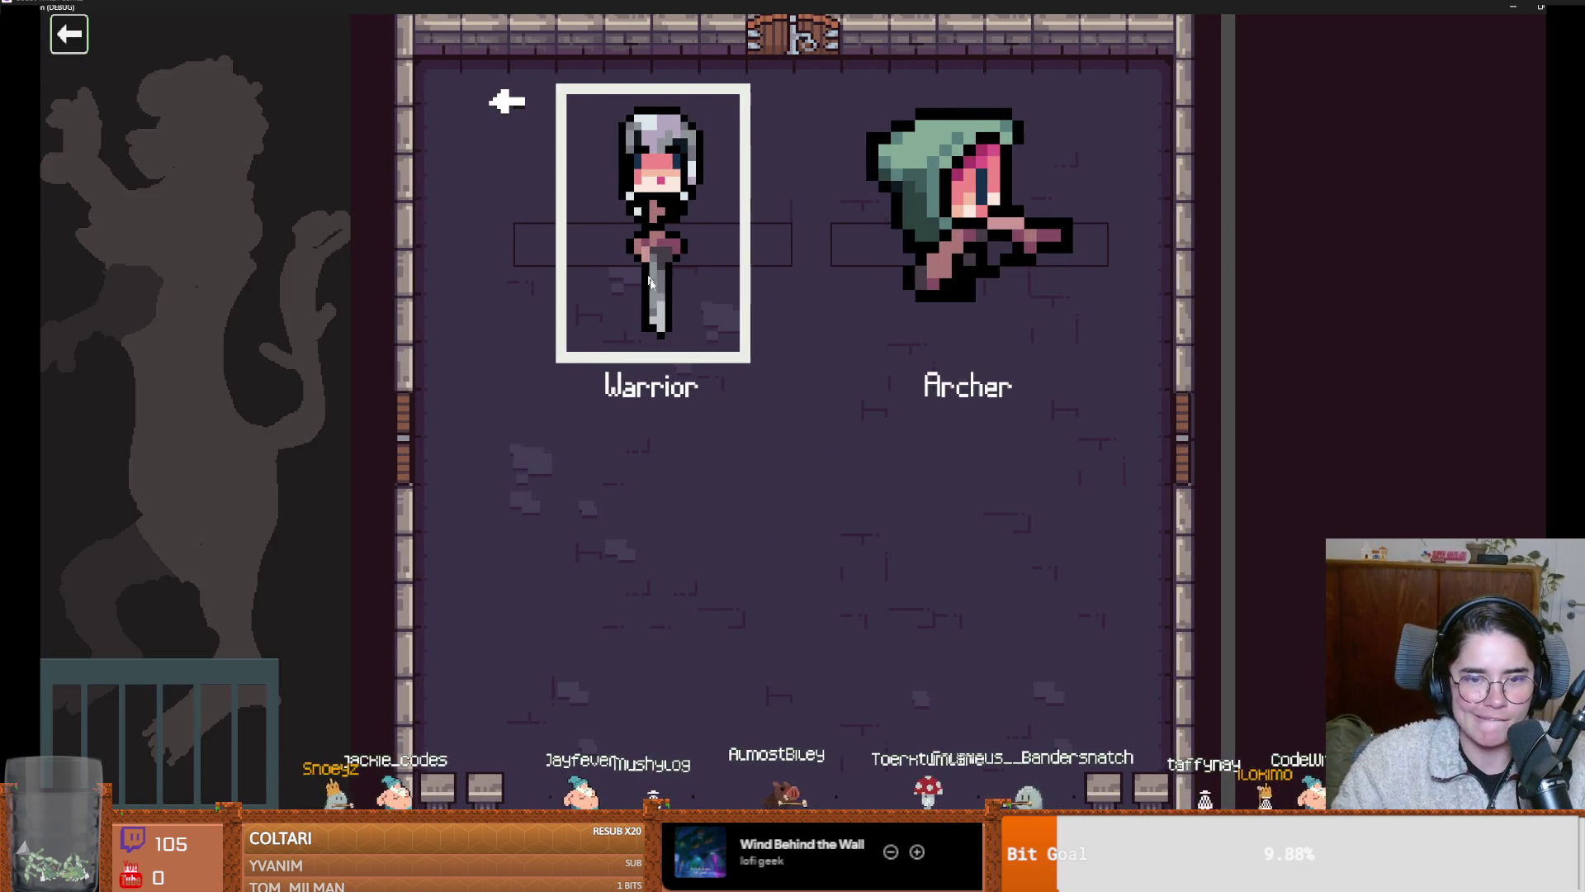
pyautogui.press('Return')
pyautogui.press('d')
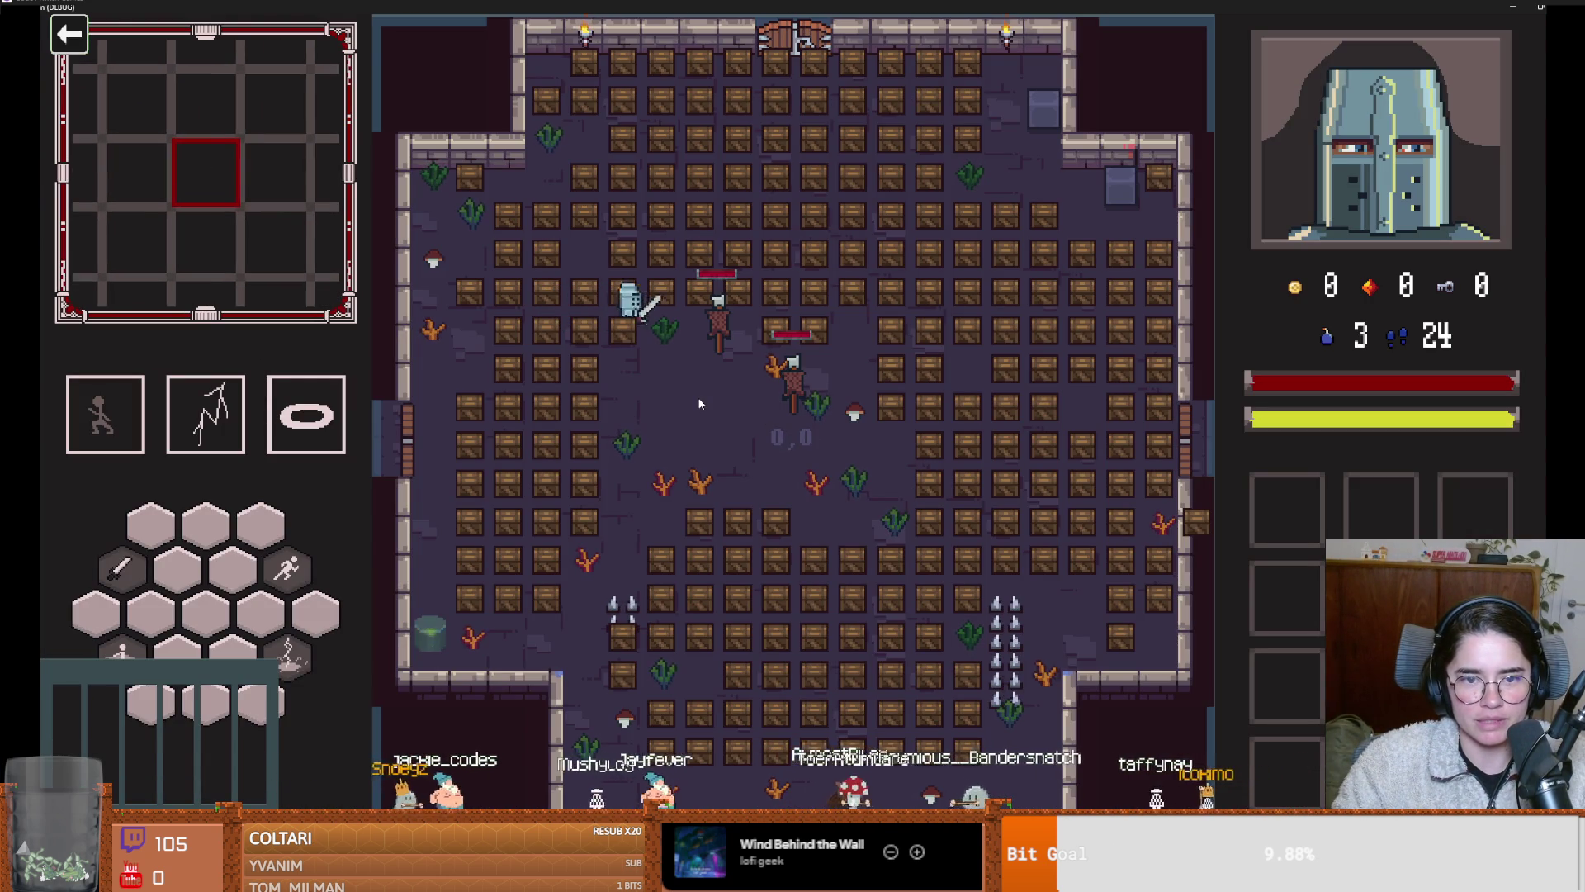
pyautogui.press('`')
pyautogui.write('on')
pyautogui.press('Tab')
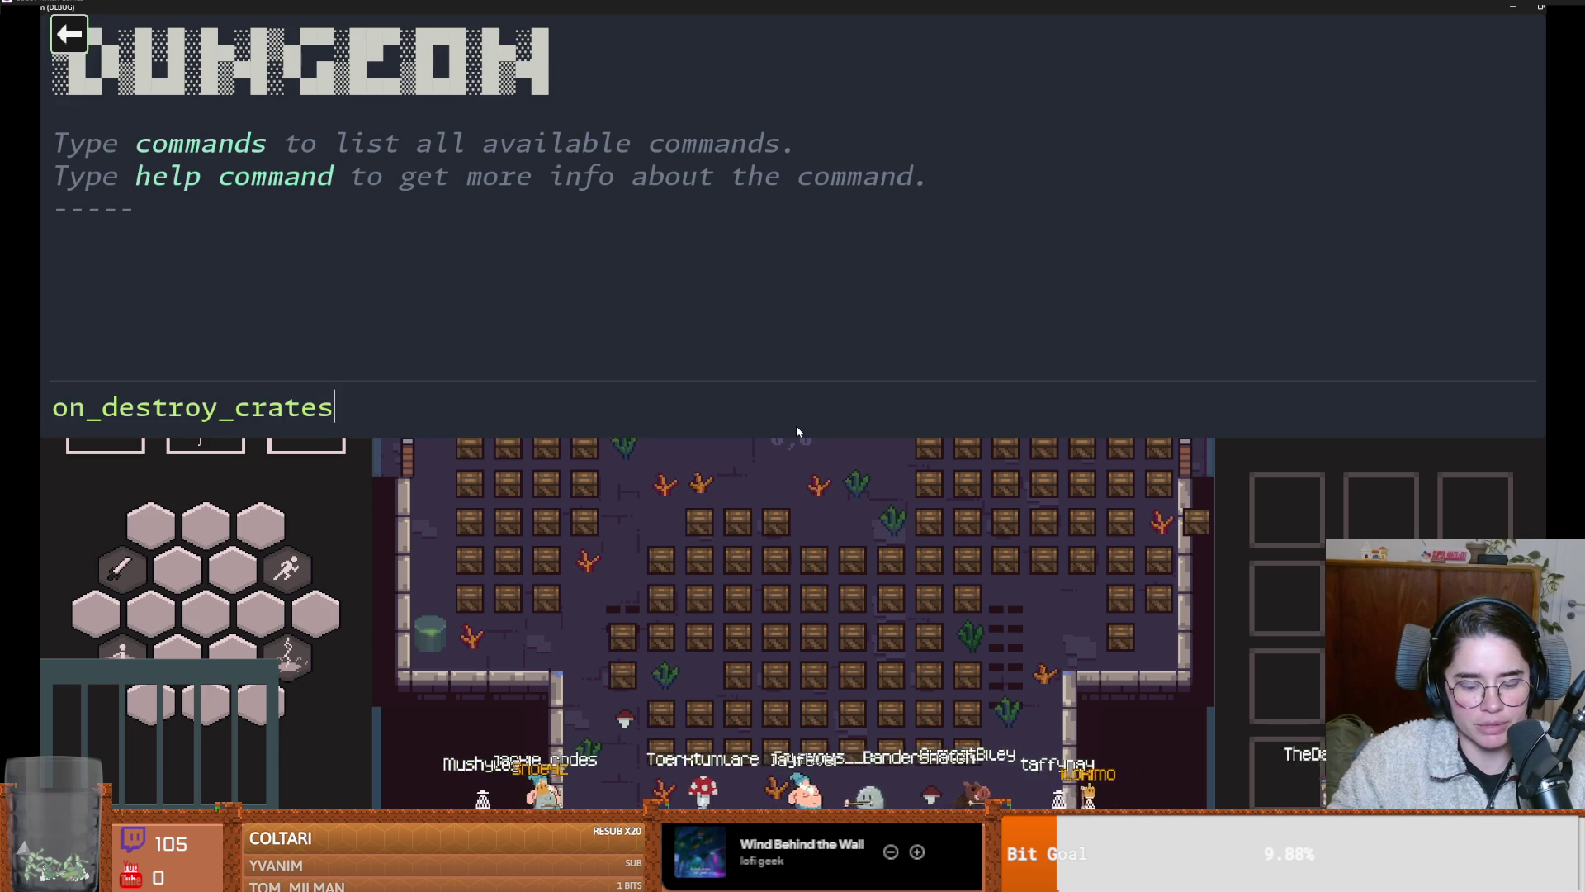
pyautogui.press('Return')
pyautogui.press('`')
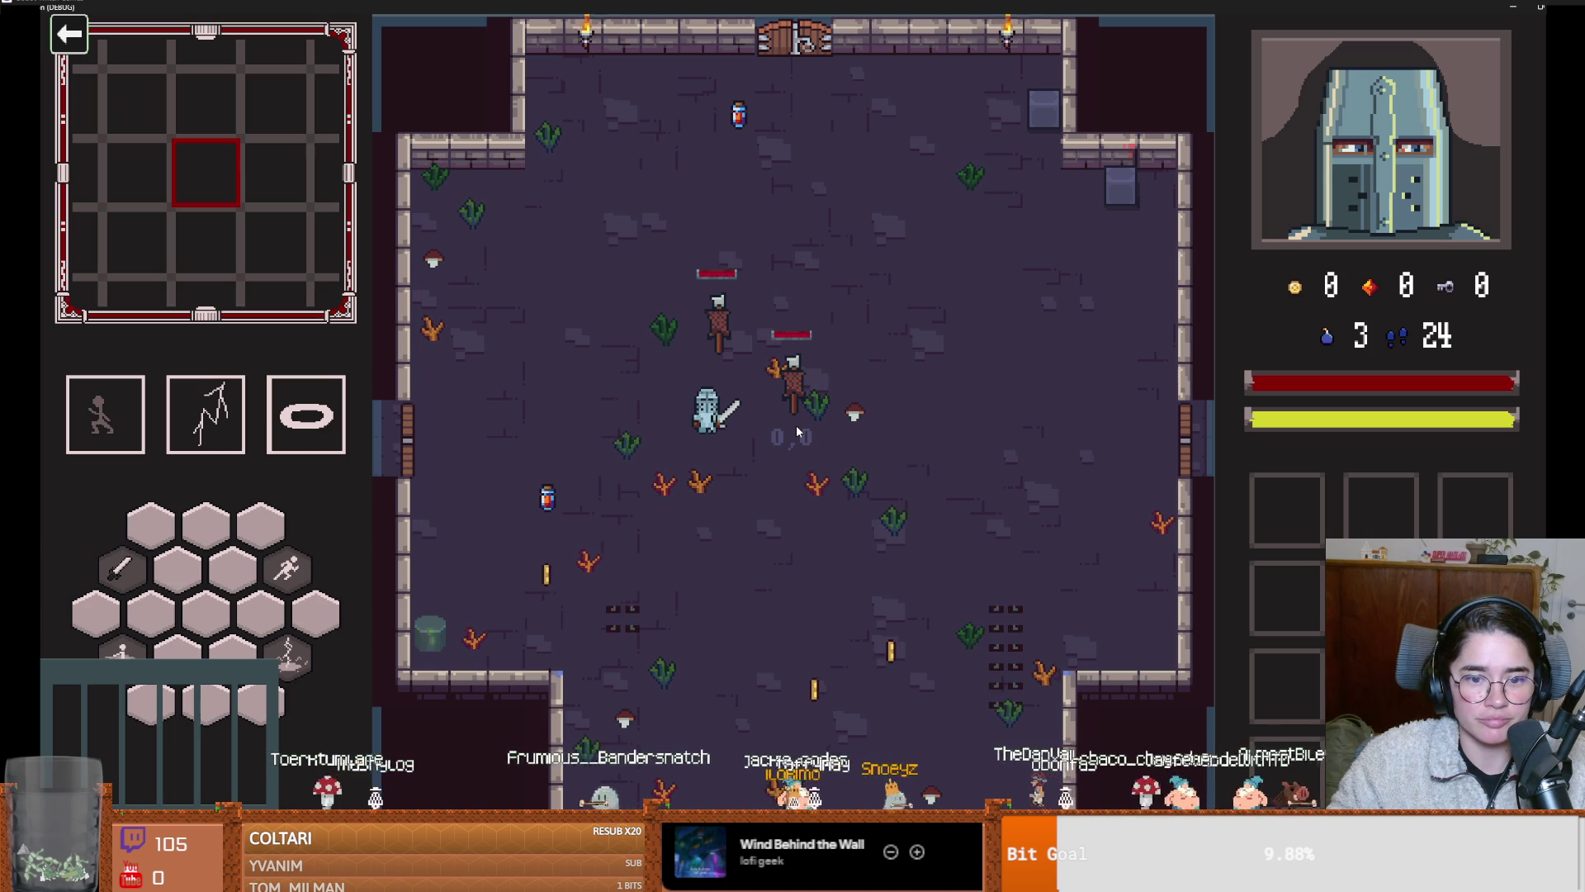
pyautogui.press('super+Down')
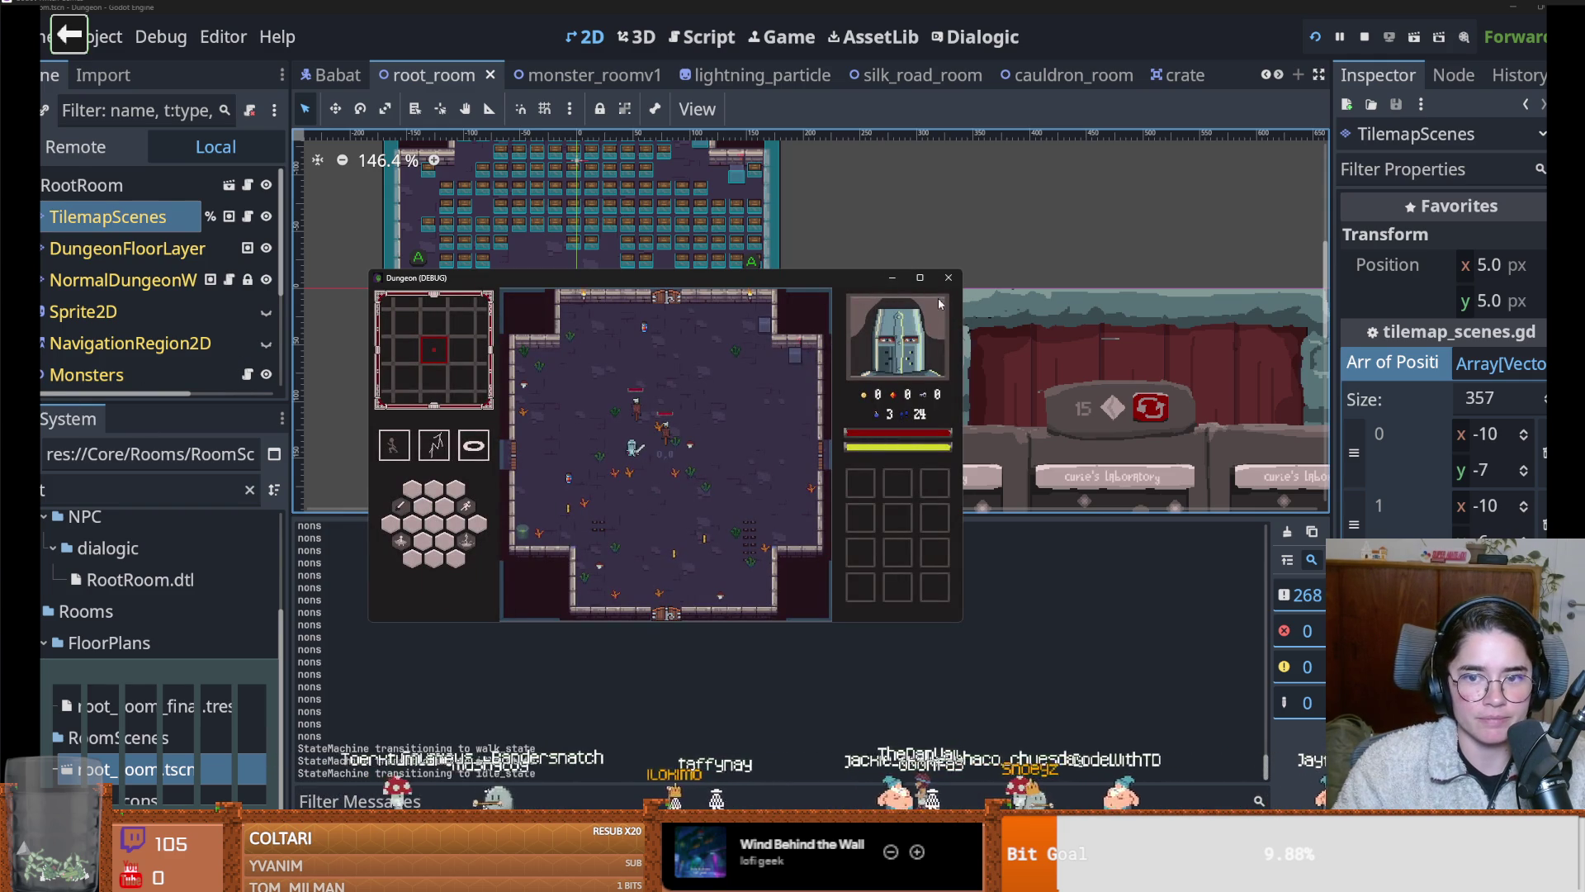
# Stop the game, open CrateLootTable.tres, and edit the Key.tres entry's Amount
pyautogui.click(948, 277)
pyautogui.click(75, 480)
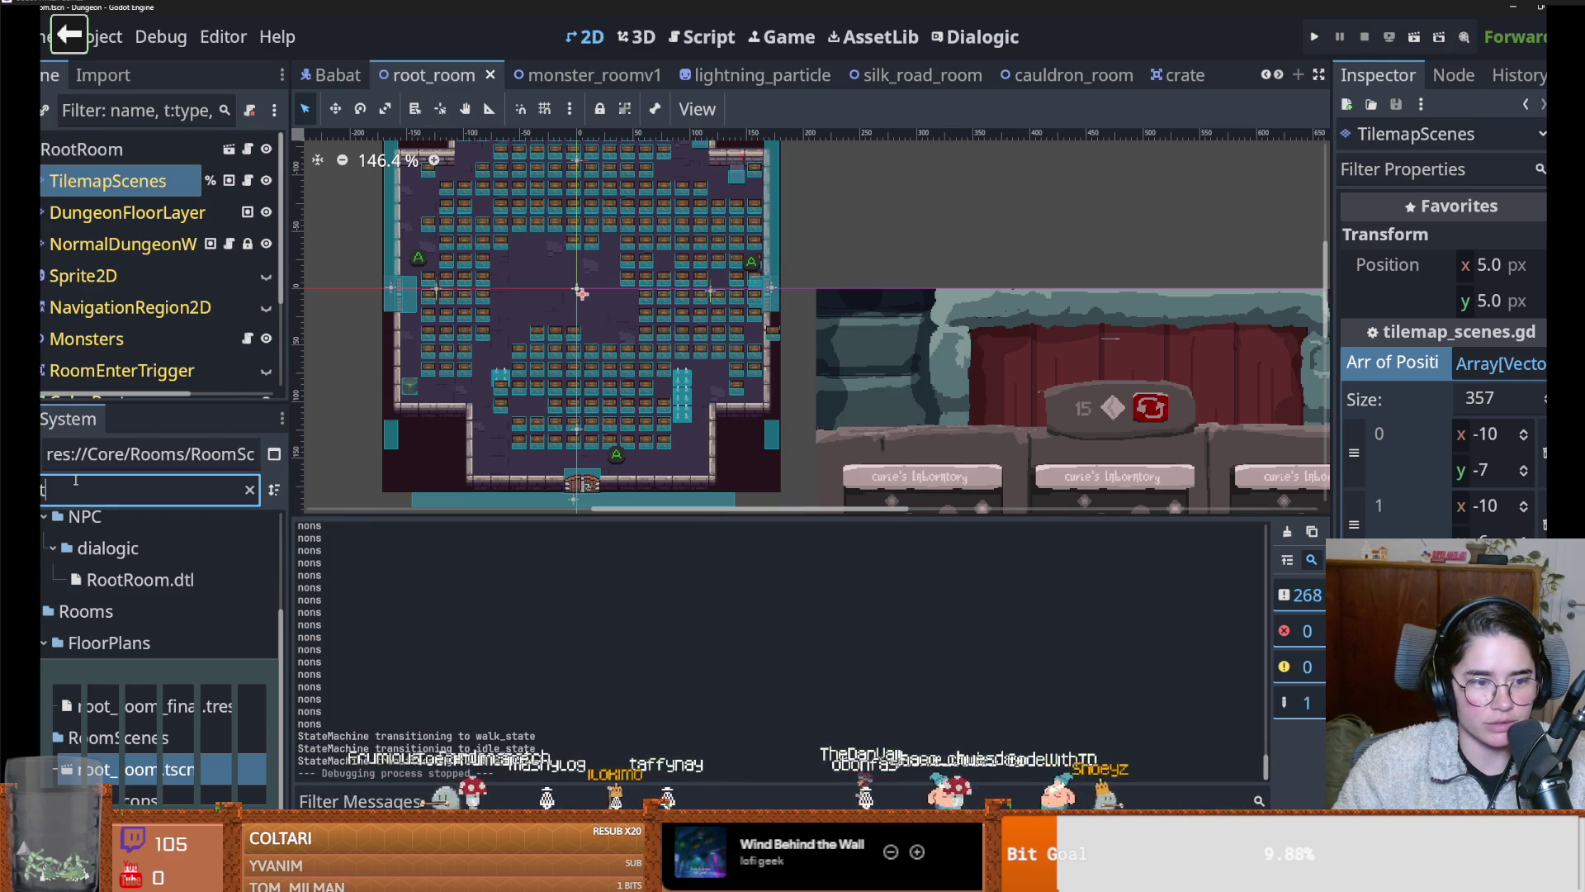
pyautogui.write('e')
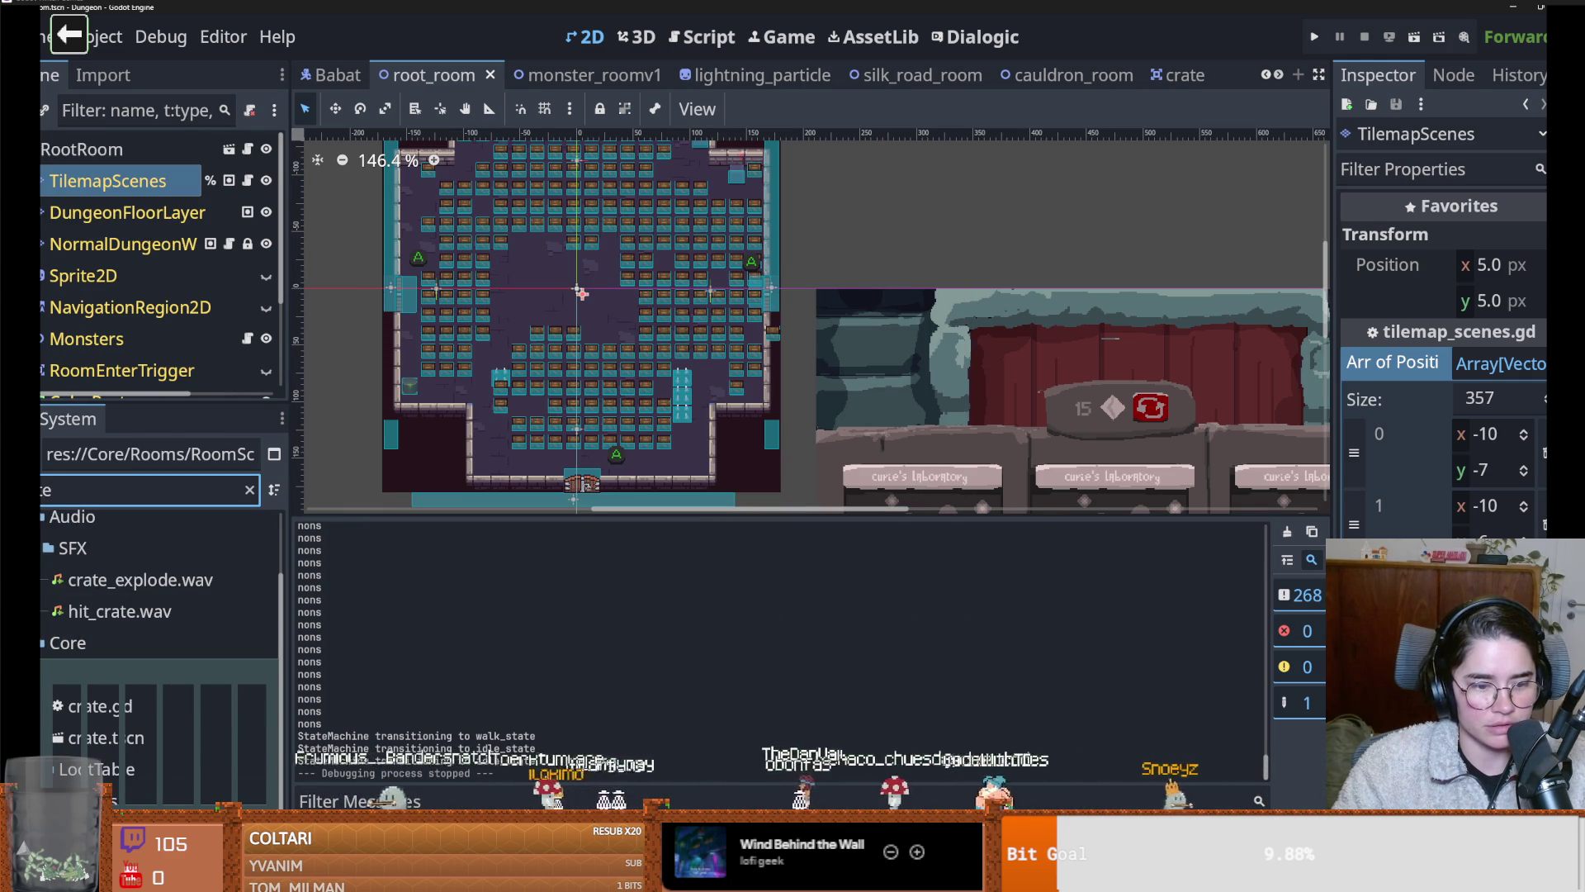
pyautogui.click(99, 769)
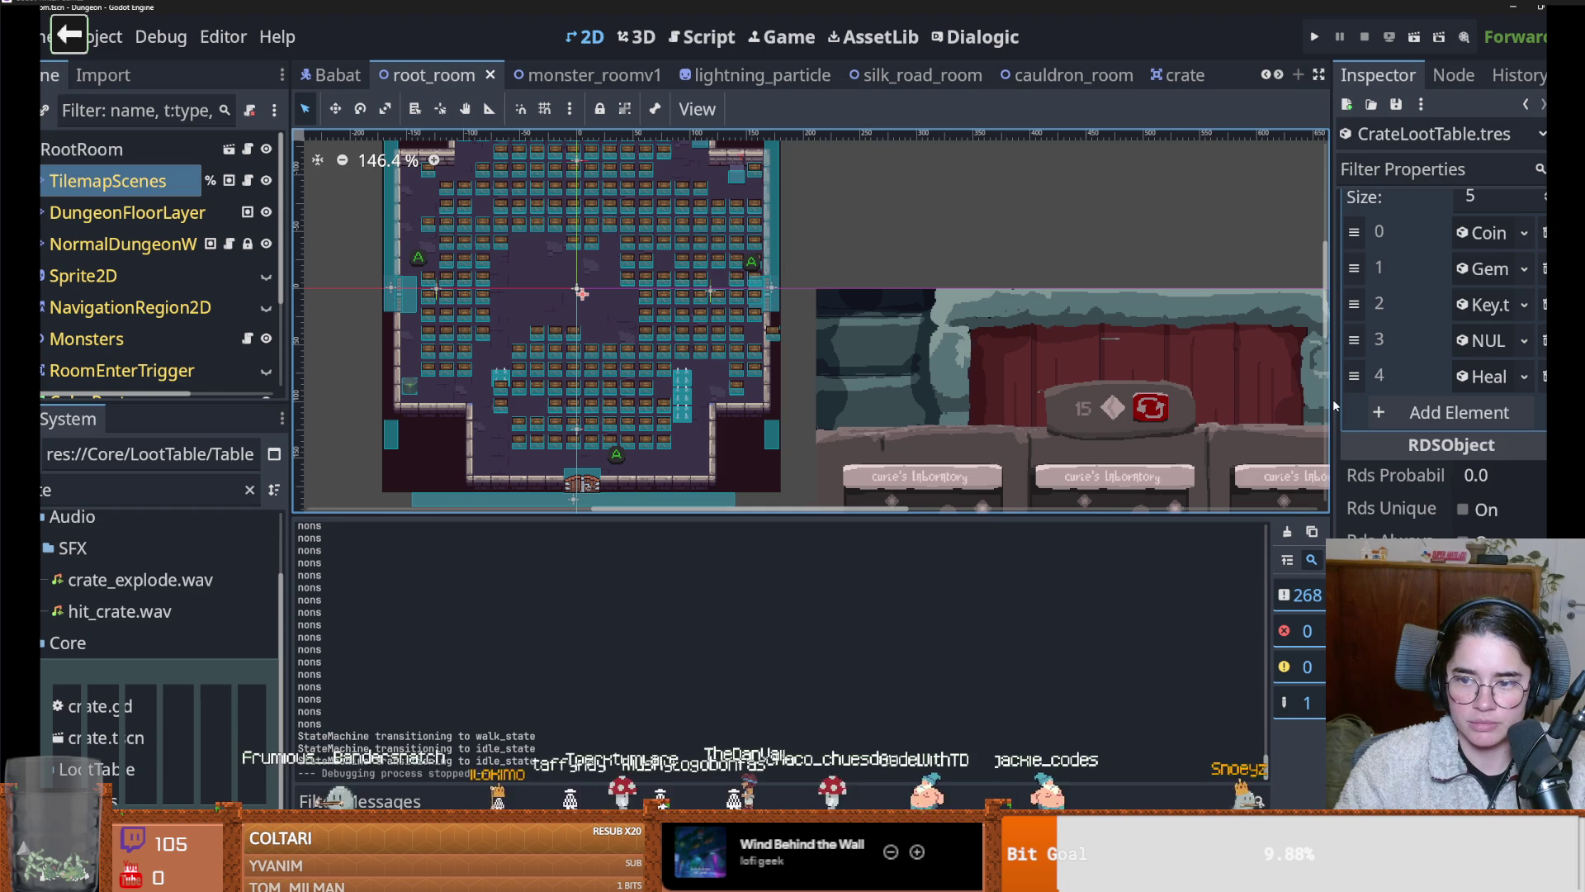
pyautogui.moveTo(1326, 401); pyautogui.dragTo(1044, 401)
pyautogui.click(1436, 302)
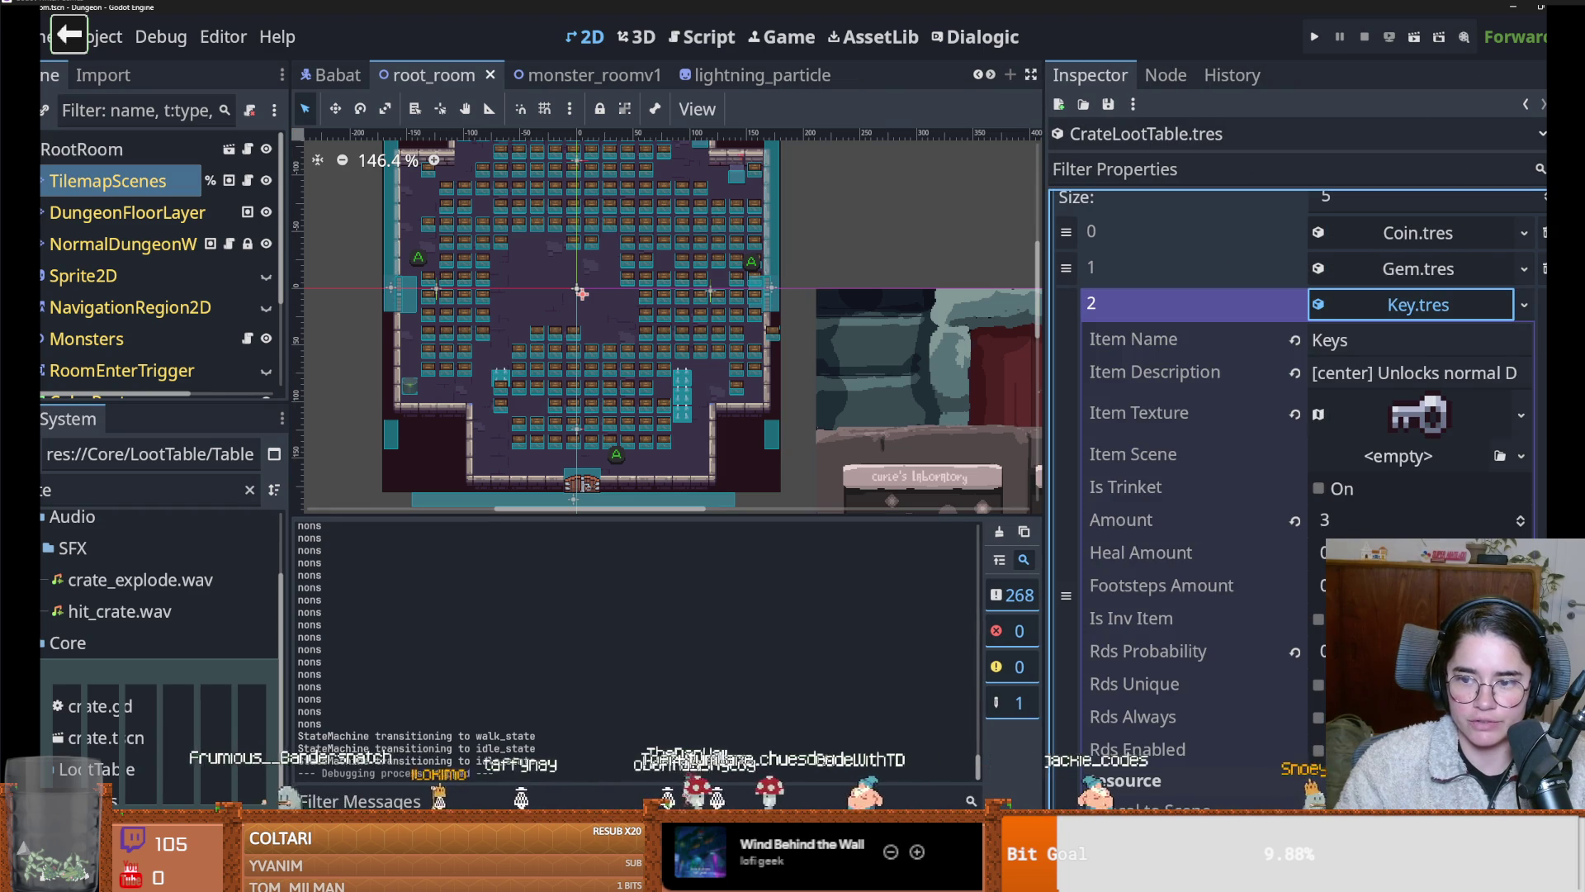
pyautogui.click(1346, 518)
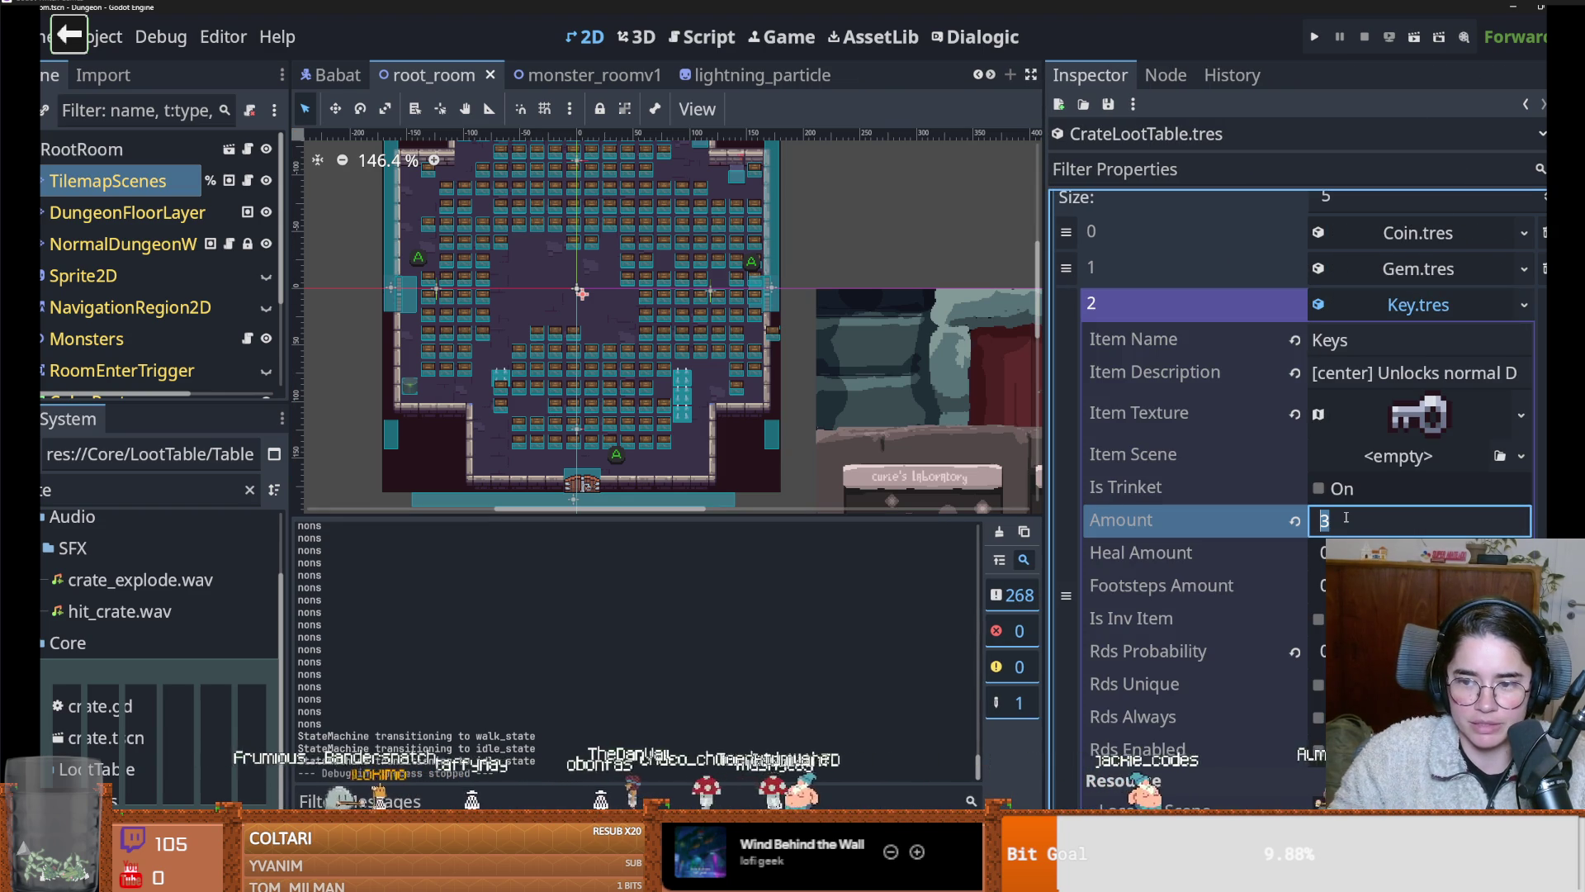
pyautogui.click(1279, 748)
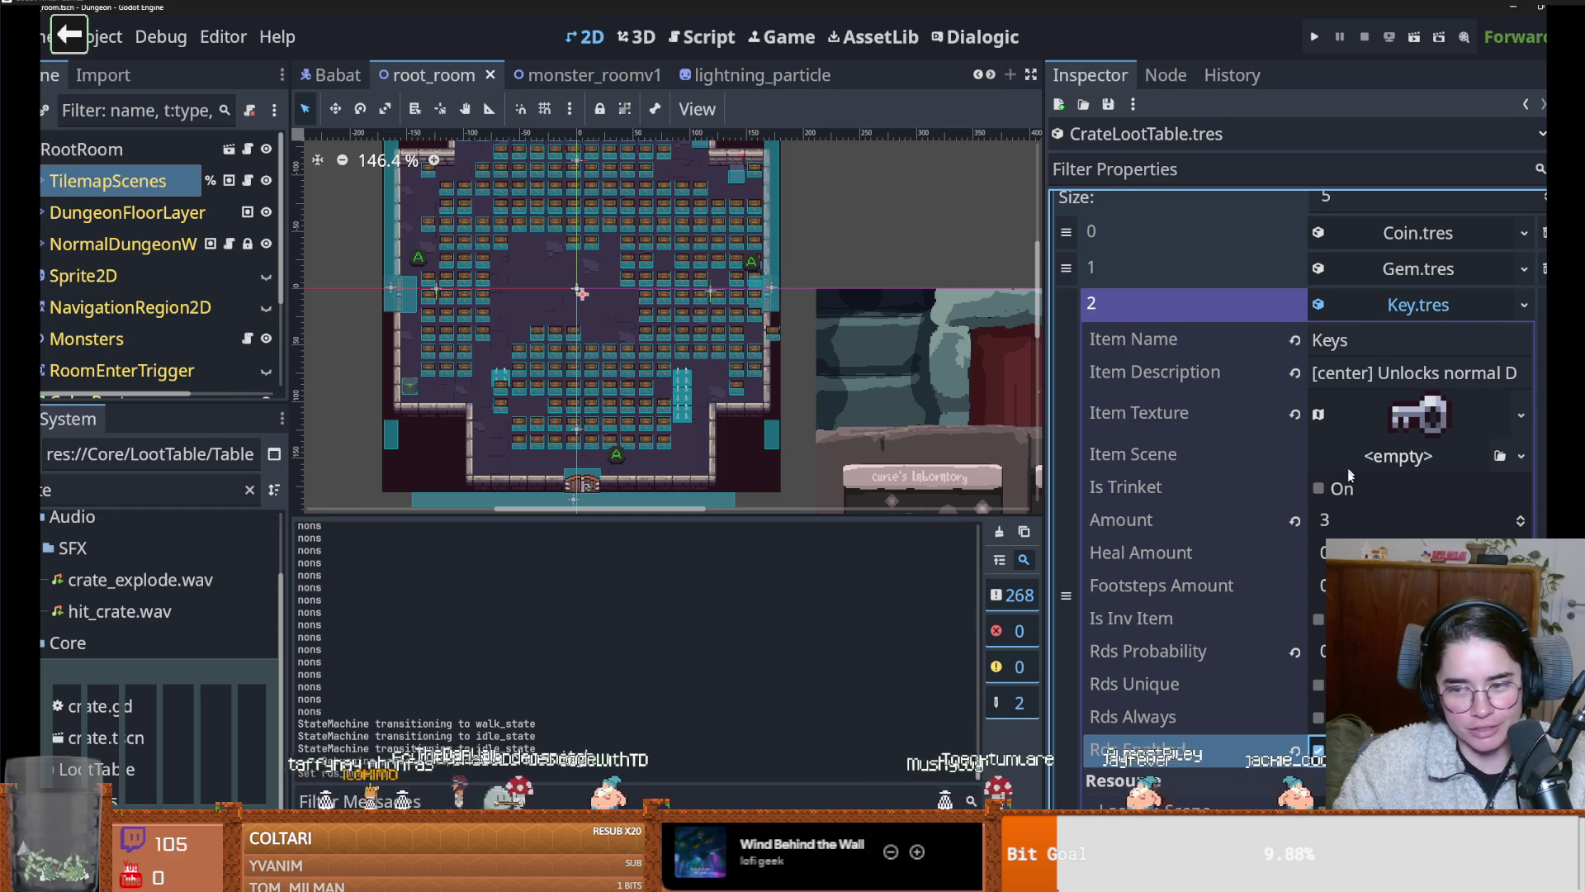
# Adjust the Key entry's Rds Probability in the crate loot table
pyautogui.scroll(-1, 1316, 685)
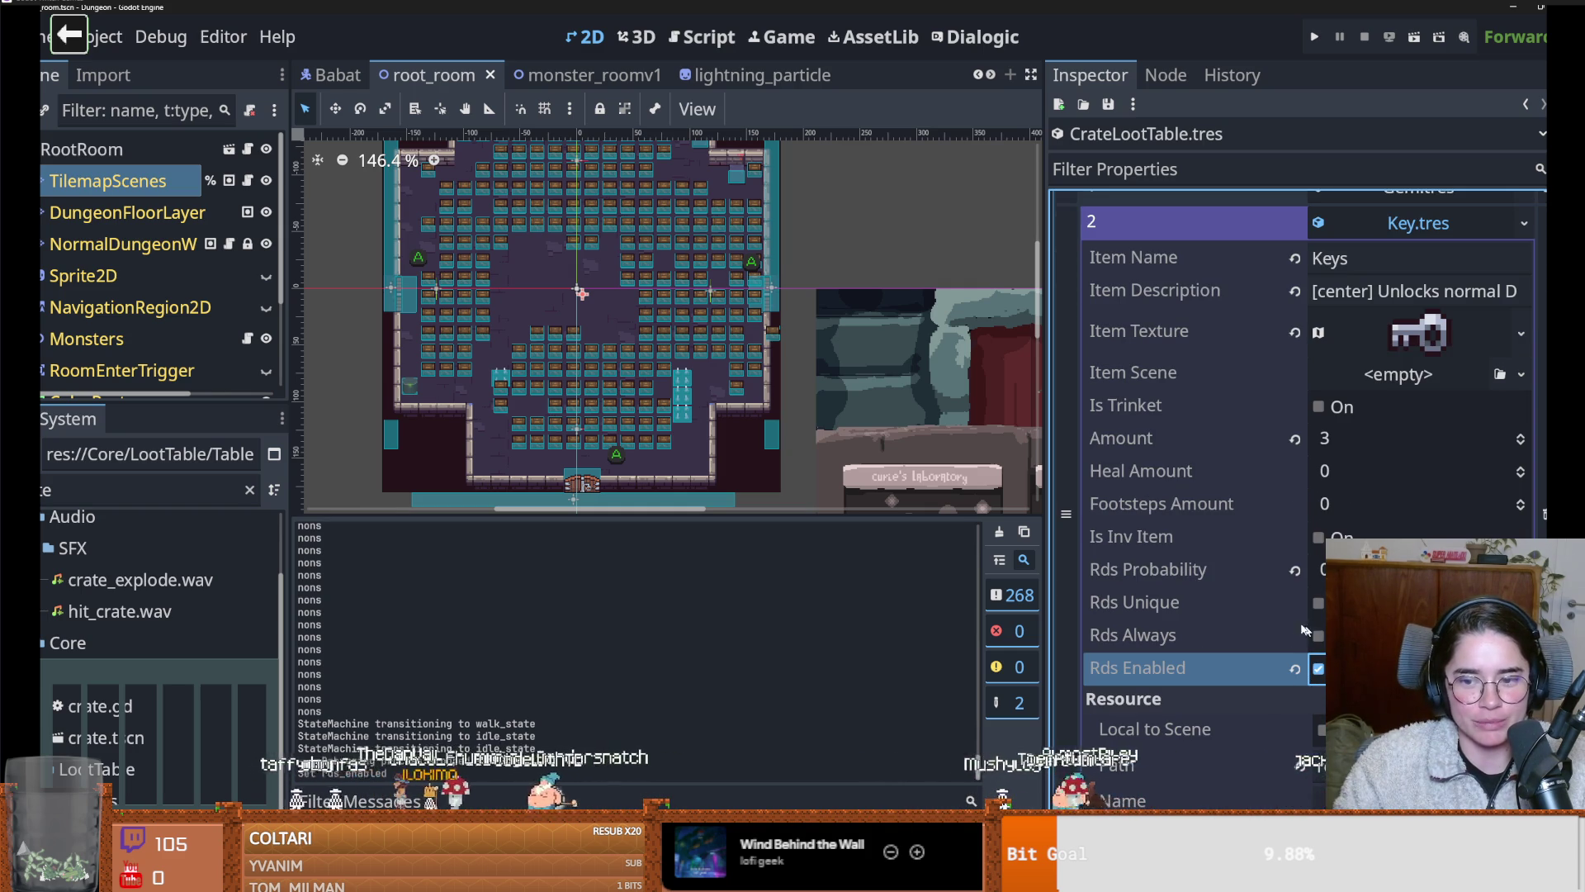
pyautogui.click(1409, 226)
pyautogui.click(1412, 233)
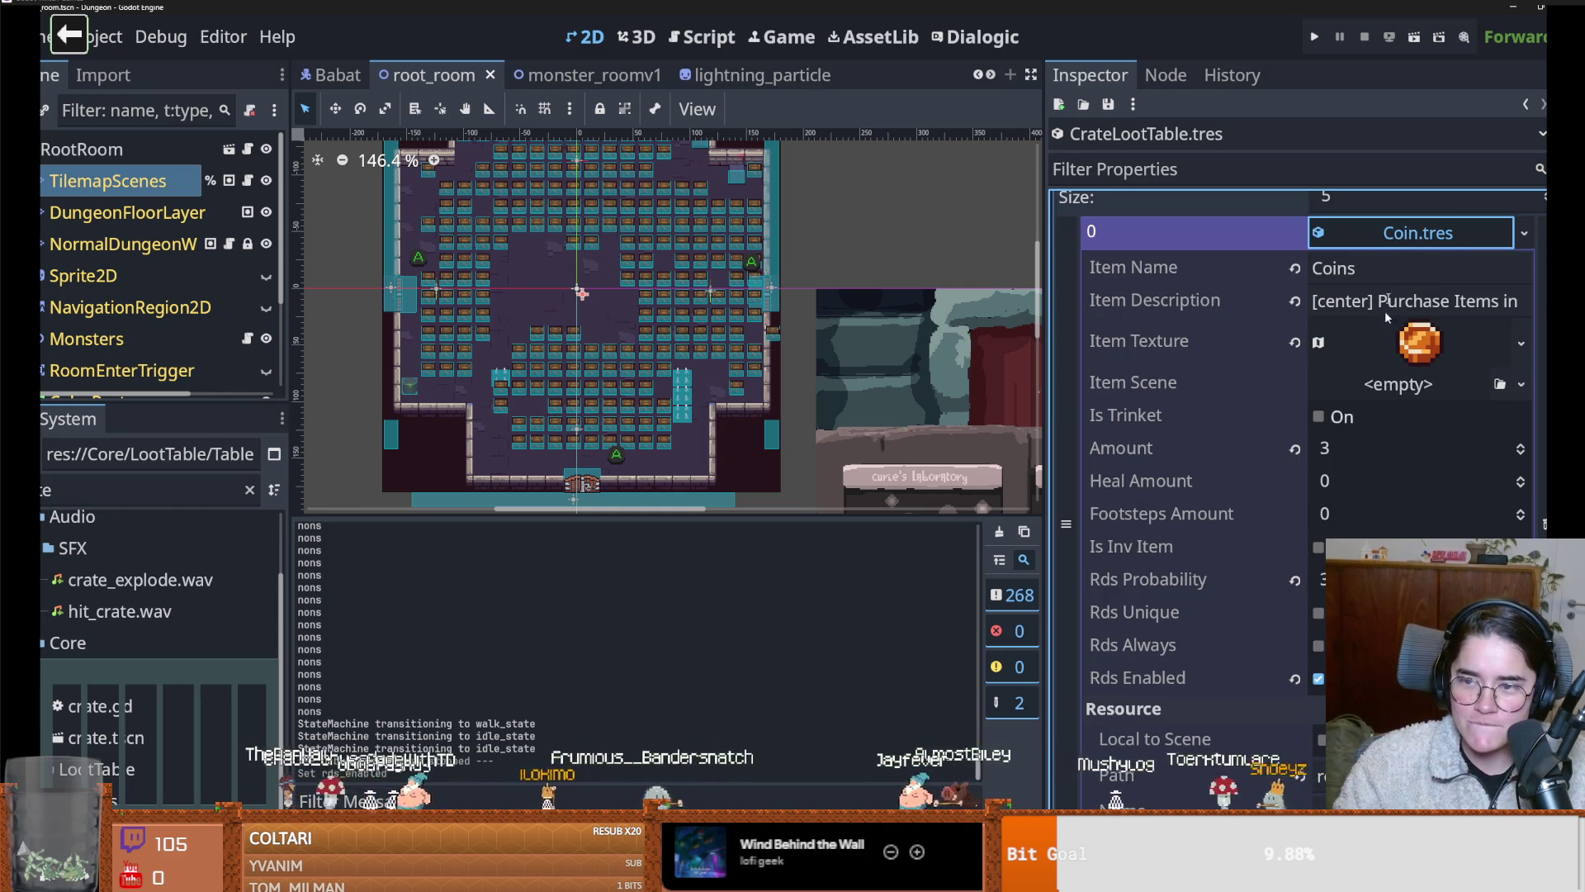
pyautogui.click(1402, 240)
pyautogui.click(1406, 312)
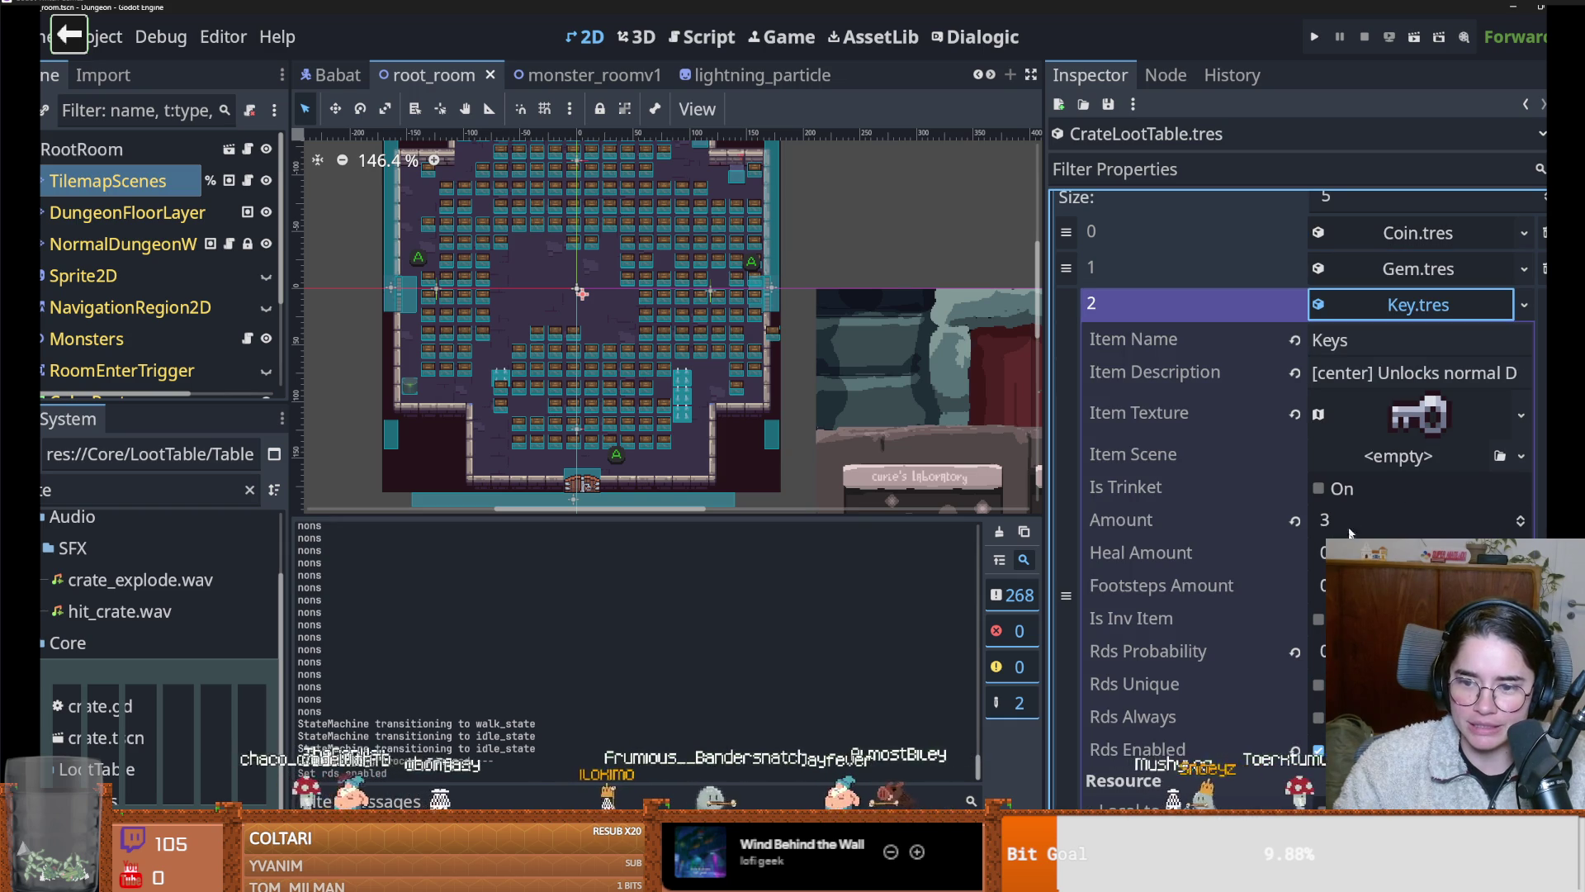
pyautogui.click(1321, 651)
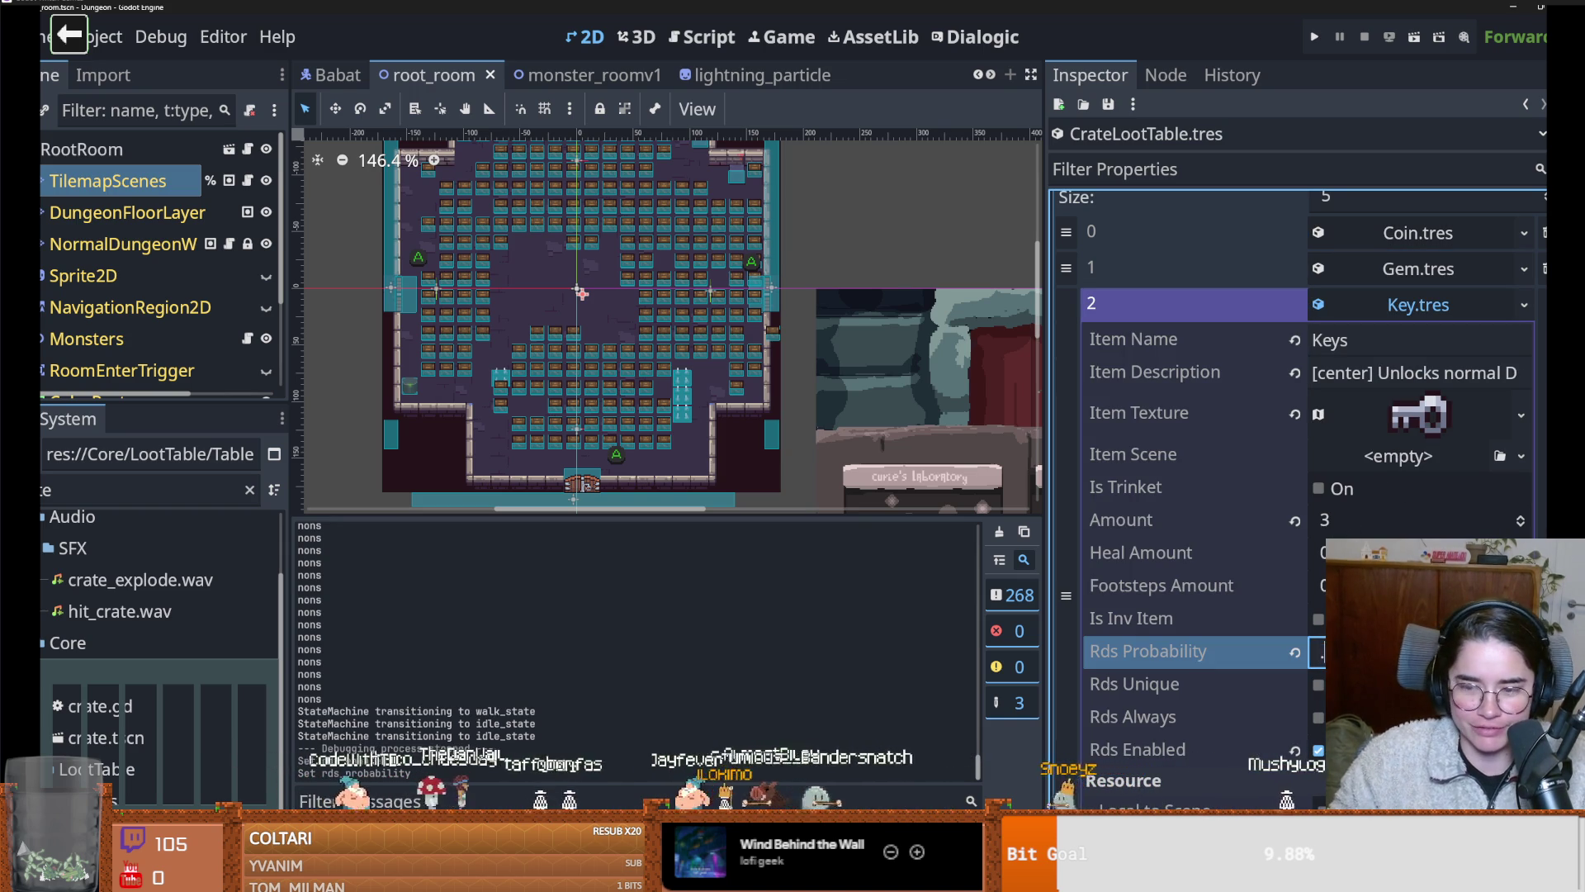
pyautogui.click(1401, 304)
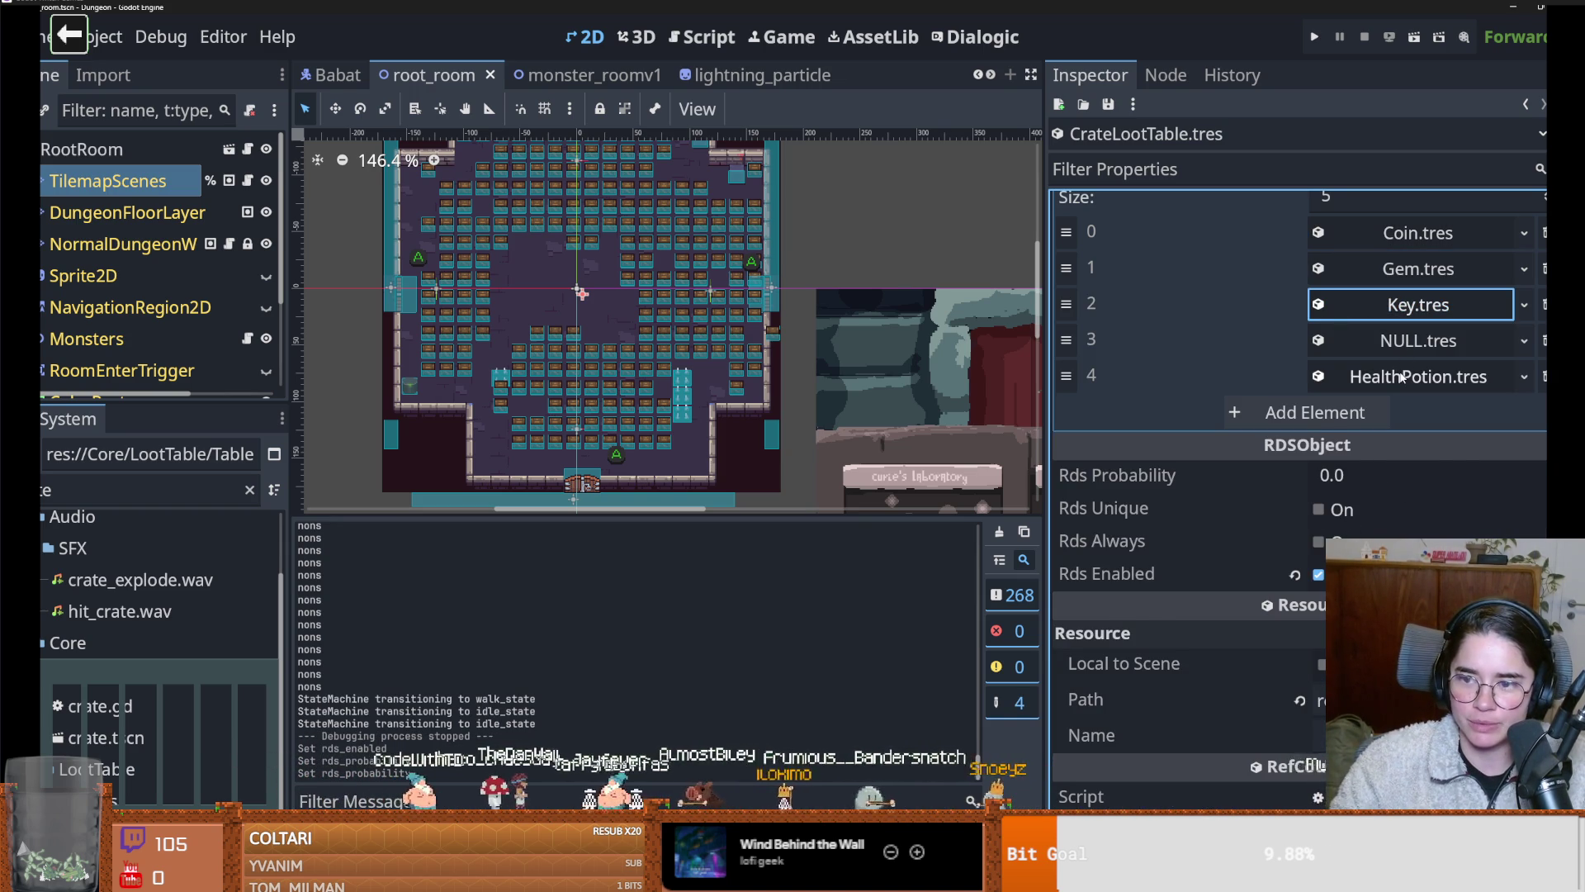
pyautogui.click(1401, 375)
pyautogui.click(1401, 376)
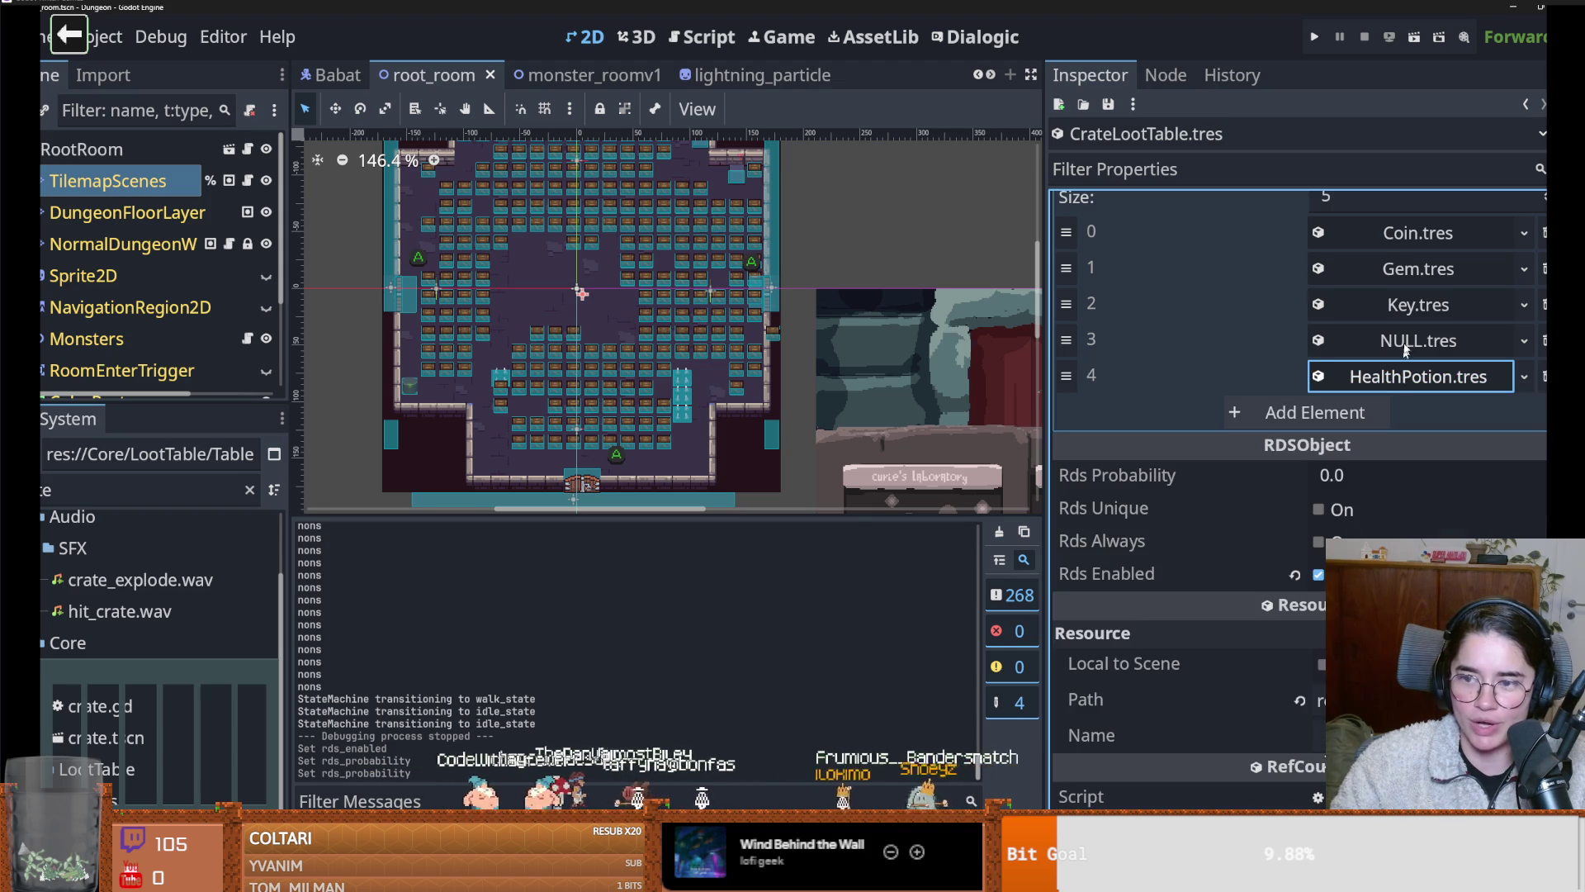
pyautogui.click(1408, 310)
pyautogui.click(1337, 652)
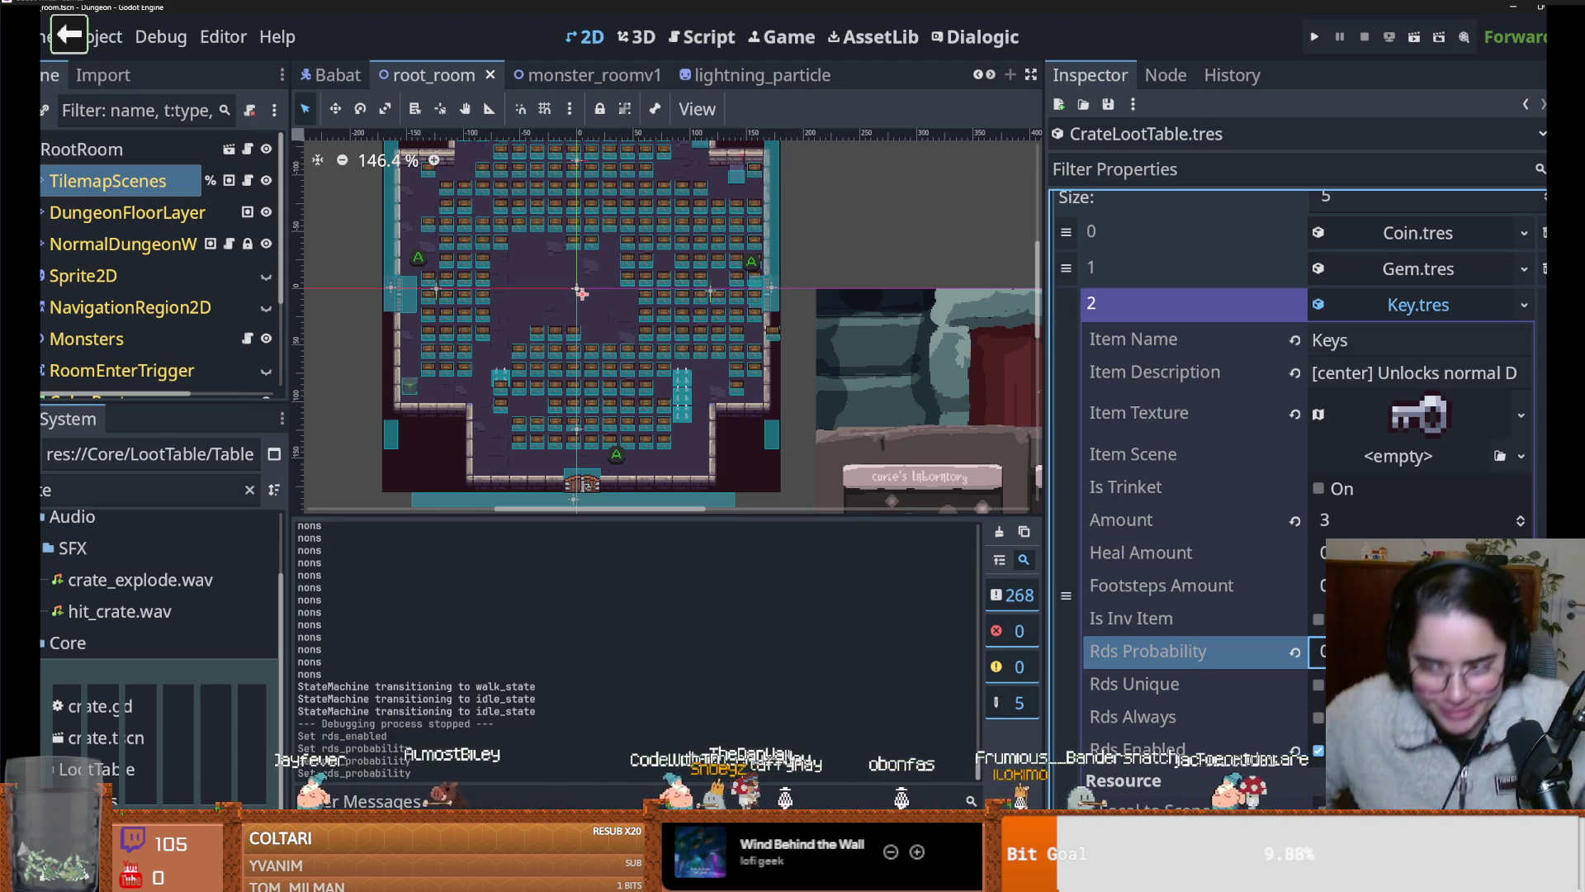
# Save the loot table changes and launch the game to test them
pyautogui.scroll(3, 1222, 373)
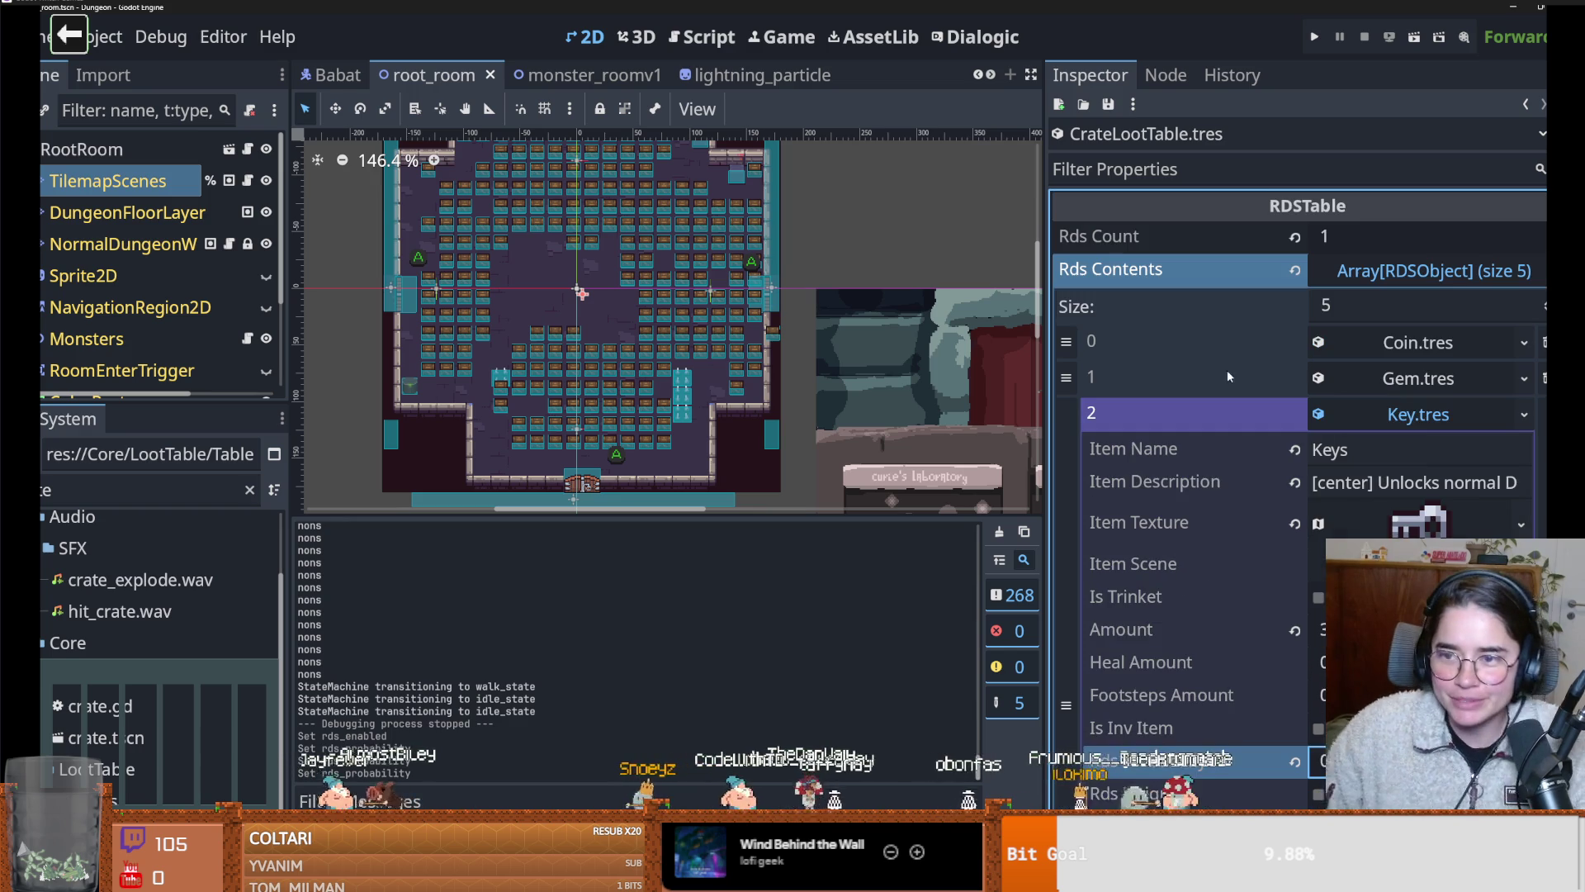
pyautogui.click(1415, 416)
pyautogui.hotkey('ctrl', 's')
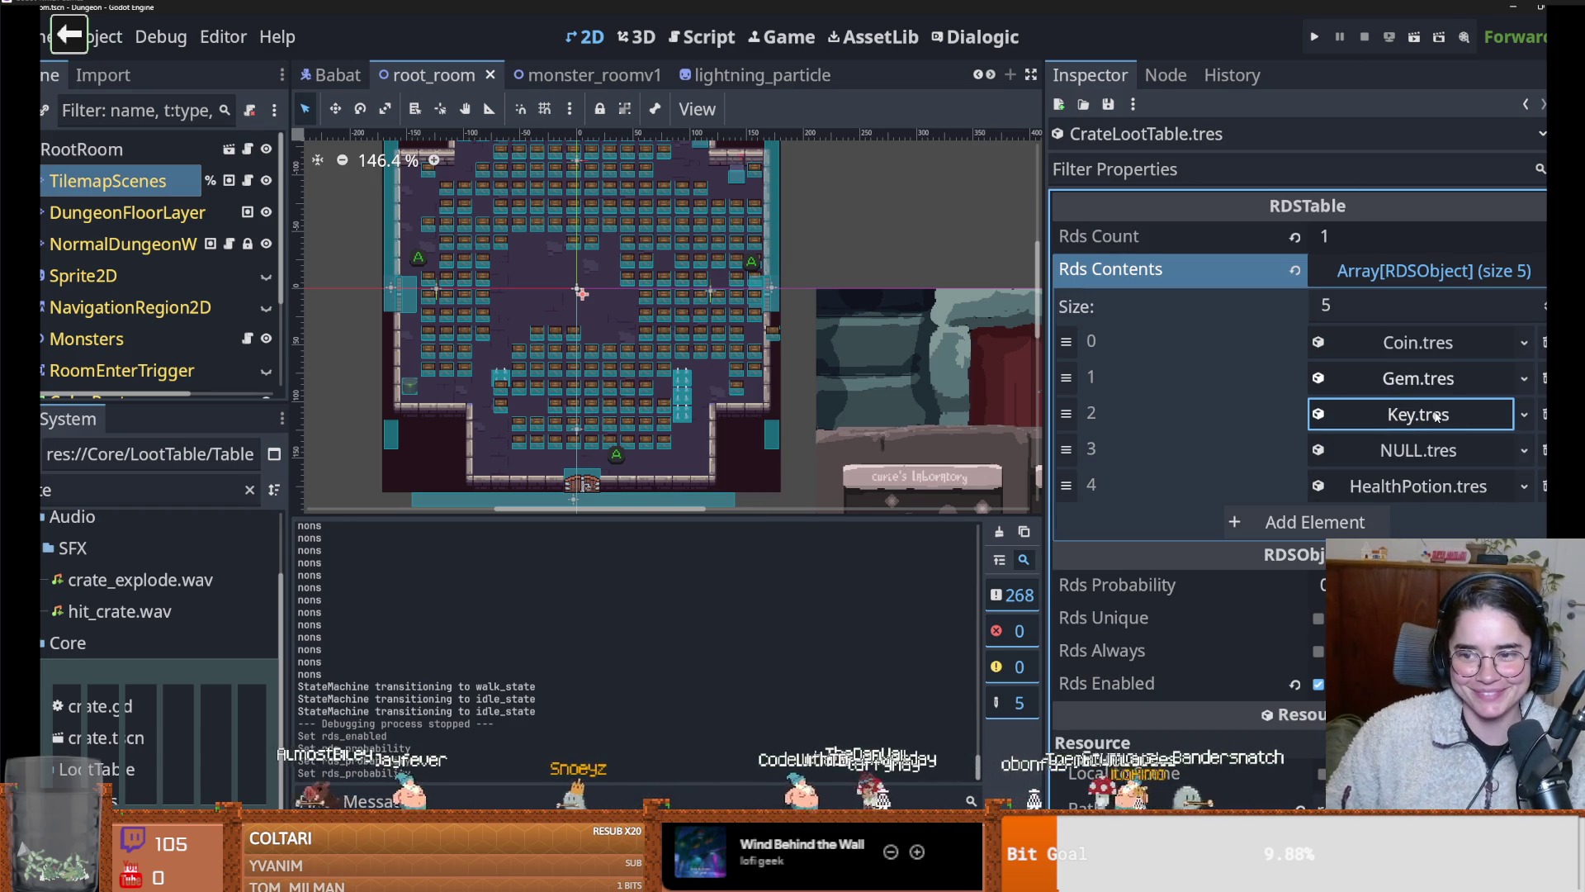
pyautogui.click(1308, 38)
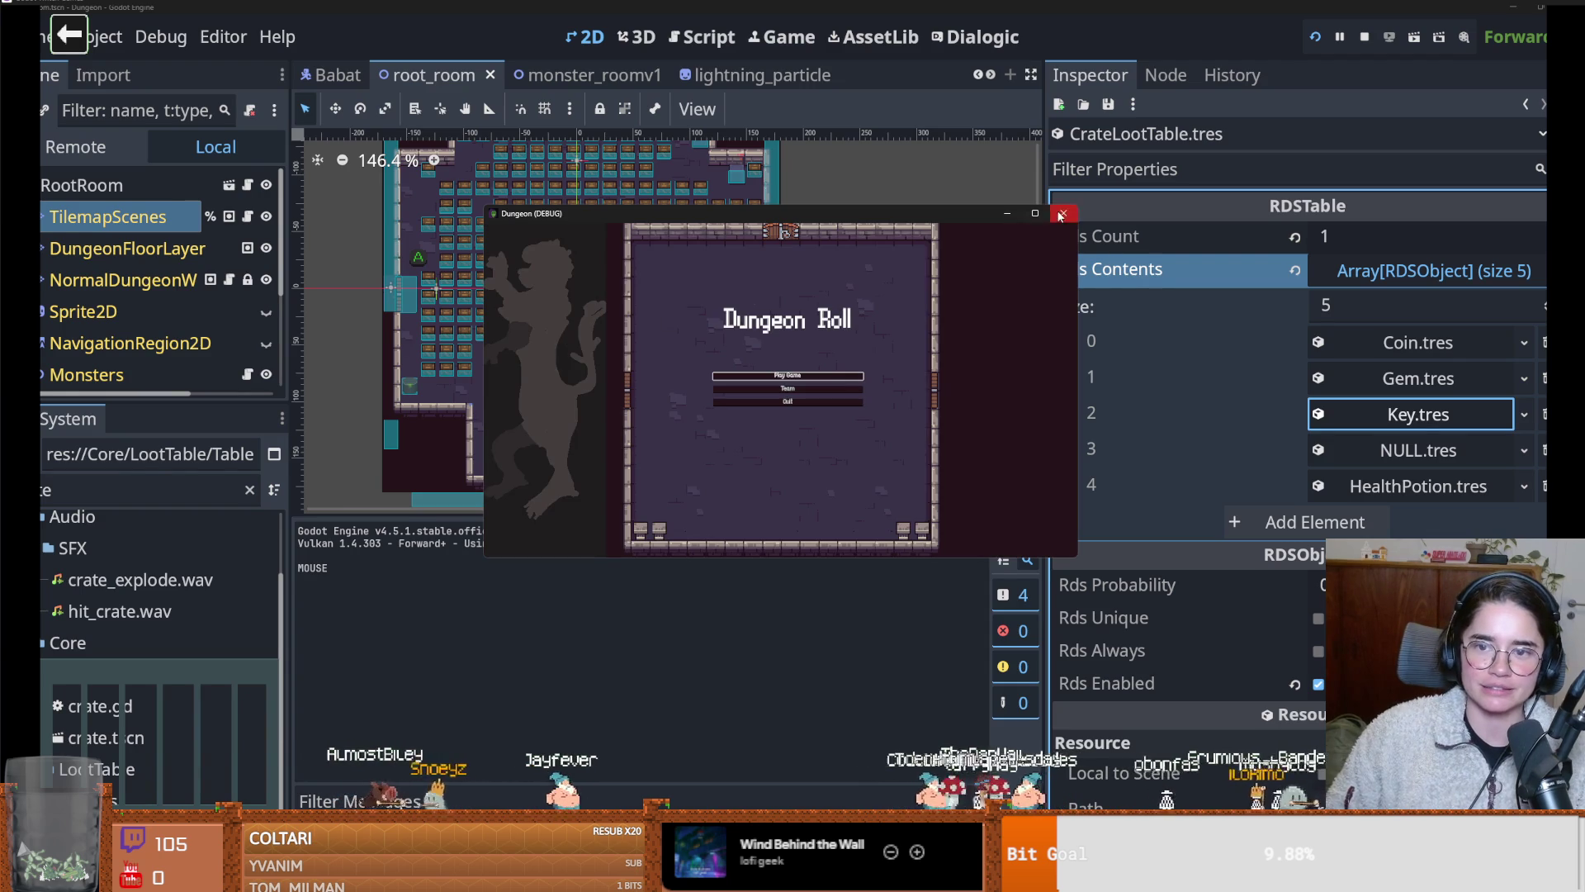
# Close the running game and edit the NULL entry's Rds Probability
pyautogui.click(1061, 215)
pyautogui.click(1419, 450)
pyautogui.scroll(-2, 1418, 450)
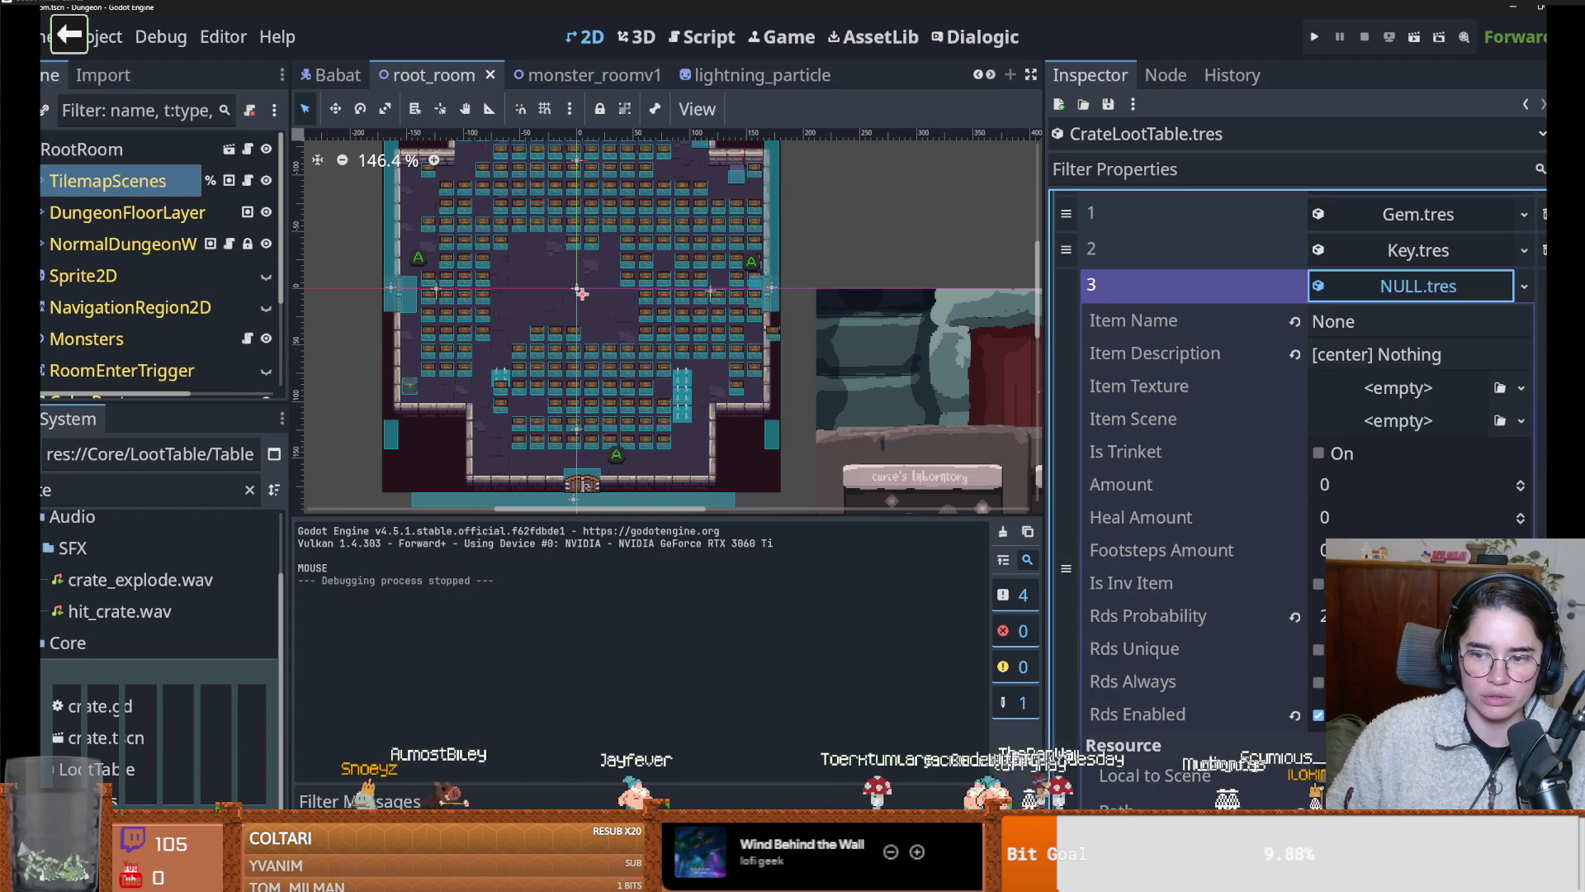
pyautogui.click(1321, 617)
pyautogui.press('Return')
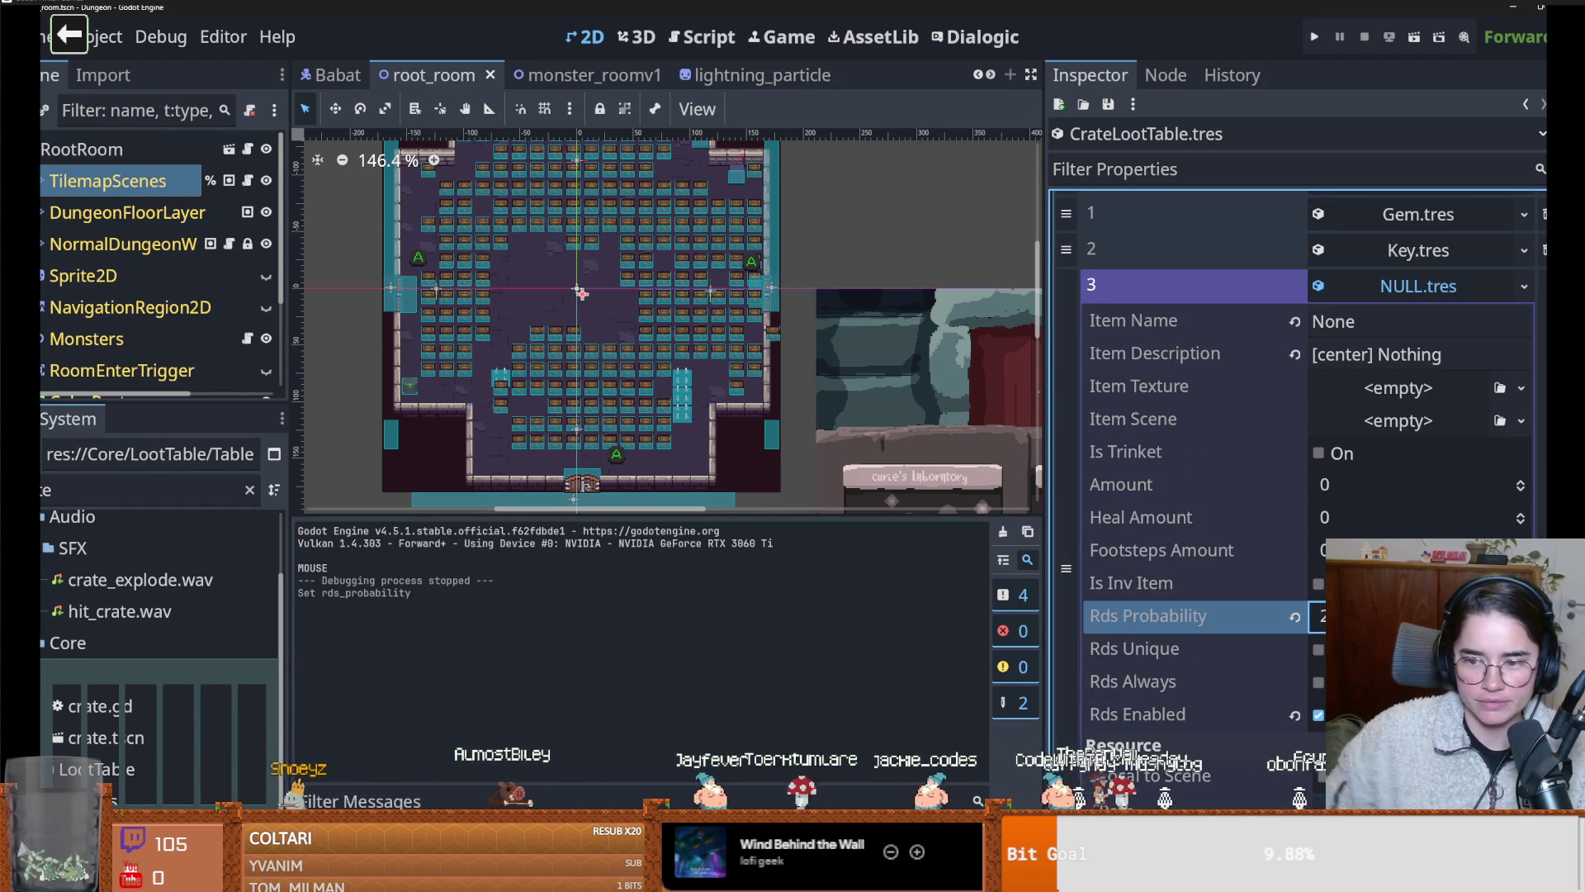
# Save and run the game as the Warrior, destroying the room's crates with on_destroy_crates
pyautogui.click(1304, 36)
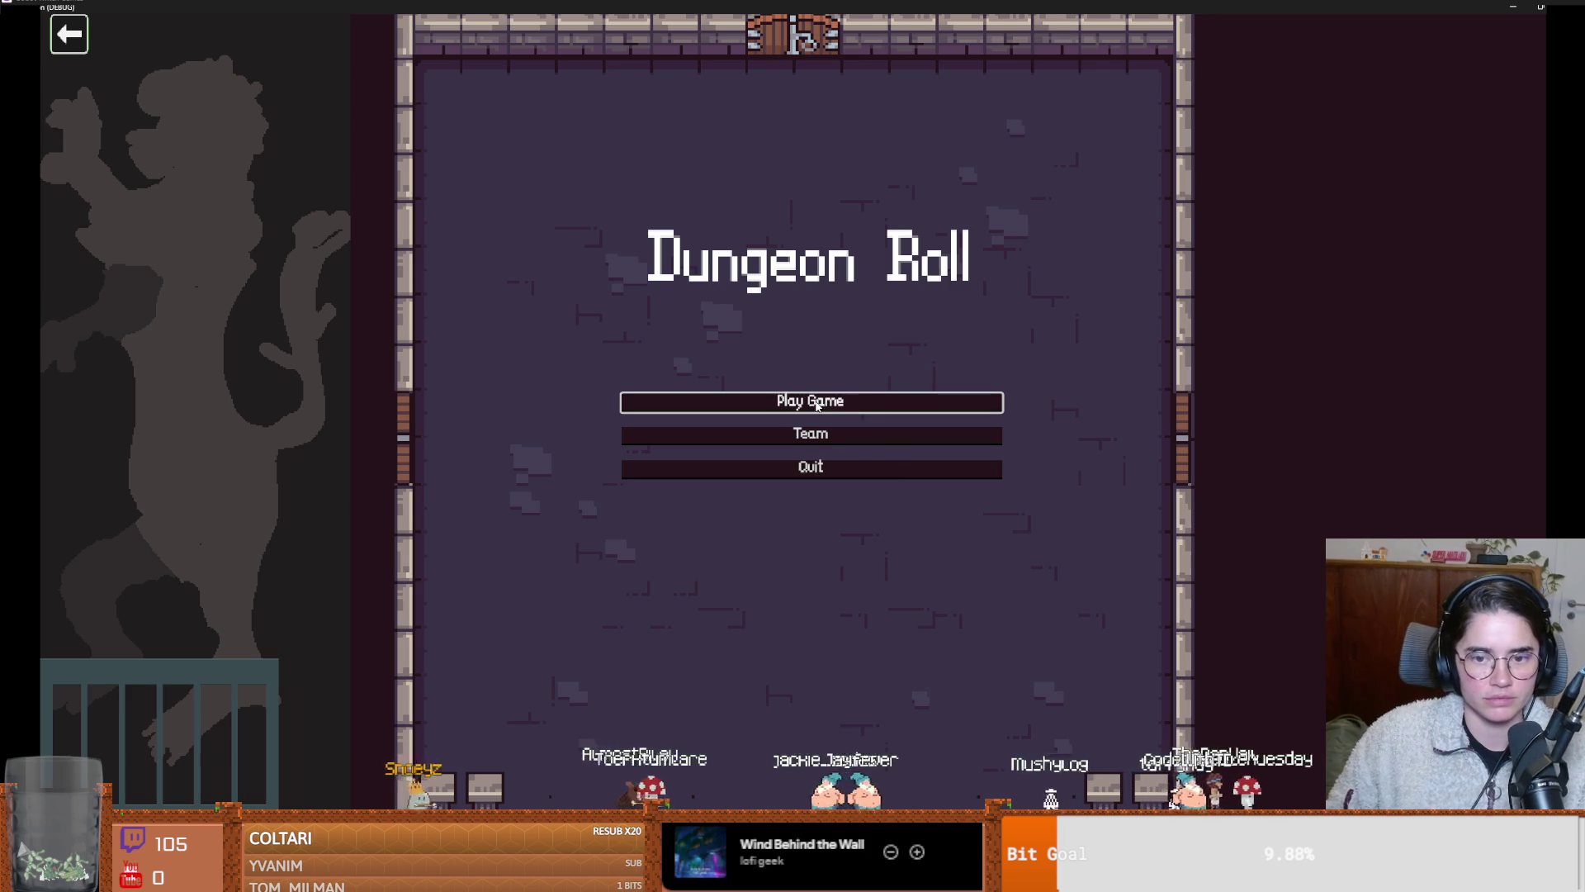
pyautogui.click(908, 400)
pyautogui.press('Return')
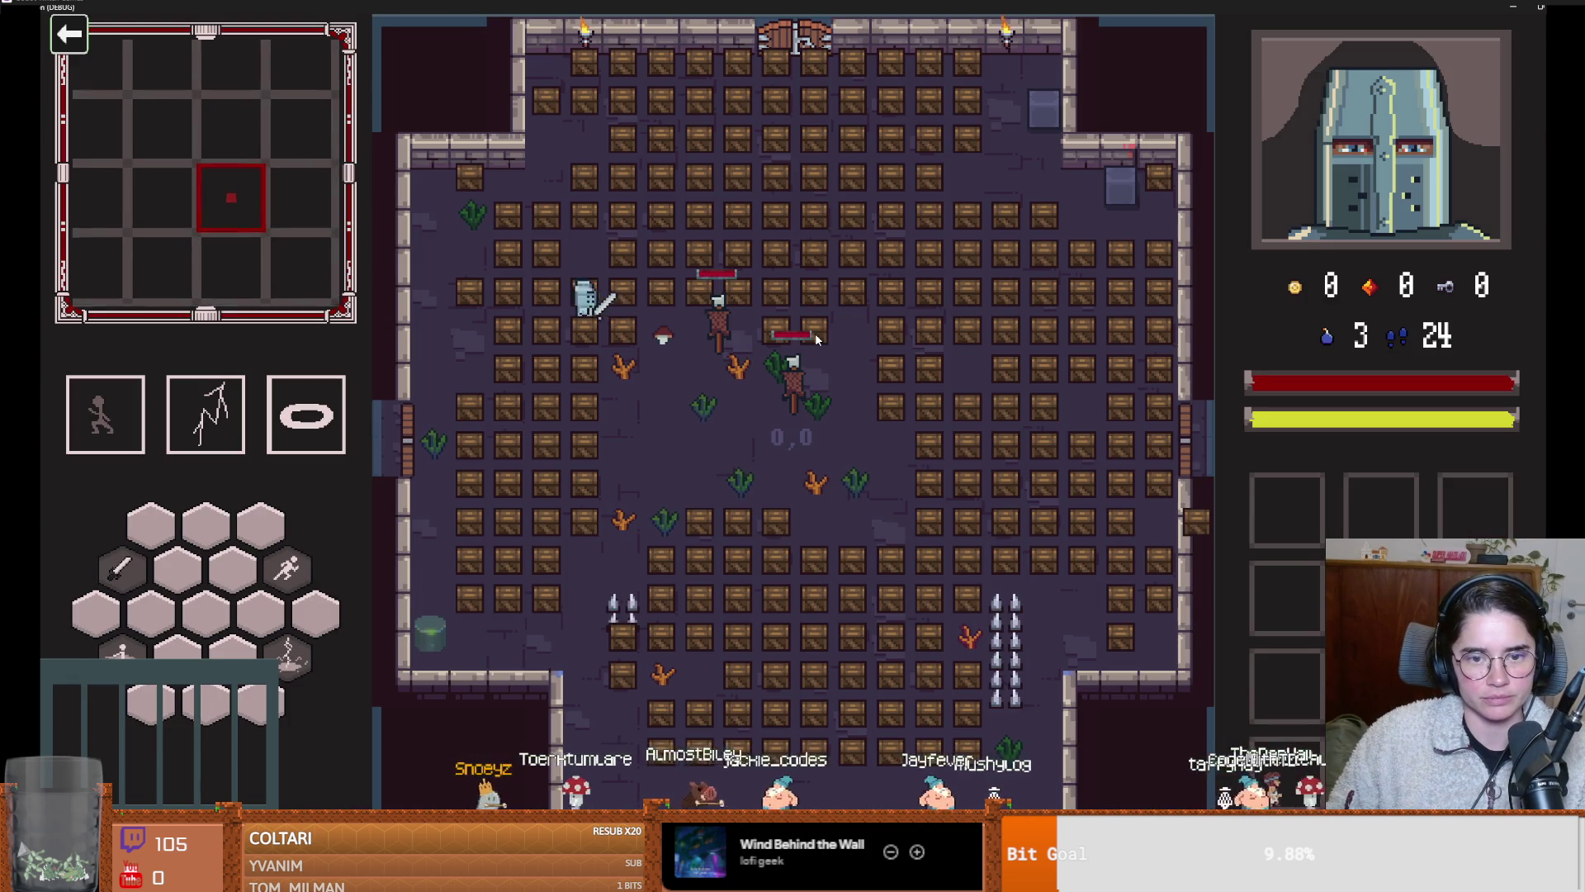
pyautogui.press('`')
pyautogui.press('Up')
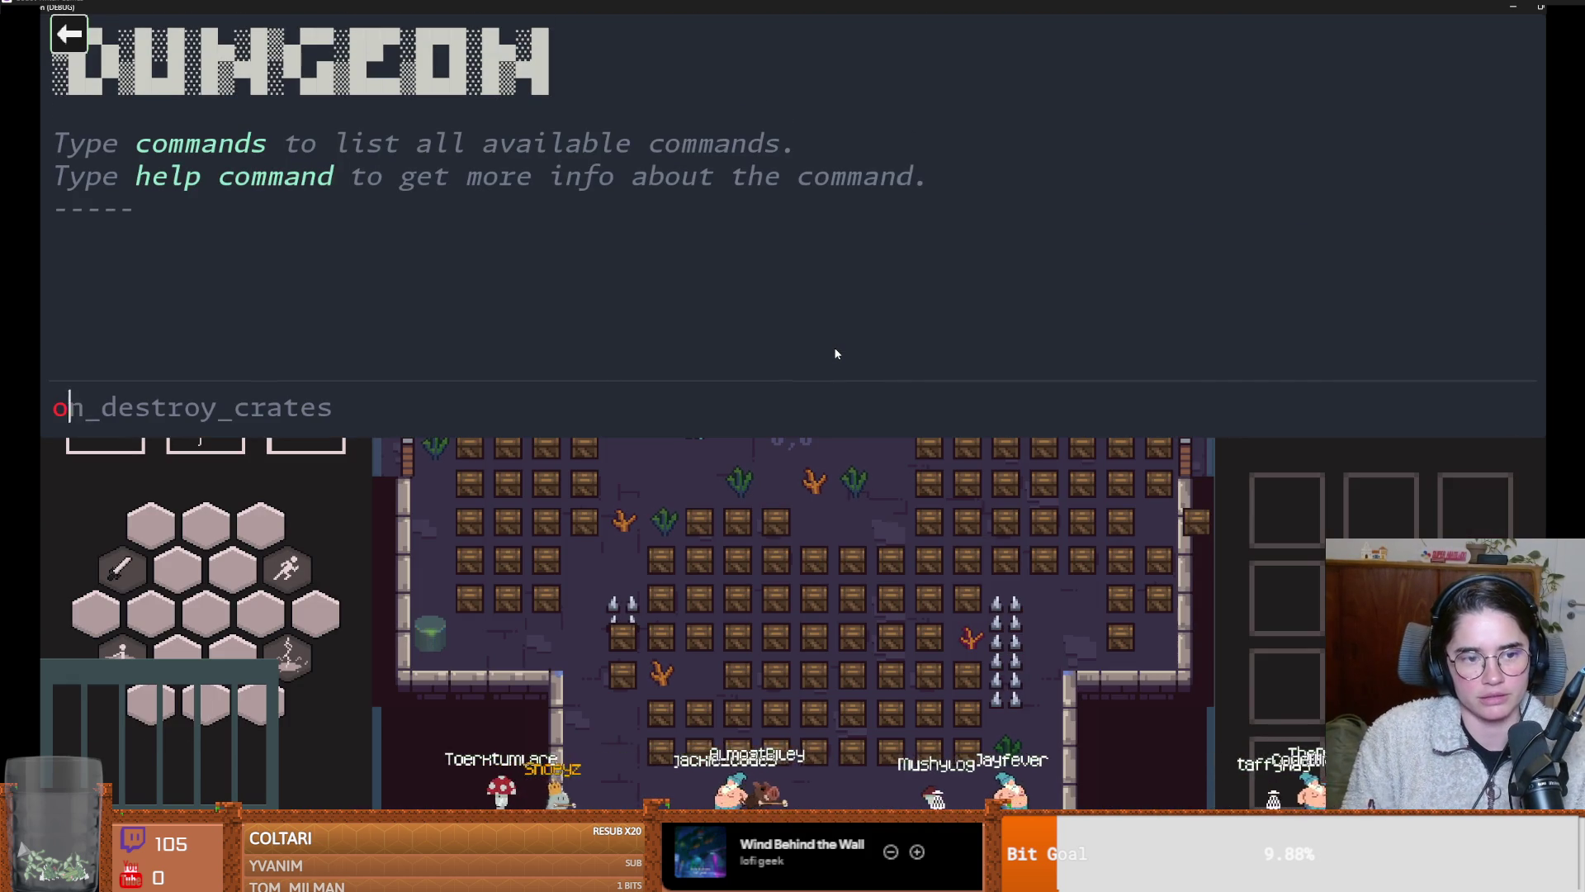
pyautogui.press('Return')
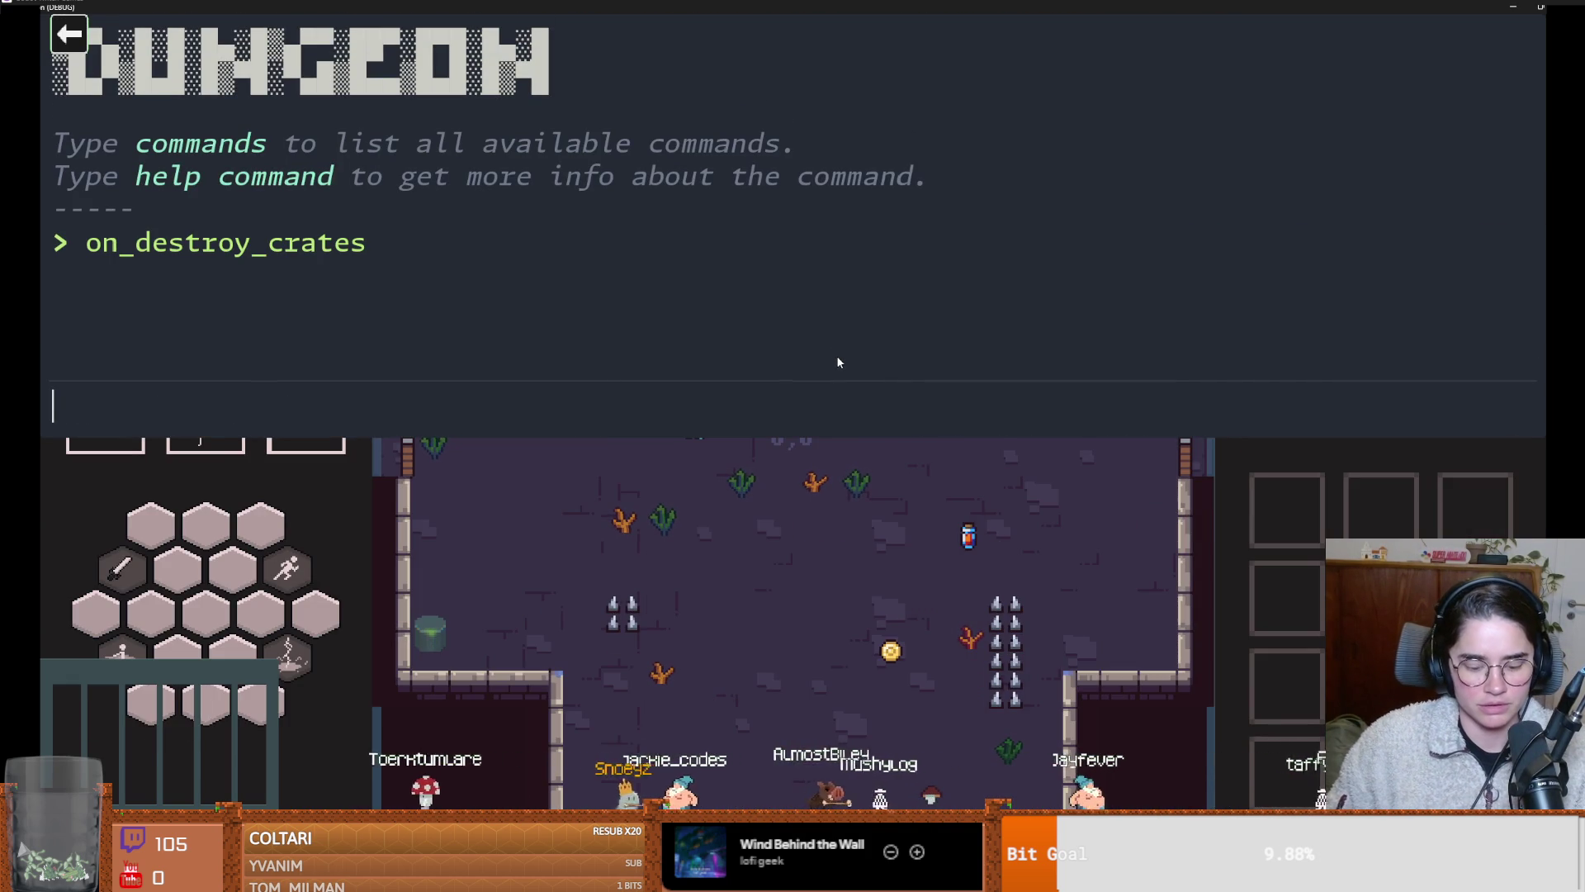
pyautogui.press('`')
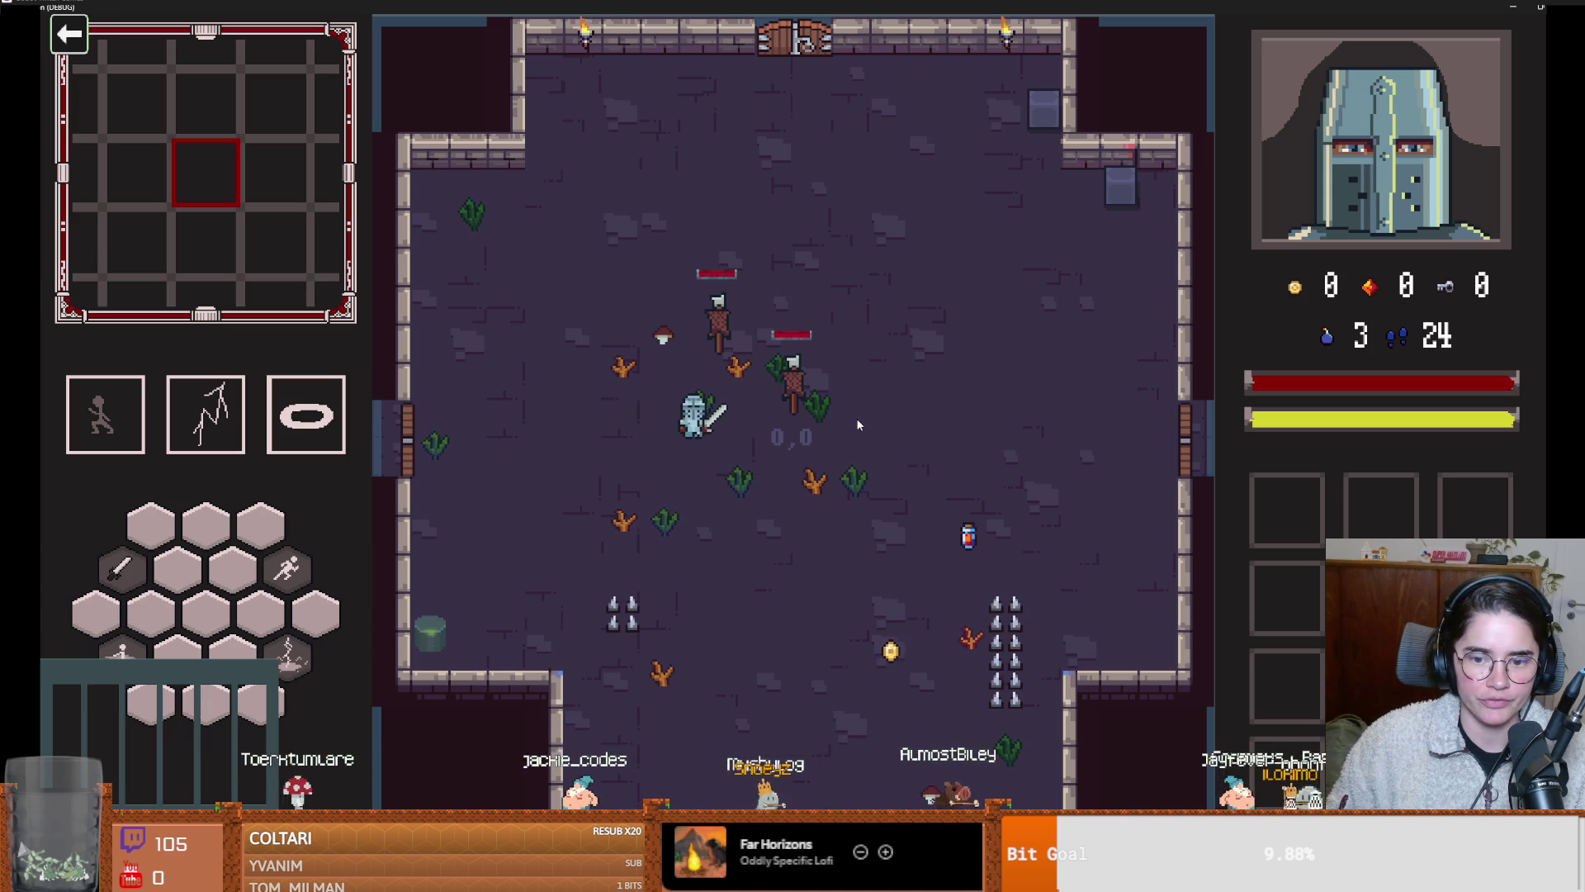
# Close the test run and save the scene
pyautogui.doubleClick(884, 6)
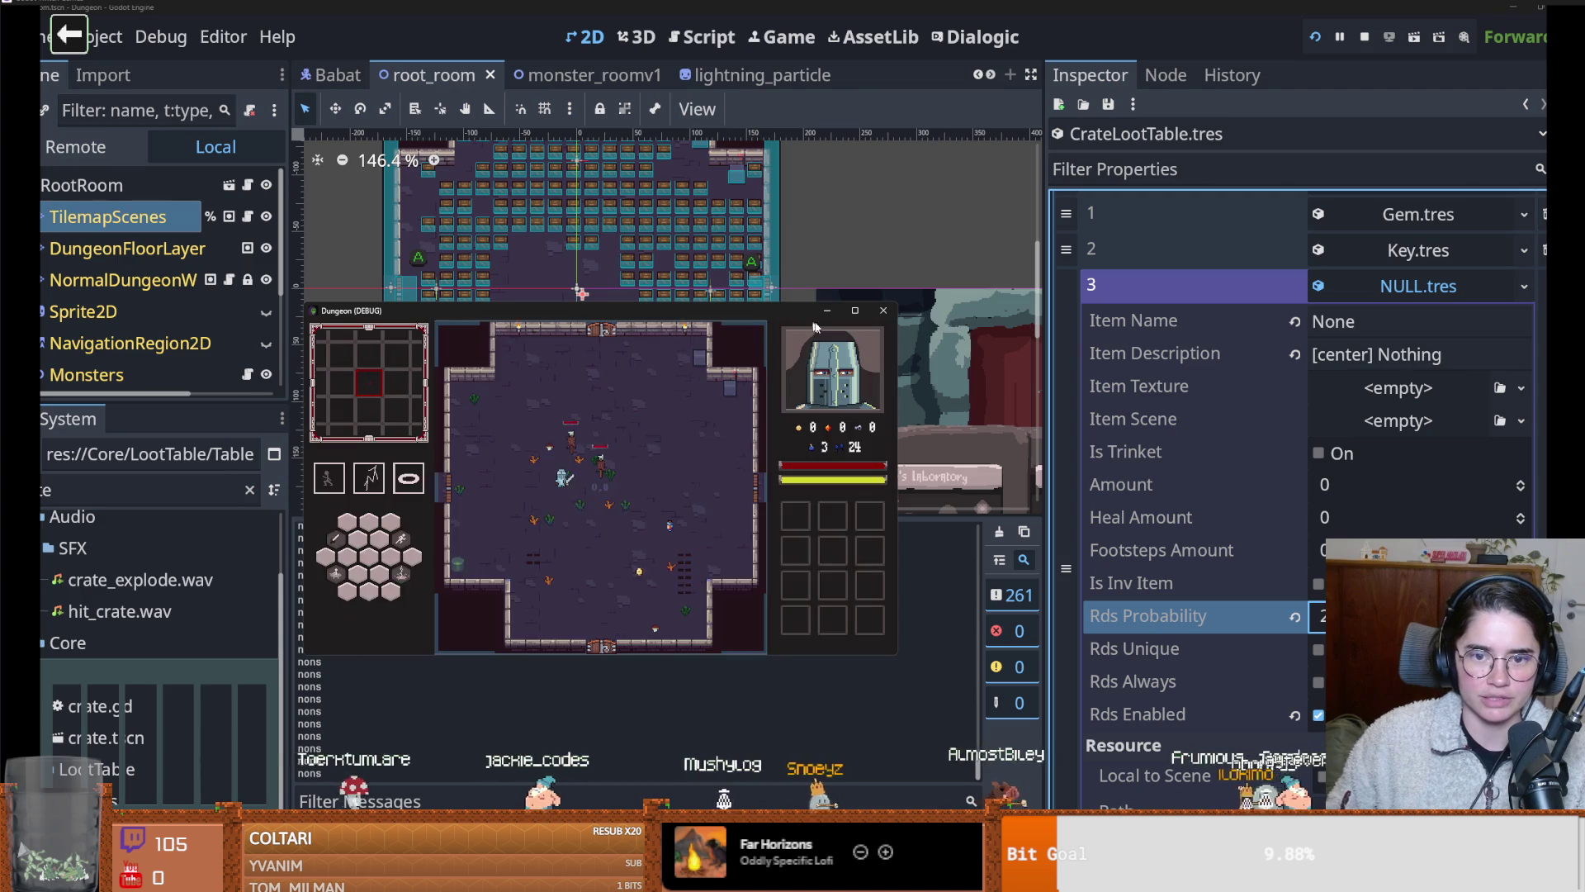
pyautogui.click(883, 311)
pyautogui.click(1413, 286)
pyautogui.hotkey('ctrl', 's')
pyautogui.click(150, 490)
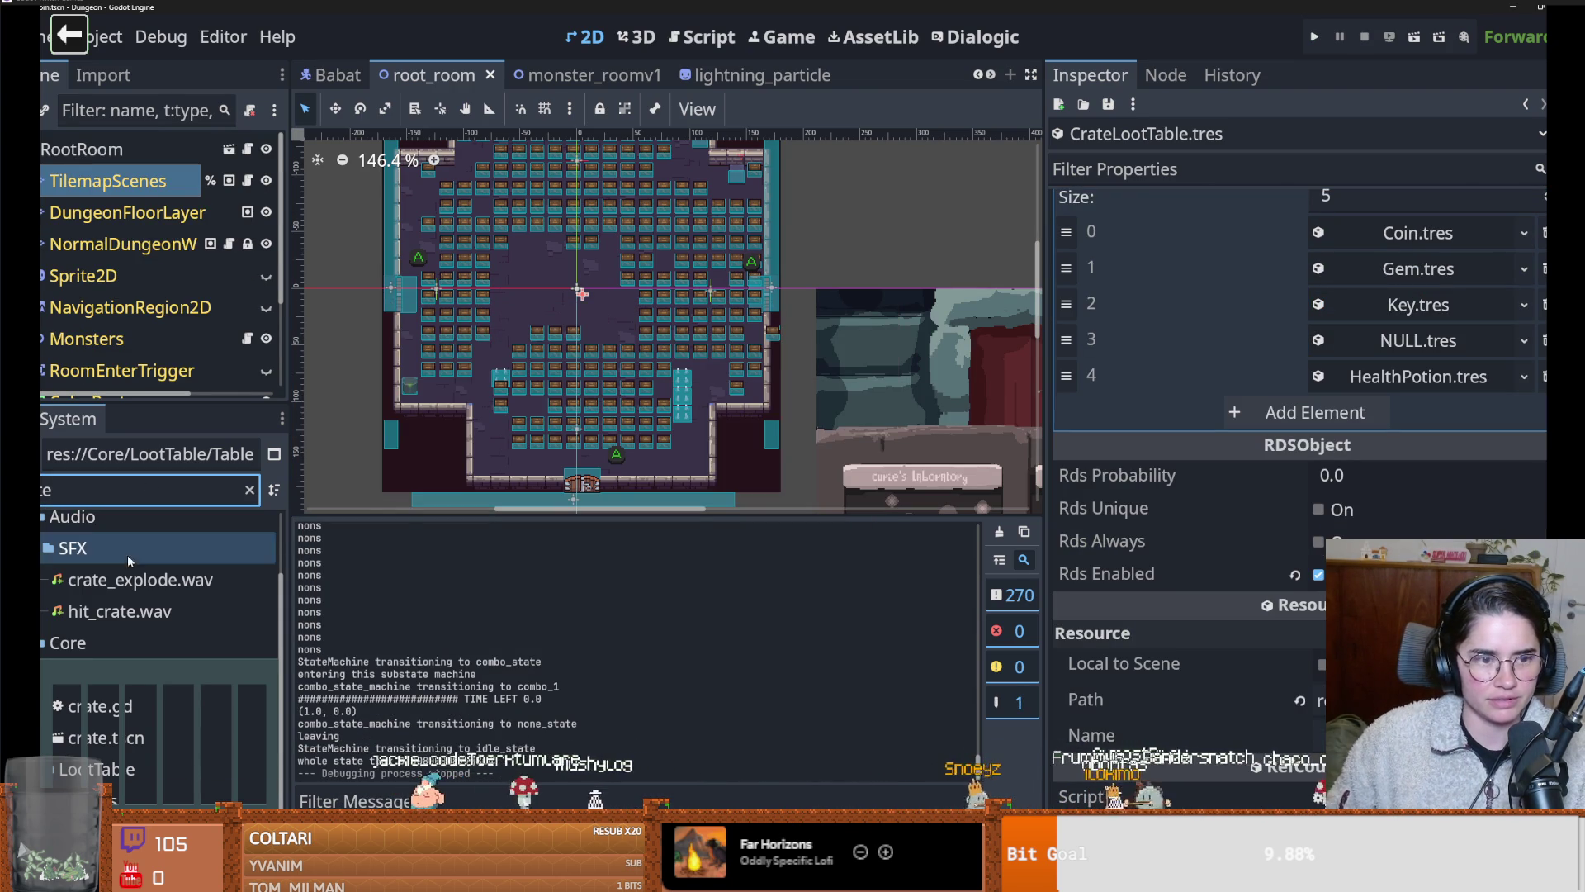
# Open the crate scene, select LootDropper, review its Key loot entry, and save
pyautogui.scroll(-5, 988, 79)
pyautogui.click(483, 75)
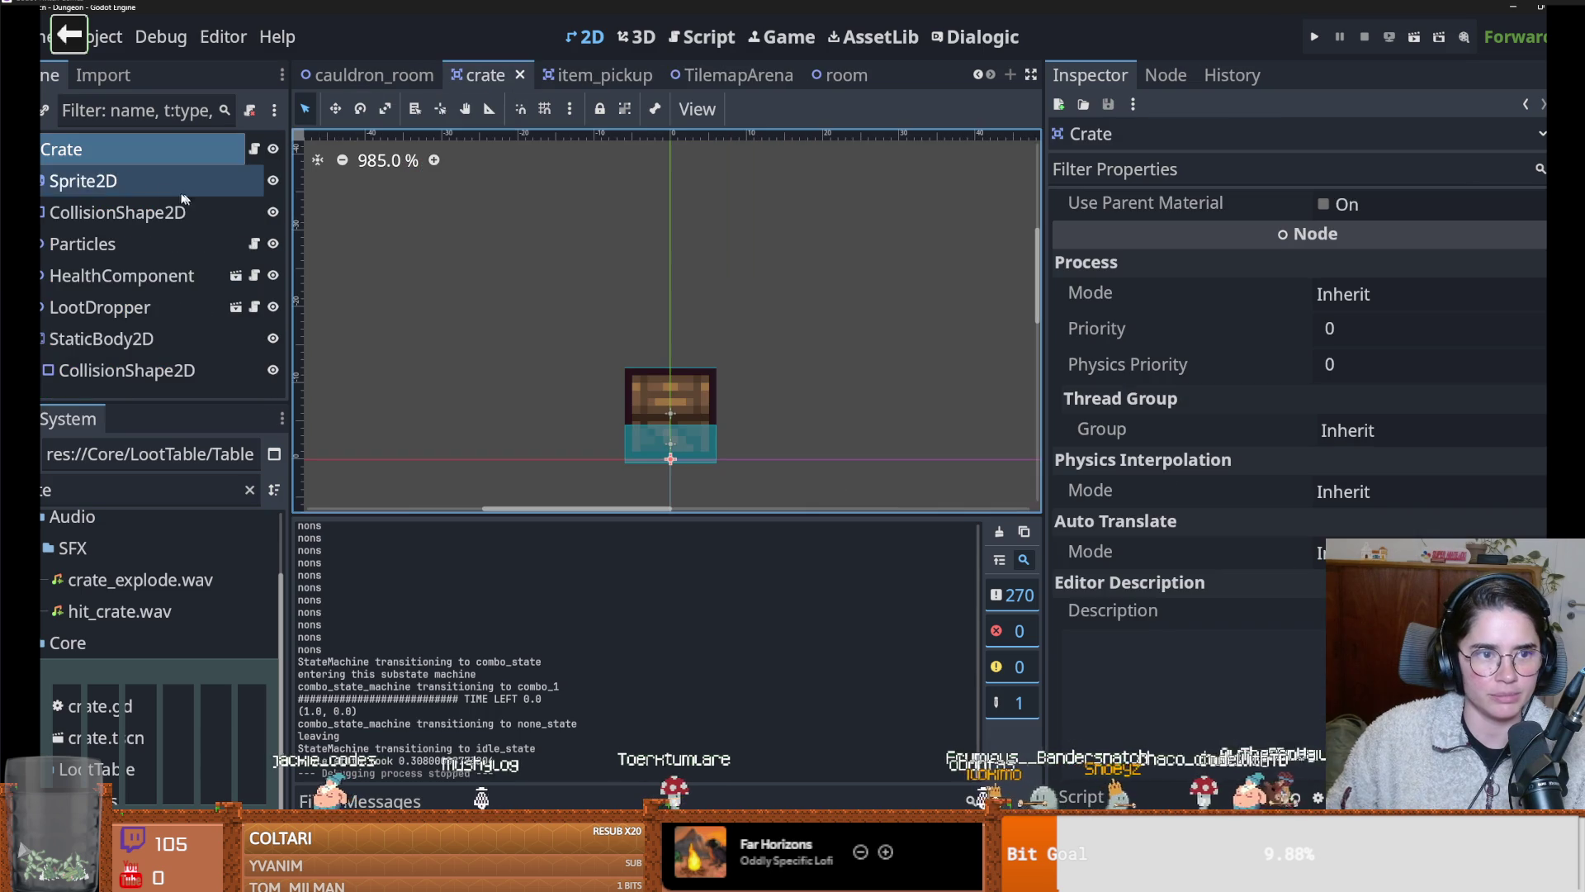
pyautogui.scroll(5, 1327, 485)
pyautogui.scroll(10, 1362, 272)
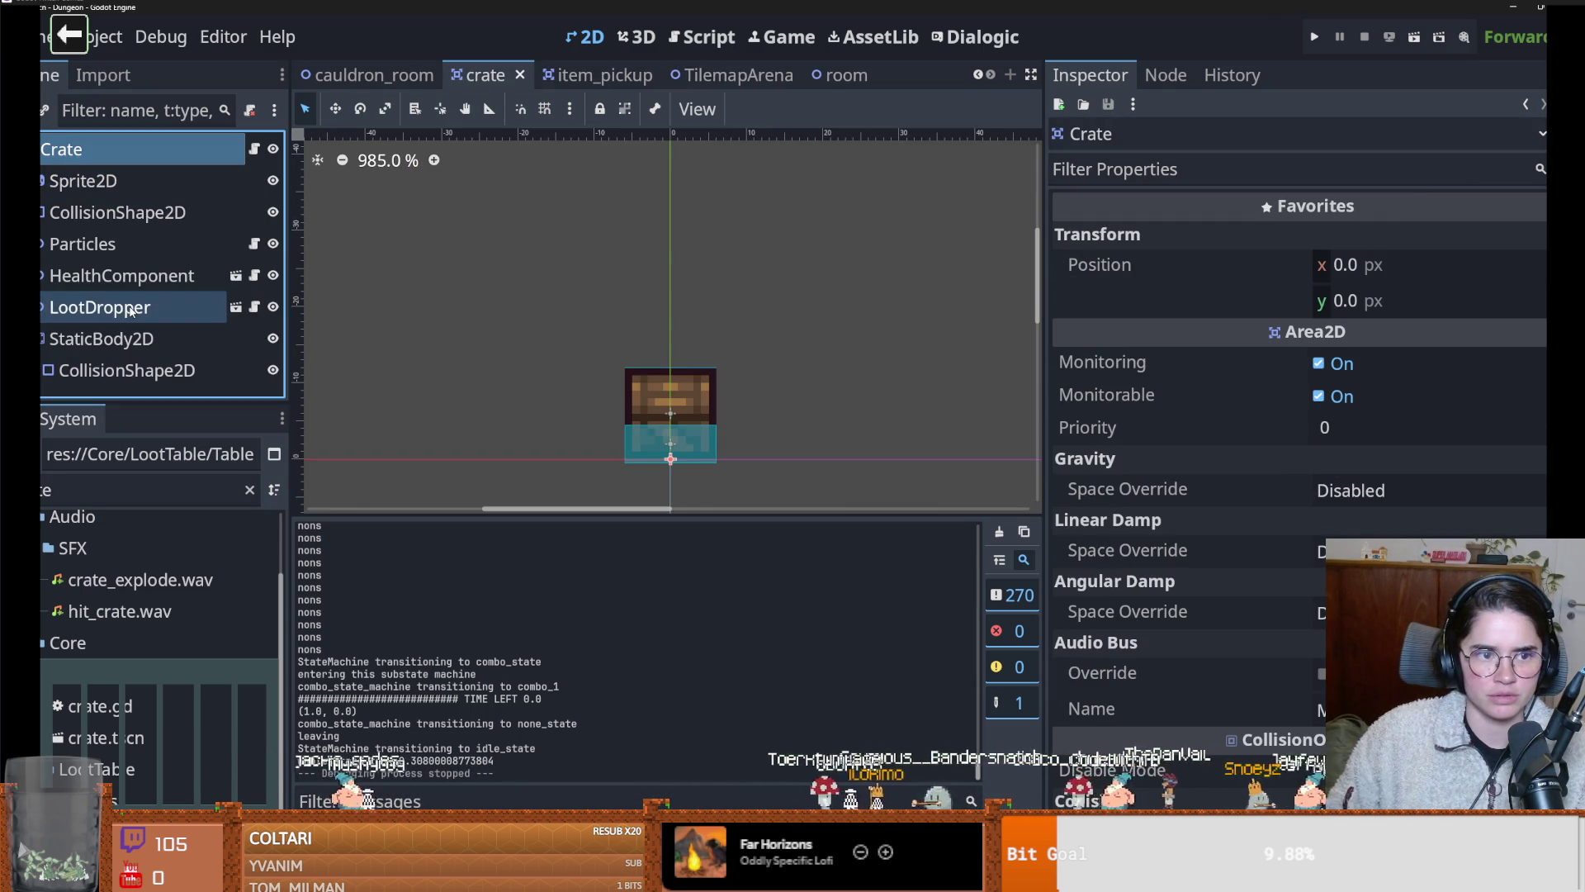
pyautogui.click(99, 308)
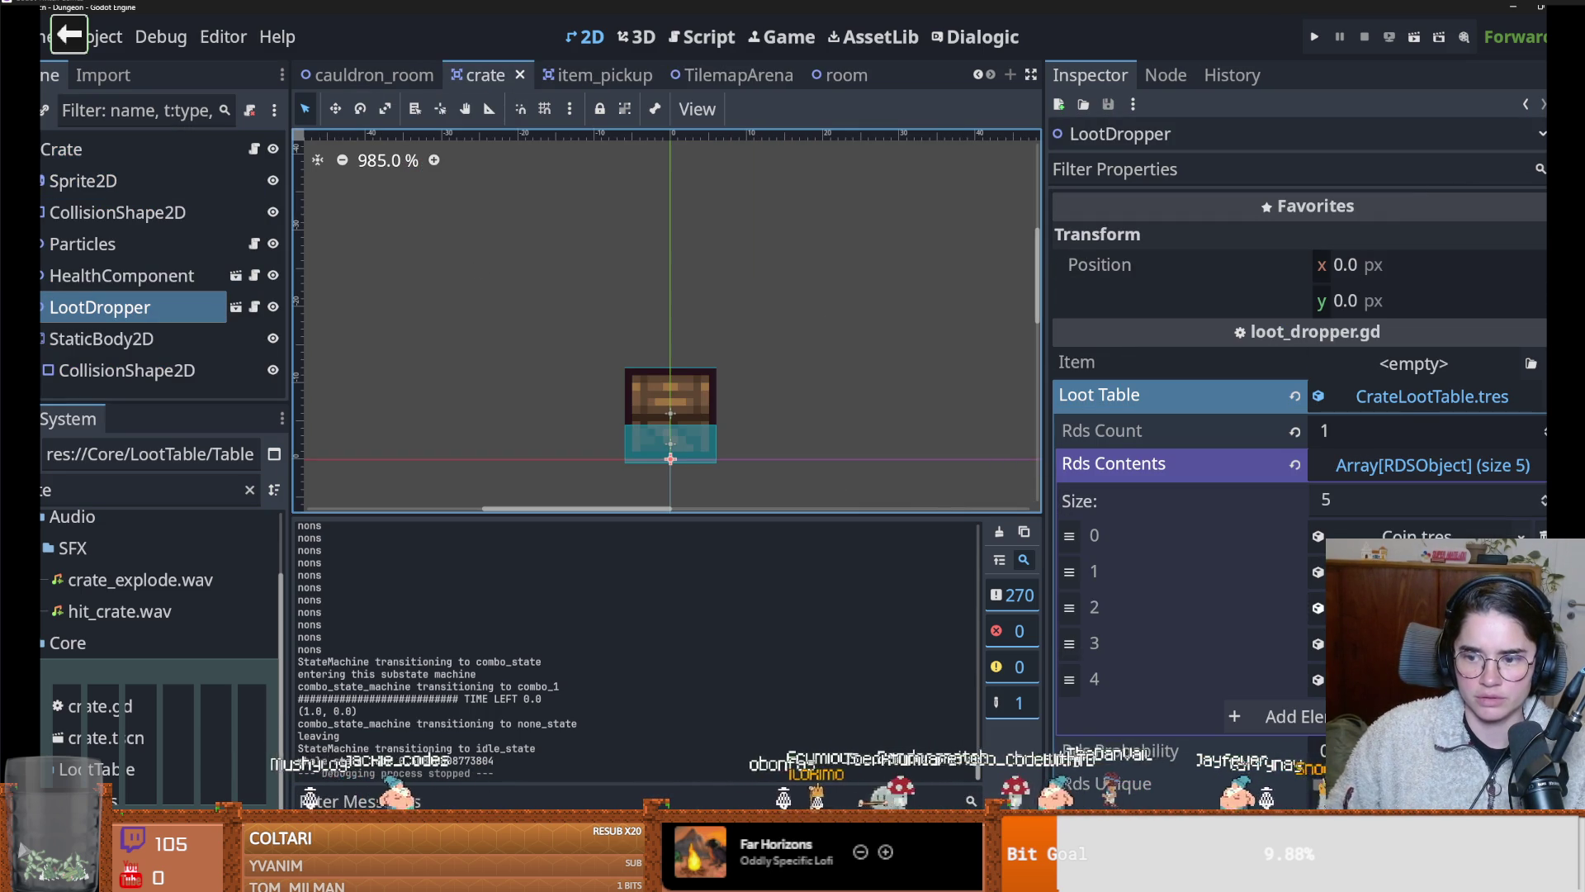
pyautogui.click(1417, 607)
pyautogui.scroll(4, 1401, 535)
pyautogui.click(1403, 527)
pyautogui.click(1432, 383)
pyautogui.hotkey('ctrl', 's')
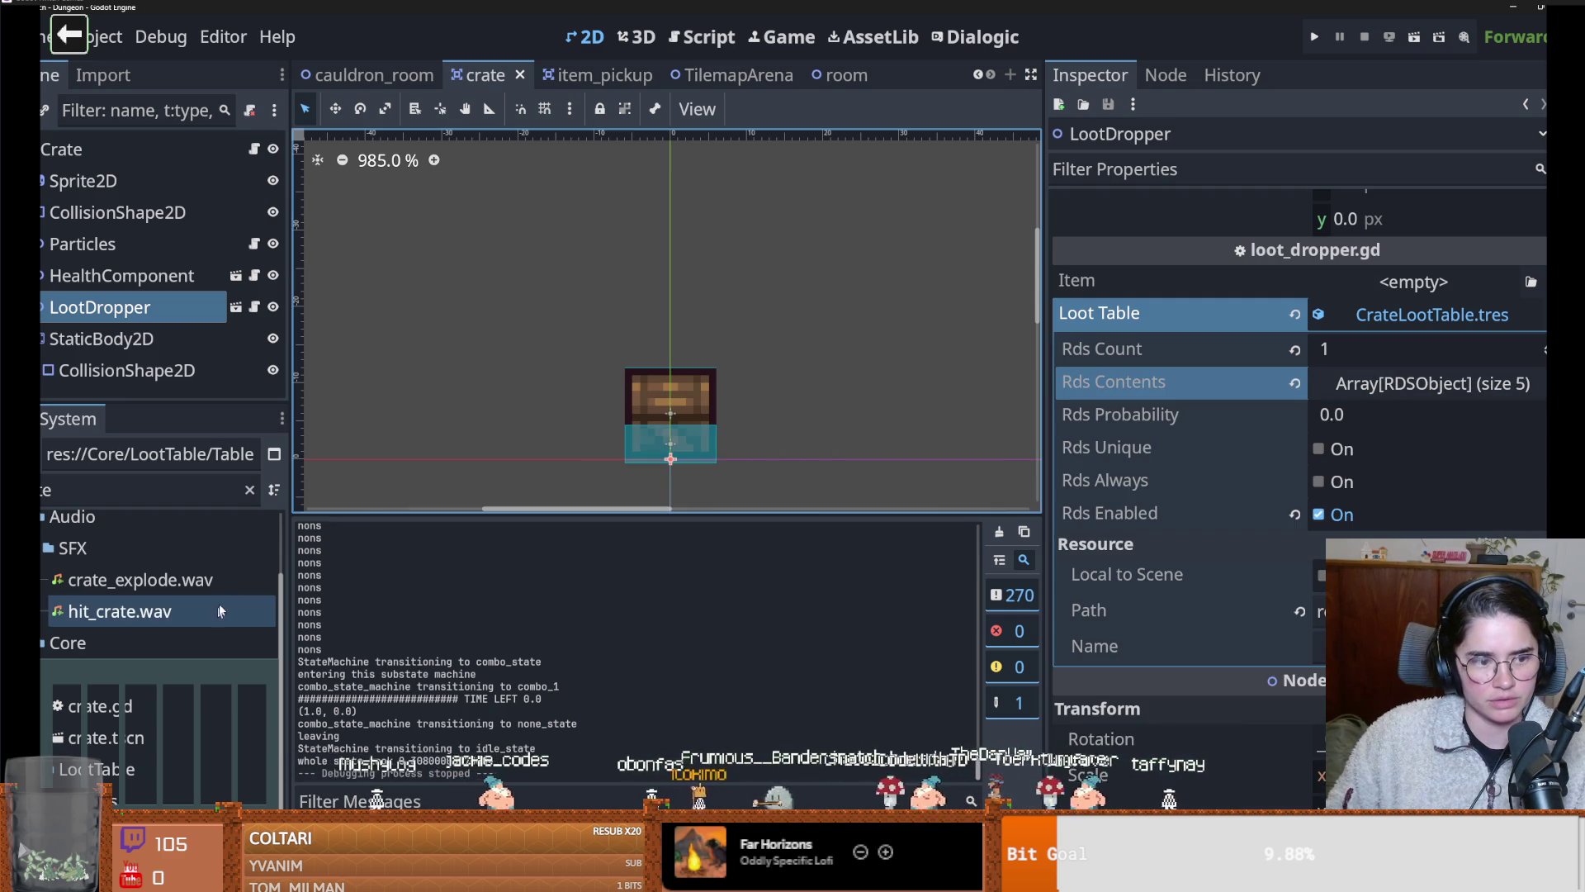
# In CrateLootTable.tres, set the NULL entry's Rds Probability to 10 and save
pyautogui.doubleClick(156, 794)
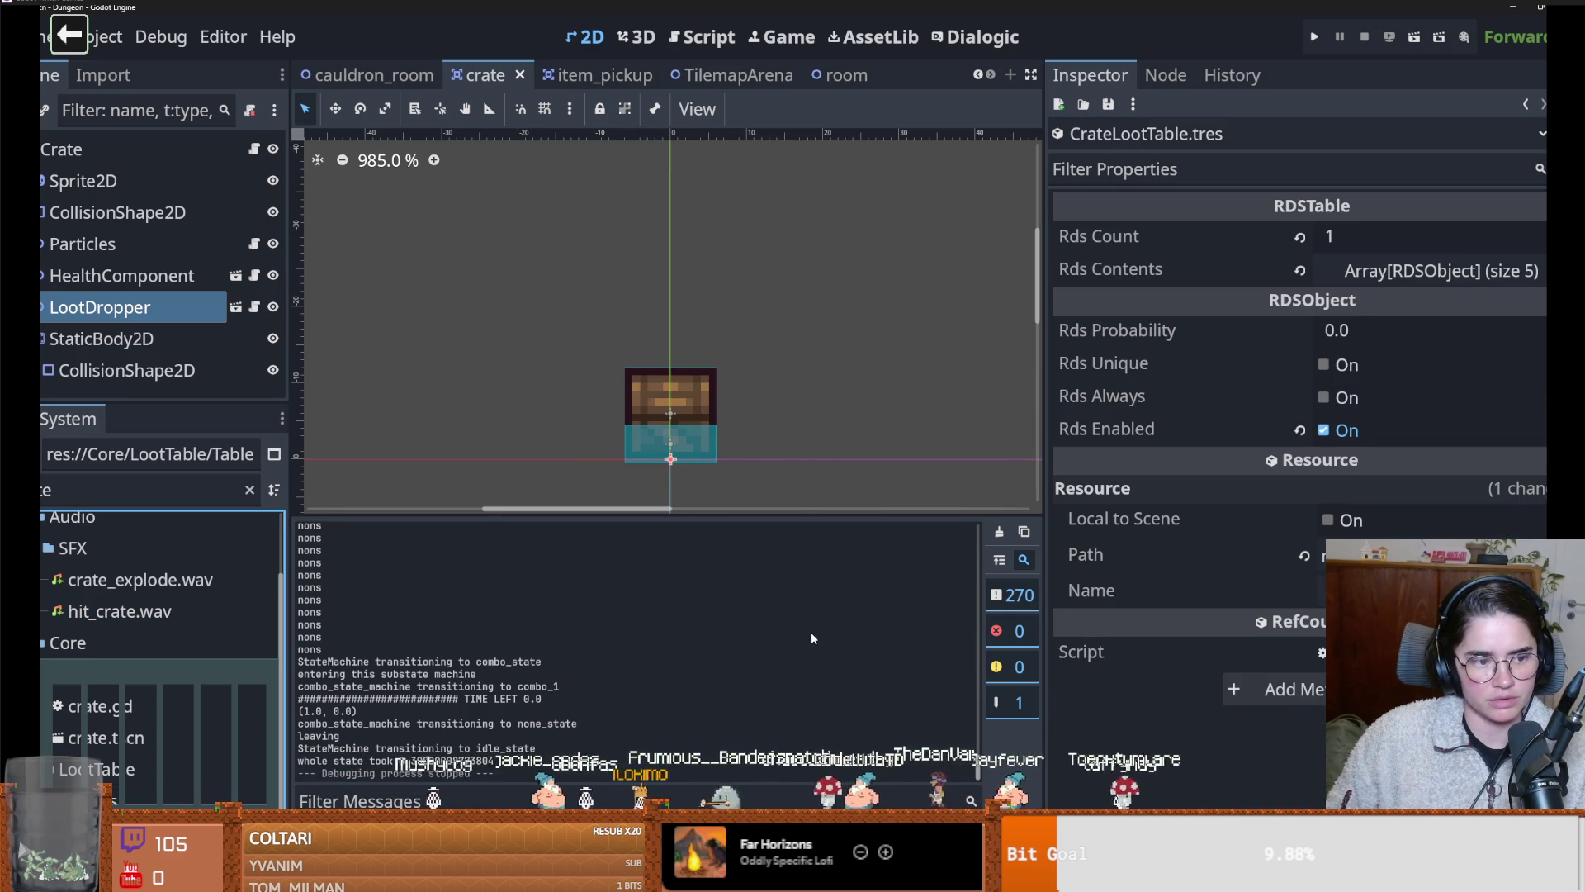
pyautogui.click(1408, 271)
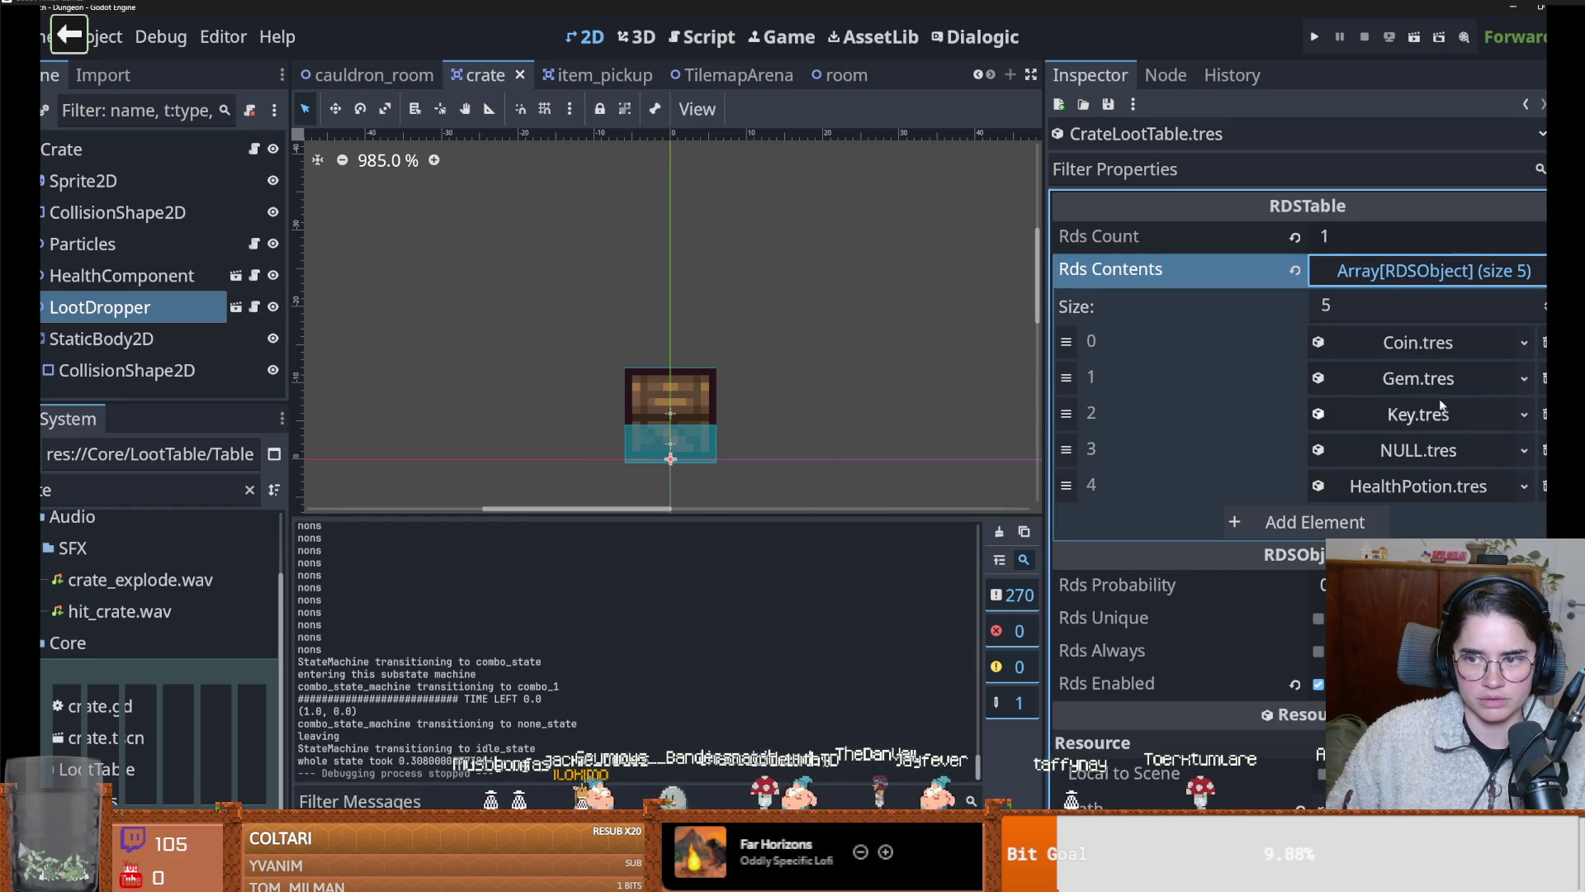
pyautogui.click(1418, 450)
pyautogui.scroll(-3, 1404, 462)
pyautogui.click(1360, 532)
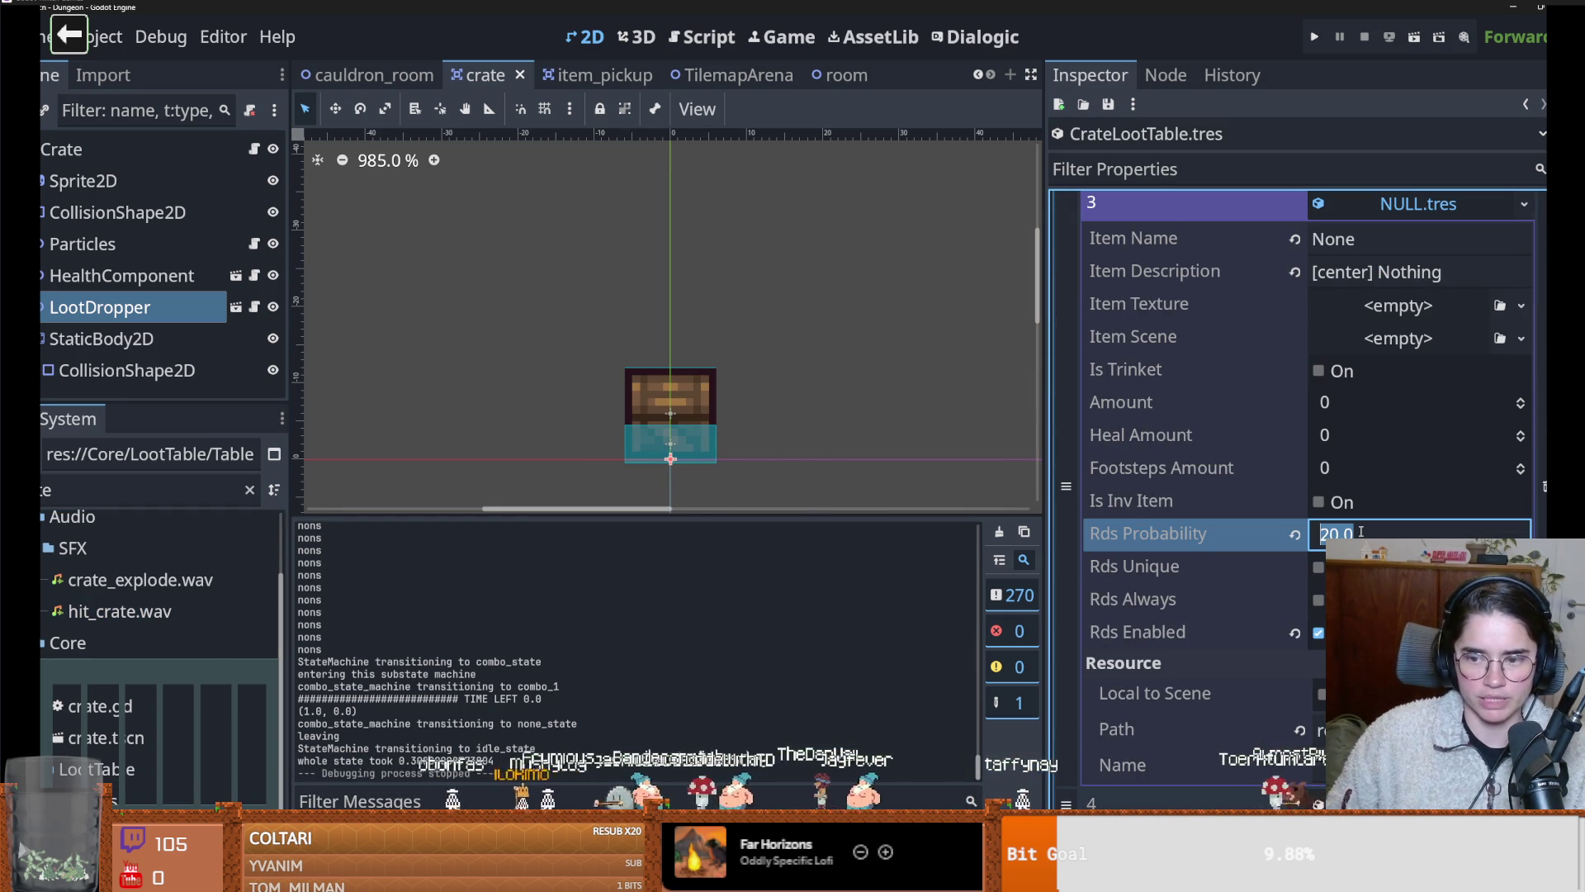
pyautogui.write('10')
pyautogui.press('Return')
pyautogui.hotkey('ctrl', 's')
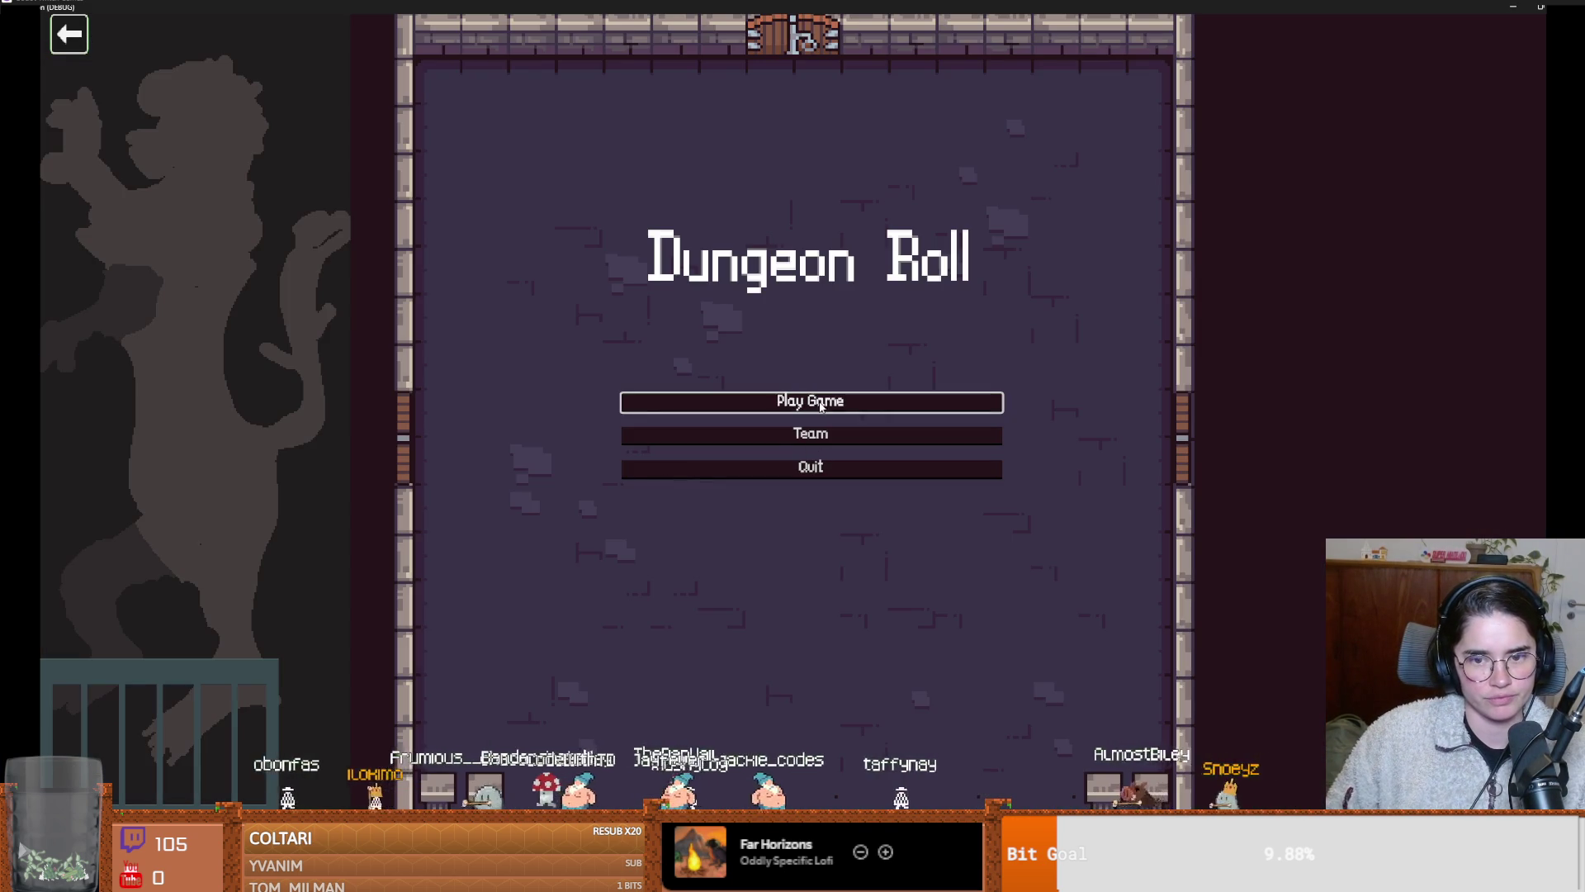
# Start a Warrior run, execute on_destroy_crates in the debug console, then shrink the game window
pyautogui.click(820, 403)
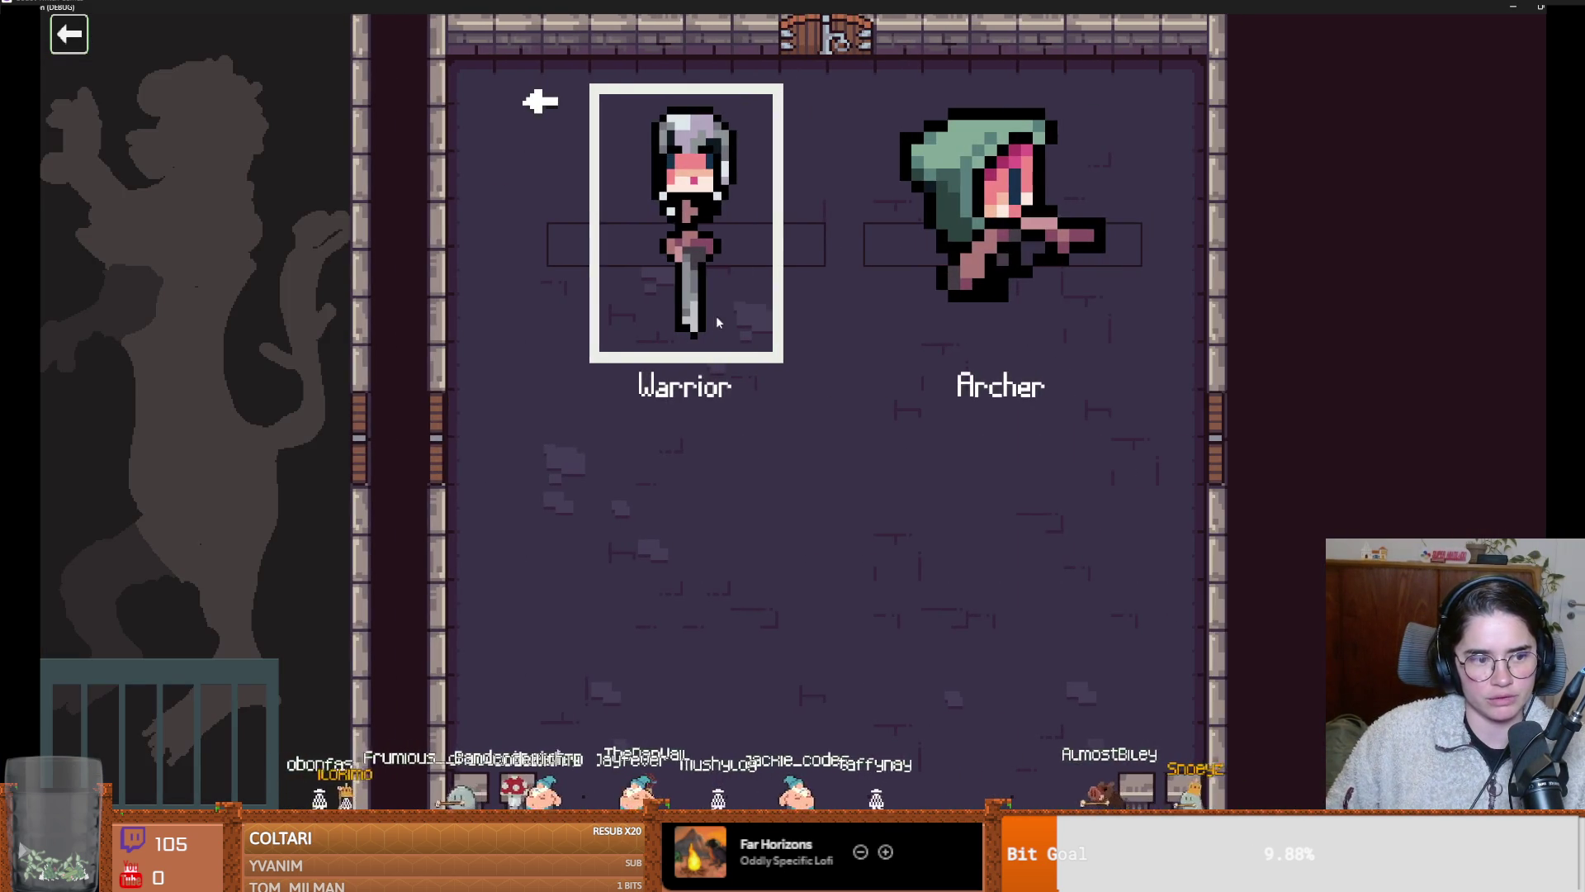
pyautogui.press('Return')
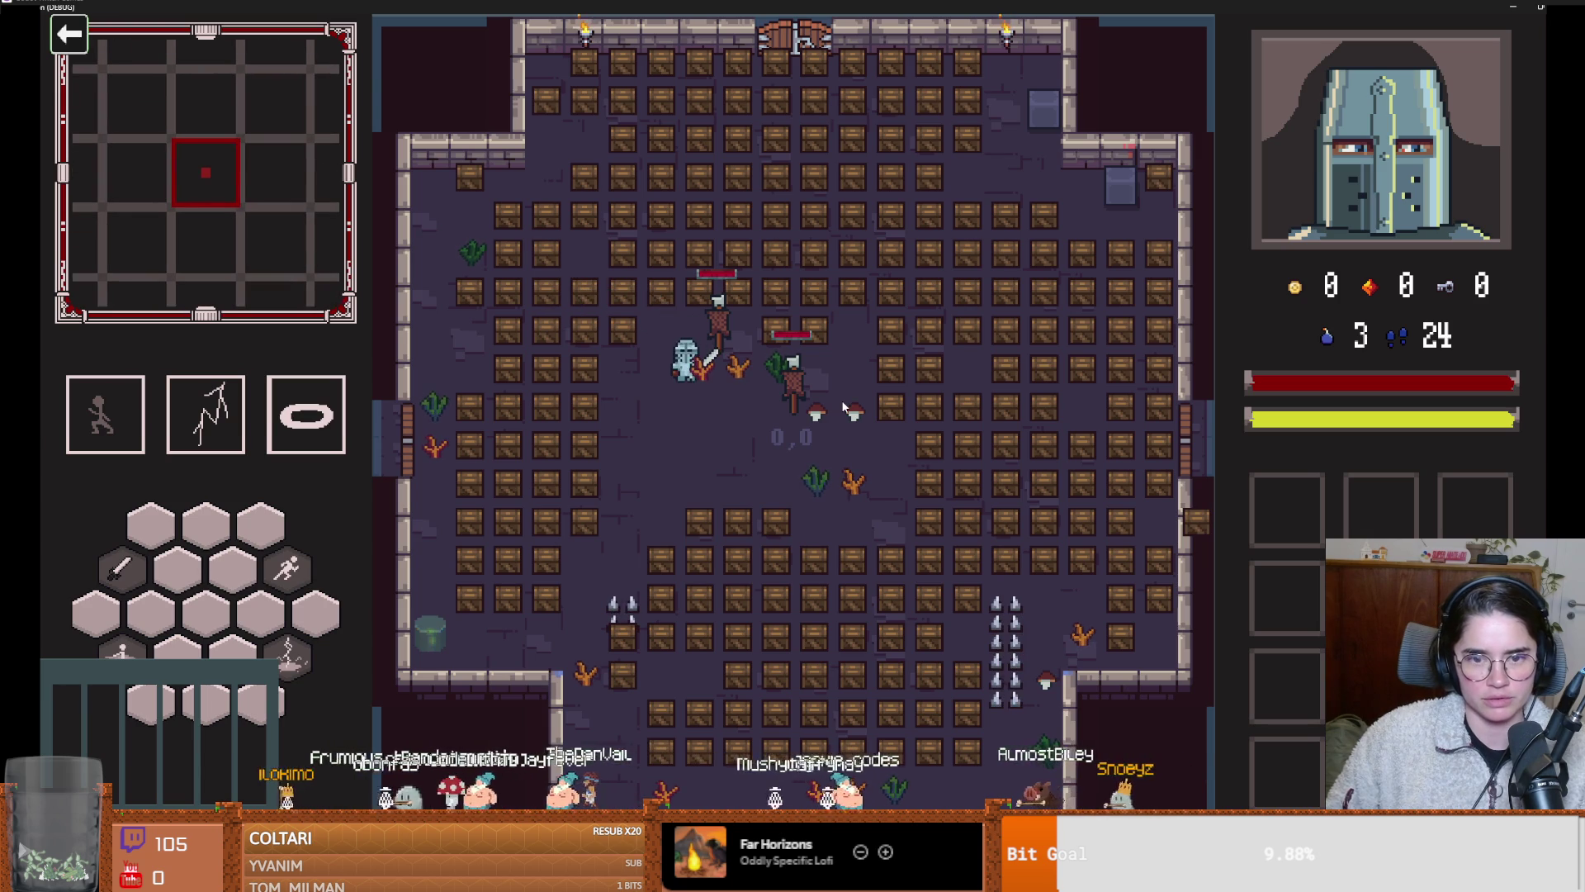
pyautogui.press('`')
pyautogui.write('on_destroy_crates')
pyautogui.press('Return')
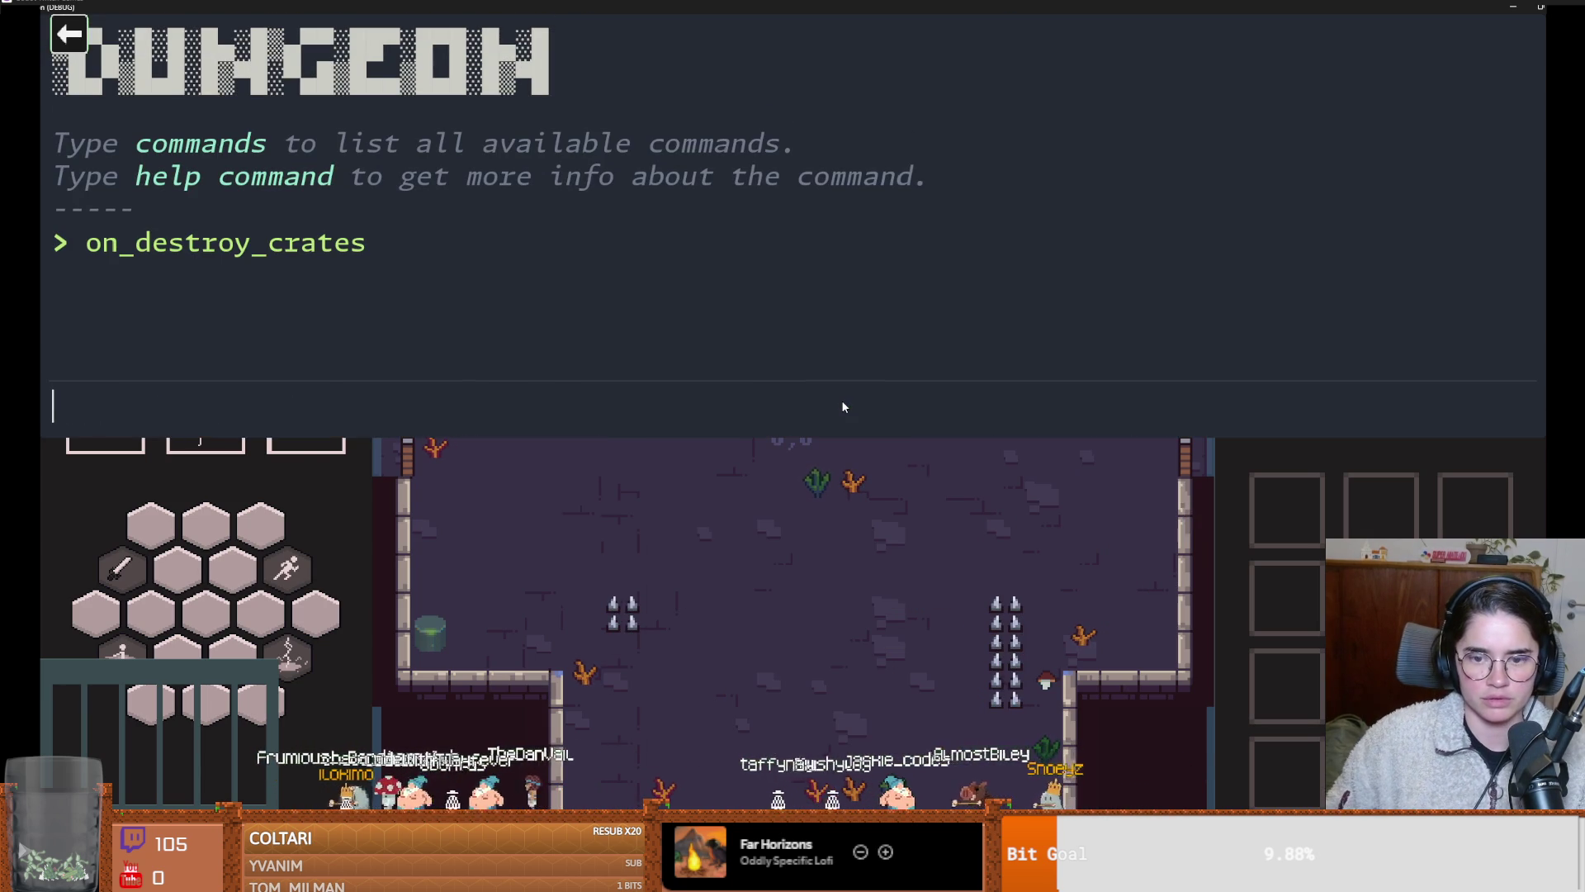
pyautogui.press('`')
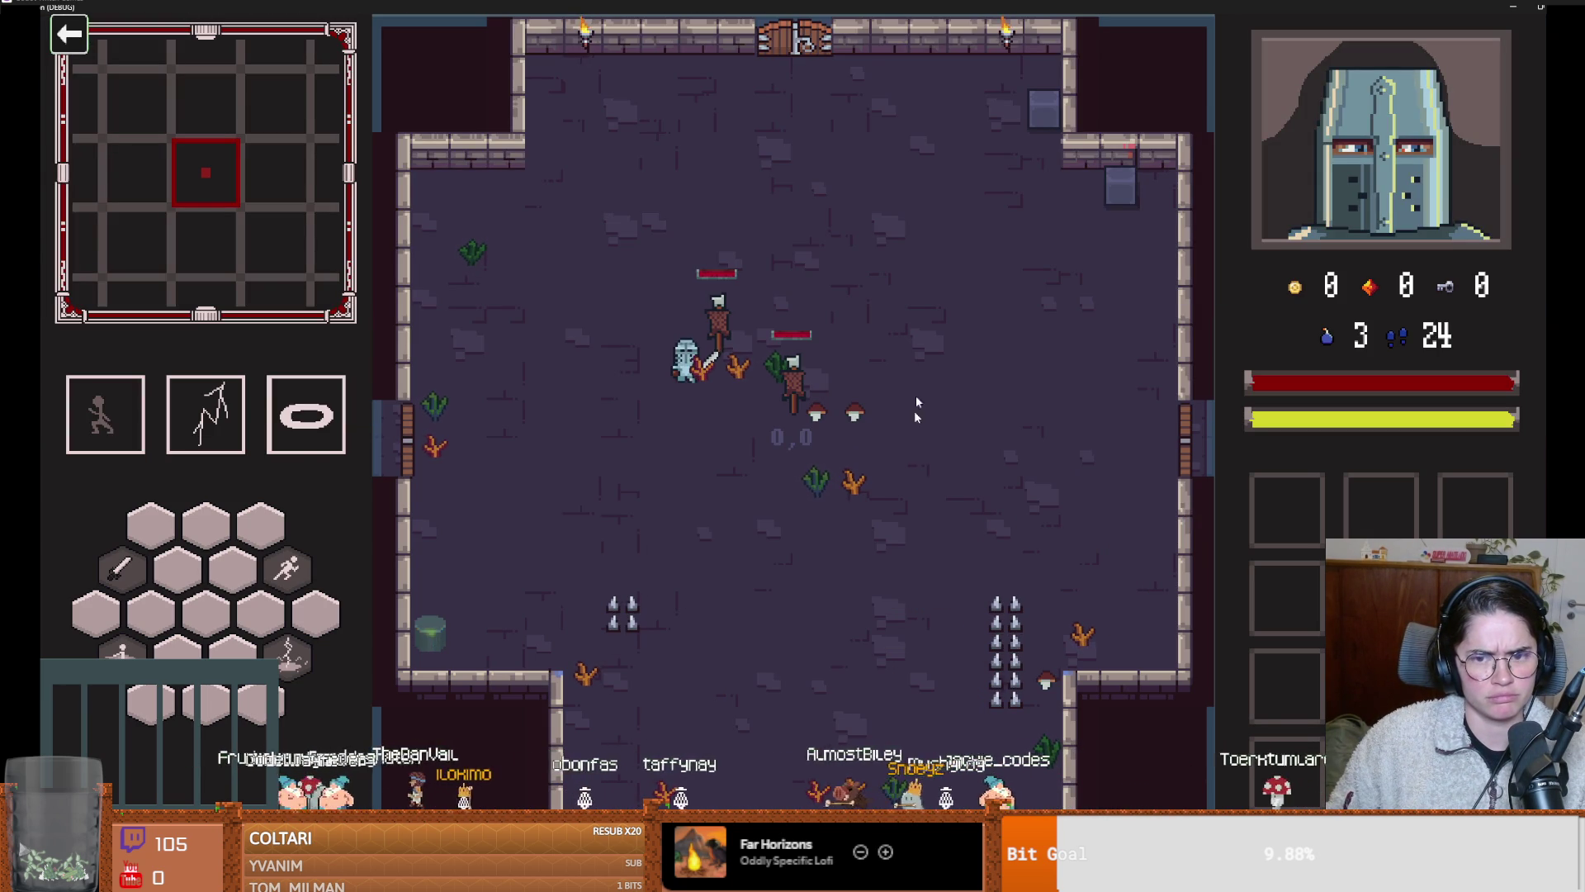
pyautogui.moveTo(824, 10); pyautogui.dragTo(618, 358)
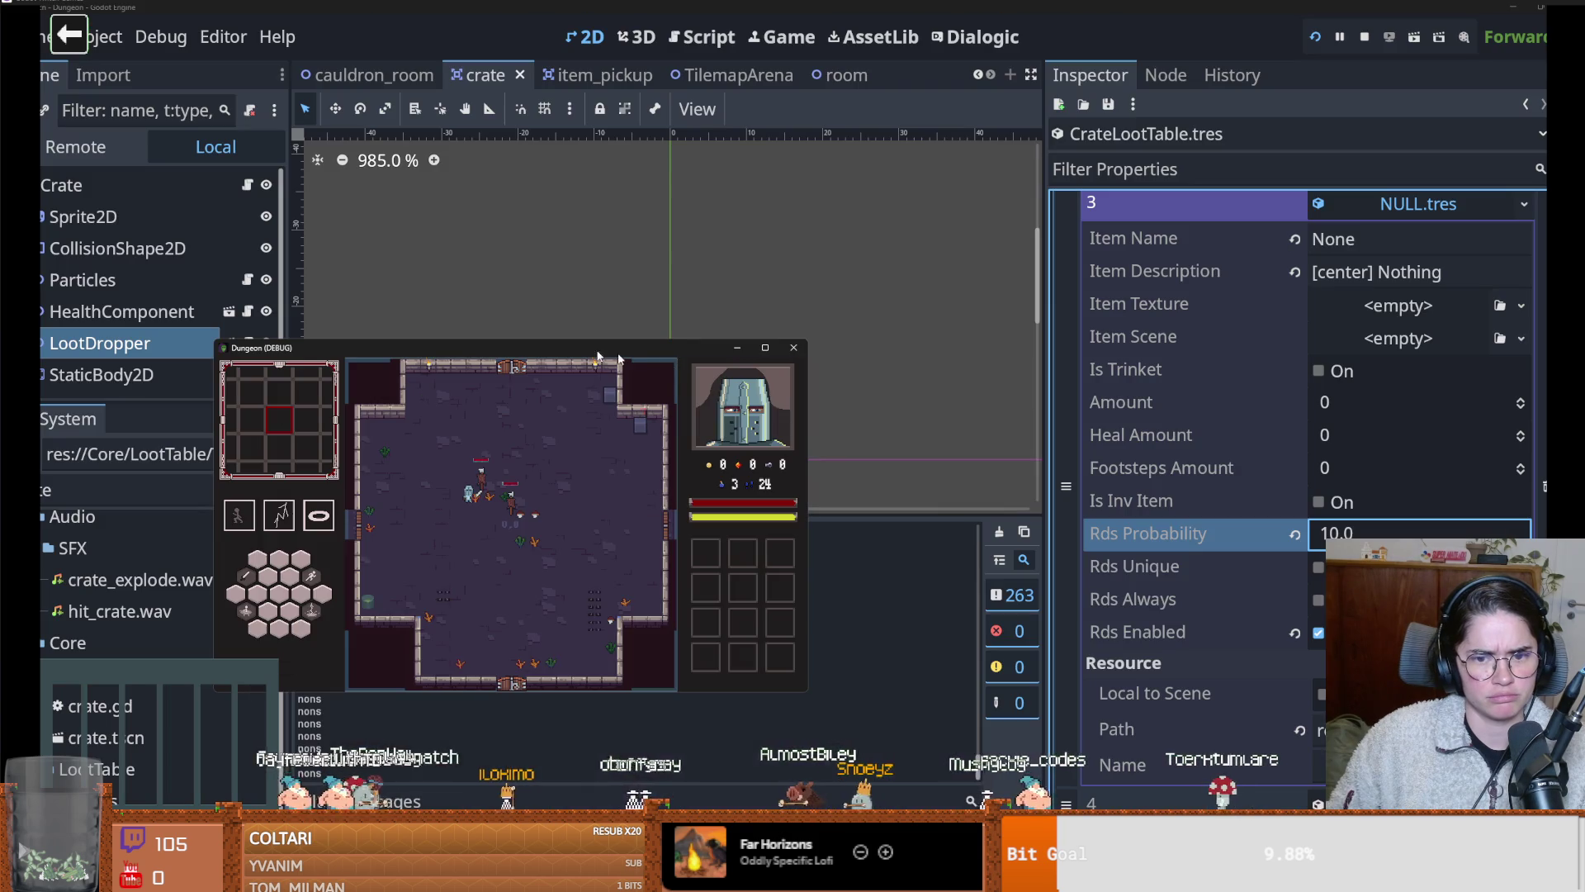
# Close the game, recheck the NULL entry's probability, and save the crate scene
pyautogui.click(790, 348)
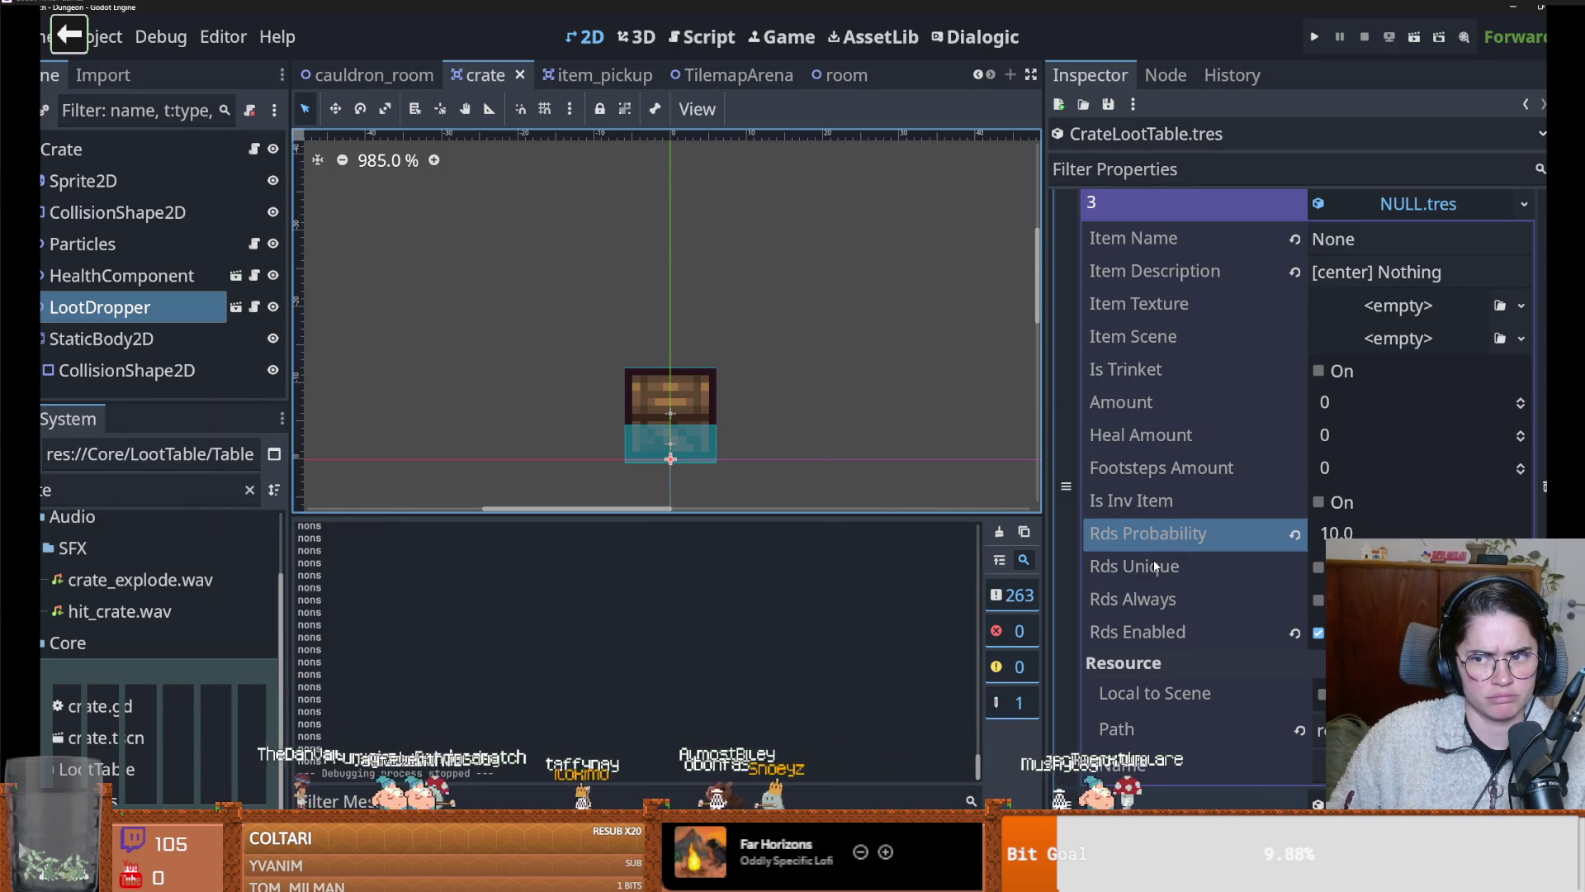
pyautogui.scroll(2, 1193, 582)
pyautogui.click(1338, 616)
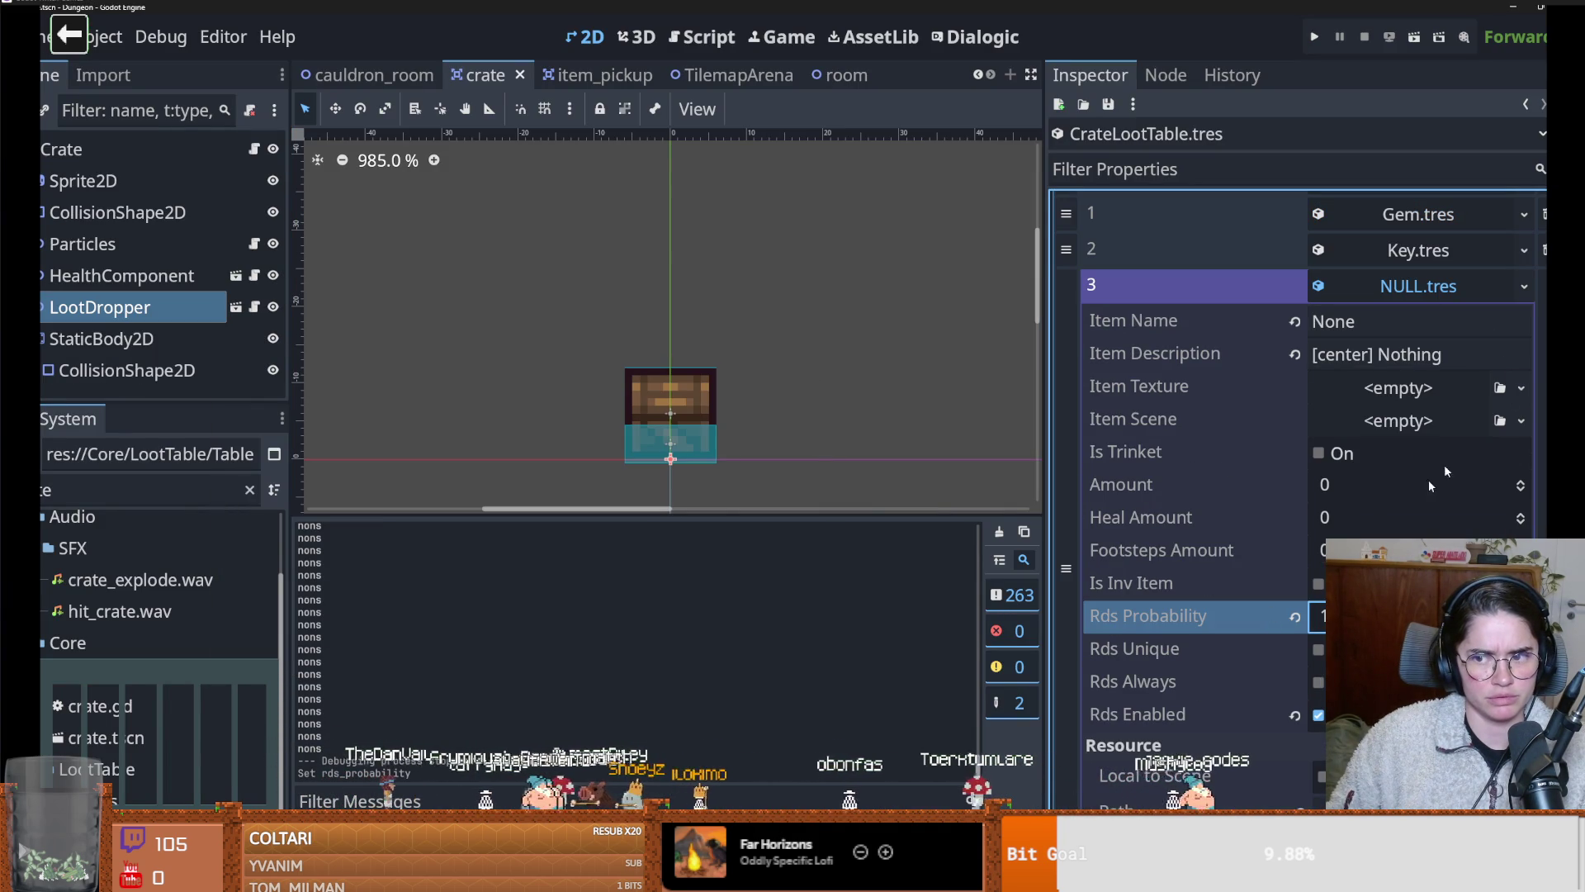
pyautogui.click(1413, 289)
pyautogui.hotkey('ctrl', 's')
# Review the Coin, HealthPotion and NULL loot entries, then relaunch the game
pyautogui.scroll(3, 1181, 419)
pyautogui.click(1378, 342)
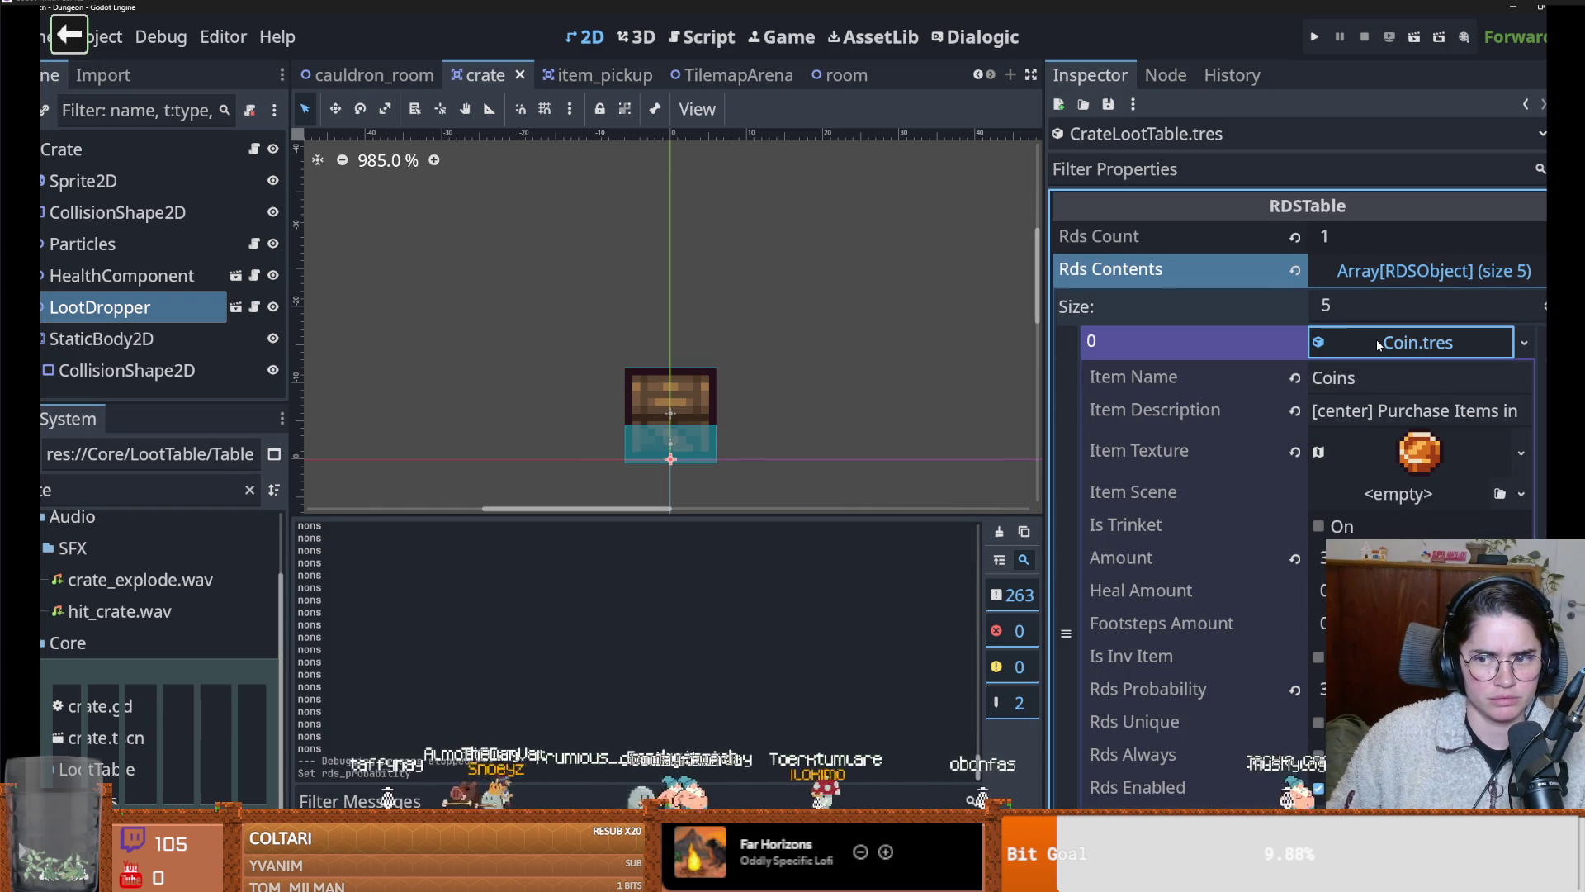
pyautogui.click(1377, 343)
pyautogui.click(1419, 494)
pyautogui.click(1418, 494)
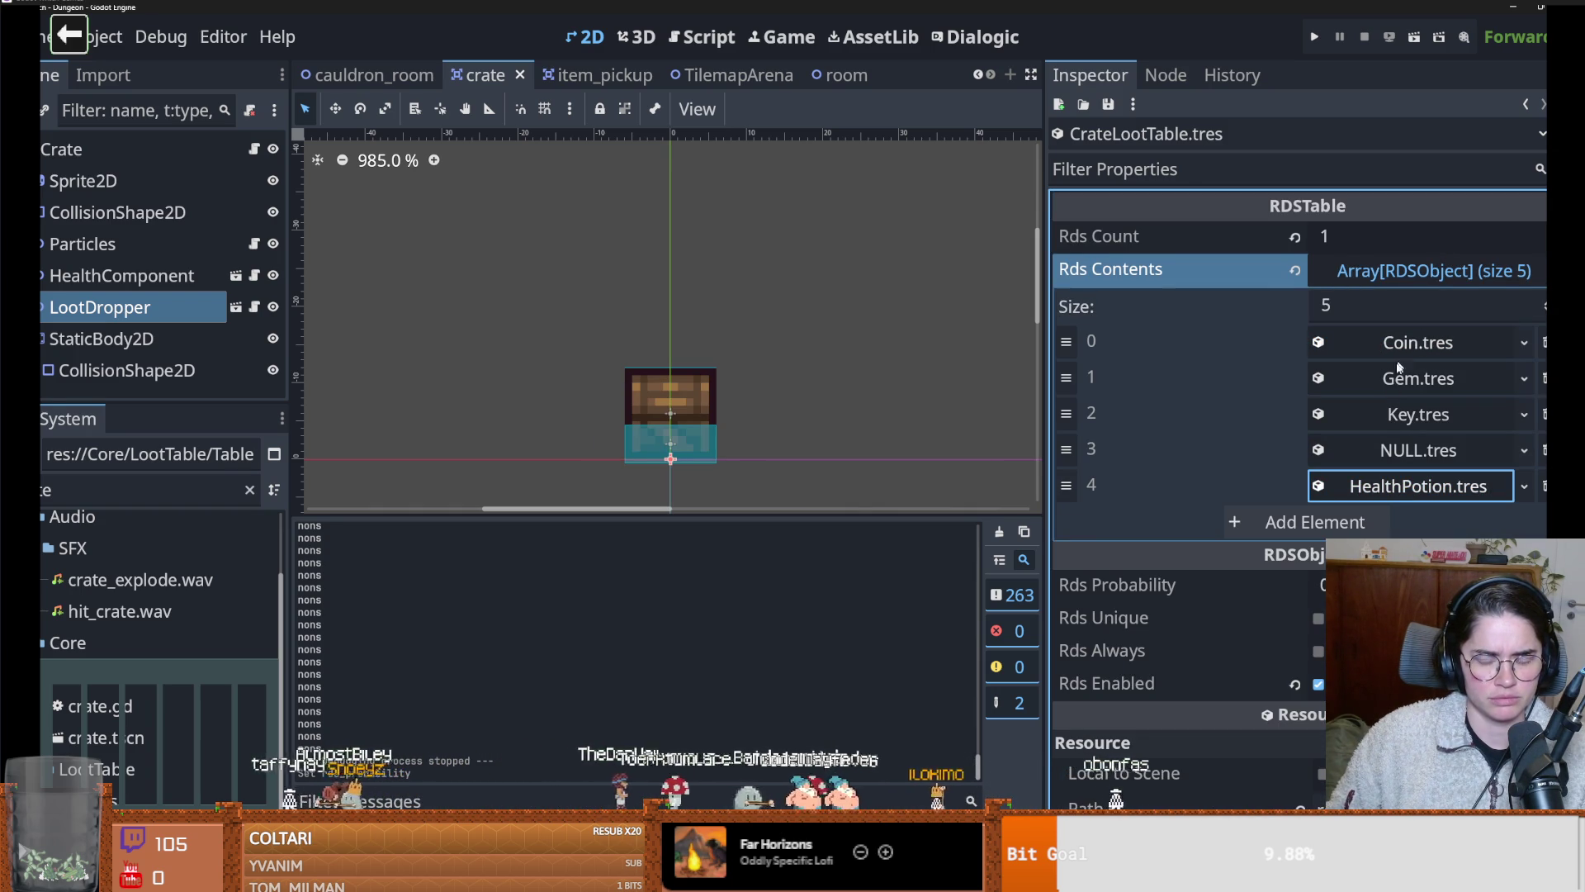
pyautogui.click(1401, 453)
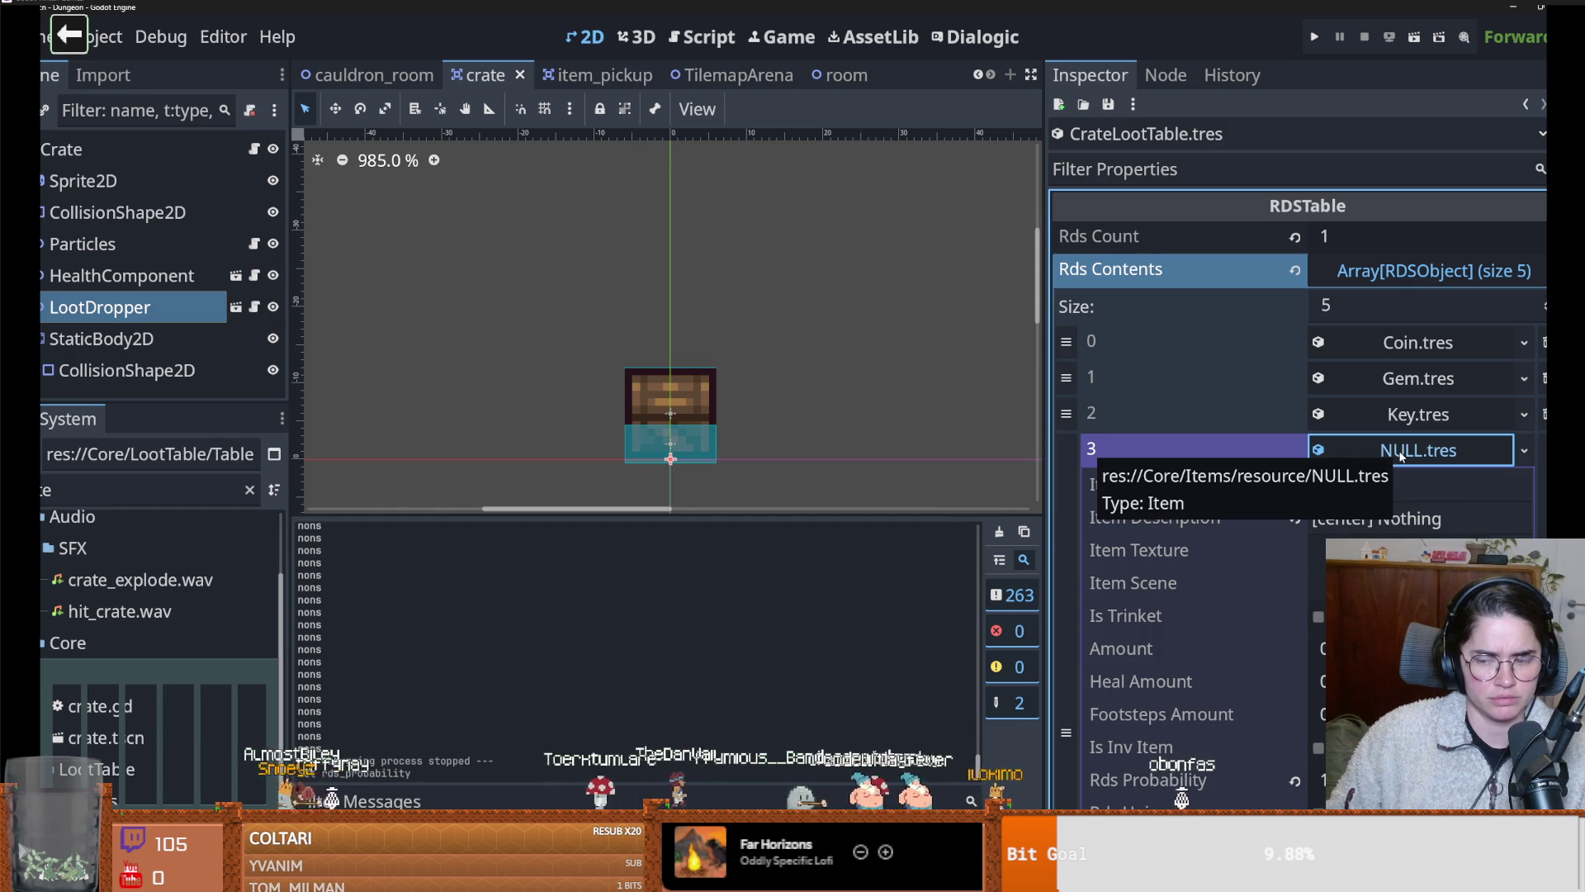
pyautogui.click(1401, 452)
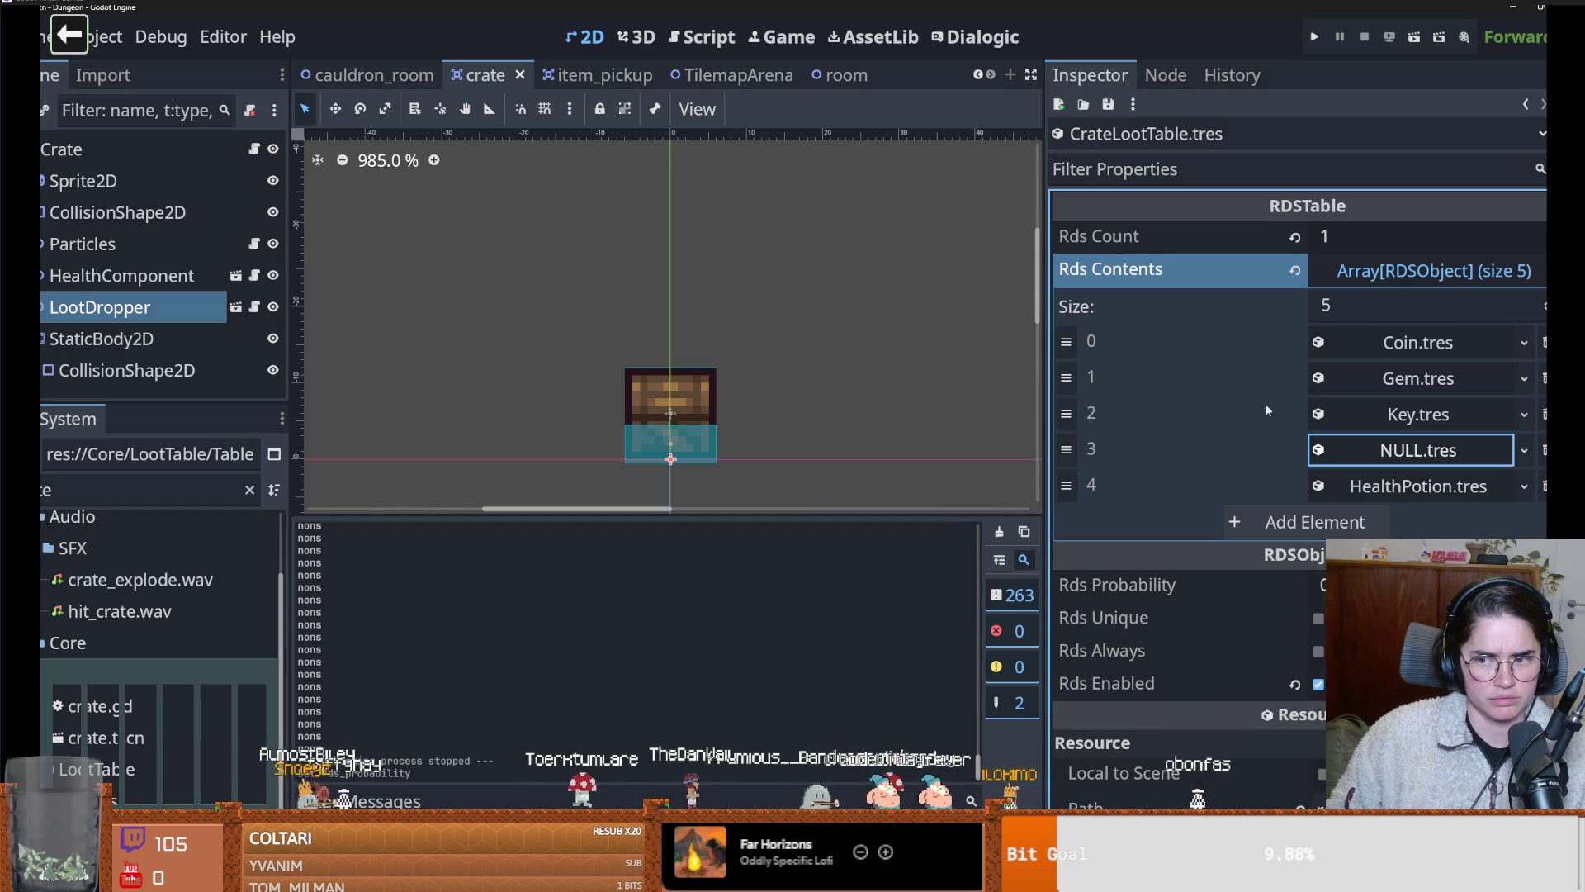
pyautogui.click(1314, 38)
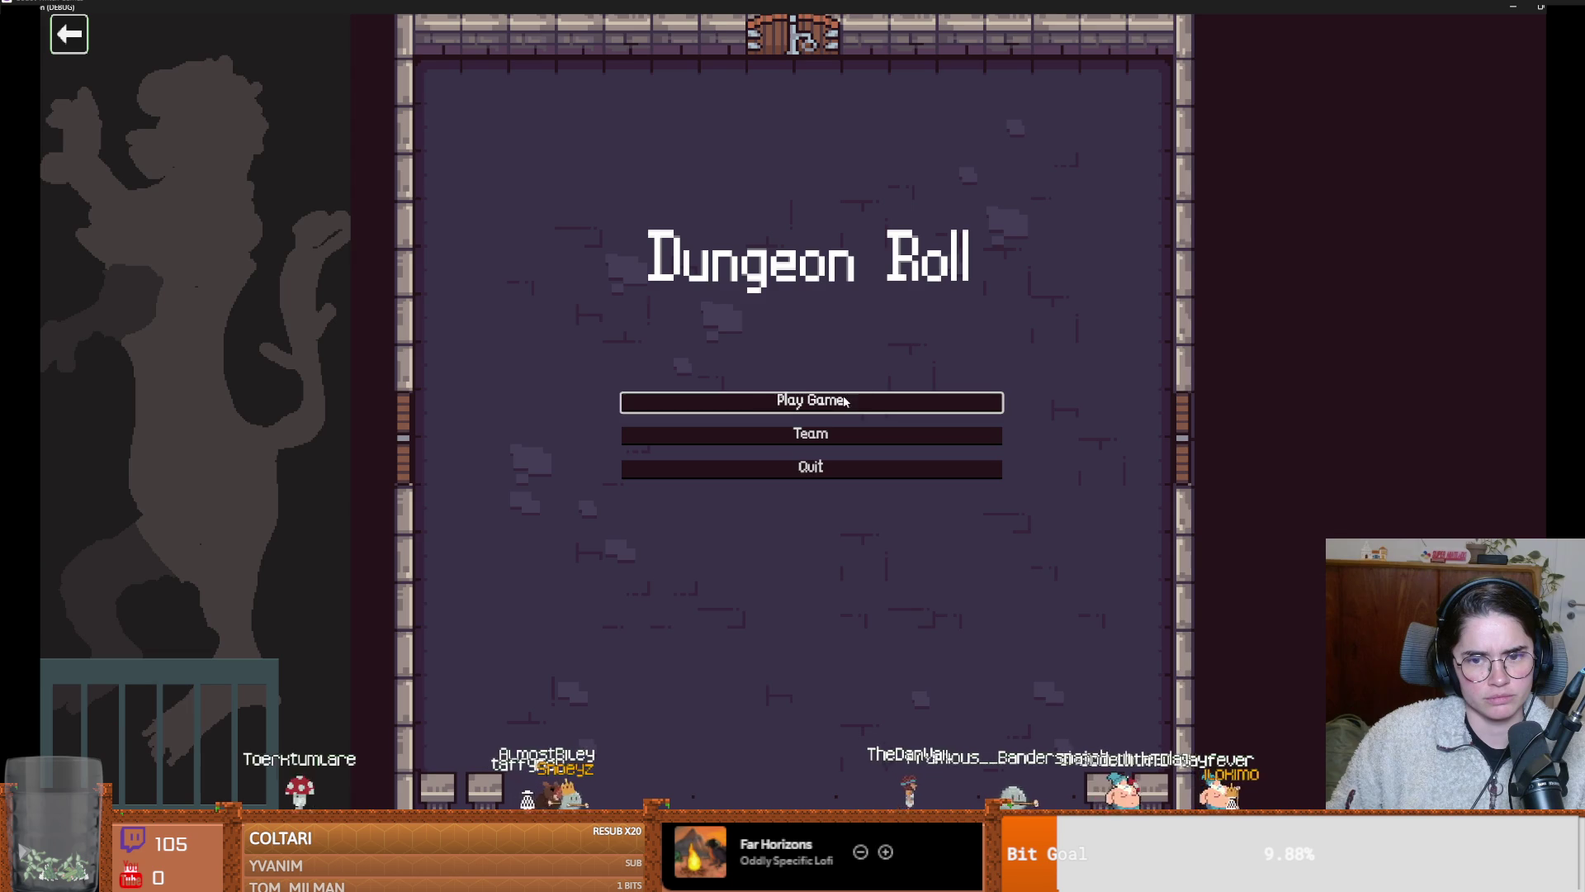
pyautogui.click(846, 400)
pyautogui.click(715, 338)
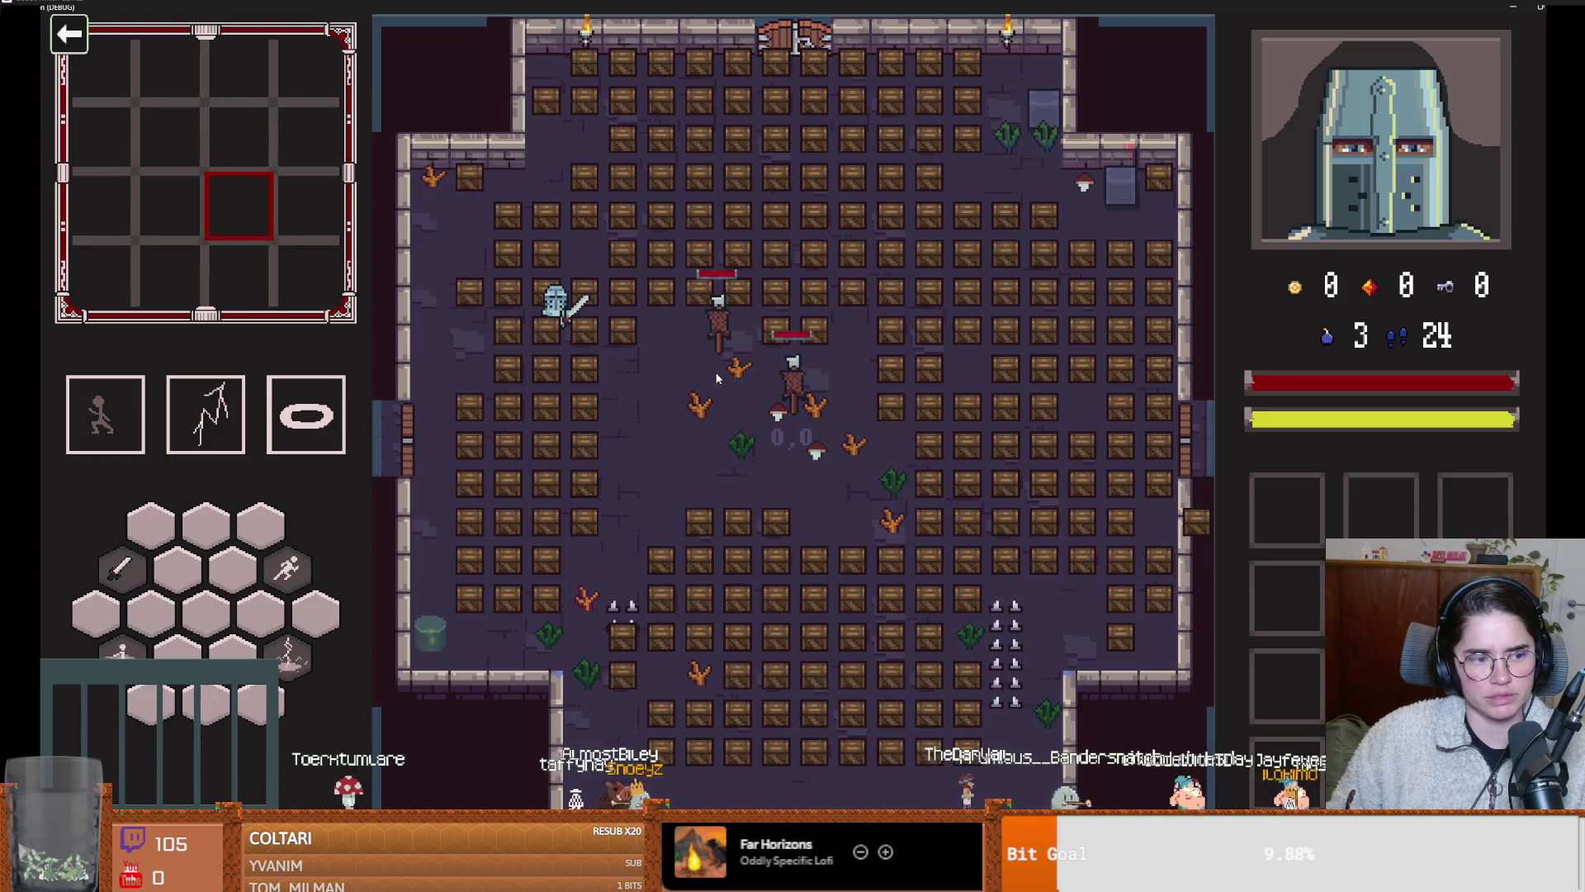
pyautogui.press('d')
pyautogui.press('s')
pyautogui.press('`')
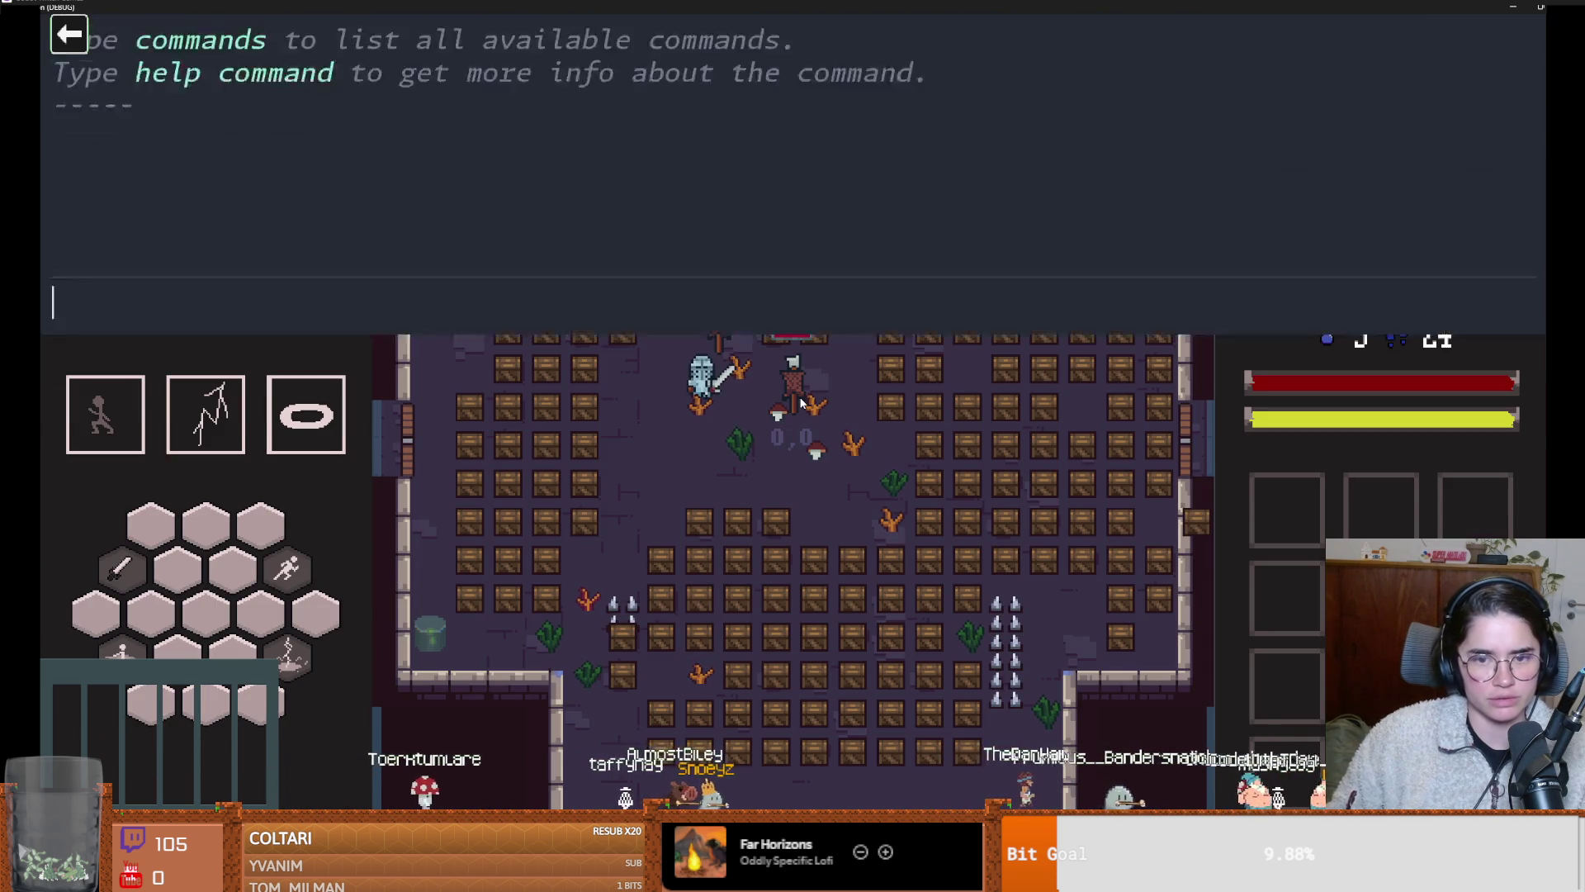
pyautogui.write('on_destroy_crates')
pyautogui.press('Return')
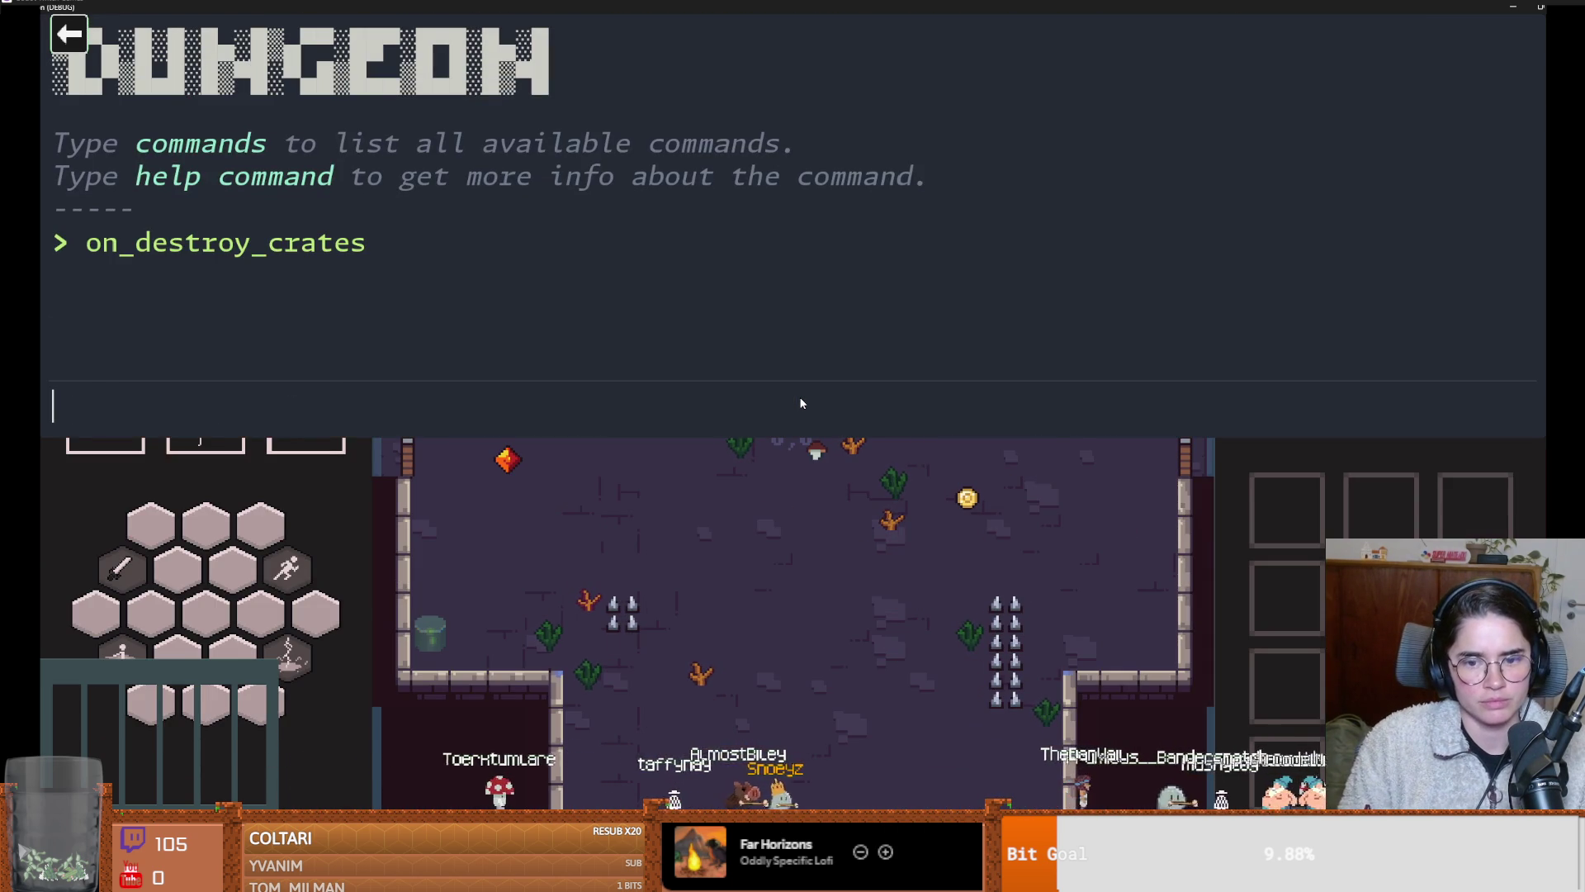
pyautogui.press('`')
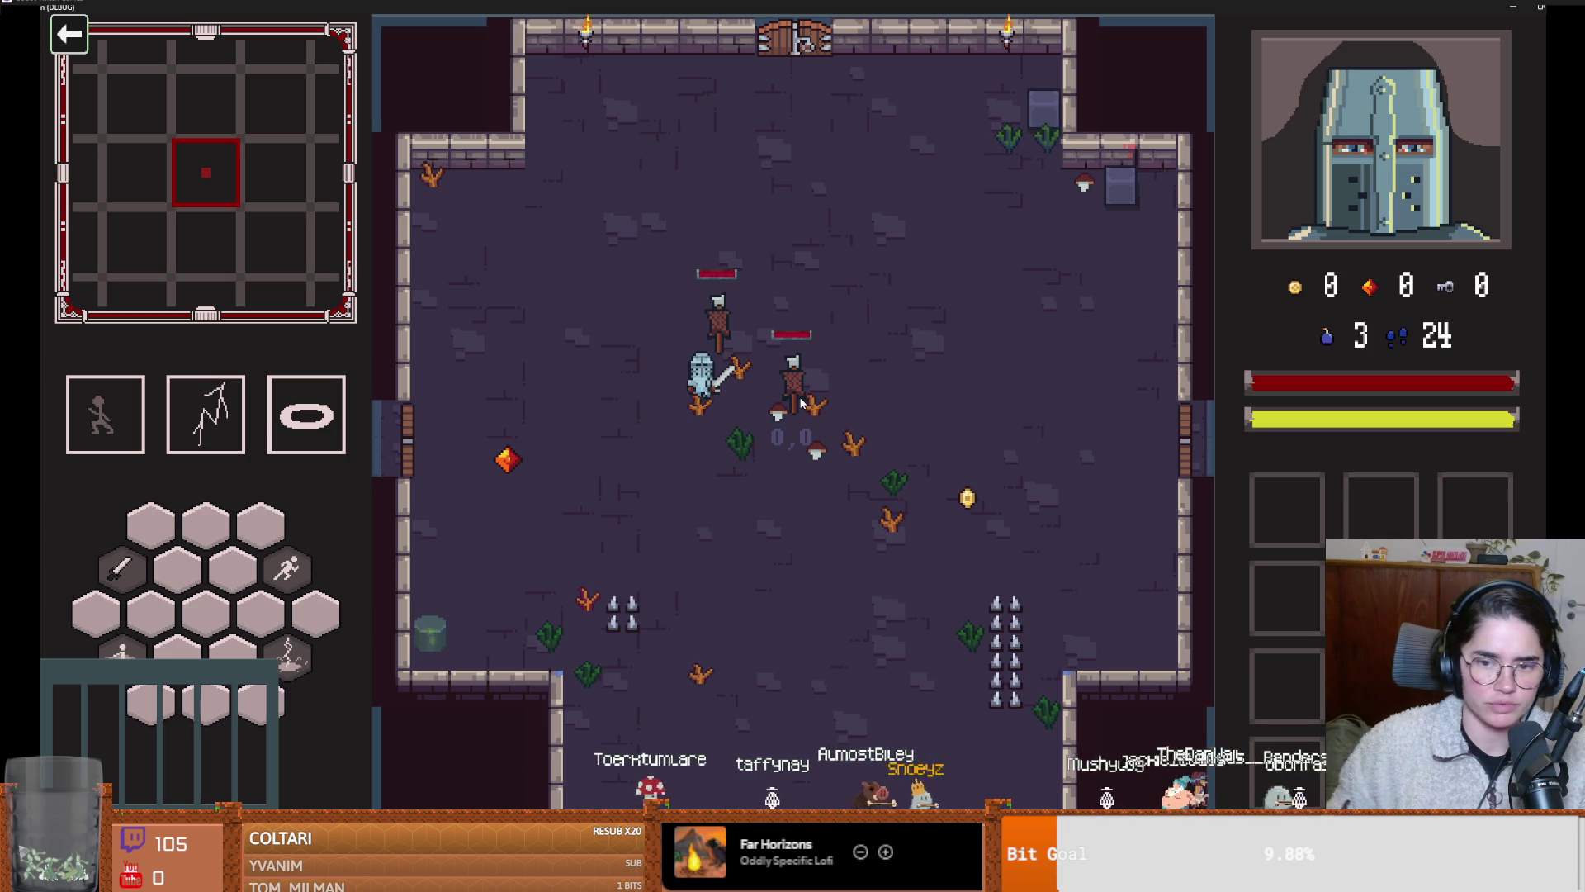
pyautogui.press('super+Down')
pyautogui.click(939, 298)
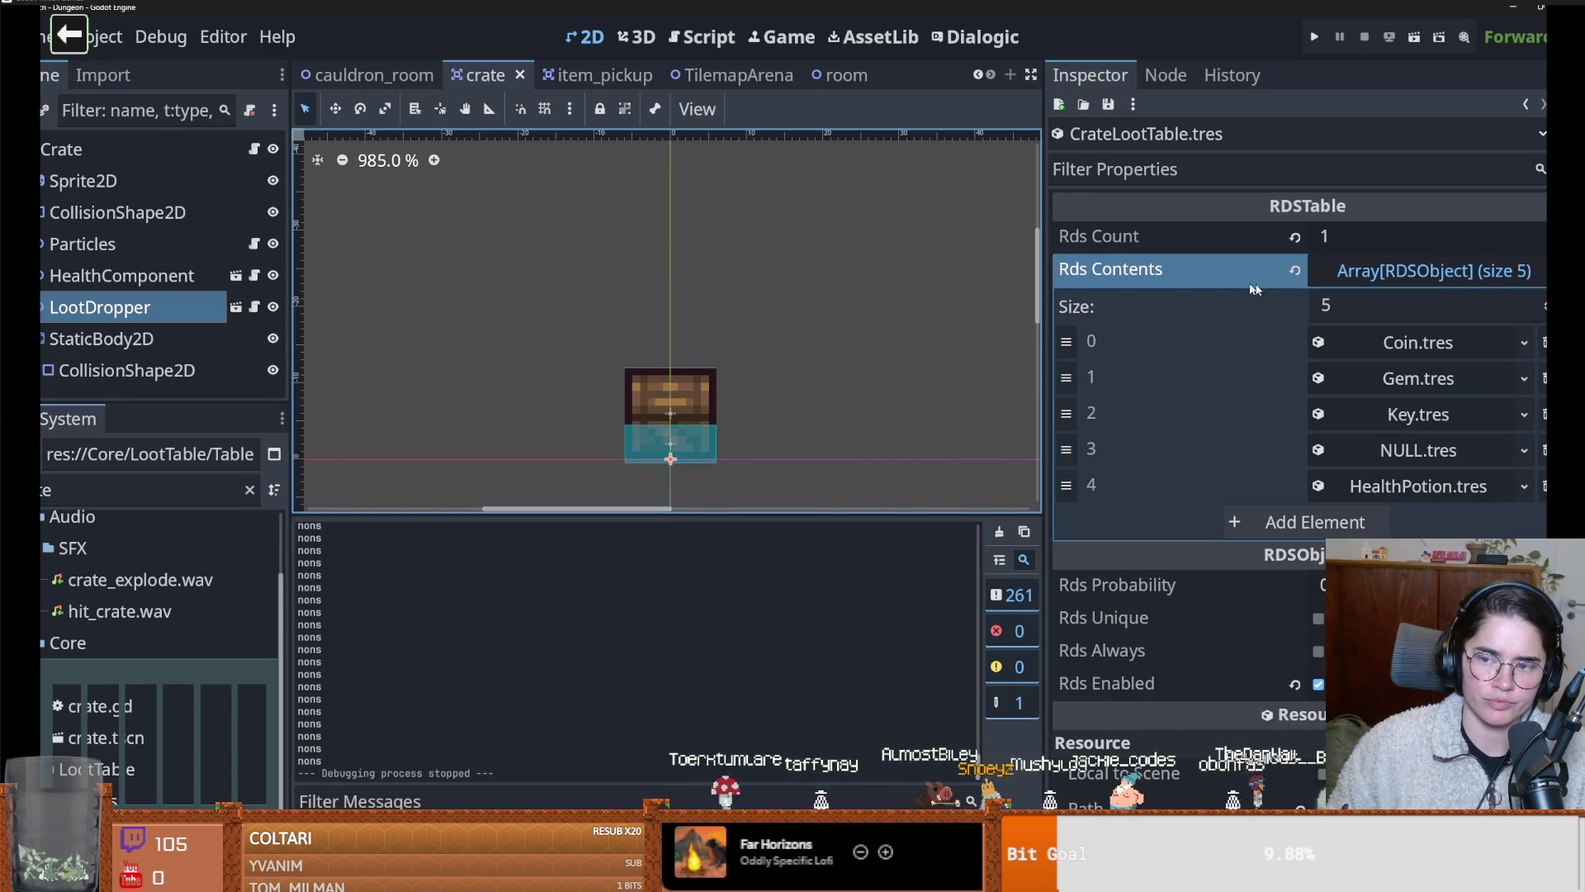
# Inspect the Coin and NULL entries, then remove NULL from the crate loot table
pyautogui.click(1417, 342)
pyautogui.scroll(-2, 1380, 363)
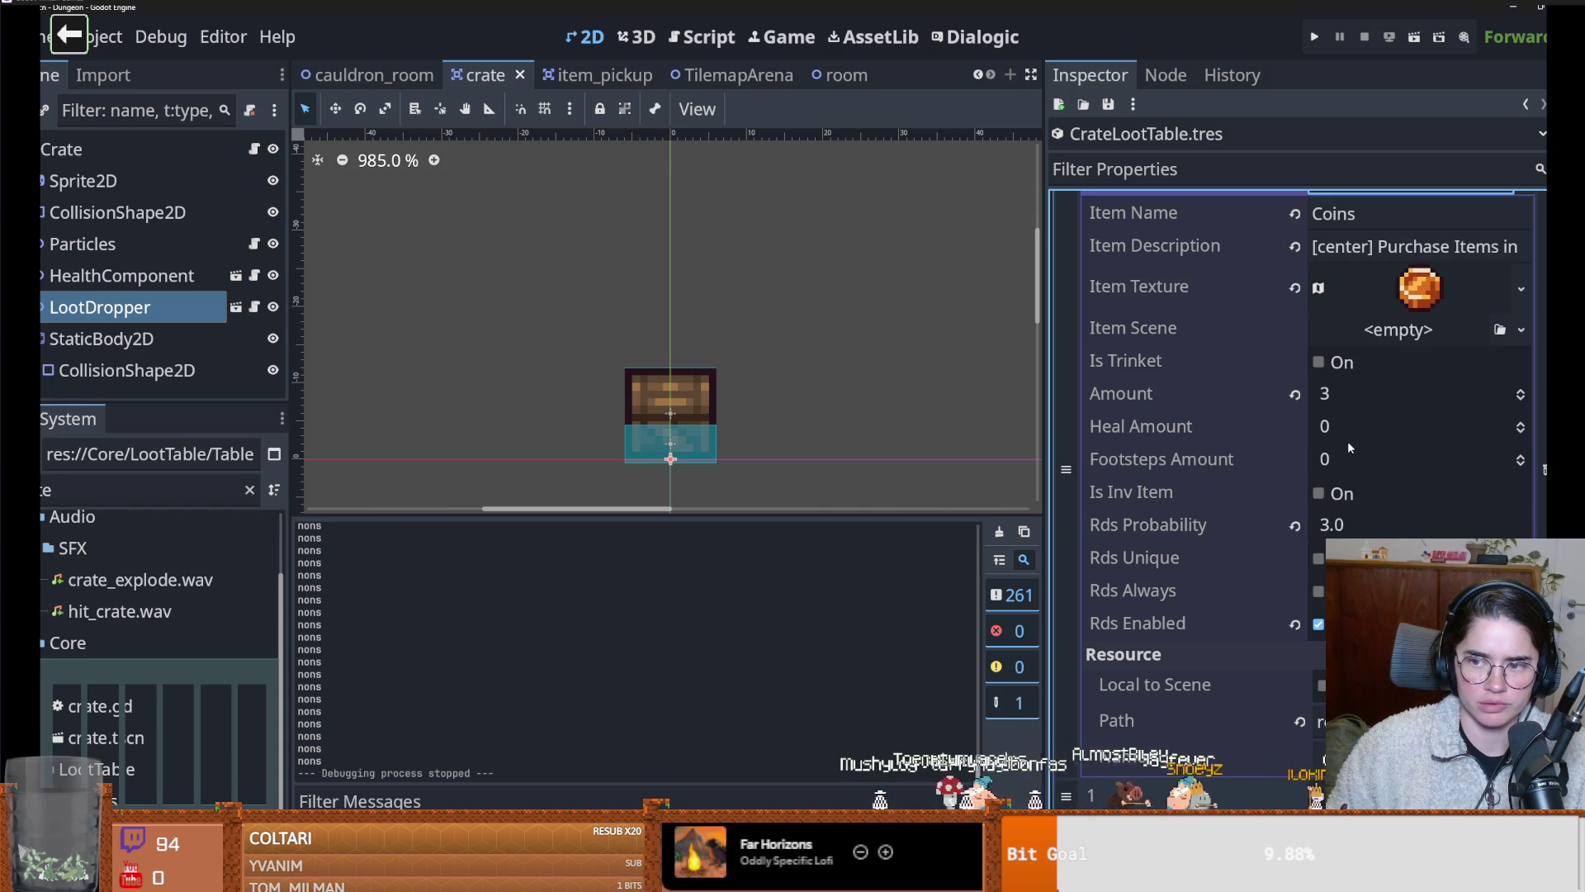
pyautogui.scroll(3, 1340, 237)
pyautogui.click(1377, 338)
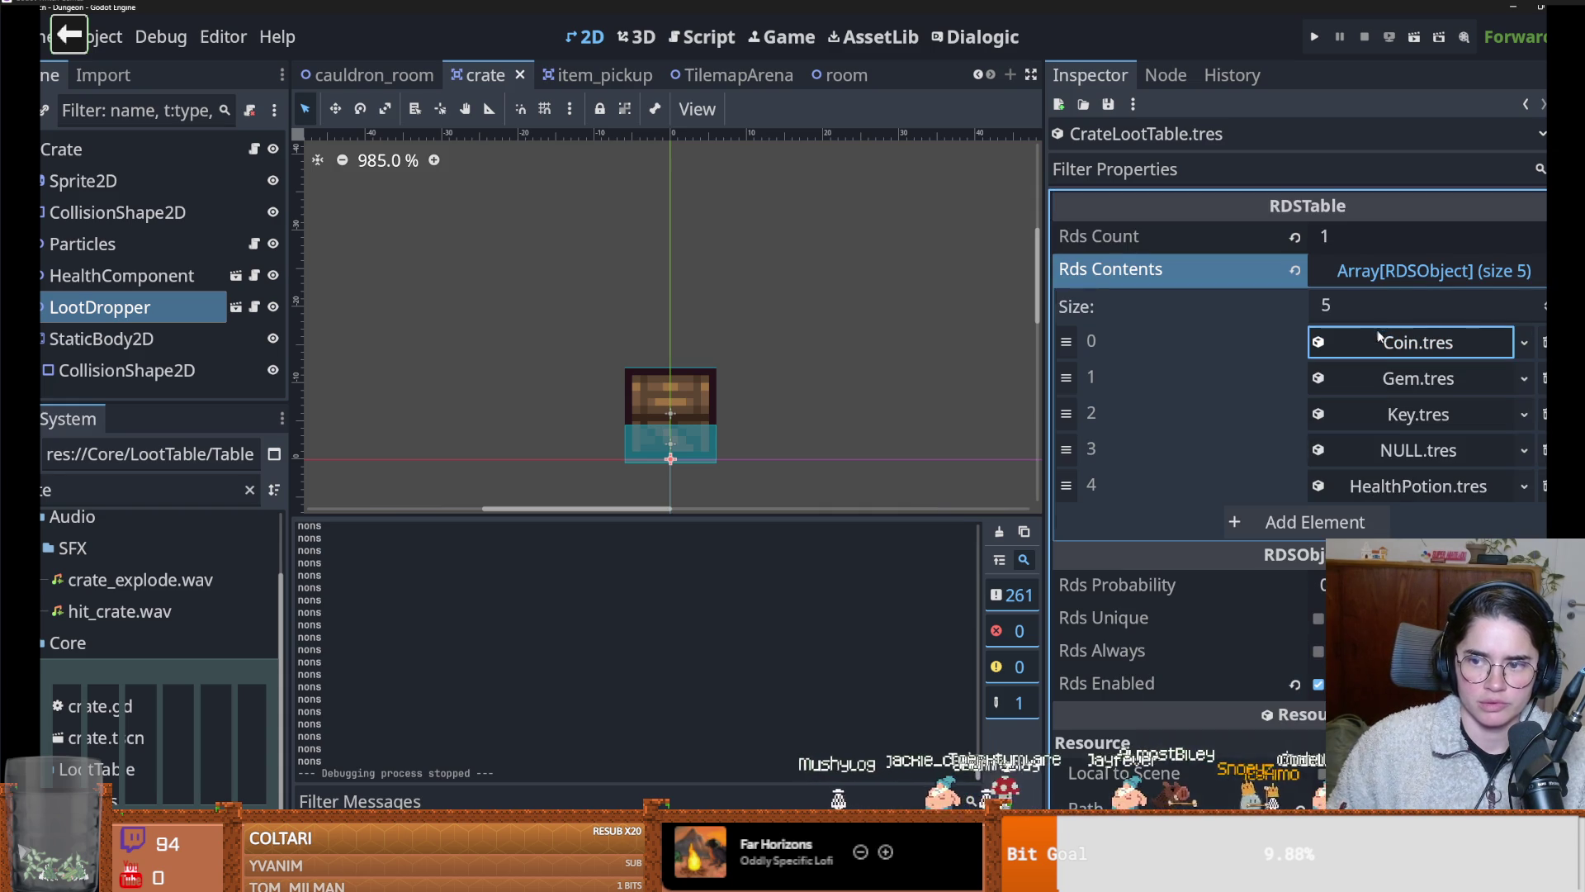
pyautogui.click(1421, 451)
pyautogui.click(1419, 450)
pyautogui.click(1540, 451)
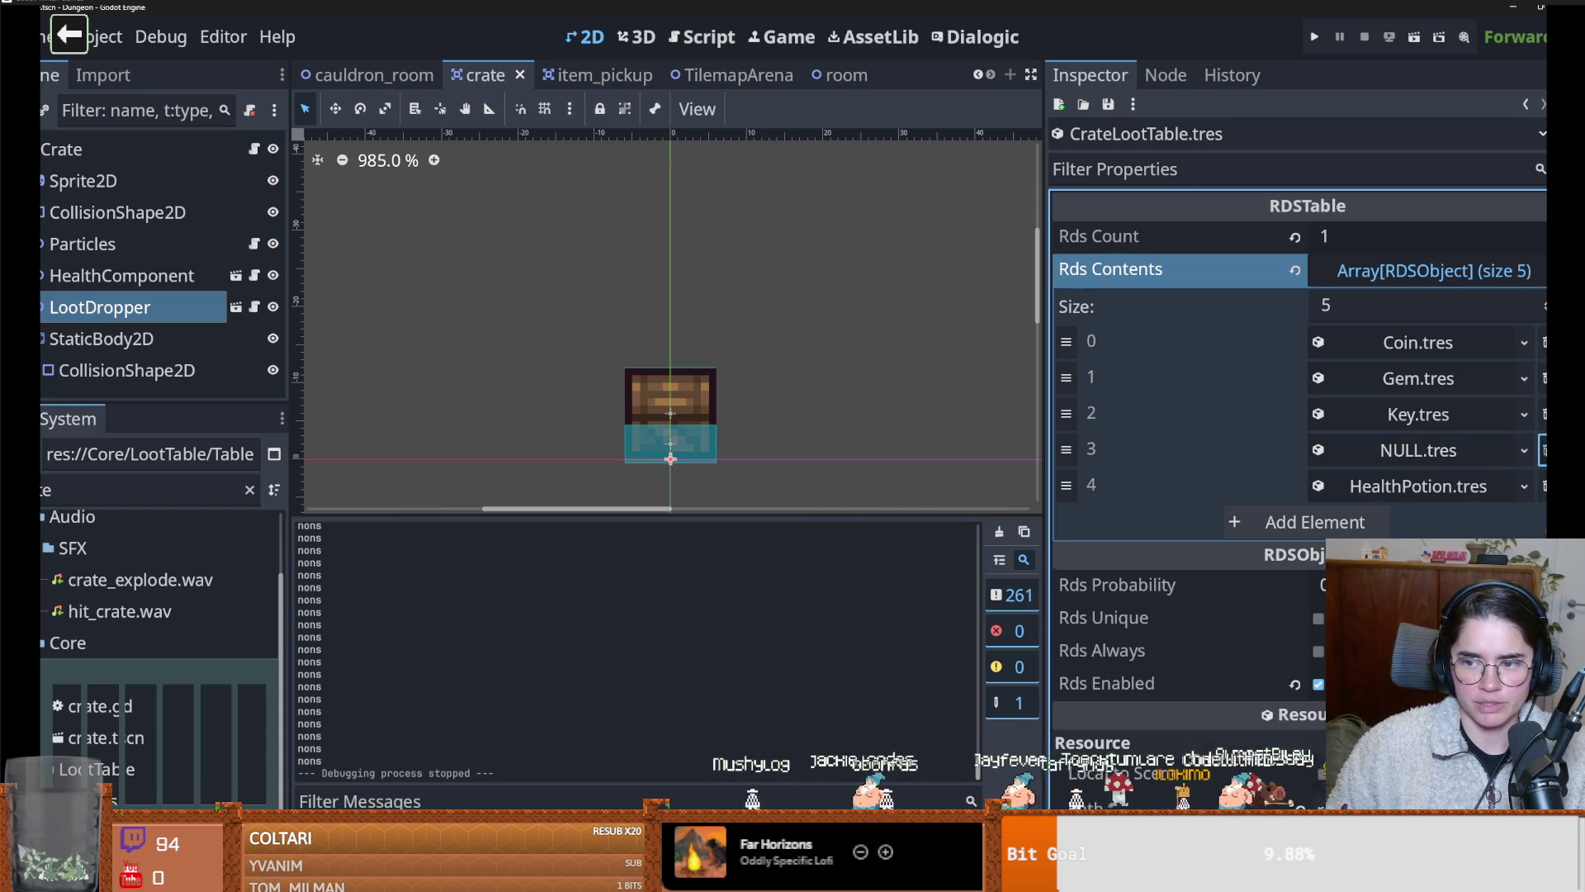
# Save and play as the Warrior, run on_destroy_crates, then close the game
pyautogui.click(1314, 38)
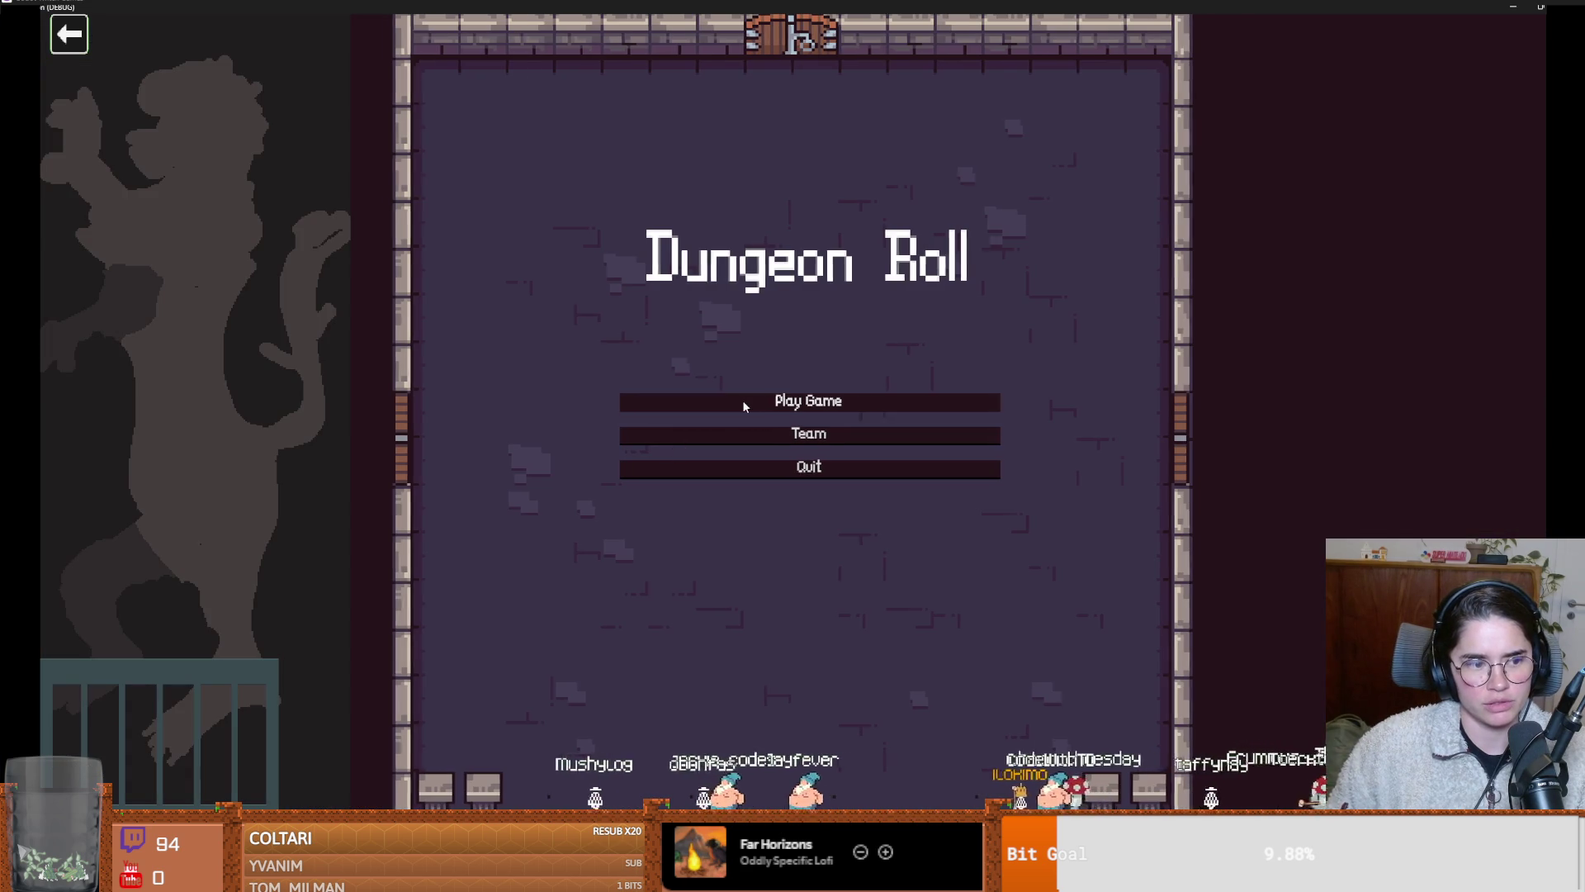
pyautogui.click(743, 401)
pyautogui.press('Return')
pyautogui.press('d')
pyautogui.press('`')
pyautogui.press('Up')
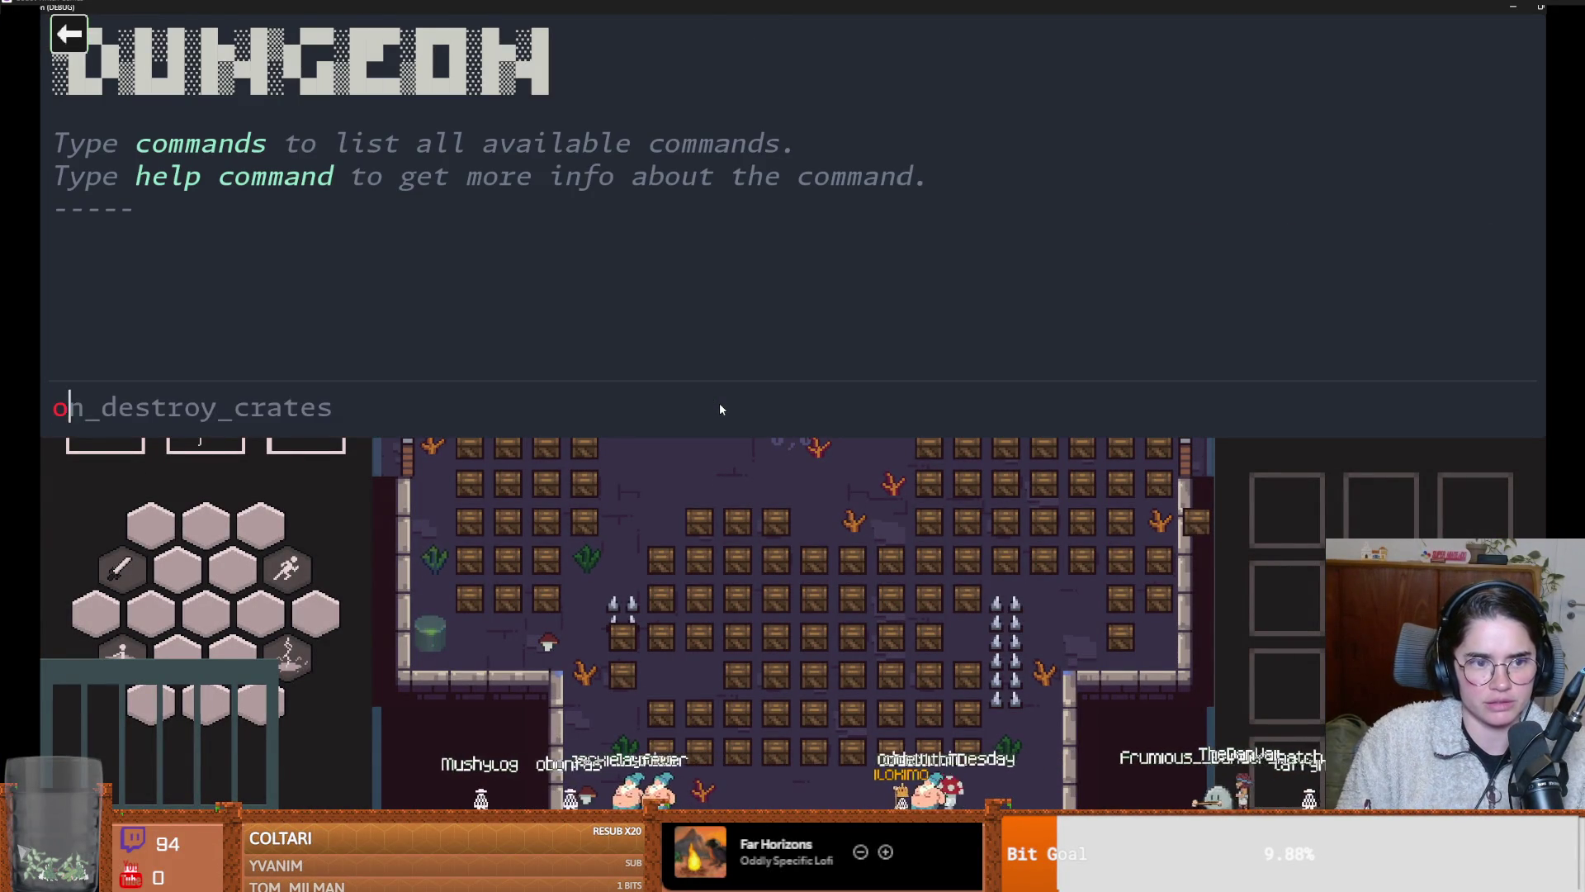
pyautogui.press('Return')
pyautogui.press('`')
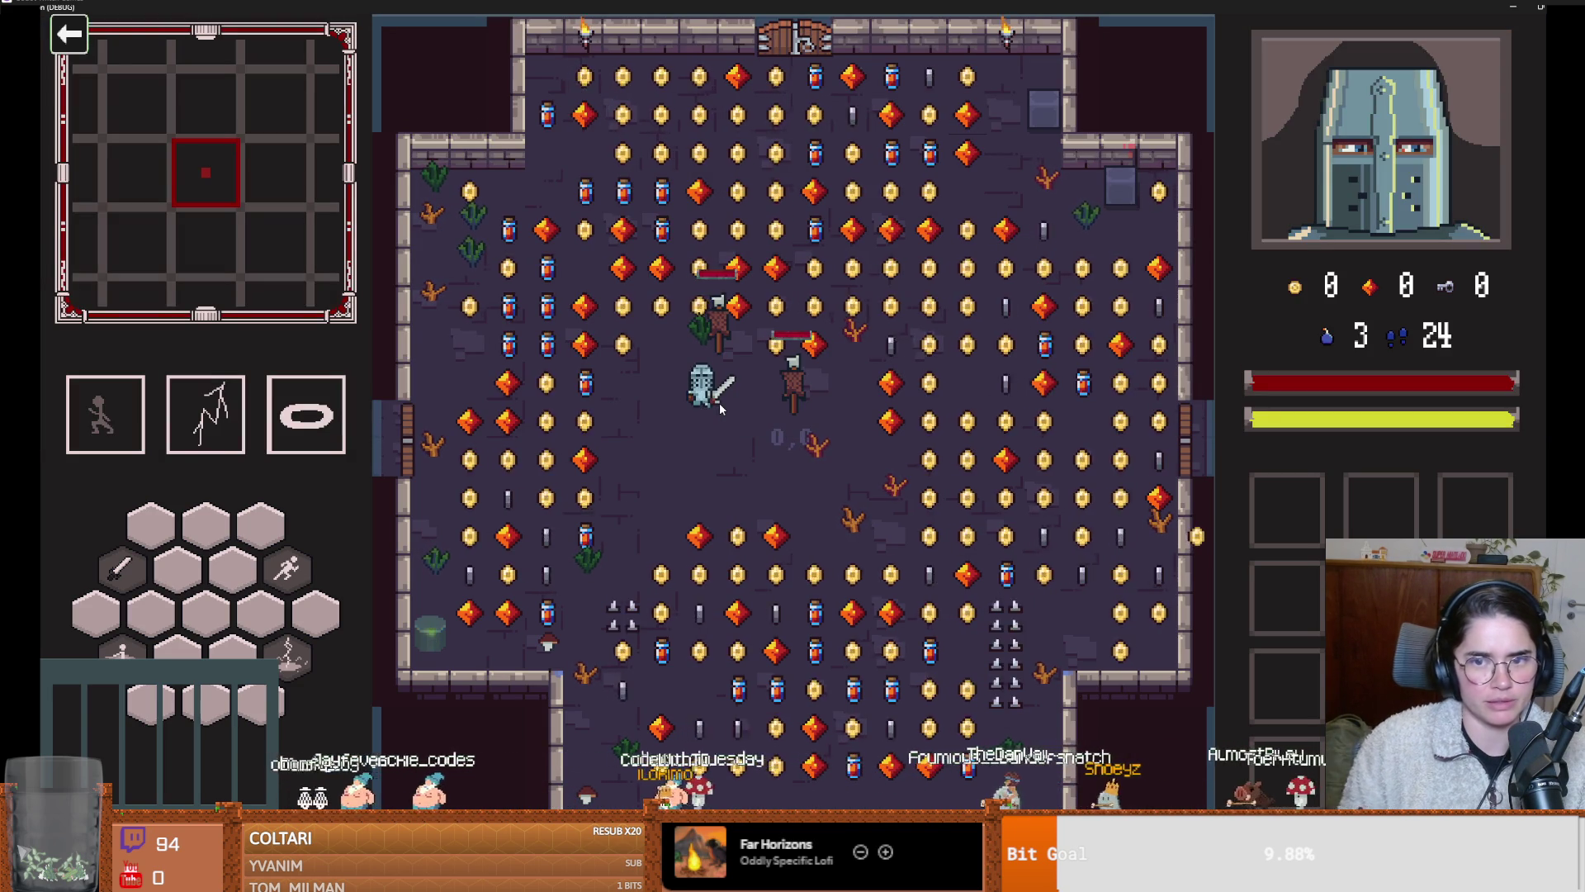
pyautogui.doubleClick(830, 6)
pyautogui.click(776, 244)
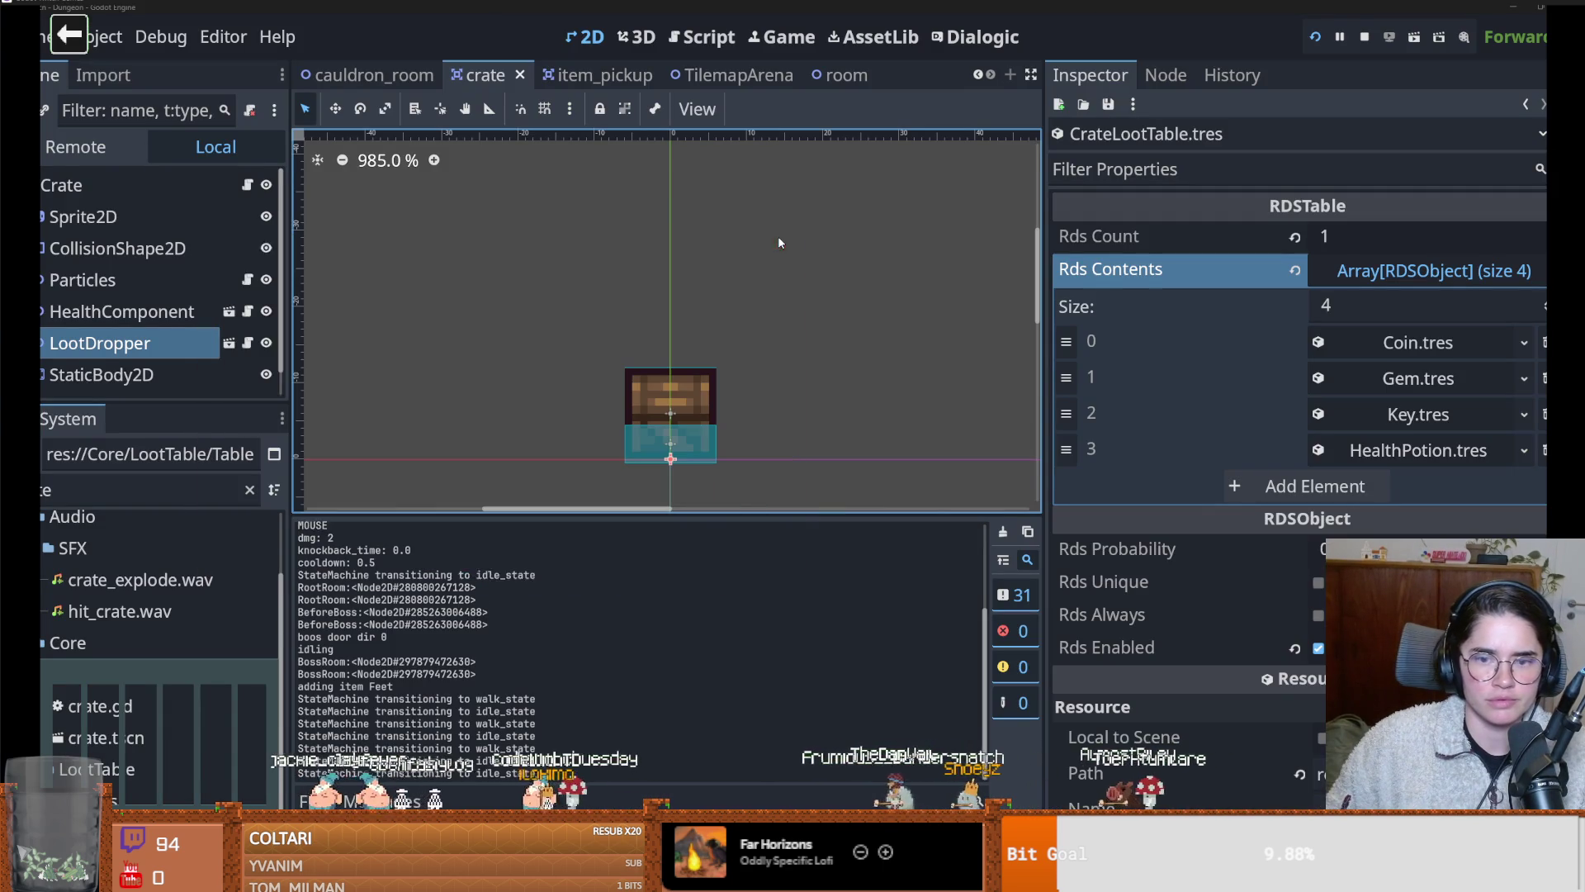
# Add a new loot table slot, quick-load NULL.tres into it, and check its Rds Probability
pyautogui.click(1315, 486)
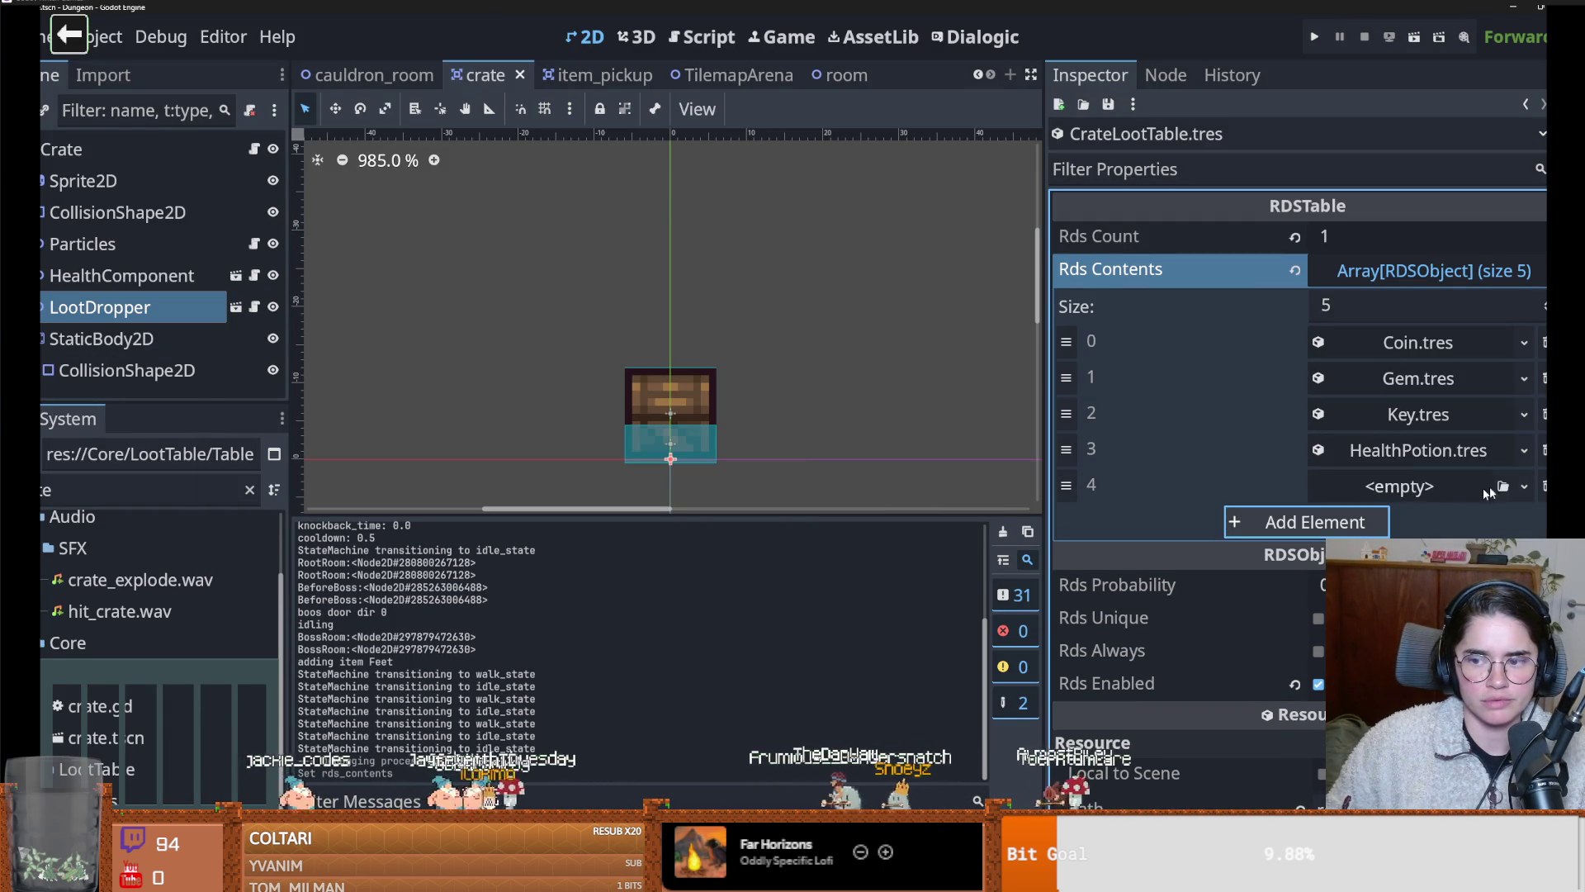
pyautogui.click(1522, 485)
pyautogui.click(1461, 555)
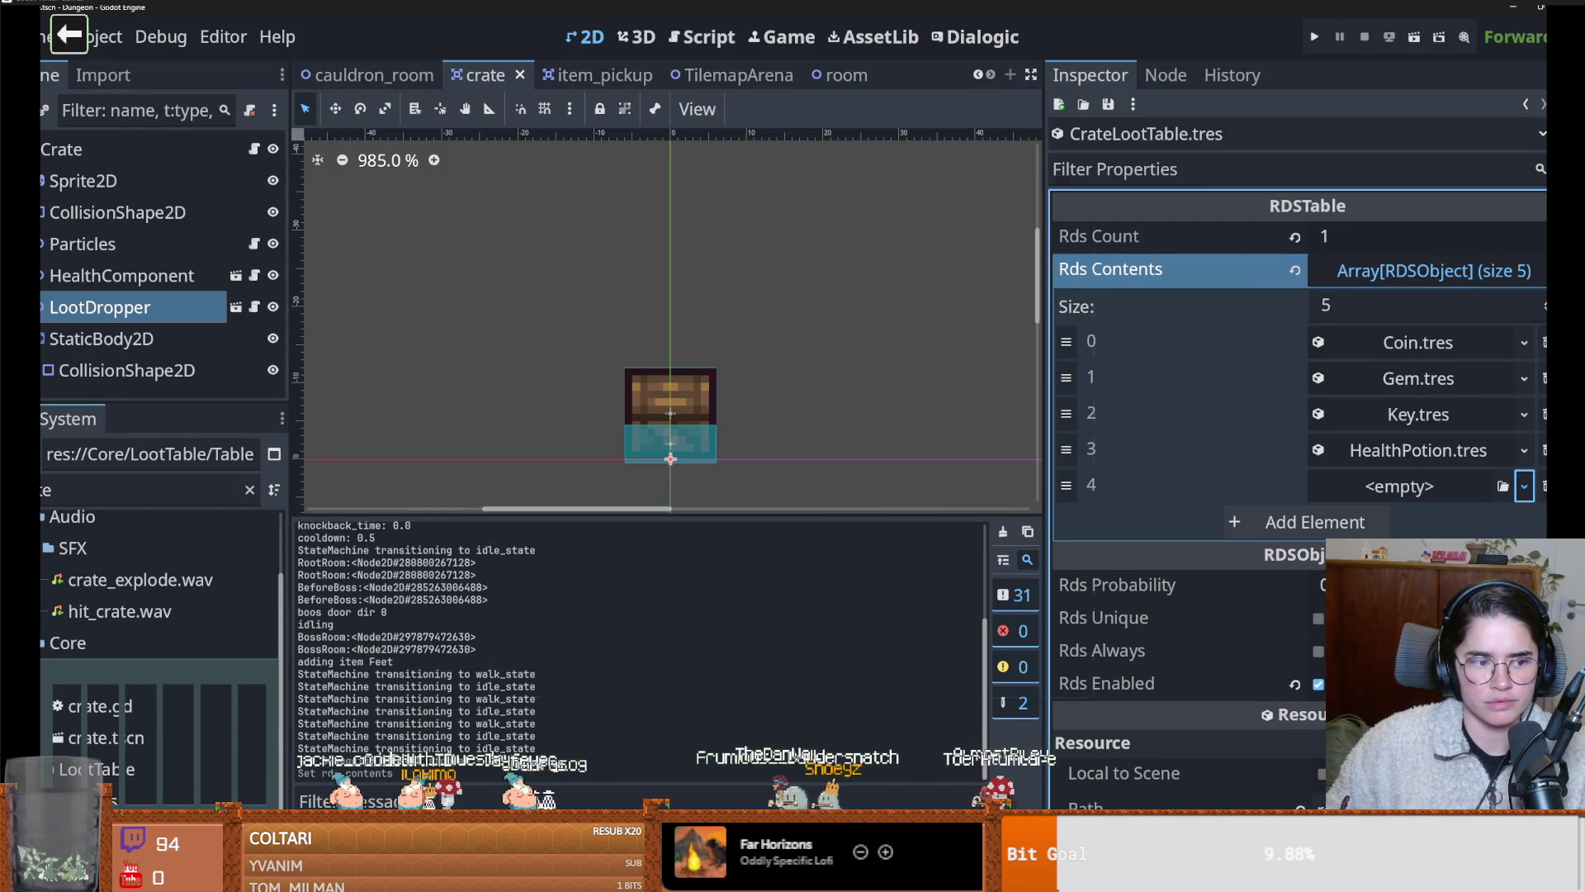
pyautogui.write('null')
pyautogui.press('Return')
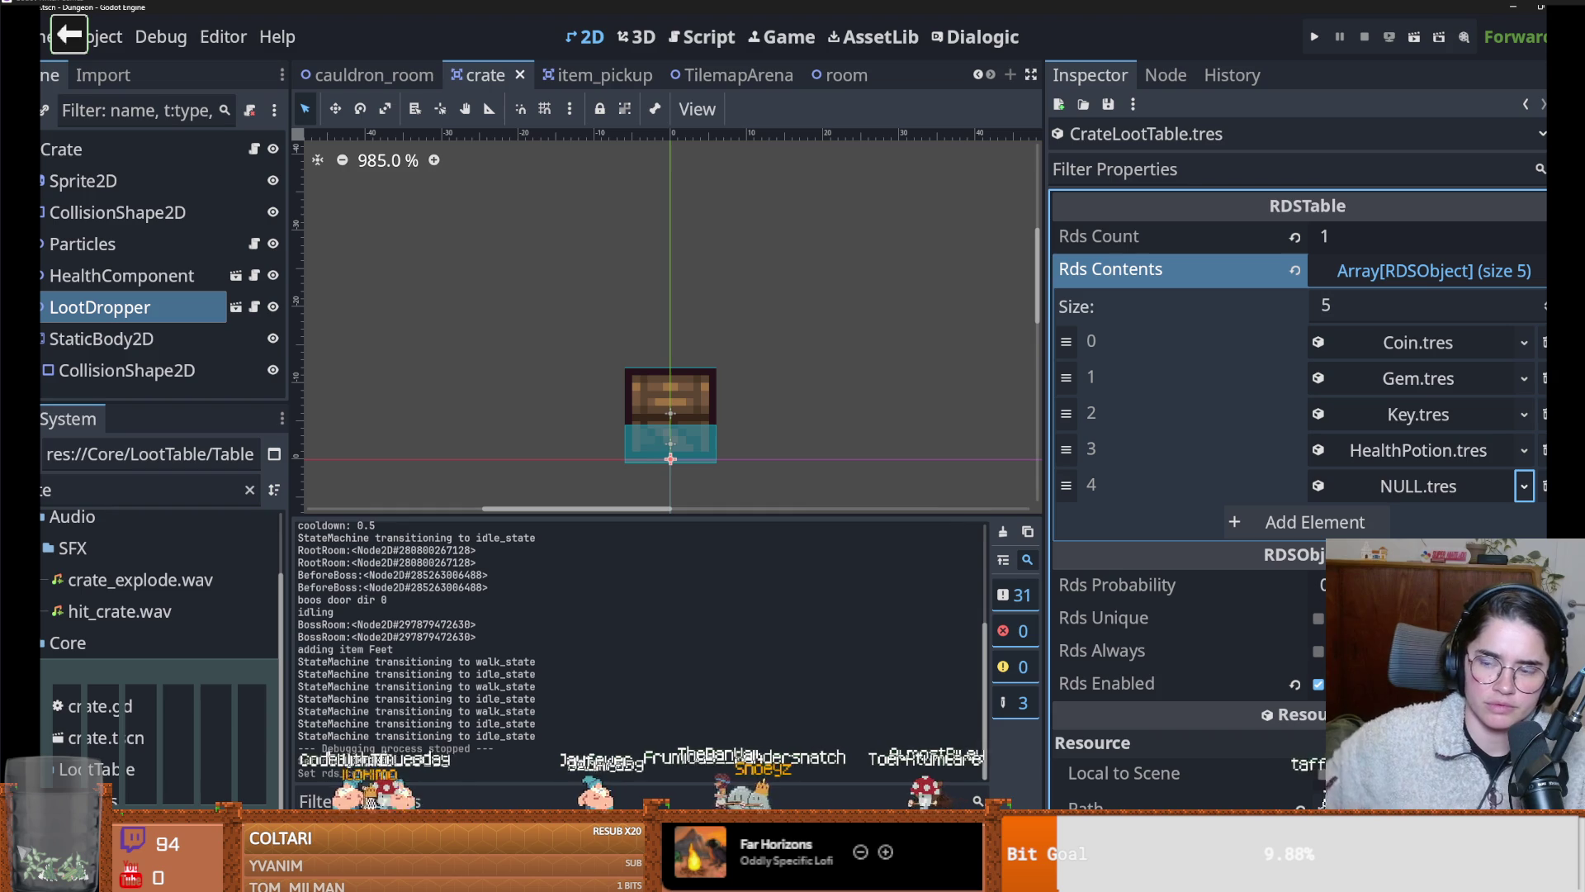
pyautogui.scroll(-5, 1394, 520)
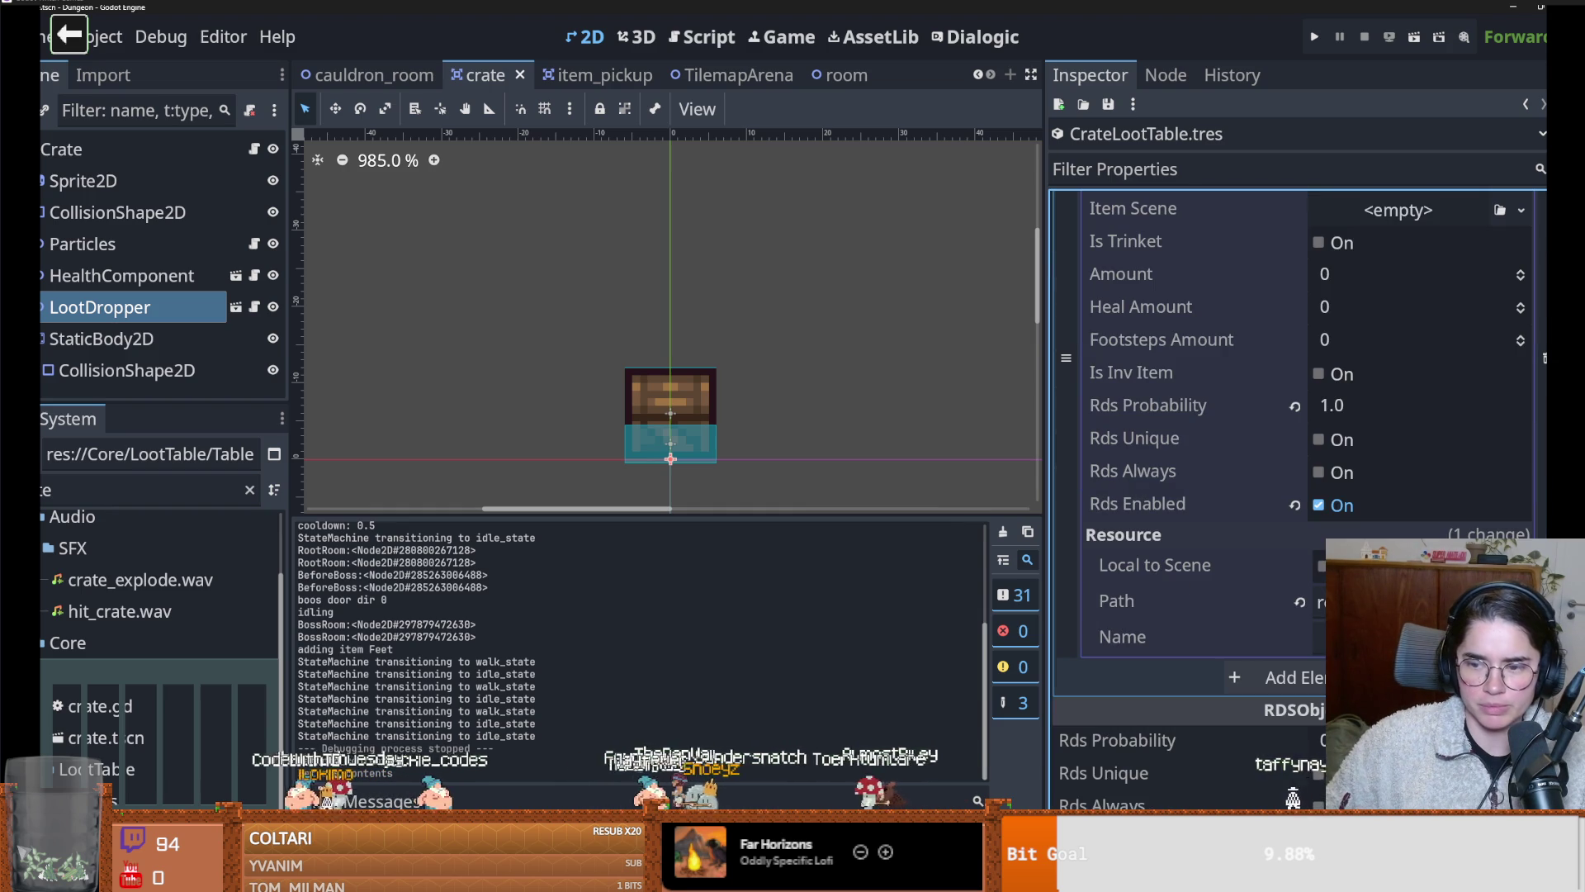
pyautogui.scroll(1, 1355, 479)
pyautogui.click(1364, 488)
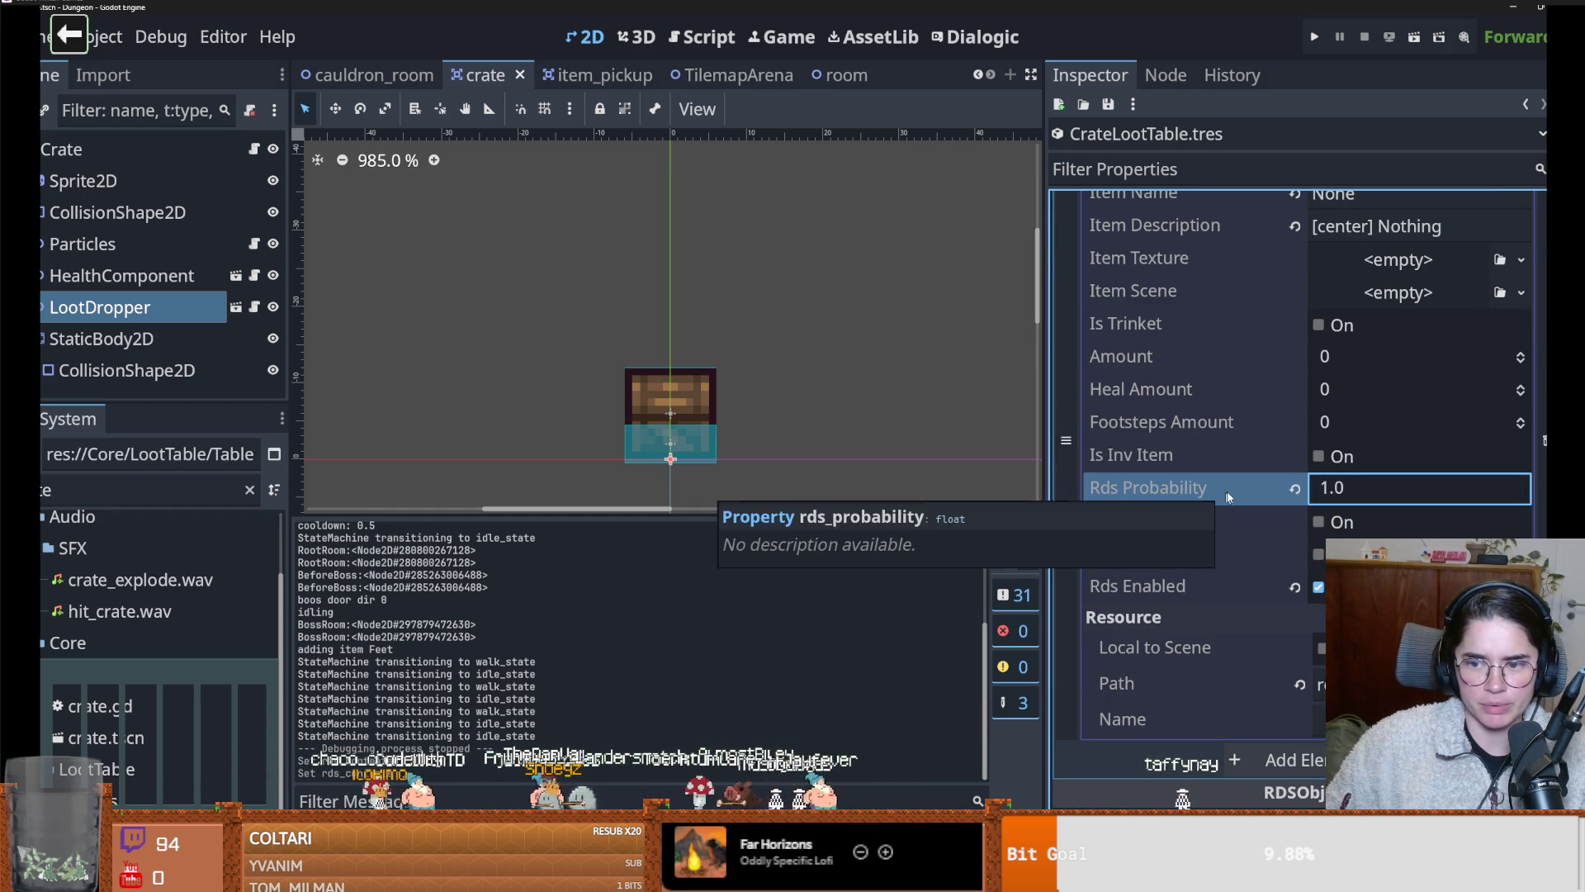
pyautogui.scroll(4, 1221, 492)
pyautogui.click(1406, 486)
# Run the game as the Warrior, destroy crates via on_destroy_crates, then stop the game
pyautogui.press('F5')
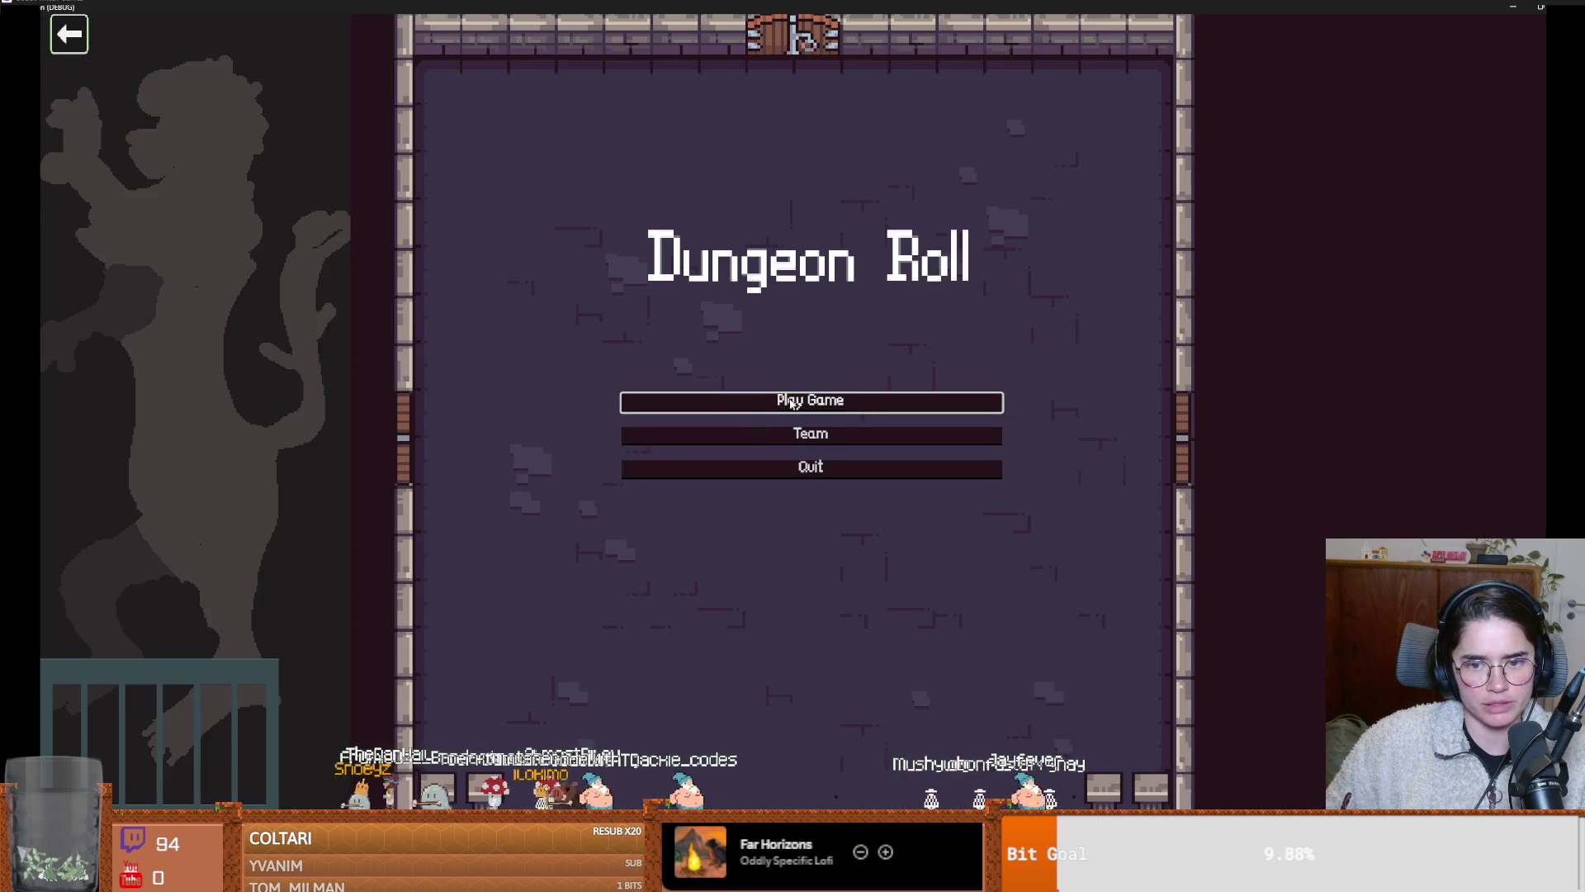
pyautogui.click(710, 401)
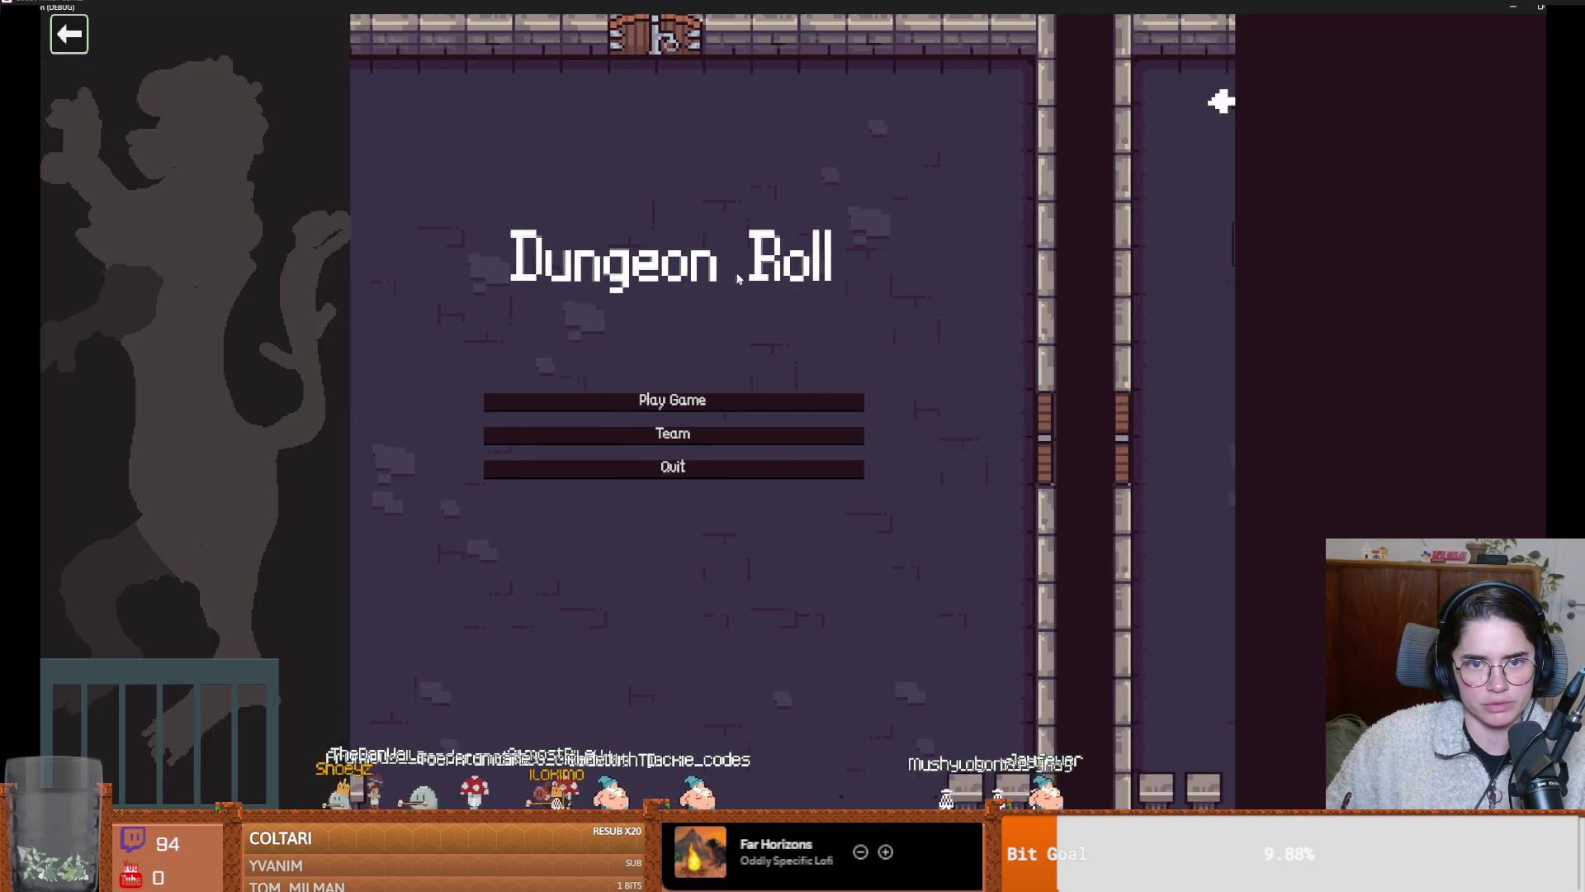
pyautogui.click(731, 343)
pyautogui.press('`')
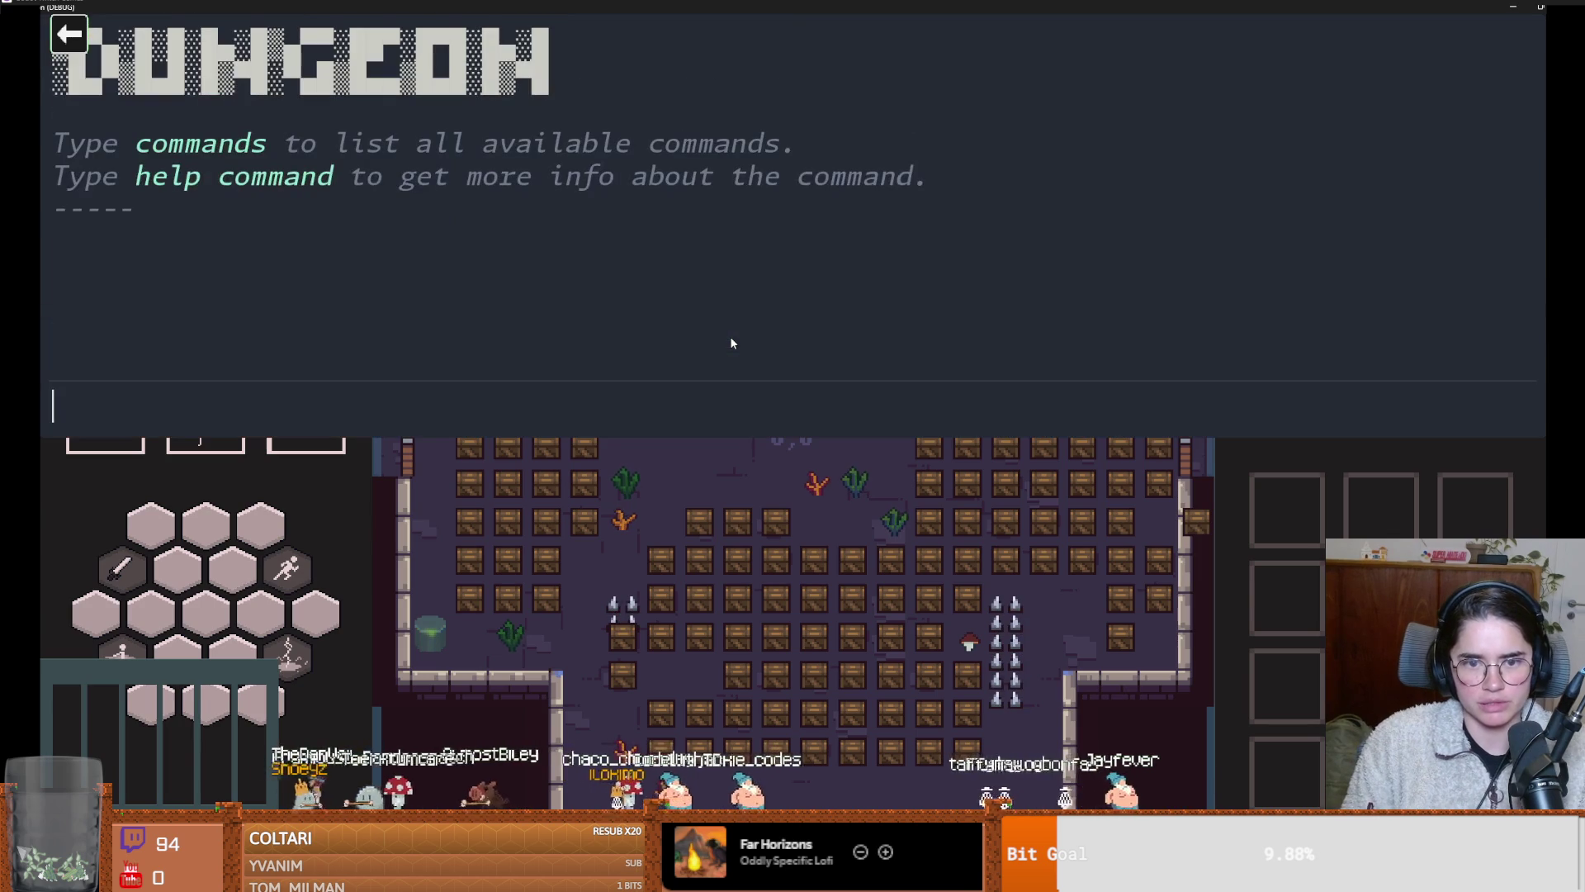
pyautogui.write('on')
pyautogui.press('Tab')
pyautogui.press('Return')
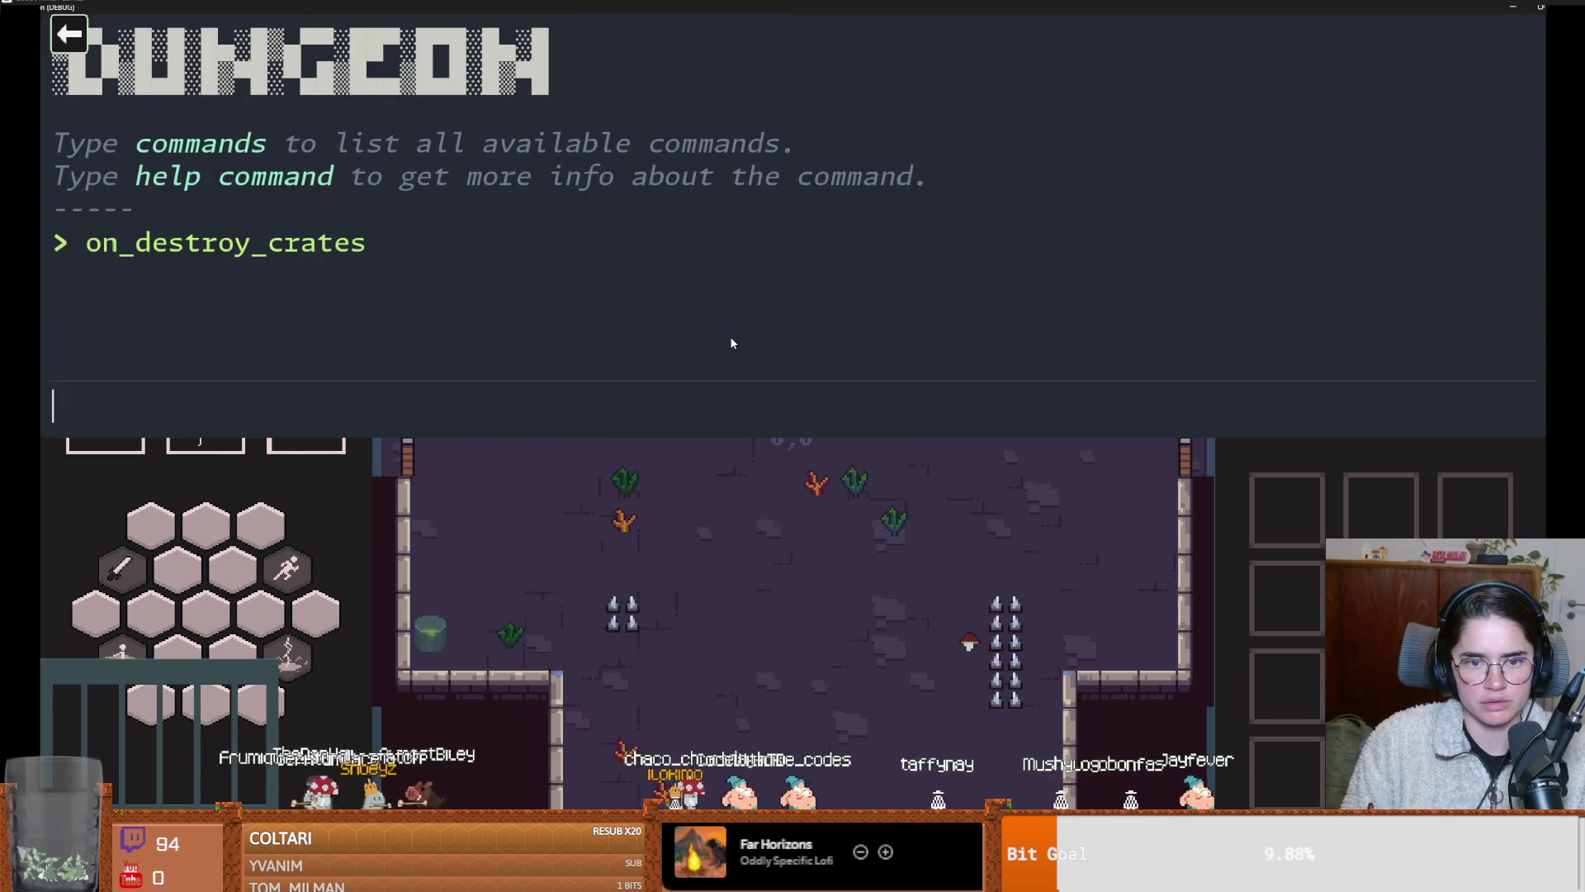
pyautogui.press('`')
pyautogui.press('F8')
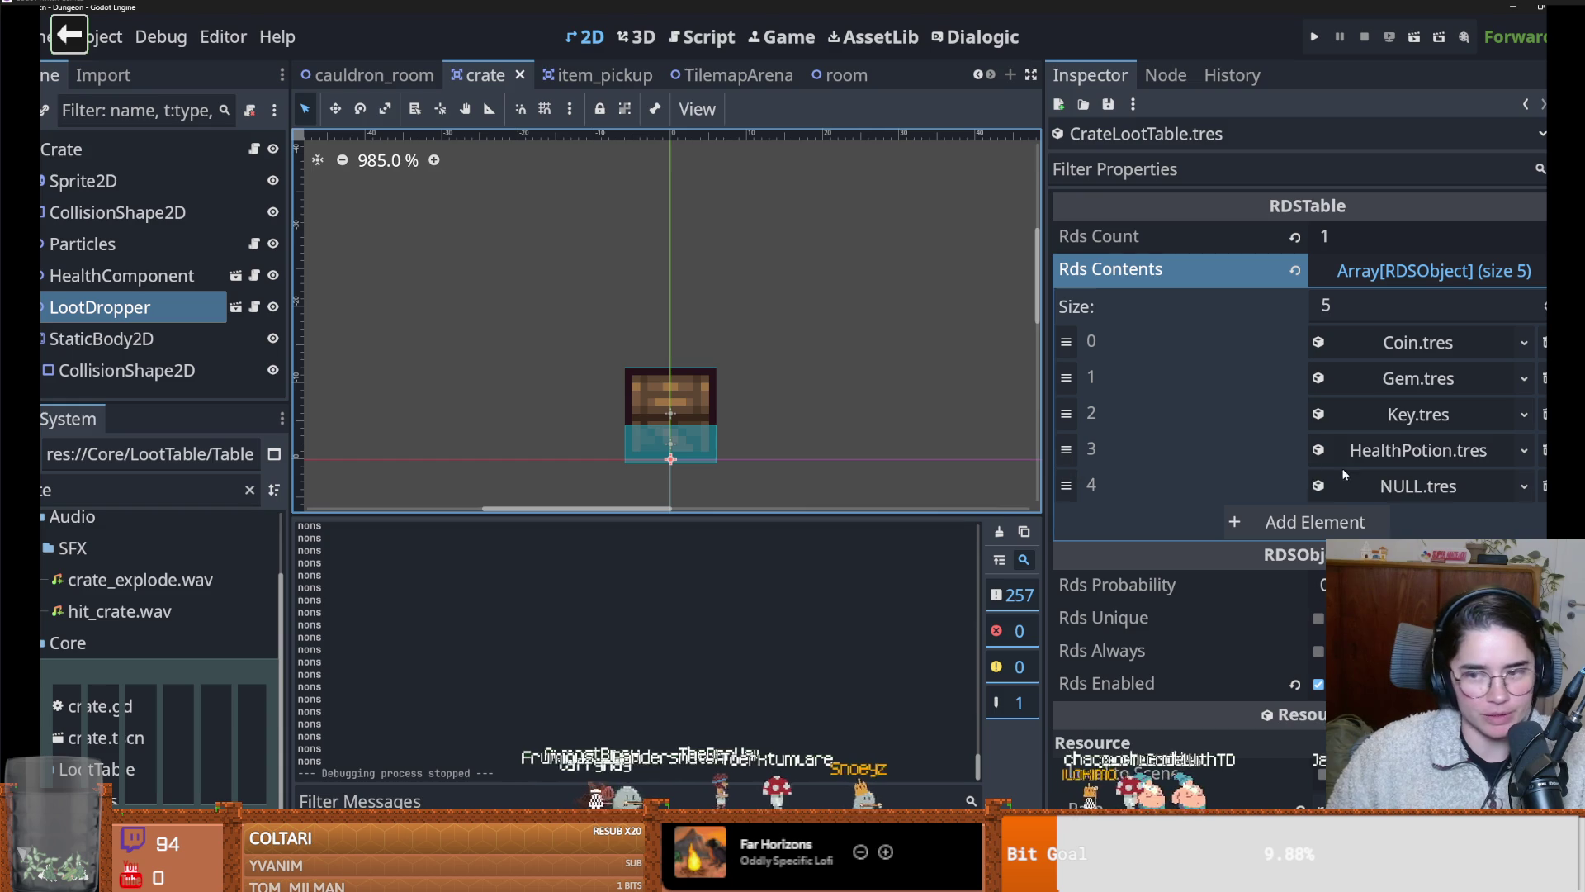
# Open the LootDropper's loot_dropper.gd script and review its item and loot_table usages
pyautogui.click(1362, 496)
pyautogui.scroll(-5, 1363, 528)
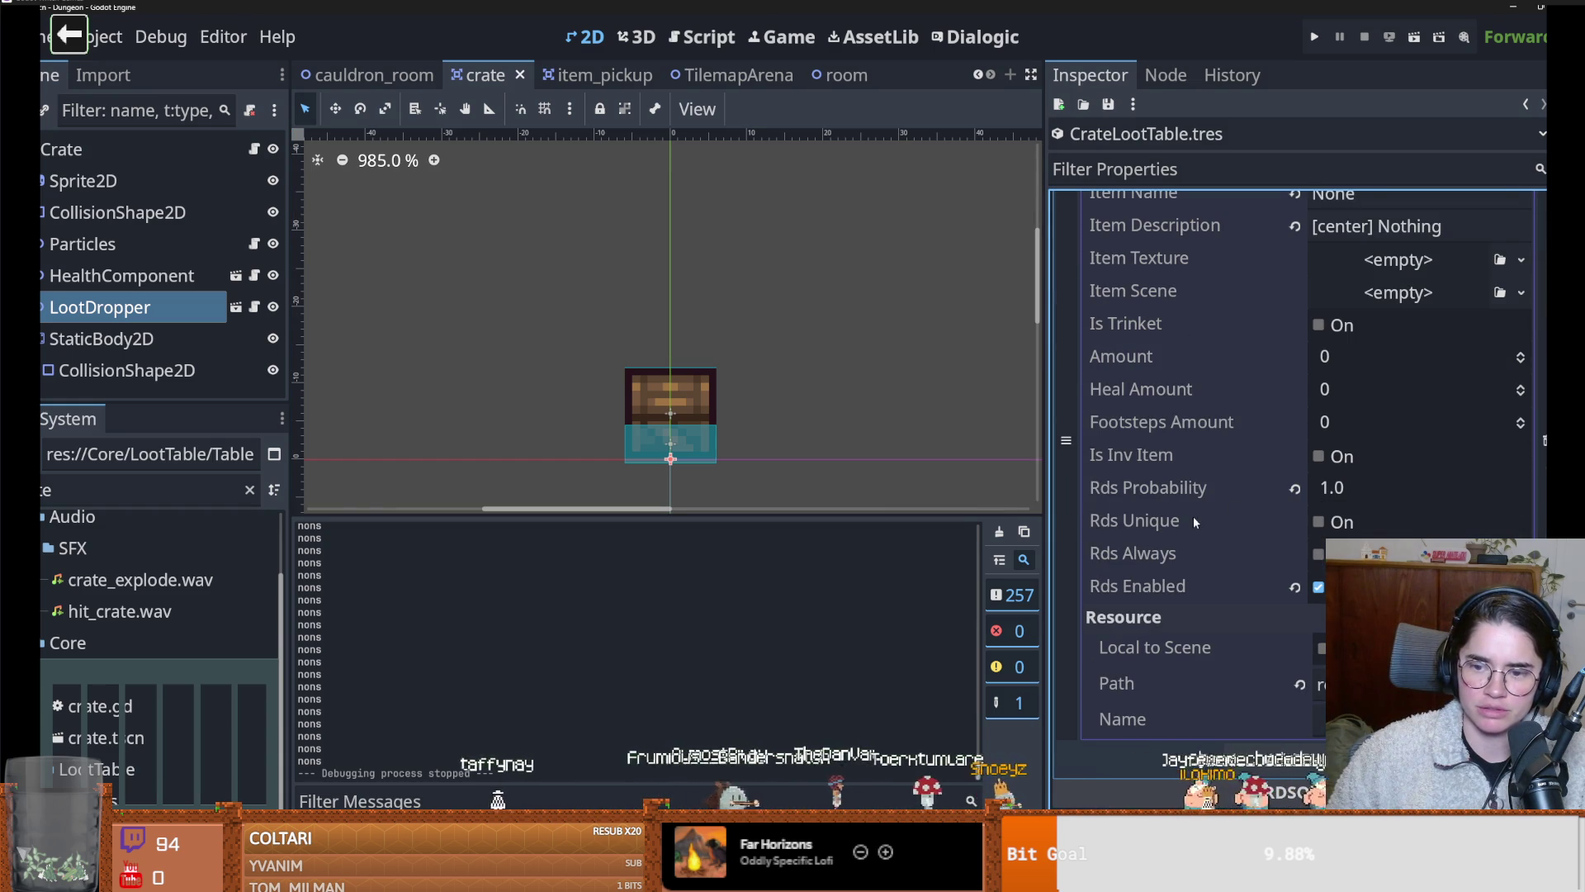
pyautogui.scroll(2, 1203, 529)
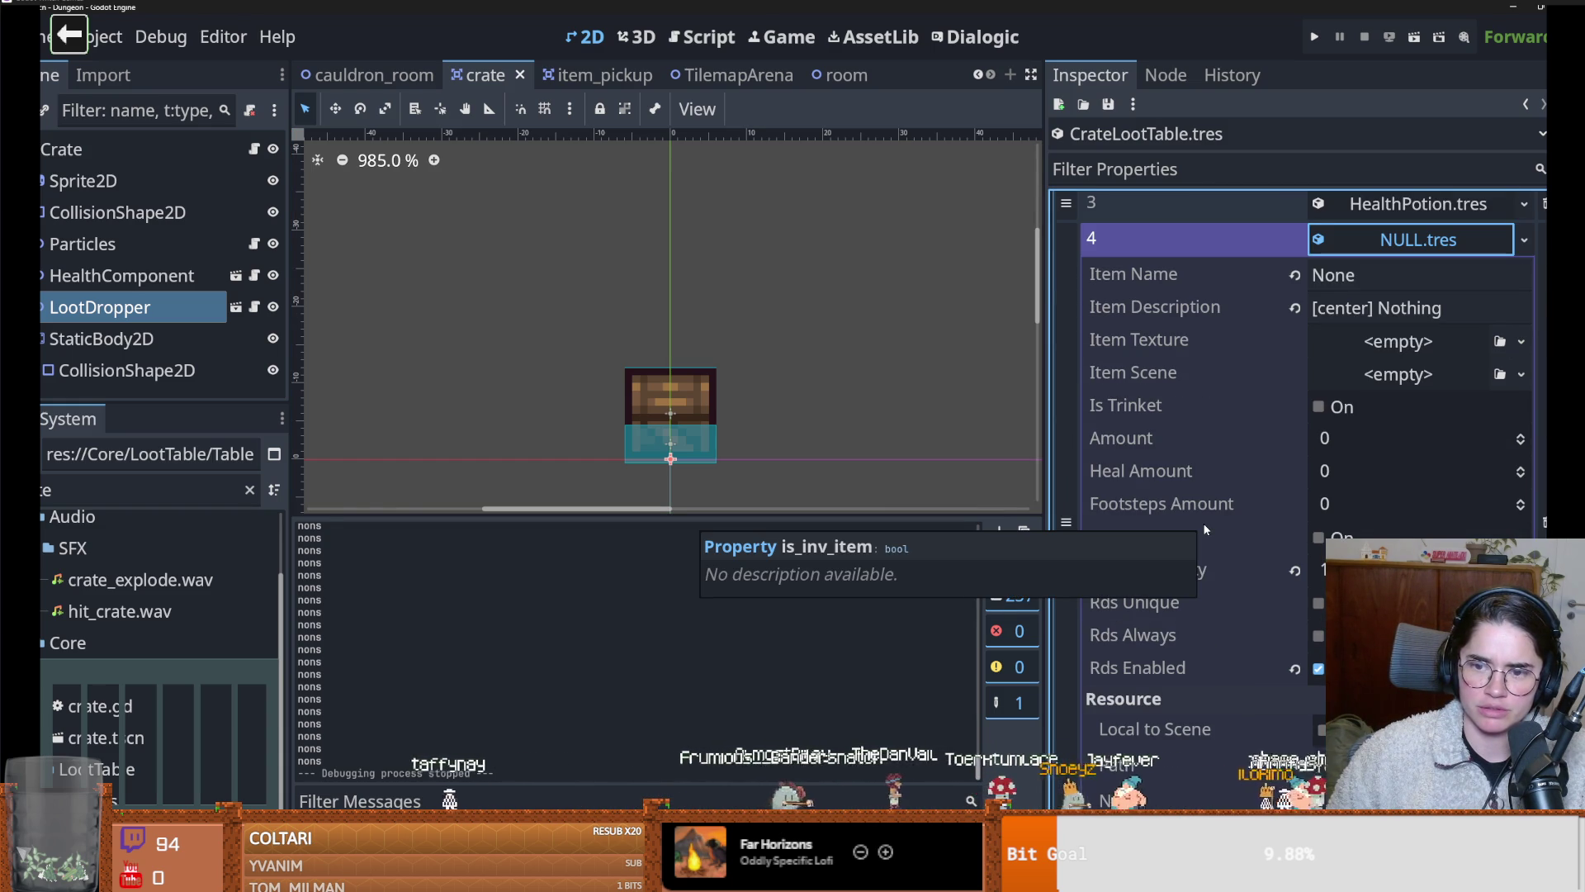
pyautogui.scroll(2, 1204, 528)
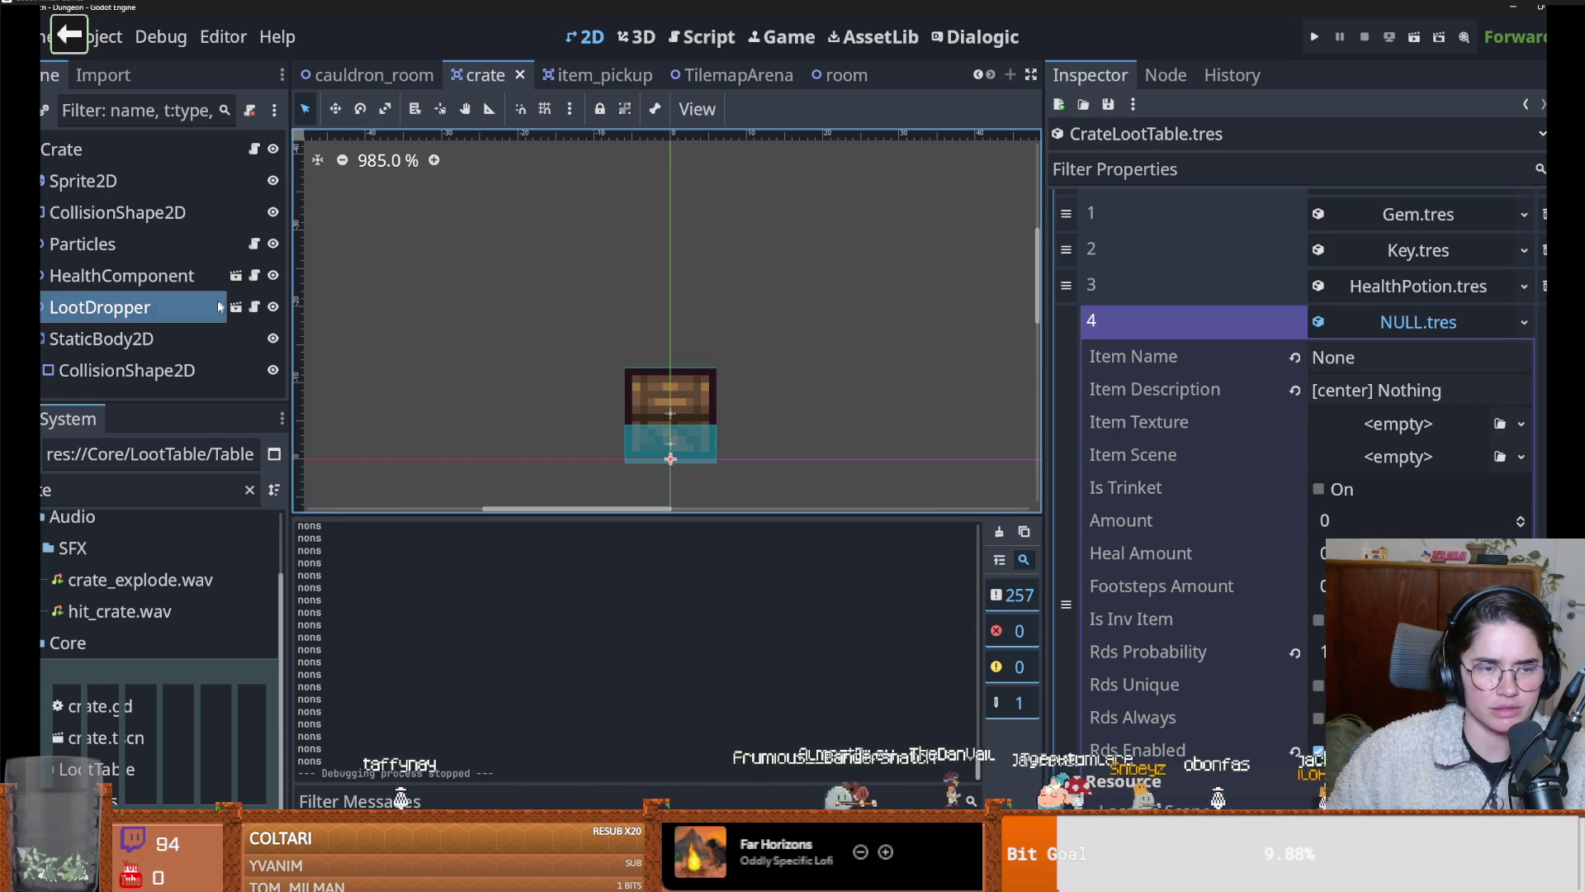
pyautogui.click(254, 307)
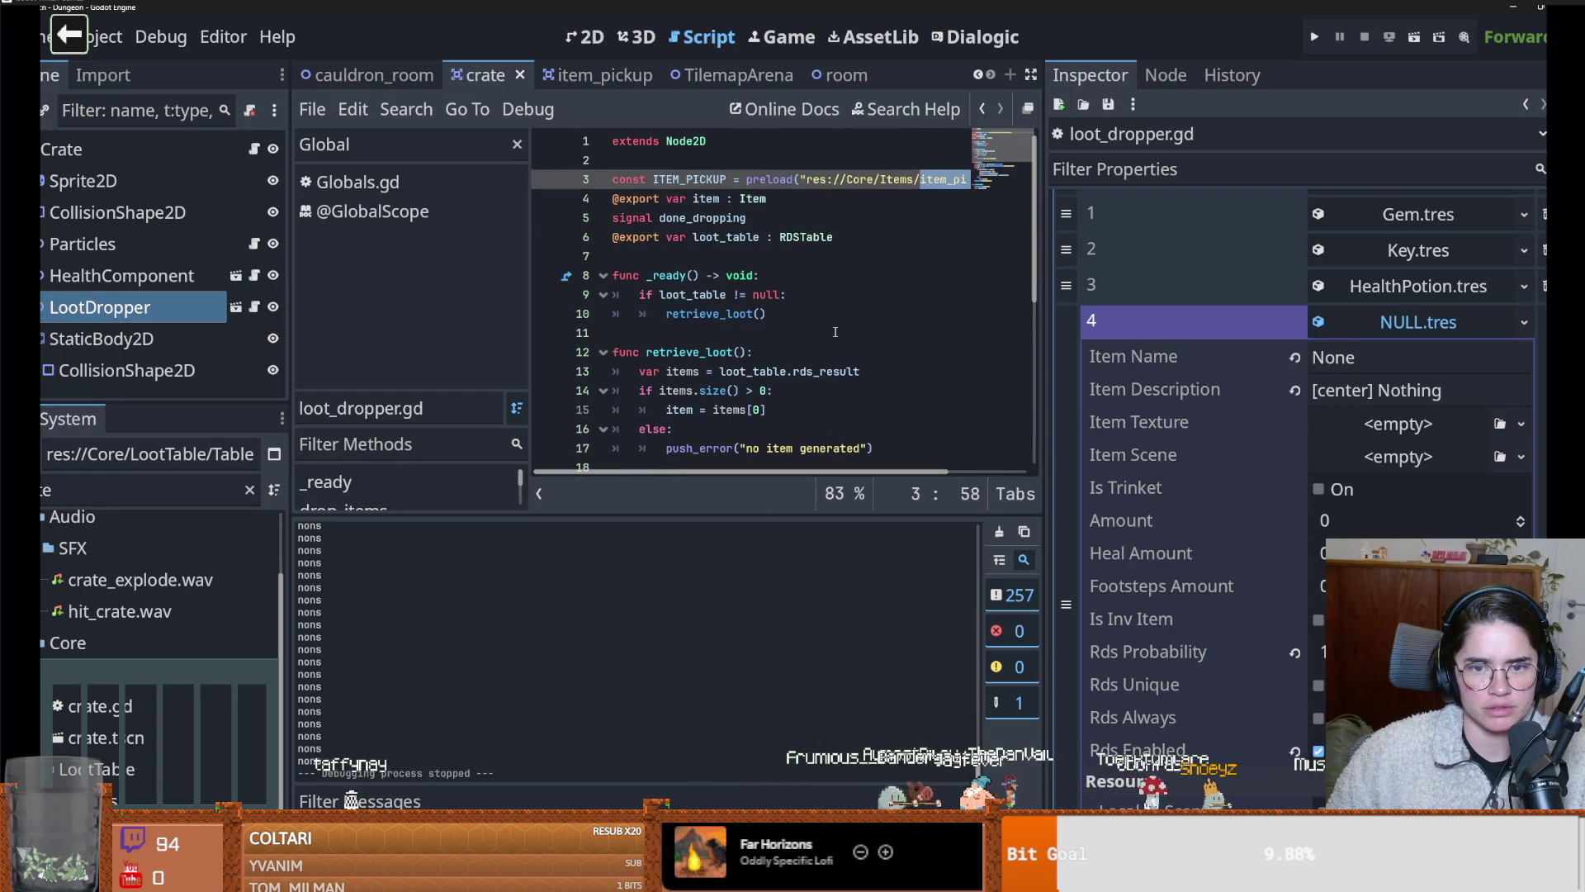
pyautogui.doubleClick(692, 409)
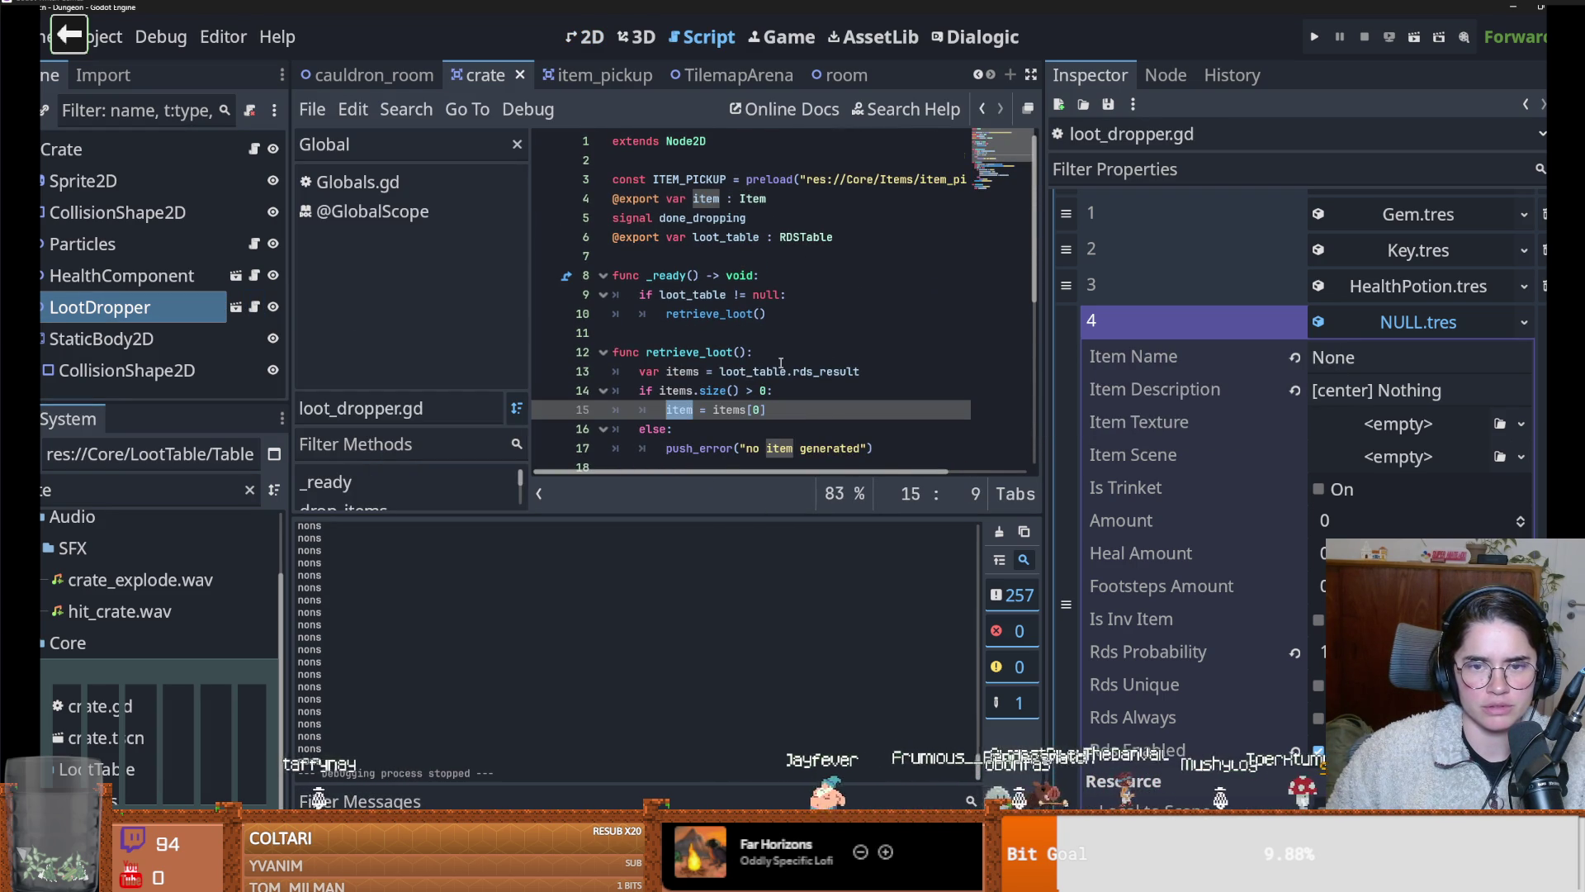
pyautogui.scroll(-1, 781, 364)
pyautogui.doubleClick(726, 180)
pyautogui.scroll(-1, 788, 321)
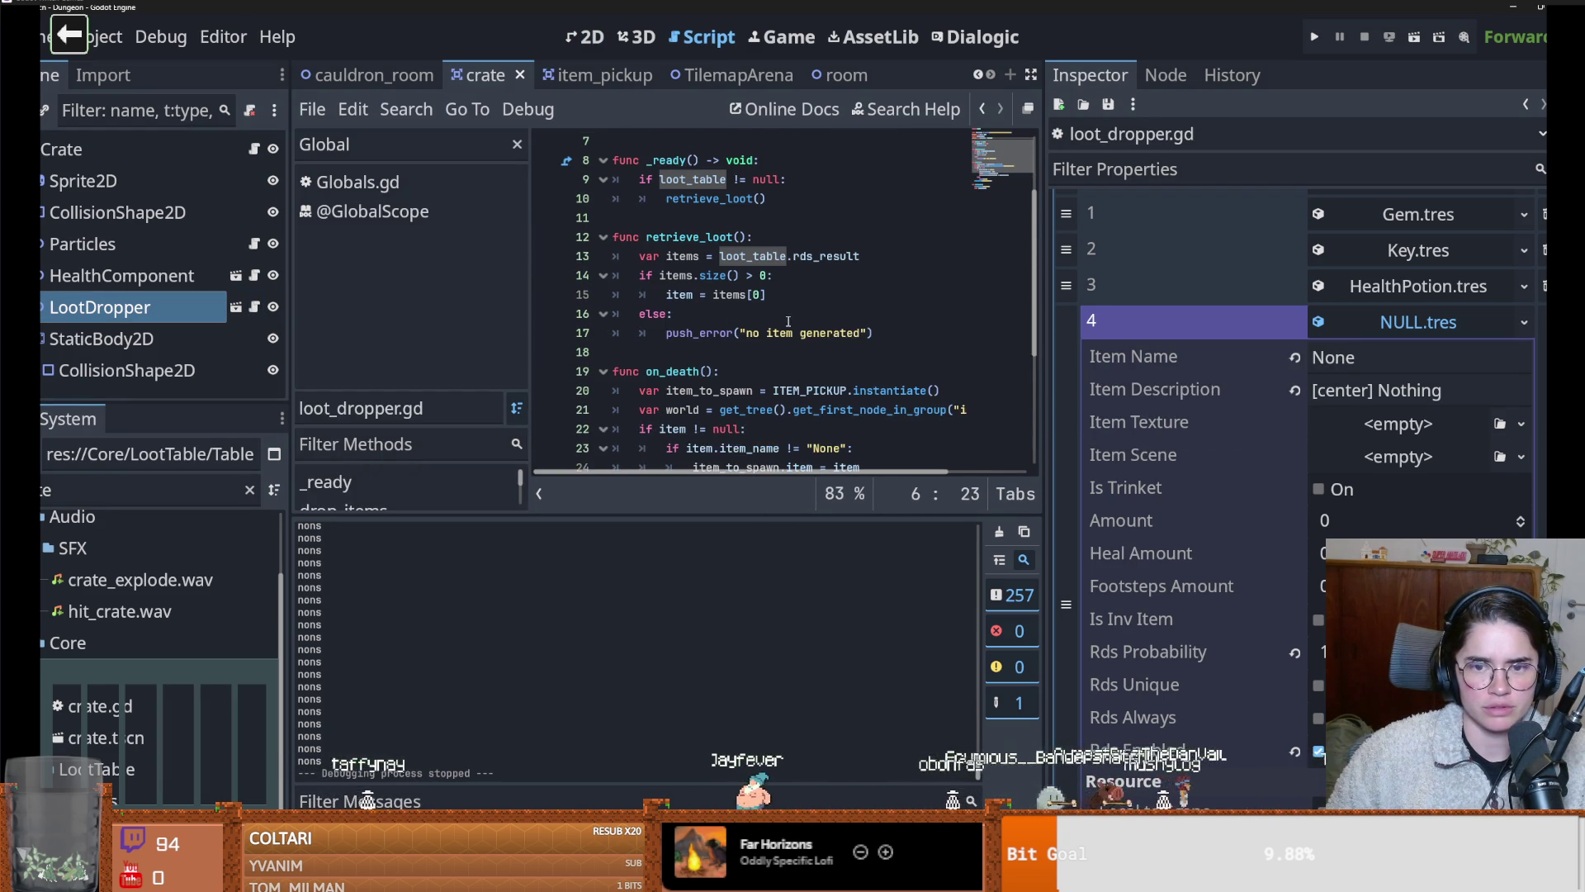
# Start a print line below the rds_result line, then discard it
pyautogui.click(895, 256)
pyautogui.press('Return')
pyautogui.write('pr')
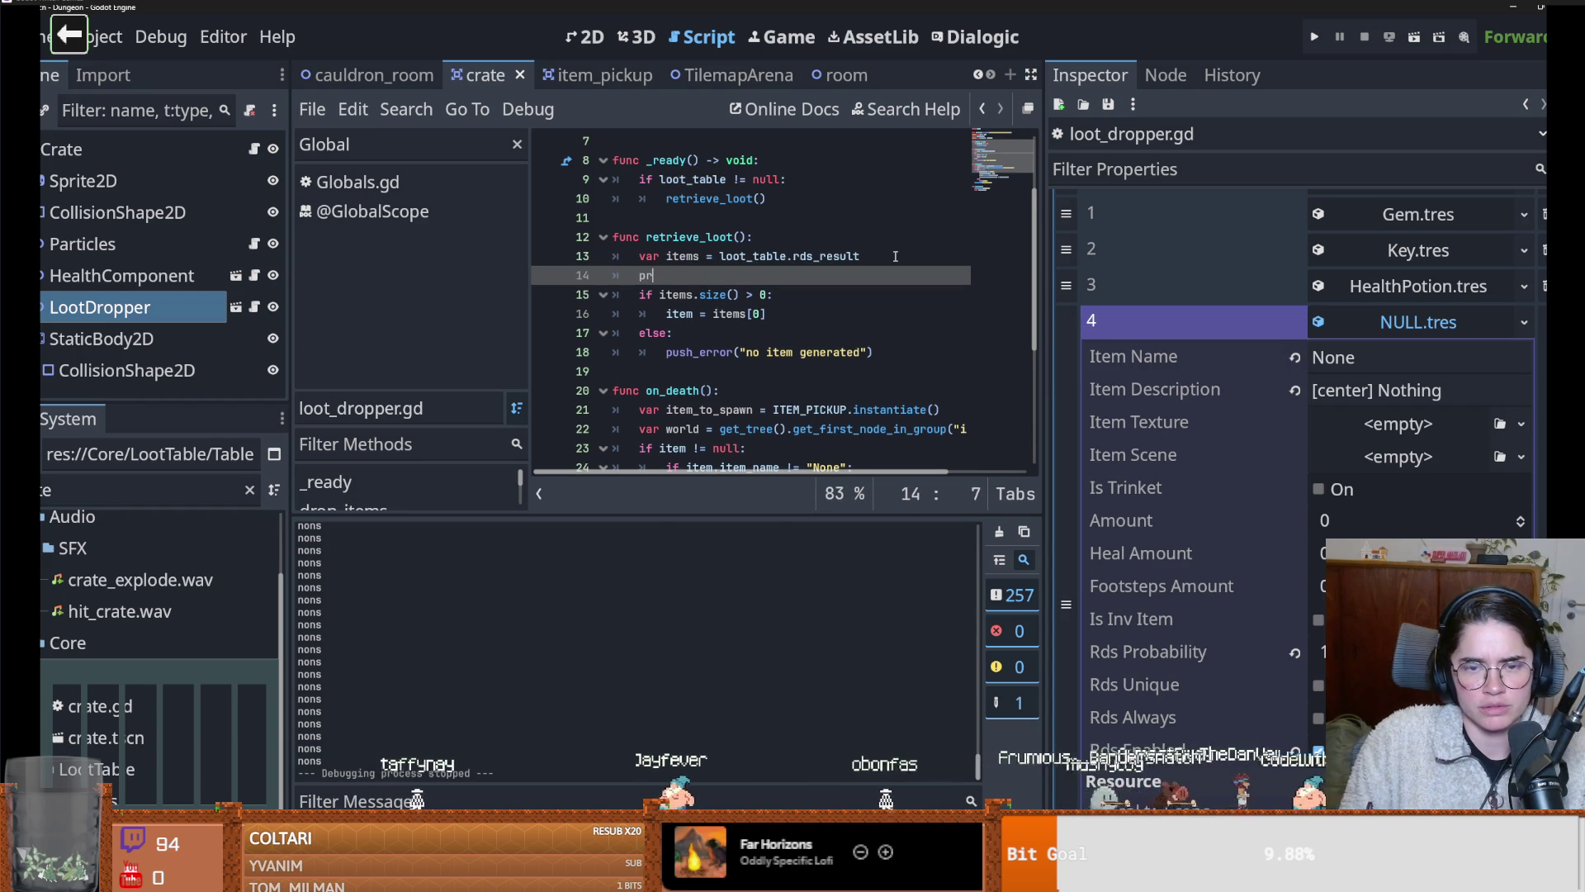
pyautogui.press('BackSpace')
pyautogui.press('BackSpace')
pyautogui.press('BackSpace')
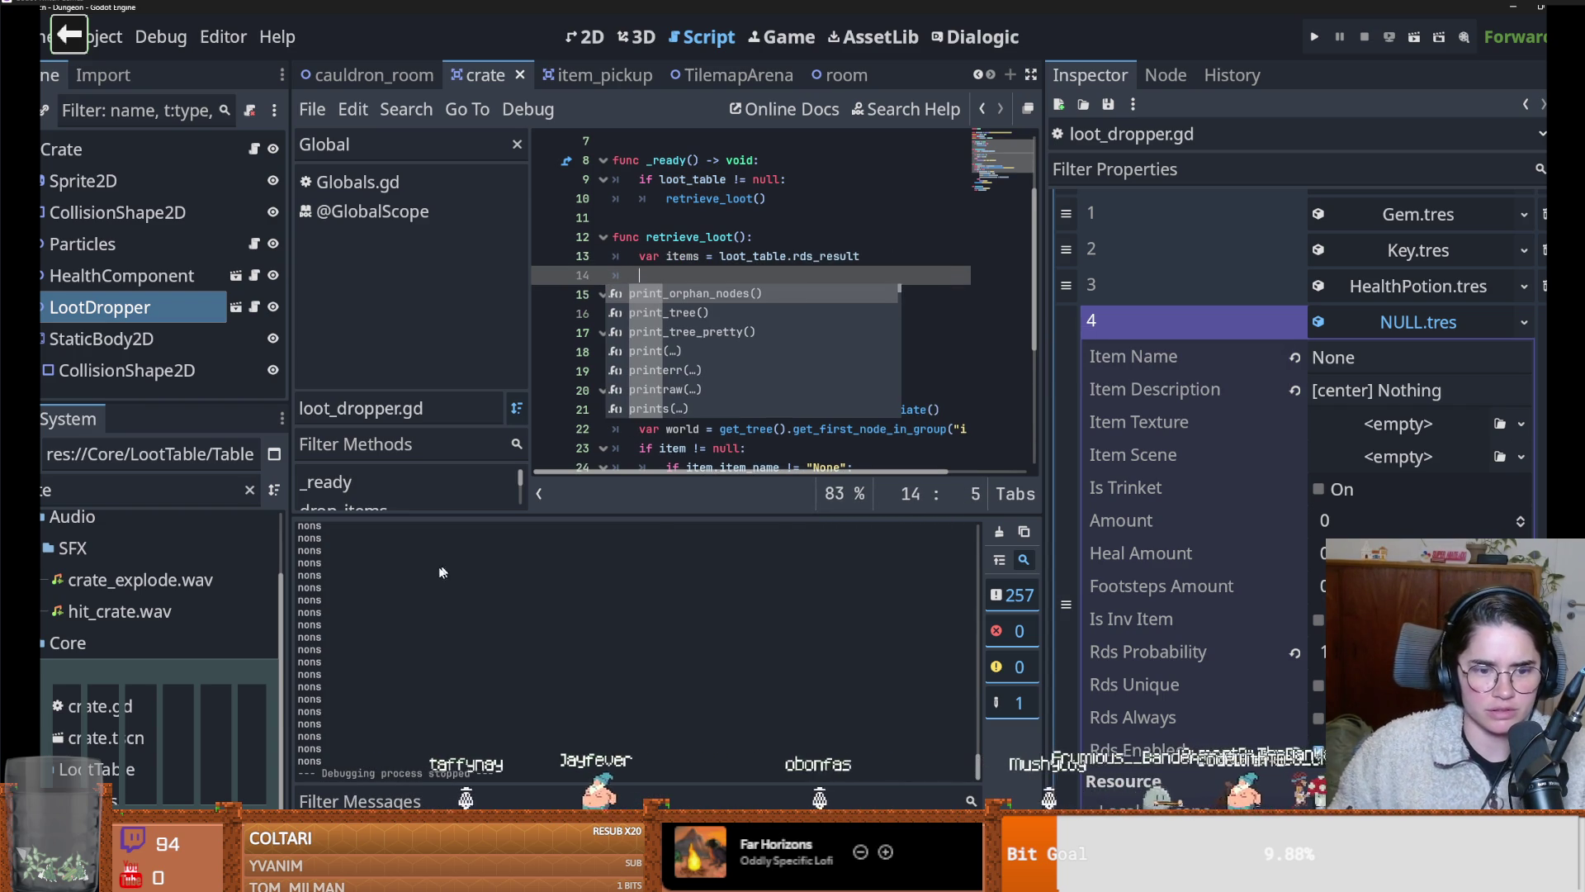
pyautogui.click(838, 448)
pyautogui.scroll(-2, 838, 452)
pyautogui.scroll(-1, 734, 330)
# Replace print("nons") with print(item.item_name) in on_death and run the game
pyautogui.click(759, 390)
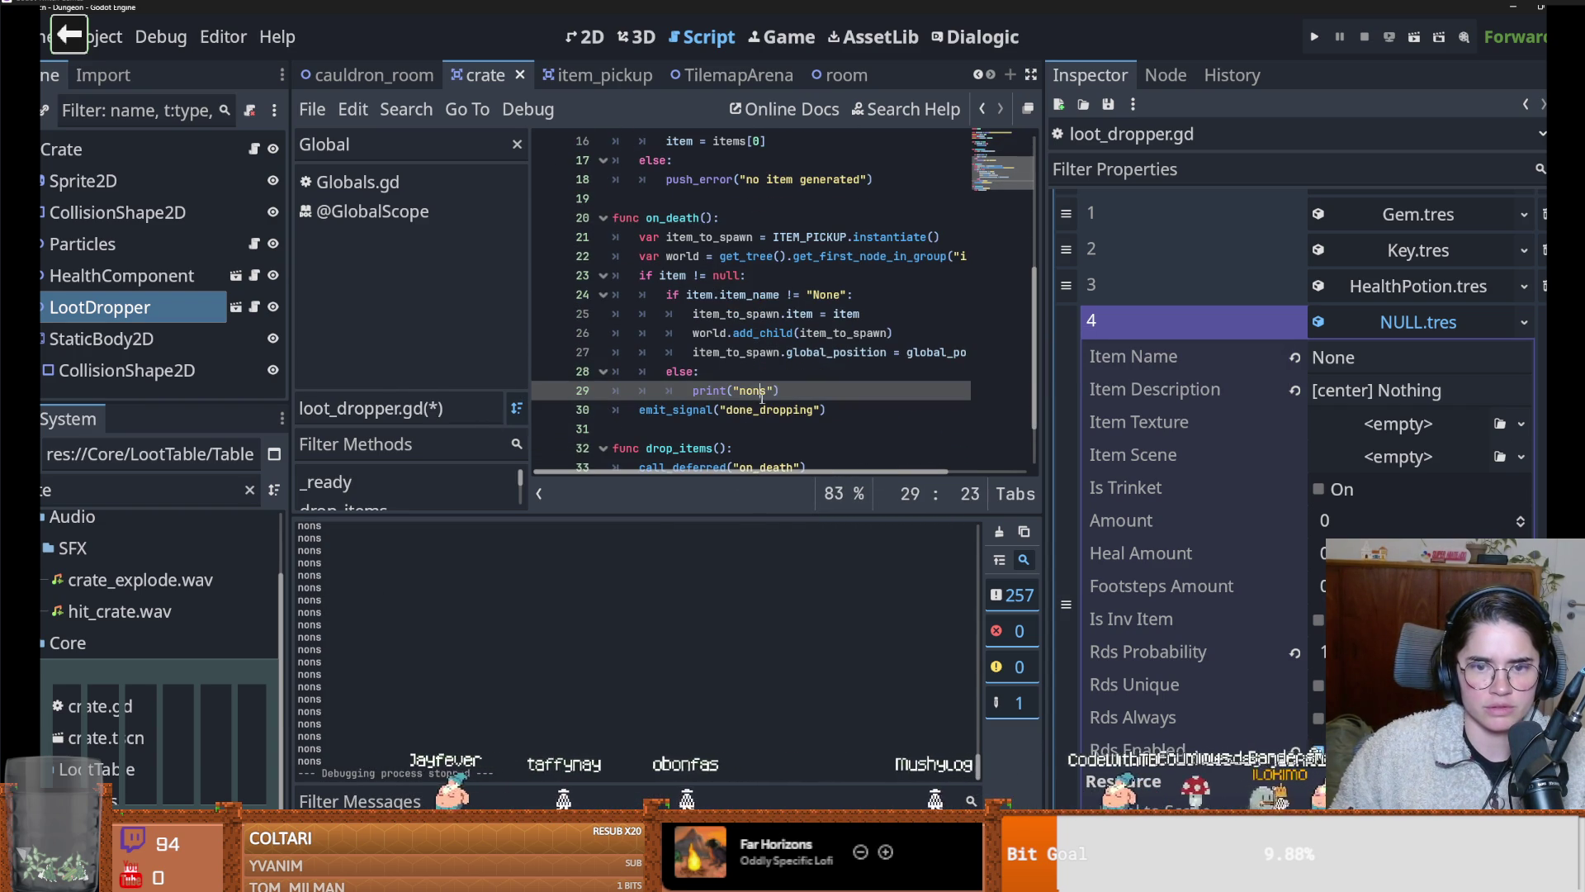
pyautogui.doubleClick(749, 295)
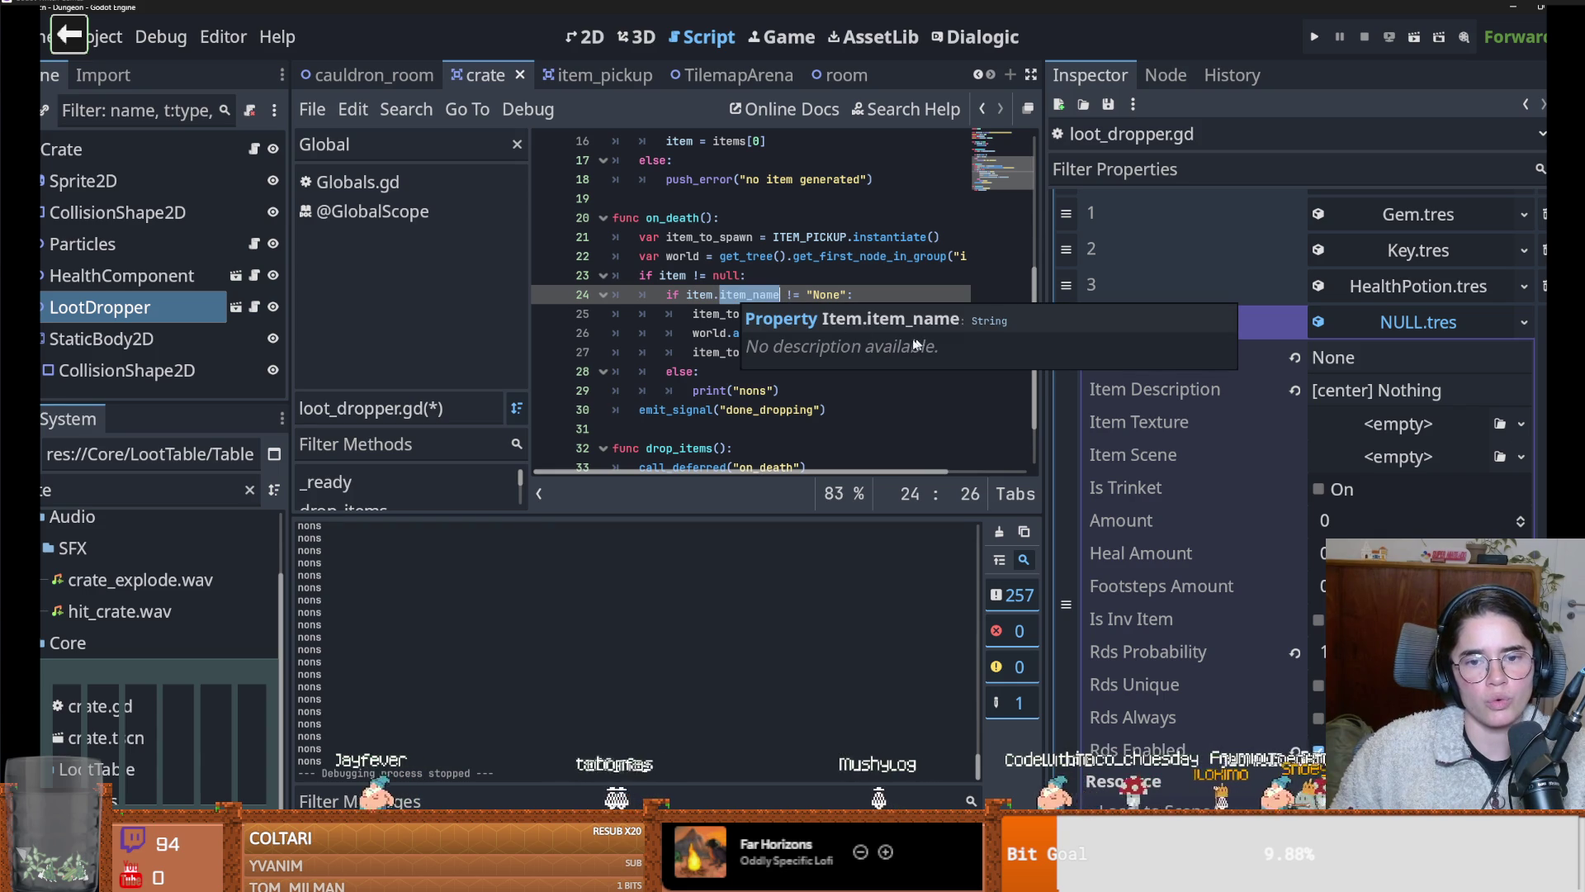
pyautogui.click(736, 388)
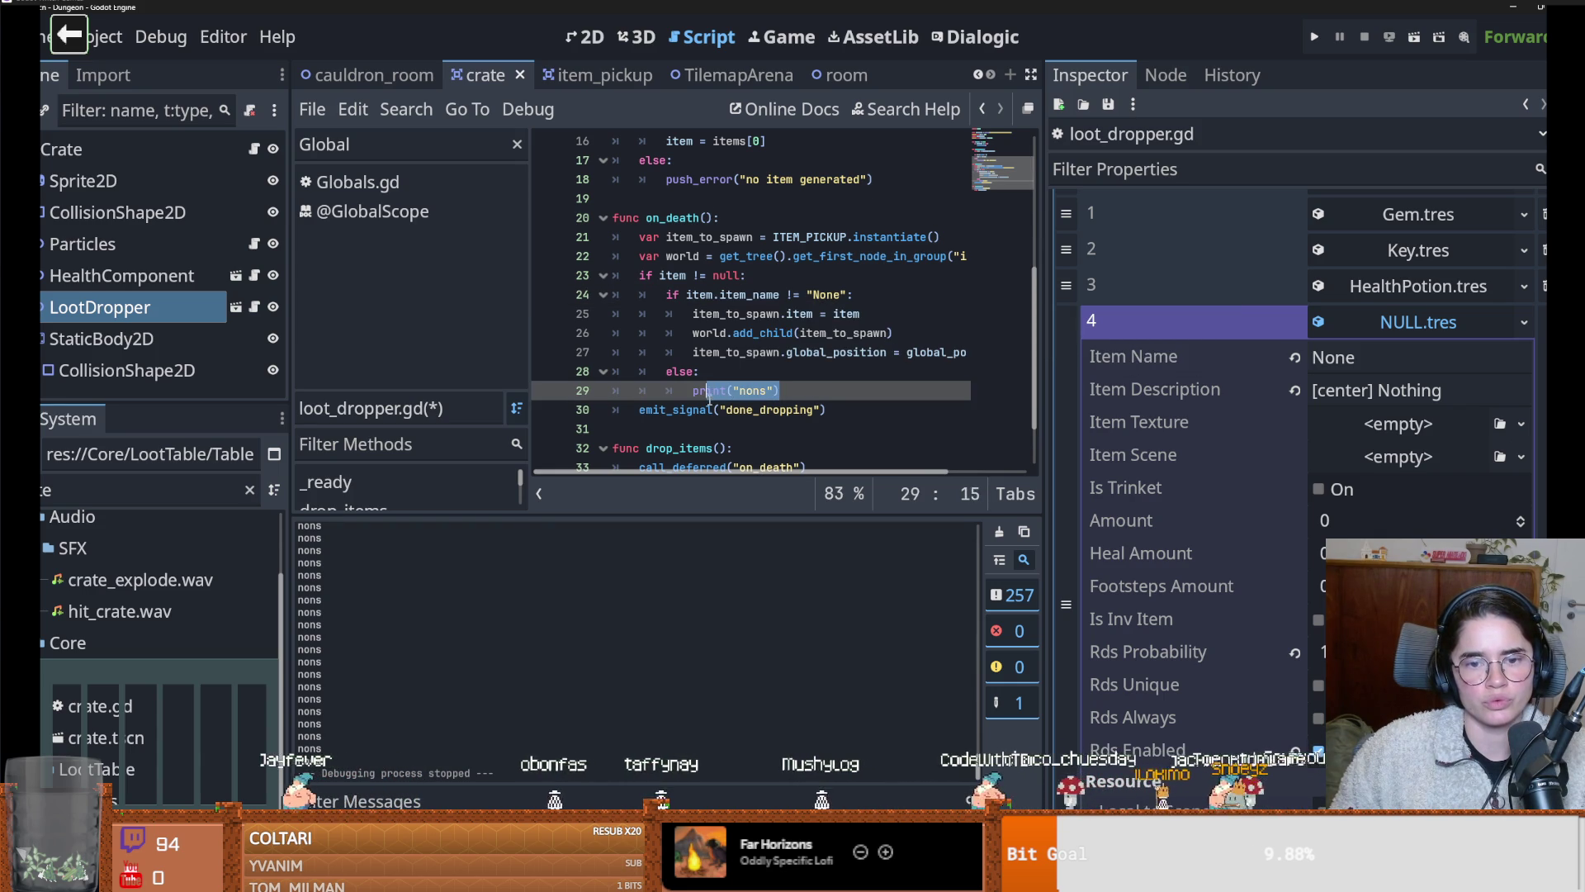
pyautogui.moveTo(719, 295)
pyautogui.mouseDown()
pyautogui.moveTo(779, 295)
pyautogui.moveTo(683, 302)
pyautogui.mouseUp()
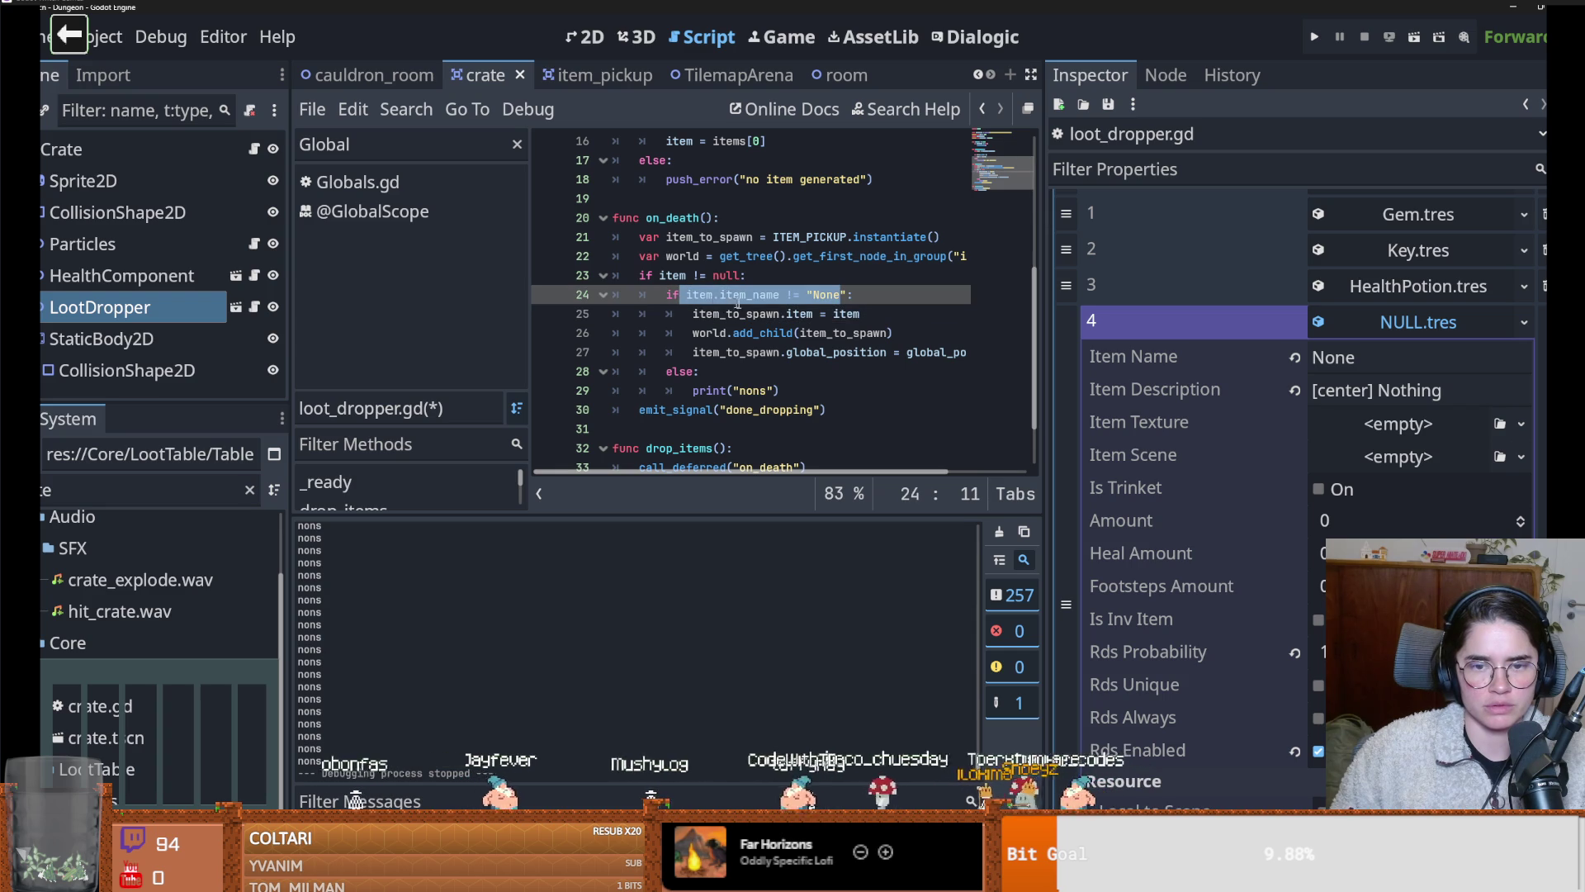
pyautogui.scroll(1, 928, 680)
pyautogui.moveTo(973, 747); pyautogui.dragTo(960, 537)
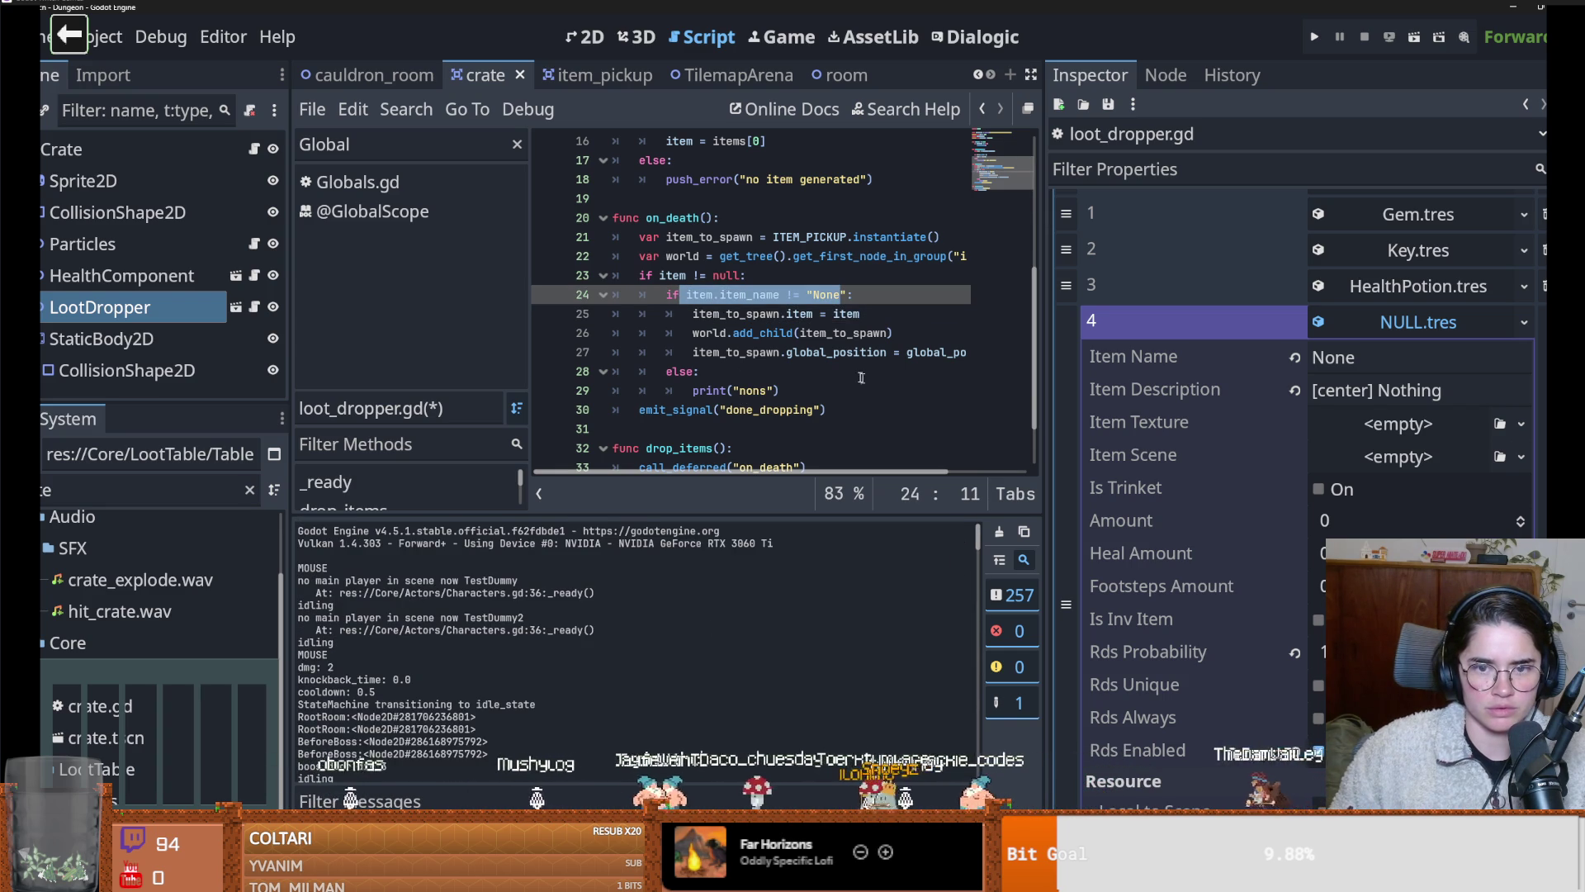
pyautogui.click(834, 313)
pyautogui.moveTo(775, 391); pyautogui.dragTo(743, 391)
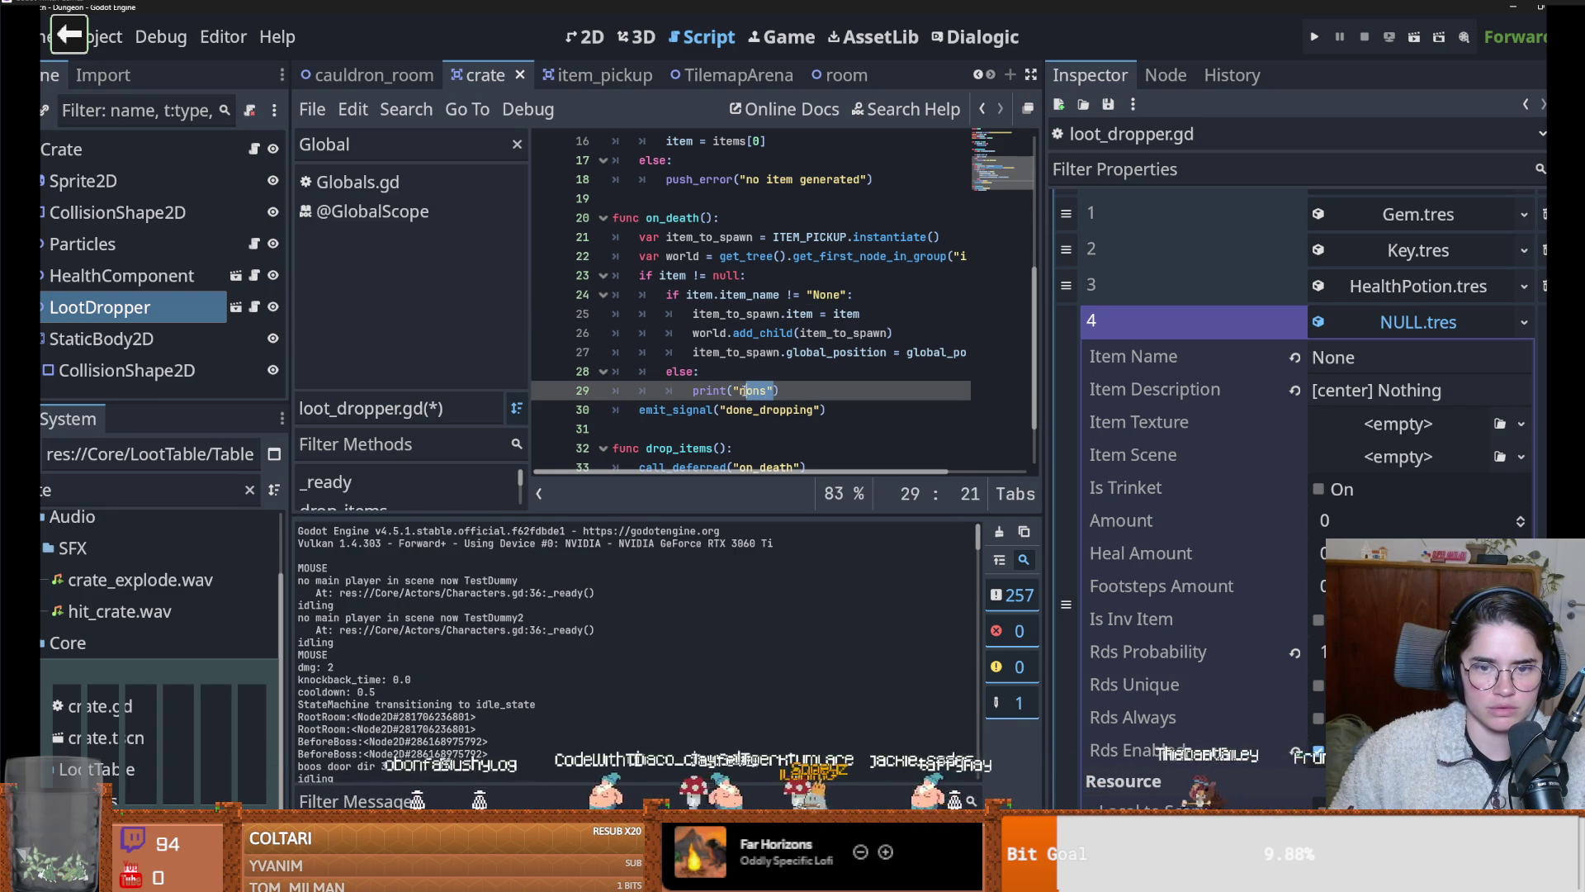
pyautogui.moveTo(779, 295); pyautogui.dragTo(686, 295)
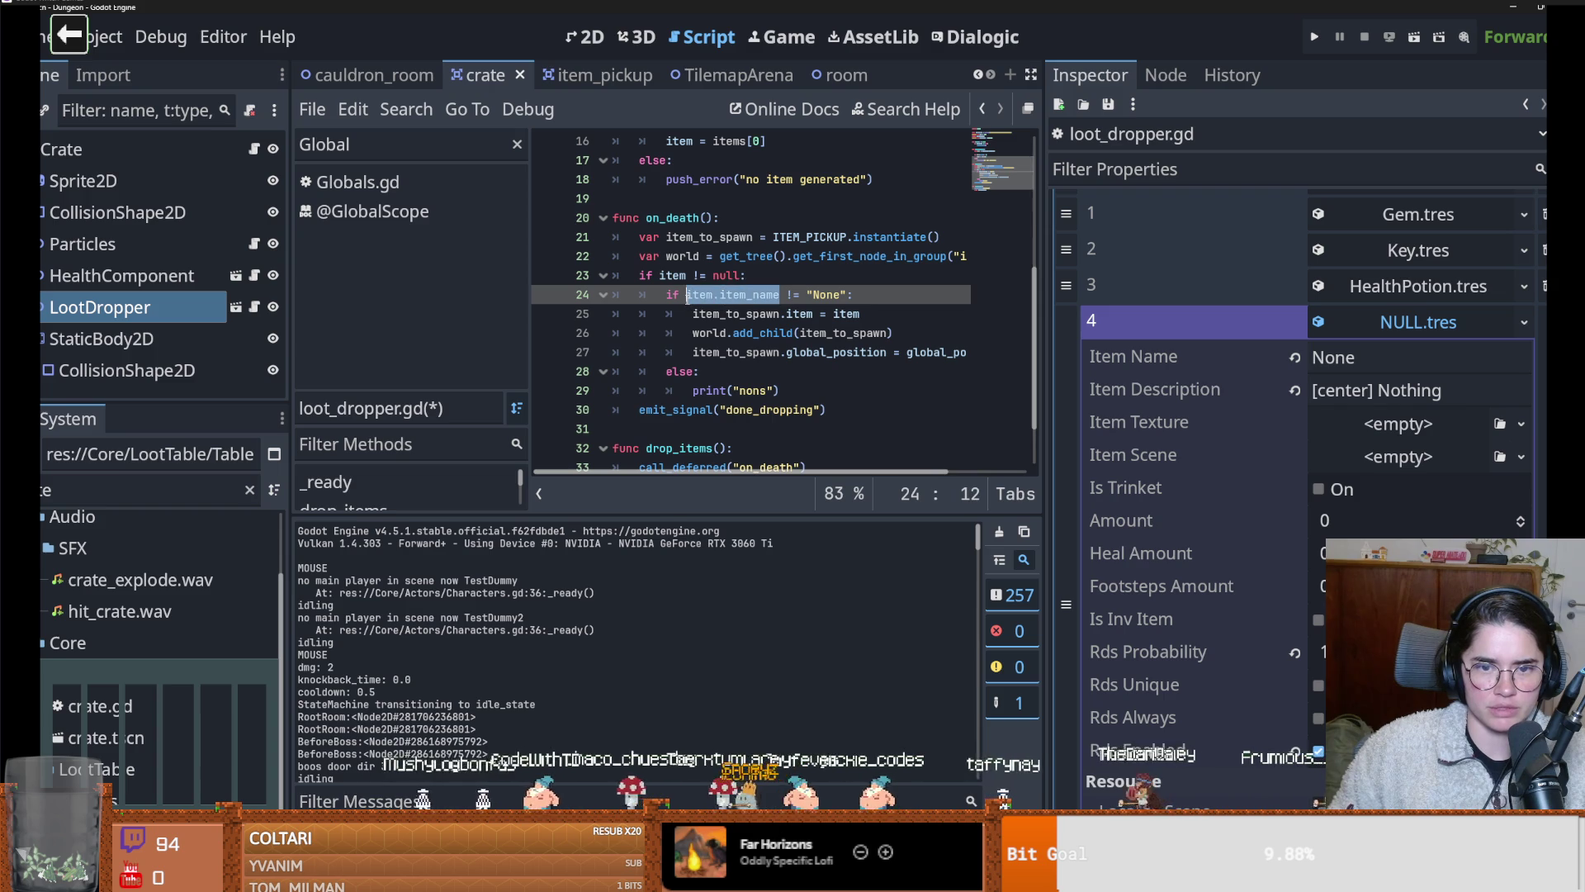
pyautogui.hotkey('ctrl', 'c')
pyautogui.moveTo(776, 390); pyautogui.dragTo(732, 390)
pyautogui.hotkey('ctrl', 'v')
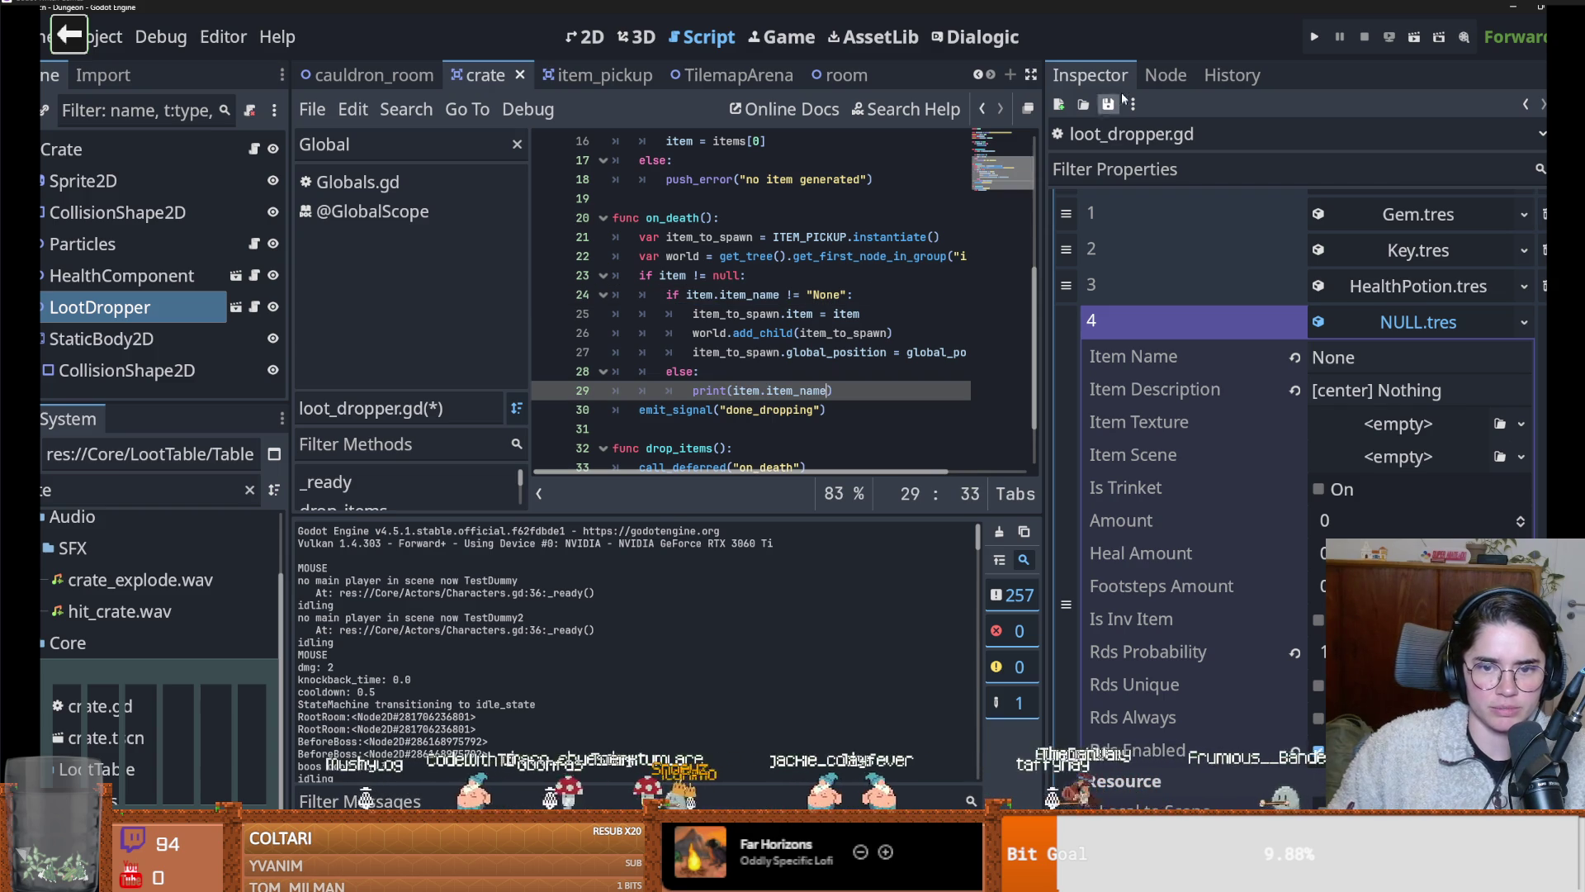
pyautogui.click(1316, 39)
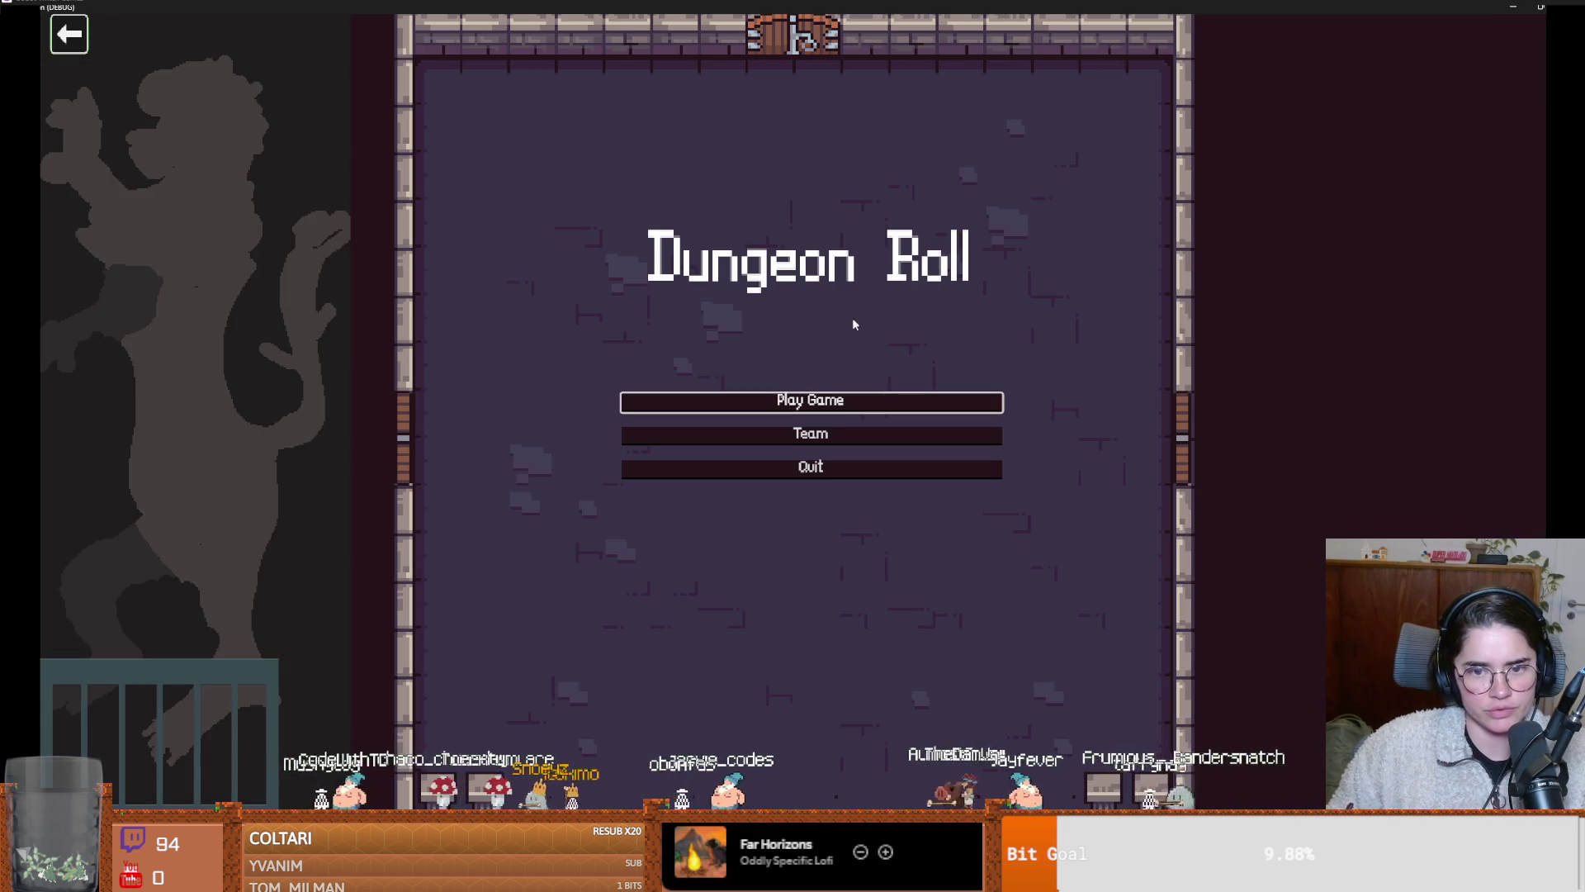
# Start a Warrior run and destroy all crates with on_destroy_crates from the console
pyautogui.click(839, 404)
pyautogui.click(686, 240)
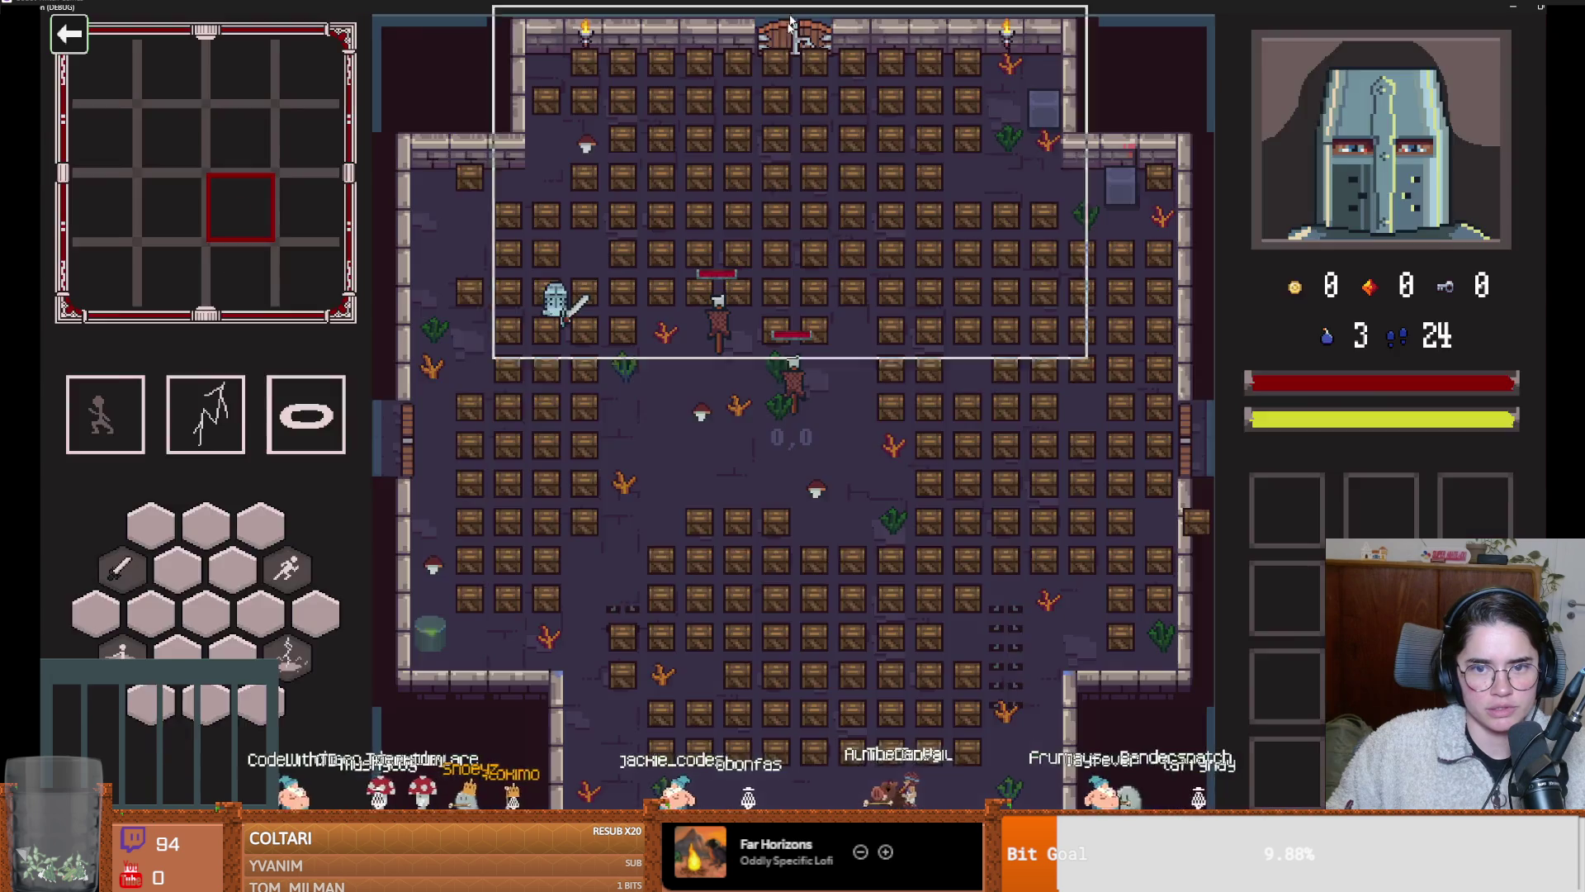
pyautogui.press('`')
pyautogui.write('o')
pyautogui.press('Tab')
pyautogui.press('Return')
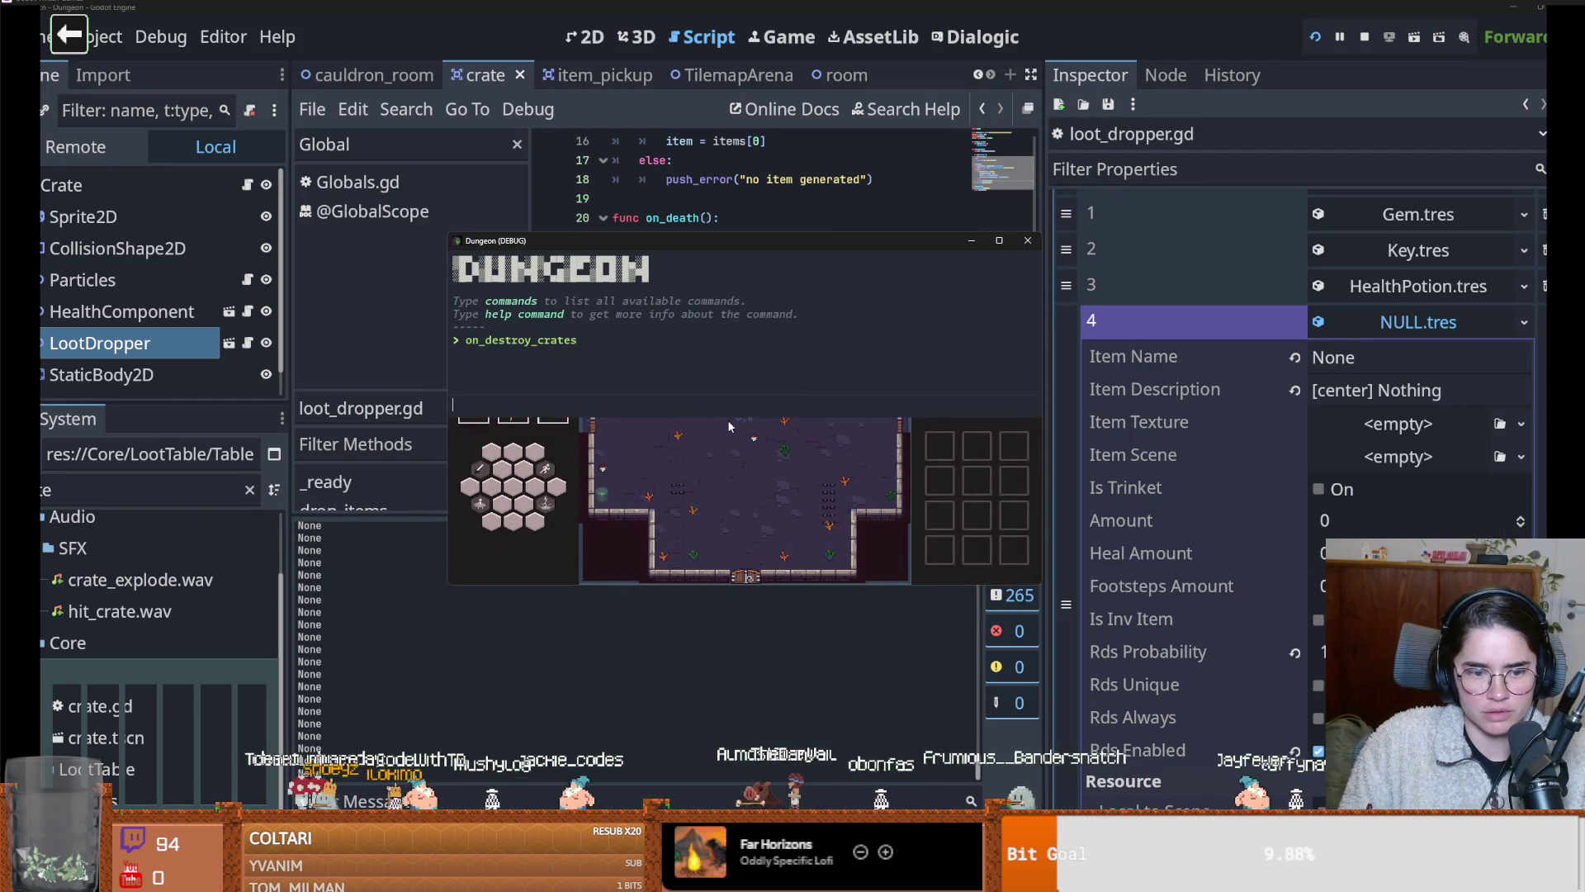
pyautogui.press('`')
# Check the Output log for None lines, close the game, and collapse NULL.tres
pyautogui.click(611, 676)
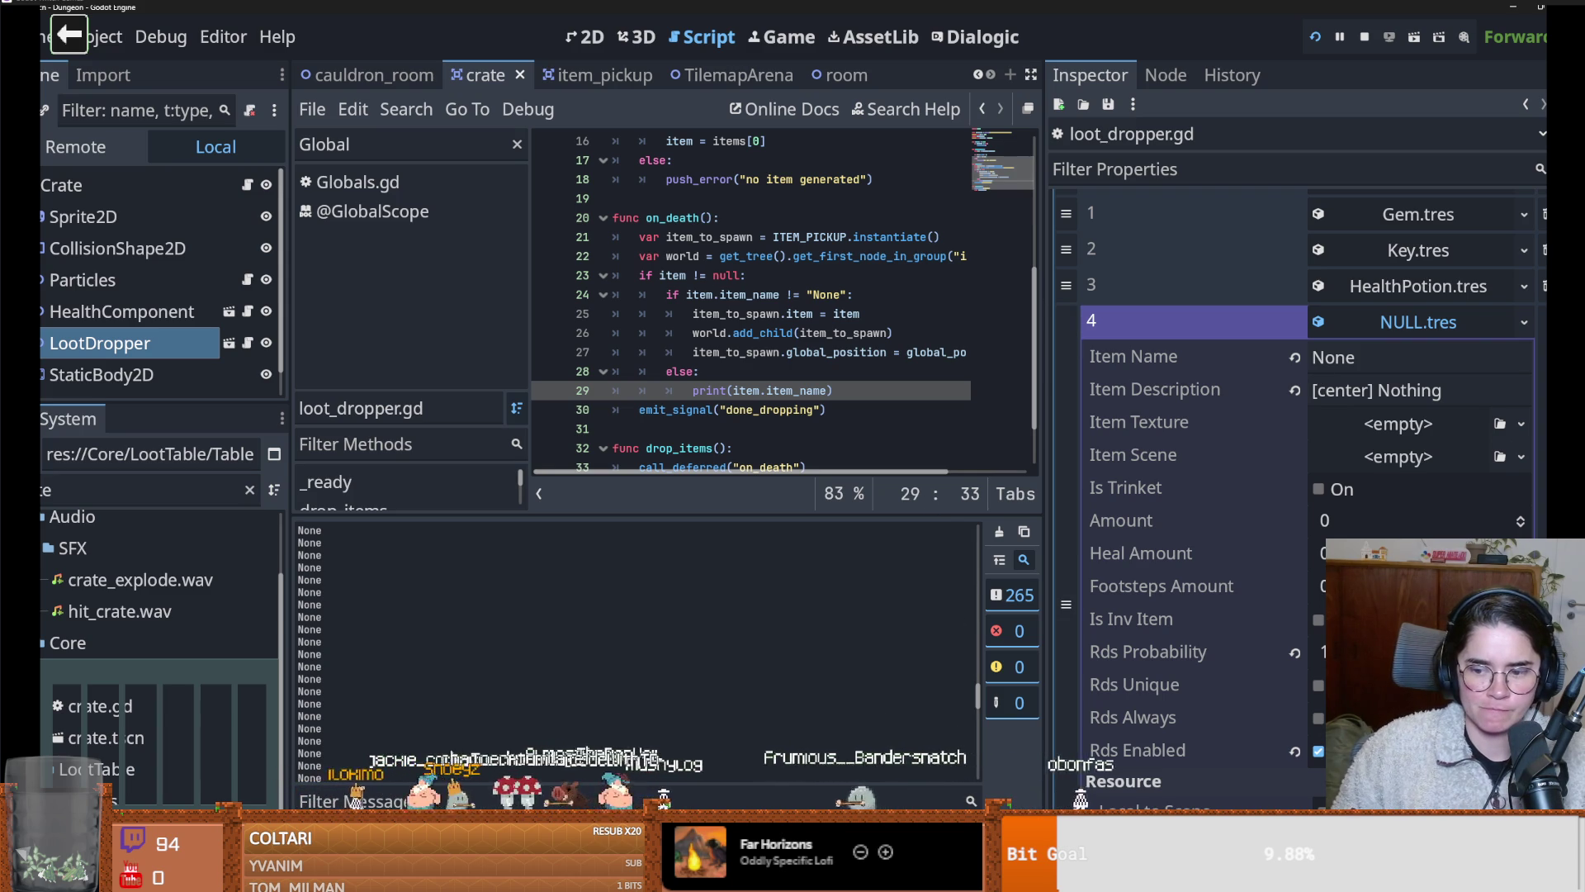
pyautogui.hotkey('alt', 'Tab')
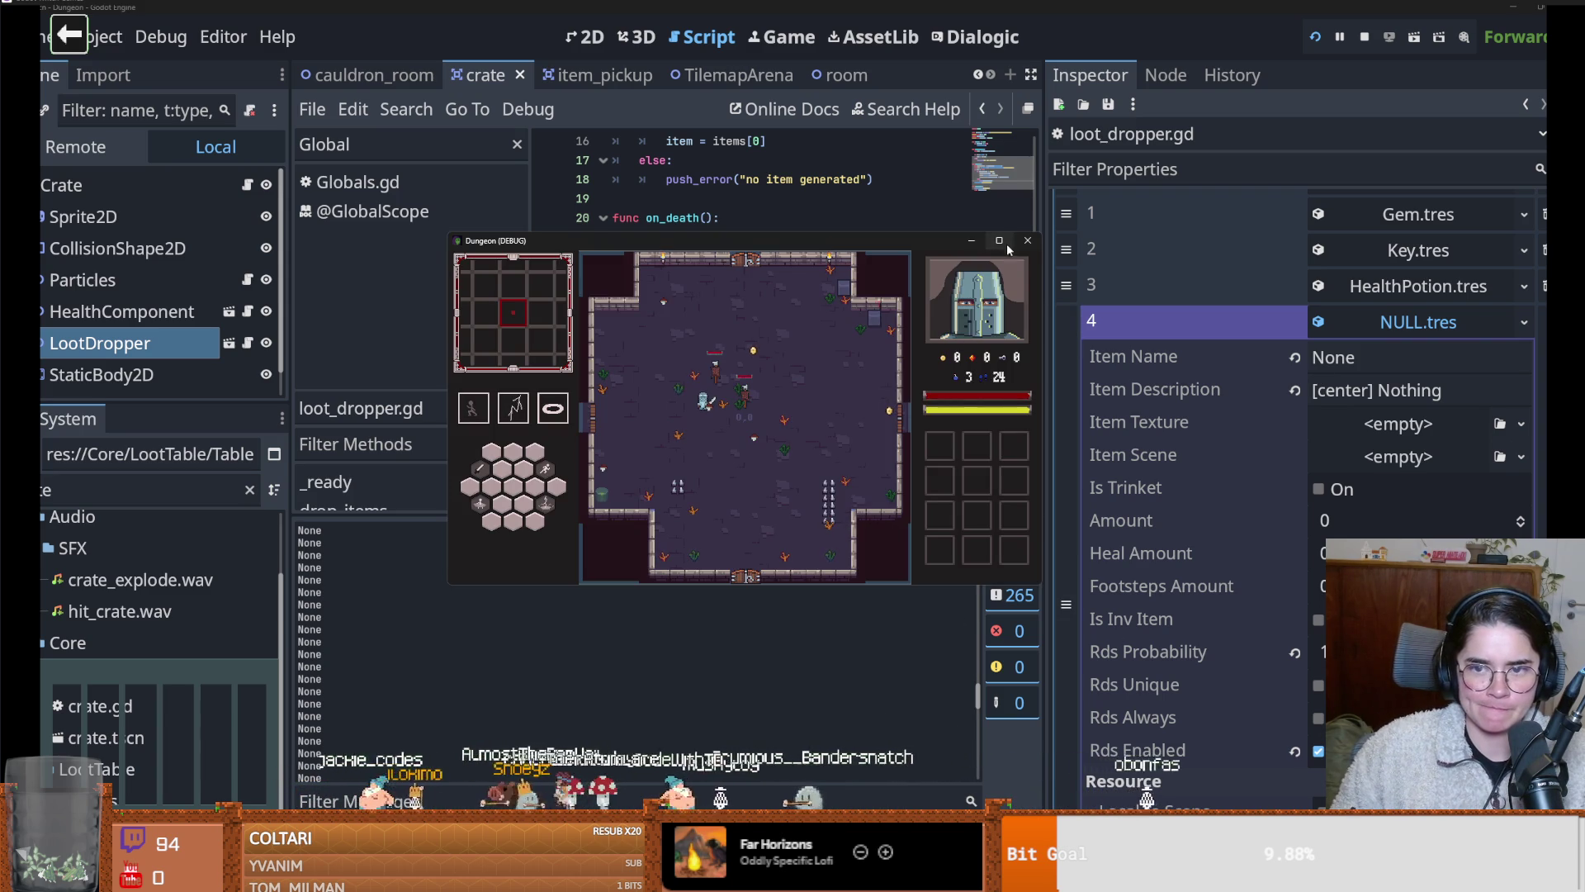
pyautogui.click(1027, 240)
pyautogui.click(1475, 320)
pyautogui.scroll(2, 1311, 464)
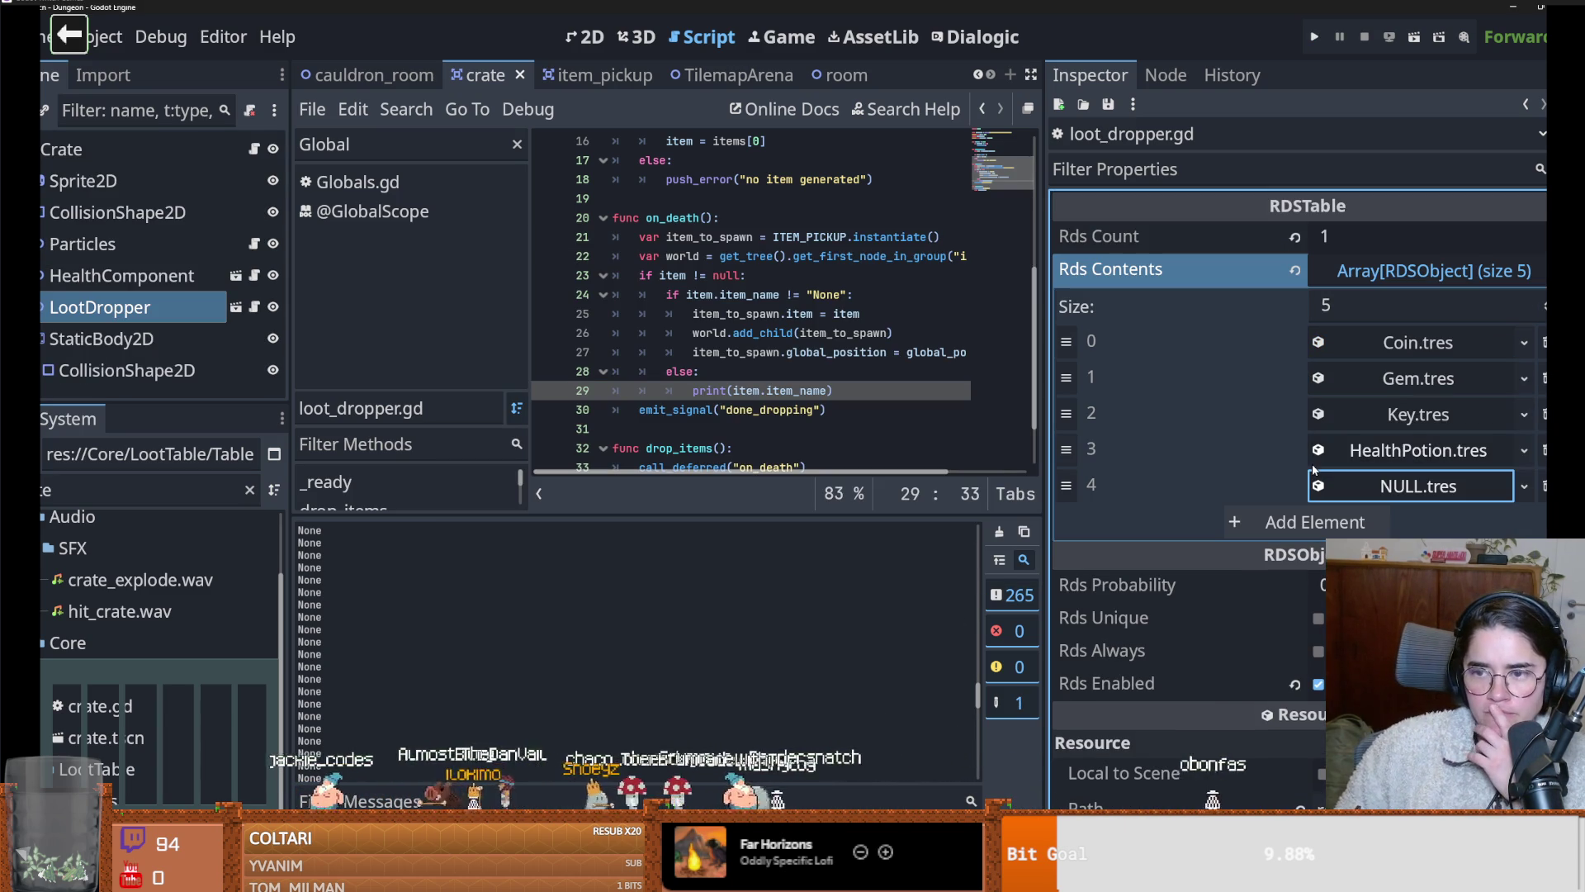
# Lower the NULL.tres entry's Rds Probability to 0.5 and save
pyautogui.click(1412, 489)
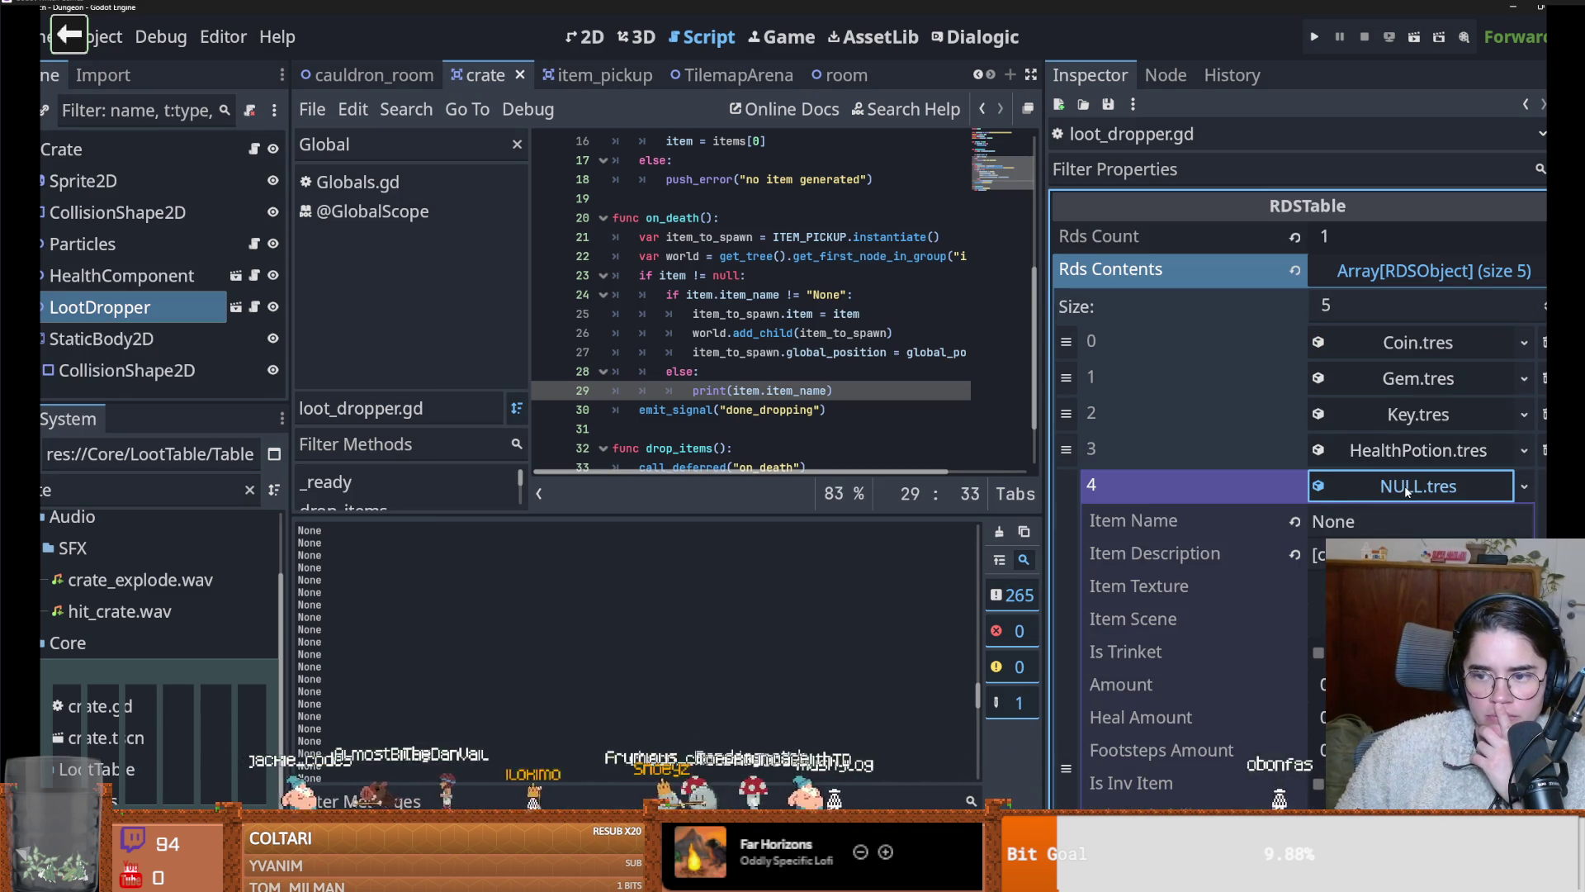
pyautogui.scroll(-5, 1212, 555)
pyautogui.click(1357, 490)
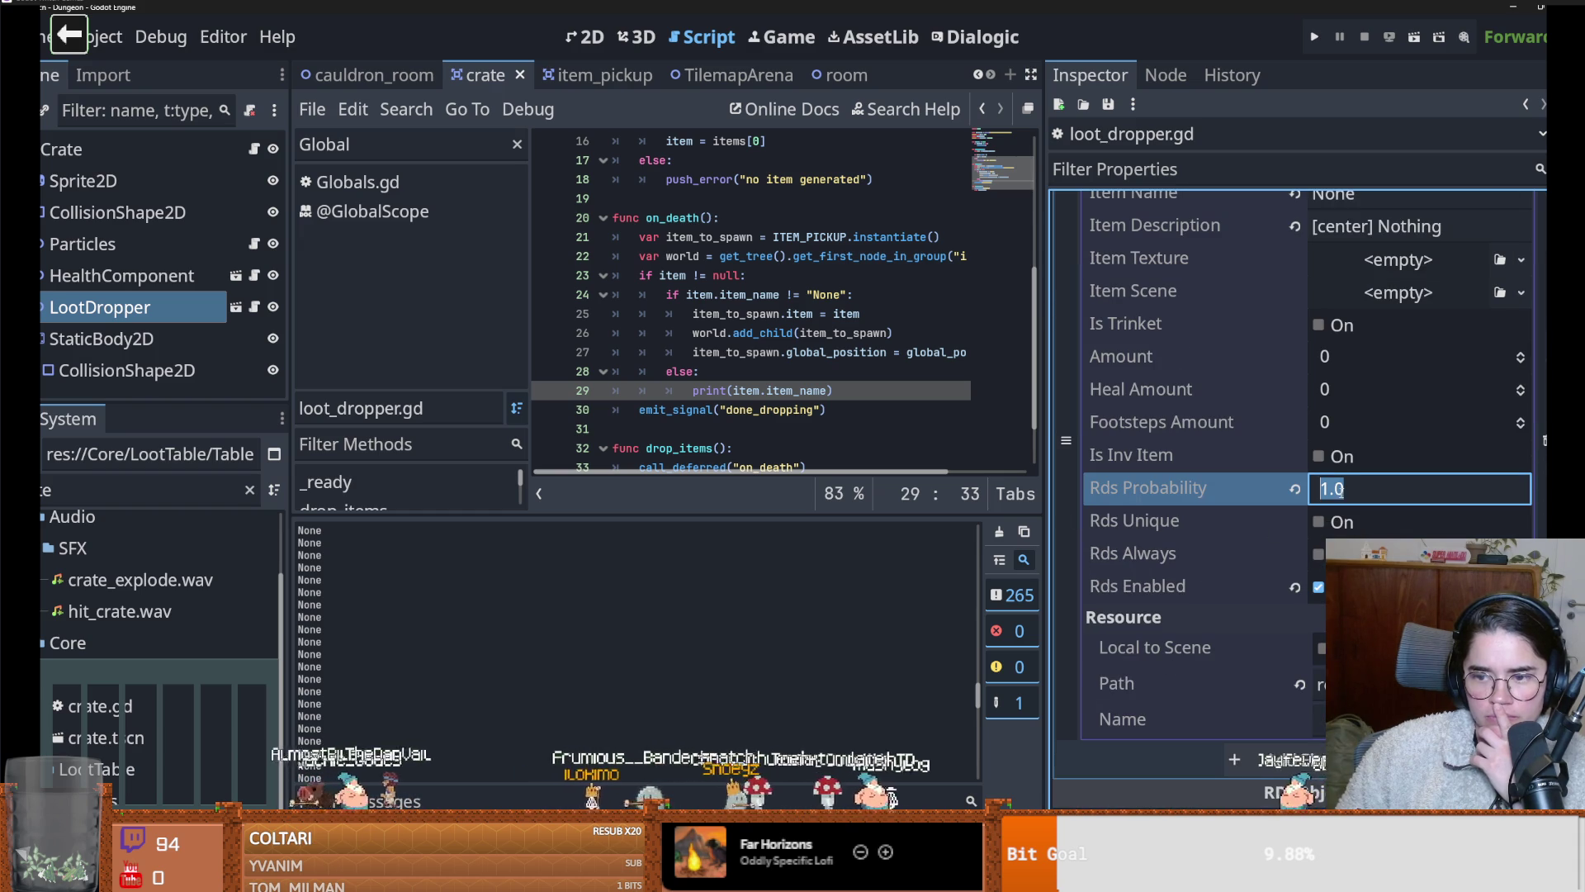
pyautogui.write('.5')
pyautogui.press('Return')
pyautogui.hotkey('ctrl', 's')
# Rerun the game as the Warrior, clear the crates with on_destroy_crates, and shrink the game window
pyautogui.click(1315, 38)
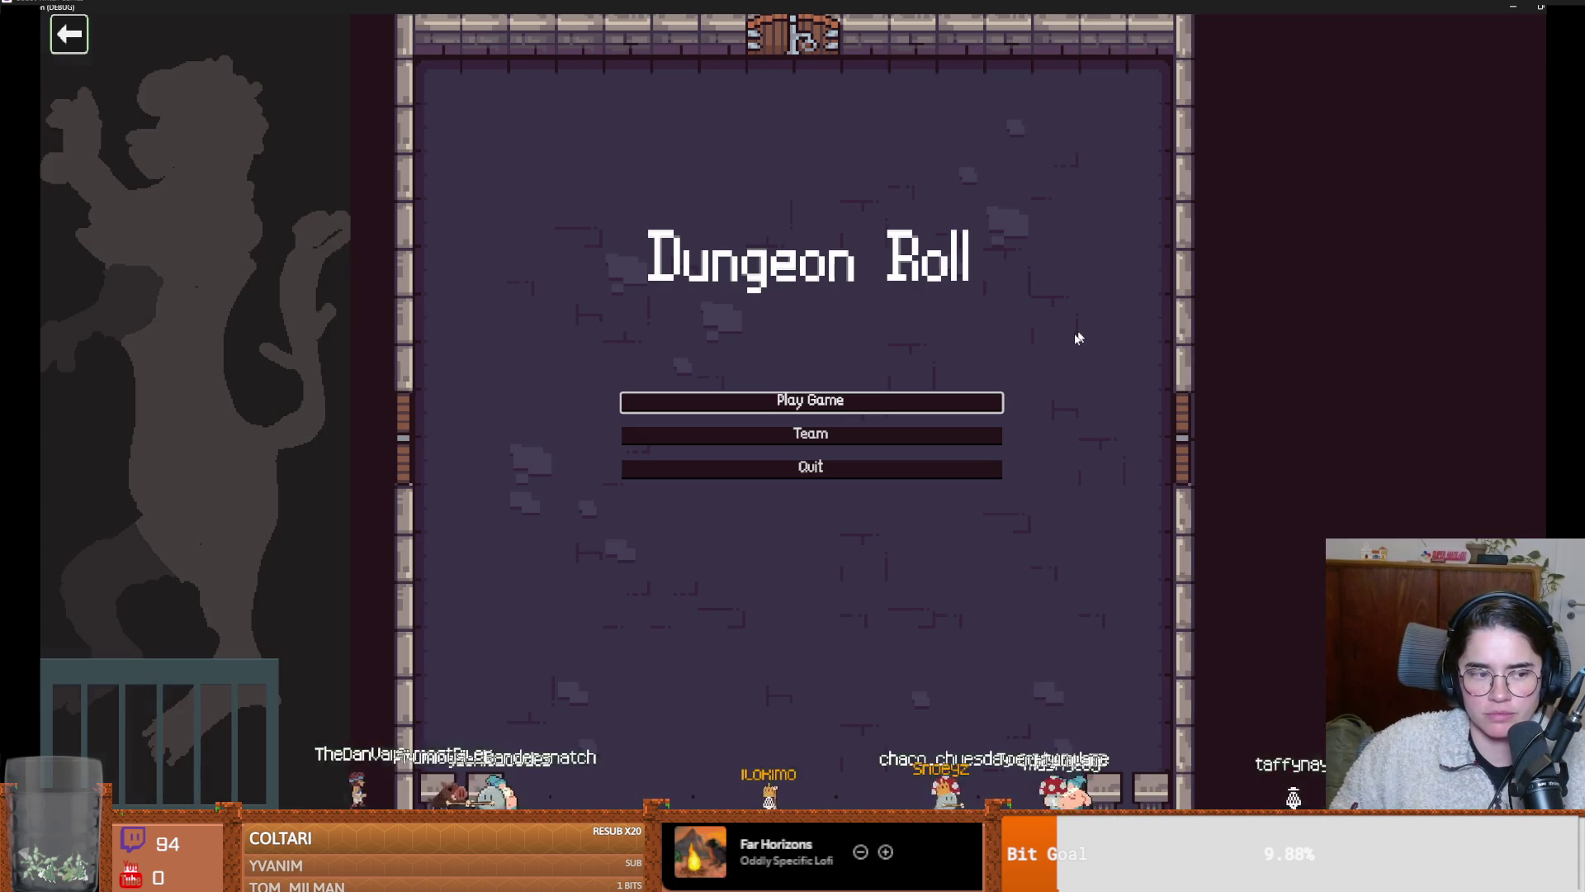
pyautogui.click(832, 399)
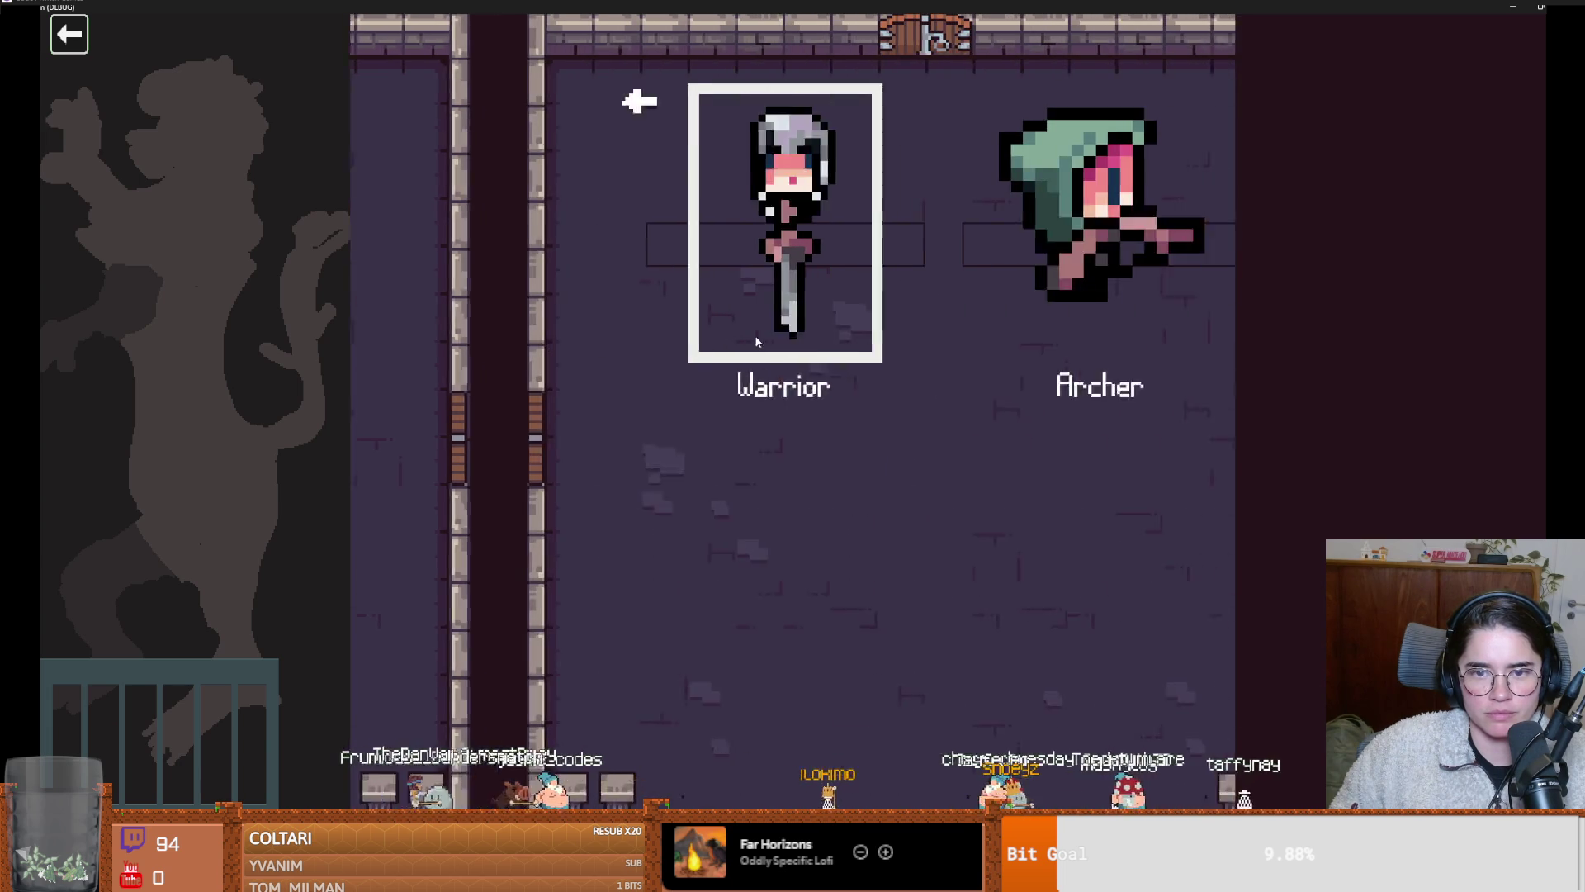
pyautogui.click(706, 363)
pyautogui.press('`')
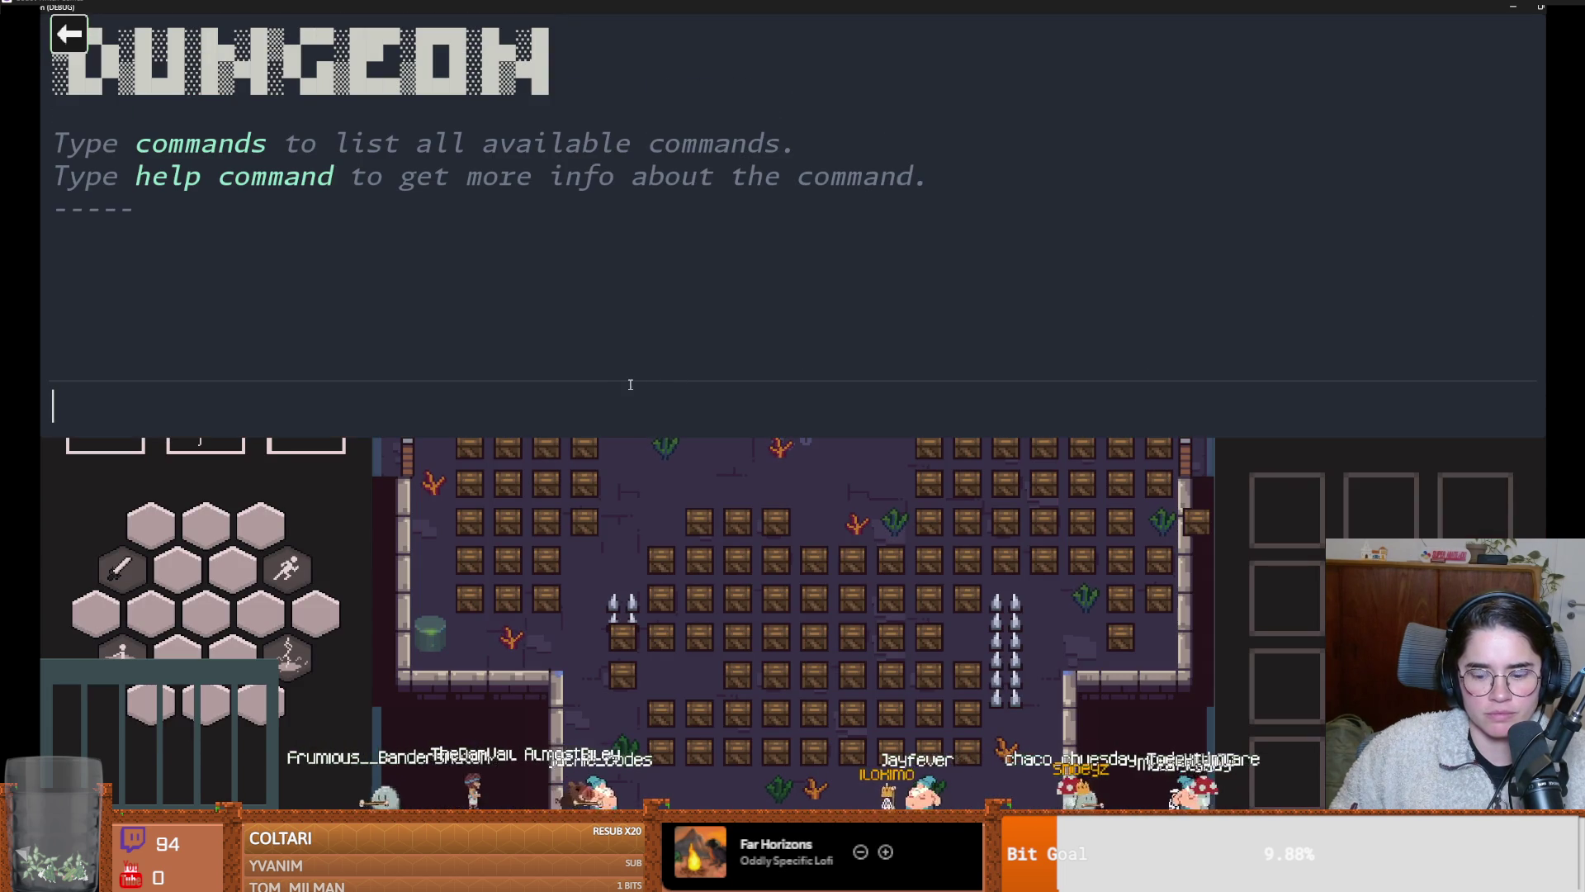
pyautogui.write('on_destroy_crates')
pyautogui.press('Return')
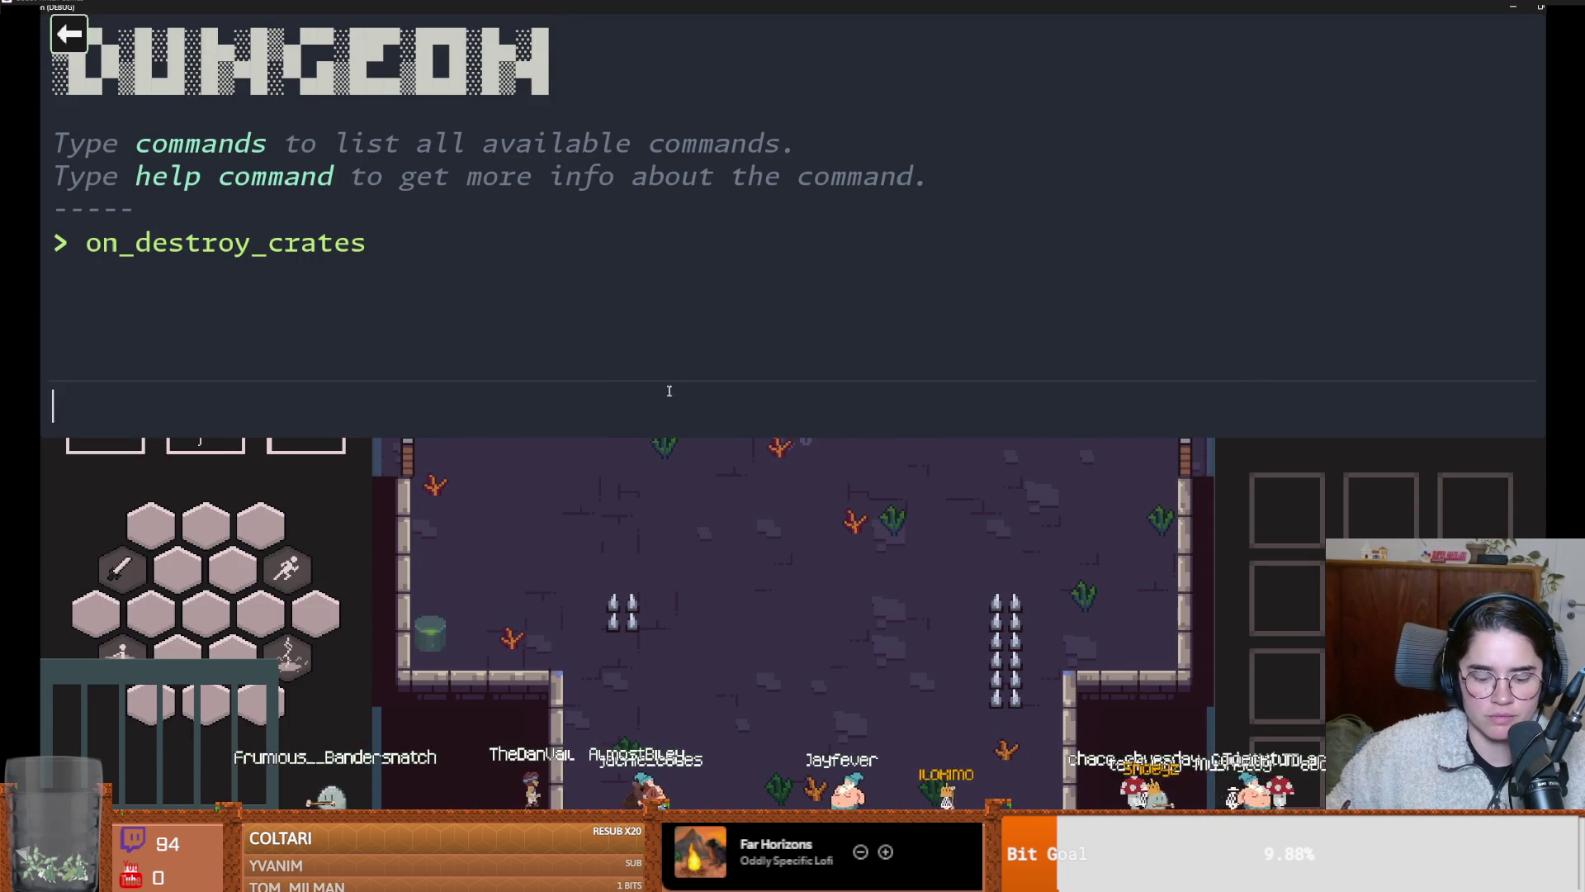
pyautogui.press('`')
pyautogui.moveTo(967, 7)
pyautogui.mouseDown()
pyautogui.moveTo(987, 198)
pyautogui.moveTo(922, 264)
pyautogui.mouseUp()
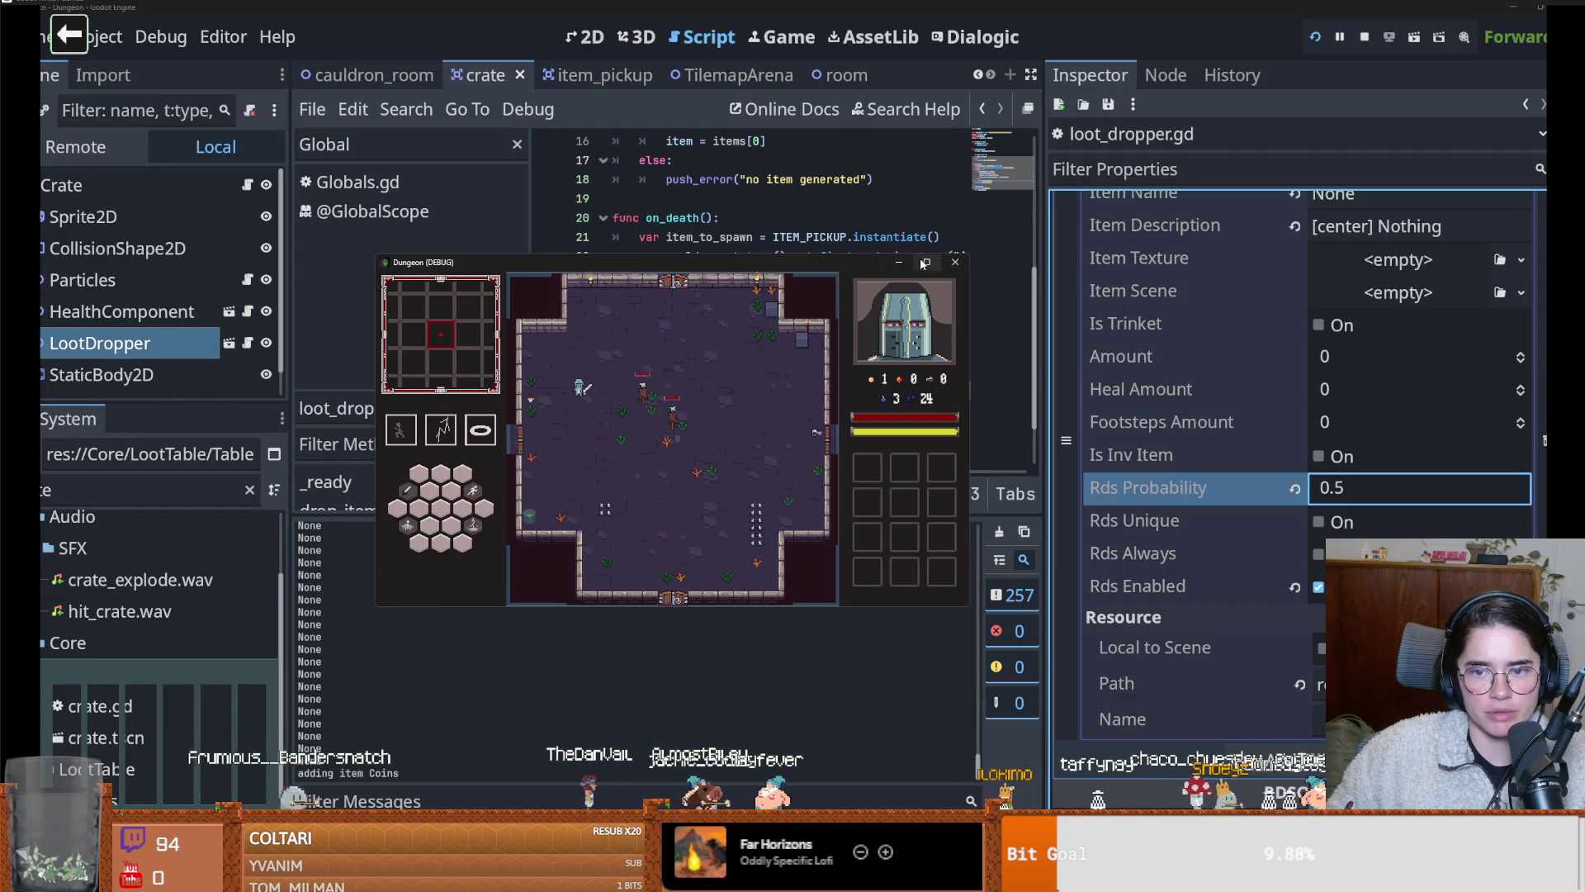
# Back in the editor, review the NULL and Coin.tres loot entries, then collapse the contents list
pyautogui.click(1190, 363)
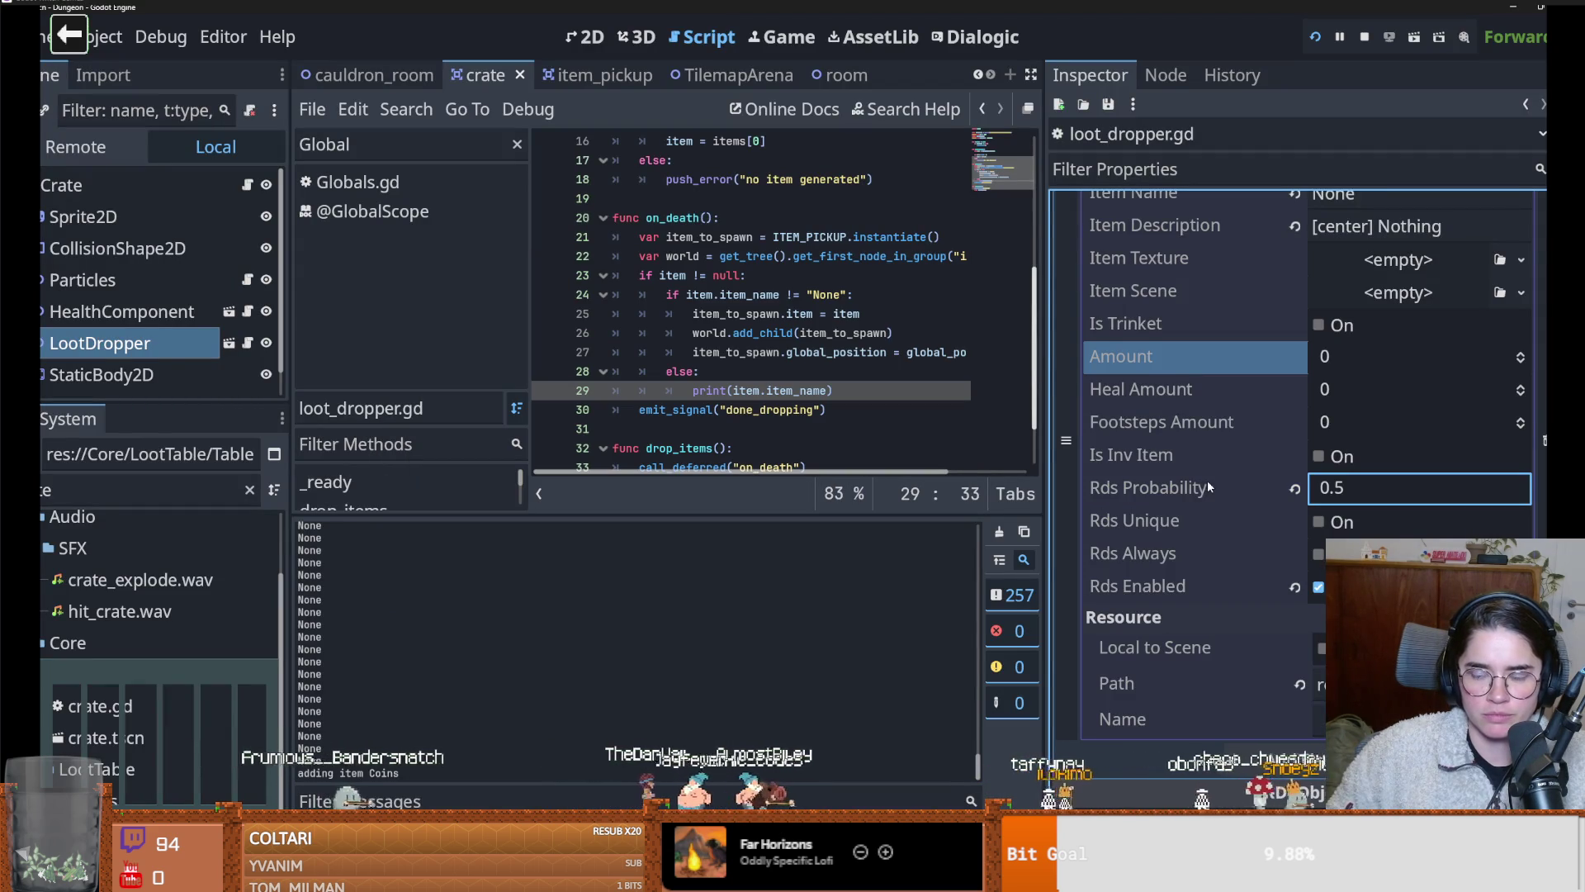
pyautogui.scroll(4, 1213, 488)
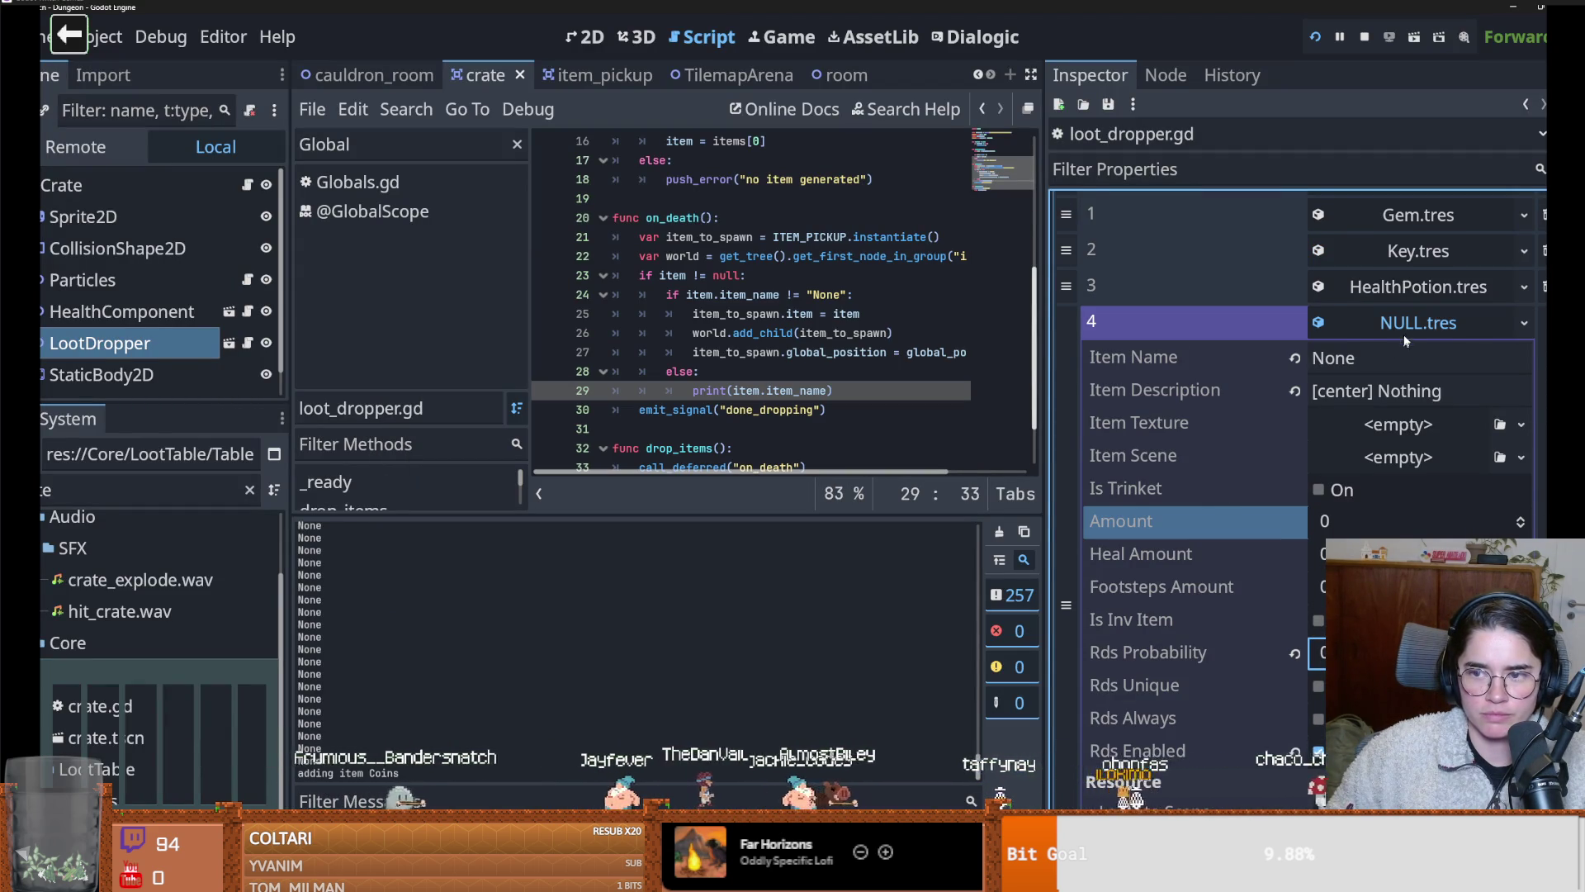
pyautogui.click(1400, 332)
pyautogui.click(1402, 345)
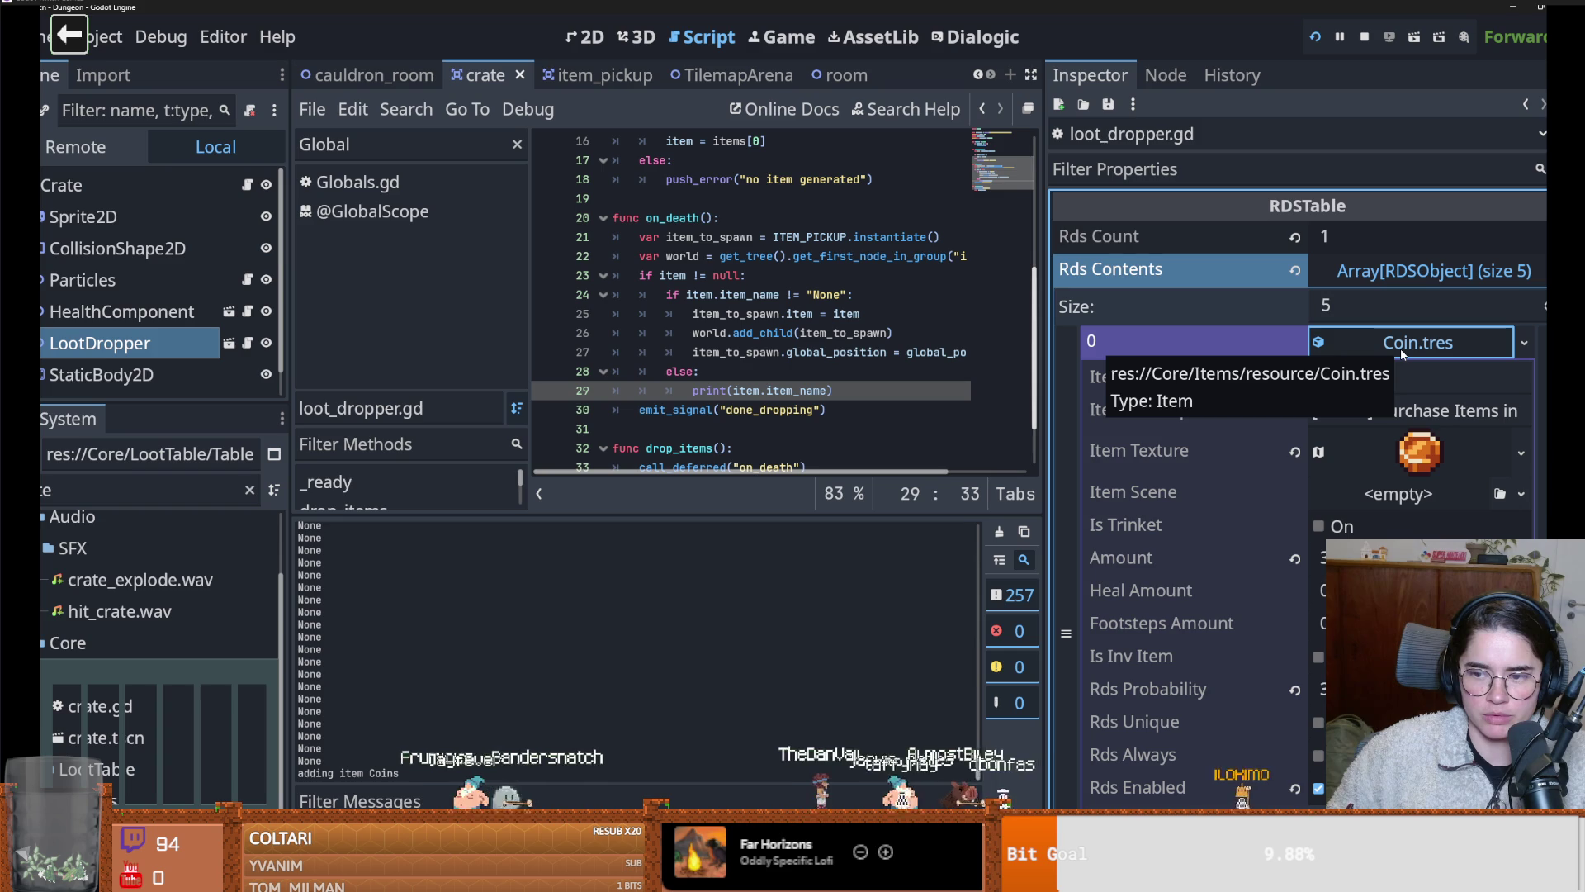
pyautogui.click(1402, 347)
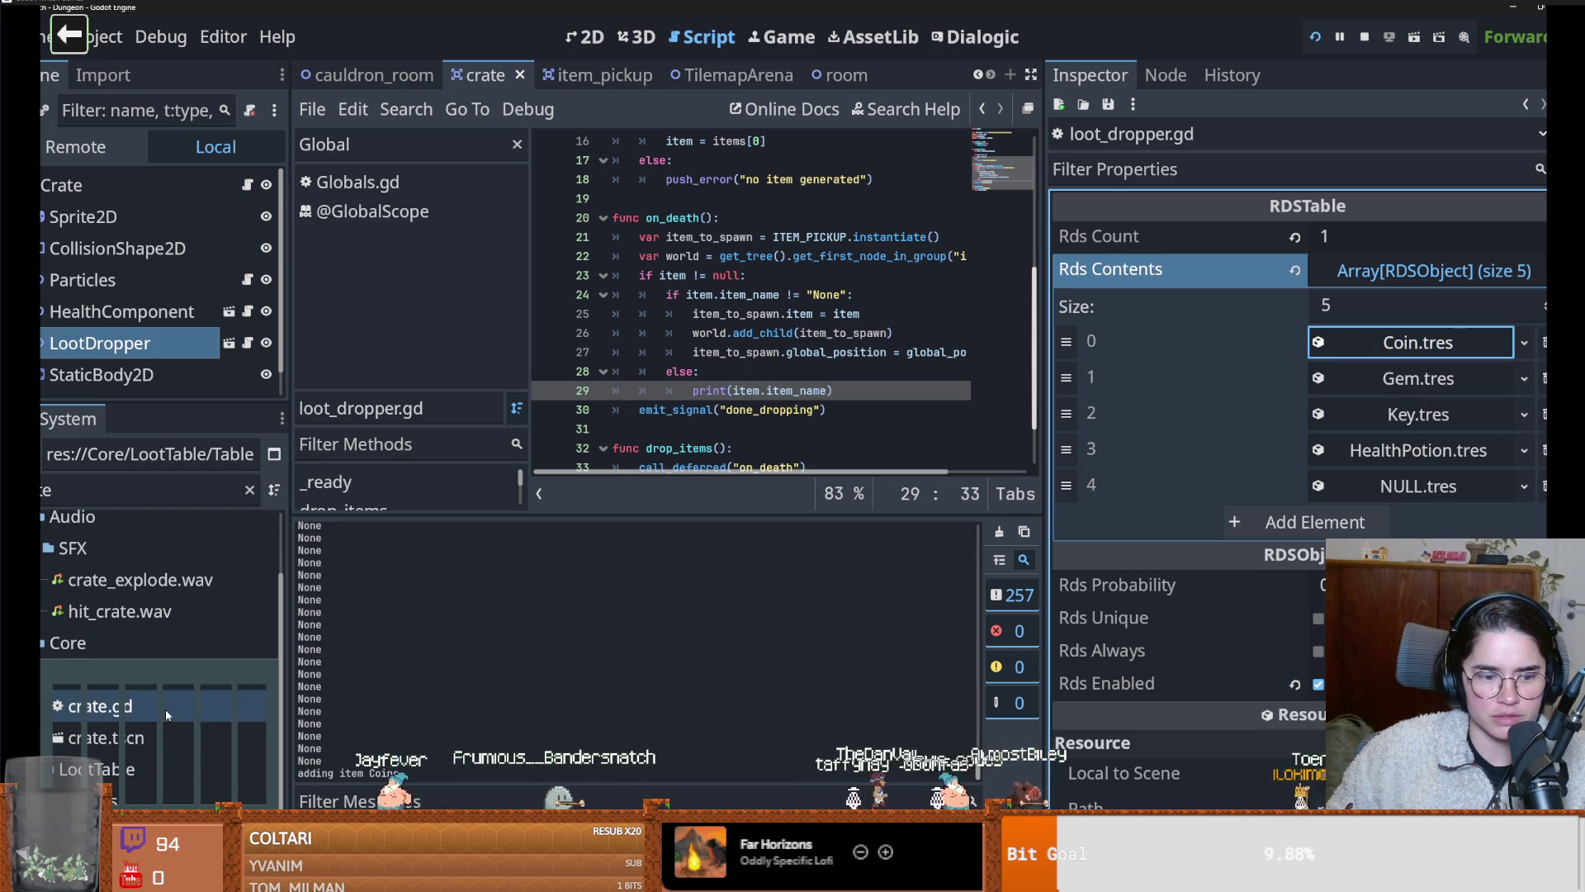
pyautogui.click(1383, 272)
pyautogui.click(1383, 272)
pyautogui.click(1383, 274)
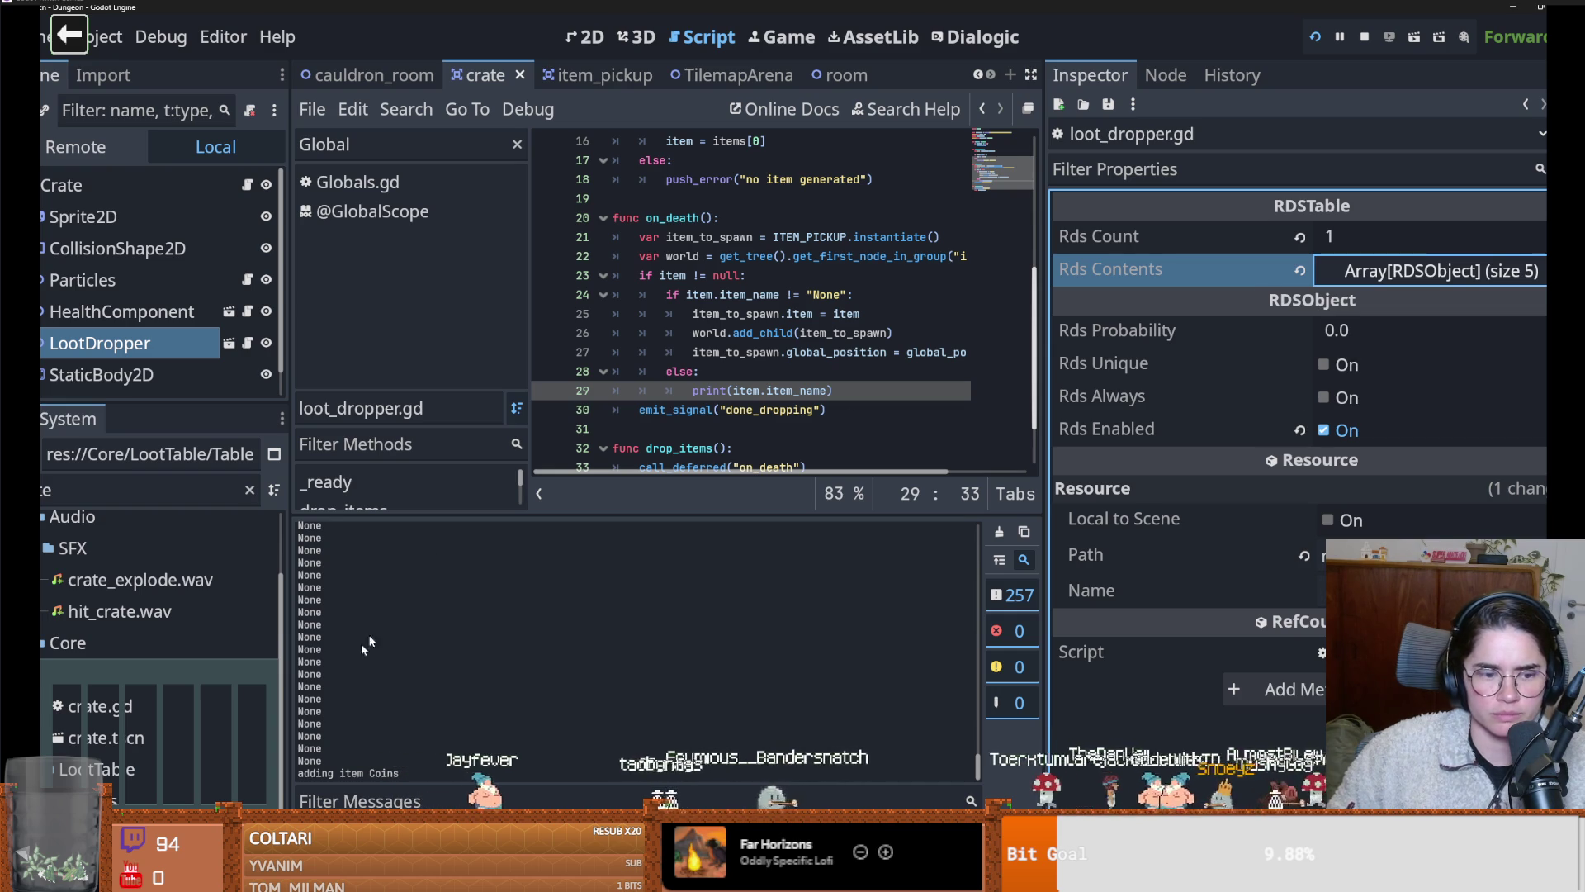
# Filter the FileSystem for 'null' and open NULL.tres and the RDSNullValue.gd script
pyautogui.click(110, 487)
pyautogui.hotkey('ctrl', 'a')
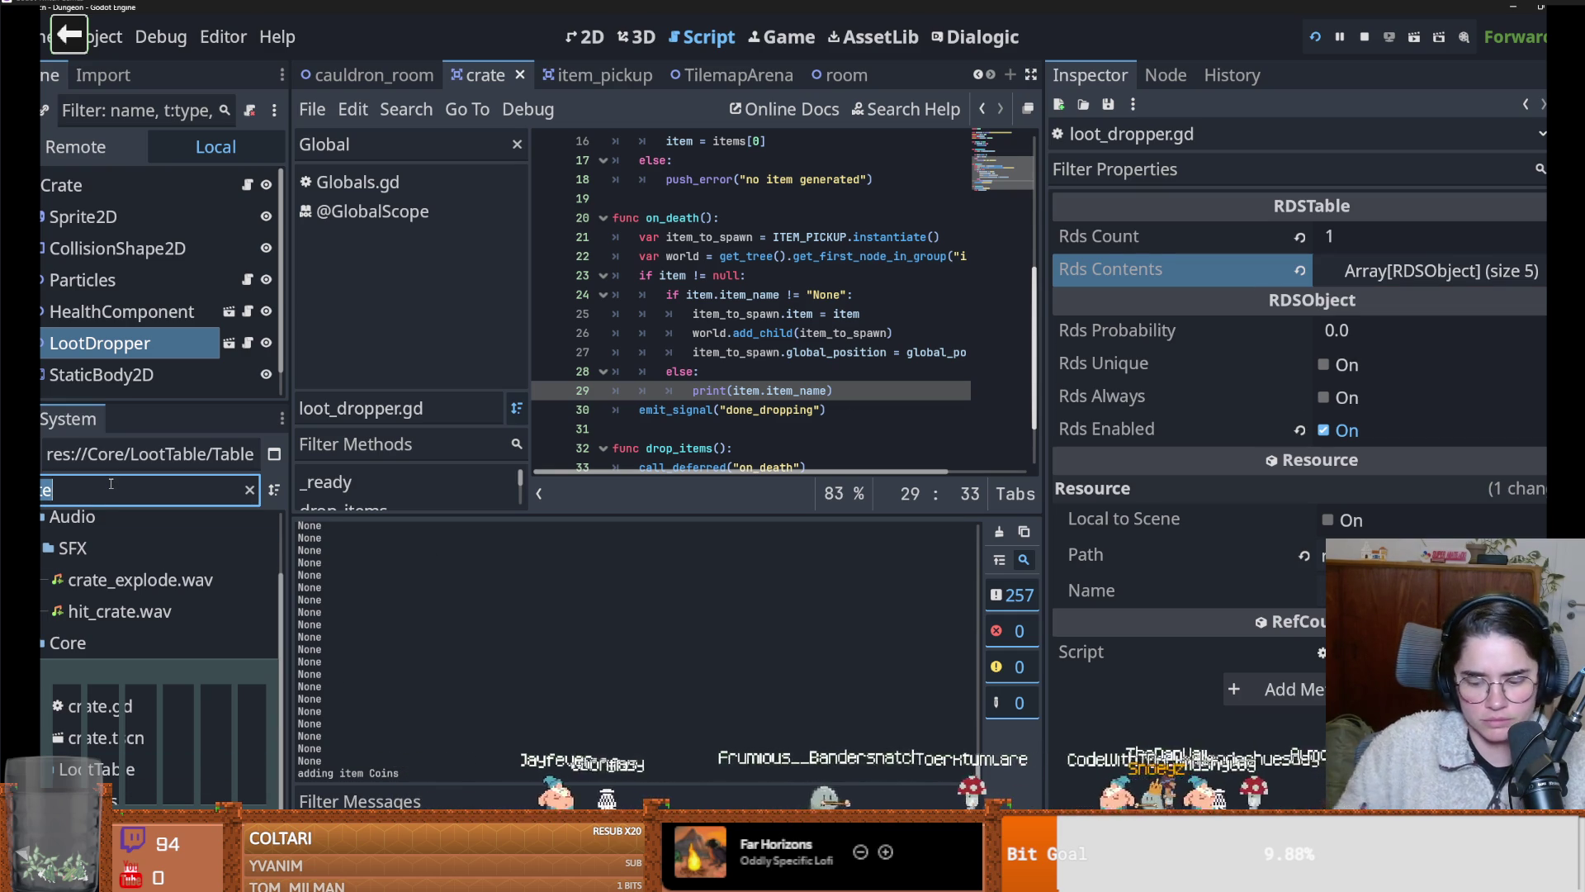
pyautogui.write('none')
pyautogui.hotkey('ctrl', 'a')
pyautogui.write('null')
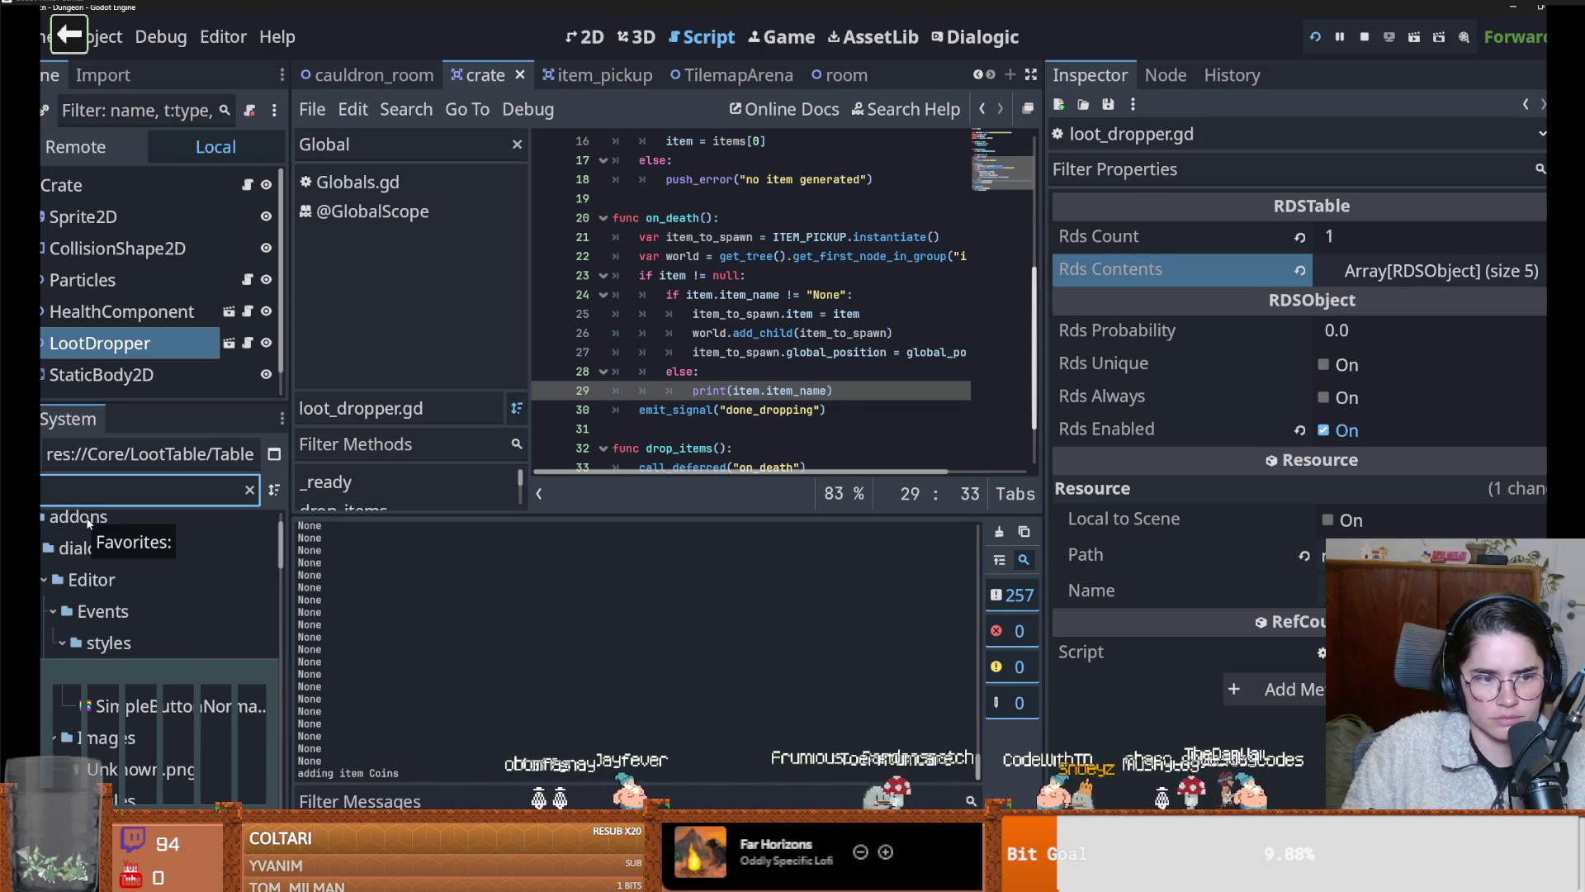
pyautogui.click(115, 688)
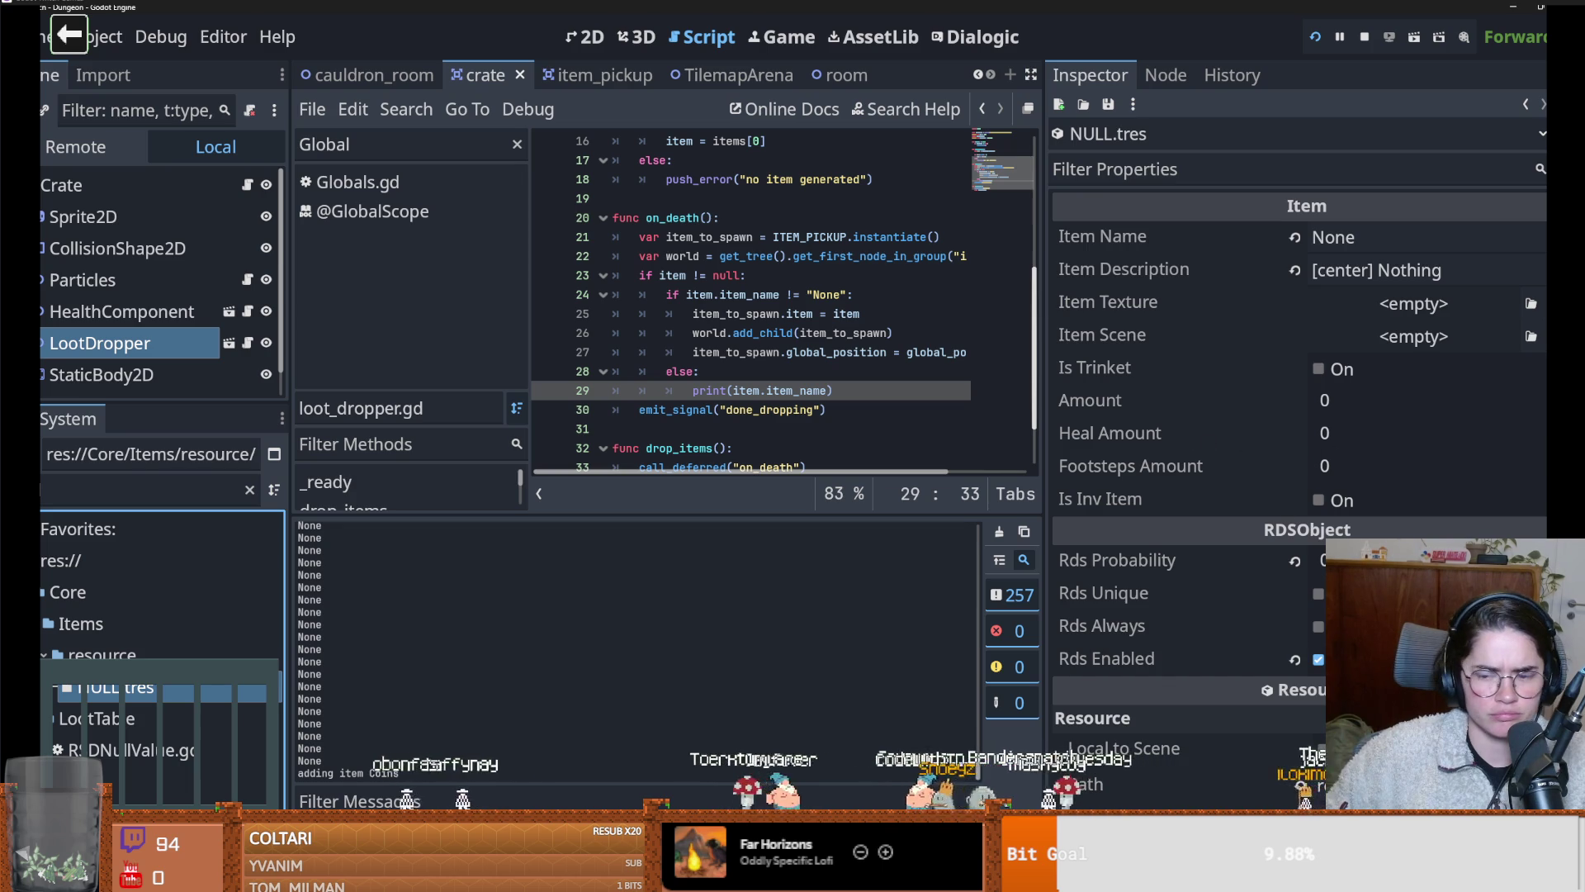
pyautogui.doubleClick(136, 749)
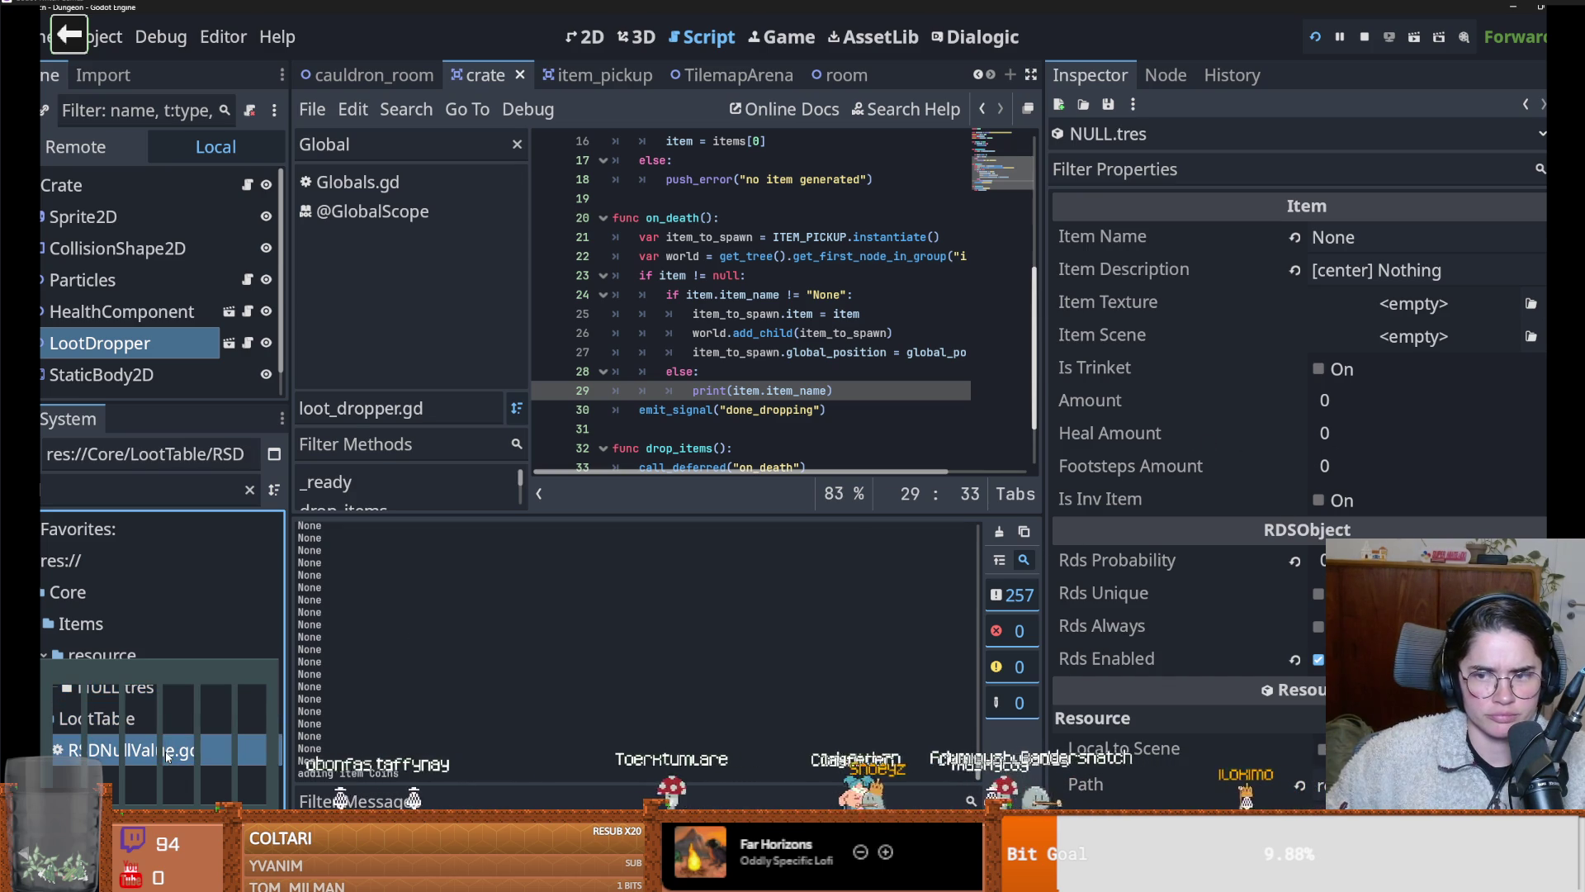
pyautogui.click(116, 688)
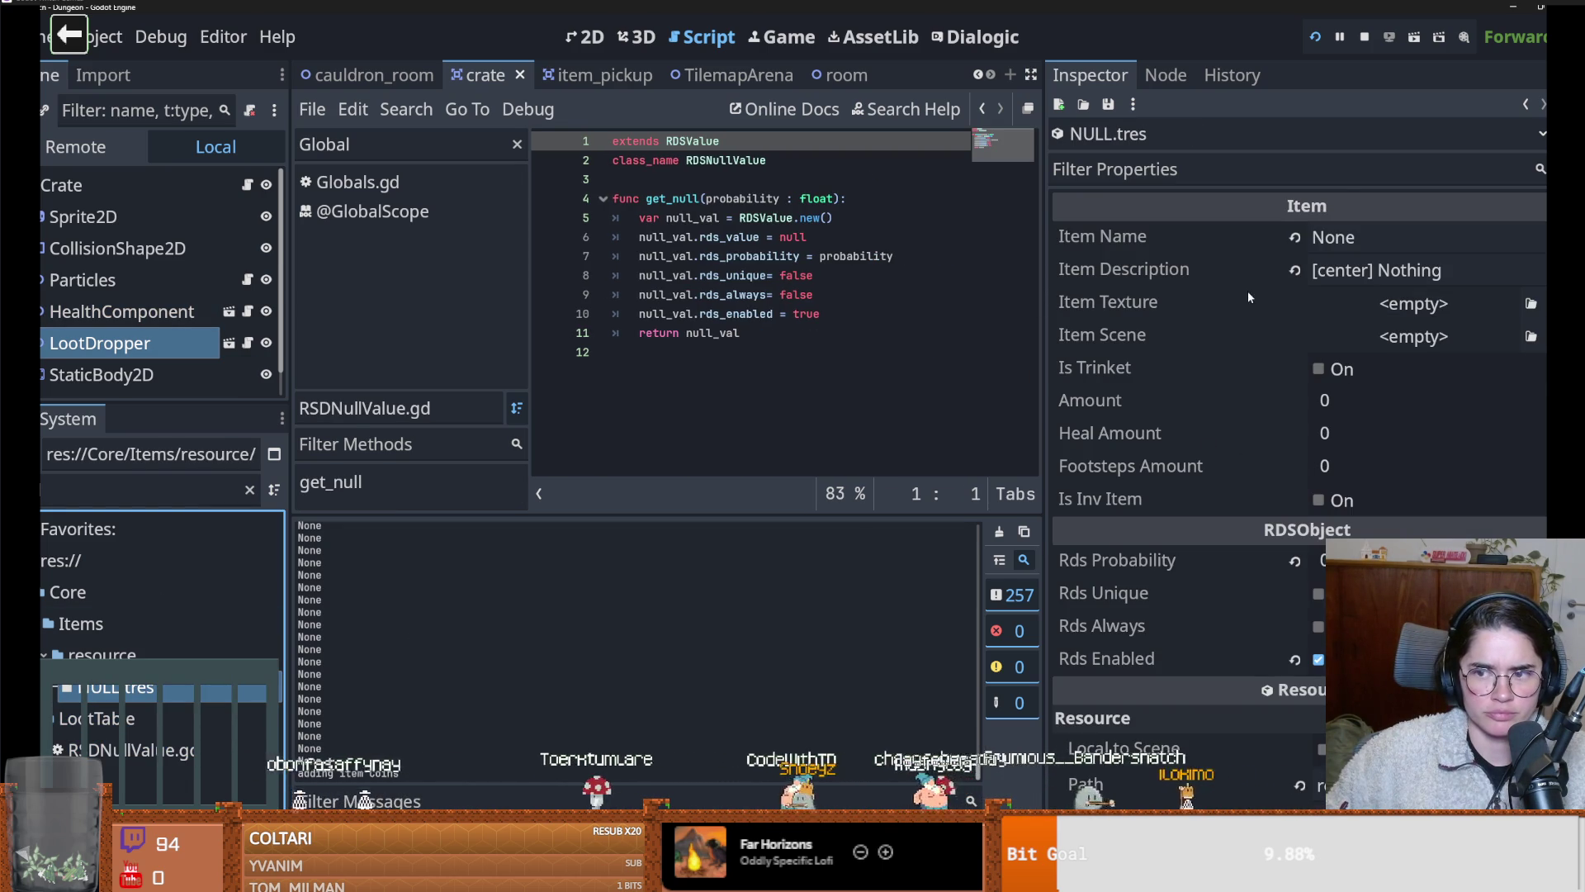
# Inspect the LootDropper's CrateLootTable.tres entries, peek at Coin.tres, and open loot_dropper.gd
pyautogui.click(111, 343)
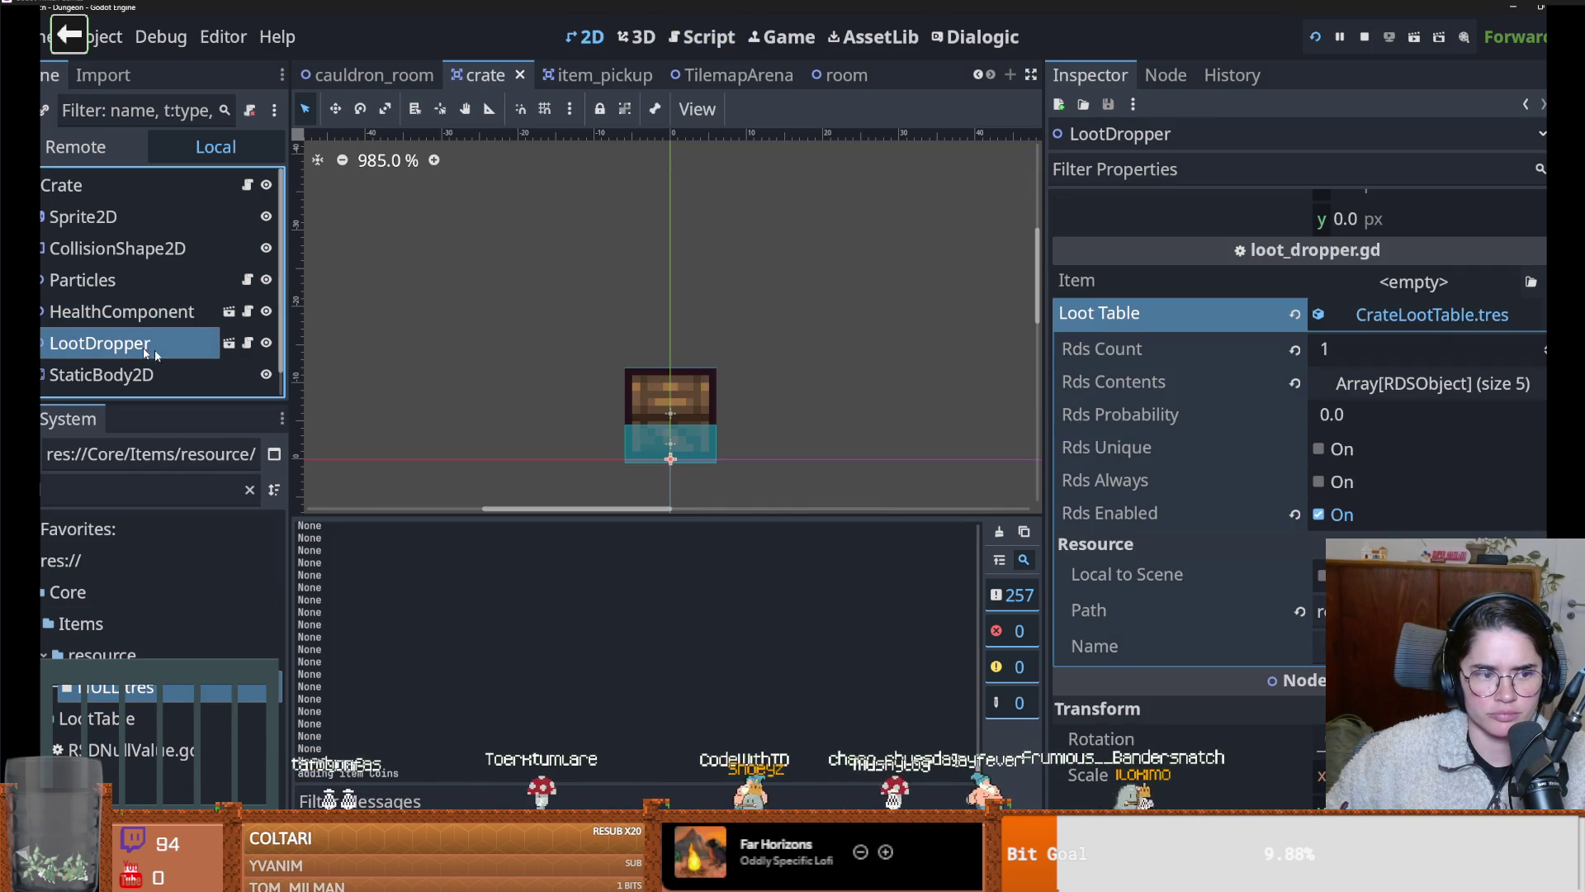
pyautogui.click(1447, 318)
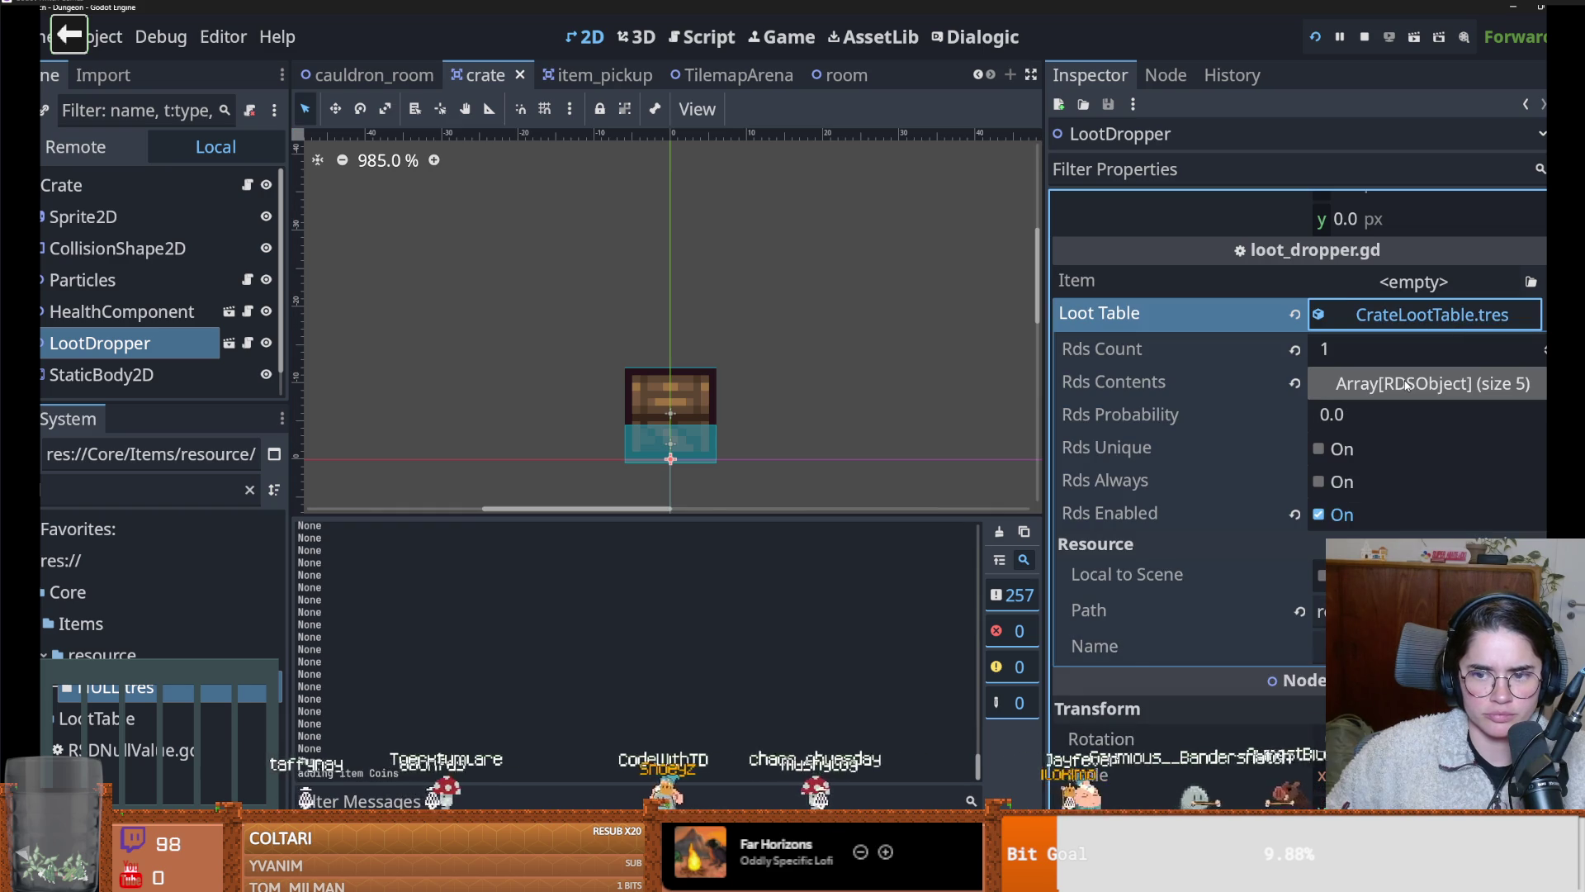
pyautogui.click(1406, 384)
pyautogui.click(1416, 431)
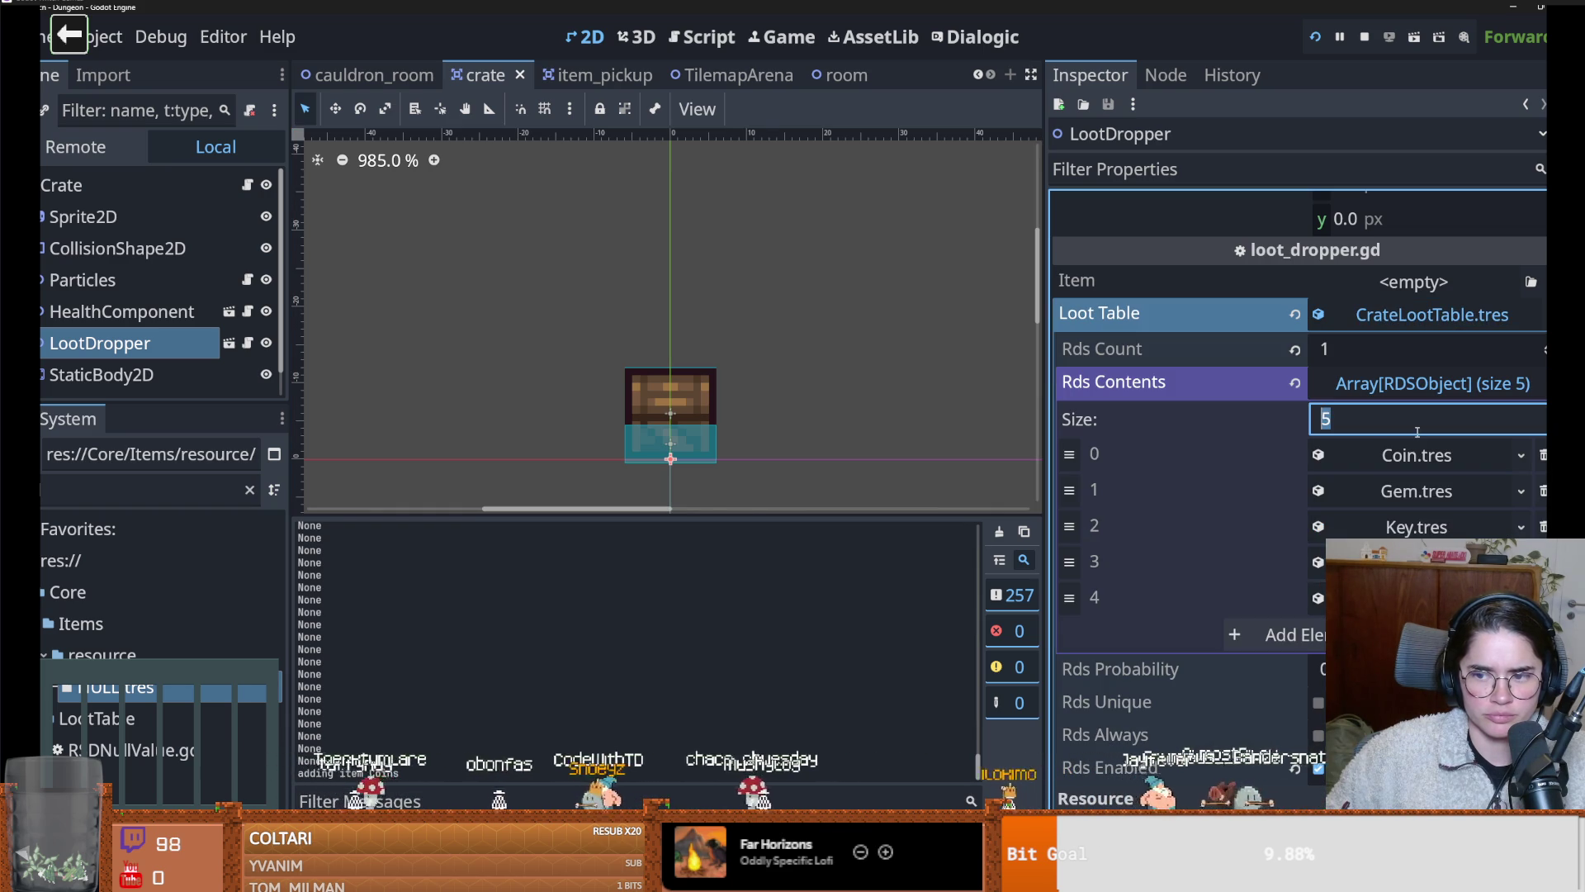
pyautogui.click(1417, 454)
pyautogui.click(1416, 454)
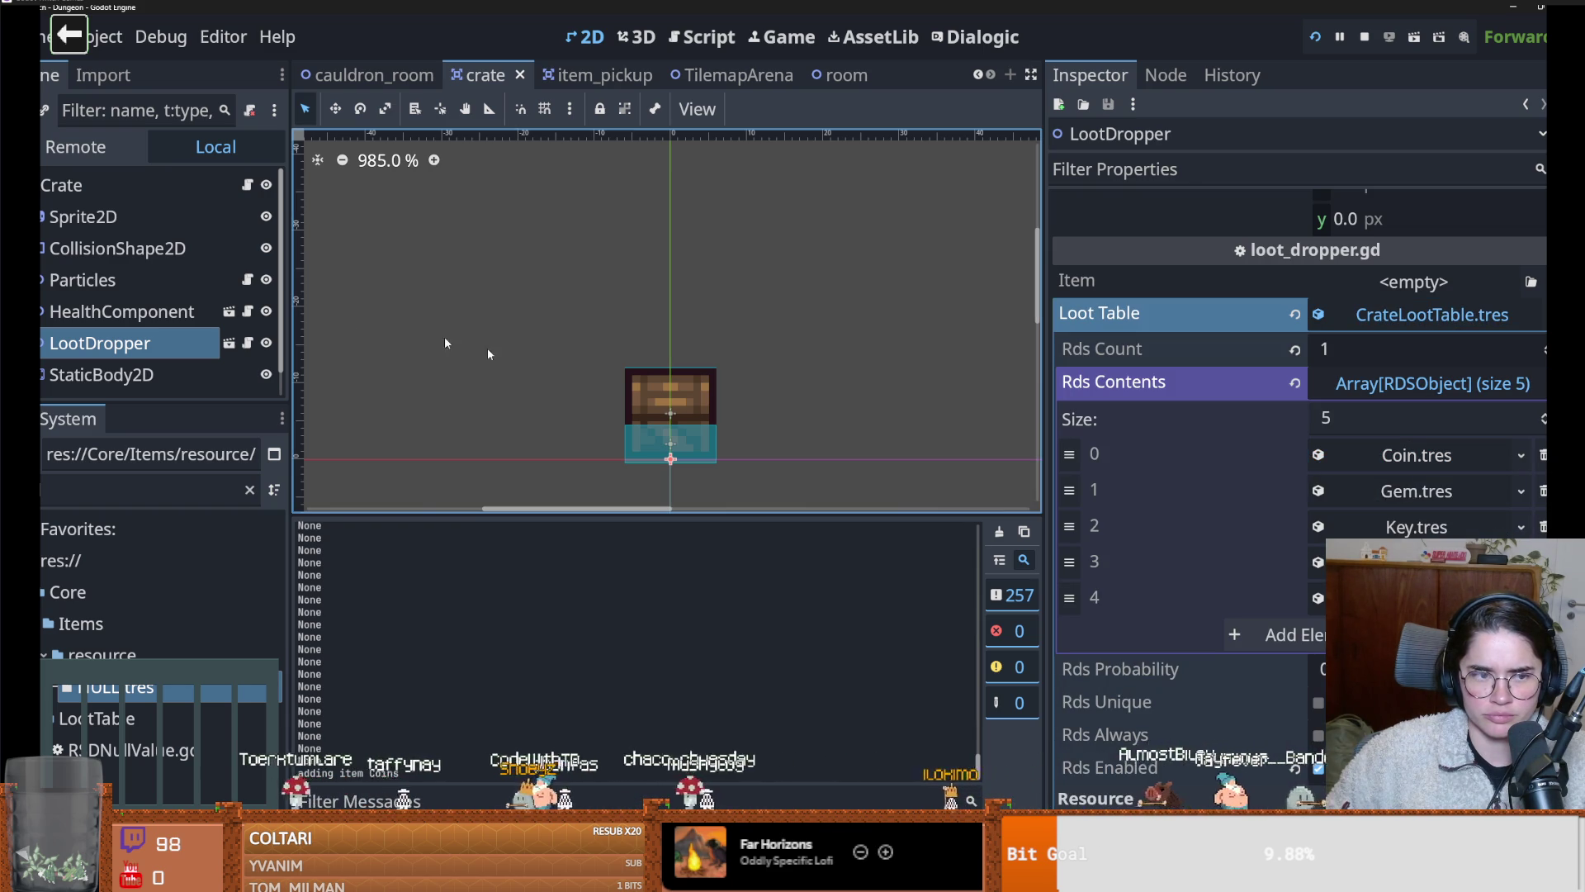
pyautogui.click(248, 343)
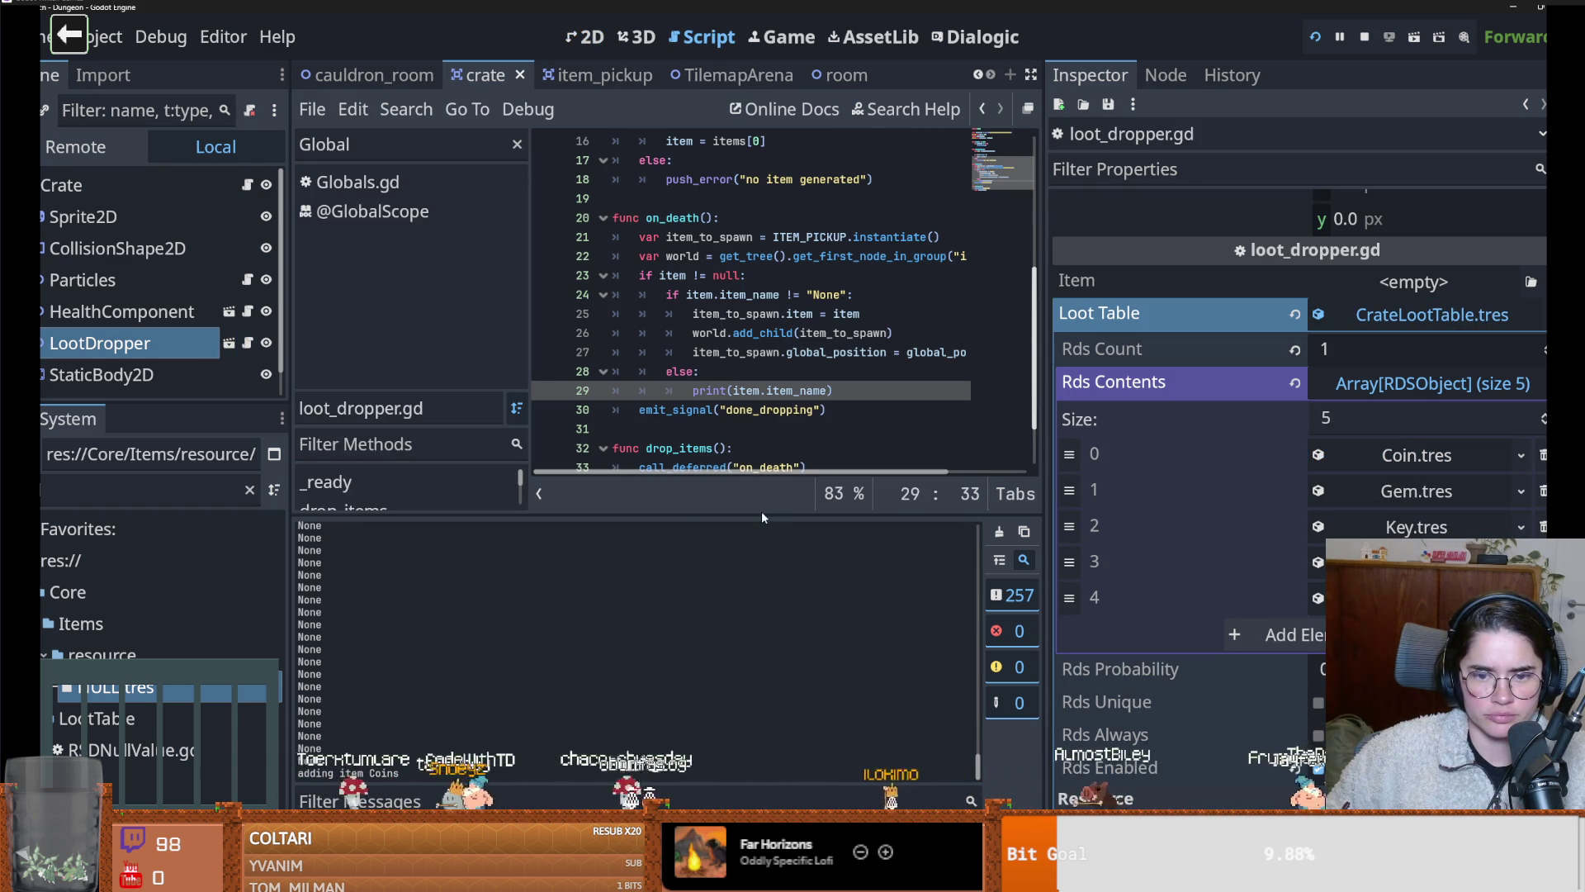
# Enlarge the code view and study retrieve_loot and the loot_table declaration in loot_dropper.gd
pyautogui.moveTo(760, 515); pyautogui.dragTo(761, 615)
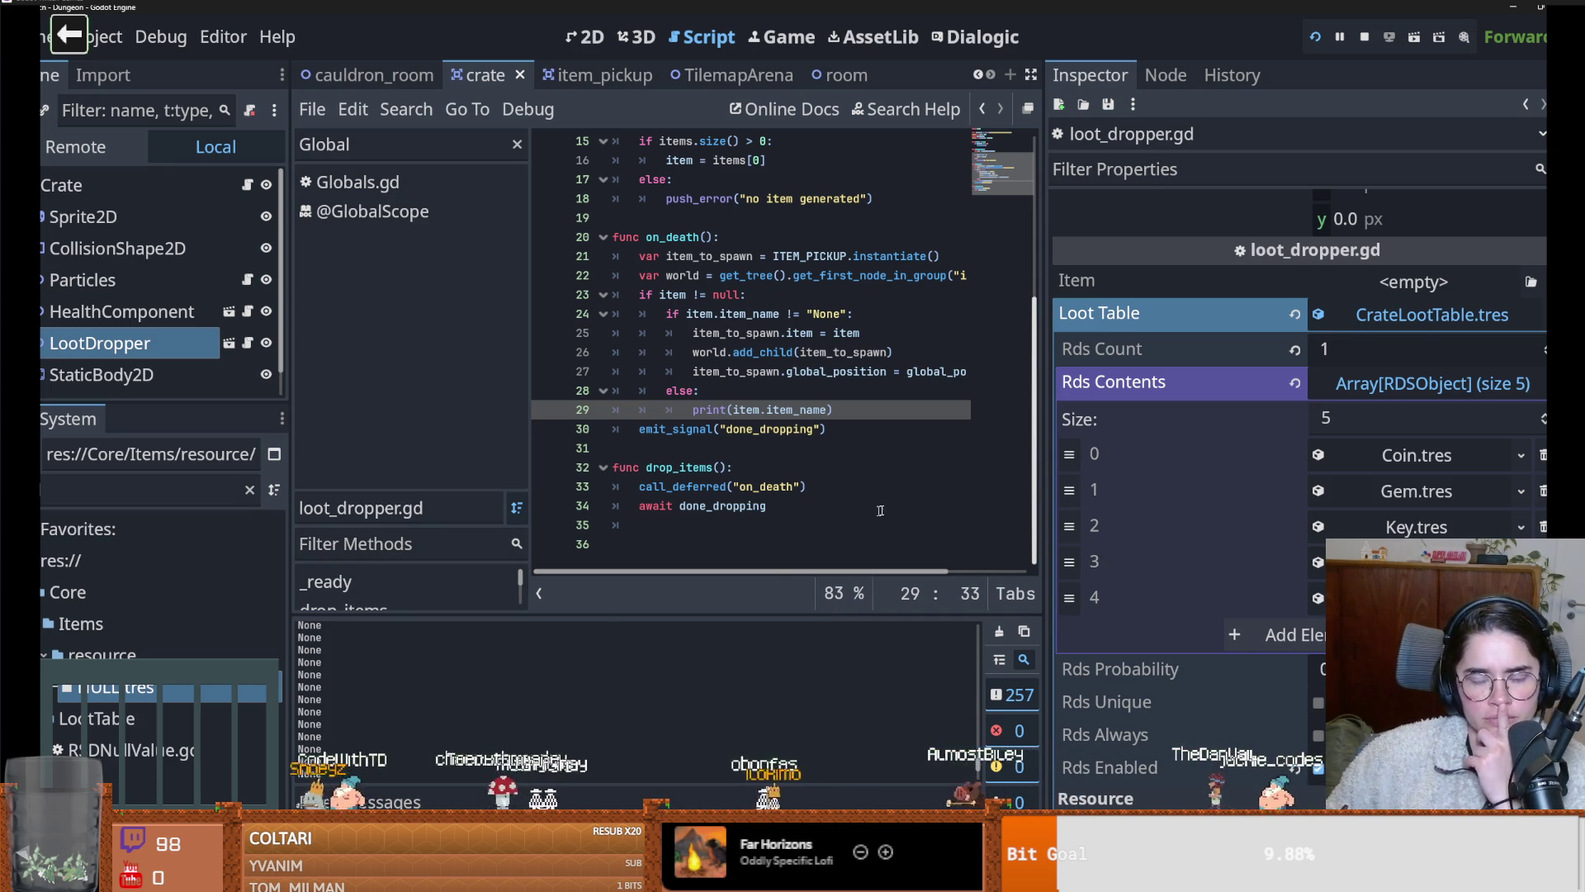
pyautogui.scroll(1, 819, 445)
pyautogui.scroll(1, 819, 445)
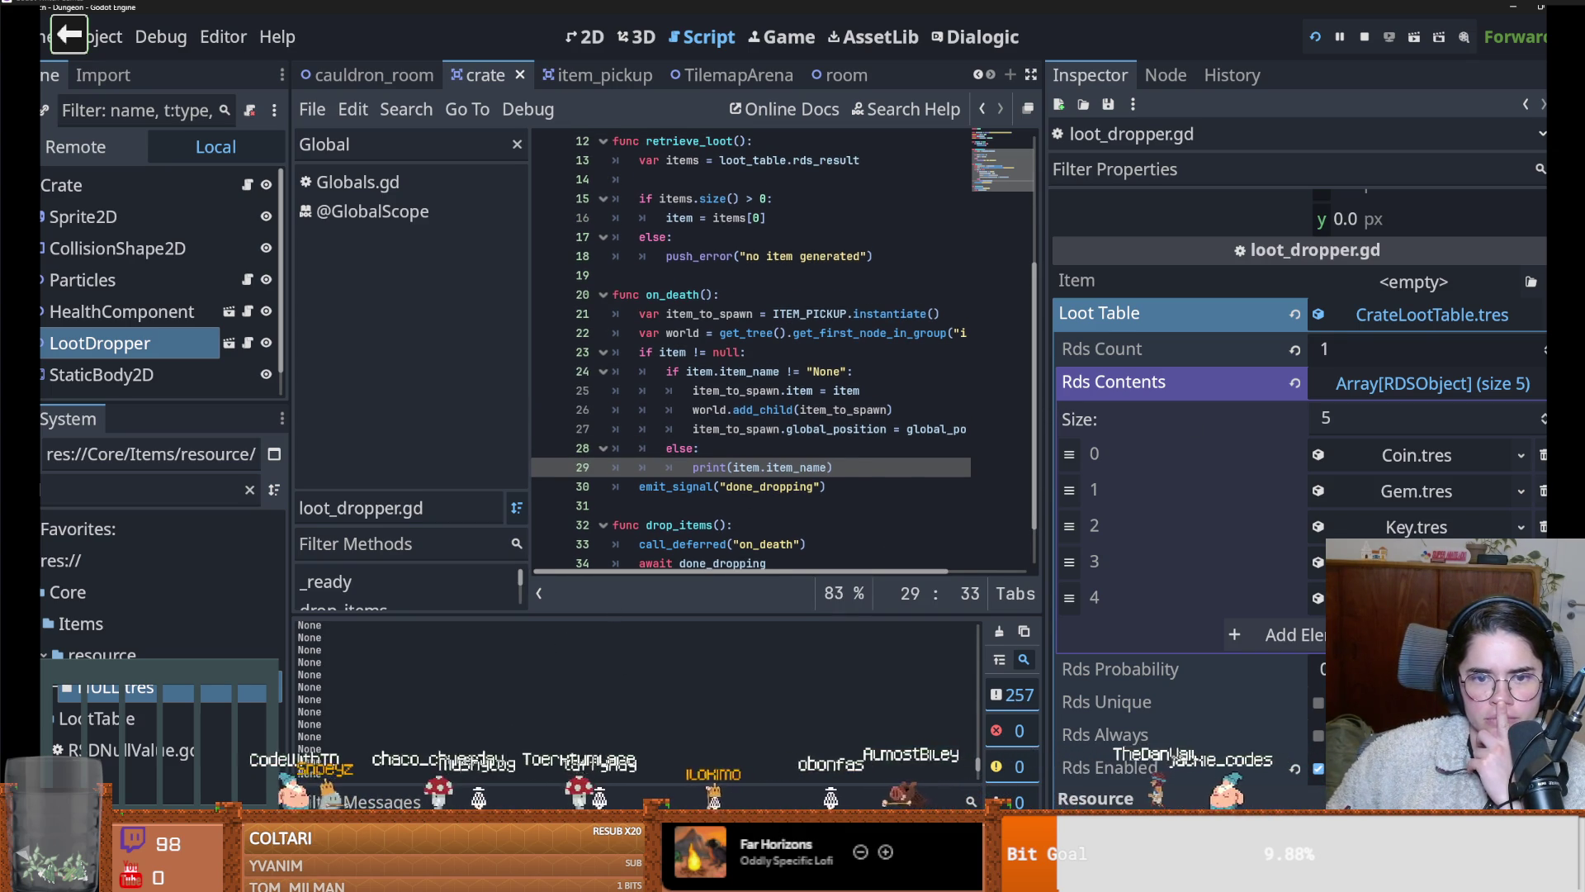
pyautogui.moveTo(1047, 398); pyautogui.dragTo(1377, 398)
pyautogui.scroll(3, 681, 320)
pyautogui.doubleClick(681, 320)
pyautogui.scroll(1, 685, 310)
pyautogui.doubleClick(689, 295)
pyautogui.click(746, 294)
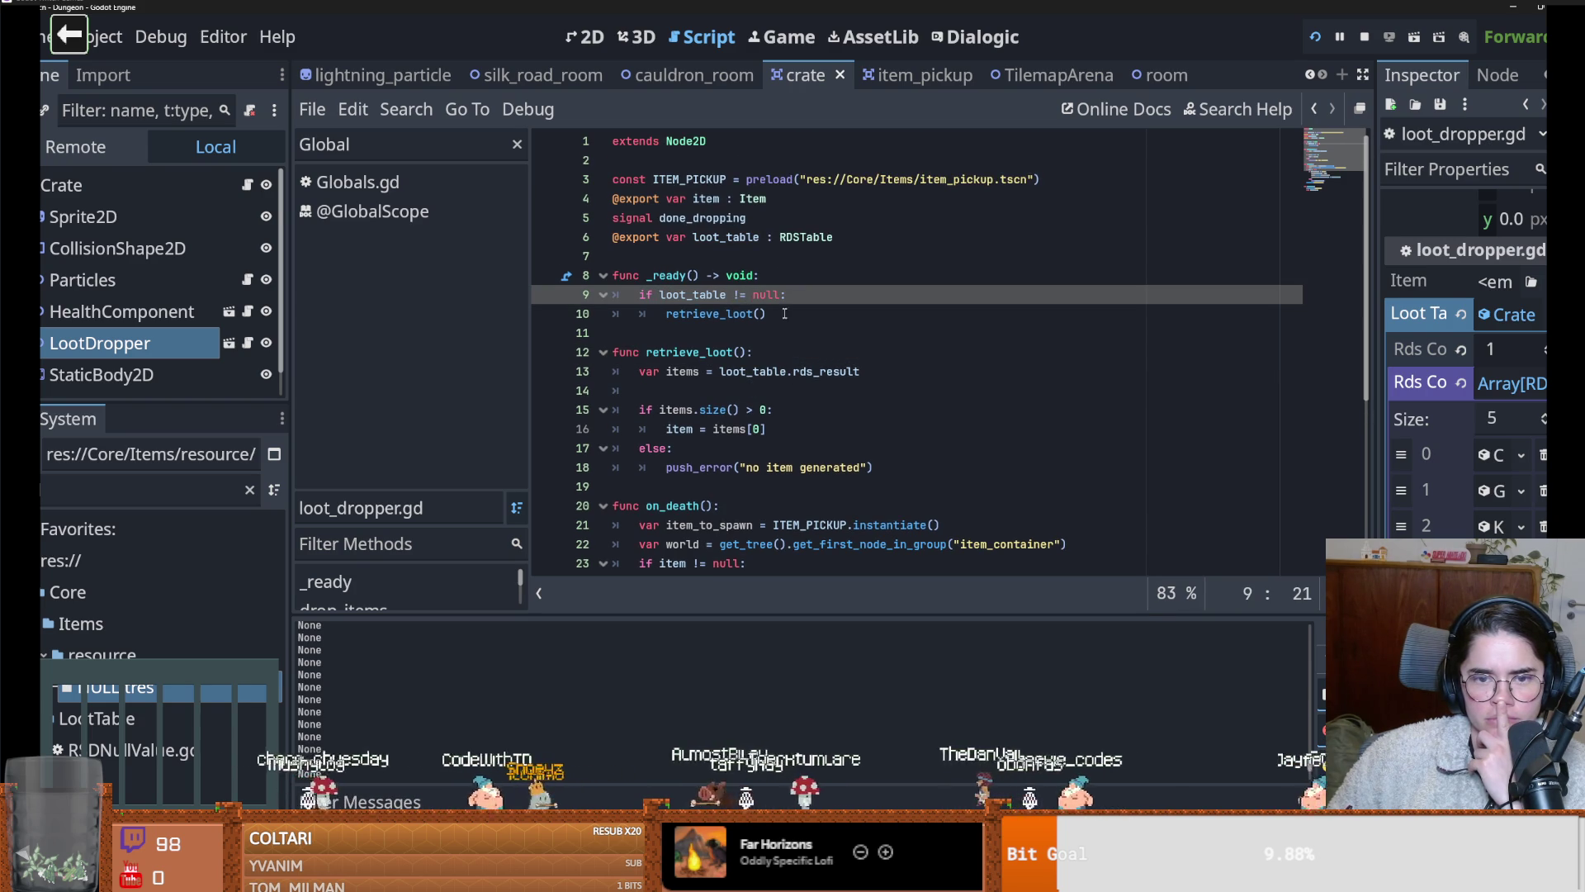
pyautogui.doubleClick(692, 295)
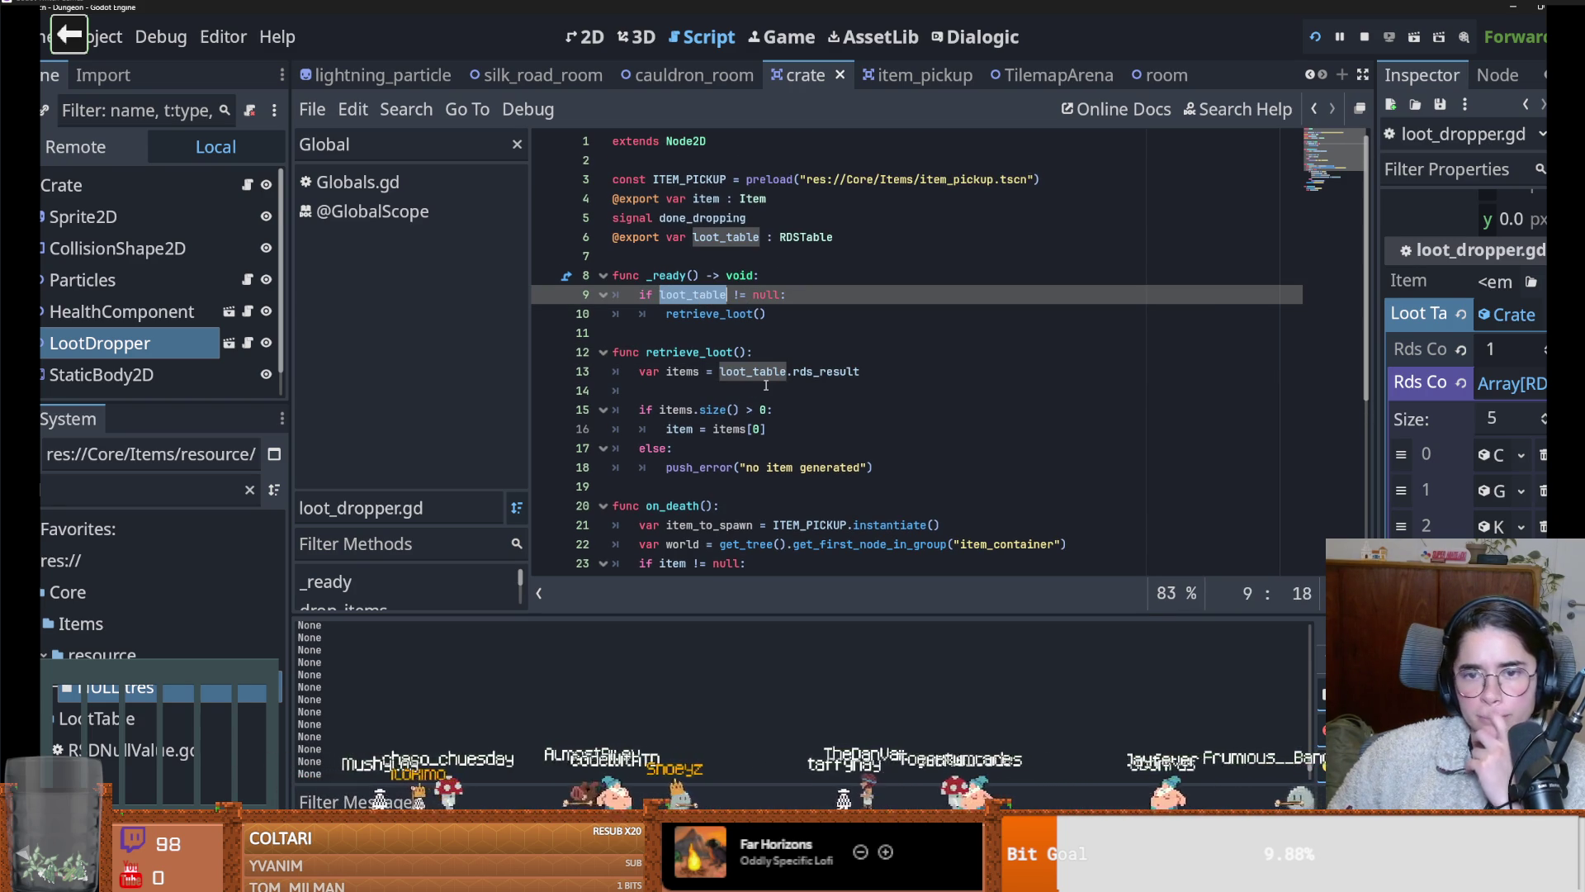
pyautogui.click(705, 314)
# Examine rds_result on line 13, the items size check on line 15, and the output log's copy options
pyautogui.click(700, 372)
pyautogui.hotkey('ctrl', 'Right')
pyautogui.hotkey('ctrl', 'Right')
pyautogui.hotkey('ctrl', 'shift', 'Right')
pyautogui.click(673, 408)
pyautogui.click(747, 409)
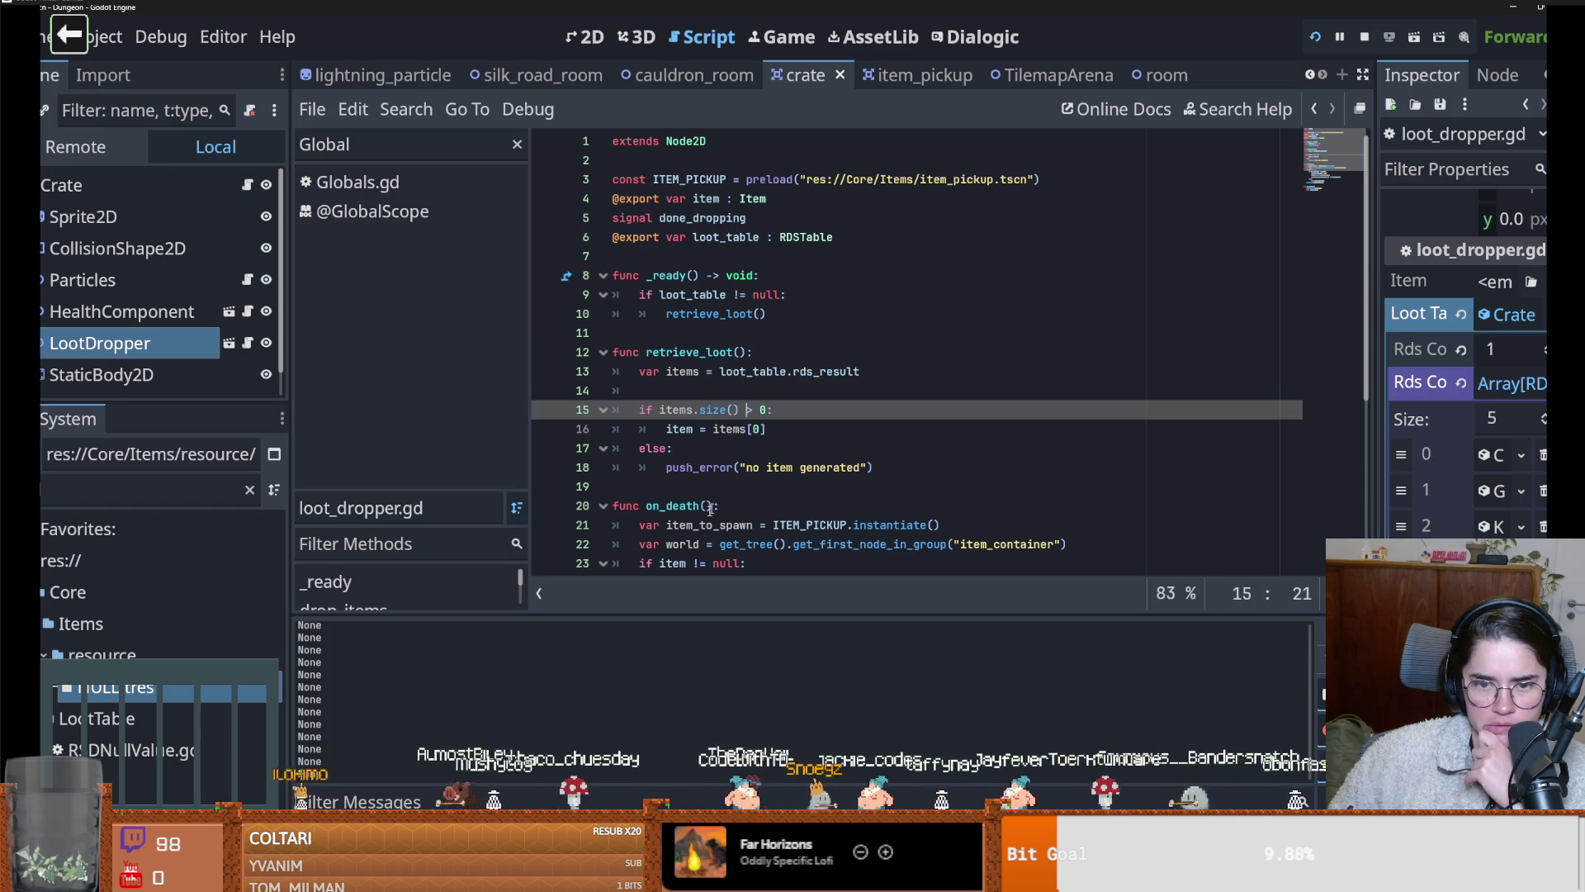
pyautogui.rightClick(774, 670)
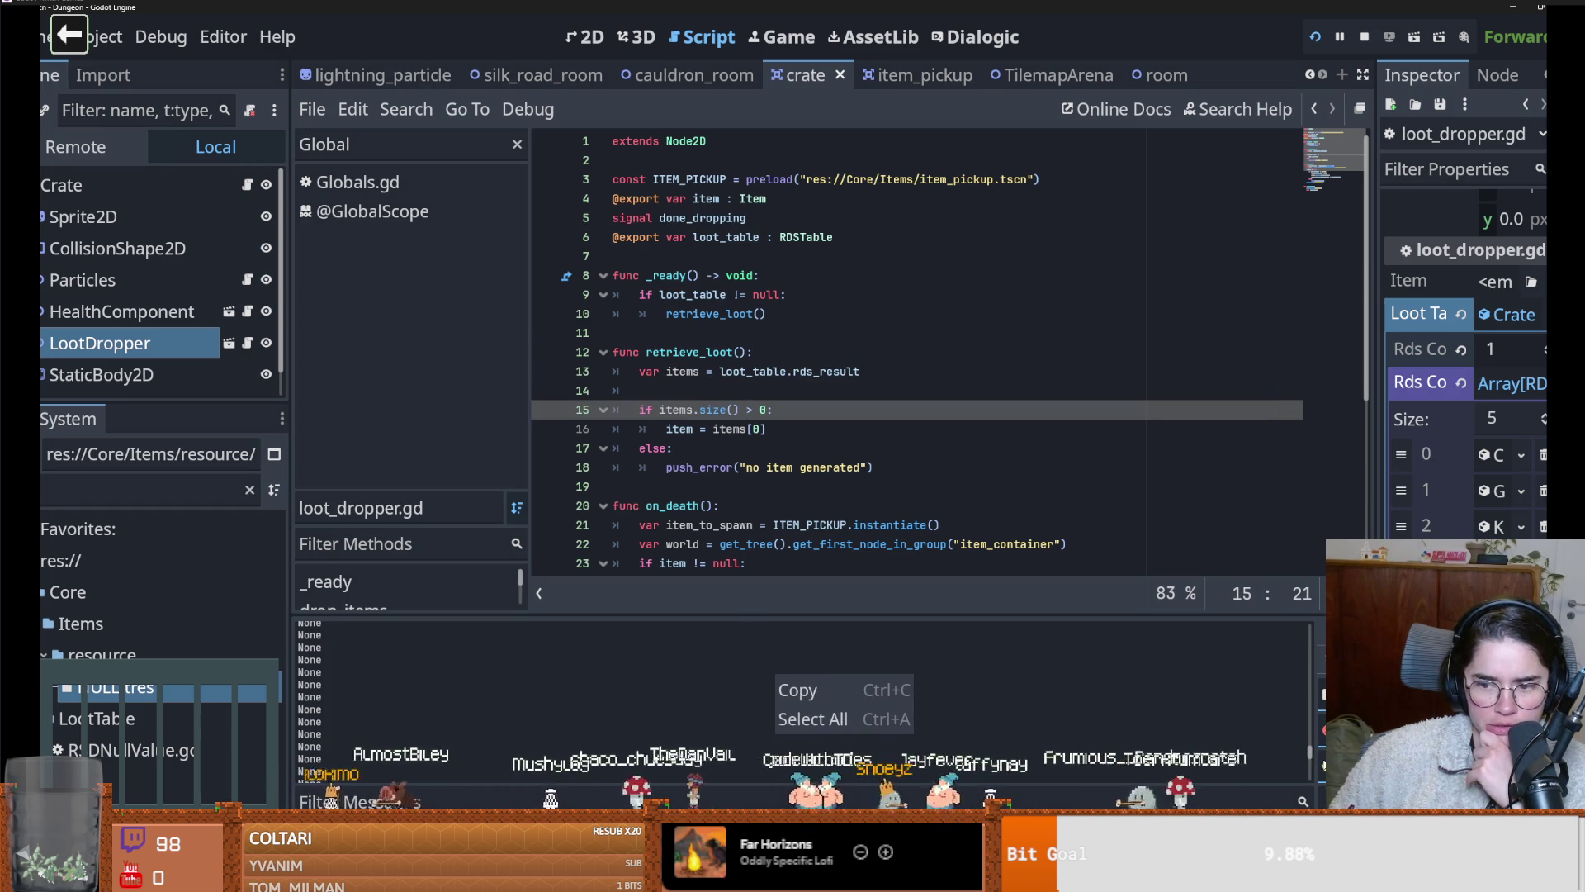
pyautogui.scroll(3, 1303, 642)
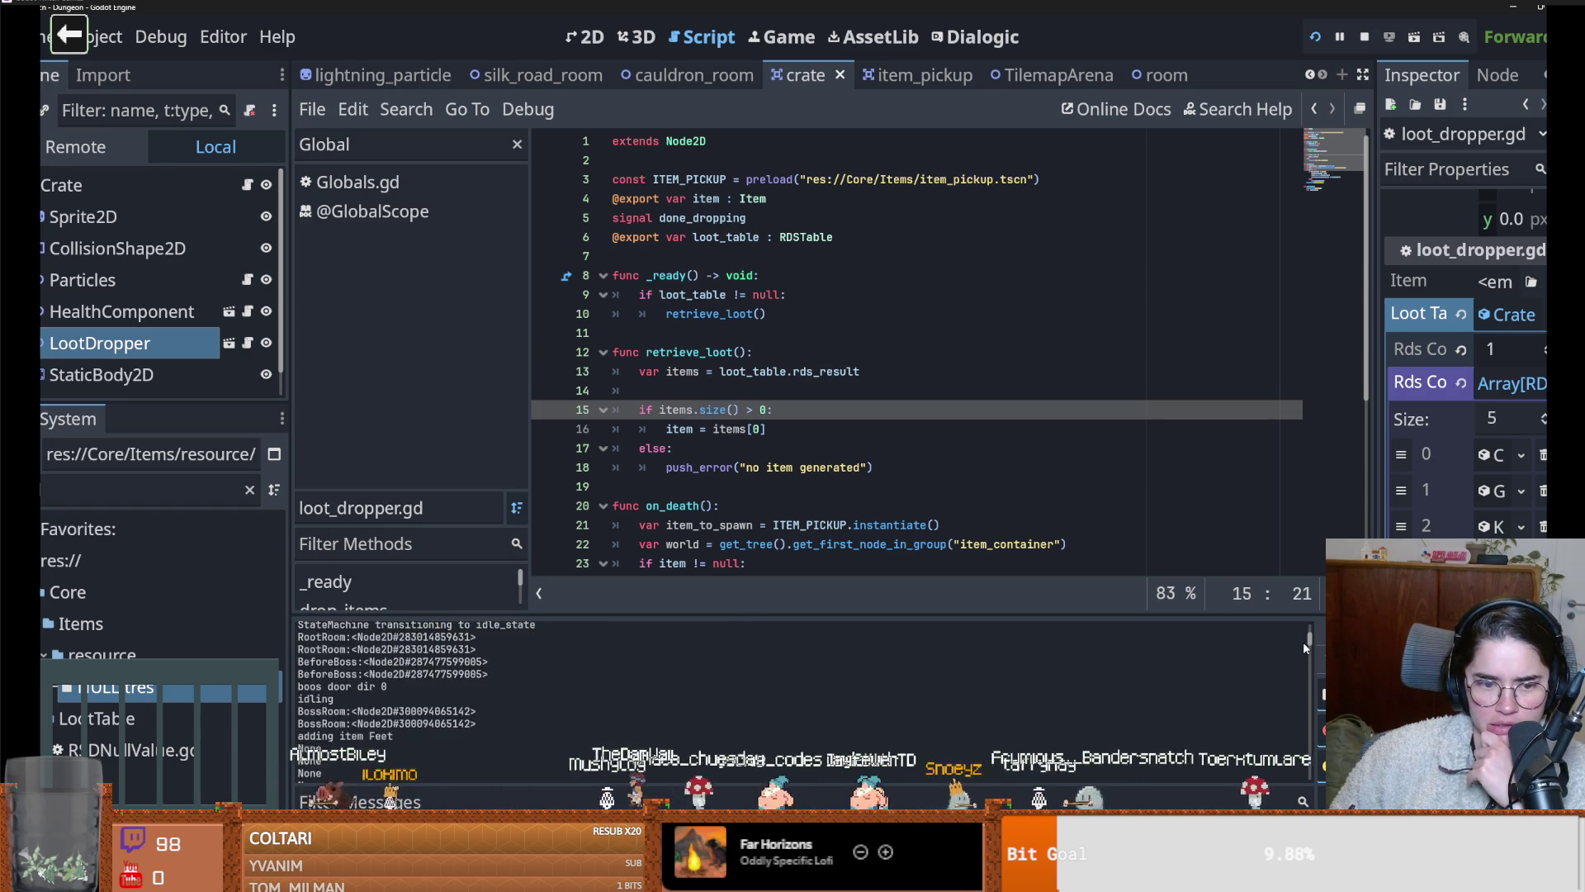
pyautogui.scroll(3, 1307, 643)
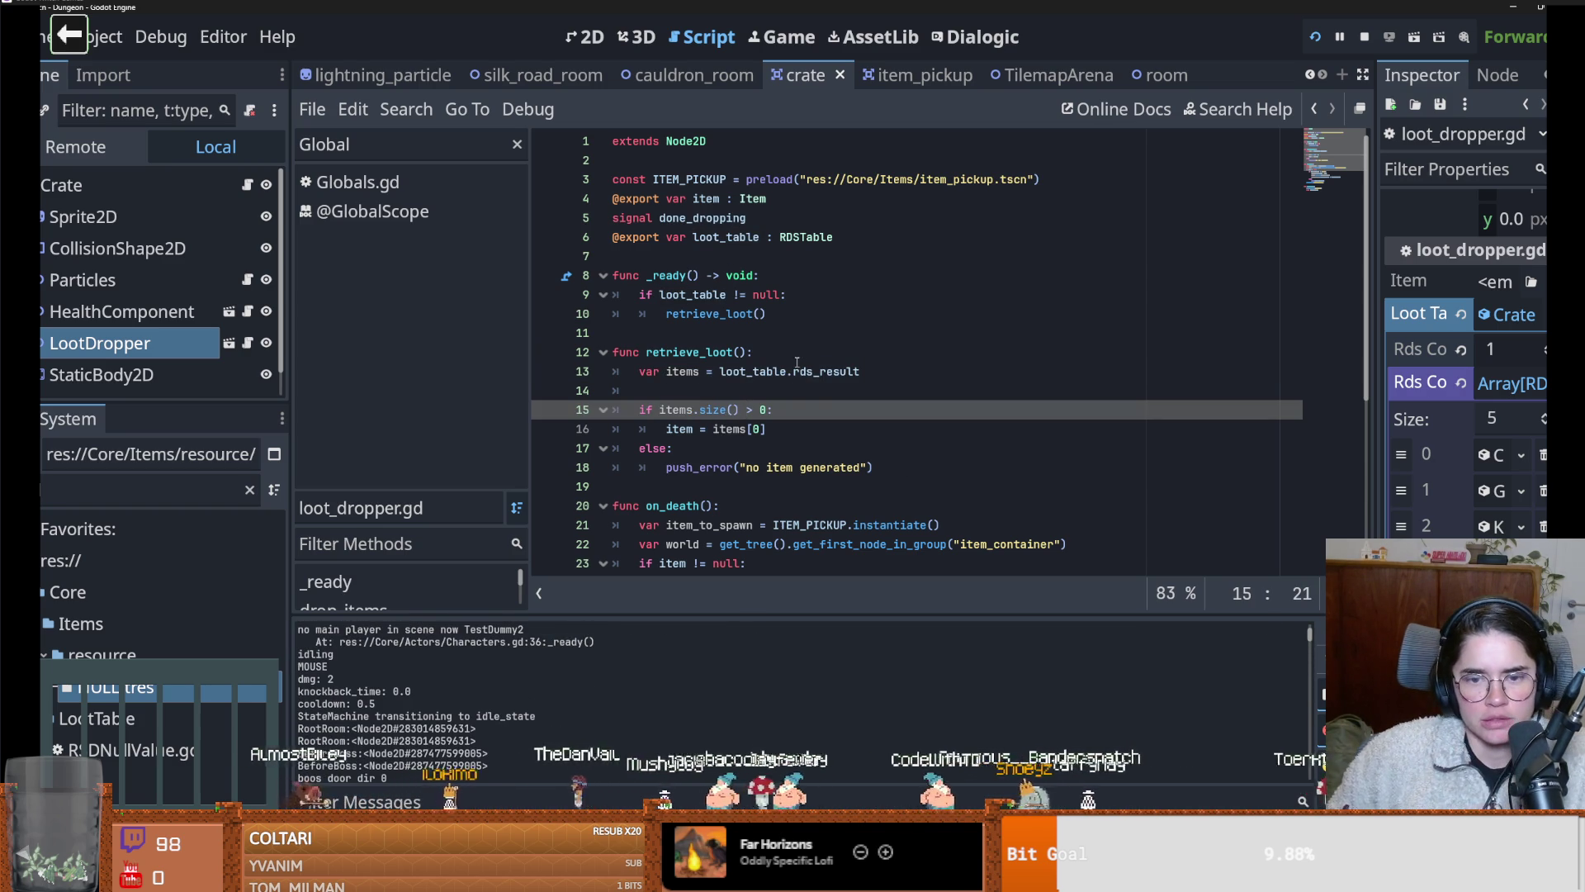
# Jump to rds_result's definition in RDSTable.gd and read its weighted drop-selection code
pyautogui.click(816, 372)
pyautogui.keyDown('ctrl'); pyautogui.click(815, 371); pyautogui.keyUp('ctrl')
pyautogui.scroll(-2, 864, 399)
pyautogui.scroll(-5, 864, 400)
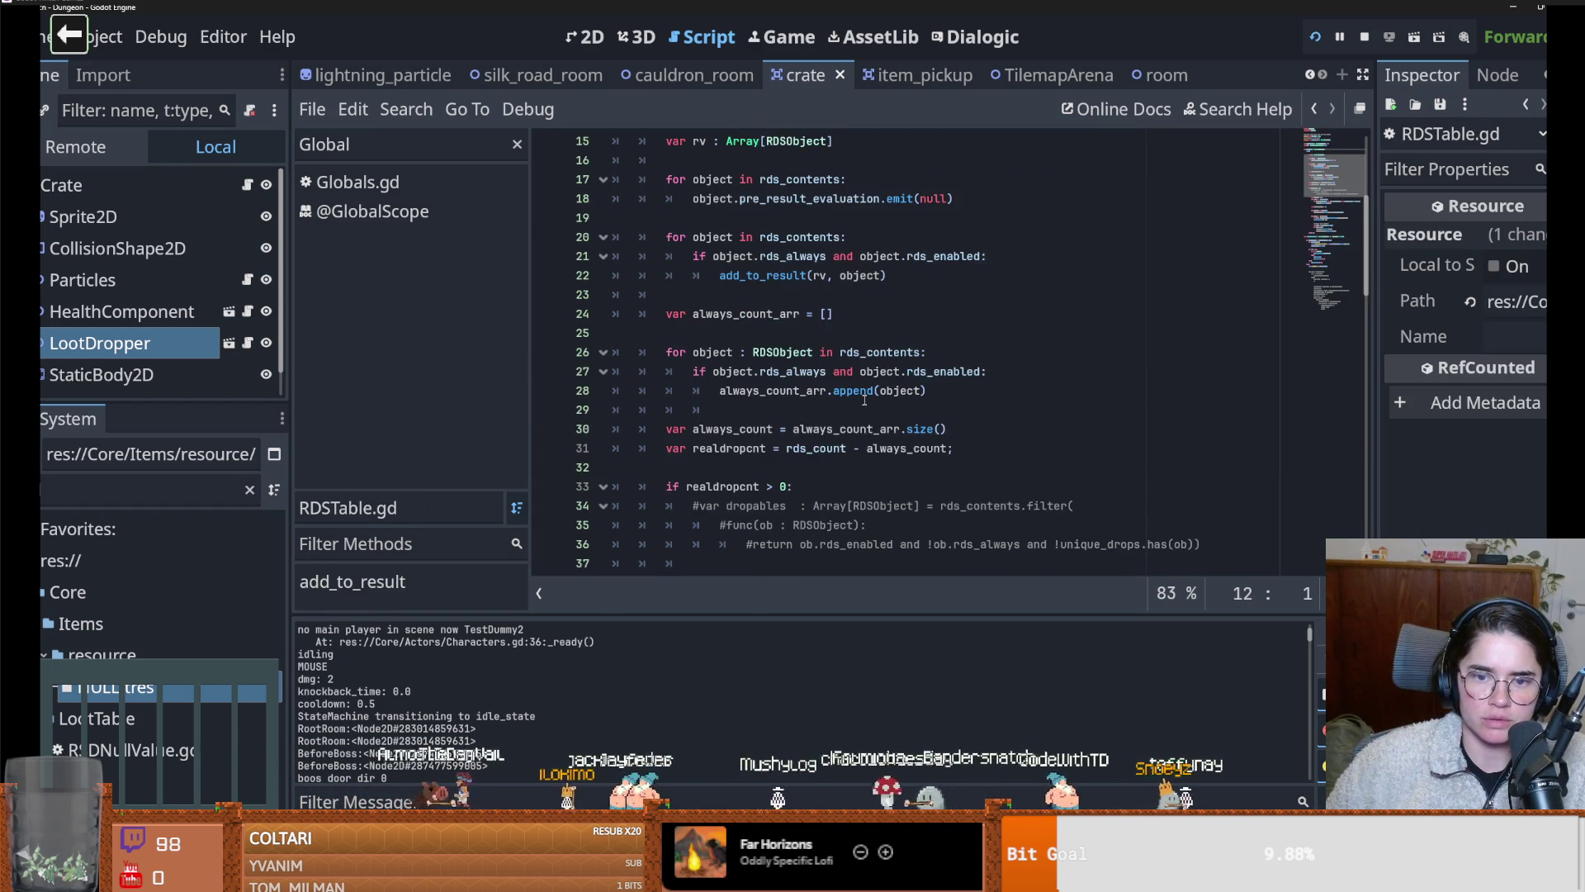
pyautogui.scroll(-6, 864, 402)
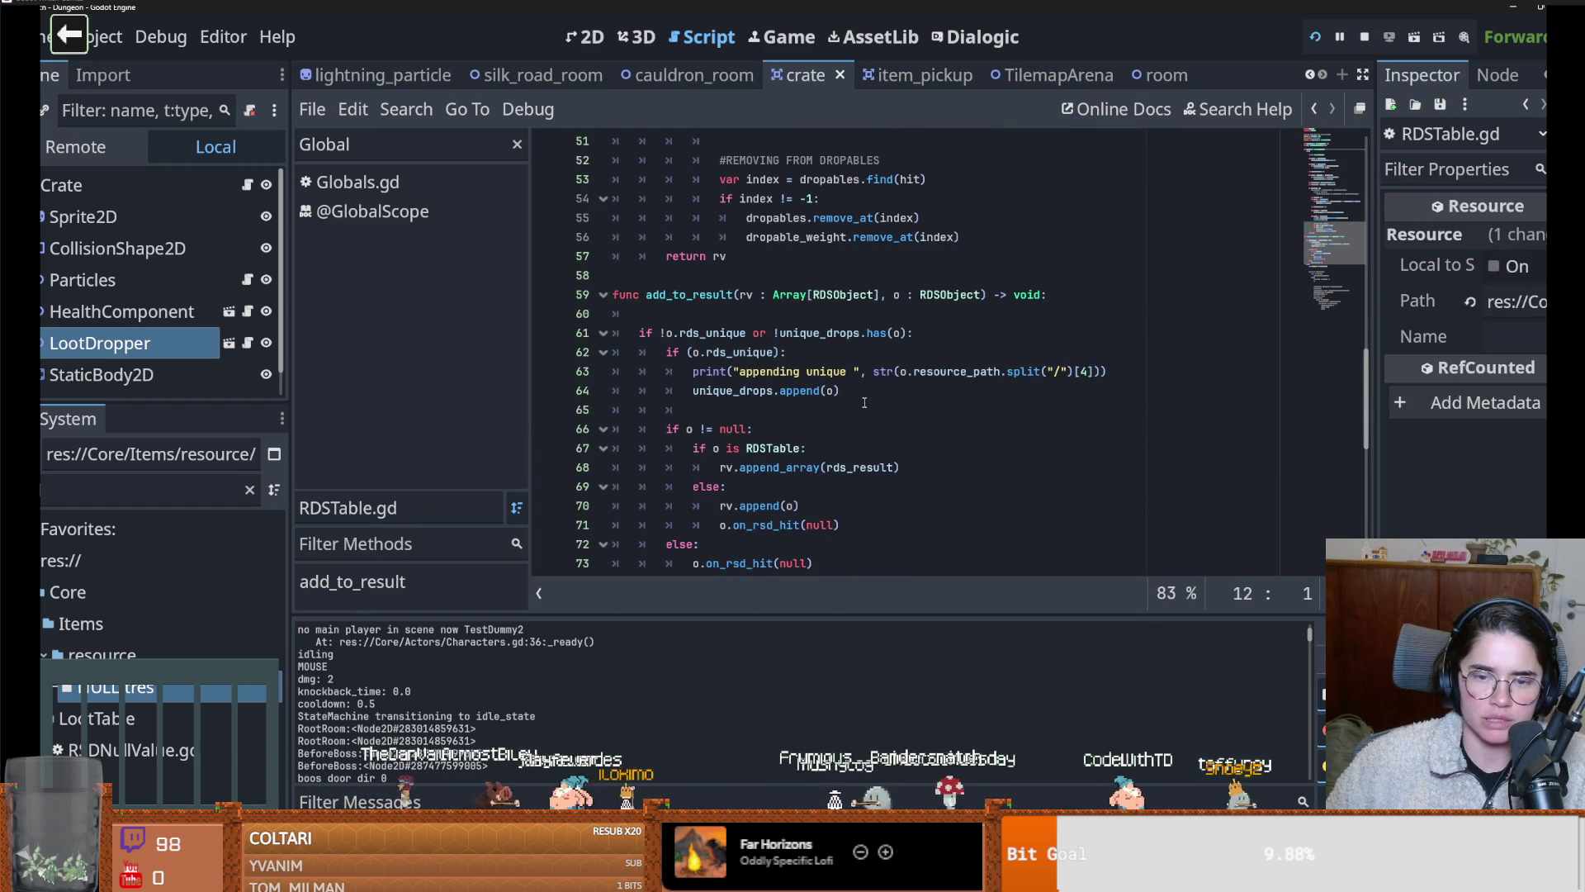
pyautogui.moveTo(767, 371); pyautogui.dragTo(965, 386)
pyautogui.click(868, 371)
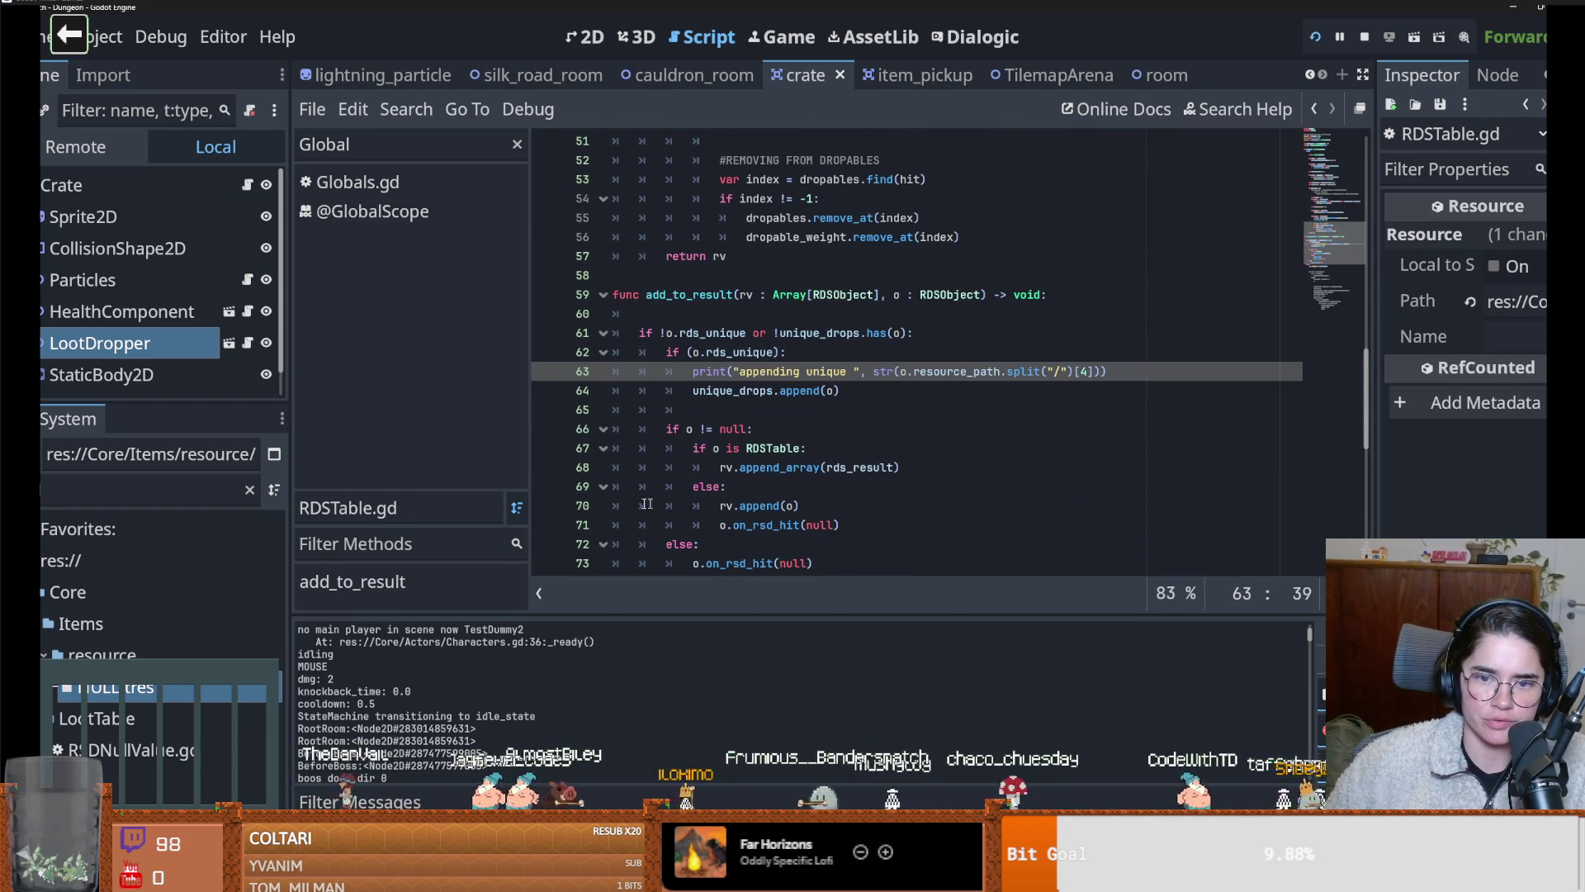
pyautogui.scroll(4, 686, 490)
pyautogui.scroll(2, 686, 491)
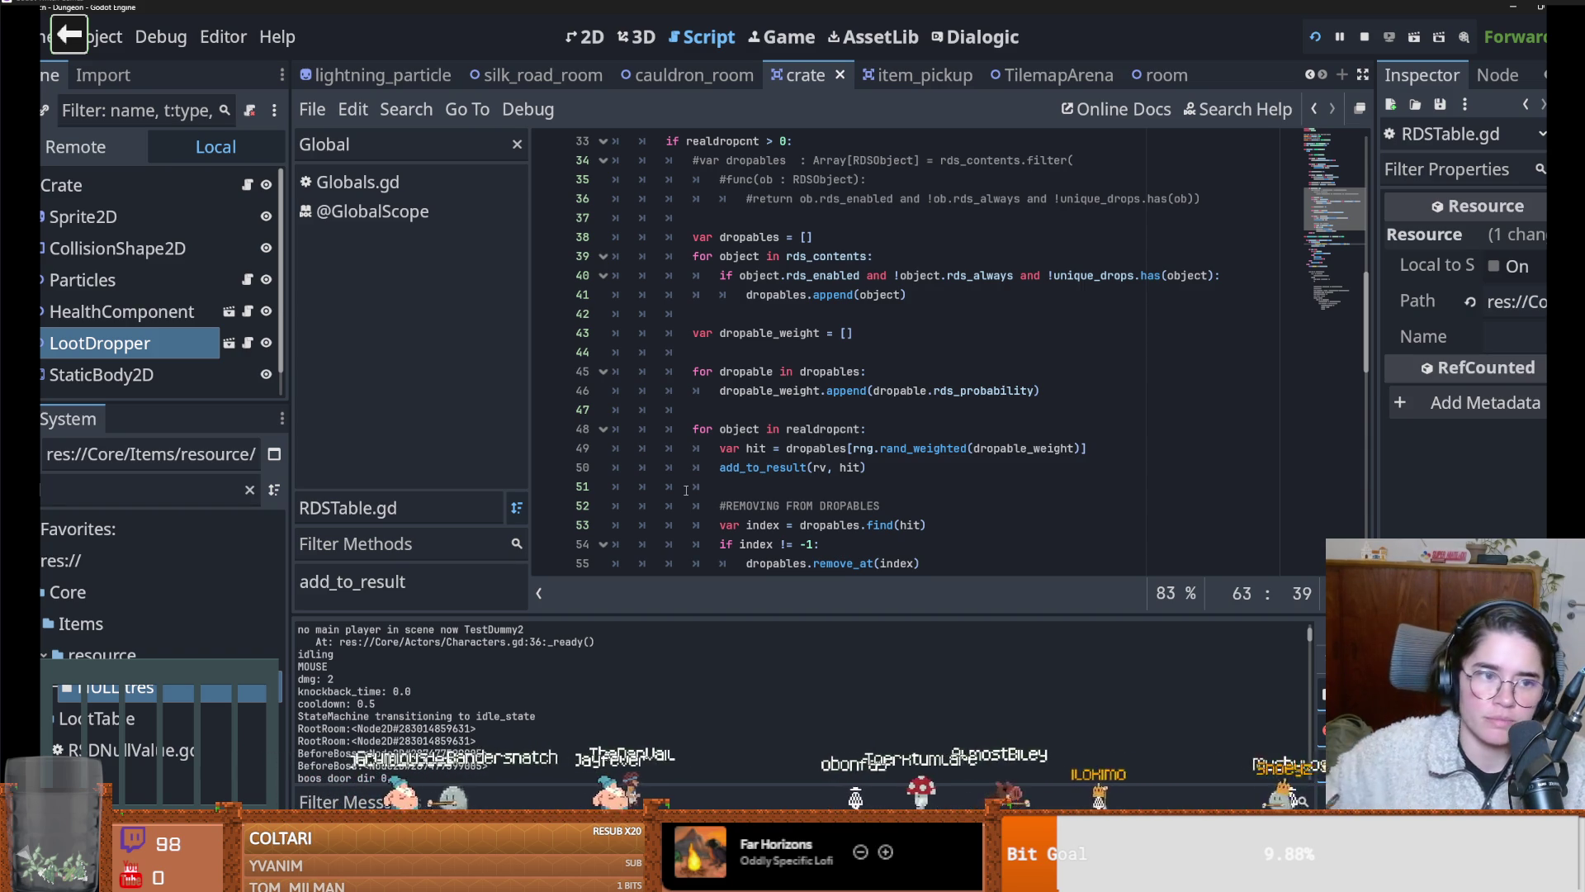
# Reload the current project from the Project menu, choosing Stop & Reload for the running game
pyautogui.click(231, 490)
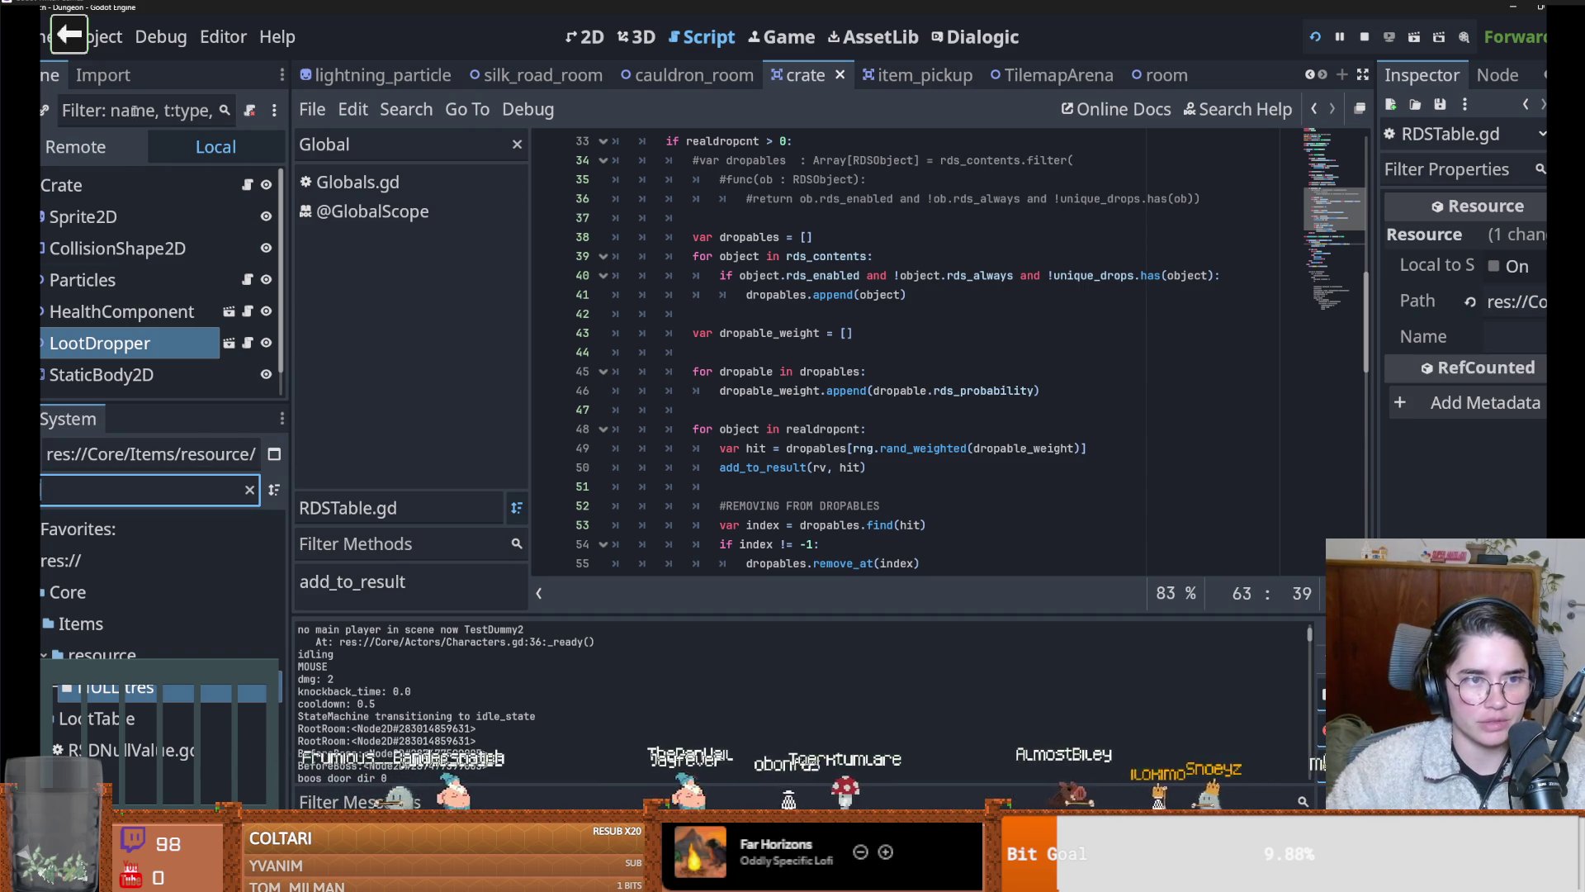
pyautogui.click(106, 36)
pyautogui.click(116, 335)
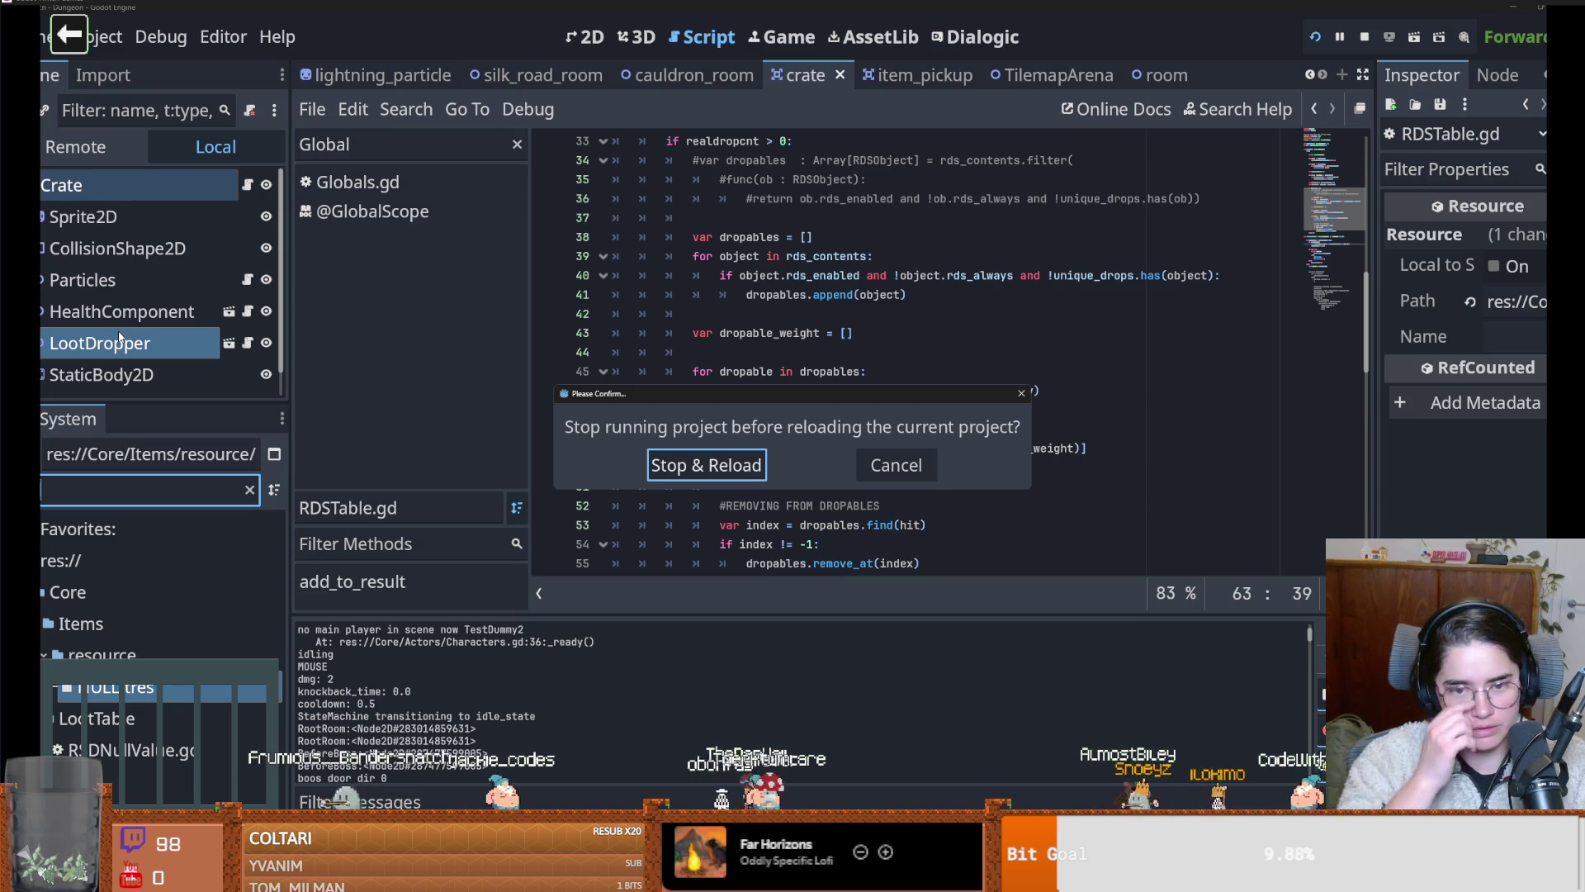
pyautogui.click(658, 465)
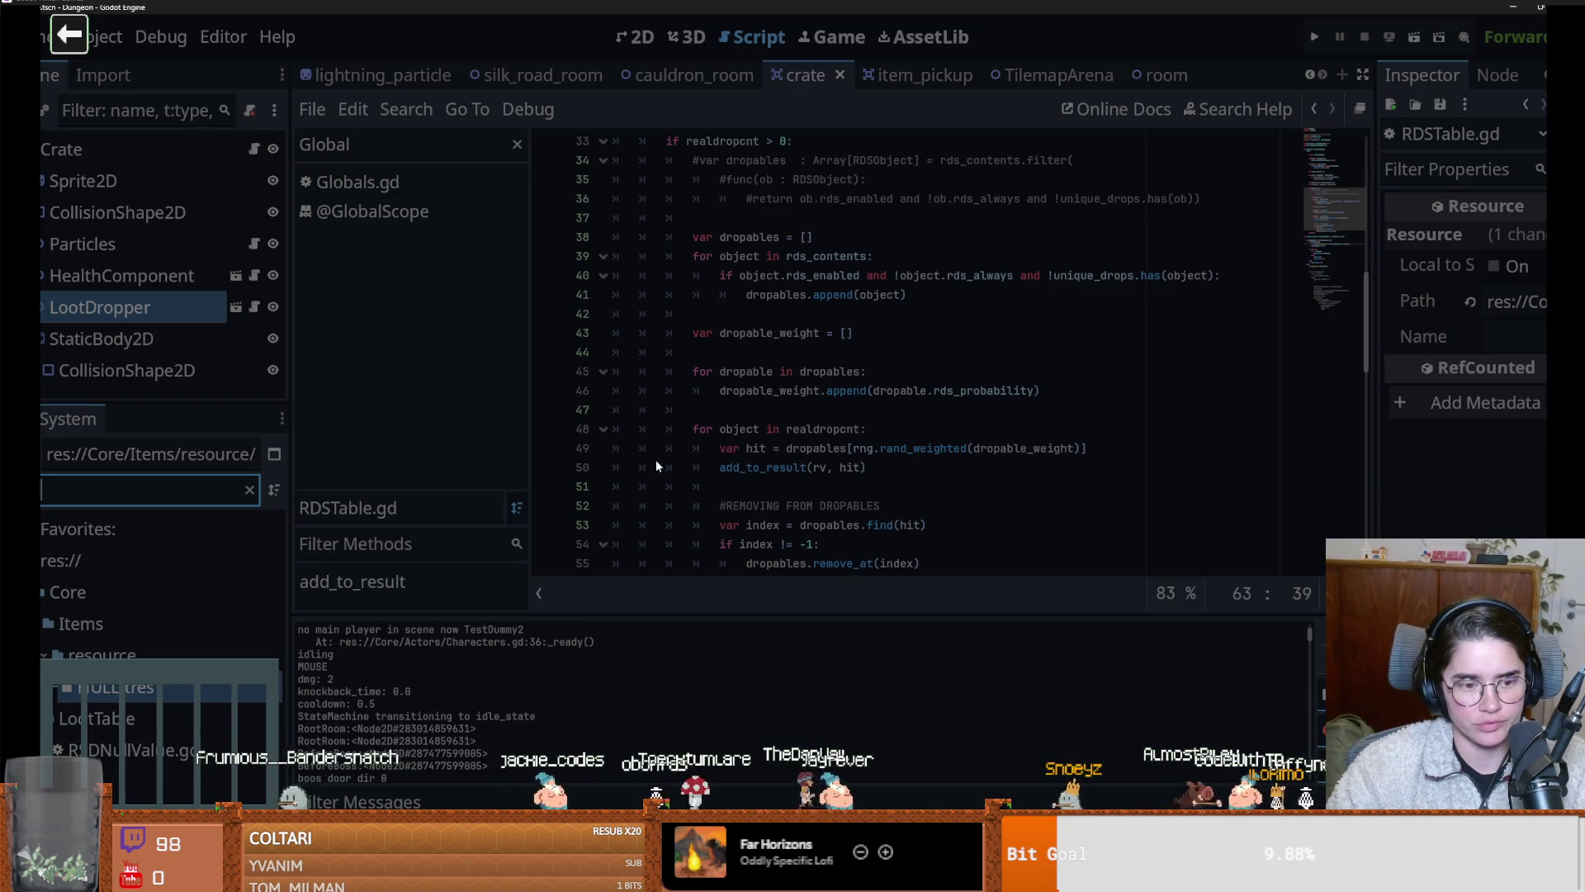
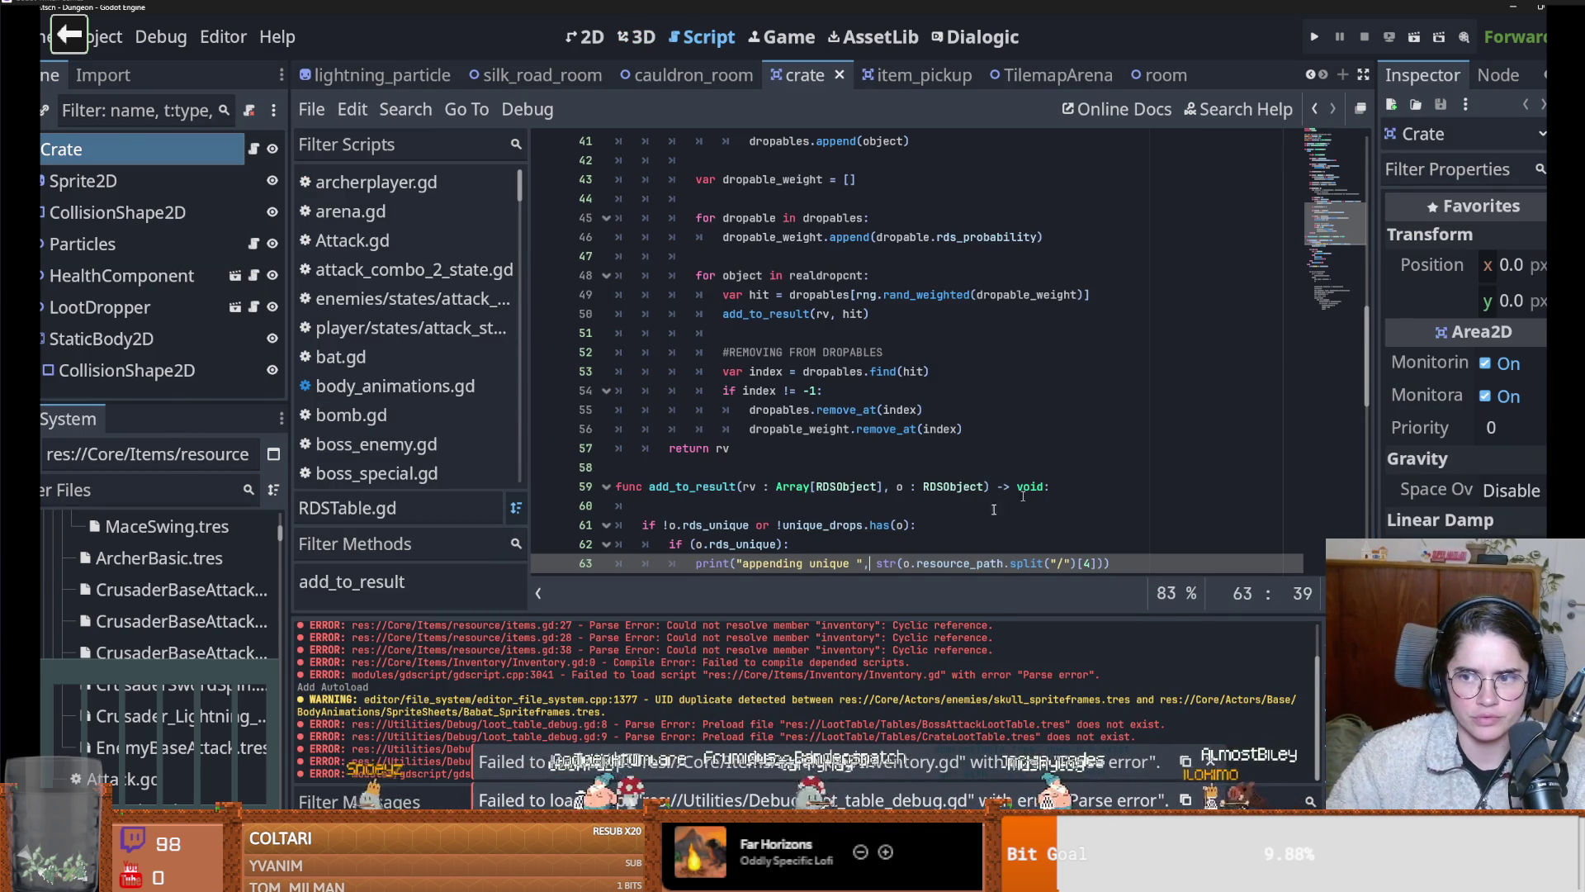
# Open LootDropper's CrateLootTable.tres and inspect its five entries, including the NULL.tres item named None
pyautogui.click(99, 307)
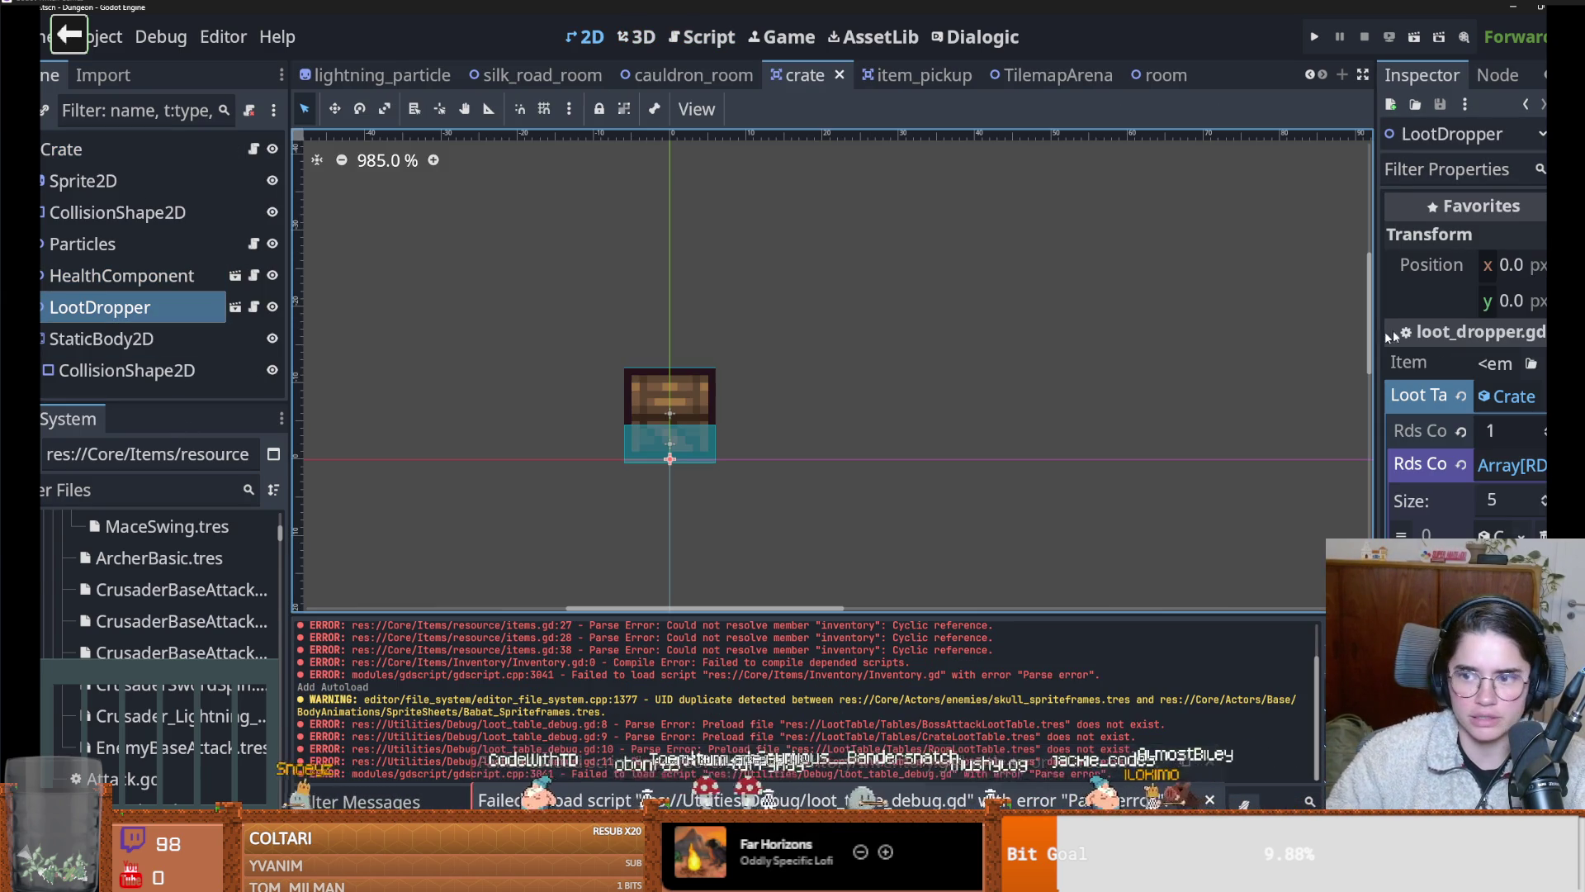
pyautogui.moveTo(1377, 373); pyautogui.dragTo(1130, 376)
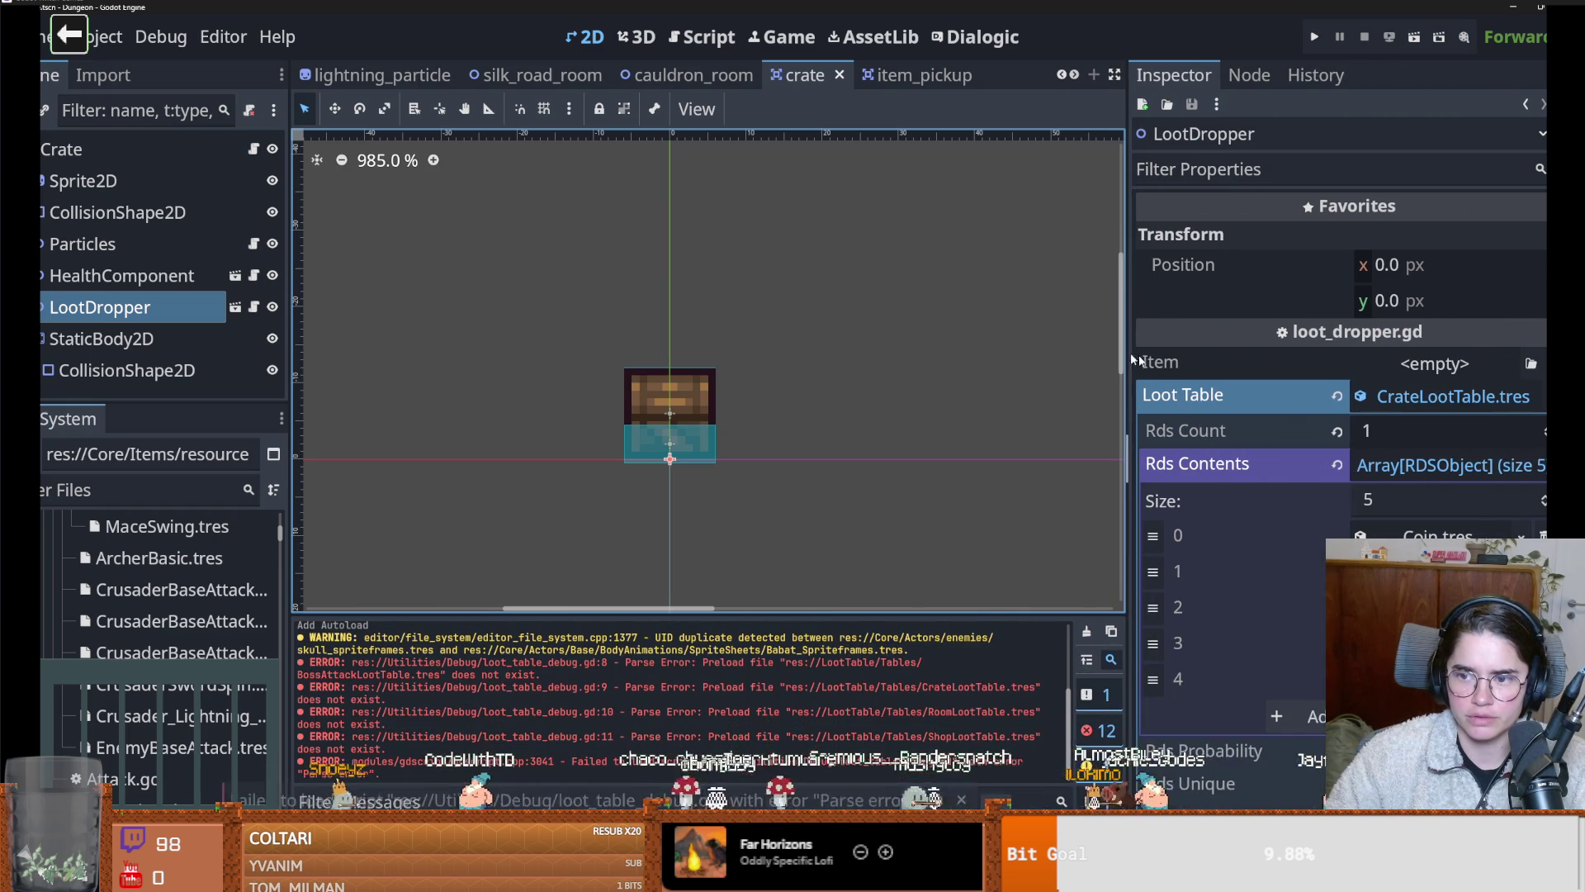
pyautogui.click(1445, 406)
pyautogui.click(1433, 398)
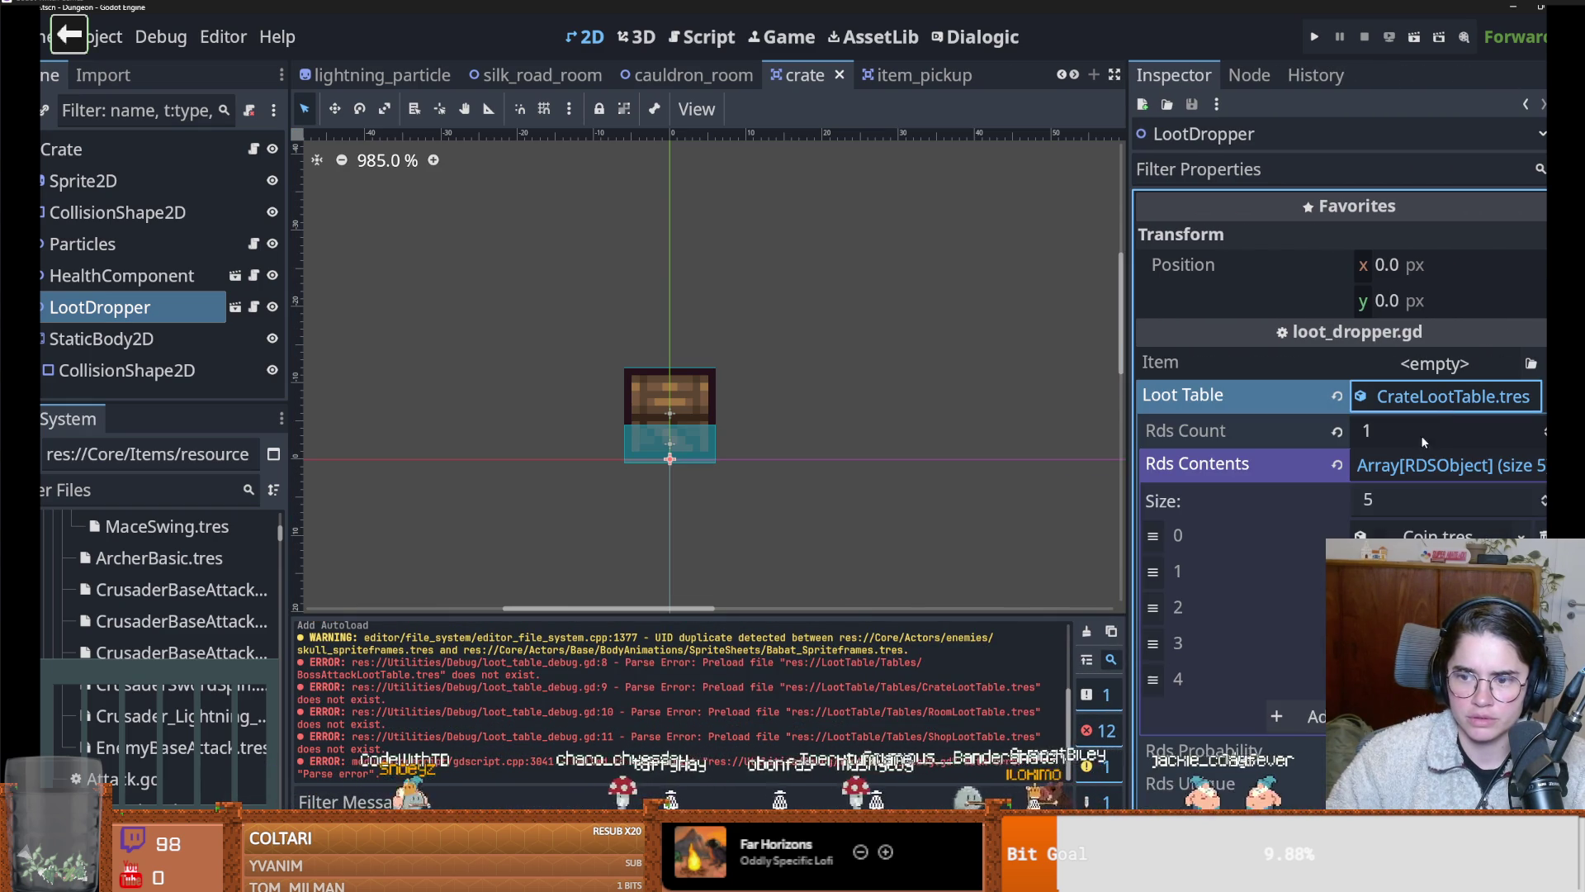
pyautogui.click(1436, 679)
pyautogui.scroll(-5, 1337, 495)
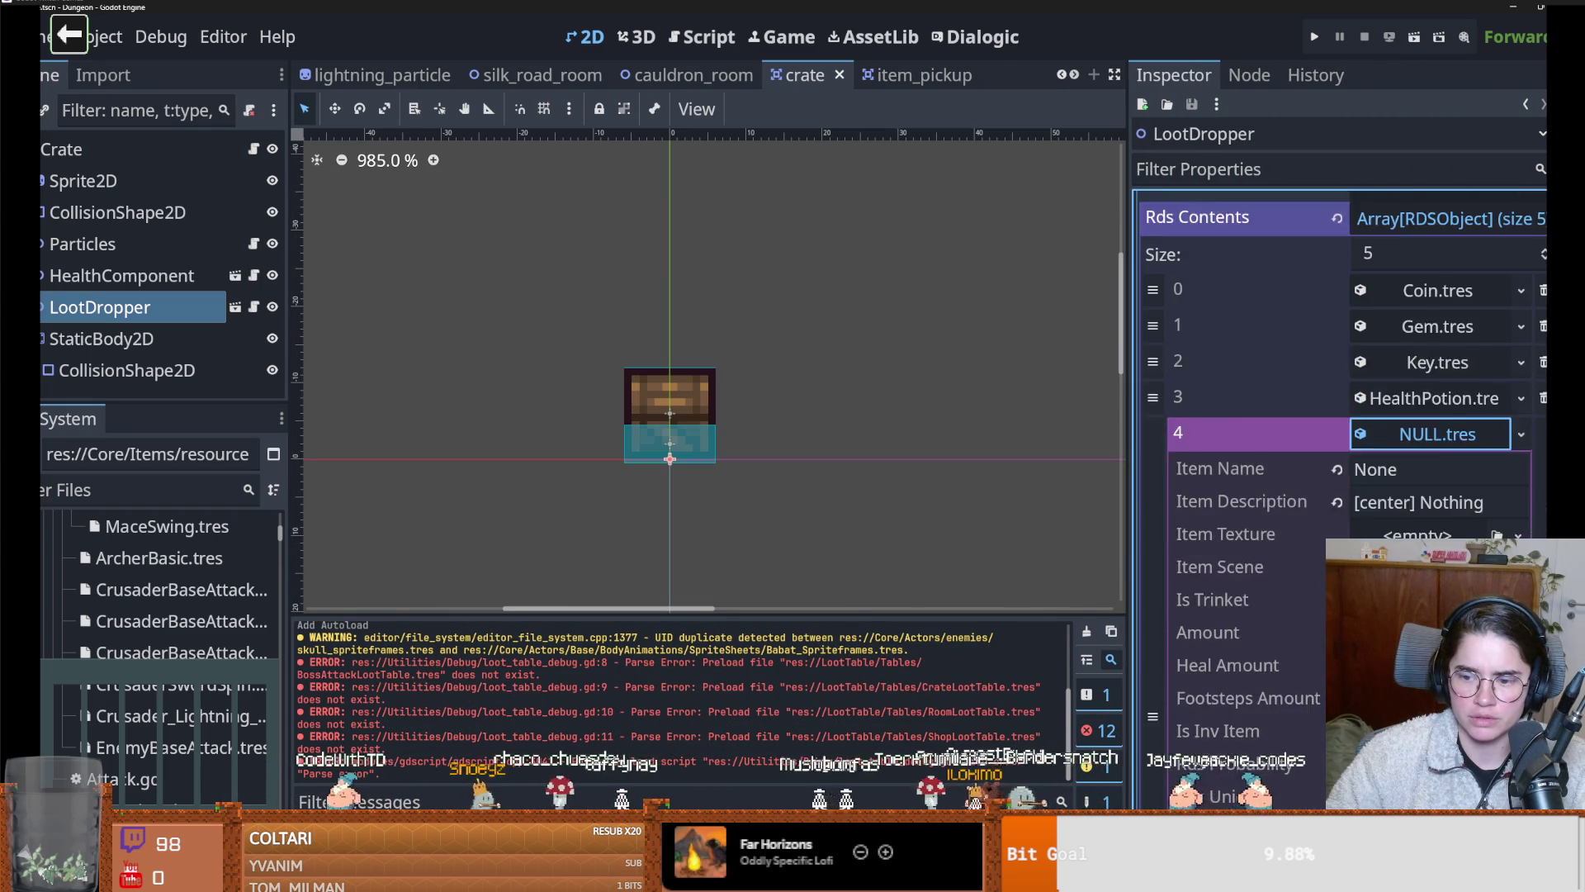
pyautogui.scroll(1, 1337, 413)
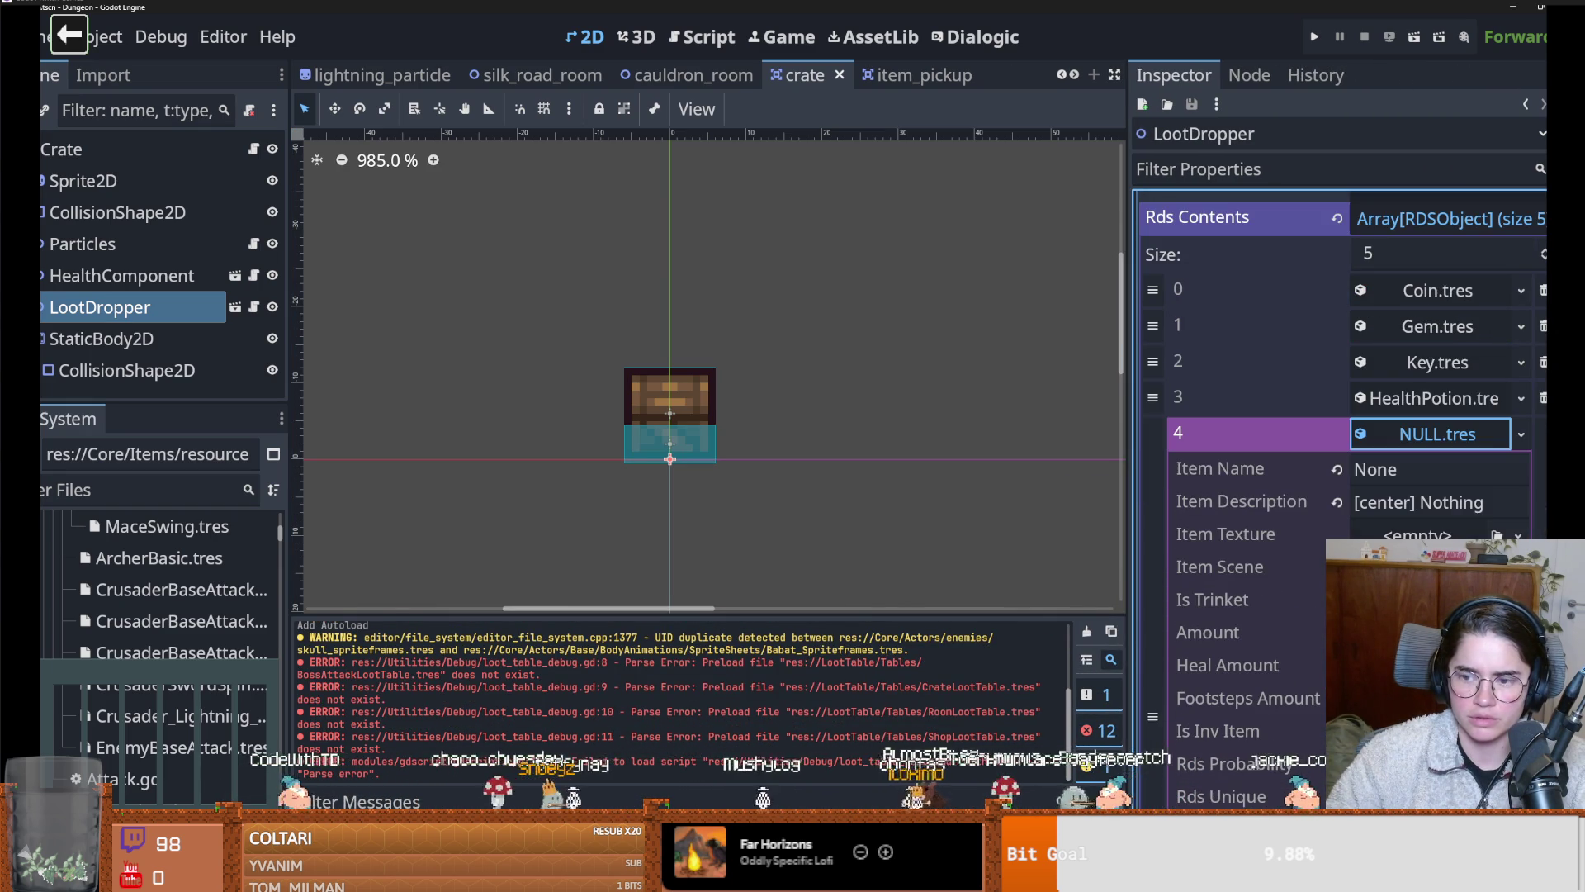
pyautogui.click(1403, 435)
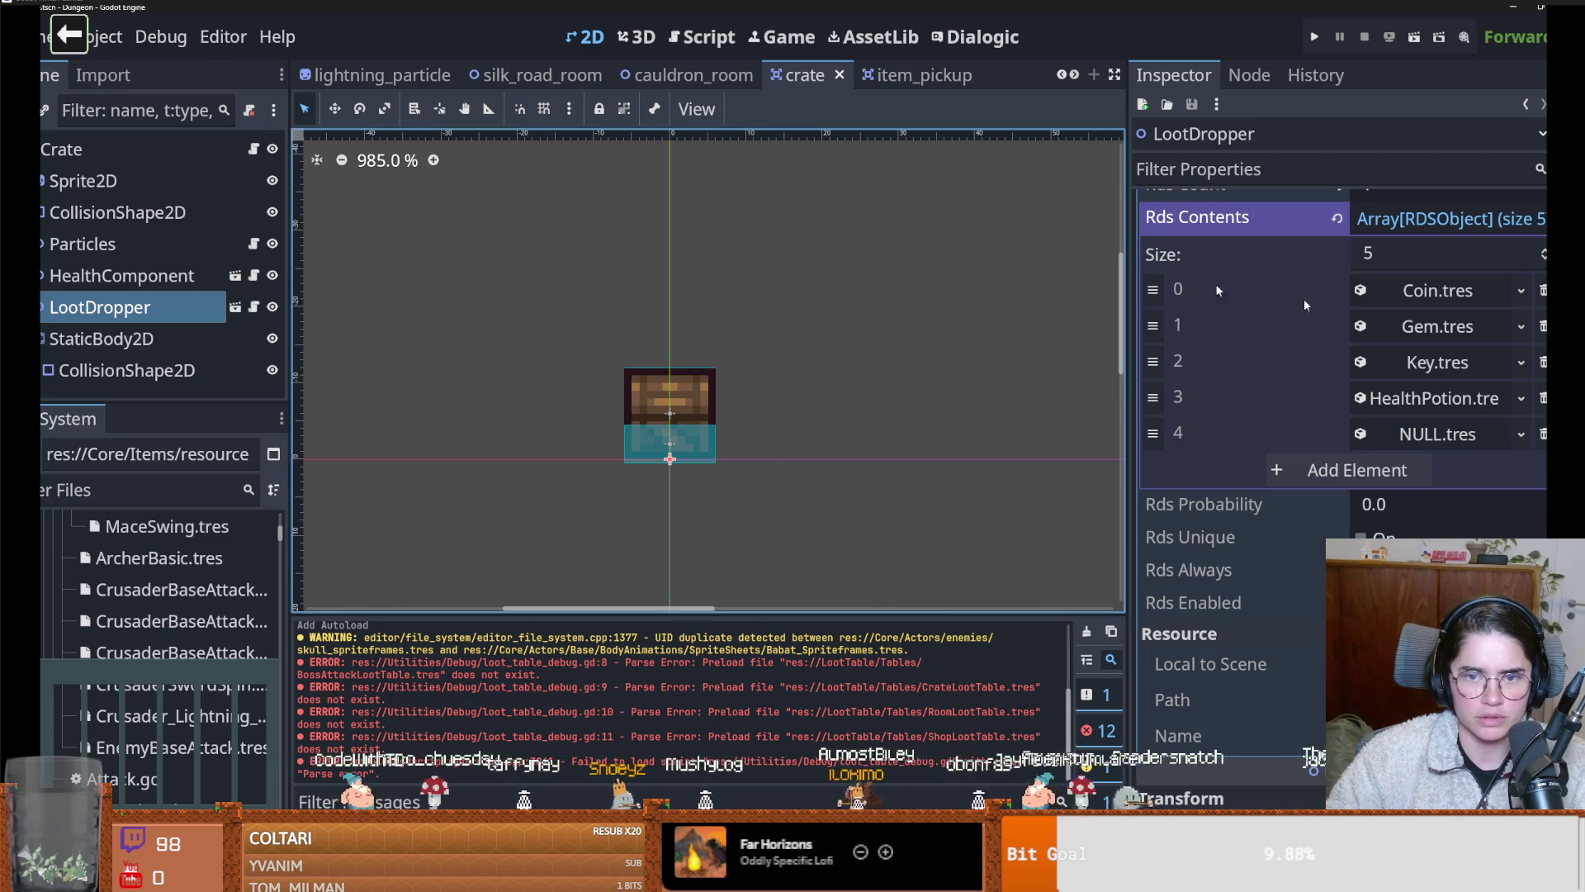
pyautogui.click(161, 37)
pyautogui.click(702, 37)
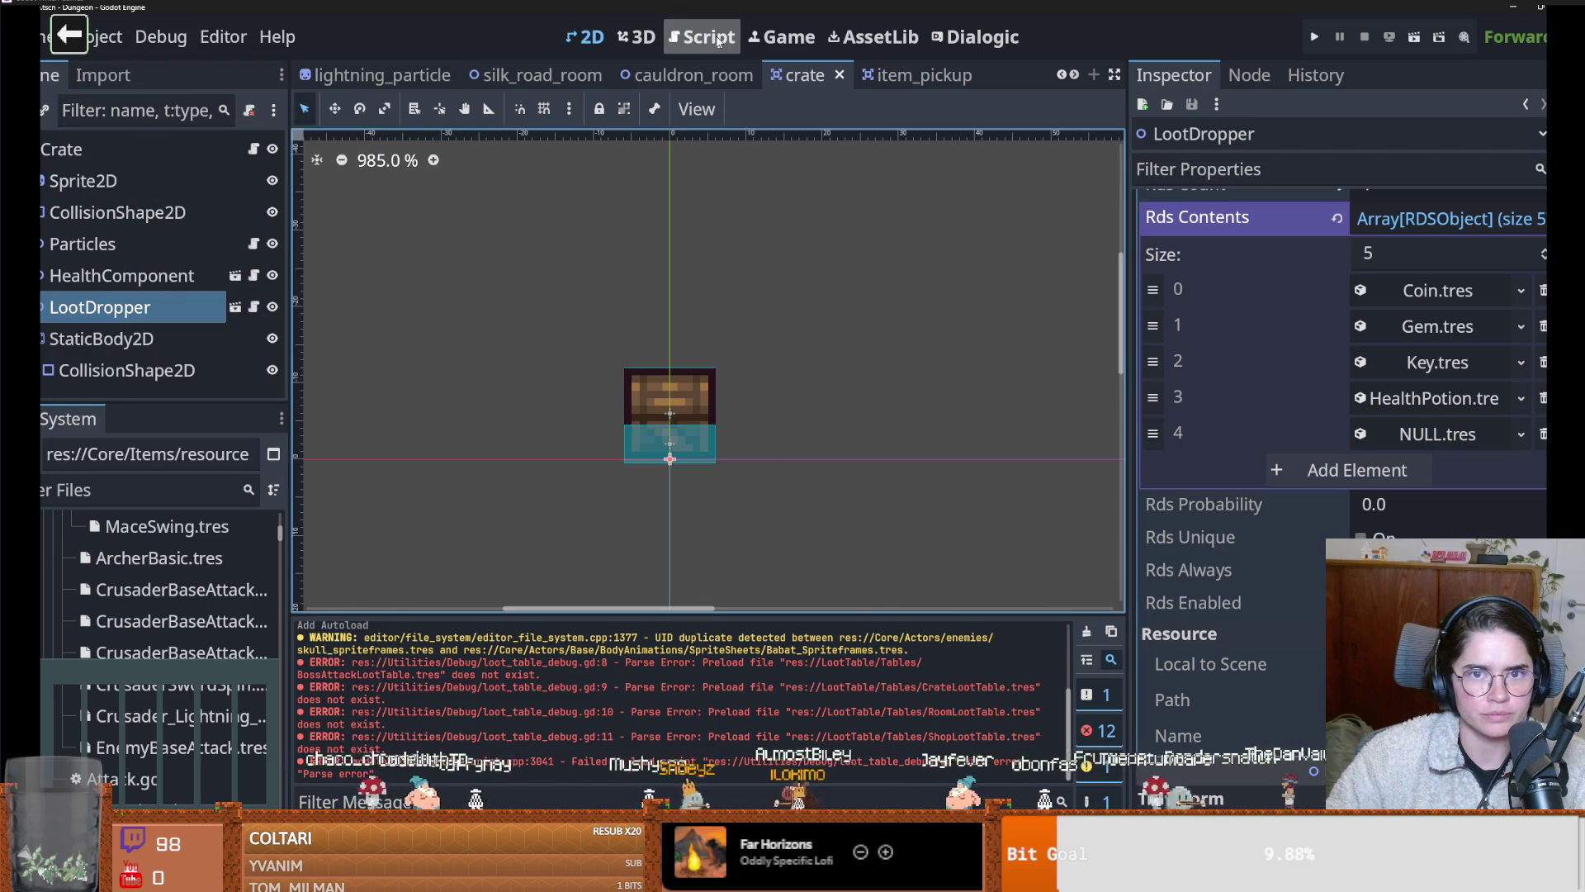
# Search all project files for 'null' and review the enlarged results list
pyautogui.click(702, 36)
pyautogui.click(405, 109)
pyautogui.click(463, 271)
pyautogui.write('nu')
pyautogui.press('Return')
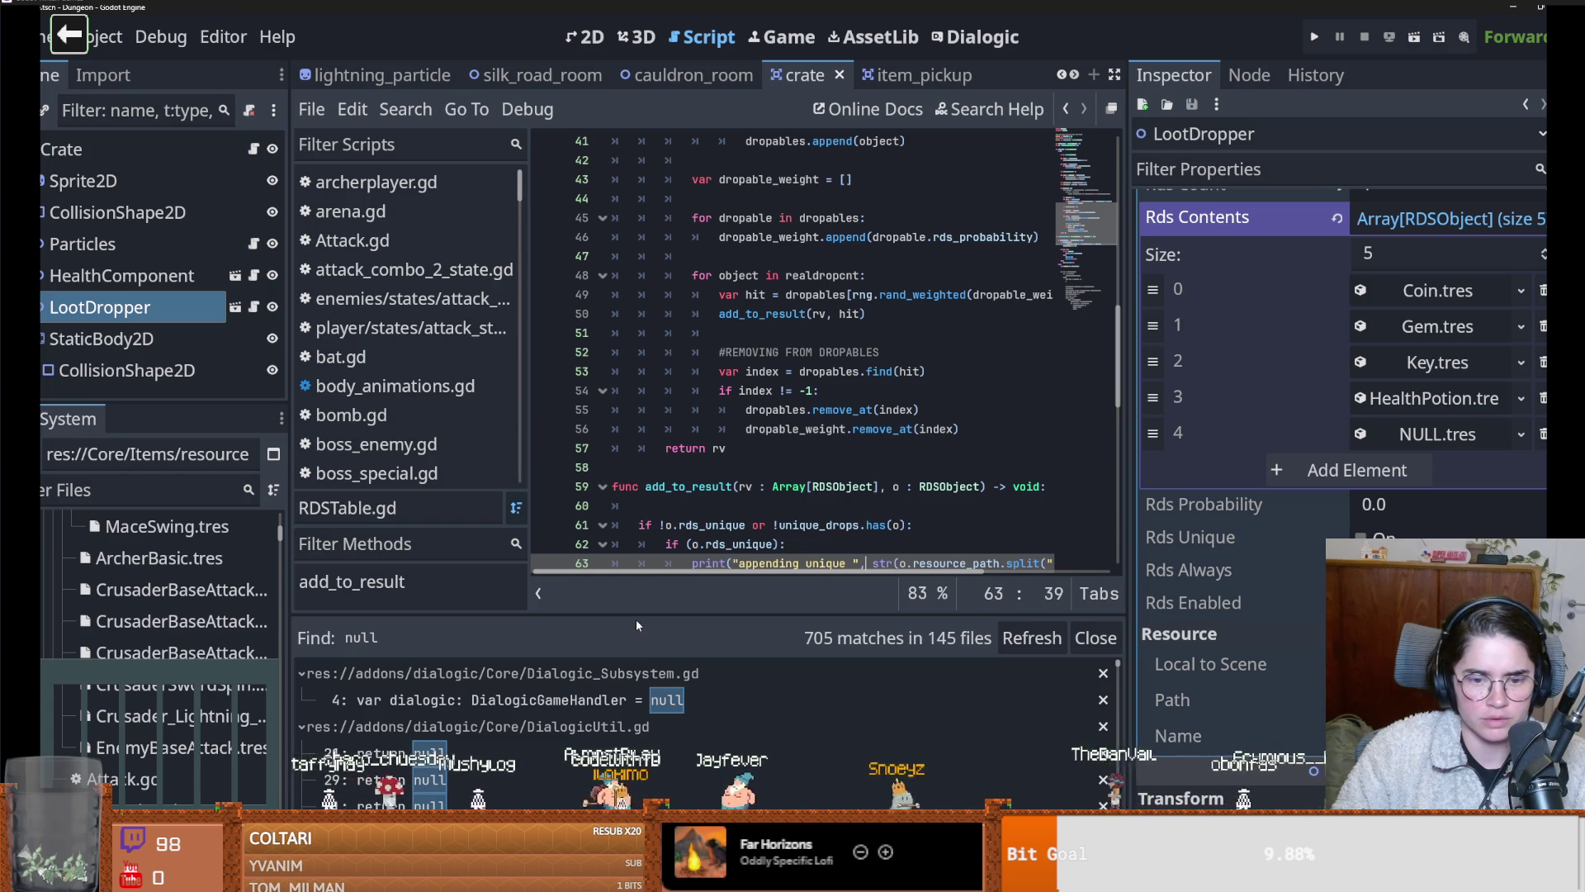
pyautogui.moveTo(643, 616); pyautogui.dragTo(638, 115)
pyautogui.scroll(-15, 620, 568)
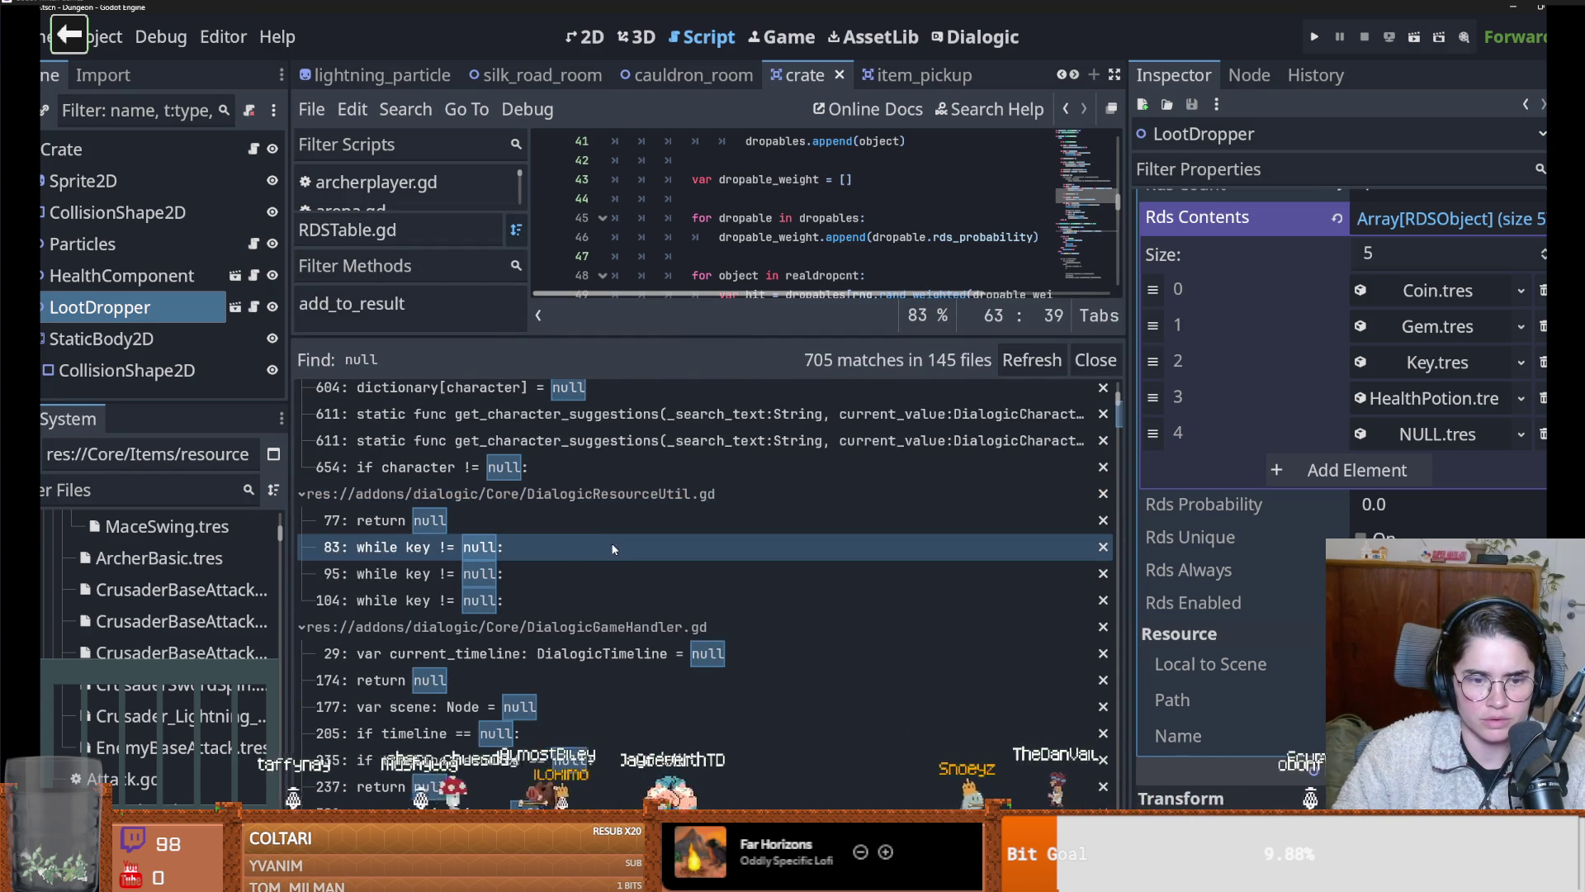
pyautogui.scroll(-10, 619, 562)
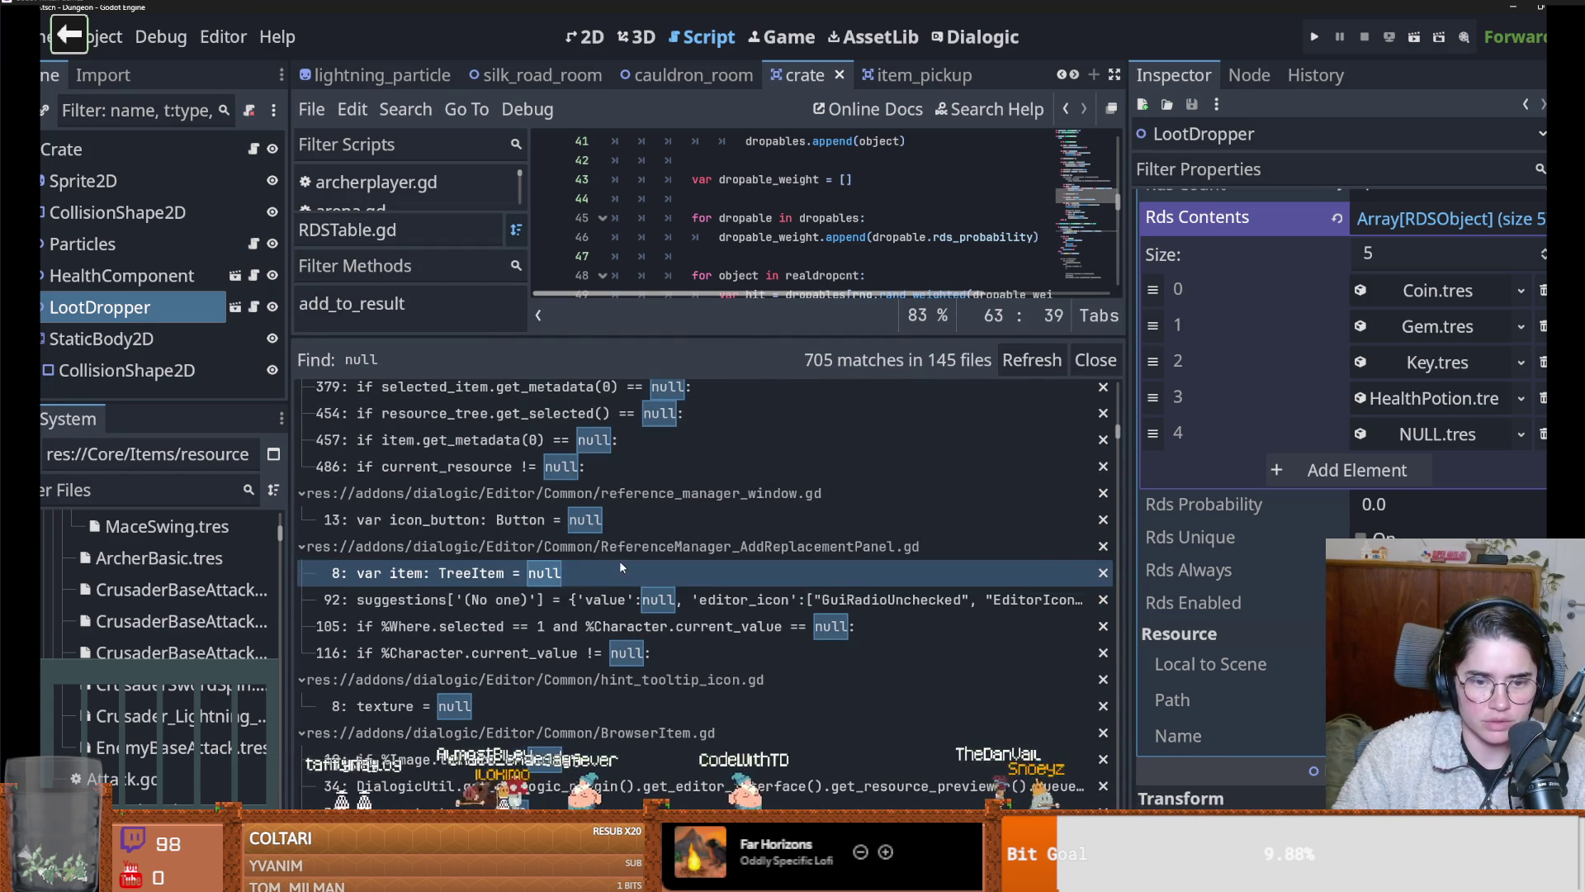
pyautogui.moveTo(613, 334); pyautogui.dragTo(615, 658)
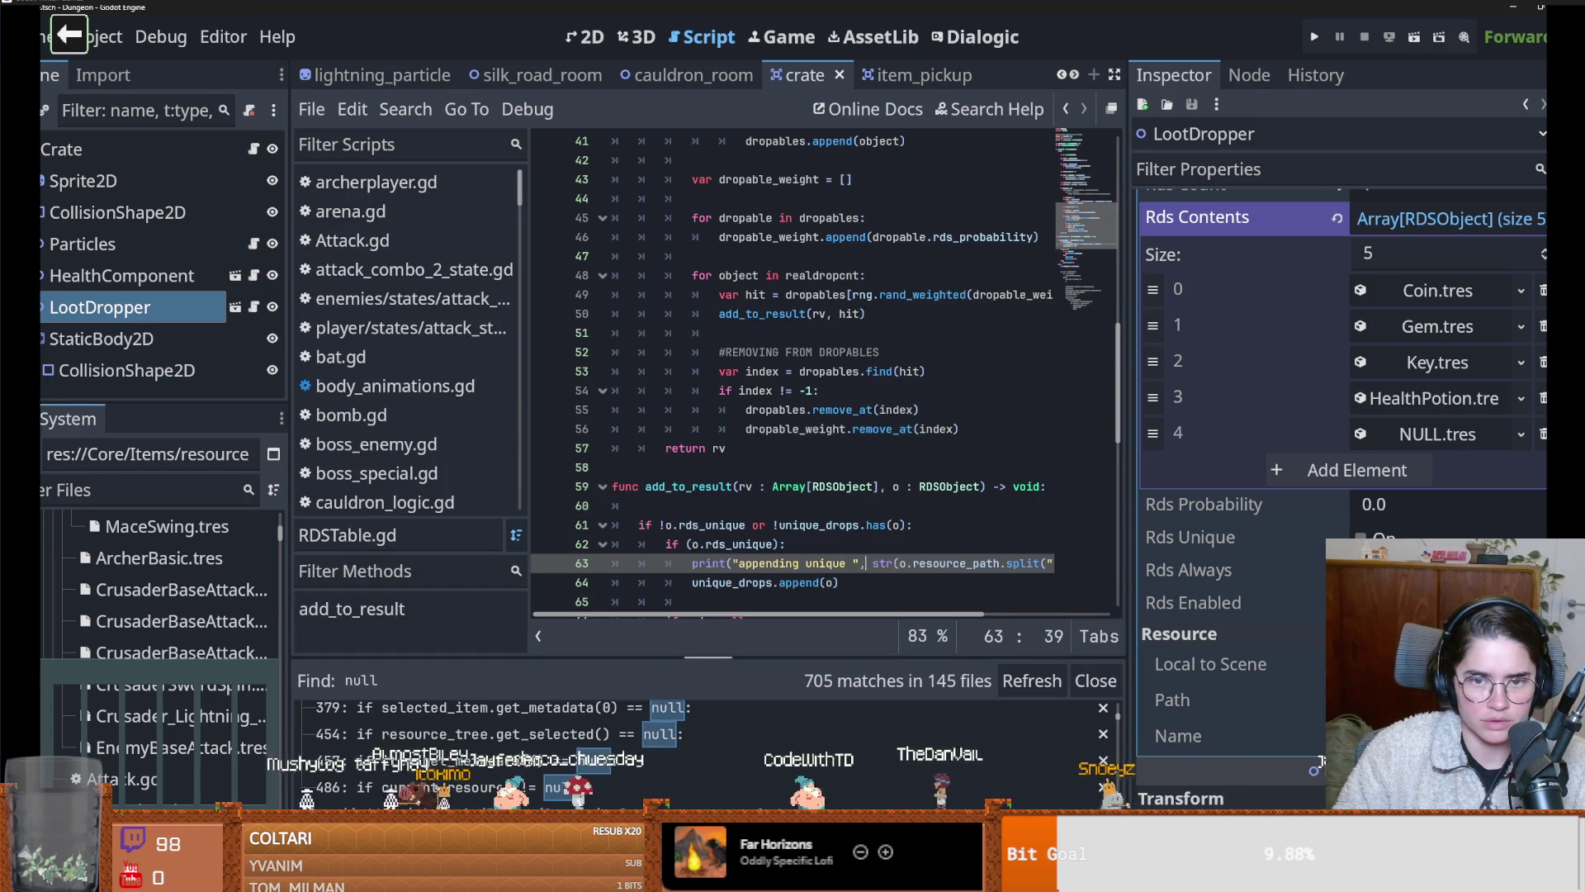
pyautogui.scroll(-2, 894, 501)
pyautogui.click(894, 501)
# Review crate.gd and loot_dropper.gd's item_name 'None' check on line 24, then run the project
pyautogui.click(83, 149)
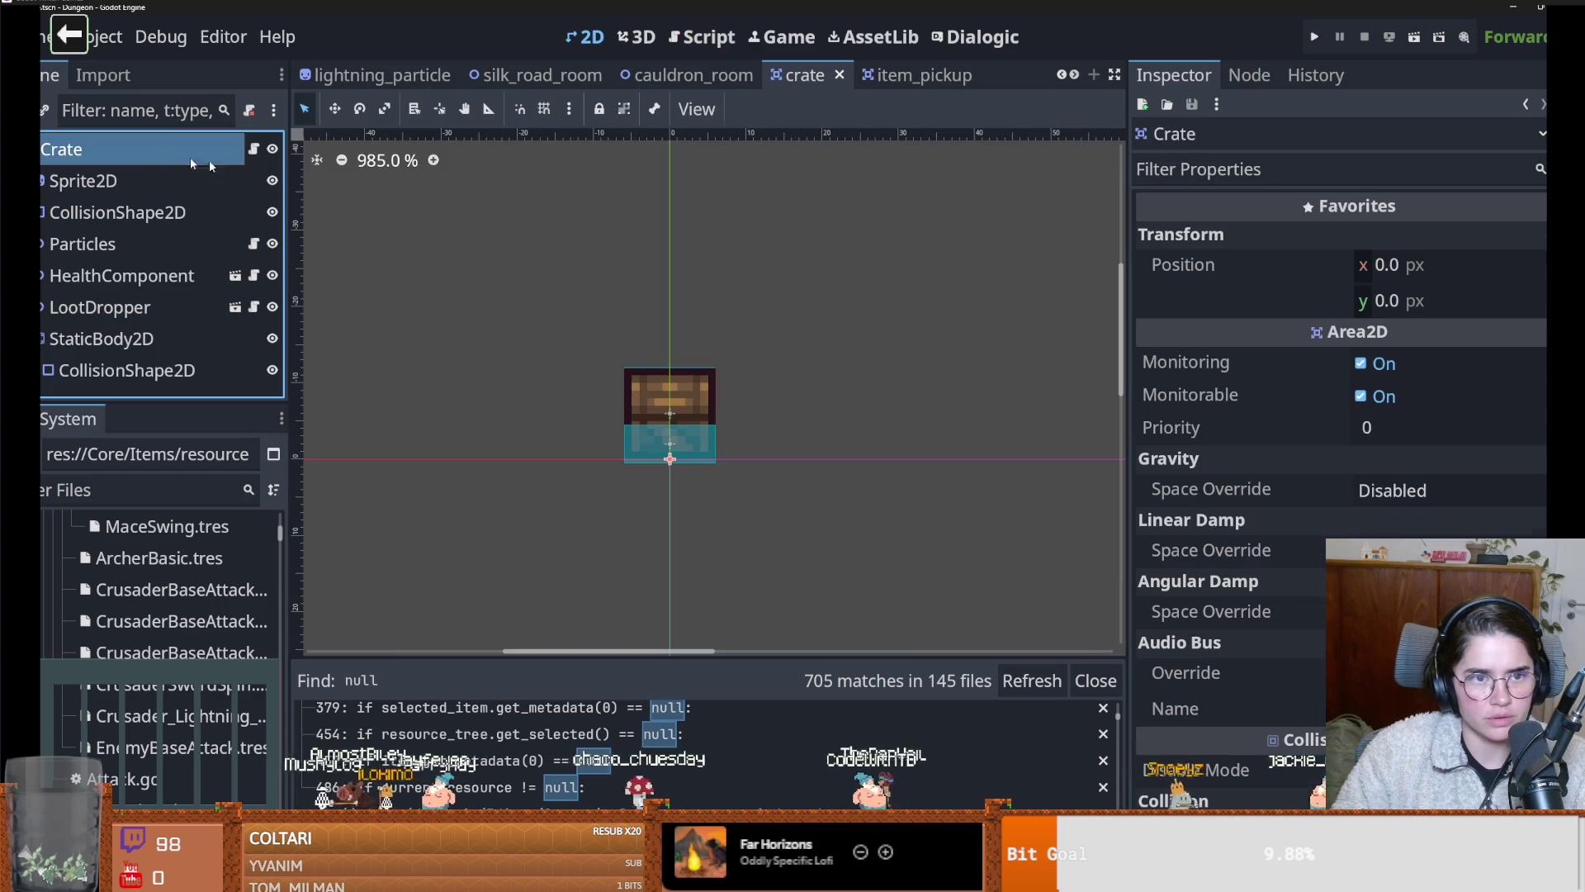
pyautogui.click(253, 149)
pyautogui.scroll(8, 658, 440)
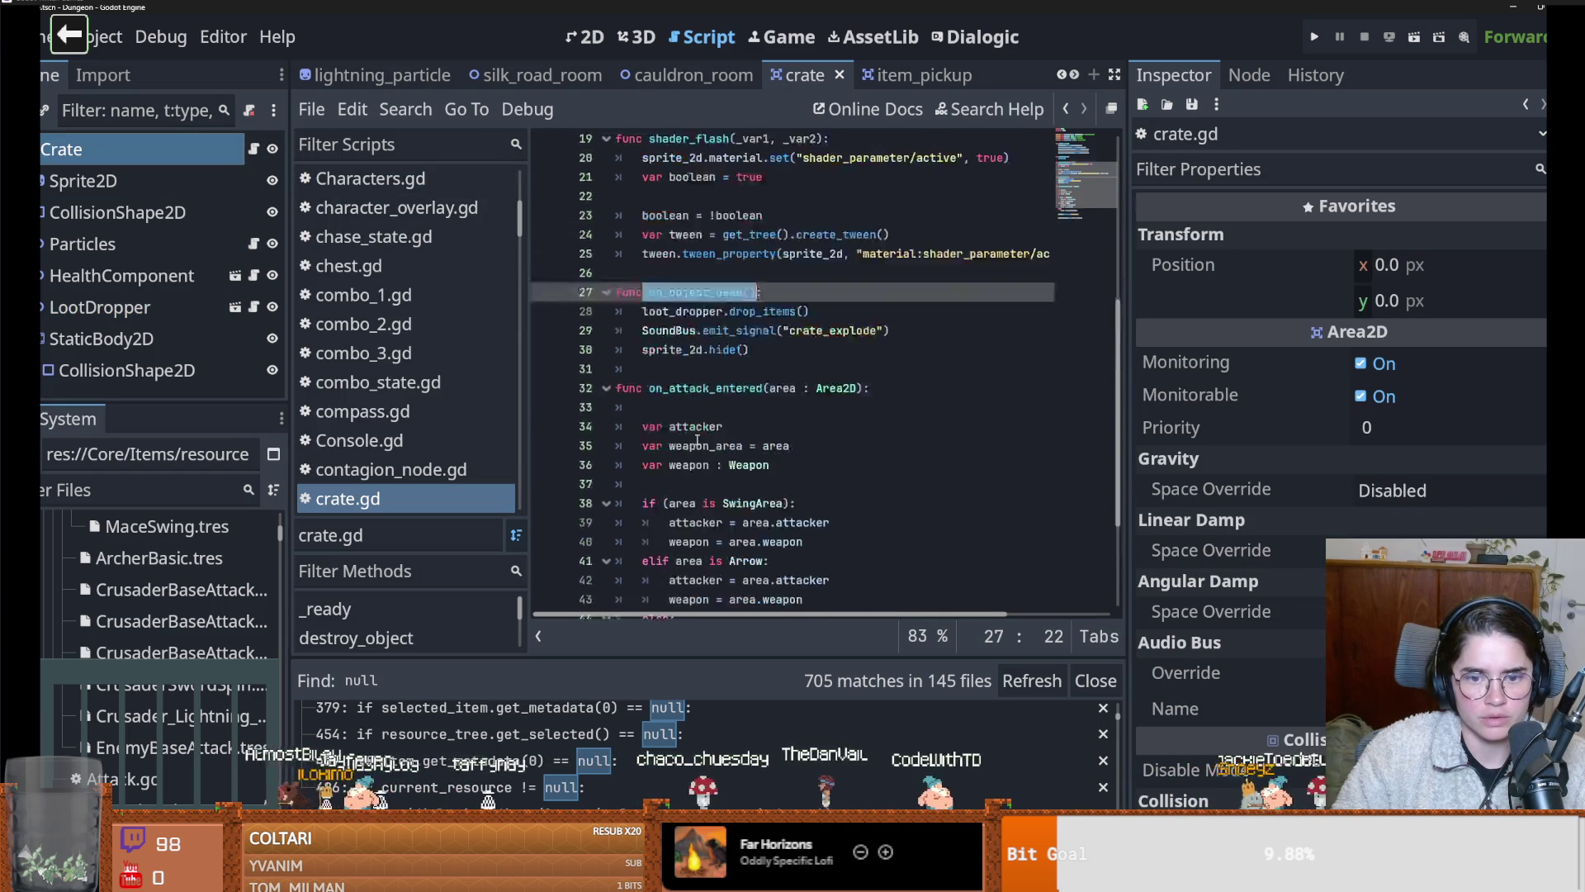
pyautogui.click(254, 306)
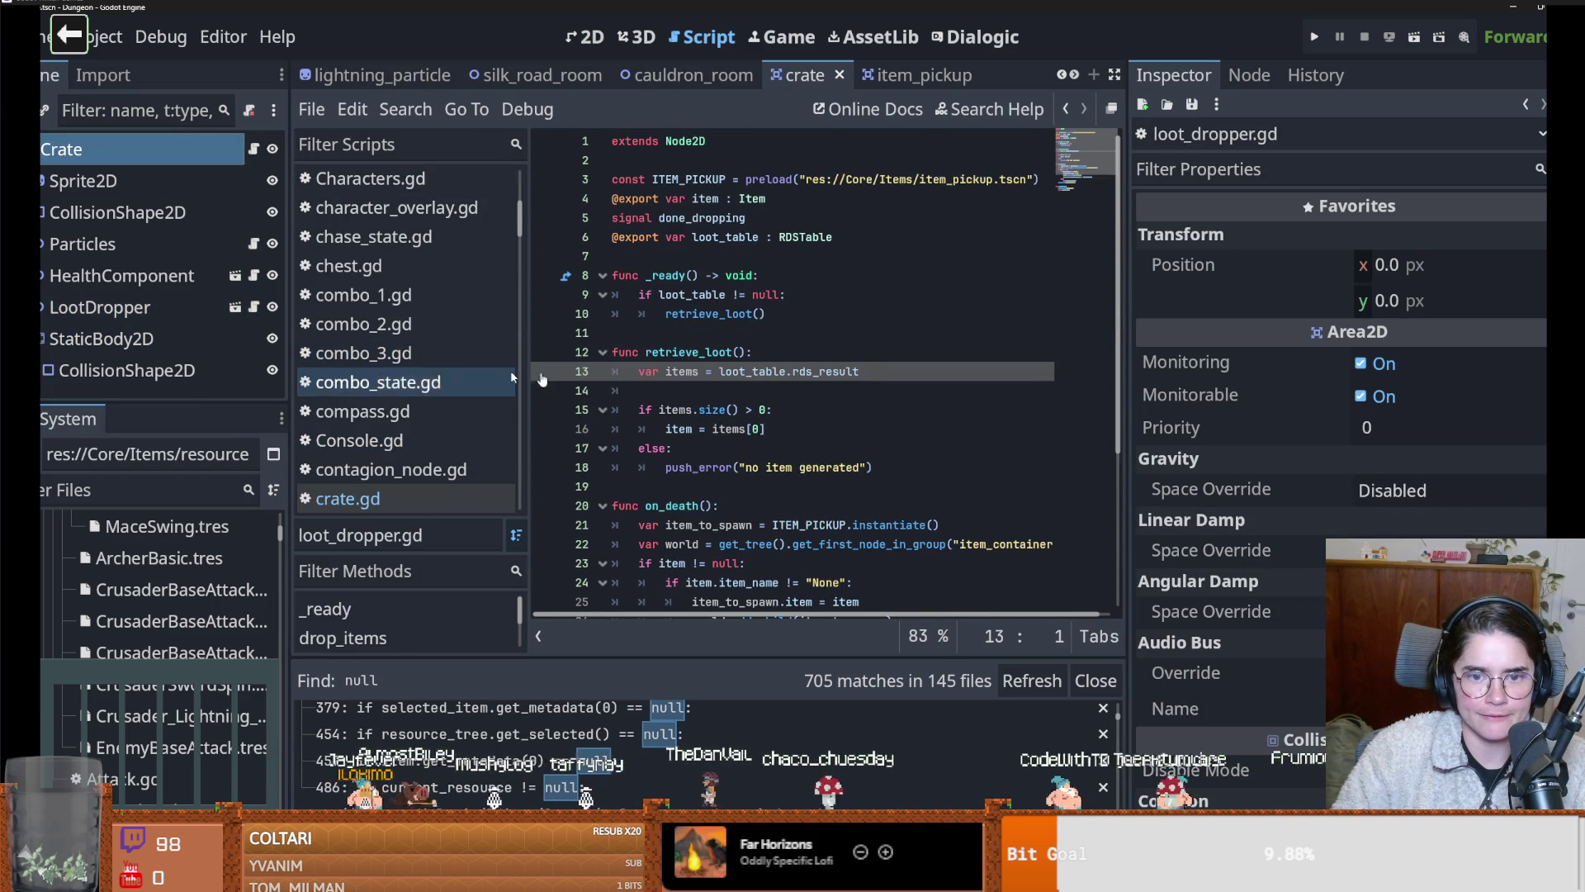
pyautogui.scroll(-2, 719, 386)
pyautogui.scroll(-1, 801, 372)
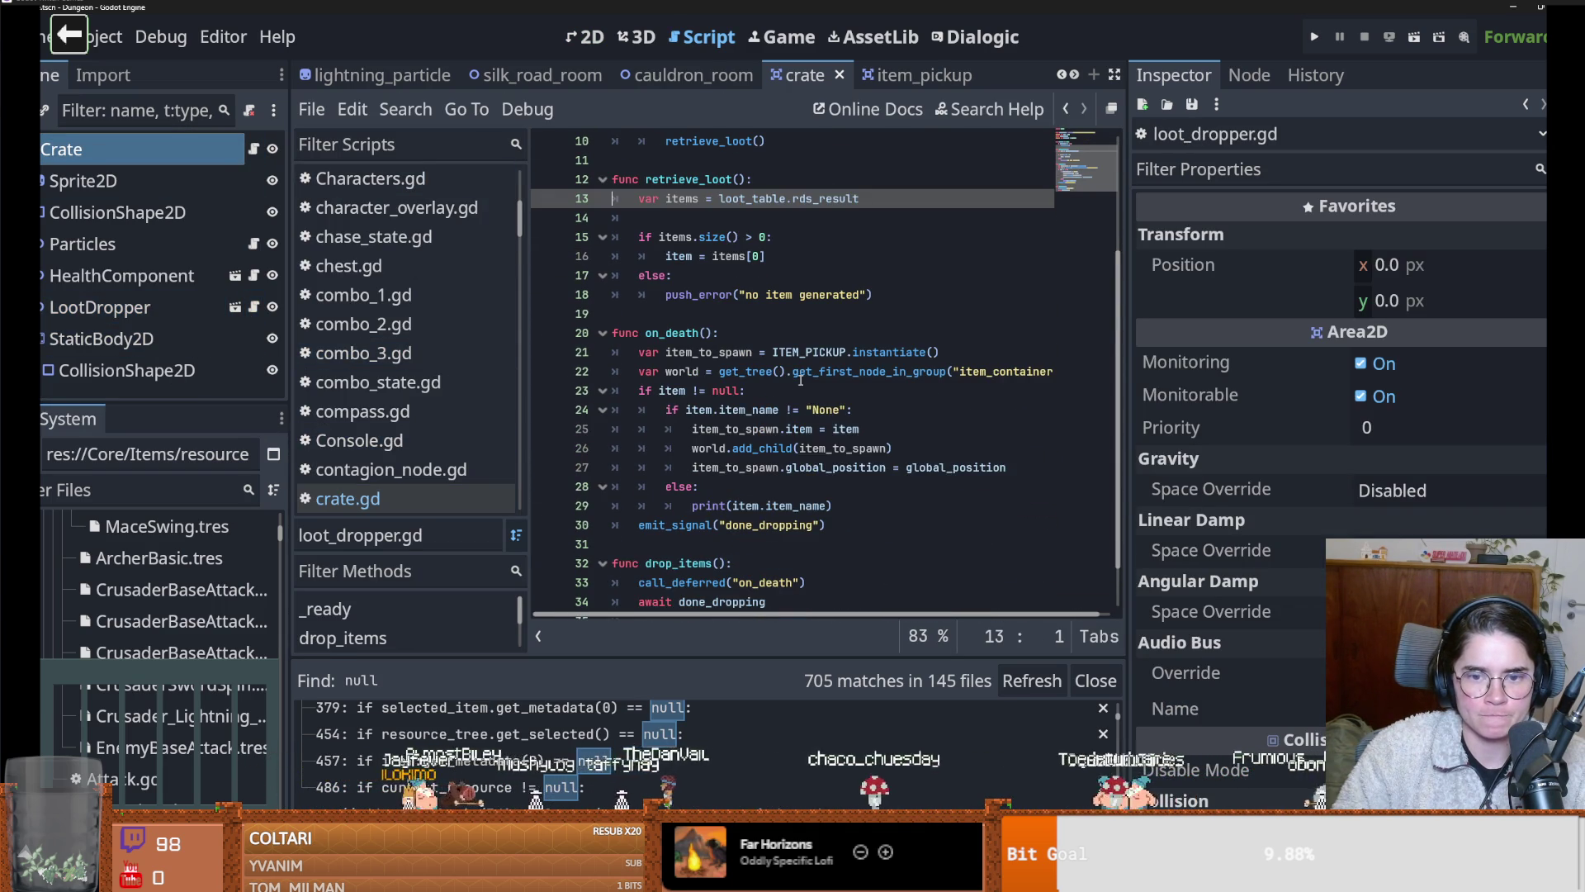
pyautogui.click(752, 410)
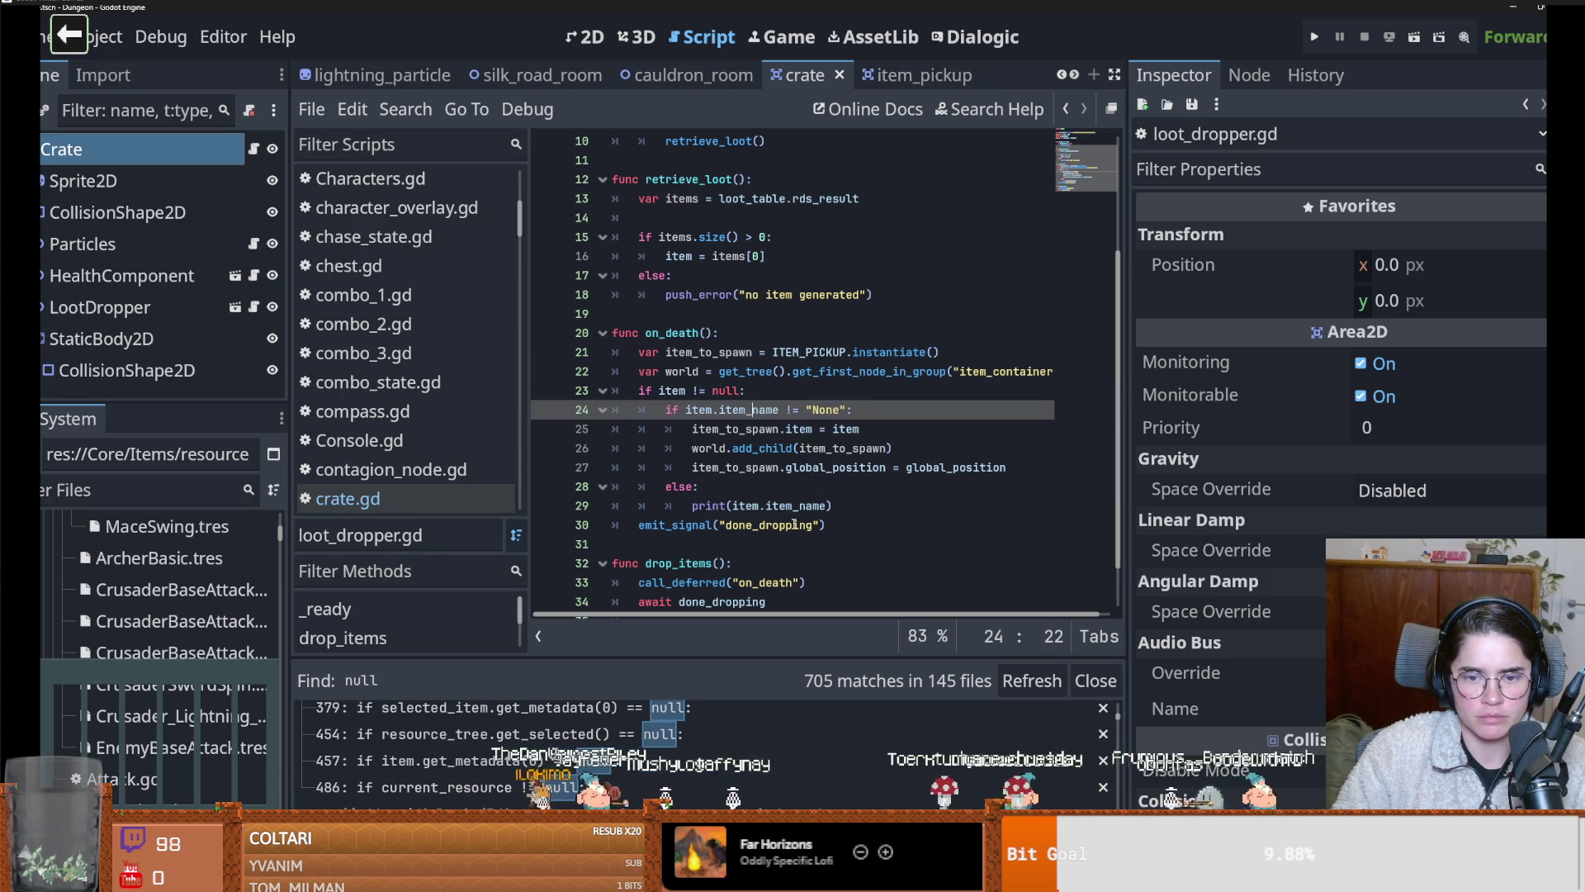
pyautogui.doubleClick(778, 505)
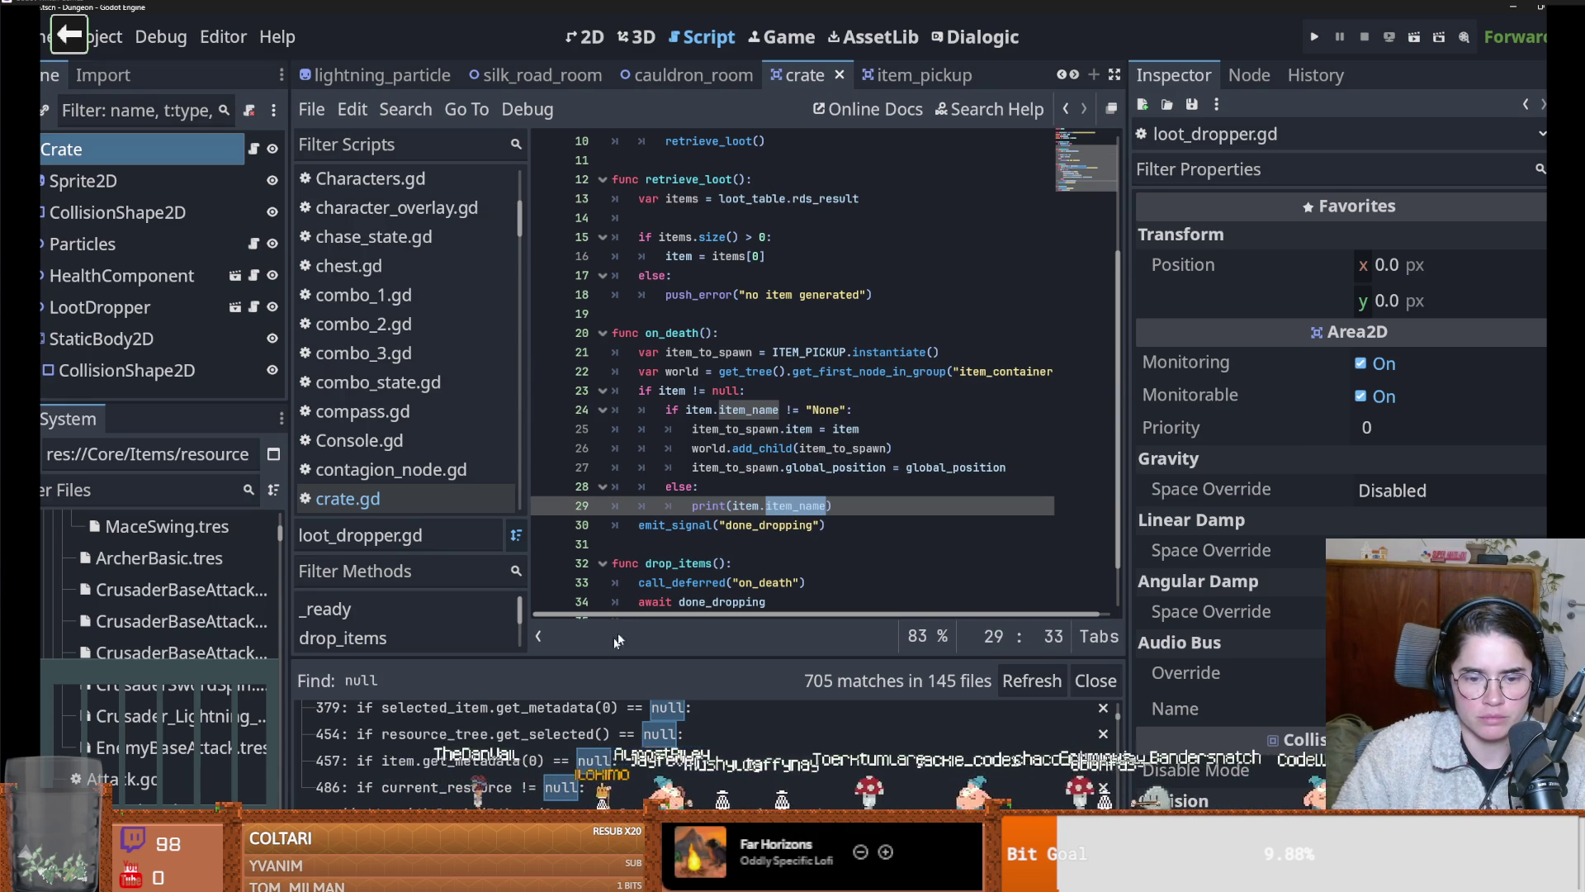
pyautogui.click(1314, 37)
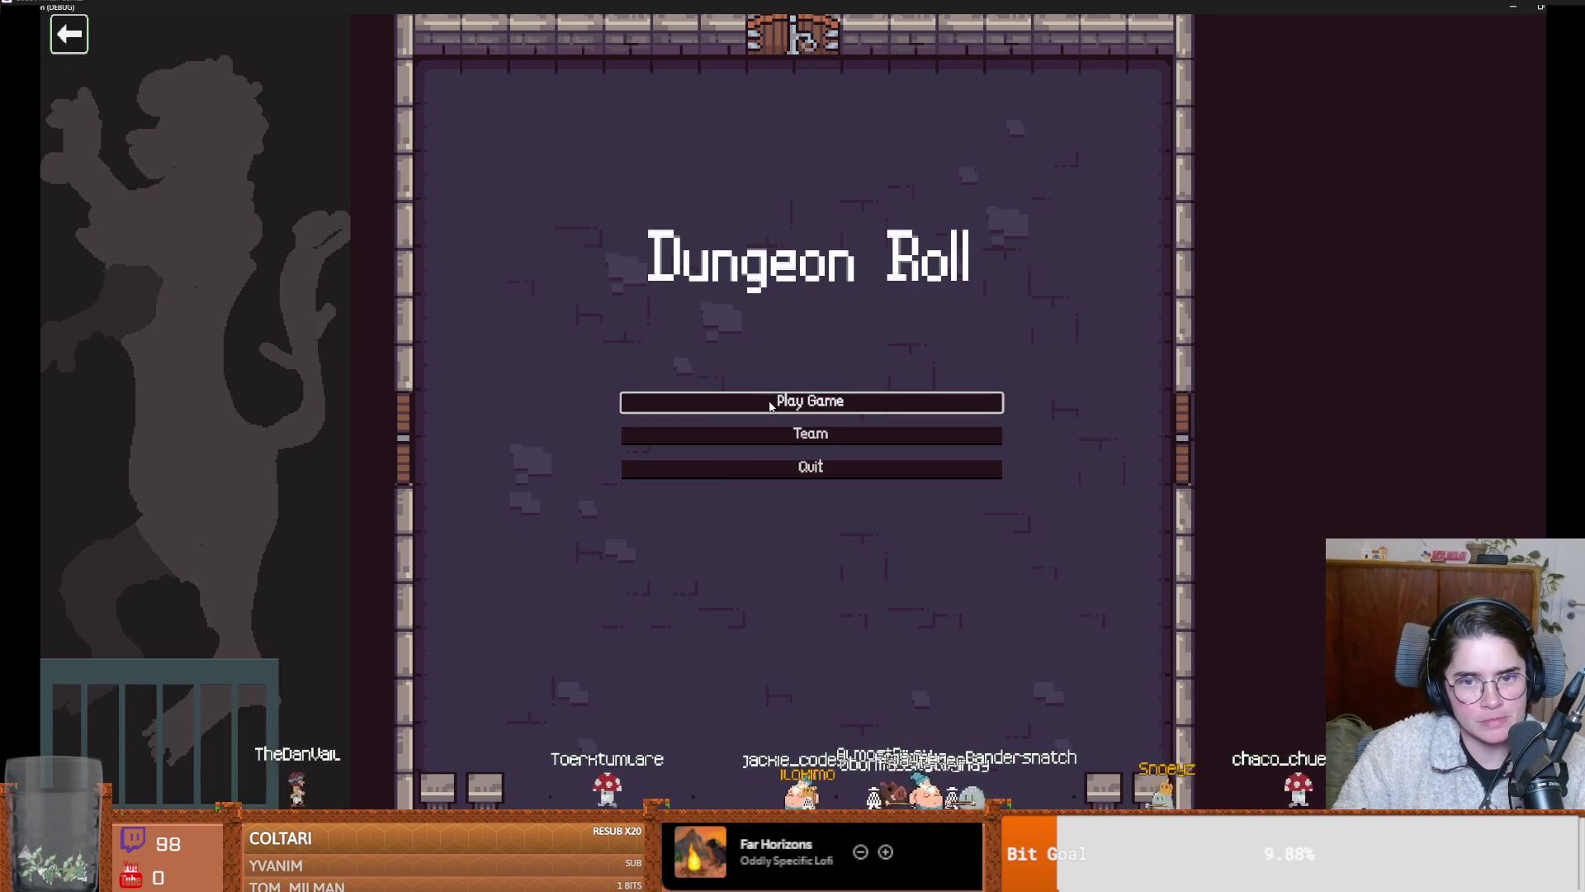
# Start a Warrior game, run on_destroy_crates in the debug console, then stop the game
pyautogui.click(657, 402)
pyautogui.click(640, 257)
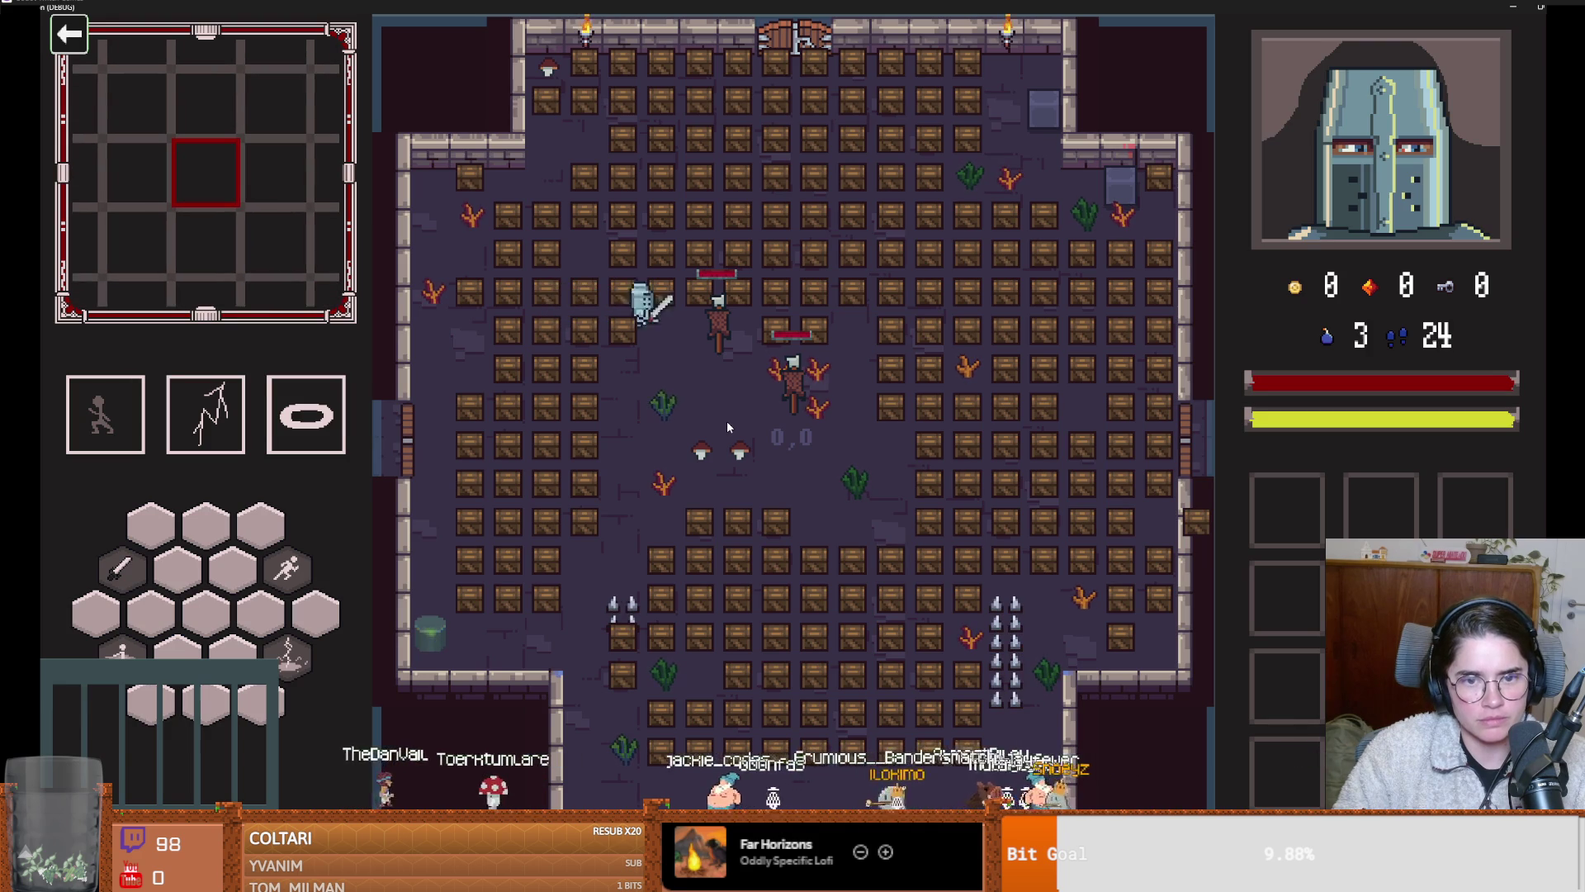
pyautogui.press('quoteleft')
pyautogui.write('on_destroy_crates')
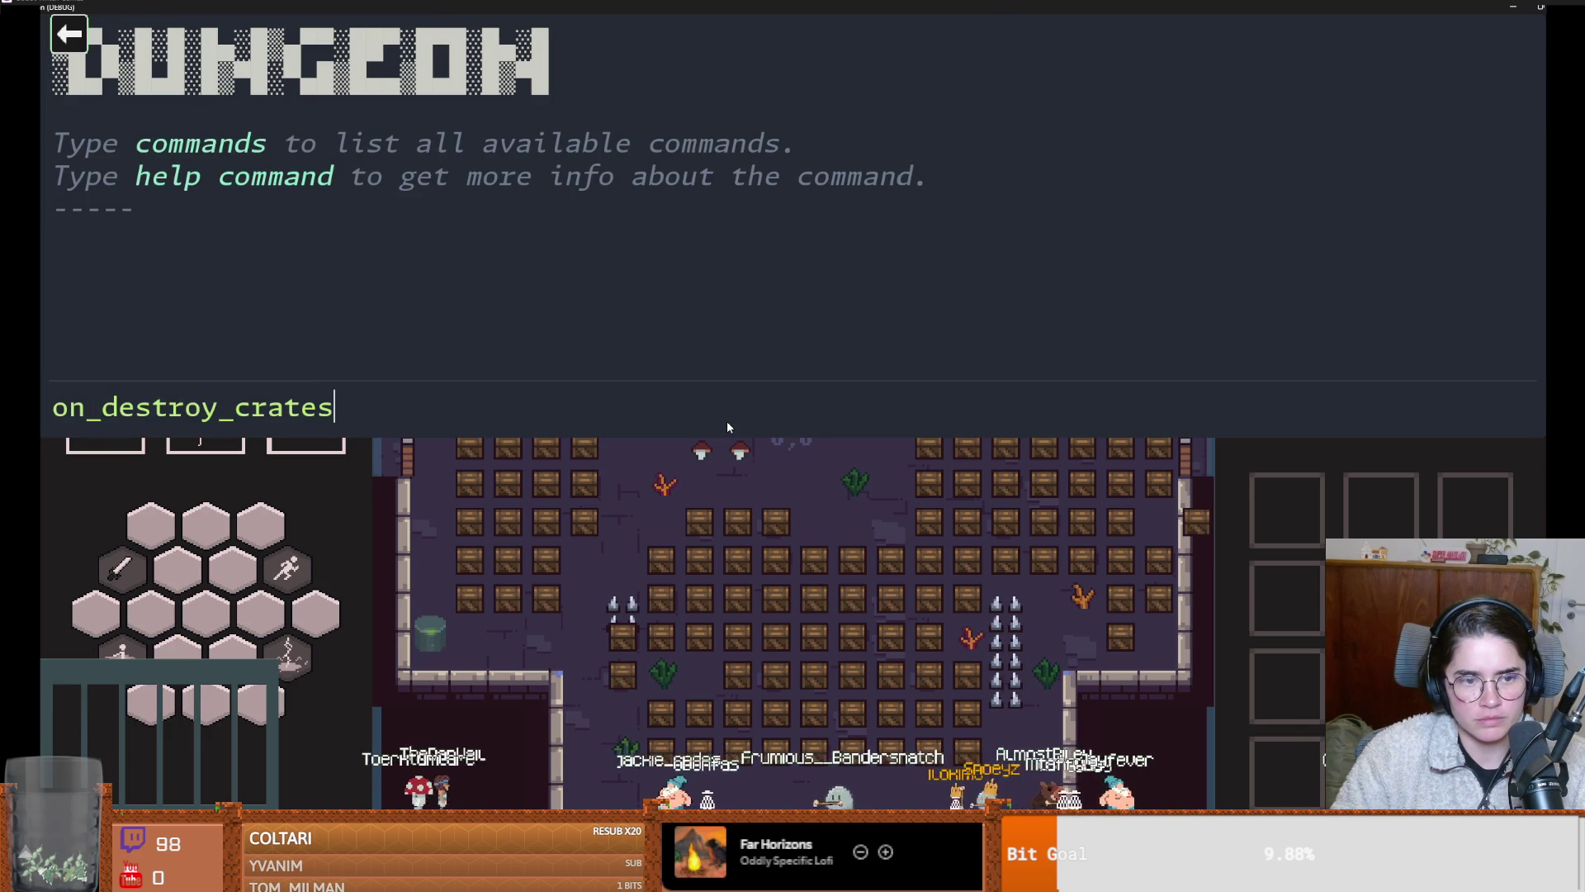
pyautogui.press('Return')
pyautogui.press('quoteleft')
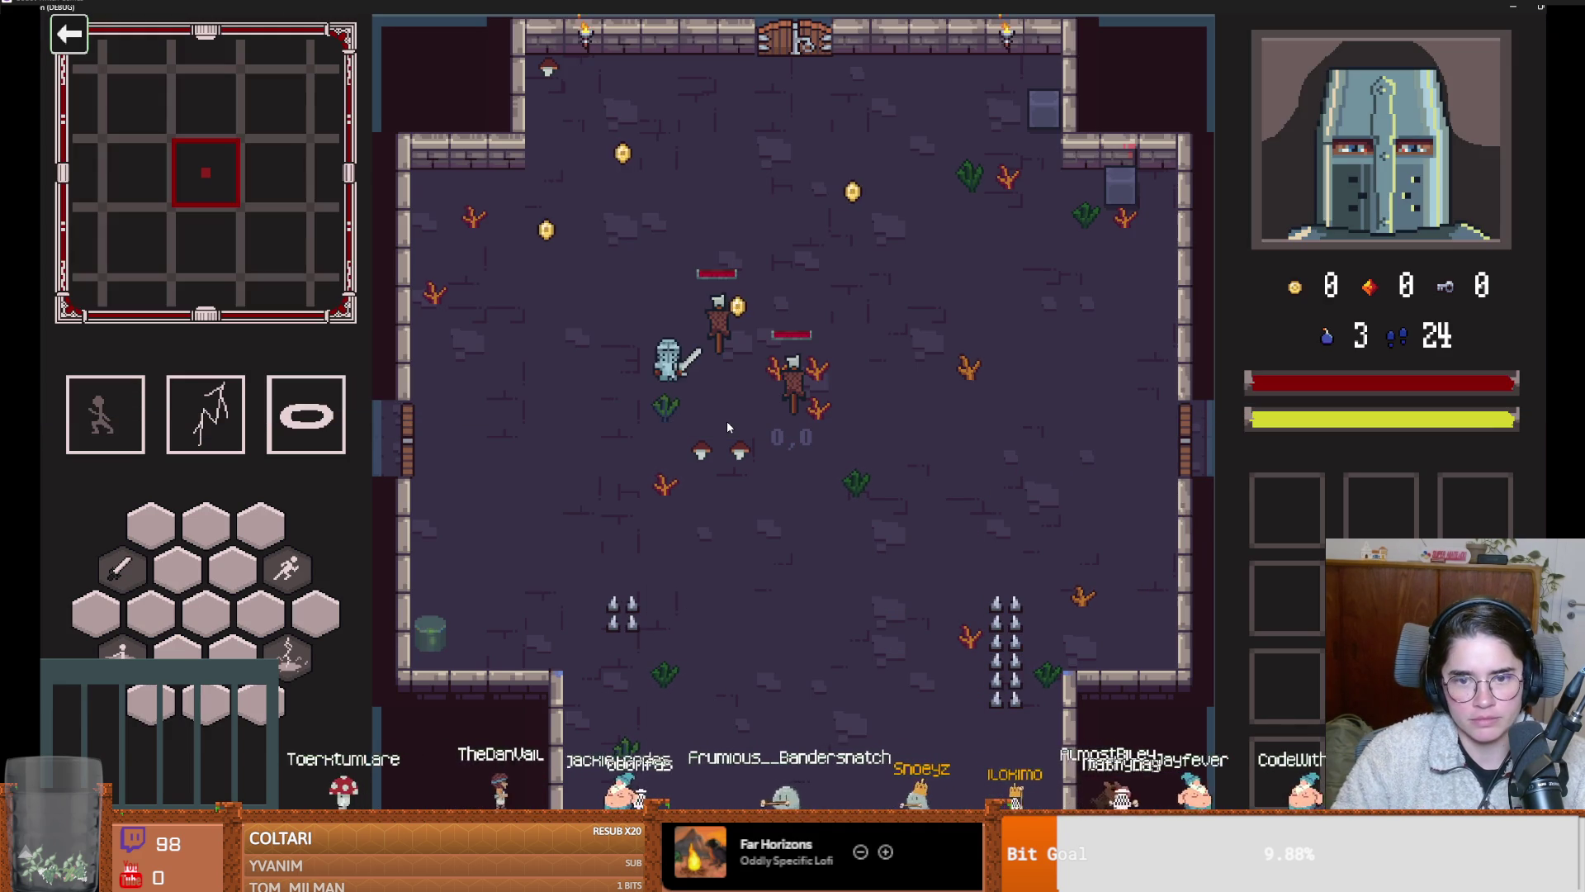
pyautogui.press('super+Down')
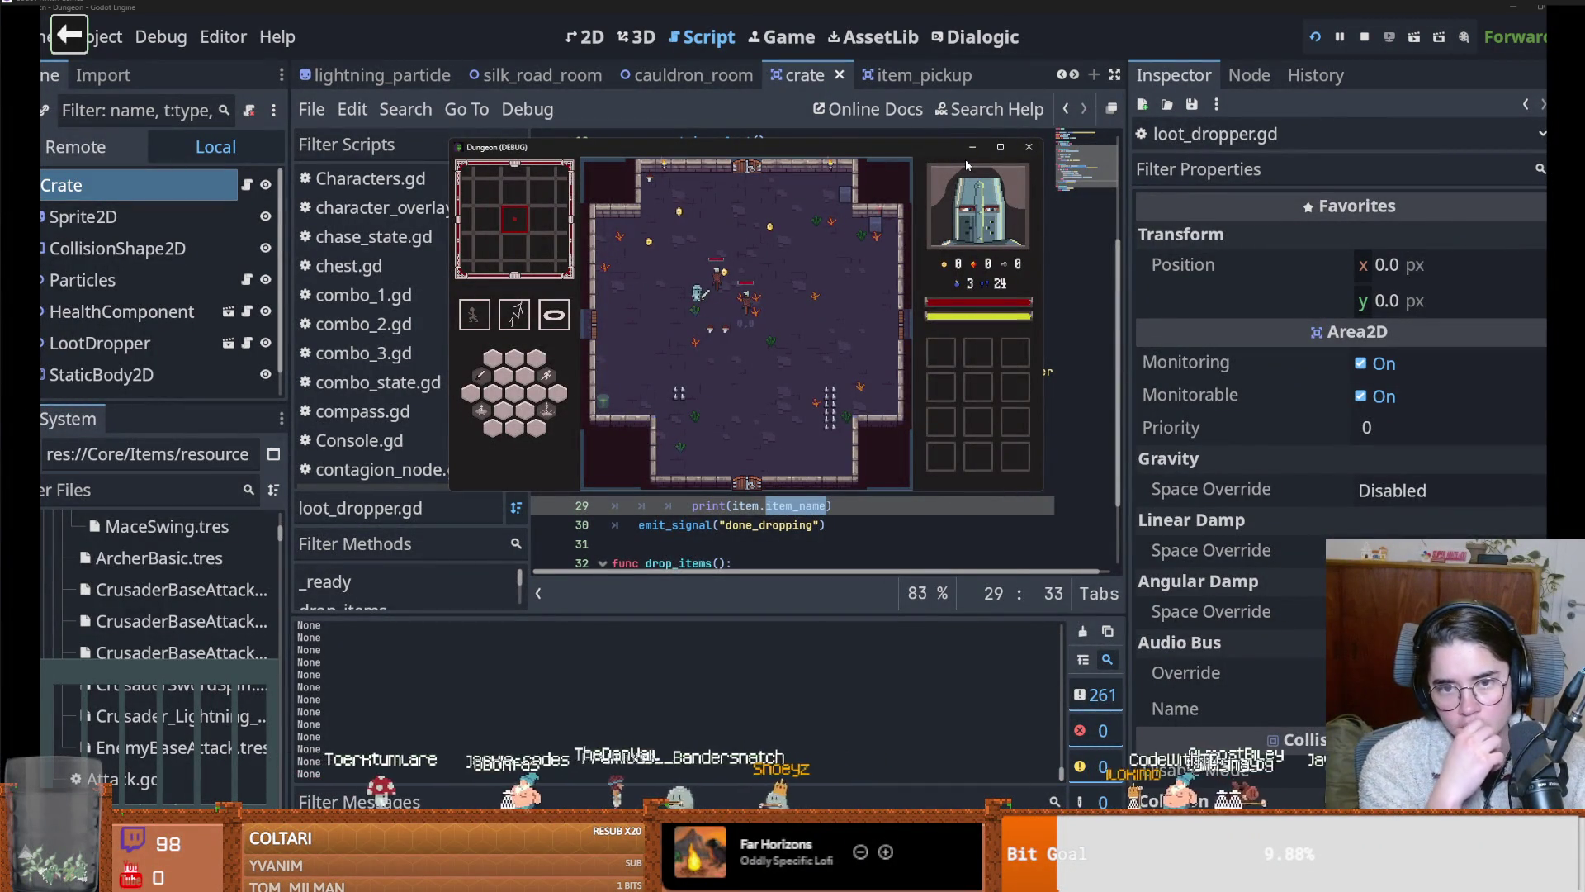
pyautogui.click(1028, 147)
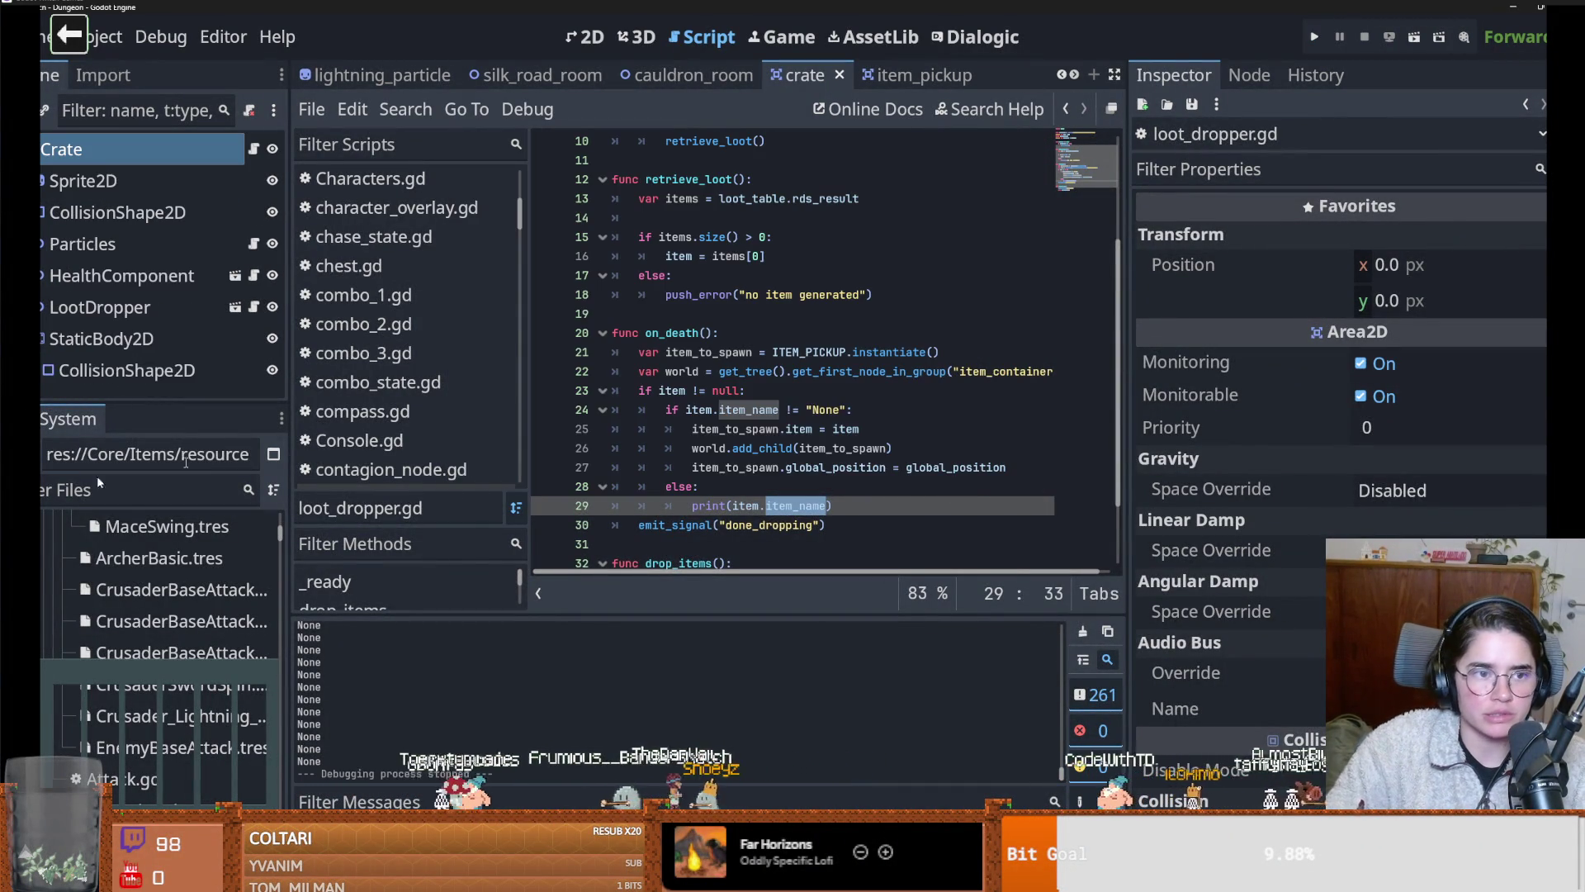
pyautogui.click(100, 307)
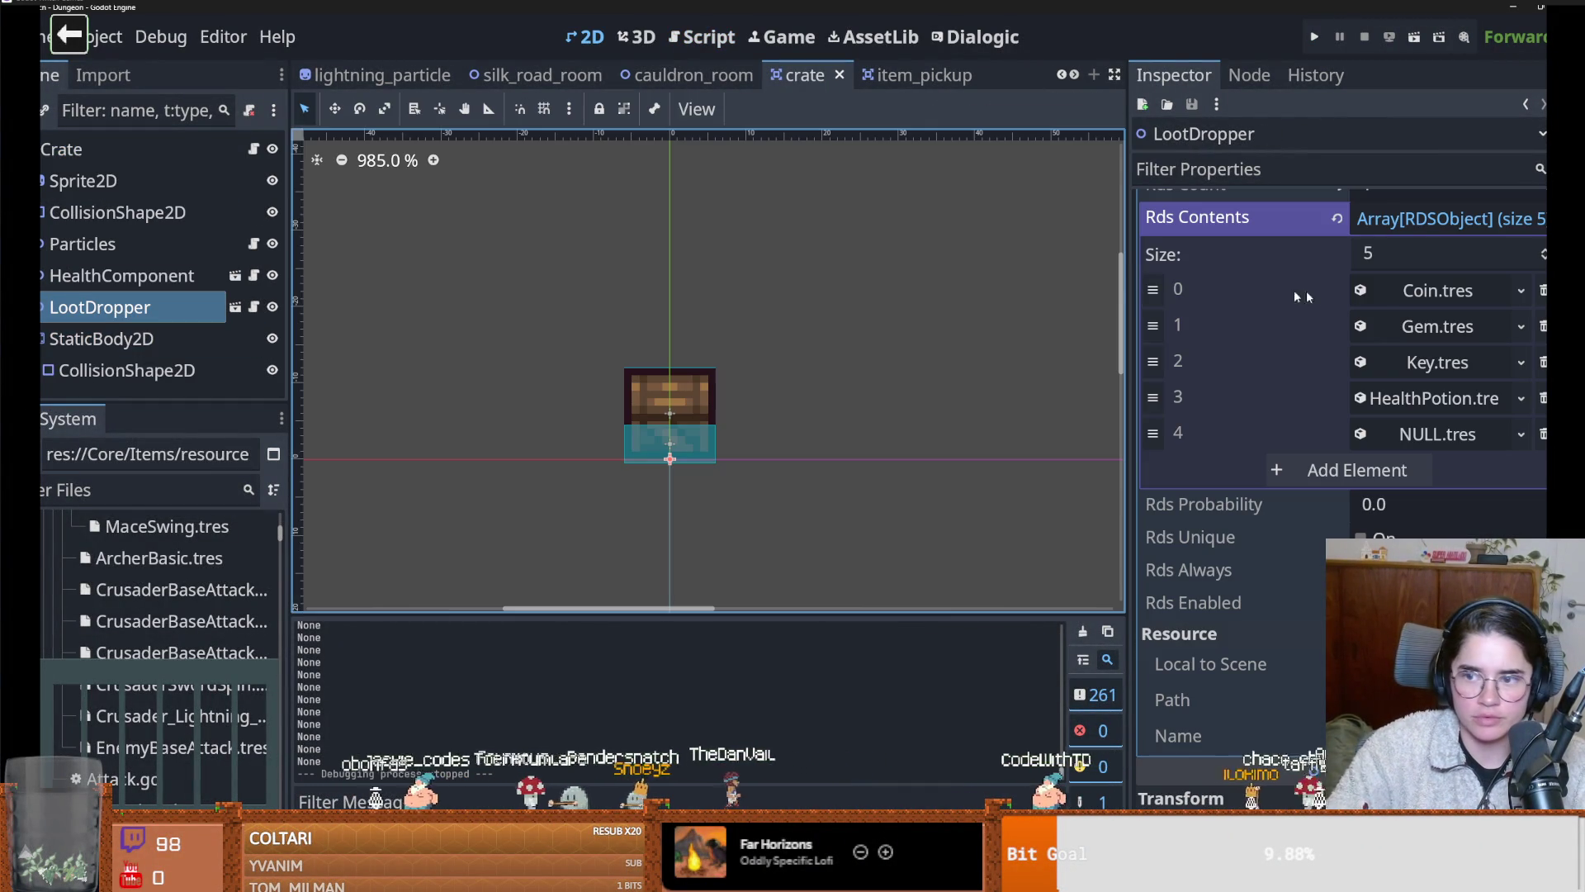
pyautogui.click(1433, 438)
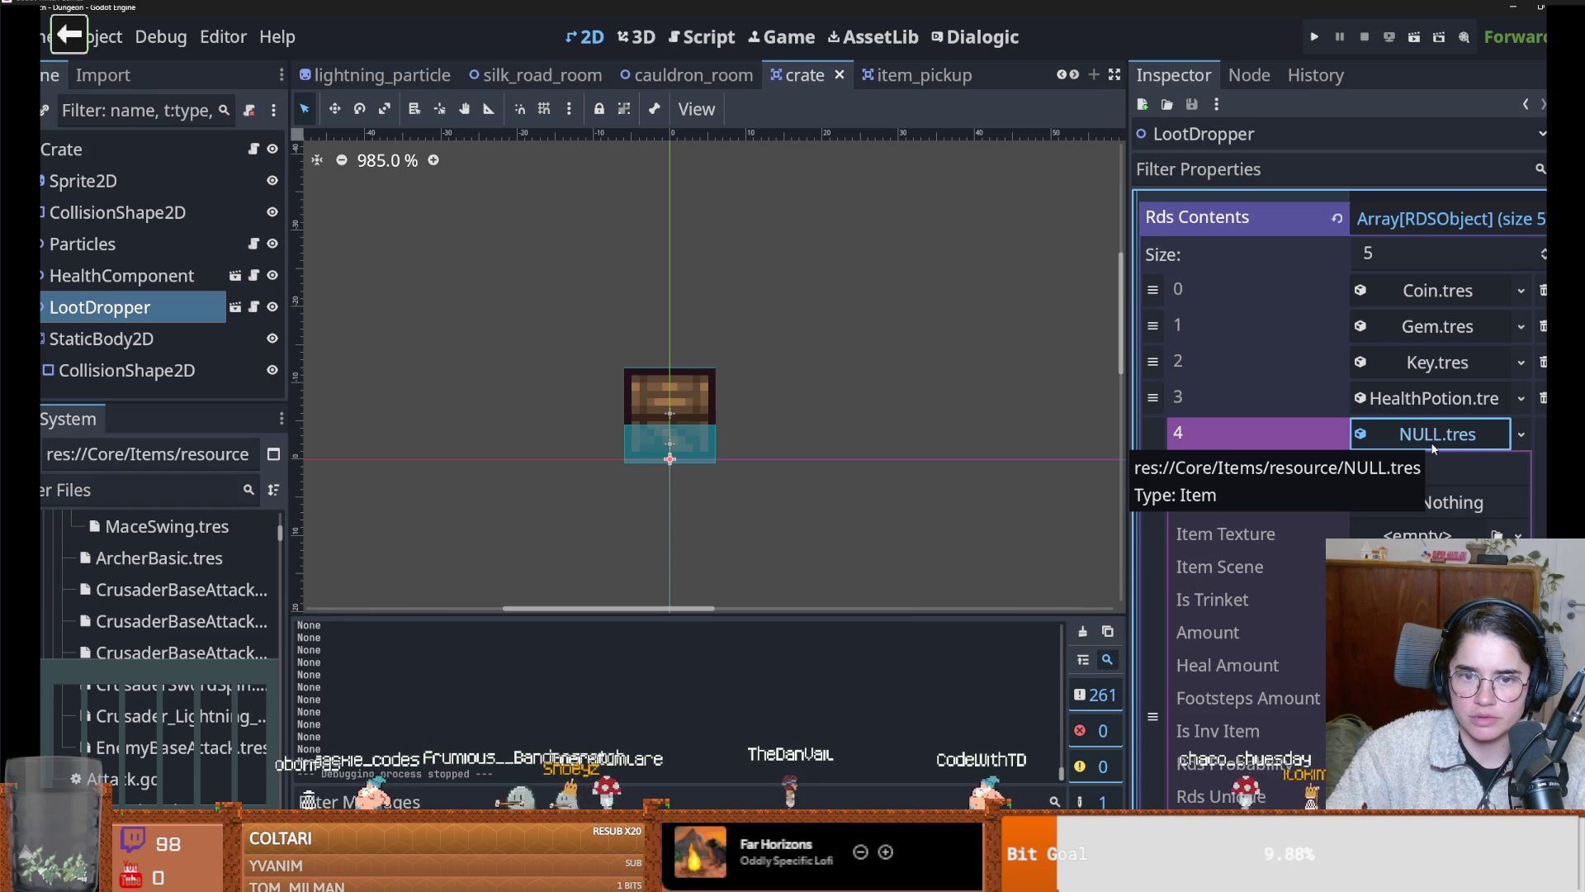
pyautogui.click(1433, 438)
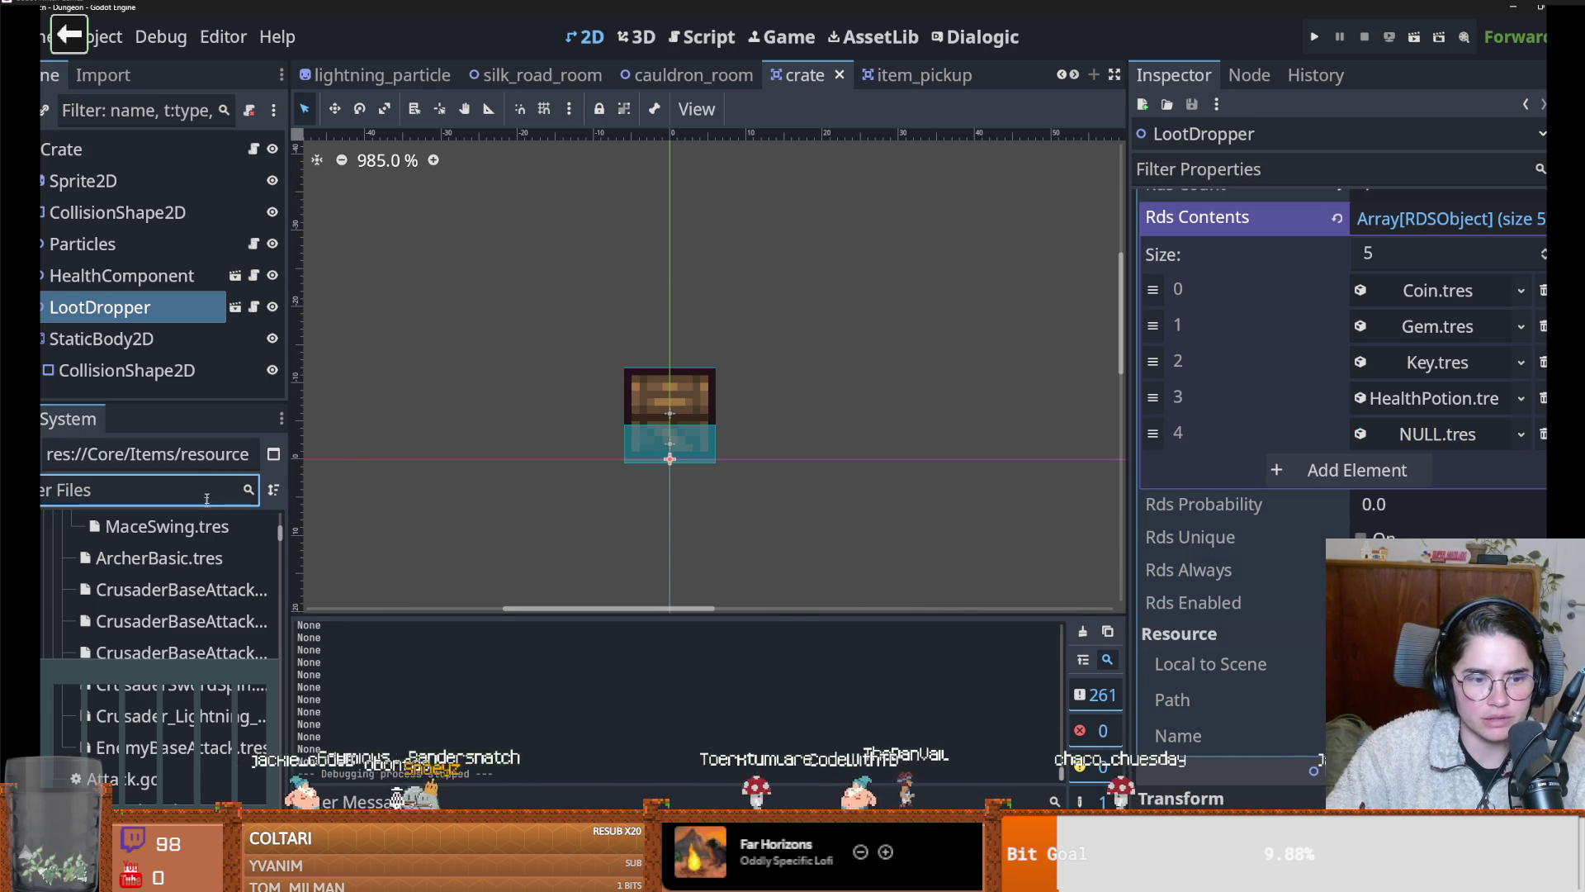
pyautogui.scroll(-3, 230, 737)
pyautogui.scroll(-10, 229, 737)
pyautogui.scroll(15, 157, 578)
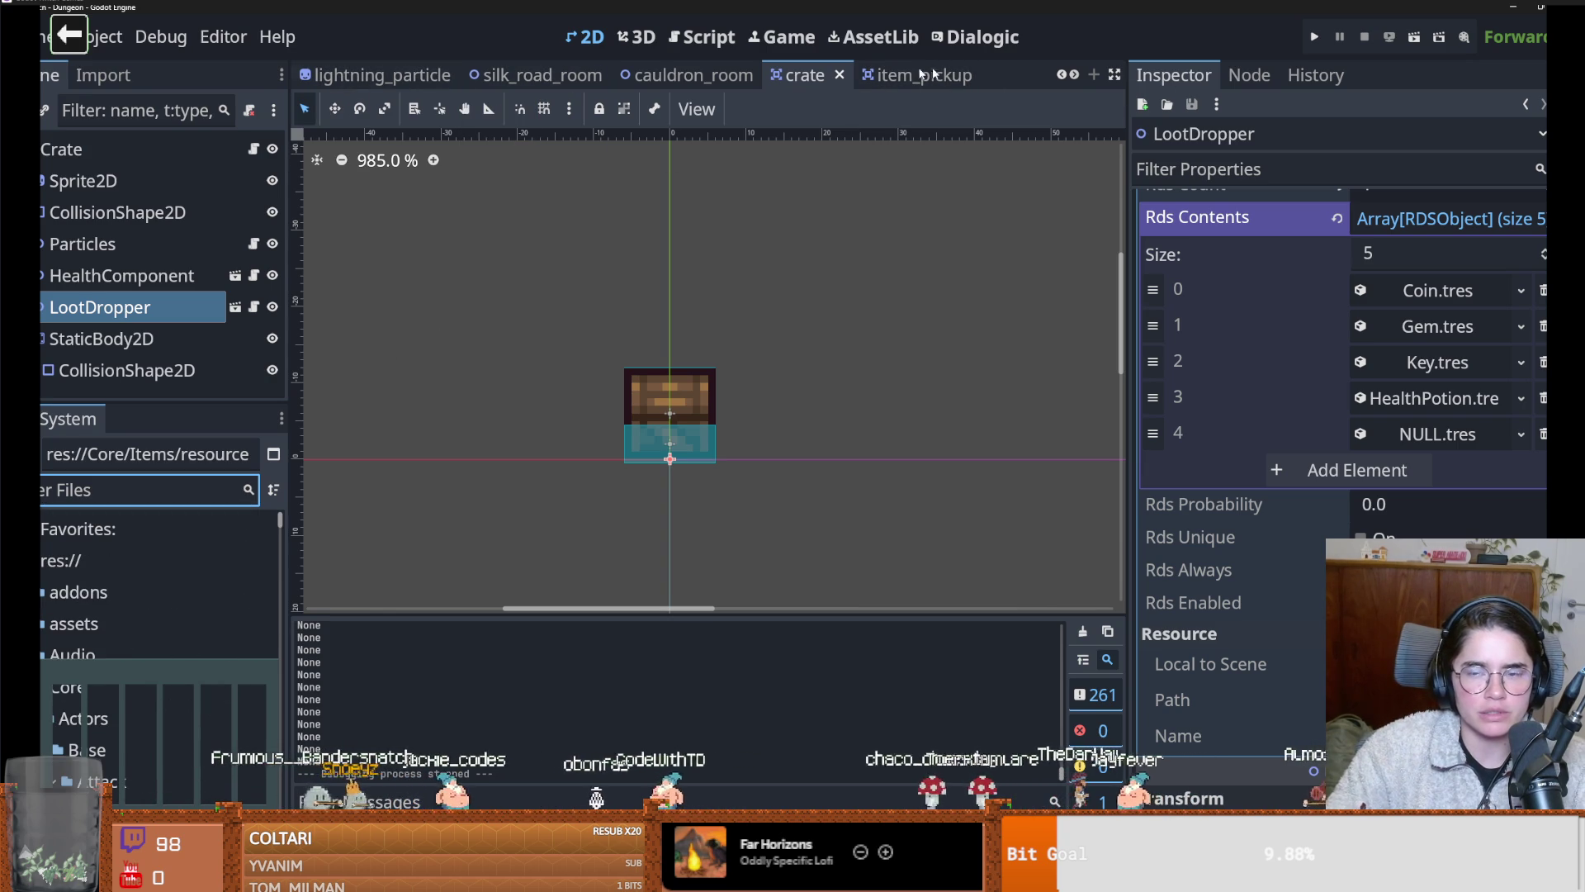
pyautogui.click(1062, 75)
pyautogui.click(1062, 75)
pyautogui.click(1062, 75)
pyautogui.click(1061, 75)
pyautogui.click(1062, 75)
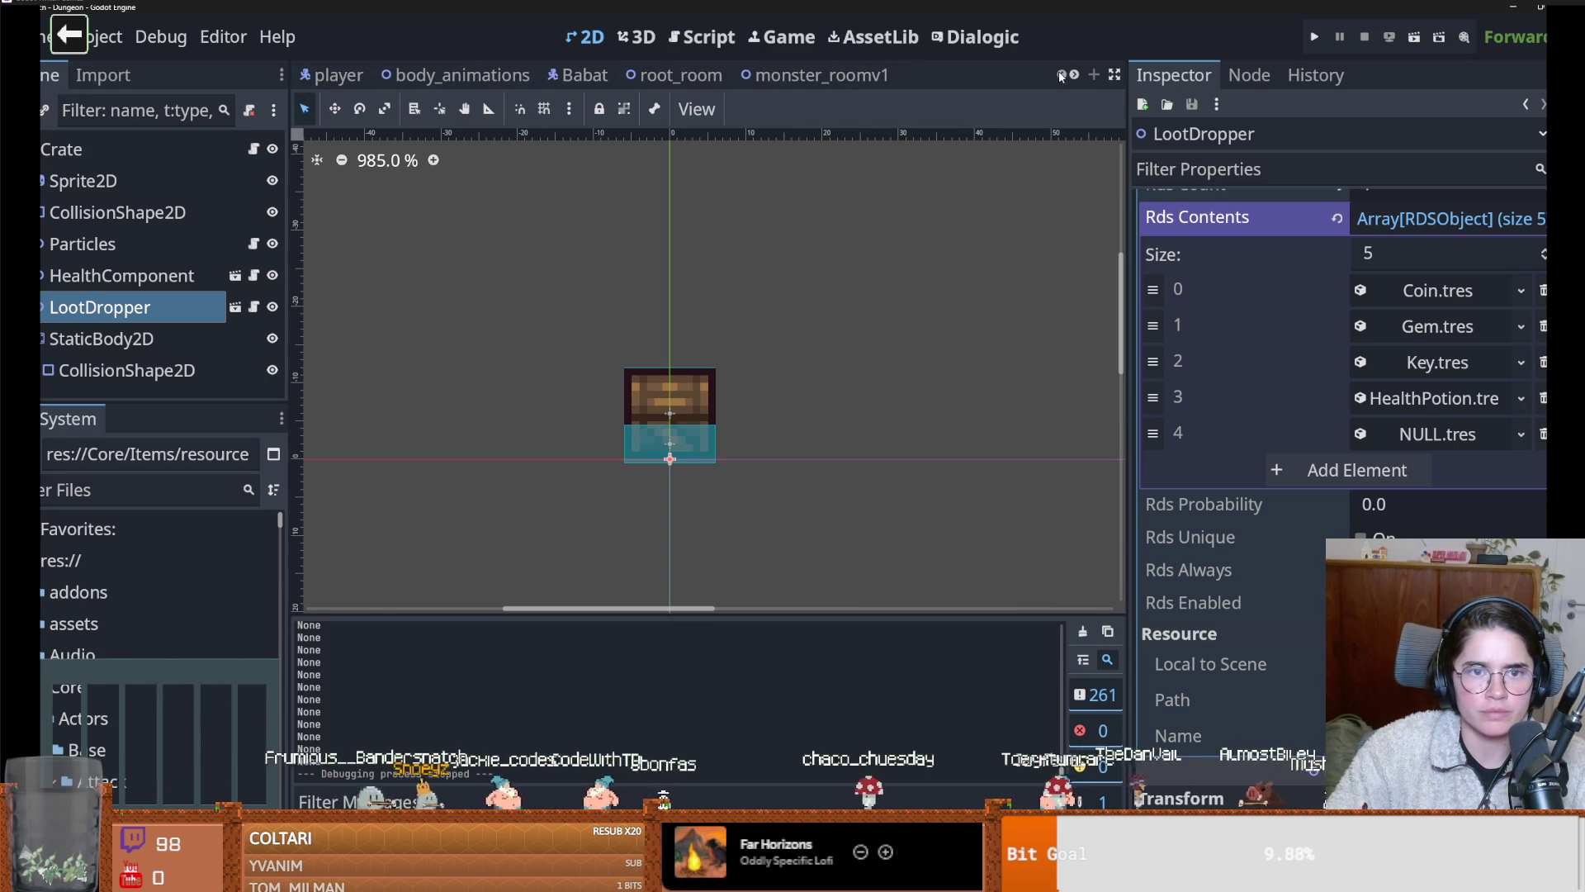
# In root_room, check that TilemapScenes' Ineractable tiles include the crate scene
pyautogui.click(700, 79)
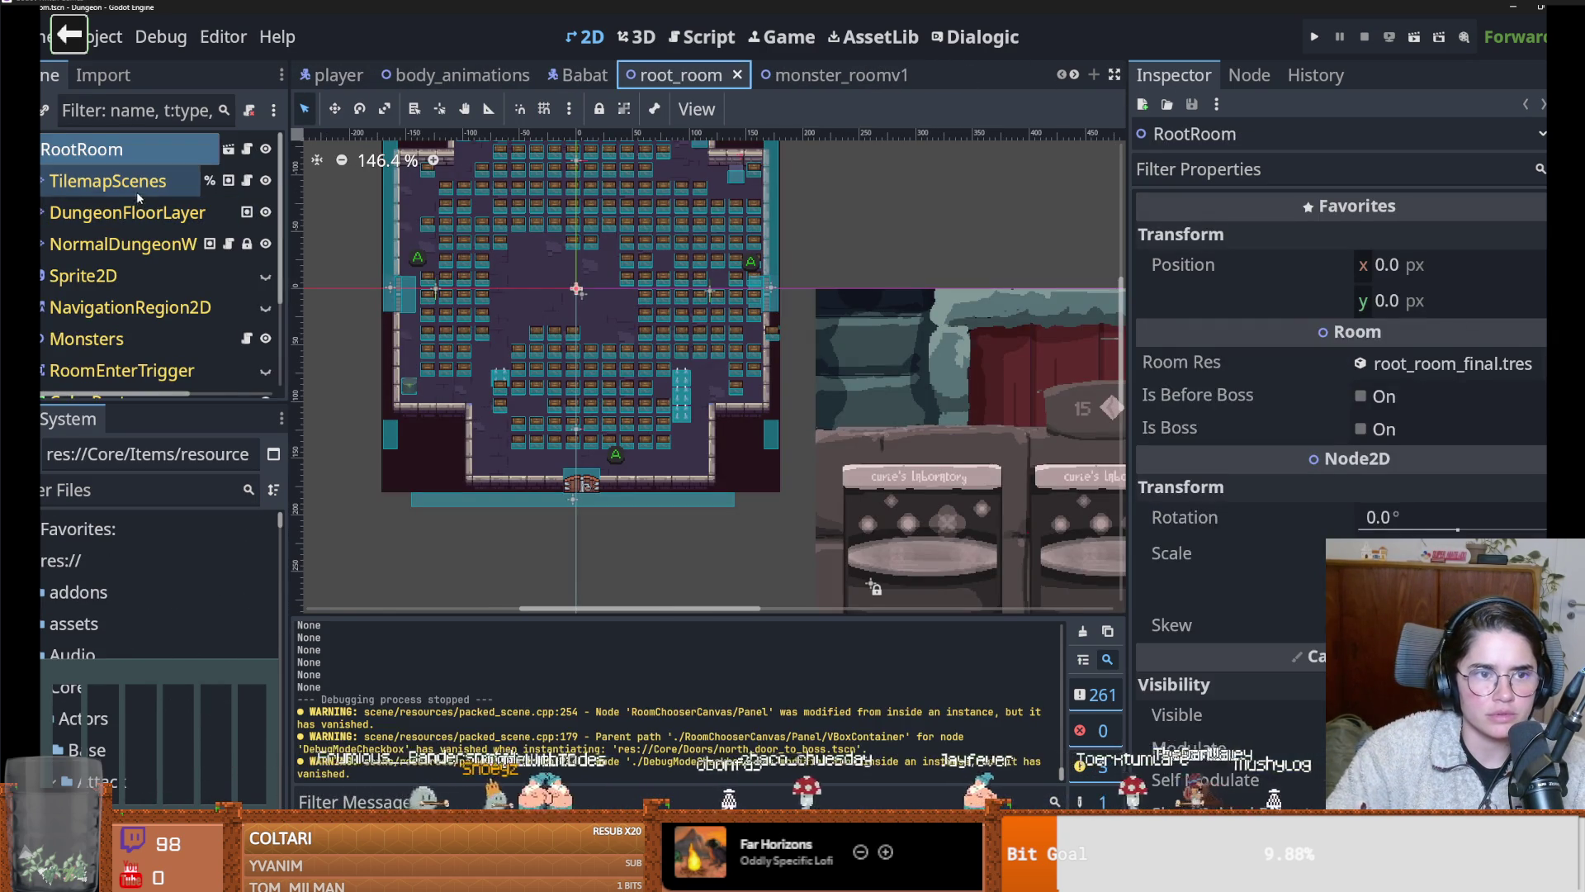
pyautogui.click(138, 194)
pyautogui.moveTo(764, 656)
pyautogui.mouseDown()
pyautogui.moveTo(764, 247)
pyautogui.moveTo(764, 317)
pyautogui.mouseUp()
pyautogui.click(371, 445)
pyautogui.click(601, 450)
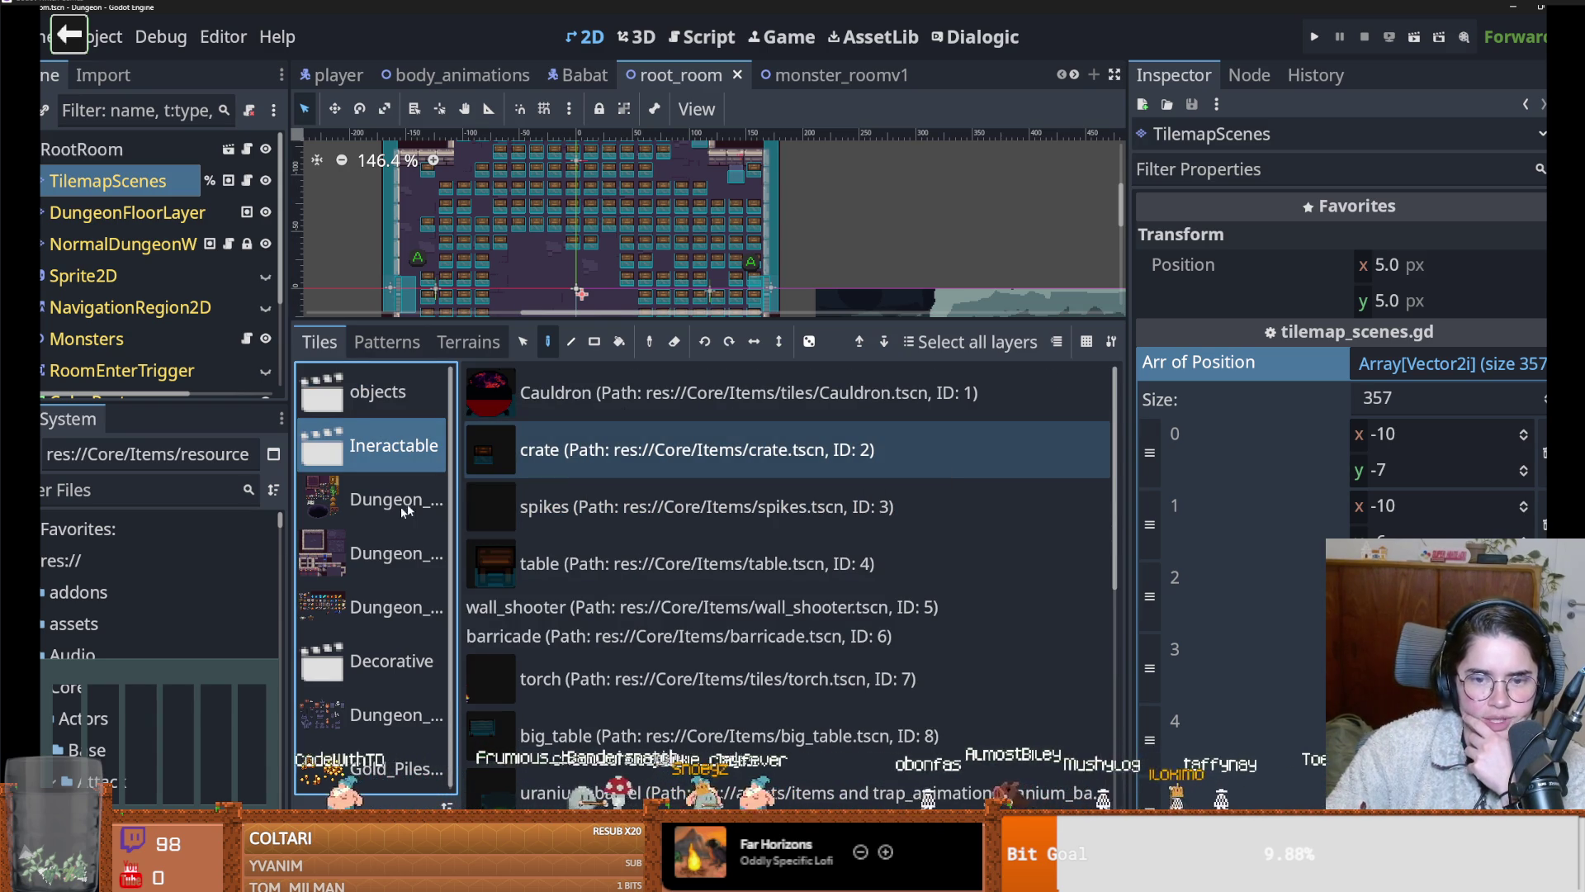
# Reopen crate.tscn from the Actors folder in the FileSystem dock
pyautogui.scroll(-3, 104, 698)
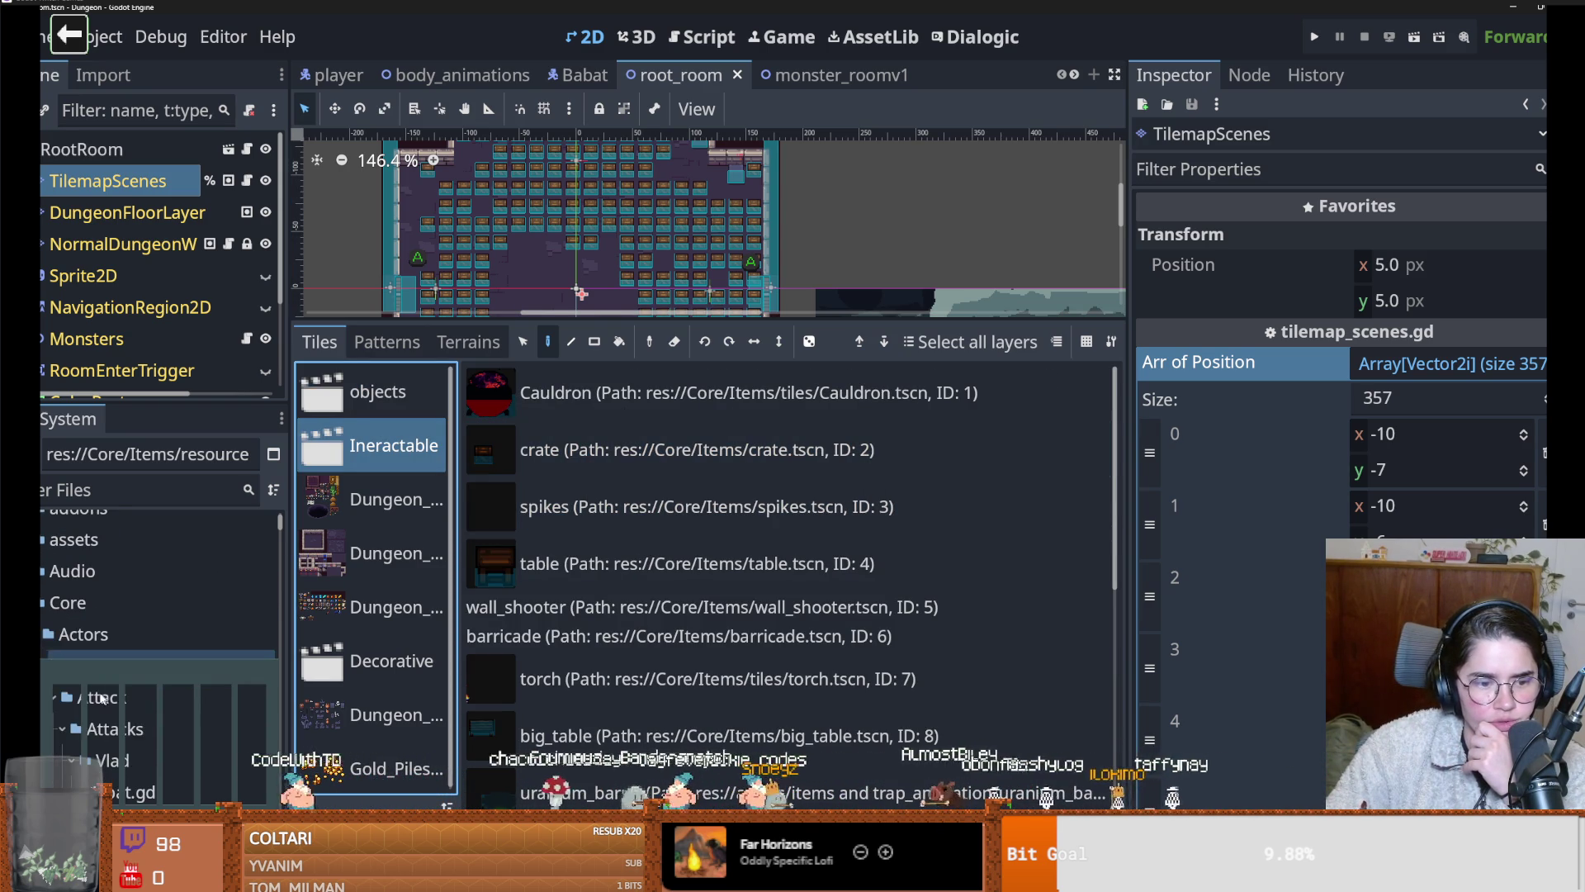
pyautogui.click(43, 634)
pyautogui.scroll(-4, 157, 656)
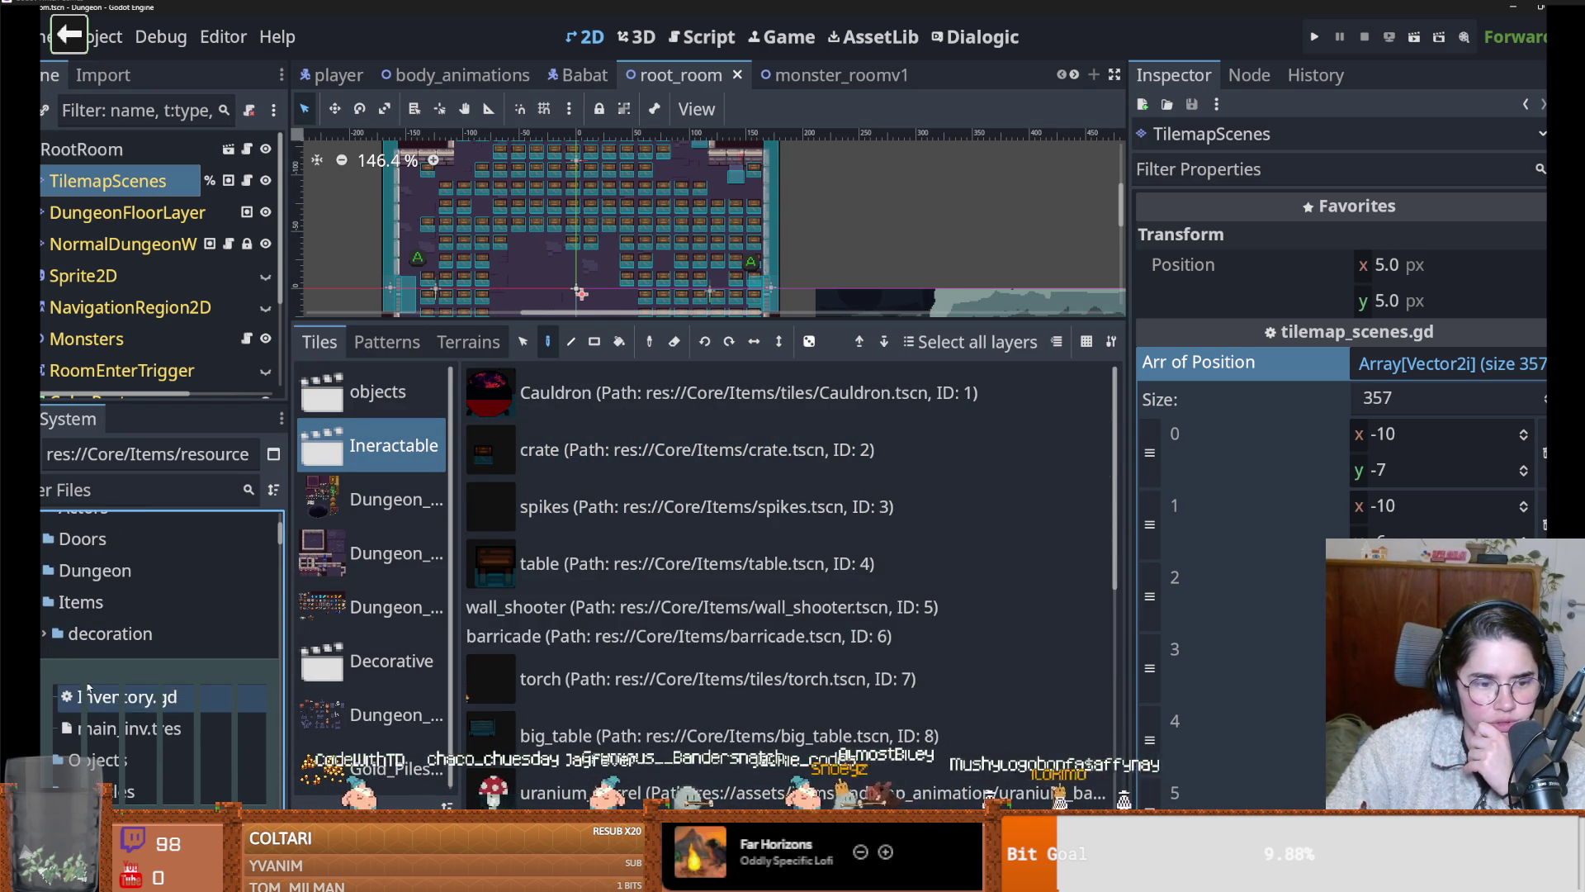
pyautogui.scroll(-4, 157, 636)
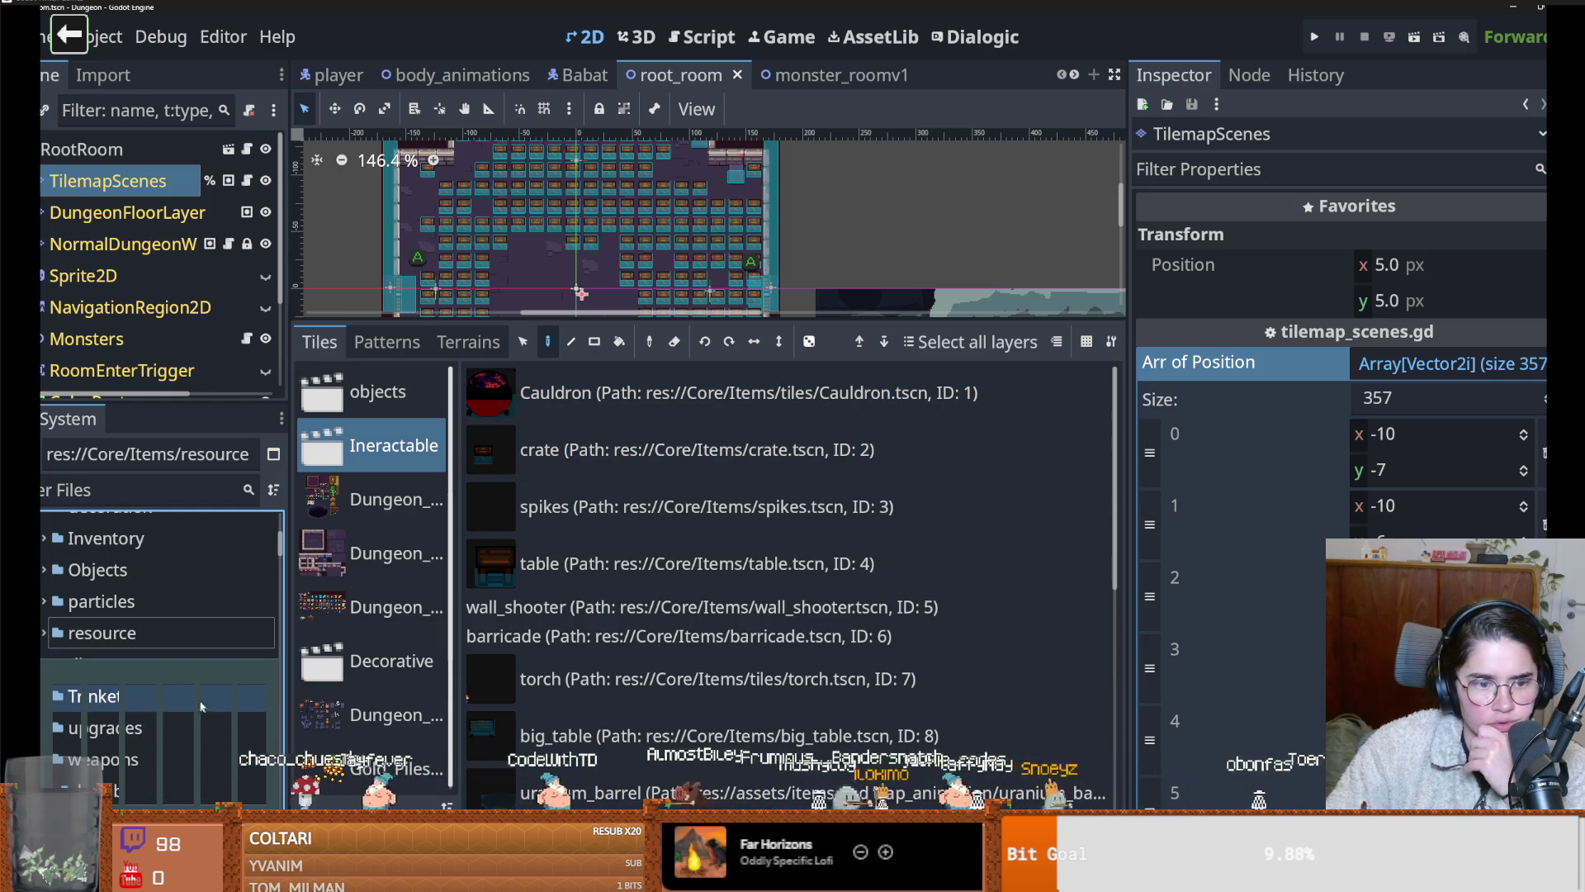
pyautogui.scroll(-5, 54, 641)
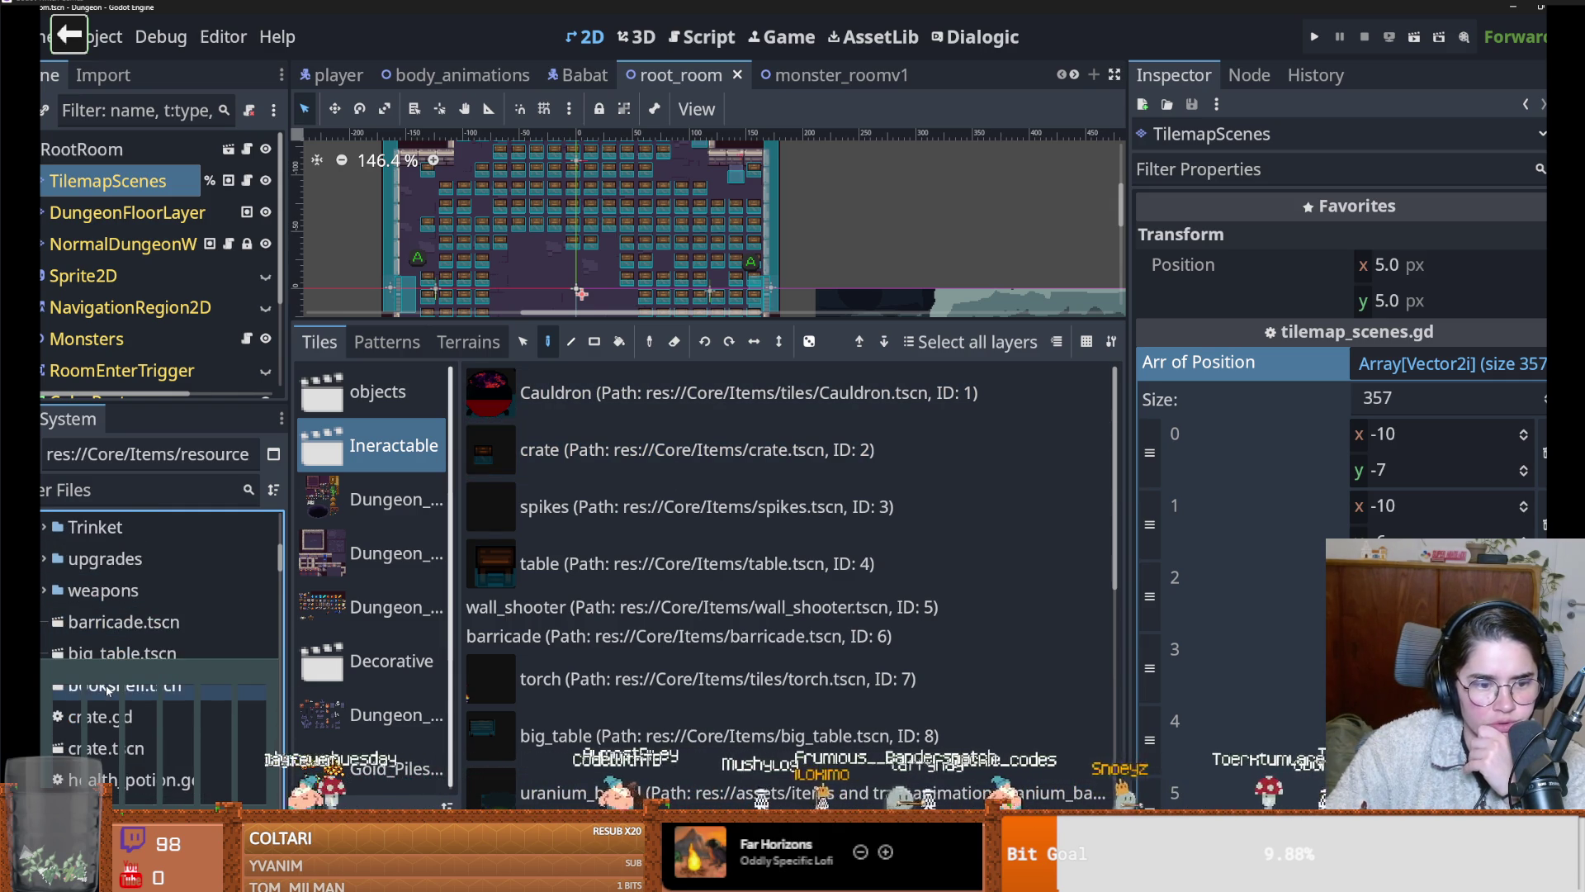
pyautogui.doubleClick(107, 748)
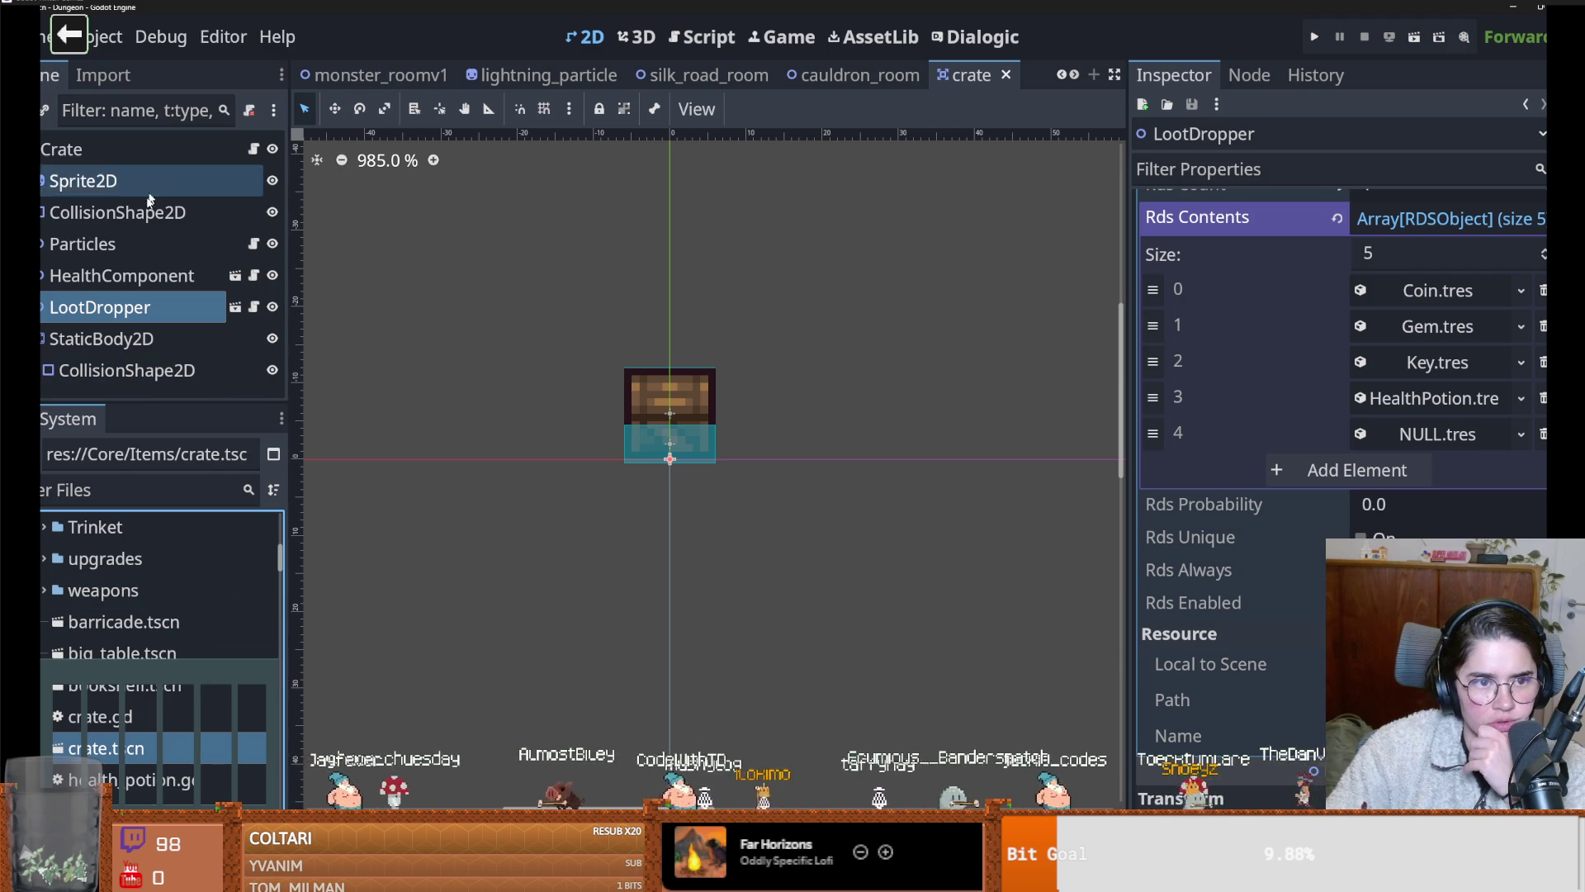
# Review NULL.tres's name None, description Nothing and Rds Probability, then open loot_dropper.gd
pyautogui.click(1427, 438)
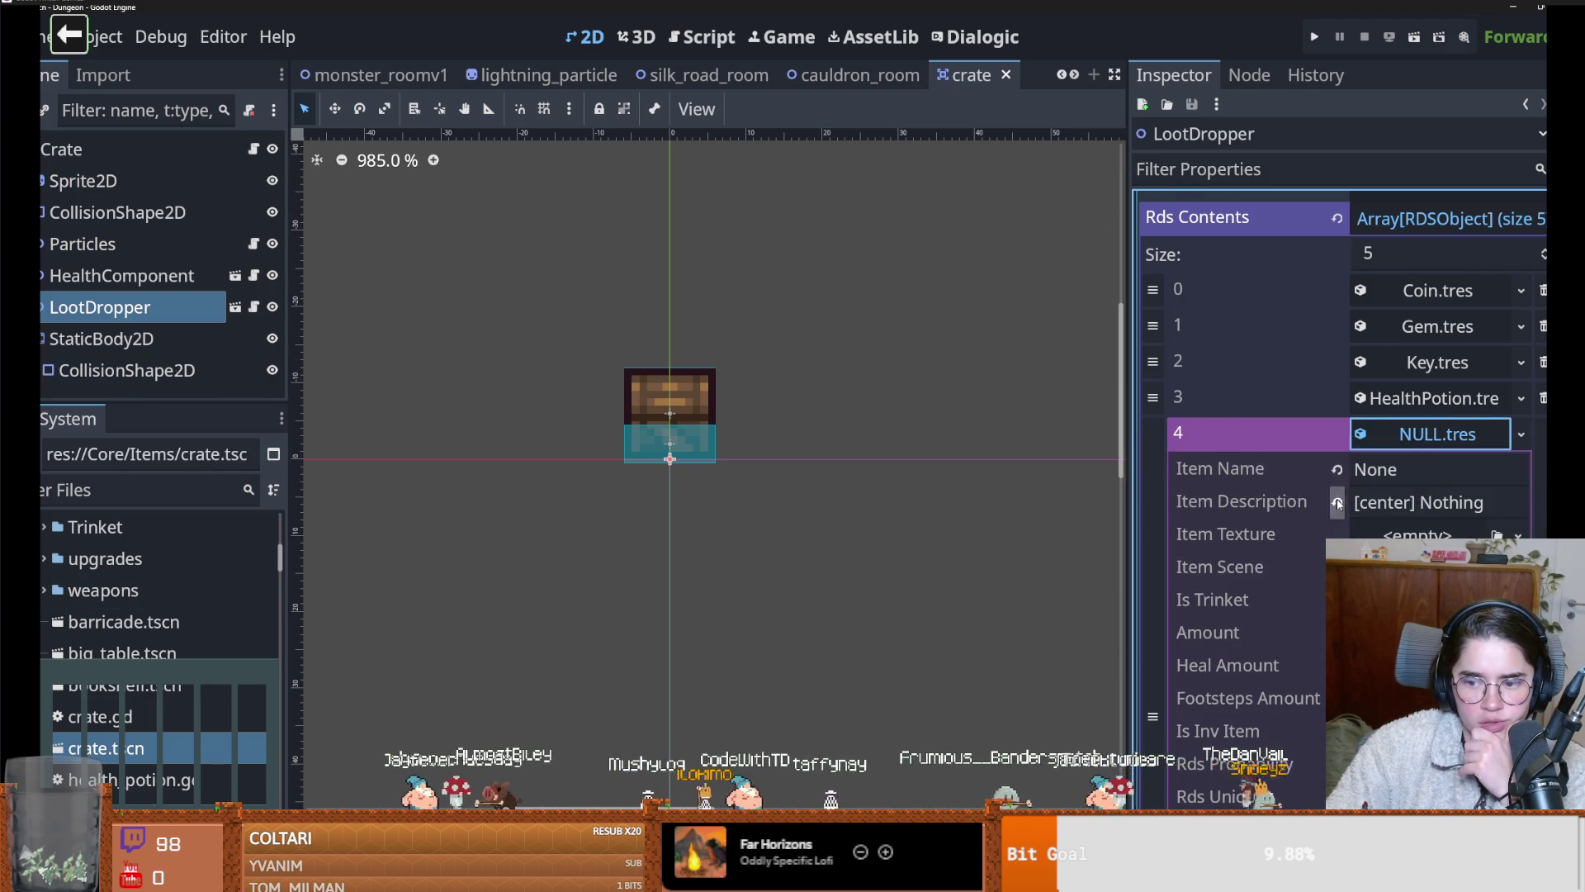
pyautogui.scroll(-2, 1318, 575)
pyautogui.click(1234, 682)
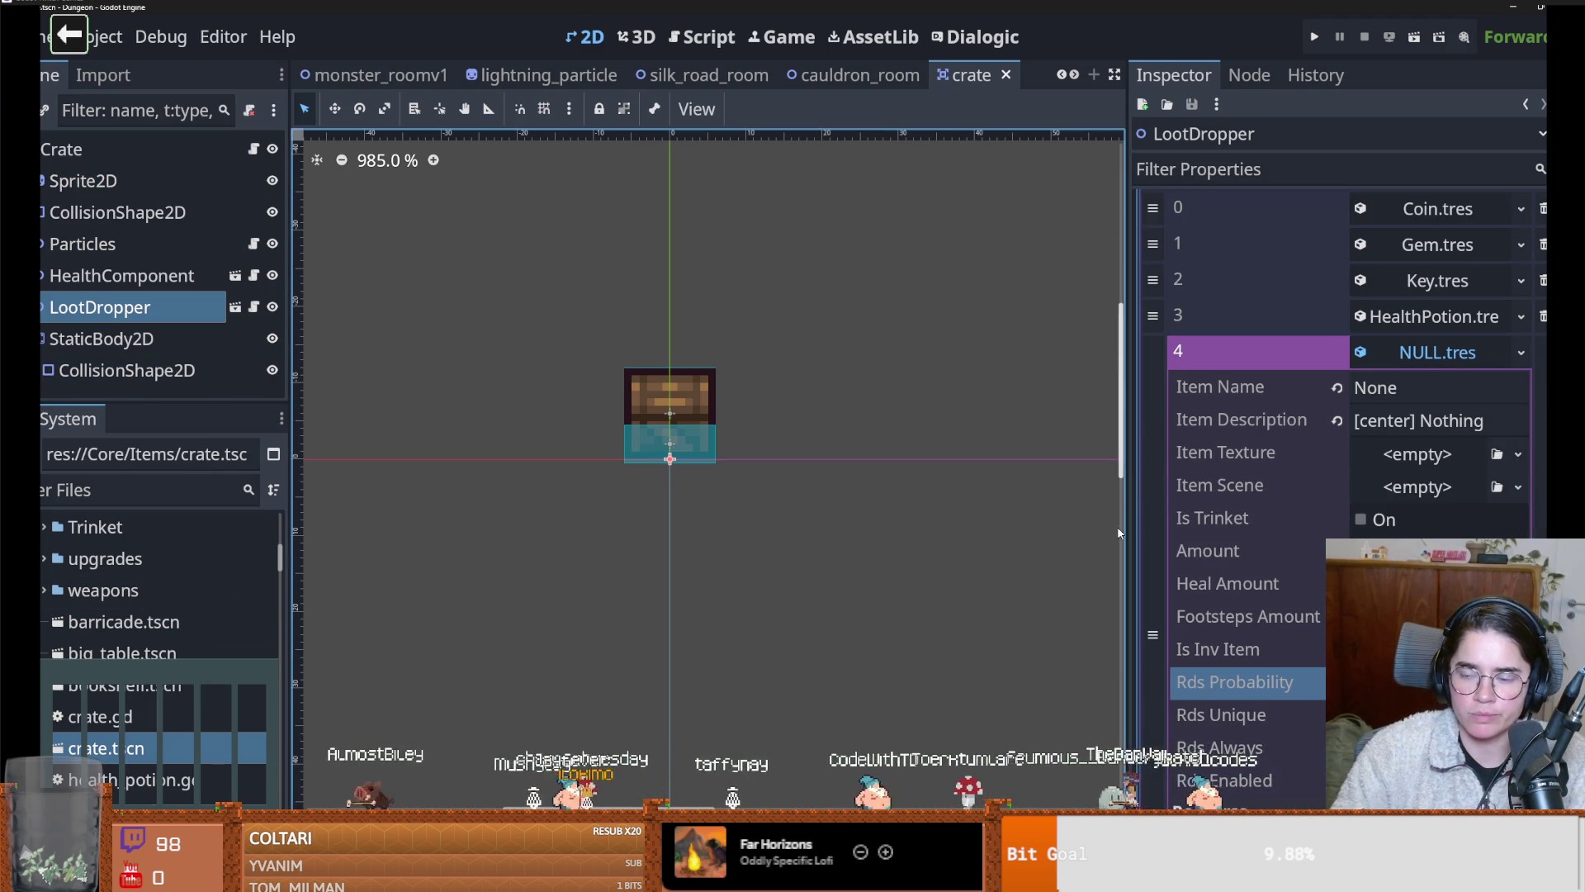
pyautogui.scroll(3, 1390, 228)
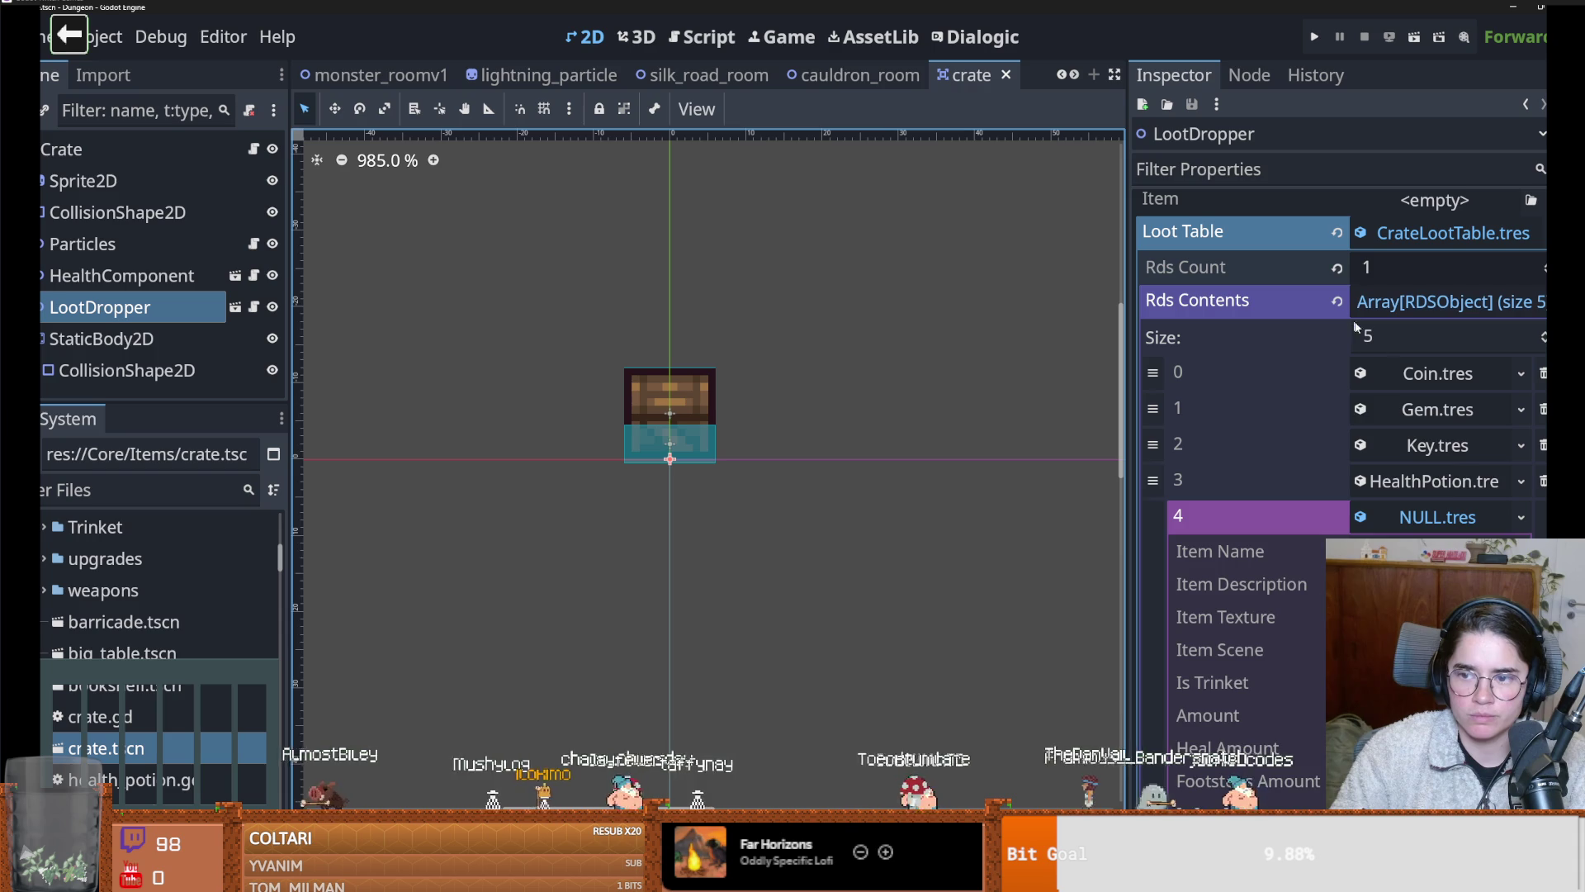
pyautogui.click(1440, 511)
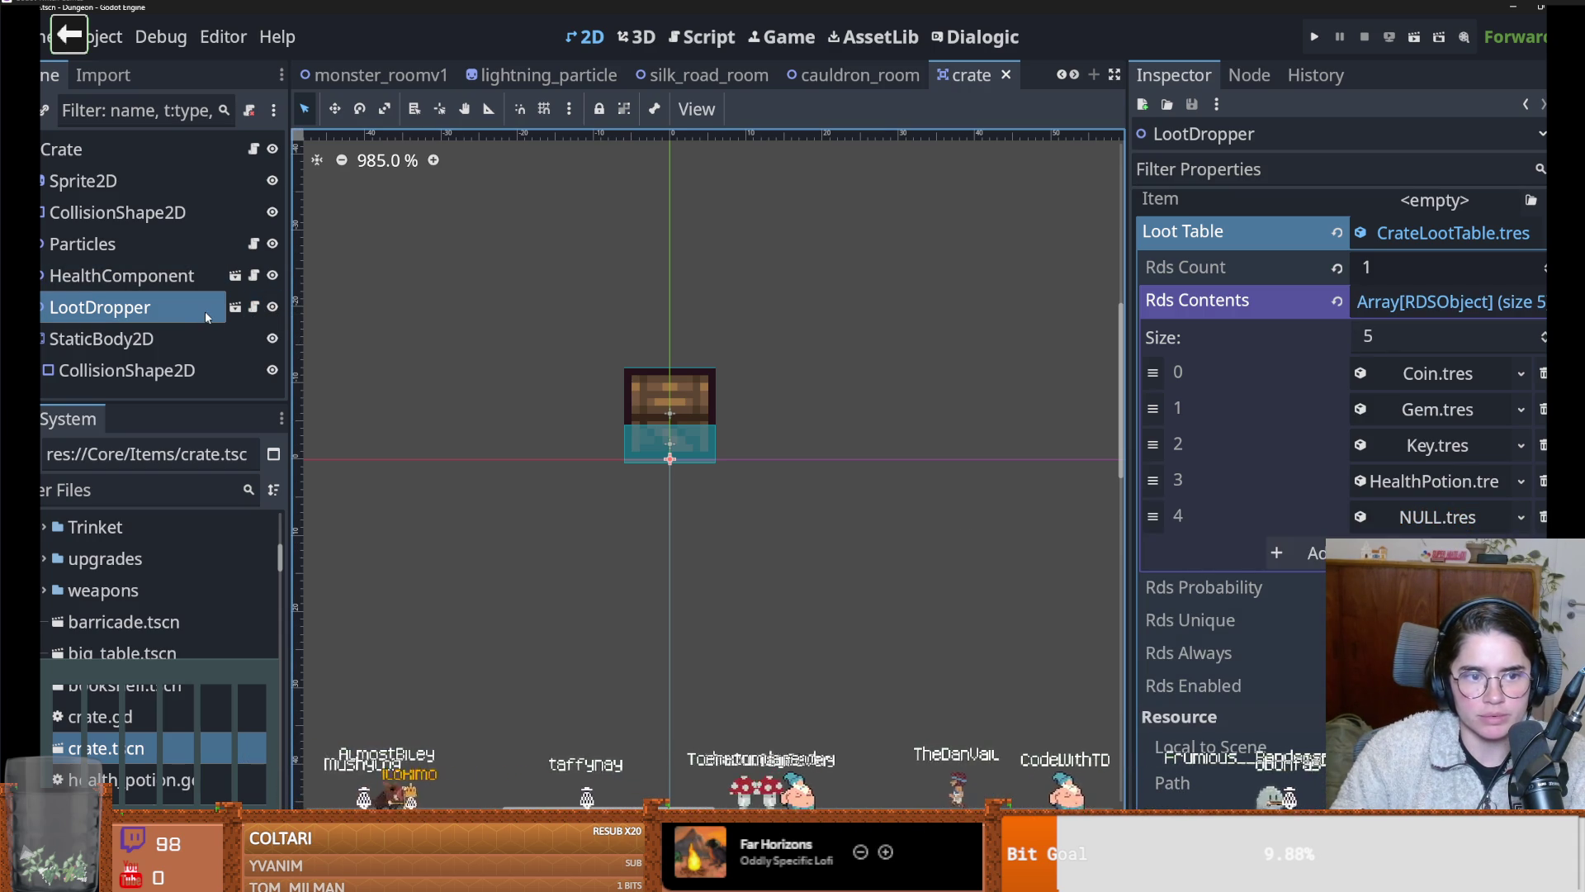
pyautogui.click(255, 308)
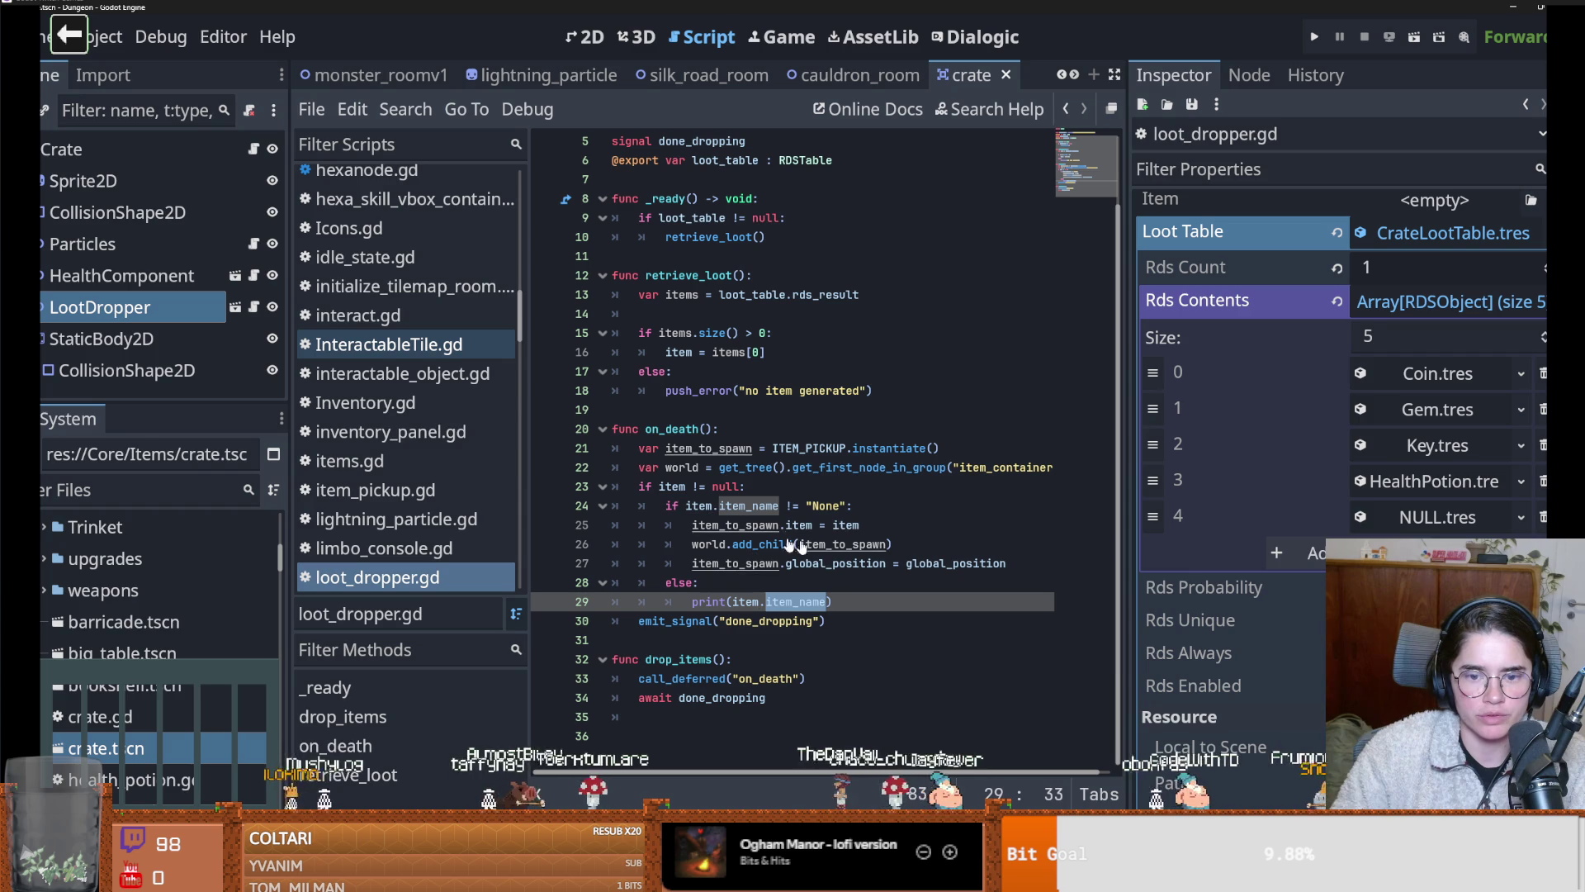
# Add a randomize() call inside RDSTable.gd's rds_result getter and save the script
pyautogui.keyDown('ctrl'); pyautogui.click(833, 293); pyautogui.keyUp('ctrl')
pyautogui.scroll(-10, 846, 450)
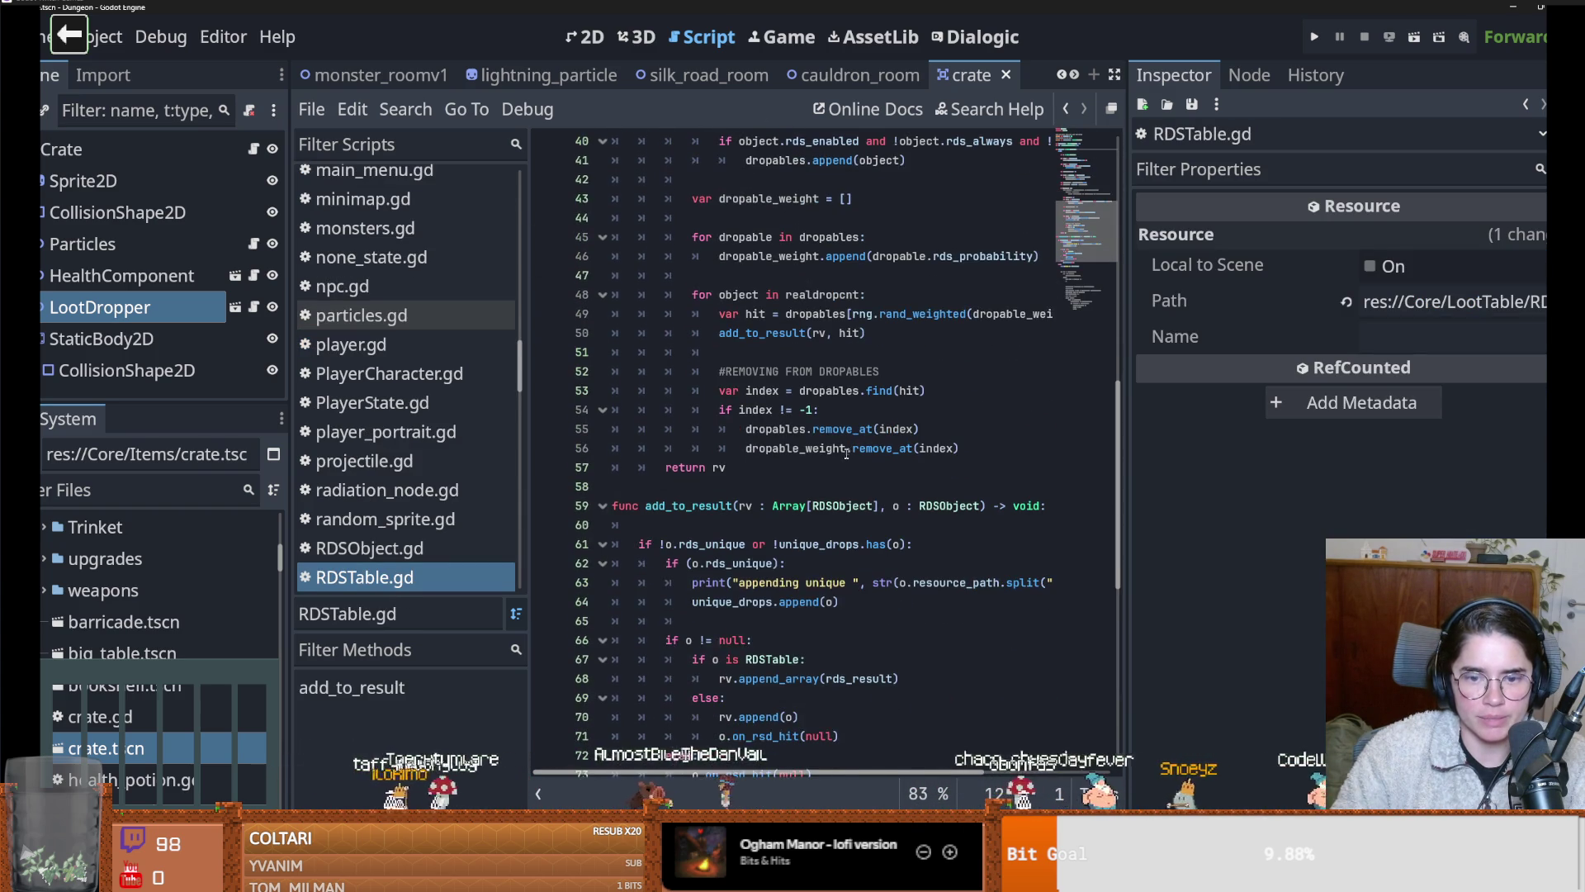
pyautogui.scroll(10, 811, 565)
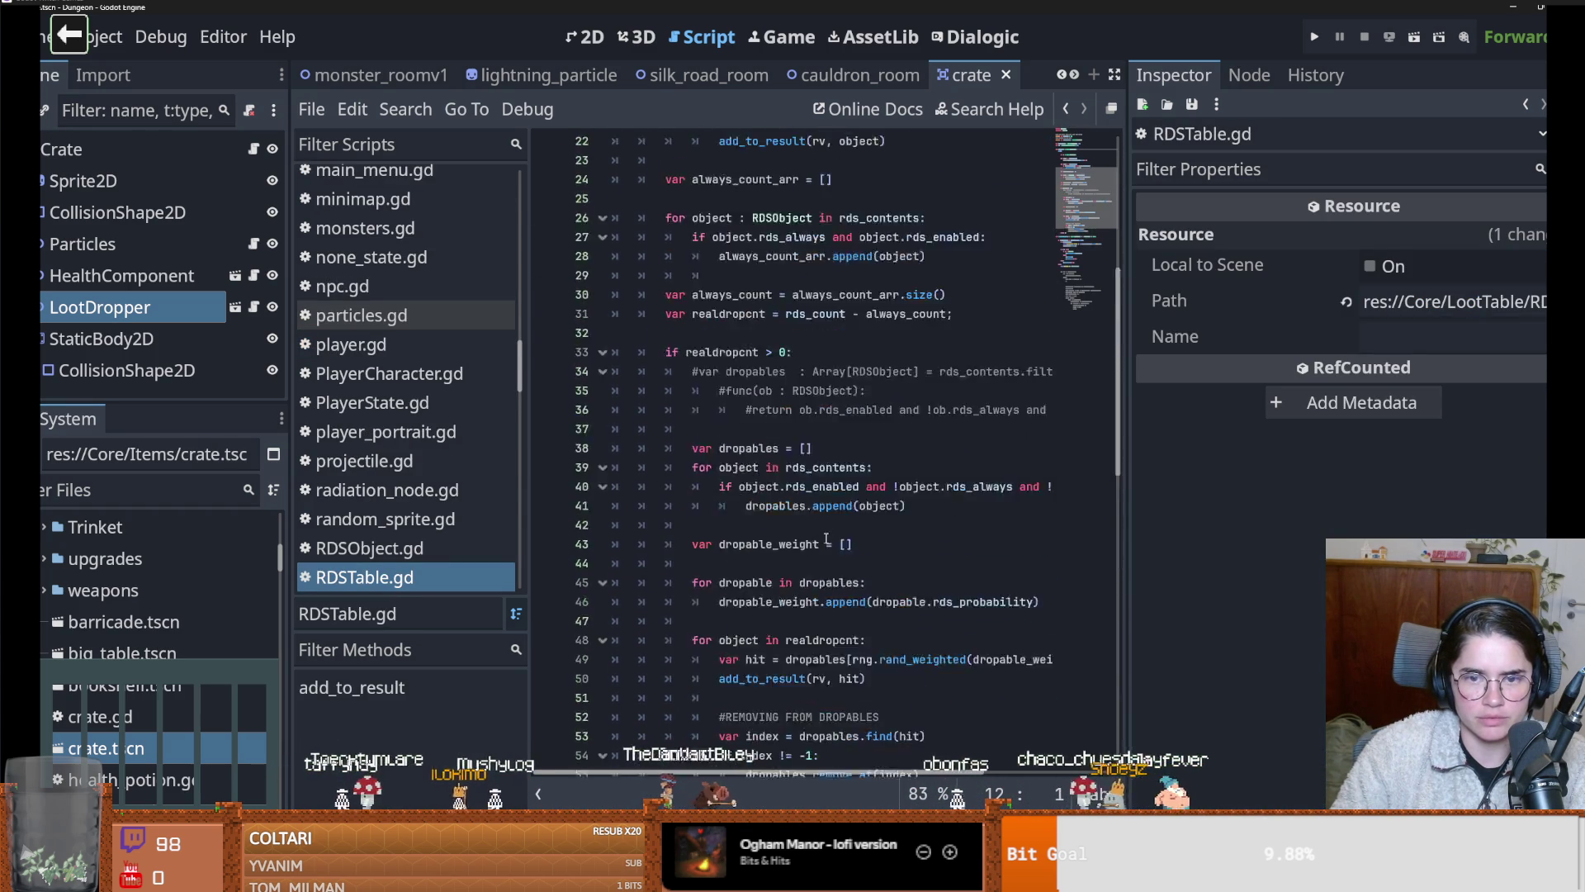
pyautogui.click(717, 395)
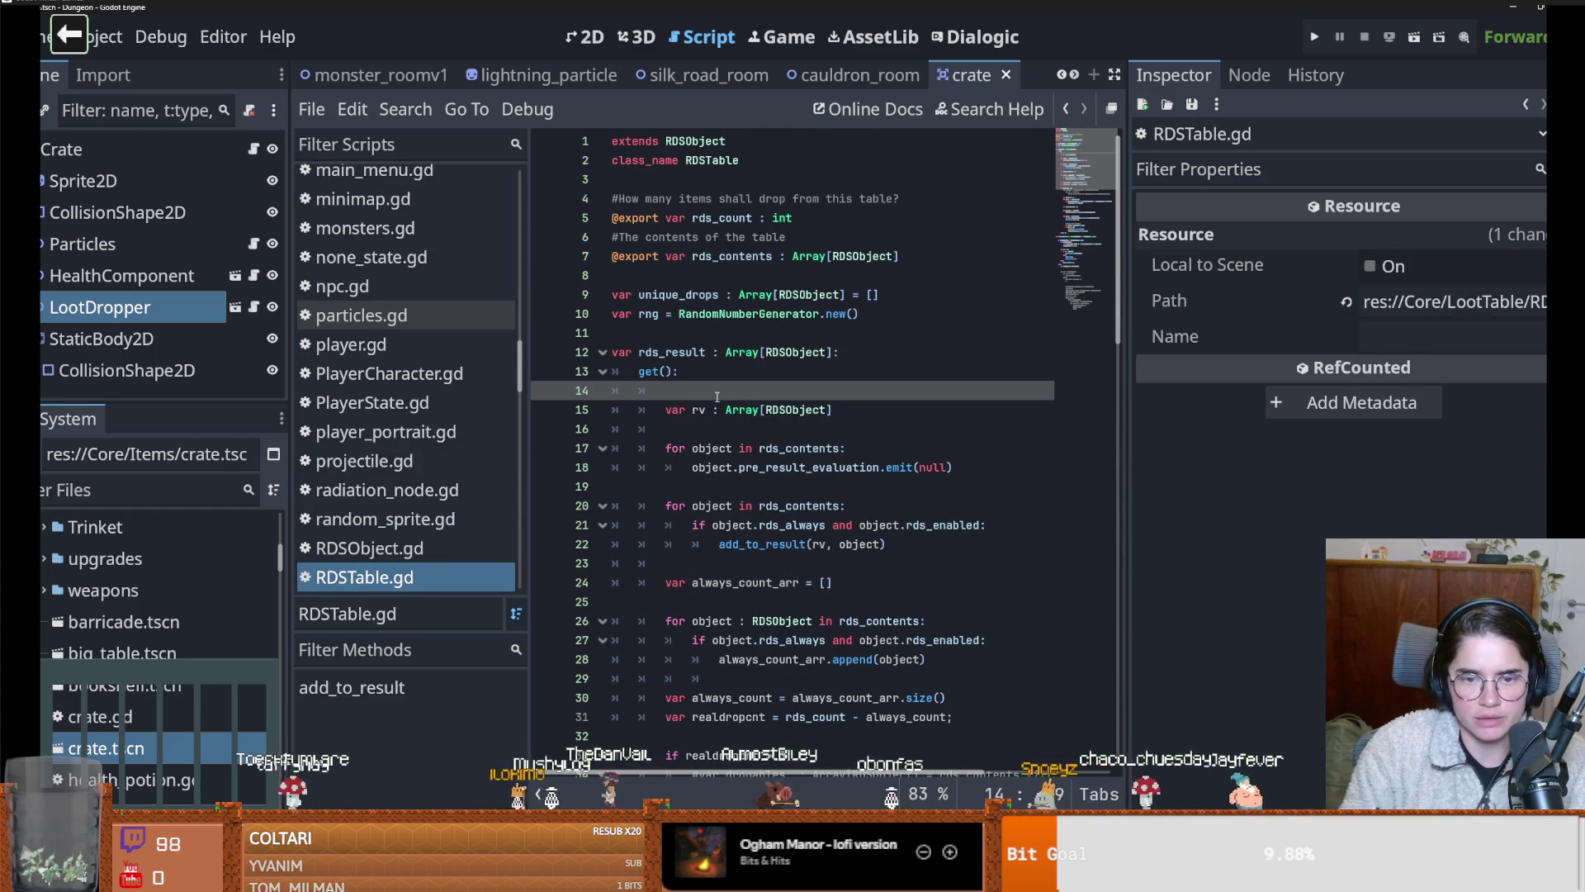
pyautogui.write('randomi')
pyautogui.press('Return')
pyautogui.hotkey('ctrl', 's')
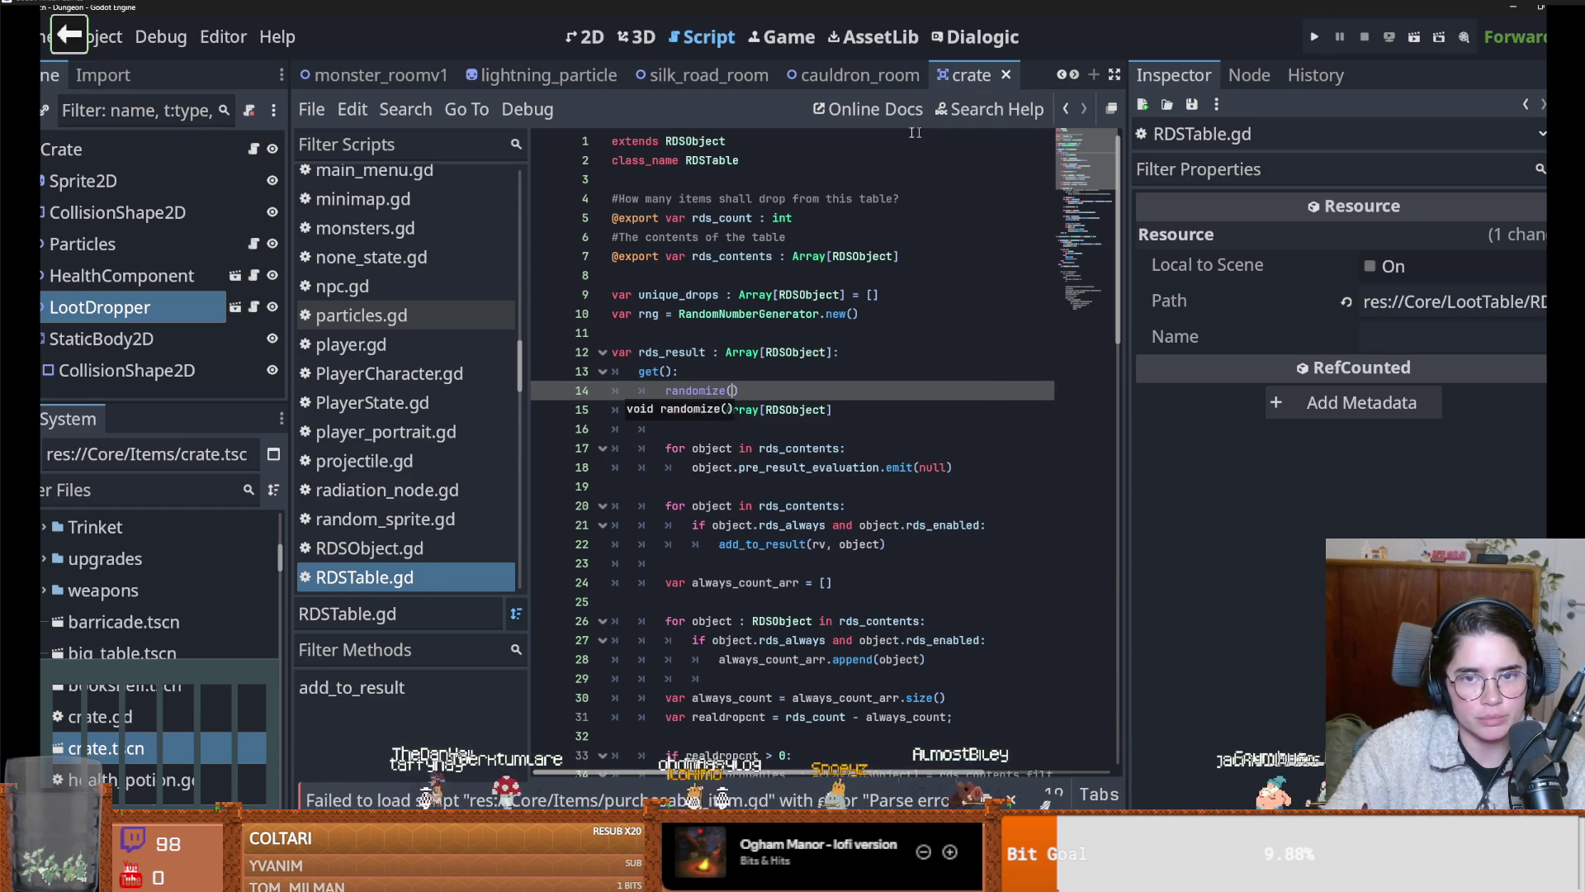
# Test-run as Warrior, destroy all crates with on_destroy_crates, and close the game
pyautogui.click(1315, 36)
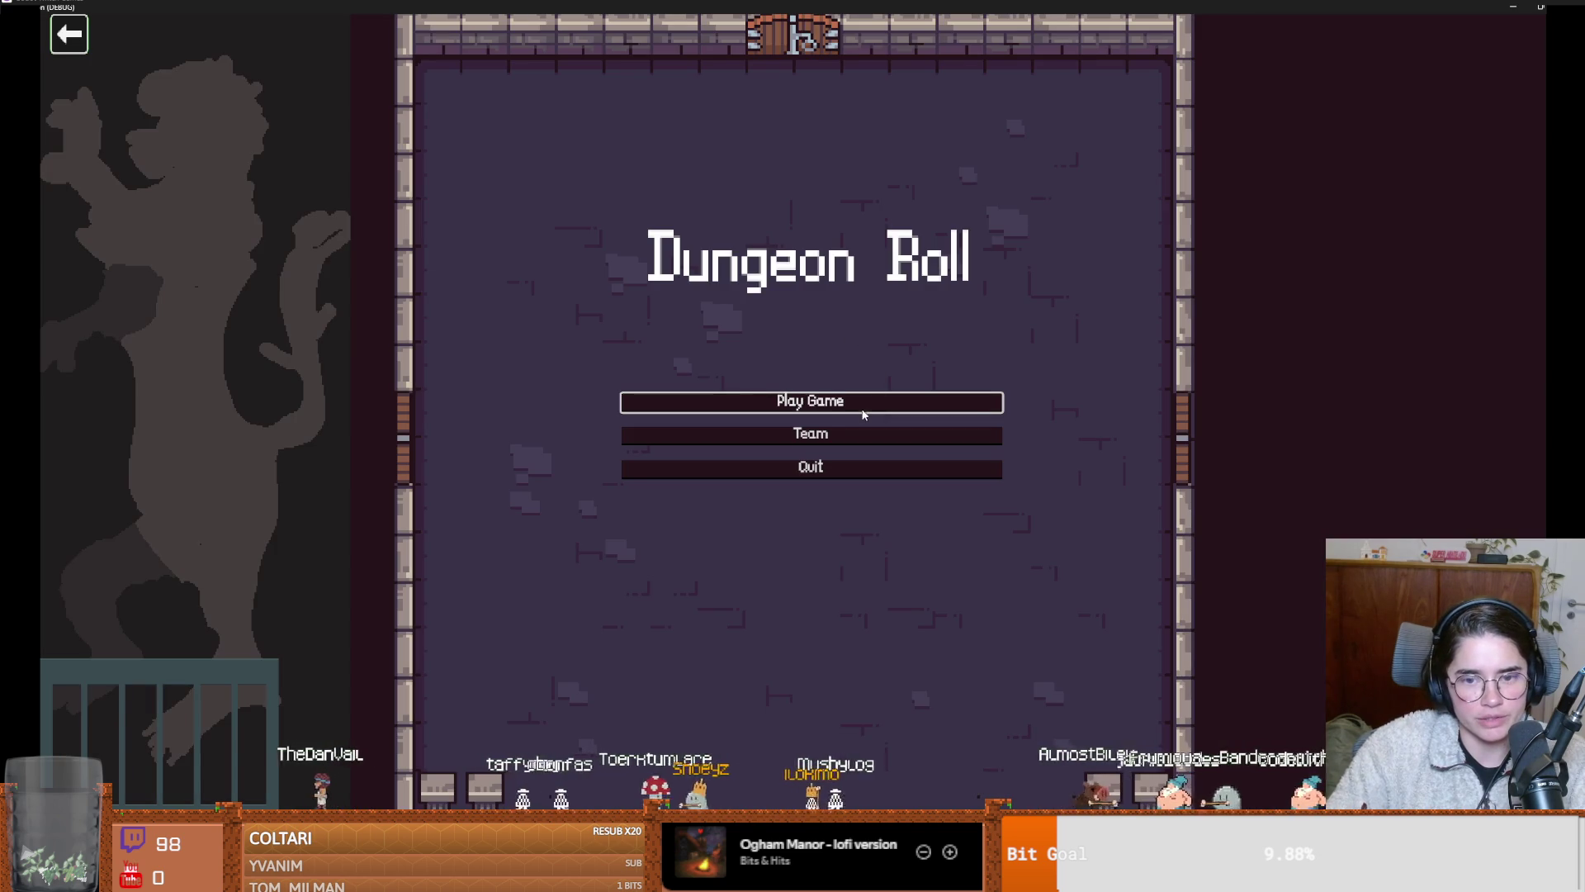
pyautogui.click(861, 409)
pyautogui.click(665, 284)
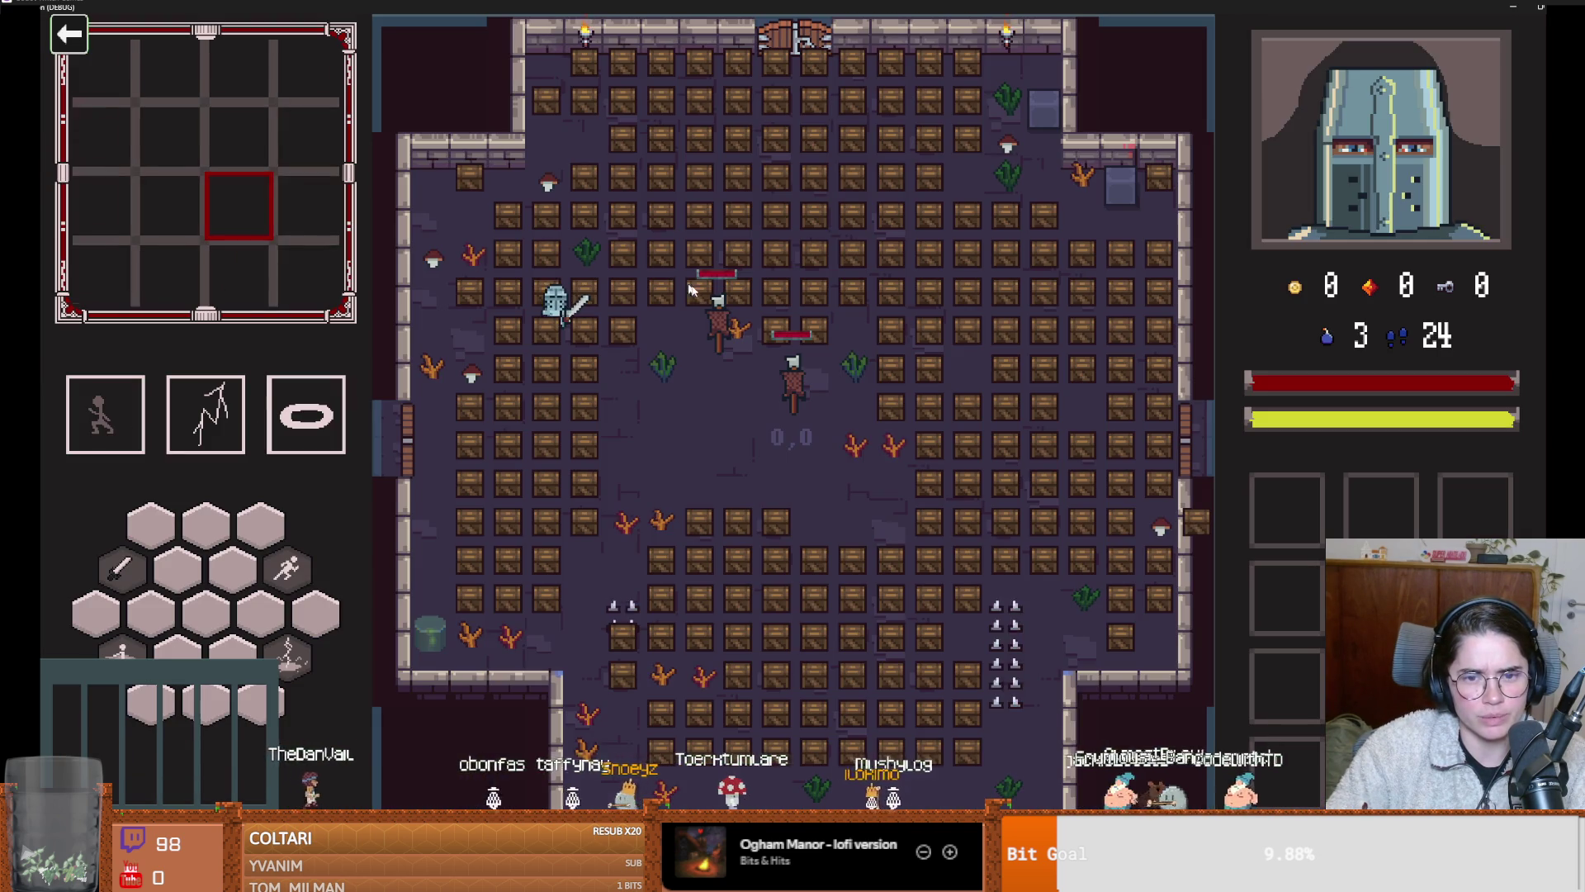
pyautogui.press('`')
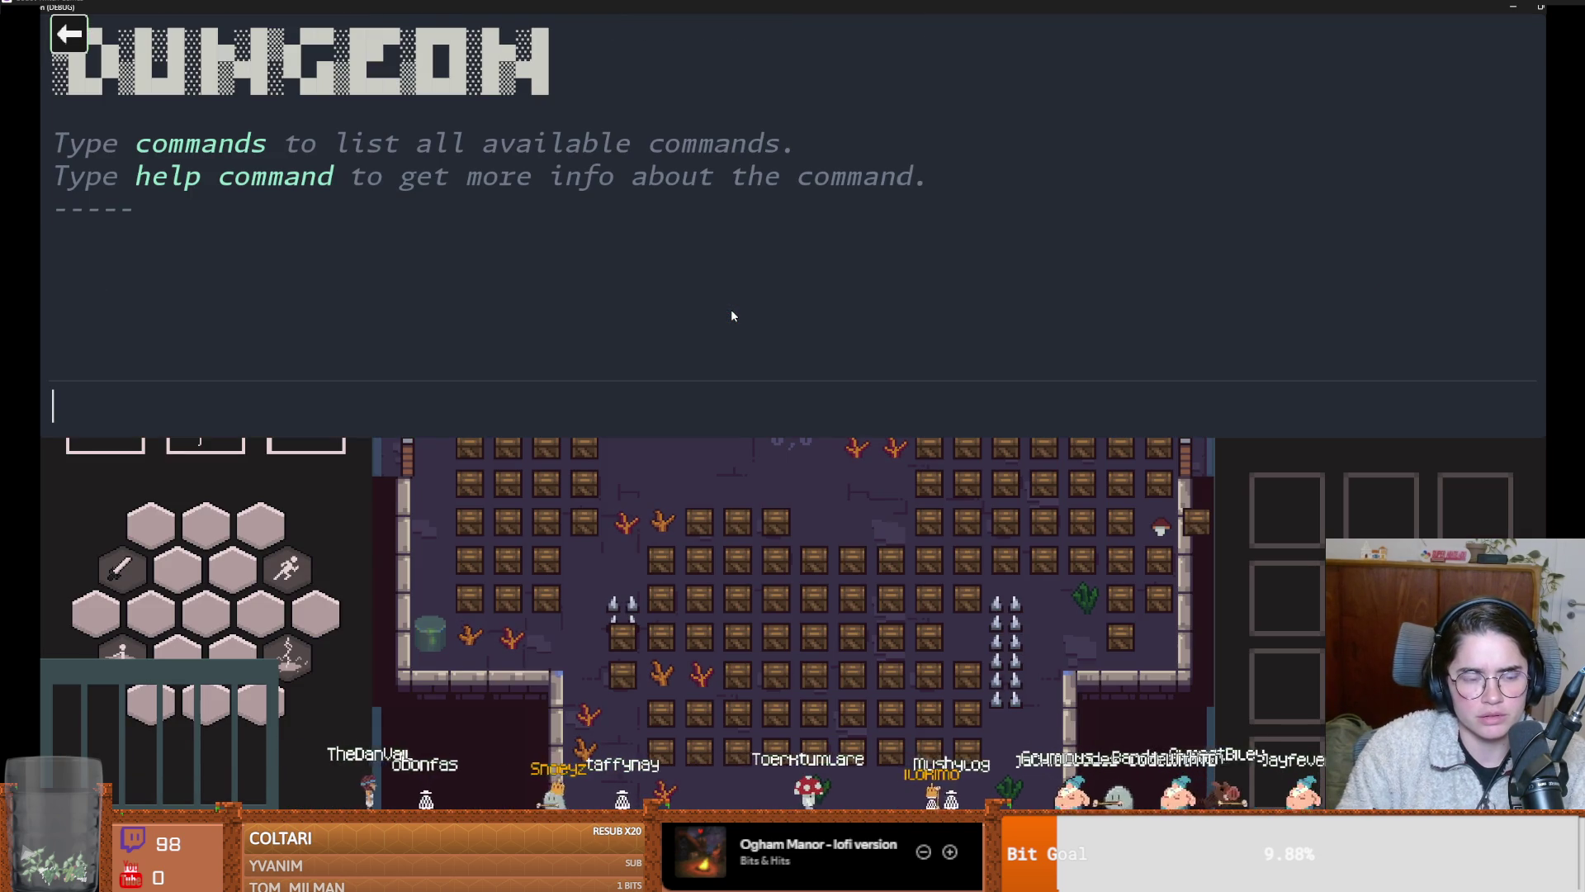
pyautogui.write('on')
pyautogui.press('Tab')
pyautogui.press('Return')
pyautogui.press('`')
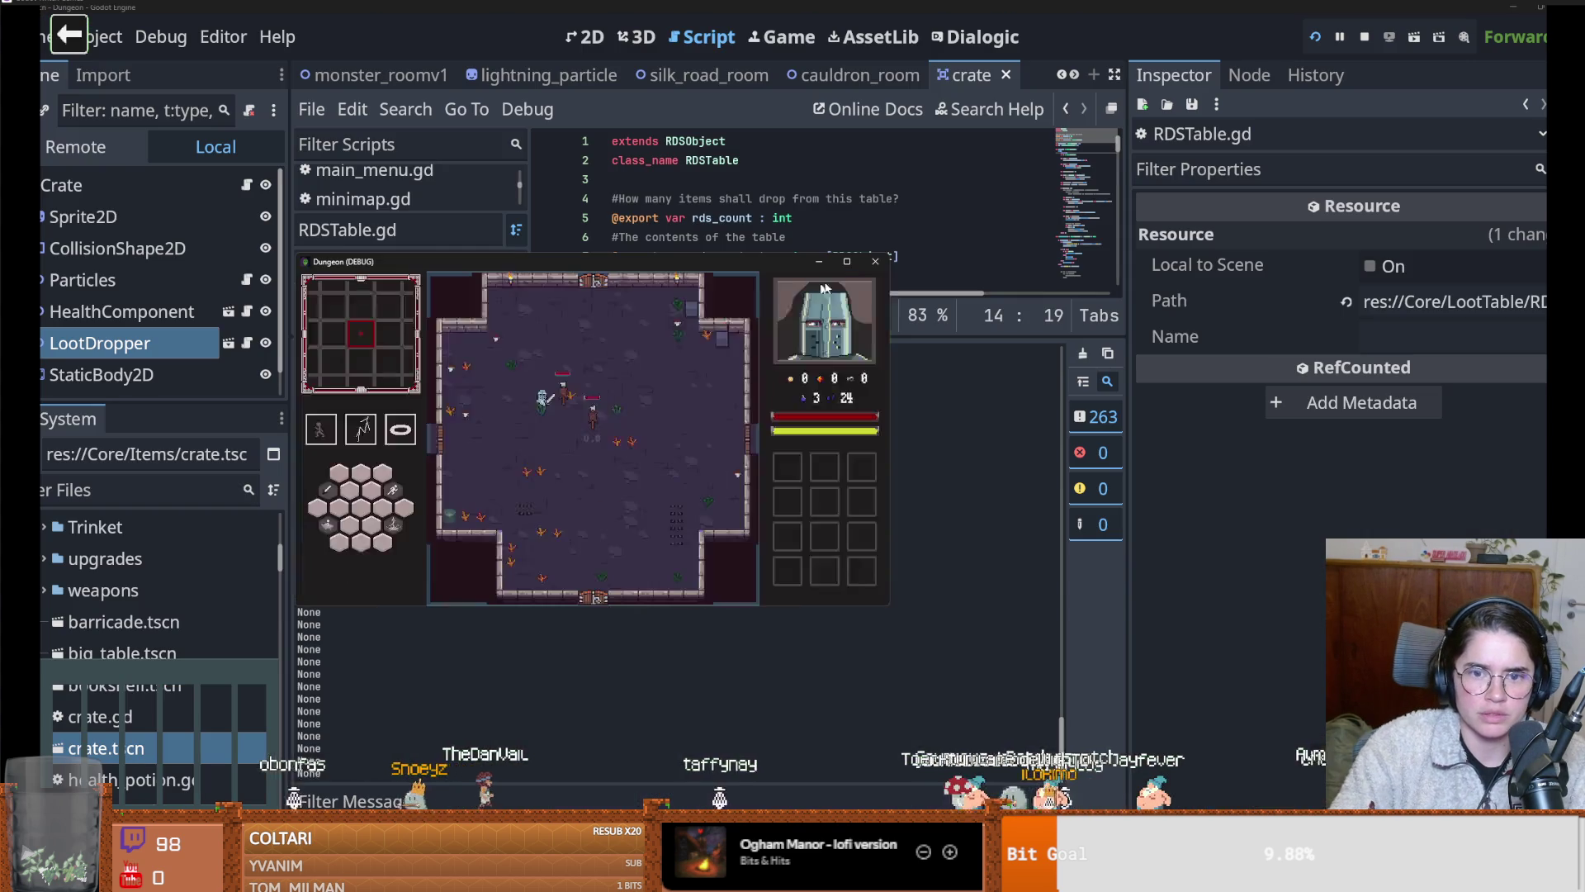
pyautogui.click(877, 264)
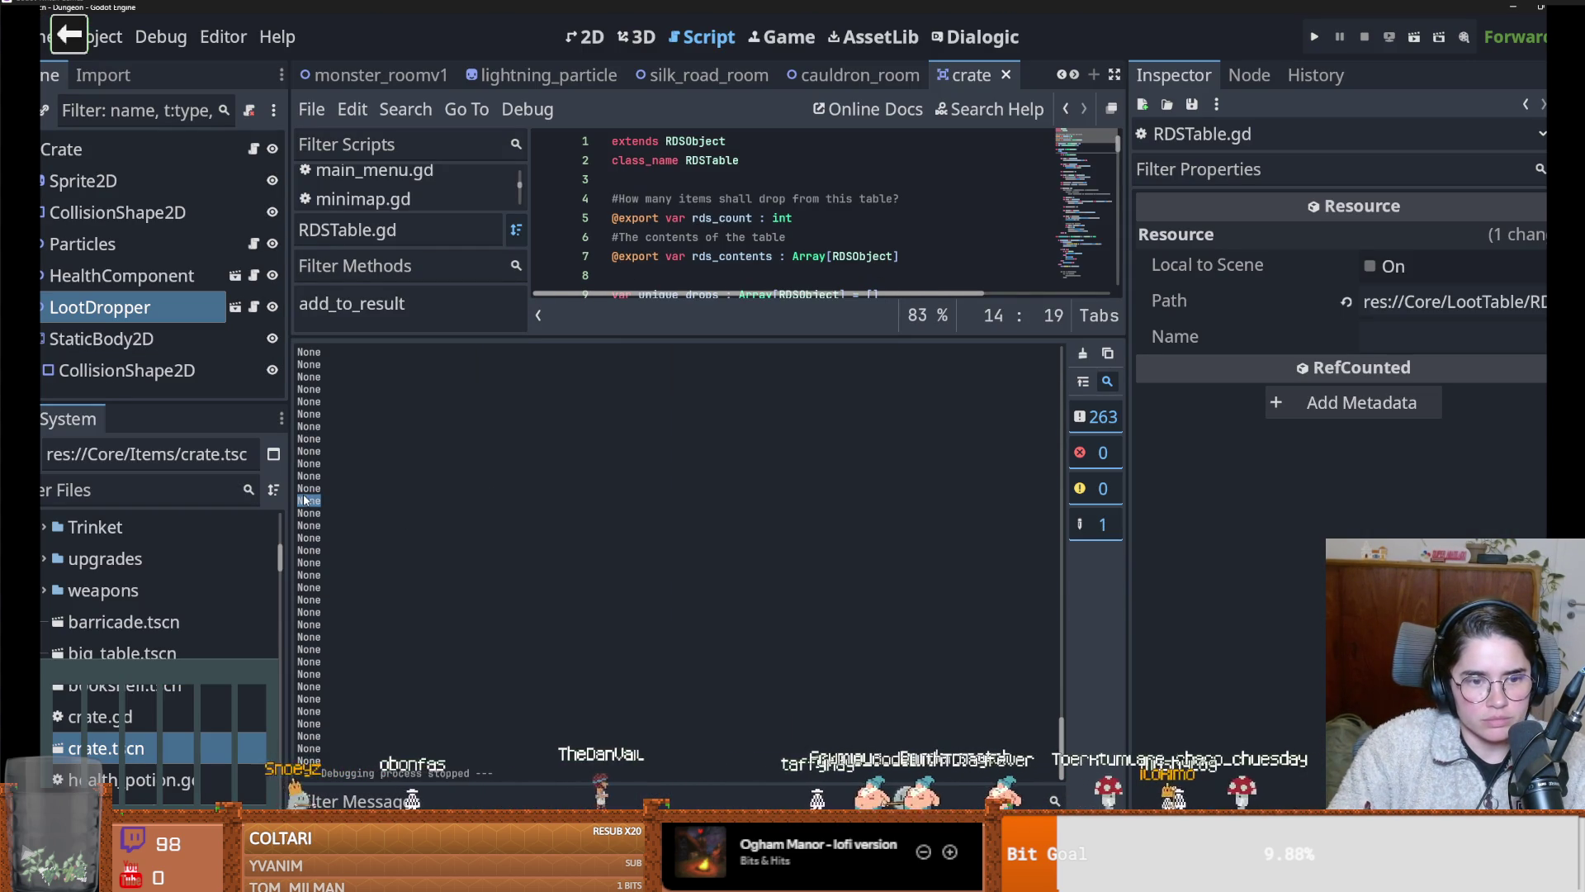
pyautogui.click(253, 306)
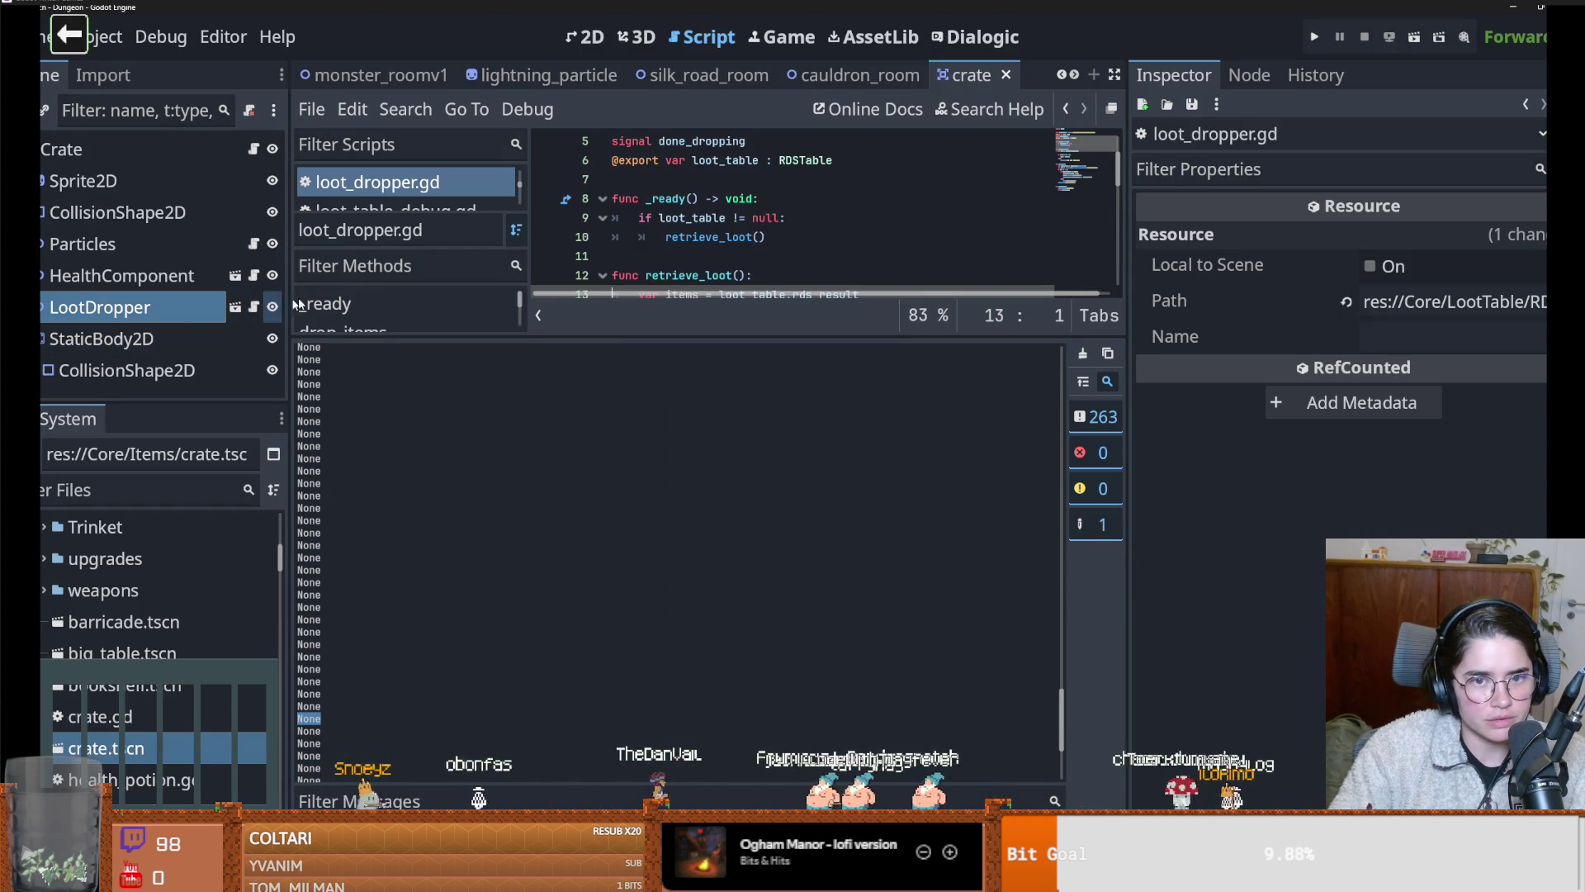
# Cut the retrieve_loot() call from _ready() and paste it into on_death()
pyautogui.moveTo(772, 339); pyautogui.dragTo(772, 615)
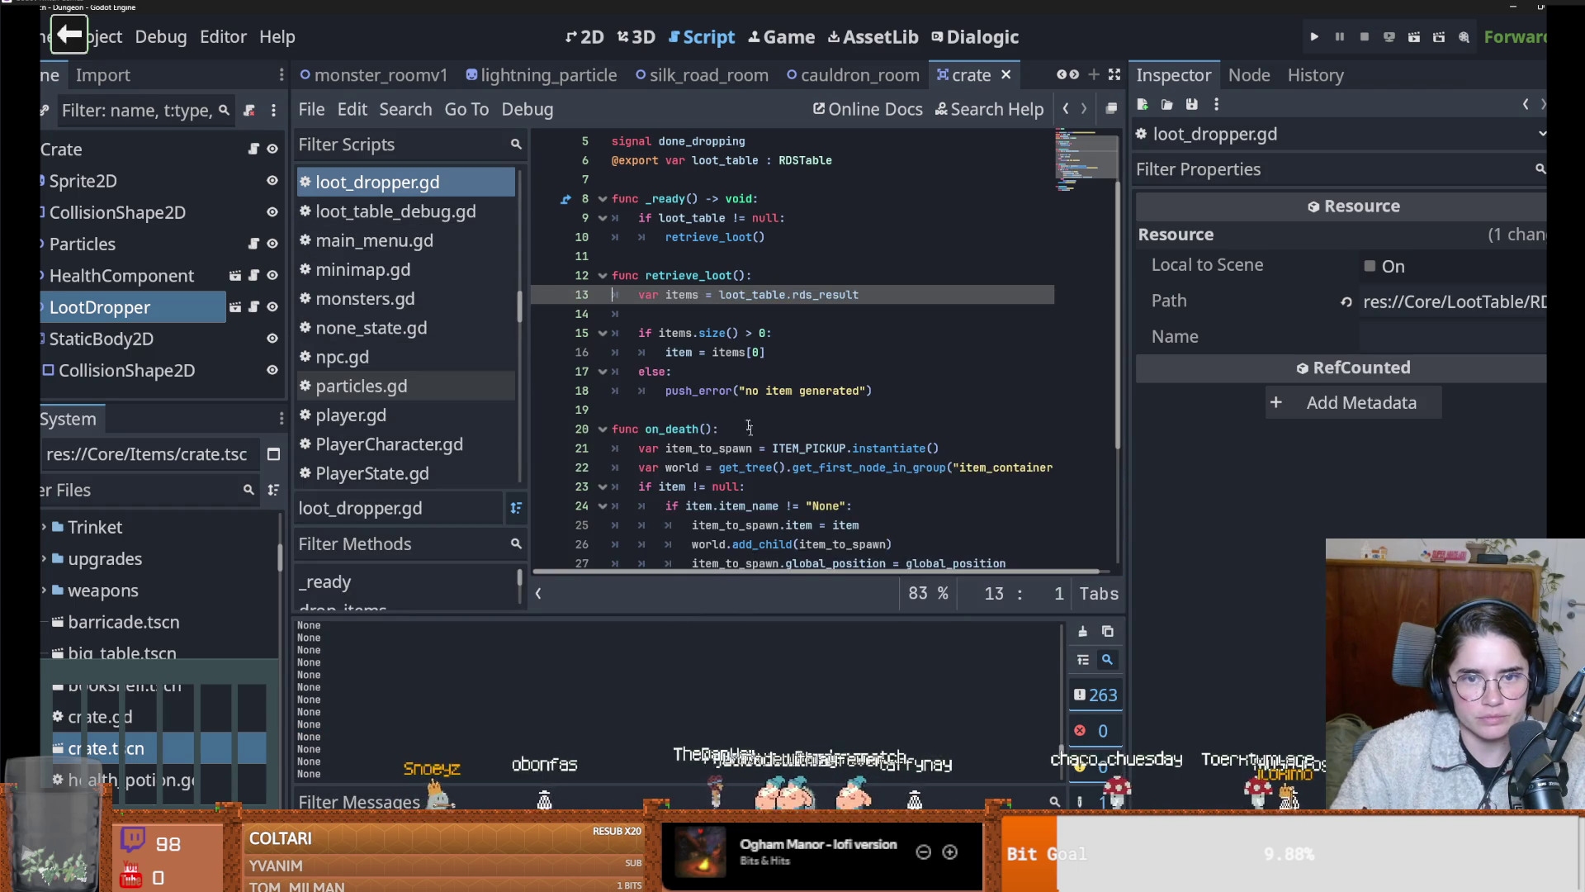
pyautogui.scroll(1, 713, 295)
pyautogui.click(713, 295)
pyautogui.doubleClick(713, 295)
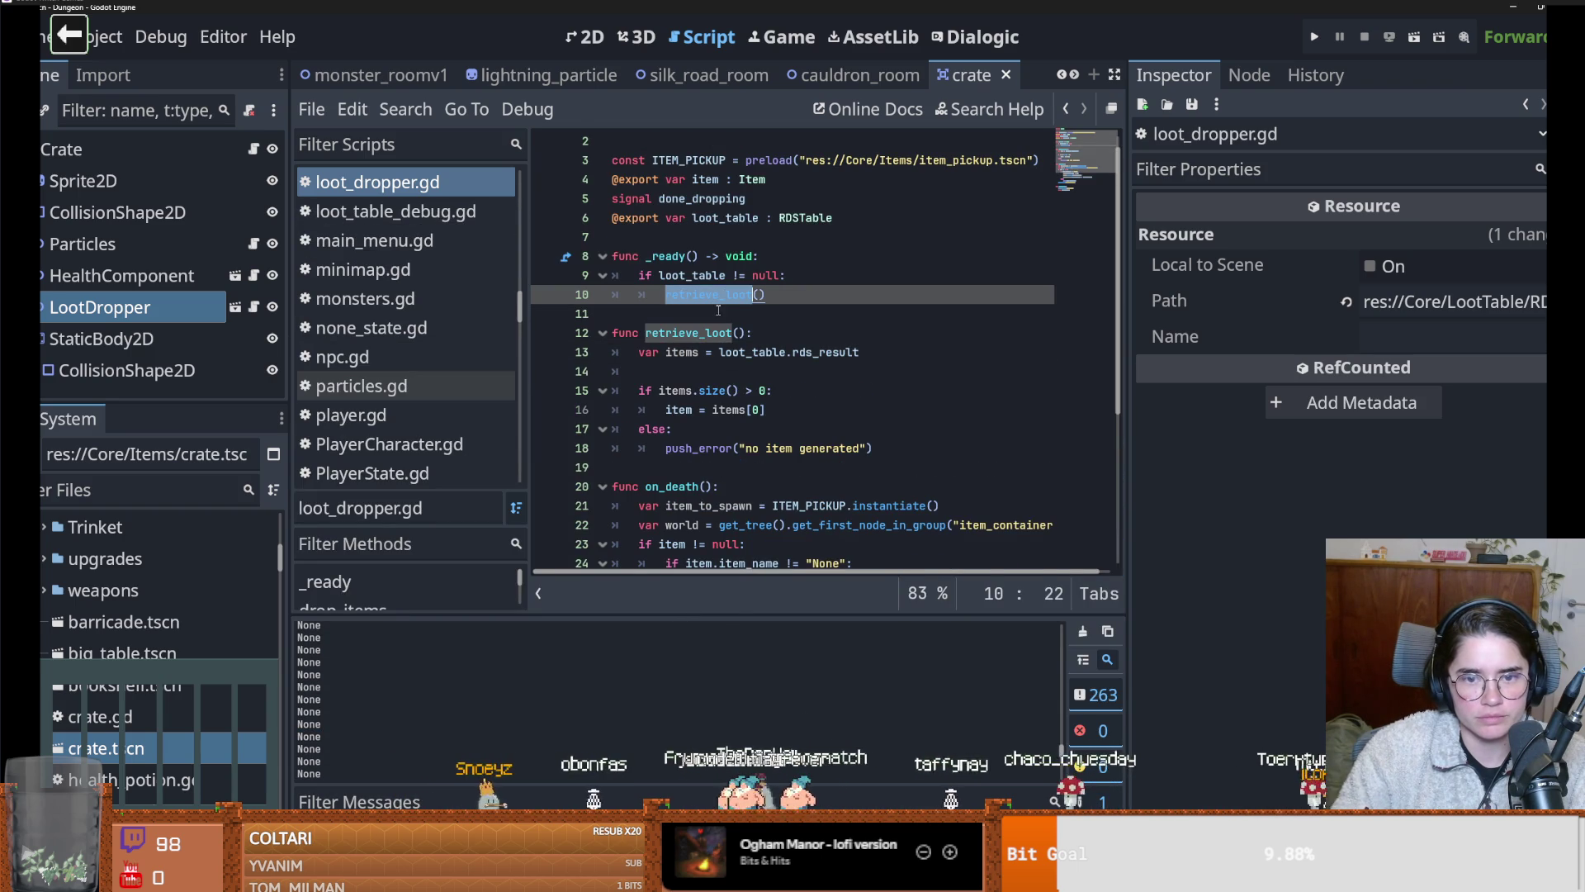
pyautogui.click(781, 302)
pyautogui.hotkey('shift', 'Home')
pyautogui.scroll(-1, 757, 377)
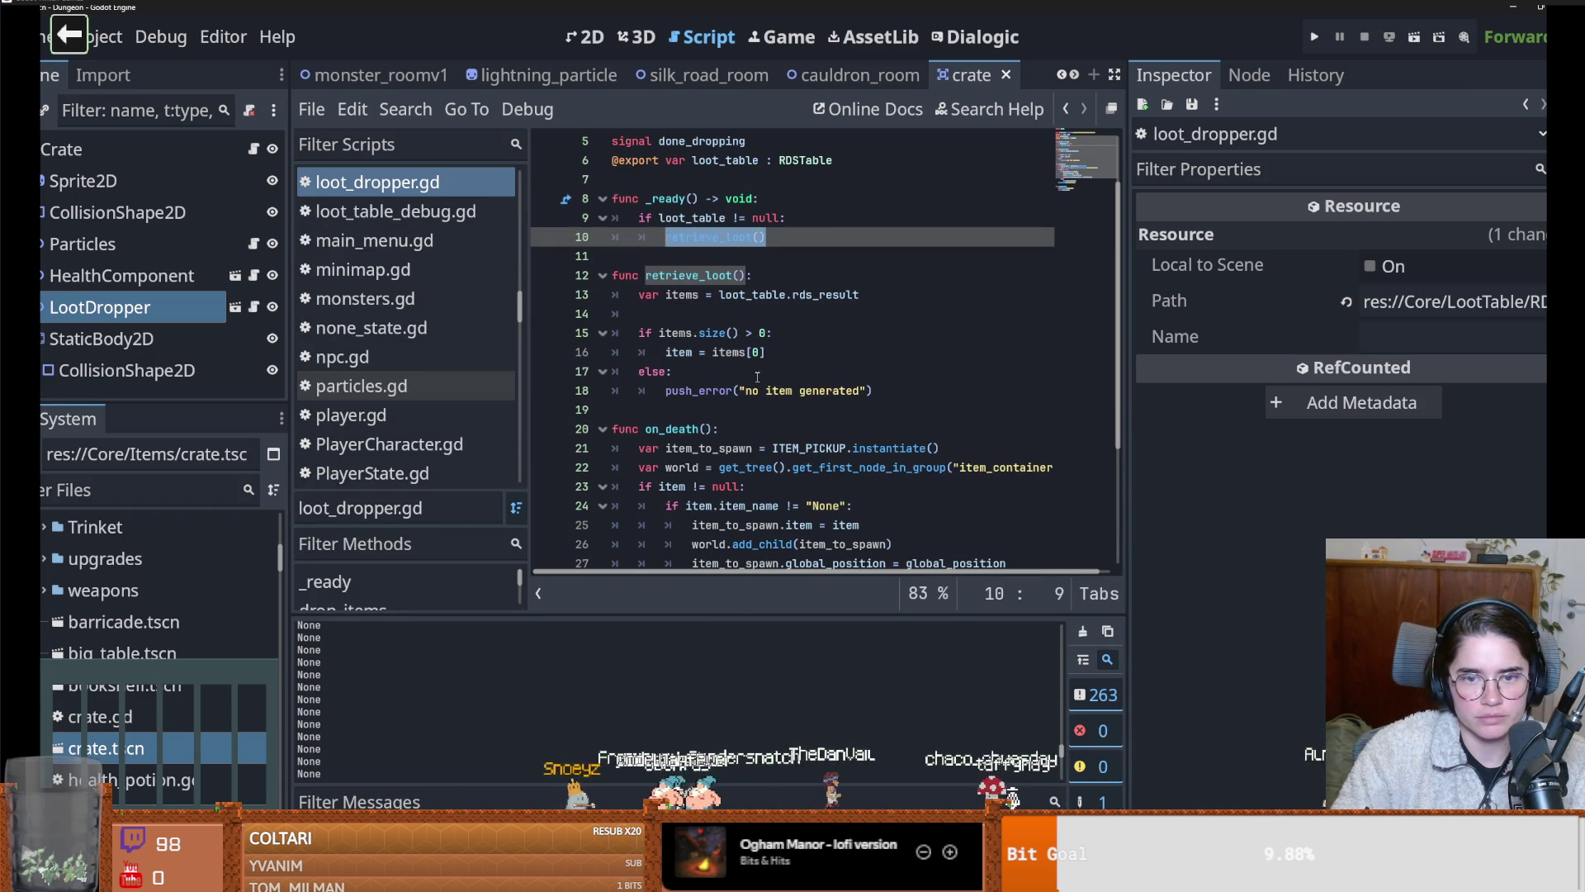
pyautogui.hotkey('ctrl', 'x')
pyautogui.scroll(-2, 748, 385)
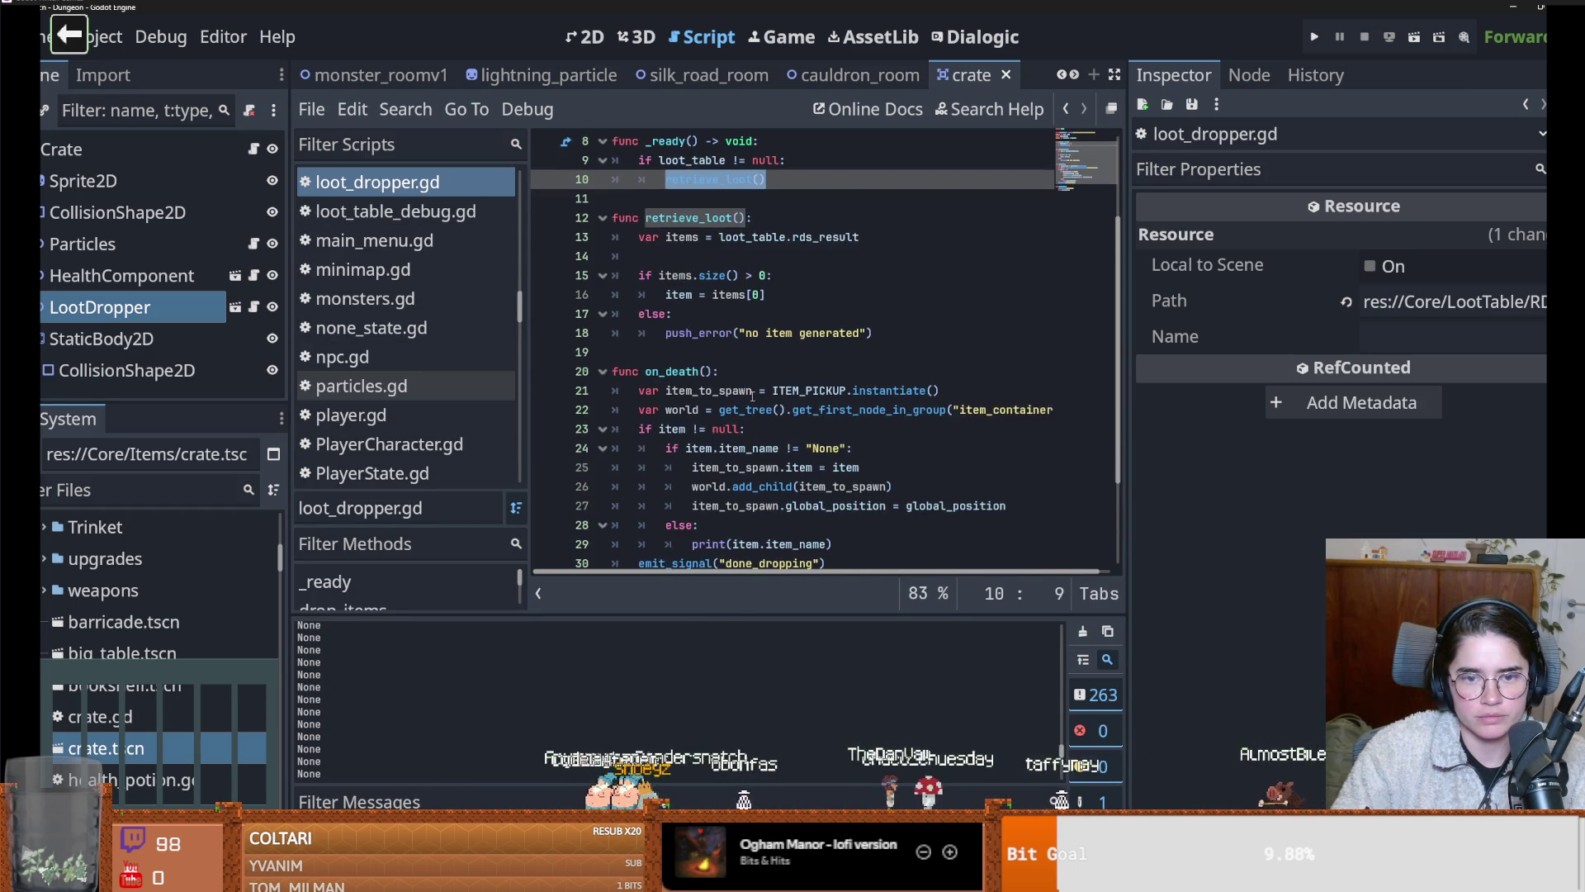
pyautogui.click(836, 314)
pyautogui.press('Return')
pyautogui.hotkey('ctrl', 'v')
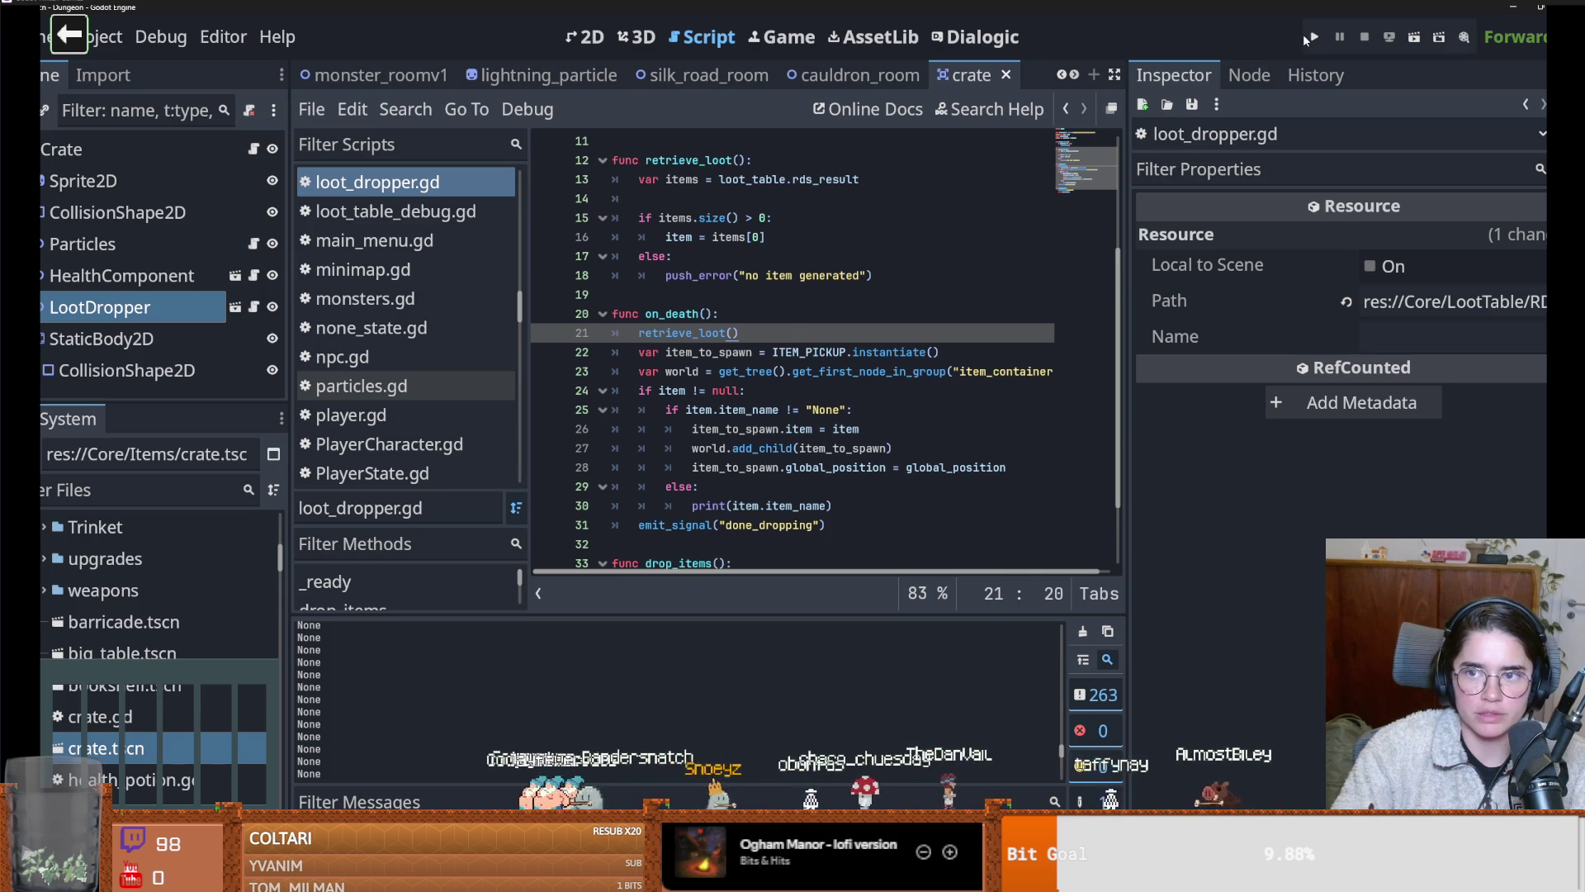
# Test-run as Warrior, destroy all crates with on_destroy_crates, and close the game window
pyautogui.press('F5')
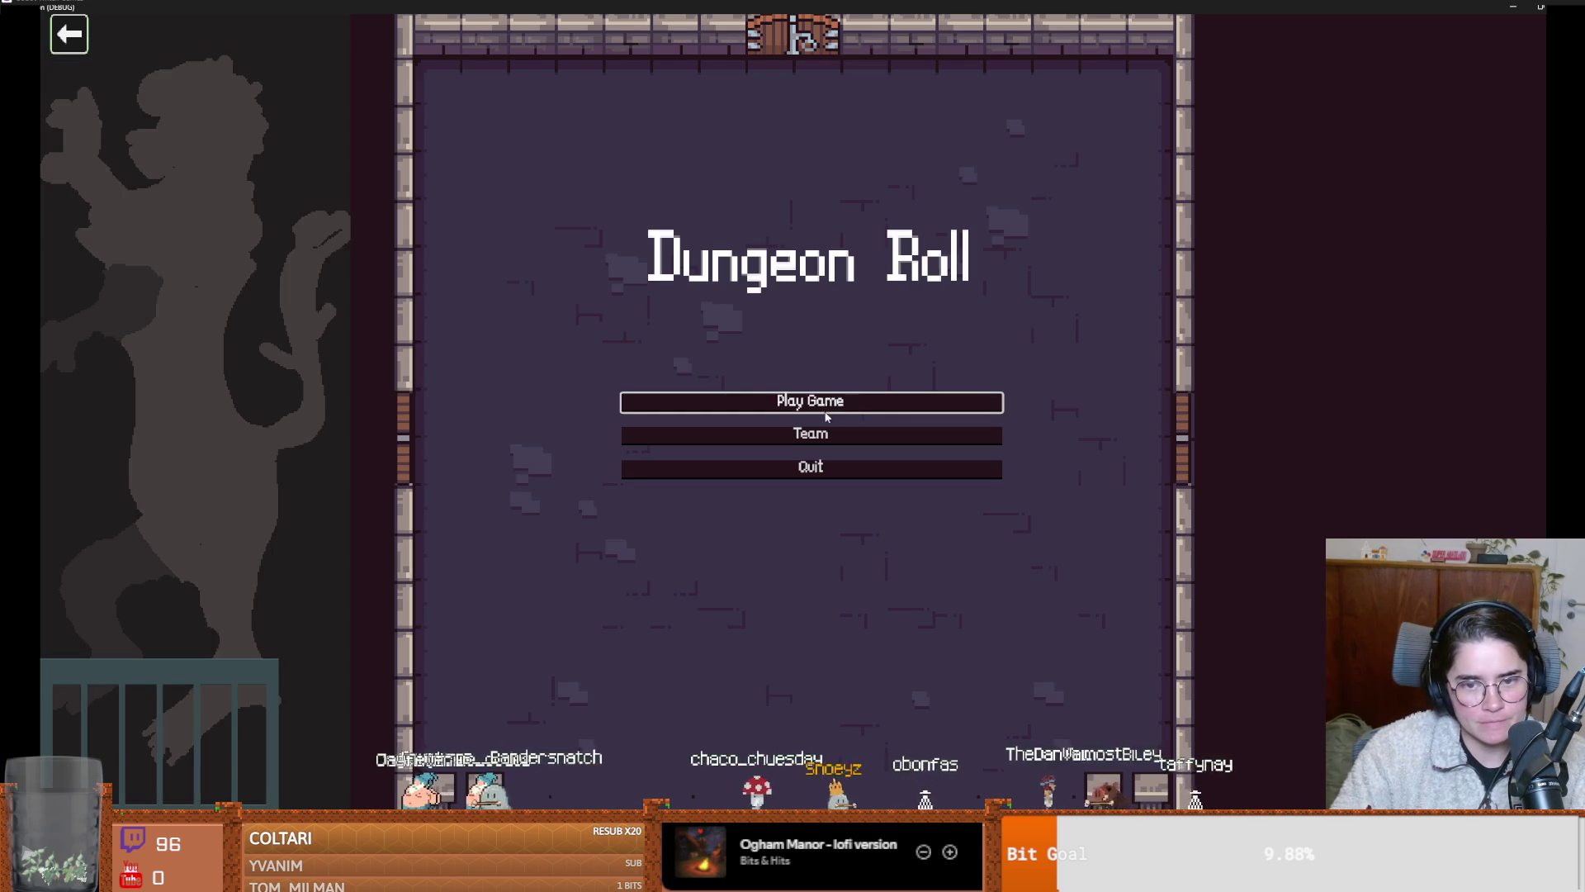
pyautogui.click(828, 402)
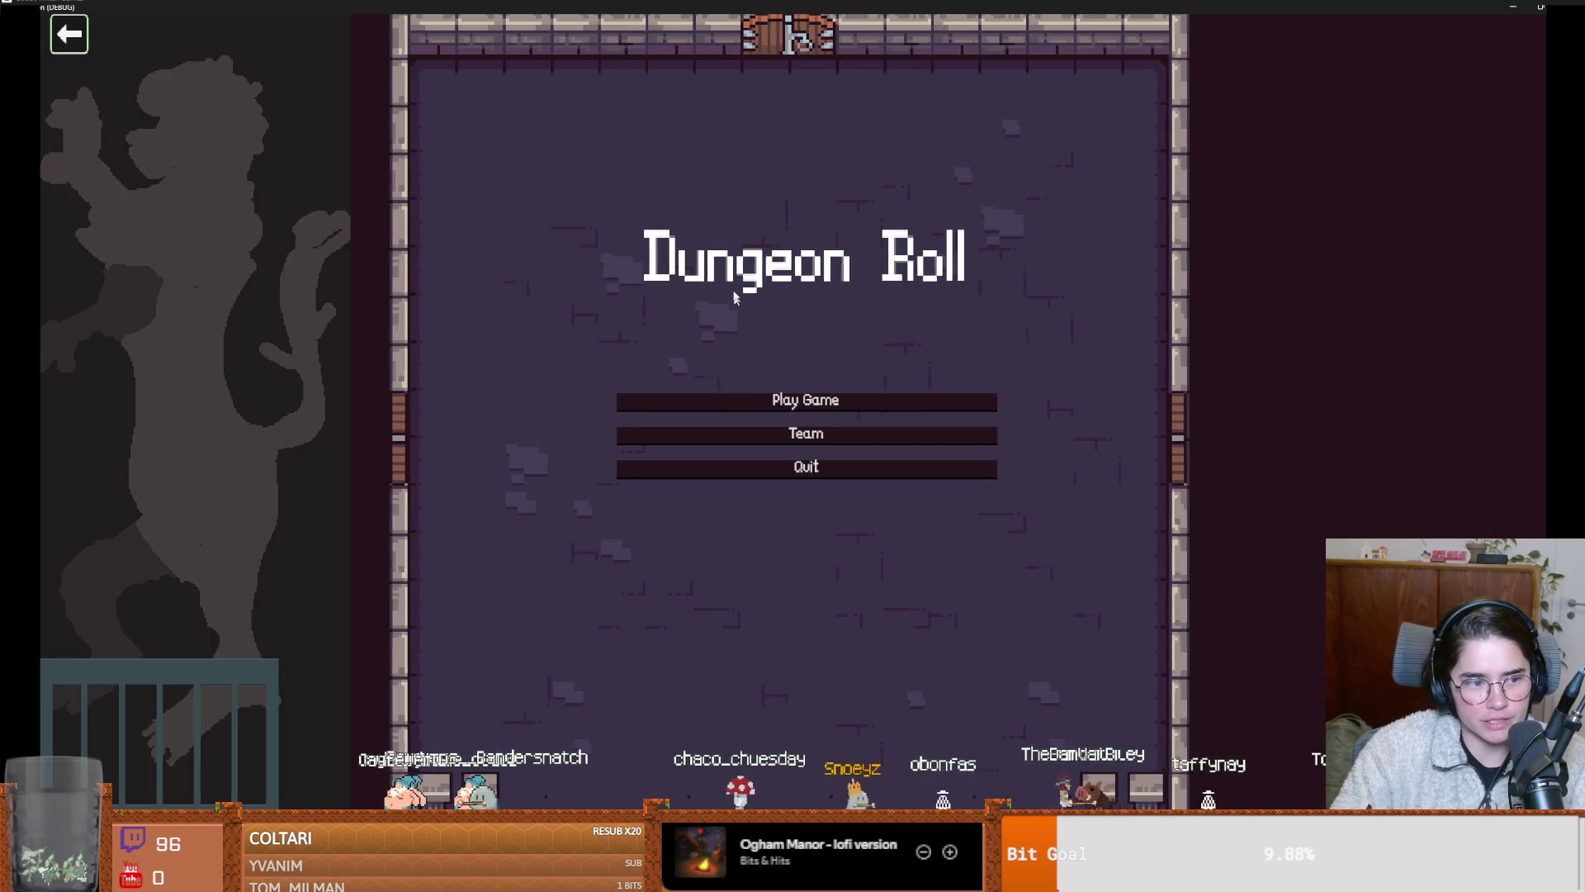
pyautogui.click(746, 388)
pyautogui.press('d')
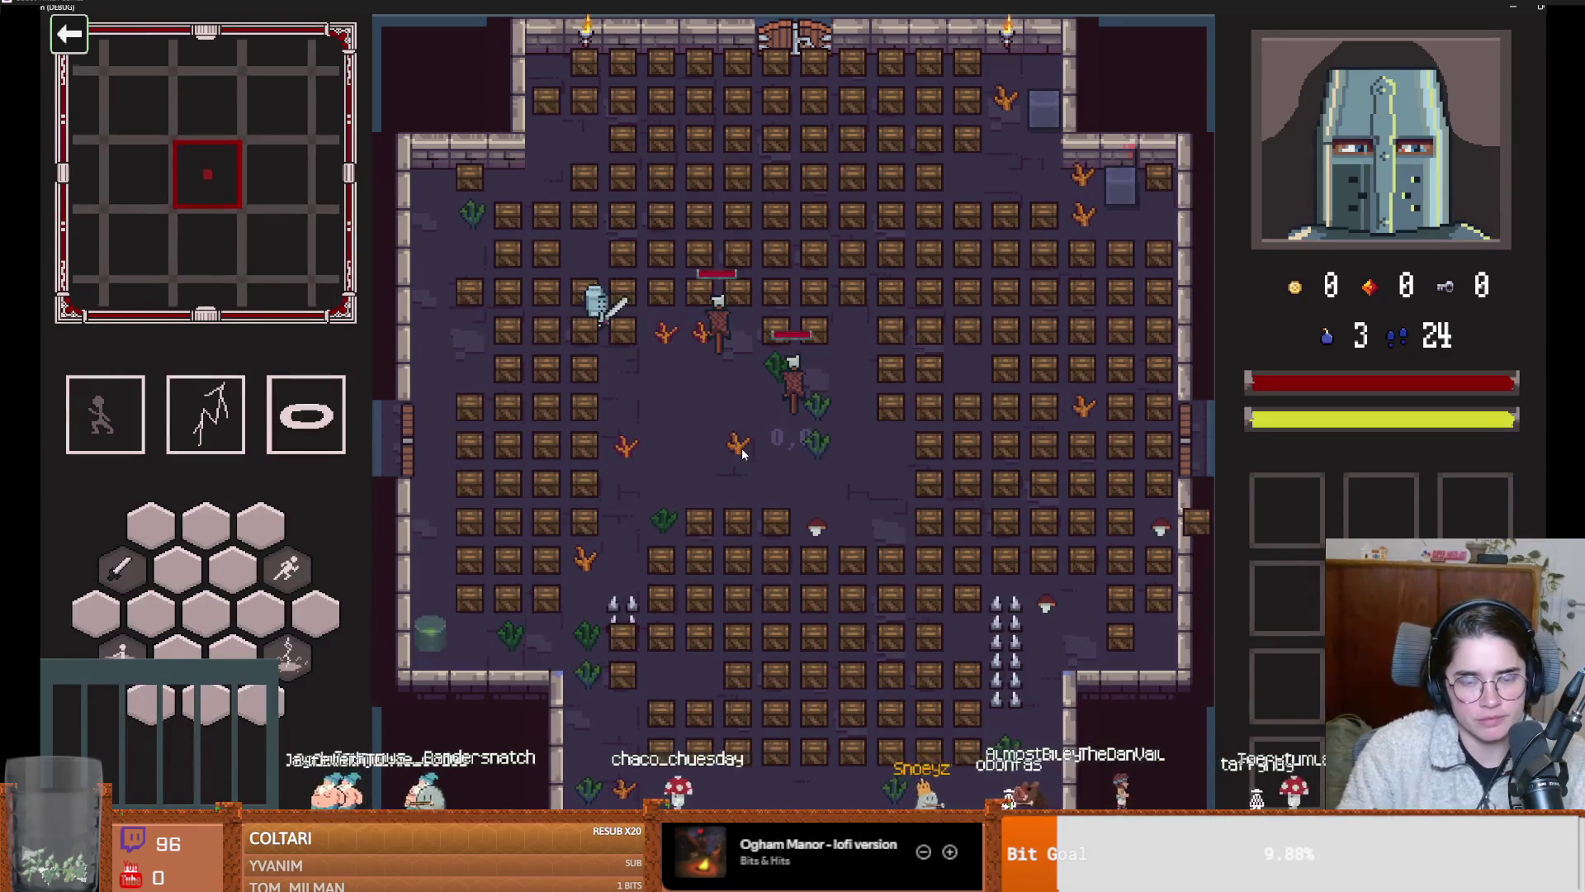
pyautogui.press('`')
pyautogui.write('on_destroy_crates')
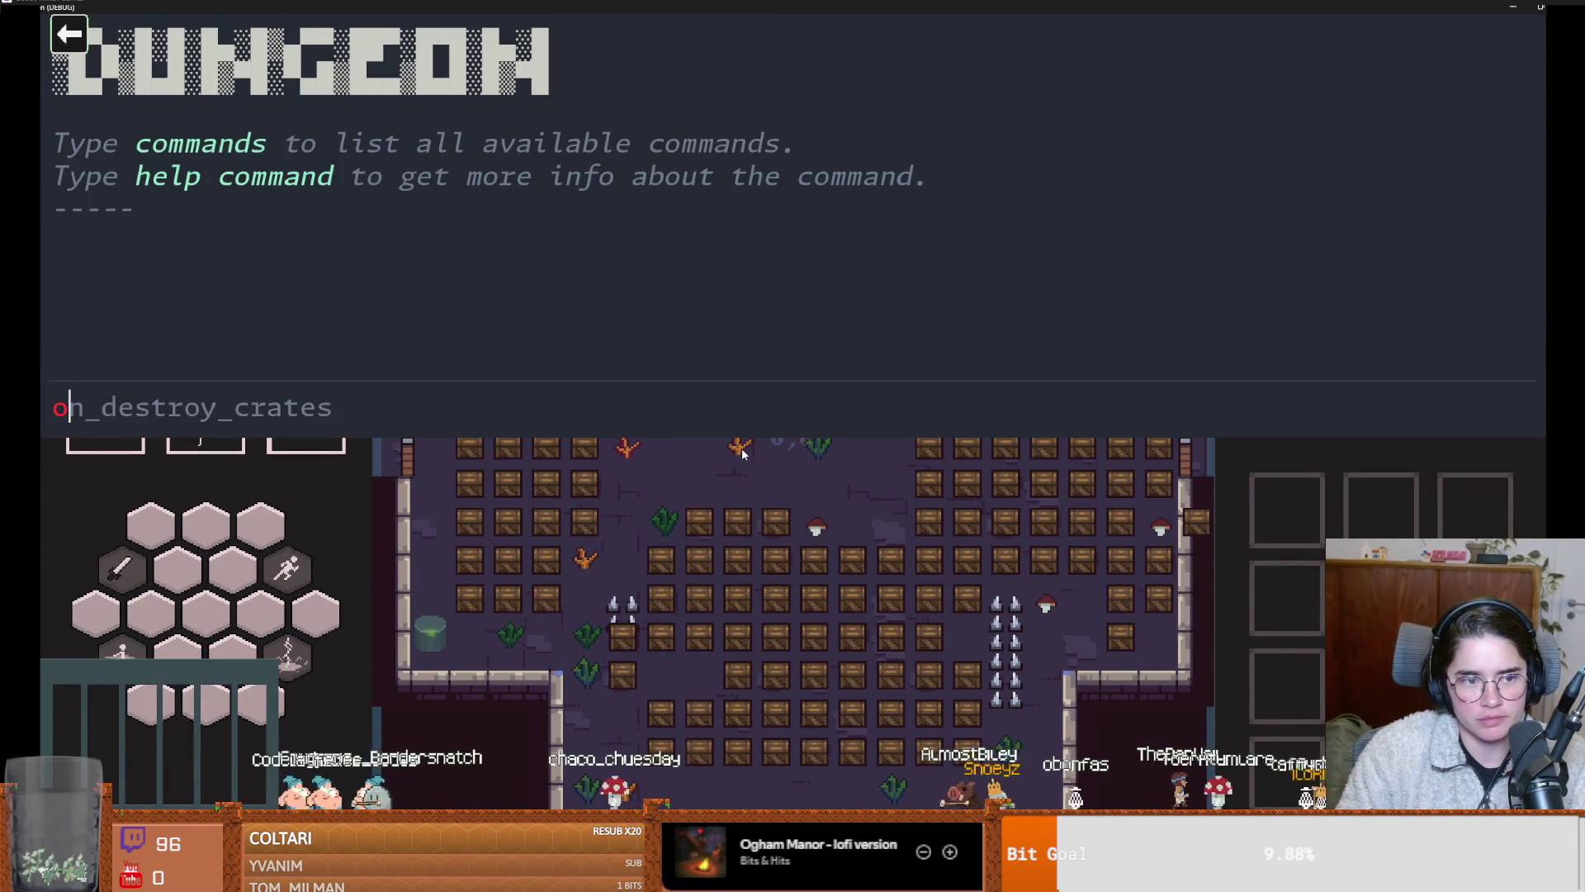
pyautogui.press('Return')
pyautogui.write('b')
pyautogui.press('`')
pyautogui.press('F11')
pyautogui.click(891, 307)
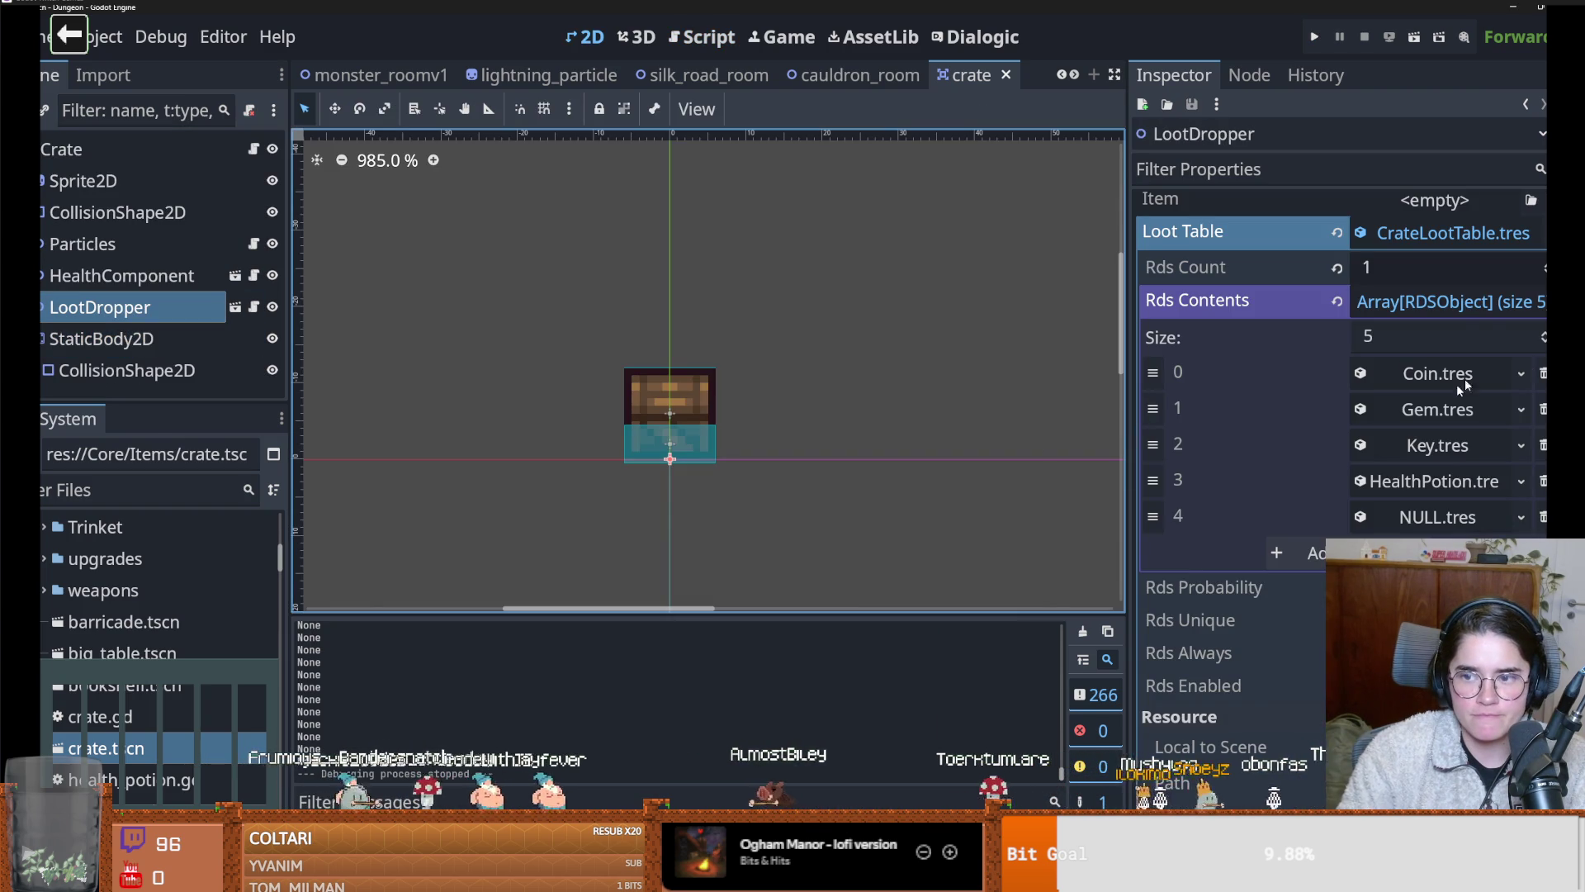
# Refold and re-expand CrateLootTable.tres, then inspect the NULL.tres entry's properties
pyautogui.click(1458, 303)
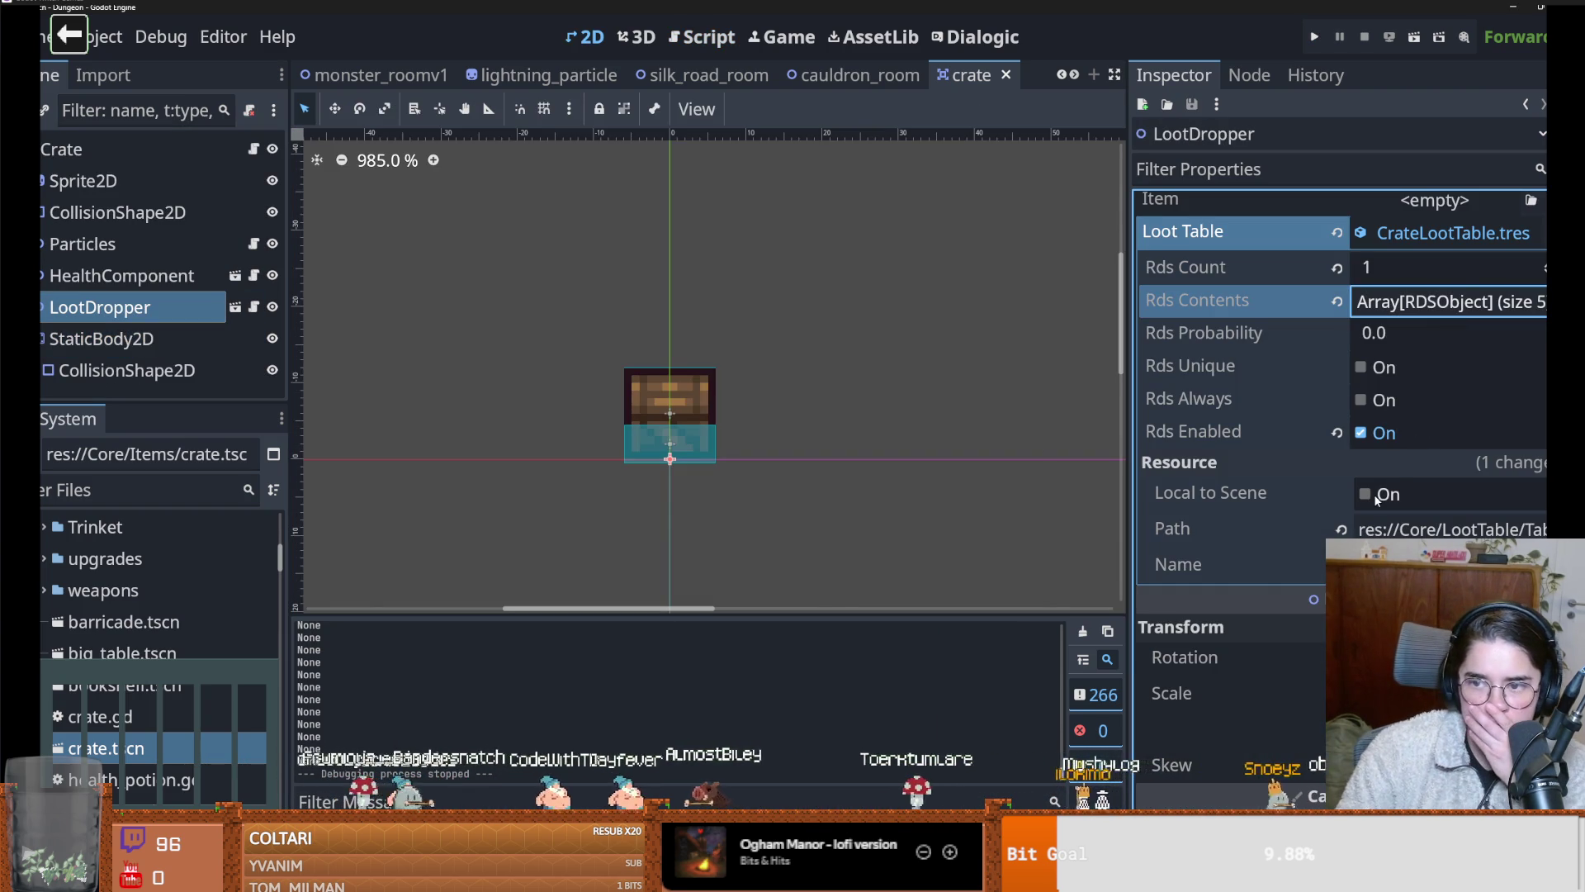
pyautogui.click(1434, 235)
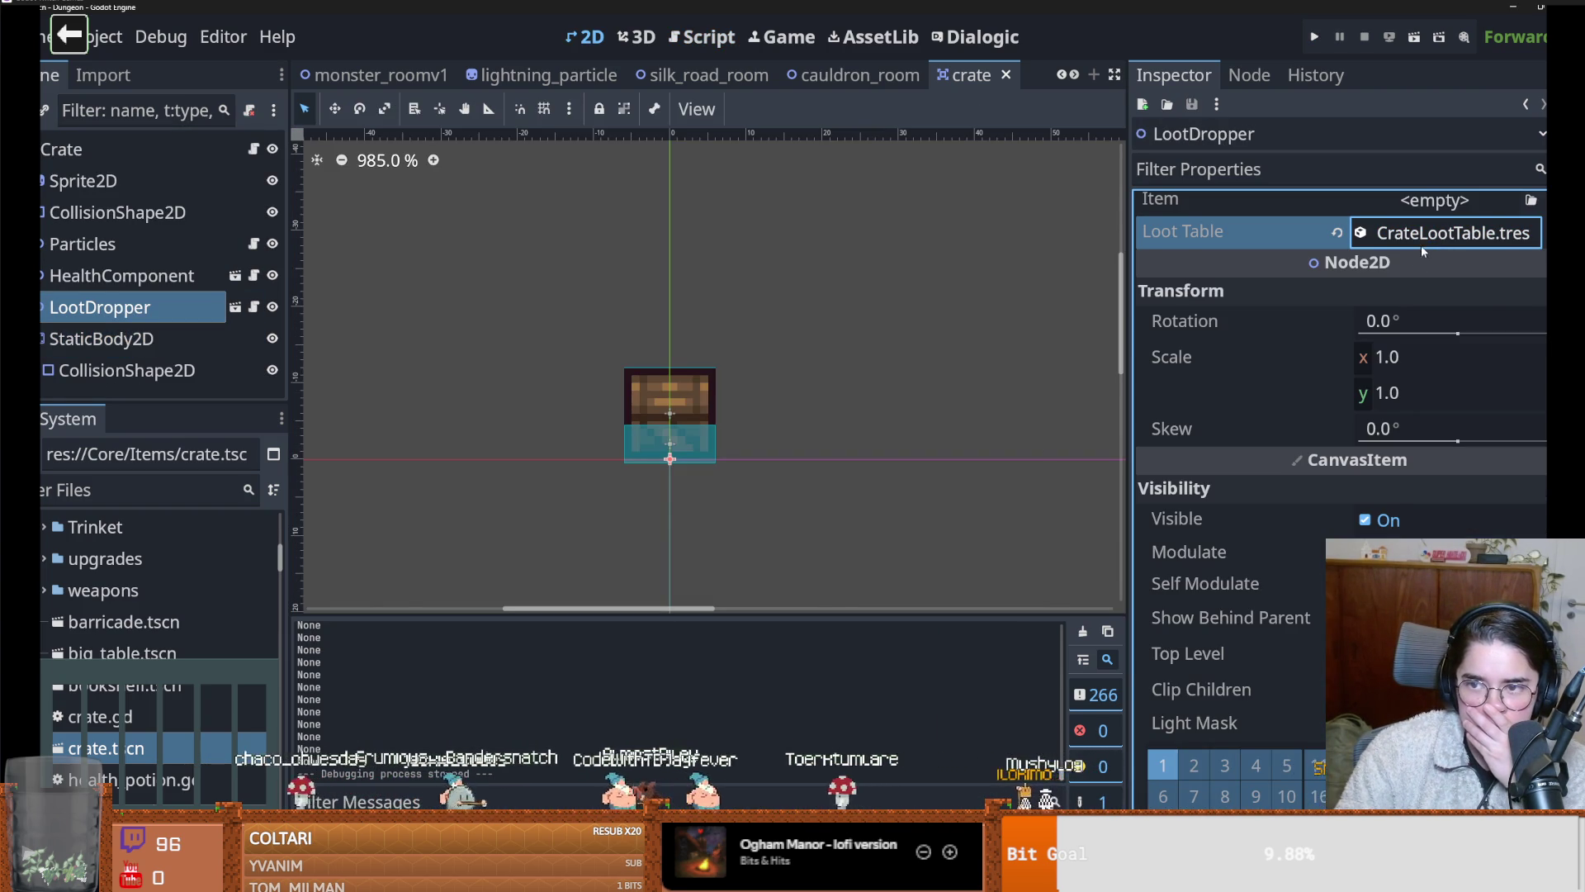
pyautogui.click(1421, 244)
pyautogui.click(1441, 517)
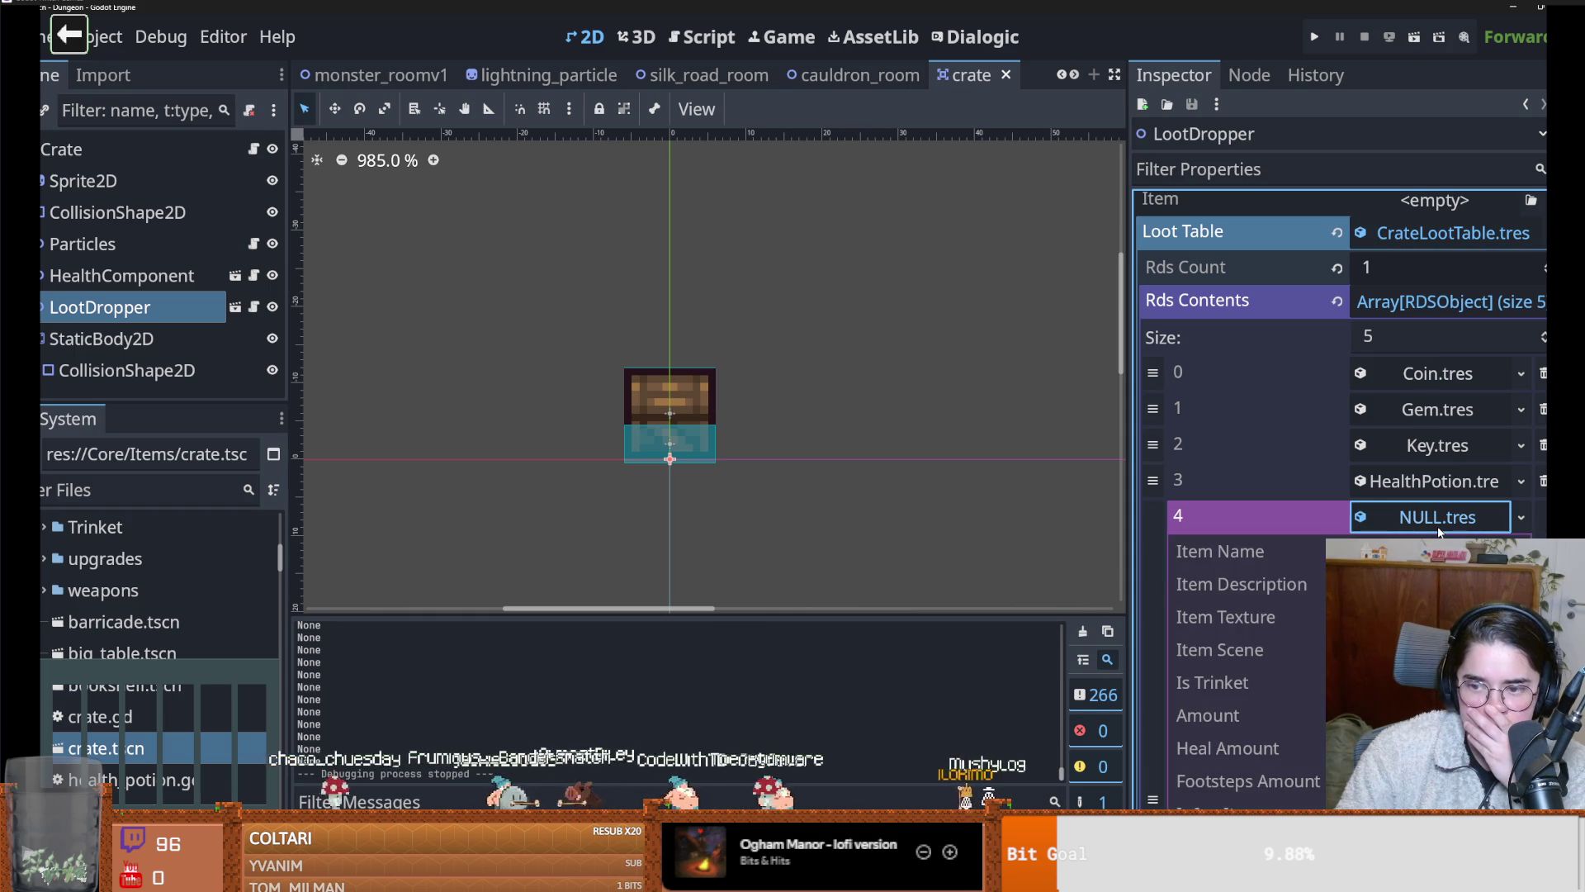
pyautogui.scroll(-2, 1439, 529)
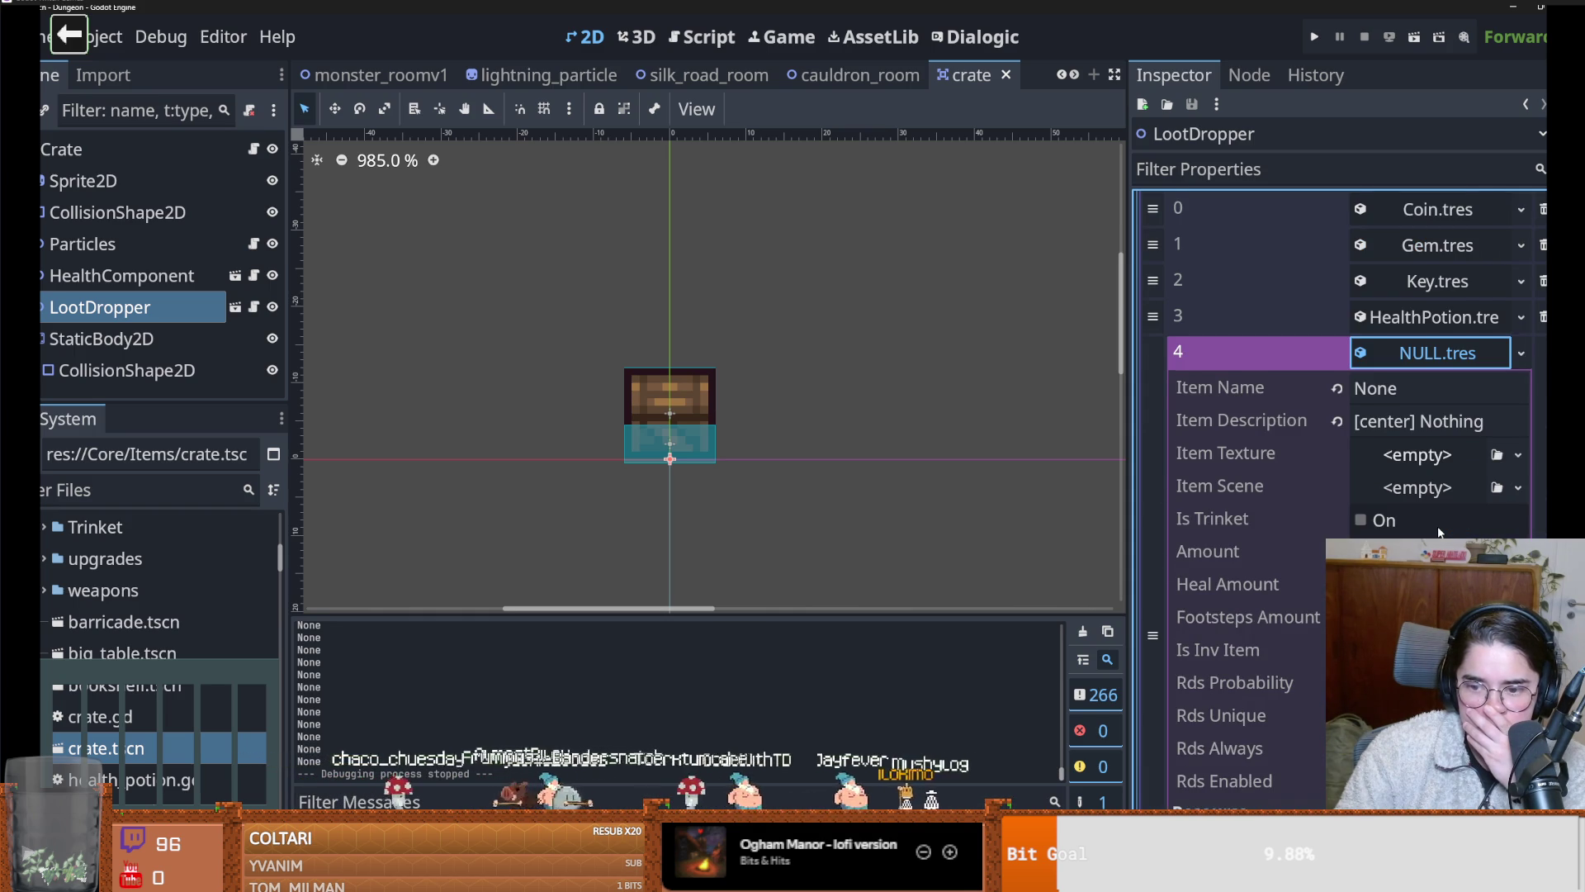
pyautogui.scroll(-1, 1439, 533)
pyautogui.scroll(2, 1395, 446)
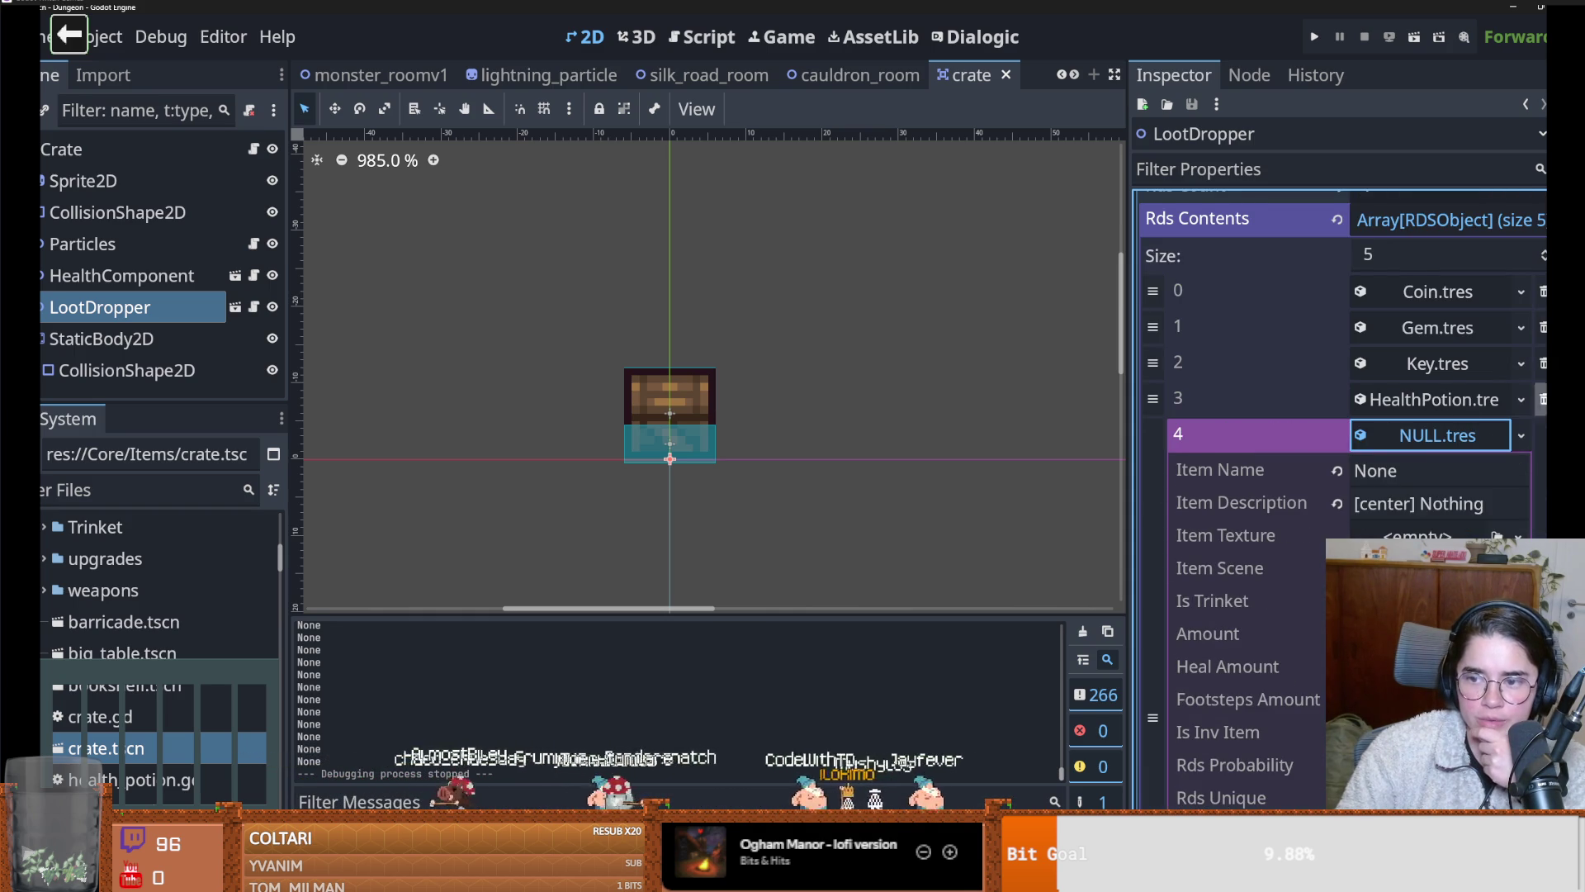
pyautogui.scroll(-6, 1482, 418)
pyautogui.scroll(6, 1482, 418)
pyautogui.click(1443, 443)
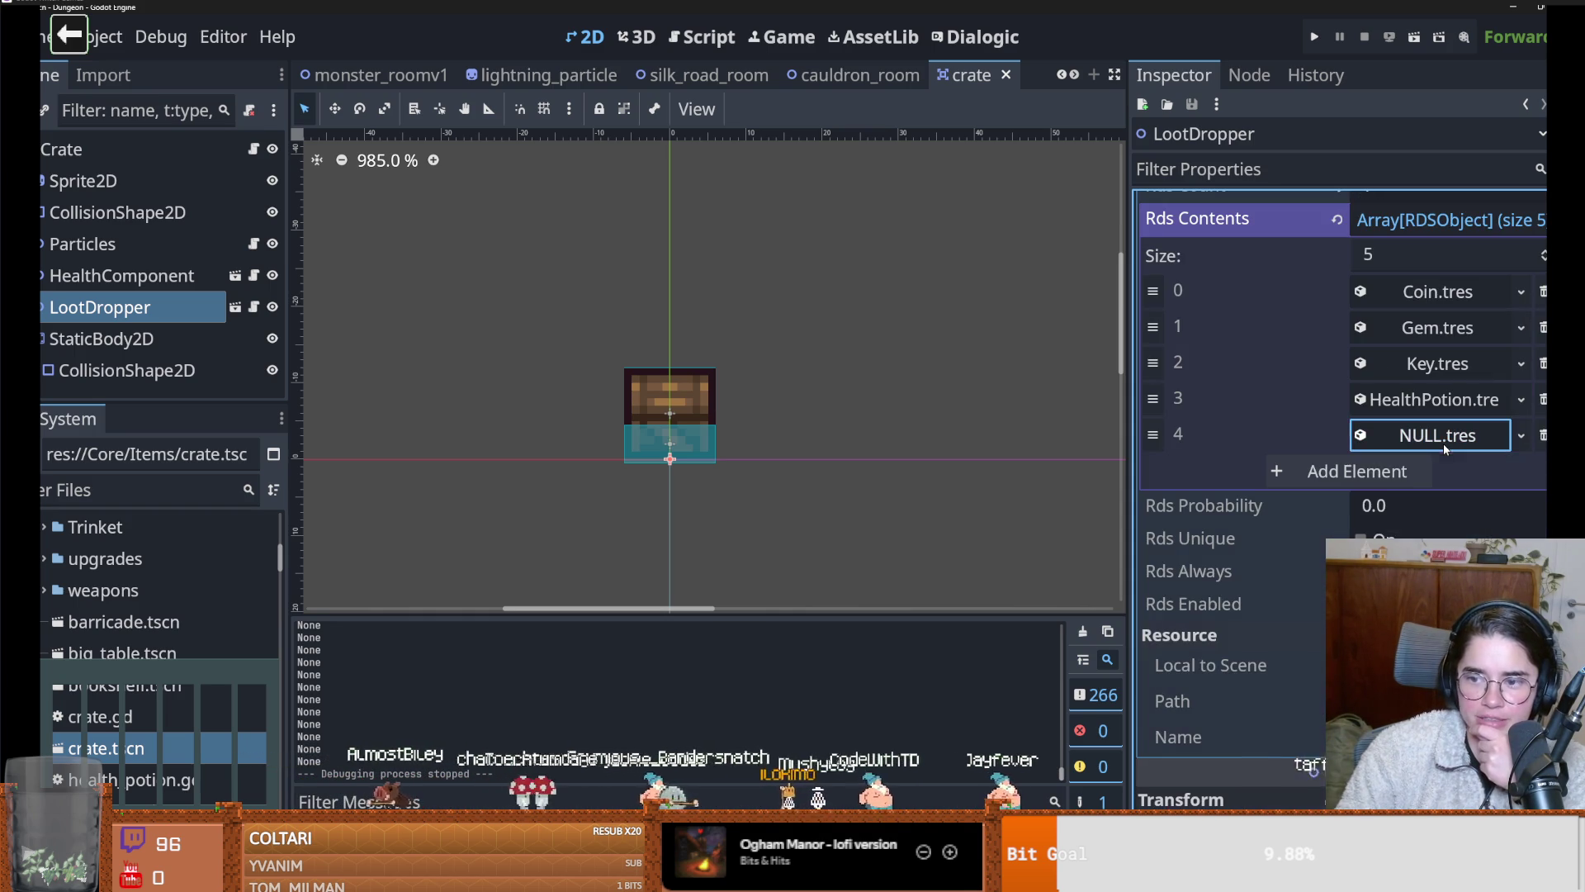
# Replace the NULL.tres entry with a new Item named None, then save and run the game
pyautogui.click(1542, 435)
pyautogui.click(1407, 435)
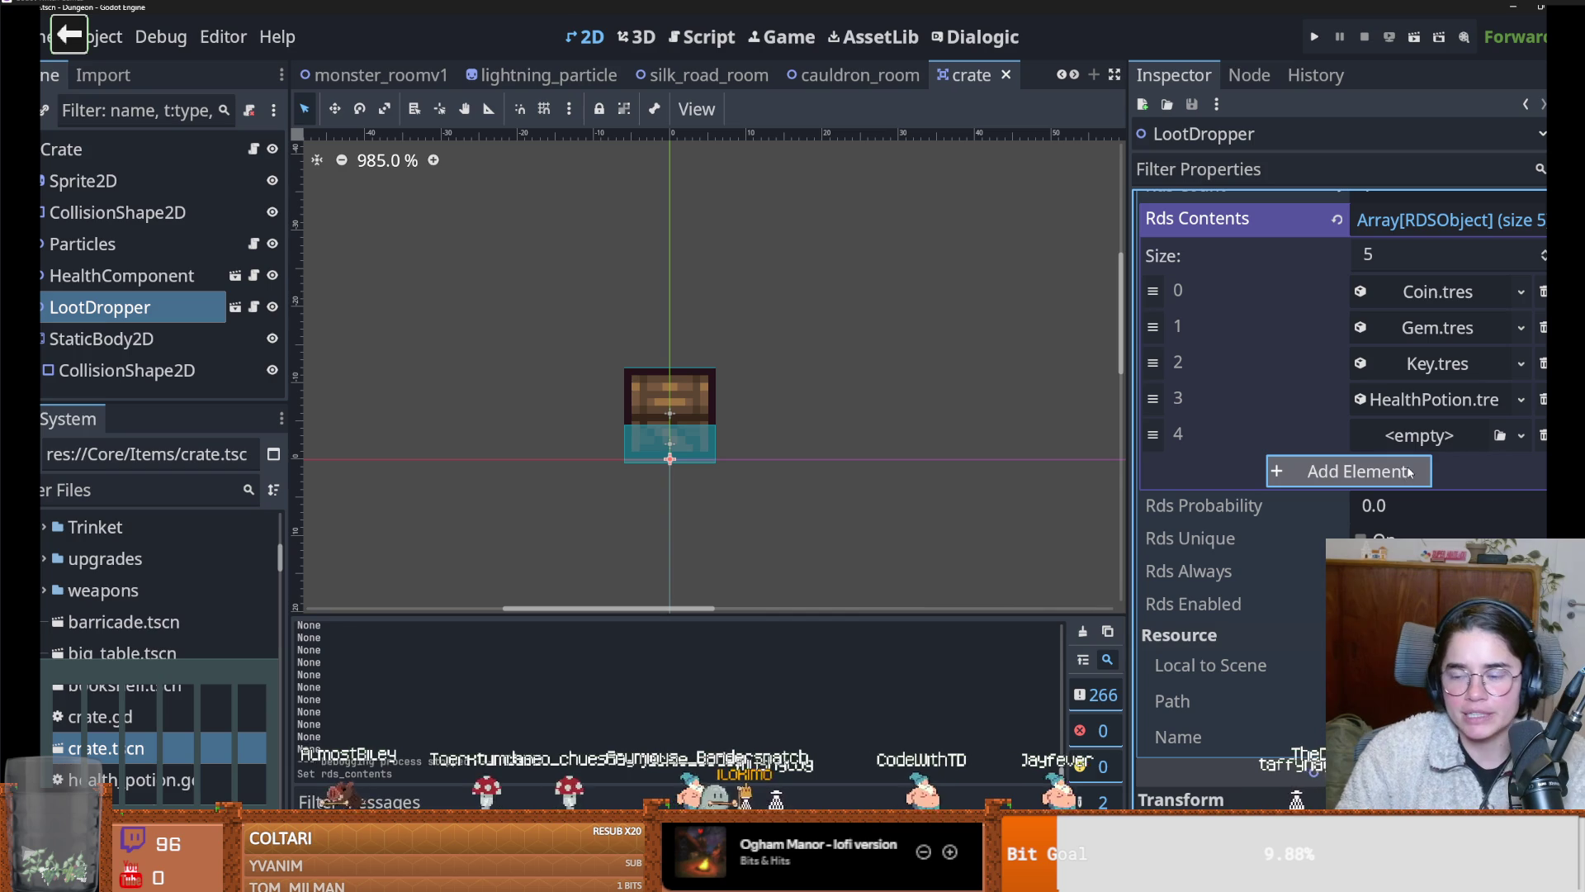
pyautogui.click(1520, 435)
pyautogui.click(1477, 489)
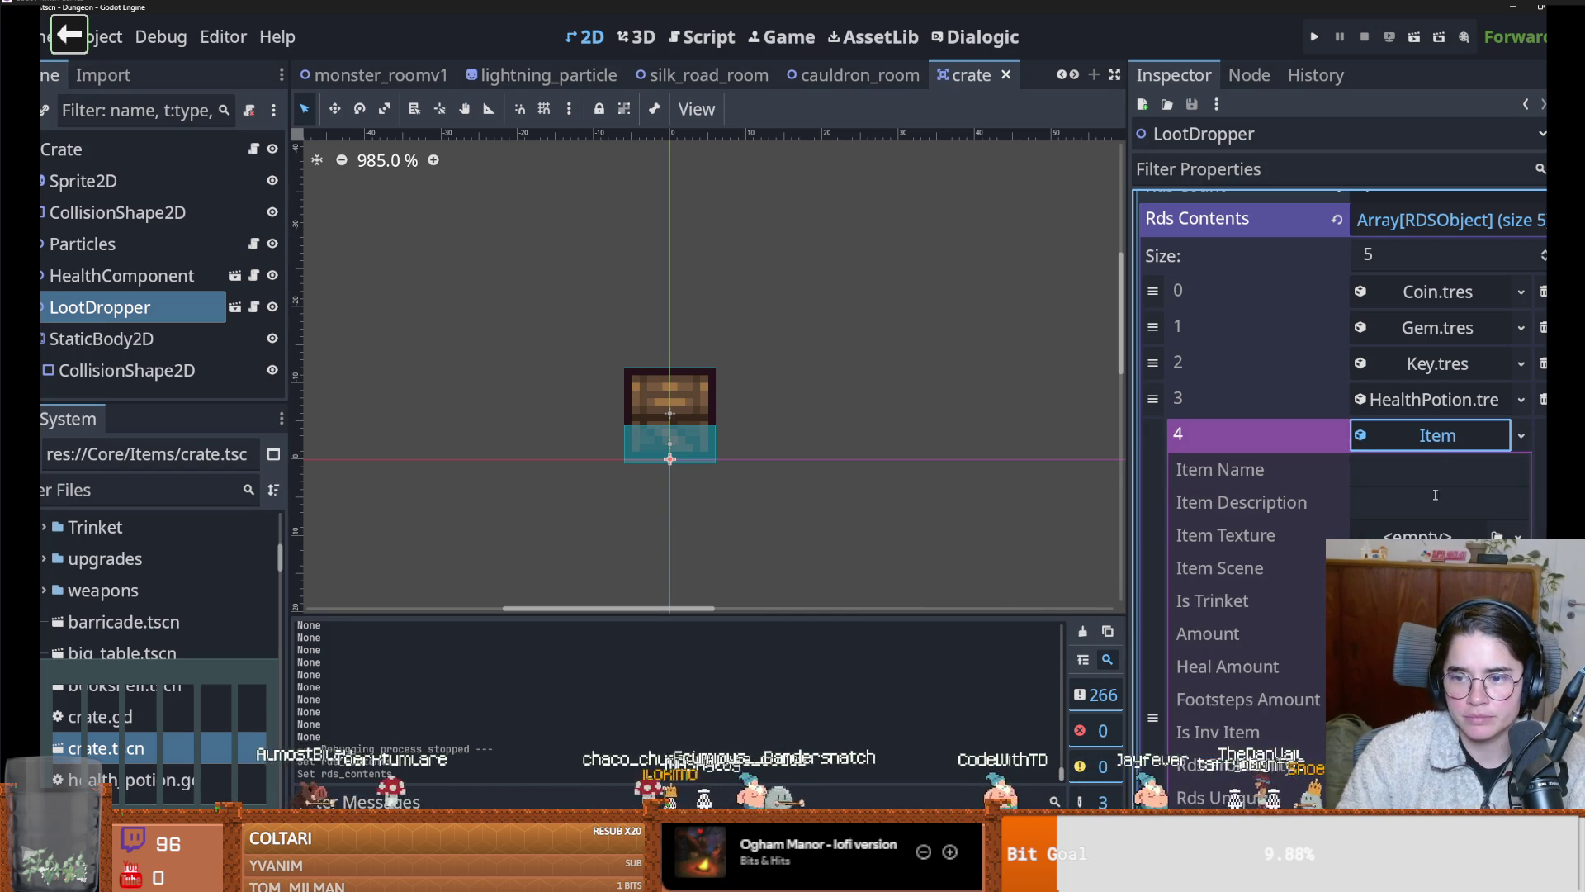
pyautogui.click(1425, 470)
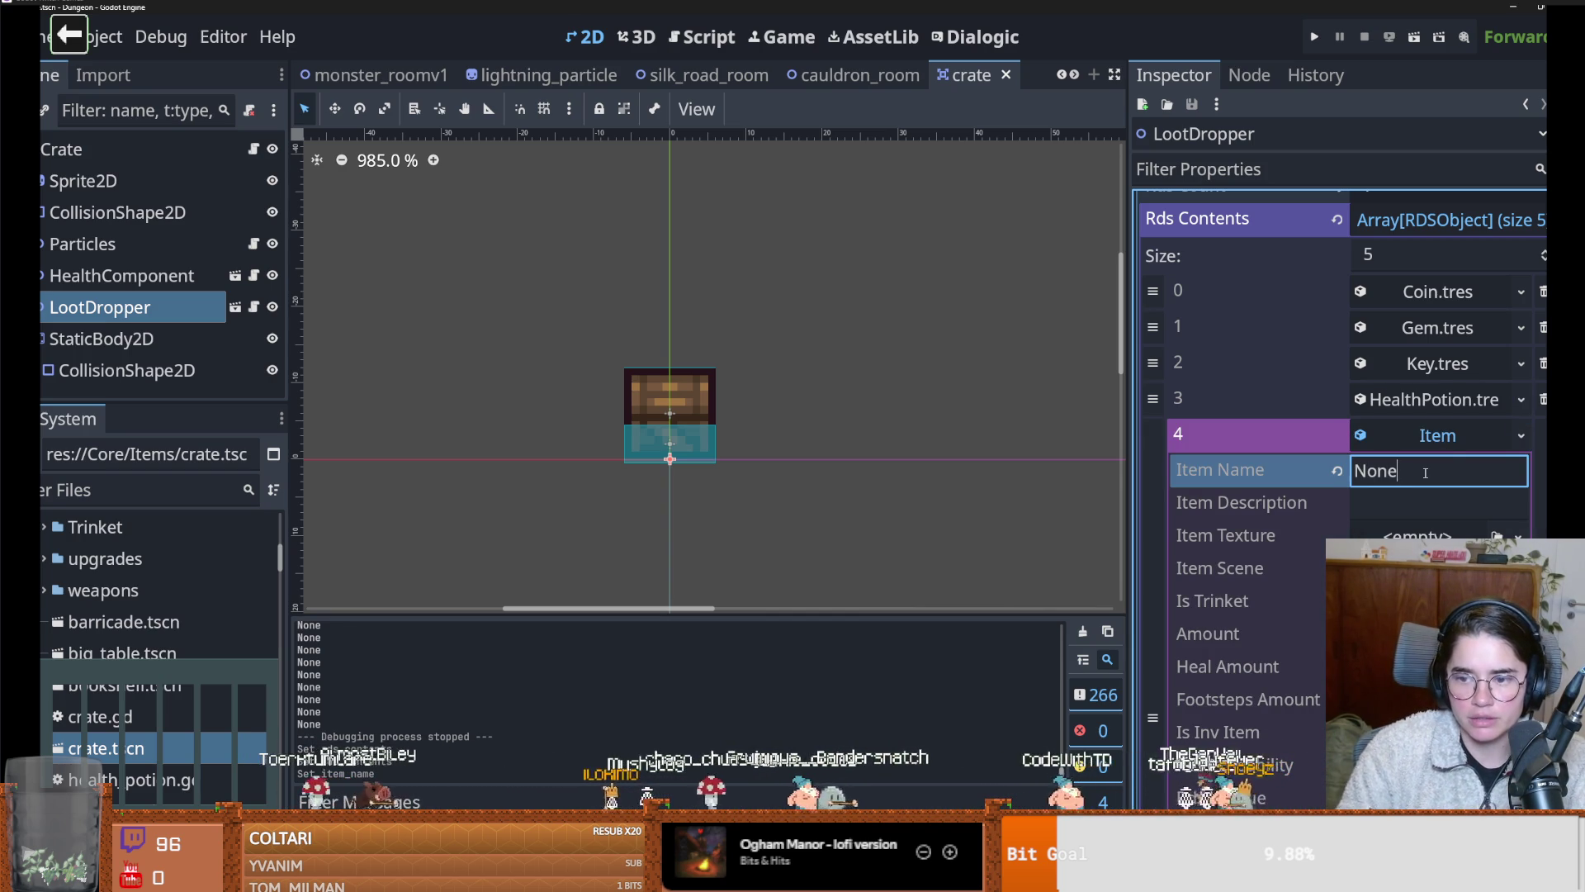
pyautogui.scroll(-3, 1455, 446)
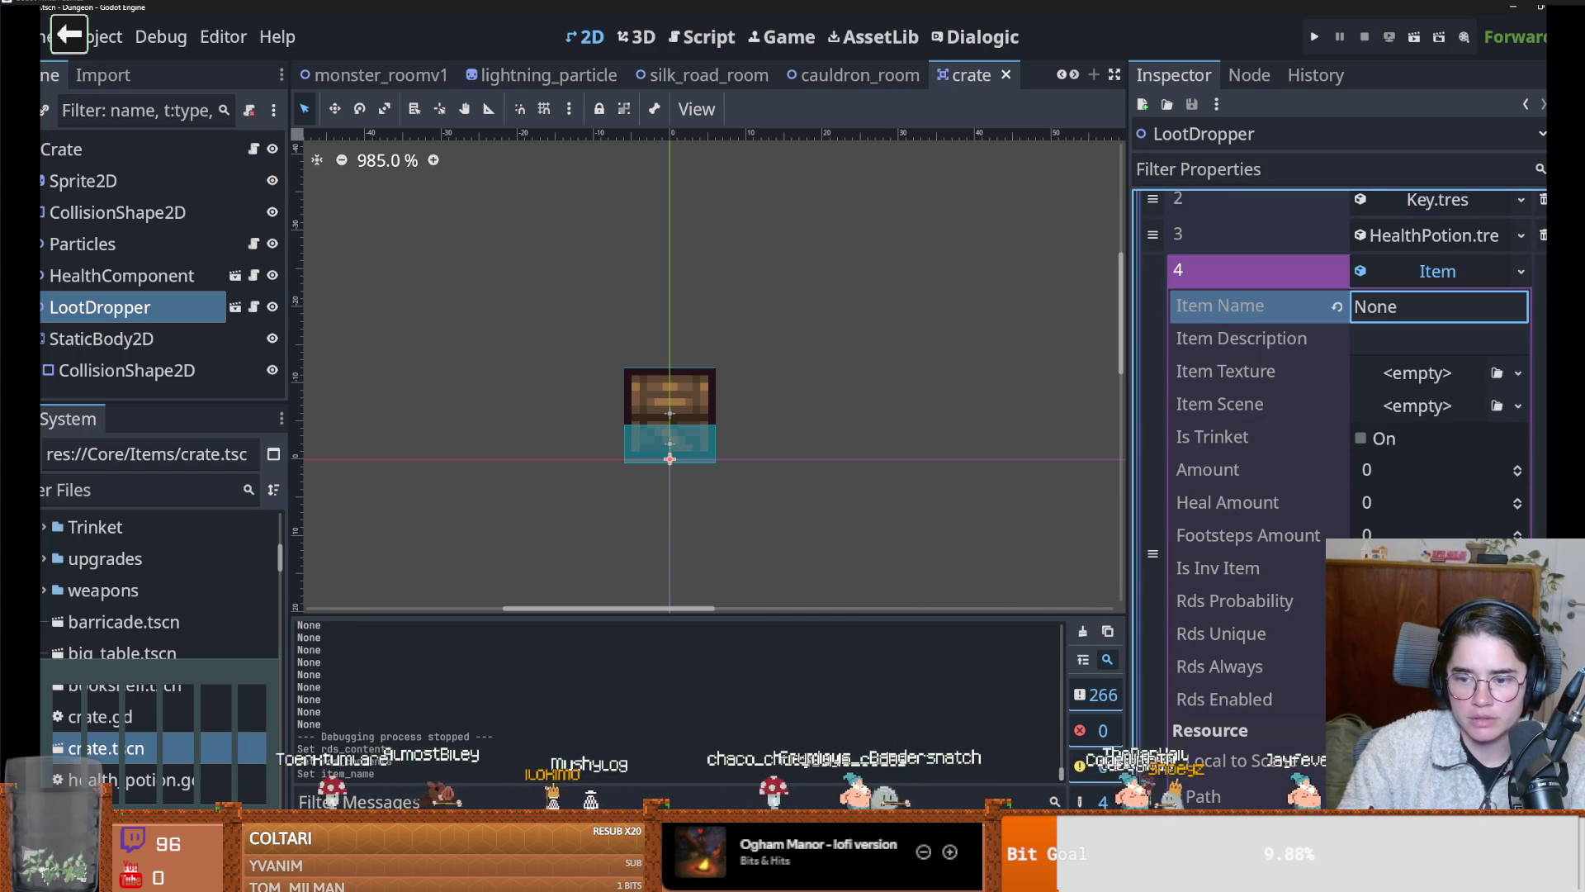
pyautogui.press('Return')
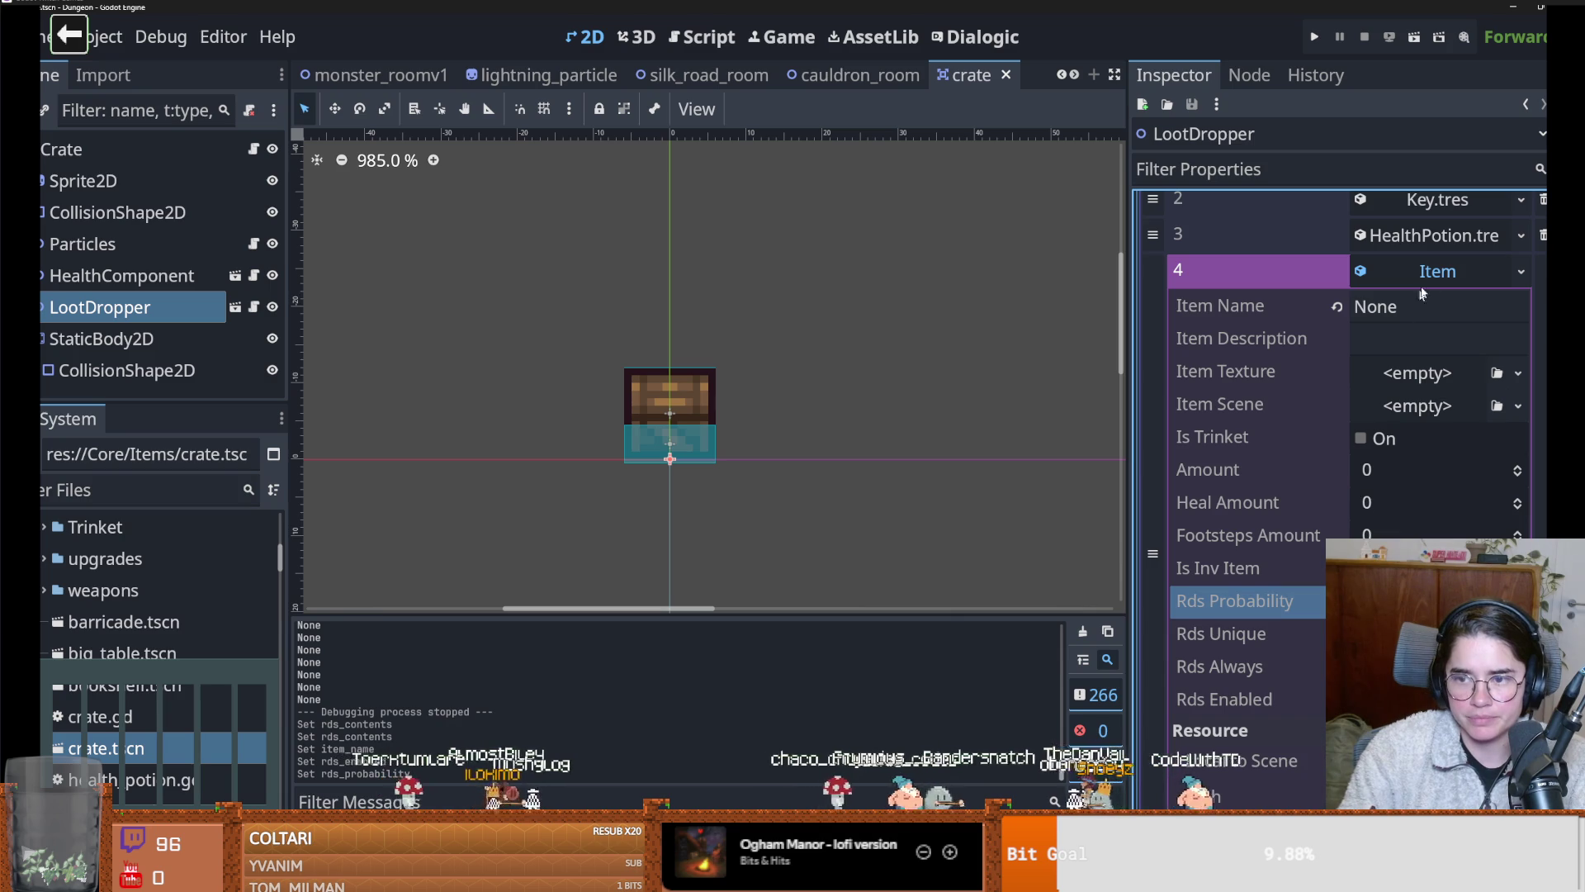
pyautogui.click(1437, 271)
pyautogui.click(1315, 36)
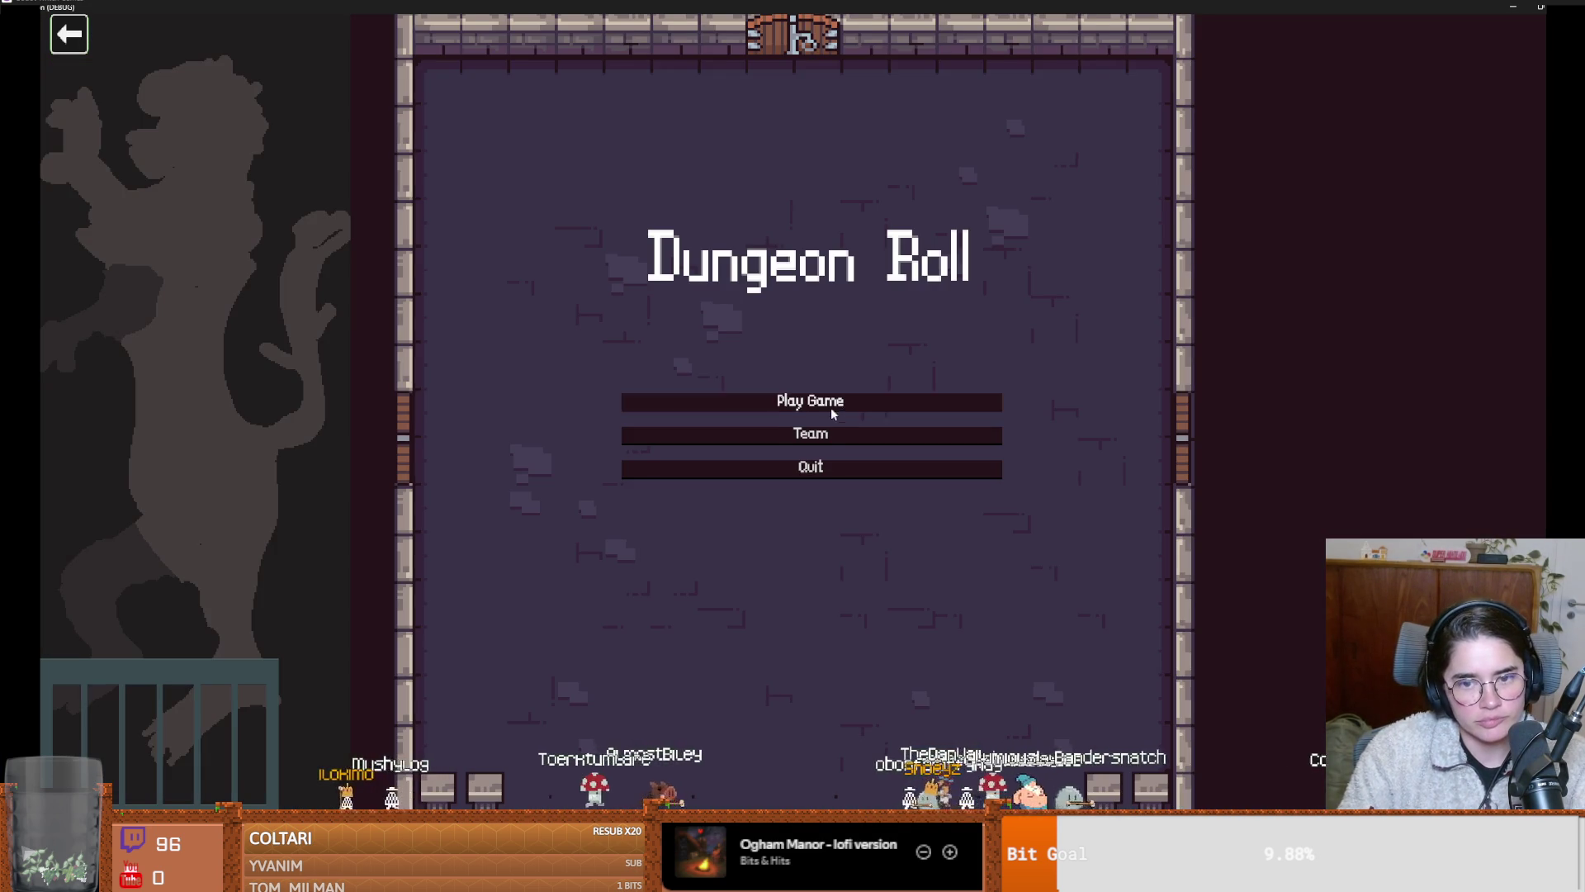
# Start a Warrior game, break every crate with on_destroy_crates, and close the game with F8
pyautogui.click(787, 406)
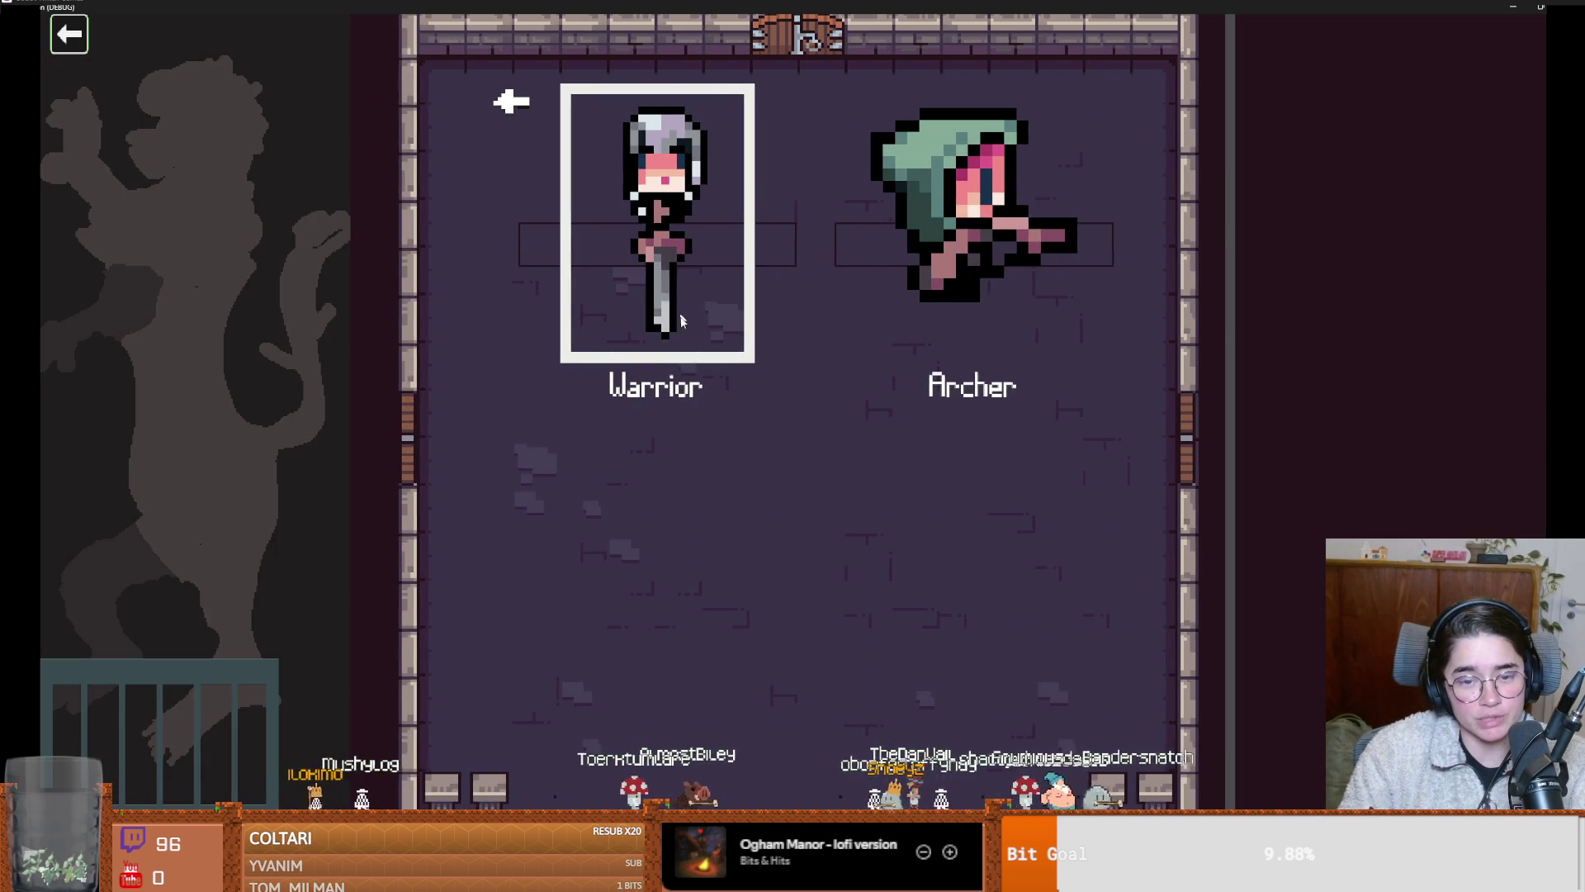
pyautogui.click(677, 307)
pyautogui.press('`')
pyautogui.write('on')
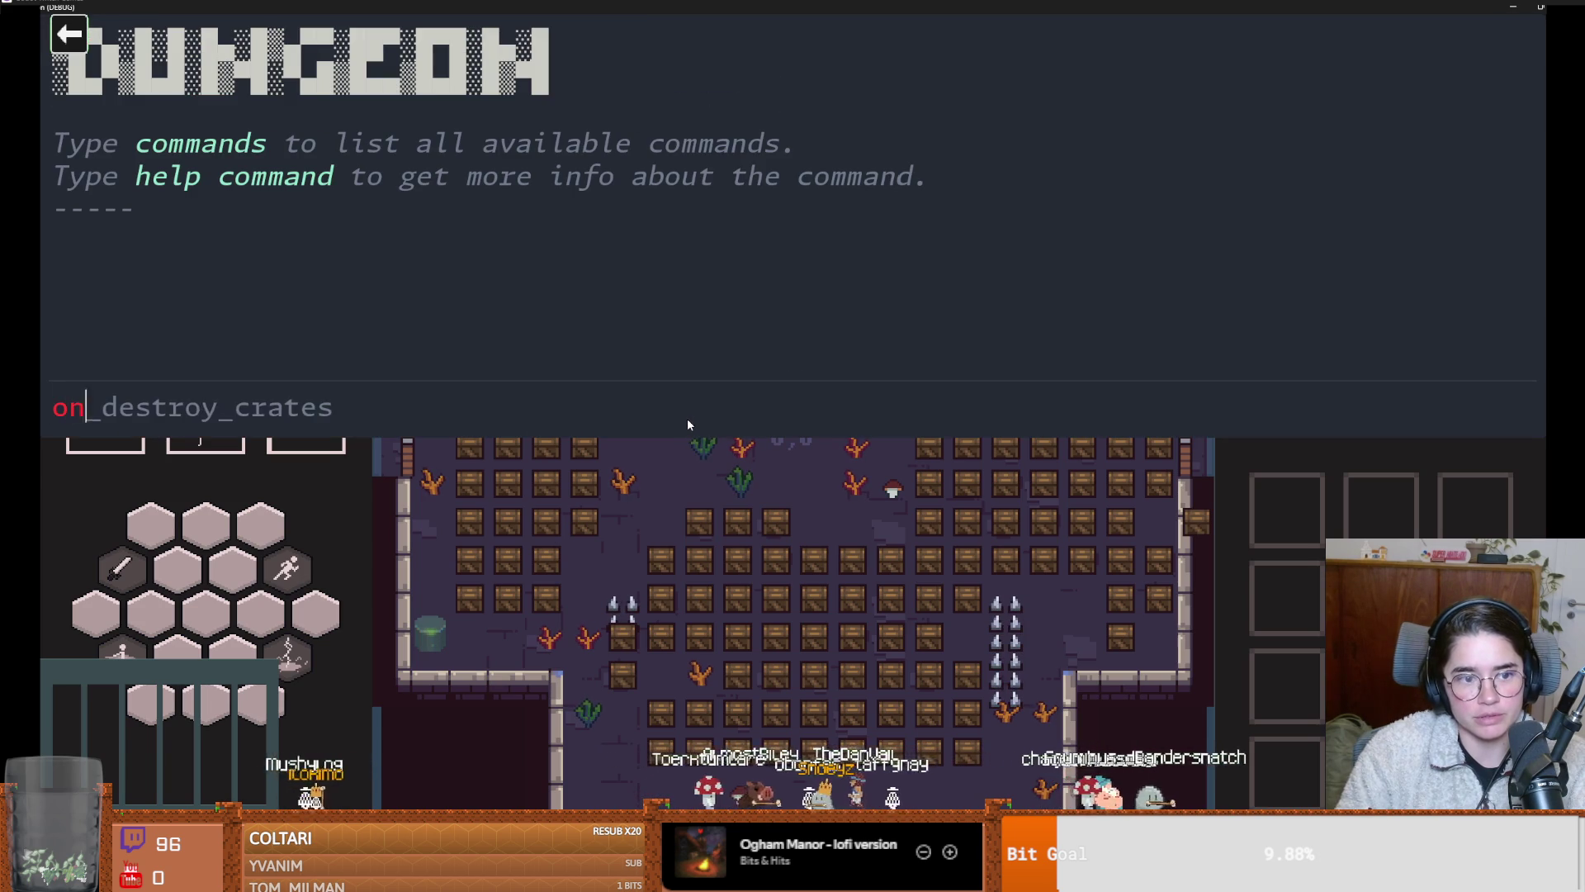
pyautogui.press('Tab')
pyautogui.press('Return')
pyautogui.write('b')
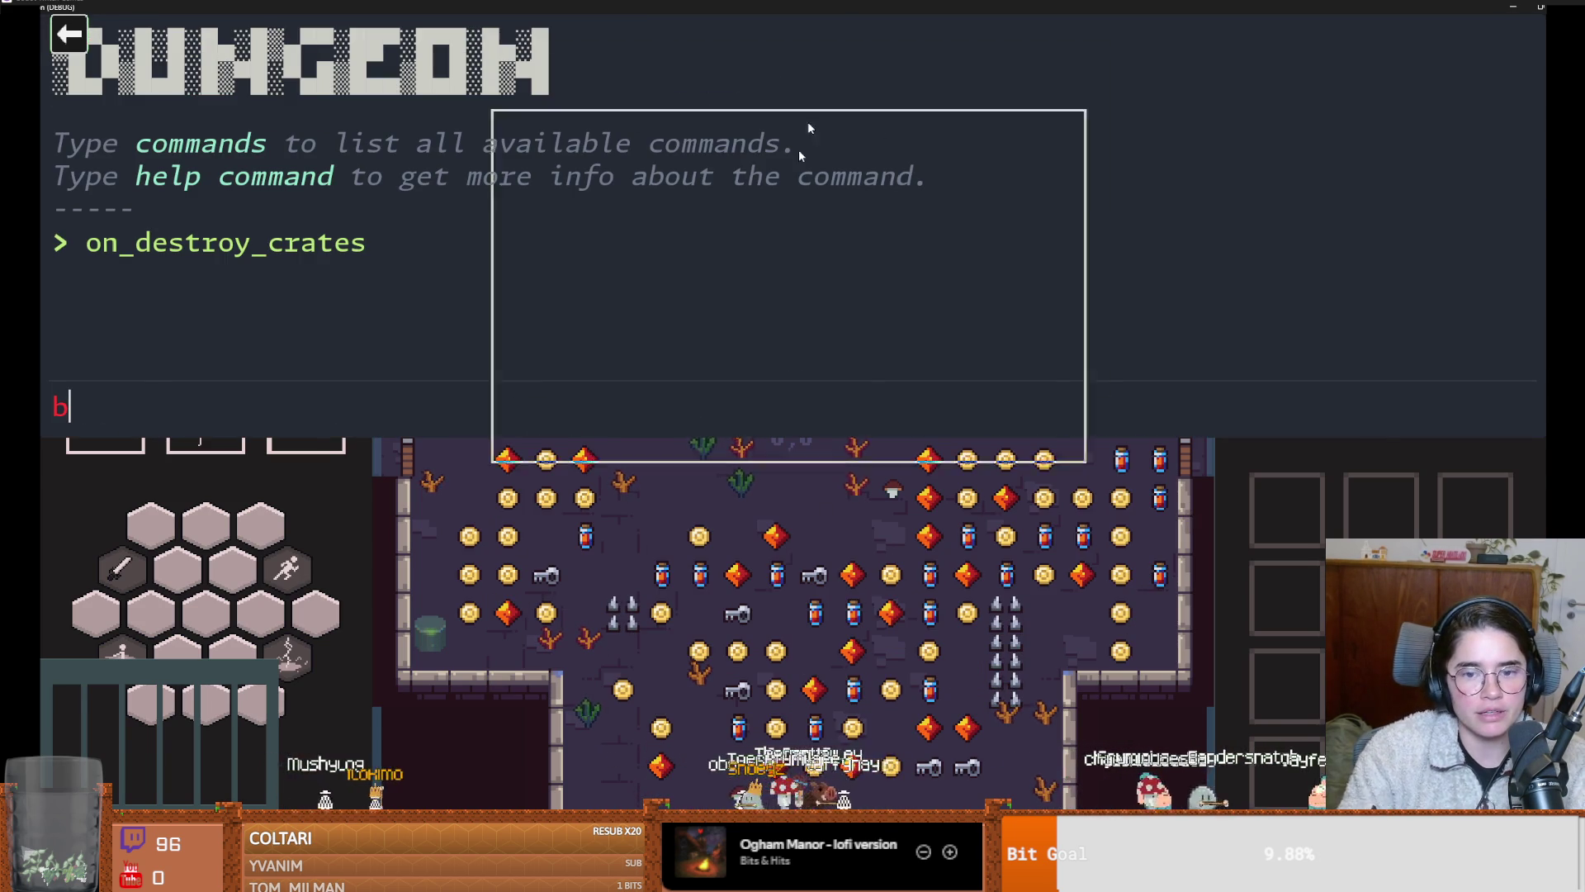
pyautogui.press('F8')
pyautogui.scroll(3, 1342, 372)
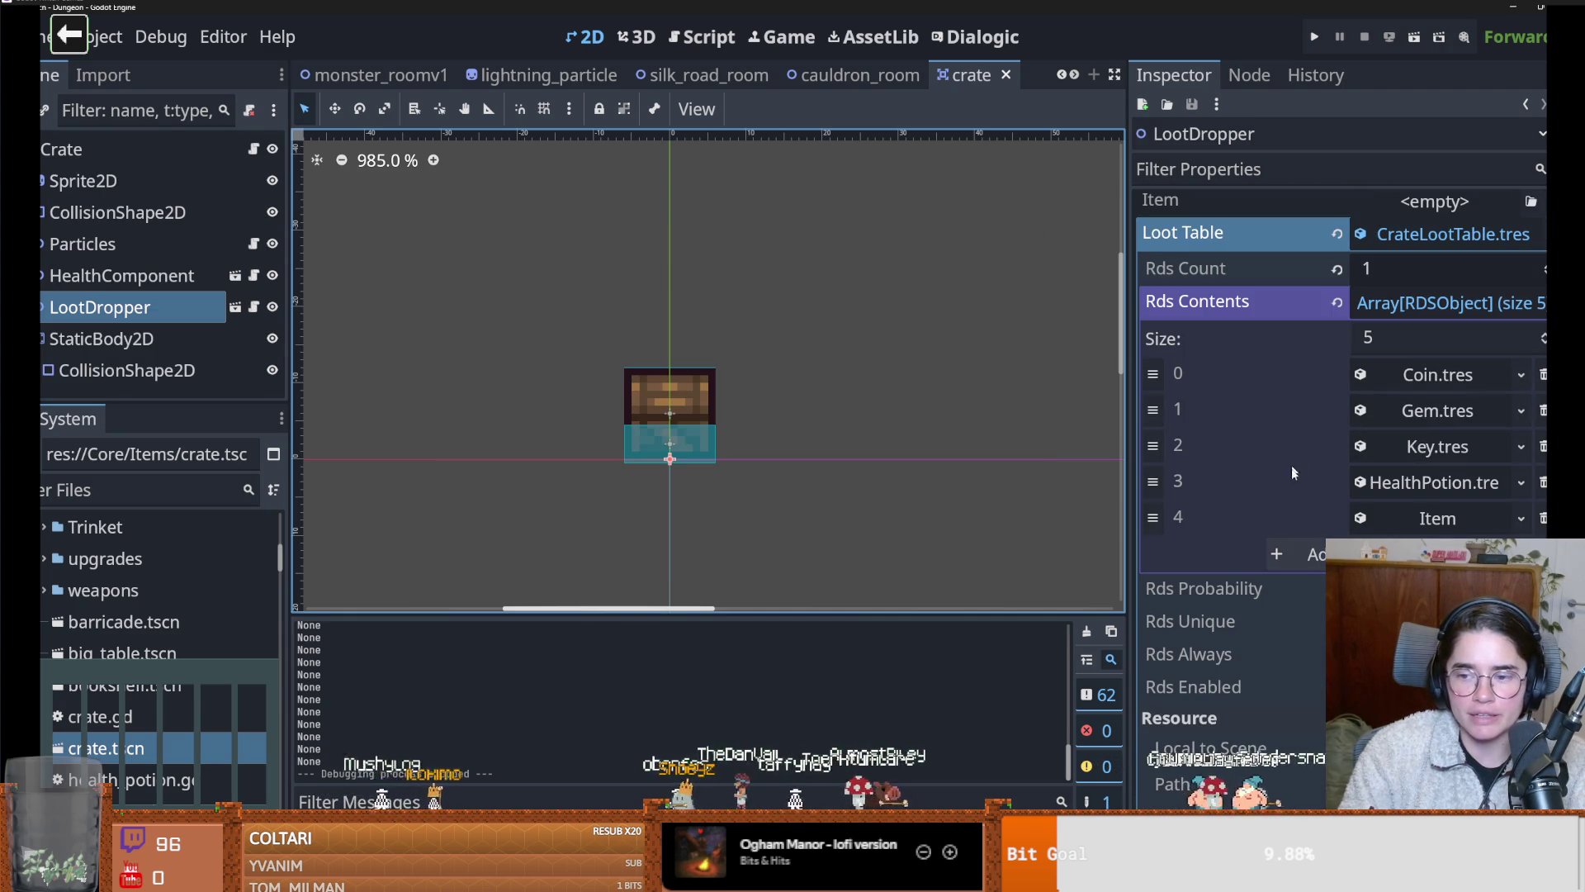
# Commit the changed Rds Probability value on the new Item in slot 4
pyautogui.click(1466, 528)
pyautogui.scroll(-3, 1436, 496)
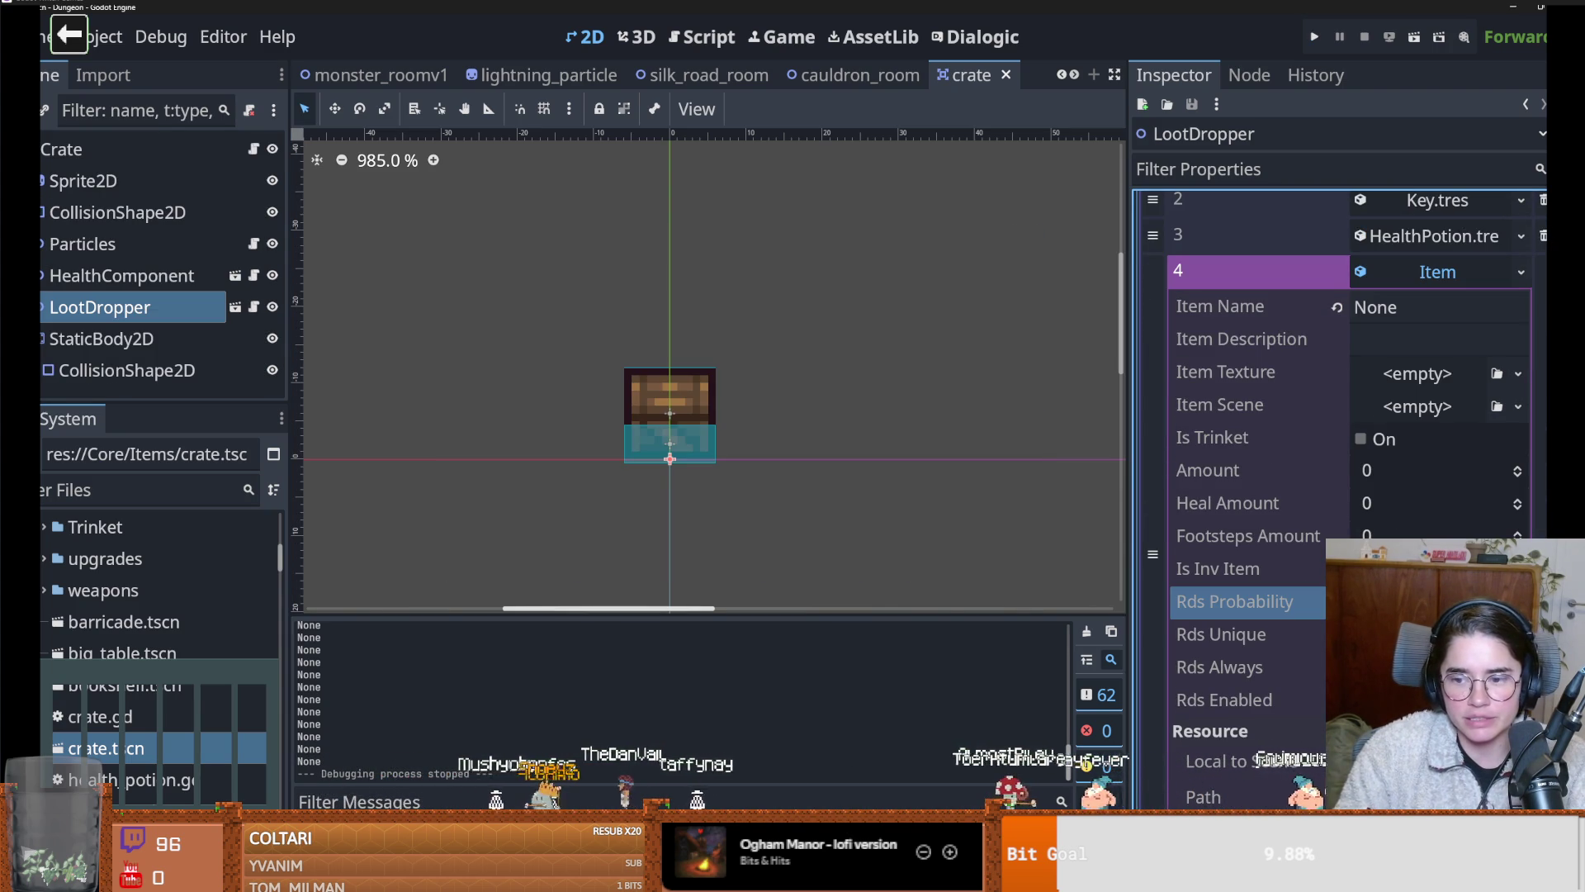
pyautogui.press('Return')
# Run the game as the Warrior, break every crate with on_destroy_crates, then quit with Alt+F4
pyautogui.click(1311, 43)
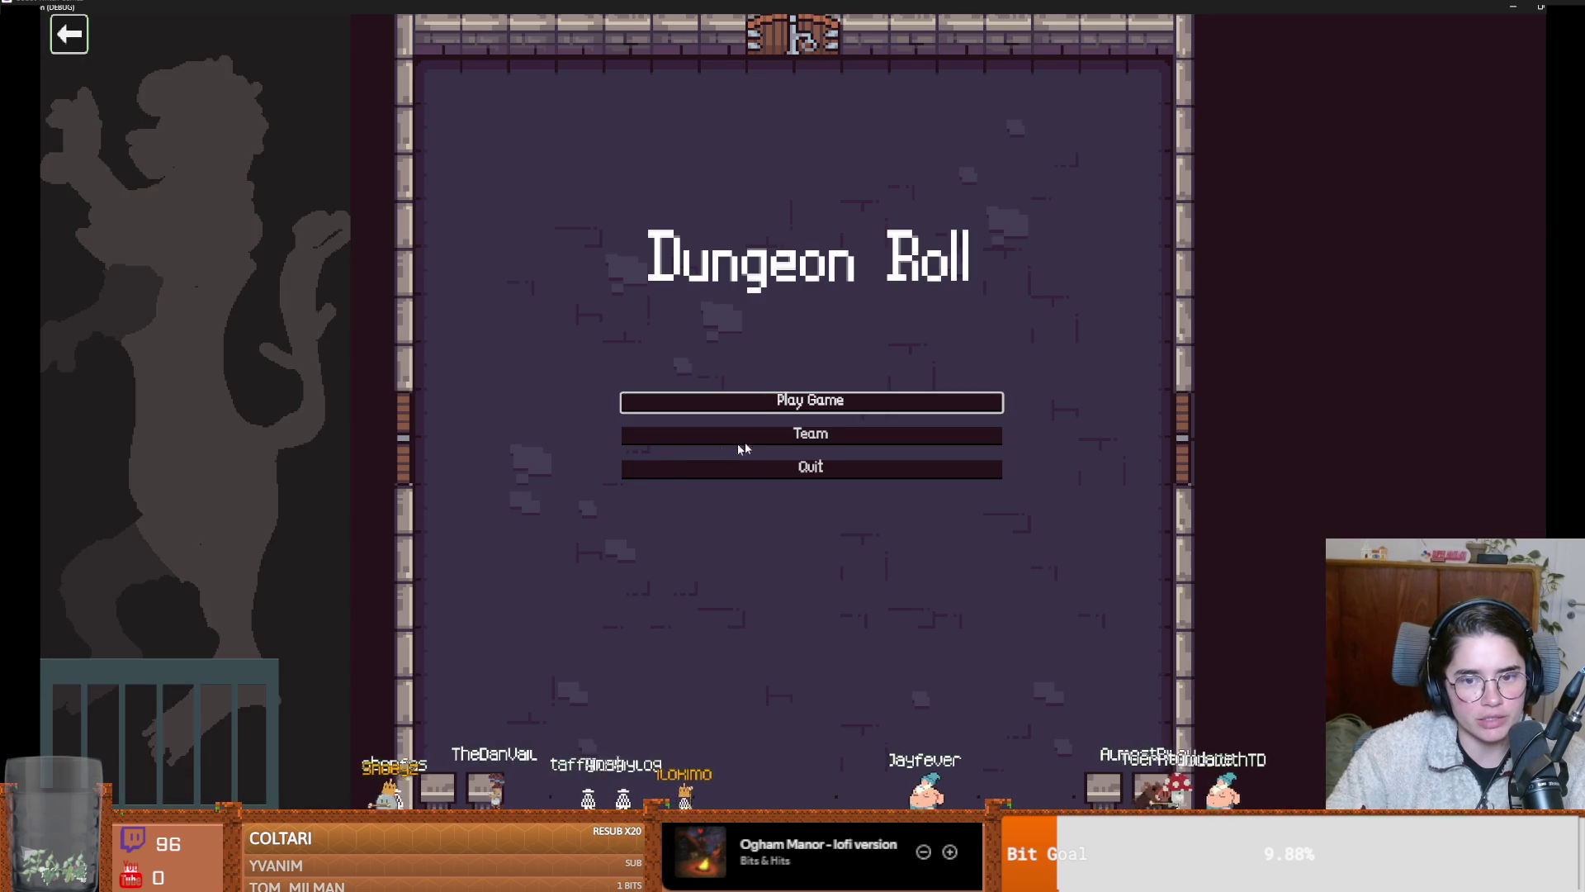
pyautogui.click(670, 402)
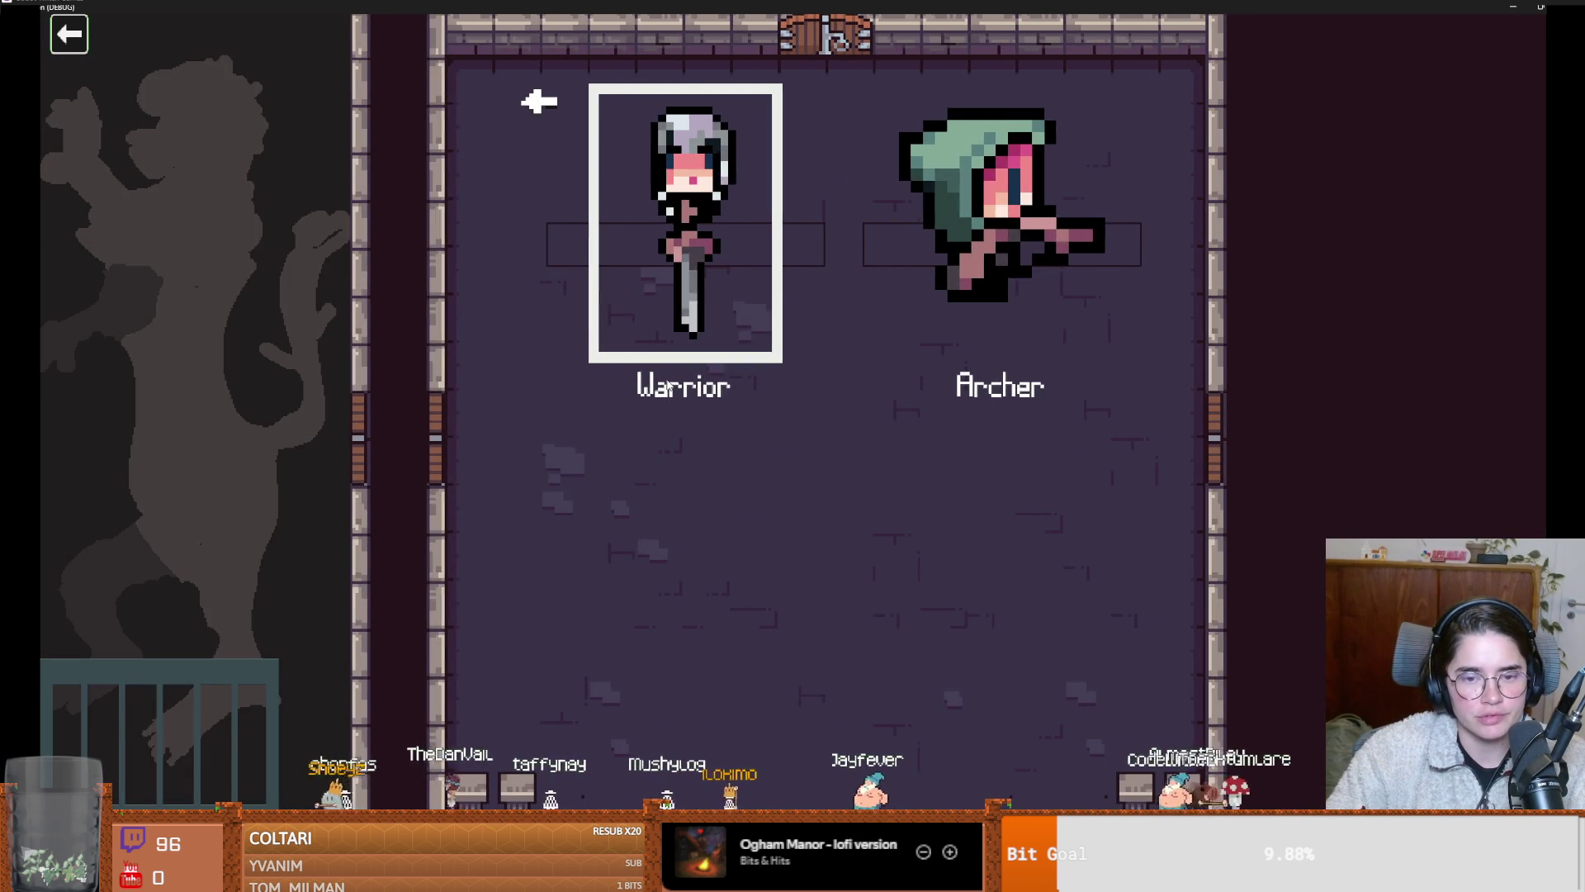
pyautogui.click(714, 382)
pyautogui.press('`')
pyautogui.write('on_re')
pyautogui.press('BackSpace')
pyautogui.press('BackSpace')
pyautogui.press('Tab')
pyautogui.press('Return')
pyautogui.write('b')
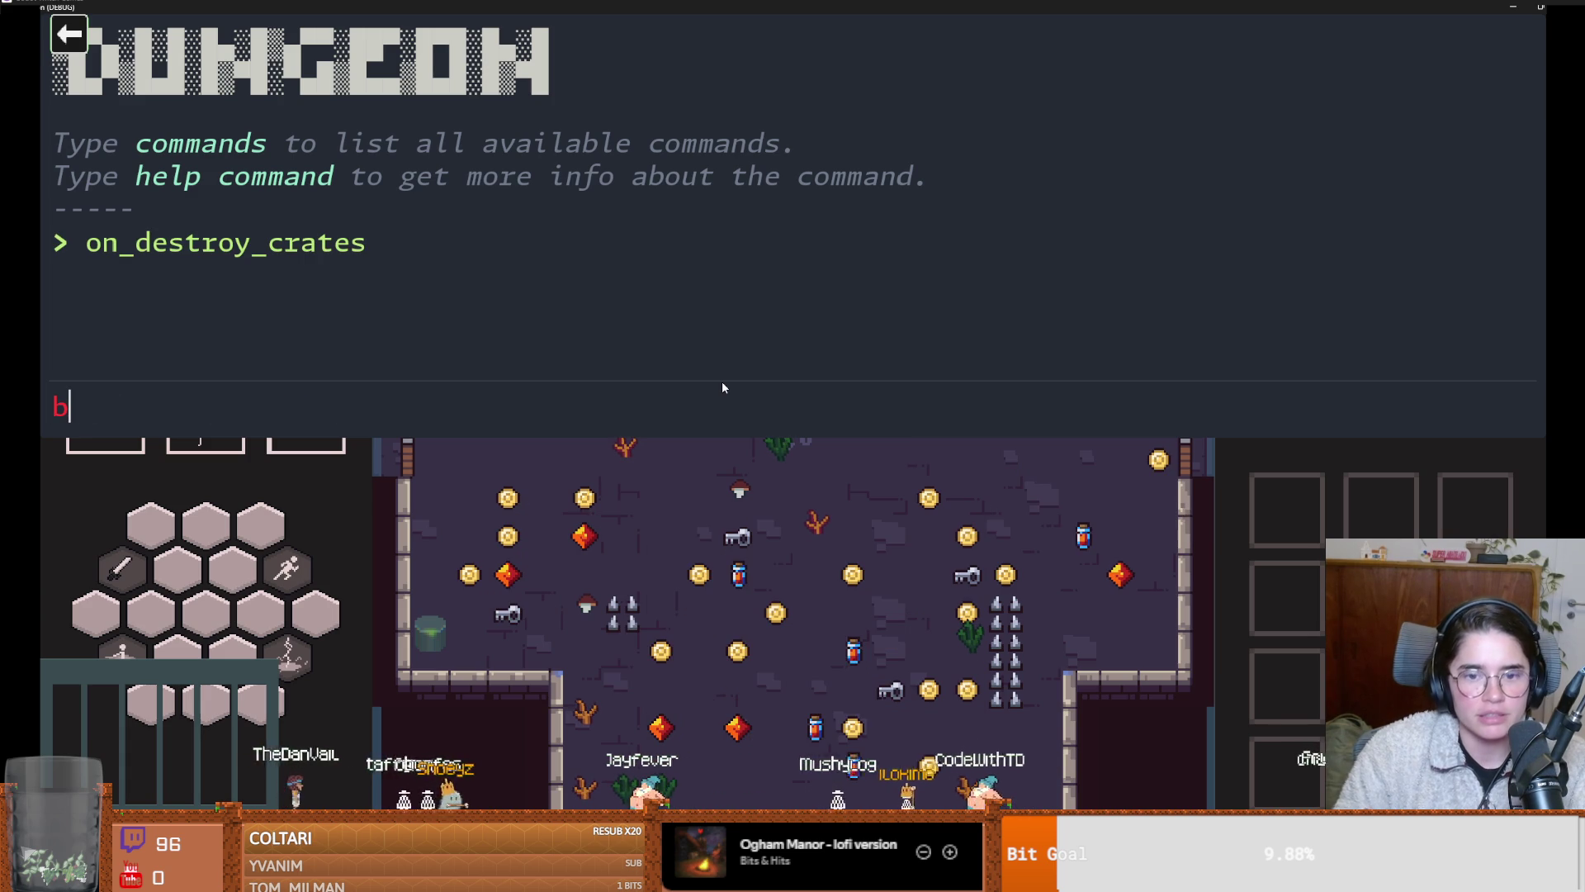
pyautogui.press('`')
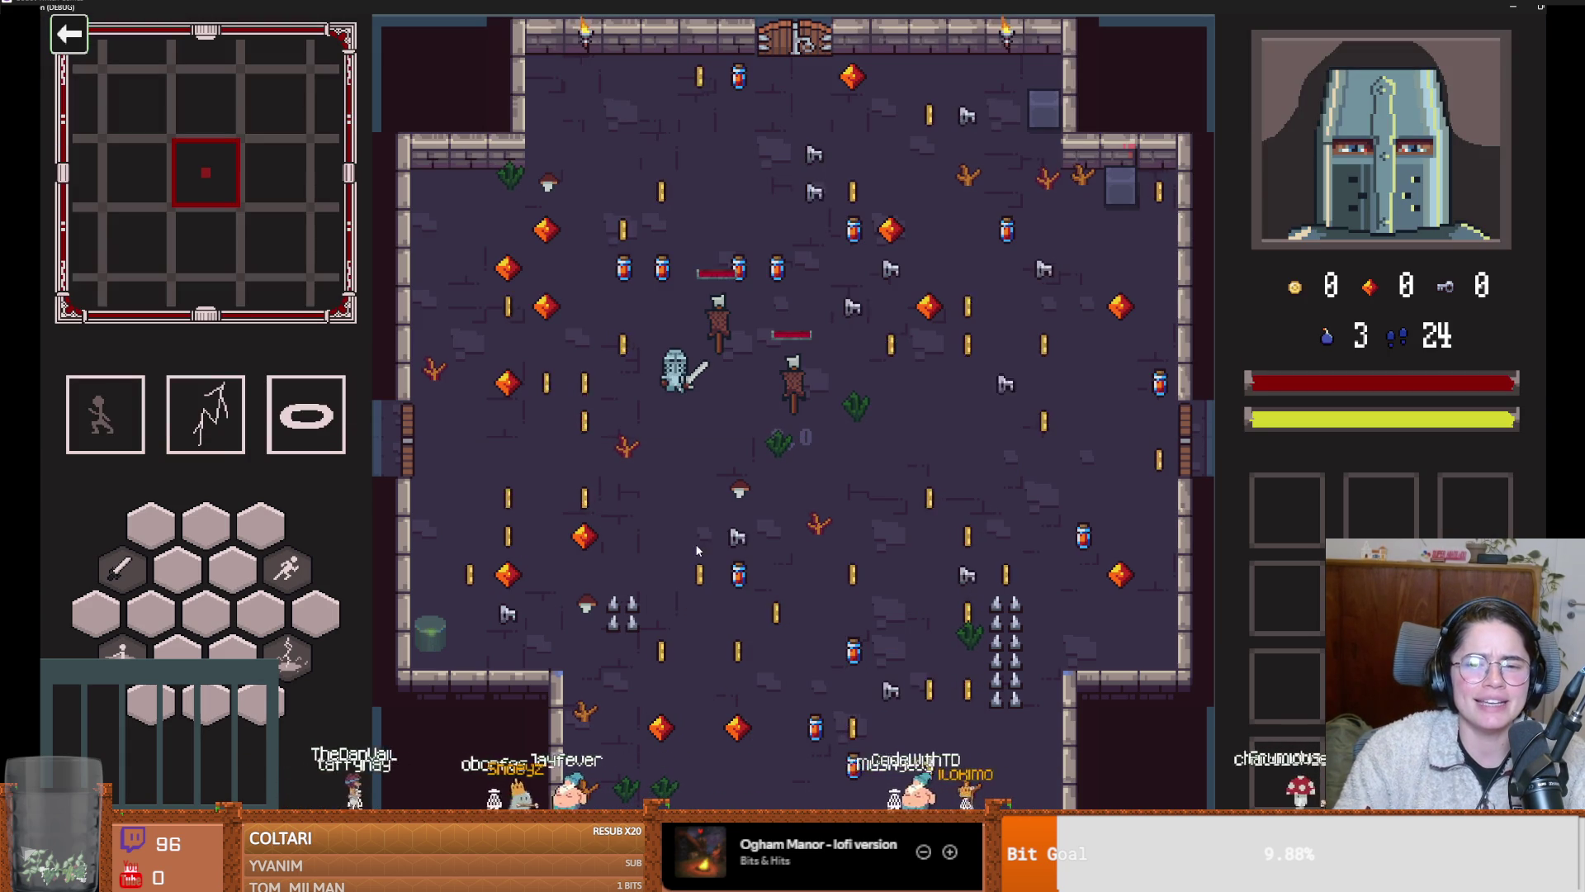
pyautogui.hotkey('alt', 'F4')
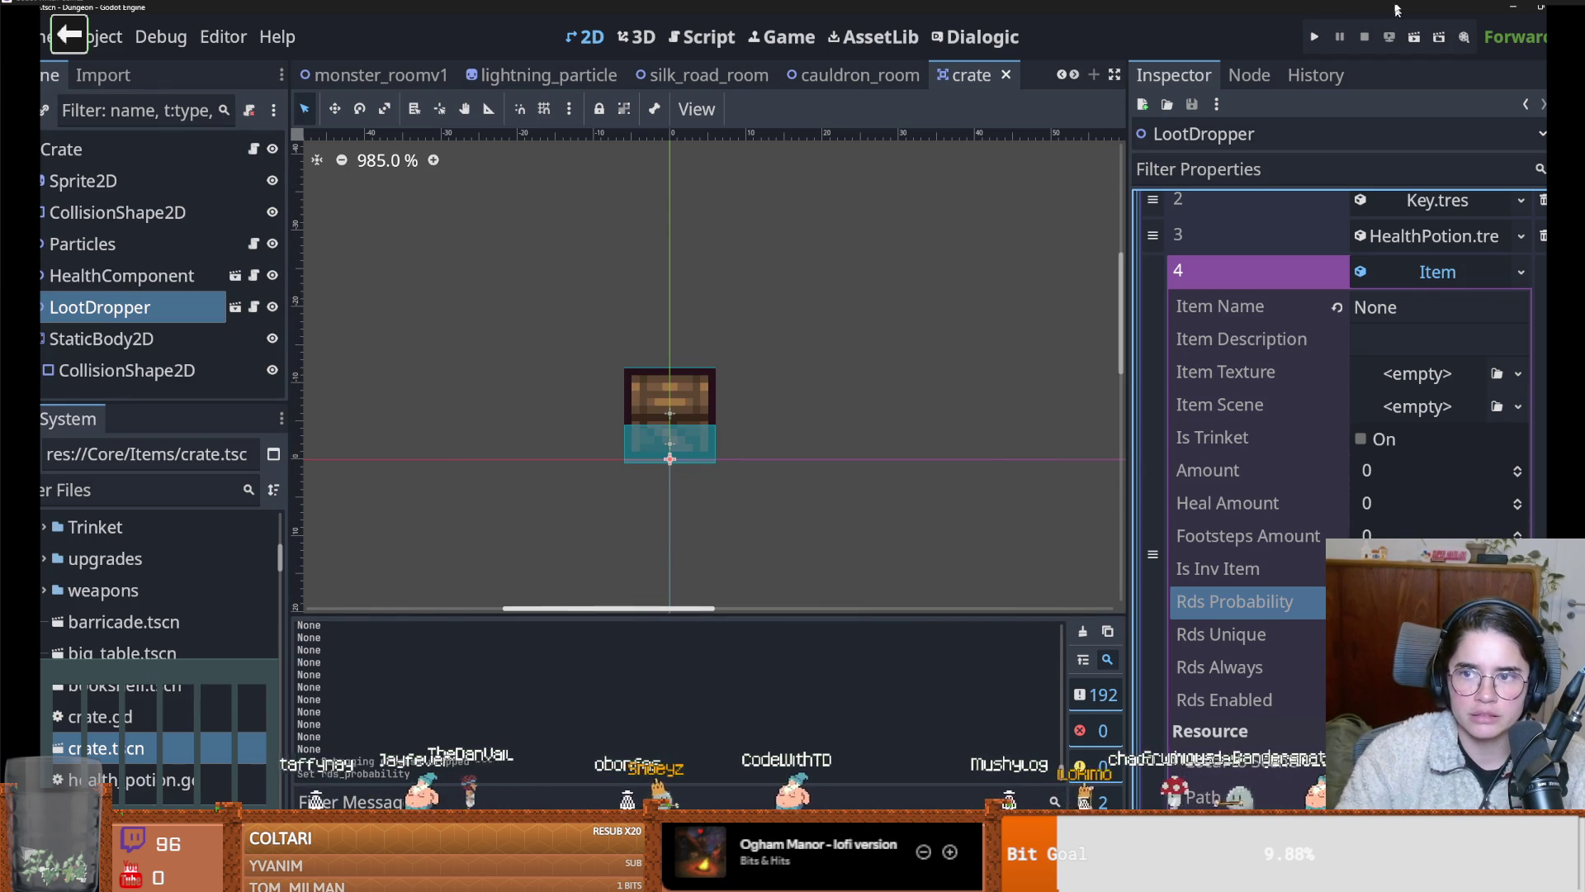
# Save and relaunch as the Warrior, rerun on_destroy_crates to inspect the drops, then close the game
pyautogui.click(1321, 36)
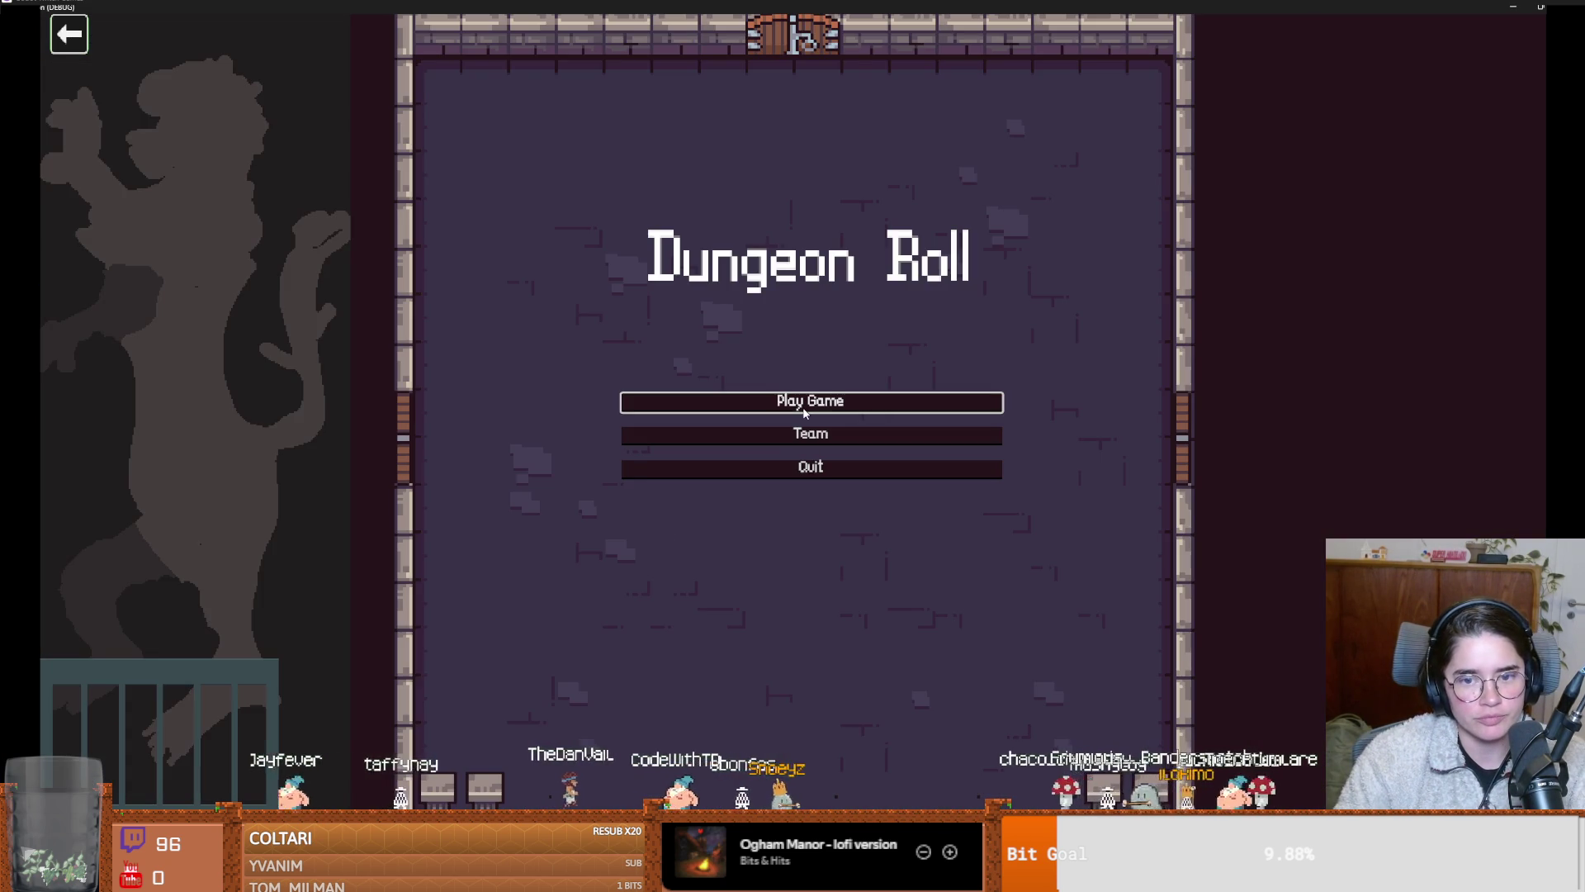
pyautogui.click(804, 411)
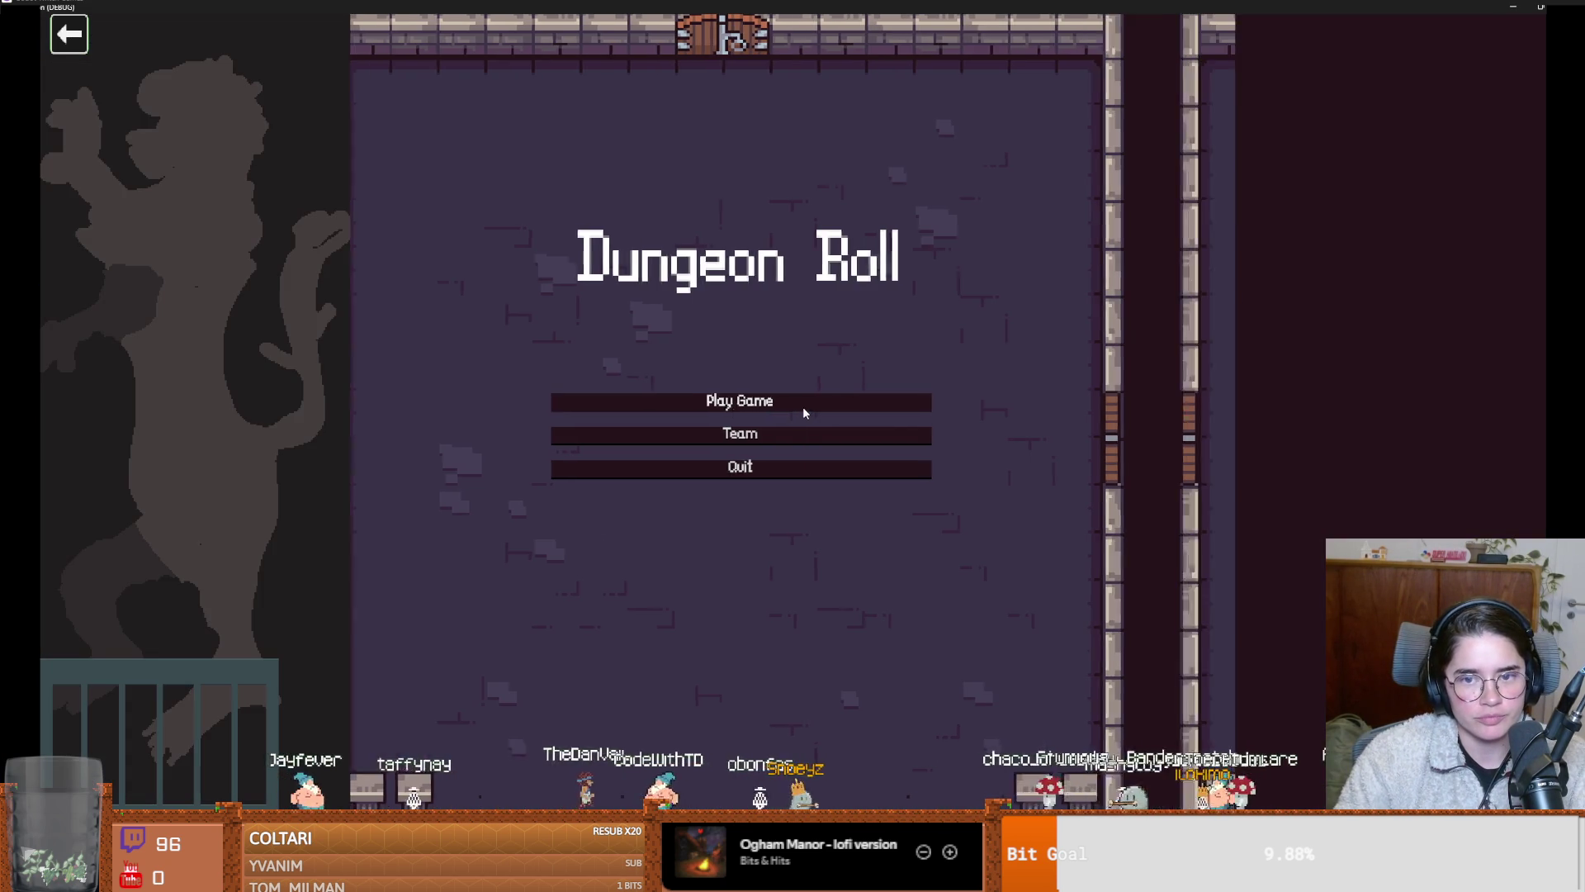
pyautogui.press('Return')
pyautogui.press('d')
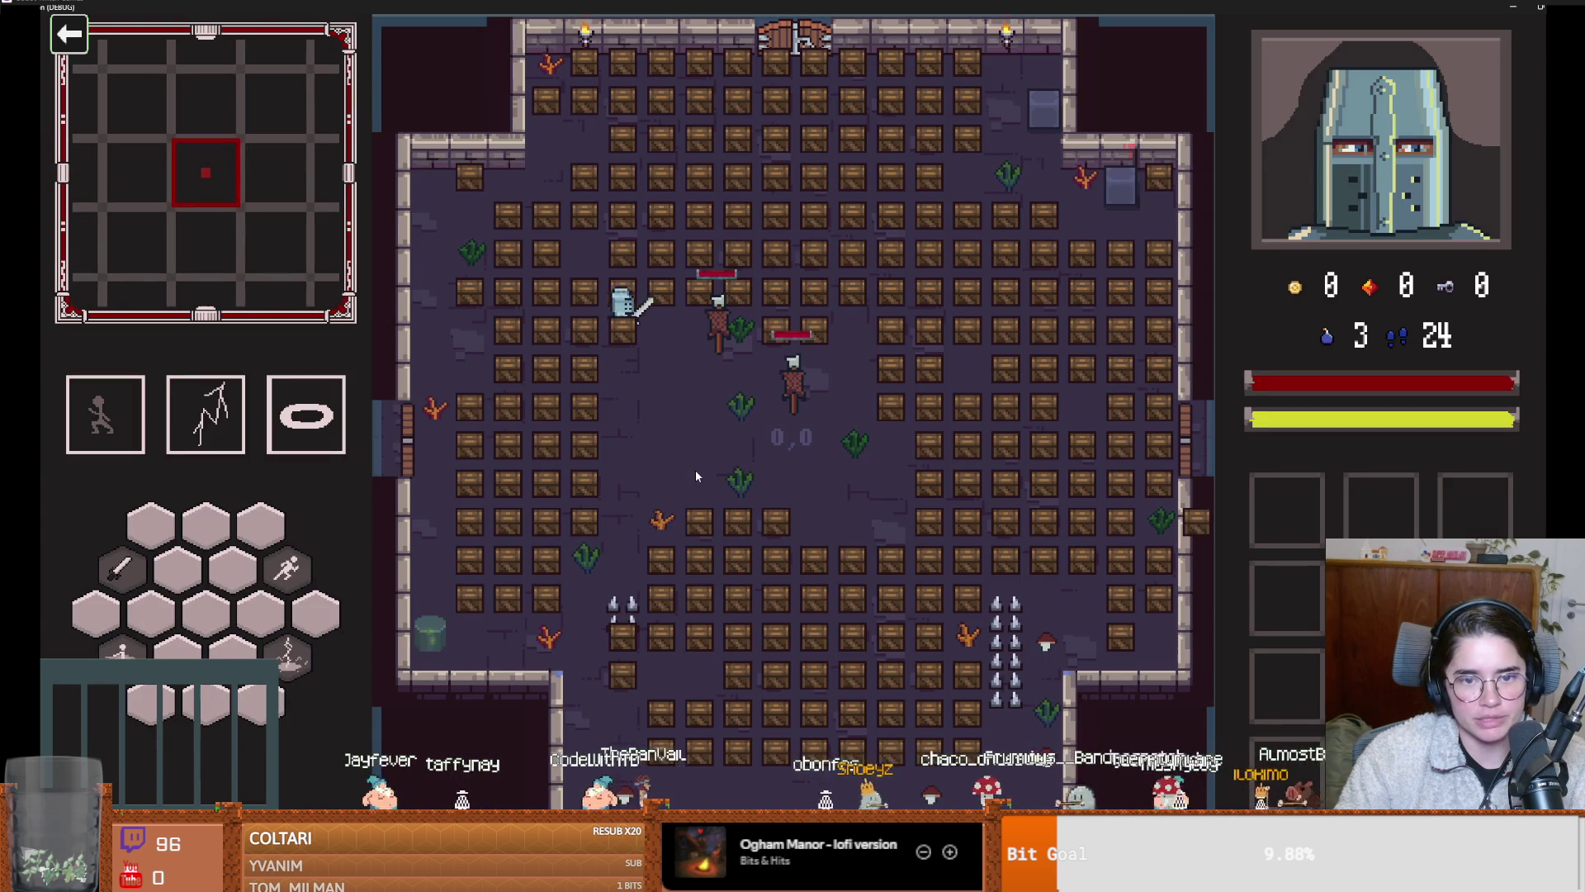
pyautogui.press('quoteleft')
pyautogui.press('Up')
pyautogui.press('Return')
pyautogui.press('quoteleft')
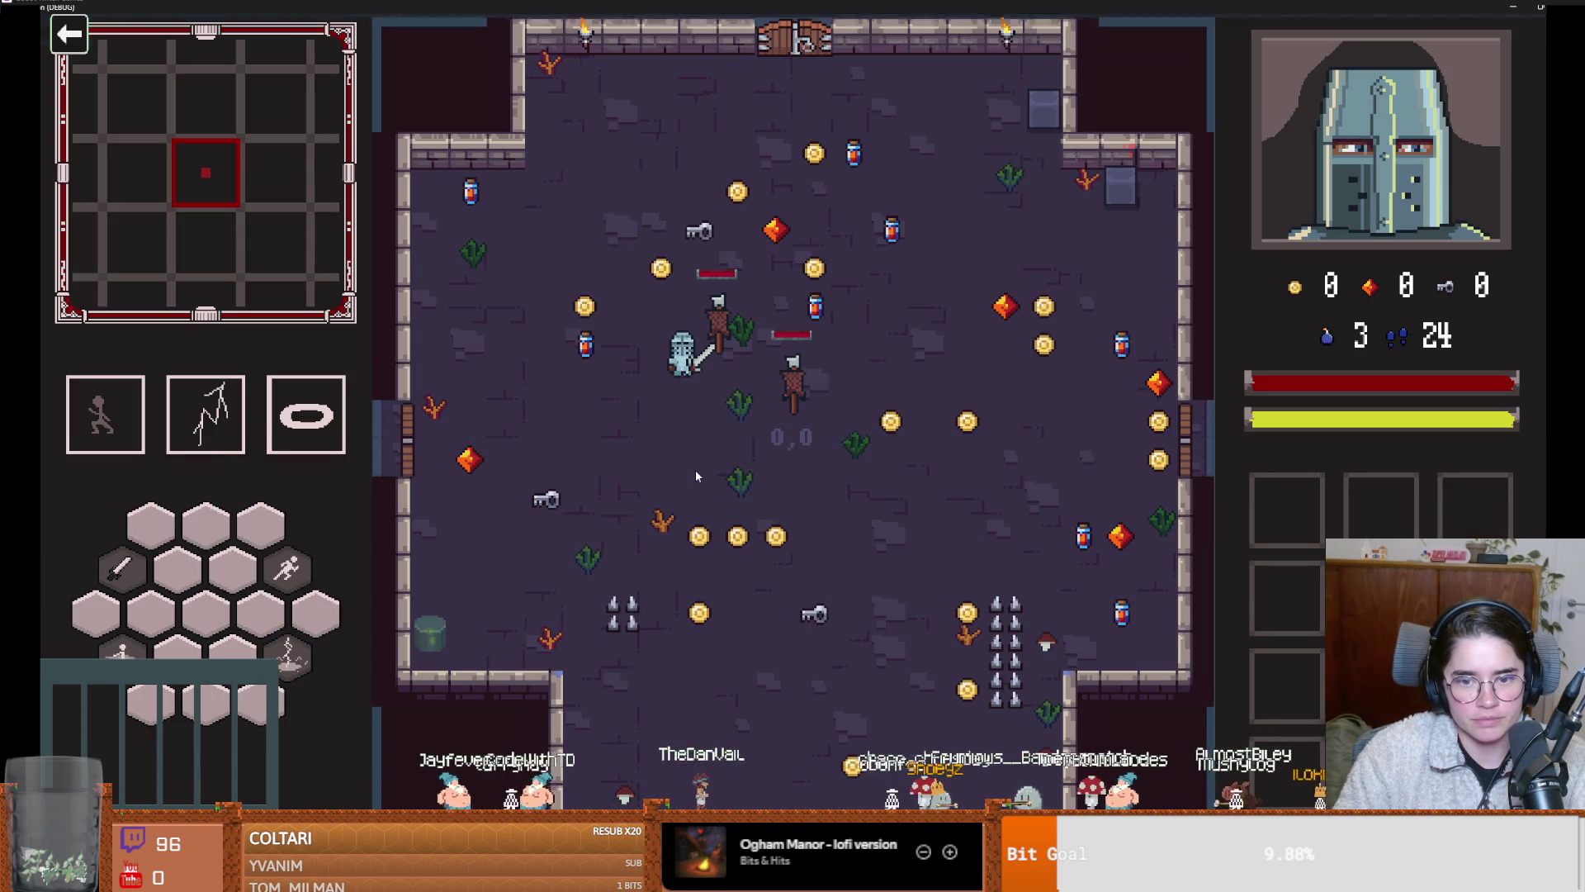
pyautogui.press('s')
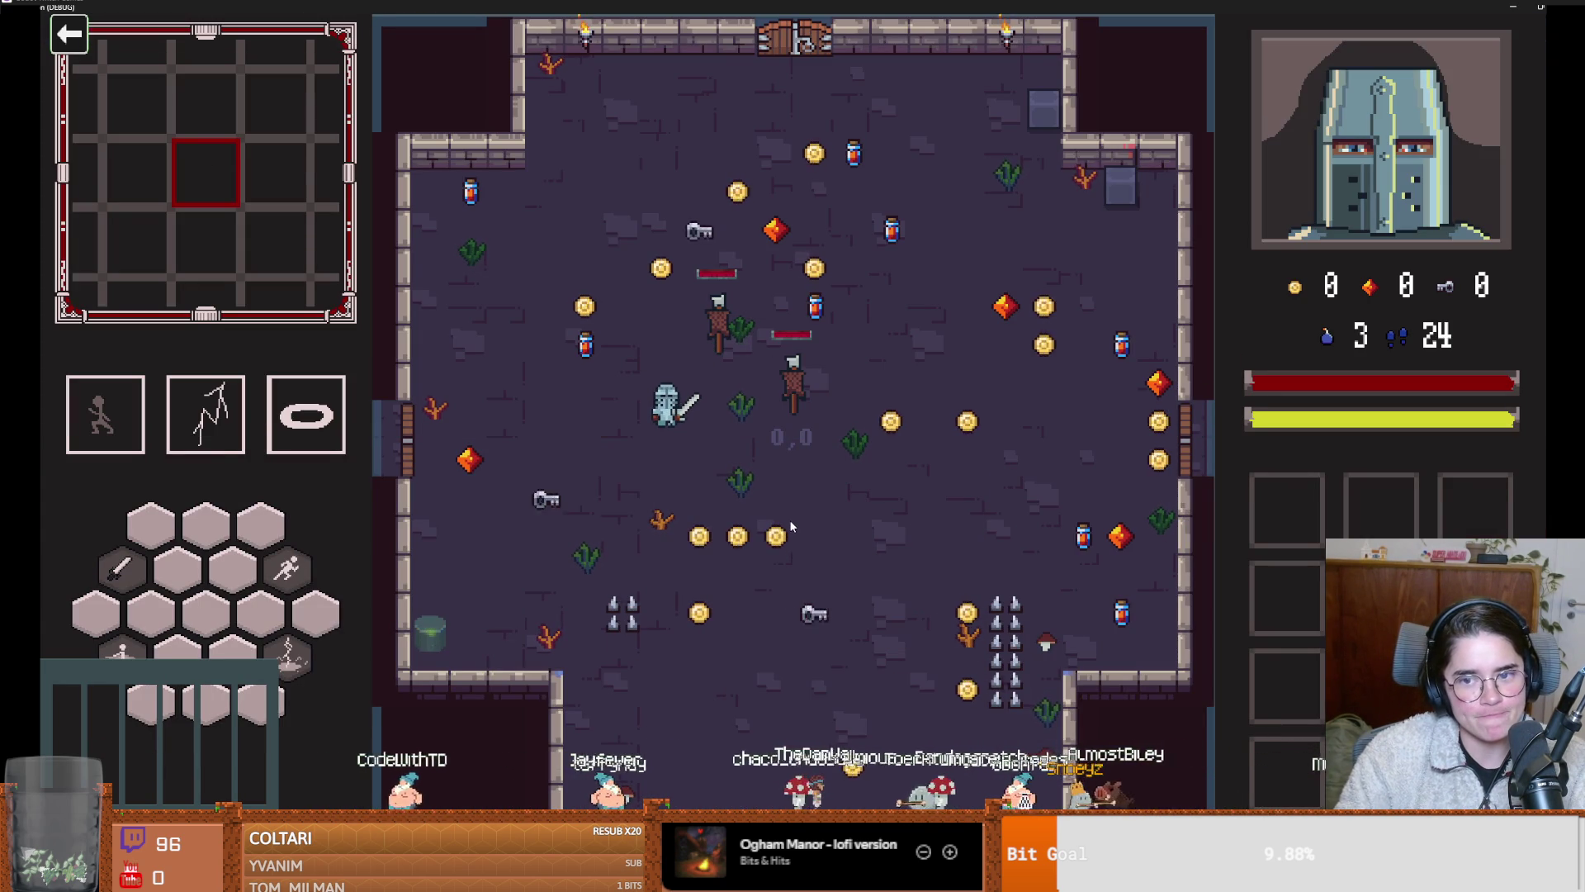
pyautogui.doubleClick(1013, 6)
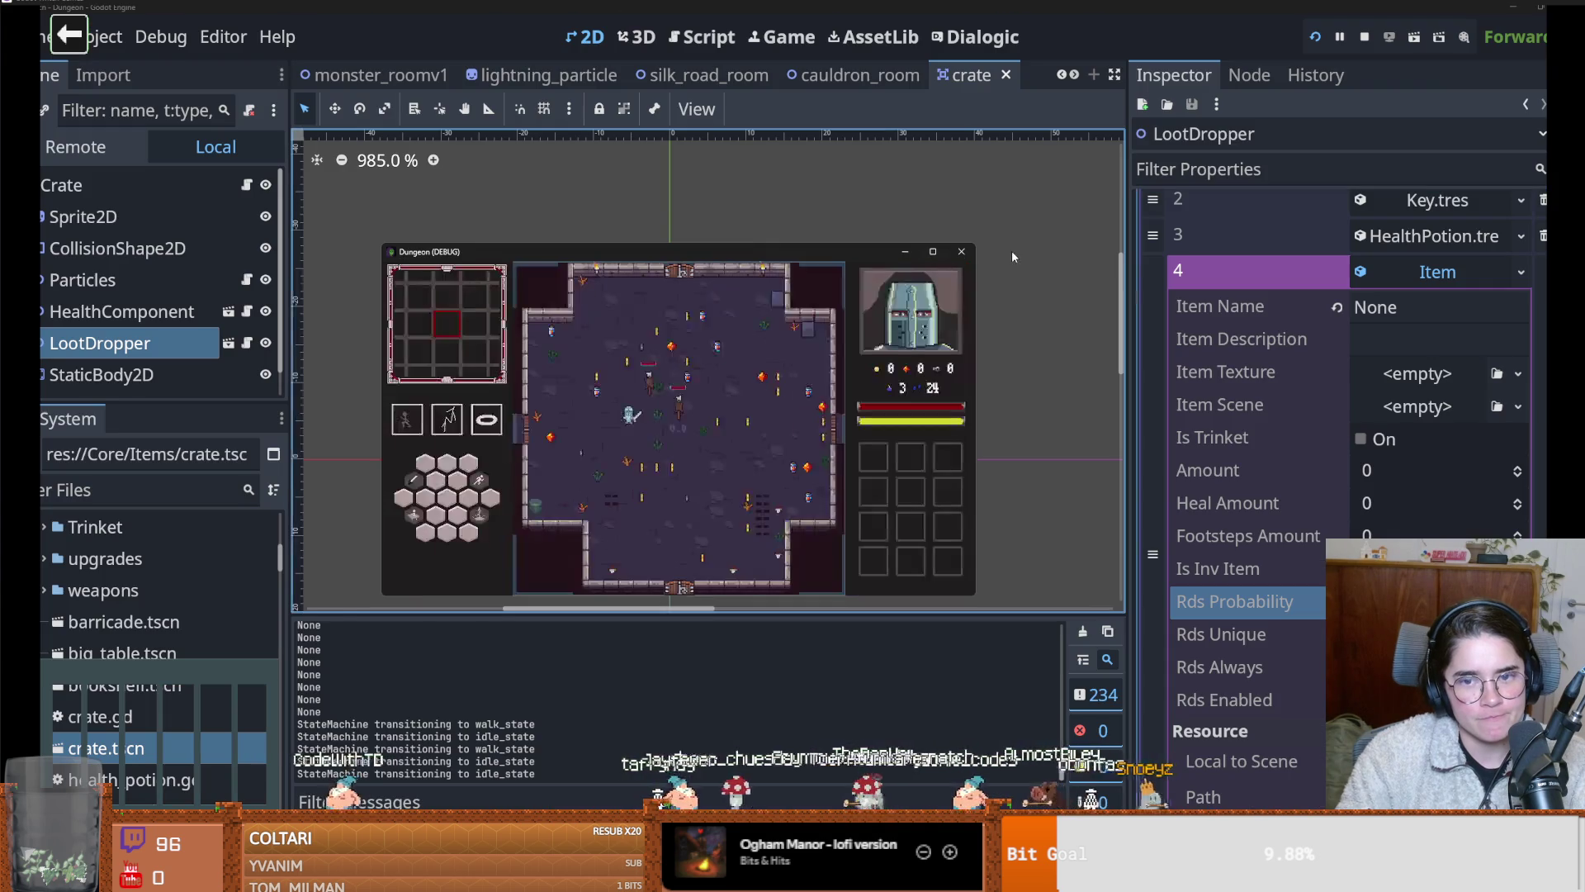
pyautogui.click(970, 247)
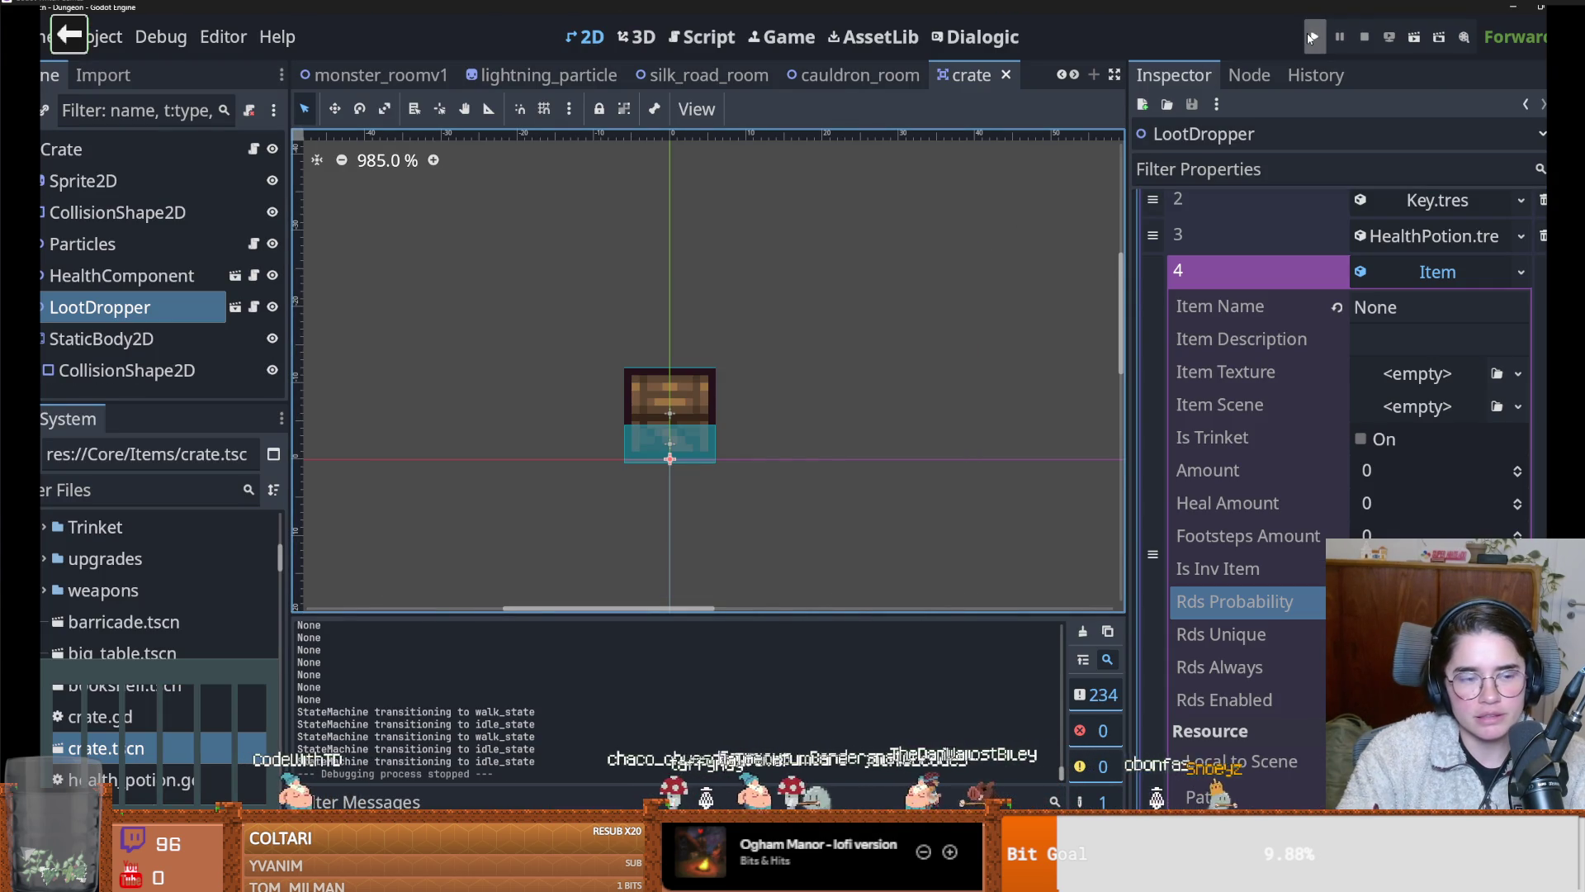
pyautogui.click(1344, 504)
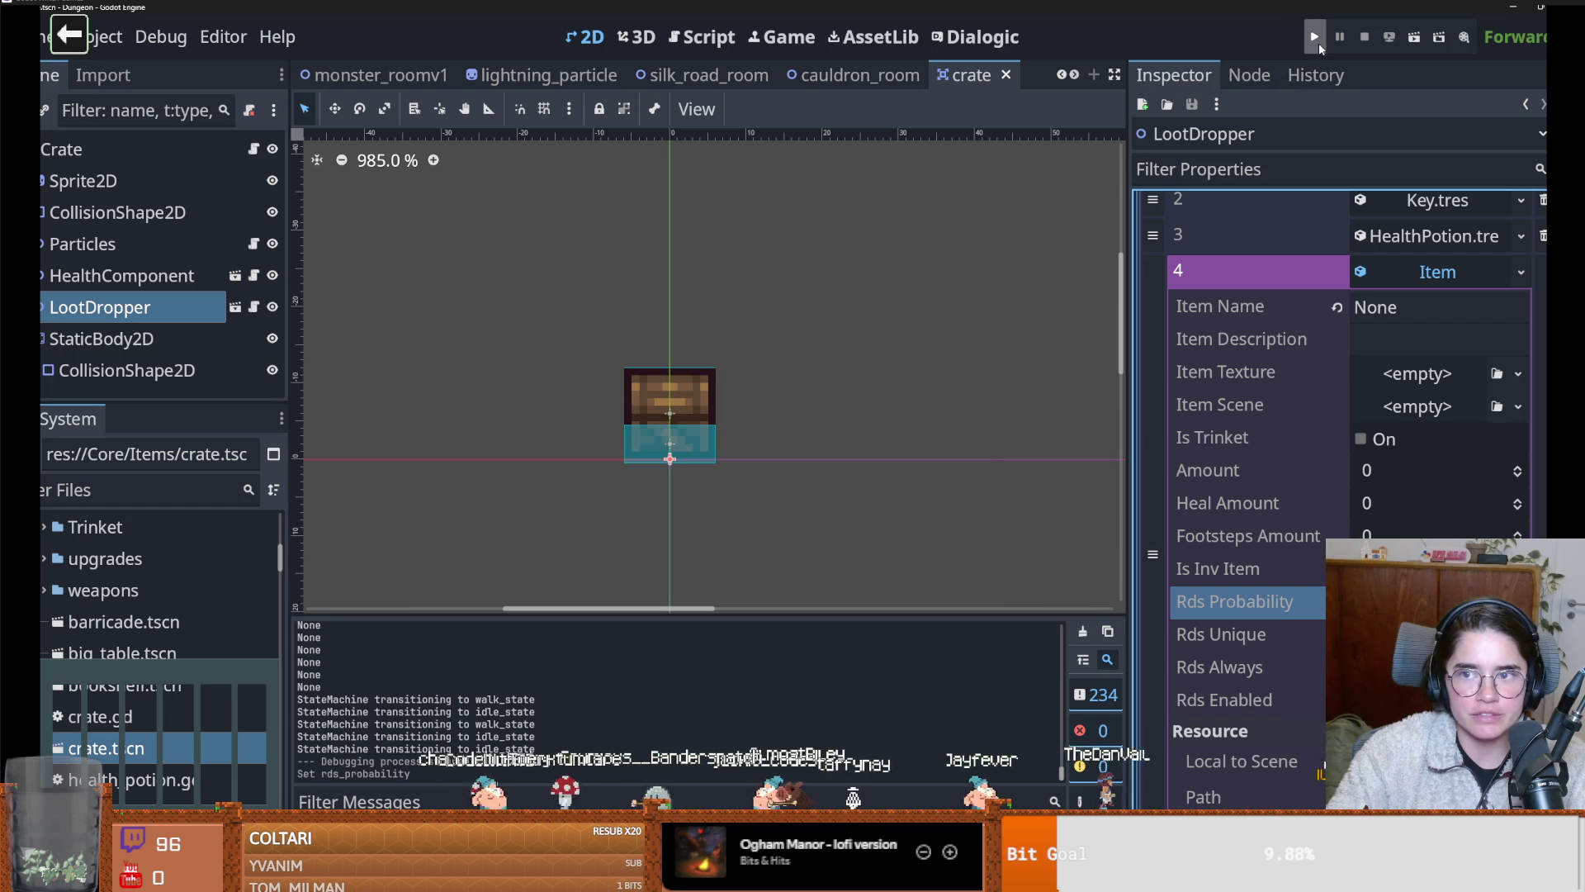
# Save the crate scene, start a Warrior run and break every crate with on_destroy_crates
pyautogui.hotkey('ctrl', 's')
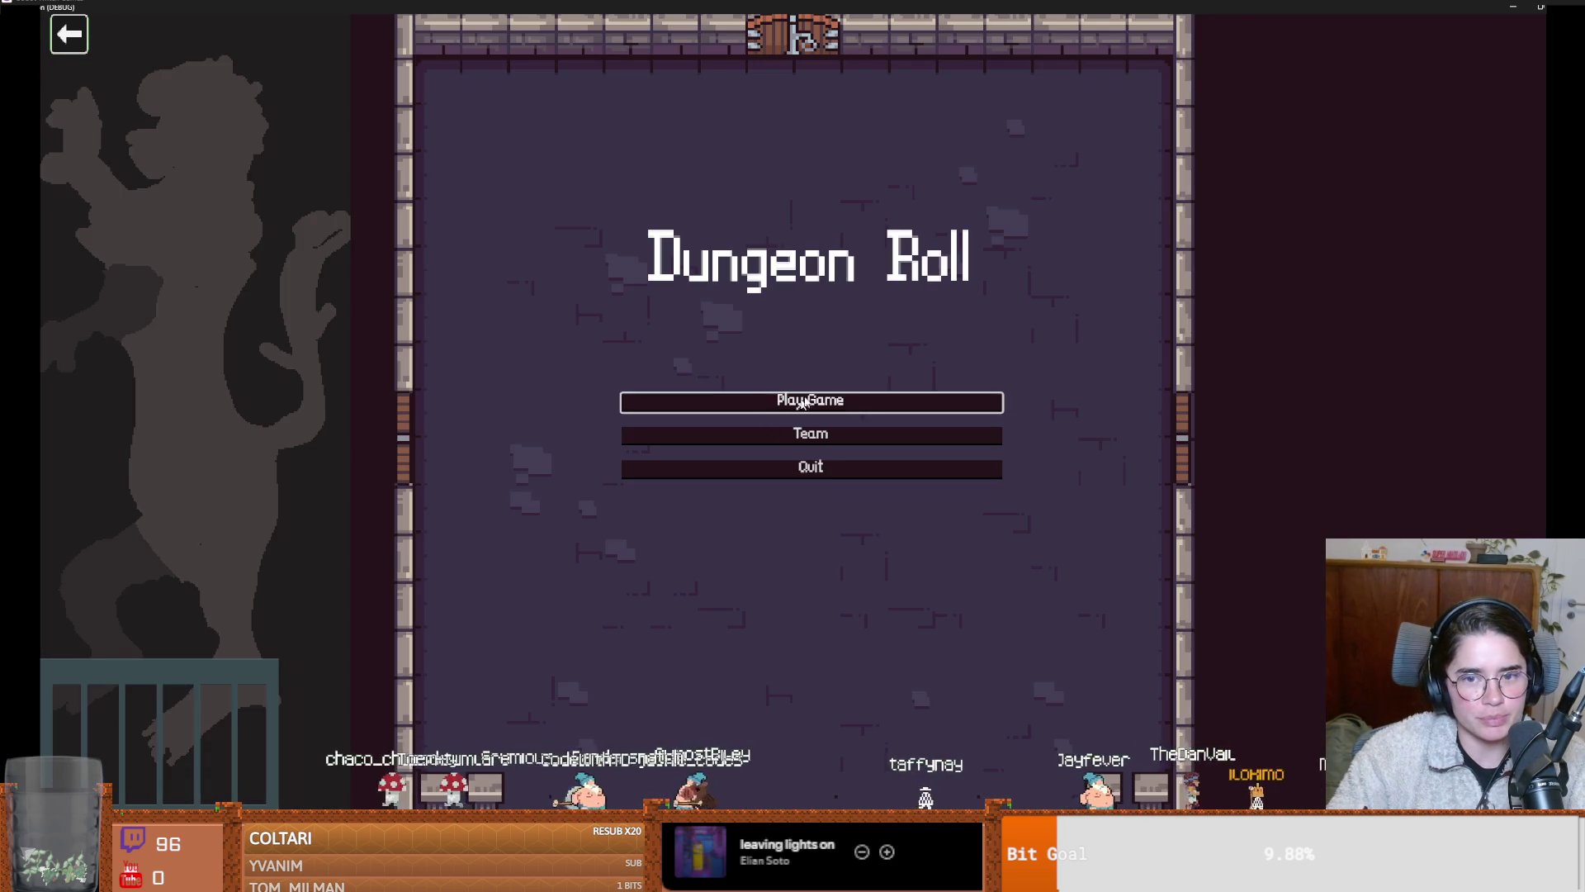
pyautogui.click(805, 403)
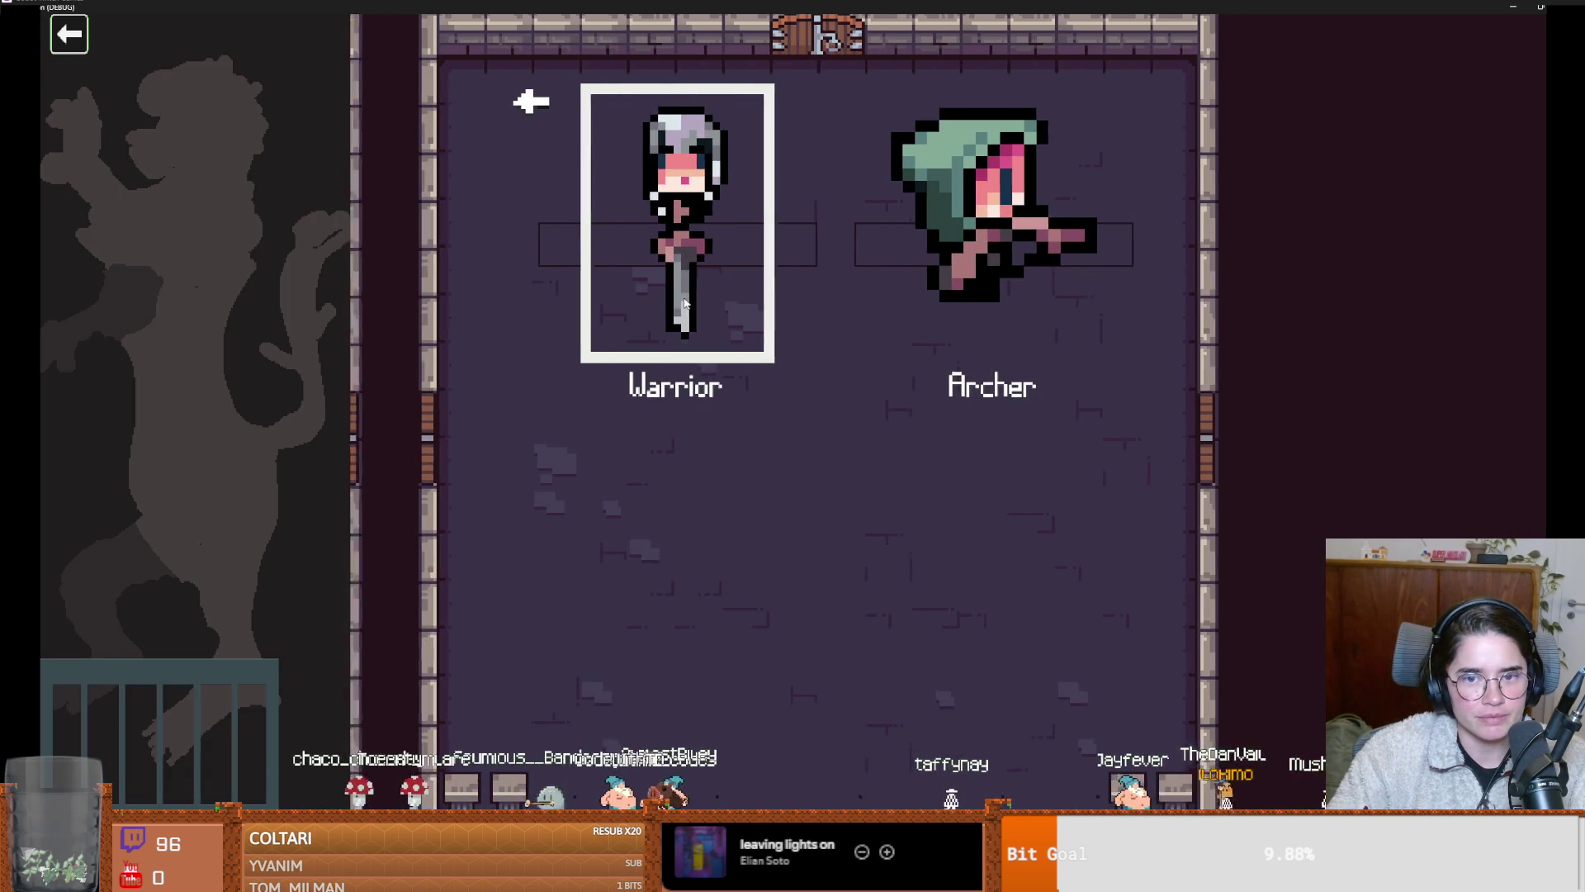
pyautogui.click(681, 330)
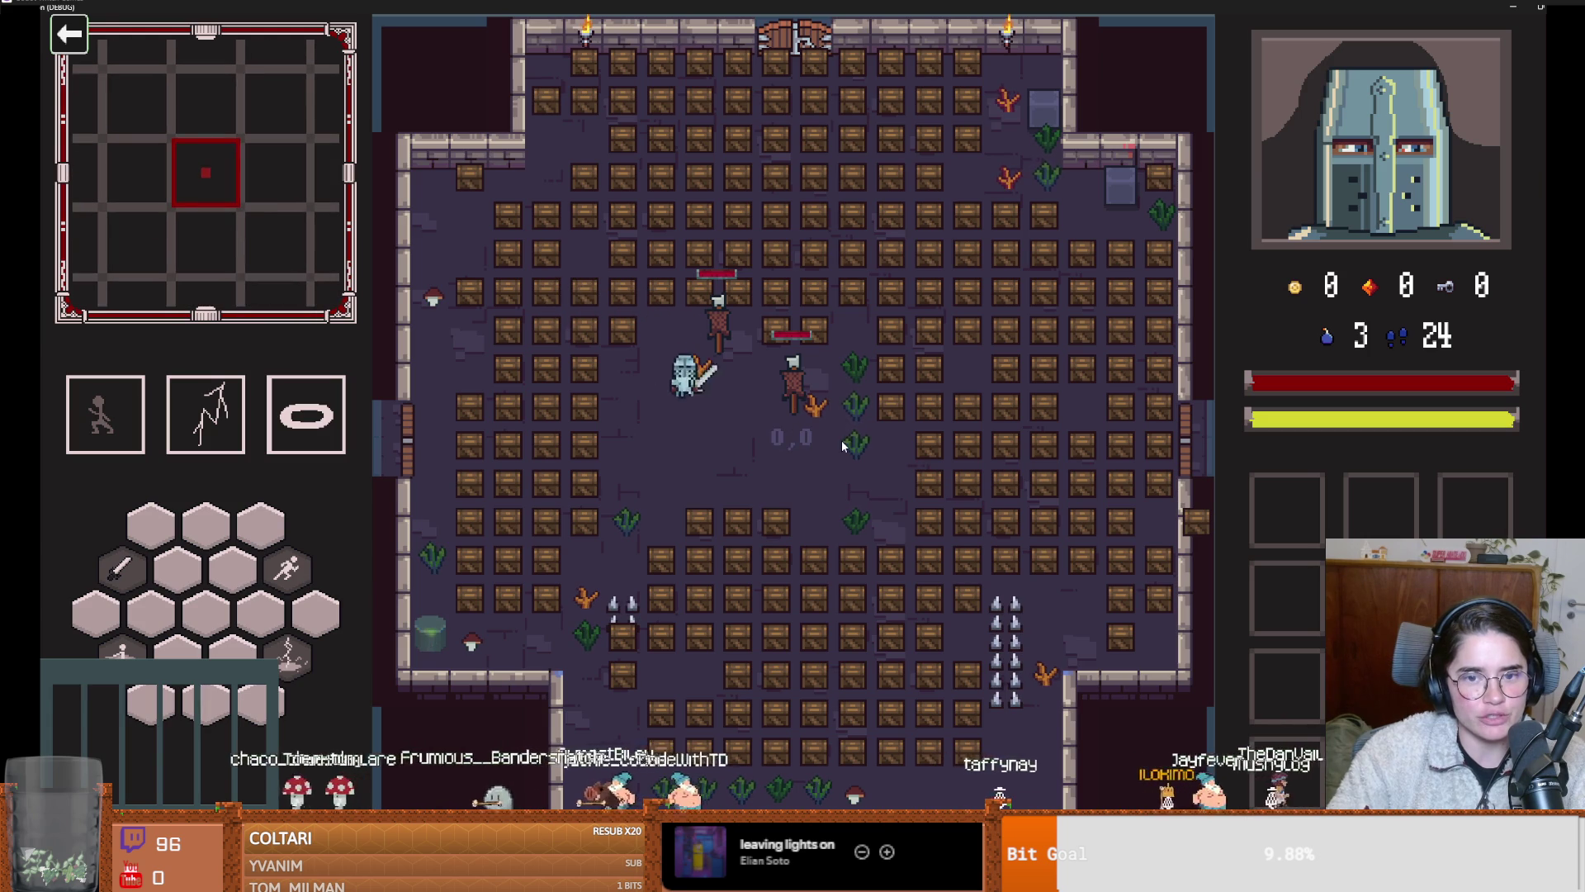
pyautogui.press('`')
pyautogui.write('o')
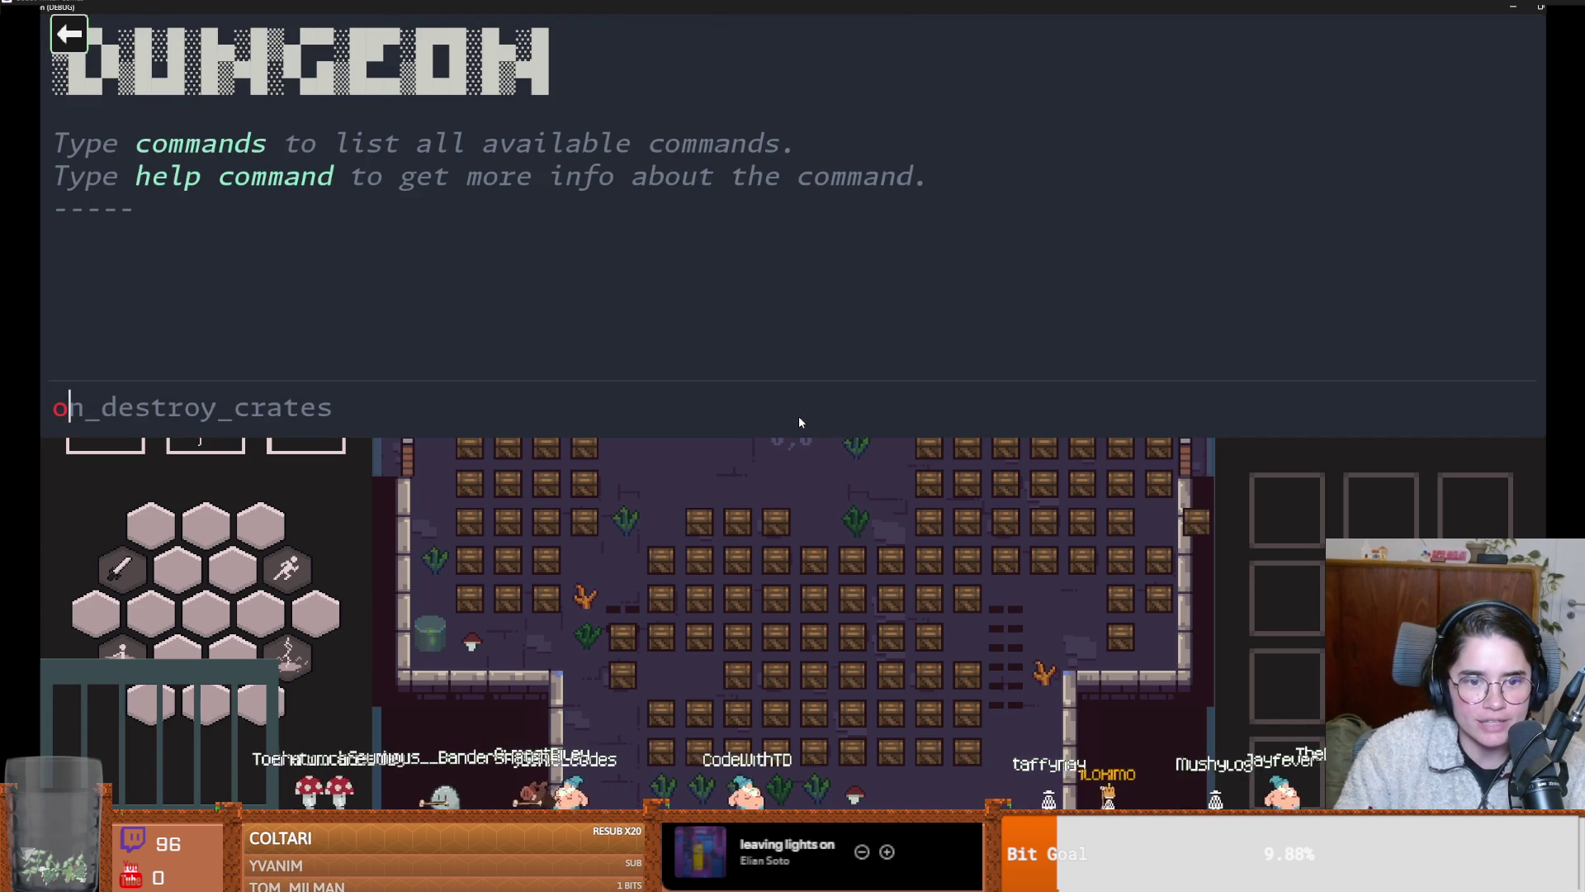
pyautogui.press('Tab')
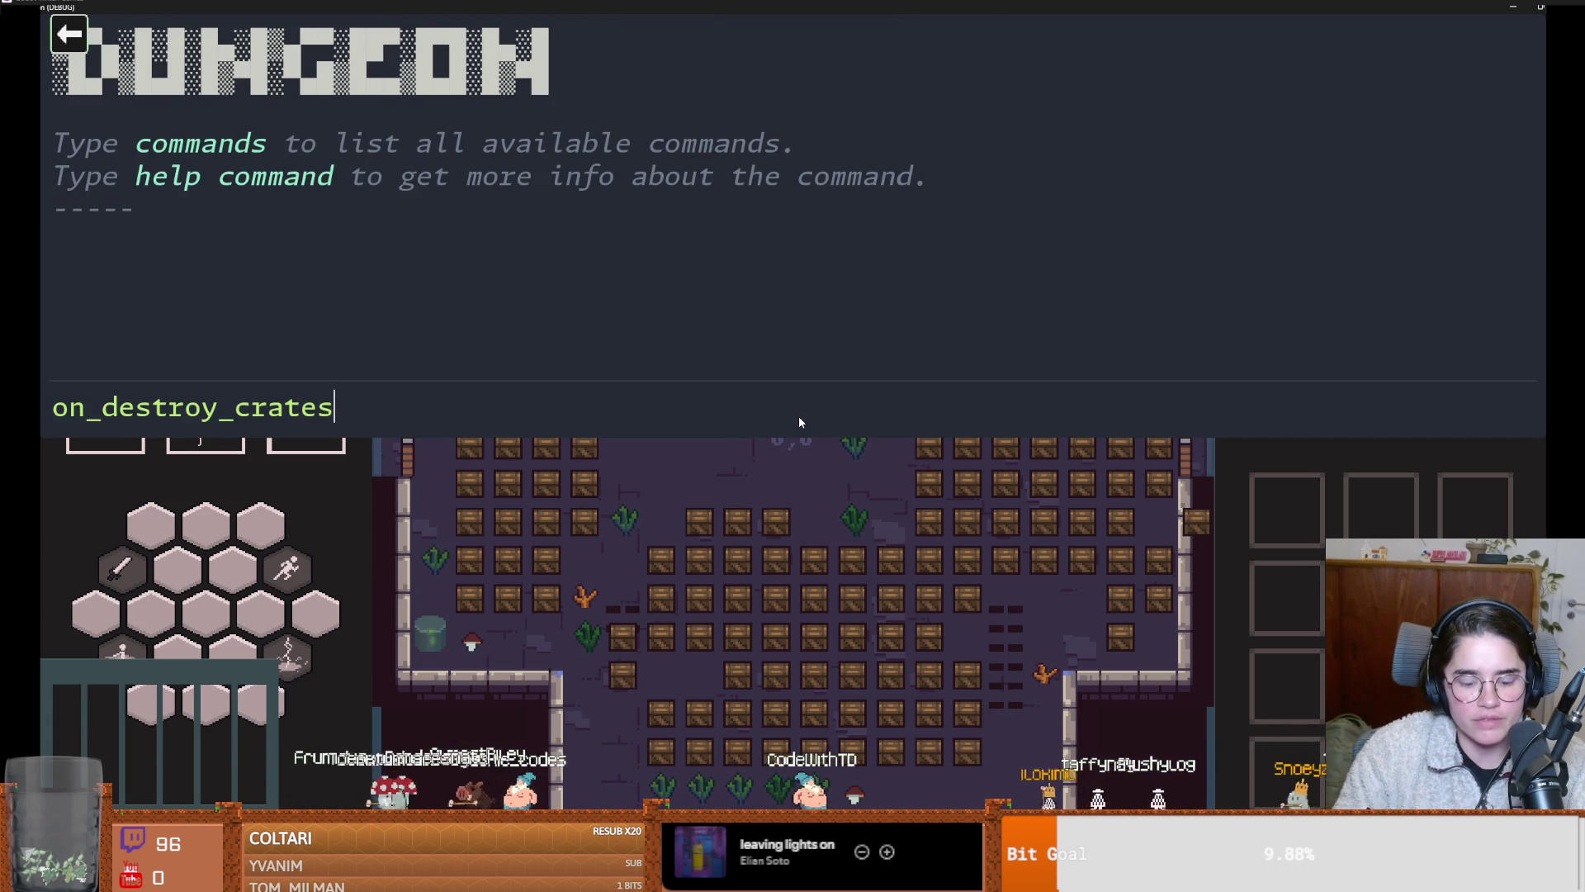
pyautogui.press('Return')
pyautogui.press('`')
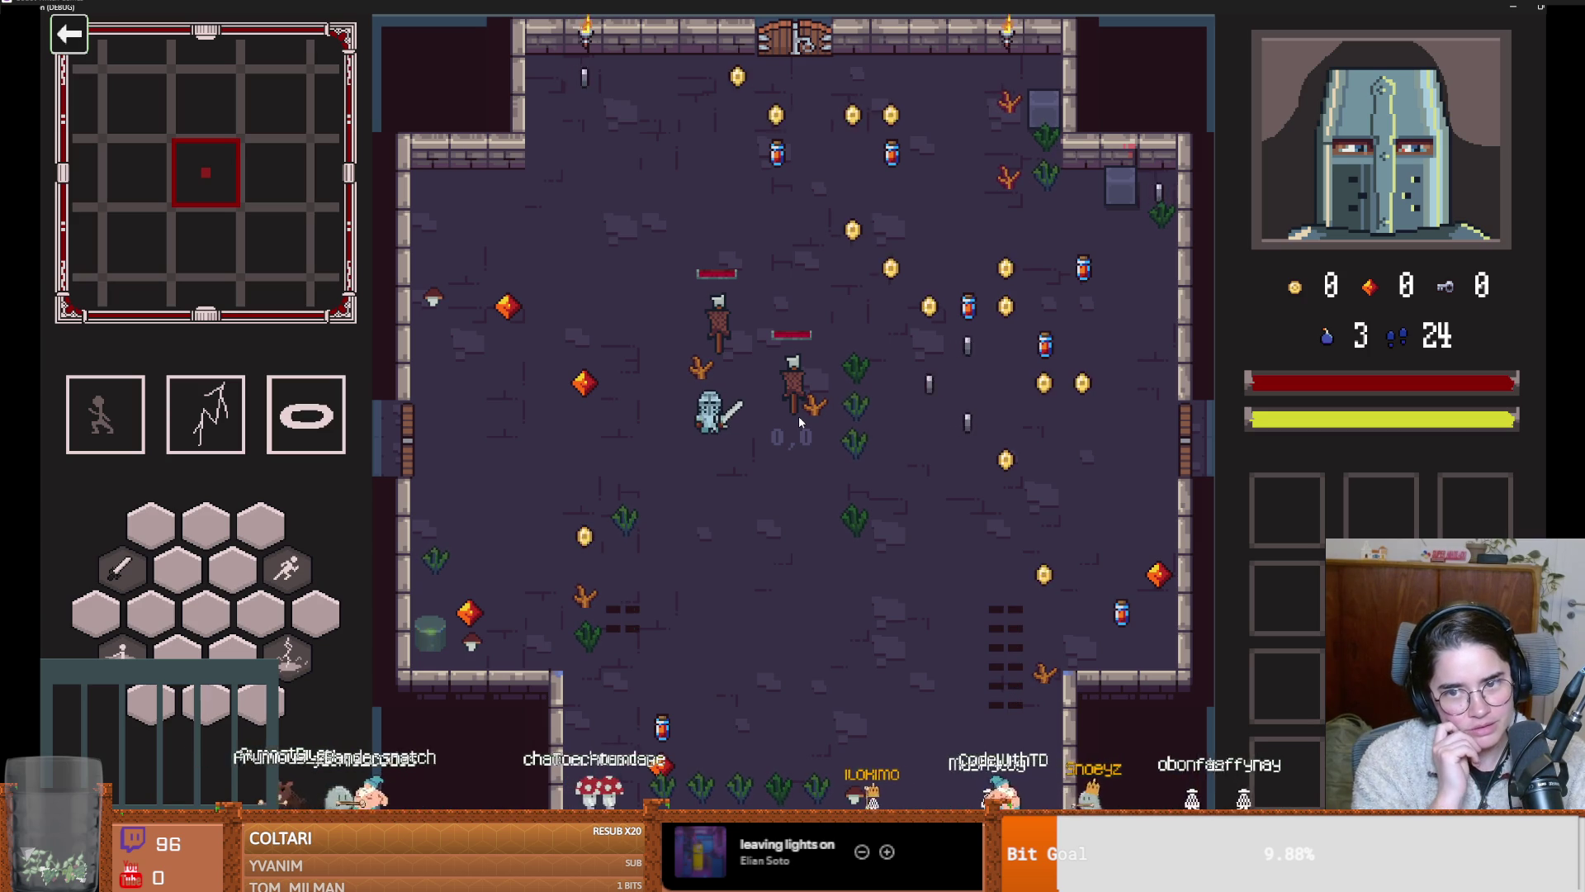
# Walk and dash the knight around the room collecting coins, gems, keys and potions until the debugger halts
pyautogui.press('a')
pyautogui.press('s')
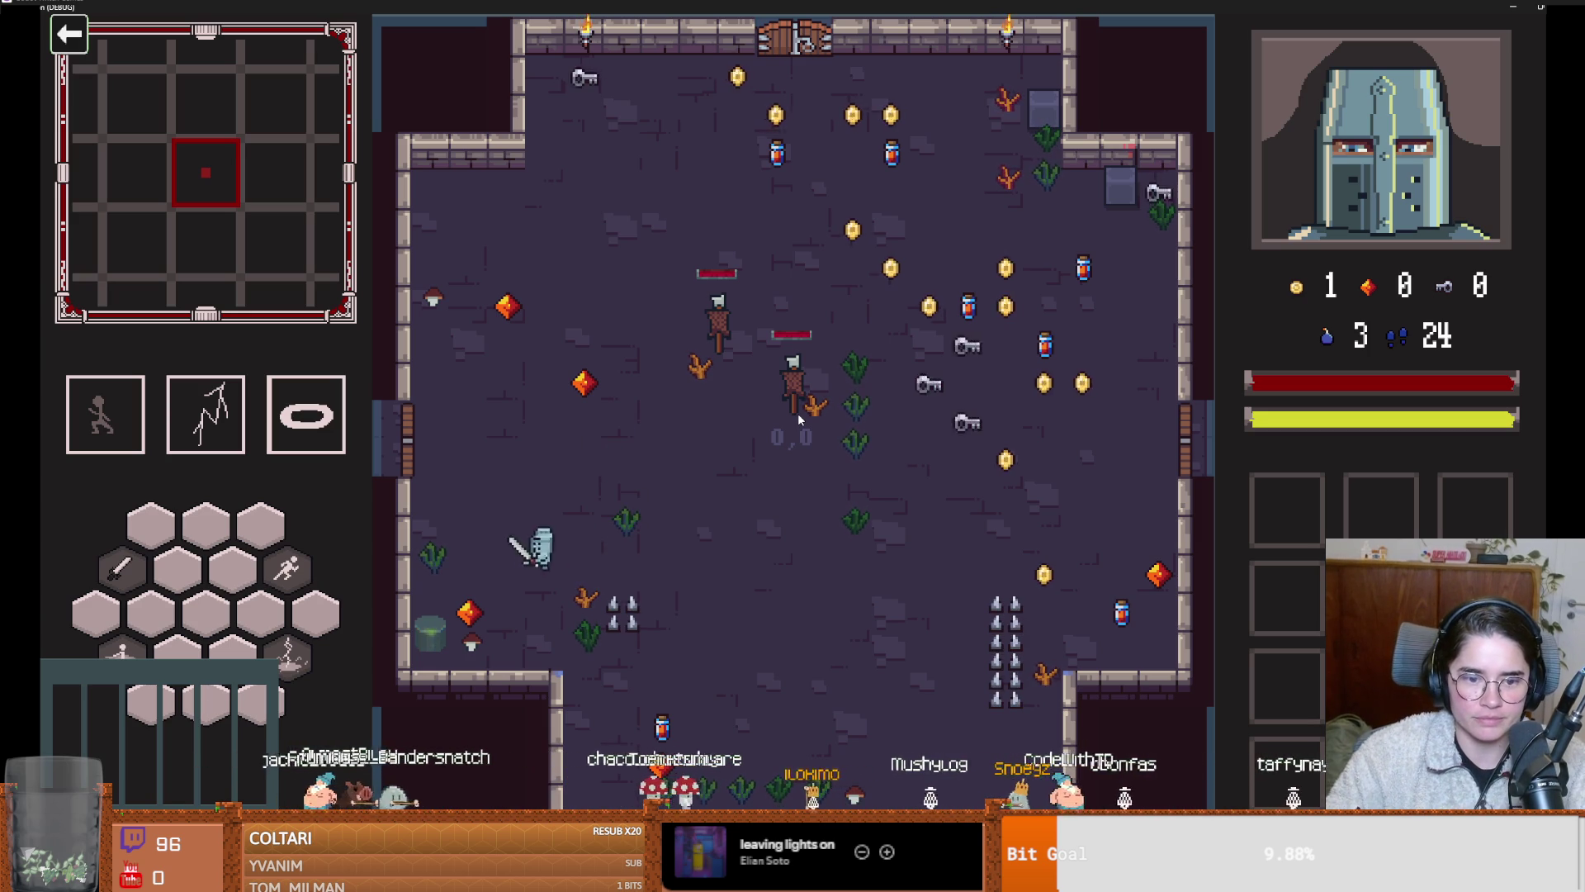
pyautogui.press('d')
pyautogui.press('d')
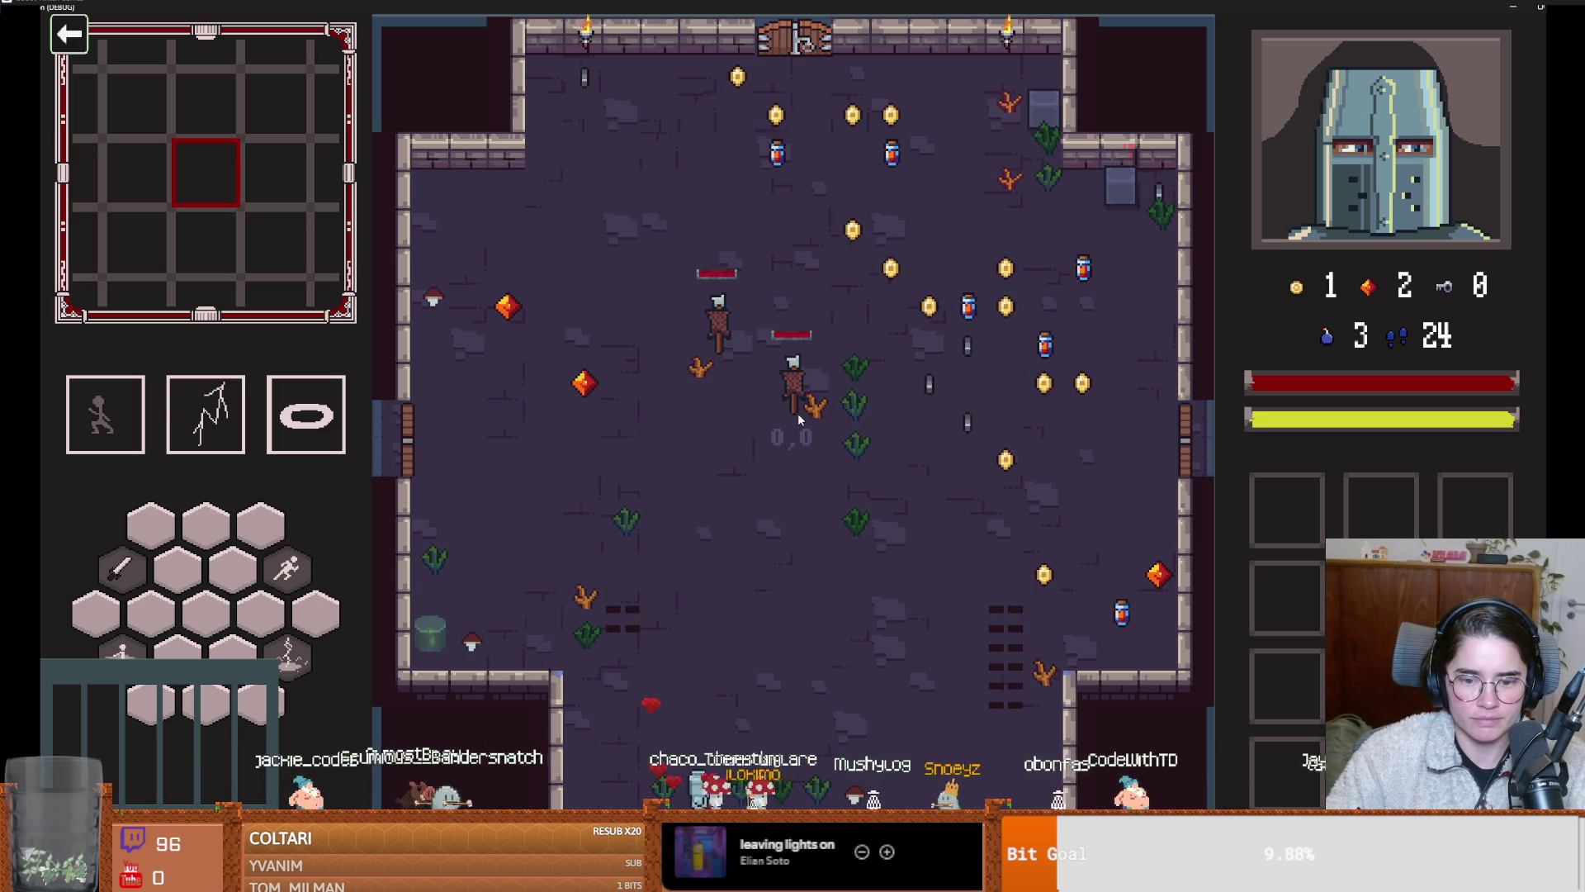
pyautogui.press('space')
pyautogui.press('d')
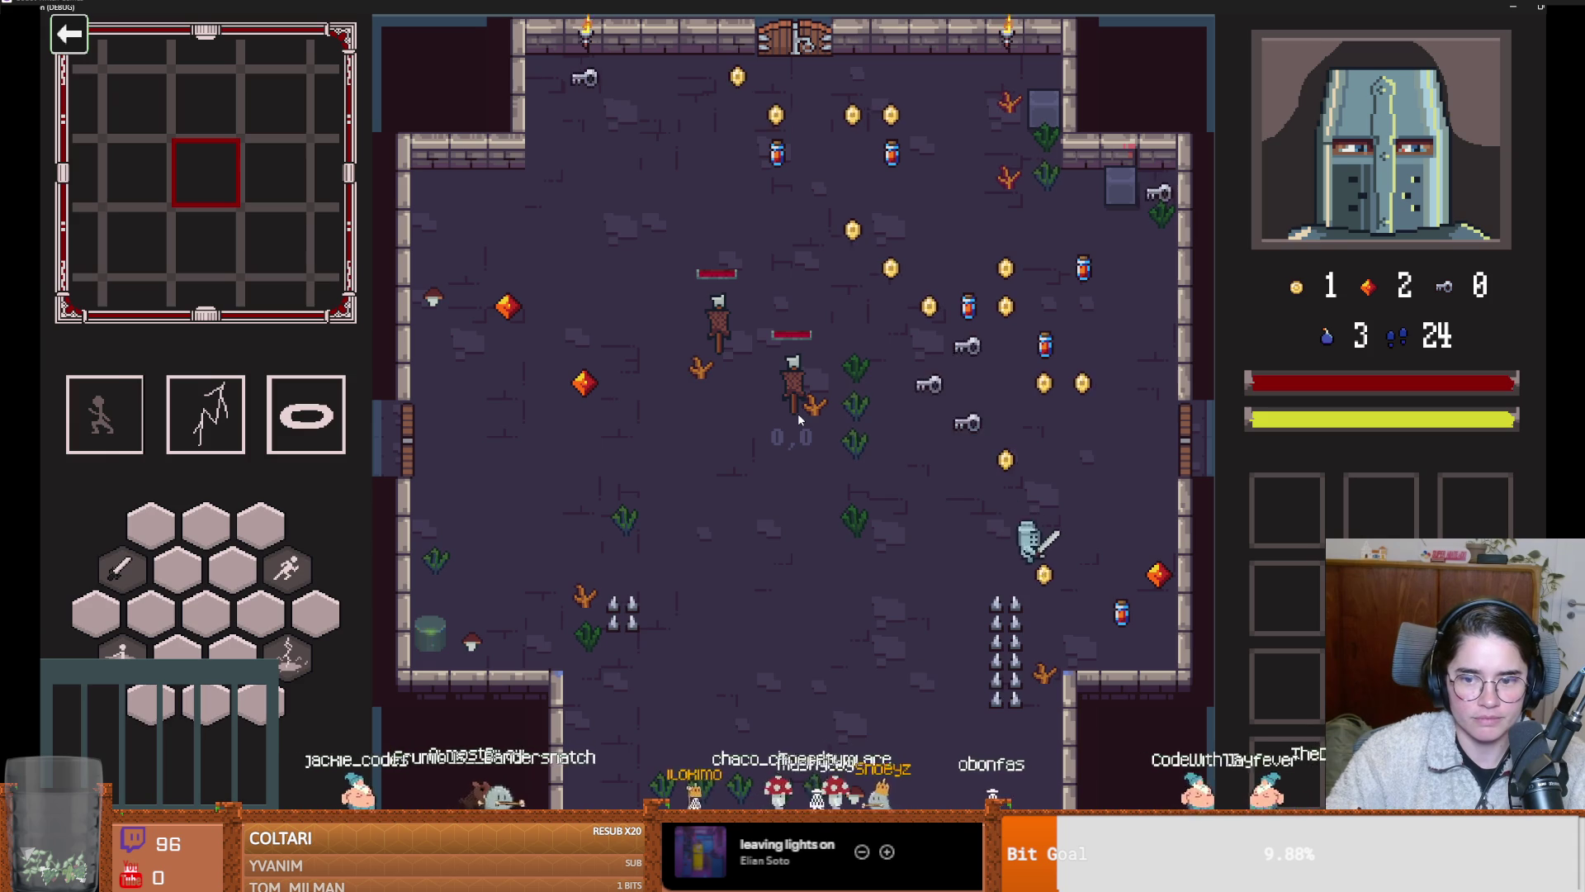
pyautogui.press('w')
pyautogui.press('a')
pyautogui.press('a')
pyautogui.press('w')
pyautogui.press('d')
pyautogui.press('s')
pyautogui.press('w')
pyautogui.press('a')
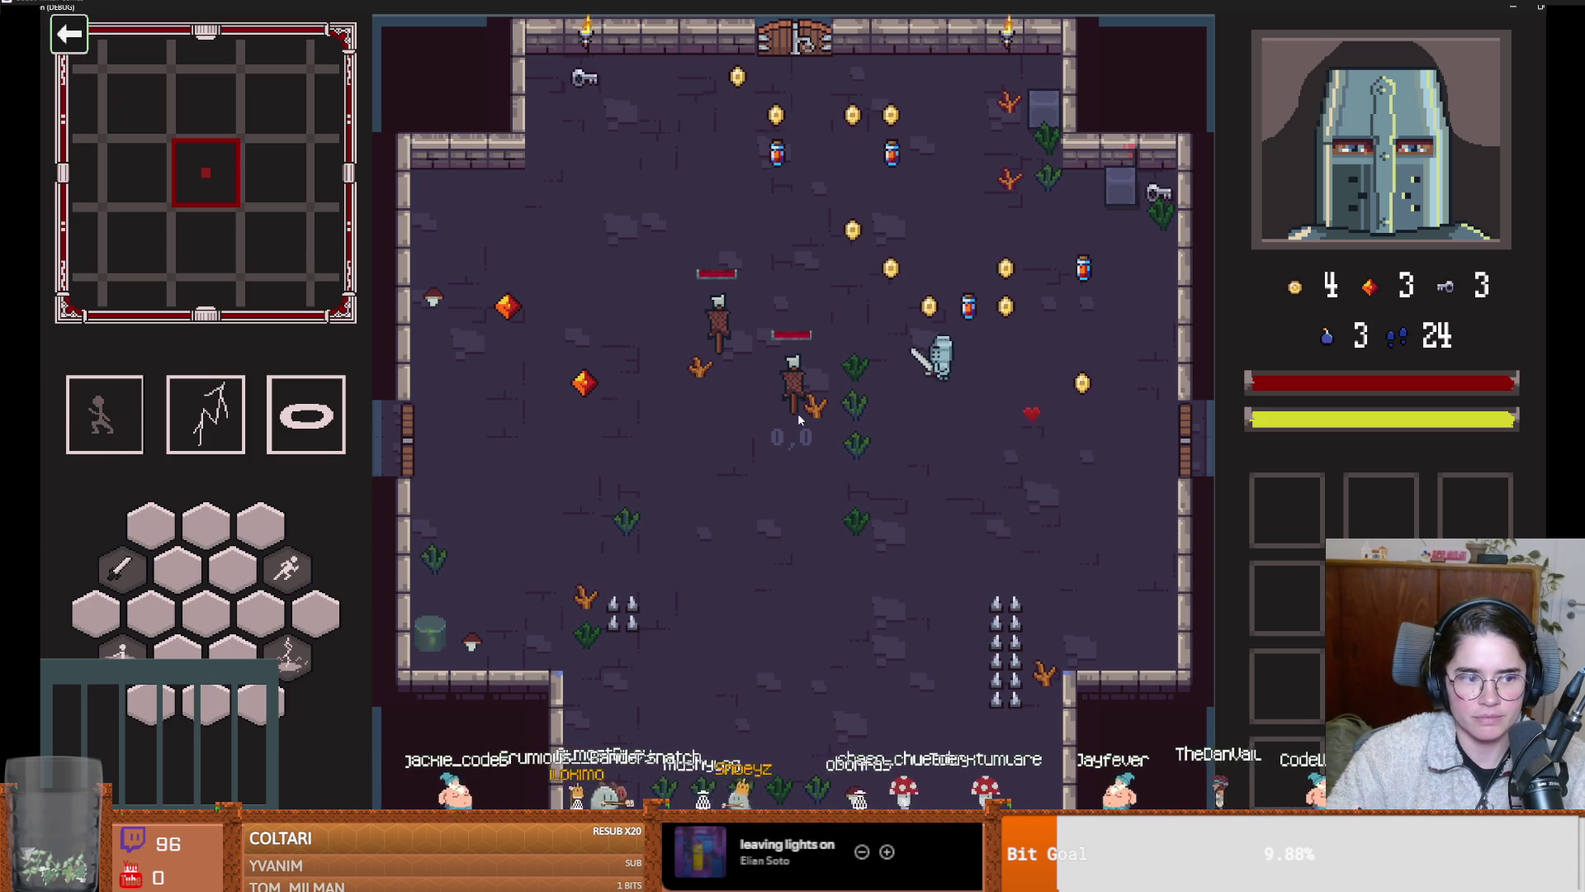
pyautogui.press('w')
pyautogui.press('a')
pyautogui.press('d')
pyautogui.press('w')
pyautogui.press('d')
pyautogui.press('s')
pyautogui.press('w')
pyautogui.press('a')
pyautogui.press('d')
pyautogui.press('s')
pyautogui.press('a')
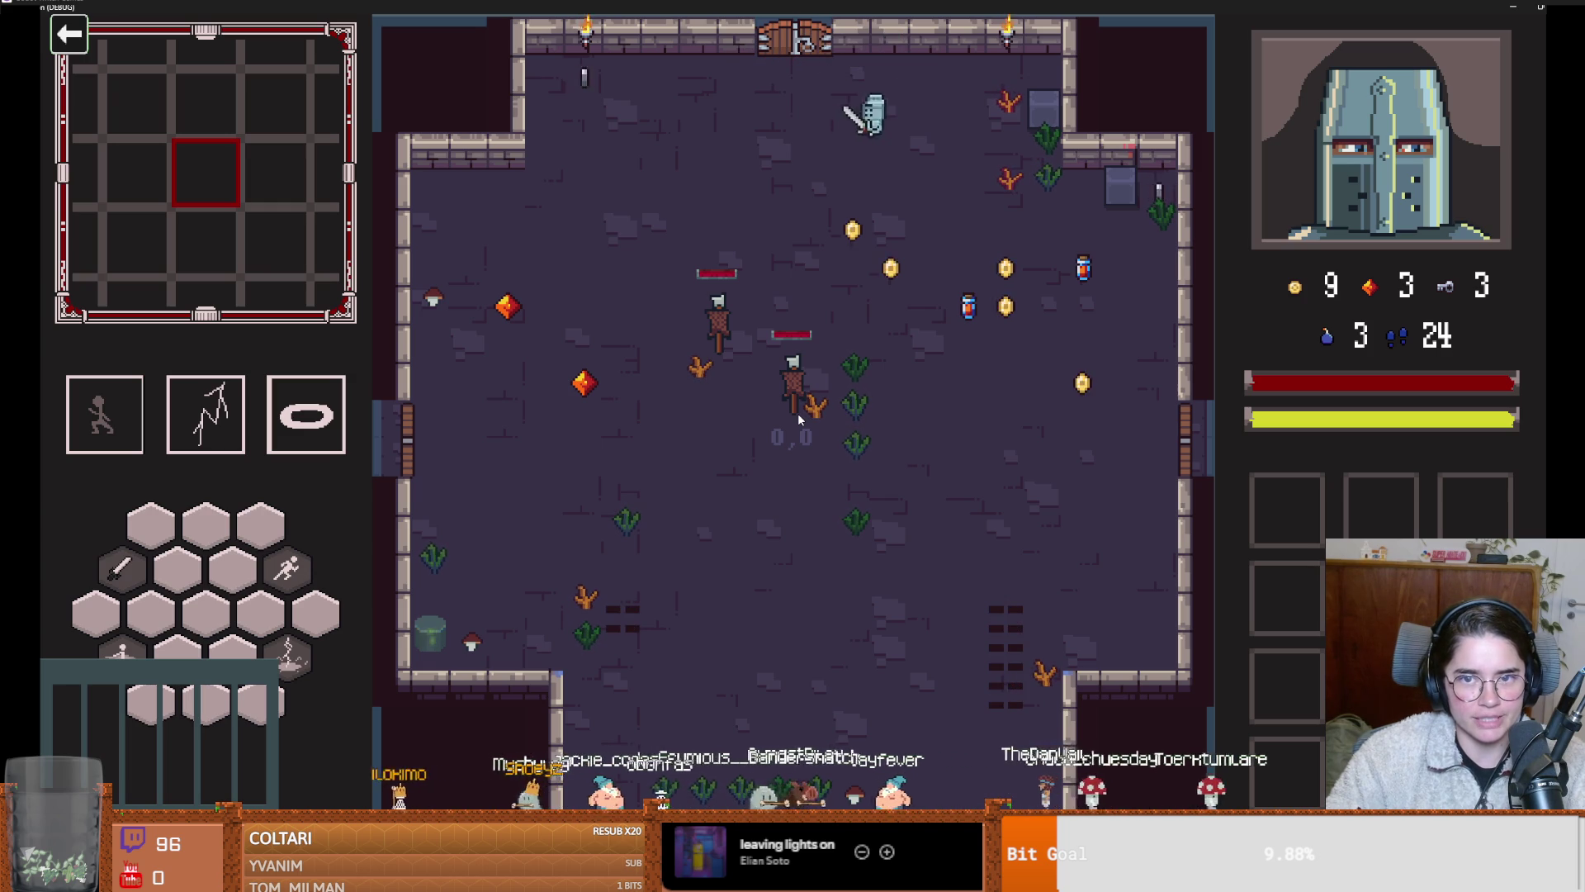
pyautogui.press('space')
pyautogui.press('d')
pyautogui.press('s')
pyautogui.press('space')
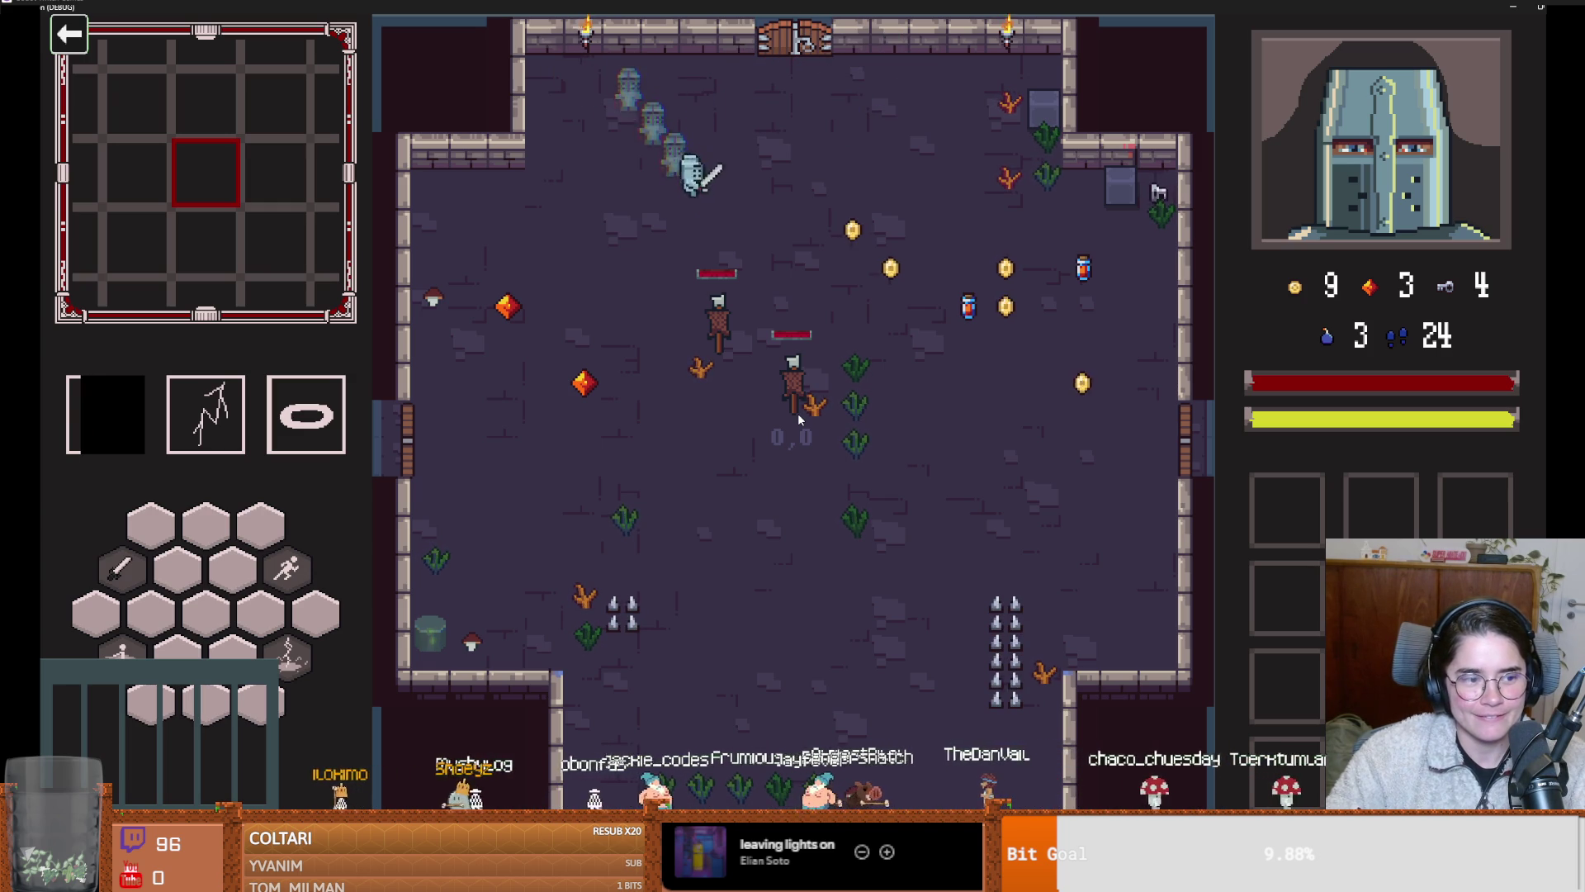
pyautogui.press('s')
pyautogui.press('a')
pyautogui.press('space')
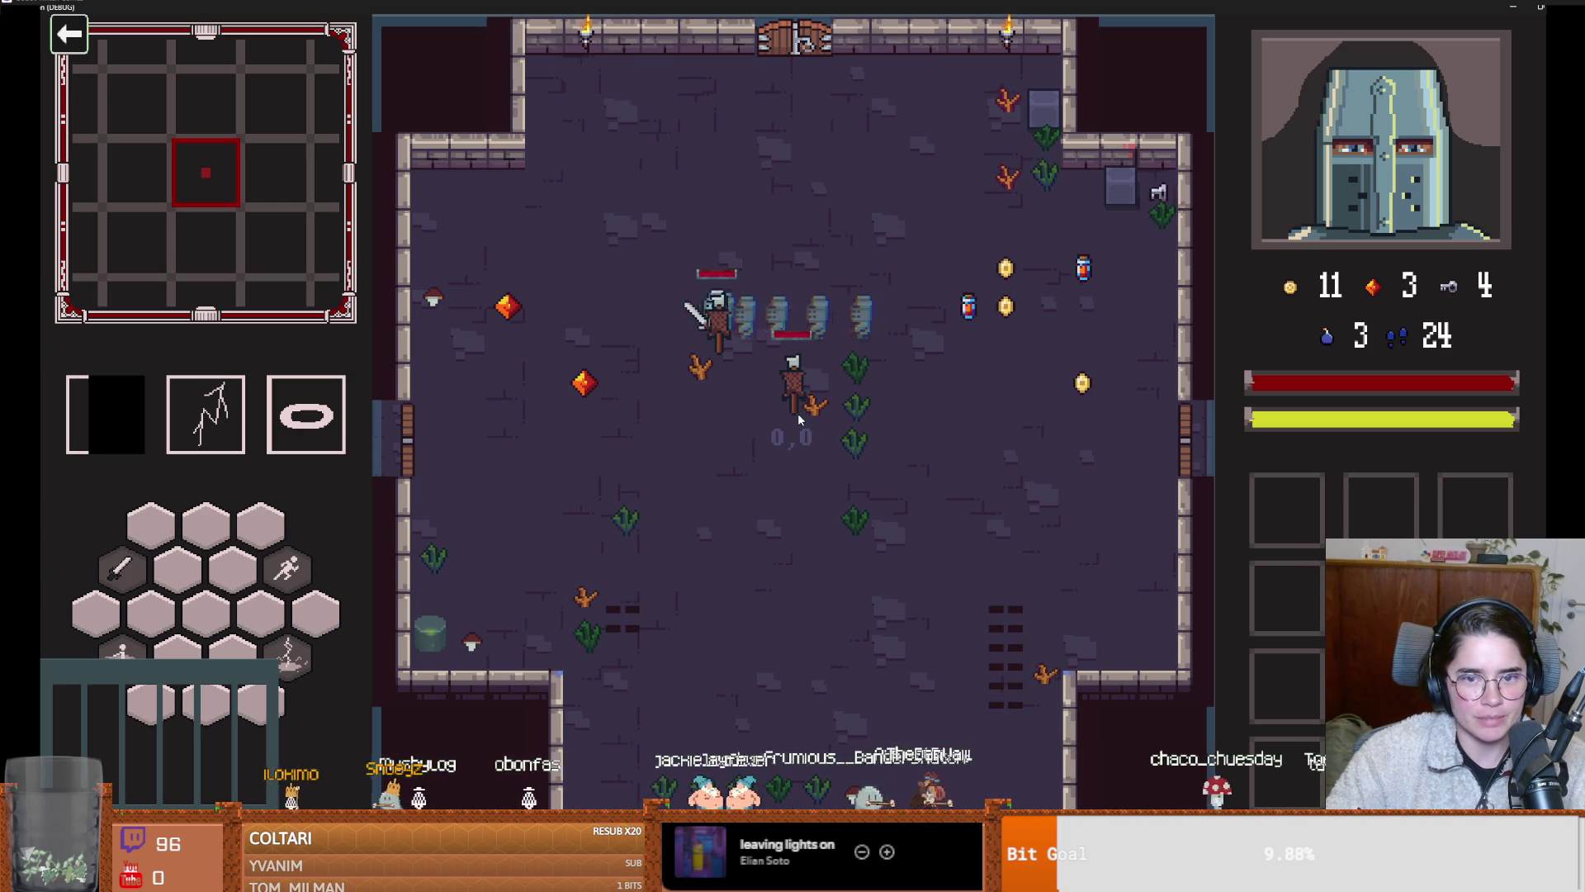
pyautogui.press('w')
pyautogui.press('d')
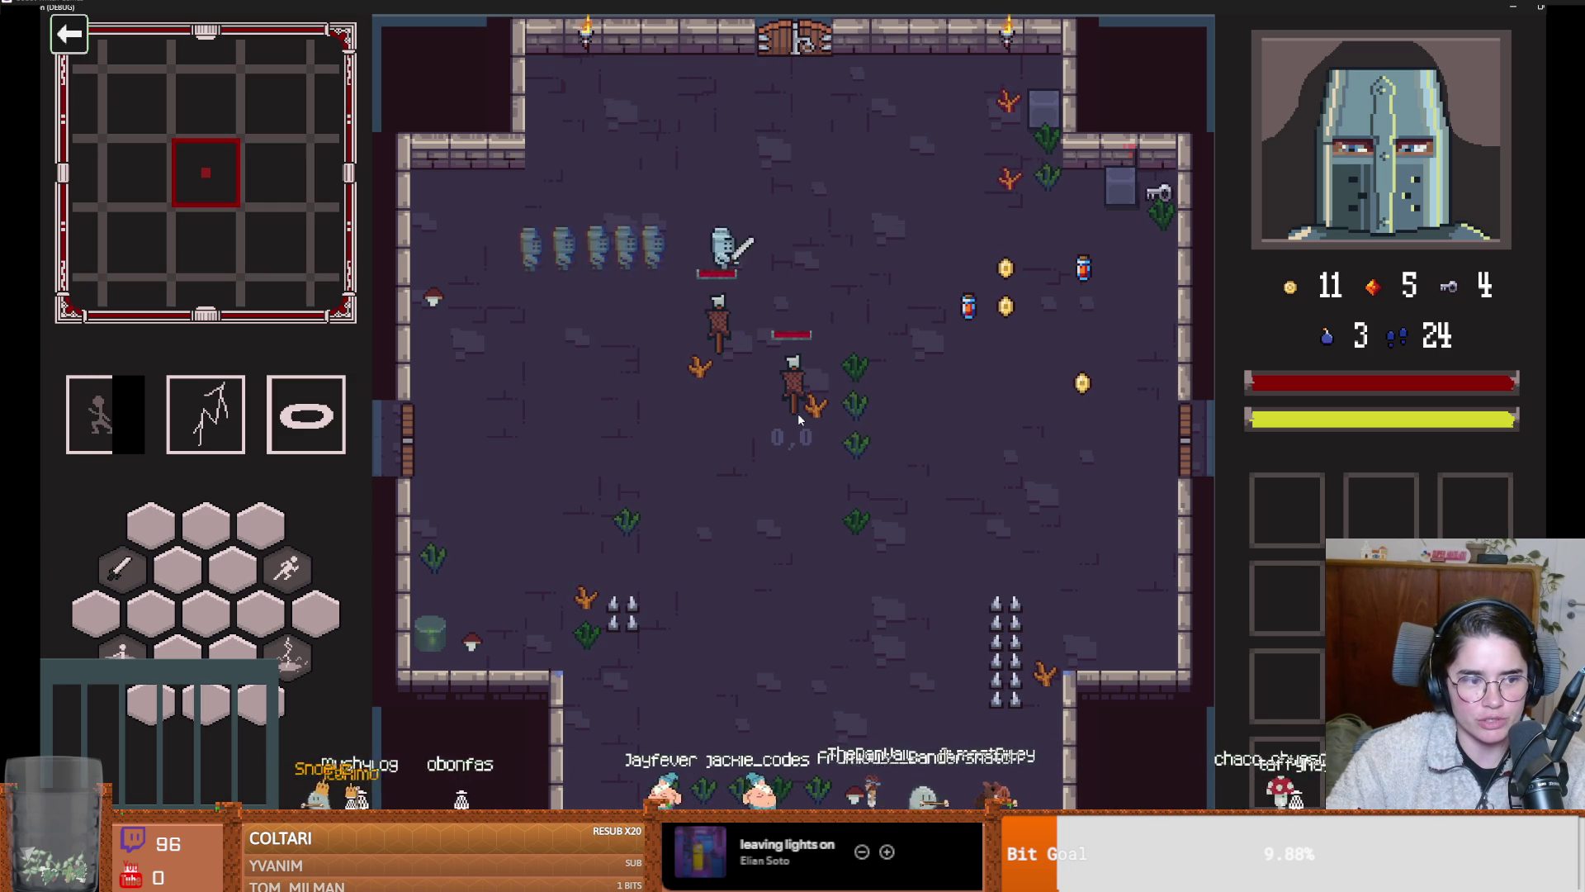
pyautogui.press('a')
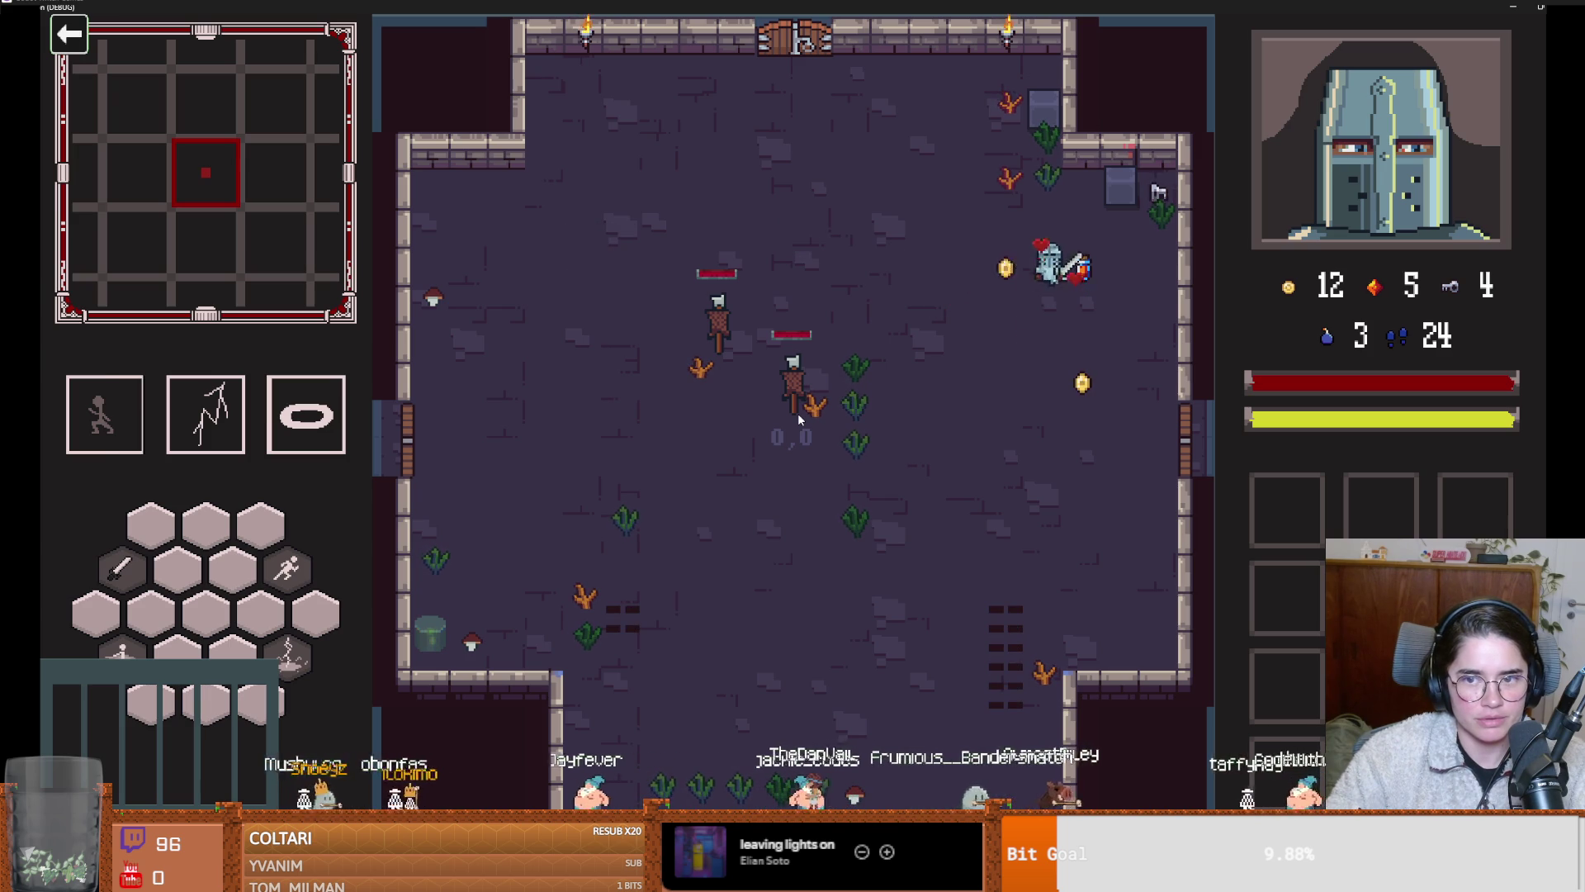
pyautogui.press('w')
pyautogui.press('d')
pyautogui.press('s')
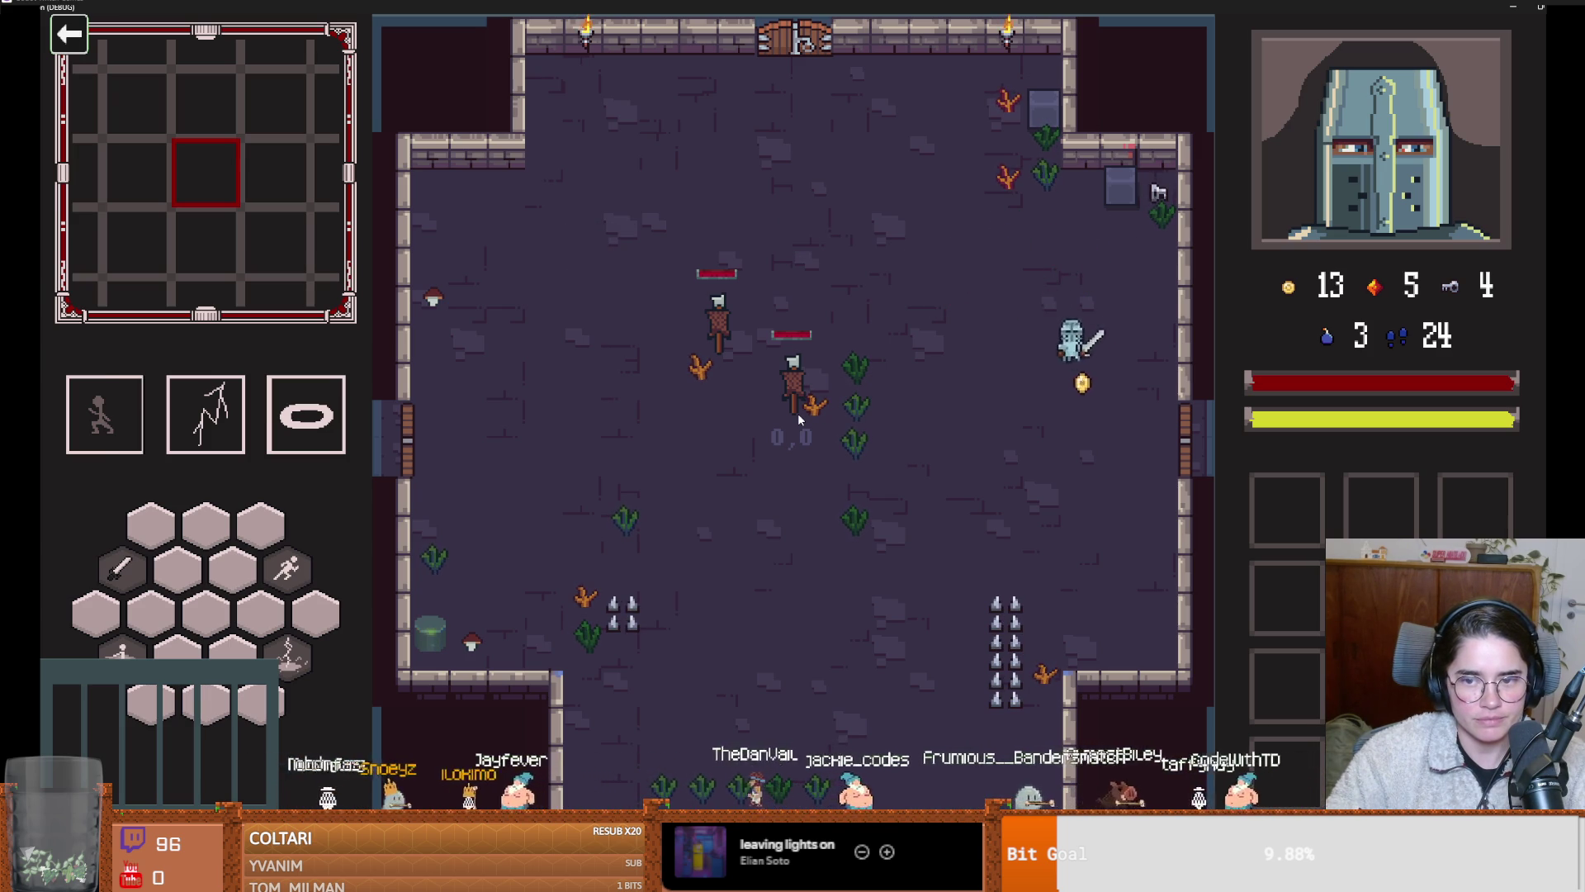
pyautogui.press('w')
pyautogui.press('space')
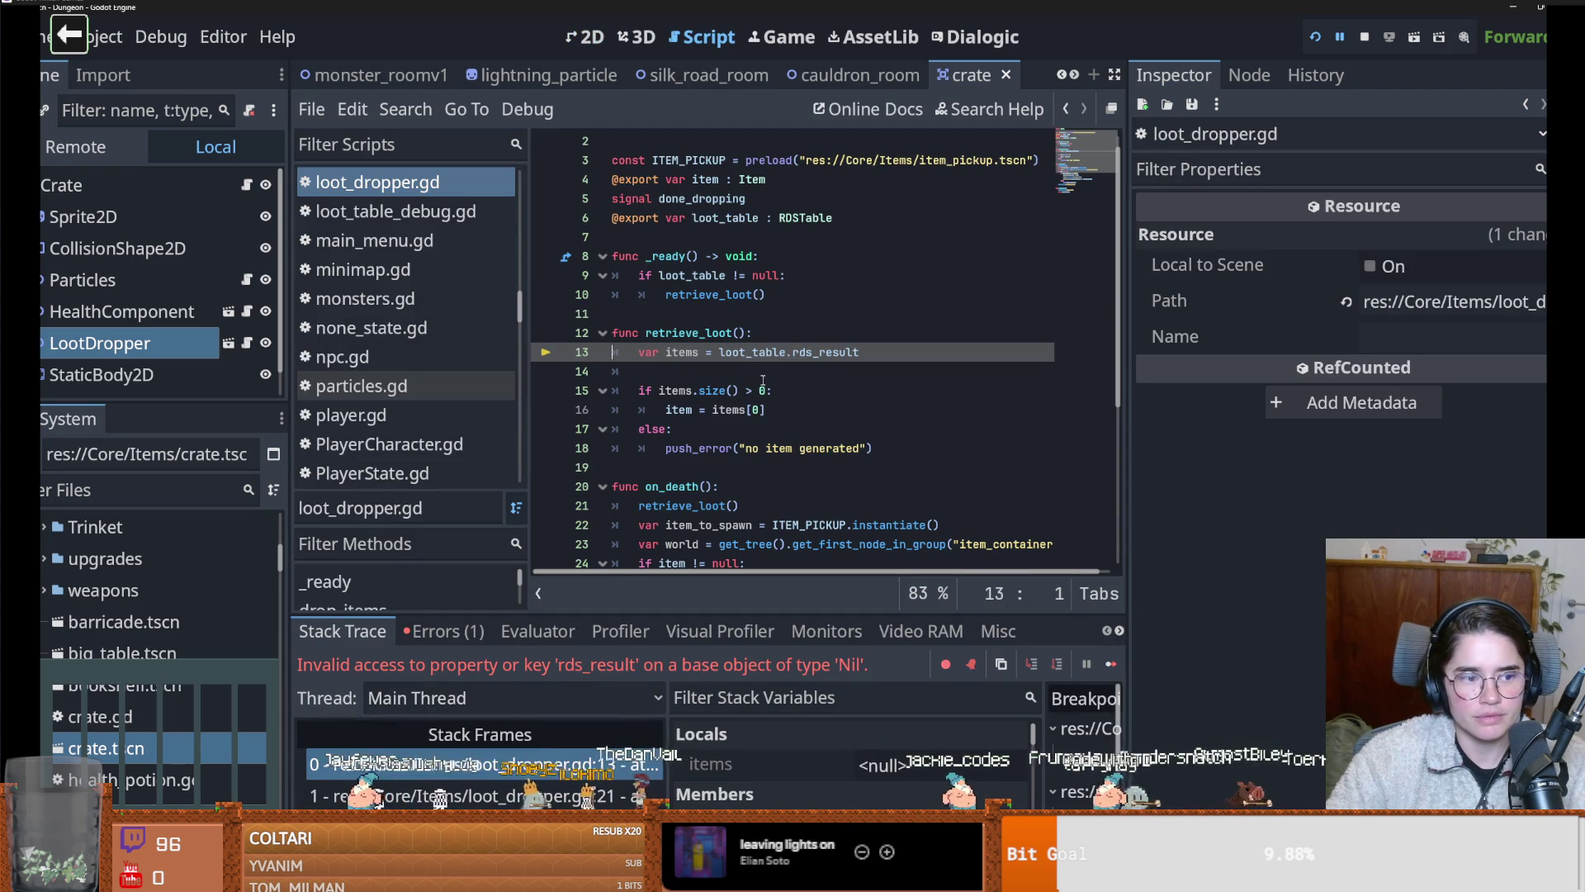
# Save the open scene, enlarge the scene tree dock, and switch to GitHub Desktop
pyautogui.scroll(1, 715, 356)
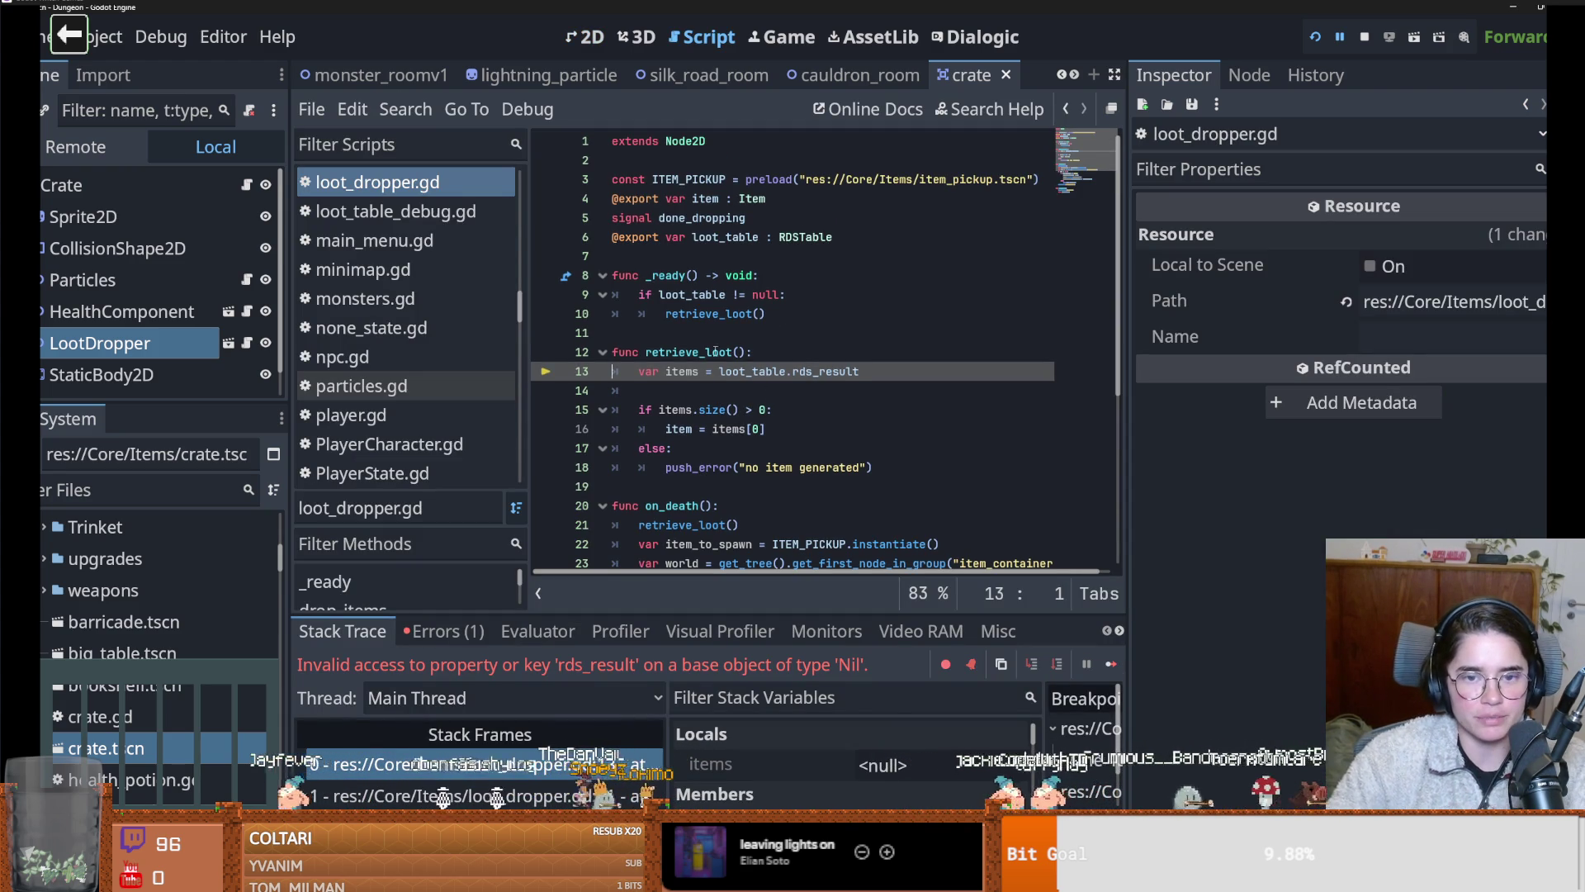
pyautogui.press('Up')
pyautogui.press('Up')
pyautogui.hotkey('ctrl', 's')
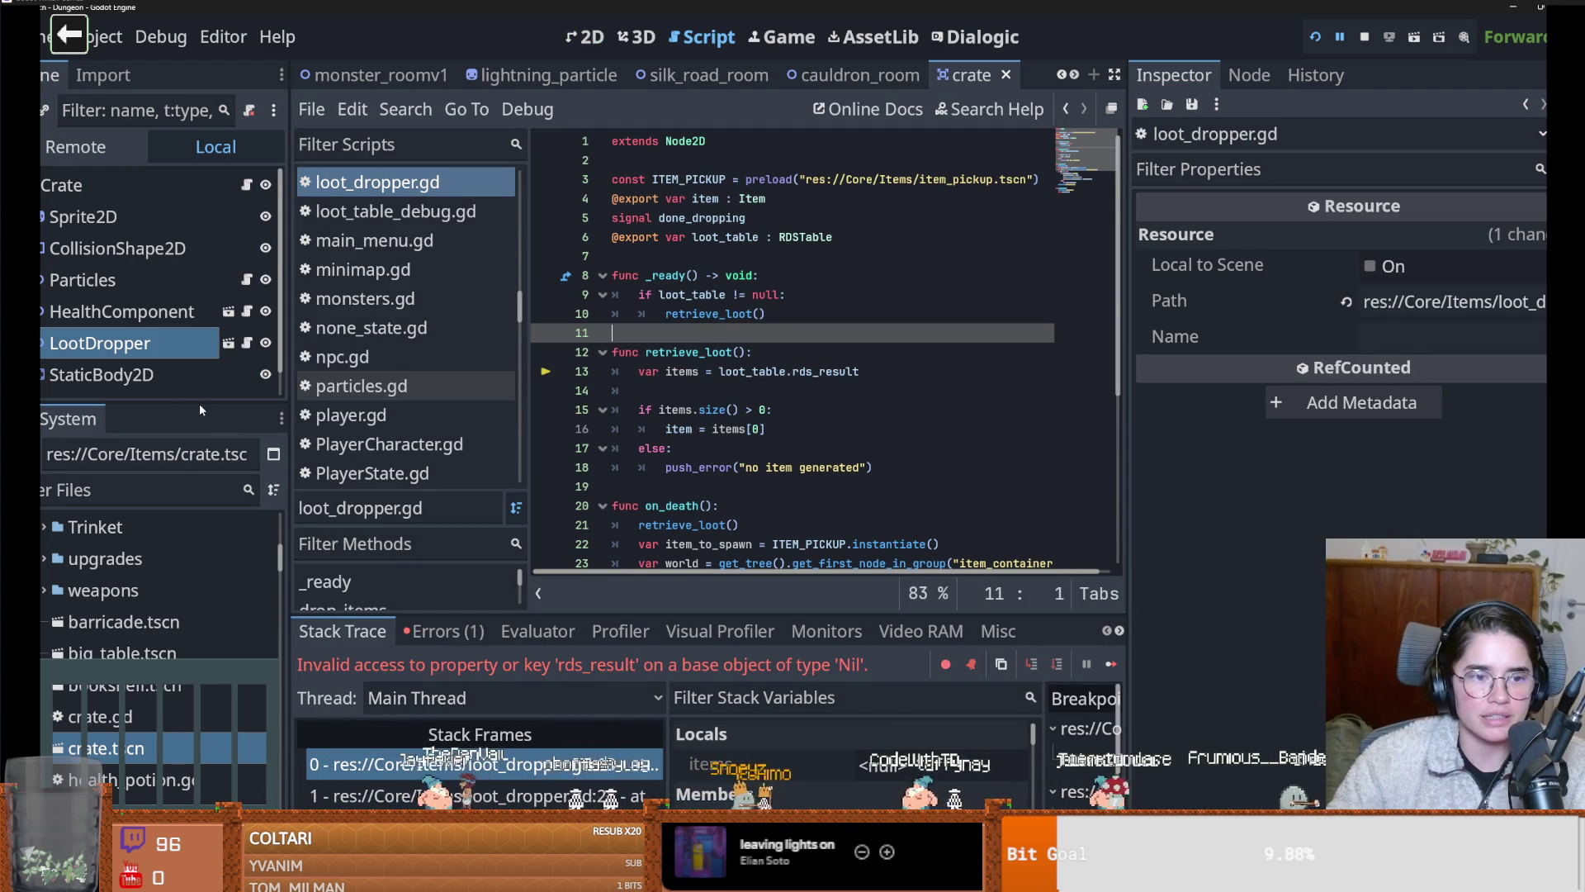
pyautogui.moveTo(200, 403); pyautogui.dragTo(200, 607)
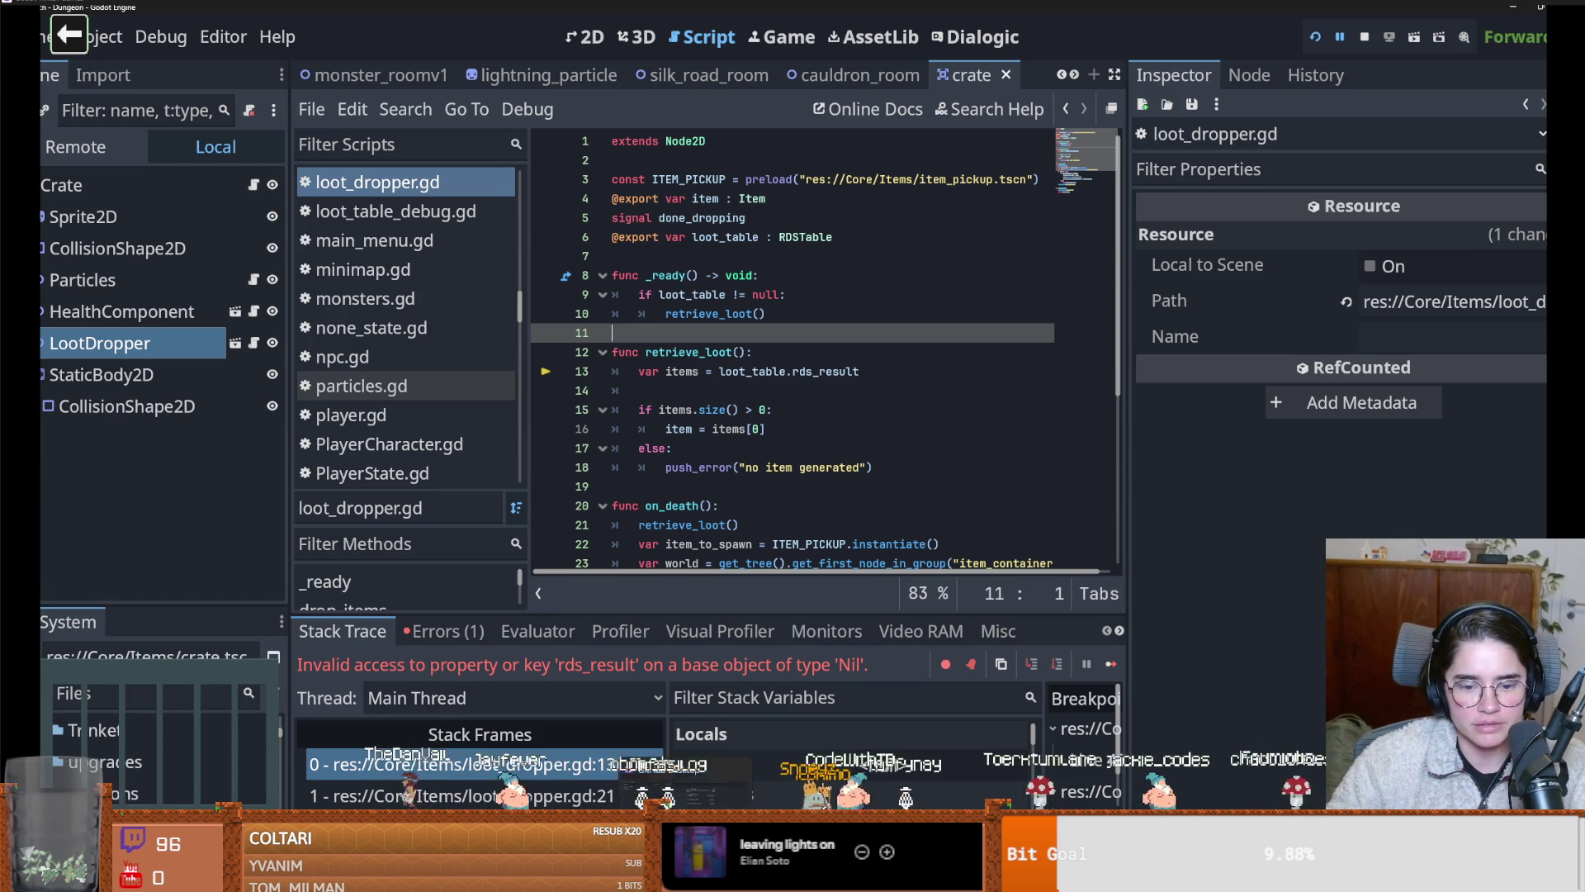
pyautogui.hotkey('alt', 'Tab')
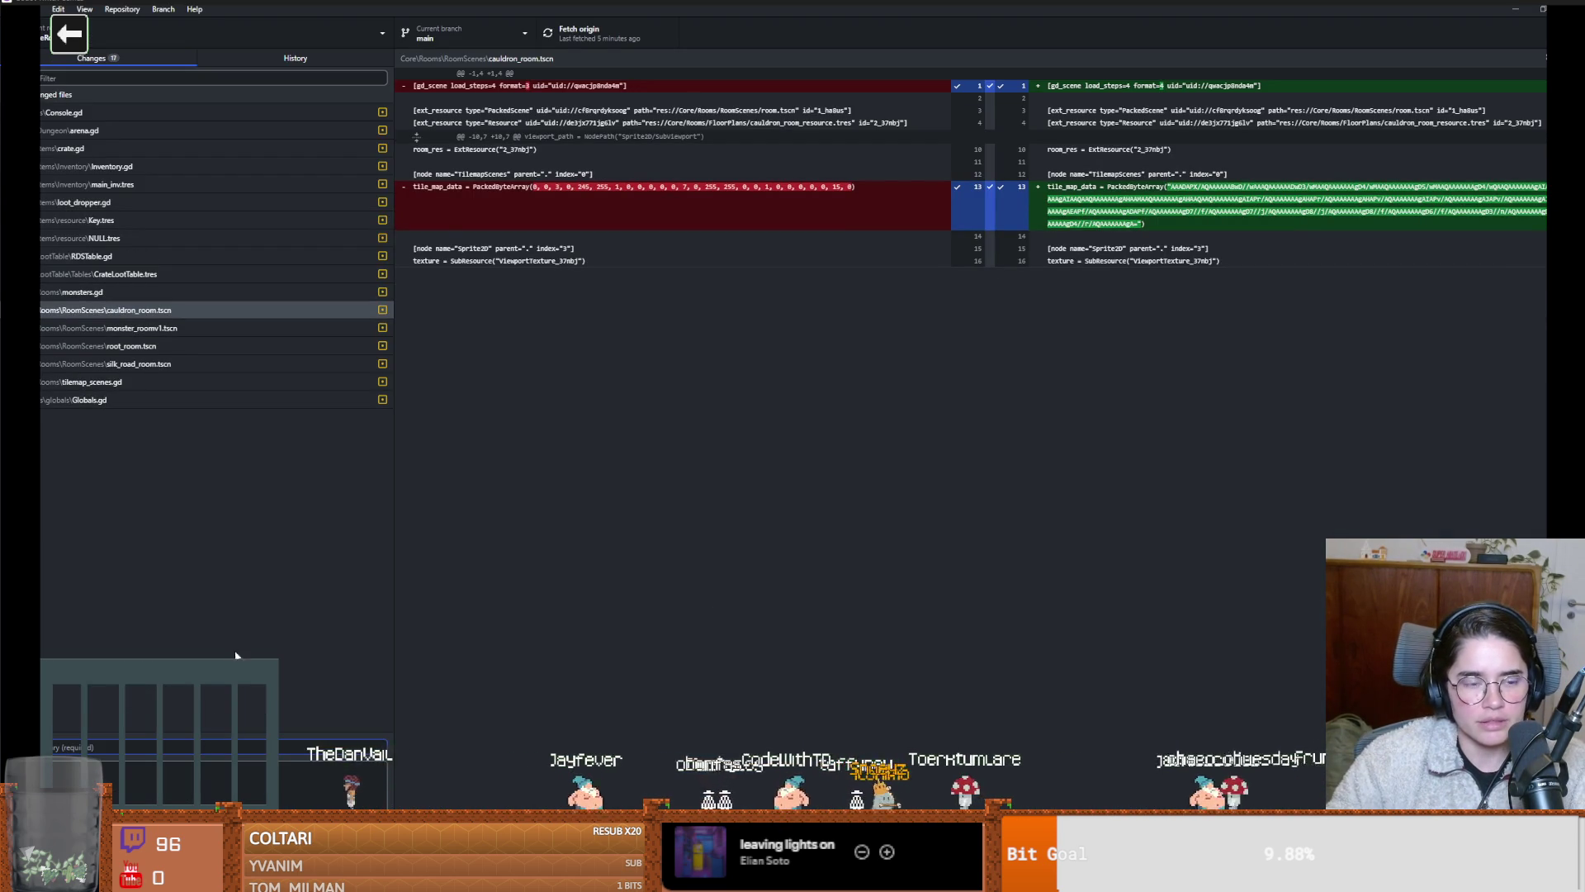
# Type 's demoni' into the commit summary, then maximize the Dungeon (DEBUG) game window
pyautogui.write('s dem')
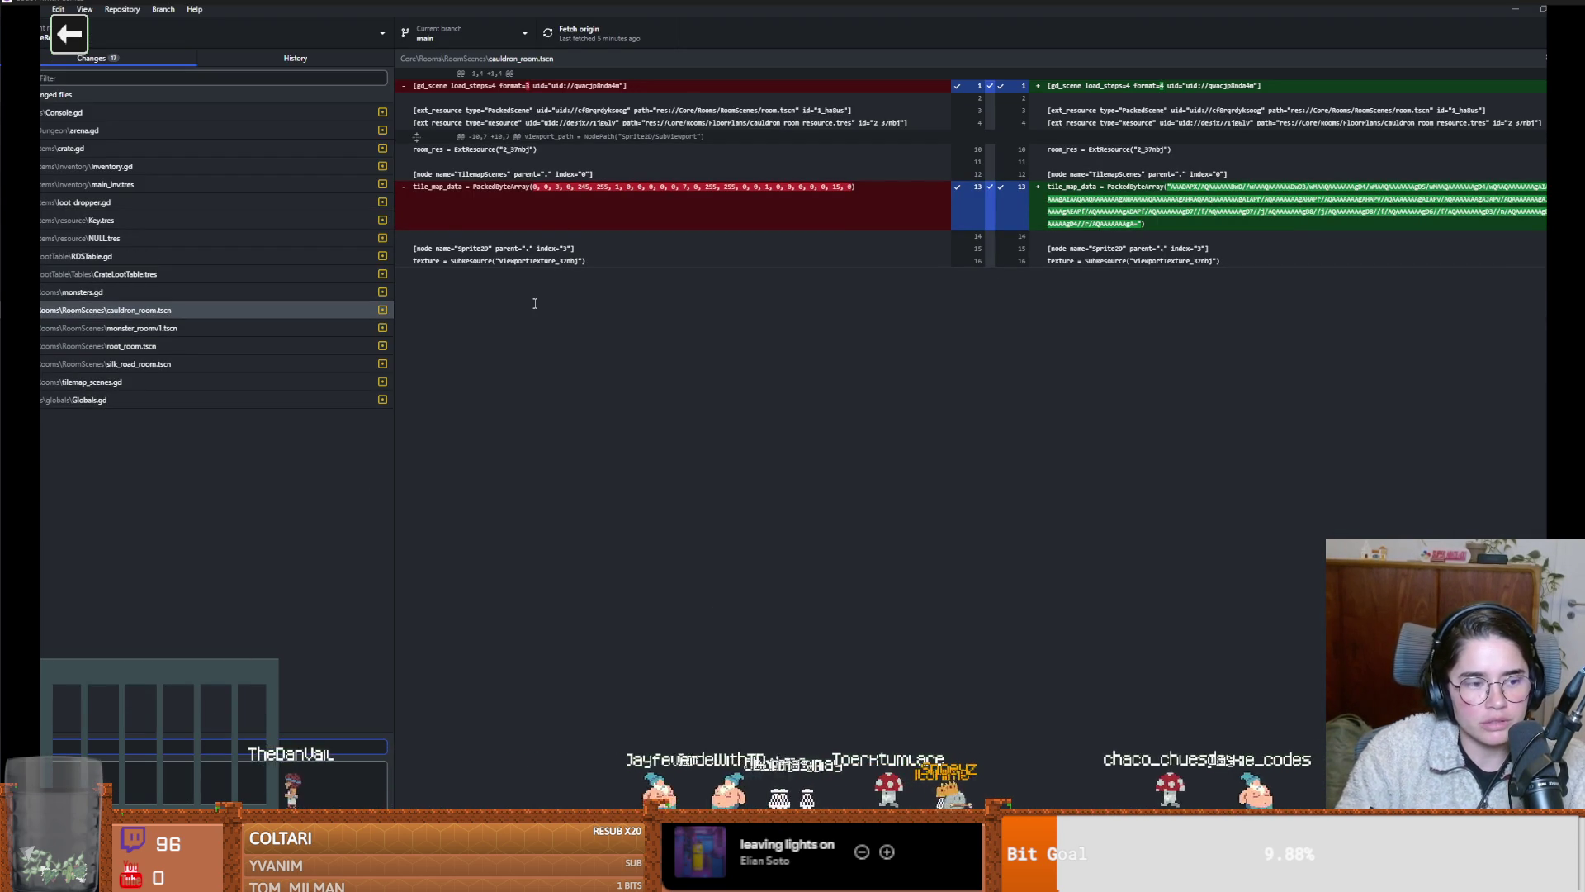
pyautogui.write('oni')
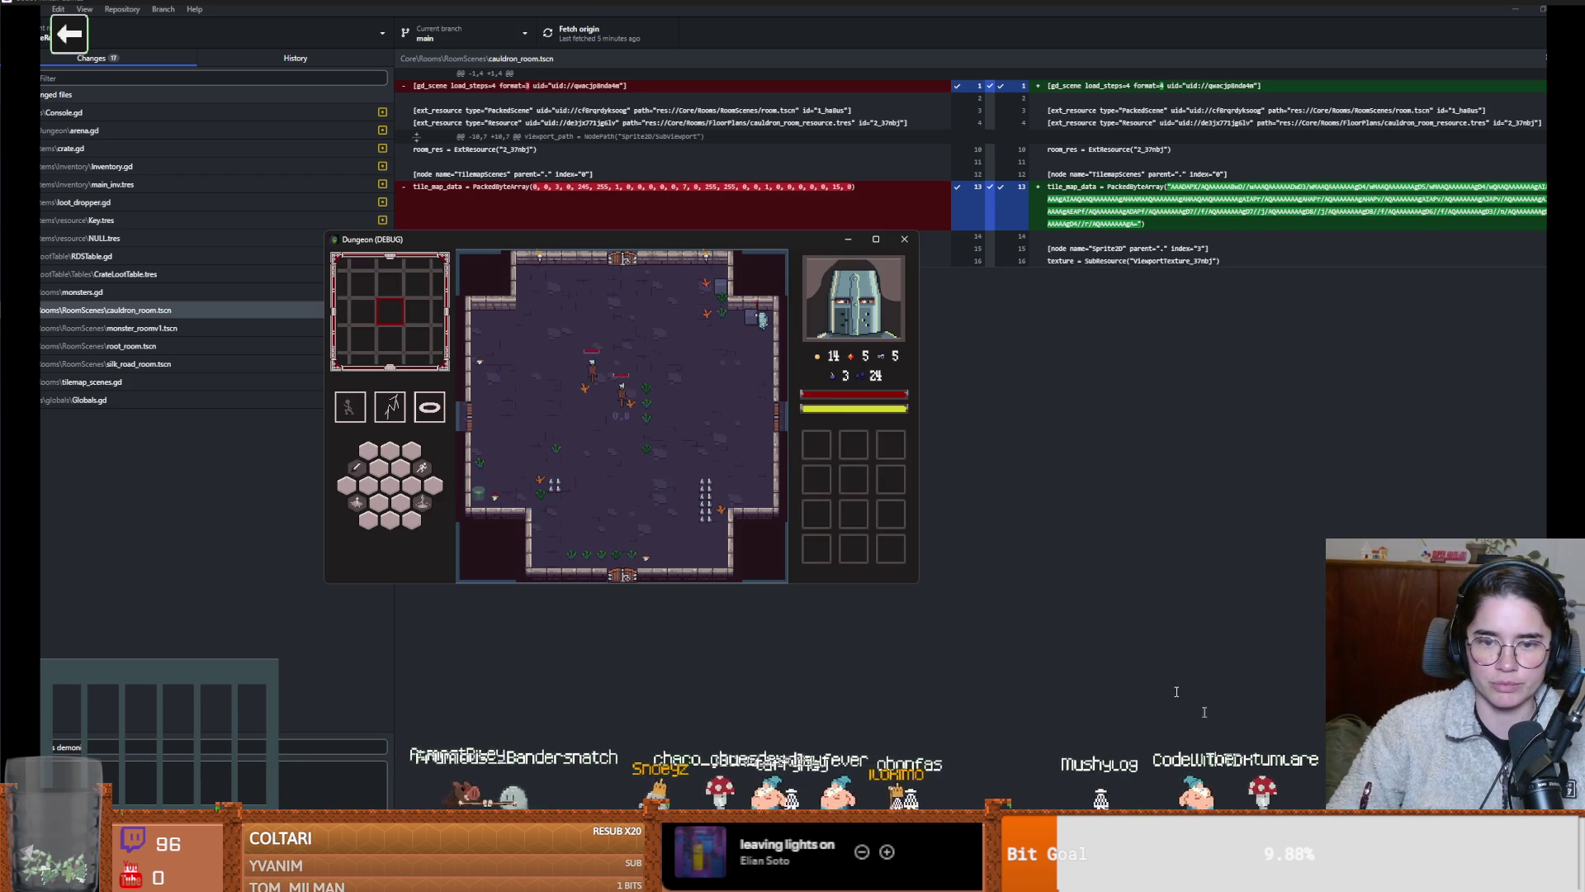
pyautogui.click(876, 240)
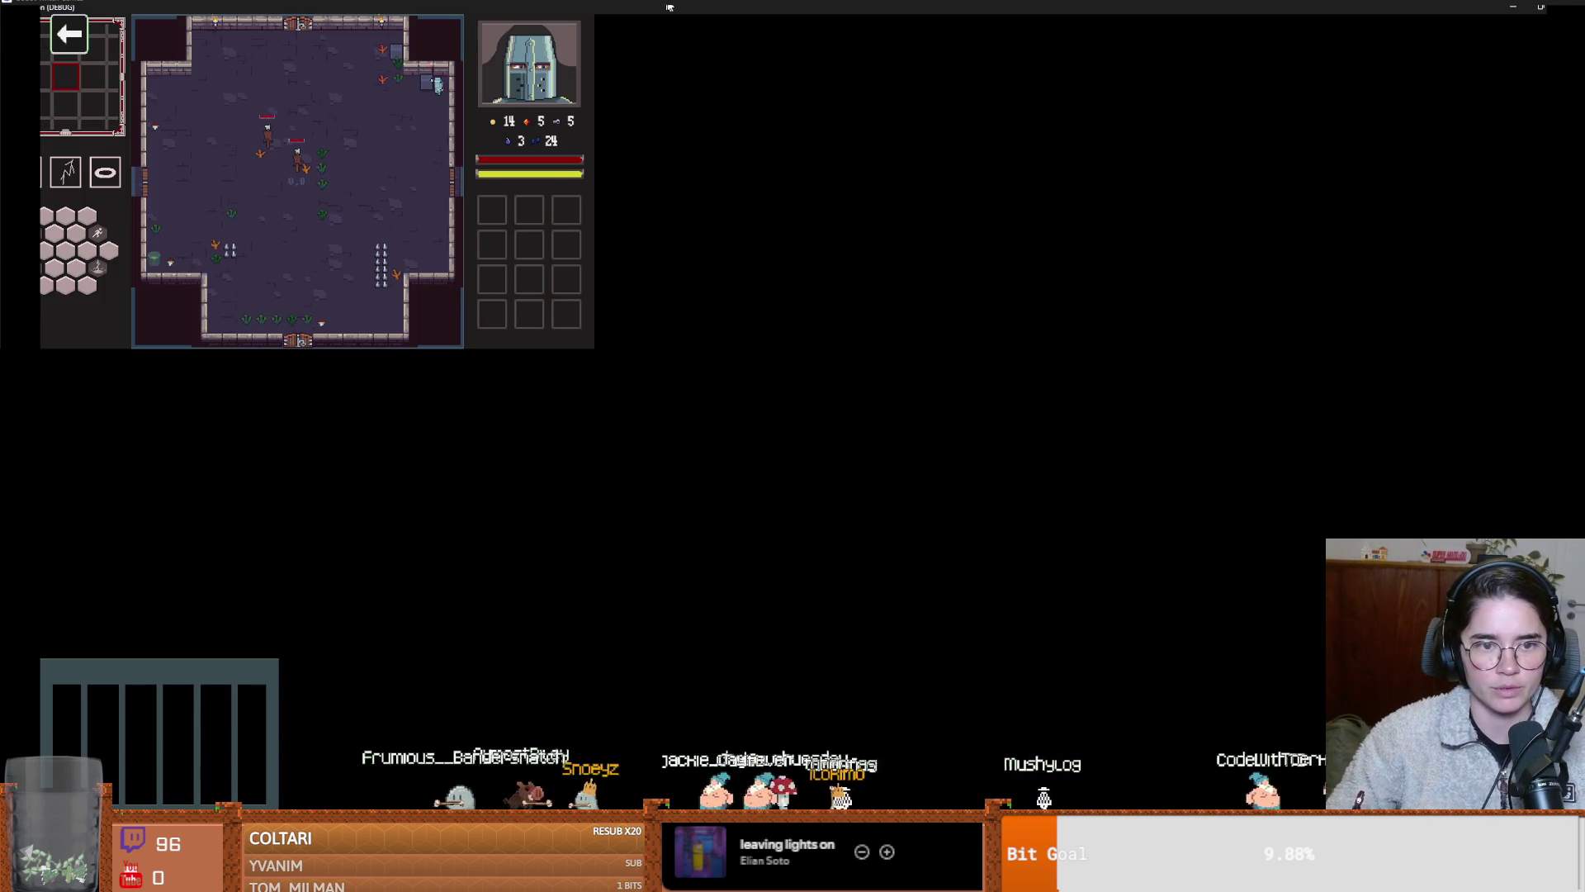
# Close the old Dungeon game window and relaunch a fresh run as the Warrior
pyautogui.doubleClick(653, 7)
pyautogui.doubleClick(655, 286)
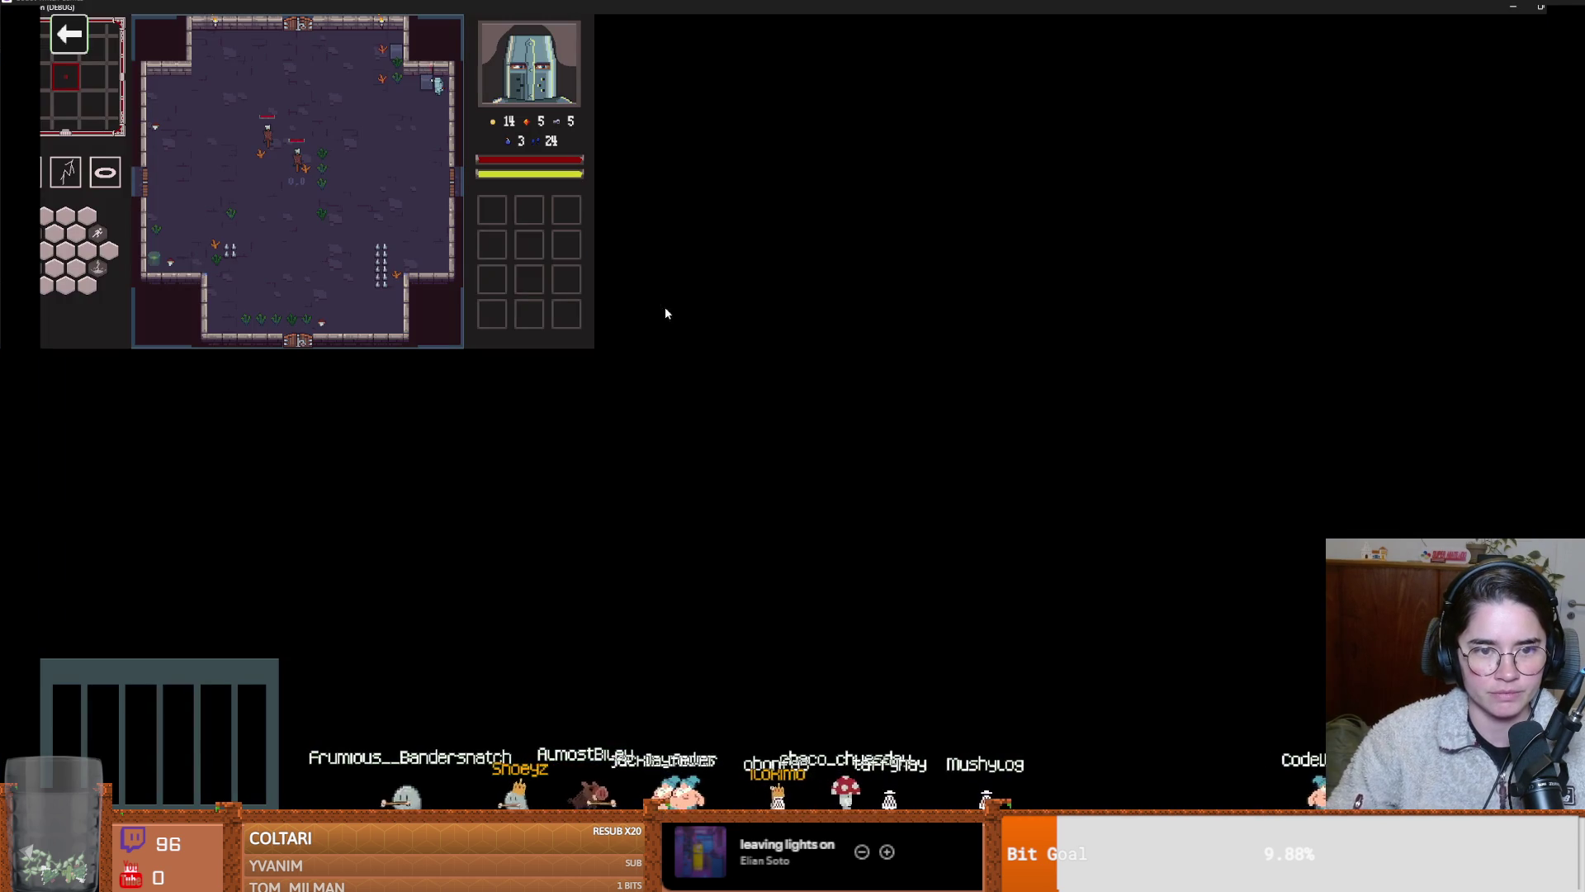
pyautogui.doubleClick(666, 313)
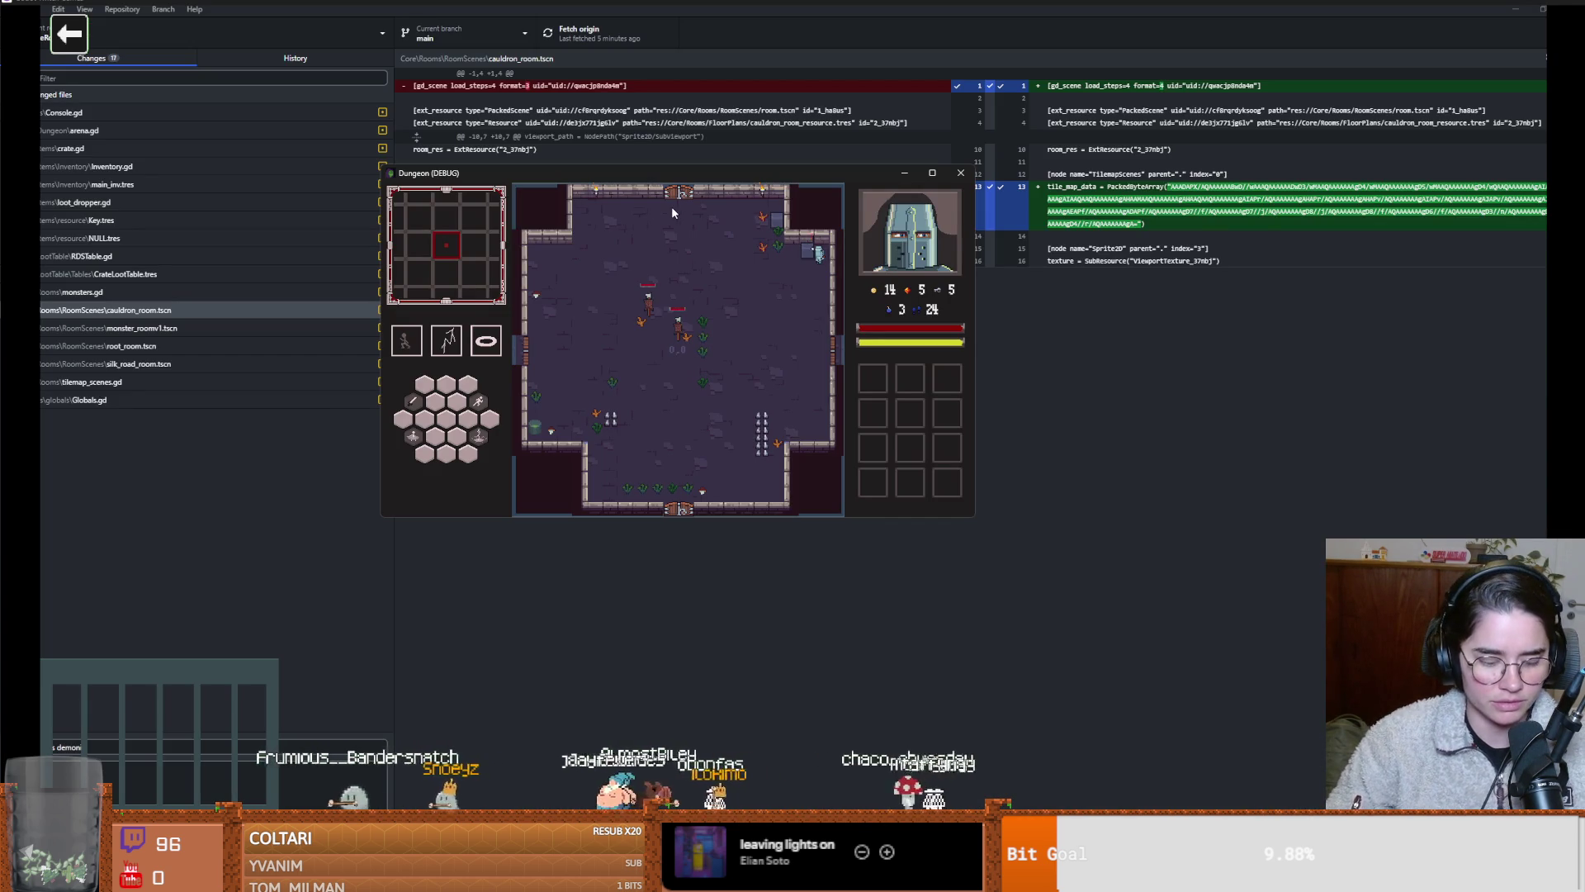
pyautogui.click(960, 172)
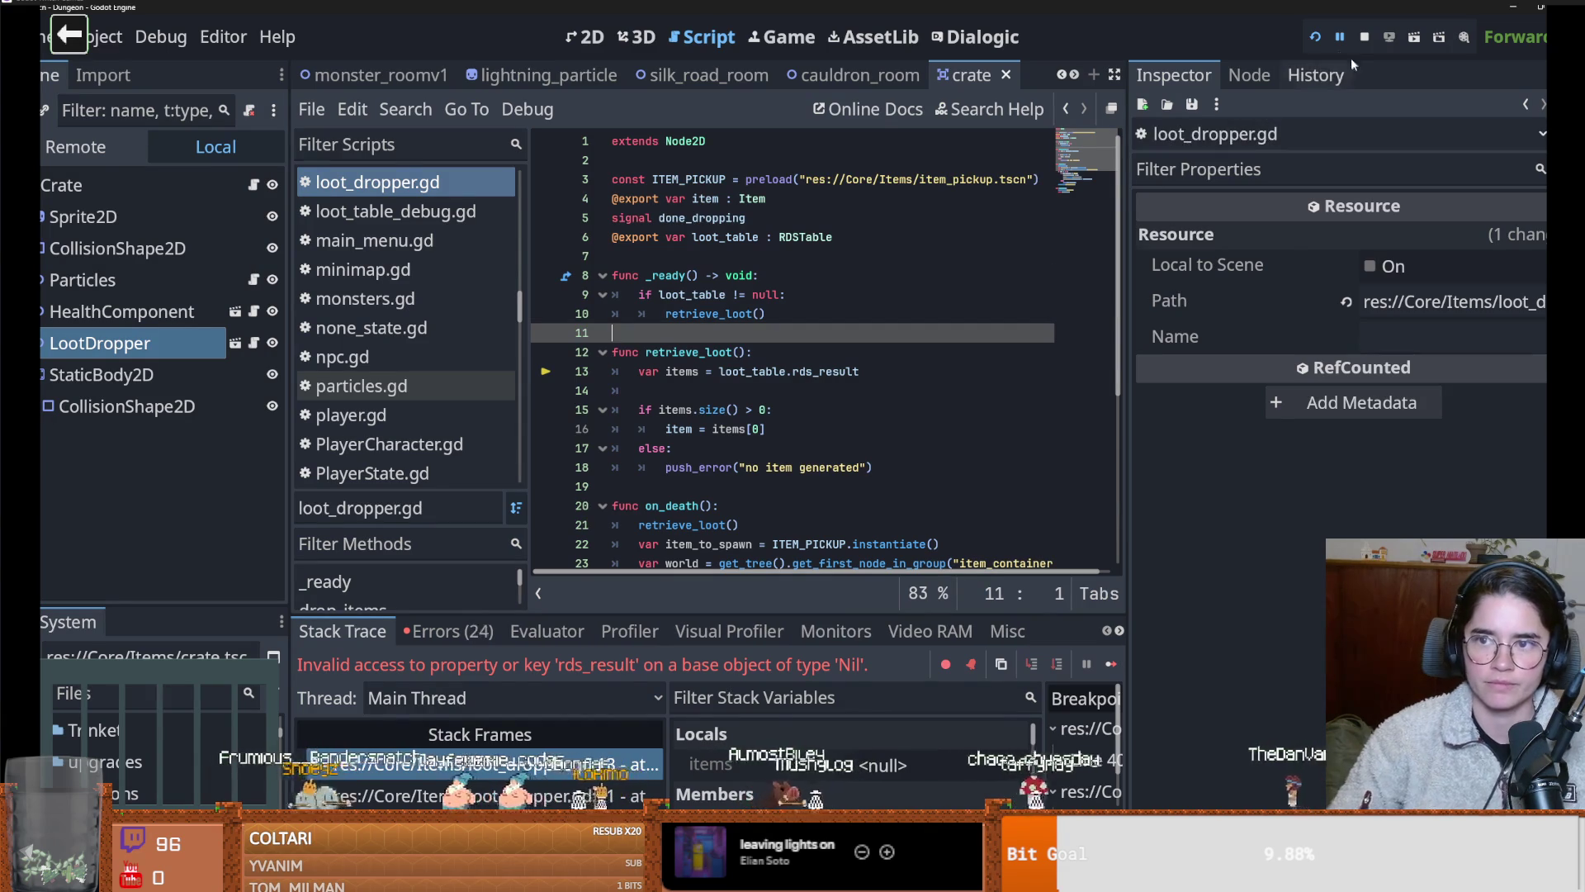
pyautogui.click(1315, 38)
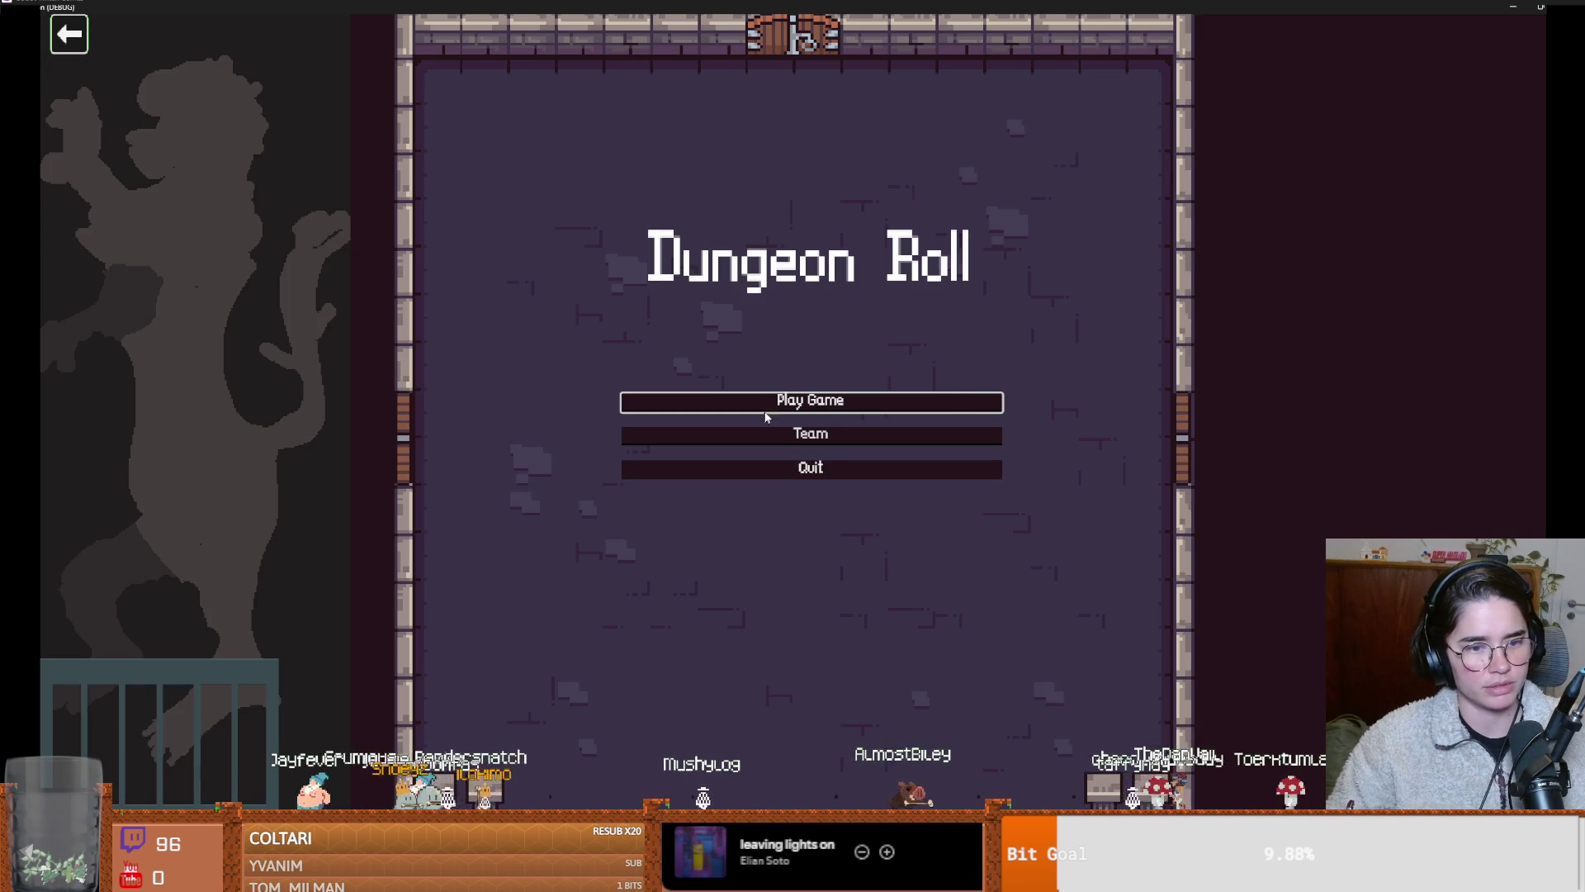
pyautogui.click(772, 405)
pyautogui.click(766, 343)
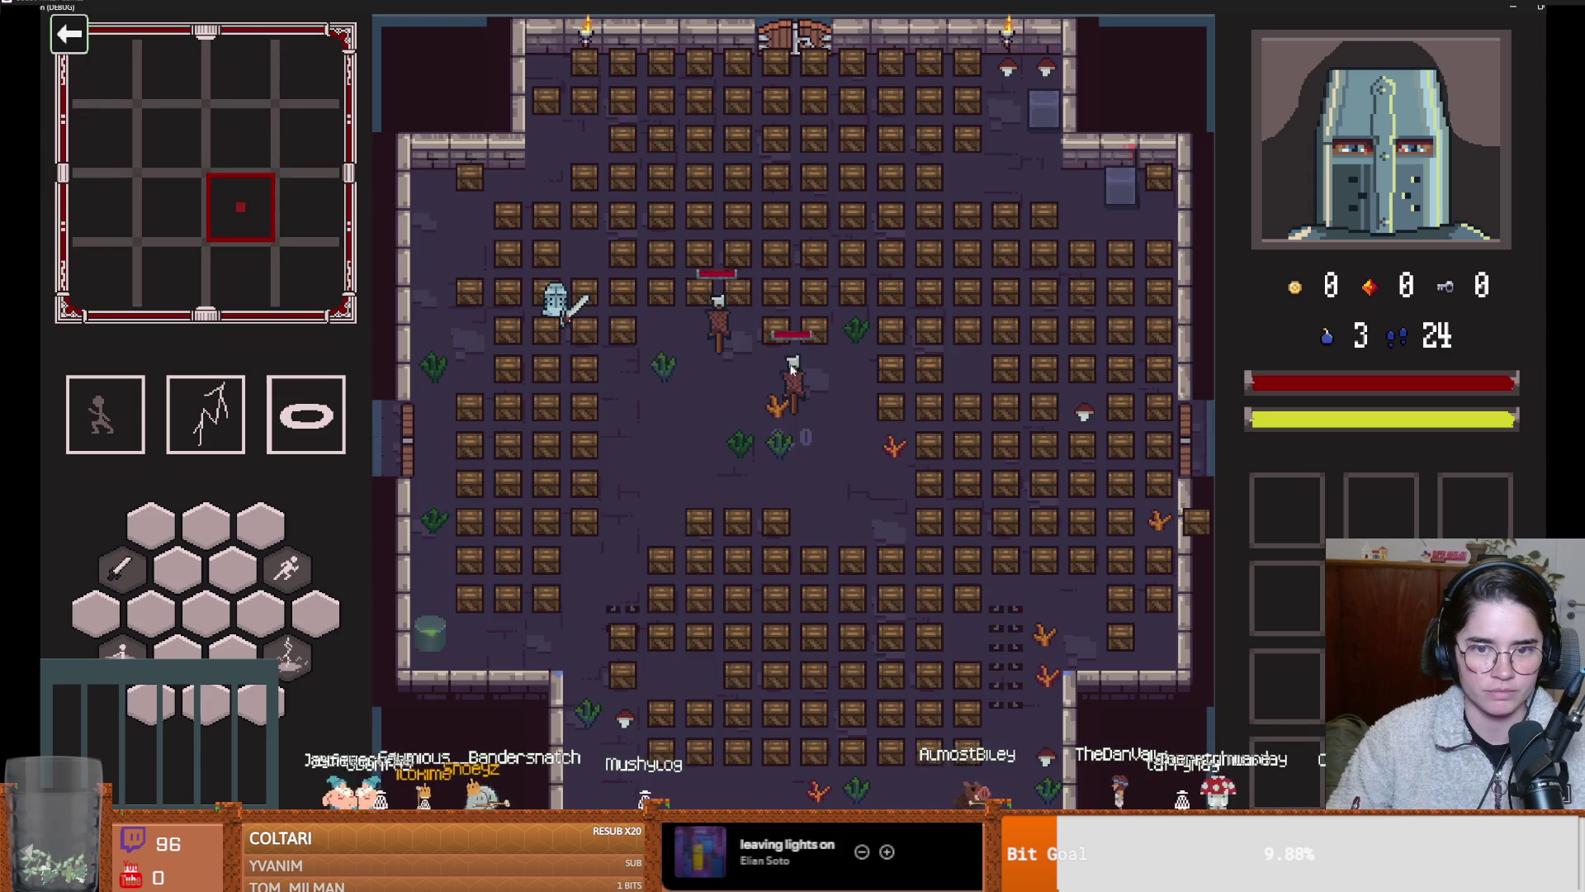
# Open the full 9x9 dungeon map, then stop the game to return to loot_dropper.gd
pyautogui.press('m')
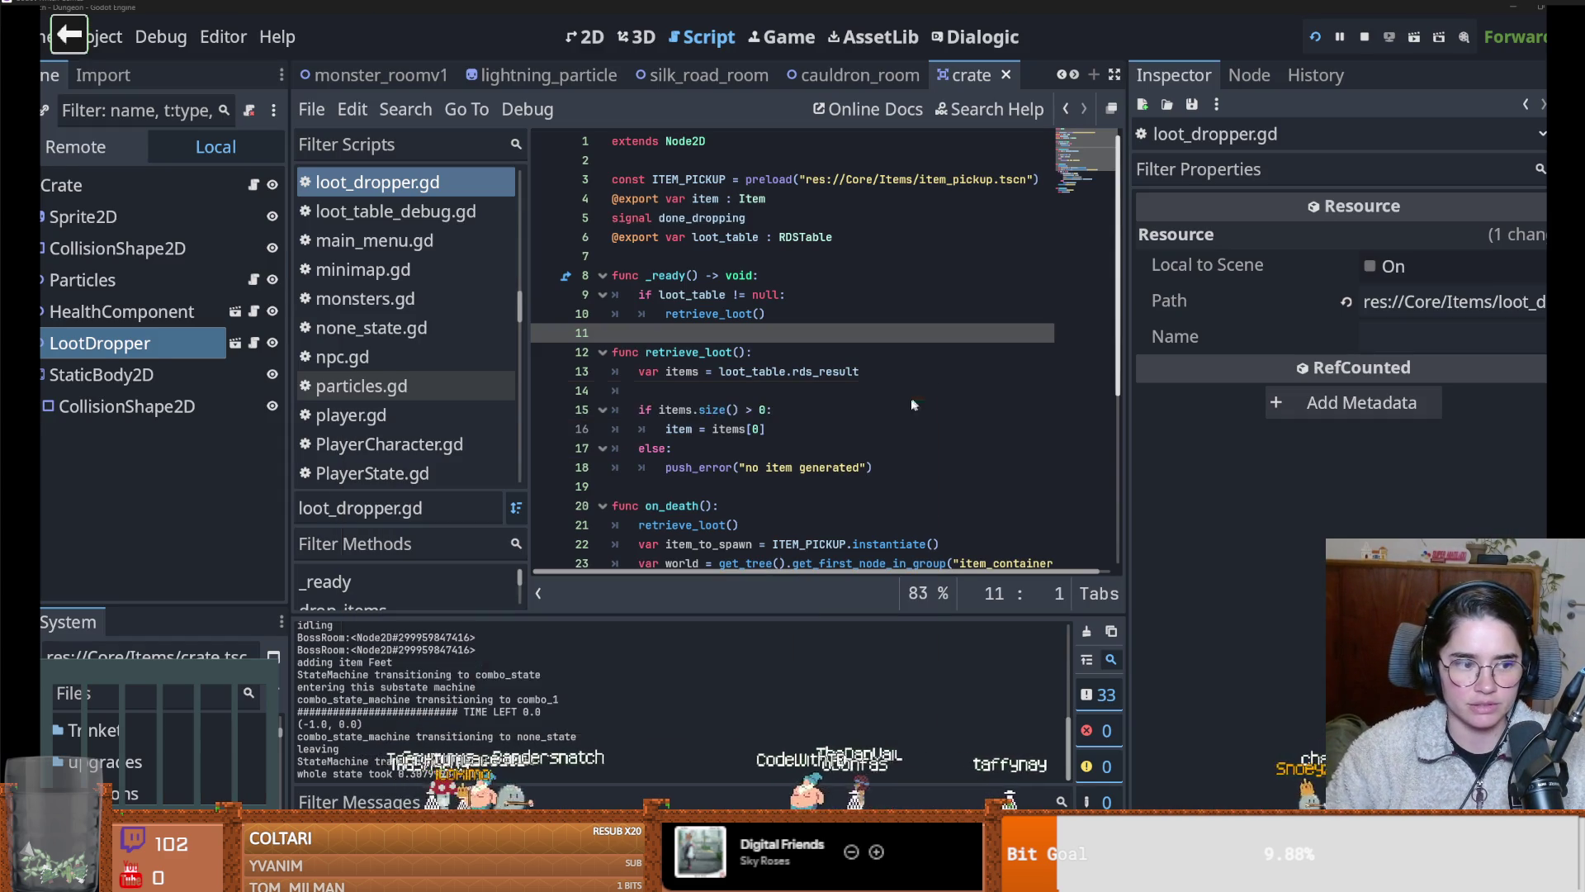
pyautogui.click(836, 408)
# Delete blank line 14 after the rds_result line in loot_dropper.gd, save, and switch to GitHub Desktop
pyautogui.hotkey('ctrl', 's')
pyautogui.click(774, 390)
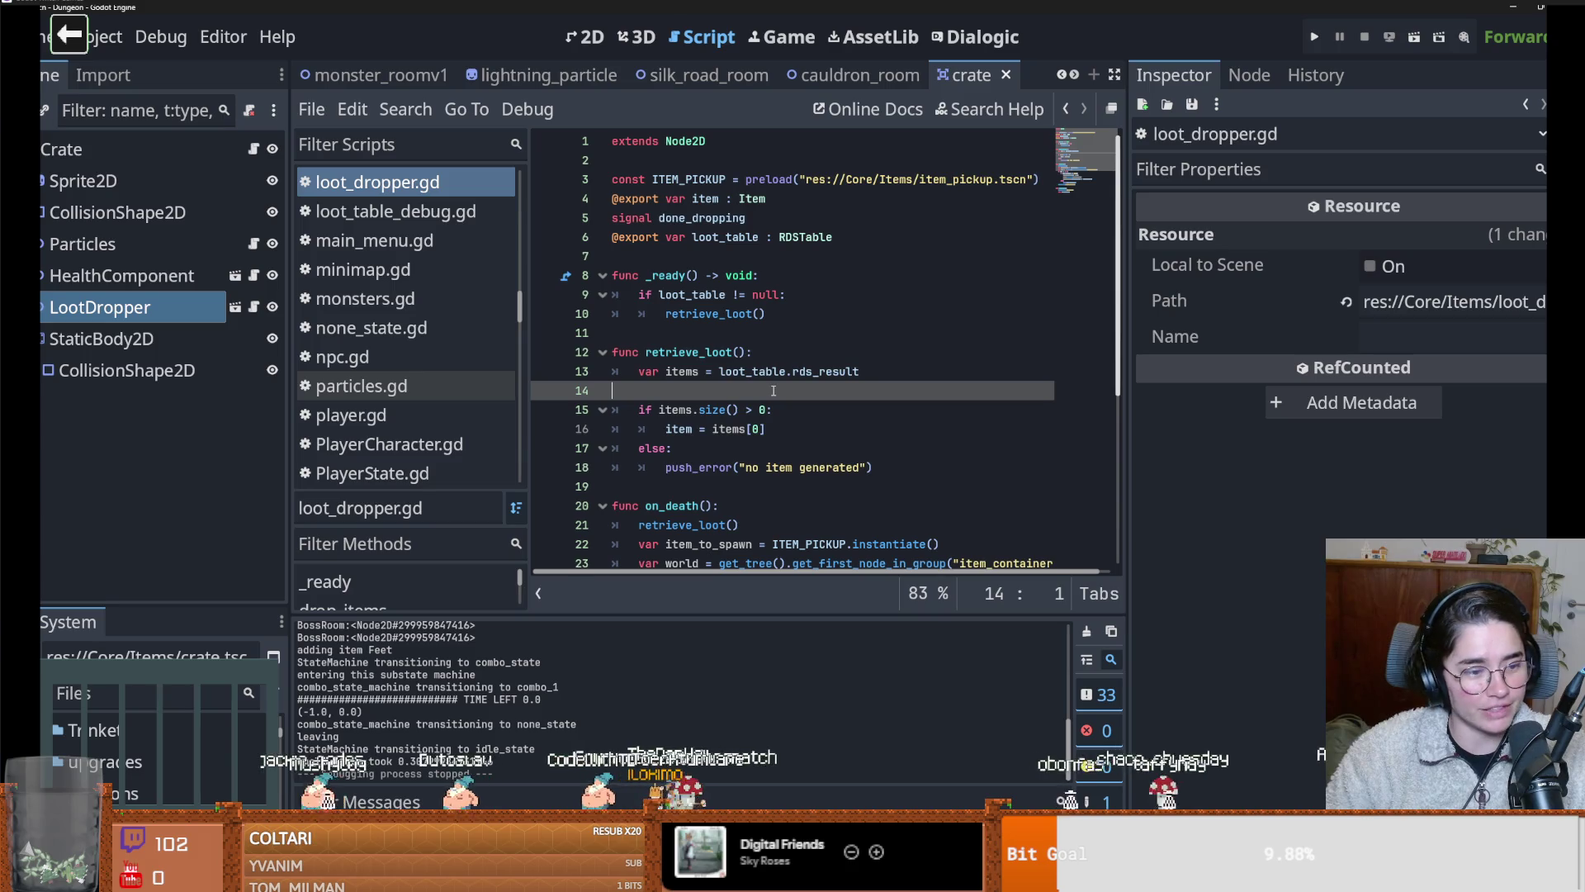
pyautogui.press('BackSpace')
pyautogui.hotkey('ctrl', 's')
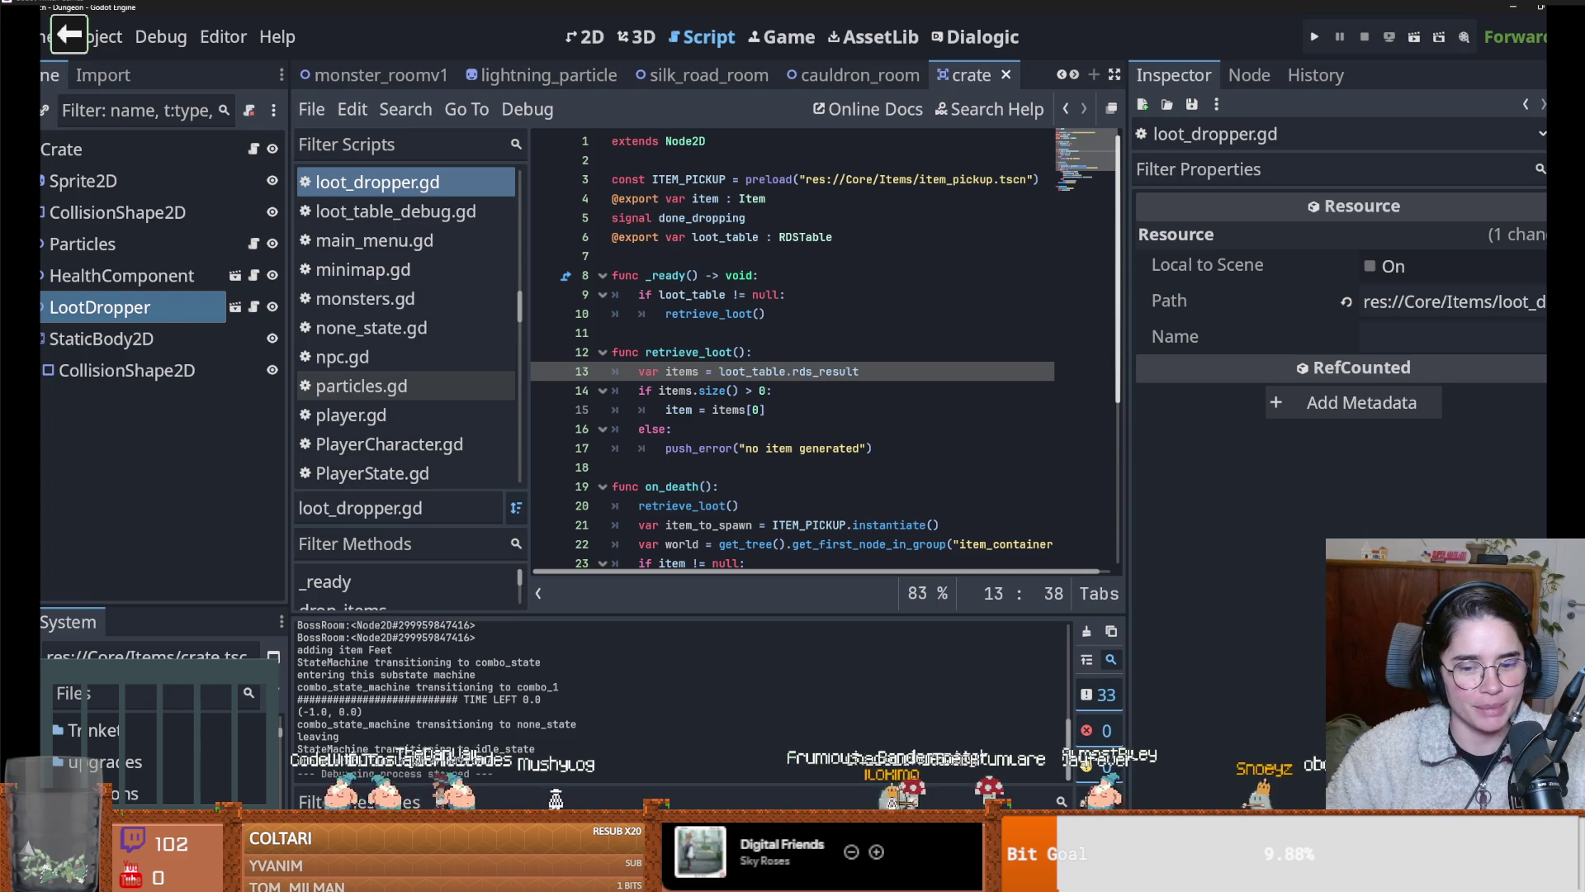
pyautogui.hotkey('alt', 'Tab')
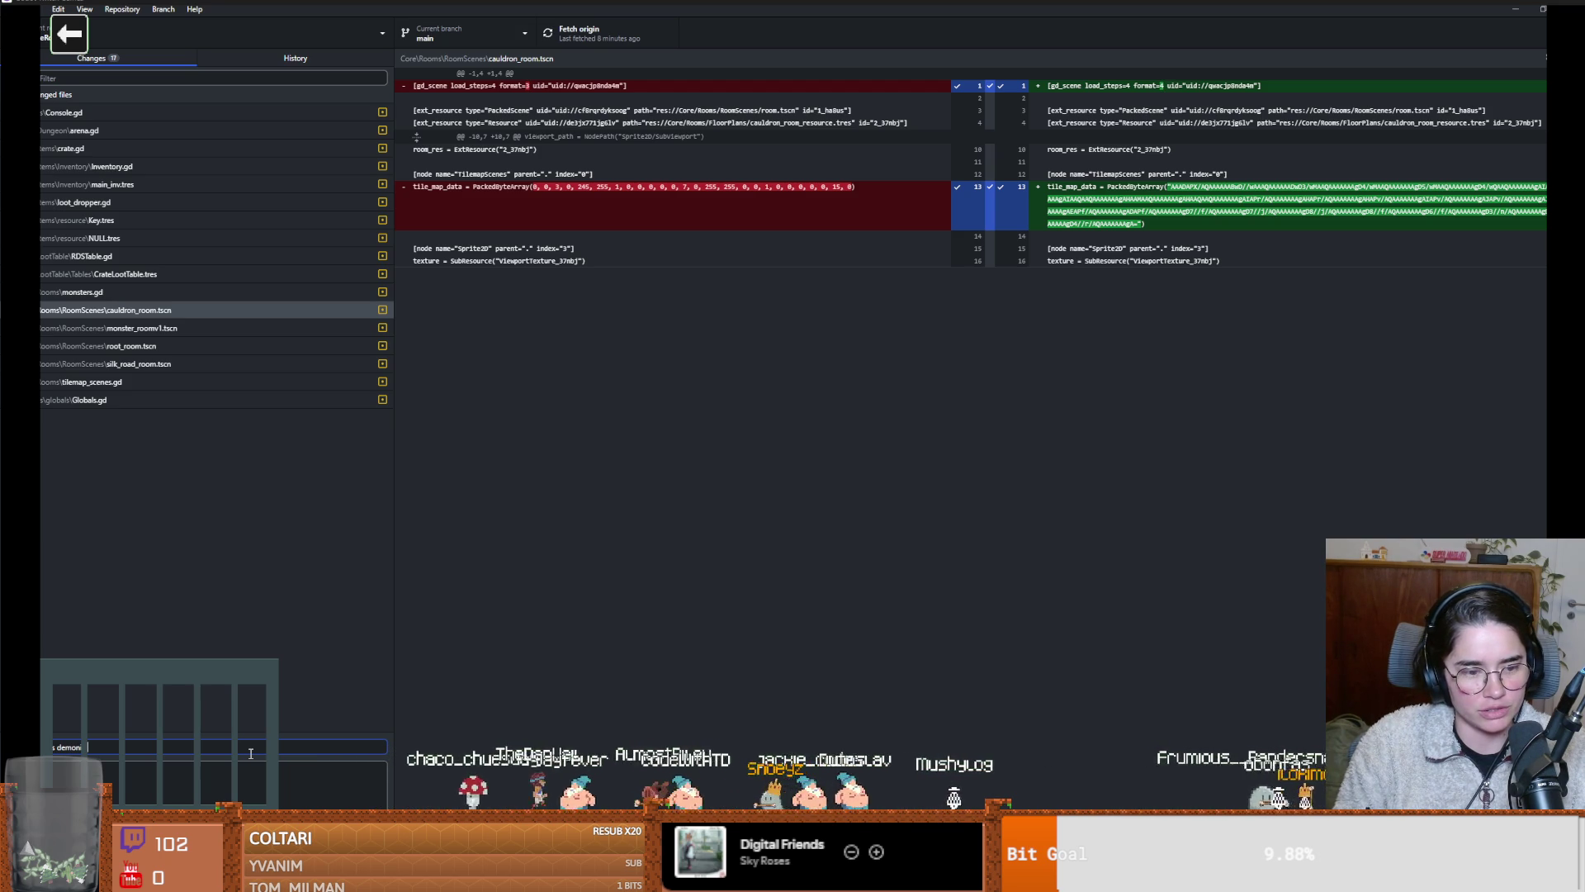
# Finish the summary with 'for dest crates', commit the 17 changed files, and push to origin
pyautogui.write('for dest')
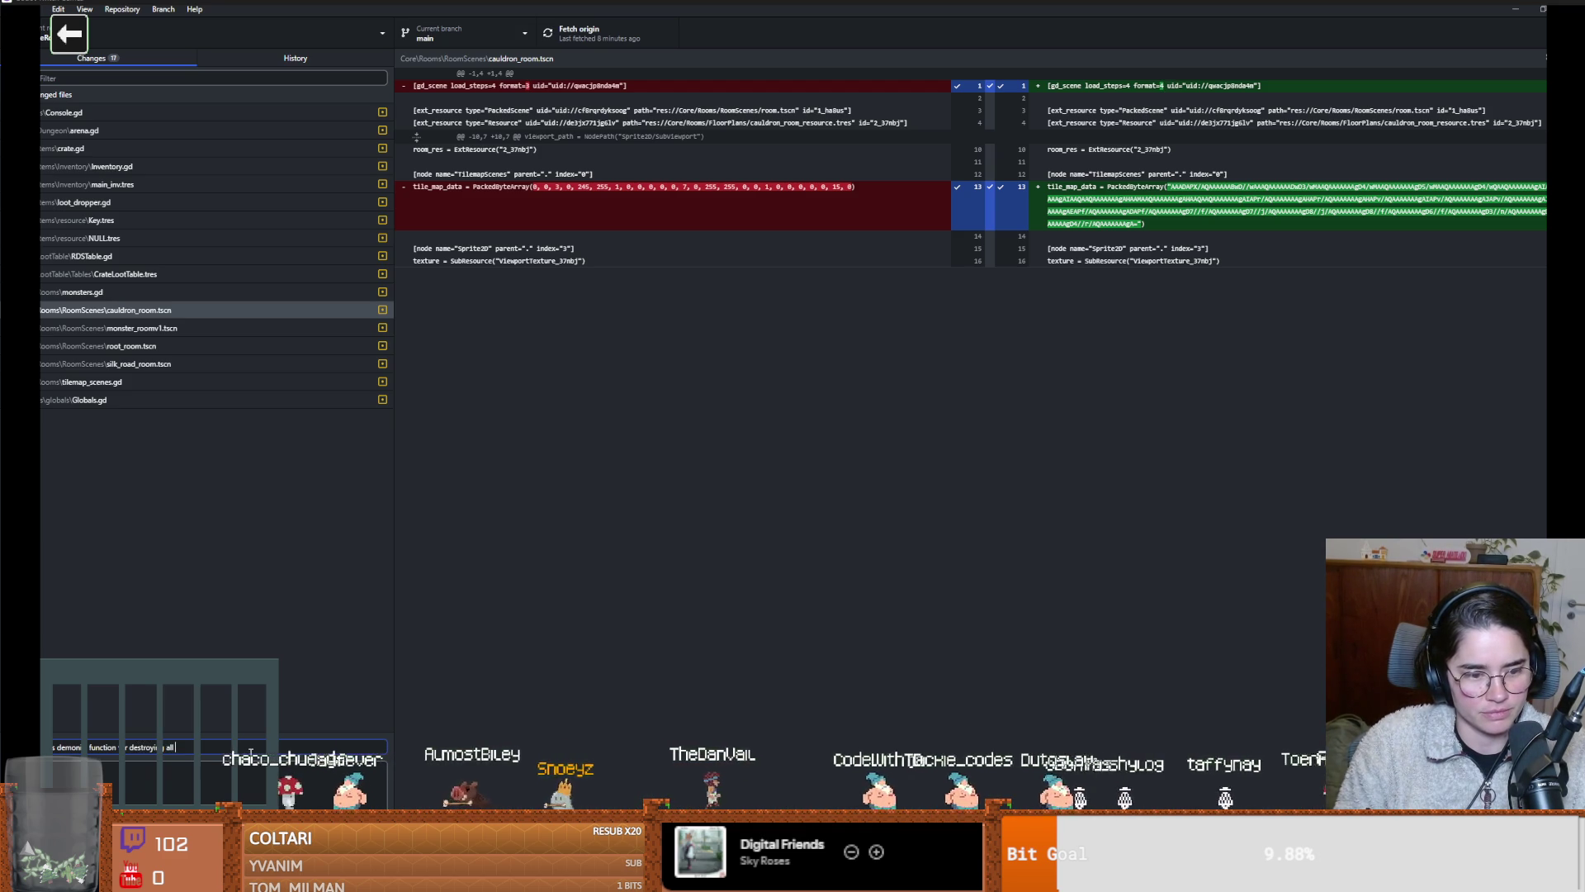
pyautogui.write(' crates')
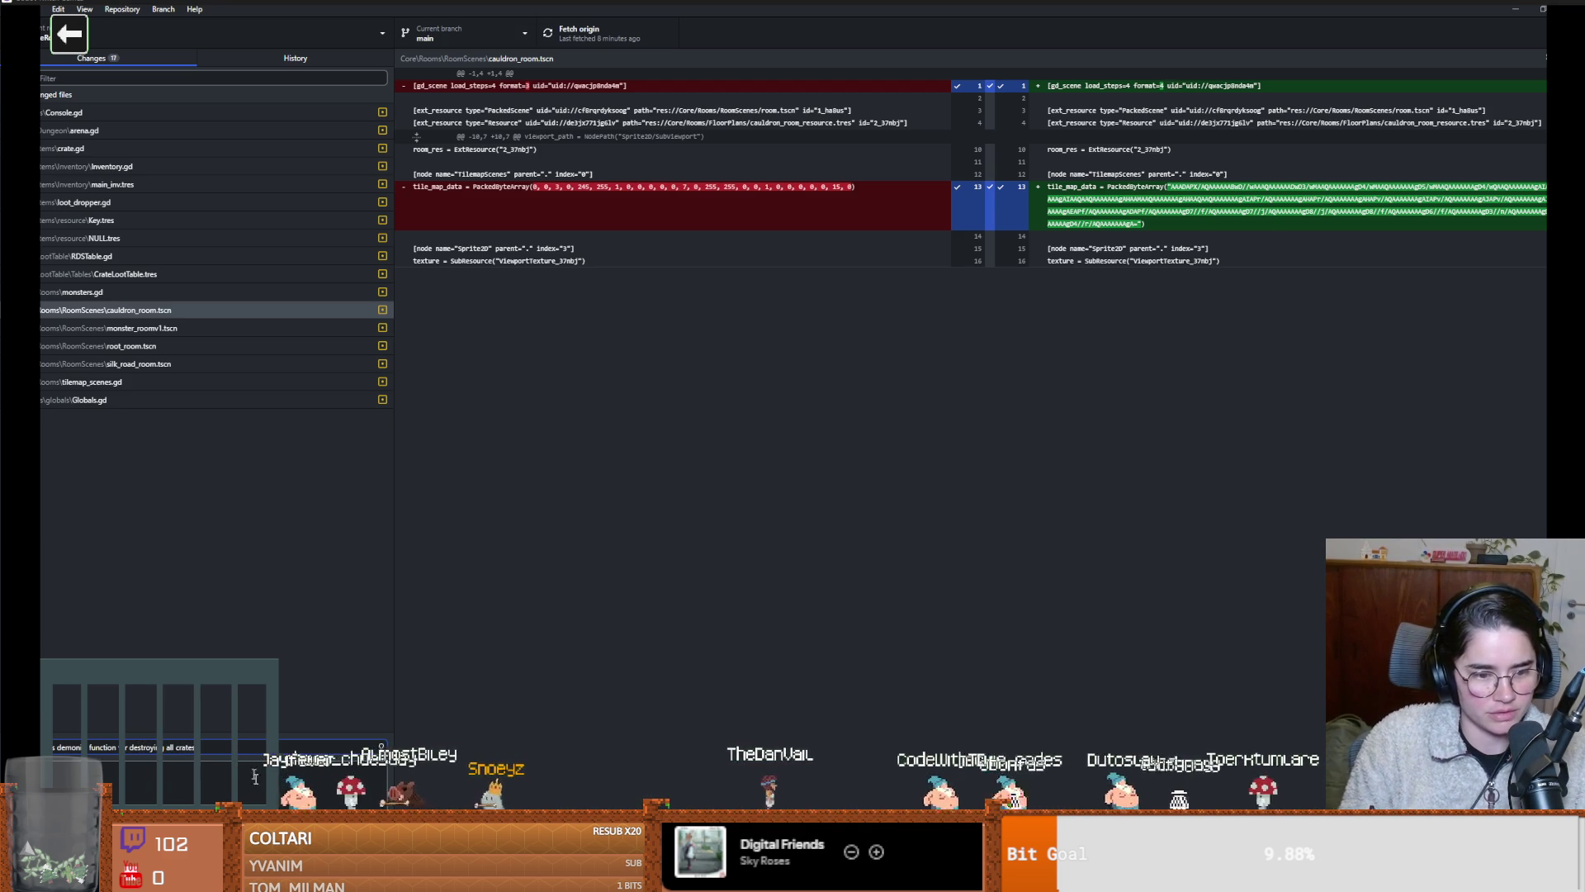
pyautogui.hotkey('ctrl', 'Return')
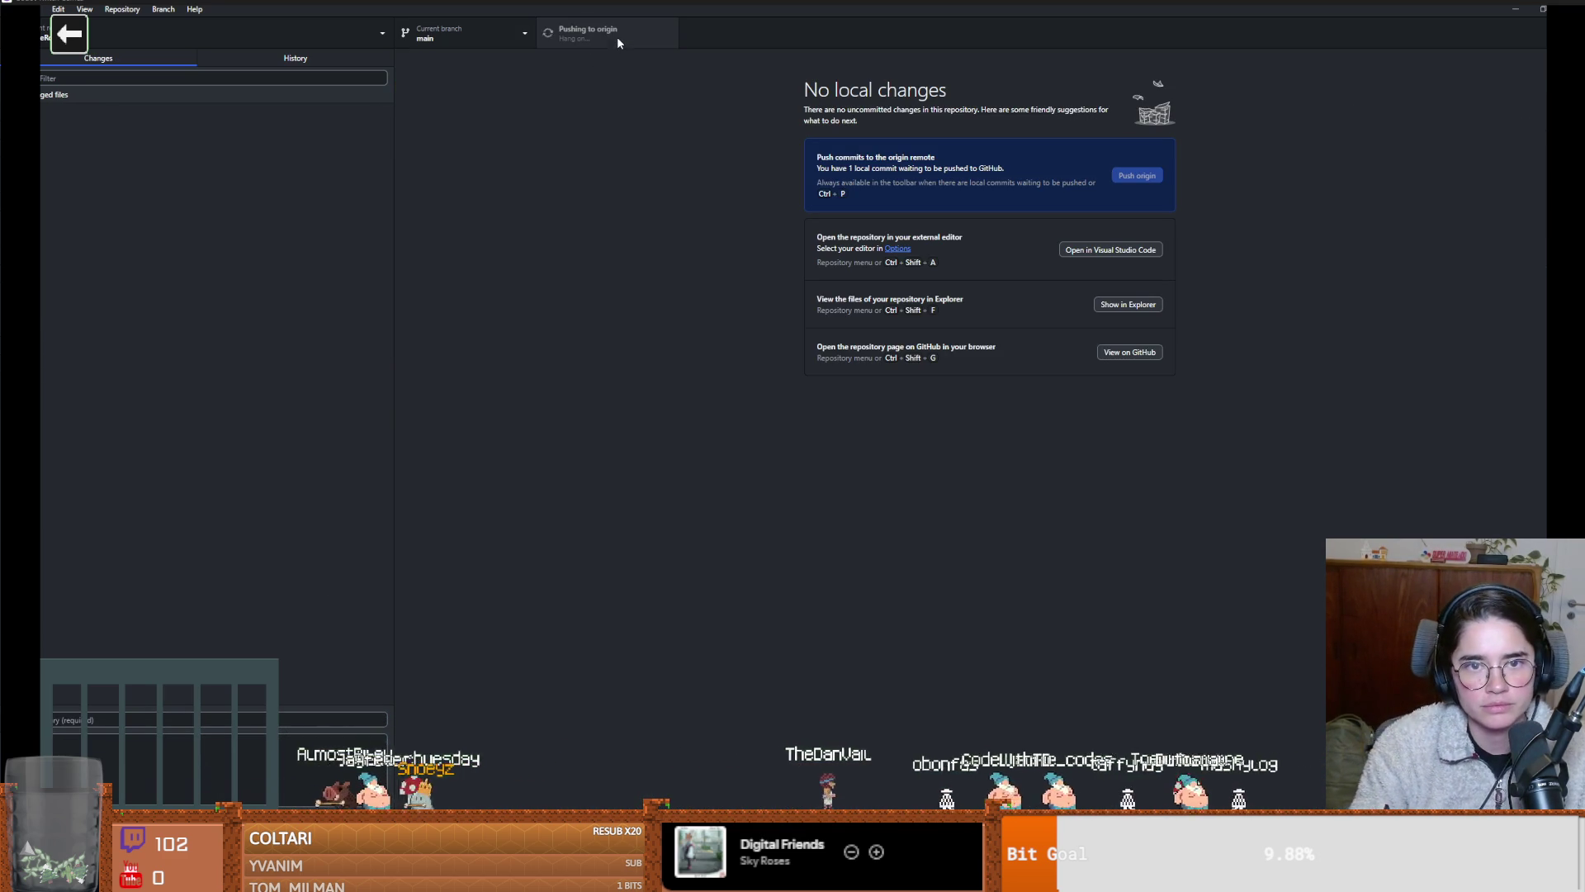
pyautogui.click(617, 38)
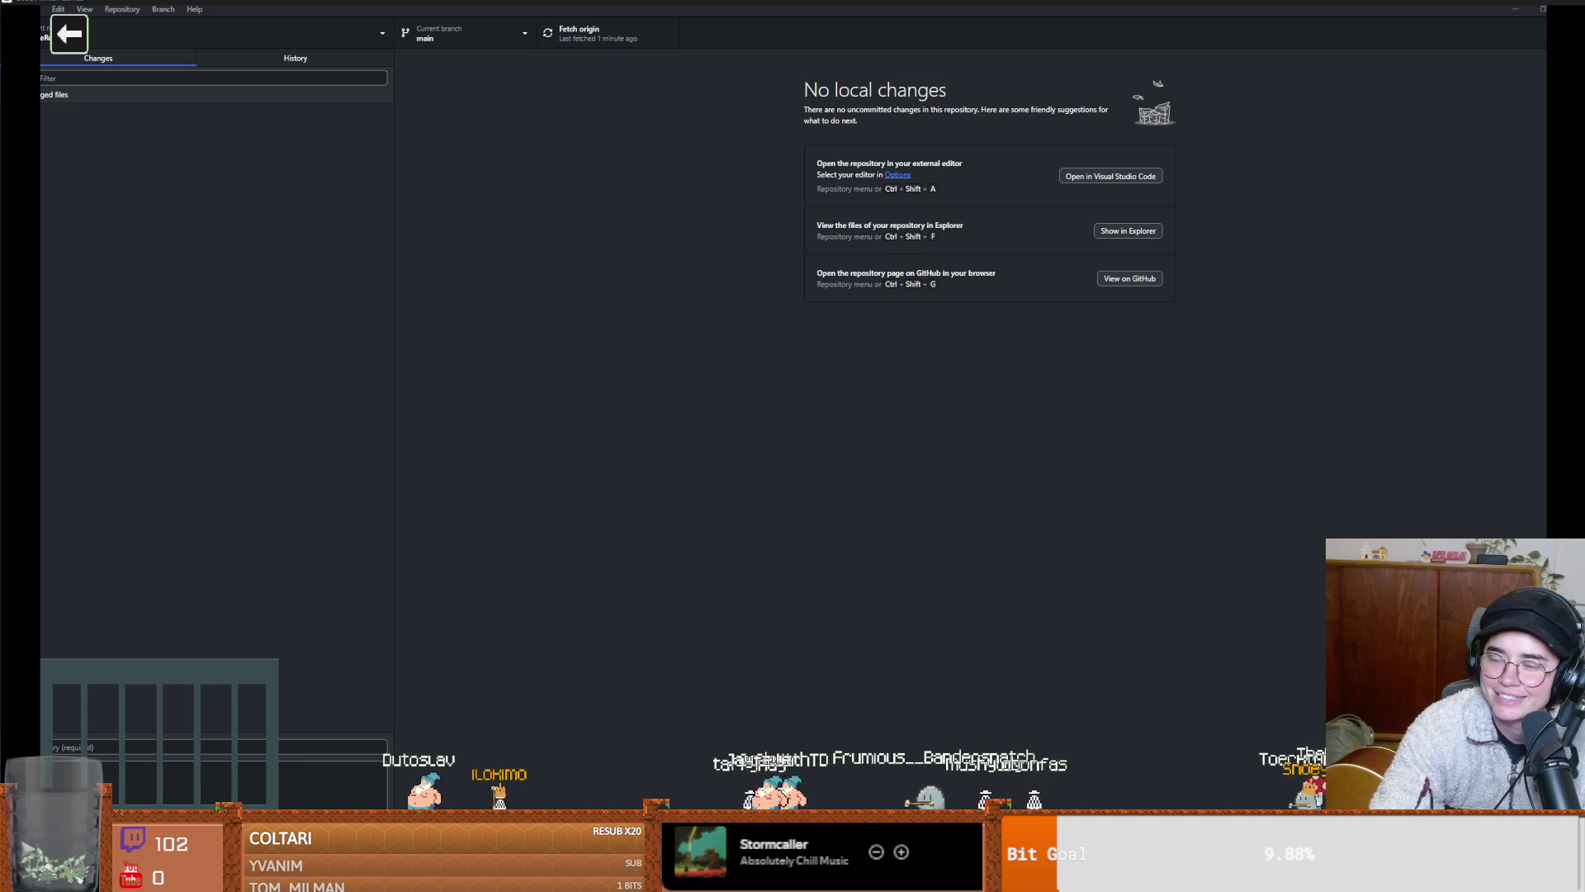
# Switch to the Ultimate Guitar chord sheet for Some Unholy War and scroll down
pyautogui.hotkey('alt', 'Tab')
pyautogui.scroll(-5, 918, 266)
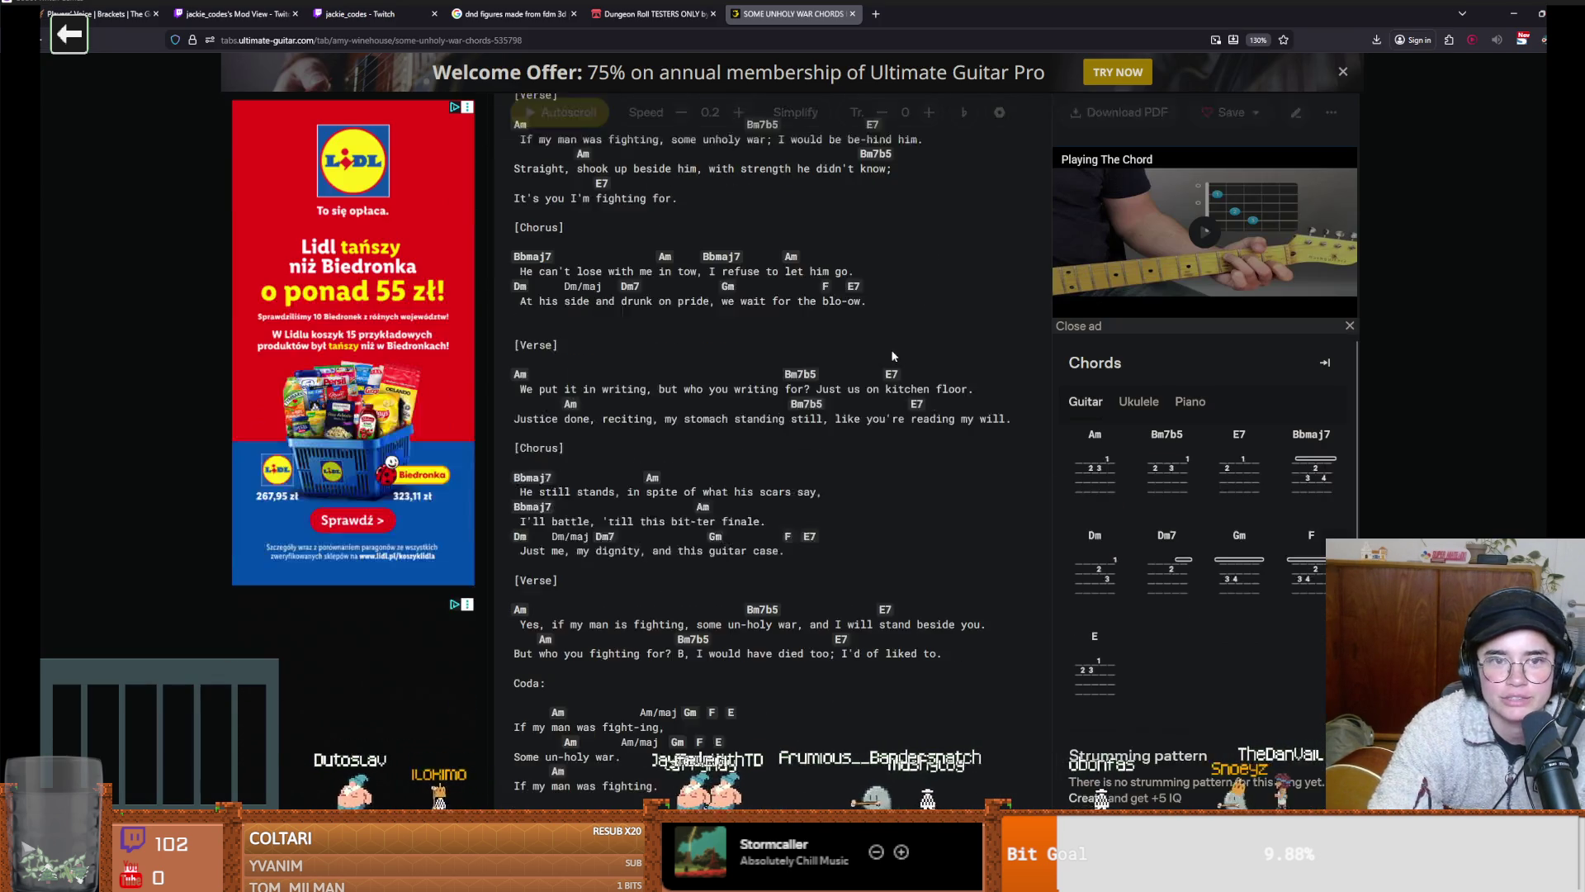
pyautogui.scroll(3, 891, 348)
pyautogui.moveTo(876, 332)
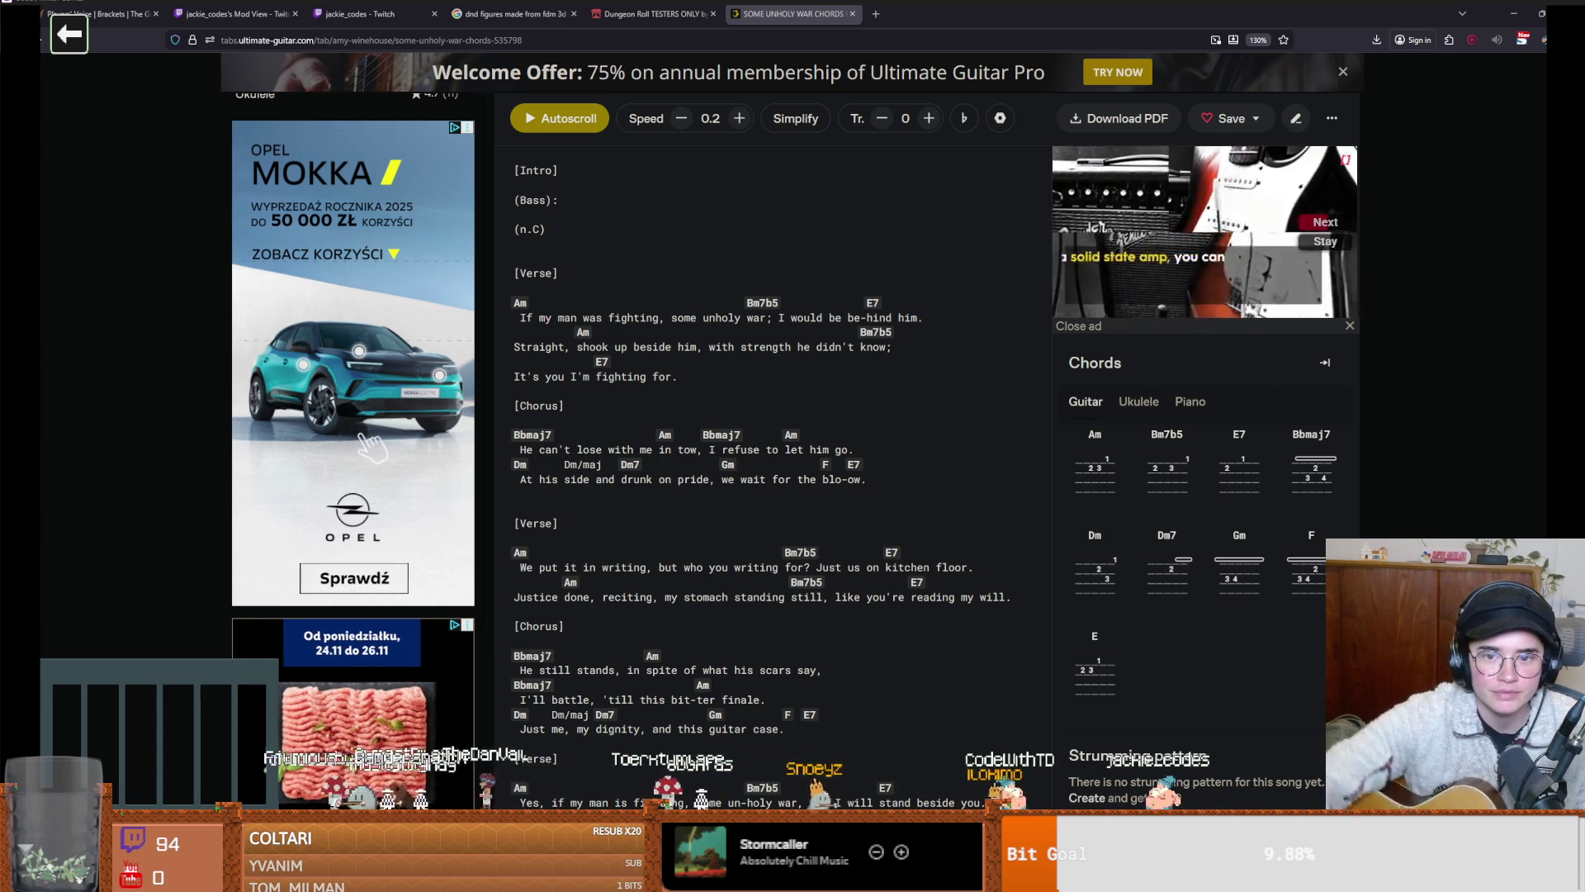
pyautogui.scroll(3, 629, 581)
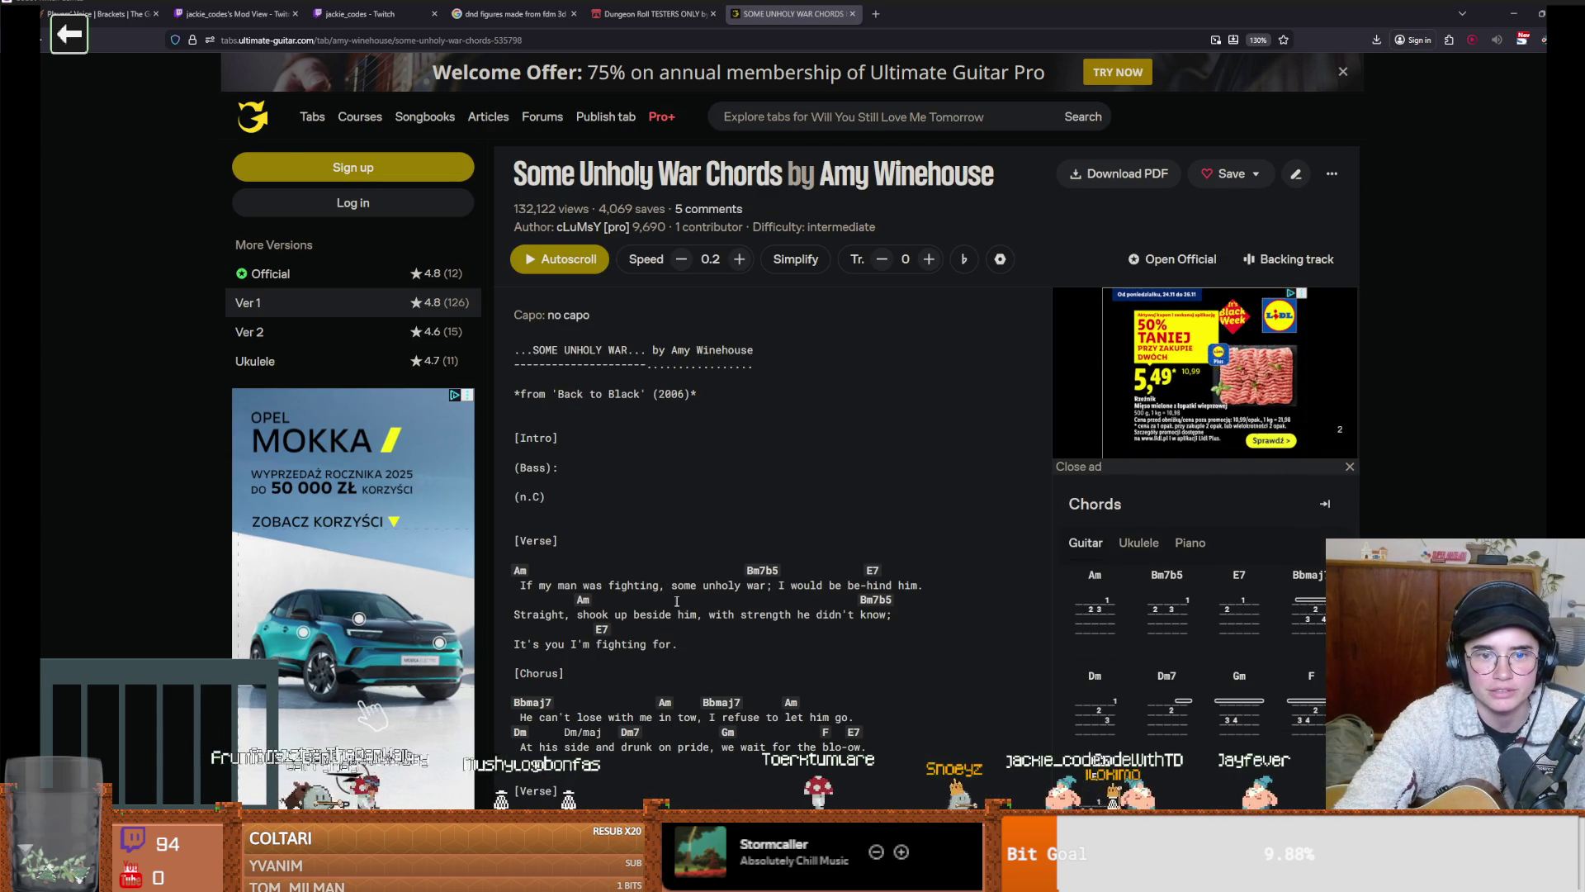
pyautogui.scroll(-3, 673, 580)
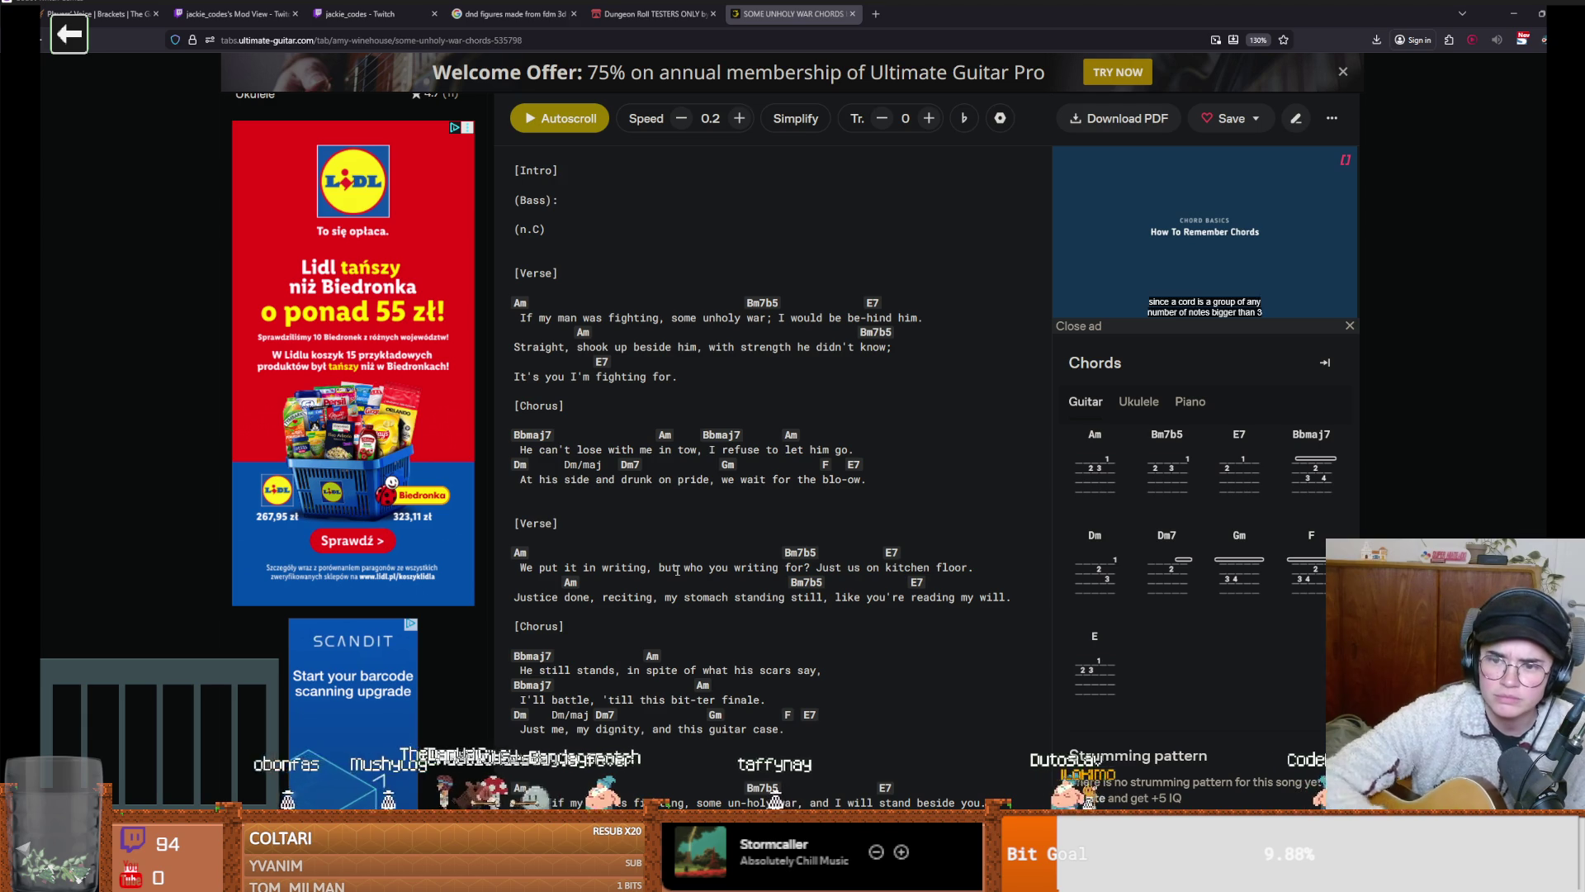
# Toggle Dark Reader off and back on for Ultimate Guitar, then scroll further down the chord sheet
pyautogui.click(1538, 41)
pyautogui.click(1498, 89)
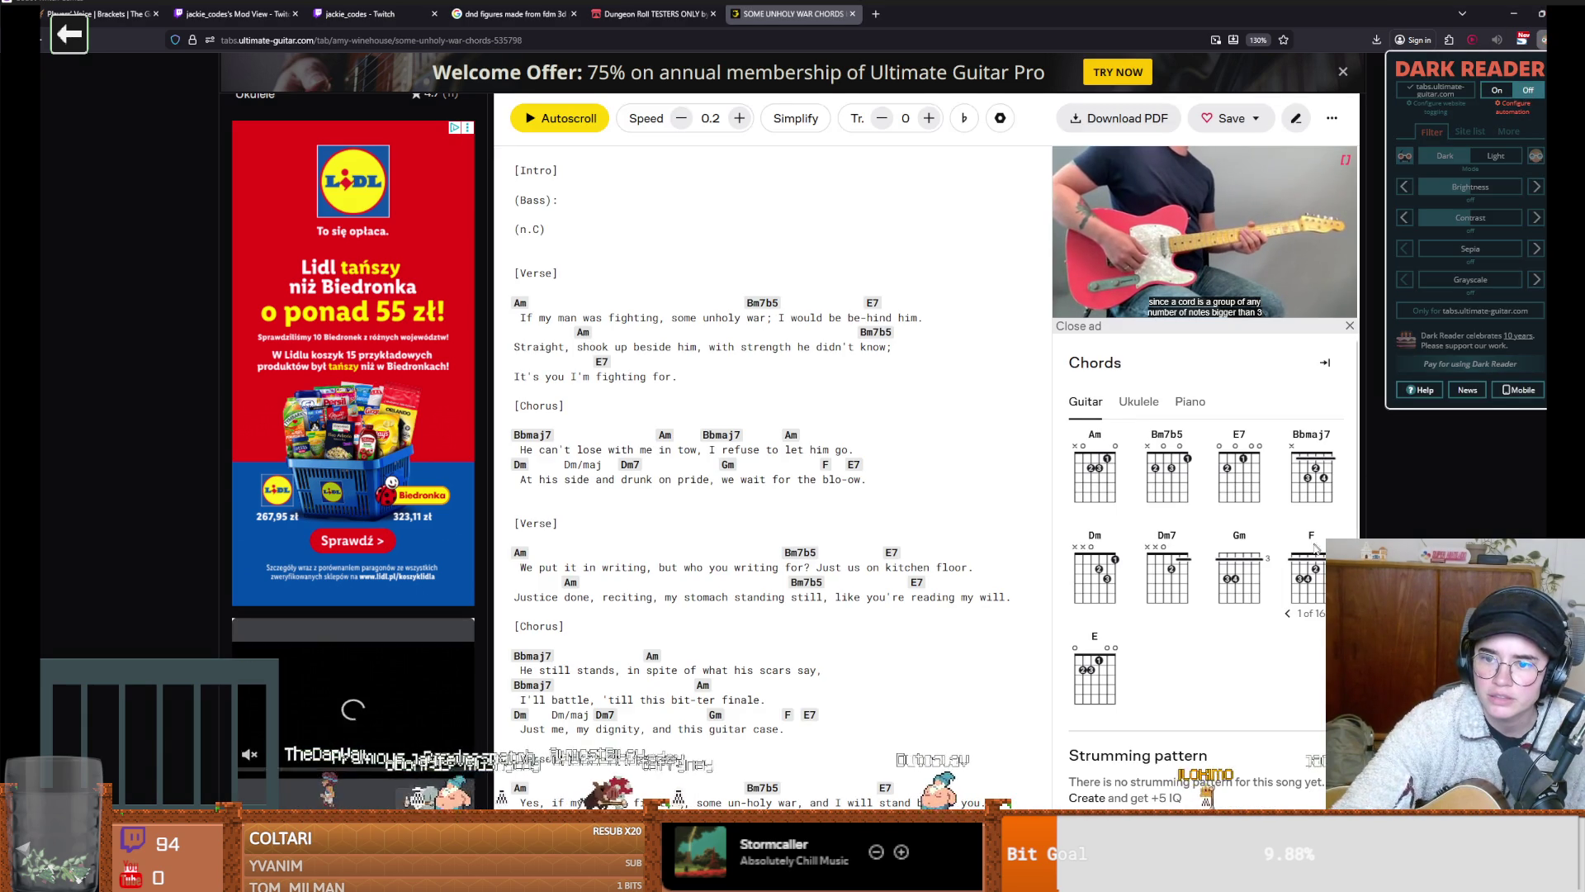
pyautogui.click(1501, 90)
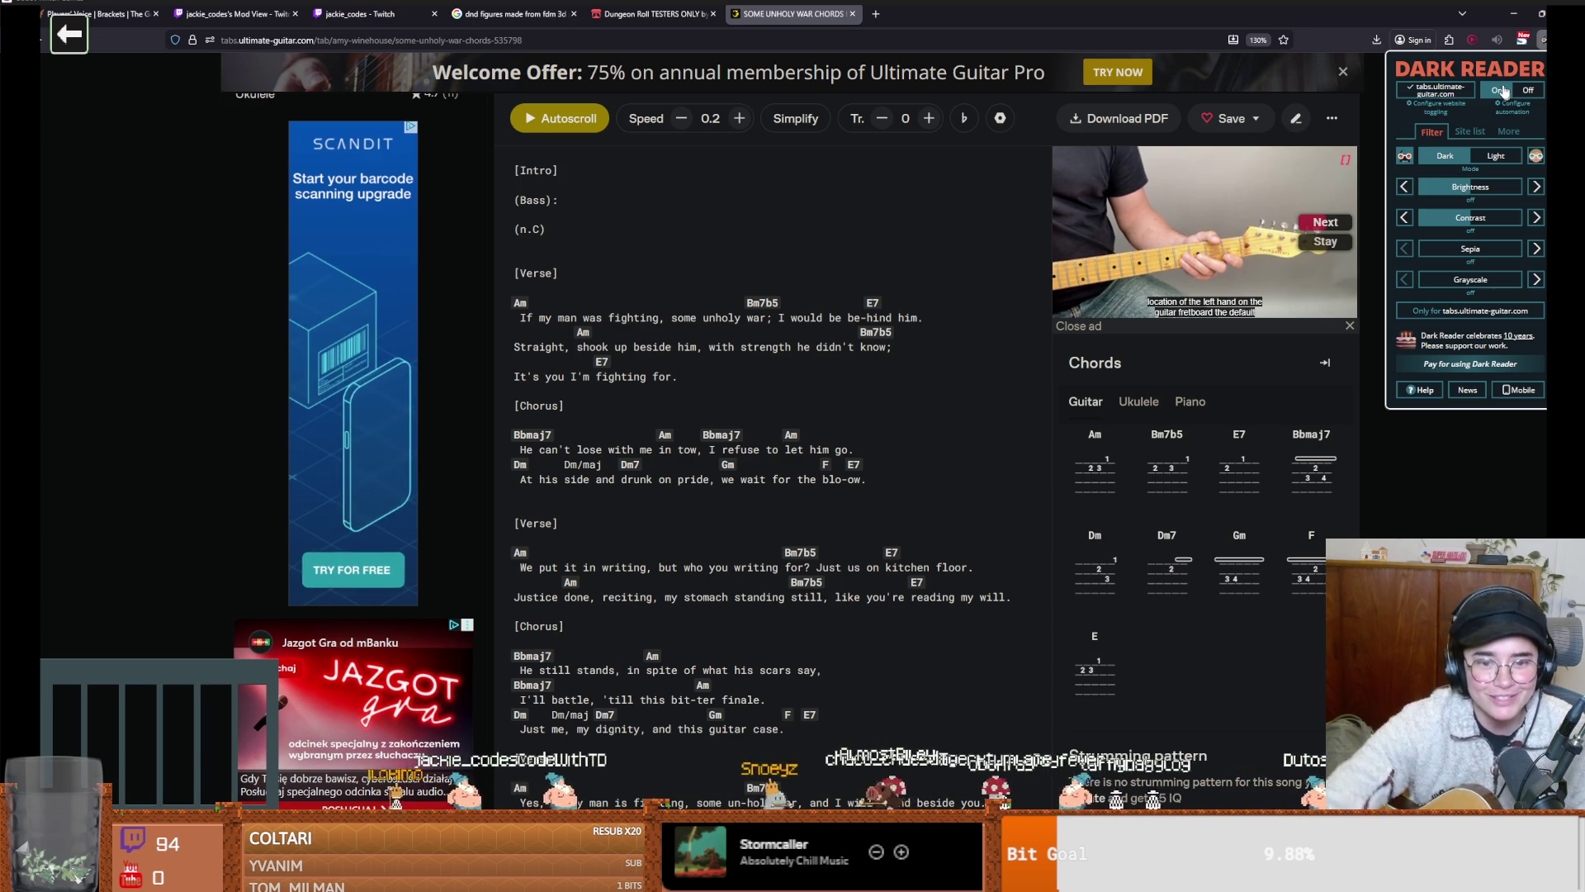
pyautogui.scroll(-2, 1102, 344)
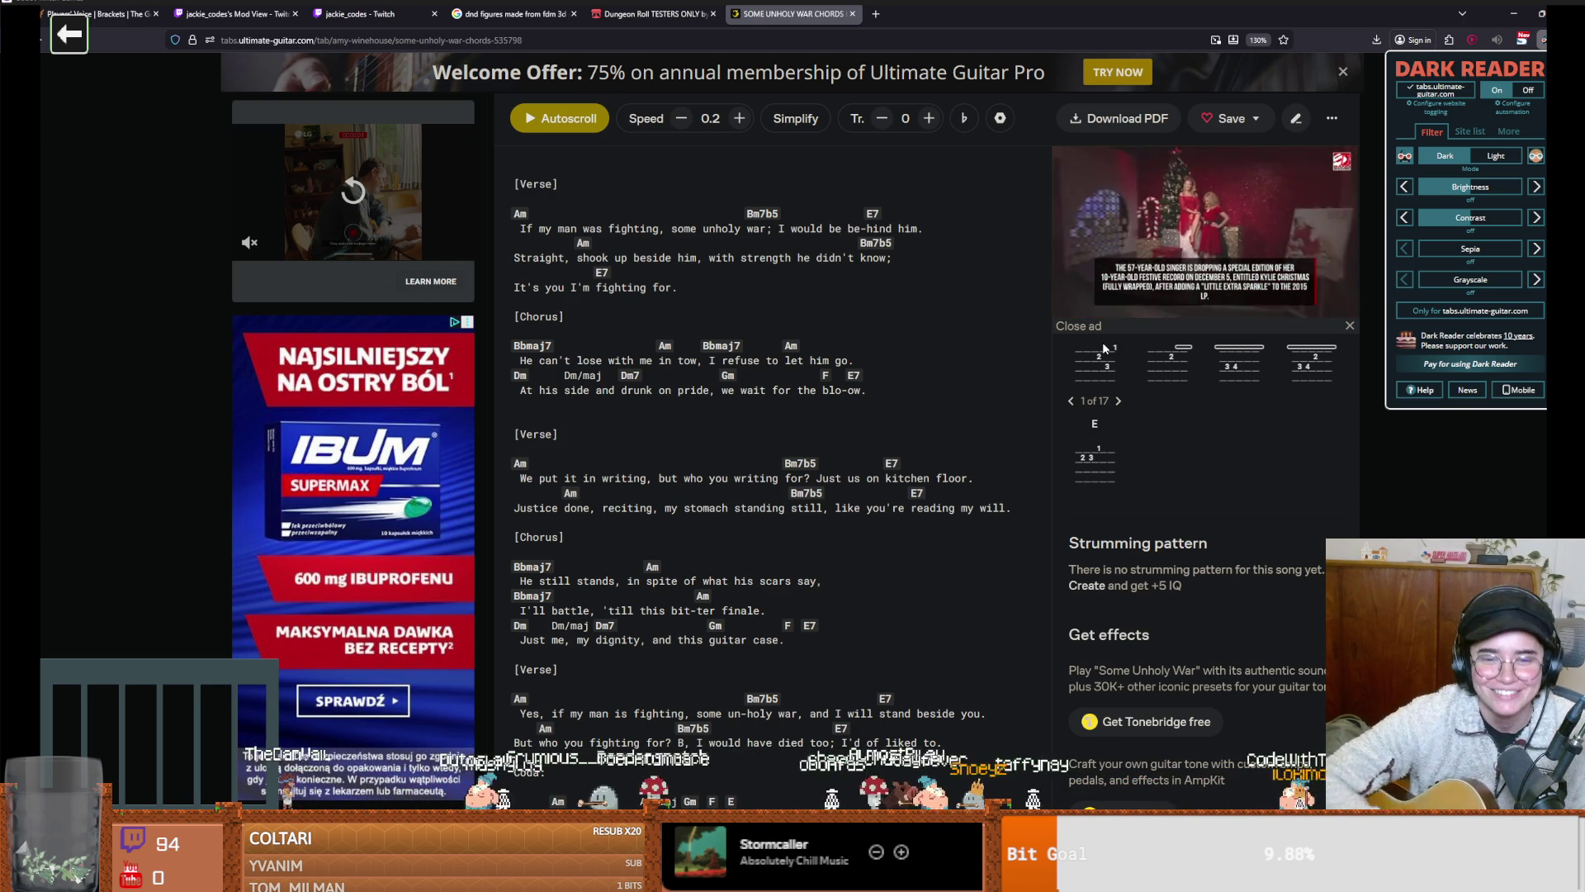
# Leave the Some Unholy War chord sheet and bring up GitHub Desktop, which shows no local changes on main
pyautogui.scroll(-3, 1146, 411)
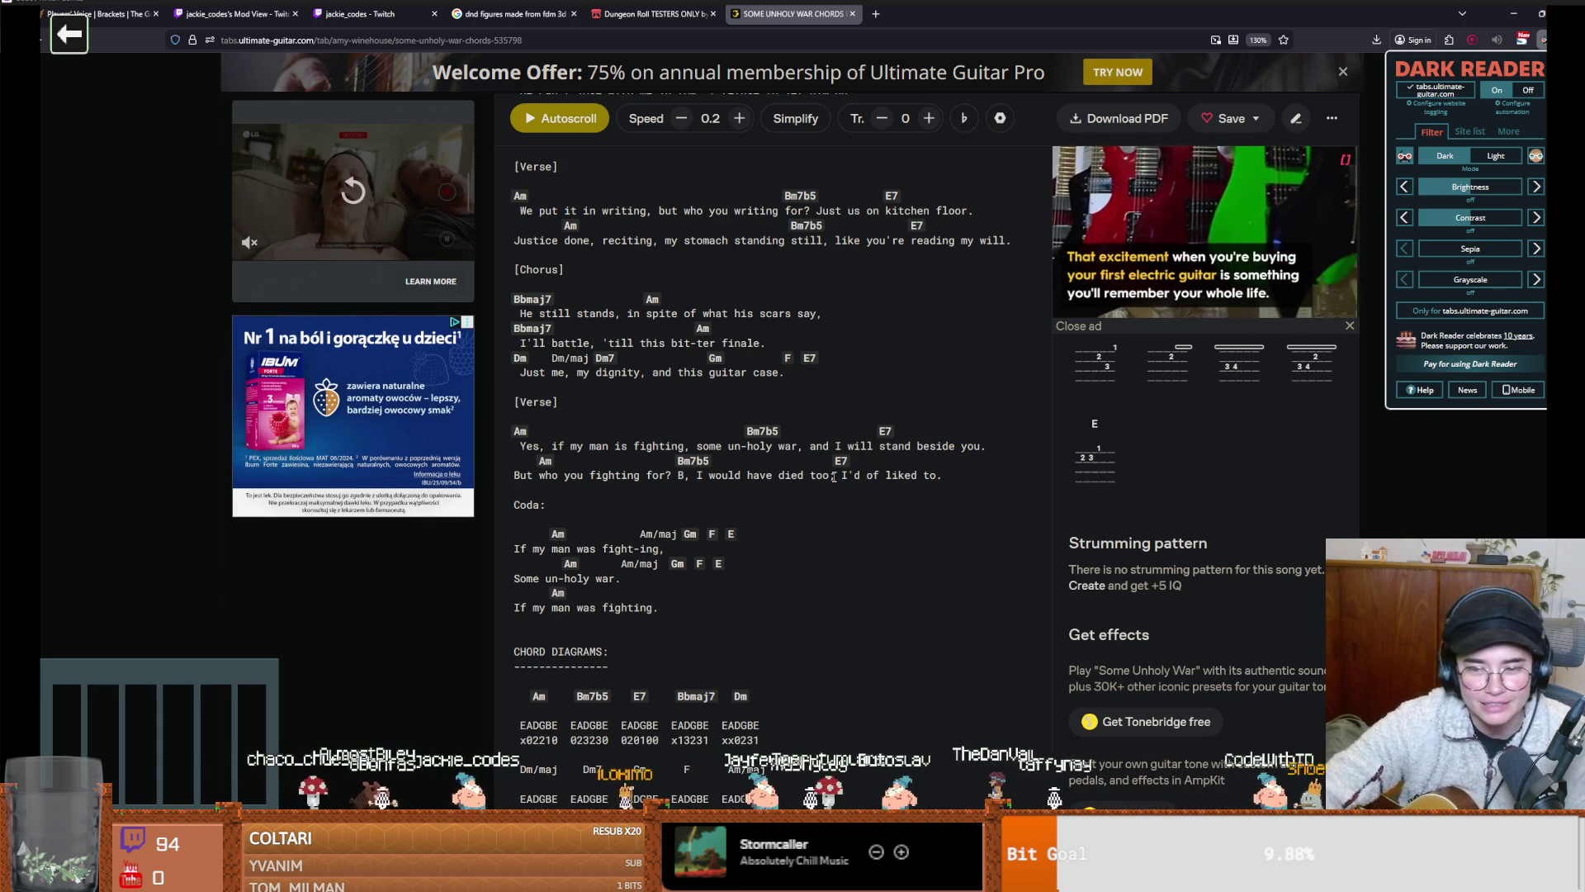
pyautogui.hotkey('alt', 'Tab')
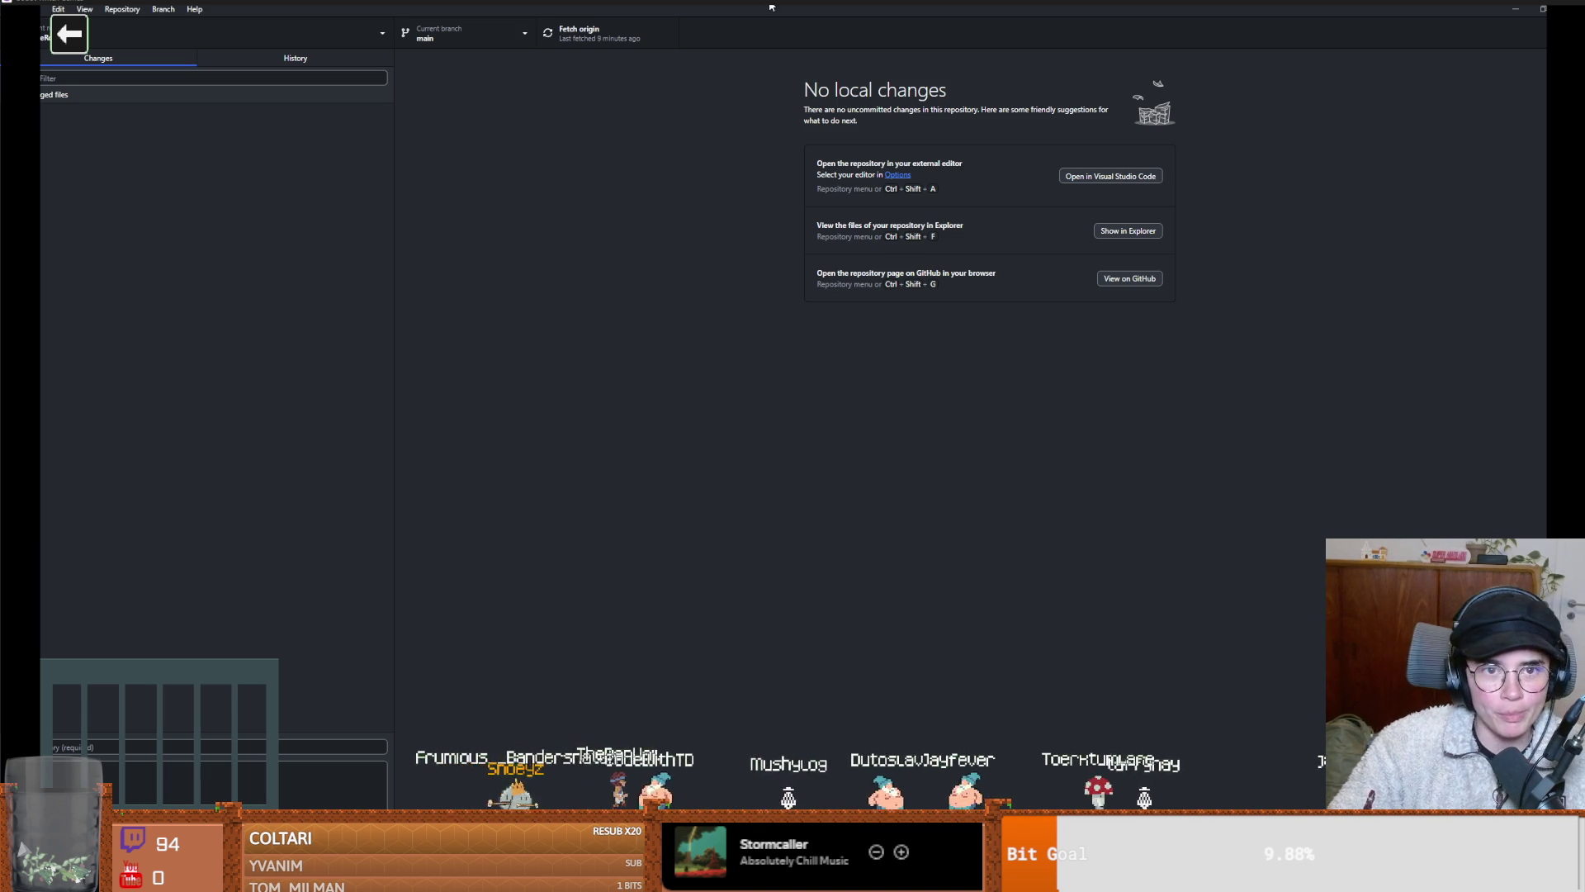
# Back in Godot, save the crate scene's loot_dropper.gd script and switch to the root_room scene
pyautogui.hotkey('alt', 'Tab')
pyautogui.click(908, 237)
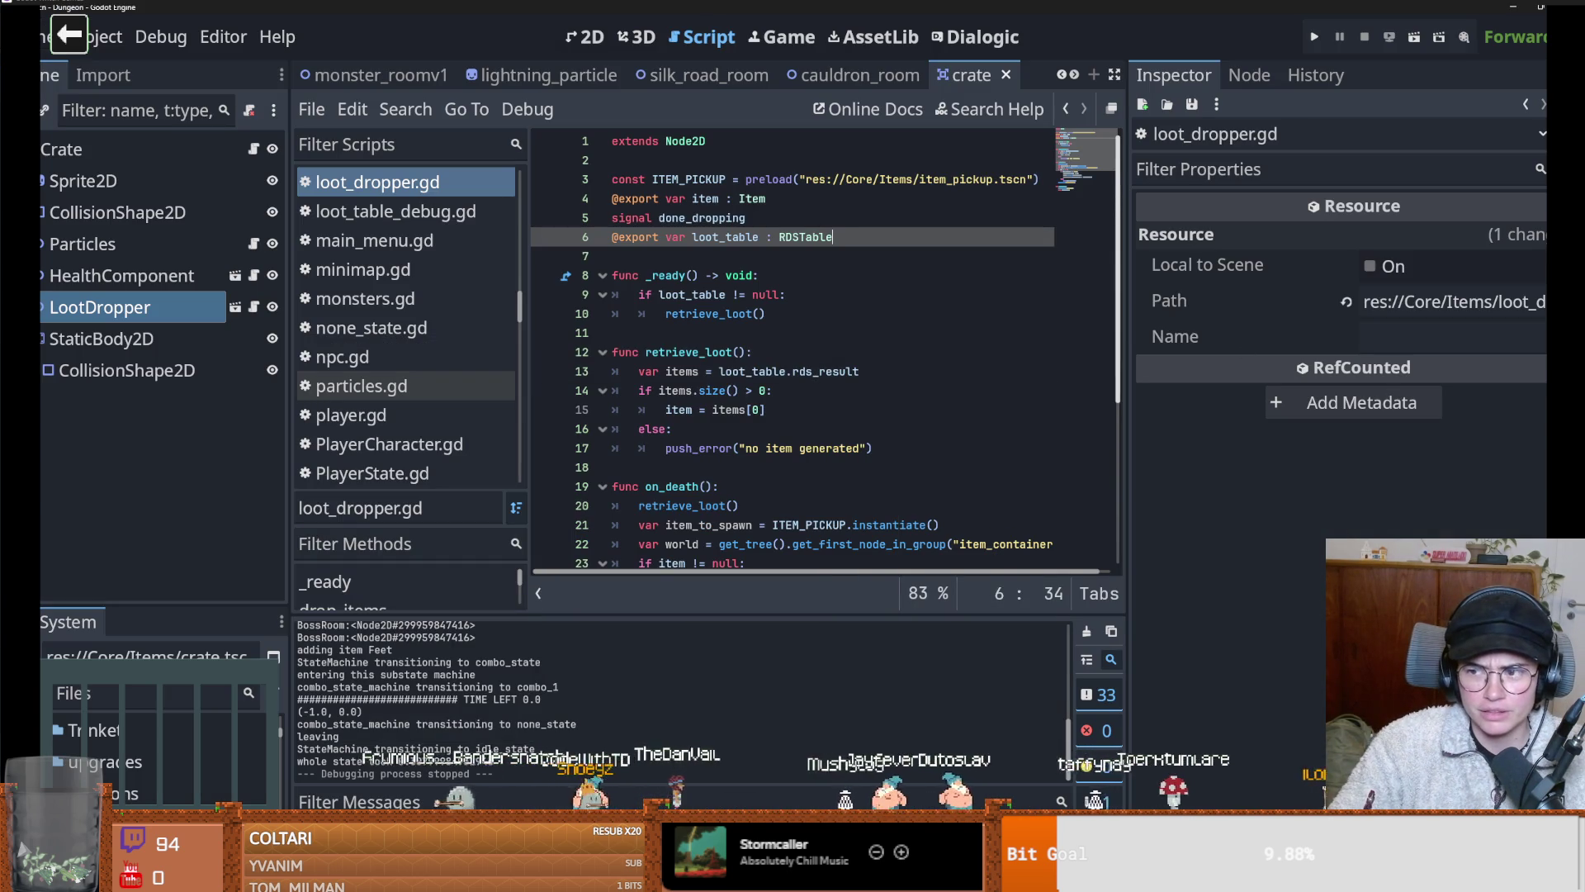
pyautogui.click(797, 358)
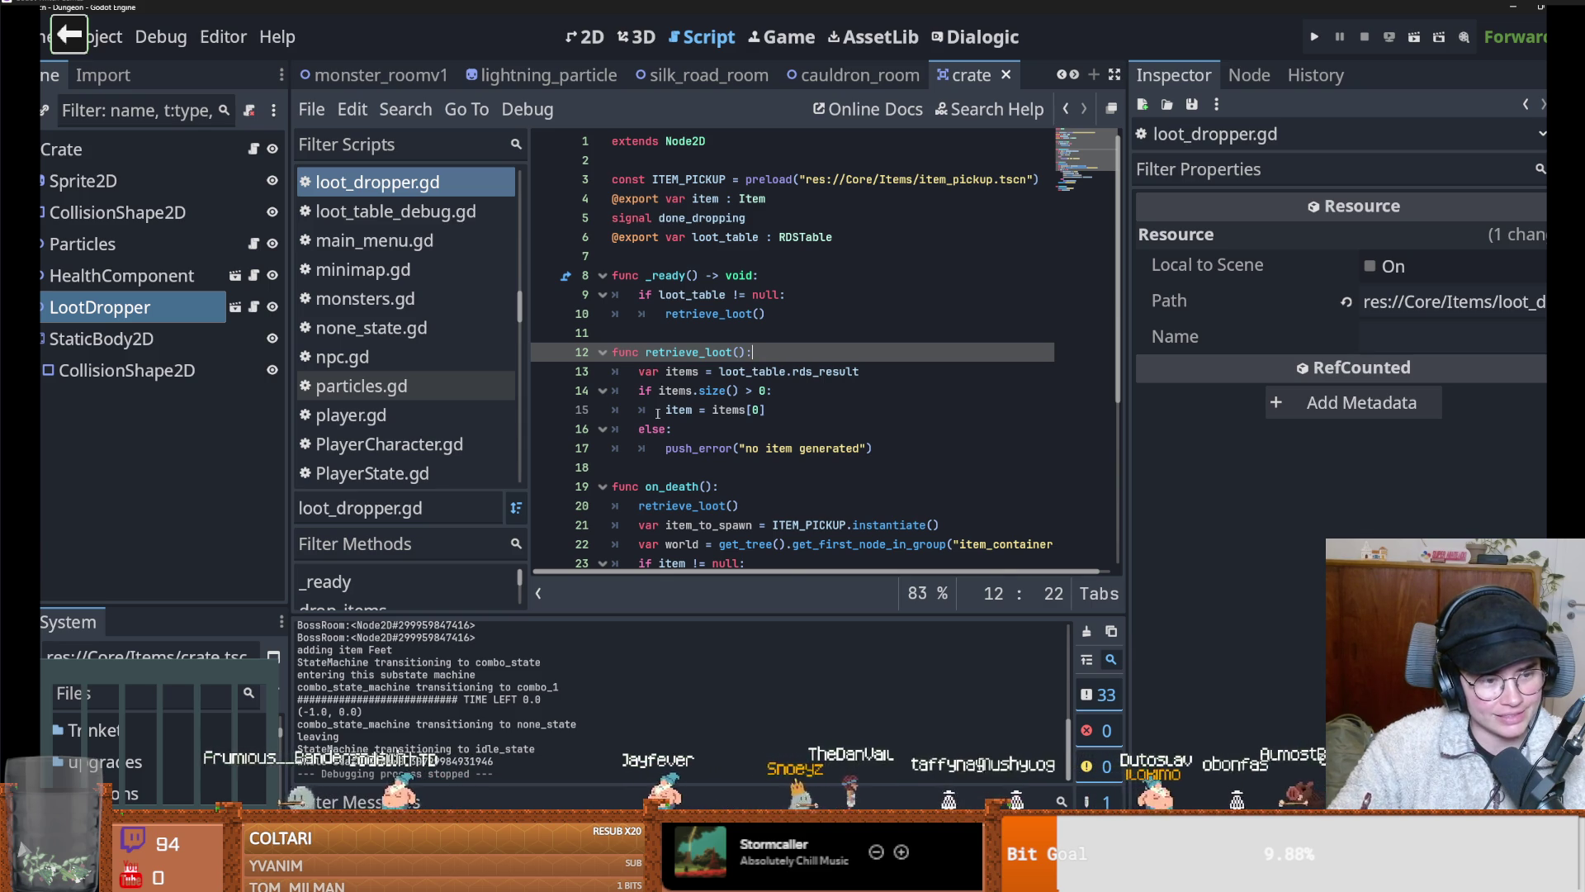
pyautogui.click(813, 400)
pyautogui.hotkey('ctrl', 's')
pyautogui.click(848, 334)
pyautogui.hotkey('ctrl', 's')
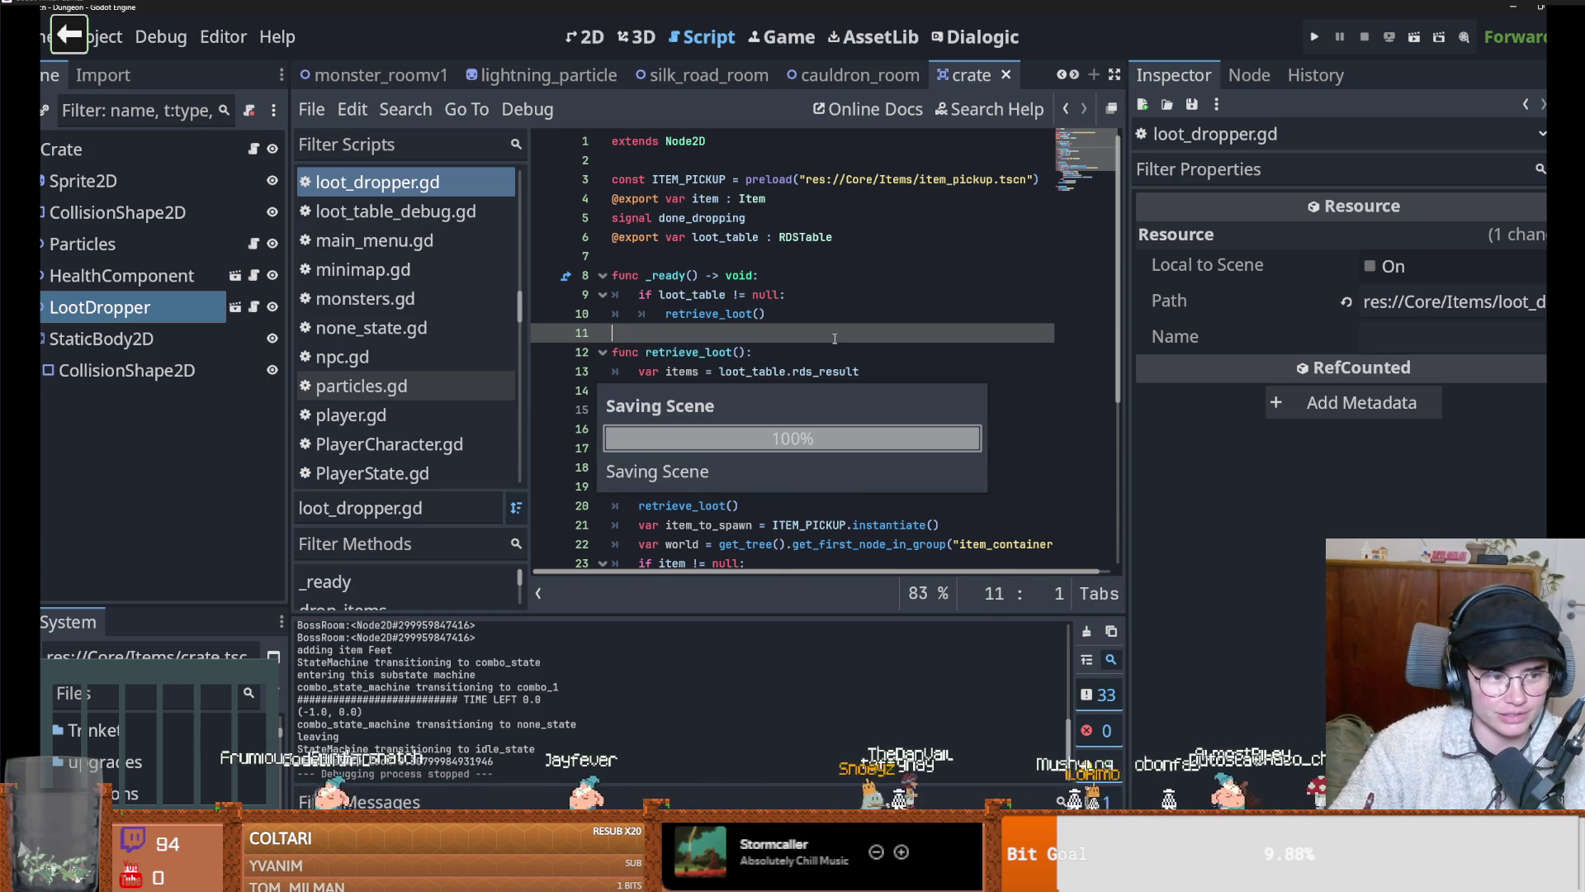
pyautogui.hotkey('ctrl', 'shift', 'w')
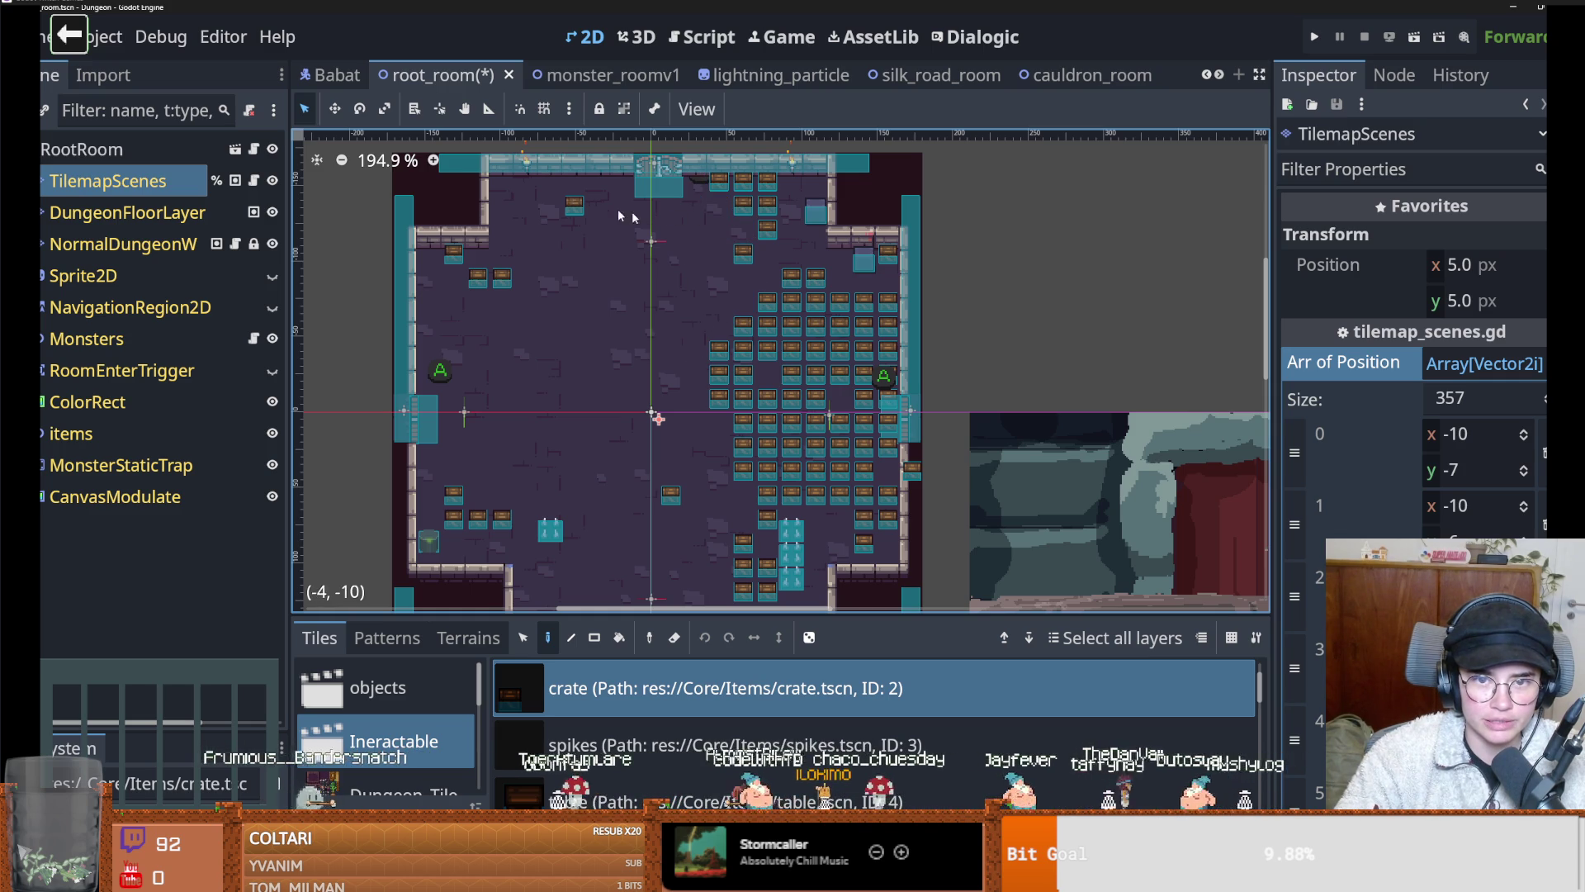
# Erase the crate tiles in the upper right of root_room and collapse the stored positions array
pyautogui.moveTo(728, 371)
pyautogui.mouseDown()
pyautogui.moveTo(806, 326)
pyautogui.moveTo(805, 288)
pyautogui.moveTo(741, 339)
pyautogui.moveTo(743, 399)
pyautogui.moveTo(789, 425)
pyautogui.moveTo(743, 477)
pyautogui.moveTo(764, 519)
pyautogui.moveTo(768, 446)
pyautogui.moveTo(864, 446)
pyautogui.moveTo(867, 542)
pyautogui.moveTo(887, 446)
pyautogui.moveTo(840, 426)
pyautogui.moveTo(863, 410)
pyautogui.moveTo(863, 429)
pyautogui.moveTo(817, 373)
pyautogui.moveTo(863, 326)
pyautogui.moveTo(897, 322)
pyautogui.moveTo(887, 301)
pyautogui.mouseUp()
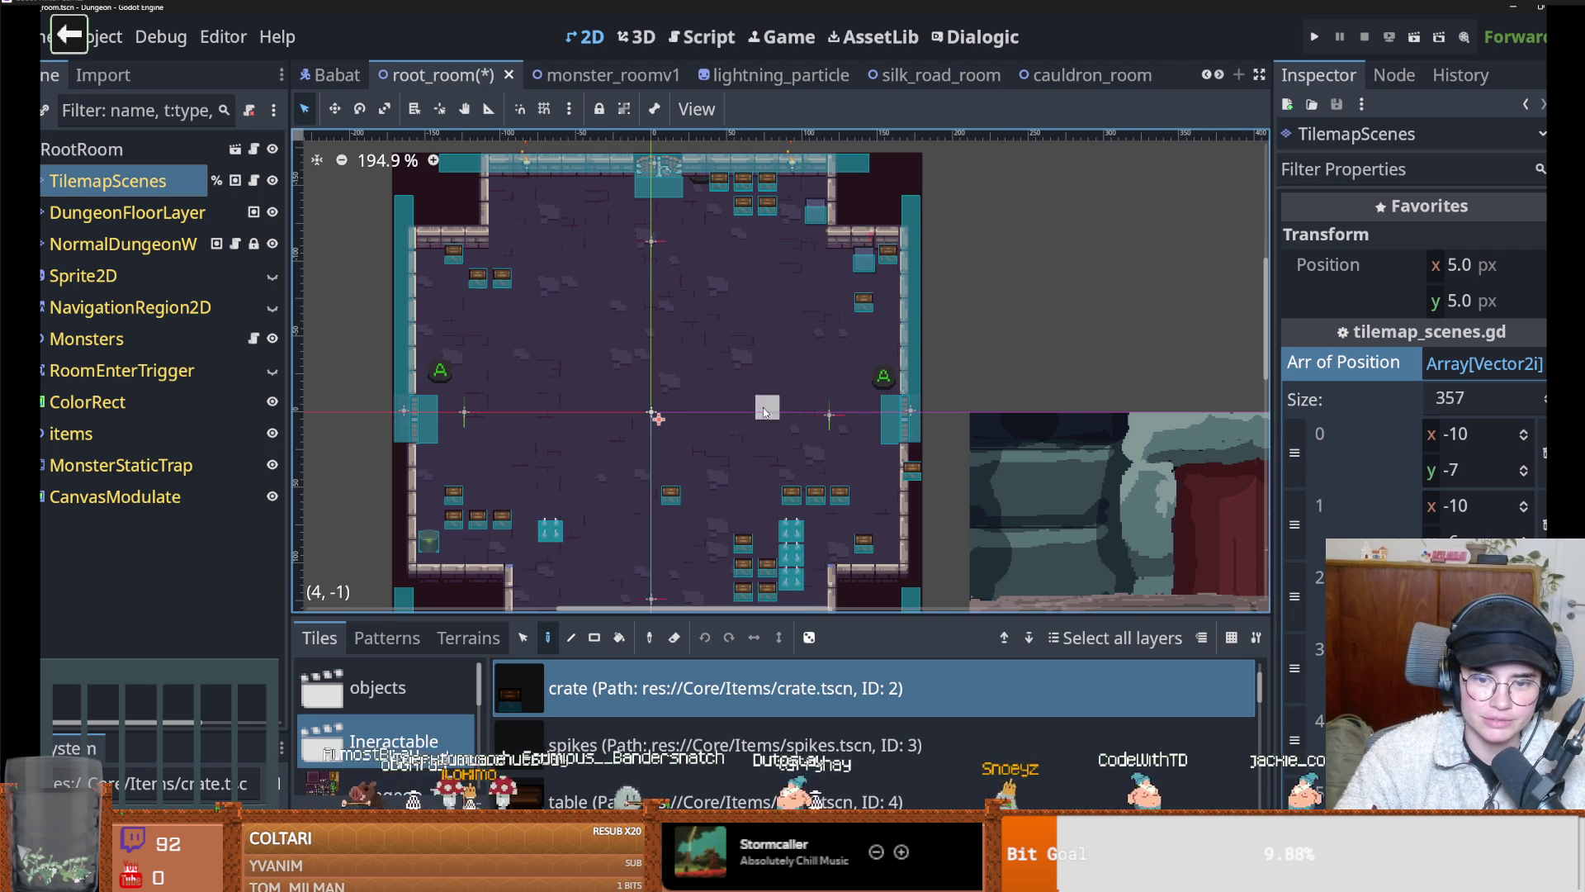
pyautogui.scroll(-1, 751, 360)
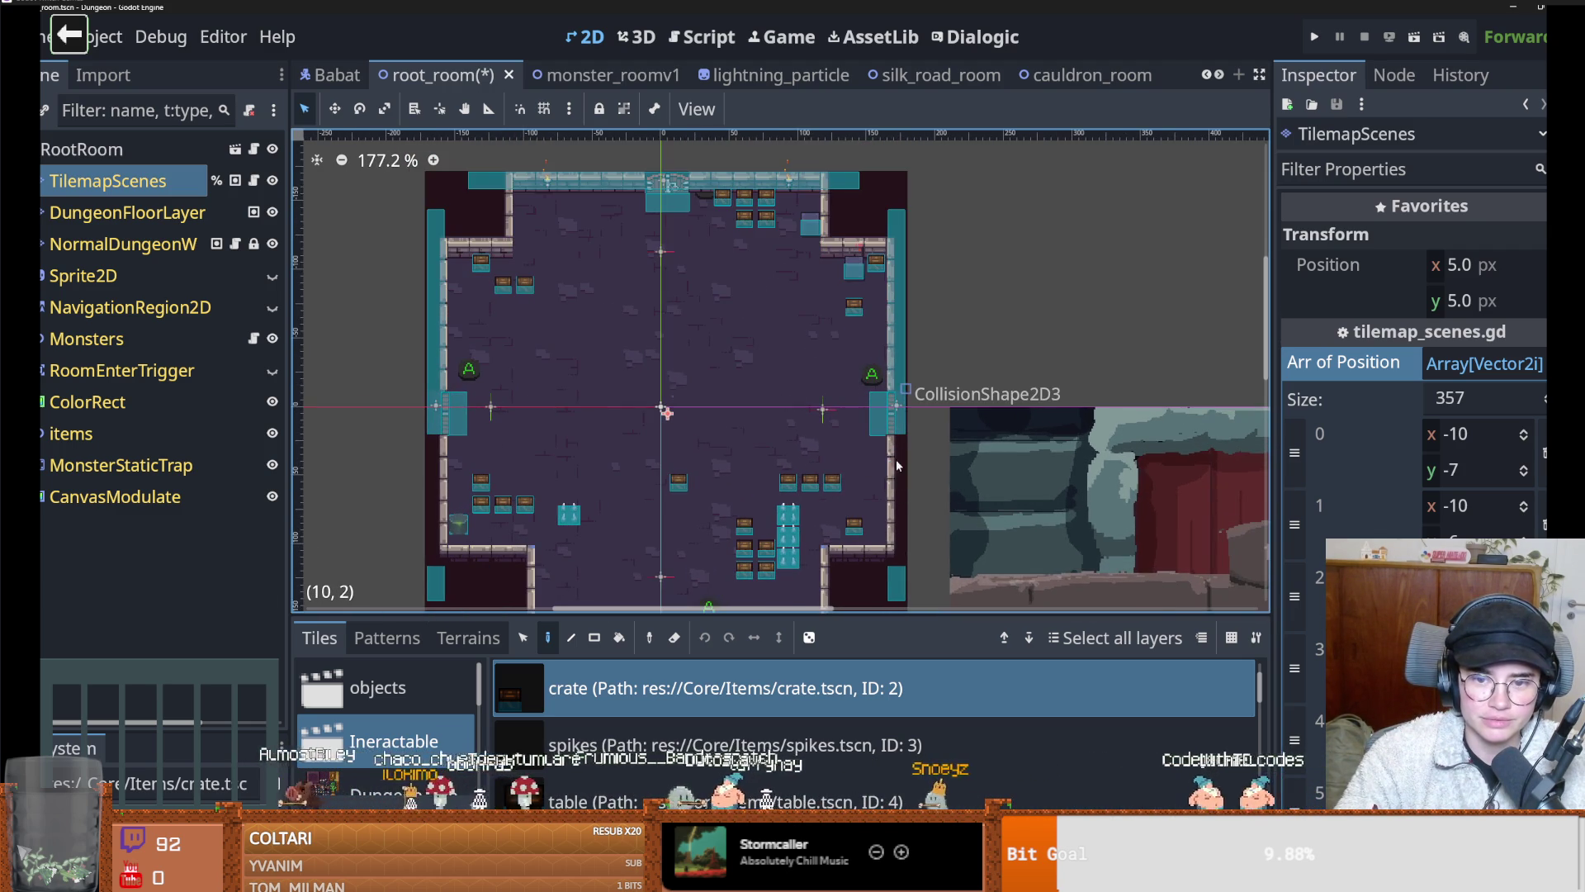
pyautogui.scroll(-2, 620, 409)
pyautogui.scroll(-2, 575, 404)
pyautogui.scroll(3, 576, 405)
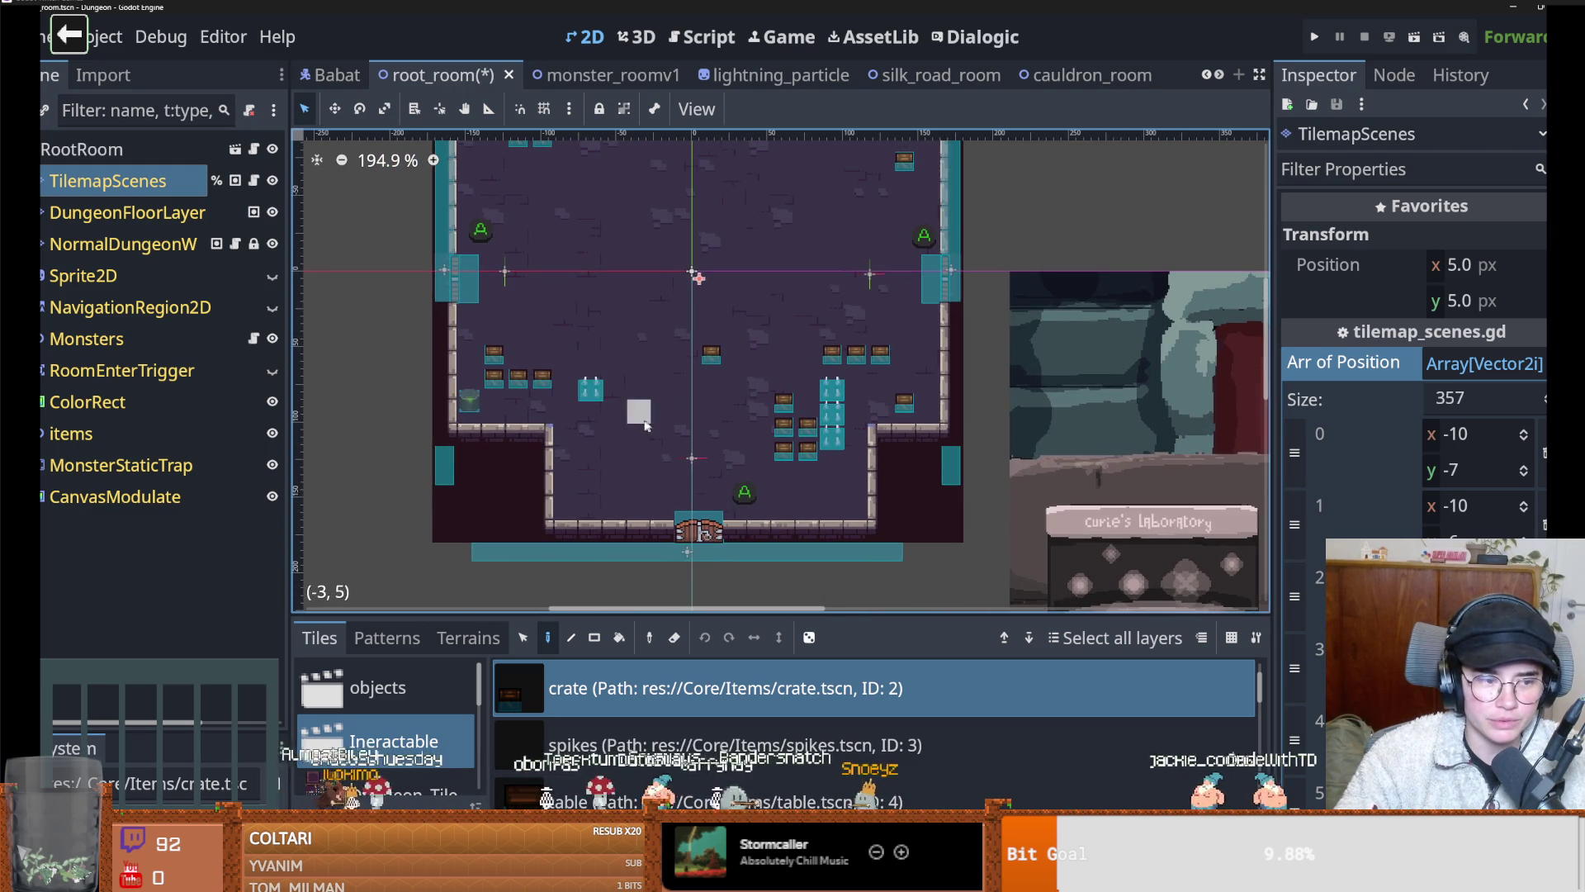
pyautogui.click(1477, 365)
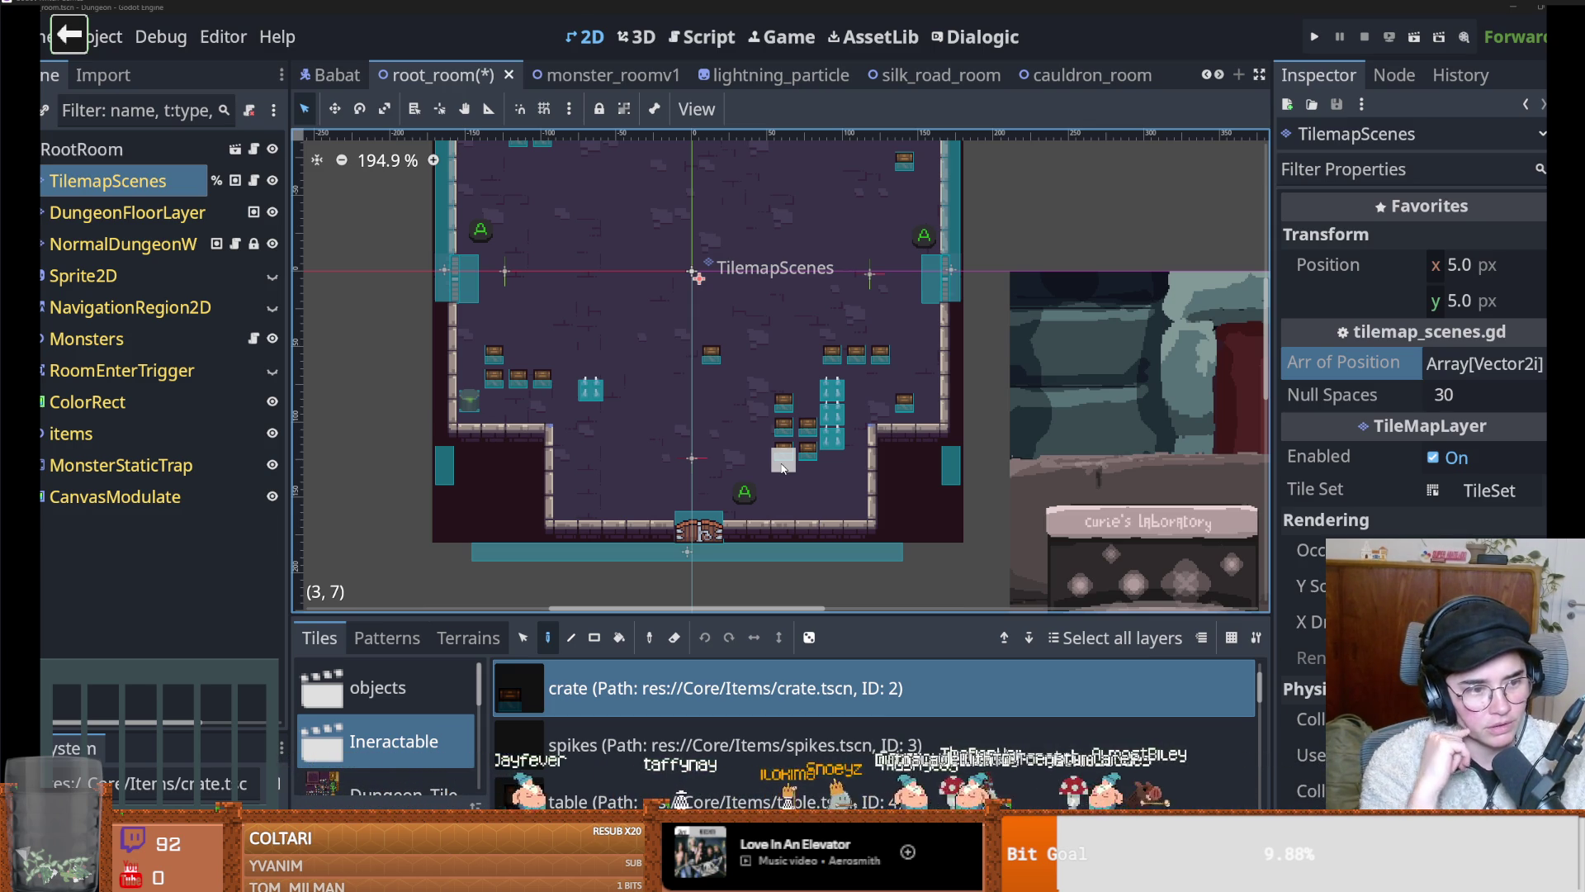
# Paint one crate at (3, 7) in the lower middle of the room, then save and run the game
pyautogui.click(783, 467)
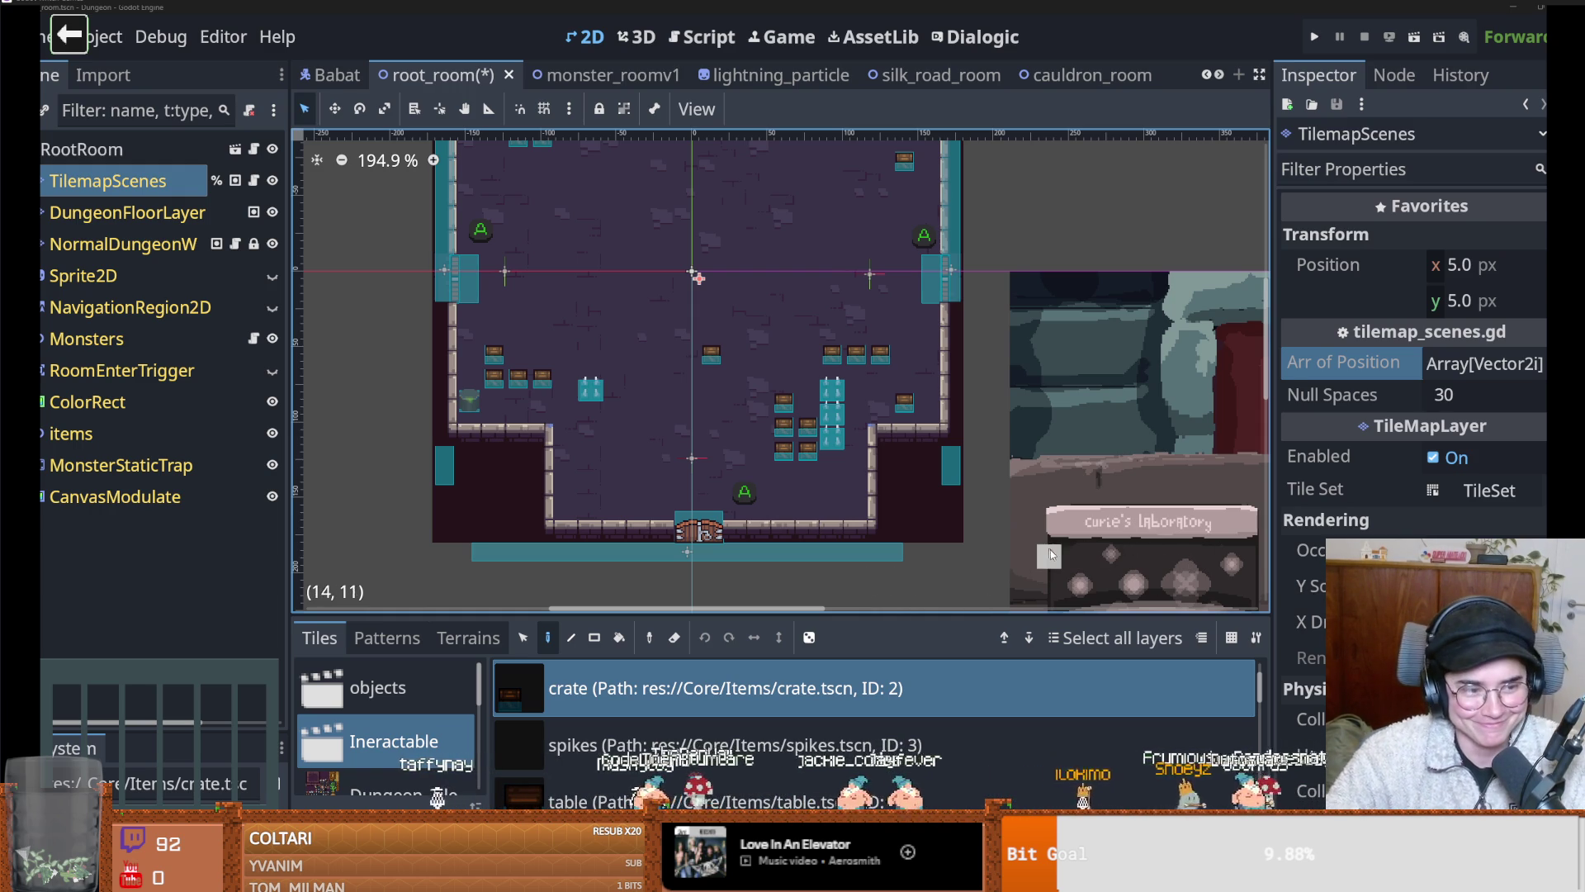
pyautogui.scroll(2, 708, 431)
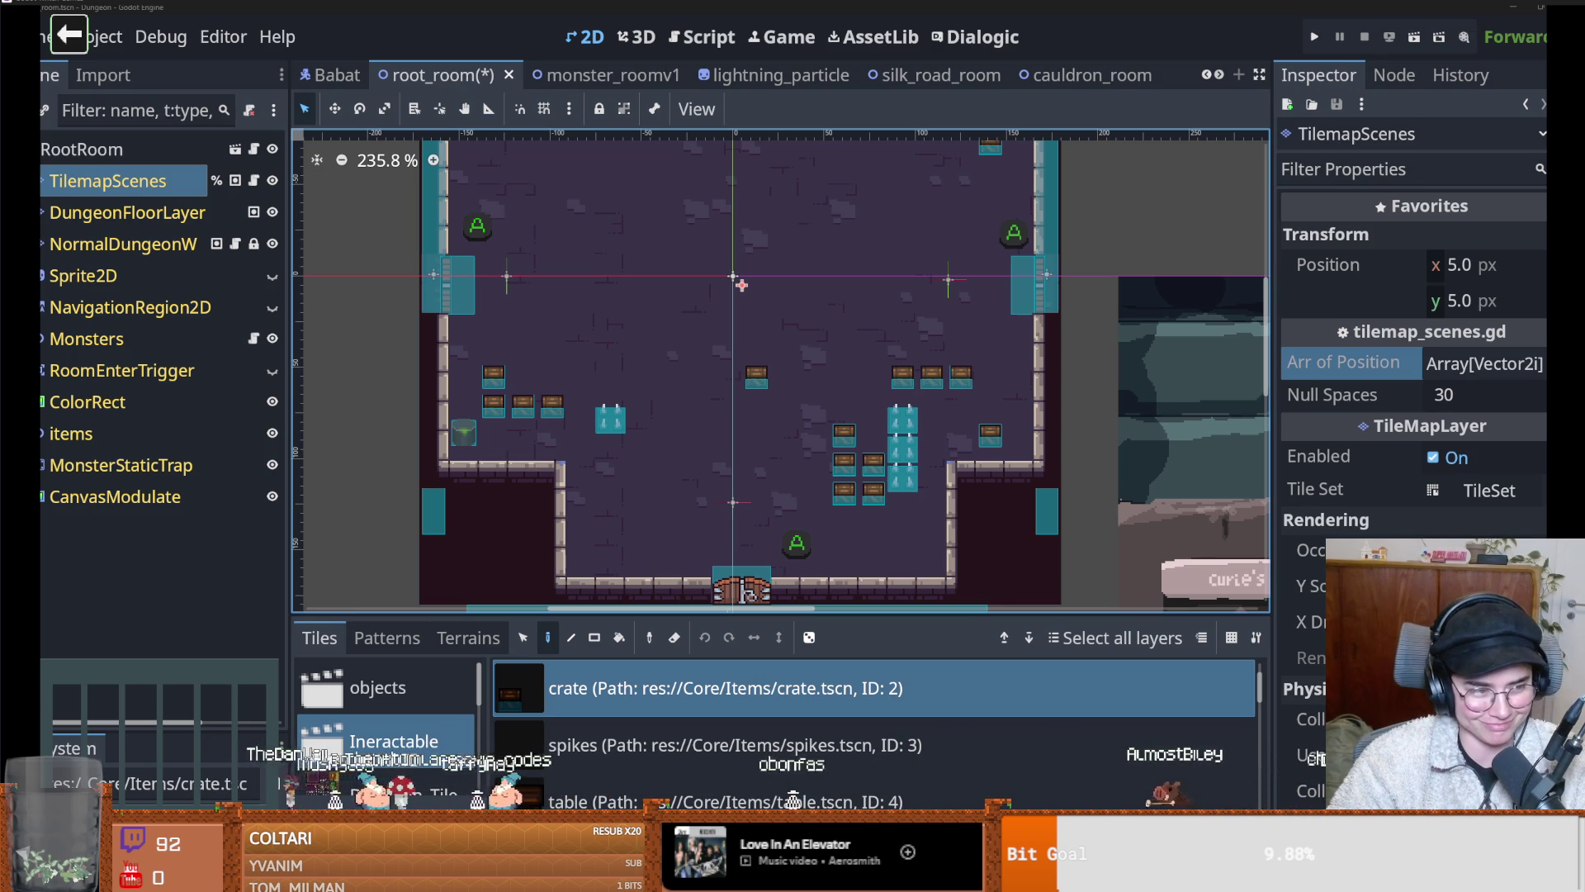
pyautogui.scroll(1, 825, 413)
pyautogui.scroll(4, 717, 381)
pyautogui.hscroll(-2, 716, 382)
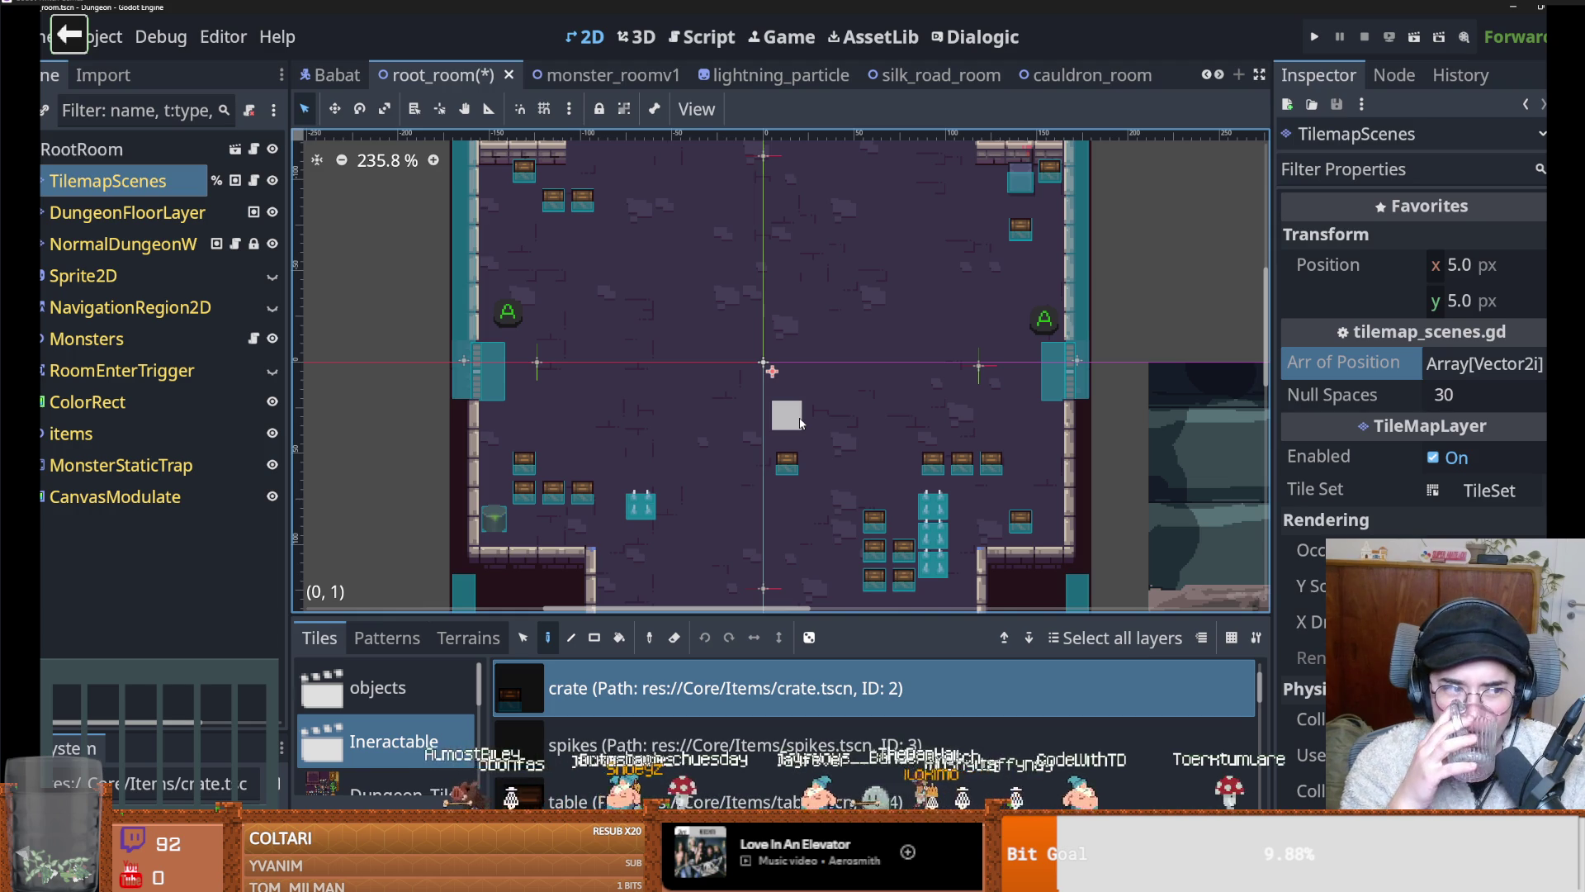
pyautogui.click(1315, 39)
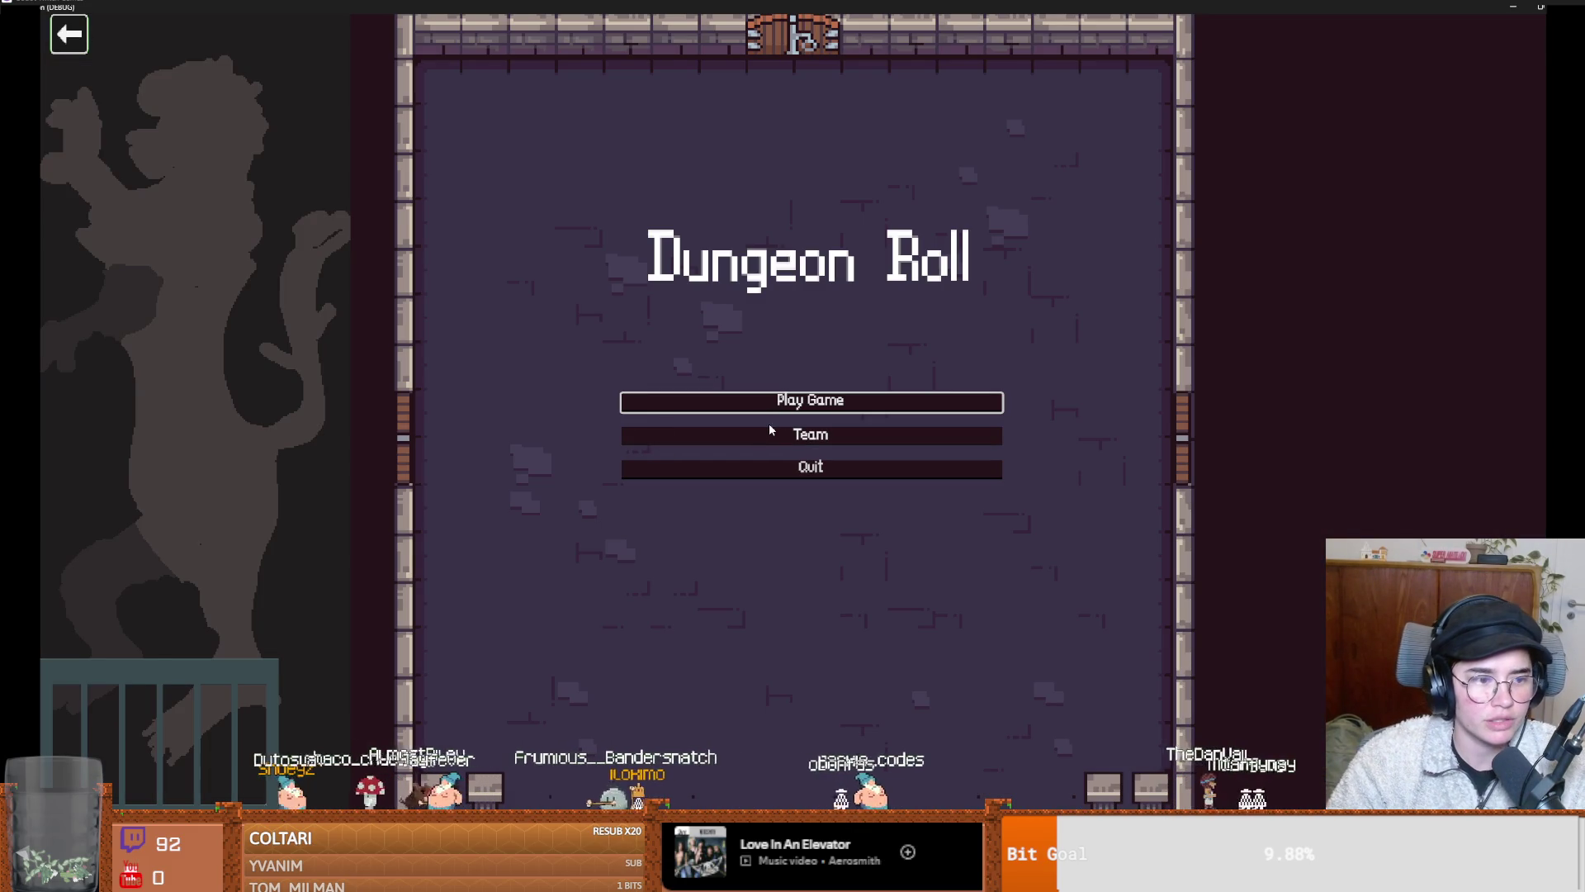
# Start a Warrior run in Dungeon Roll and open loot_dropper.gd at the failing line 13
pyautogui.click(829, 404)
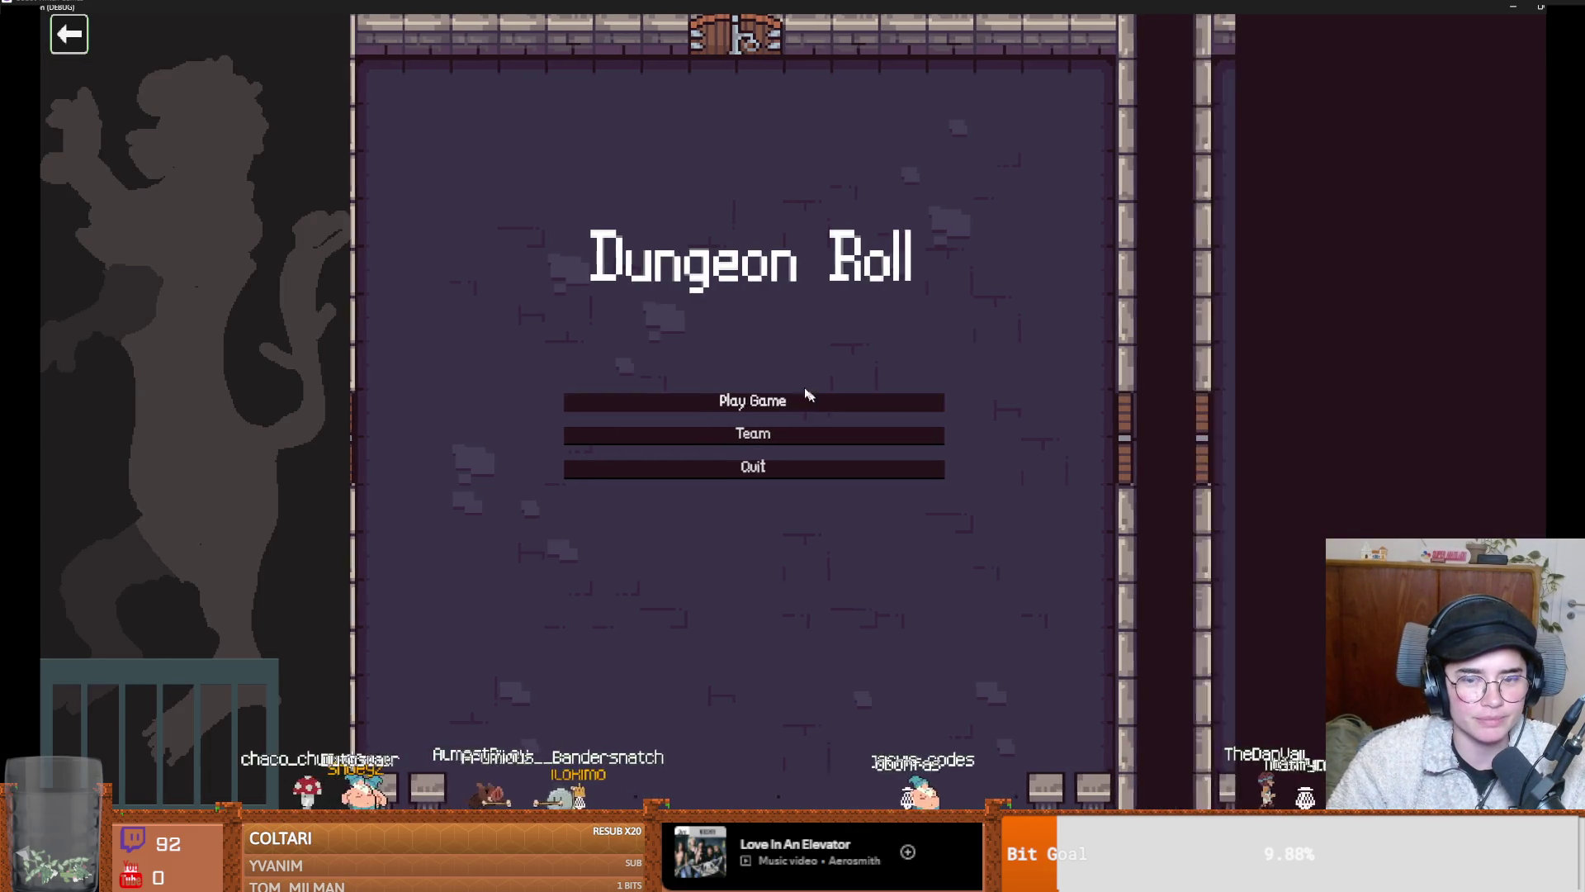
pyautogui.click(761, 383)
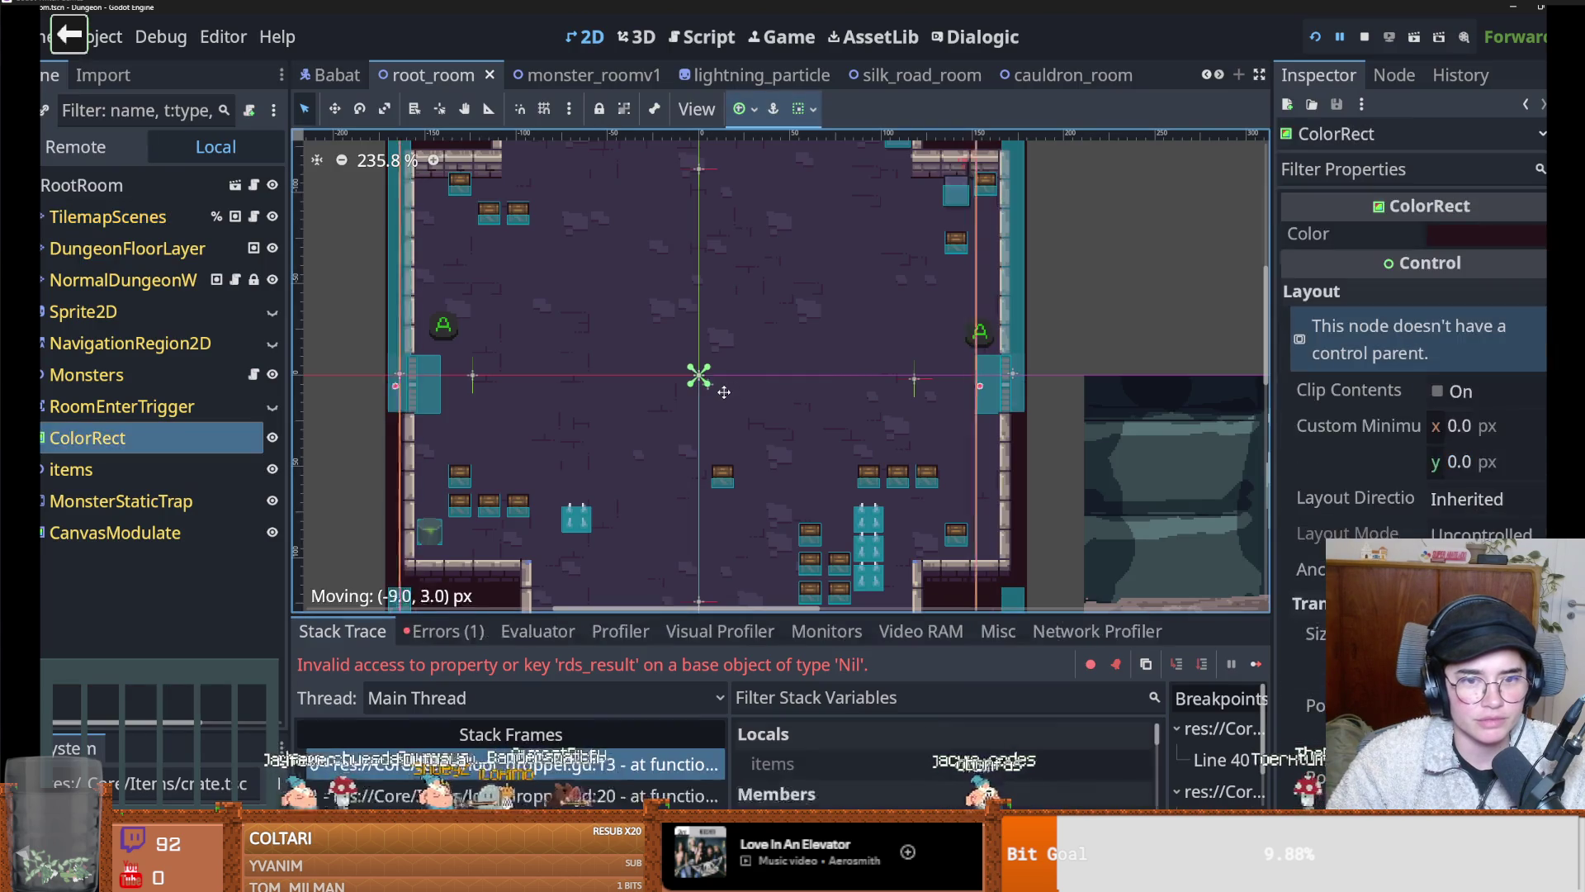
pyautogui.moveTo(724, 392); pyautogui.dragTo(736, 392)
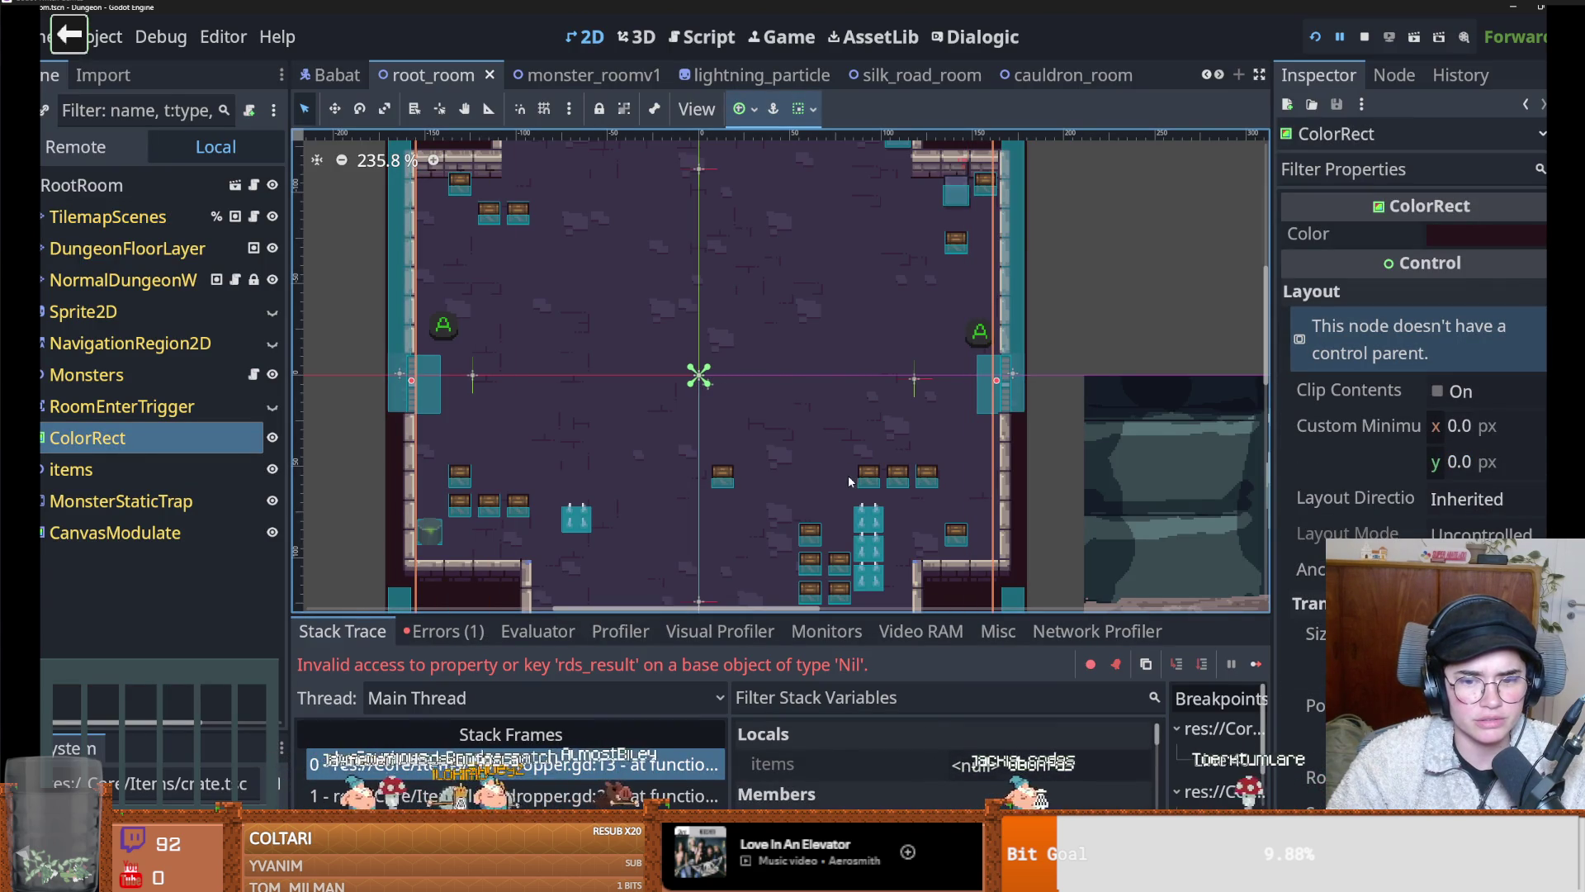
pyautogui.click(710, 764)
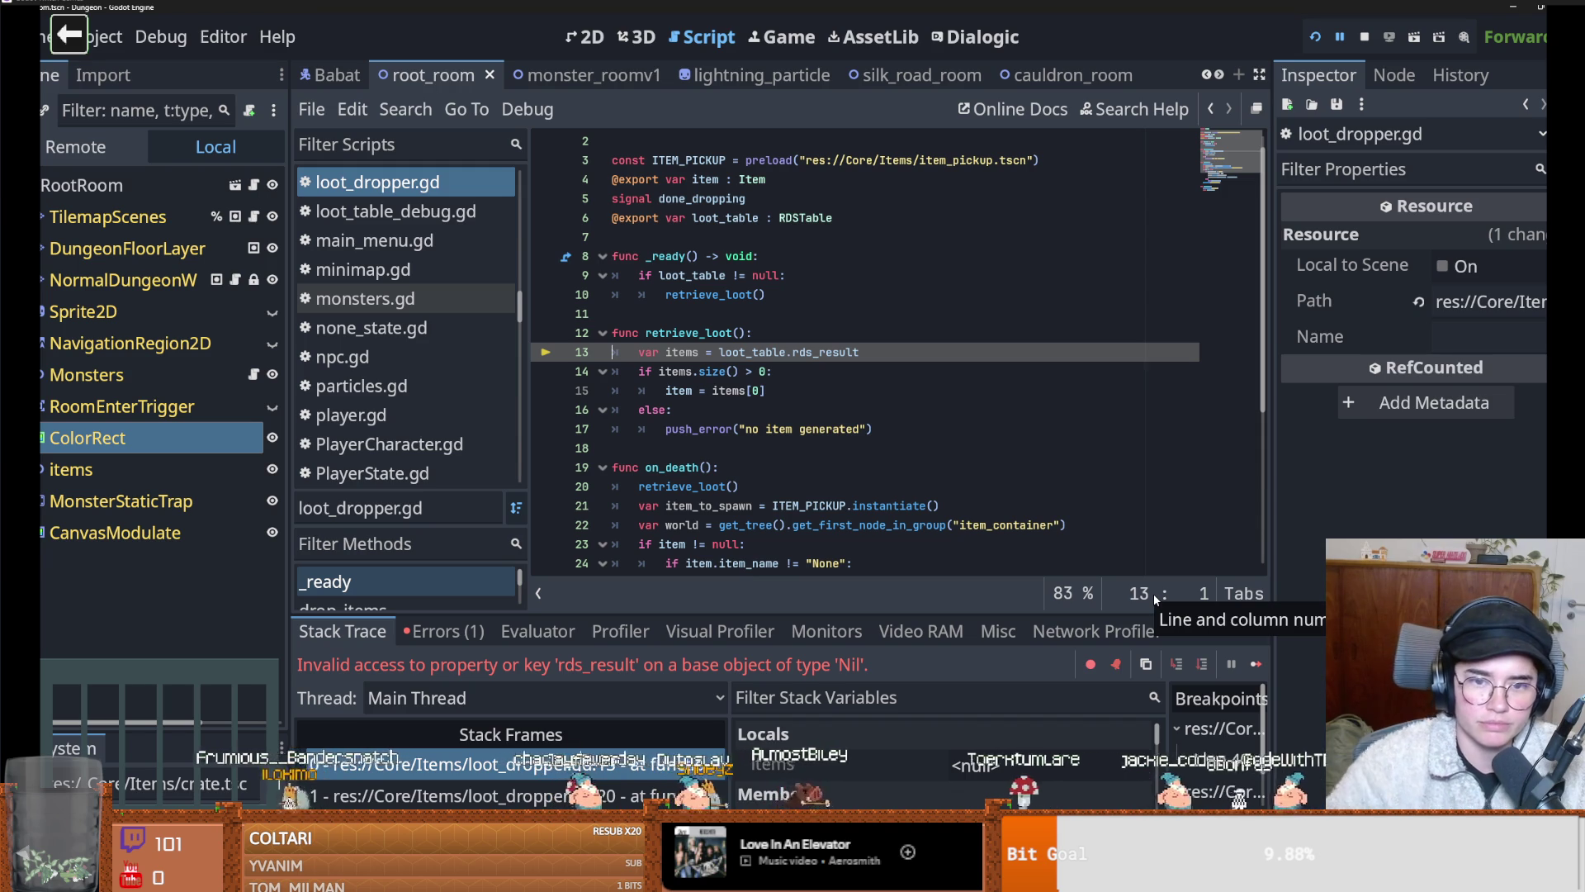
# Filter the FileSystem for 'plant' and compare dungeon_plant_1.tres and dungeon_plant_2.tres in the Inspector
pyautogui.moveTo(149, 731); pyautogui.dragTo(149, 433)
pyautogui.click(148, 534)
pyautogui.write('plan')
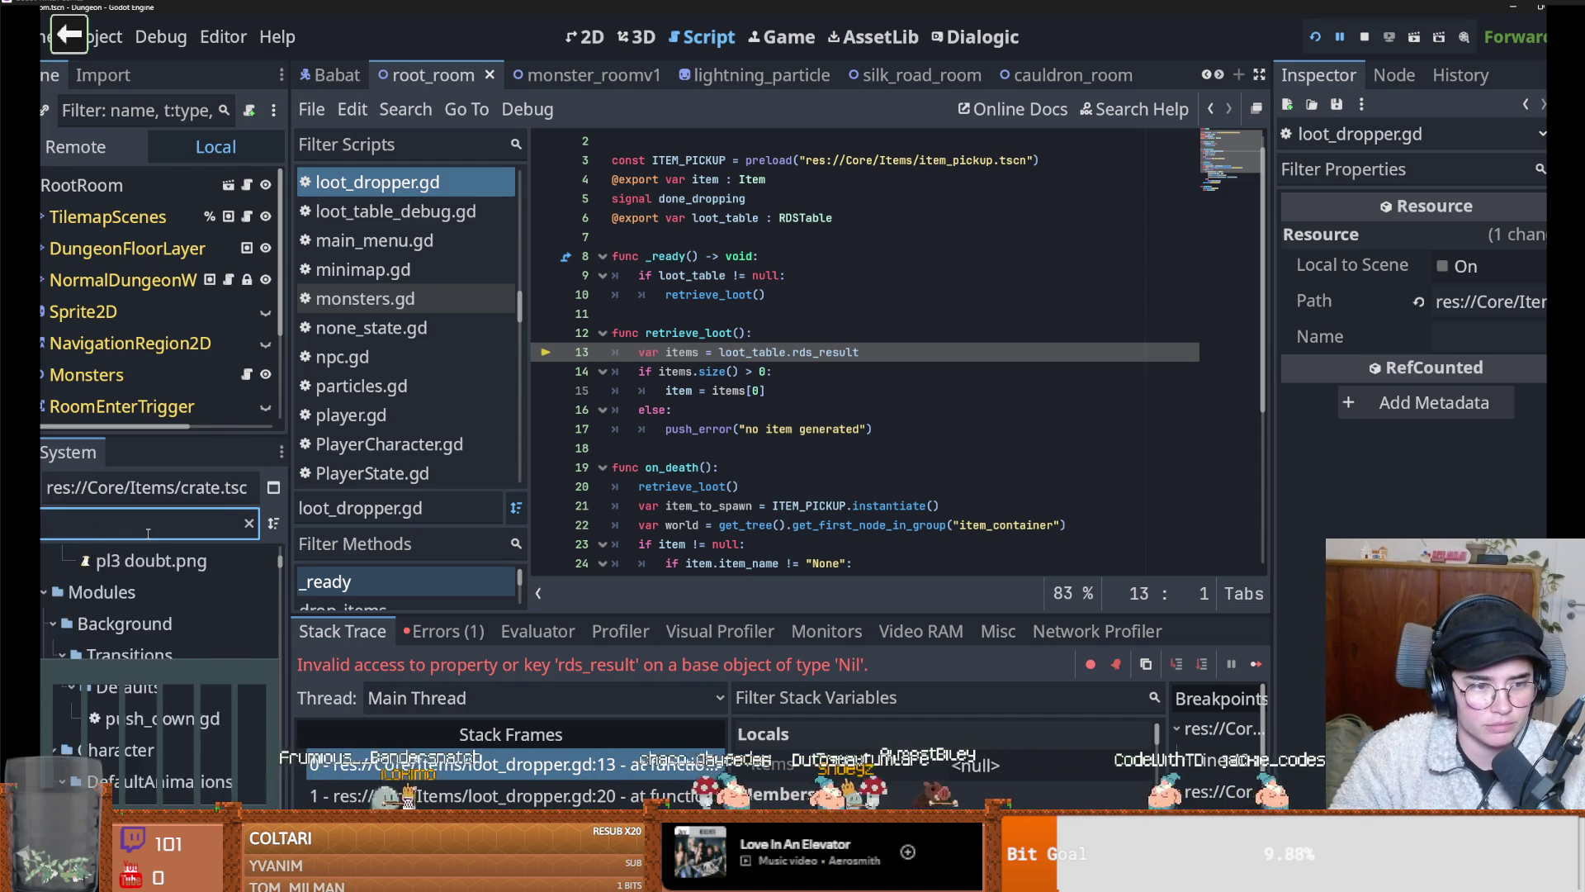
pyautogui.write('t')
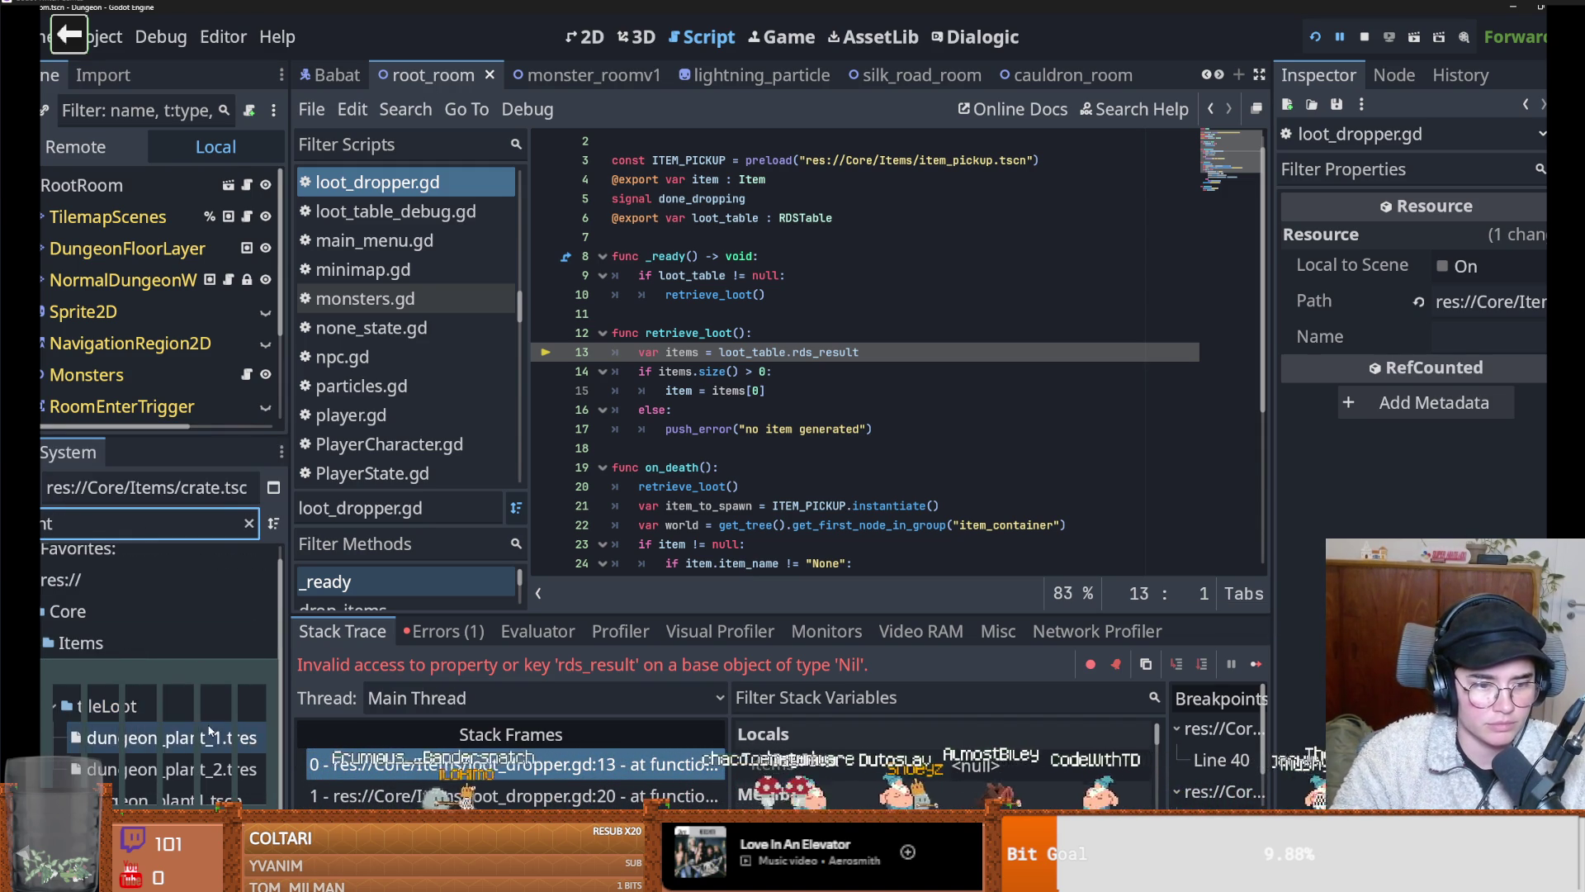
pyautogui.click(165, 737)
pyautogui.moveTo(1270, 453); pyautogui.dragTo(1069, 466)
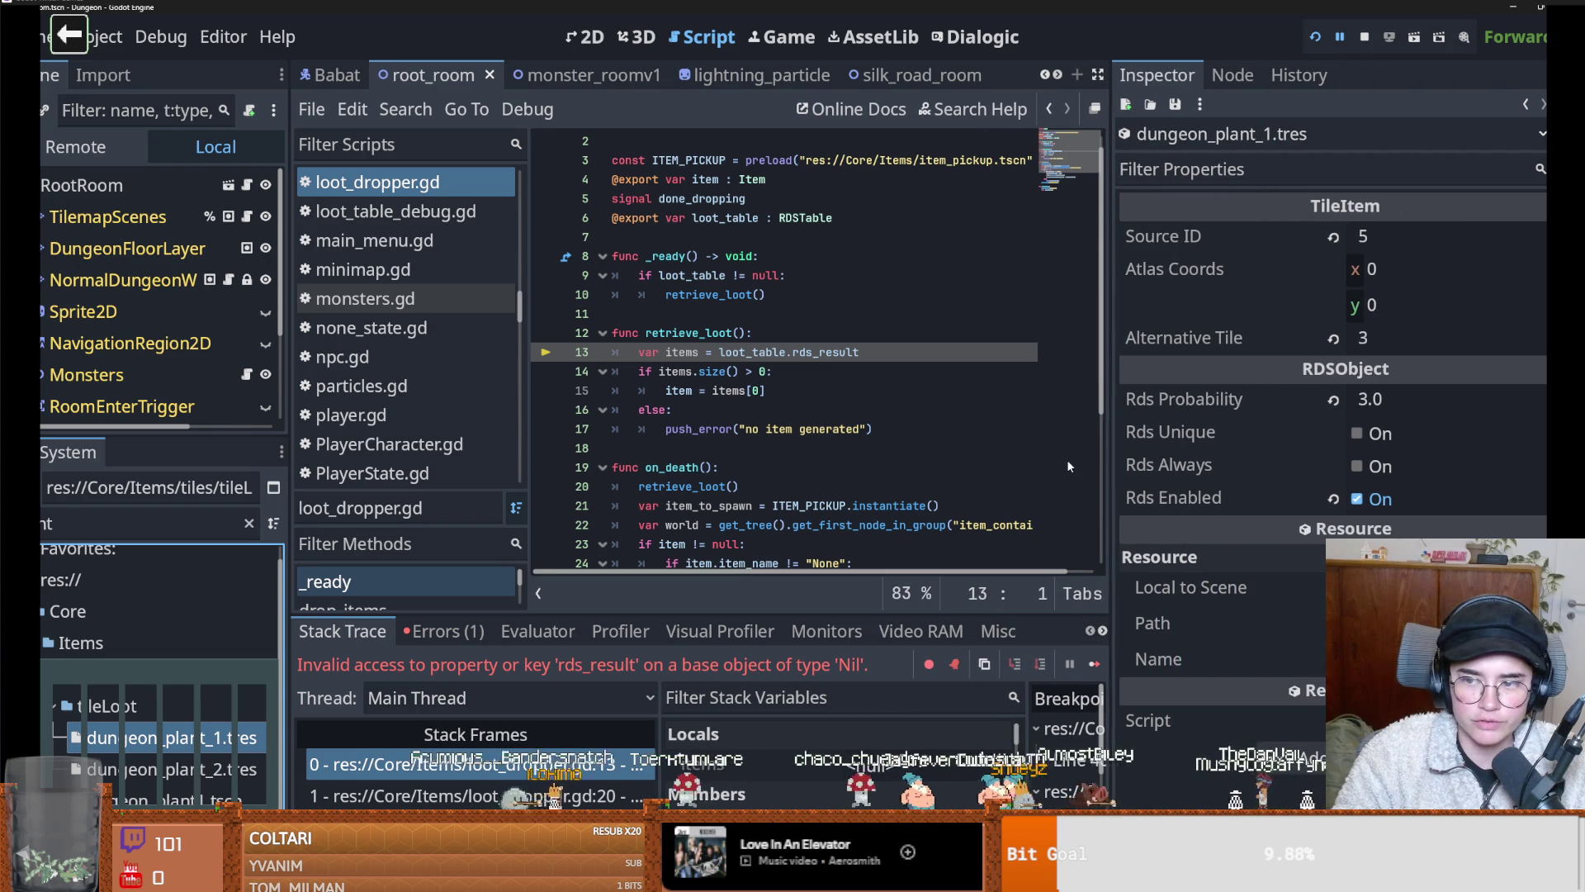
pyautogui.click(202, 769)
pyautogui.click(179, 738)
pyautogui.click(154, 768)
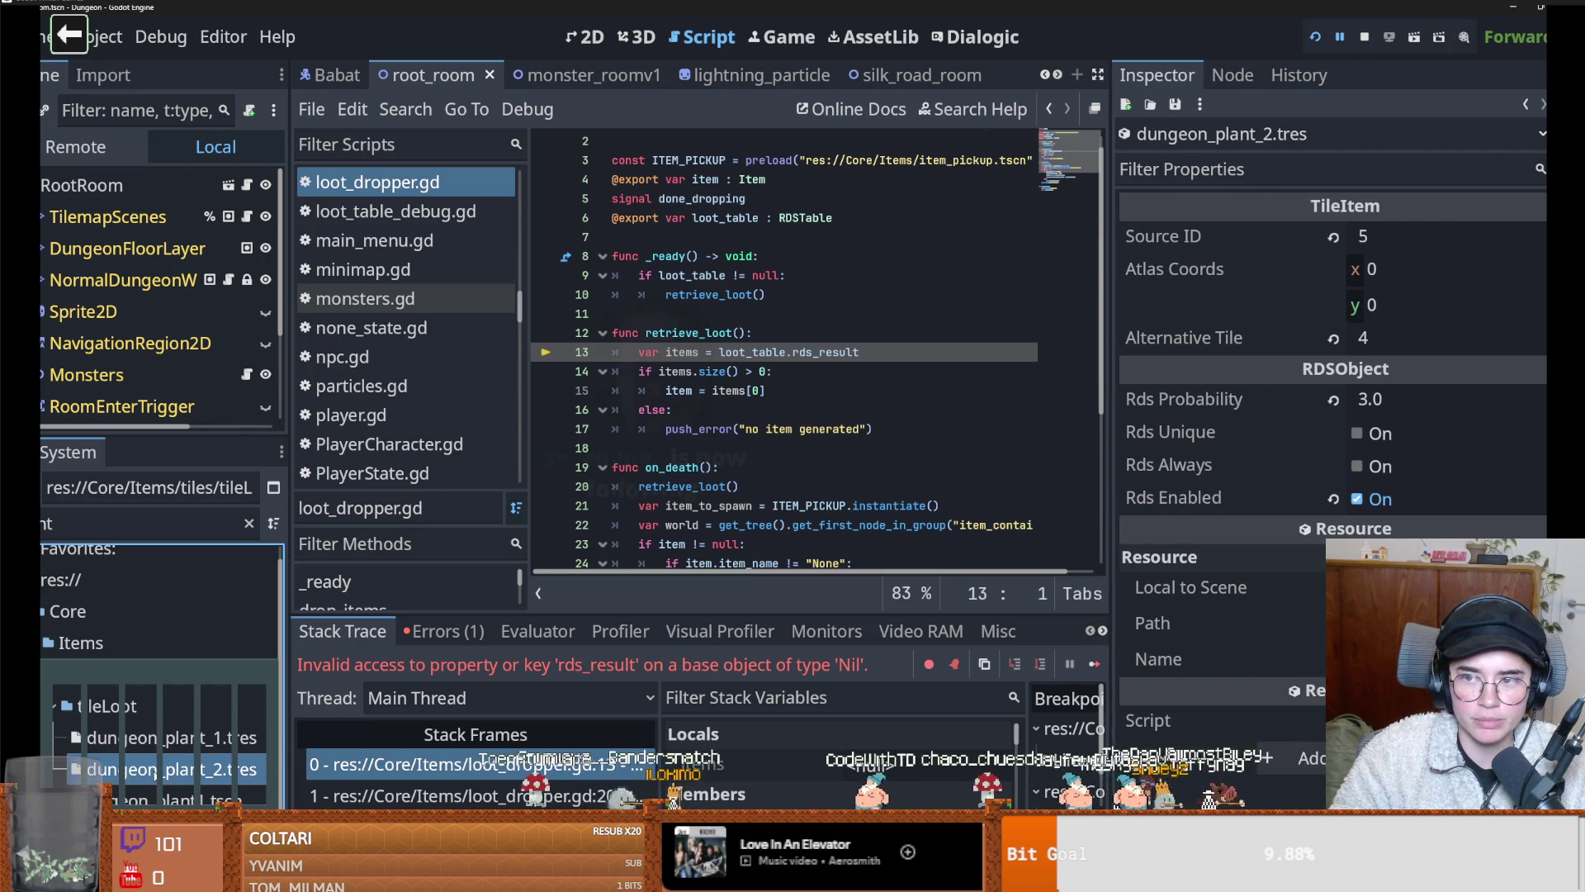
# Clear the filter and browse the NPC > Icons > IconInstantiations folders toward MarieCurie's LootTableCurie.tres
pyautogui.click(83, 517)
pyautogui.press('BackSpace')
pyautogui.press('BackSpace')
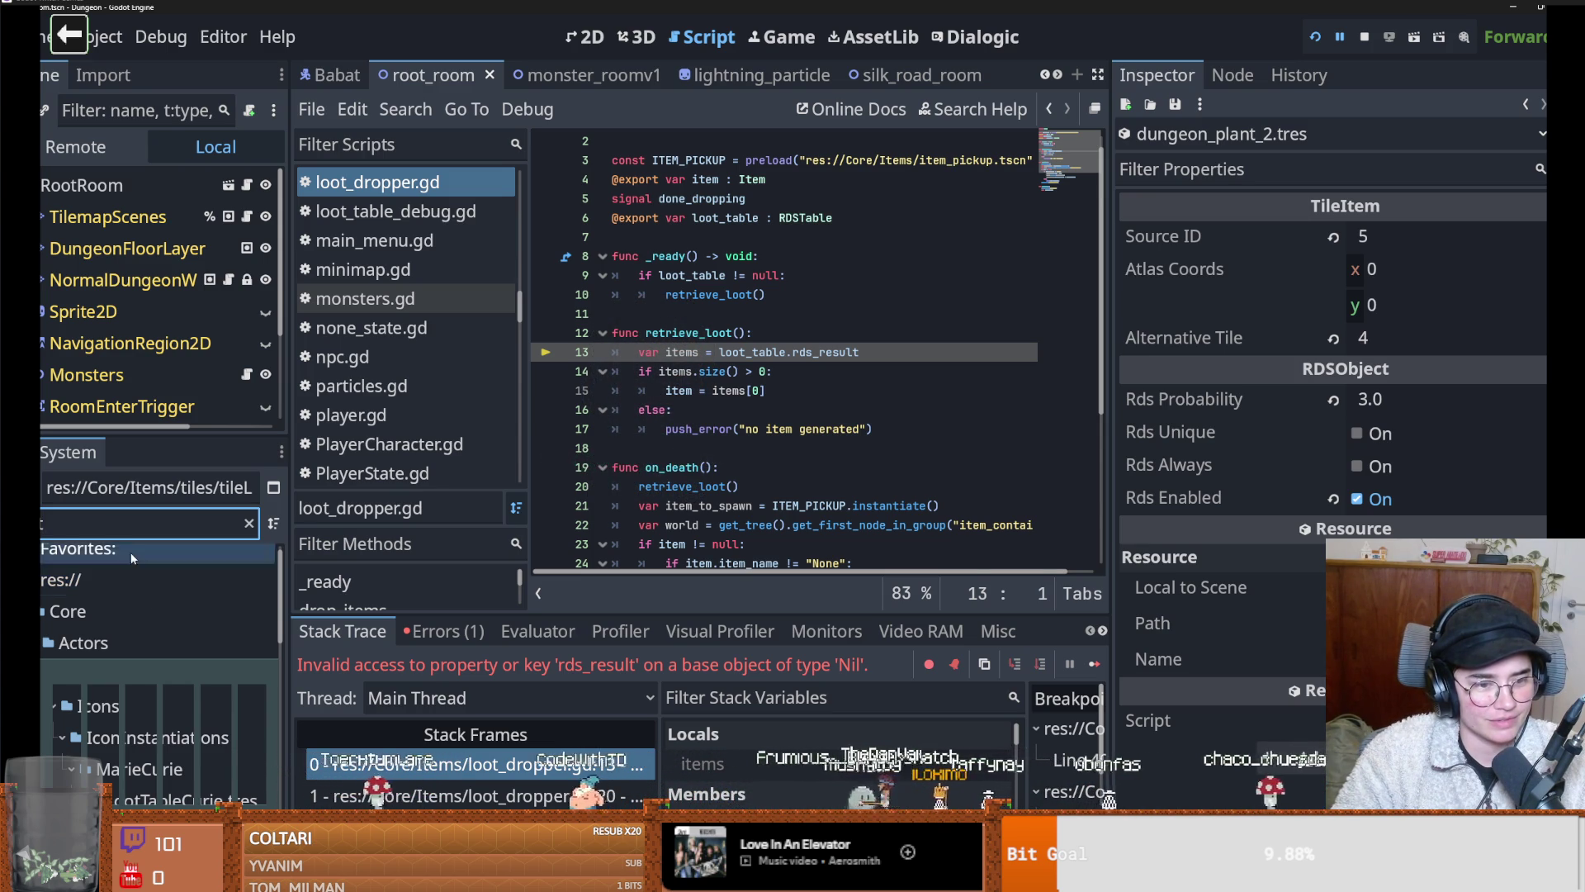
pyautogui.scroll(-3, 151, 617)
pyautogui.click(150, 625)
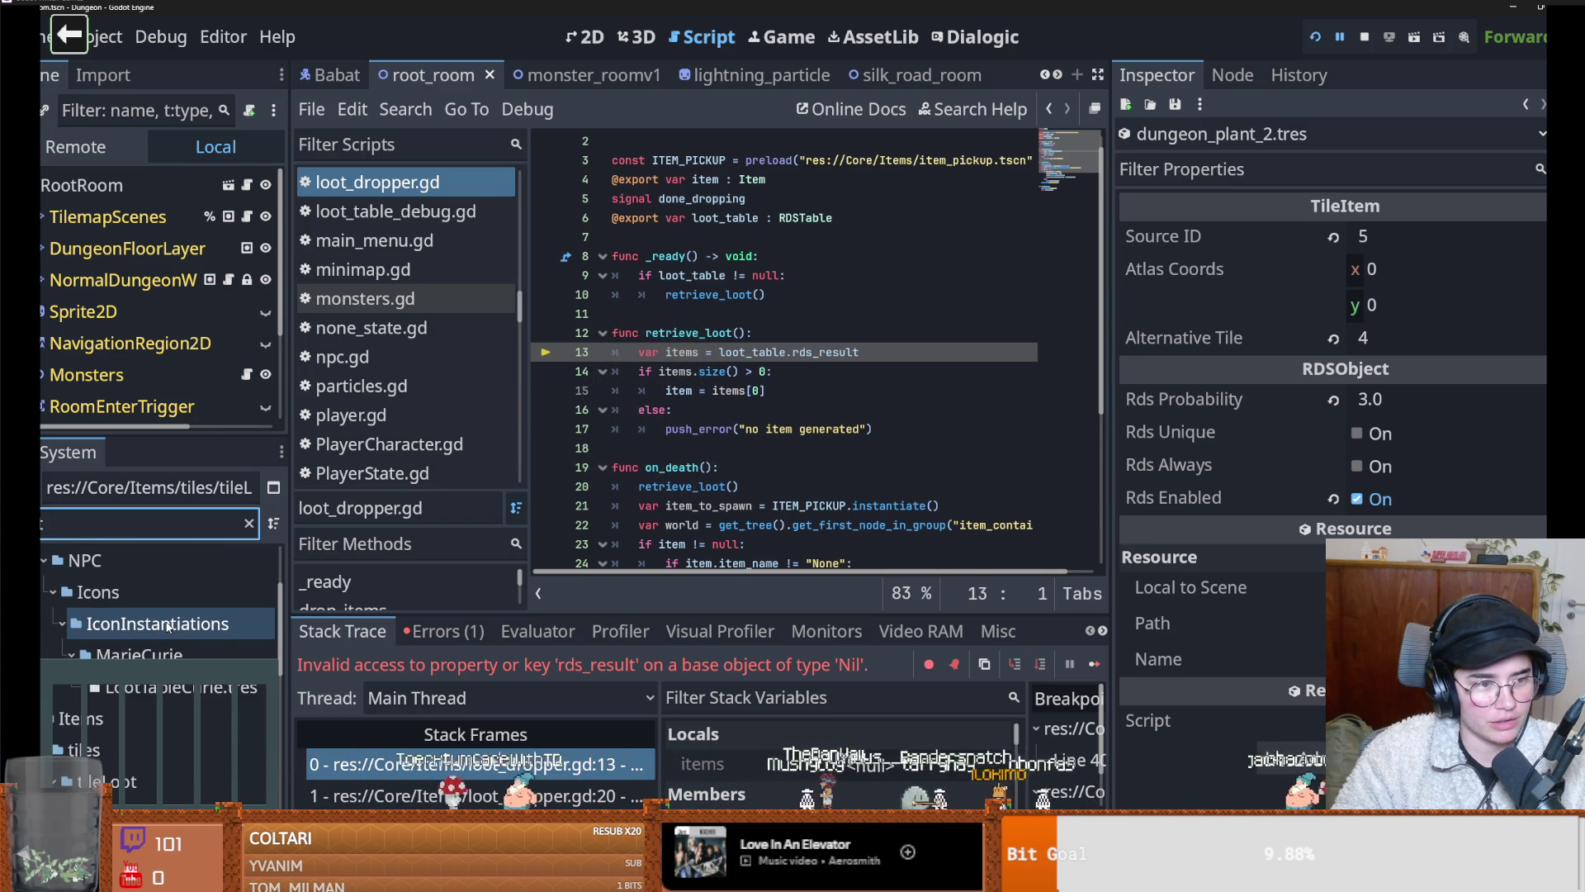
pyautogui.click(175, 575)
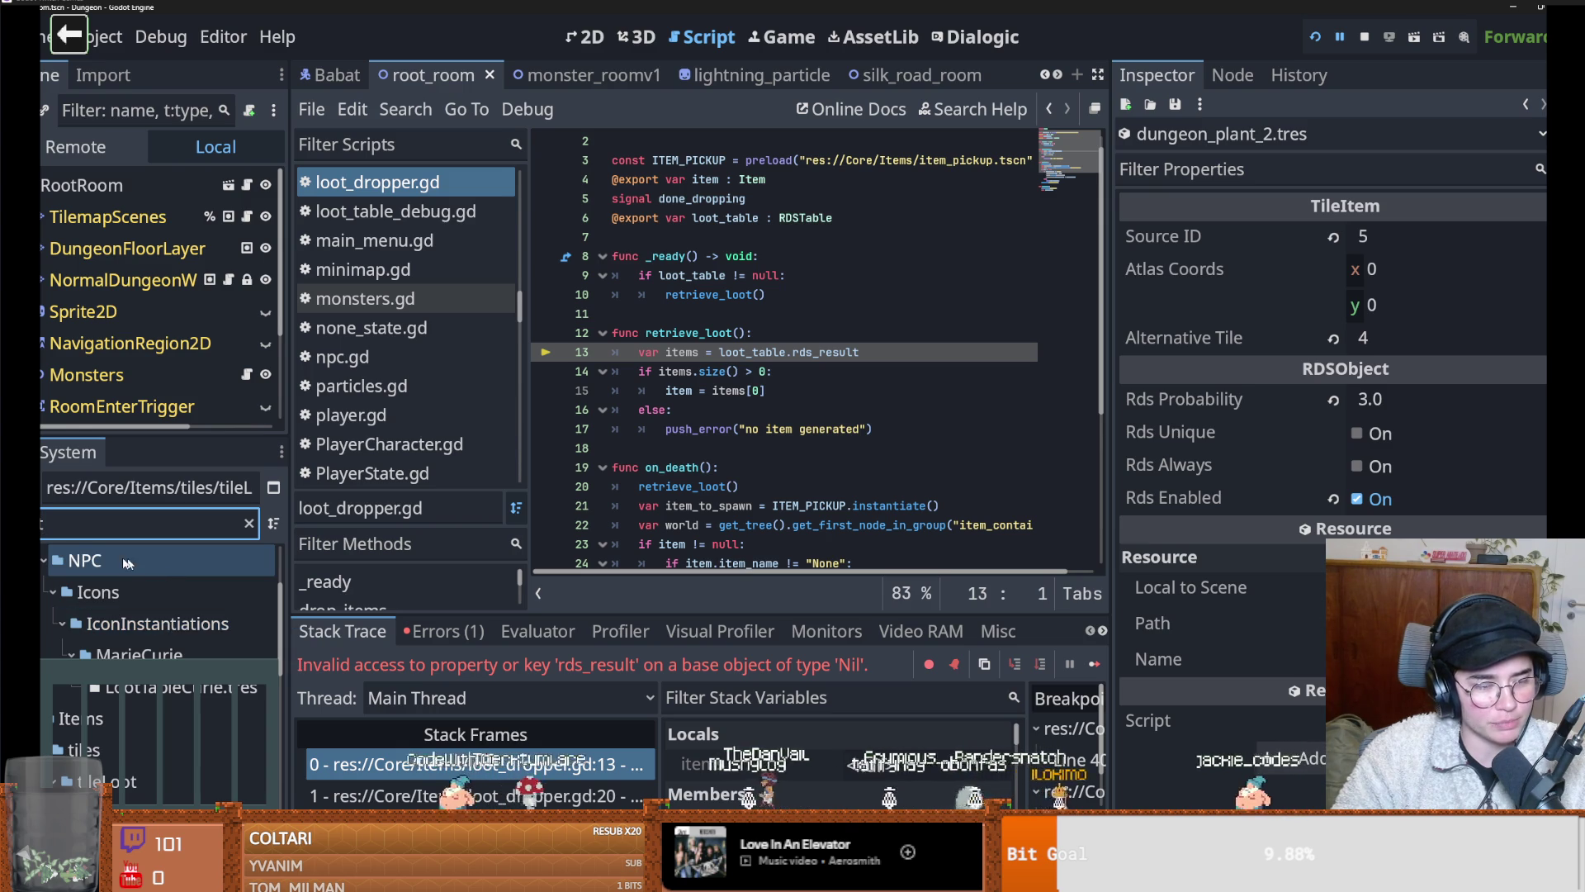
pyautogui.moveTo(178, 437); pyautogui.dragTo(178, 404)
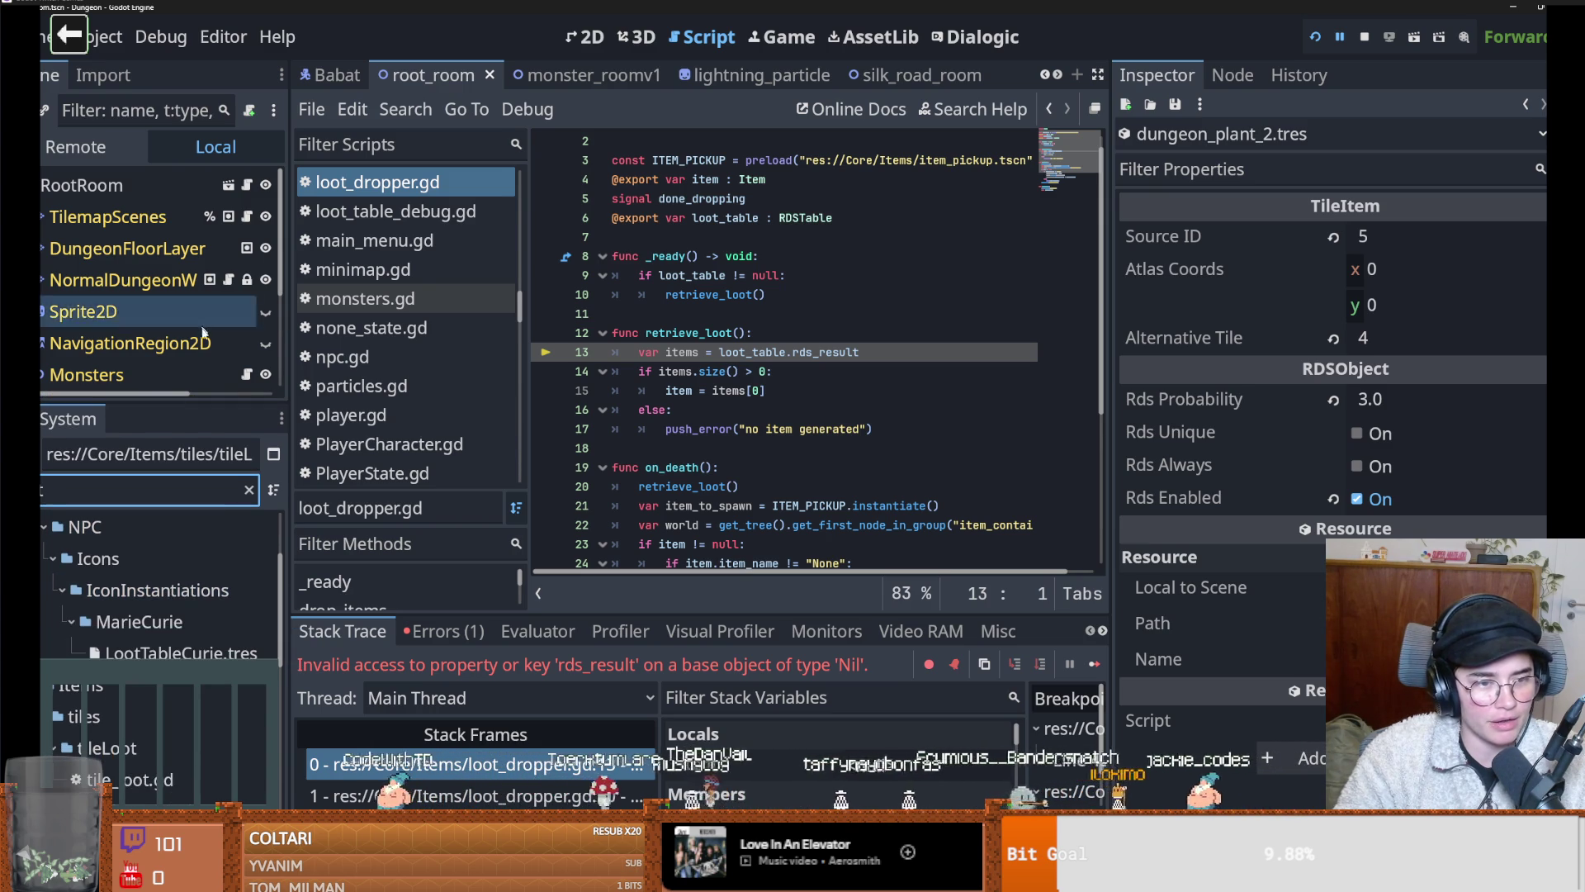
pyautogui.moveTo(288, 438); pyautogui.dragTo(336, 438)
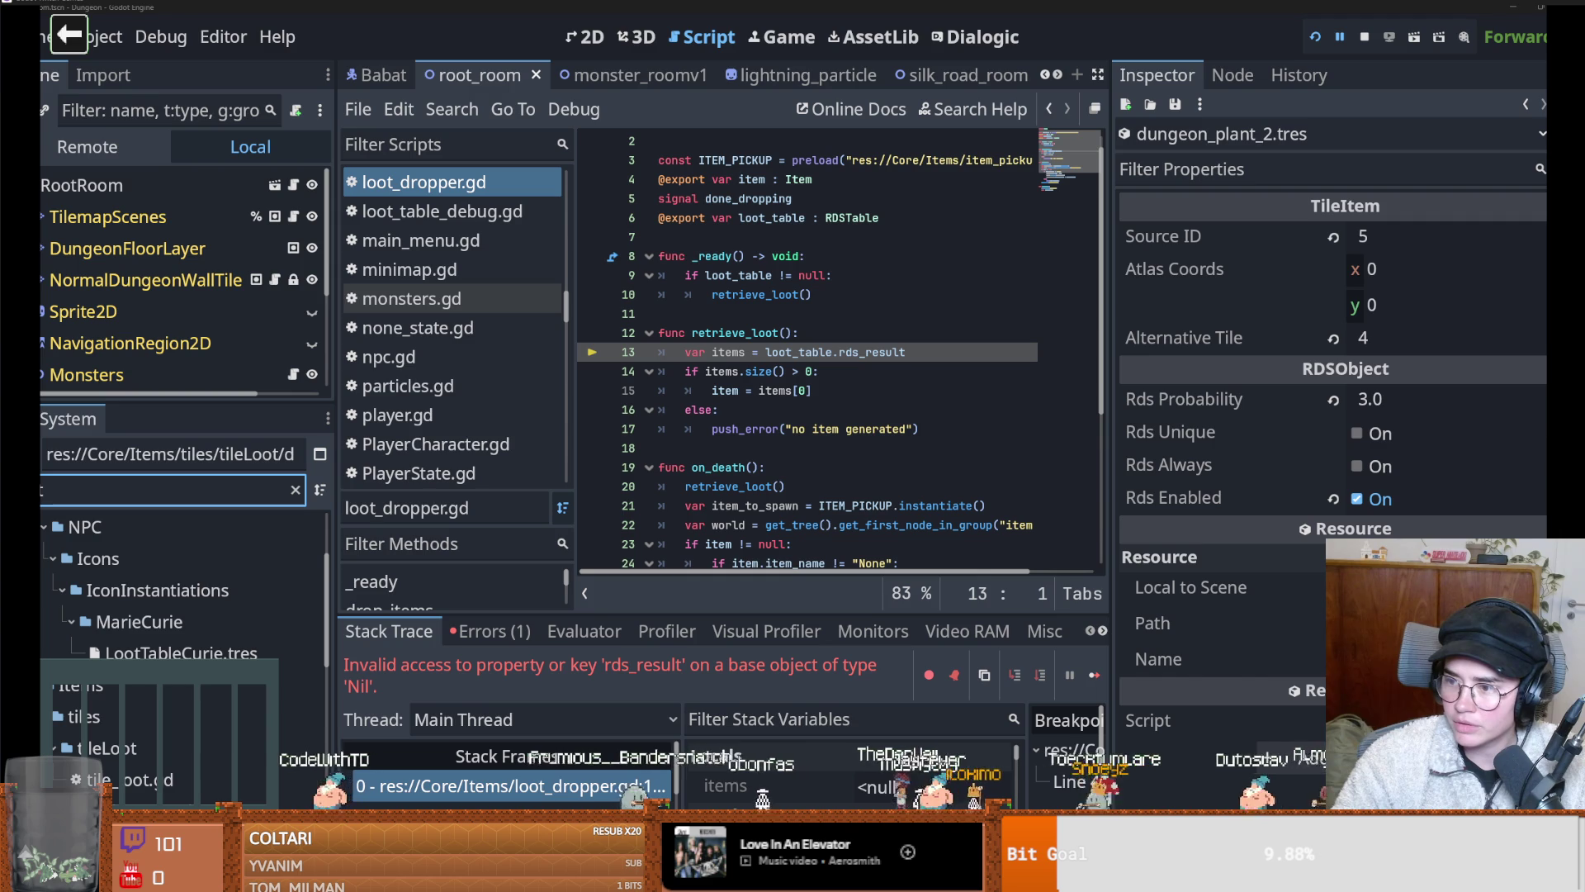
pyautogui.click(1541, 135)
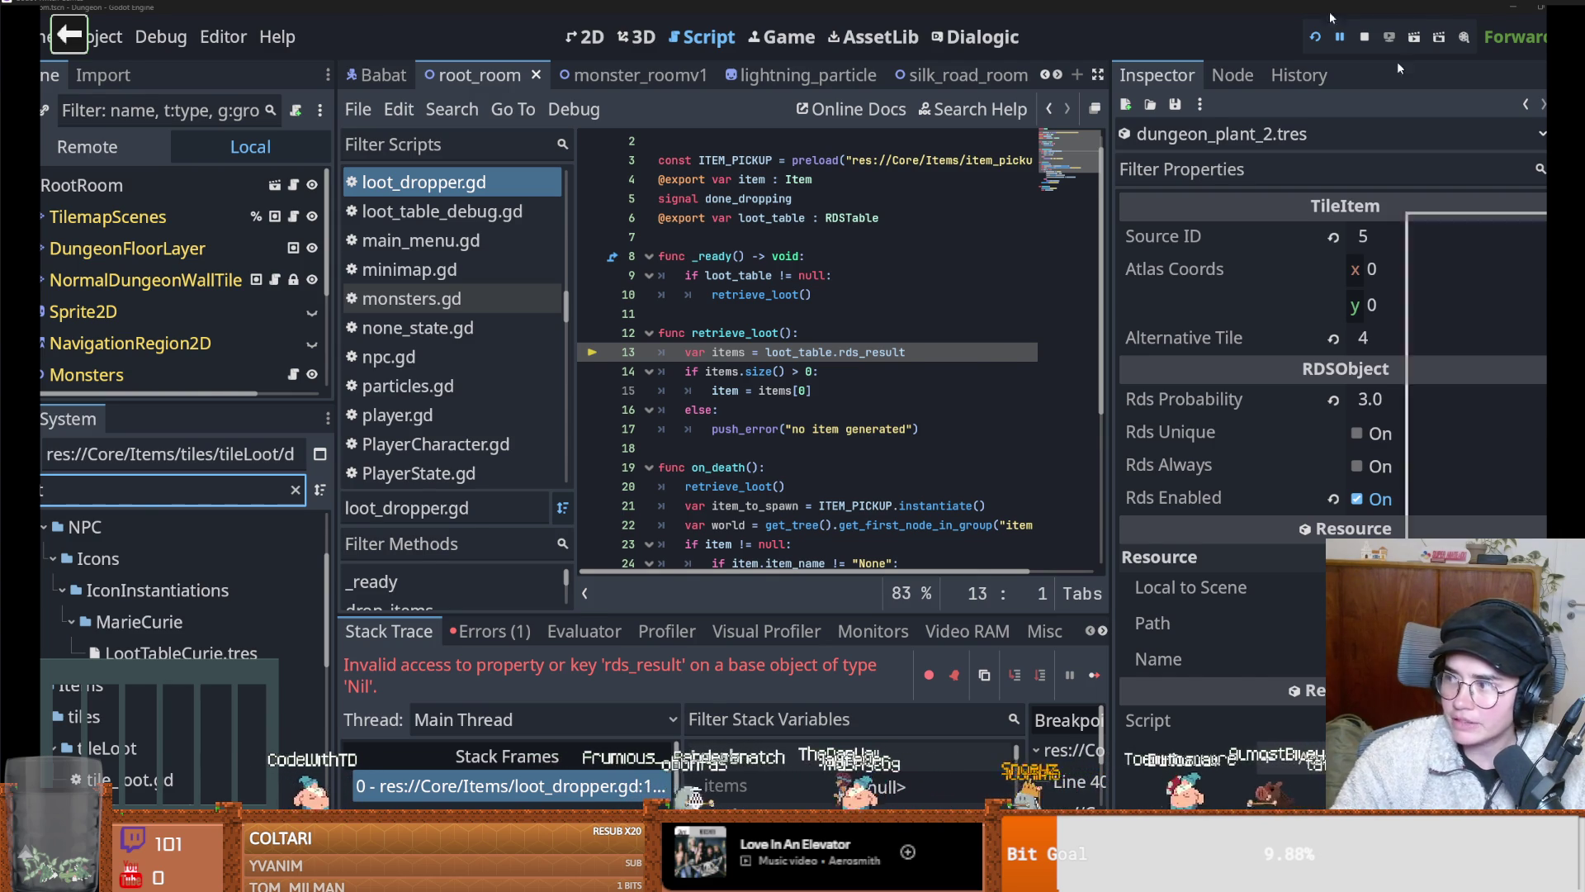
pyautogui.hotkey('alt', 'Tab')
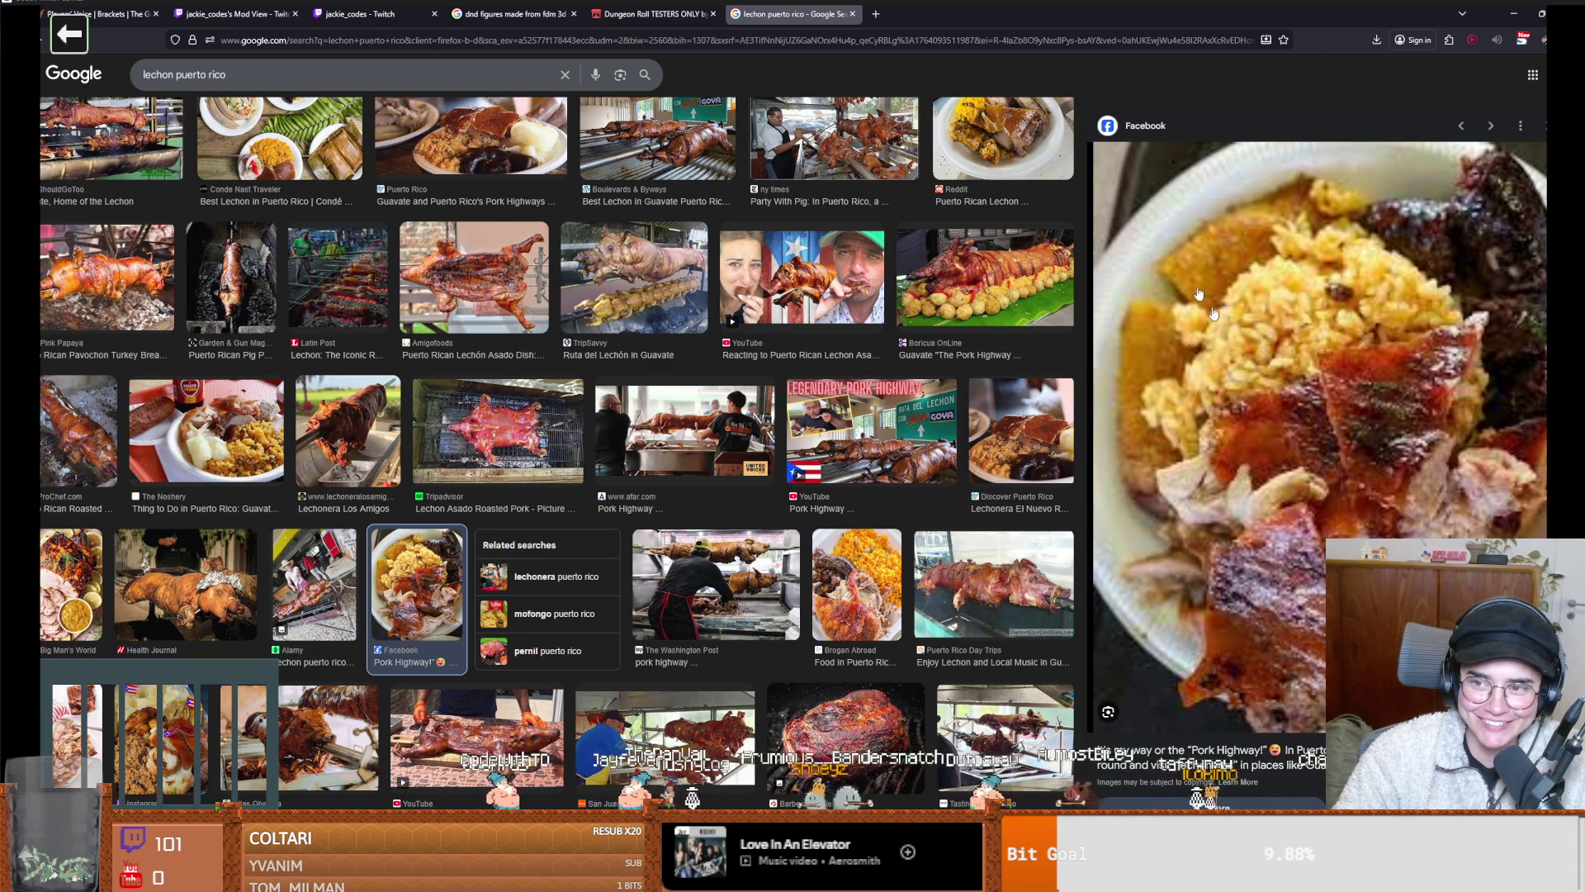
pyautogui.hotkey('alt', 'Tab')
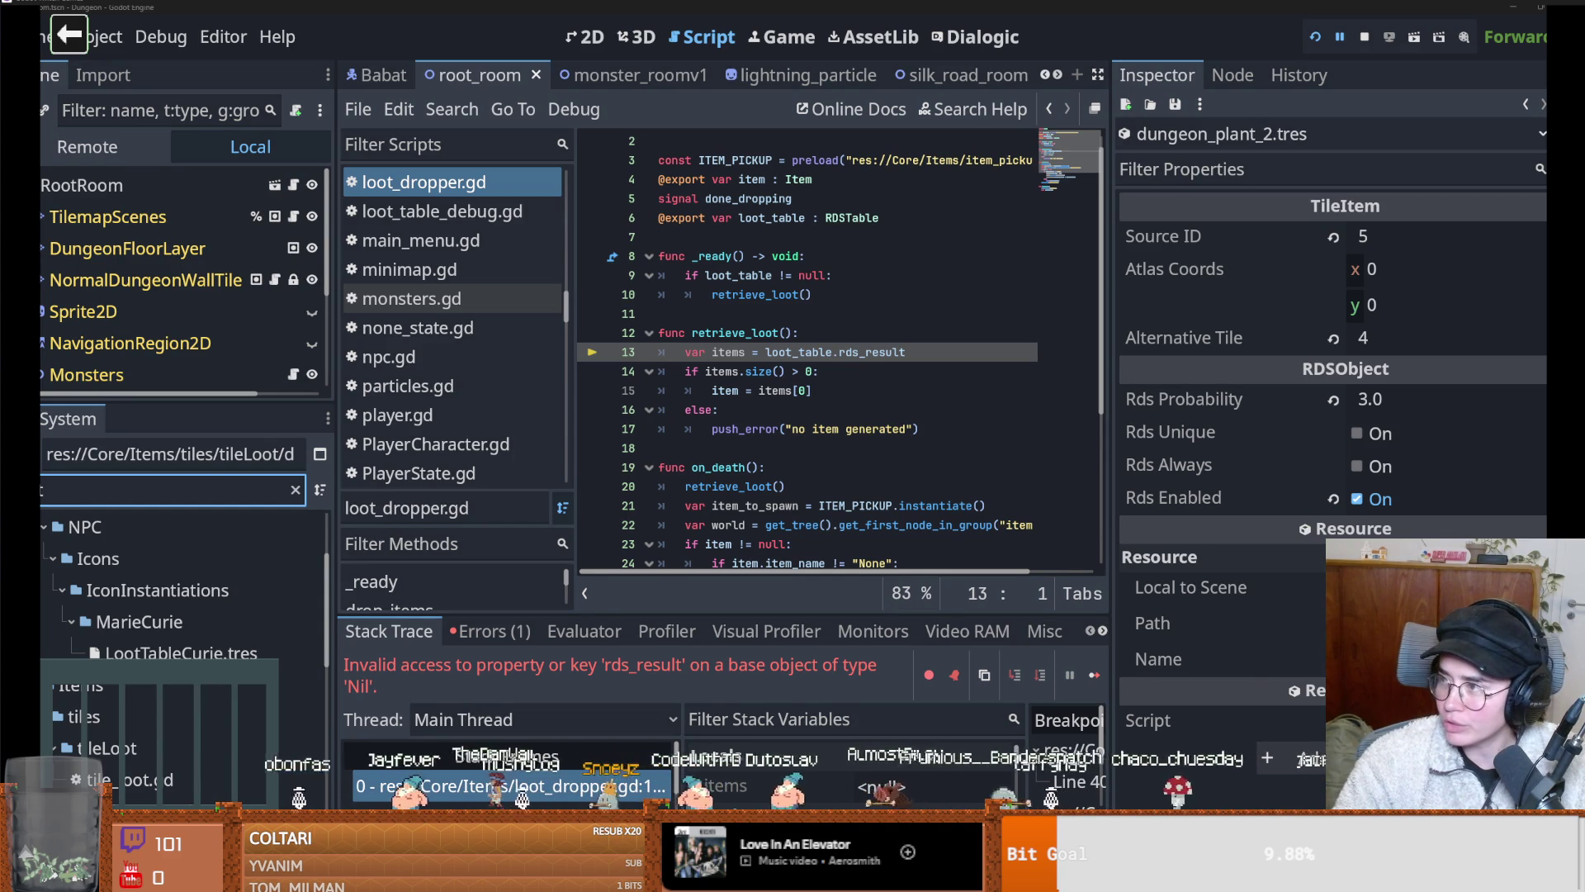
pyautogui.hotkey('alt', 'Tab')
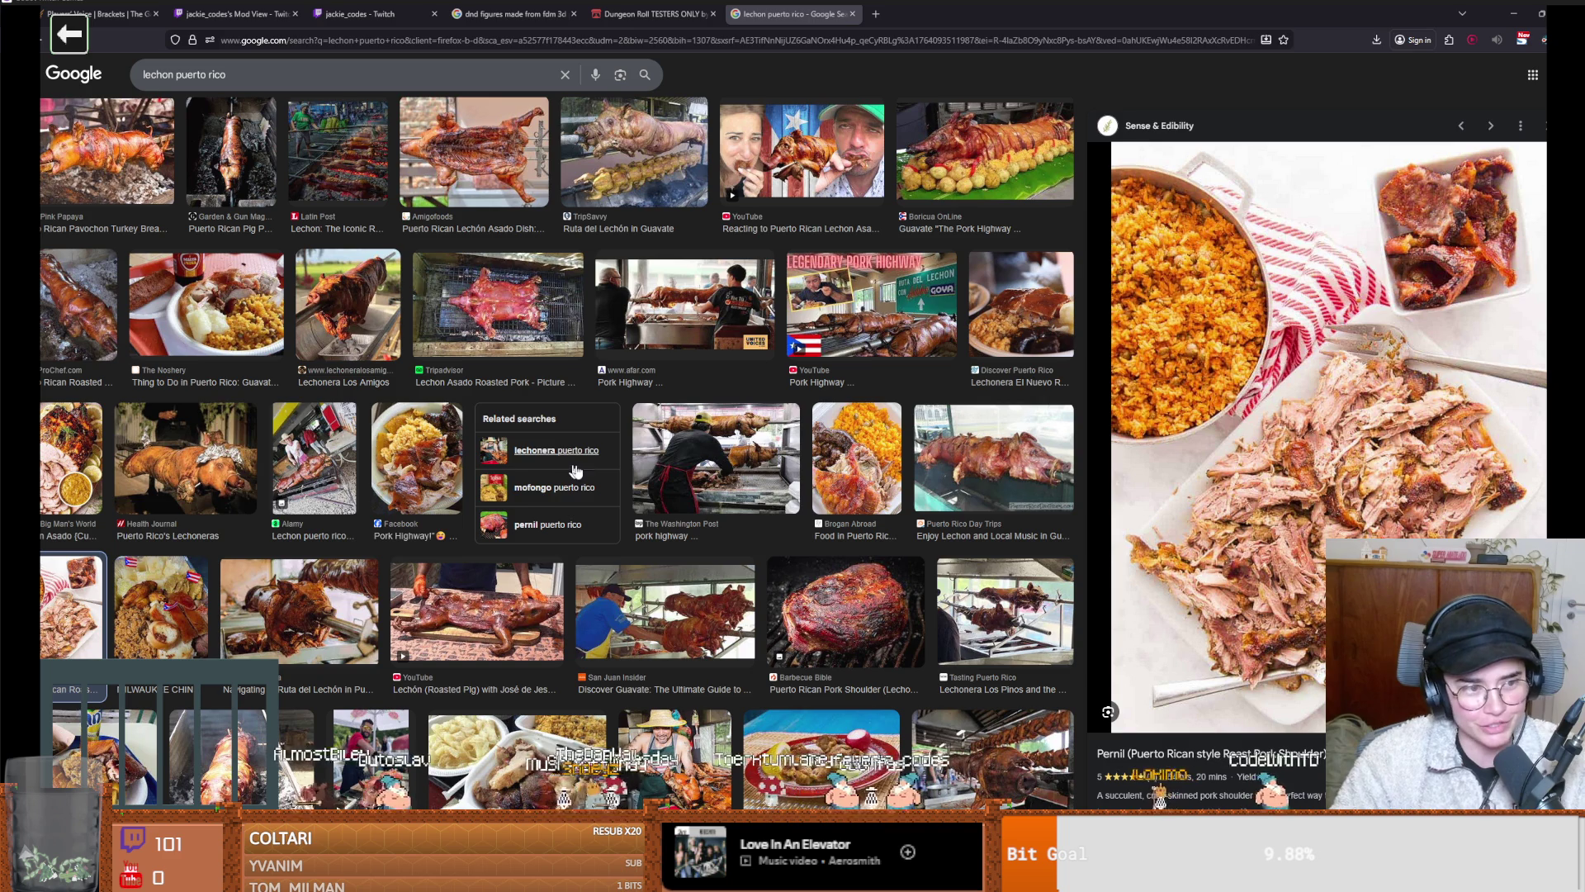
pyautogui.scroll(3, 760, 585)
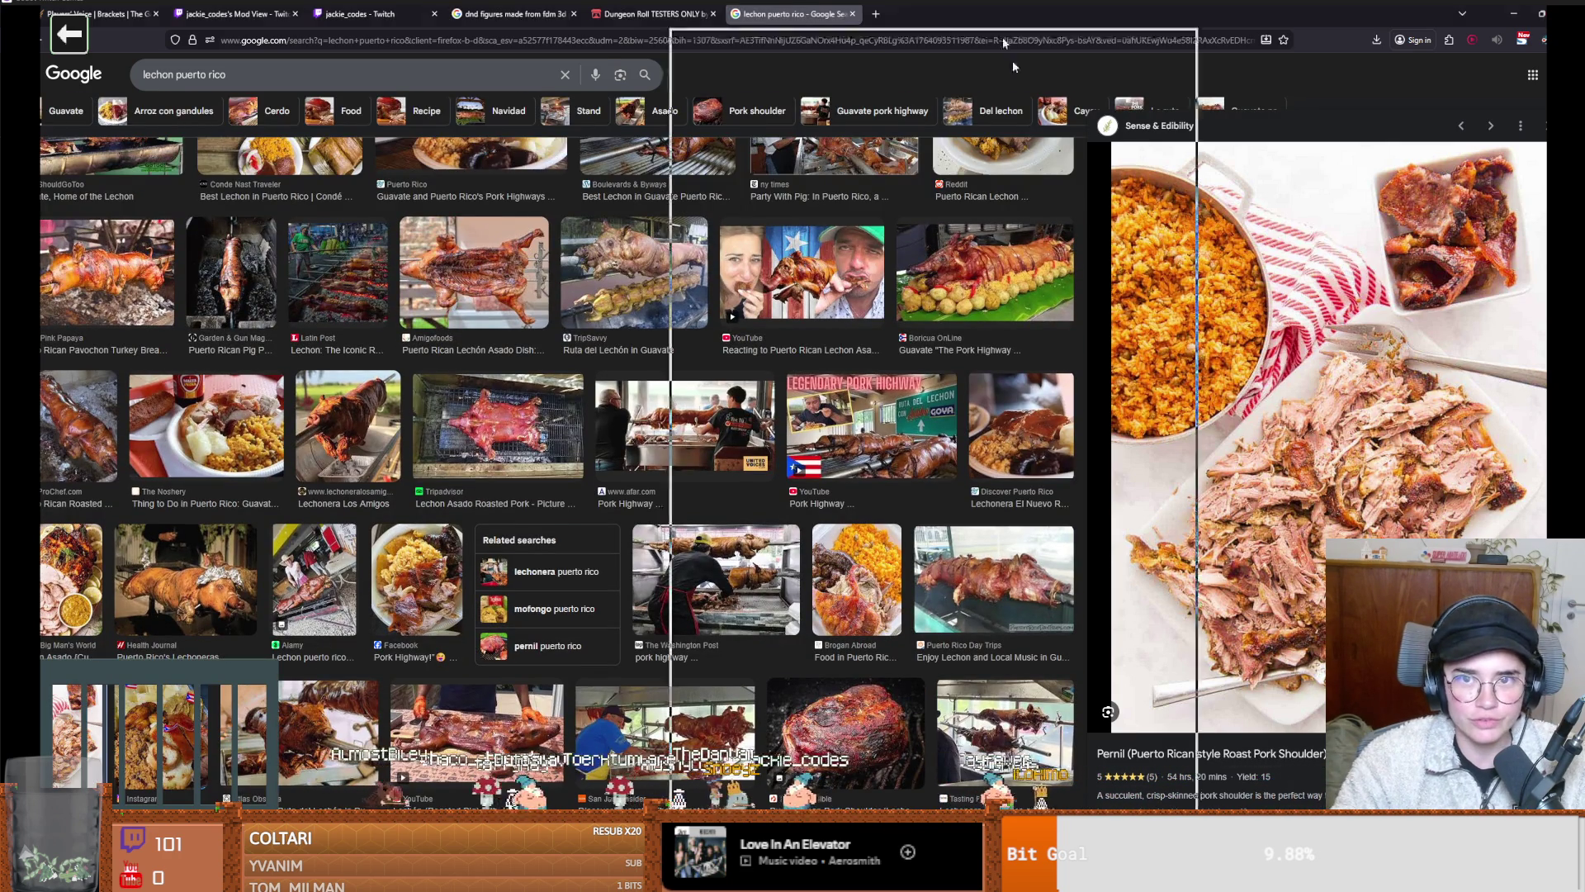
pyautogui.hotkey('alt', 'Tab')
pyautogui.click(834, 377)
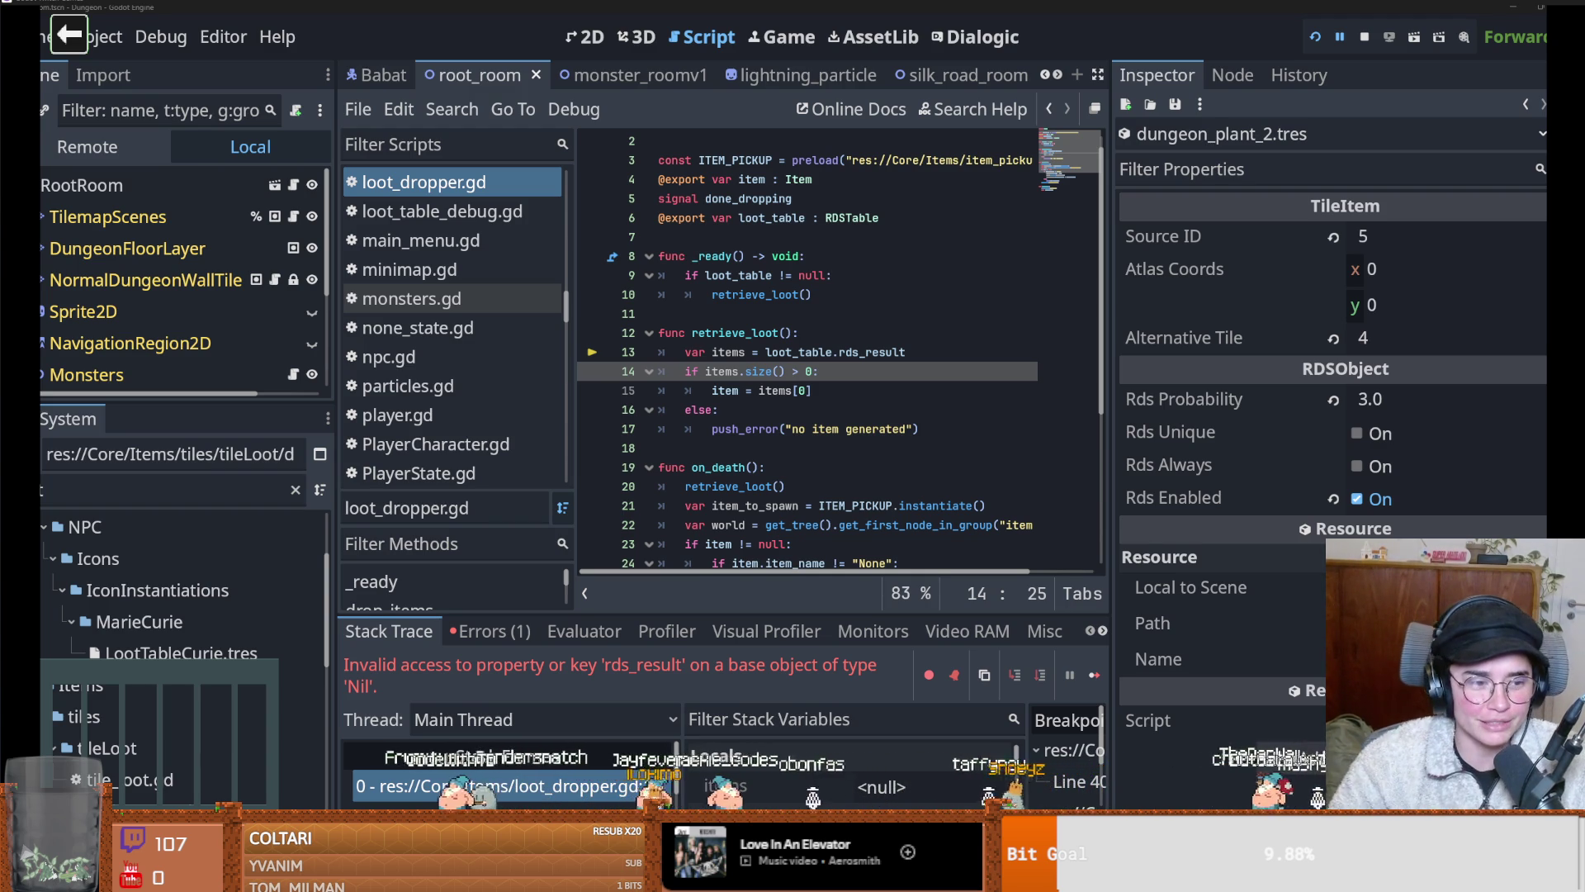
# Save the loot_dropper scene and enlarge the Scene dock to show more nodes
pyautogui.hotkey('ctrl', 's')
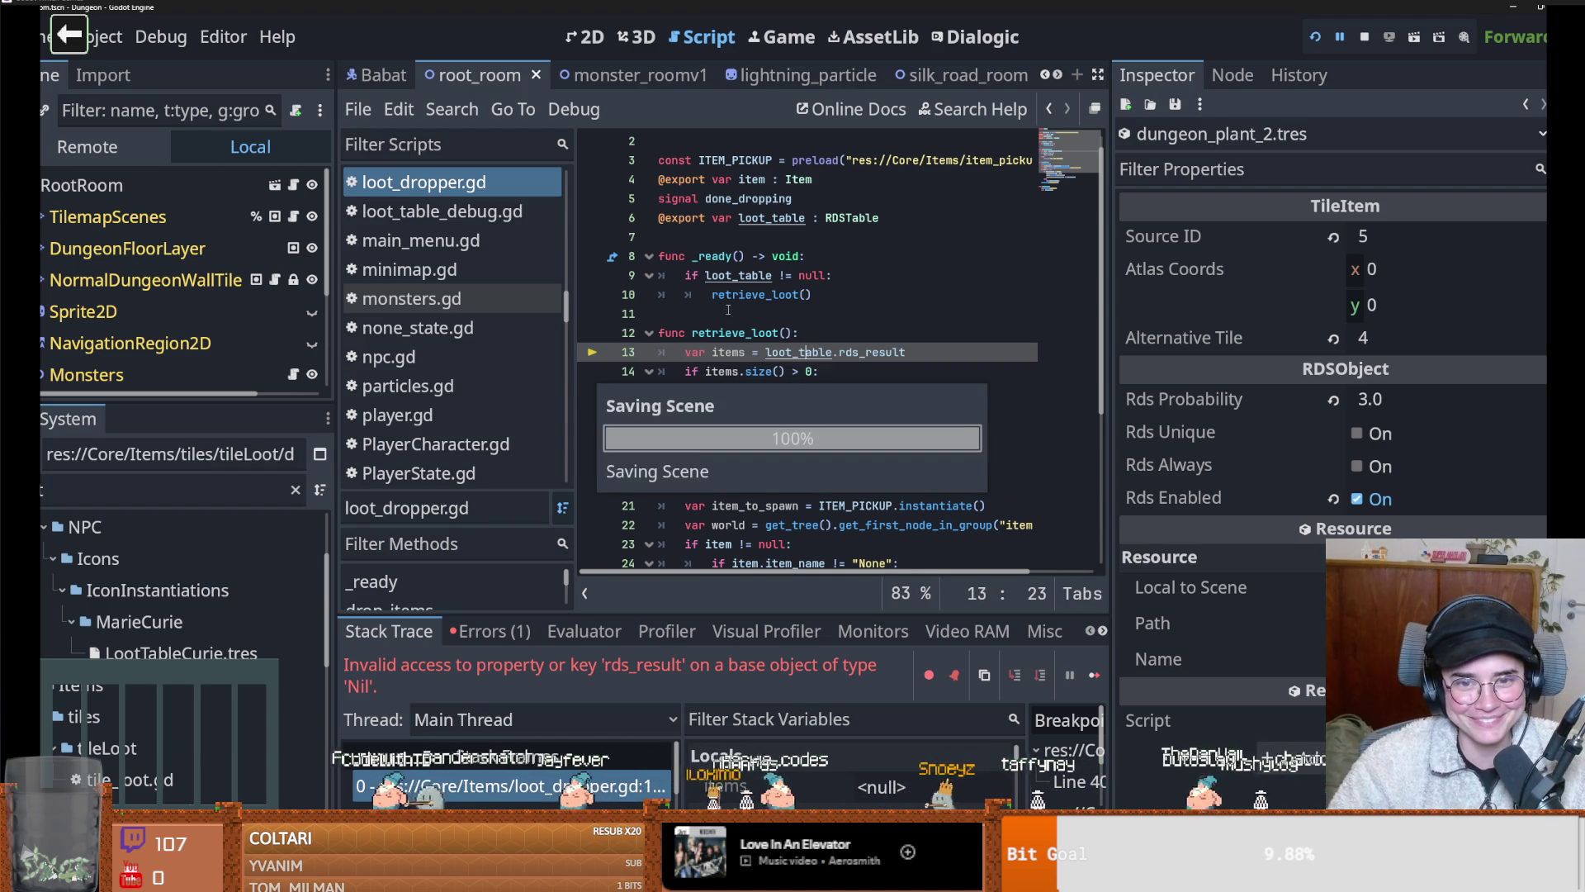
pyautogui.click(912, 313)
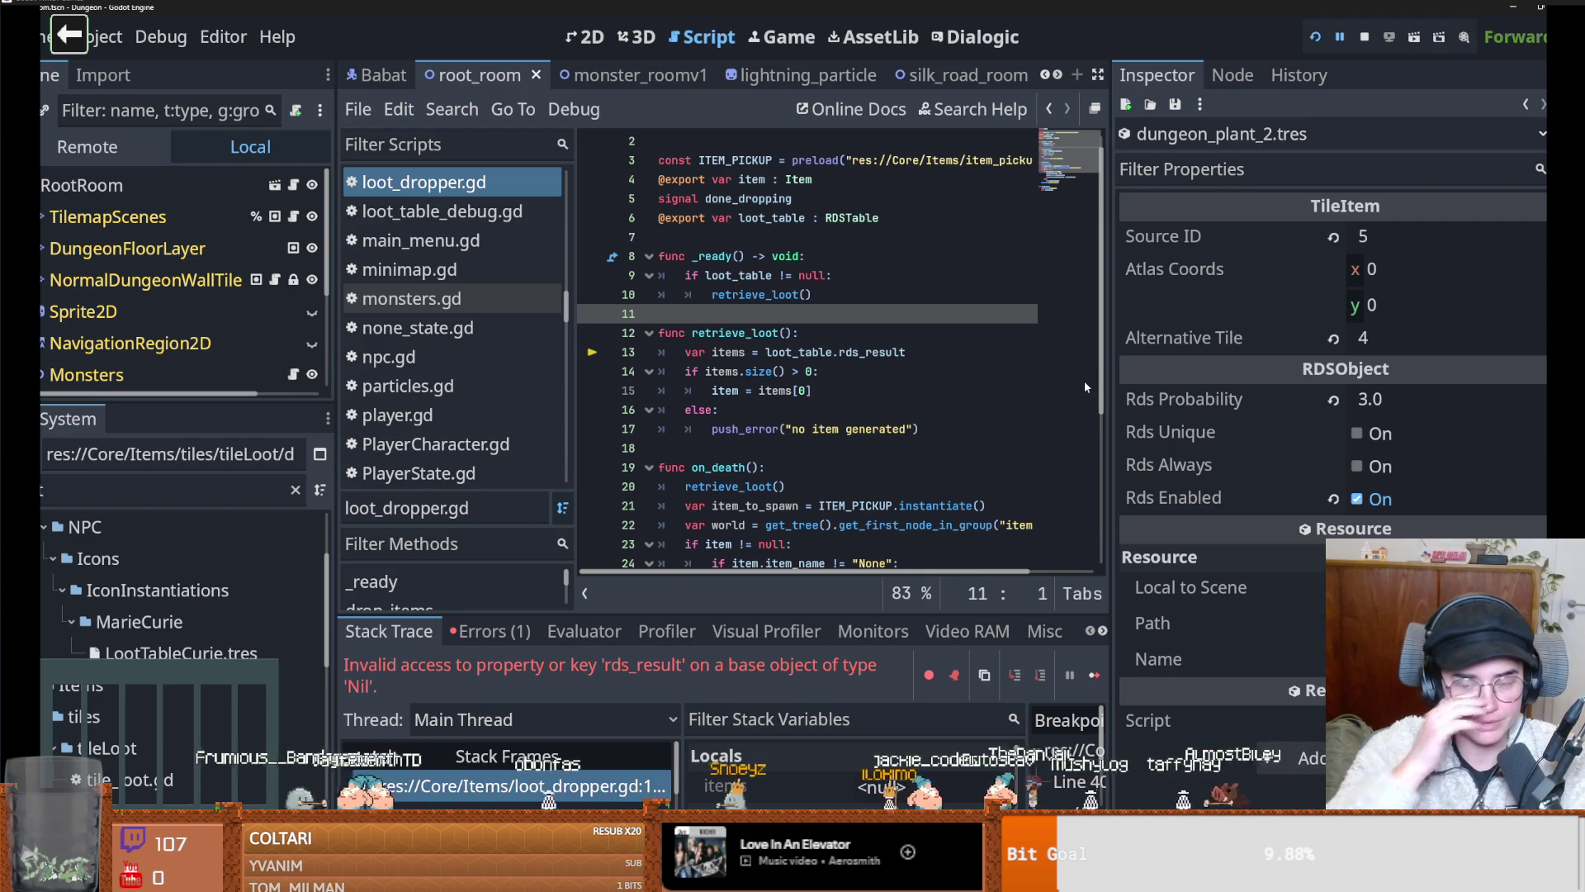
pyautogui.click(887, 333)
pyautogui.hotkey('ctrl', 's')
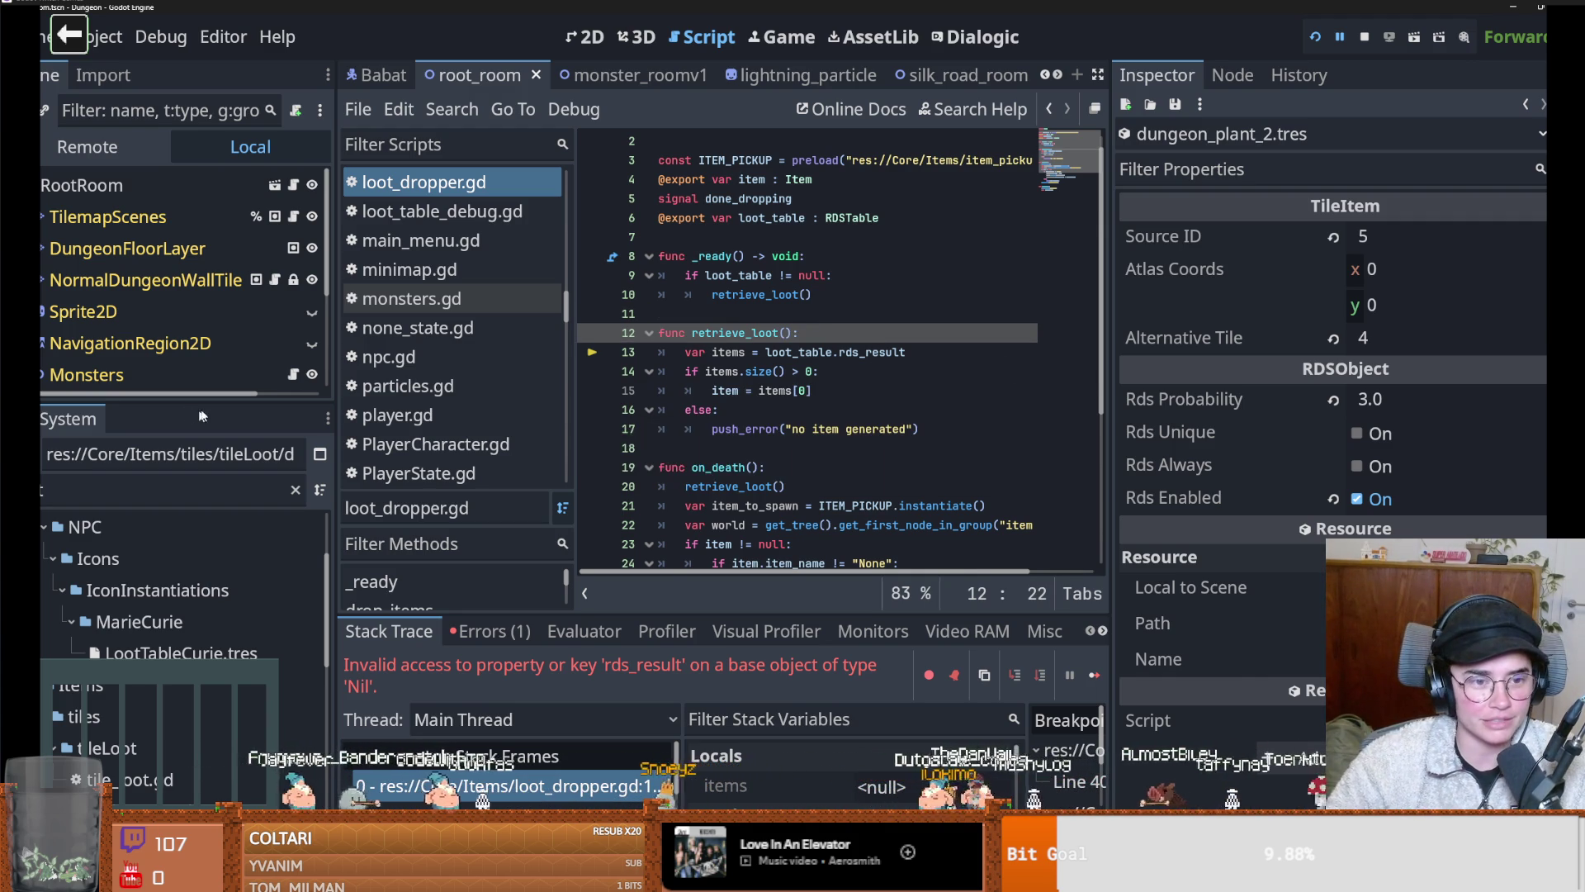
pyautogui.moveTo(182, 405); pyautogui.dragTo(198, 631)
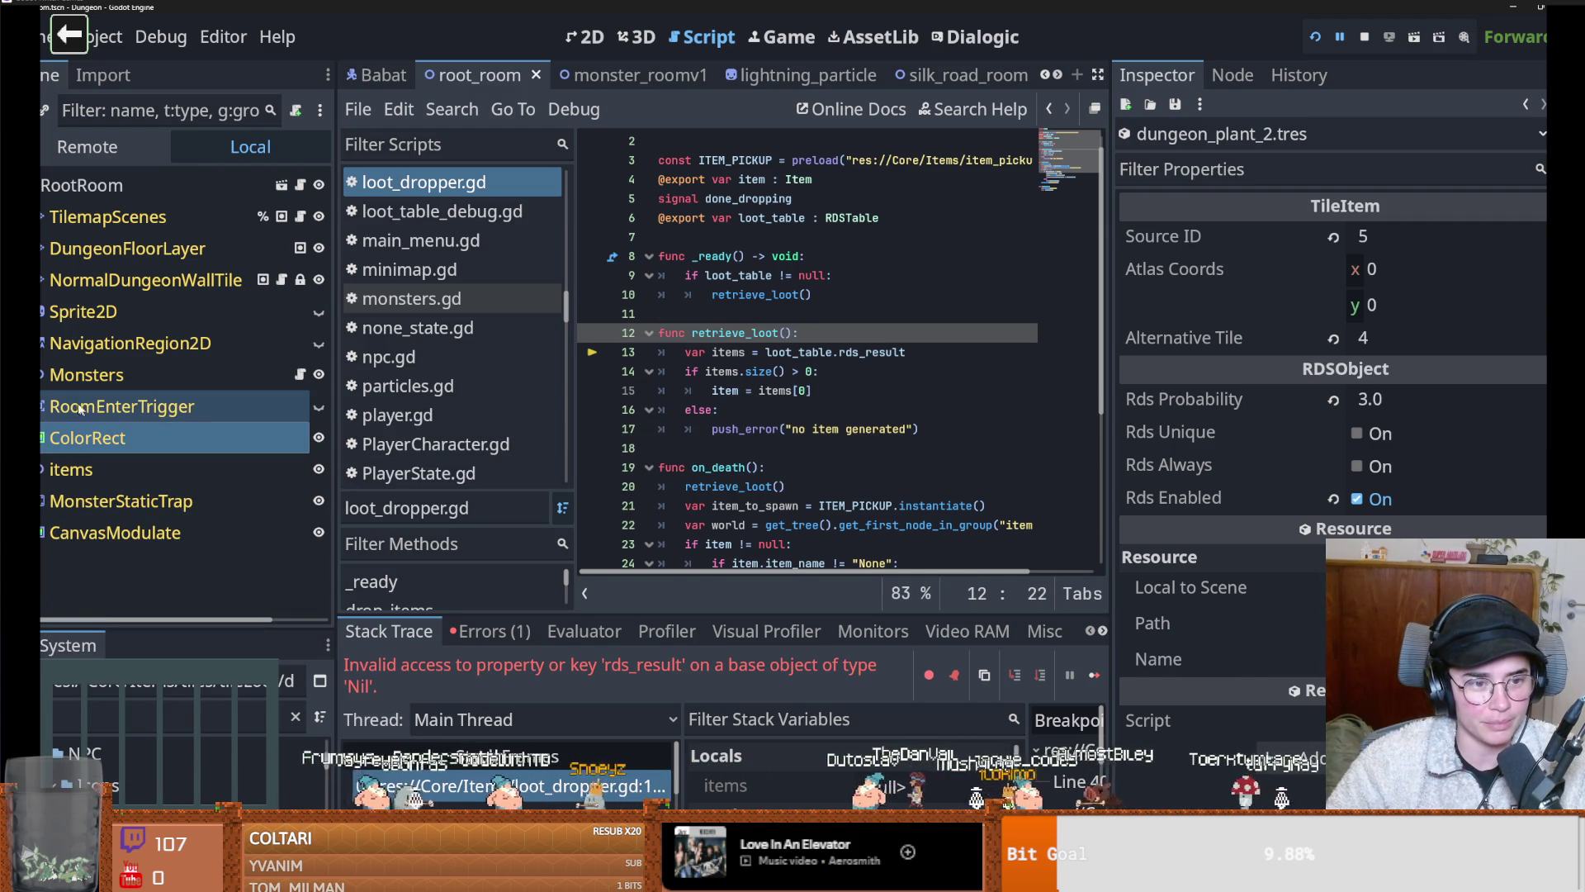
# Relaunch Dungeon Roll and start a Warrior run, which halts again on the rds_result Nil error
pyautogui.click(1314, 39)
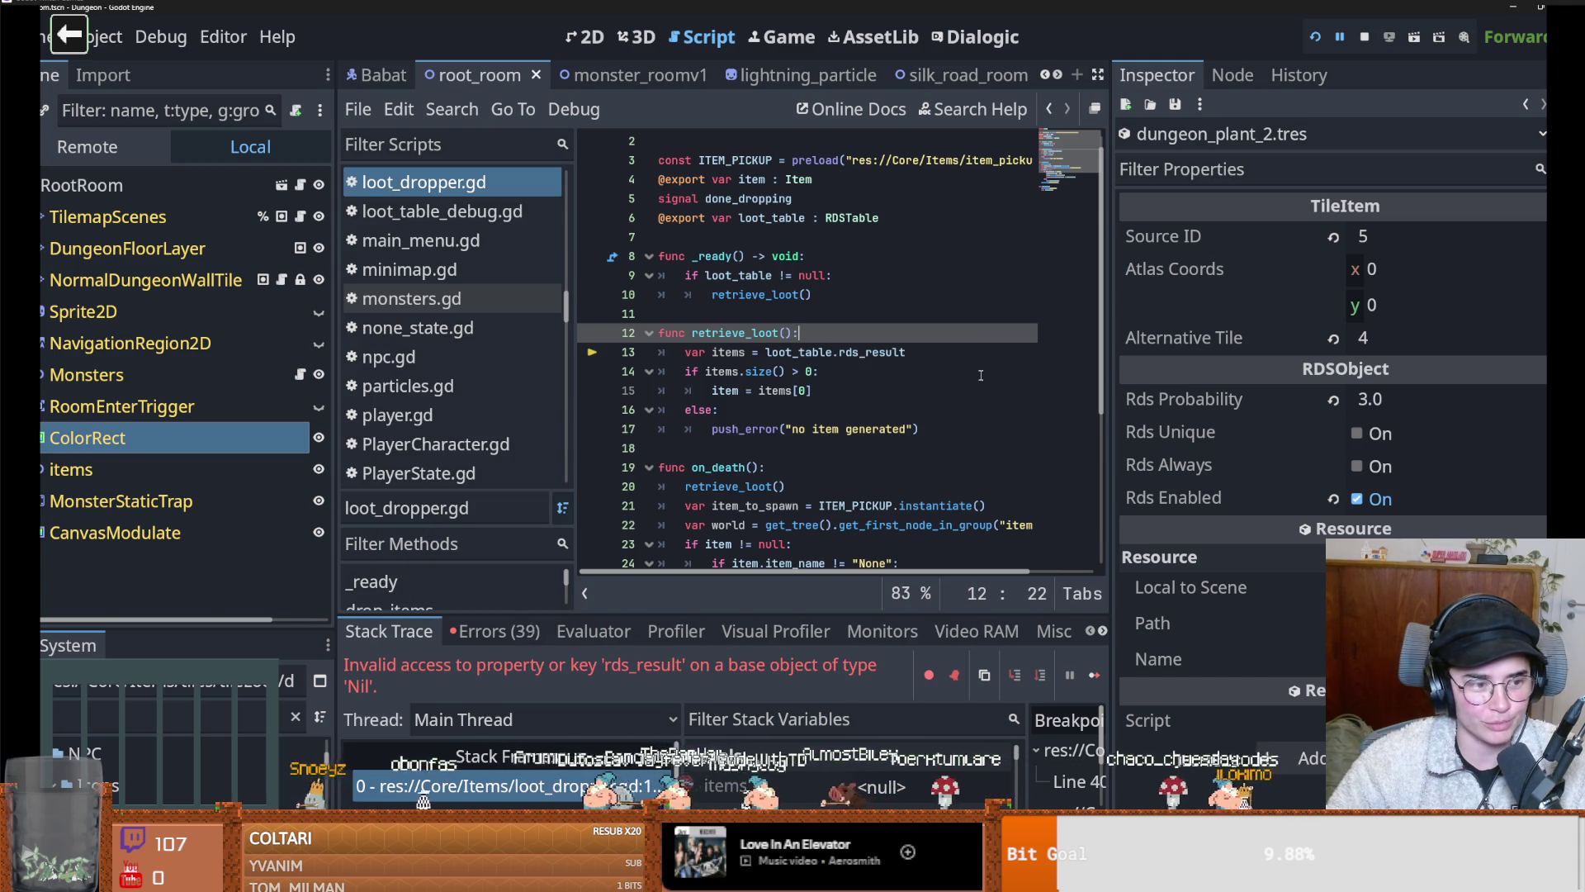
pyautogui.press('F5')
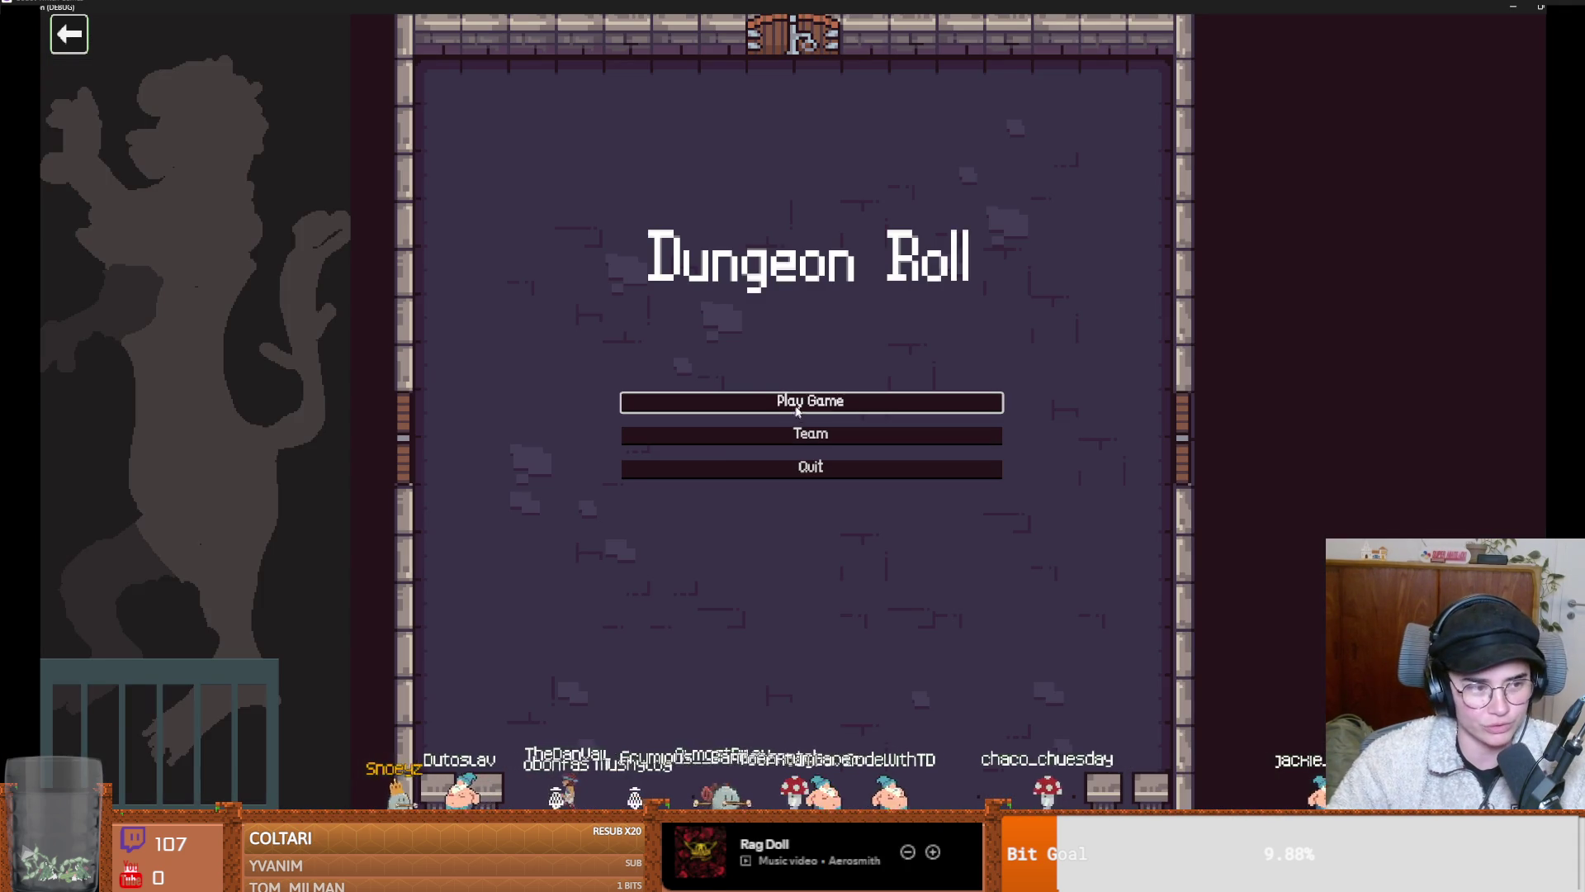
pyautogui.click(702, 402)
pyautogui.click(655, 364)
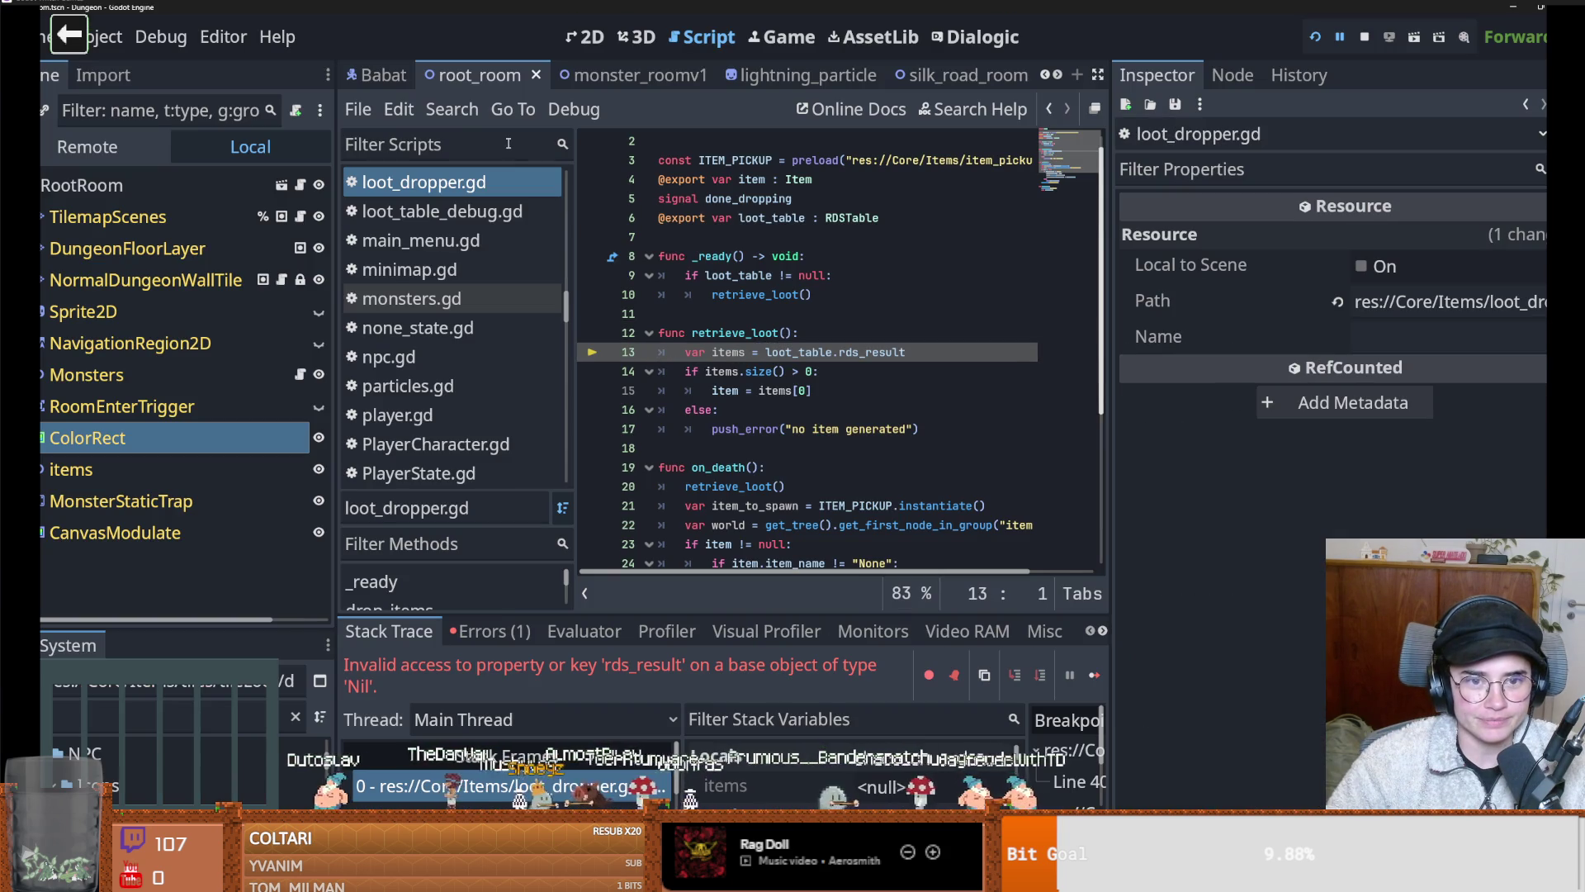
pyautogui.moveTo(180, 627); pyautogui.dragTo(180, 401)
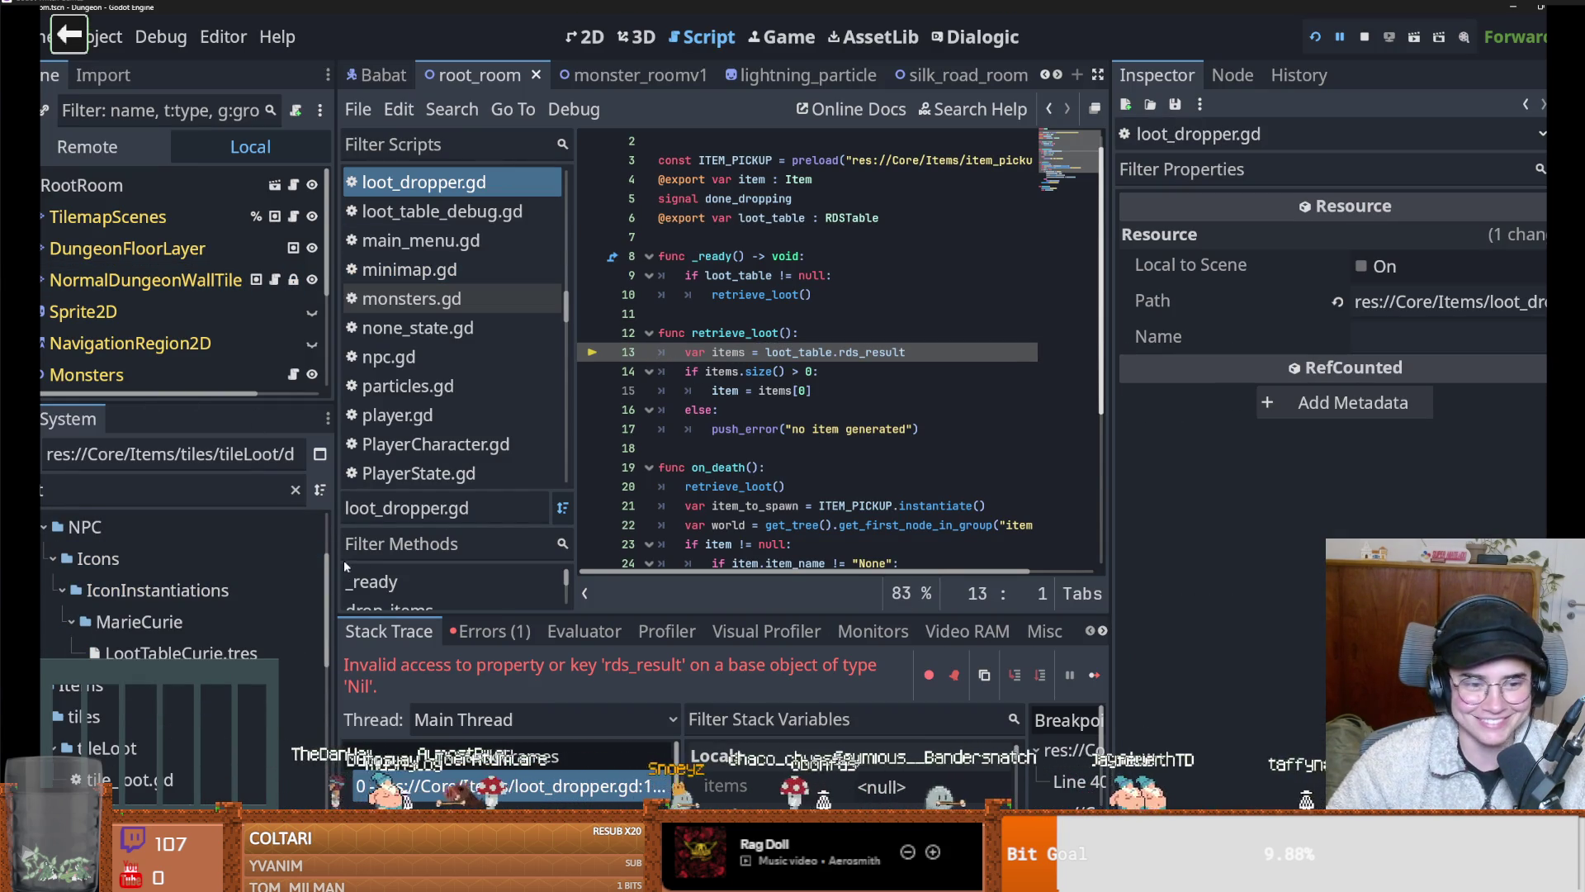
# Filter the FileSystem for loot tables and open LootTable/Tables/MushroomLoot.tres in the Inspector
pyautogui.moveTo(333, 562); pyautogui.dragTo(399, 560)
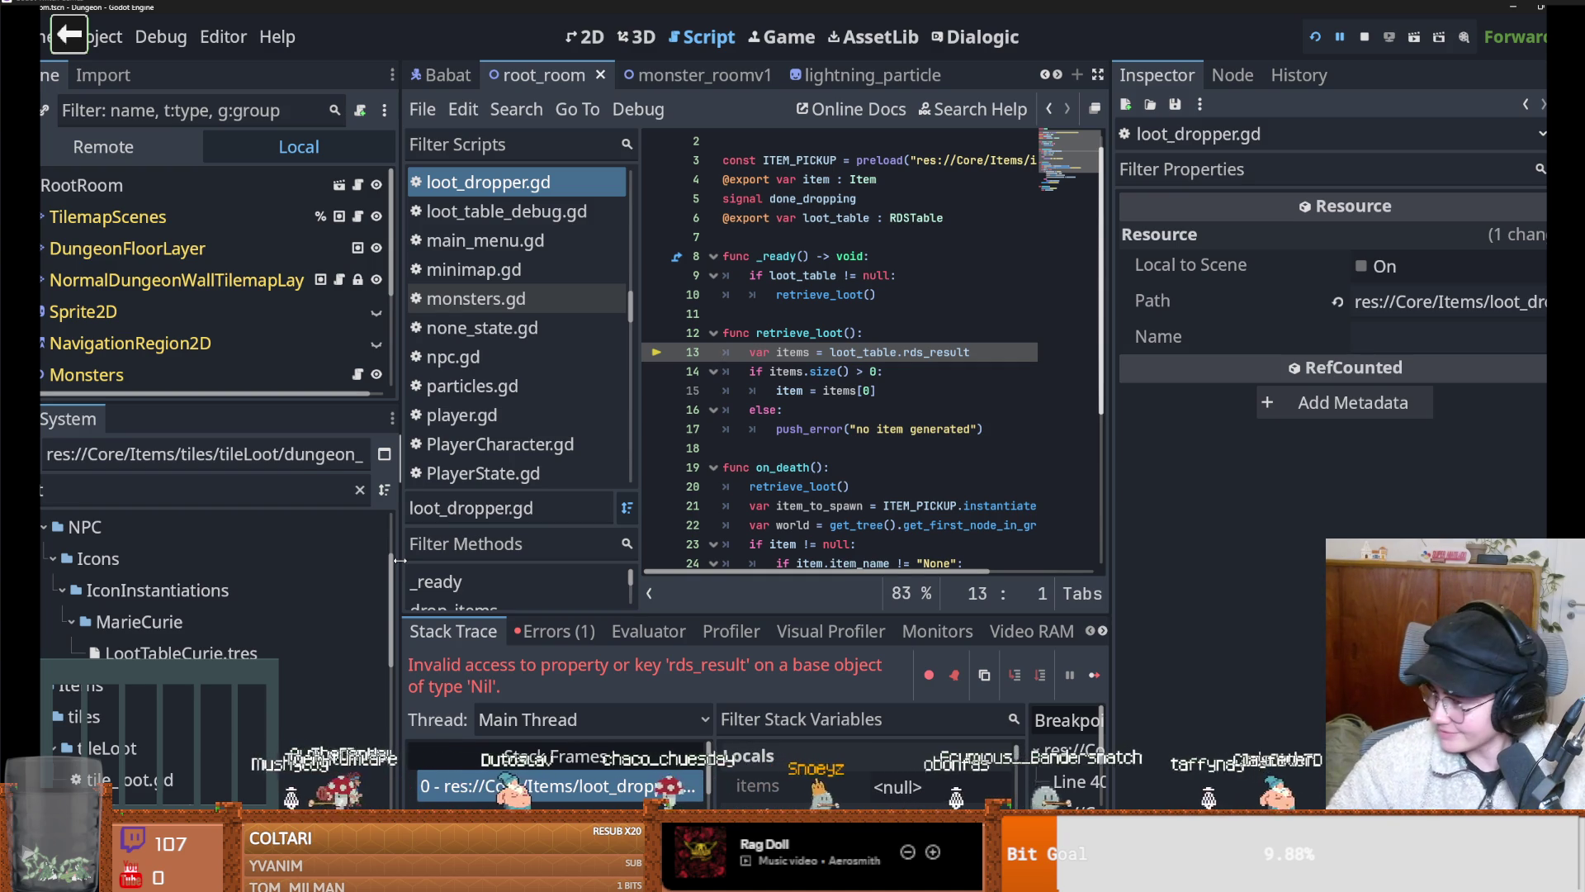
pyautogui.click(169, 489)
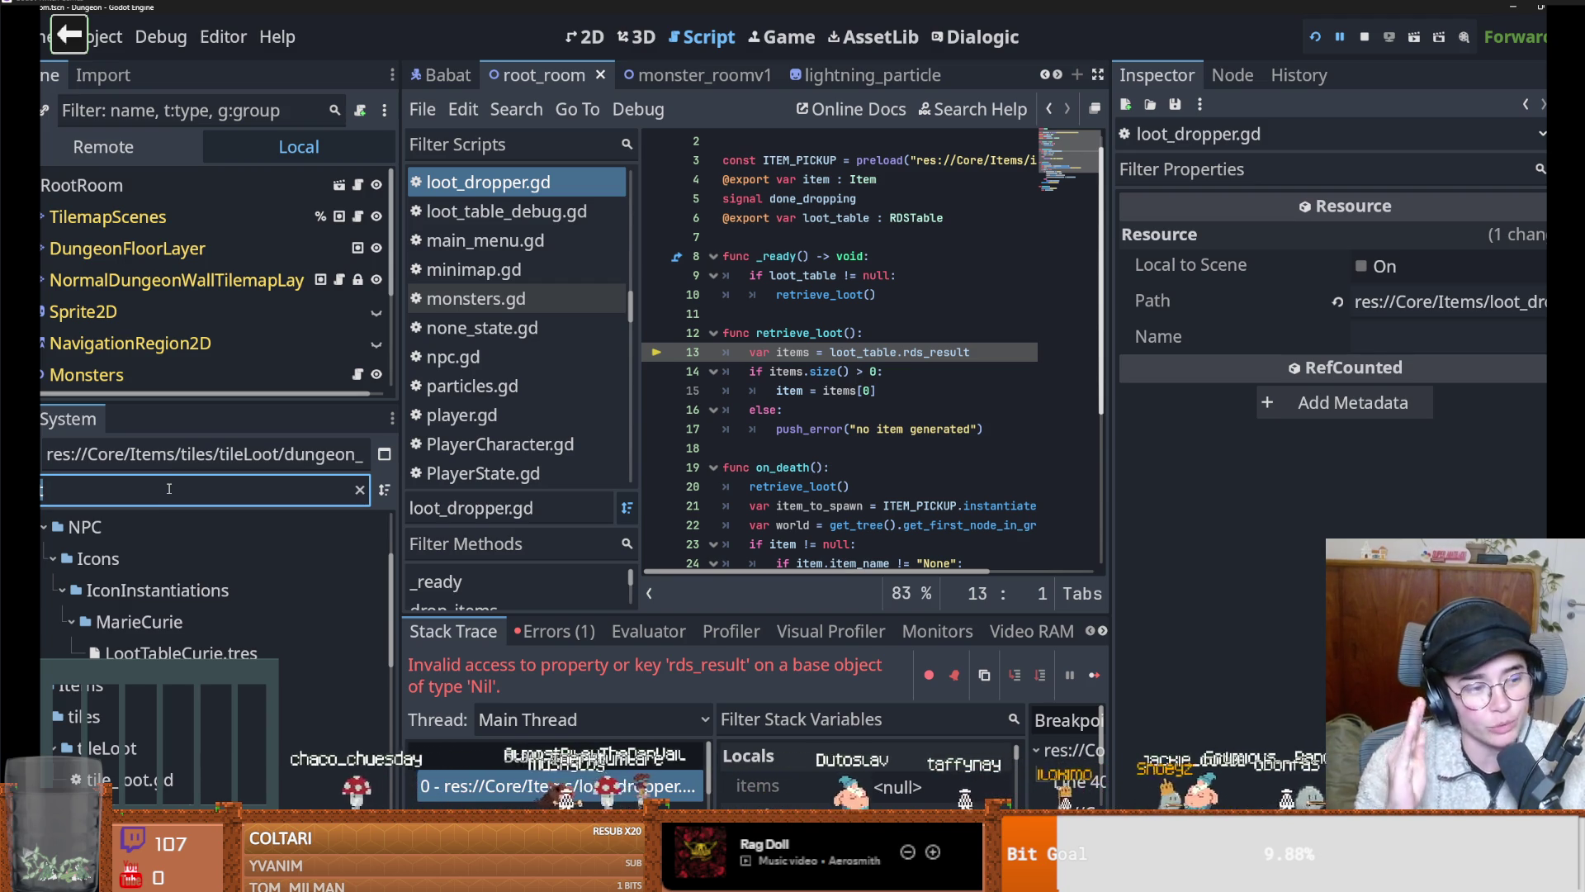
pyautogui.press('BackSpace')
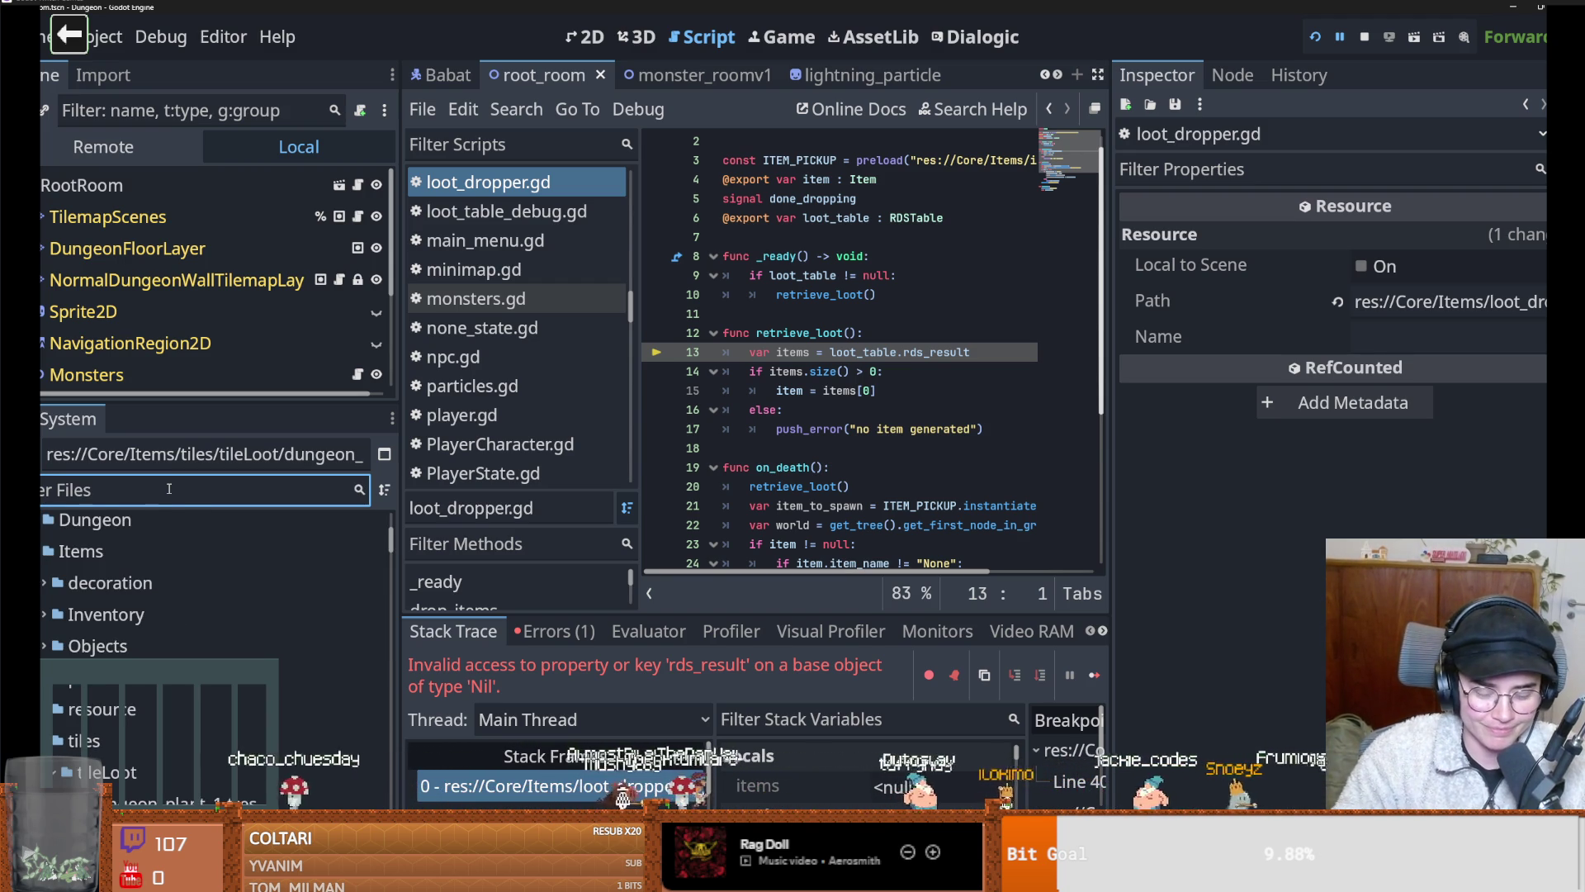
pyautogui.scroll(-2, 56, 654)
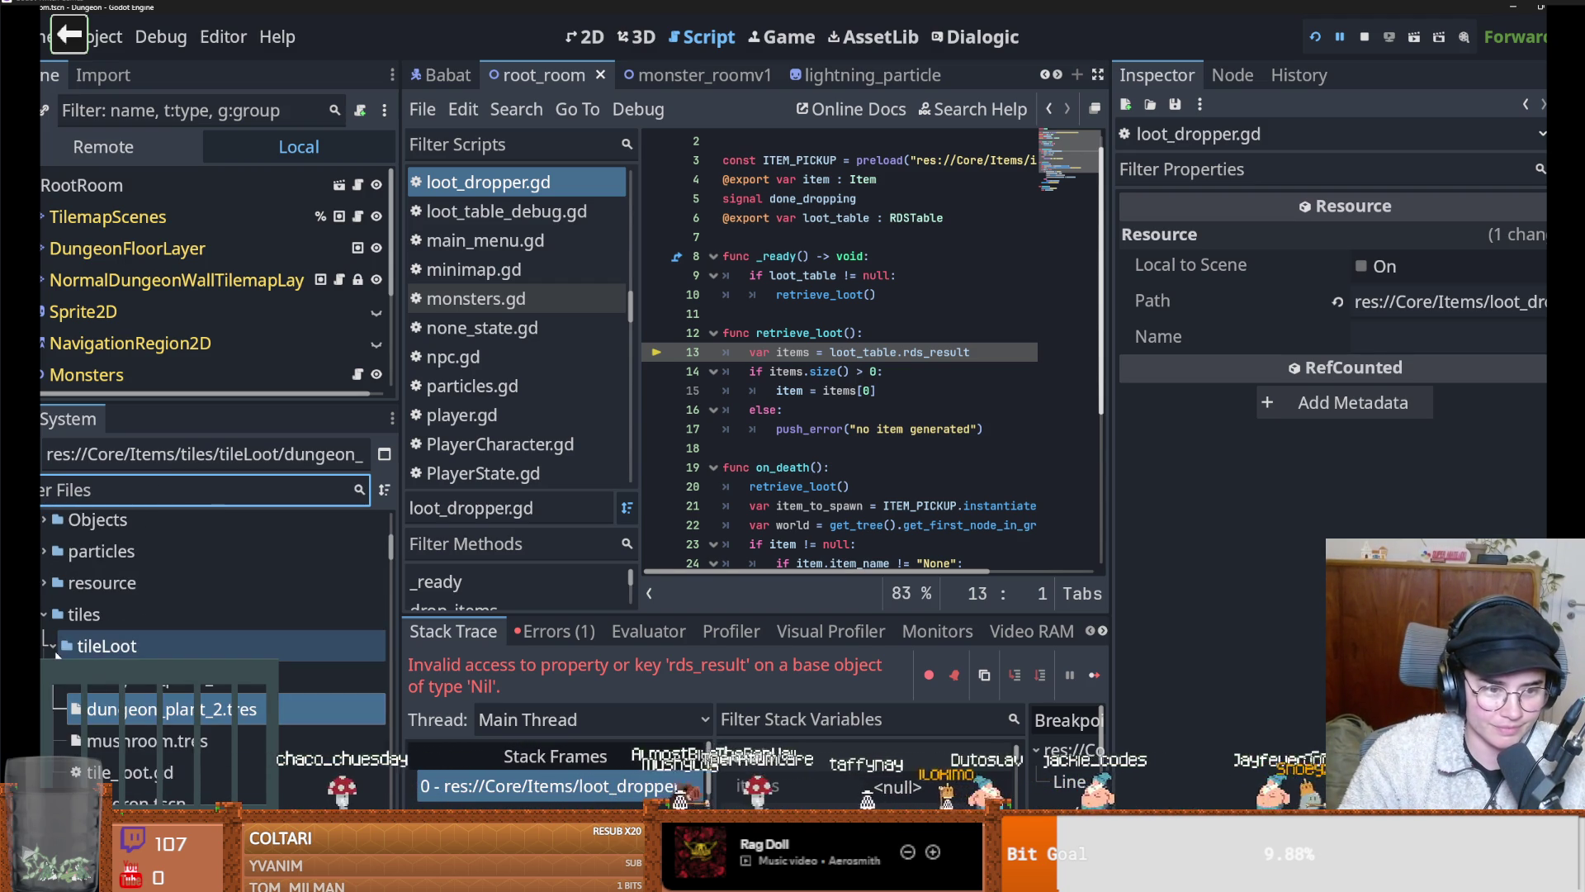
pyautogui.click(42, 619)
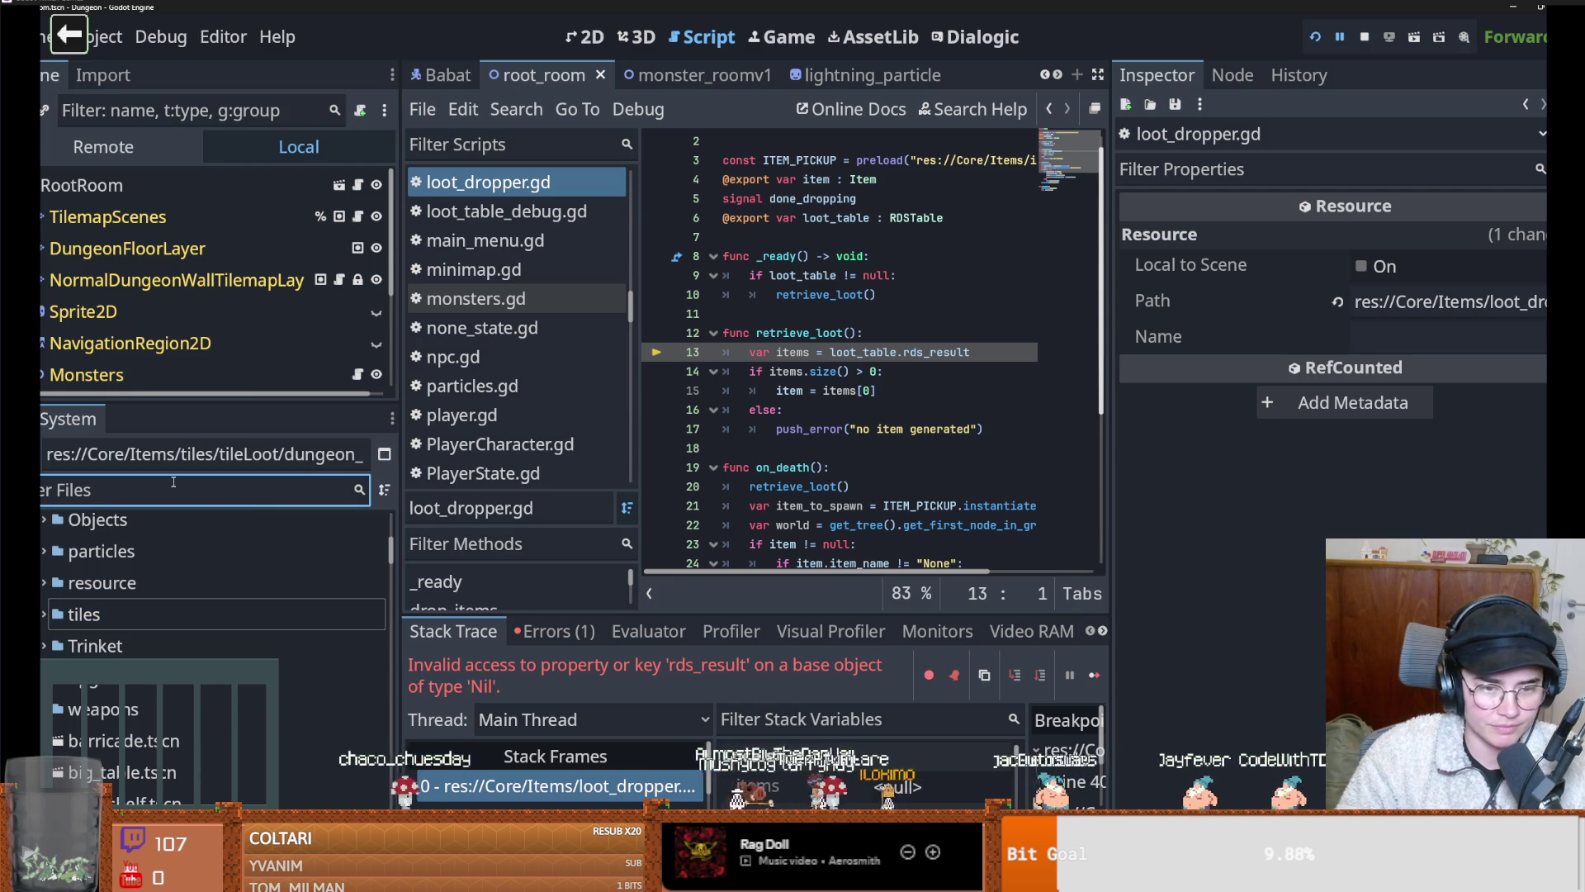
pyautogui.write('loot_t')
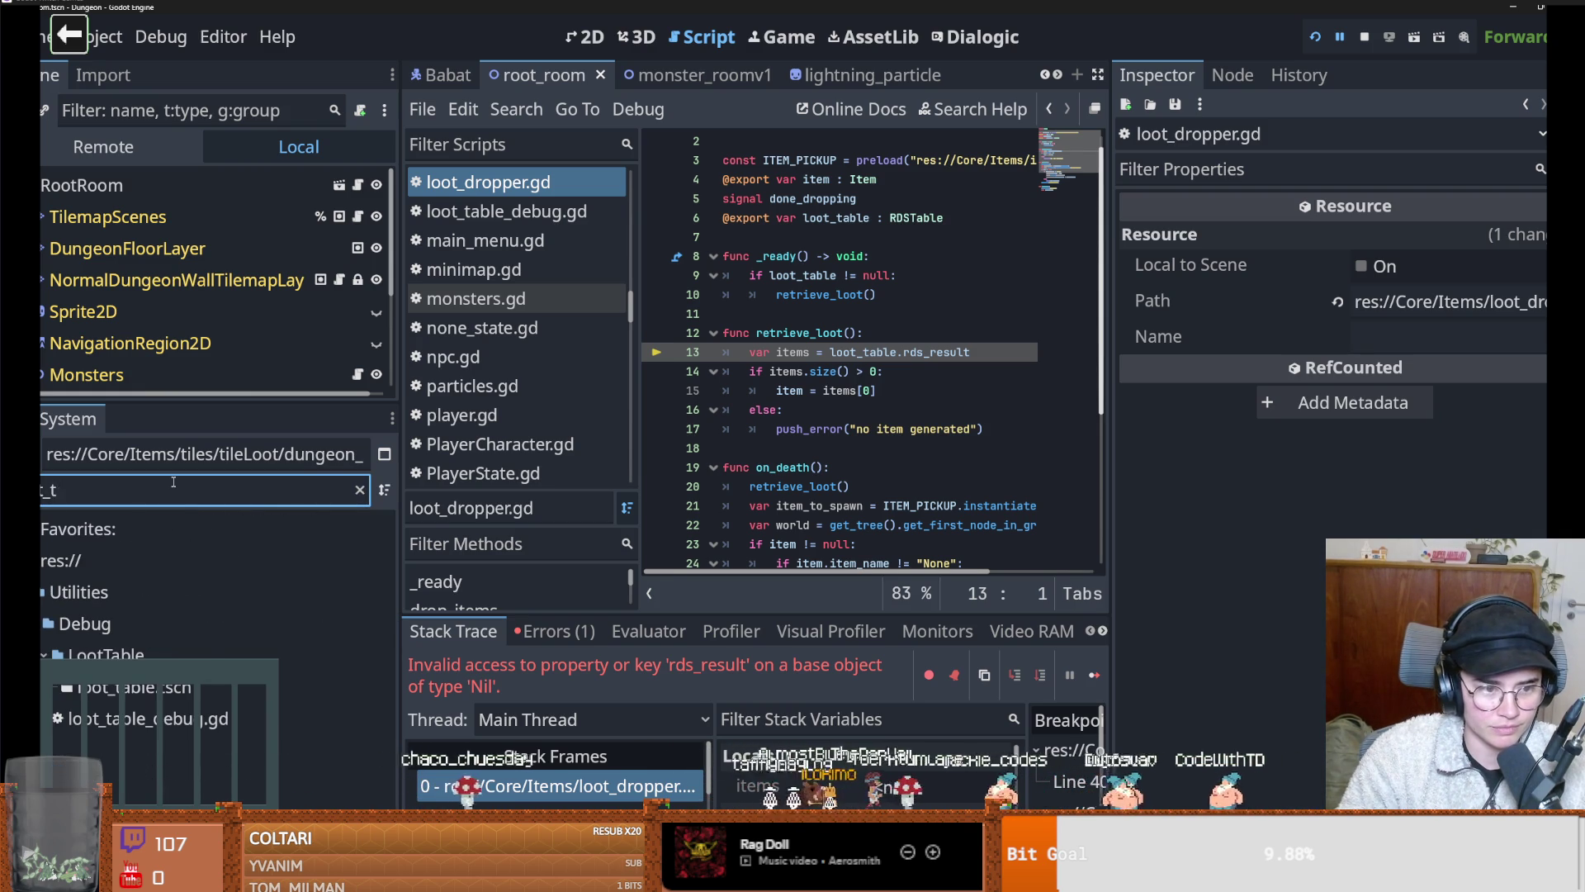
pyautogui.press('BackSpace')
pyautogui.press('BackSpace')
pyautogui.press('BackSpace')
pyautogui.scroll(-5, 238, 724)
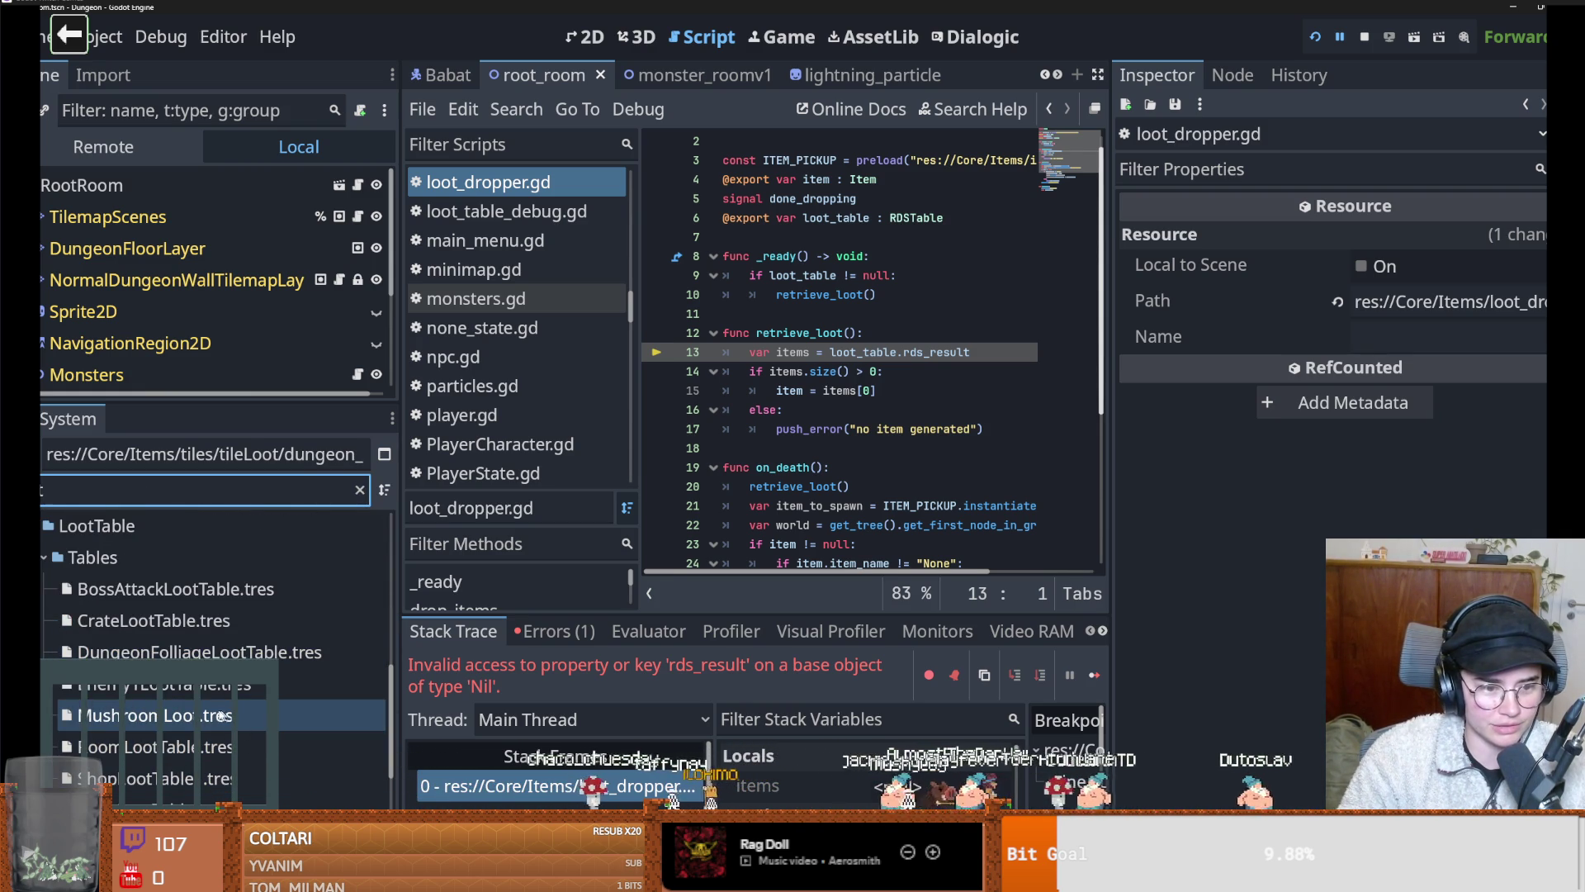
pyautogui.doubleClick(235, 718)
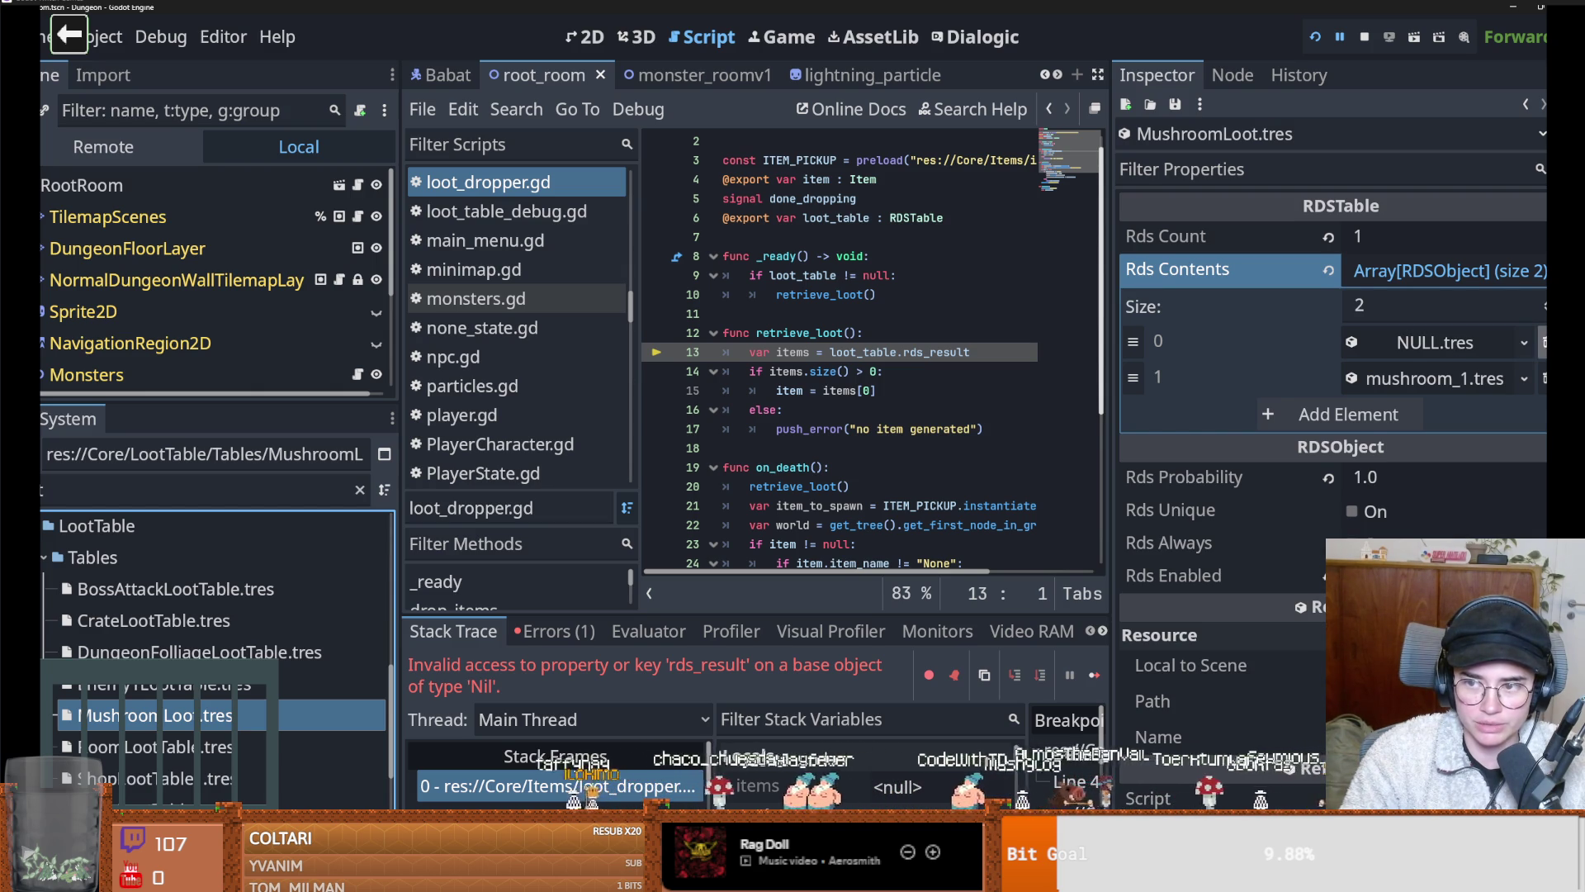
# Remove the NULL.tres entry from Rds Contents and set the array size back to 2
pyautogui.click(1540, 341)
pyautogui.click(1467, 306)
pyautogui.write('2')
pyautogui.press('Return')
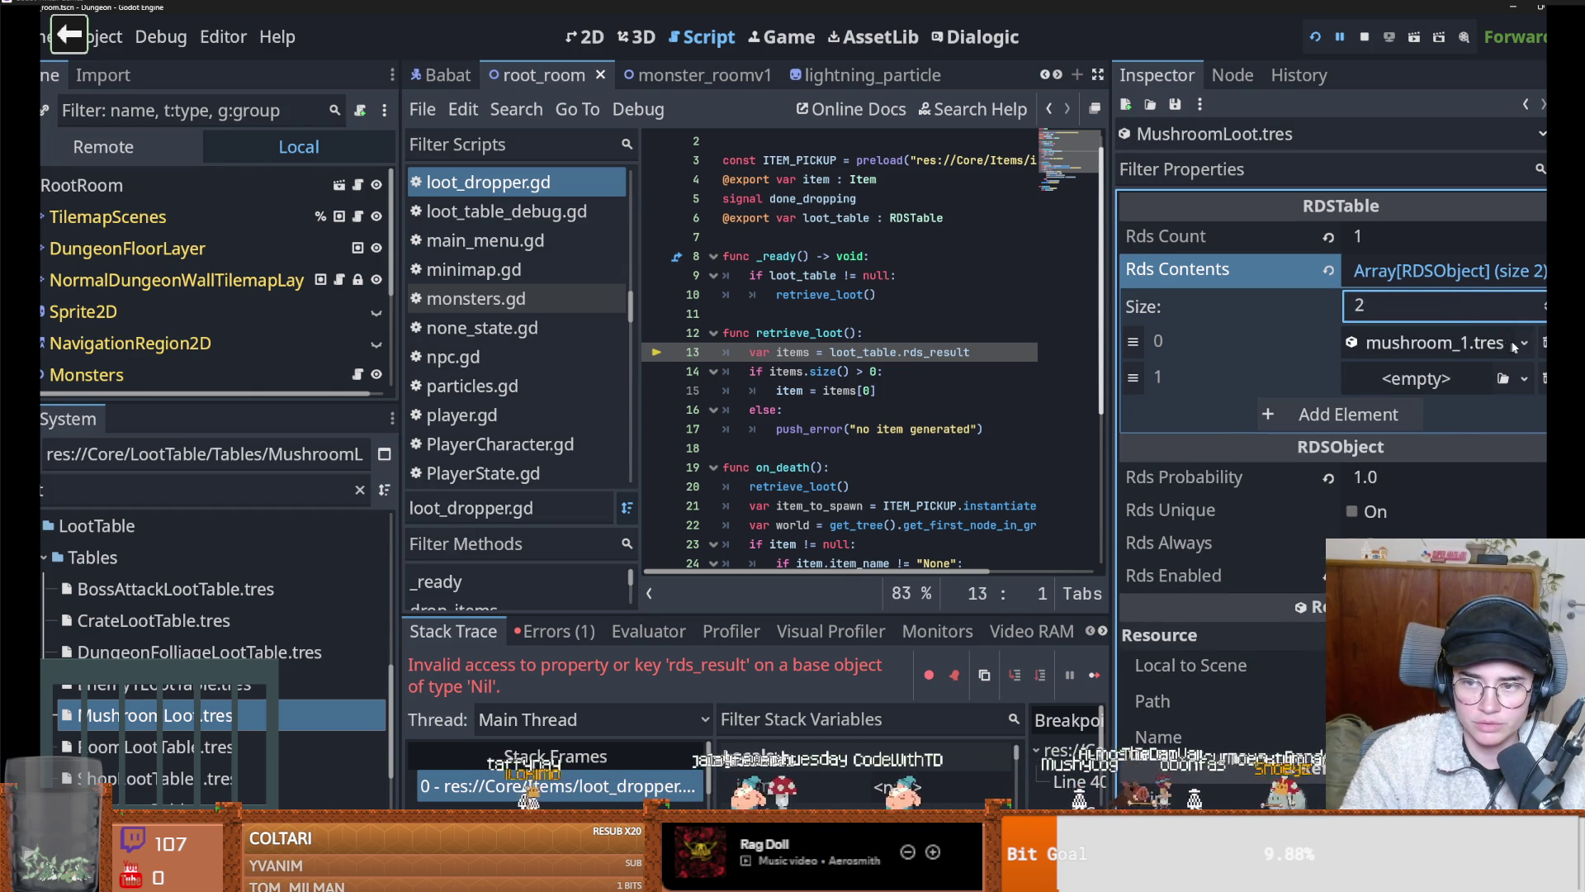
# Fill element 1 with a new Item and set its Item Name to None
pyautogui.click(1524, 377)
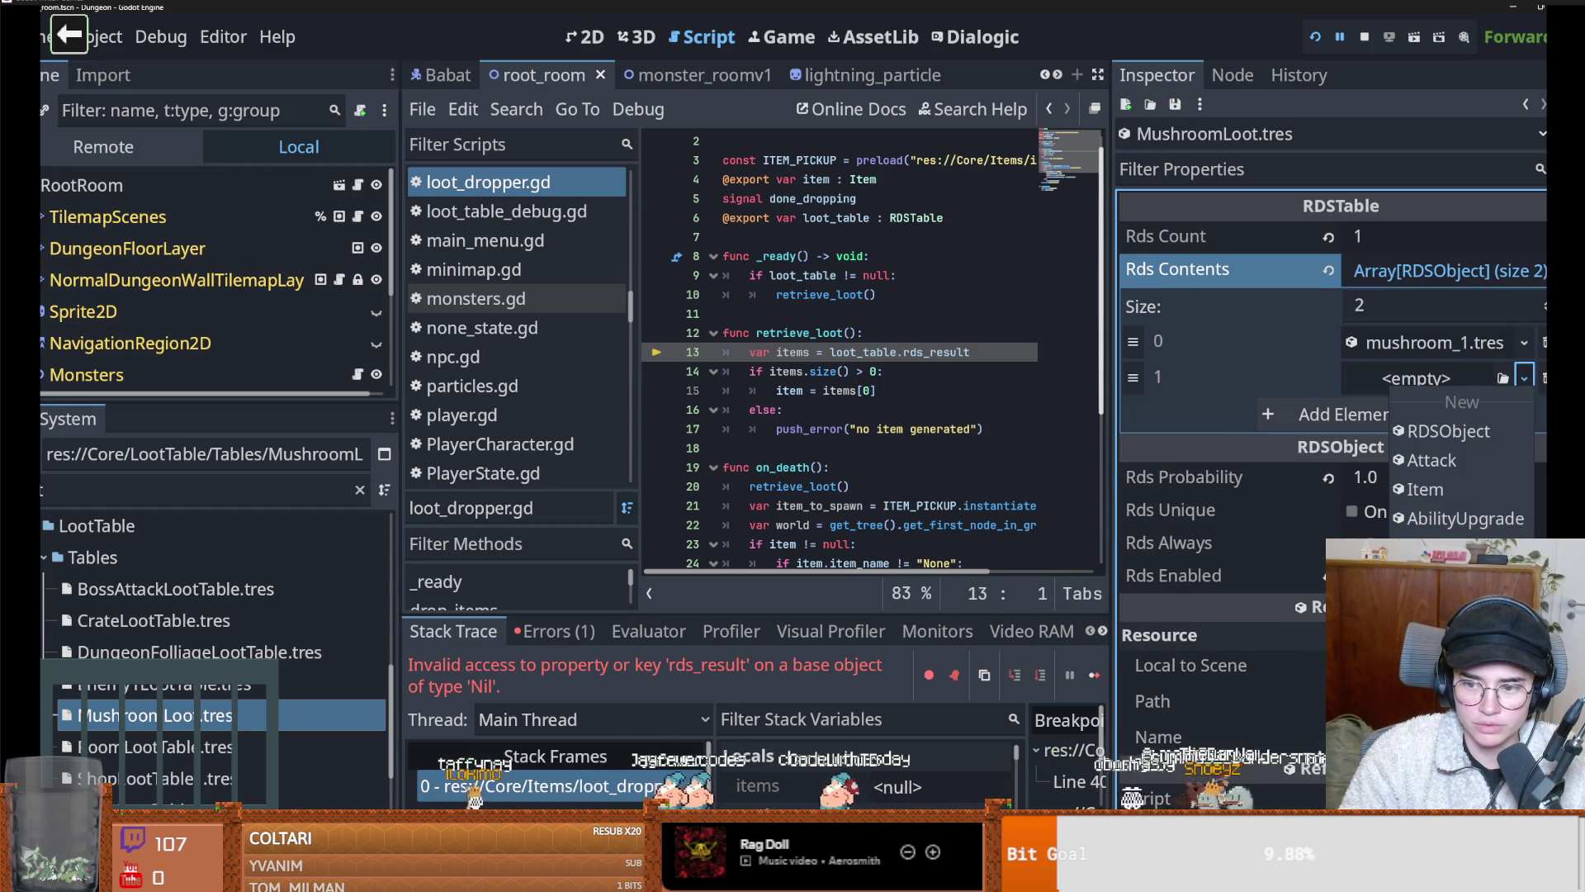
pyautogui.click(1425, 489)
pyautogui.click(1434, 378)
pyautogui.click(1424, 421)
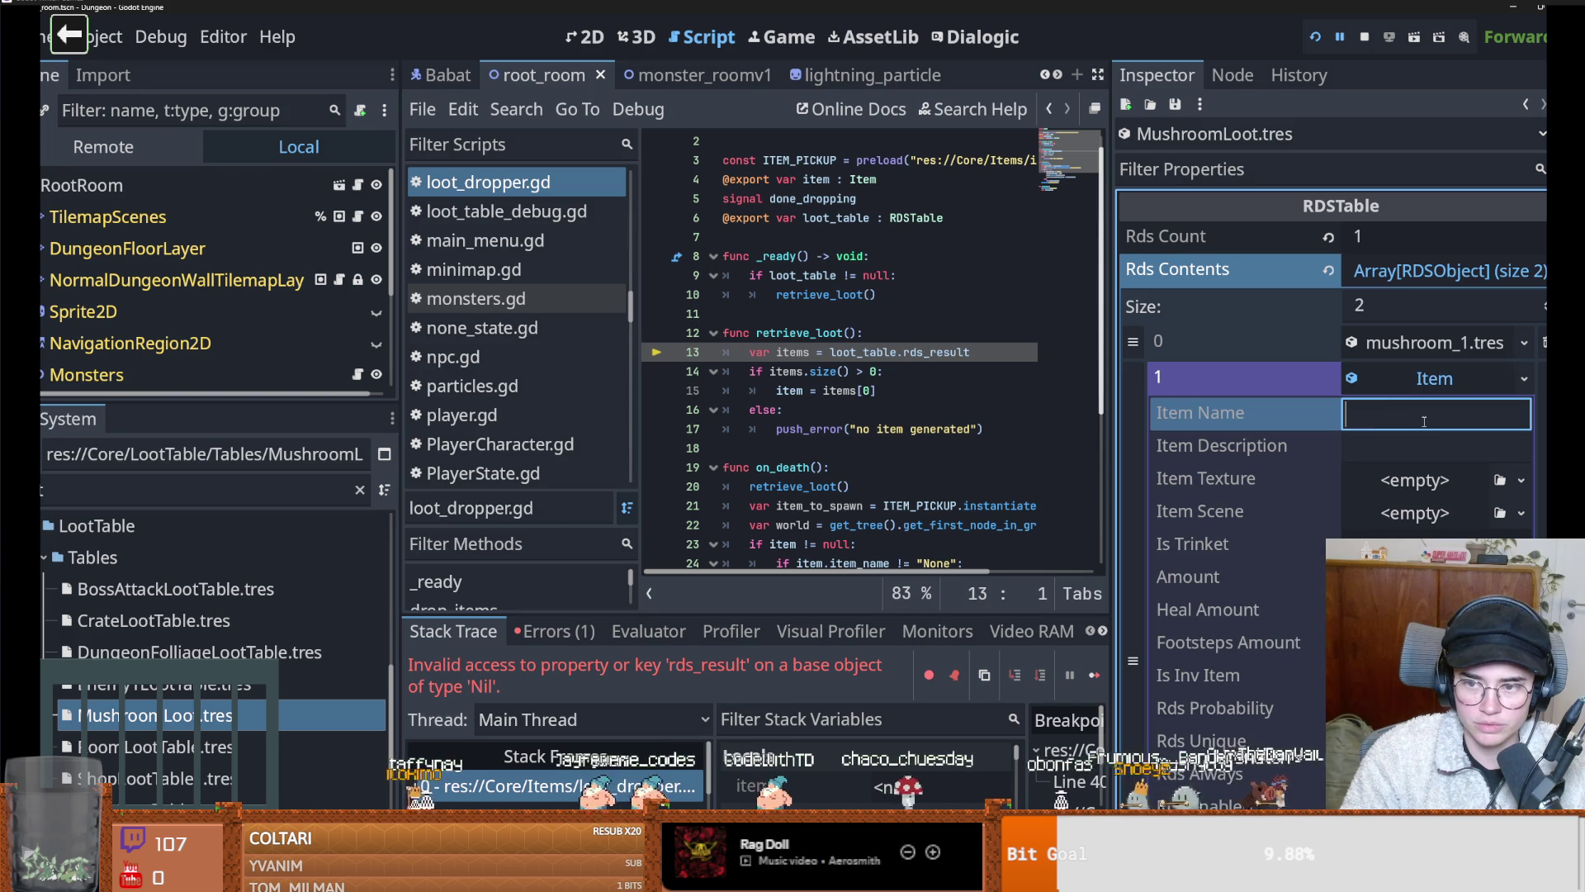
pyautogui.write('None')
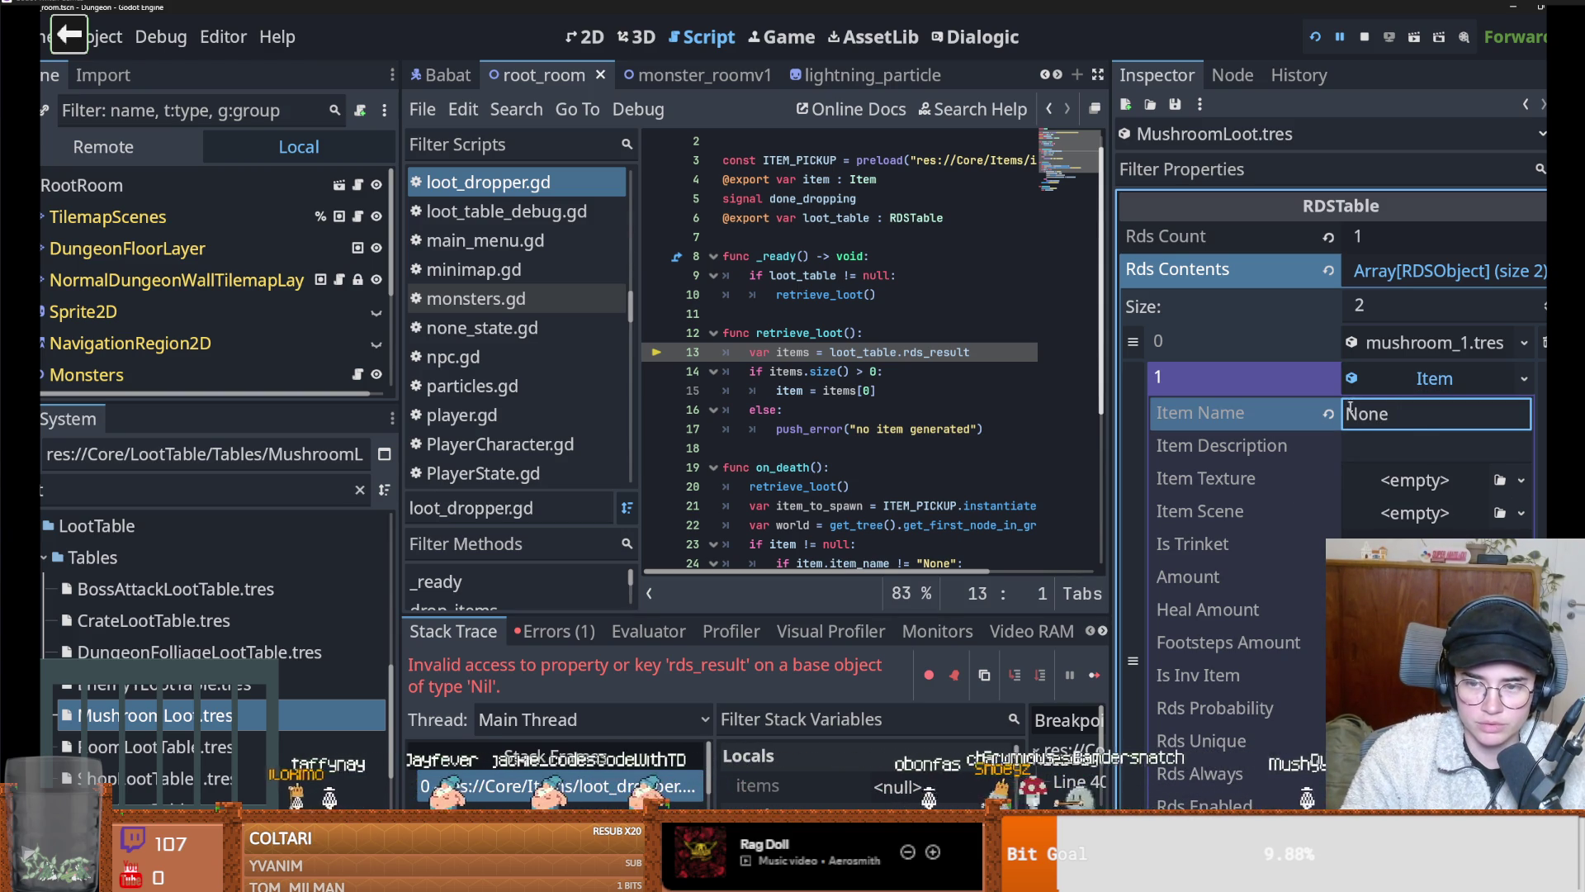
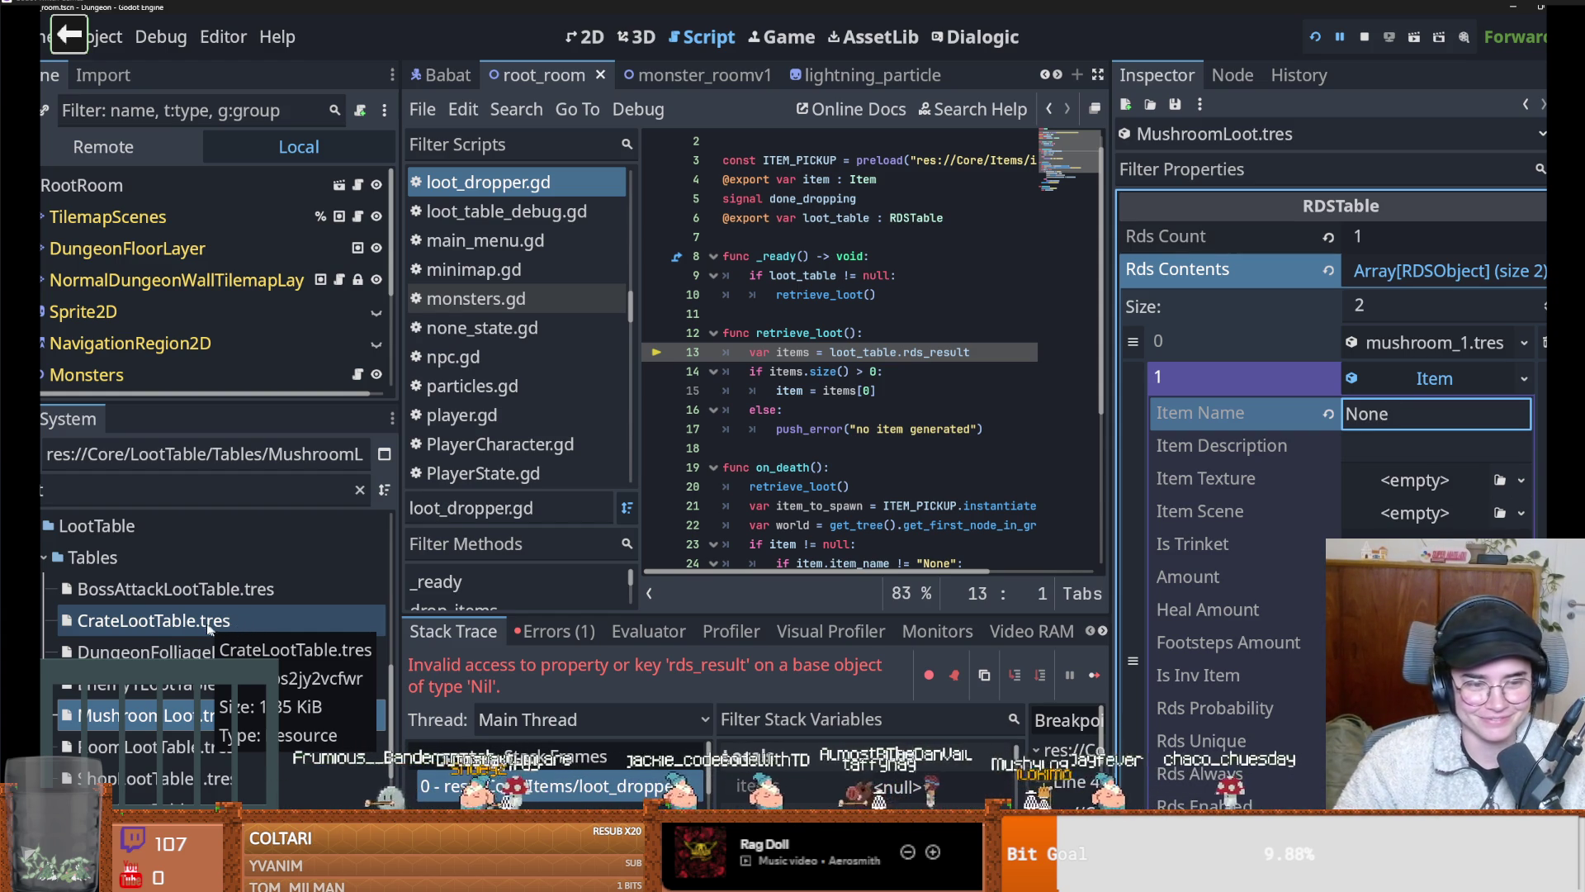
# Open CrateLootTable and try saving its last entry's inline Item with Ctrl+S
pyautogui.click(235, 624)
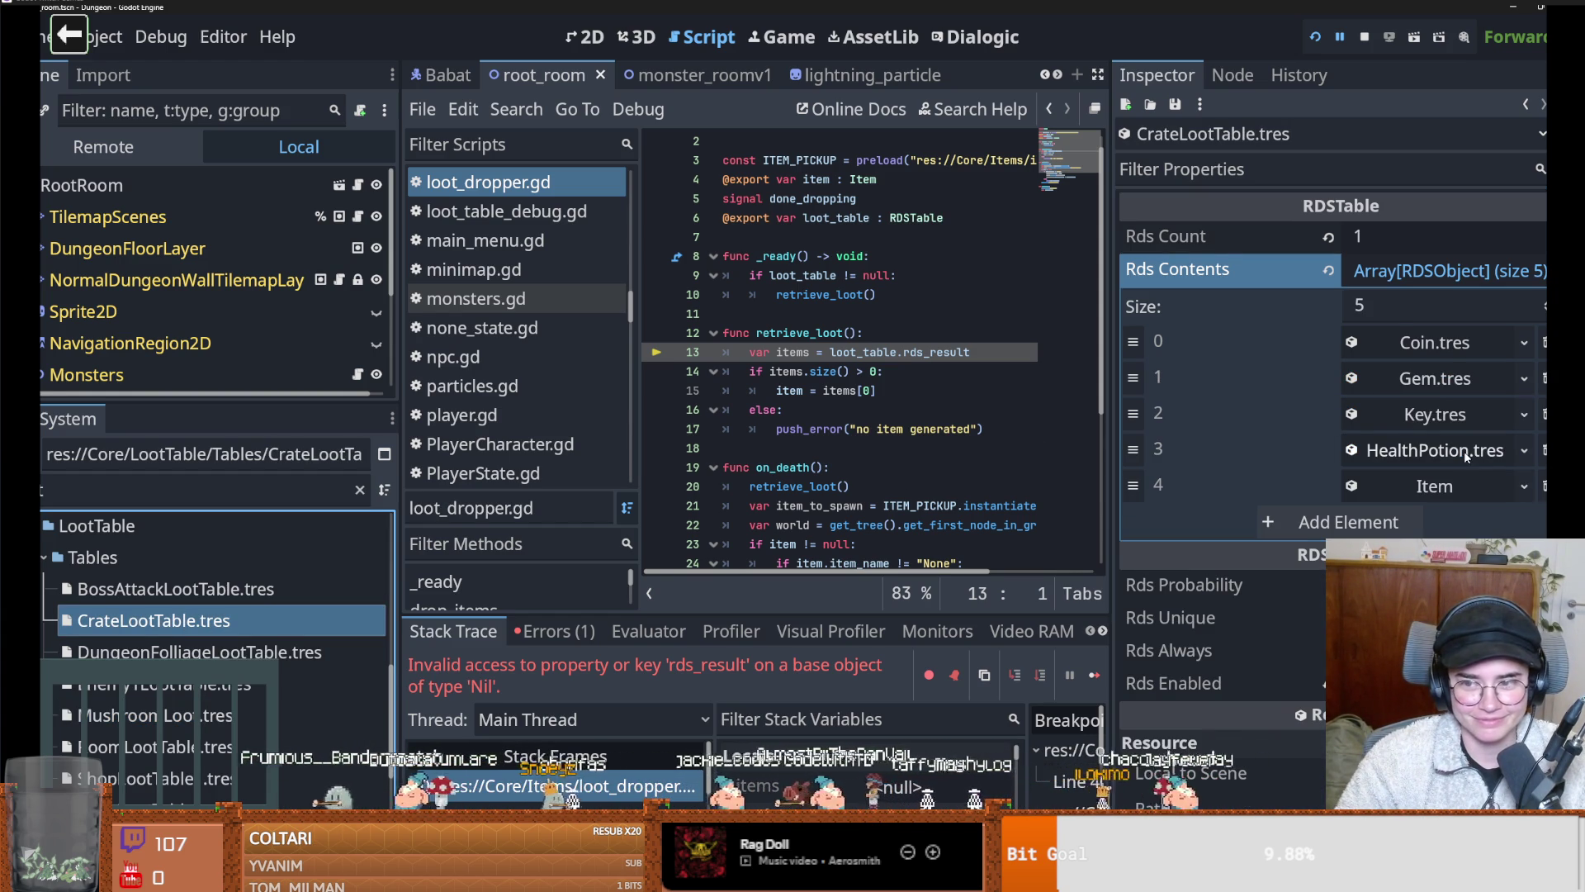
pyautogui.click(1455, 486)
pyautogui.click(1454, 486)
pyautogui.click(1524, 486)
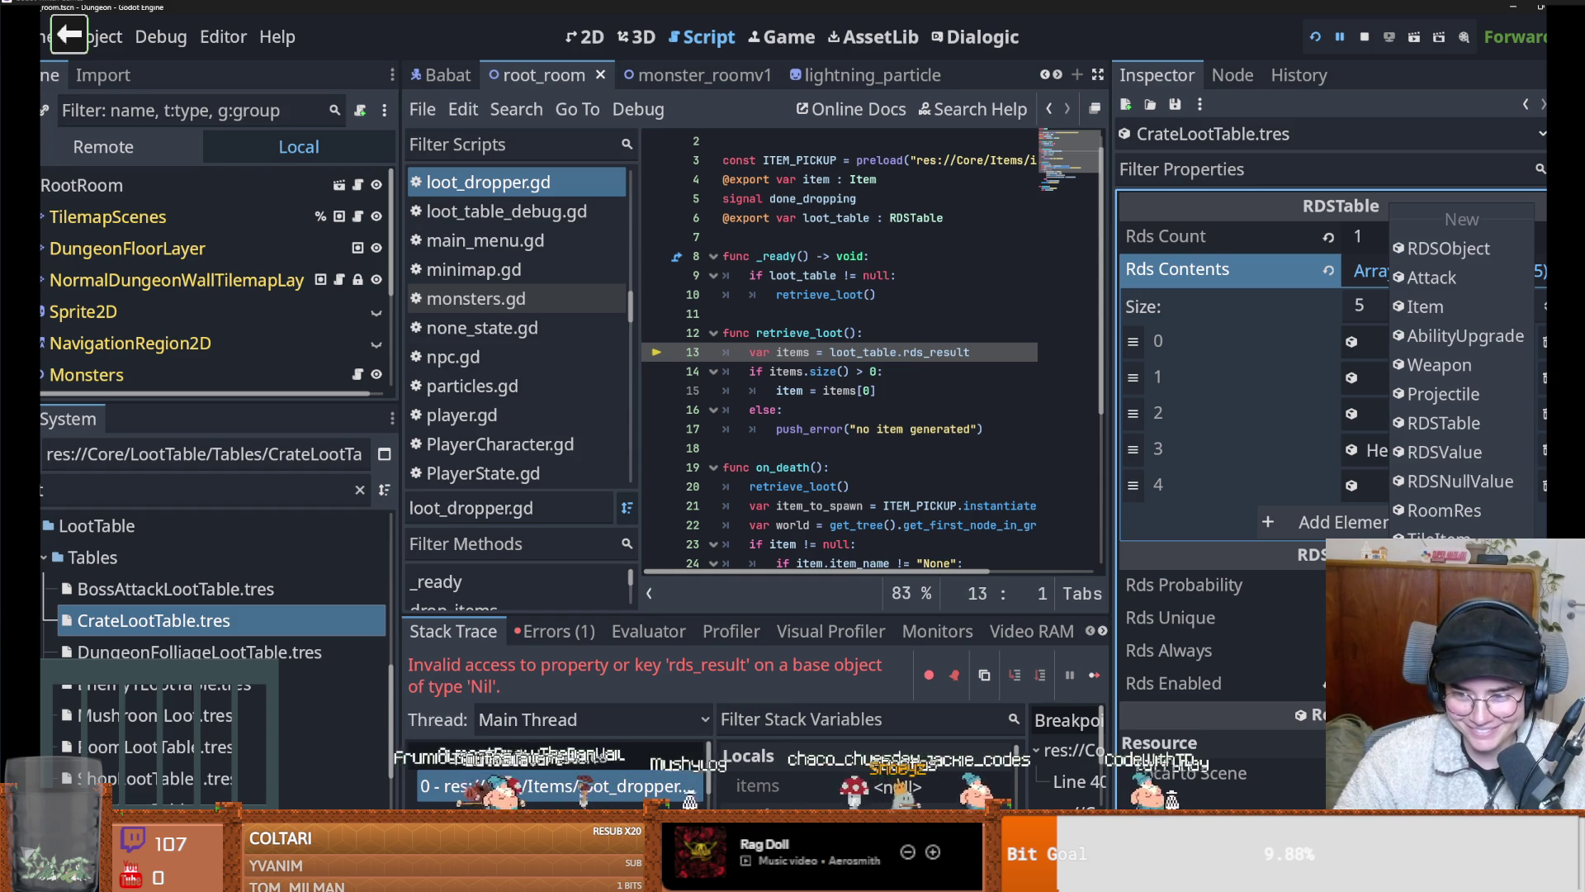
pyautogui.press('Escape')
pyautogui.hotkey('ctrl', 's')
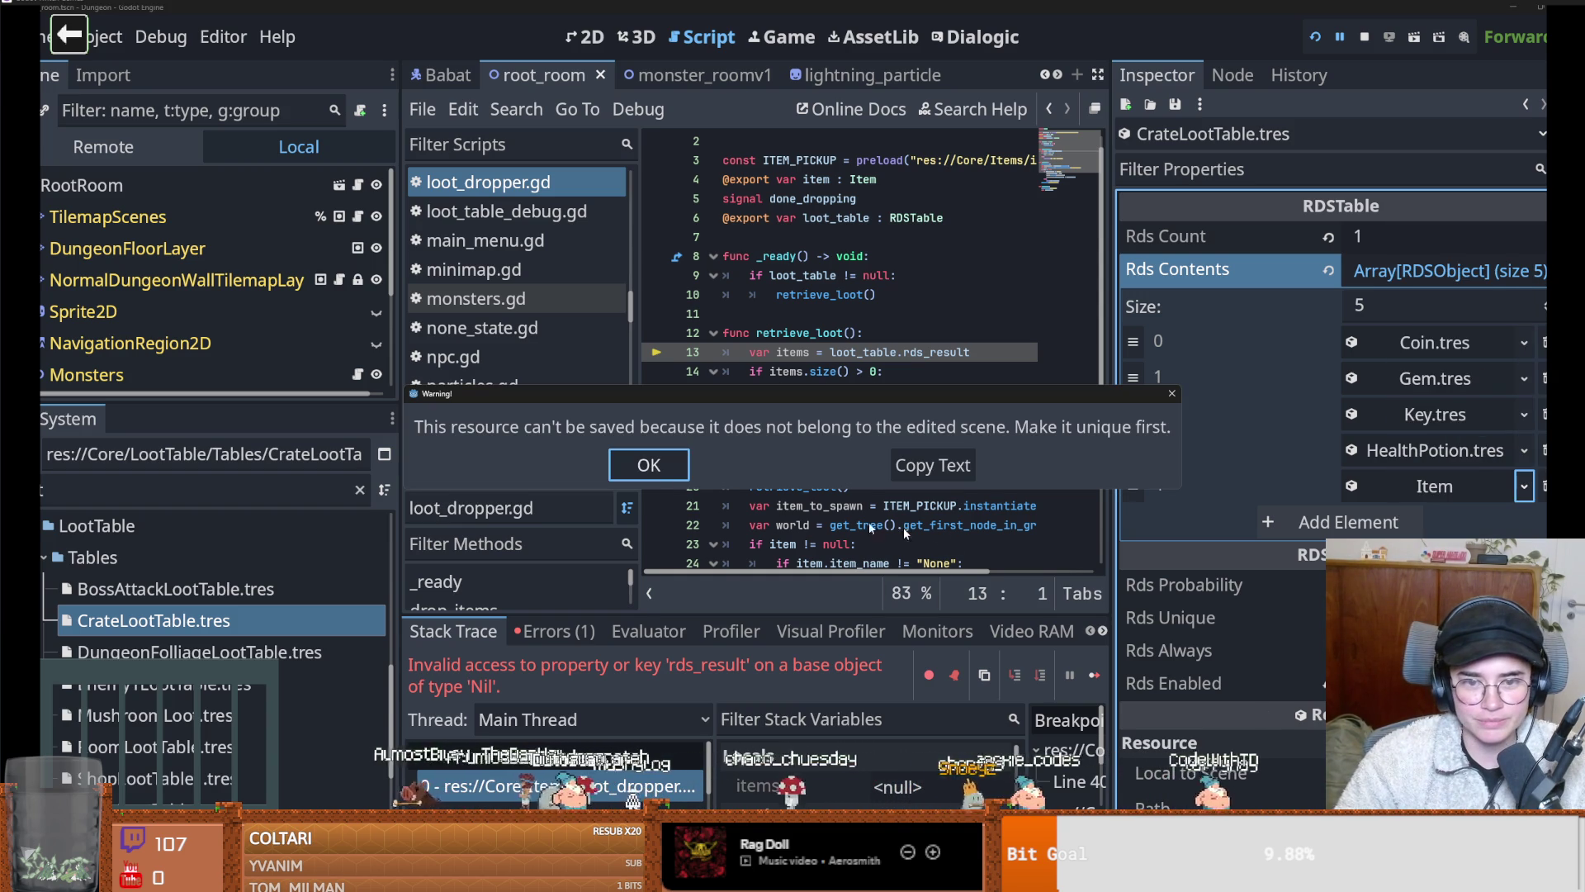
# Dismiss the unsaveable-resource warning and choose Save As for element 4's Item
pyautogui.click(1171, 397)
pyautogui.click(1524, 485)
pyautogui.click(1500, 527)
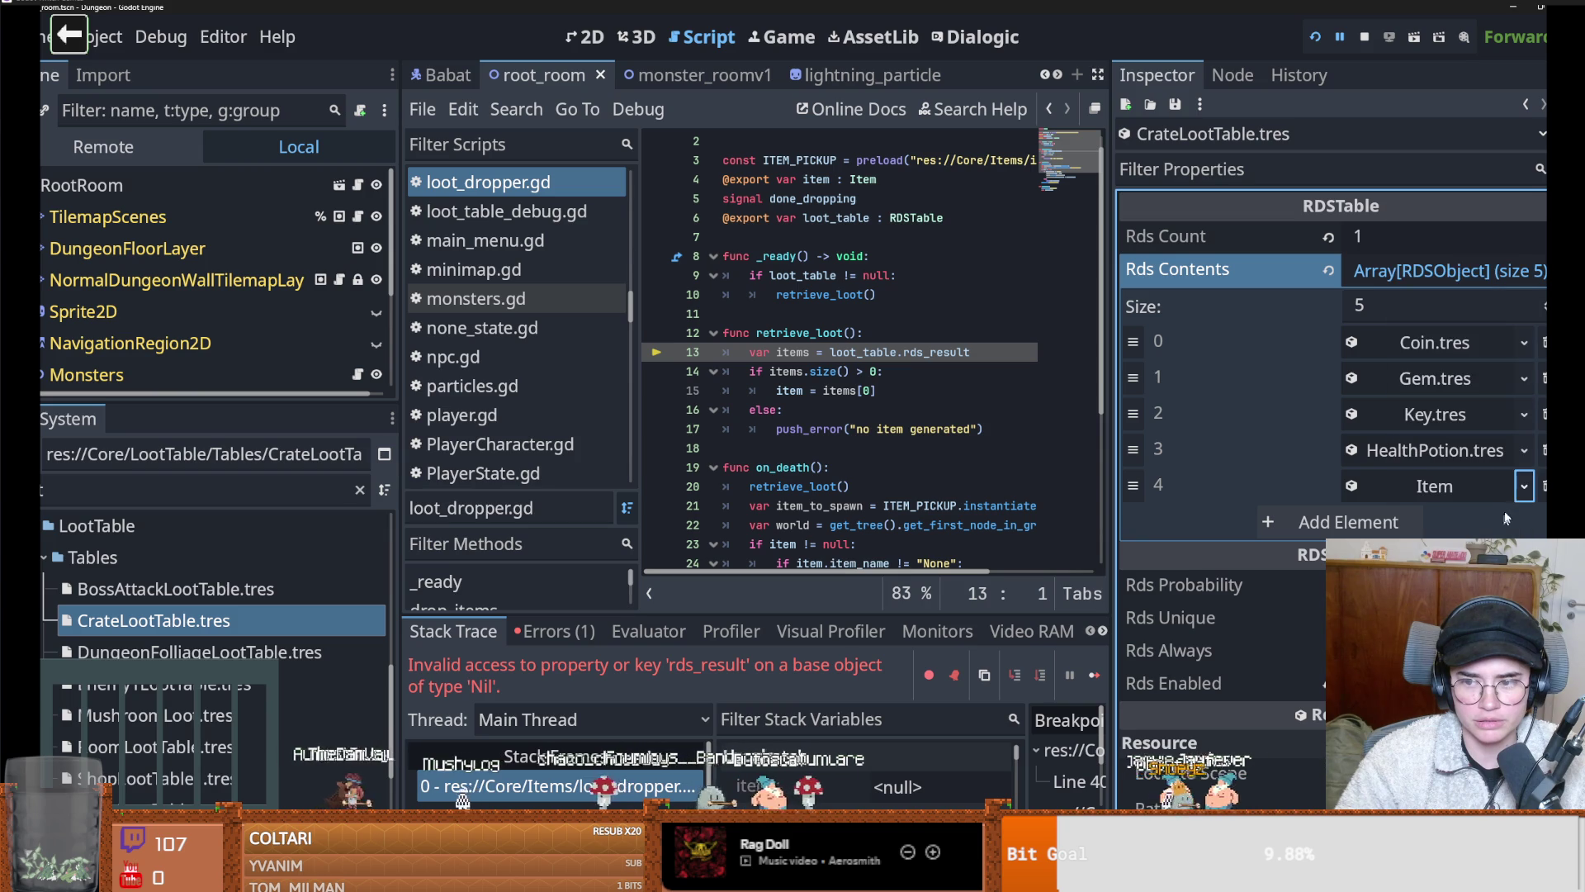
pyautogui.click(1522, 491)
pyautogui.click(1453, 515)
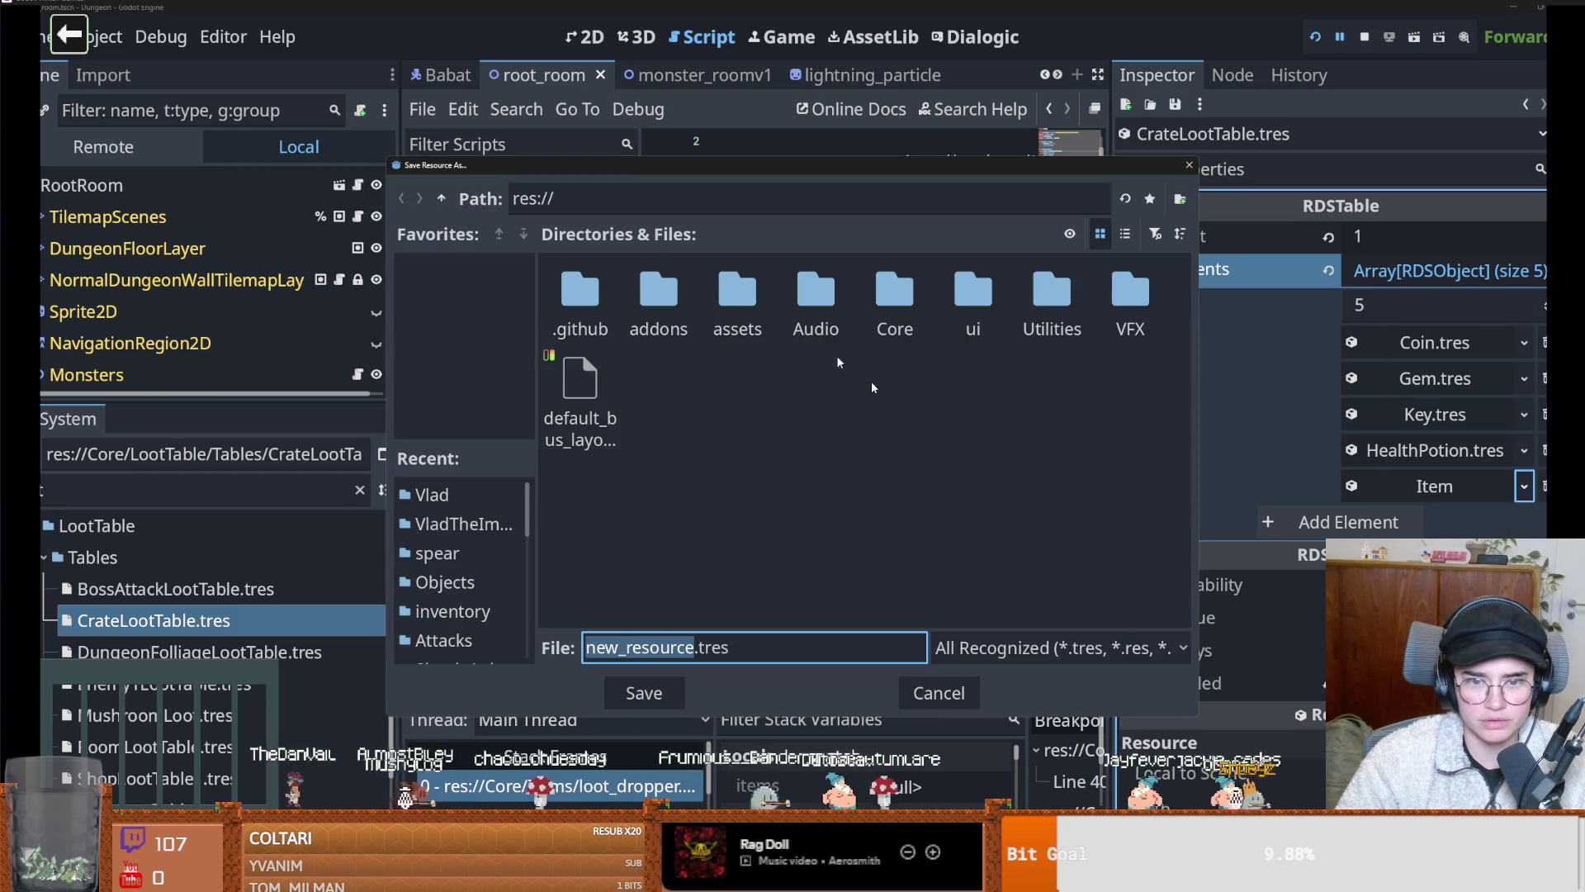
# Save the empty Item as NoneNonDemonic.tres in res://Core/Items/resource
pyautogui.doubleClick(894, 301)
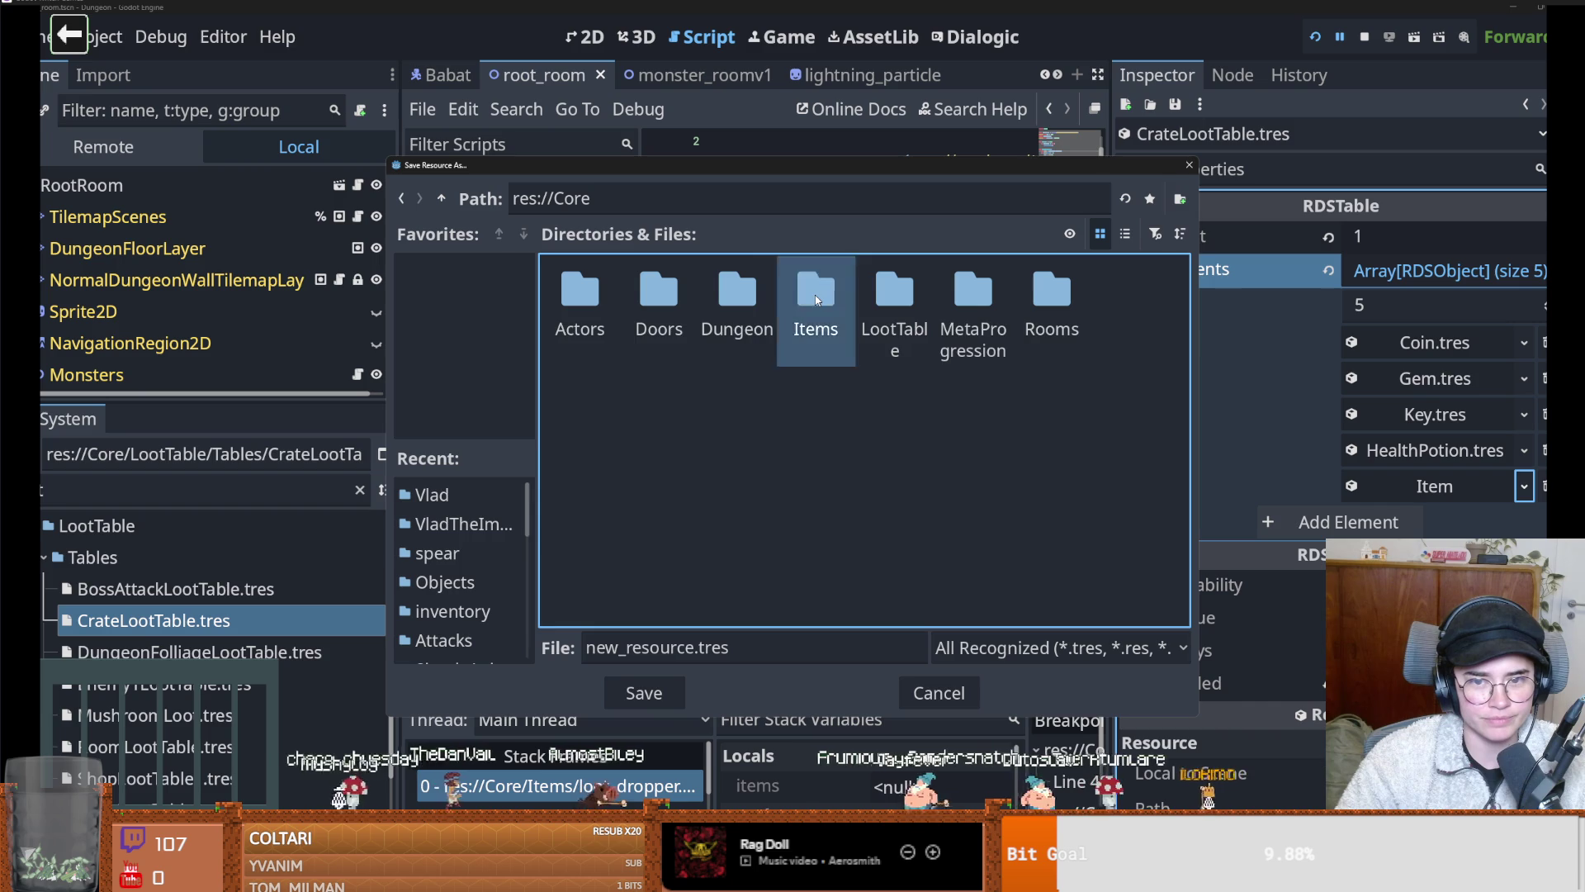
pyautogui.doubleClick(784, 313)
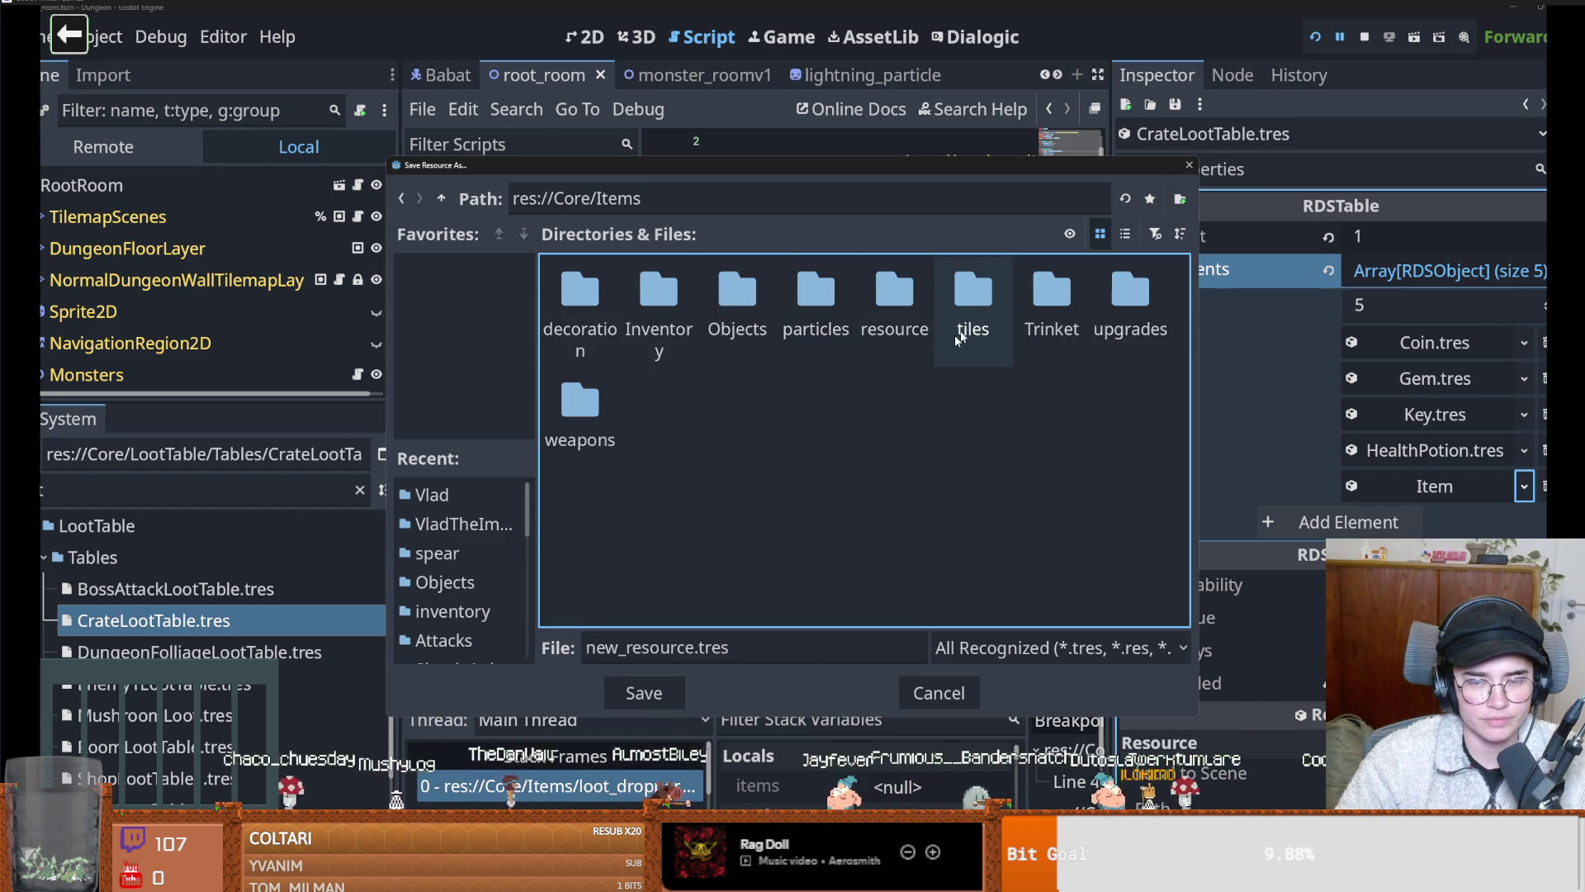
pyautogui.doubleClick(895, 314)
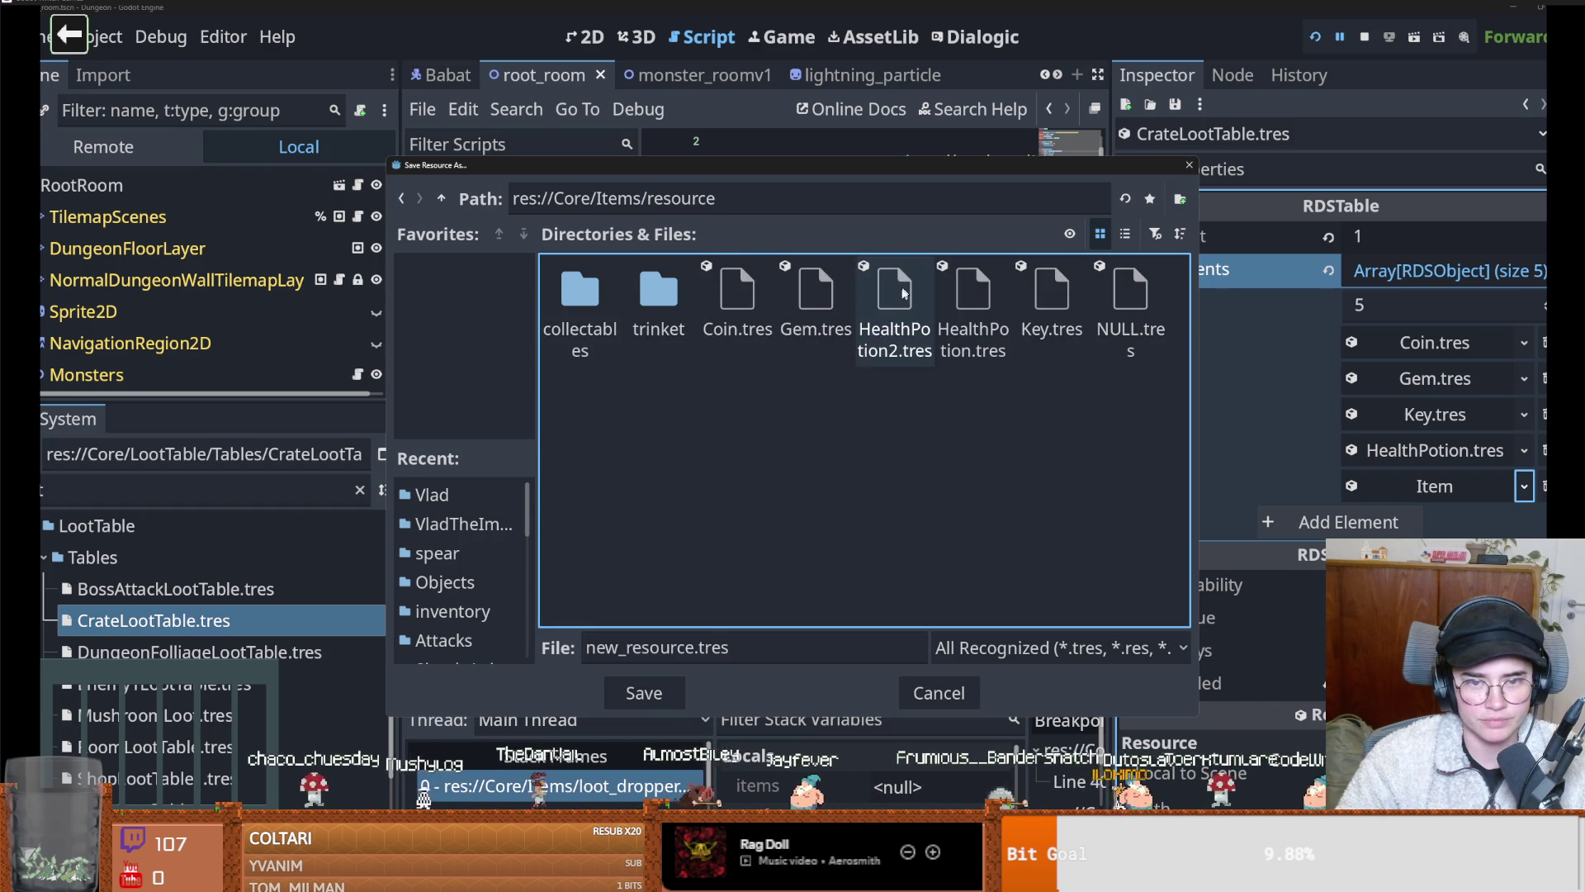
pyautogui.tripleClick(800, 651)
pyautogui.write('NoneNonDemonic')
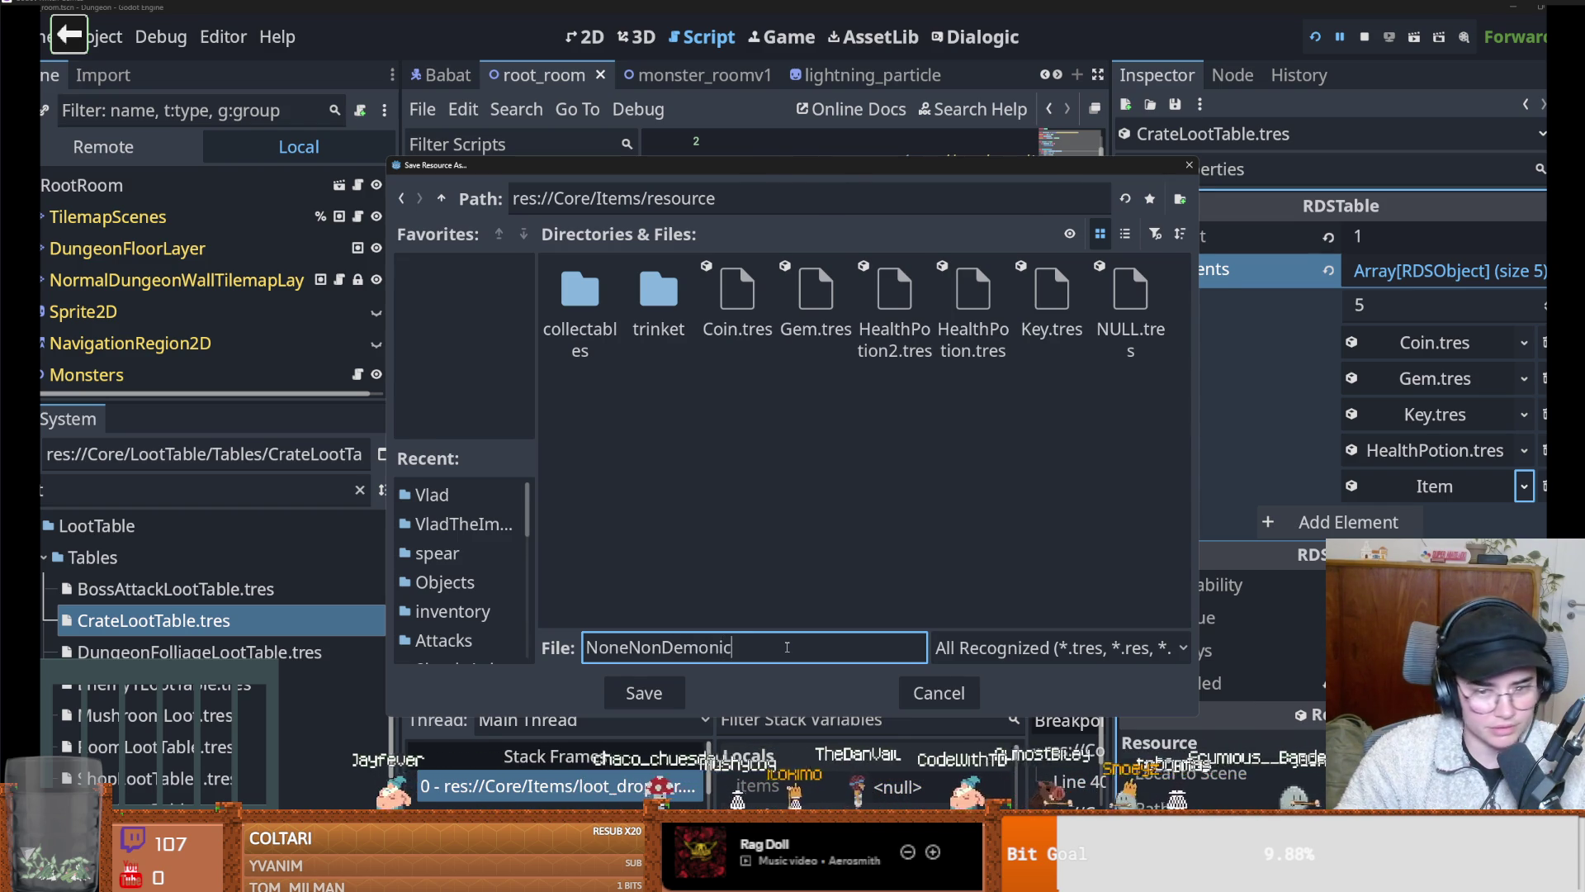
pyautogui.press('Return')
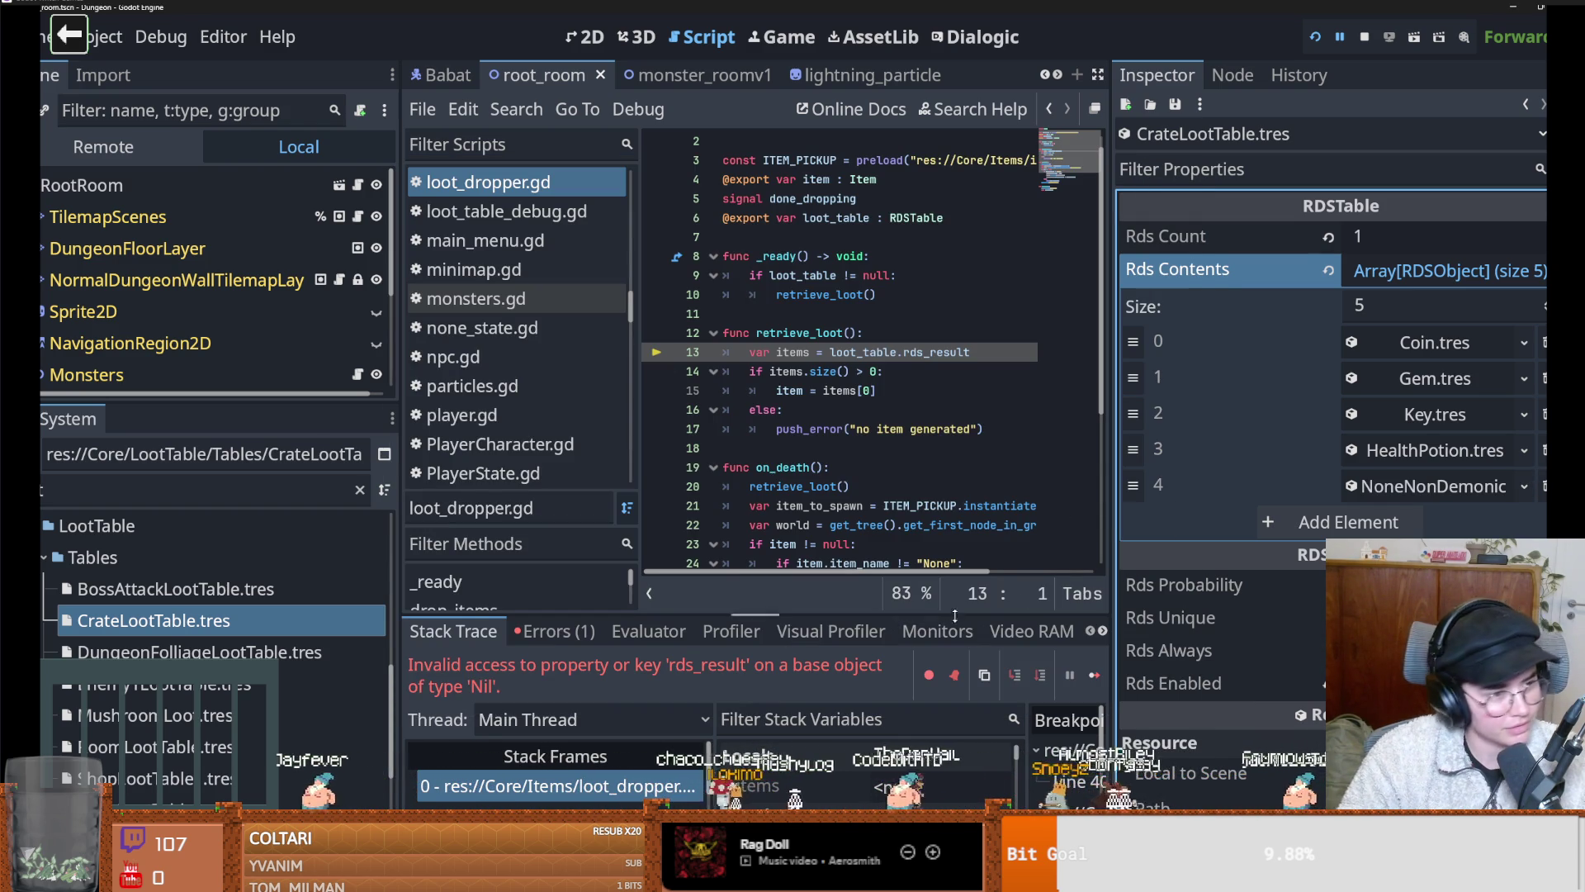
# Save, then Quick Load NoneNonDemonic into MushroomLoot's second entry
pyautogui.hotkey('ctrl', 's')
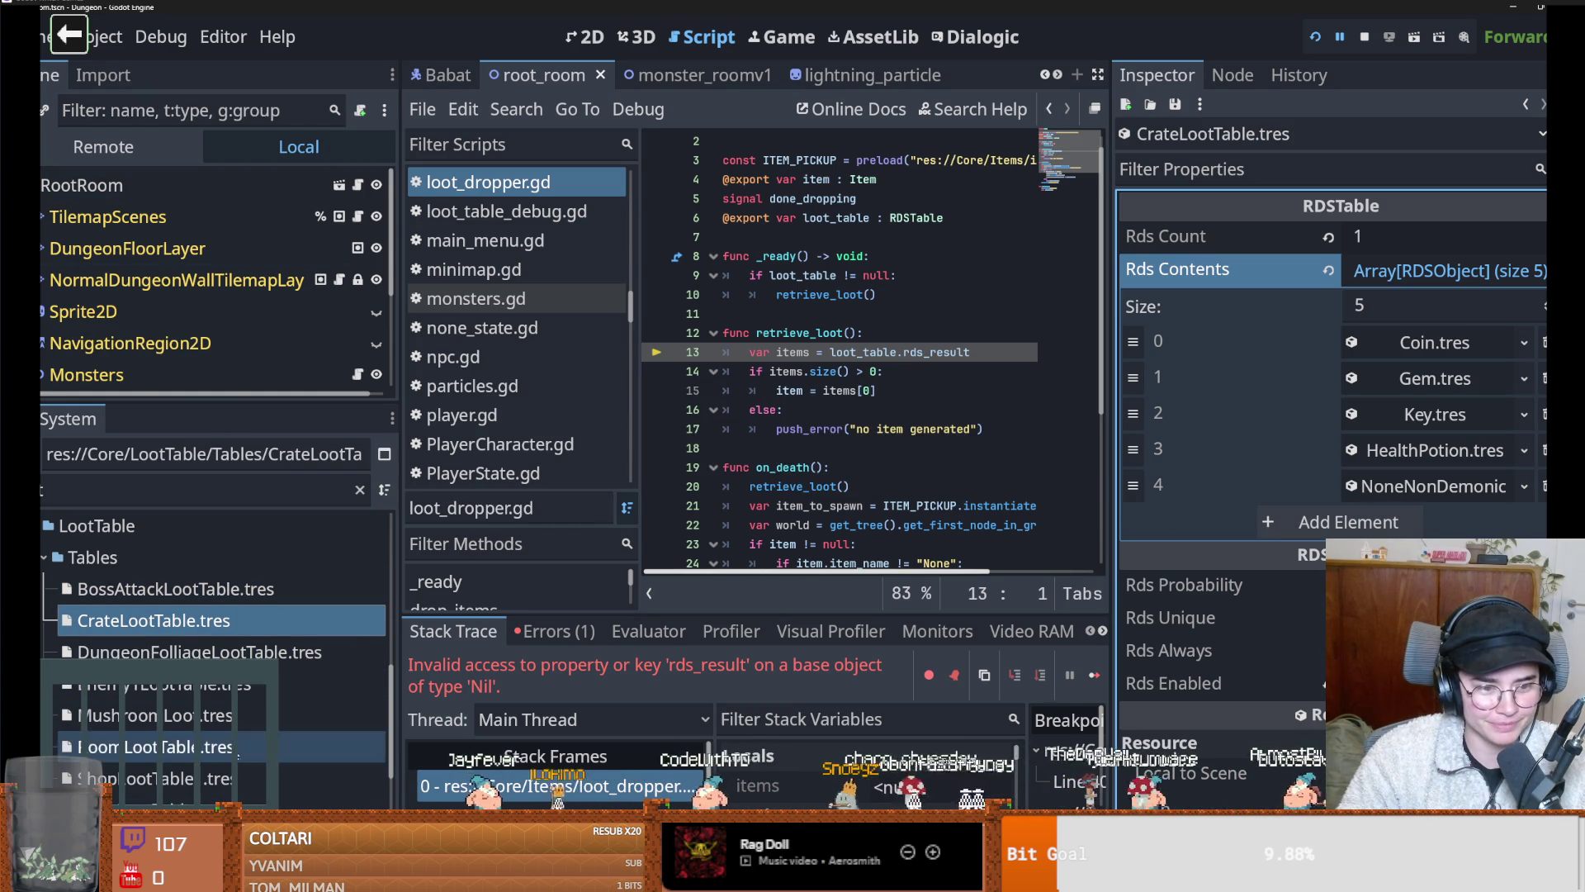
pyautogui.click(206, 715)
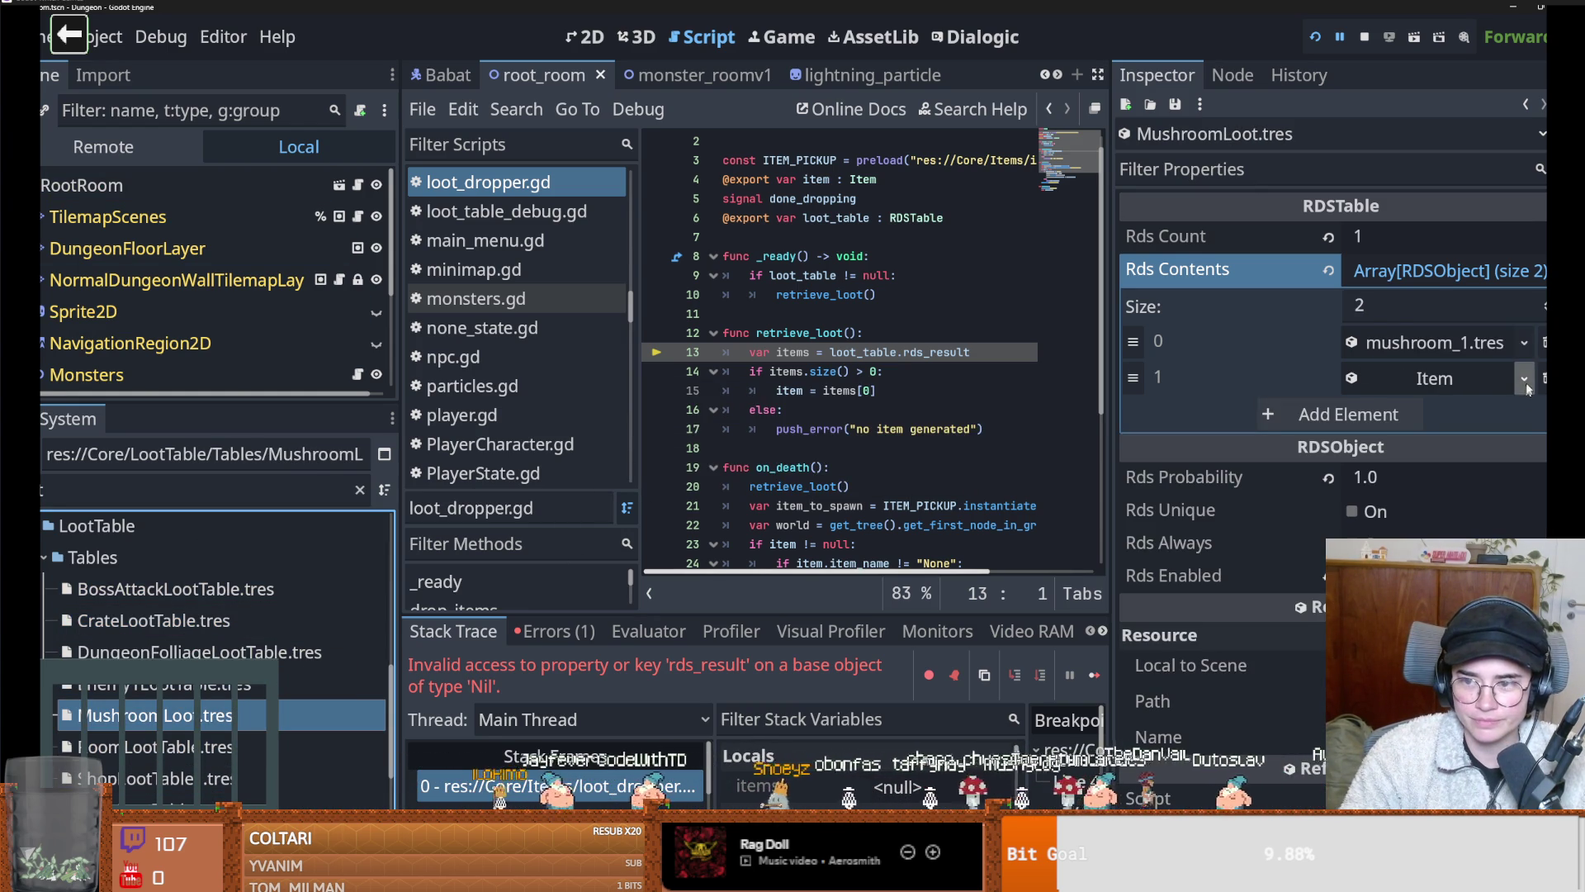
pyautogui.click(1524, 379)
pyautogui.click(1453, 628)
pyautogui.write('non')
pyautogui.press('Return')
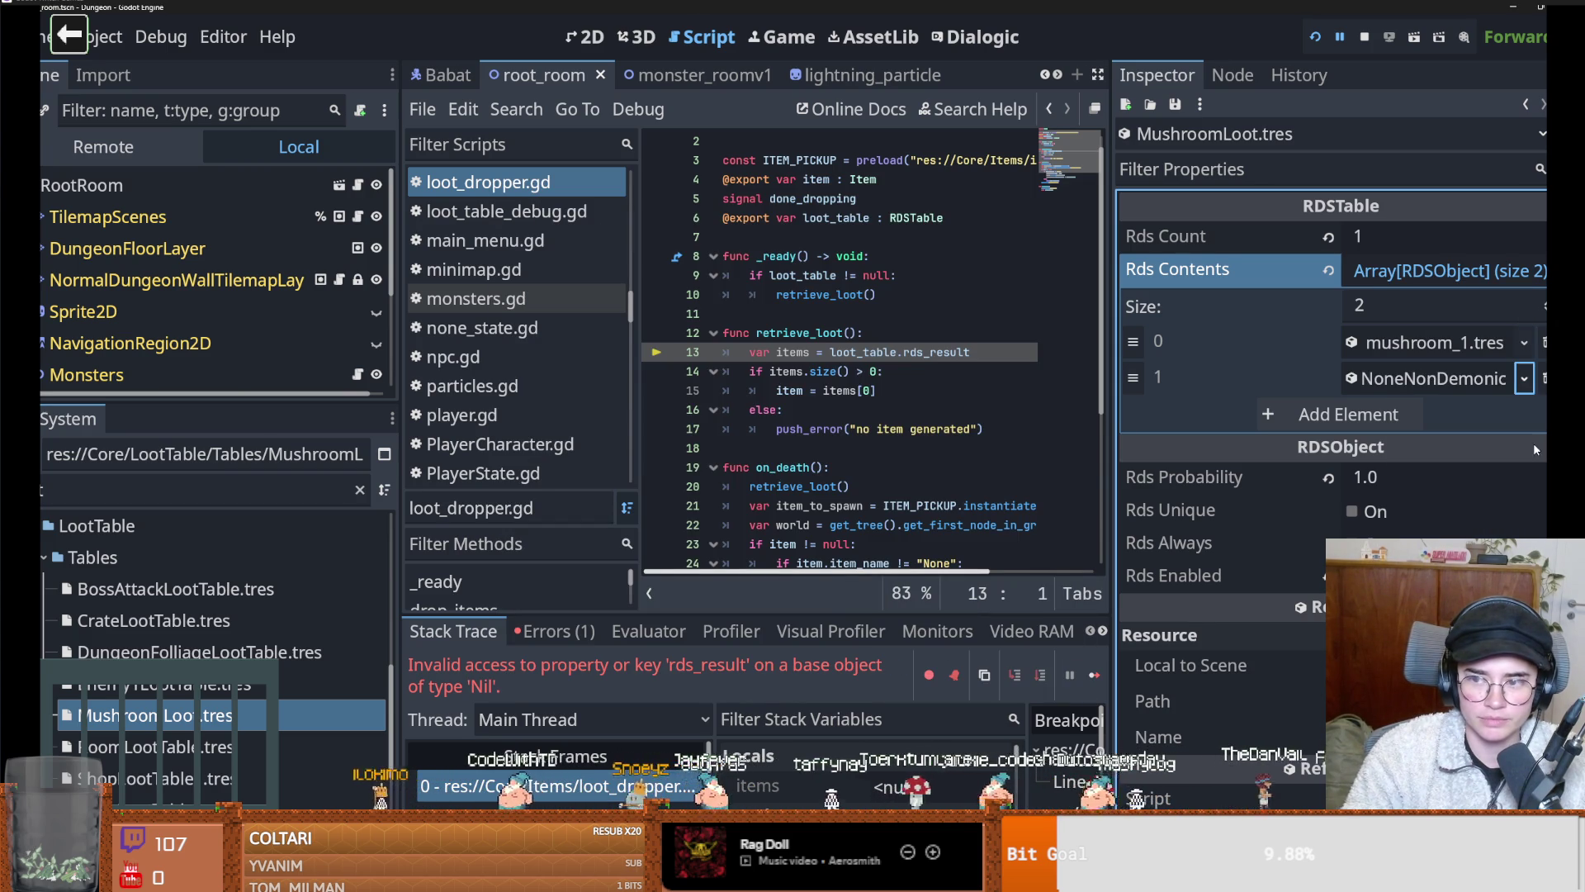
pyautogui.click(1524, 380)
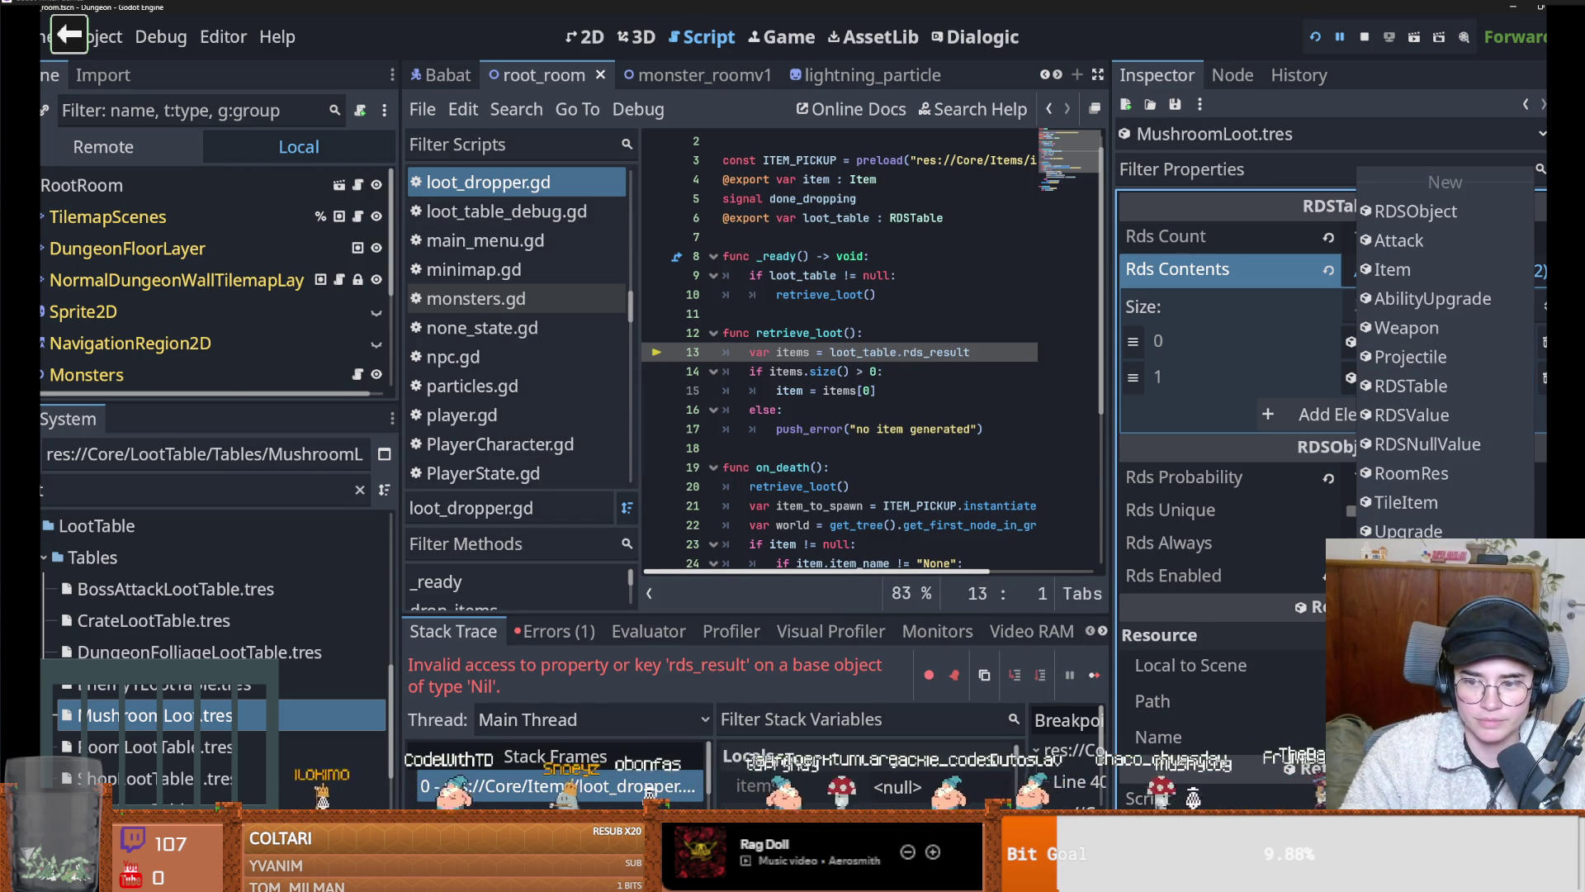
pyautogui.press('Escape')
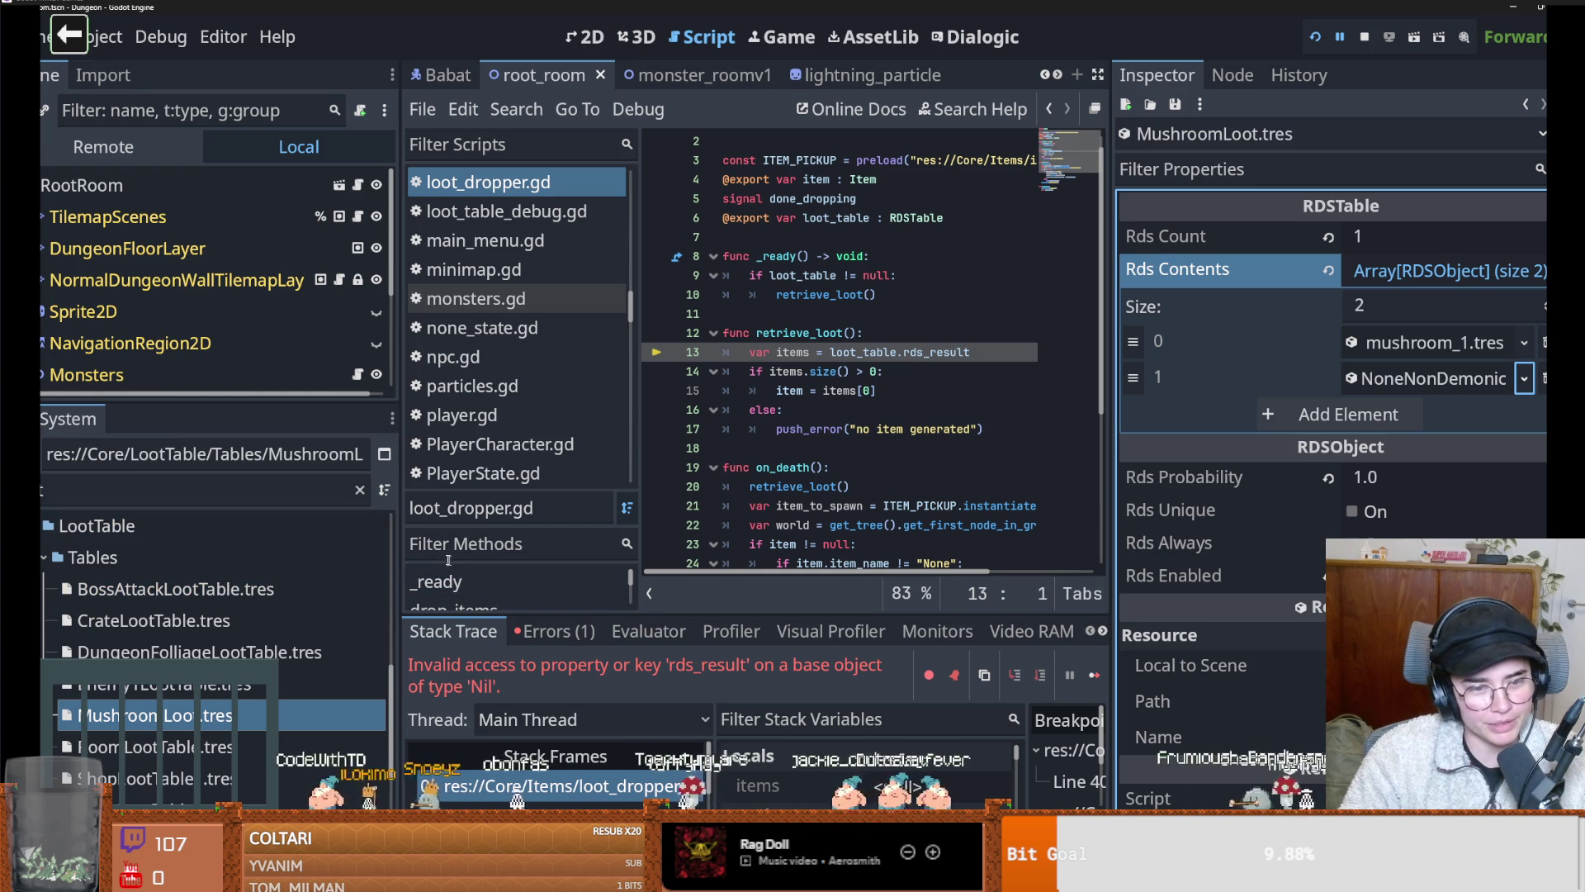
# Resize the left docks and review the Room, shop, BossAttack and Crate loot tables
pyautogui.moveTo(400, 525); pyautogui.dragTo(452, 580)
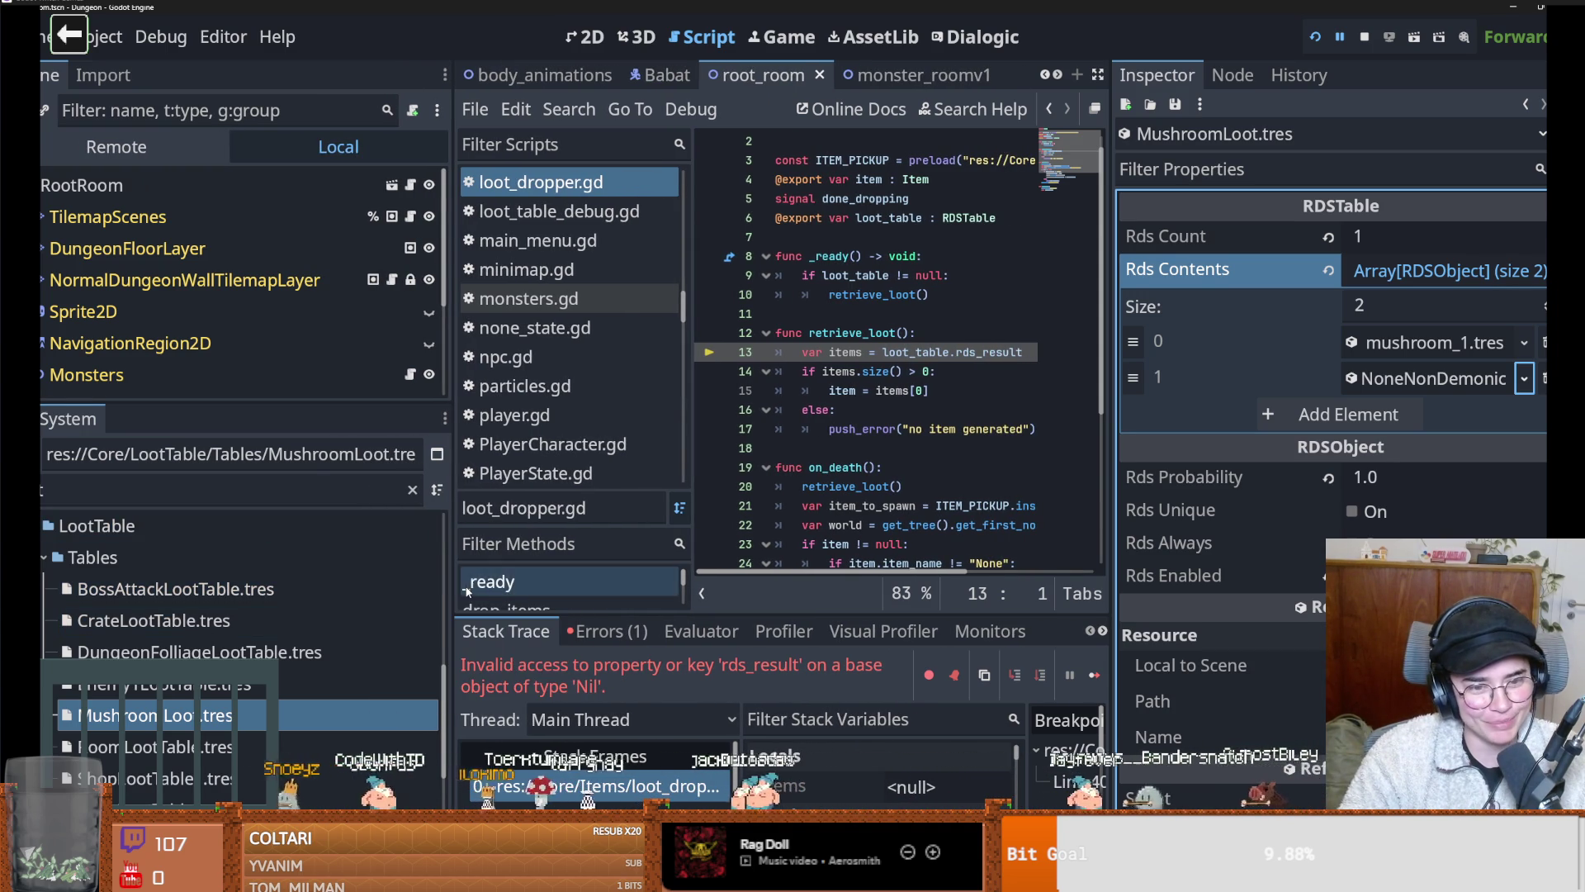
pyautogui.moveTo(452, 537)
pyautogui.mouseDown()
pyautogui.moveTo(423, 520)
pyautogui.moveTo(475, 549)
pyautogui.mouseUp()
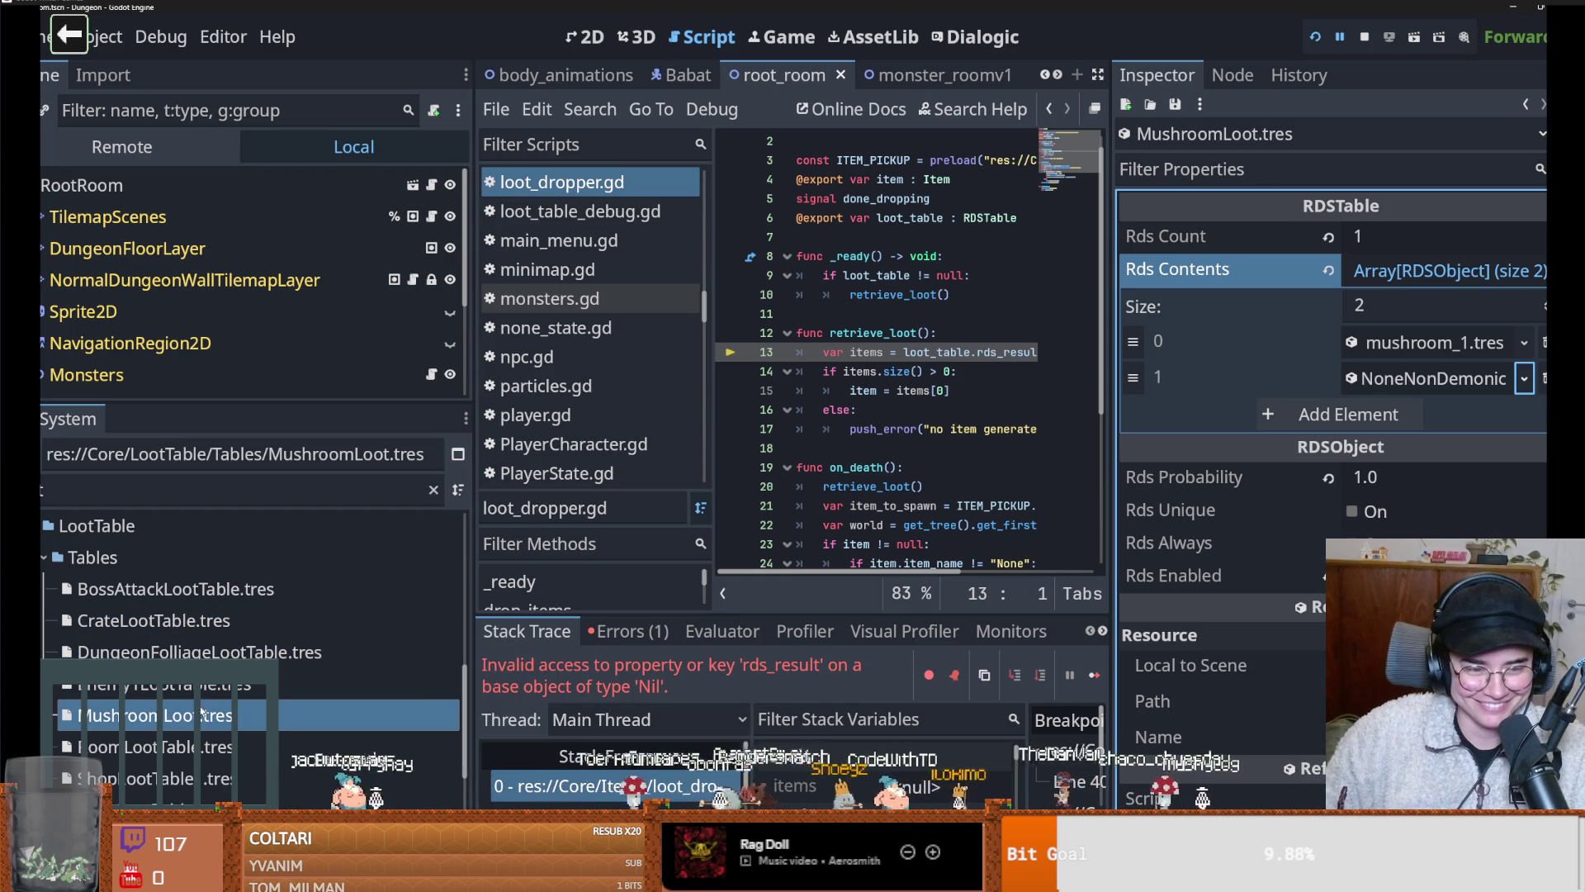
pyautogui.moveTo(461, 632); pyautogui.dragTo(281, 699)
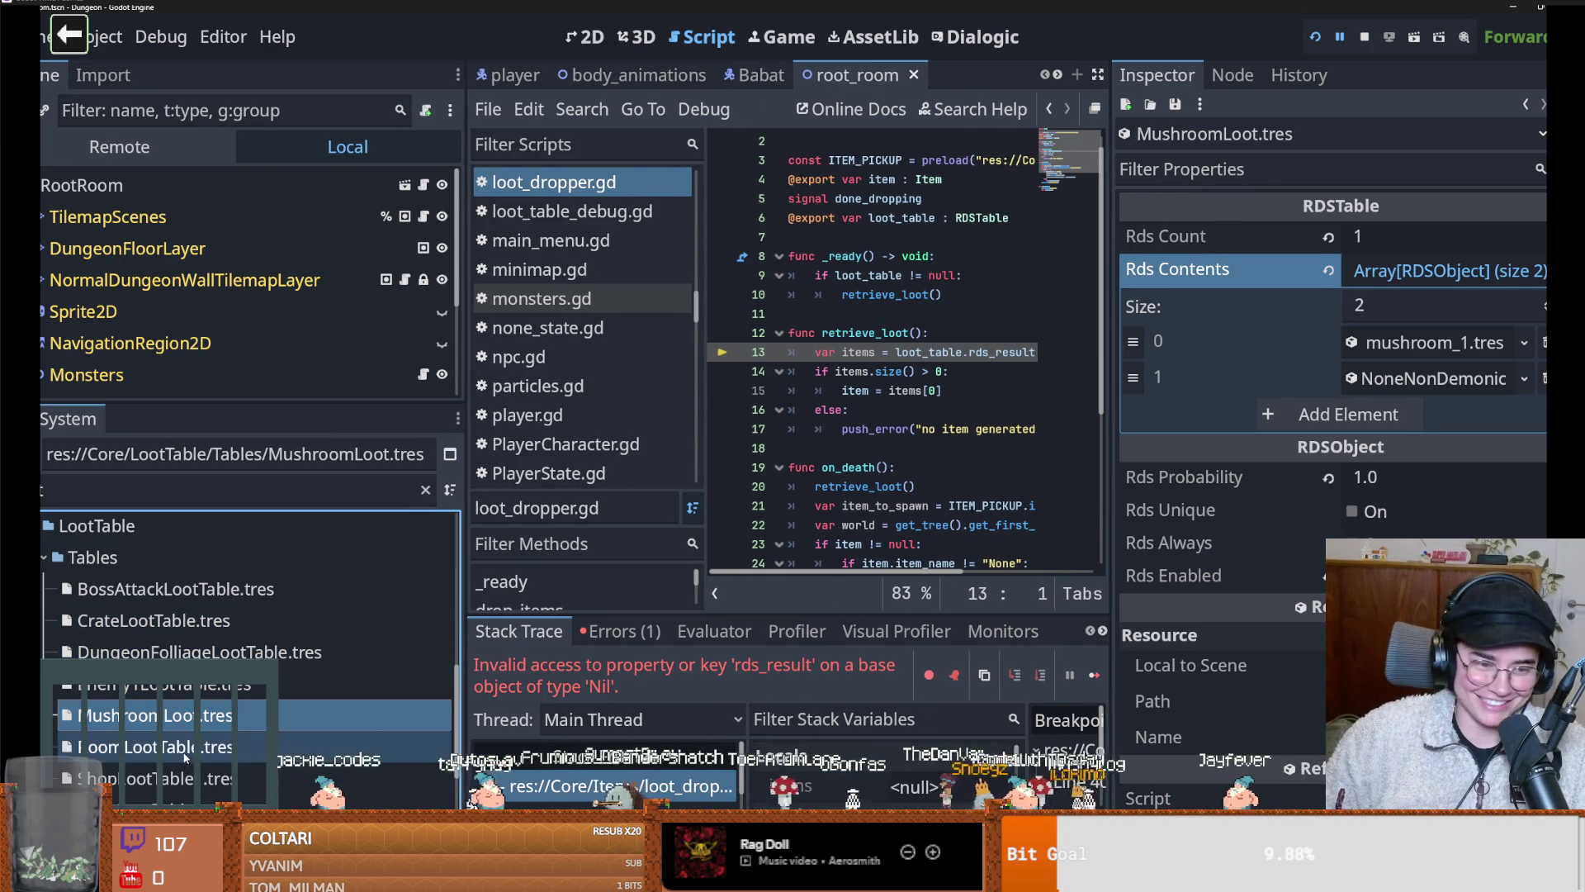
pyautogui.click(165, 747)
pyautogui.click(169, 776)
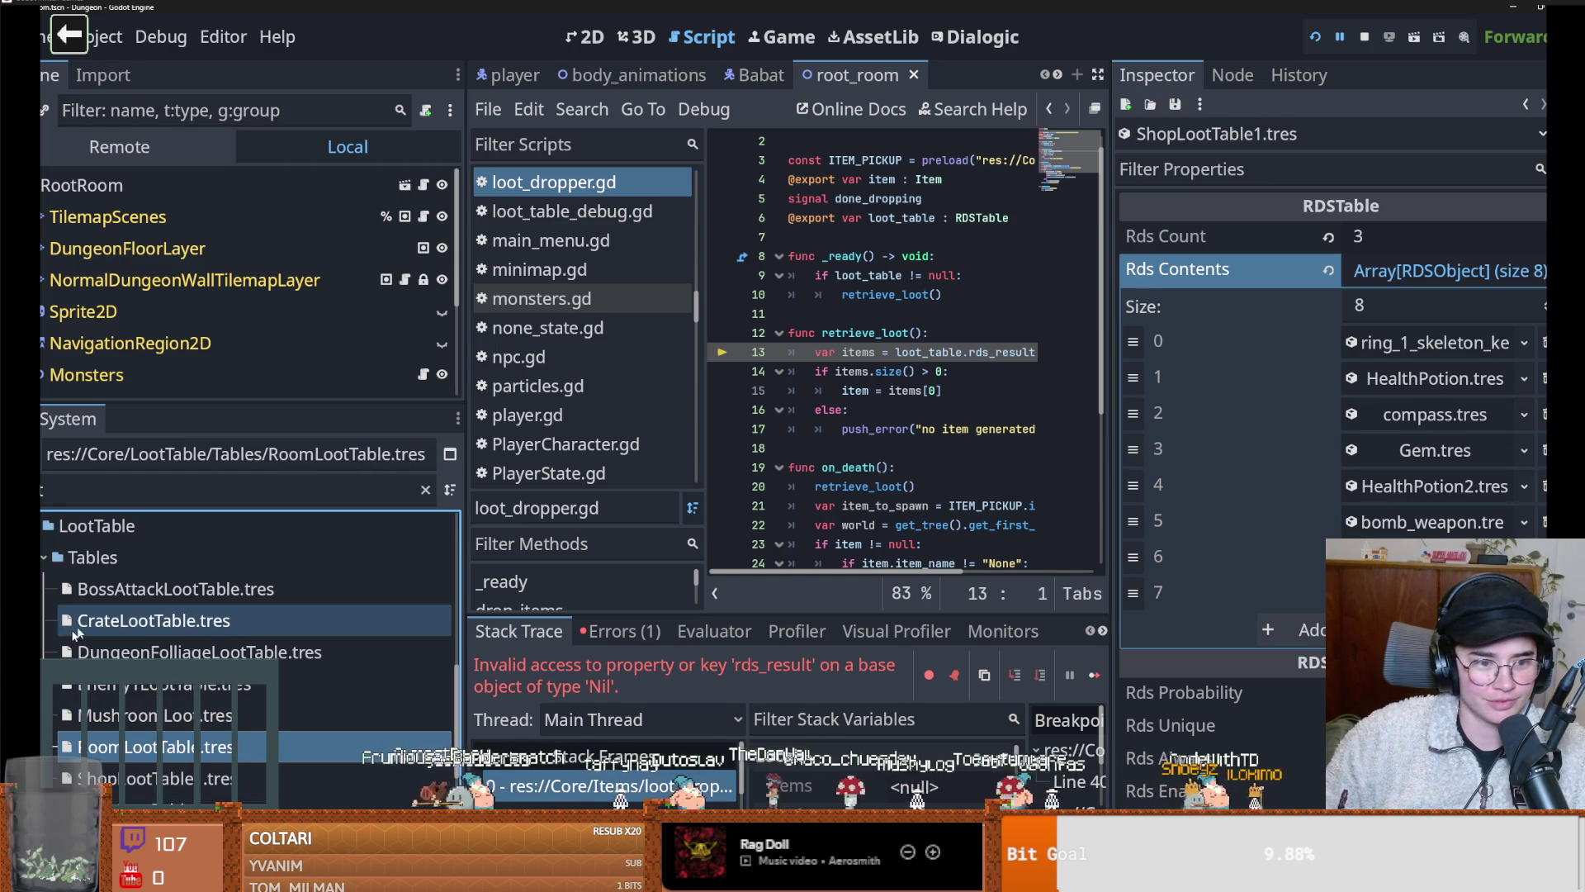
pyautogui.click(157, 589)
pyautogui.click(161, 622)
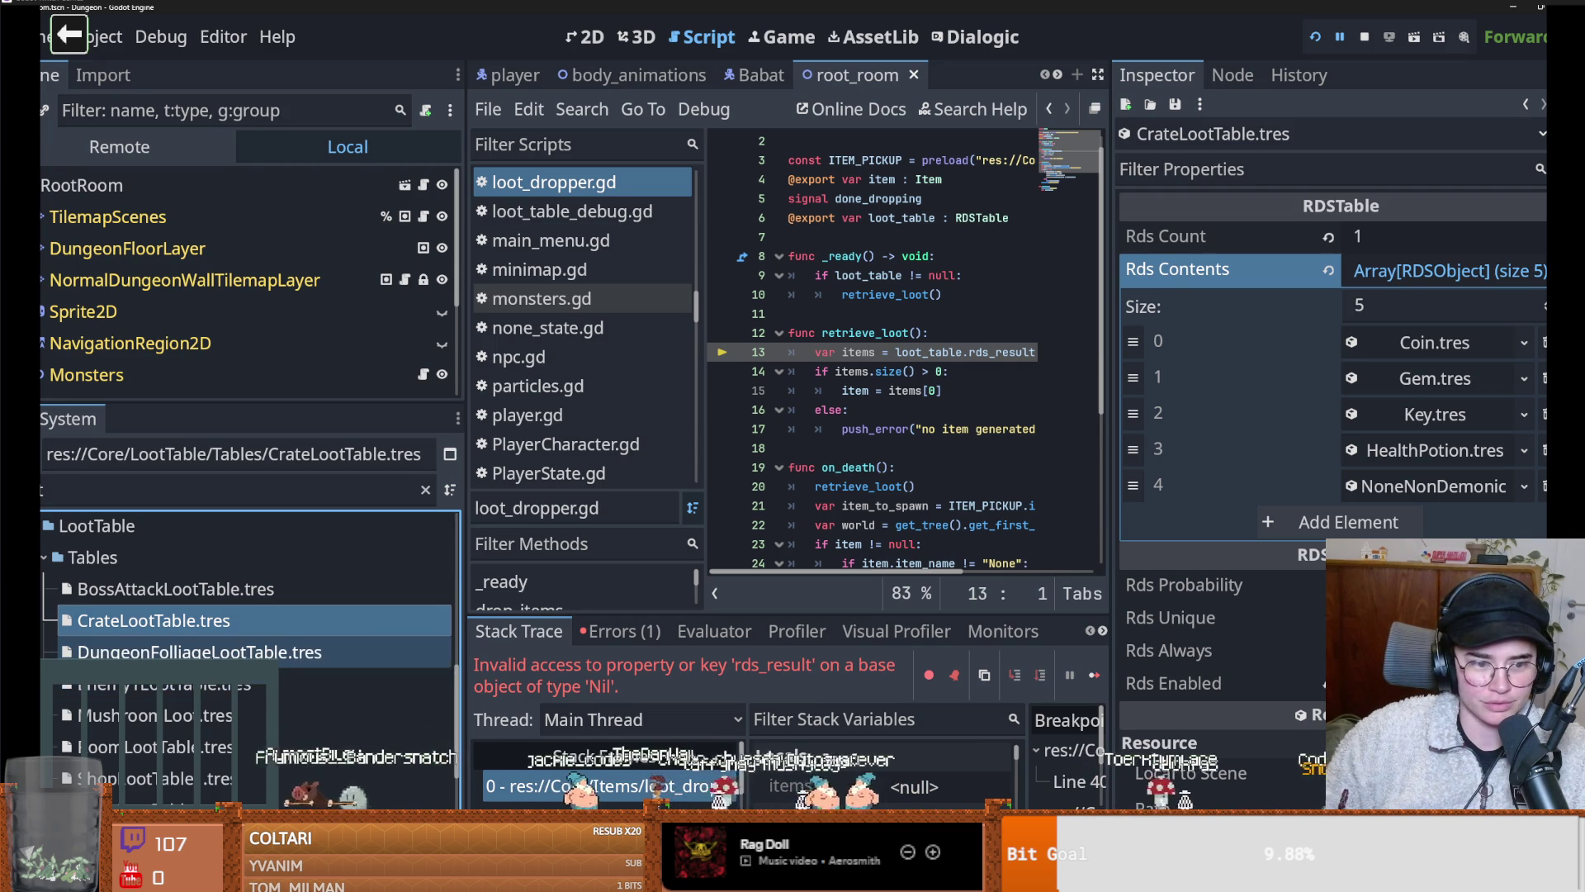
# Replace DungeonFolliageLootTable's NULL.tres entry with NoneNonDemonic, save, and run the game with F5
pyautogui.click(297, 654)
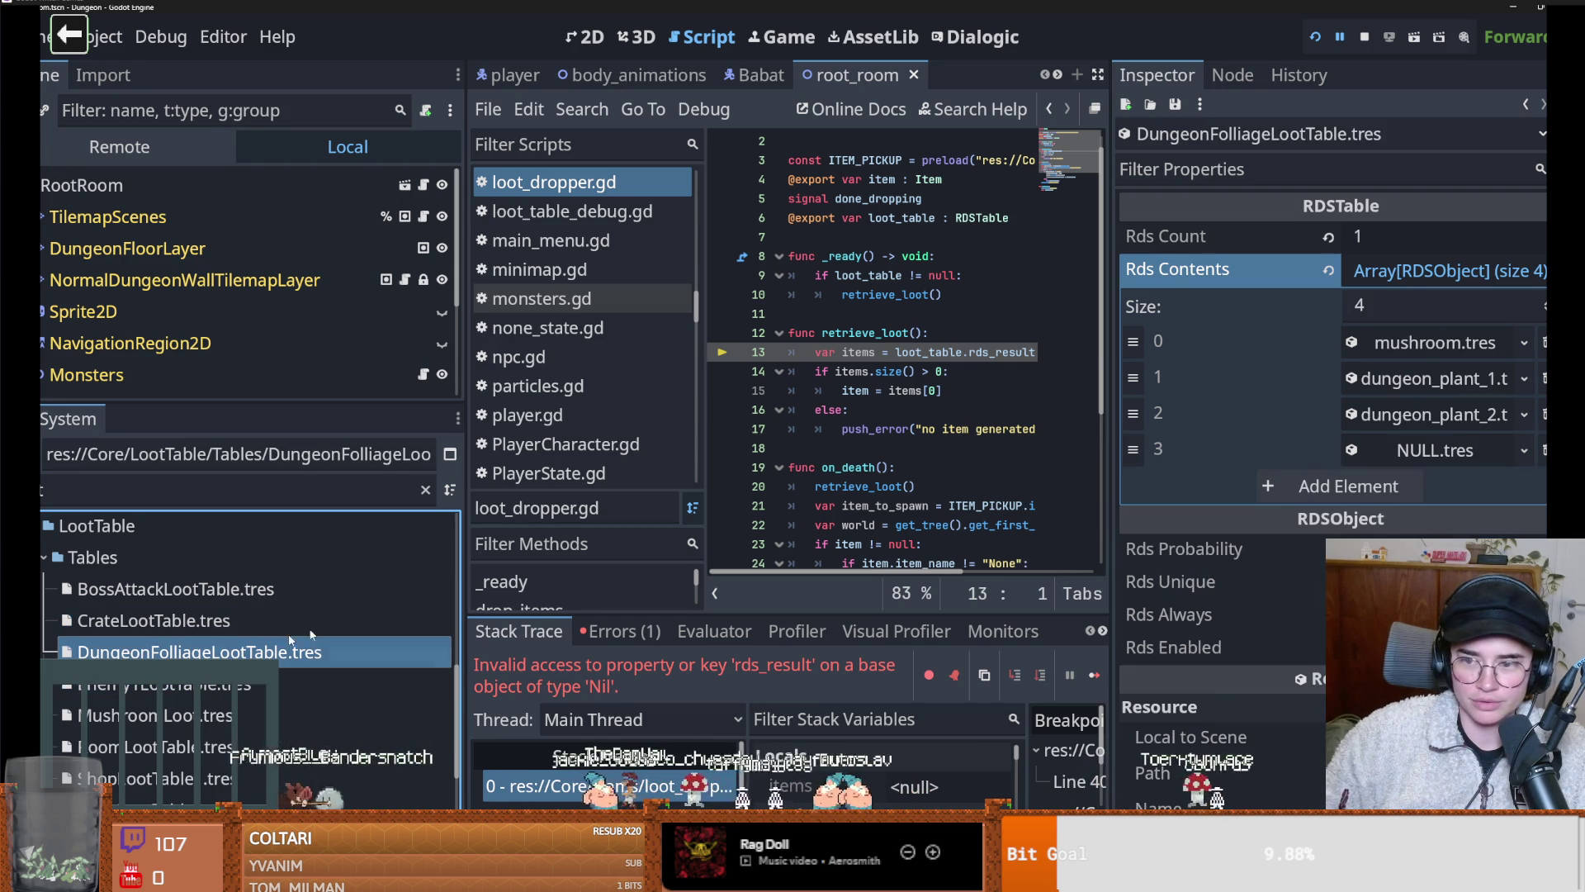
pyautogui.click(1523, 450)
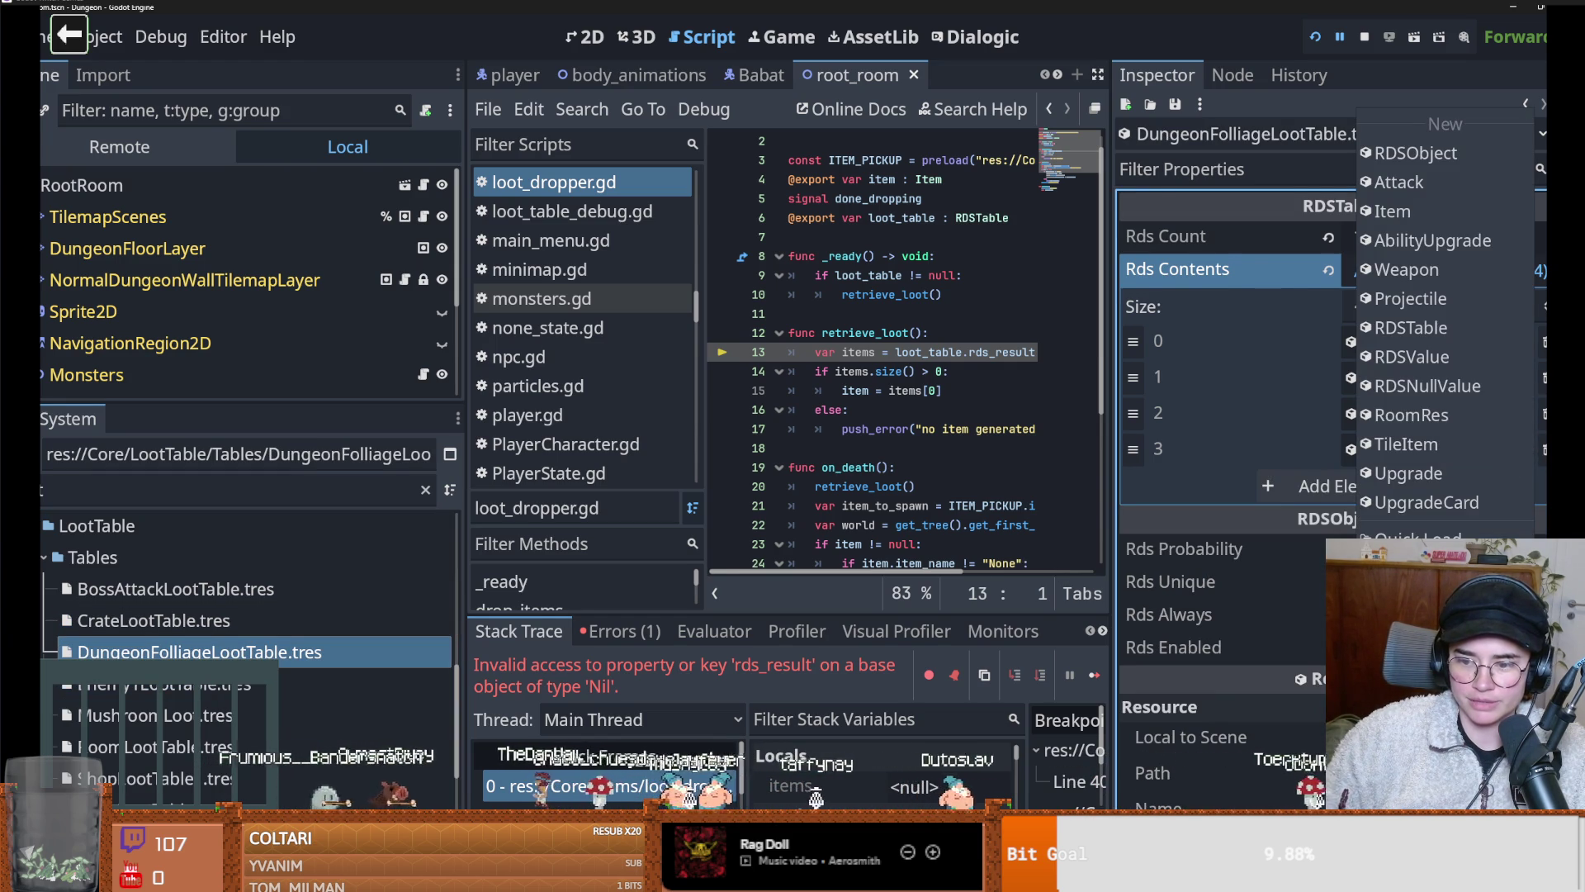
pyautogui.press('Escape')
pyautogui.hotkey('ctrl', 's')
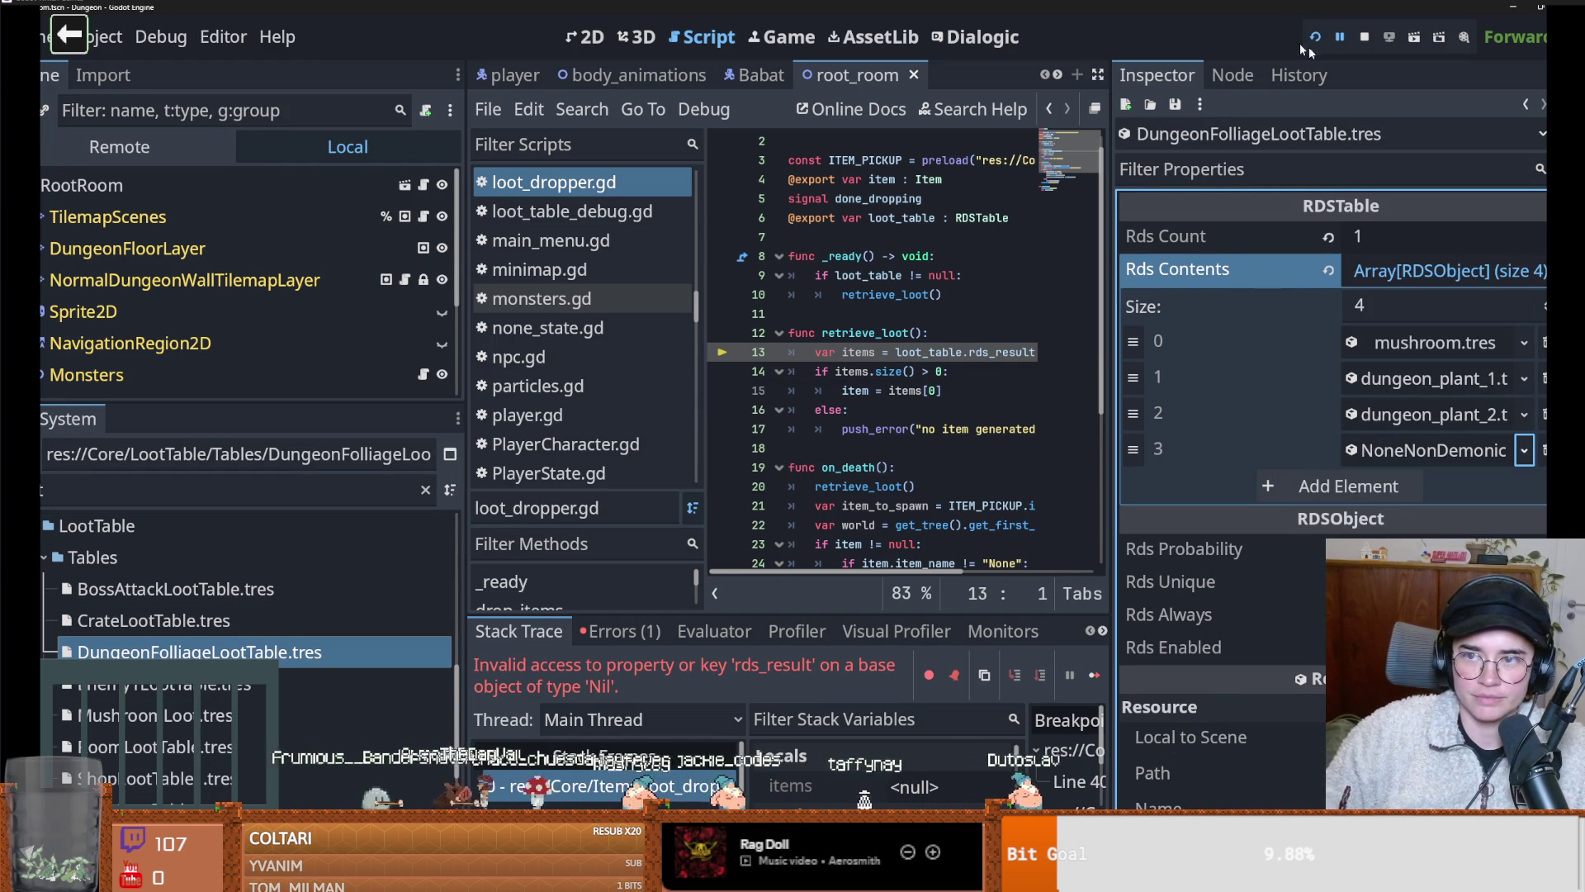
pyautogui.press('F5')
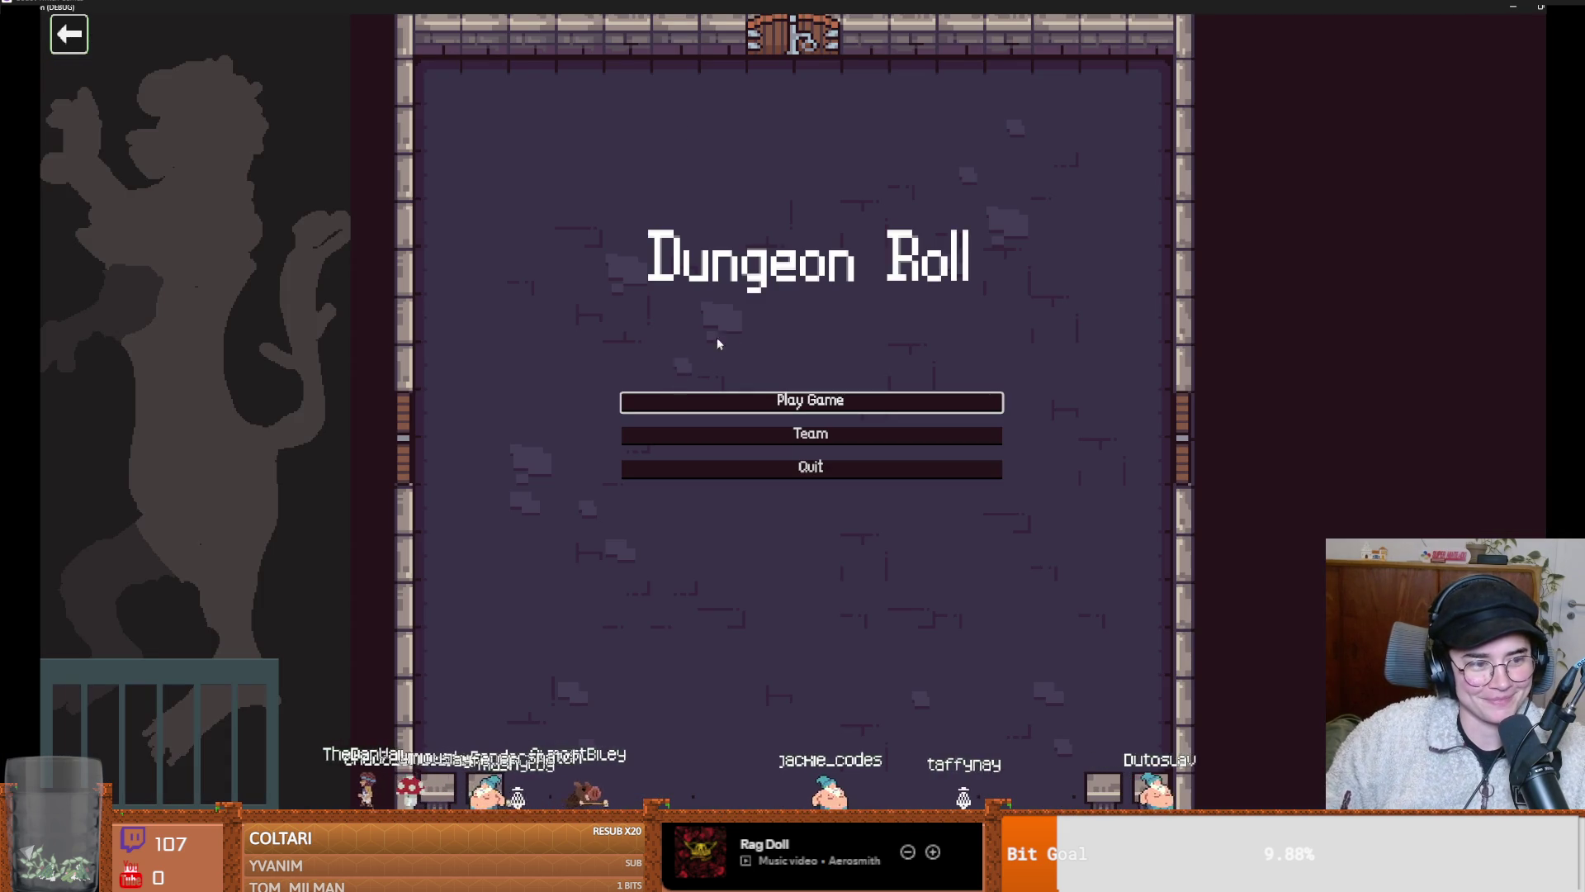
# Start a new game as the Warrior and move the knight around the room, dashing along the top wall
pyautogui.click(791, 400)
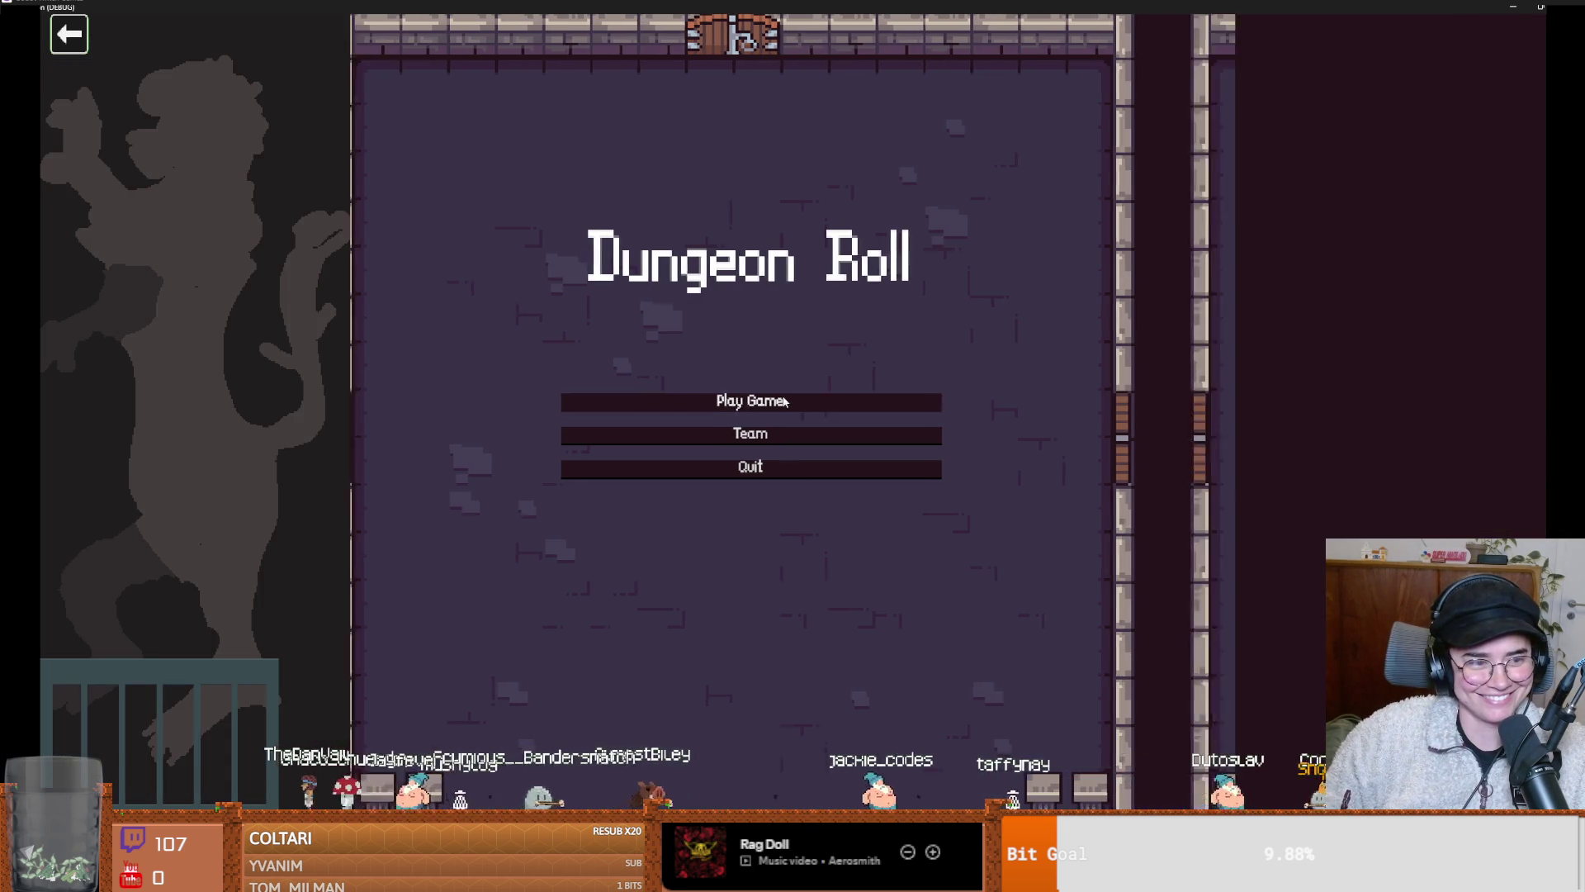
pyautogui.click(649, 382)
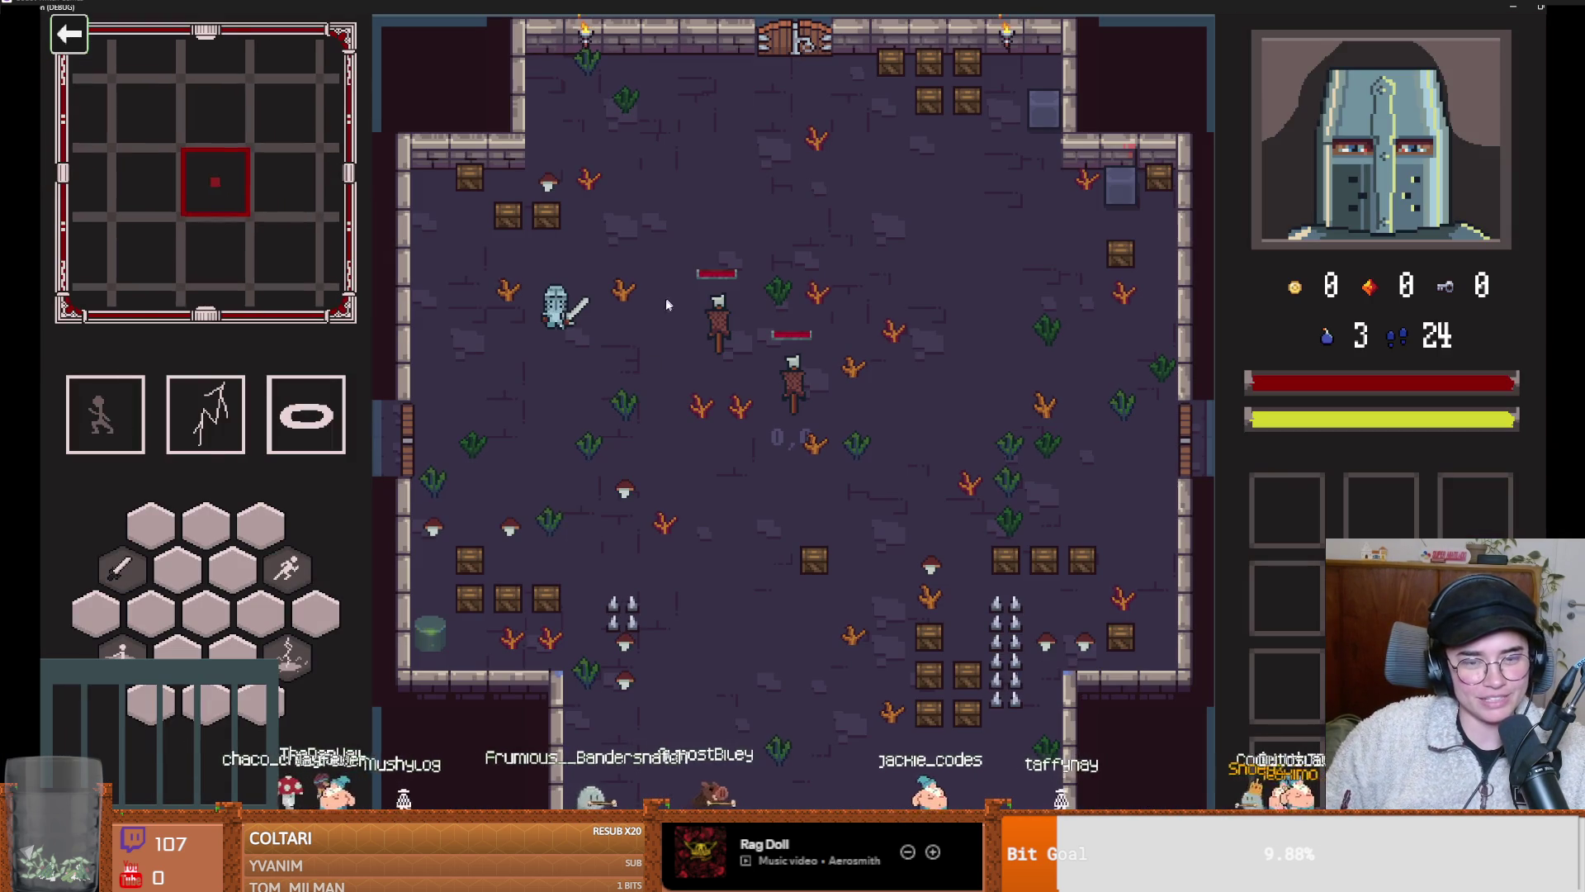
pyautogui.press('w')
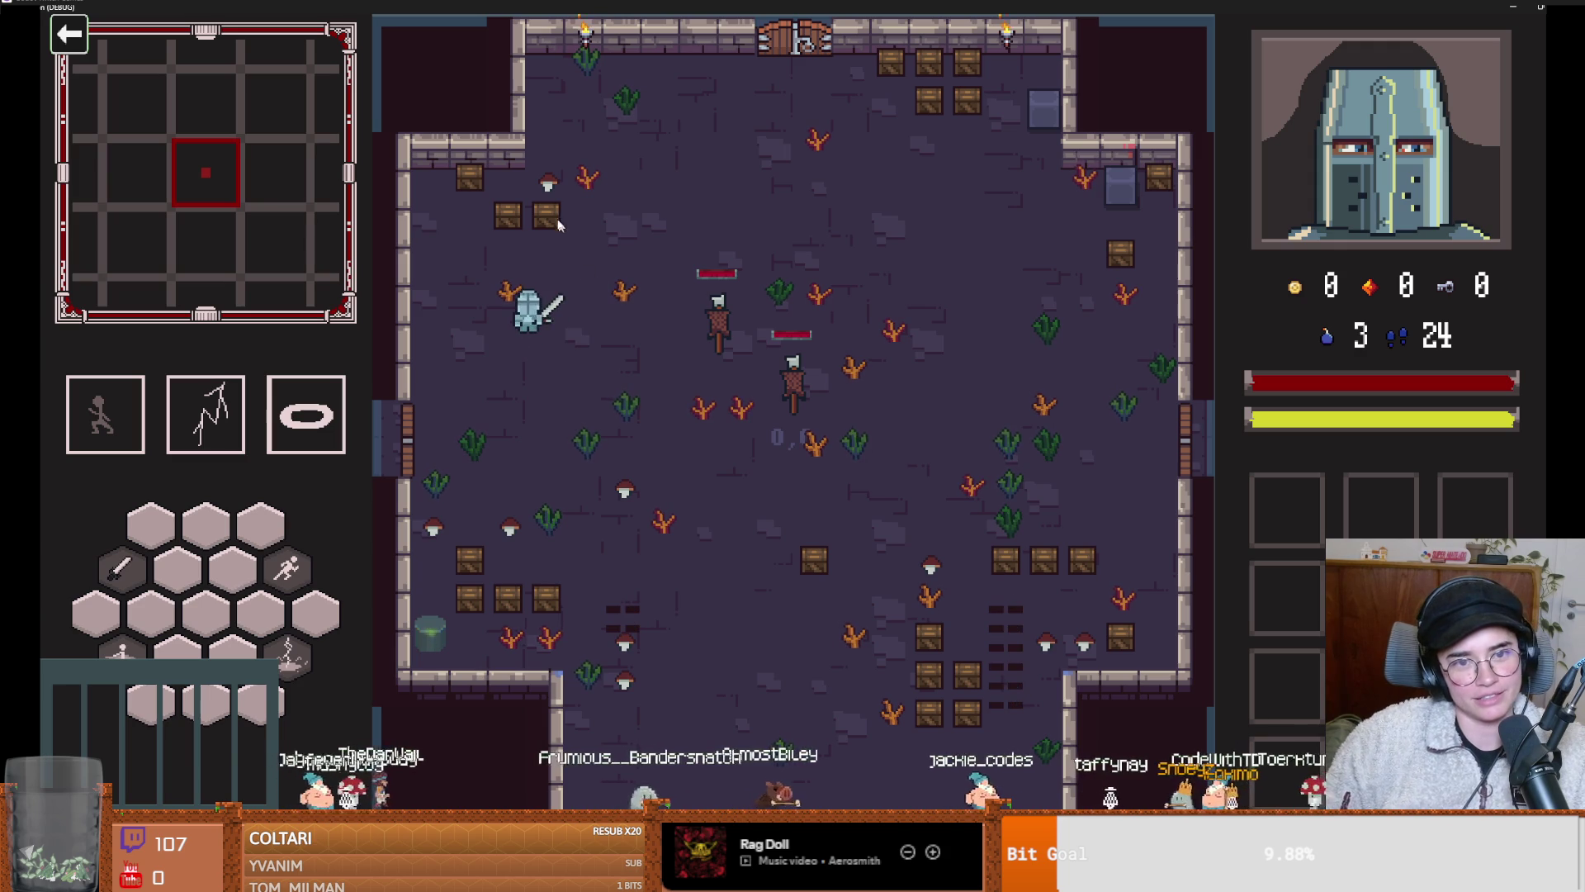
pyautogui.press('w')
pyautogui.press('a')
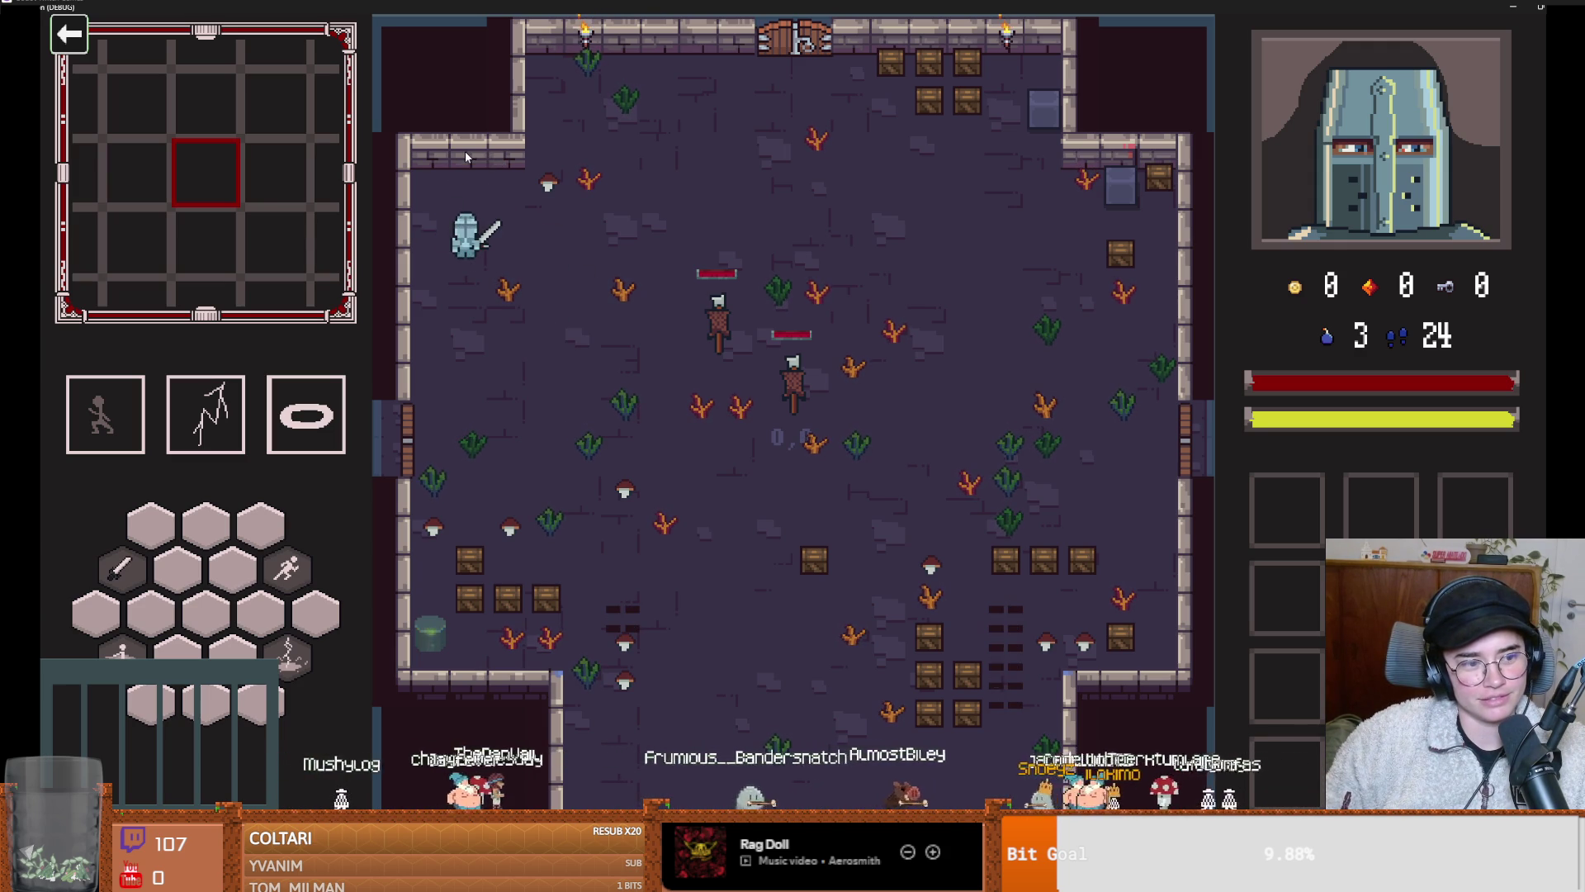
pyautogui.press('w')
pyautogui.press('space')
pyautogui.press('d')
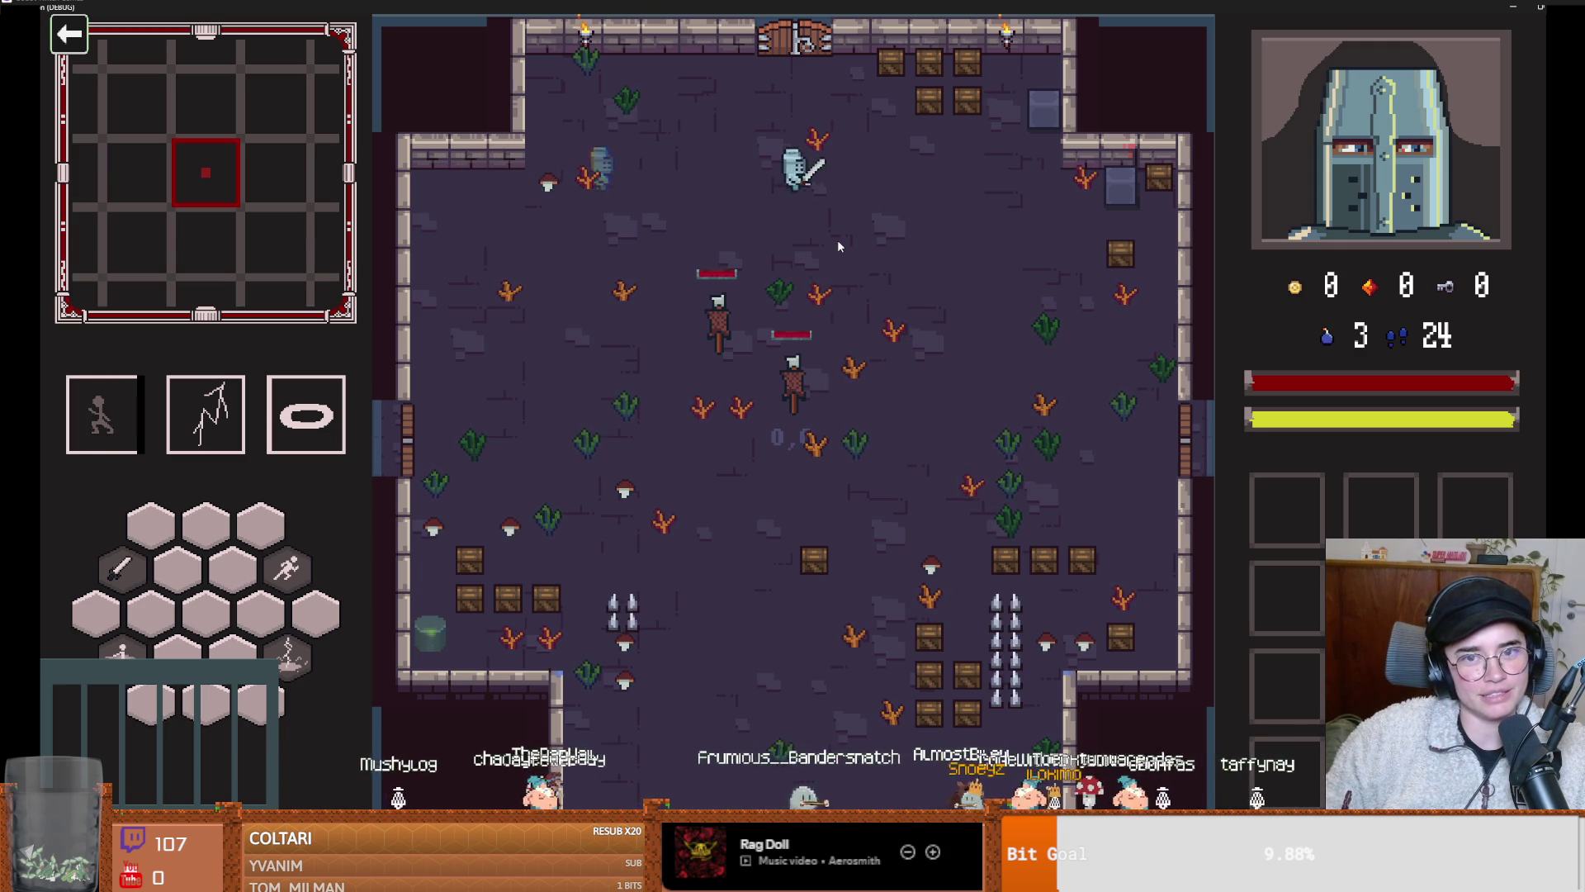
pyautogui.press('s')
# Keep walking and dashing the knight until the game breaks in loot_dropper.gd line 13
pyautogui.press('w')
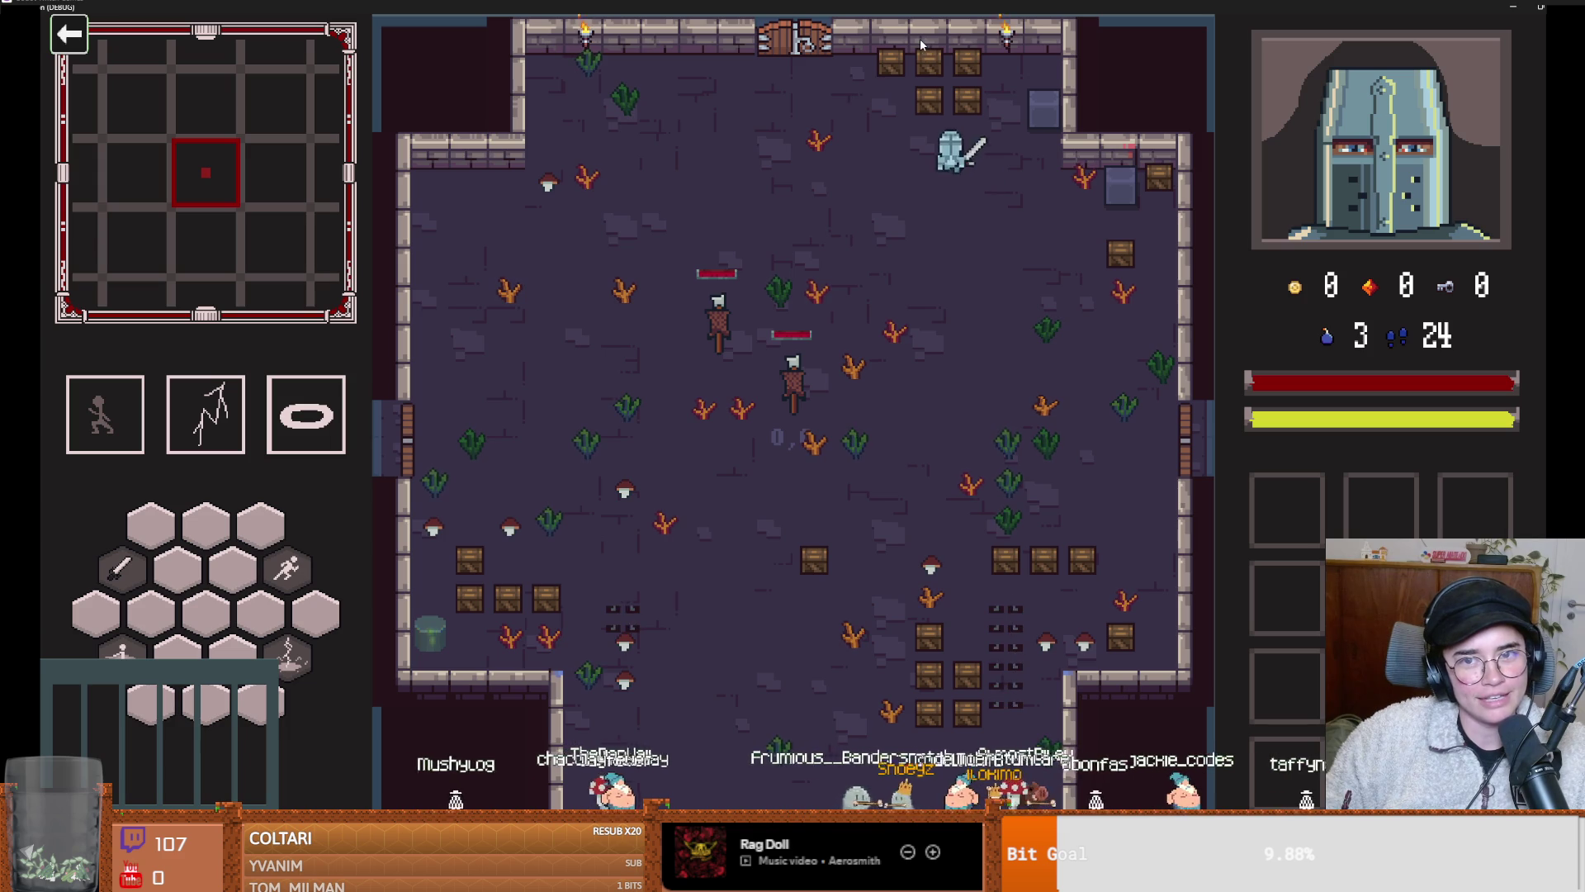
pyautogui.press('w')
pyautogui.press('s')
pyautogui.press('a')
pyautogui.press('s')
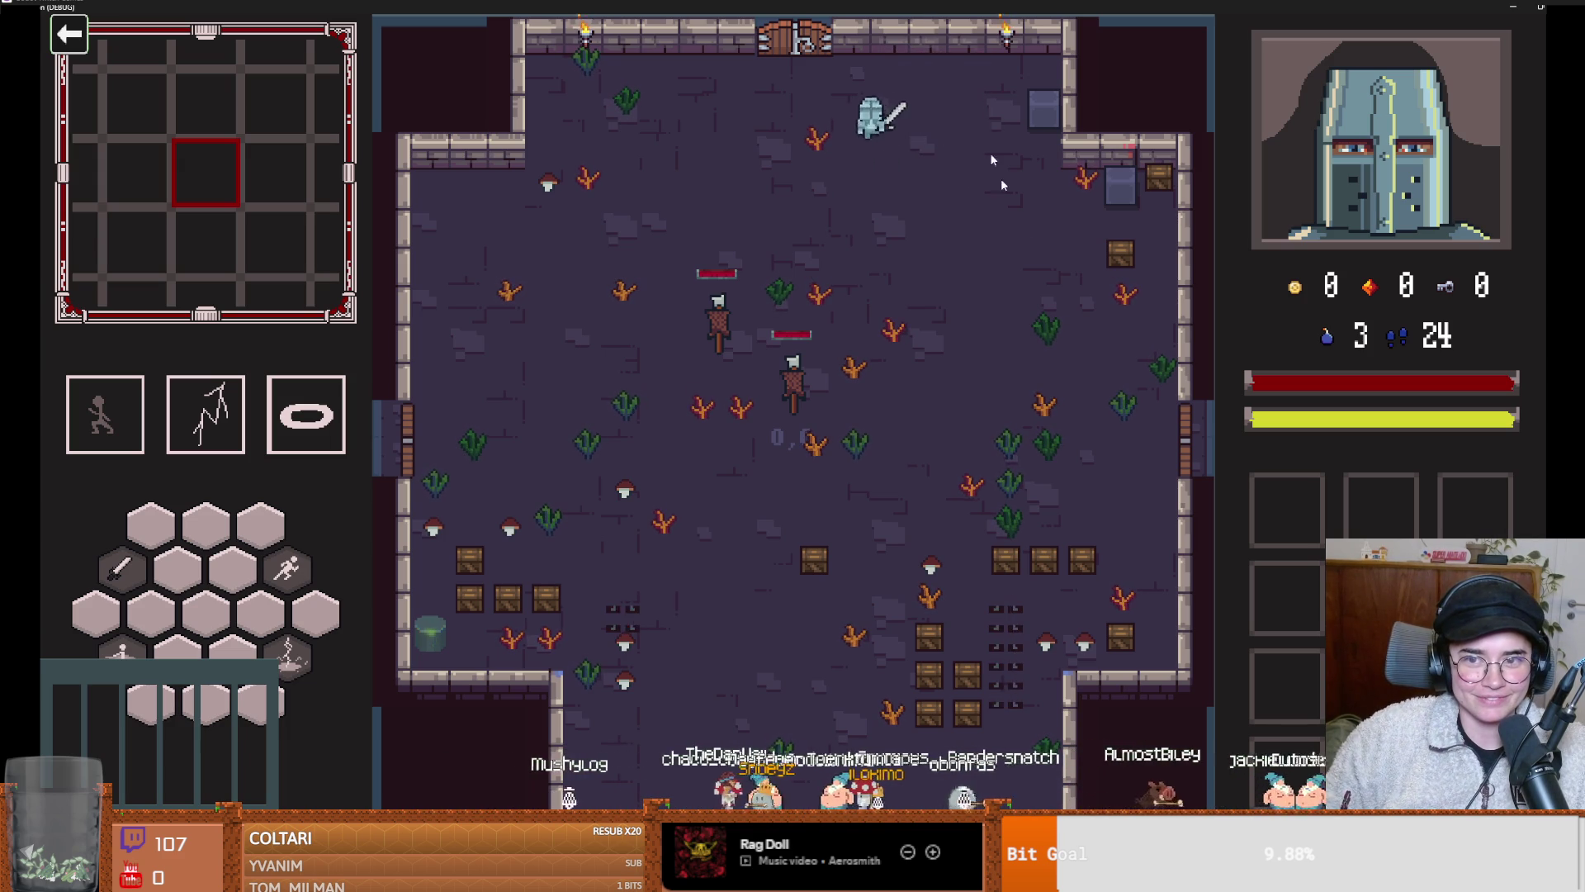
pyautogui.press('space')
pyautogui.press('d')
pyautogui.press('d')
pyautogui.press('w')
pyautogui.press('d')
pyautogui.press('w')
pyautogui.press('s')
pyautogui.press('a')
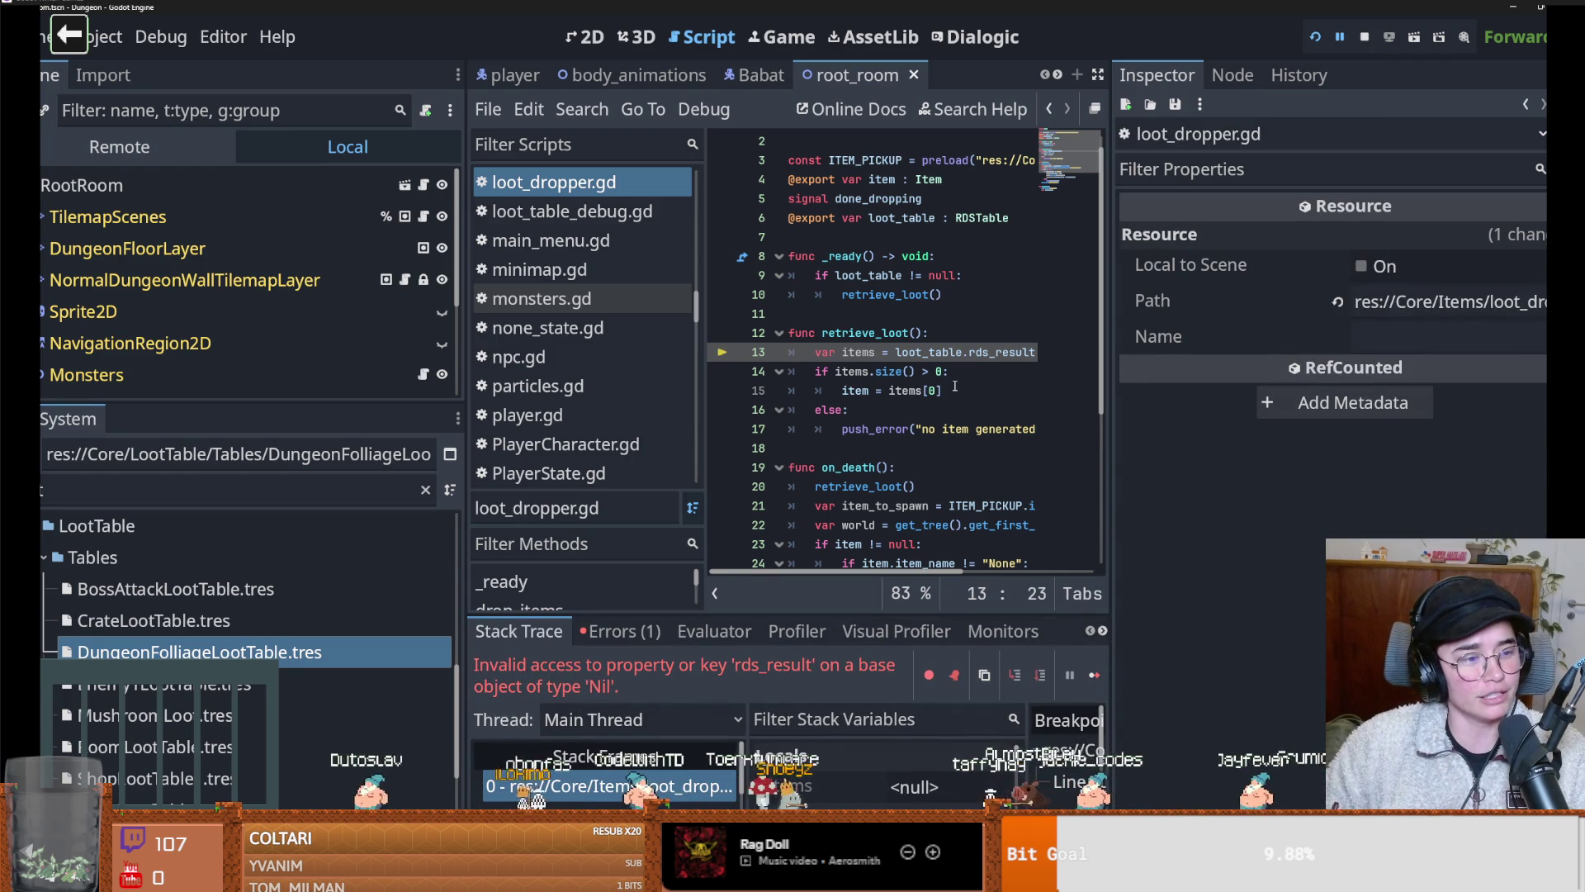
# Widen the script editor, review the retrieve_loot function in loot_dropper.gd, and save
pyautogui.moveTo(1111, 384); pyautogui.dragTo(1477, 383)
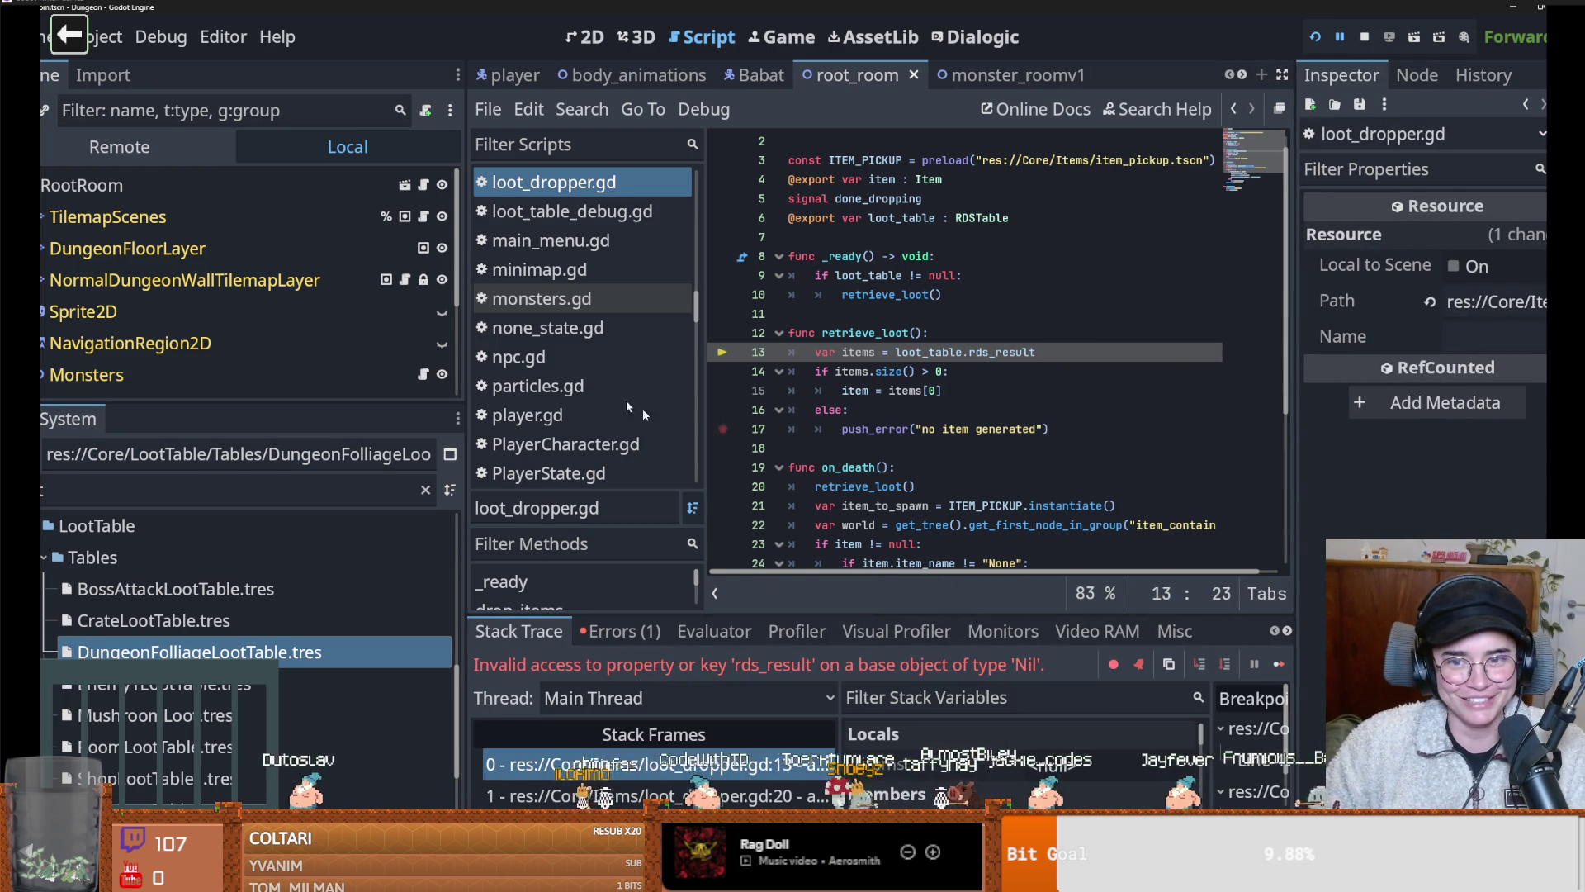
pyautogui.moveTo(463, 406); pyautogui.dragTo(354, 405)
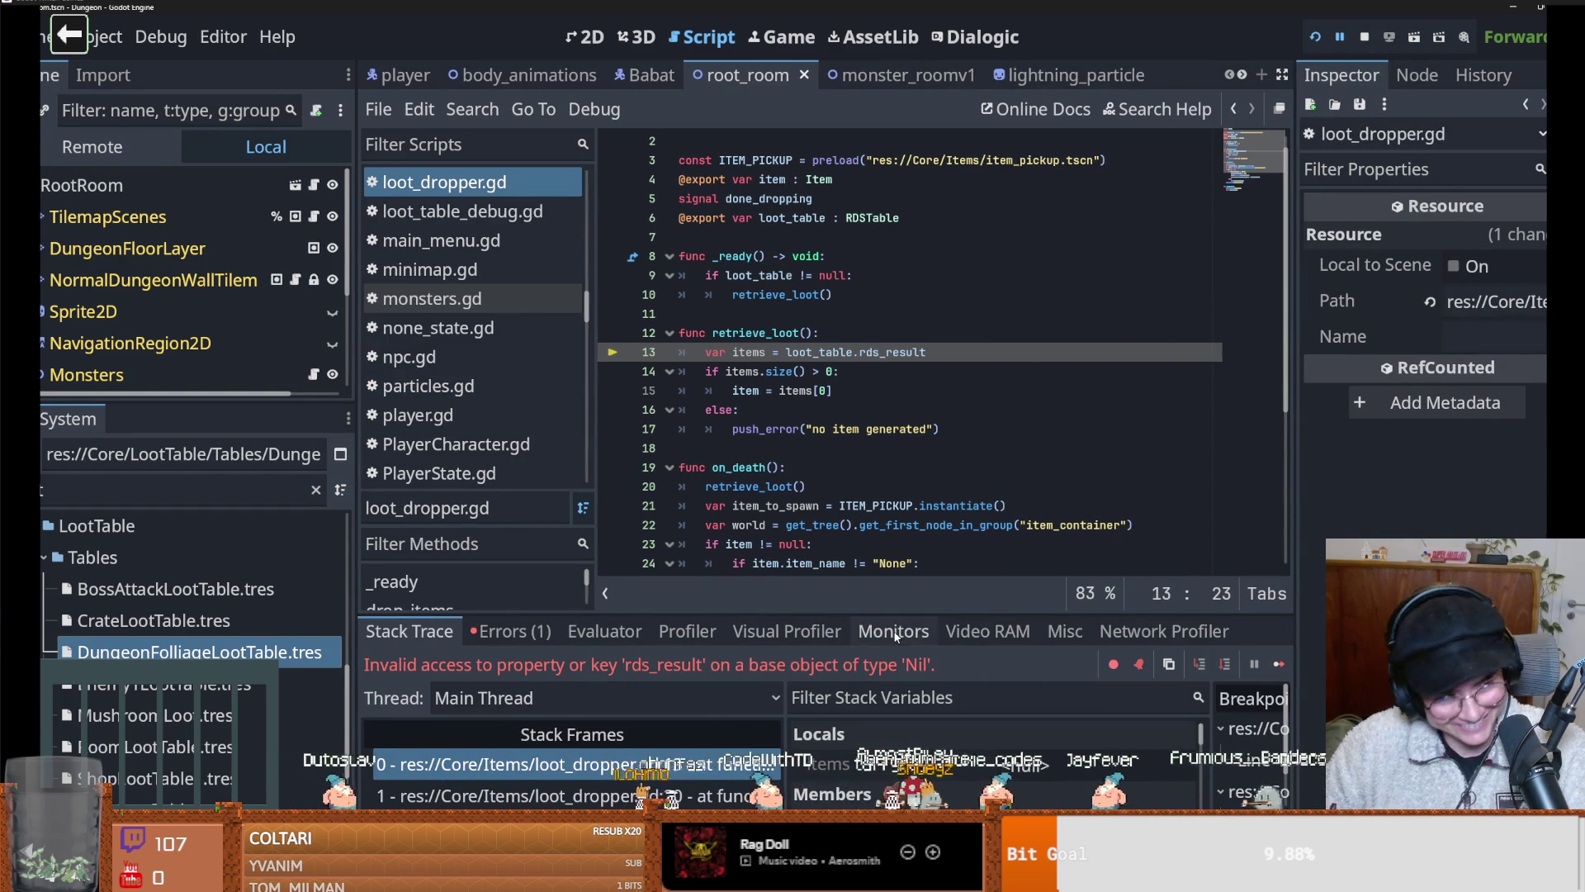
pyautogui.click(1032, 294)
pyautogui.hotkey('ctrl', 's')
pyautogui.click(612, 429)
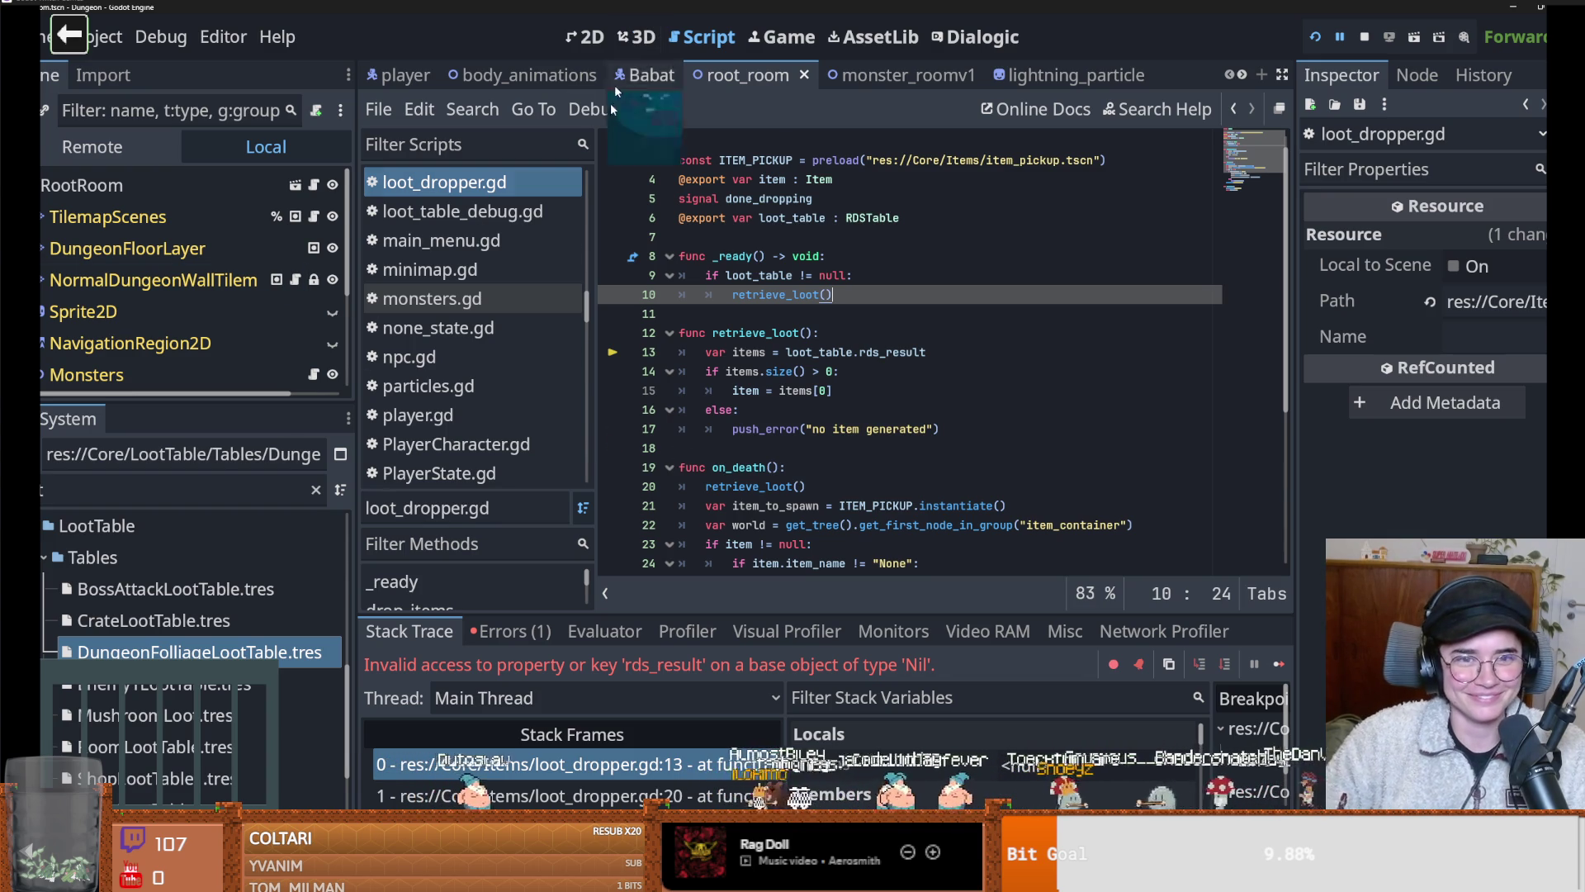
pyautogui.click(884, 338)
pyautogui.click(817, 295)
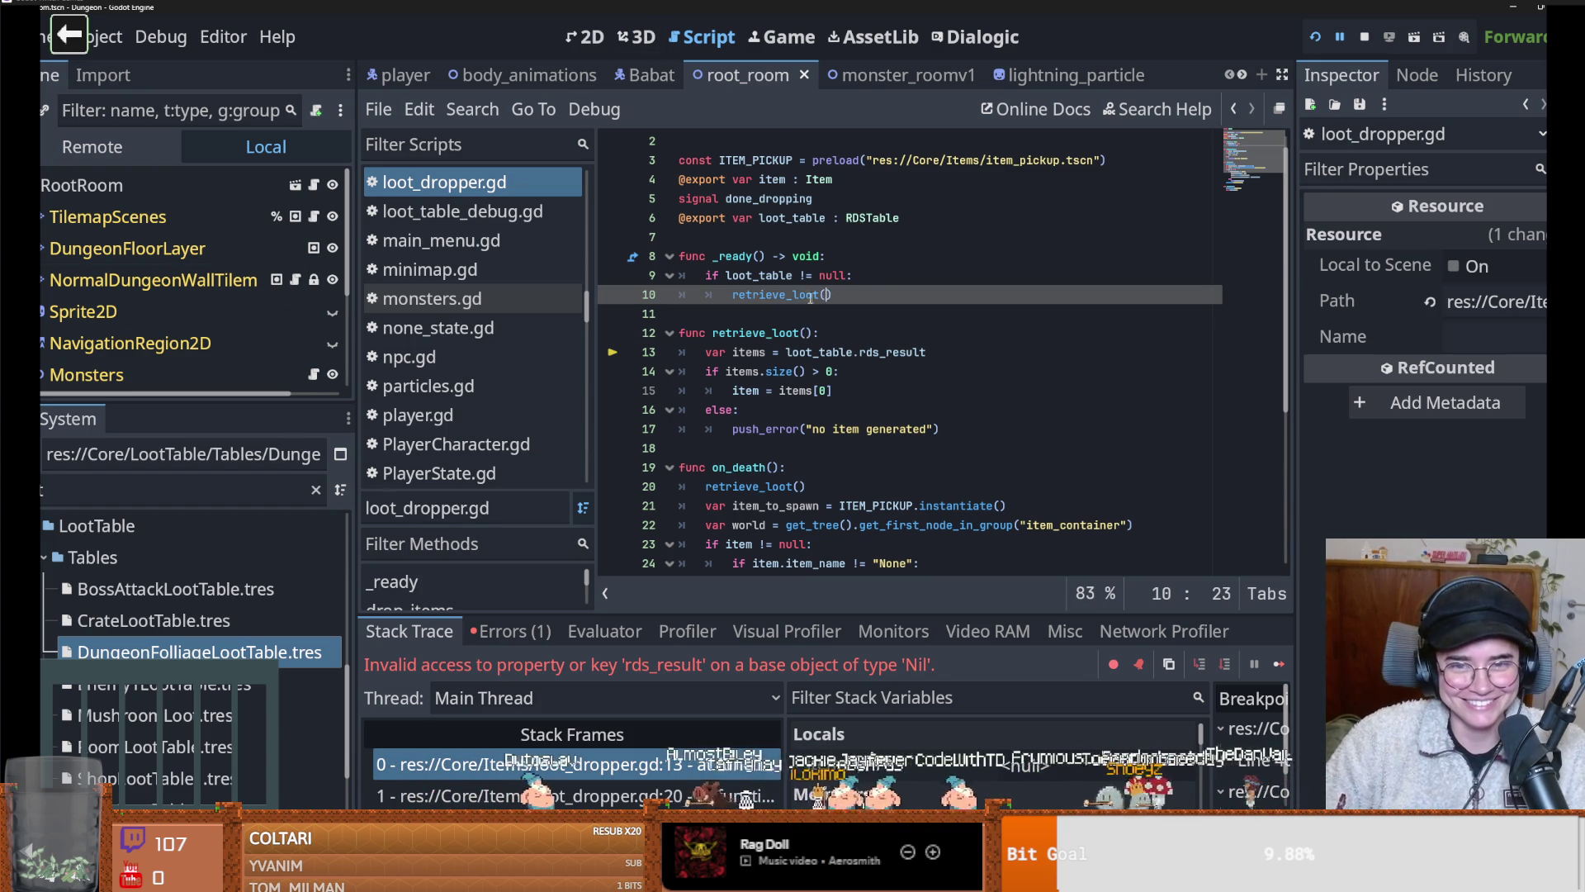
pyautogui.scroll(-3, 830, 453)
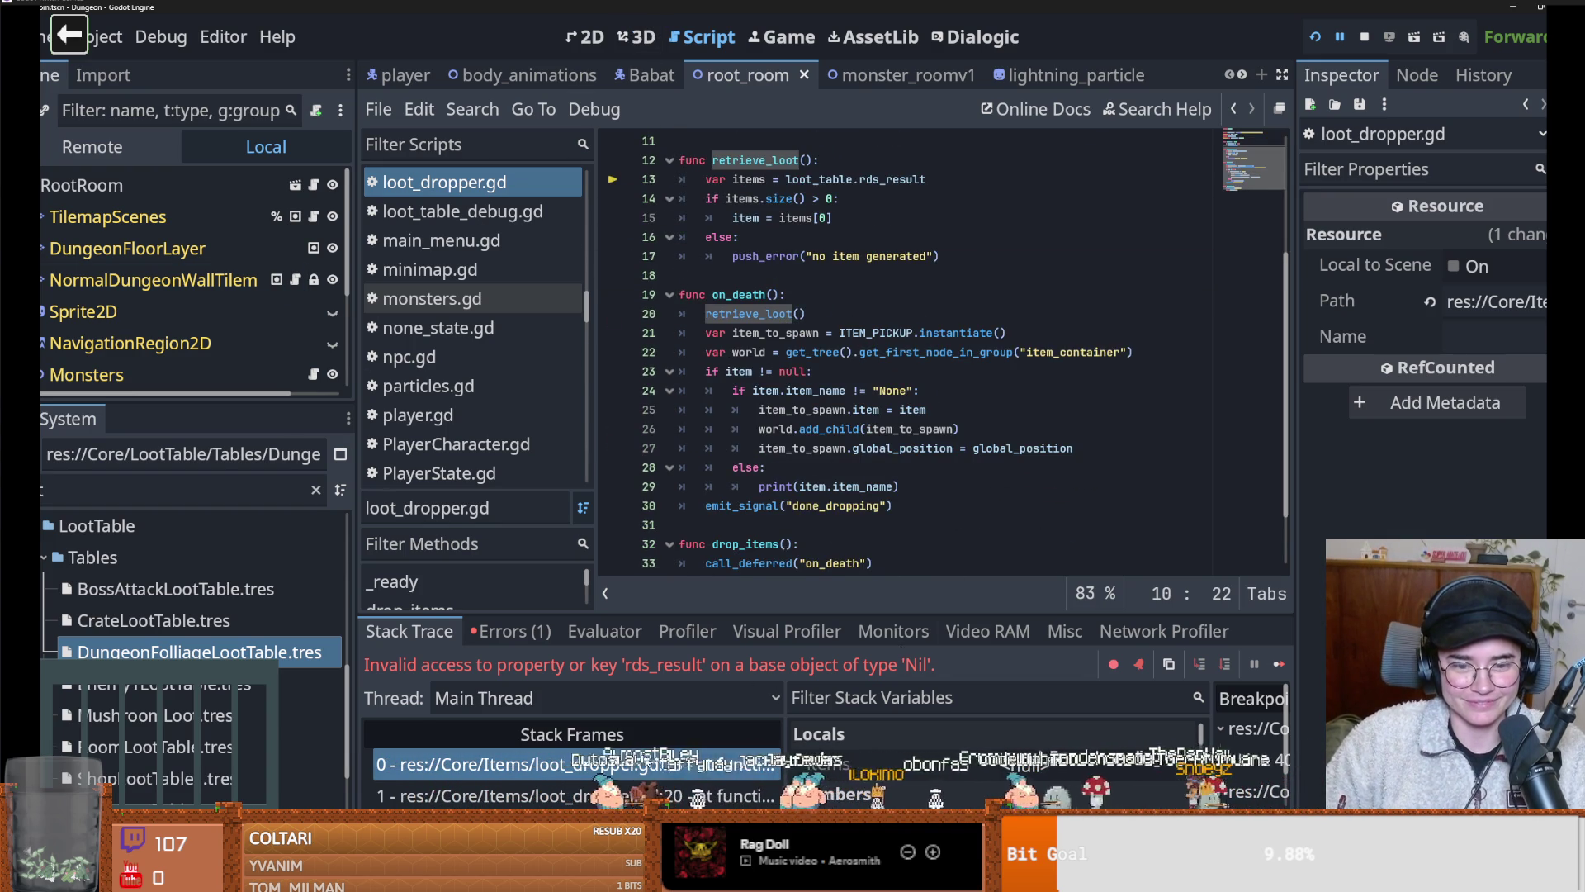
pyautogui.scroll(3, 852, 395)
pyautogui.click(853, 390)
pyautogui.hotkey('ctrl', 's')
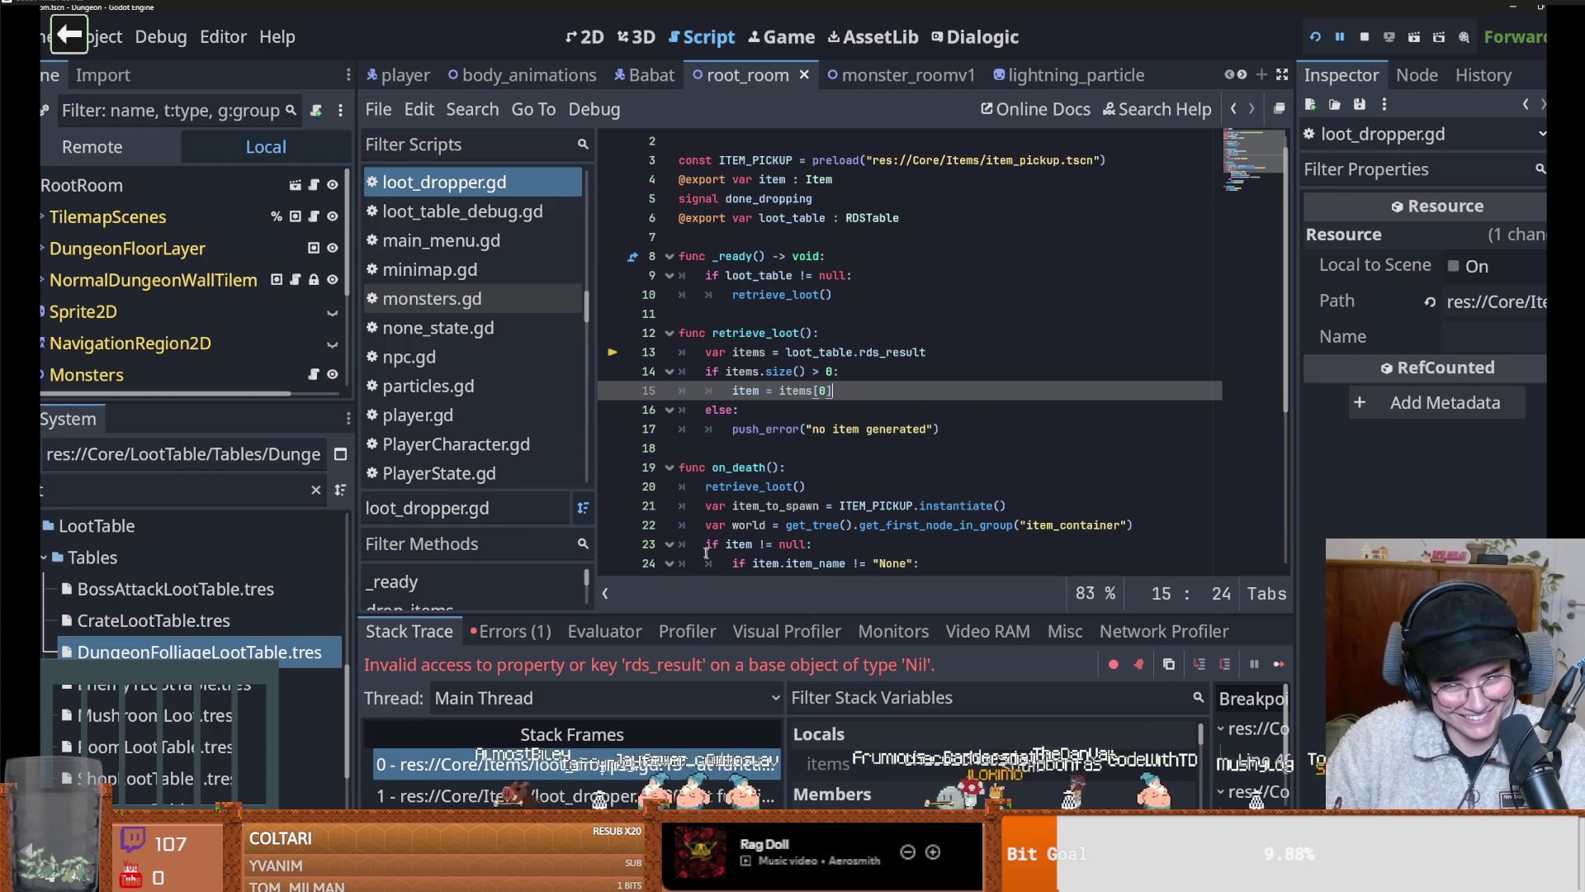
# Show the debugger's Errors tab with the Nil 'rds_result' error and enlarge the panel
pyautogui.click(737, 431)
pyautogui.click(836, 627)
pyautogui.click(511, 631)
pyautogui.moveTo(862, 612)
pyautogui.mouseDown()
pyautogui.moveTo(871, 517)
pyautogui.moveTo(870, 617)
pyautogui.mouseUp()
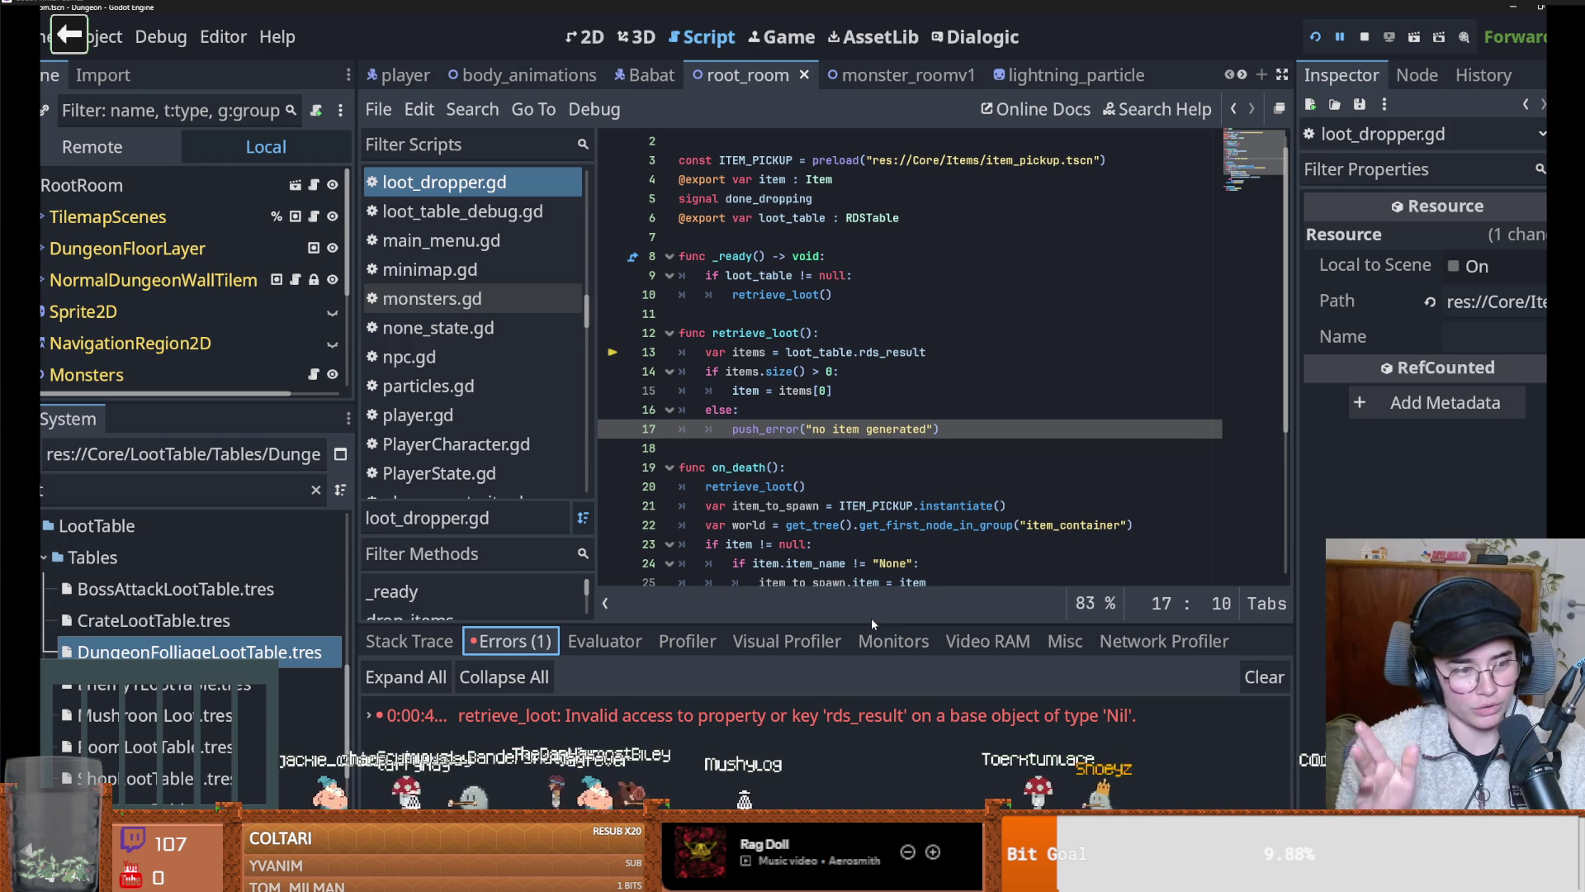
pyautogui.click(821, 444)
pyautogui.hotkey('ctrl', 's')
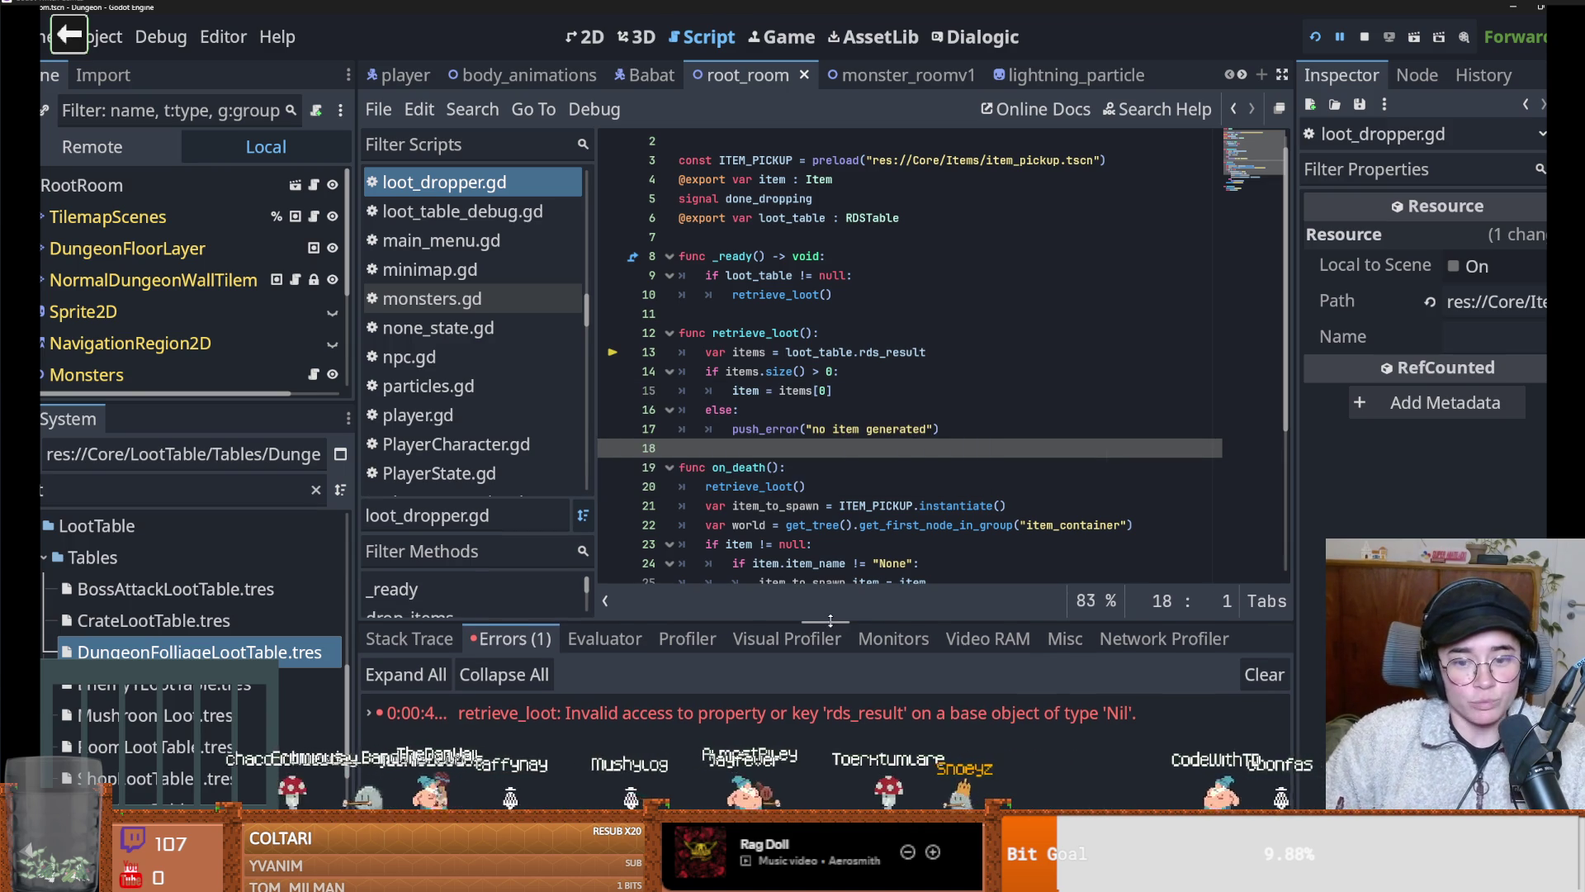
pyautogui.moveTo(830, 628); pyautogui.dragTo(829, 578)
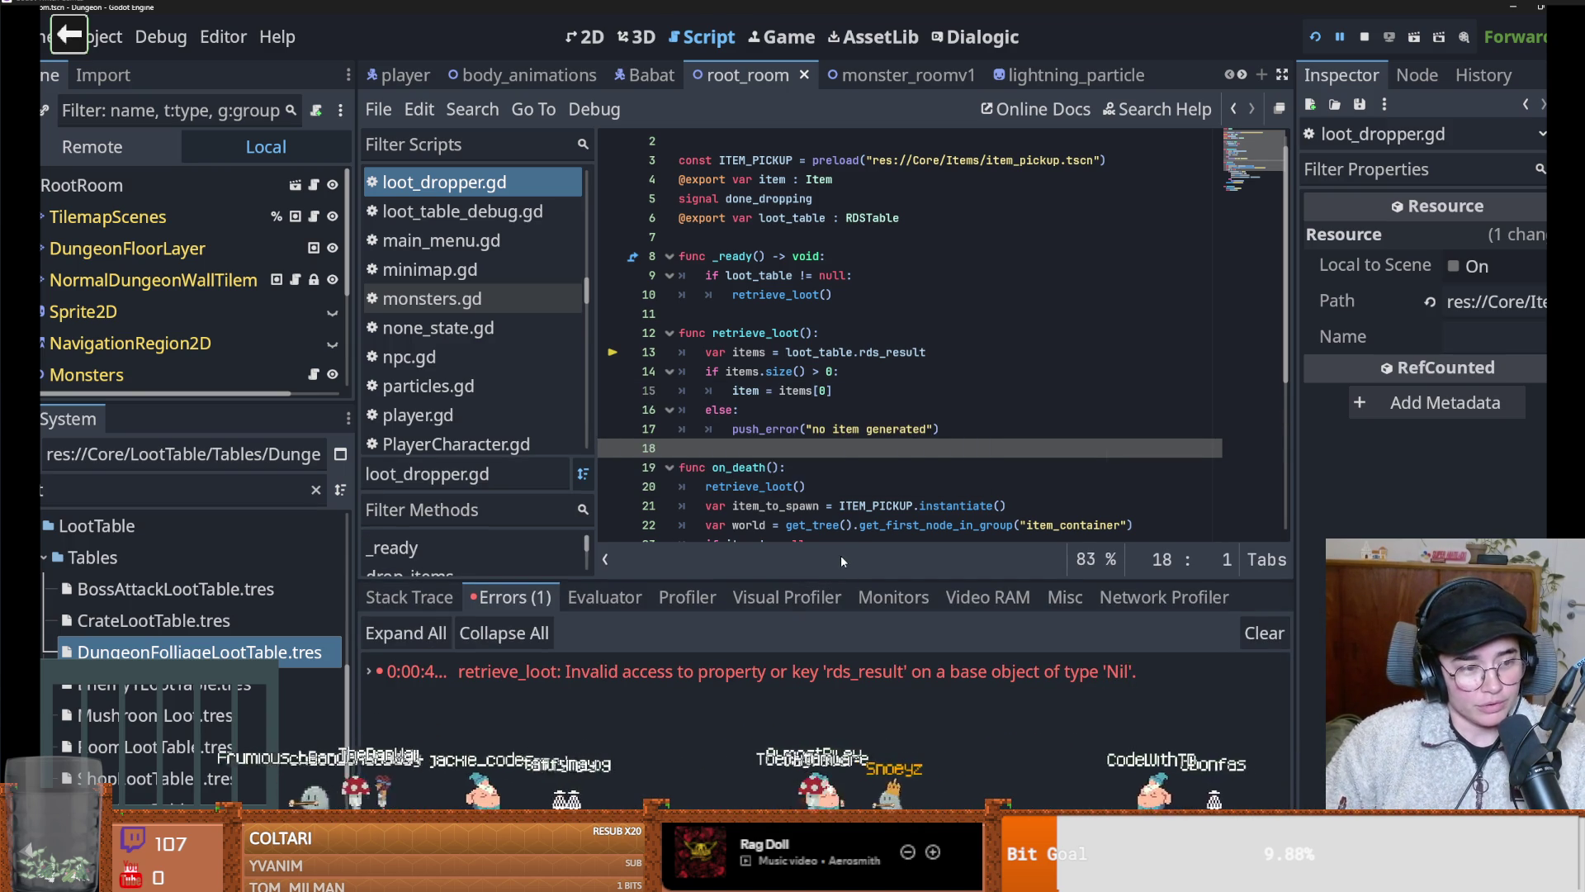
pyautogui.moveTo(879, 581); pyautogui.dragTo(879, 627)
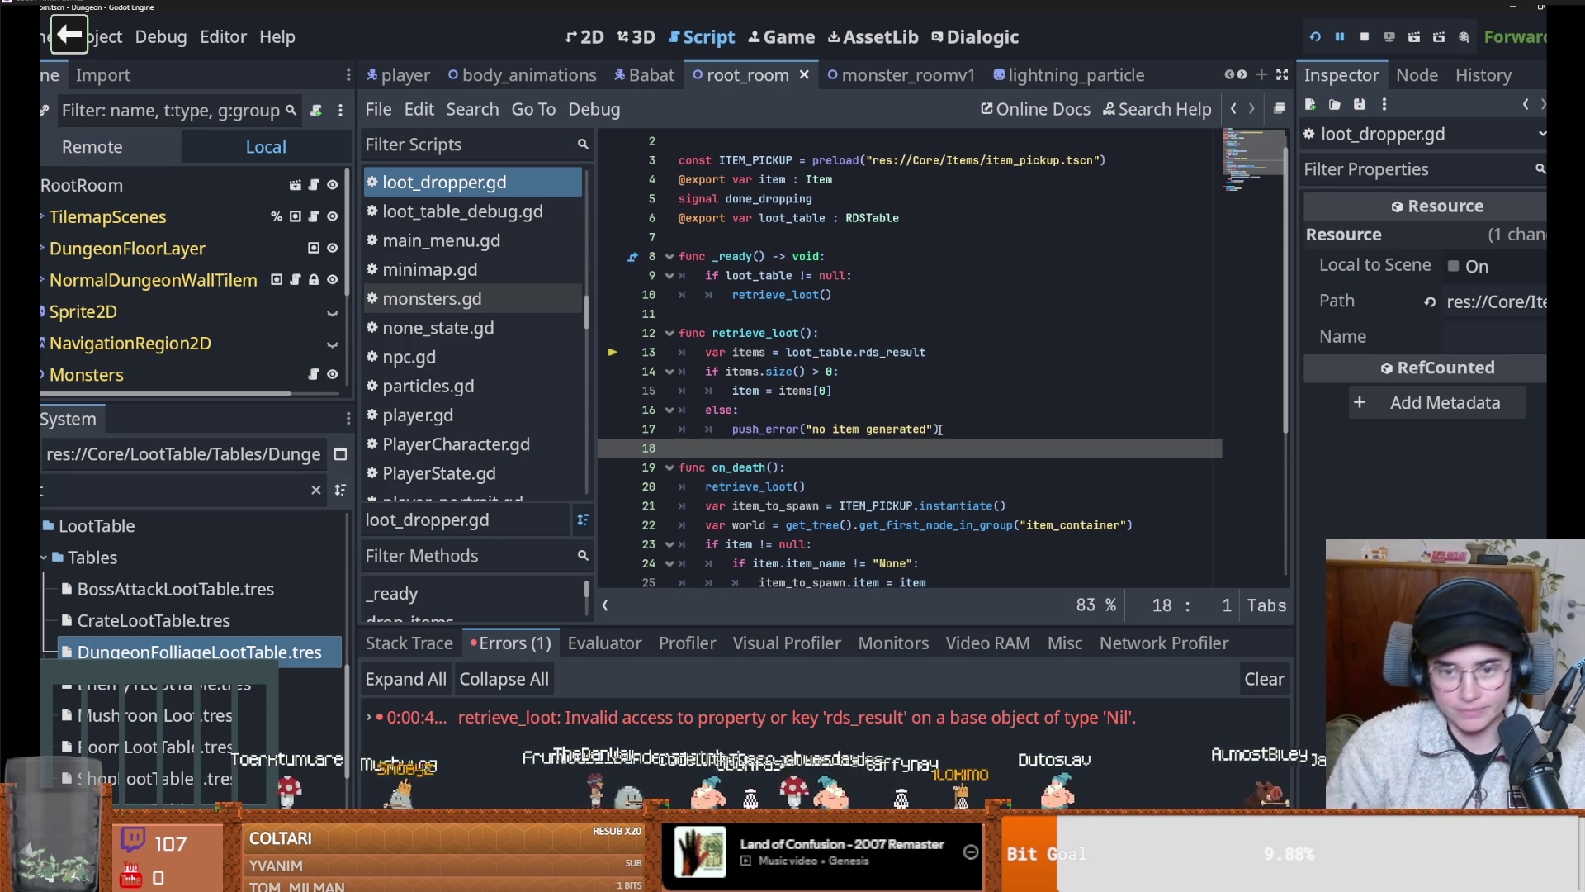
pyautogui.click(927, 416)
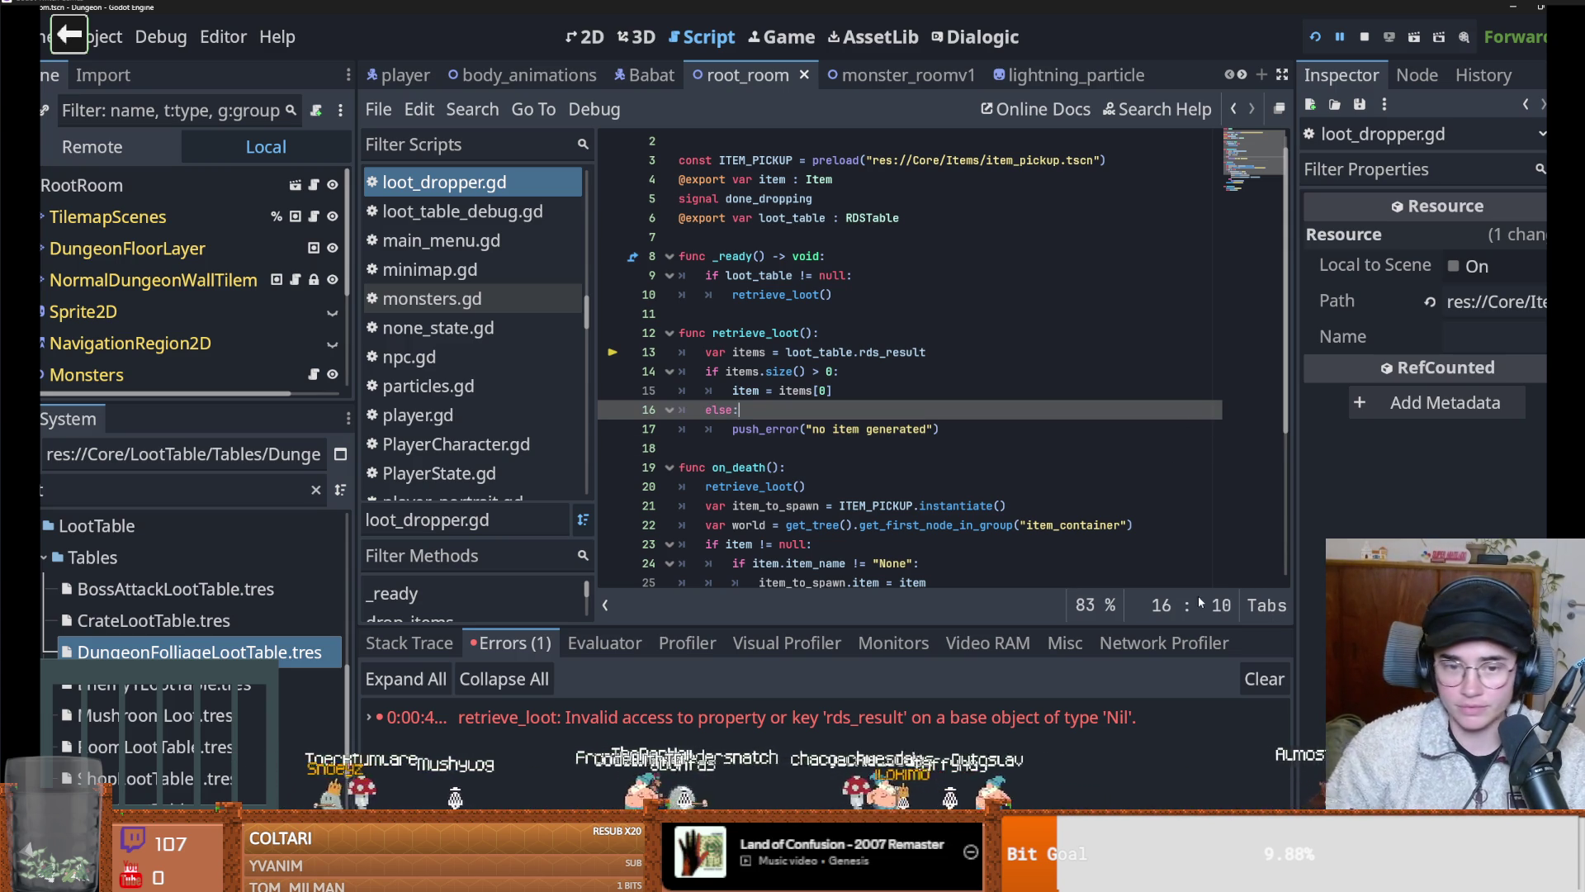
pyautogui.click(787, 428)
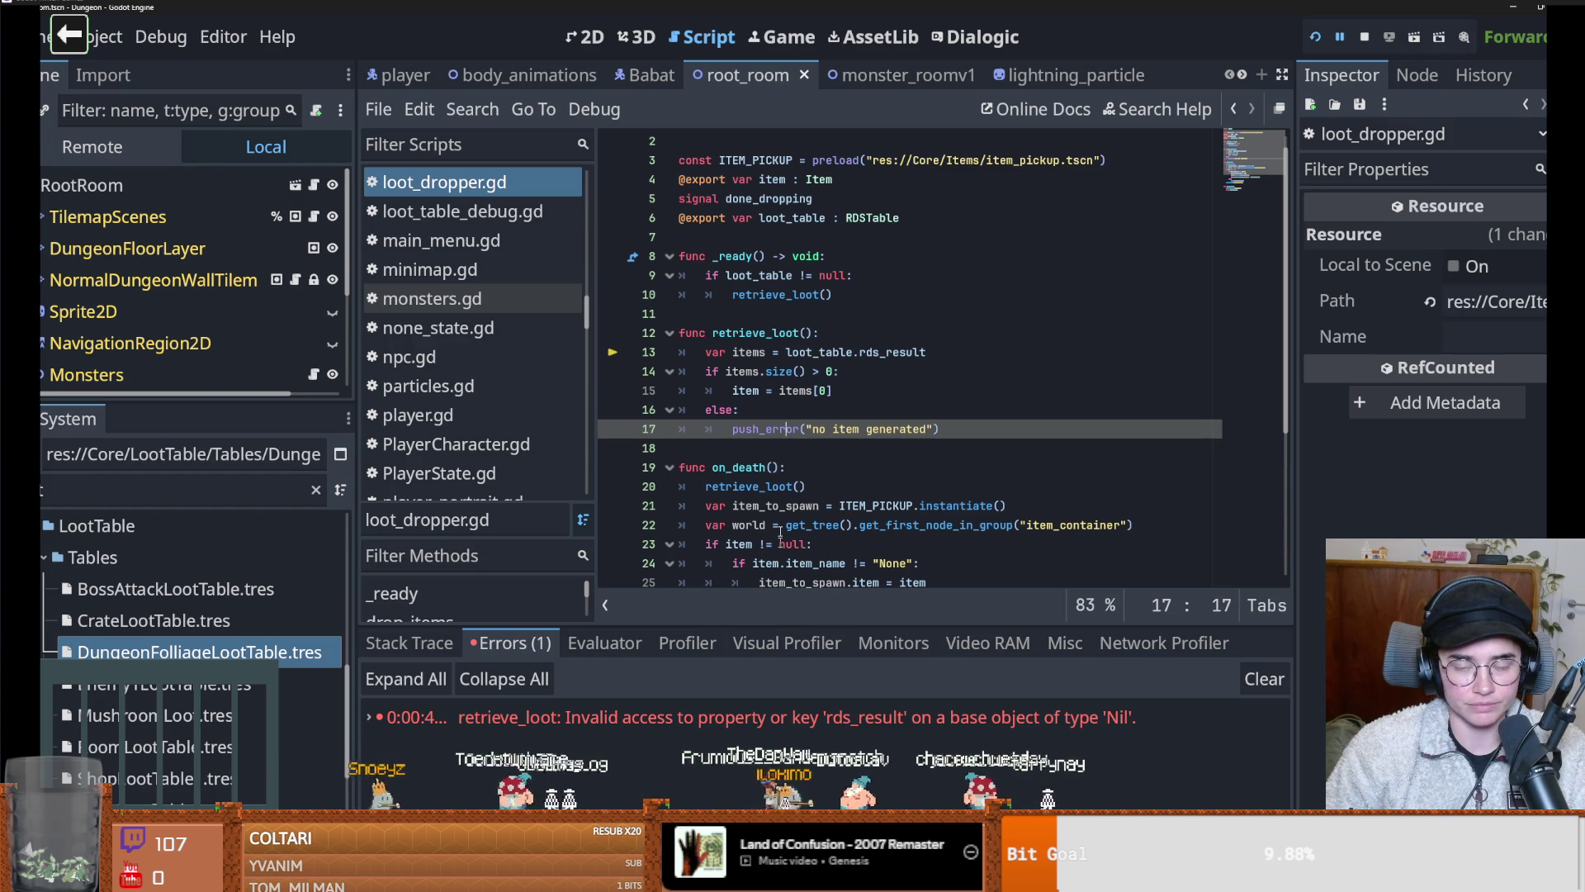
pyautogui.click(806, 391)
pyautogui.click(805, 406)
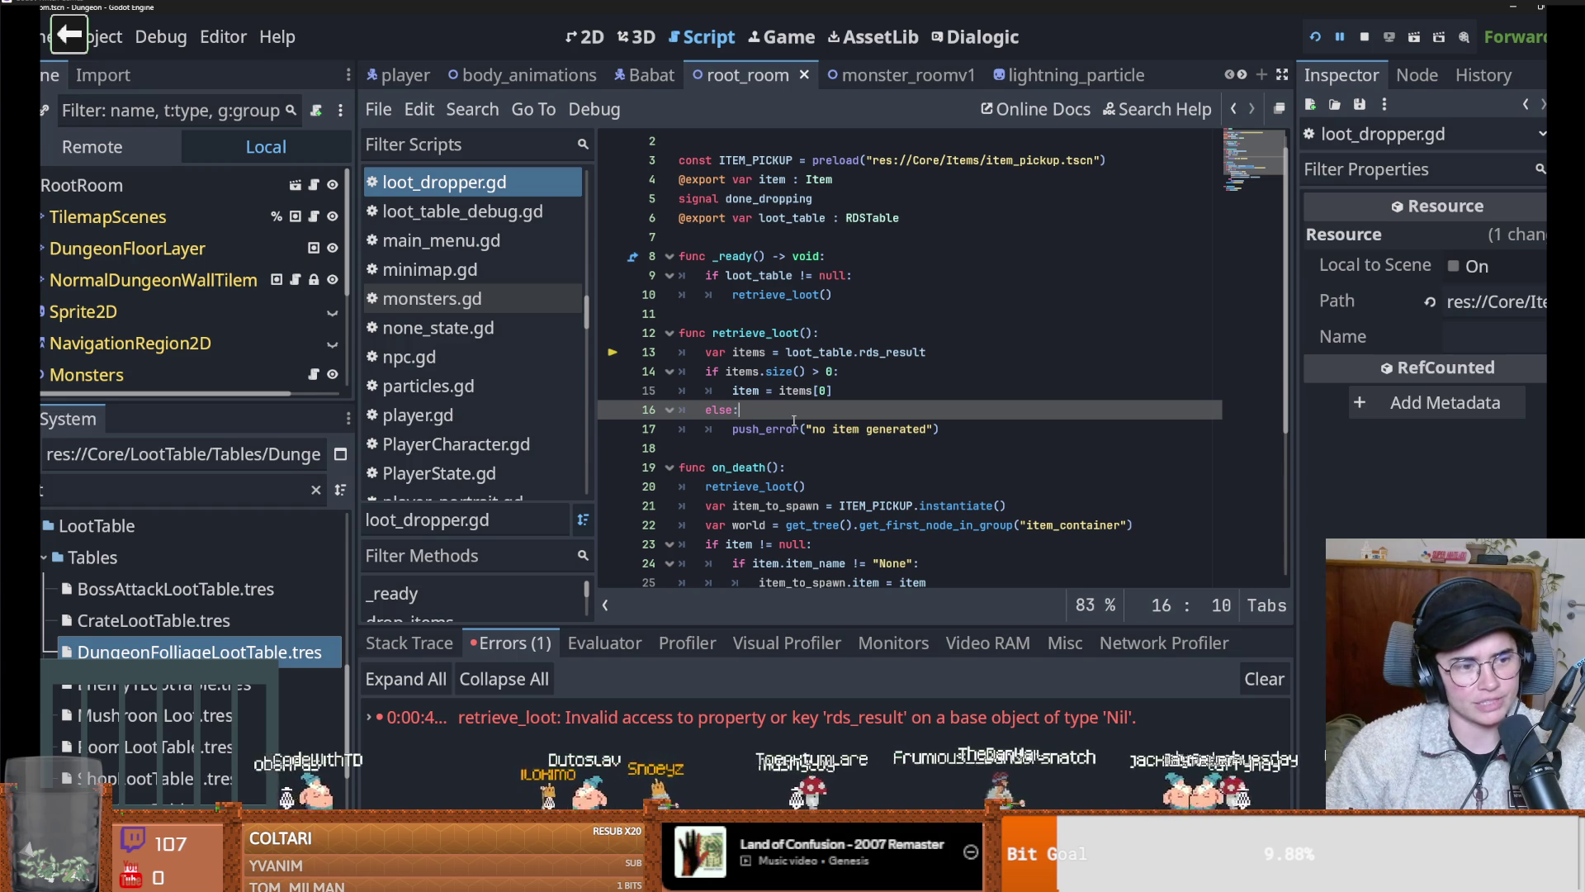
pyautogui.click(675, 715)
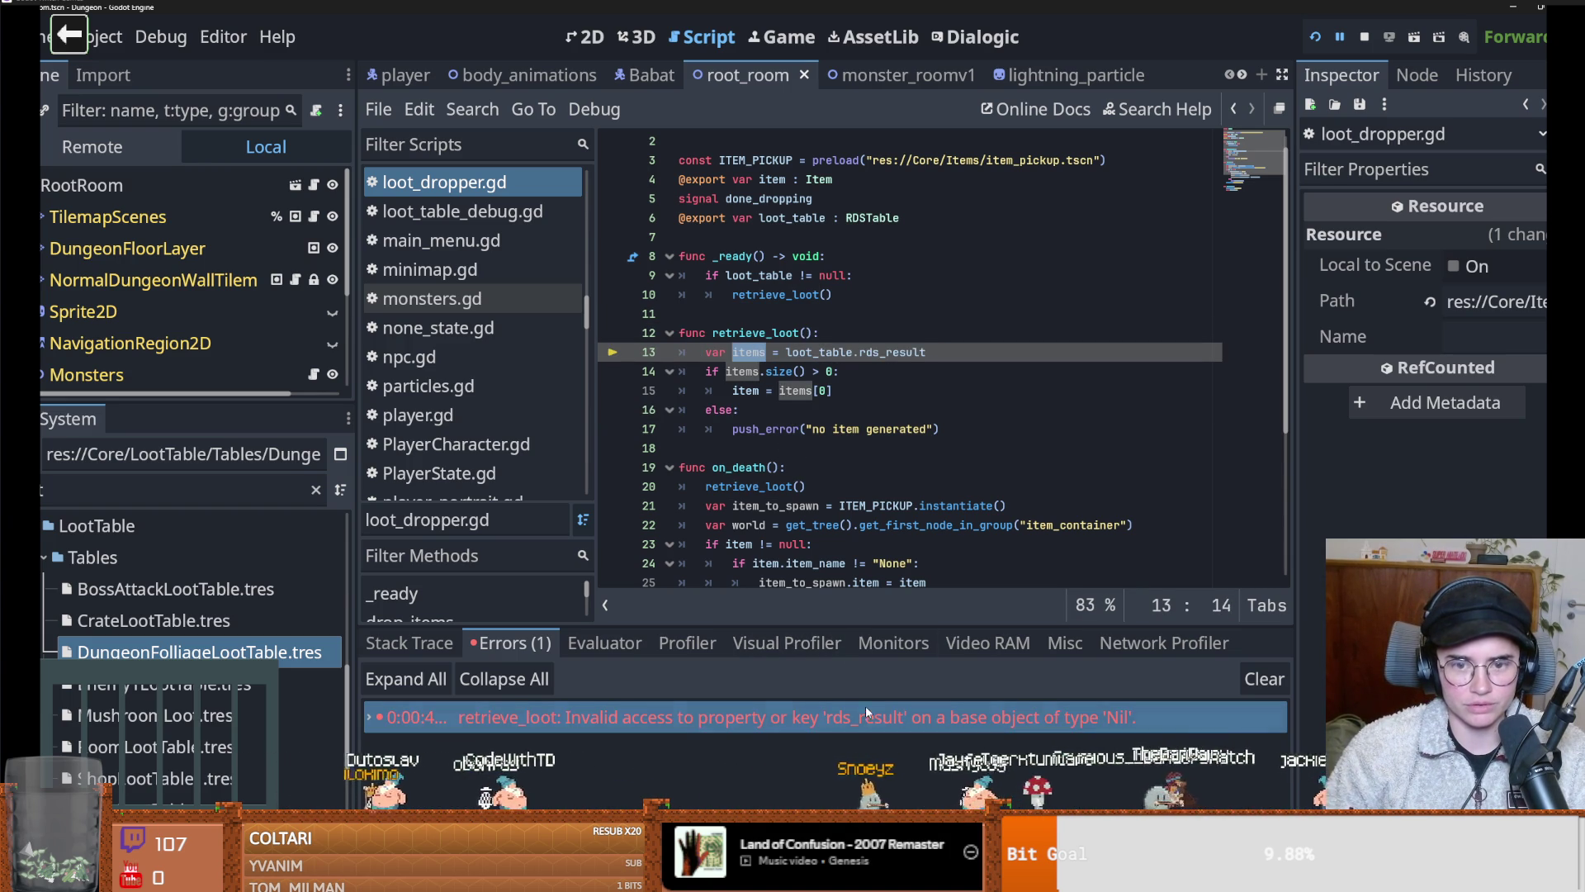
pyautogui.scroll(1, 815, 434)
pyautogui.click(522, 192)
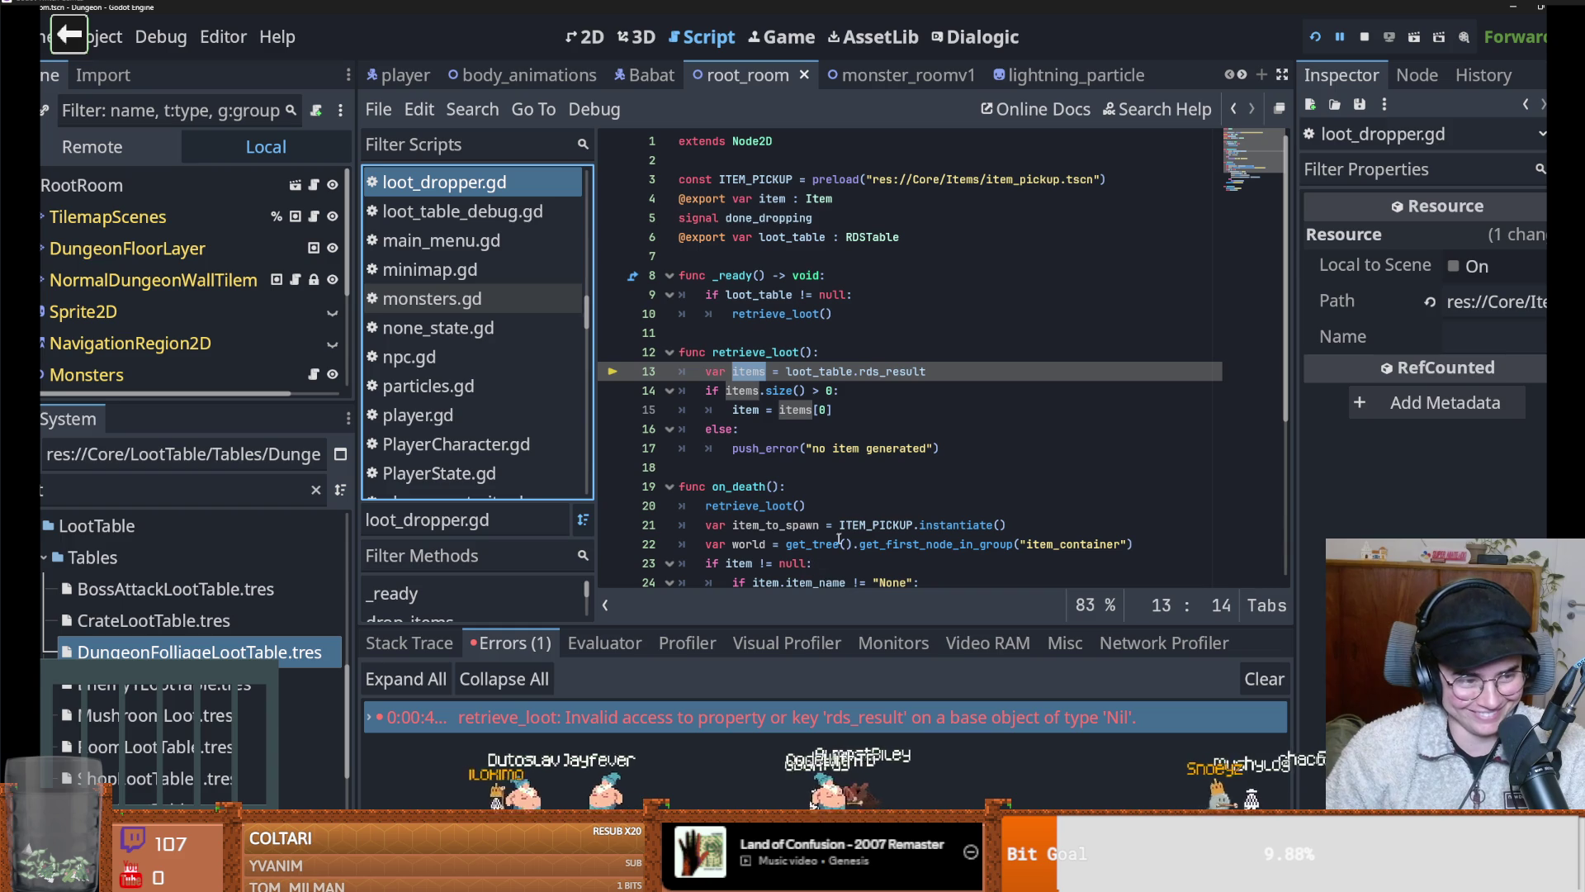
pyautogui.click(781, 468)
pyautogui.click(766, 332)
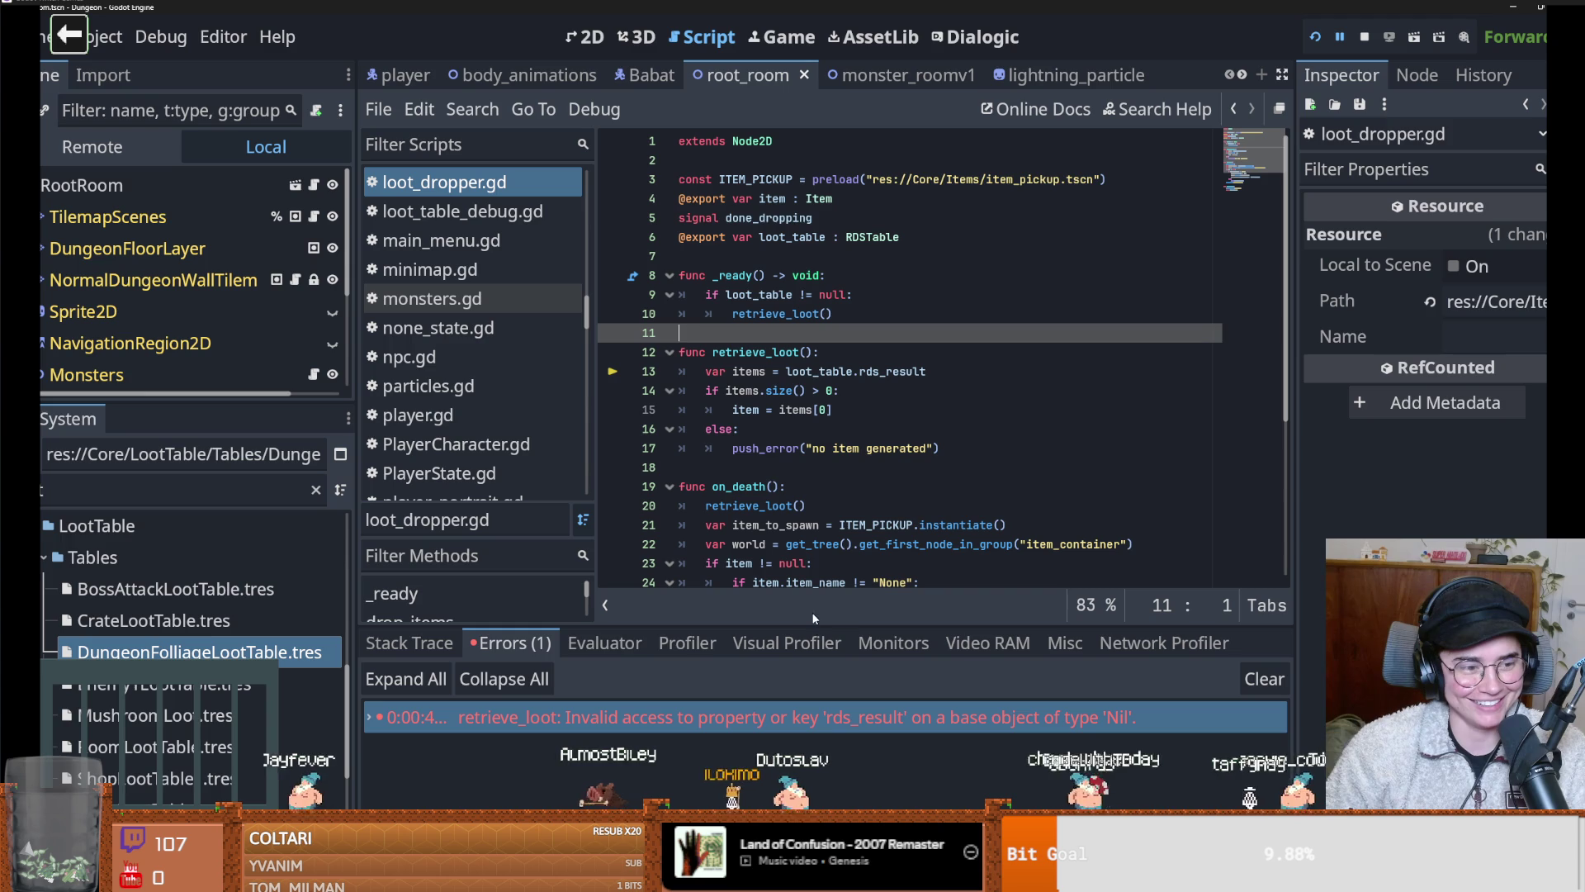
pyautogui.moveTo(805, 627)
pyautogui.mouseDown()
pyautogui.moveTo(805, 587)
pyautogui.moveTo(802, 616)
pyautogui.mouseUp()
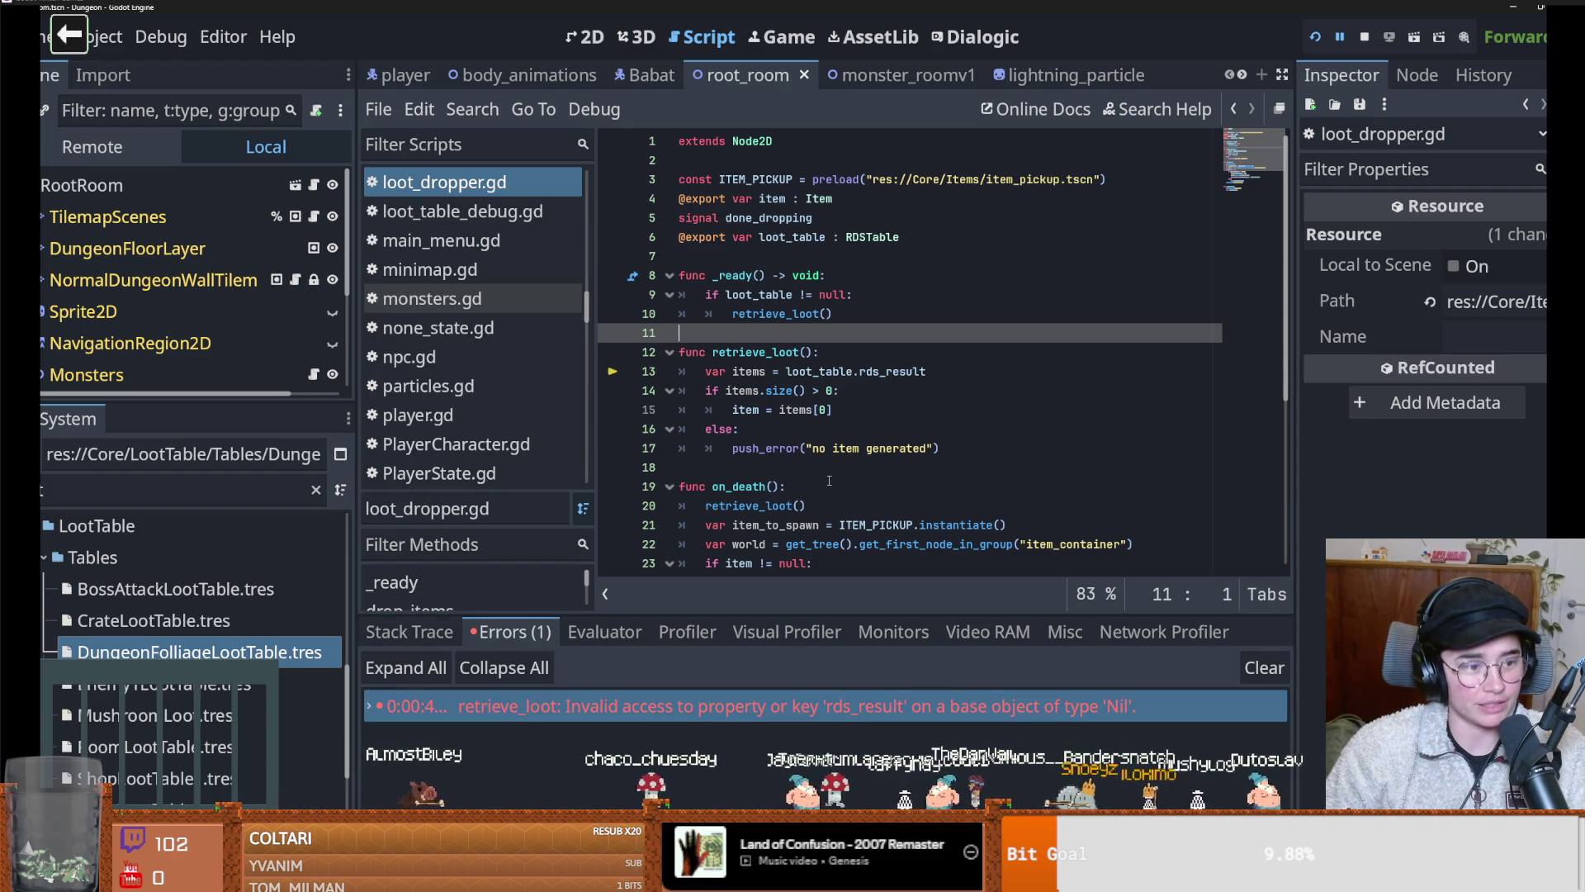
pyautogui.click(1091, 459)
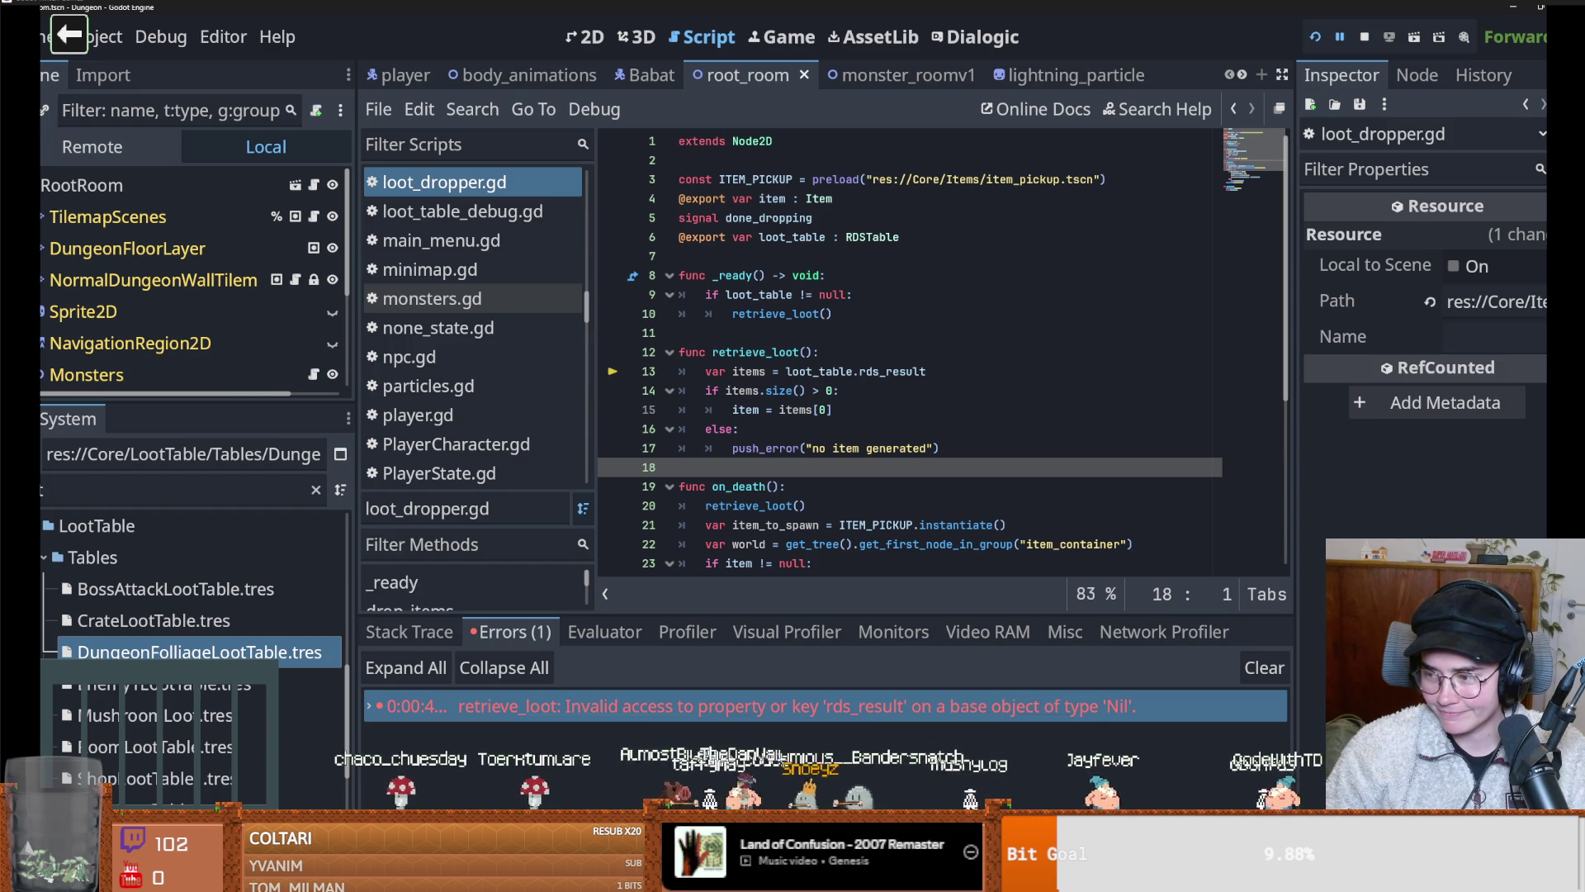
pyautogui.click(822, 411)
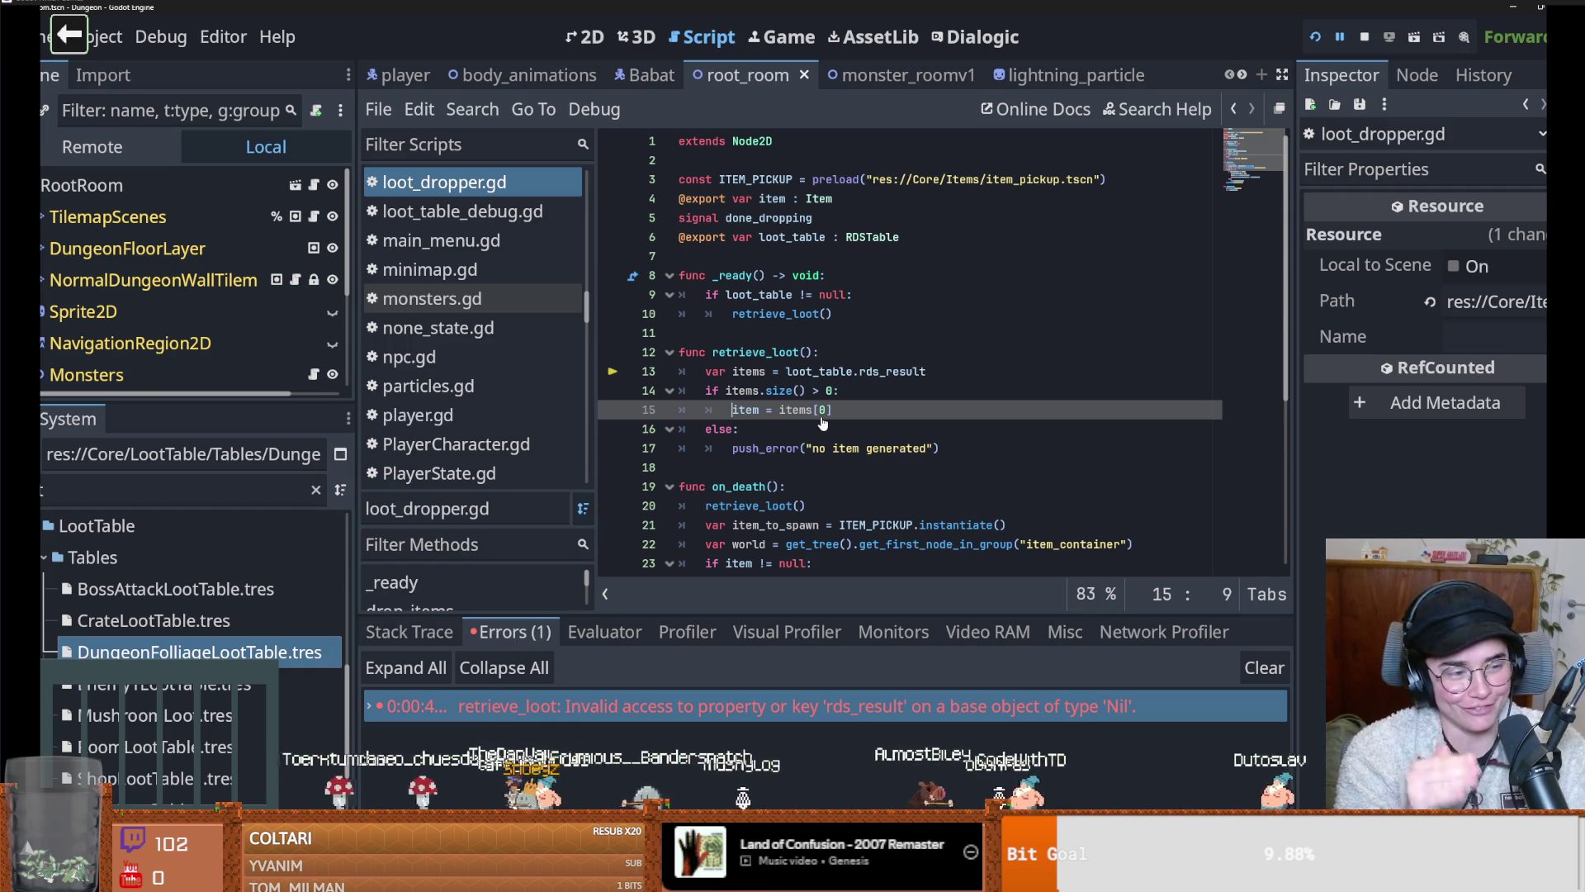
pyautogui.click(814, 333)
pyautogui.hotkey('ctrl', 's')
pyautogui.click(769, 476)
pyautogui.hotkey('ctrl', 's')
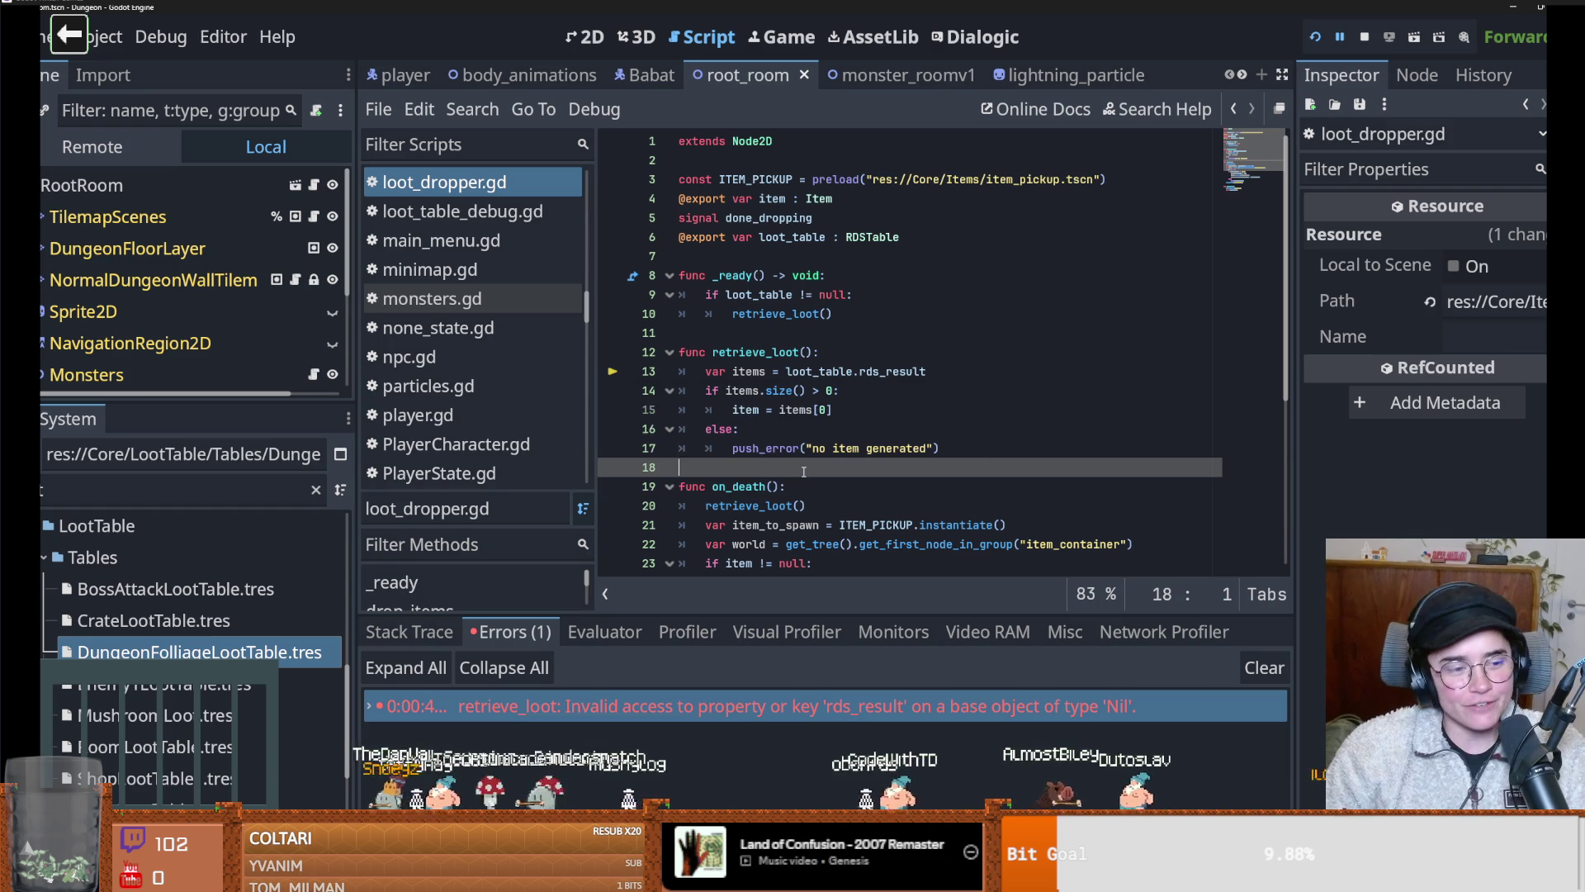
pyautogui.hotkey('ctrl', 's')
pyautogui.click(842, 334)
pyautogui.hotkey('ctrl', 's')
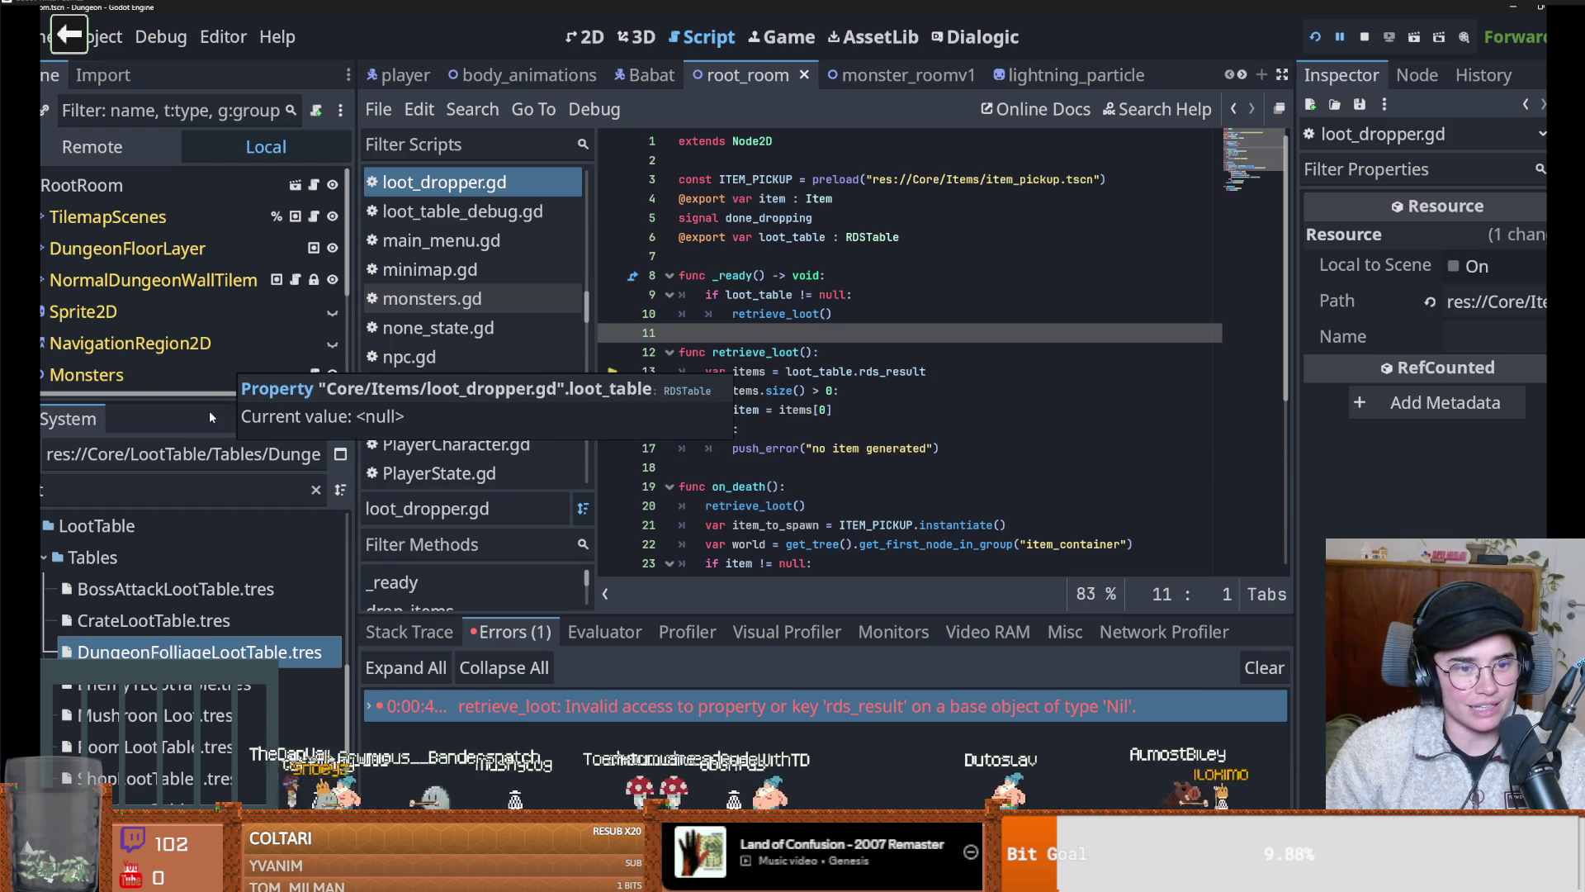
# Resize the docks and scroll loot_dropper.gd to the line after on_death
pyautogui.moveTo(210, 415)
pyautogui.mouseDown()
pyautogui.moveTo(214, 487)
pyautogui.moveTo(248, 408)
pyautogui.mouseUp()
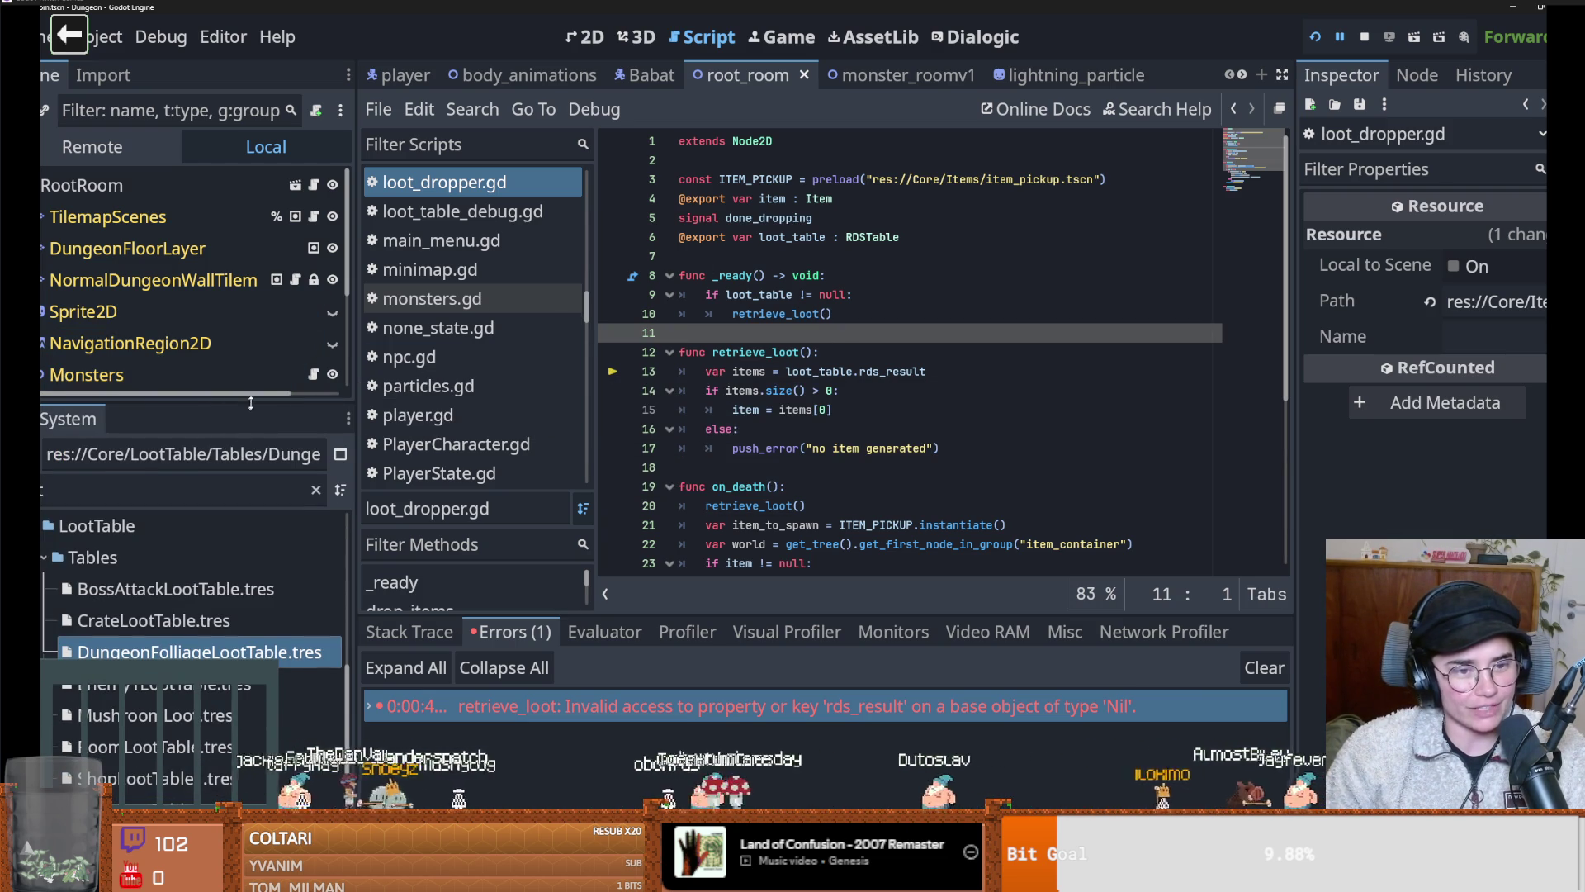
pyautogui.moveTo(355, 198); pyautogui.dragTo(231, 196)
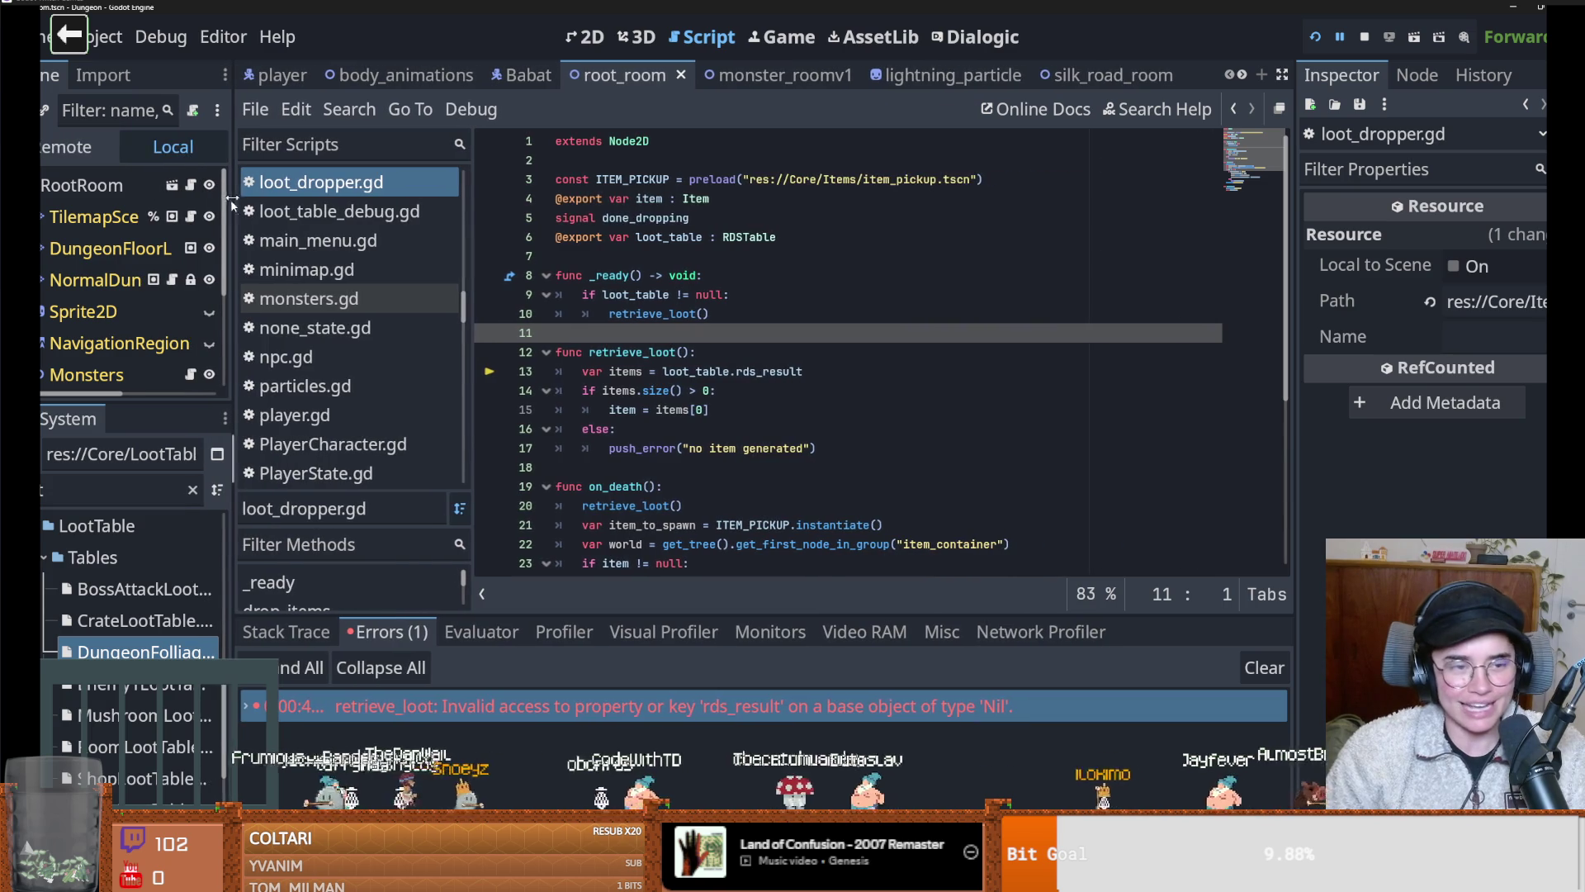
pyautogui.scroll(-5, 668, 467)
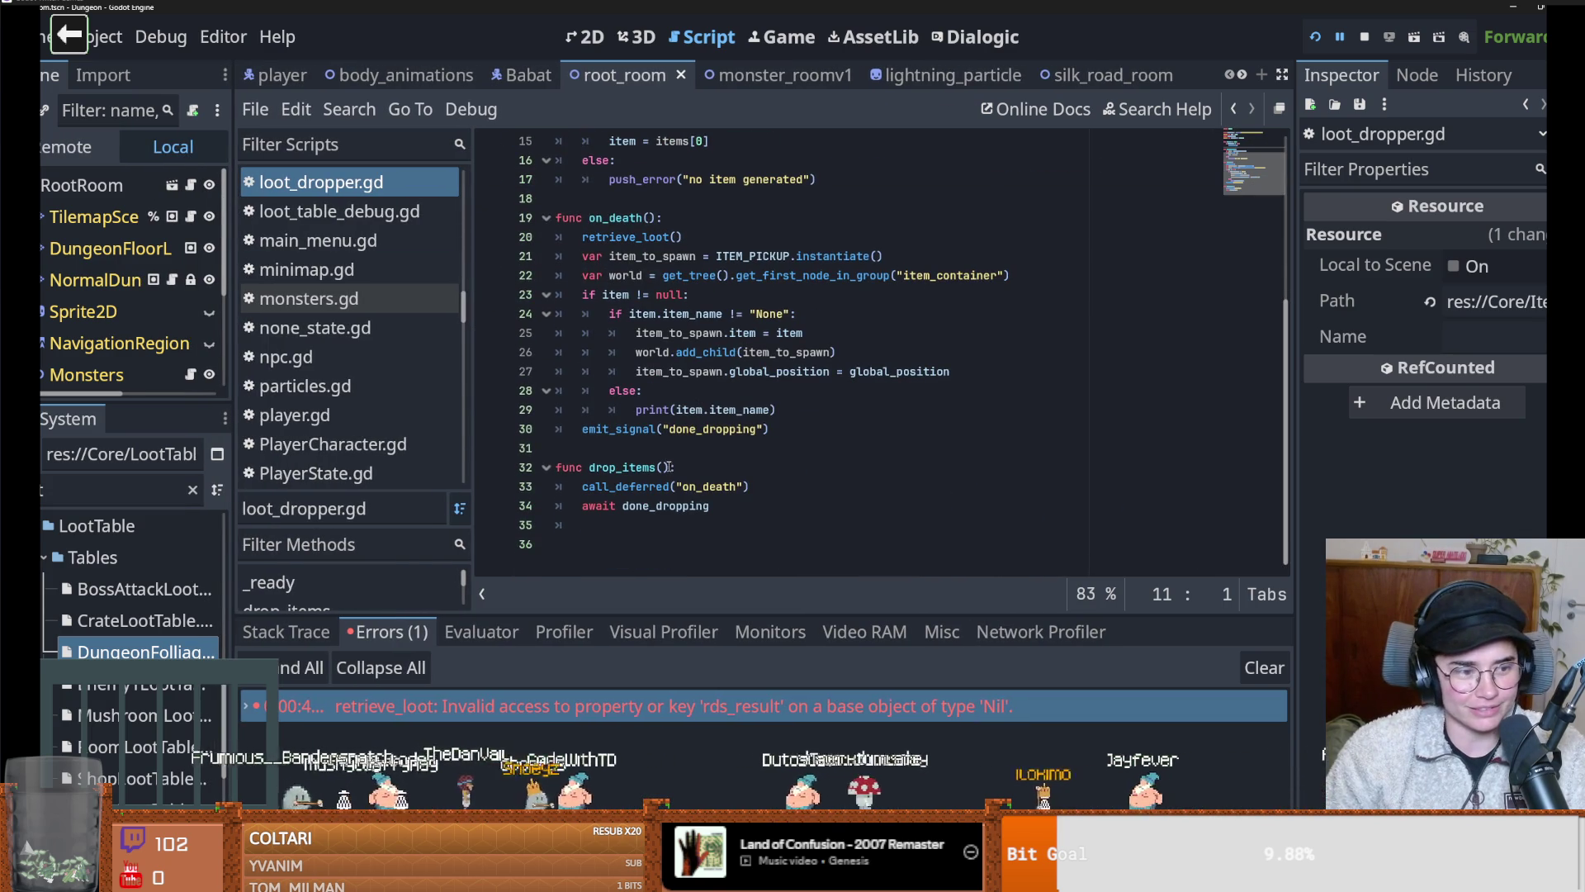
pyautogui.click(668, 447)
pyautogui.moveTo(233, 330); pyautogui.dragTo(360, 330)
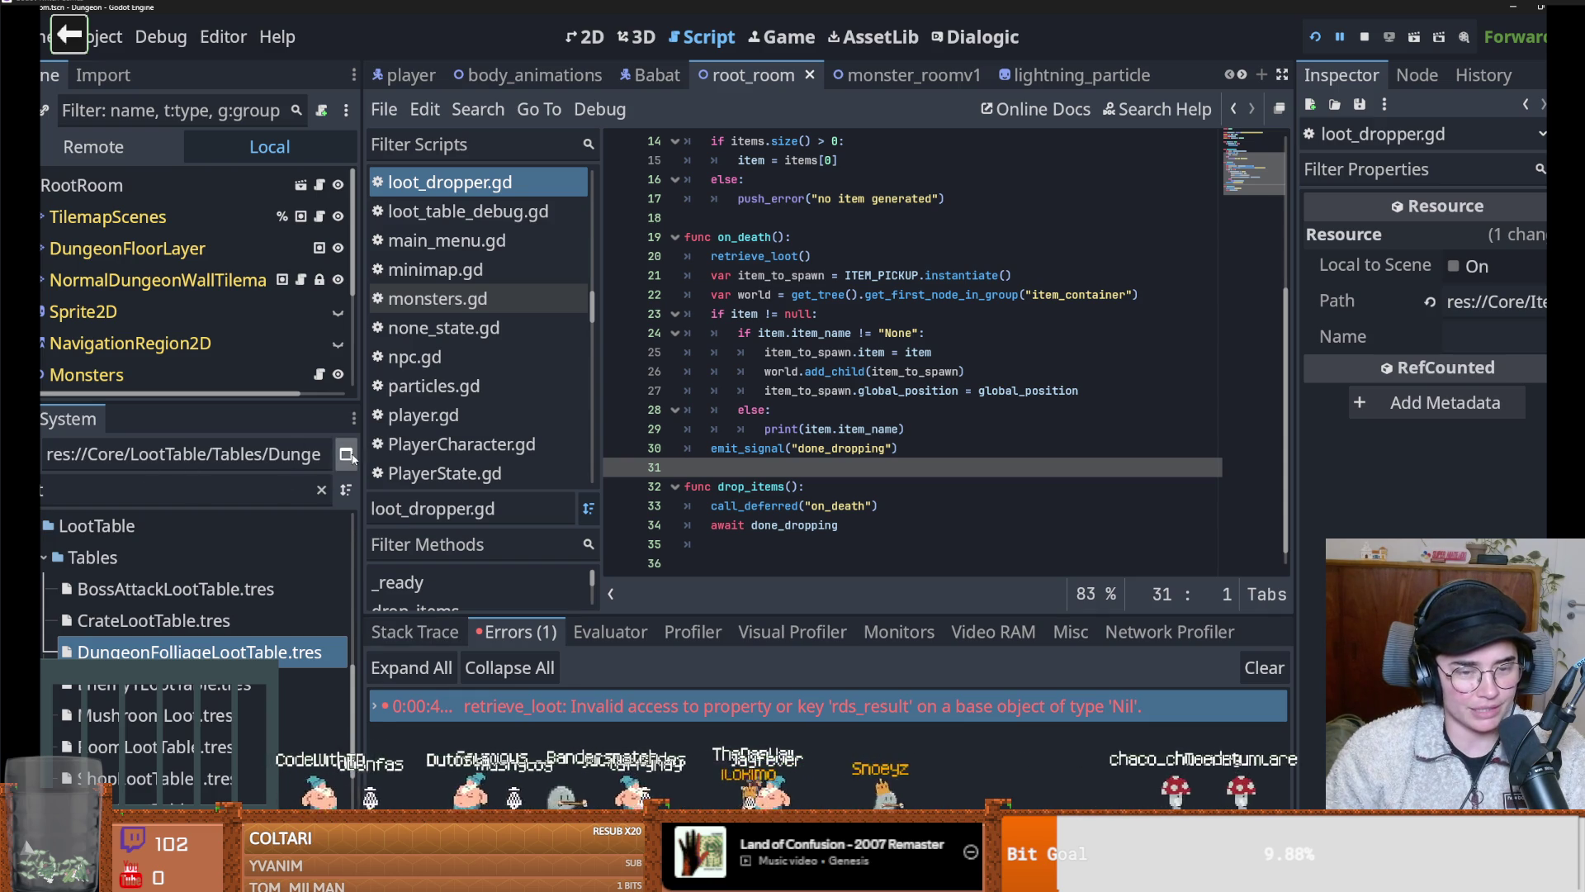
pyautogui.moveTo(354, 458); pyautogui.dragTo(329, 458)
# Jump to error line 13 in retrieve_loot, review the push_error and item lines, and save
pyautogui.click(515, 706)
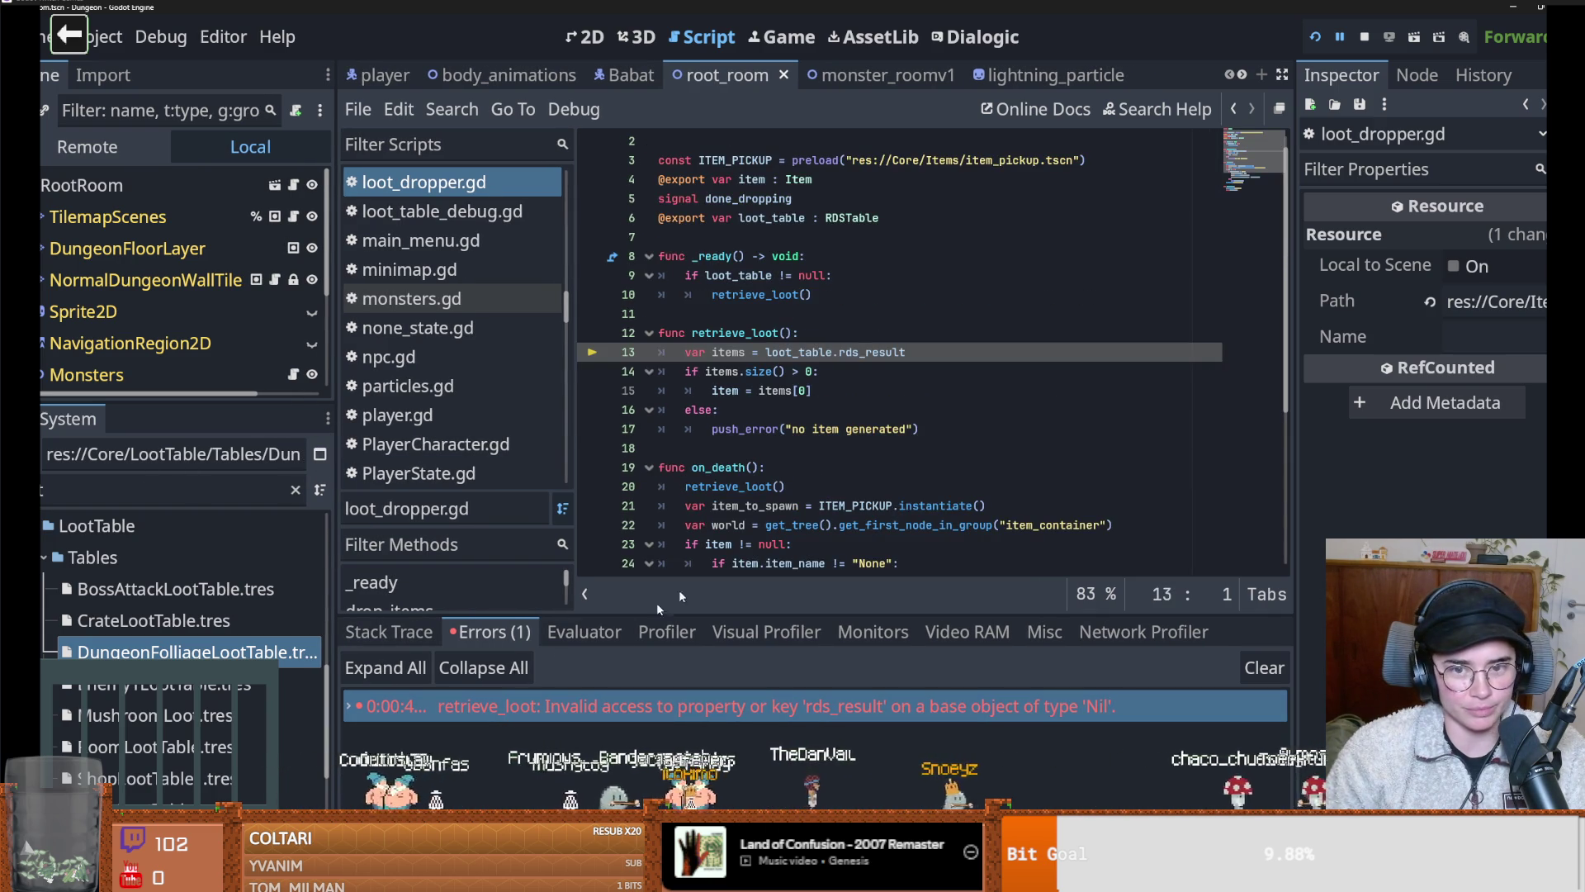
pyautogui.click(748, 429)
pyautogui.hotkey('ctrl', 's')
pyautogui.moveTo(1293, 447); pyautogui.dragTo(1171, 452)
pyautogui.click(893, 388)
pyautogui.hotkey('ctrl', 's')
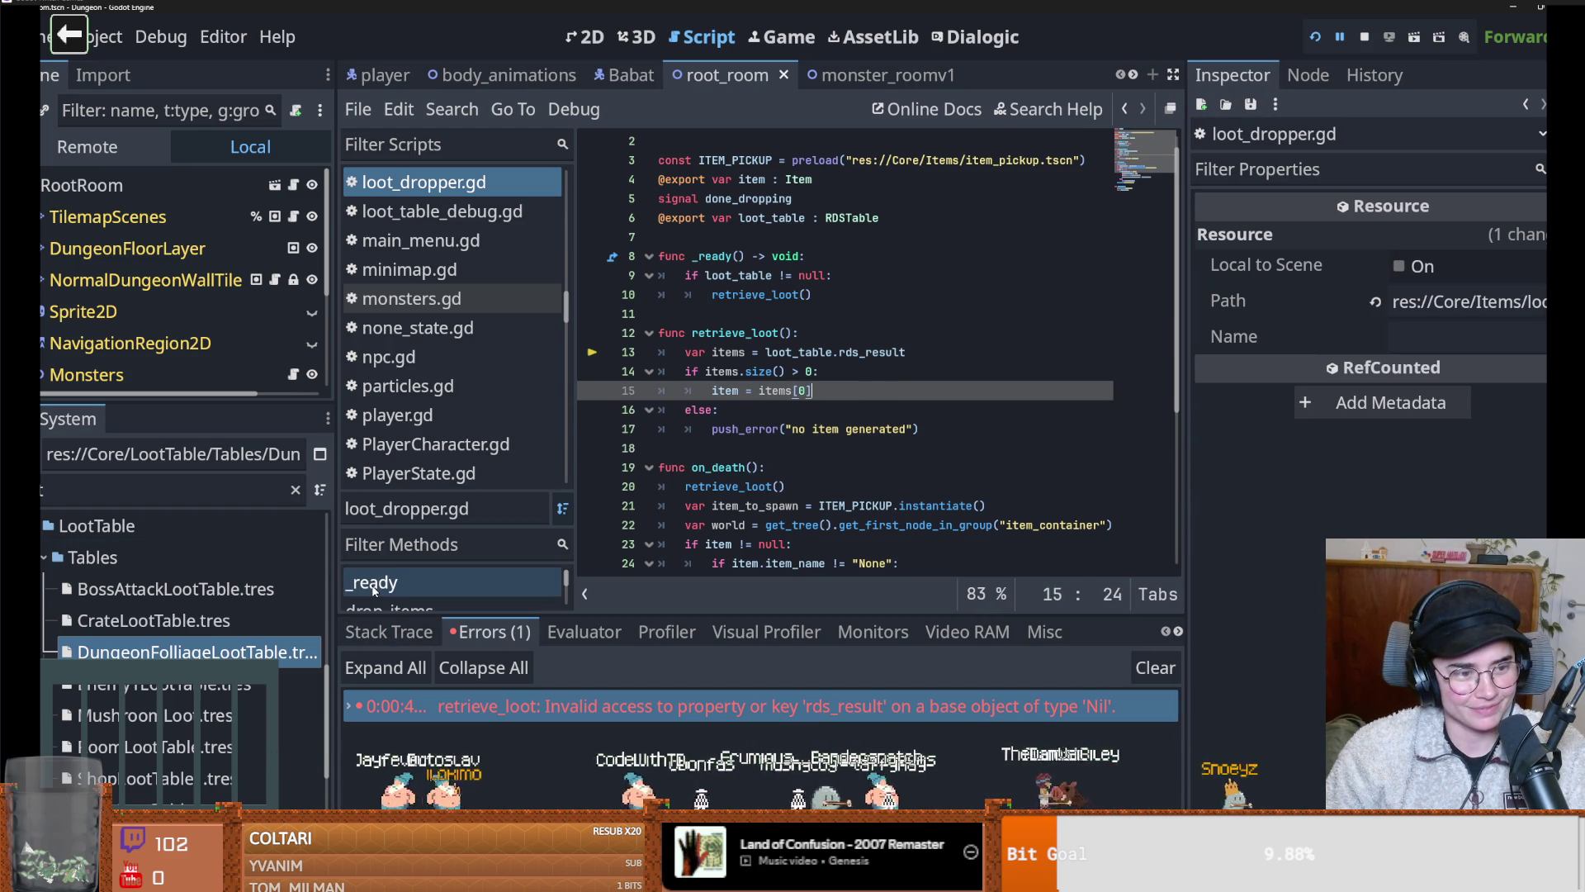
pyautogui.moveTo(336, 571); pyautogui.dragTo(362, 571)
# Inspect DungeonFolliageLootTable's four entries, expanding and collapsing NoneNonDemonic.tres
pyautogui.click(198, 651)
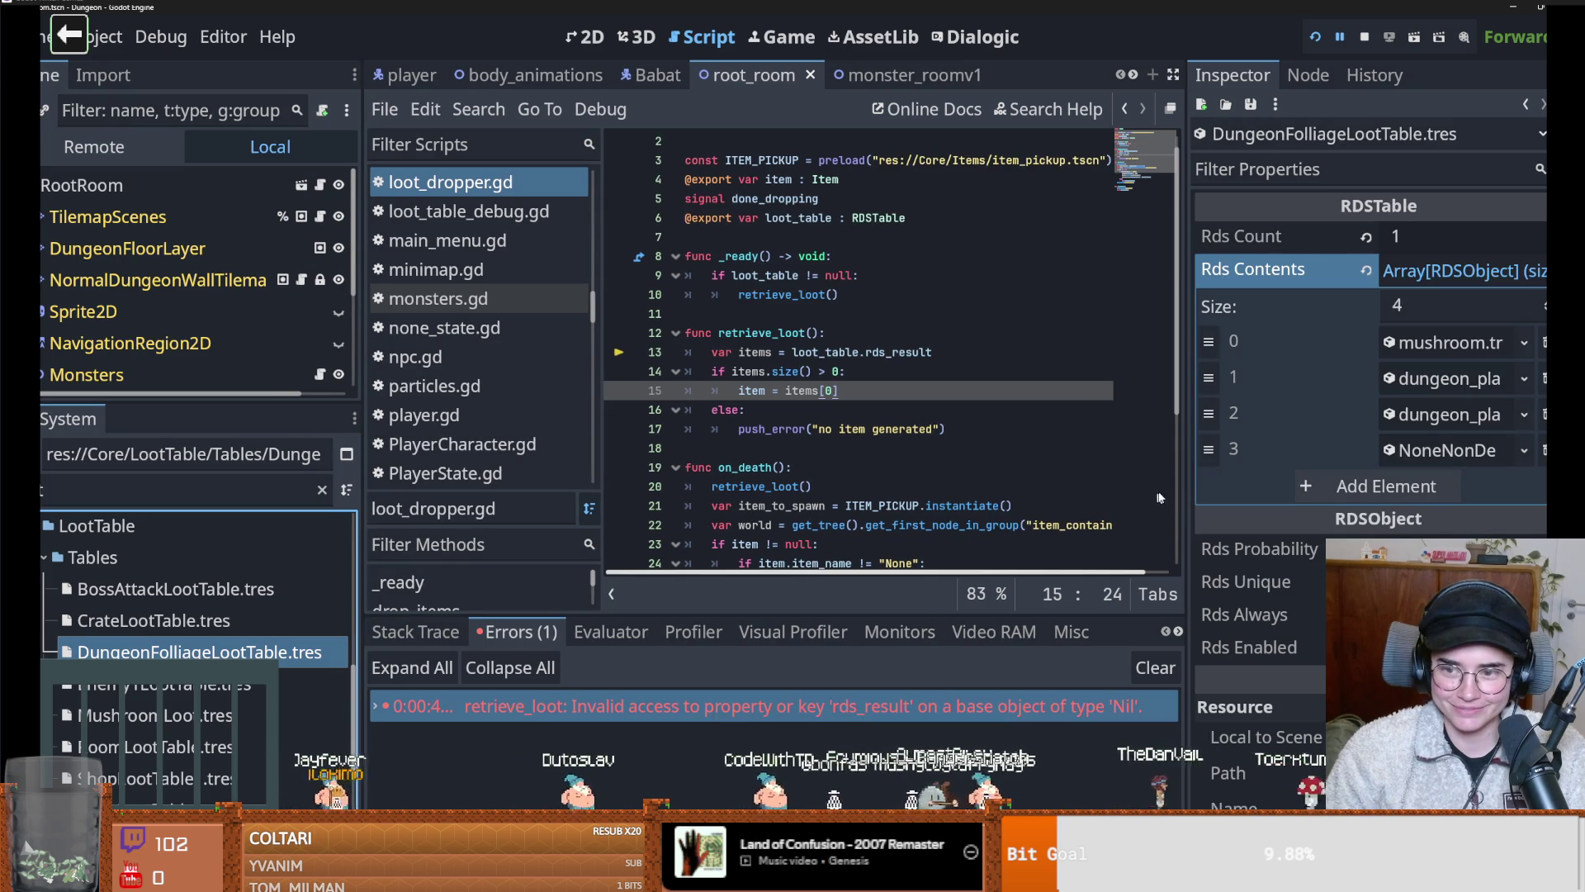
pyautogui.moveTo(1187, 493); pyautogui.dragTo(1053, 495)
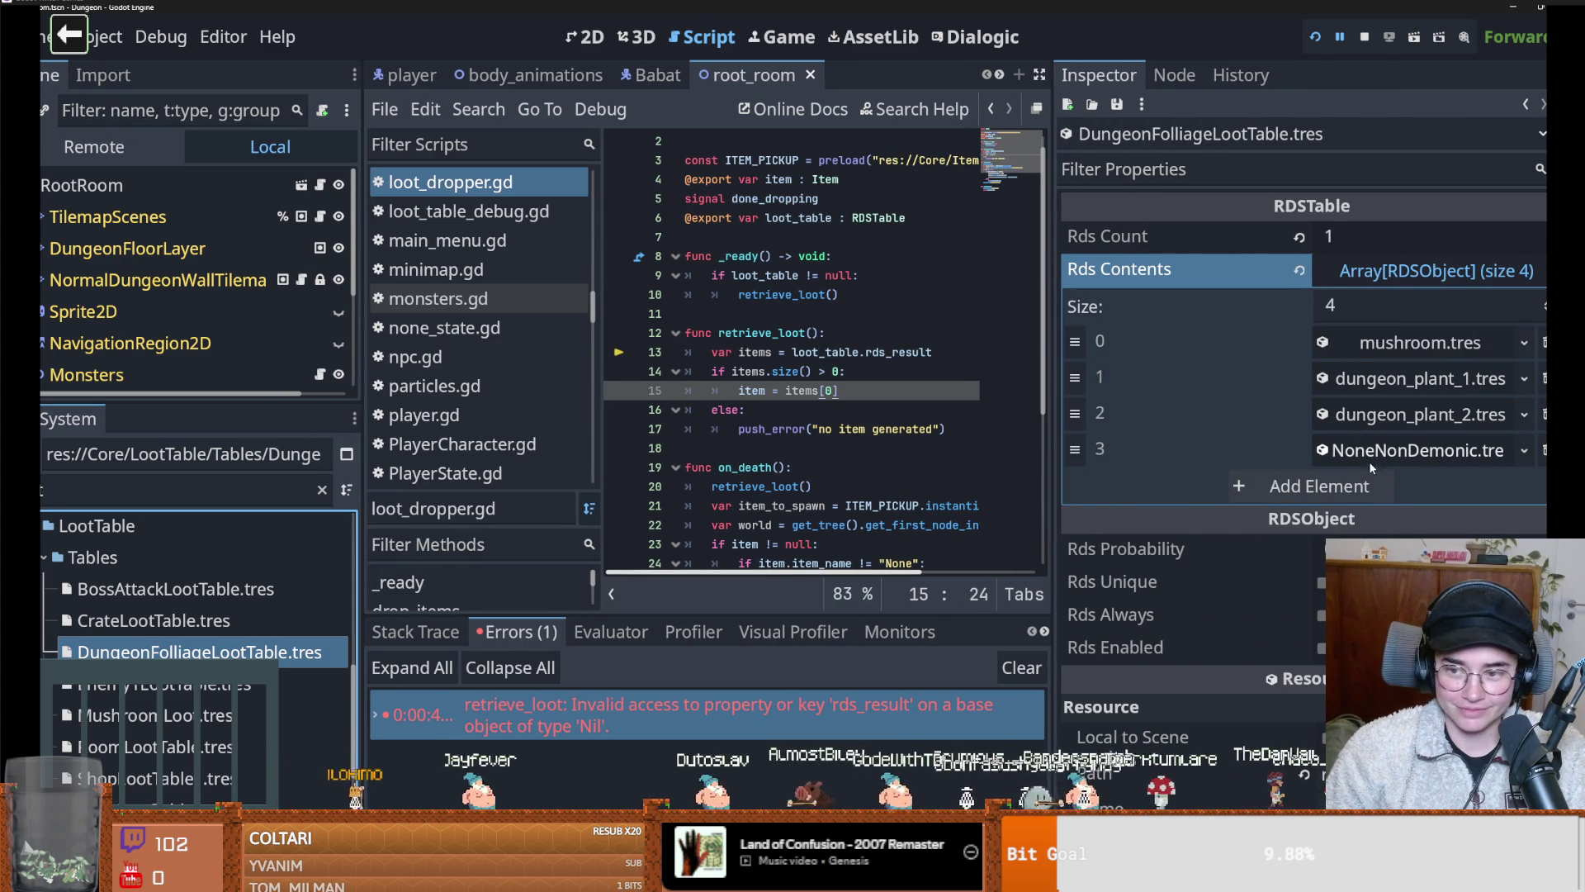
pyautogui.click(1393, 452)
pyautogui.click(1397, 452)
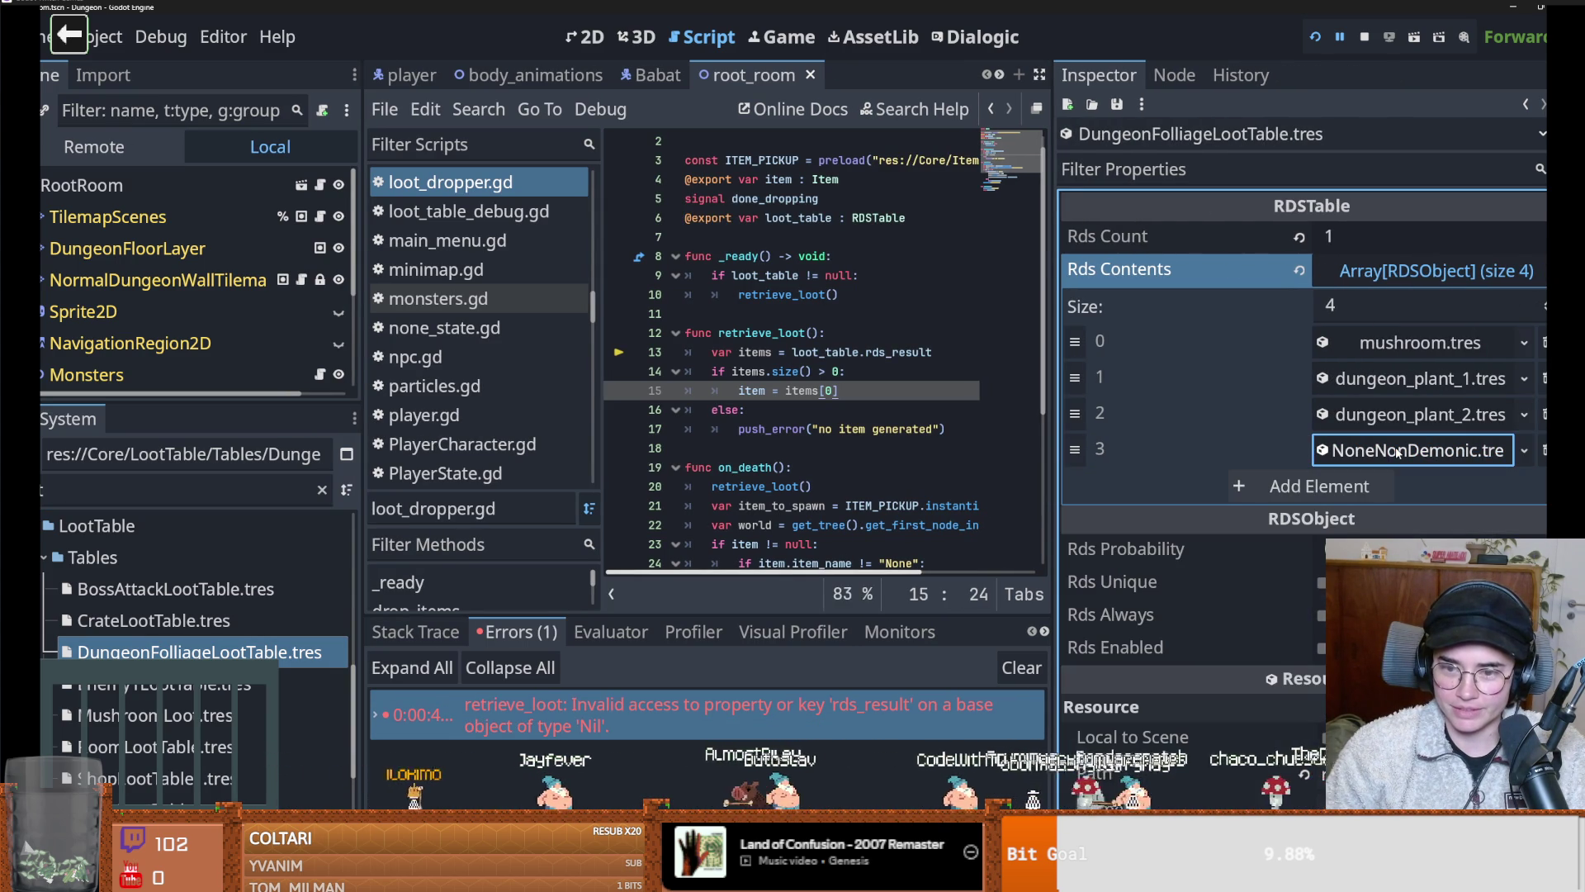
# Jump to the error's line 13 and highlight the uses of loot_table
pyautogui.click(758, 724)
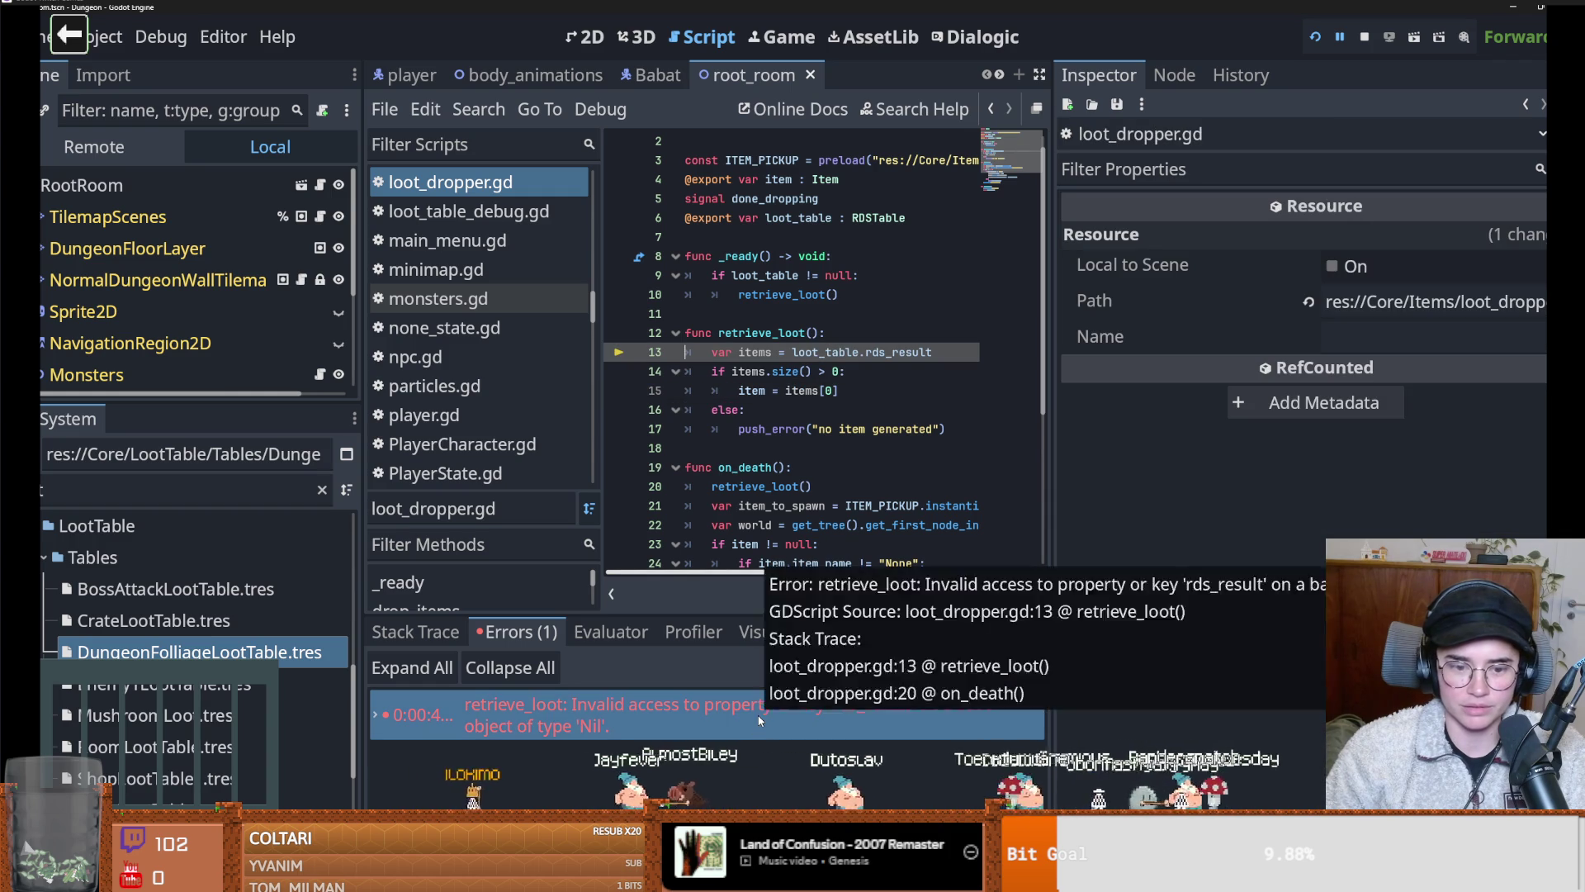
pyautogui.doubleClick(754, 352)
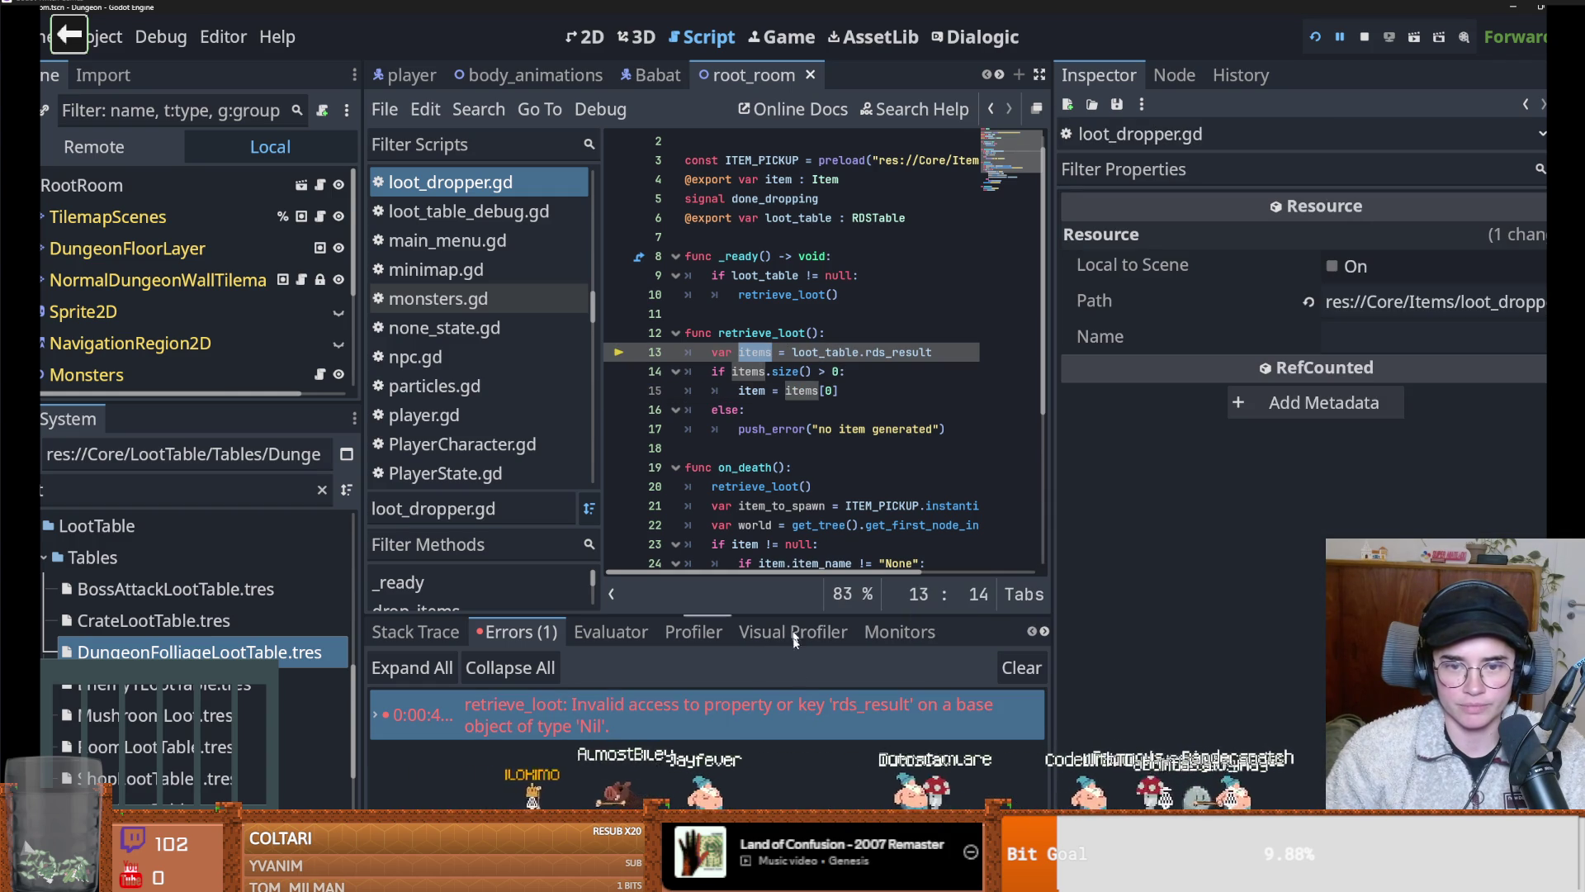
pyautogui.click(804, 710)
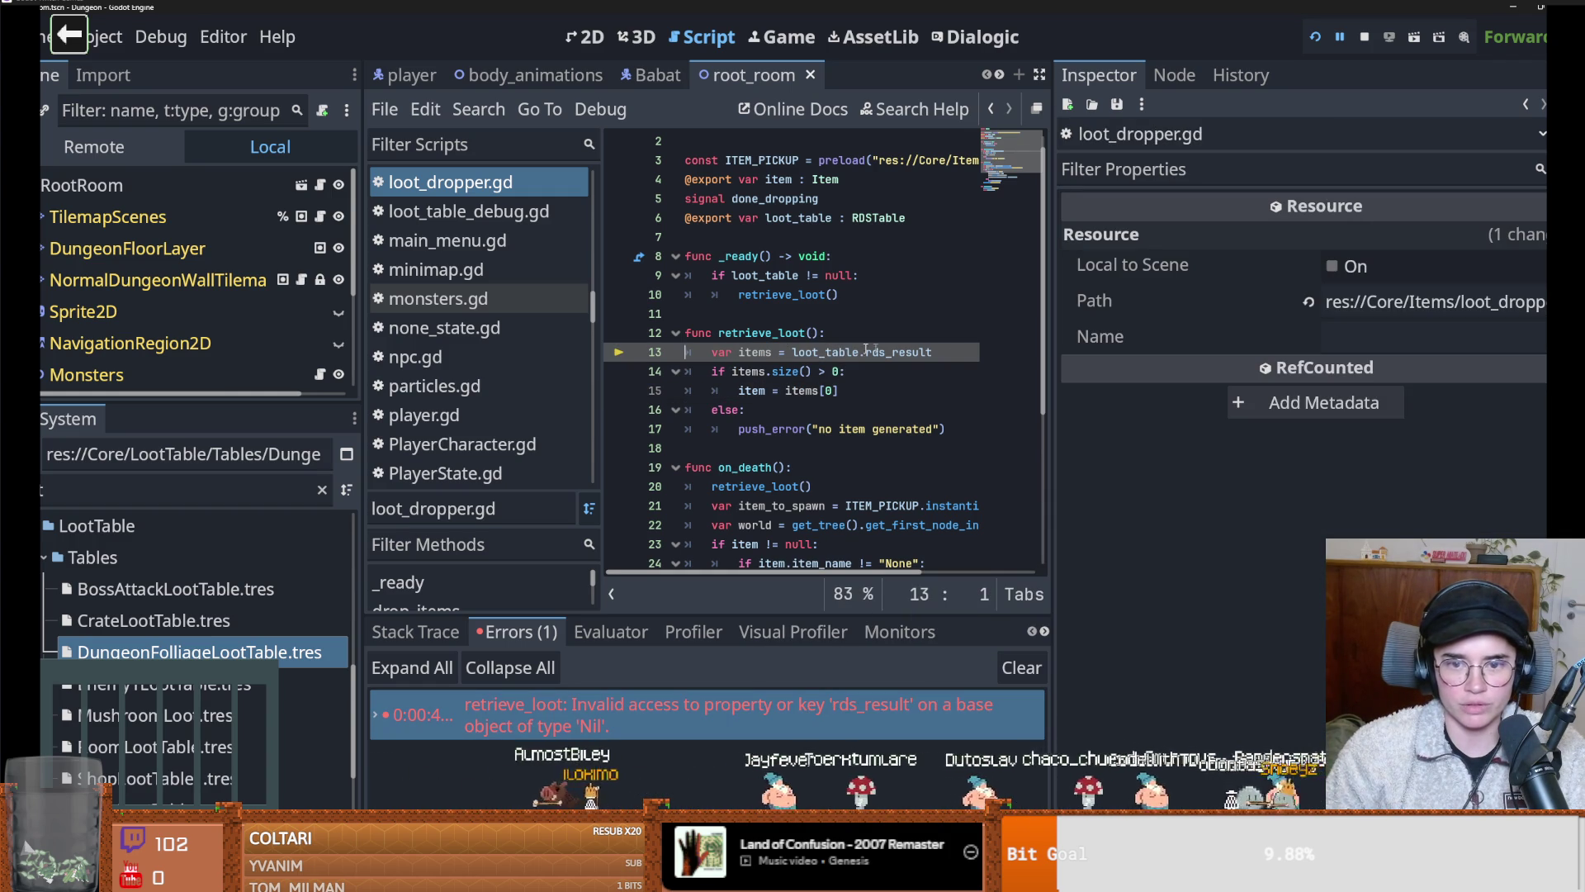
pyautogui.doubleClick(825, 352)
pyautogui.scroll(1, 820, 331)
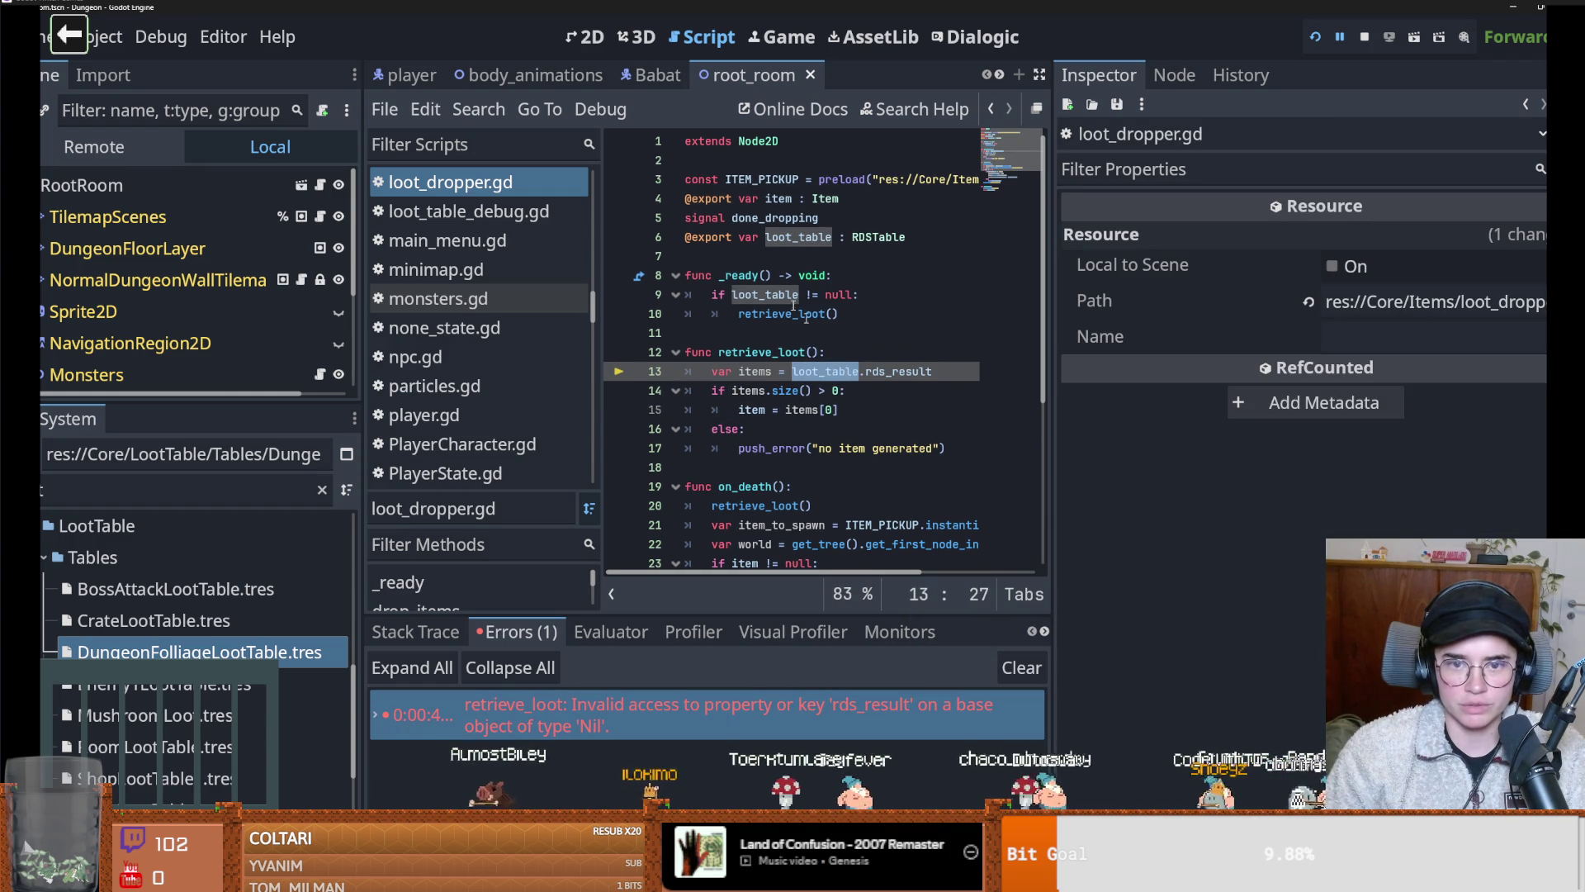
# Filter the project files, enlarge the scene tree, and select the TilemapScenes node
pyautogui.click(207, 454)
pyautogui.click(199, 489)
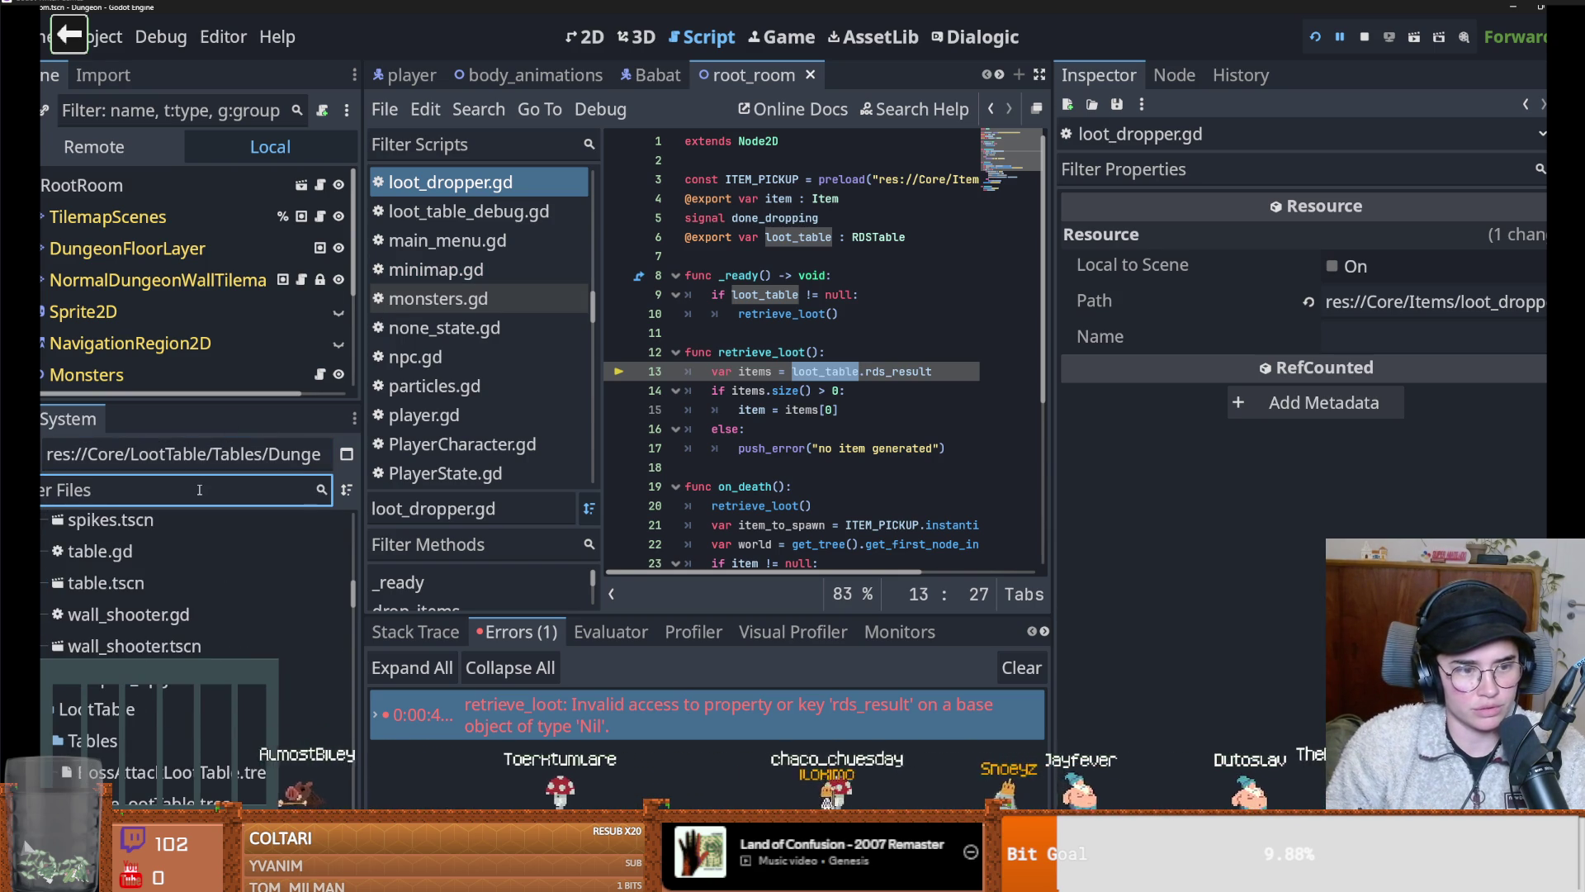
pyautogui.moveTo(204, 415); pyautogui.dragTo(207, 652)
pyautogui.click(108, 216)
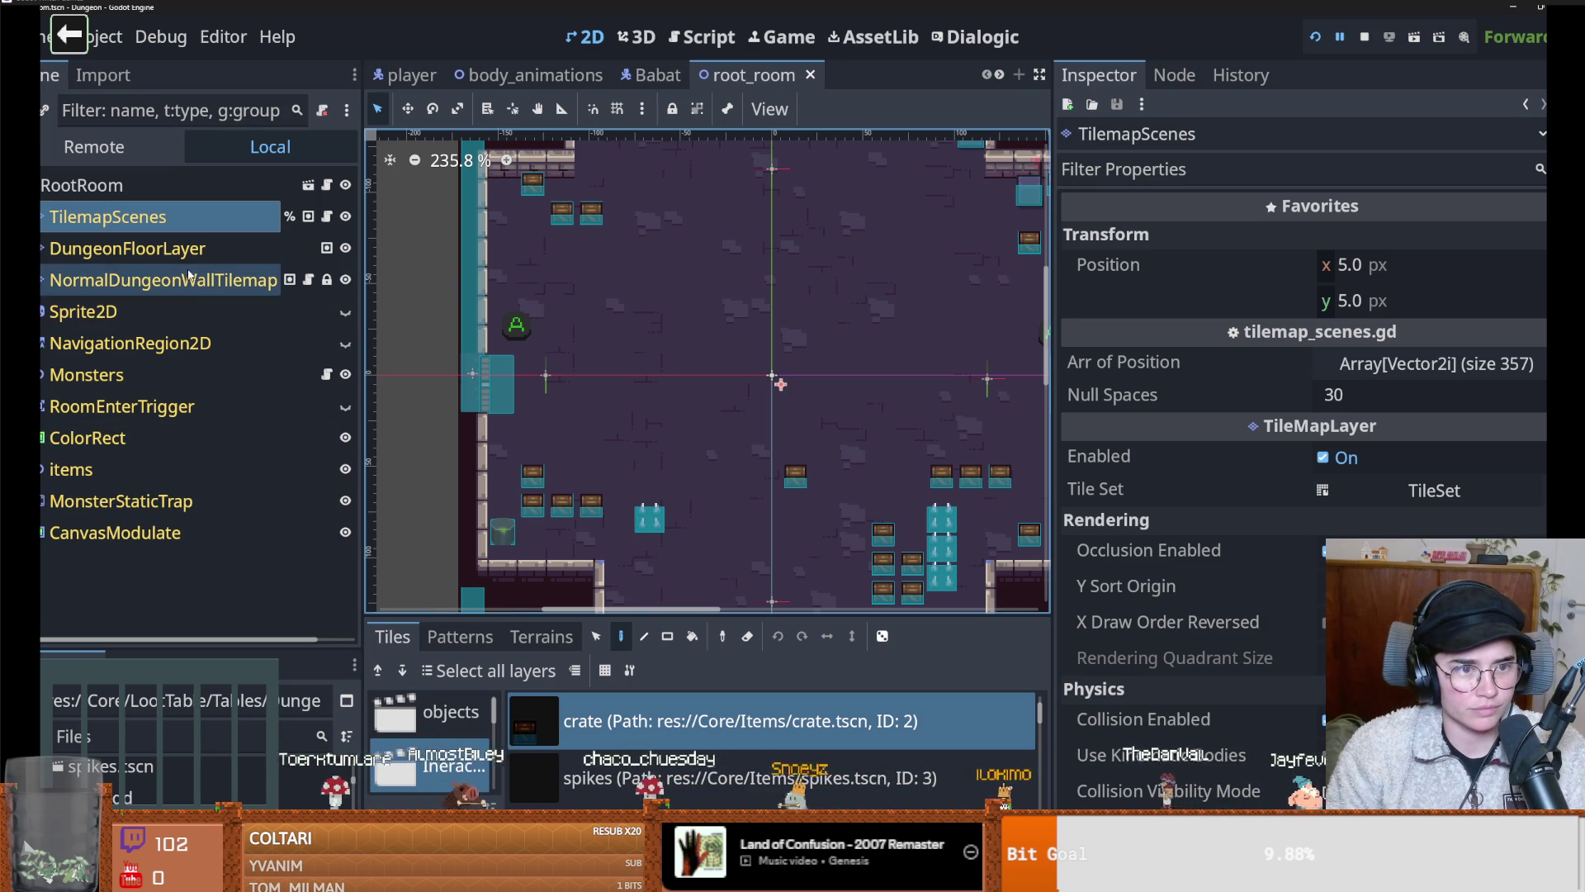
# Enlarge the TileMap panel and browse the Ineractable tile scenes
pyautogui.moveTo(719, 613); pyautogui.dragTo(719, 202)
pyautogui.scroll(-1, 672, 592)
pyautogui.scroll(-4, 672, 592)
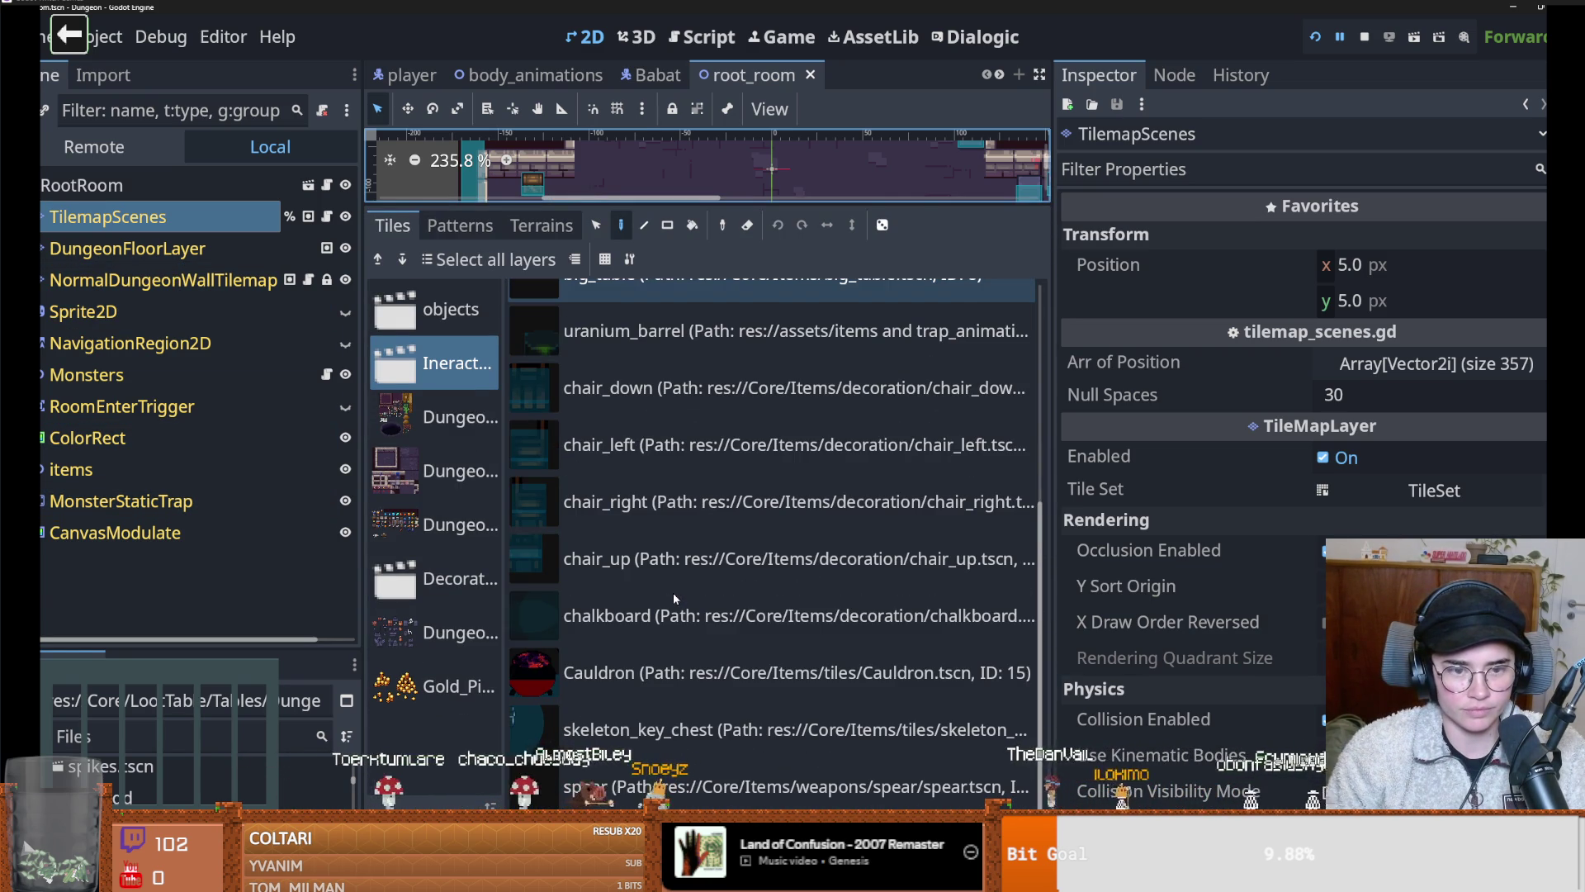
pyautogui.scroll(3, 828, 747)
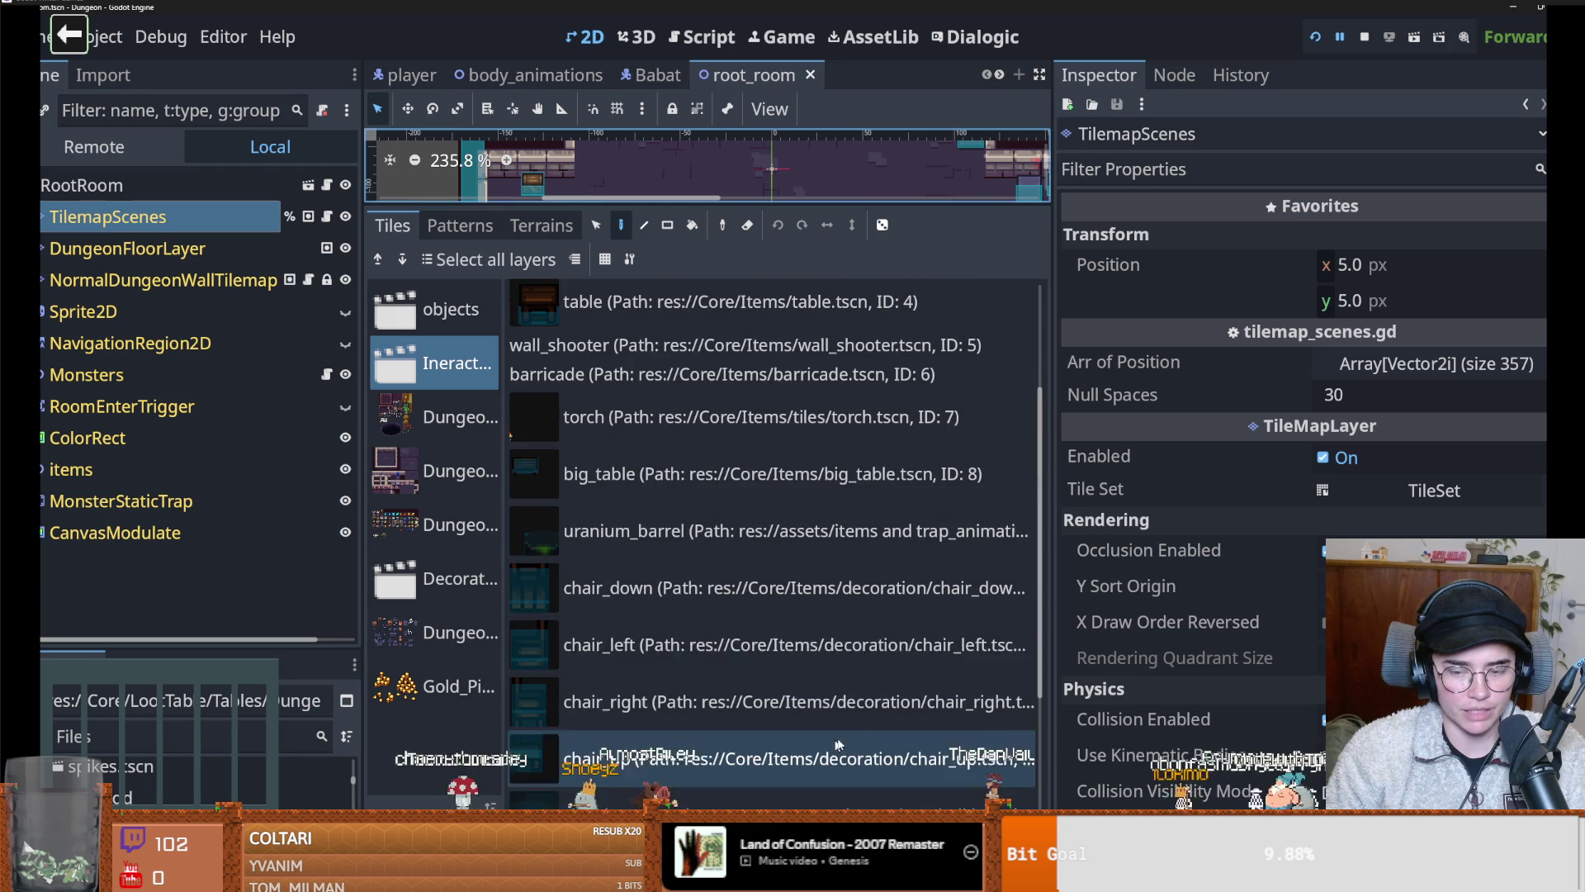
pyautogui.moveTo(1050, 644); pyautogui.dragTo(1166, 644)
pyautogui.scroll(3, 829, 644)
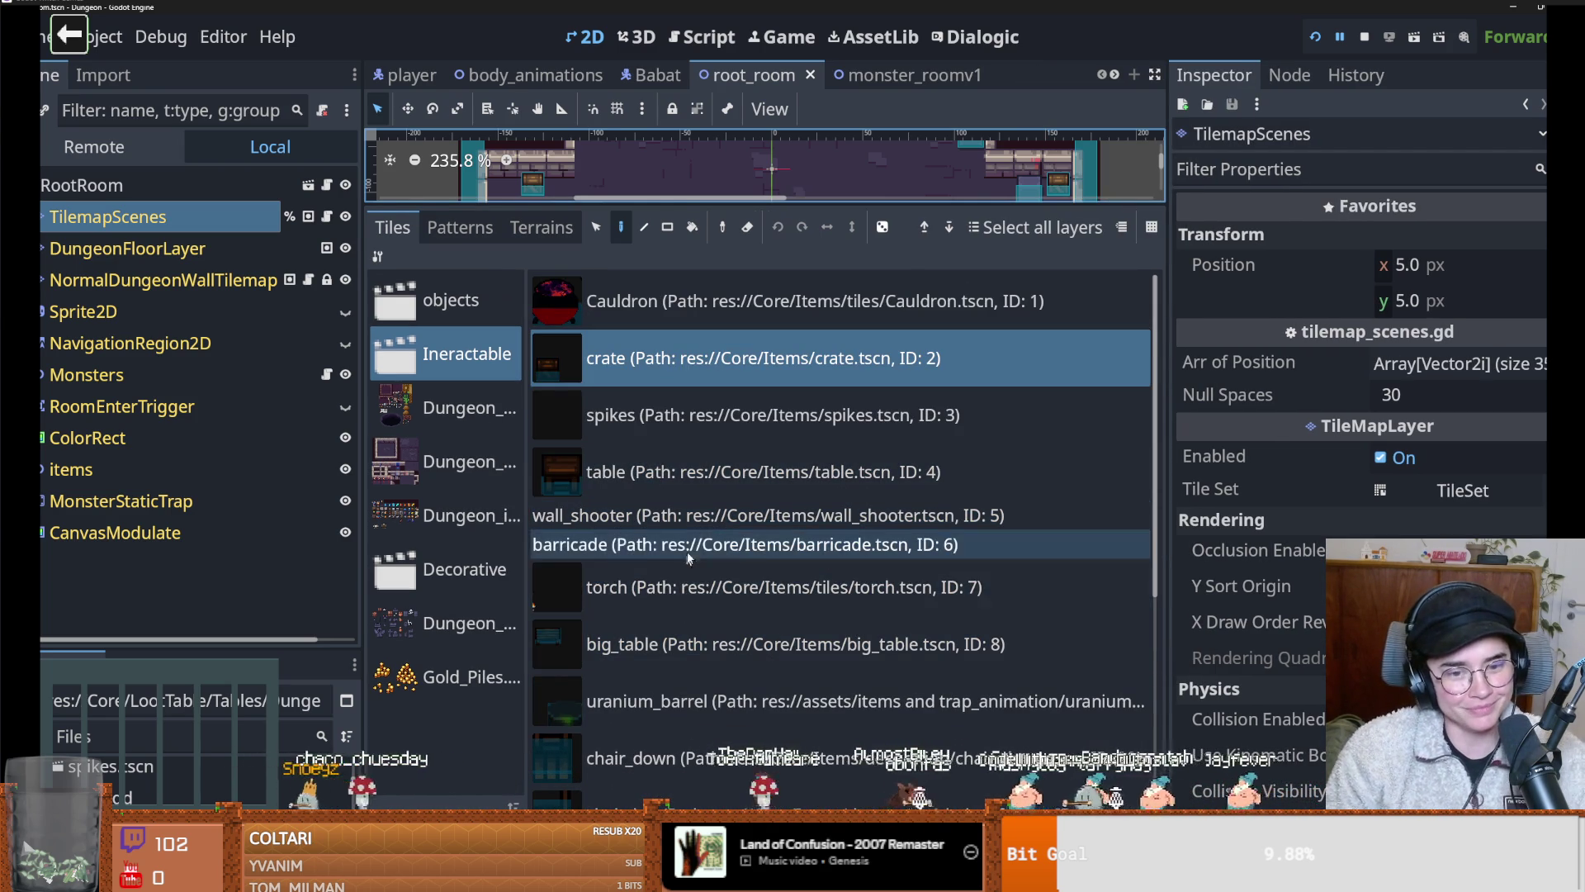
pyautogui.scroll(-3, 743, 562)
pyautogui.scroll(3, 776, 553)
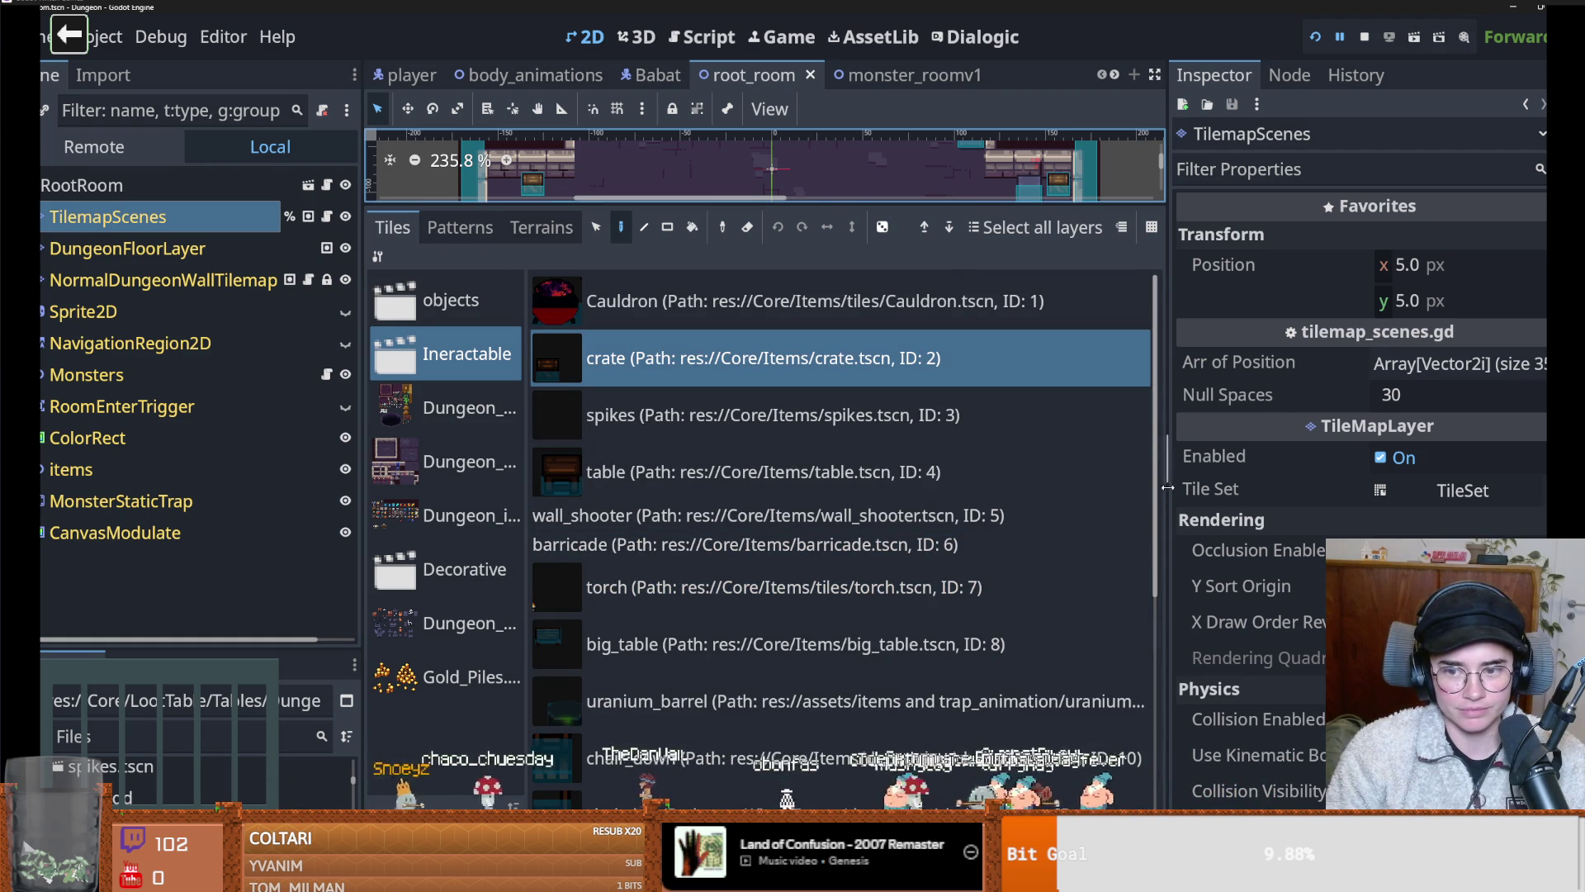
pyautogui.moveTo(1167, 507); pyautogui.dragTo(1189, 507)
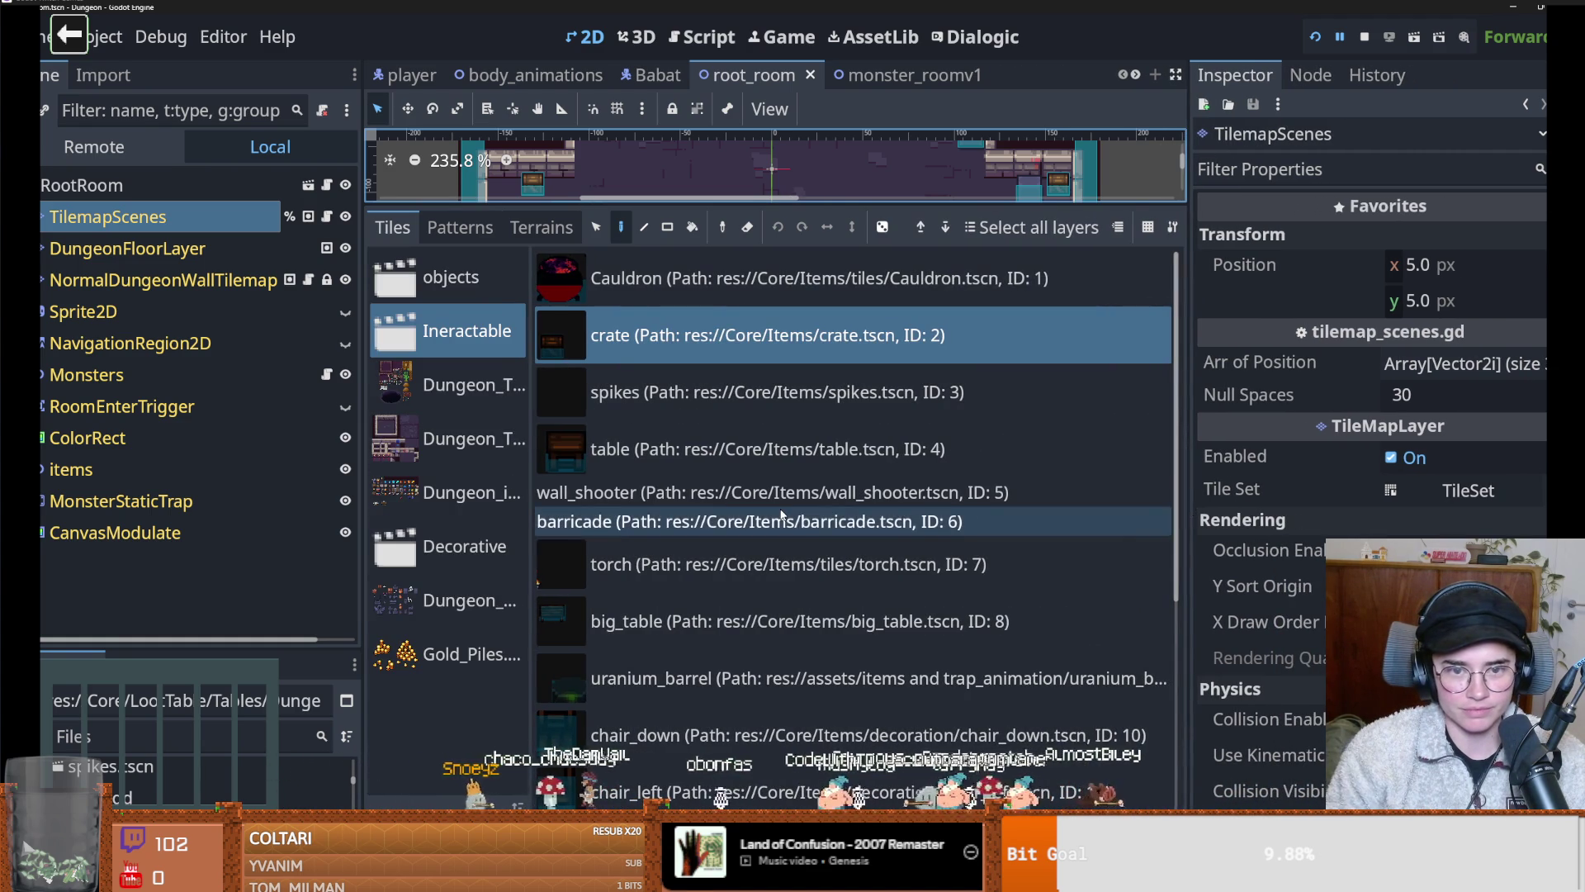
pyautogui.scroll(-2, 728, 444)
pyautogui.scroll(1, 728, 444)
# View the objects door scenes, return to Ineractable, then pick the first Dungeon tile atlas
pyautogui.click(451, 277)
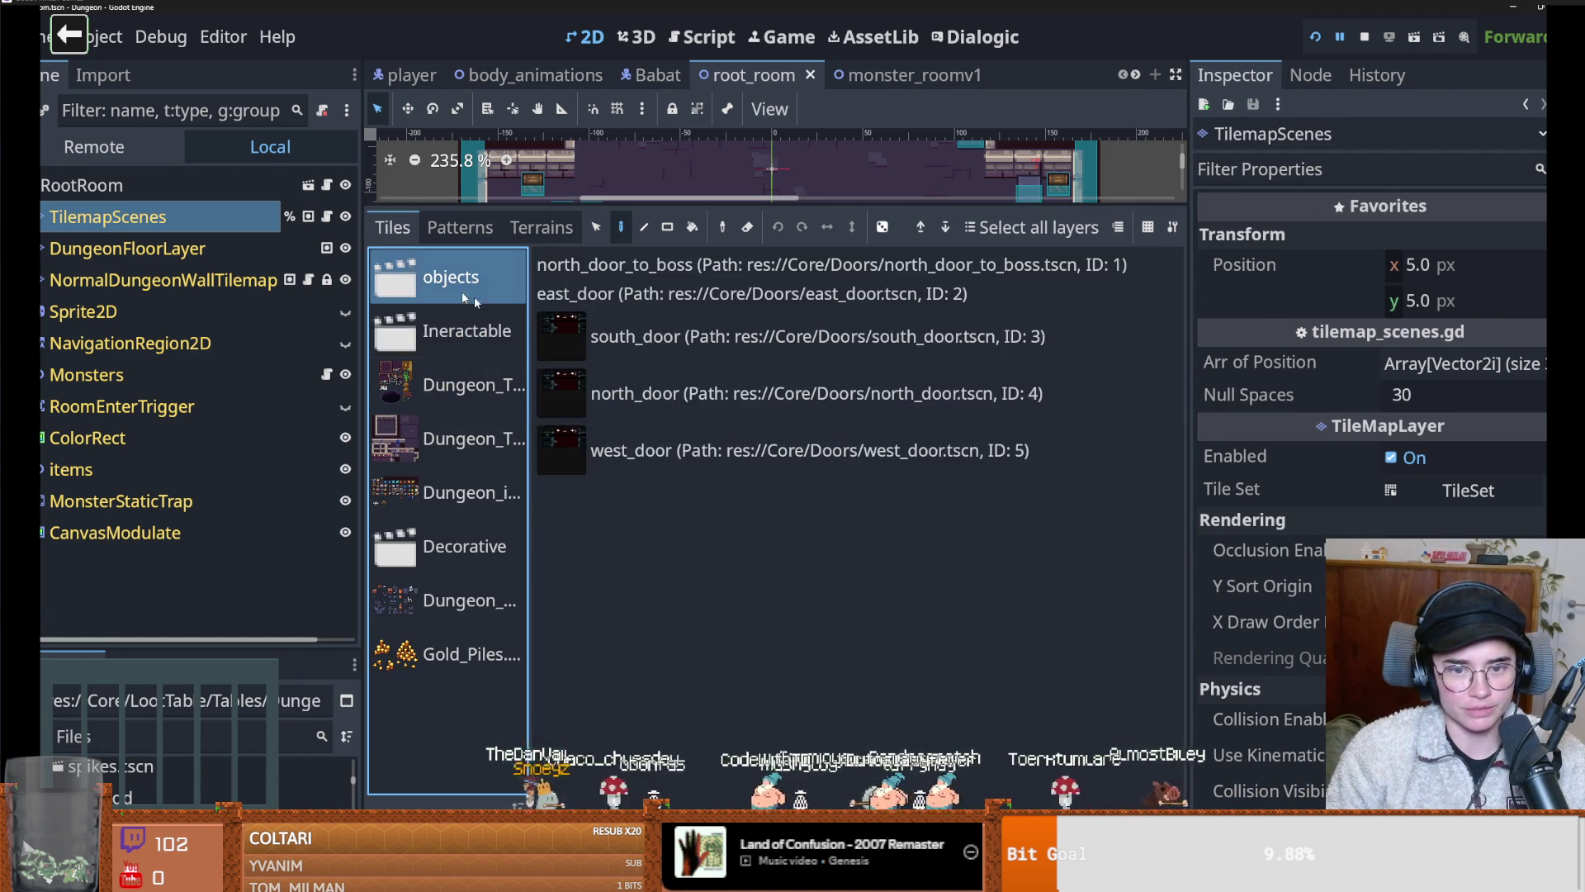
pyautogui.press('Down')
pyautogui.scroll(-7, 769, 446)
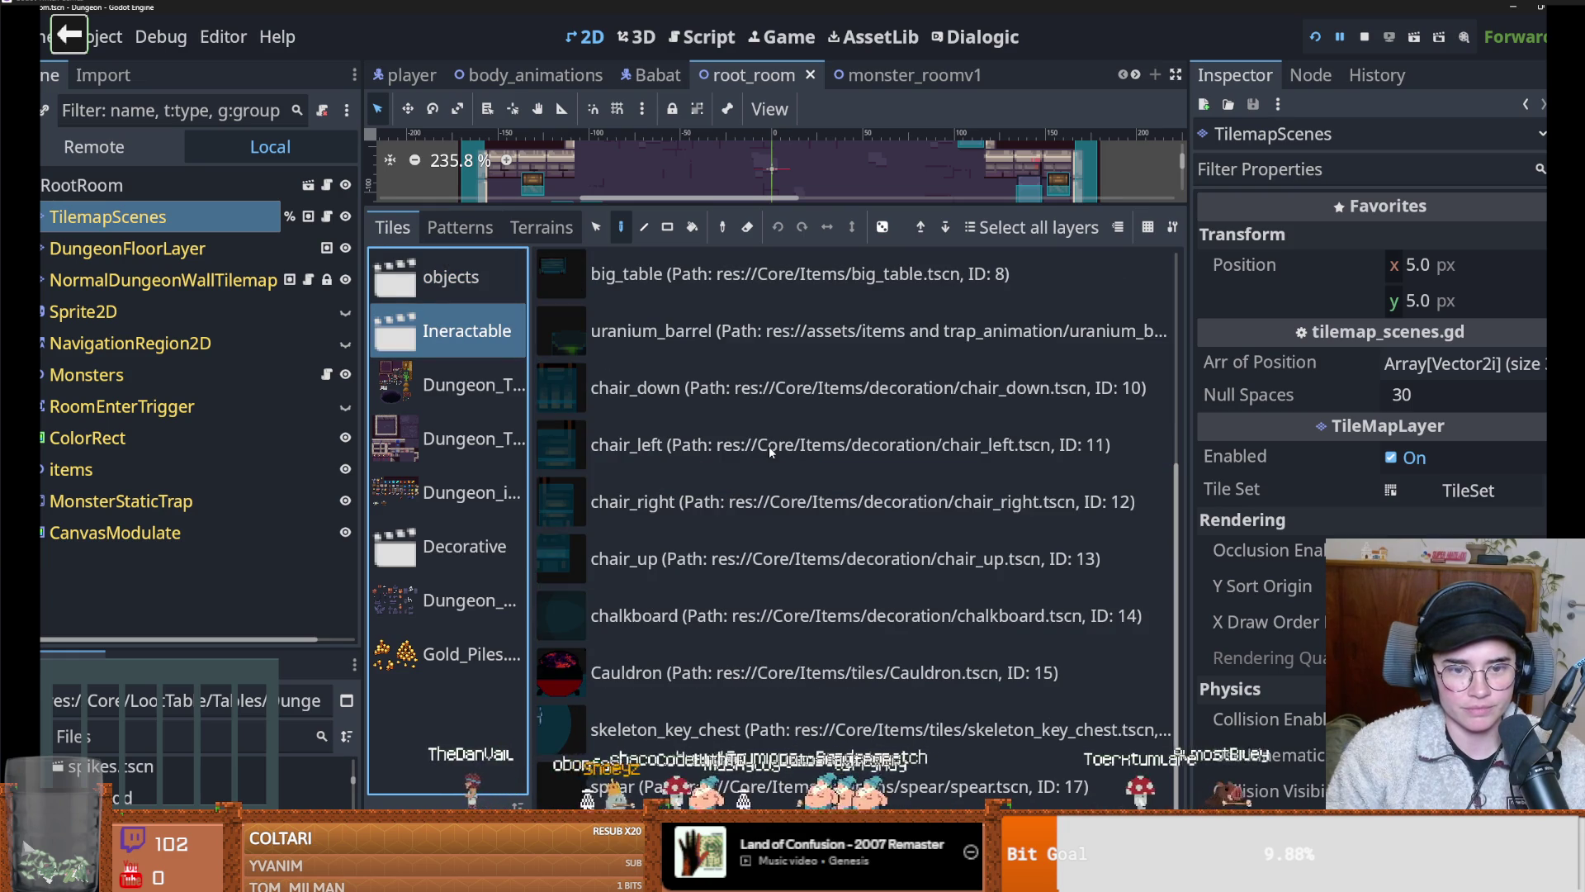
pyautogui.scroll(7, 856, 710)
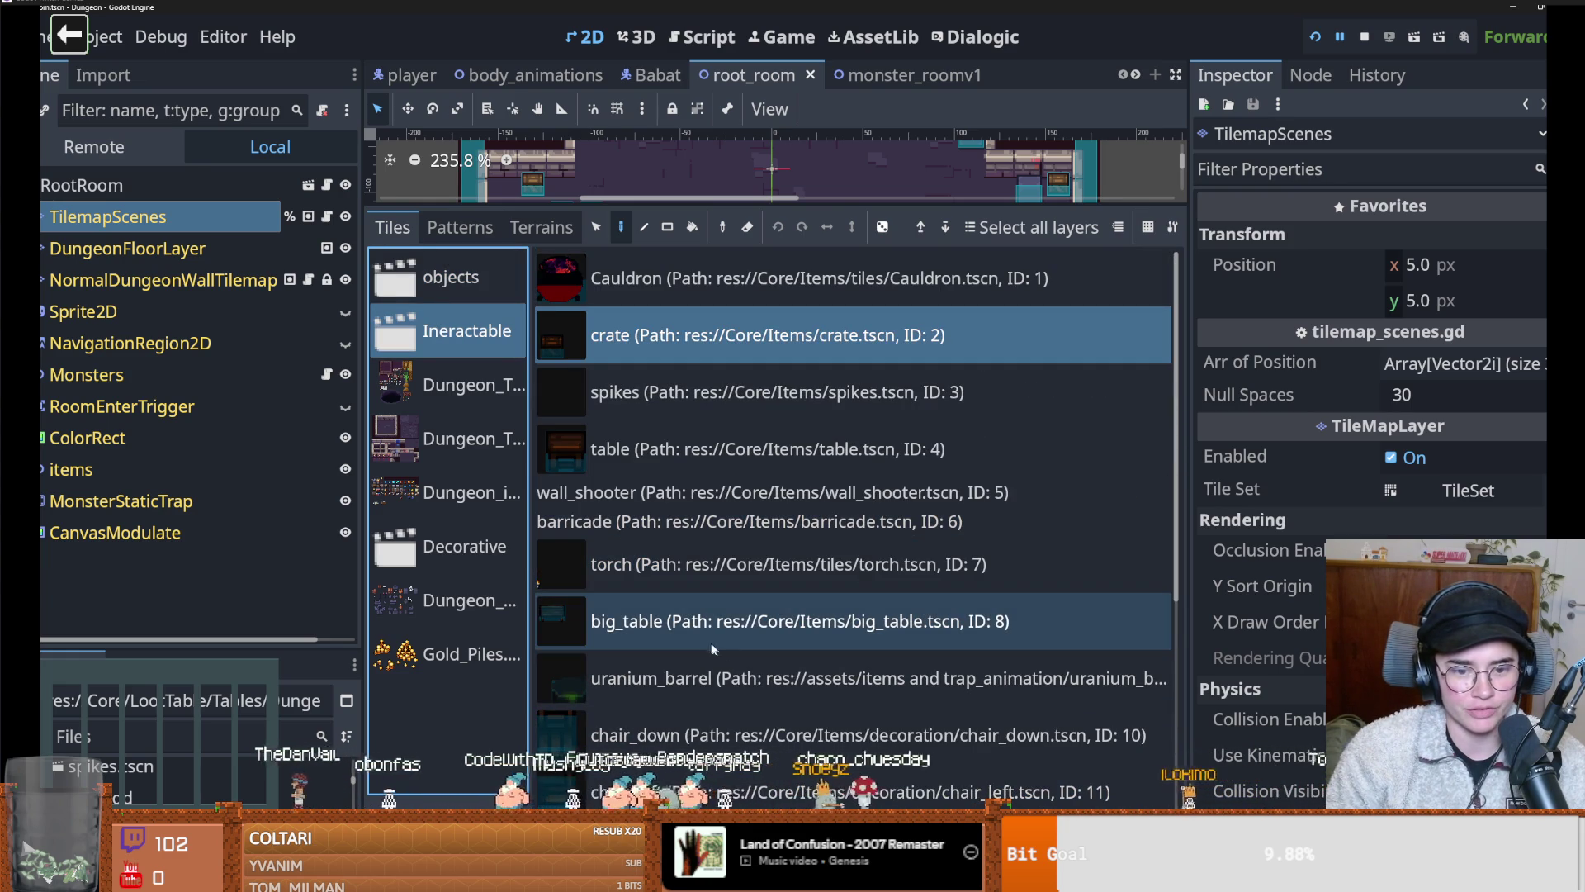
pyautogui.click(430, 398)
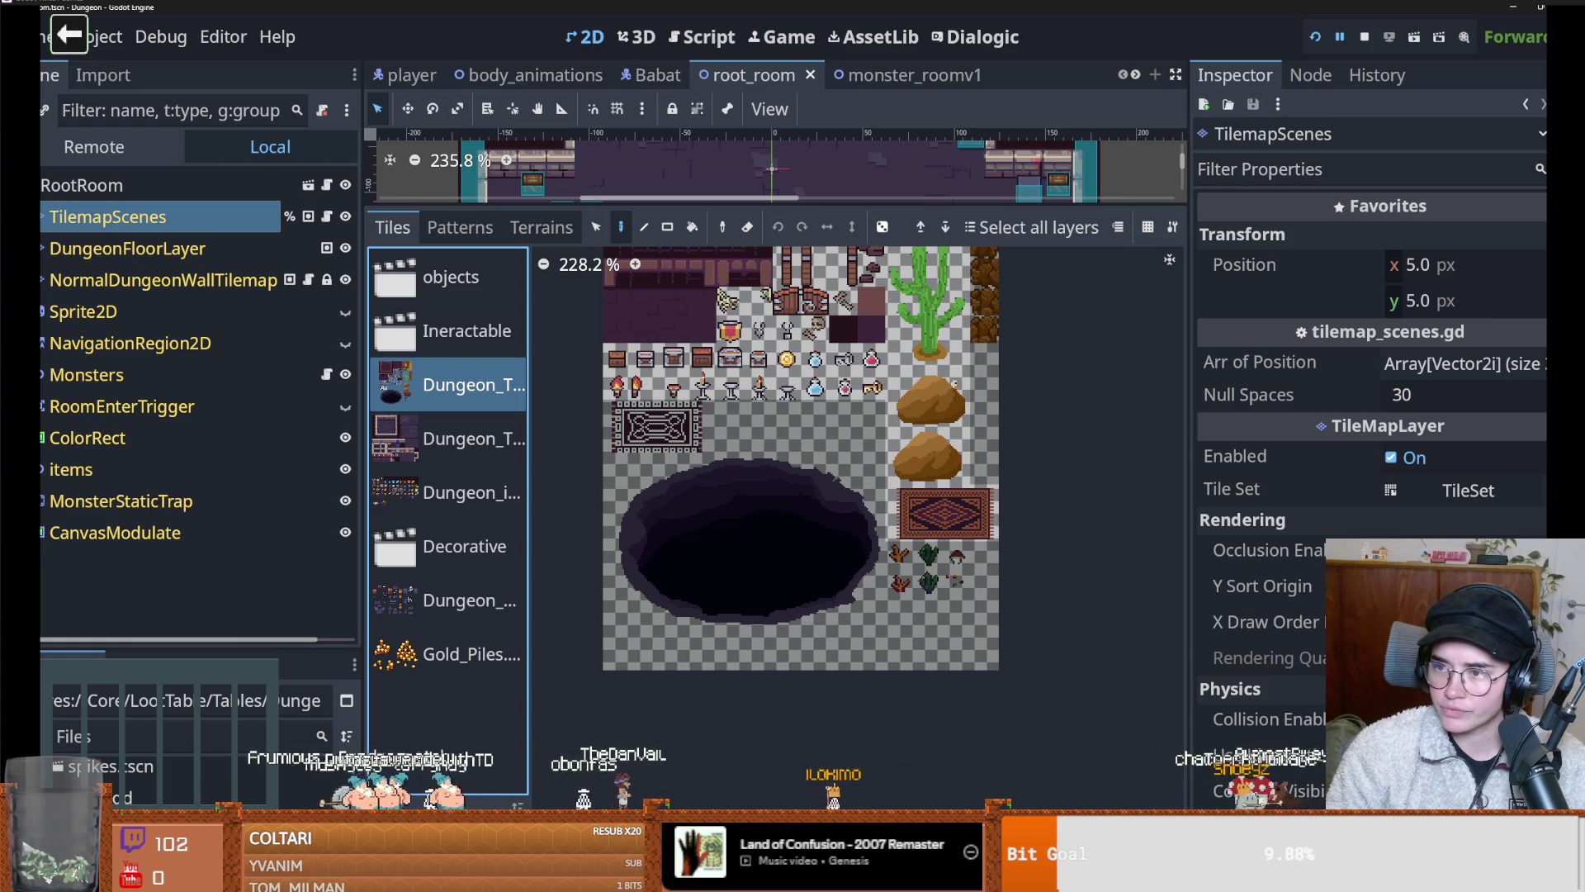
pyautogui.scroll(1, 885, 567)
pyautogui.scroll(2, 885, 567)
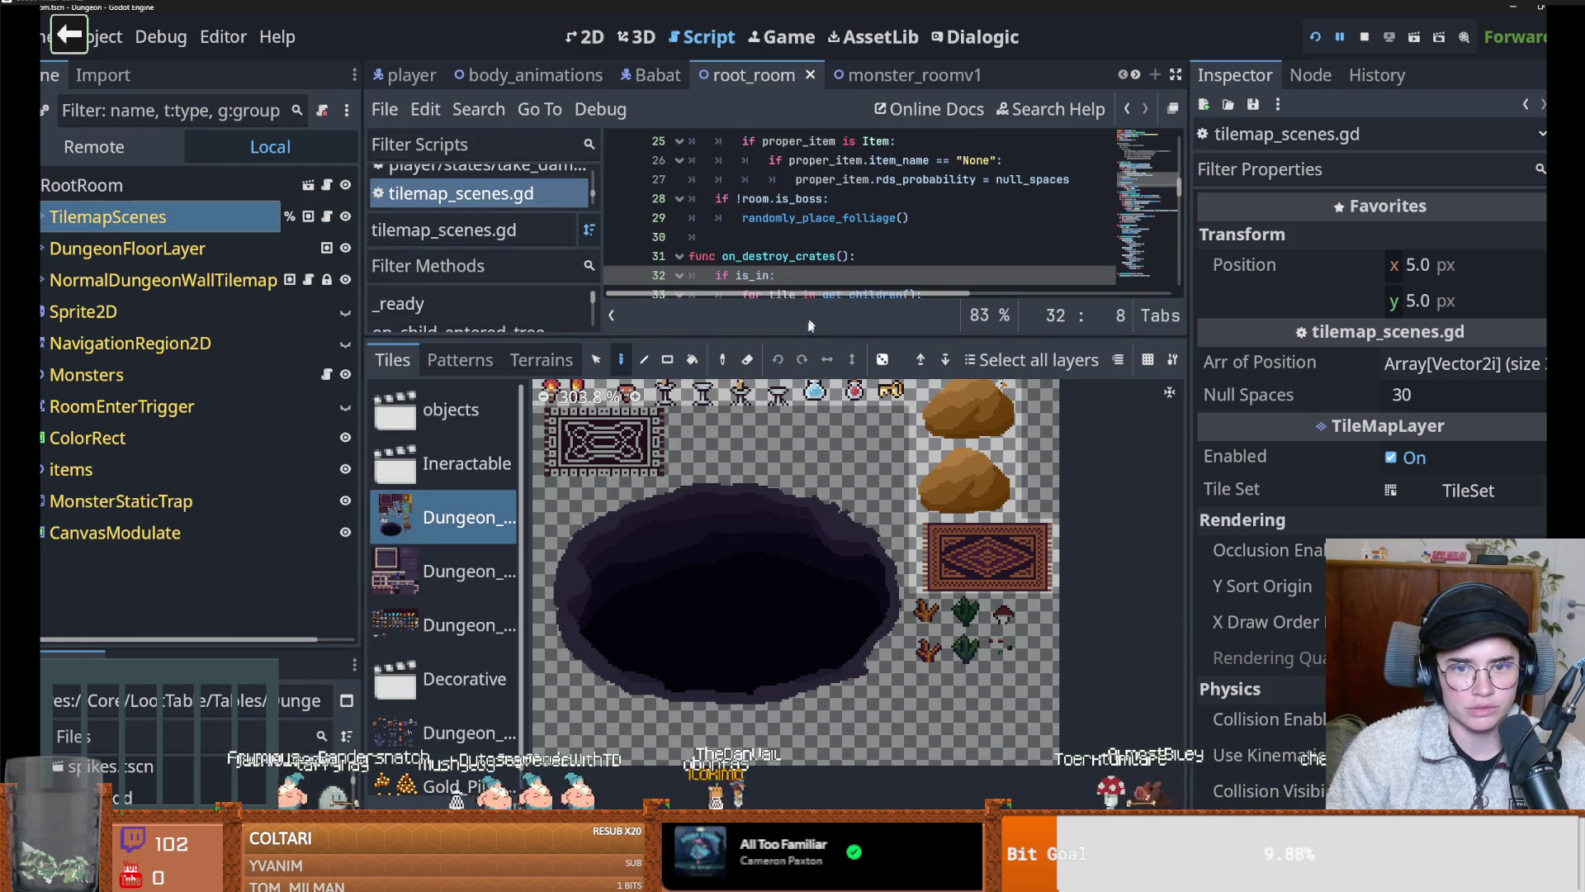
# Widen the tile_loot.gd code view and review randomly_place_folliage's set_cell call on line 46
pyautogui.moveTo(683, 333); pyautogui.dragTo(683, 654)
pyautogui.doubleClick(805, 288)
pyautogui.scroll(-3, 828, 388)
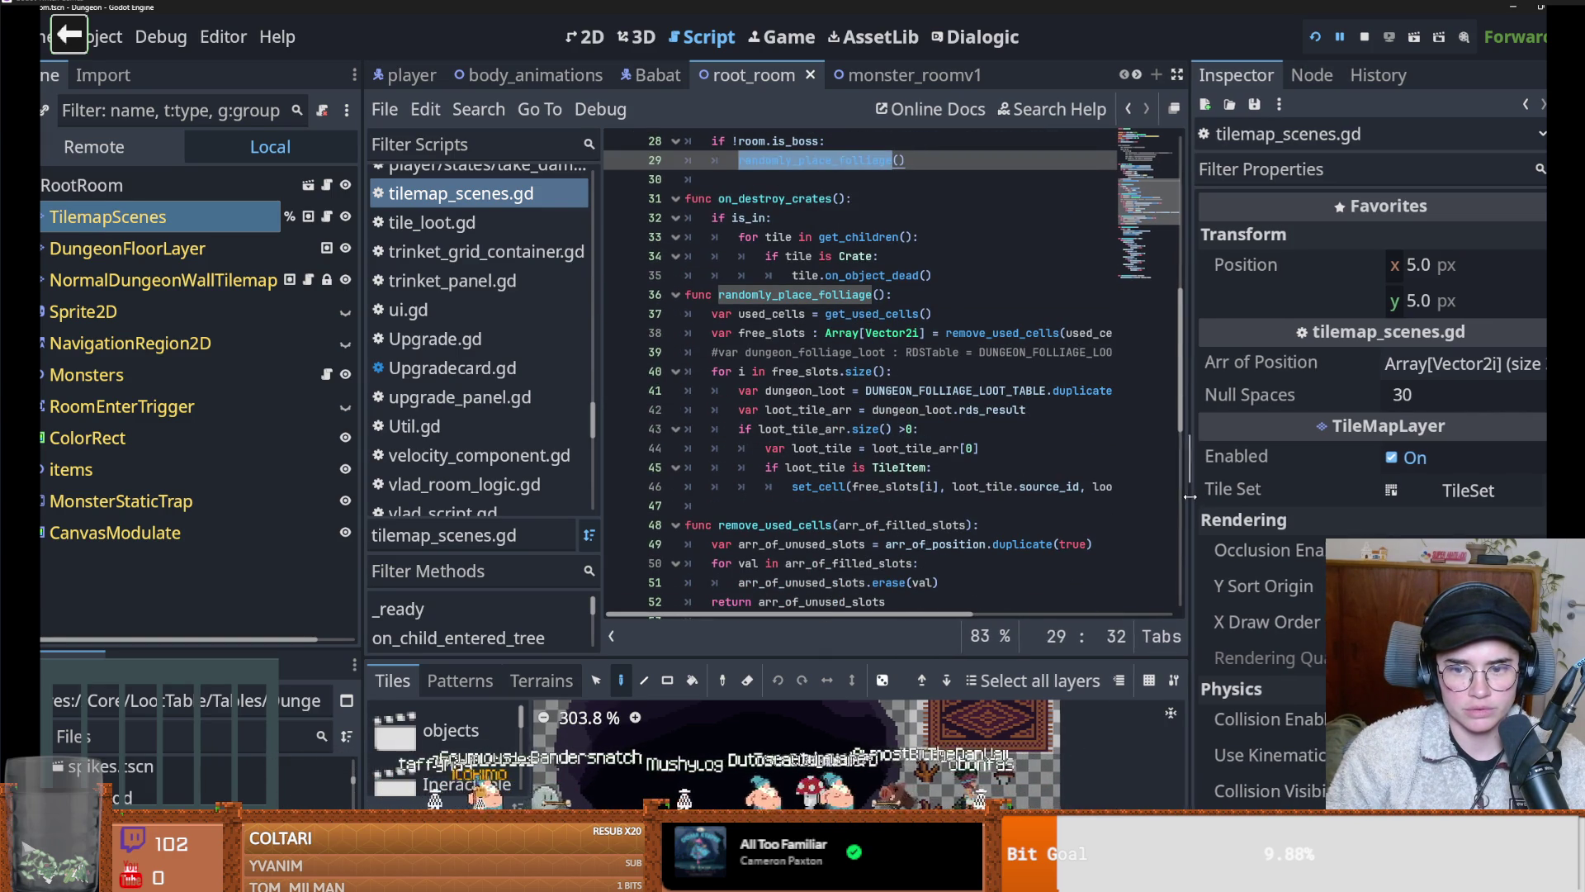
pyautogui.moveTo(1186, 495); pyautogui.dragTo(1377, 496)
pyautogui.hscroll(3, 1249, 496)
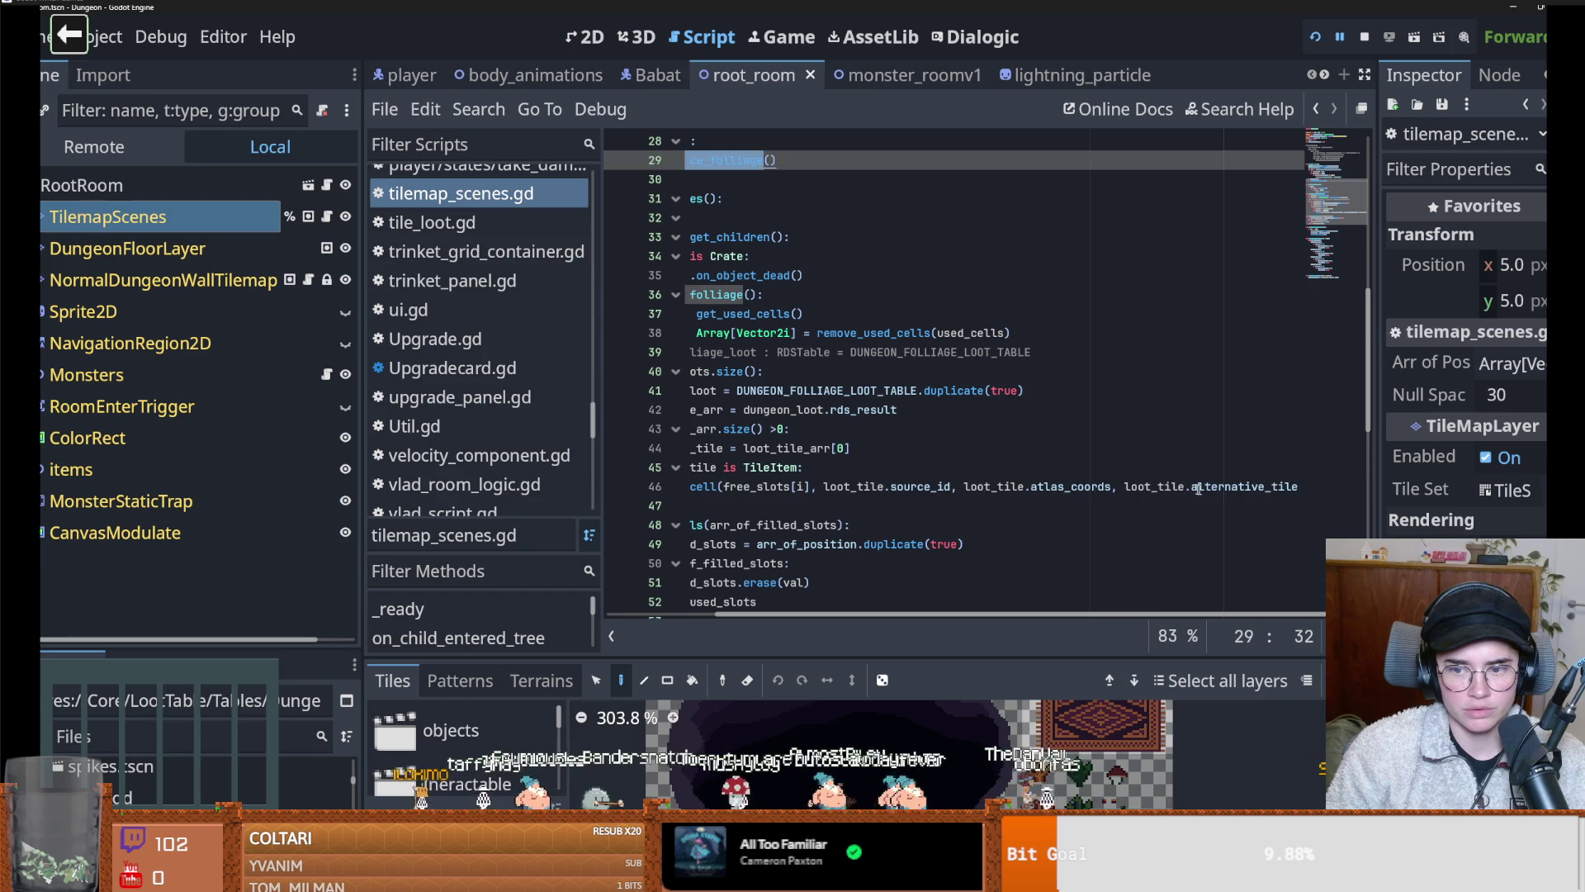
pyautogui.click(1201, 489)
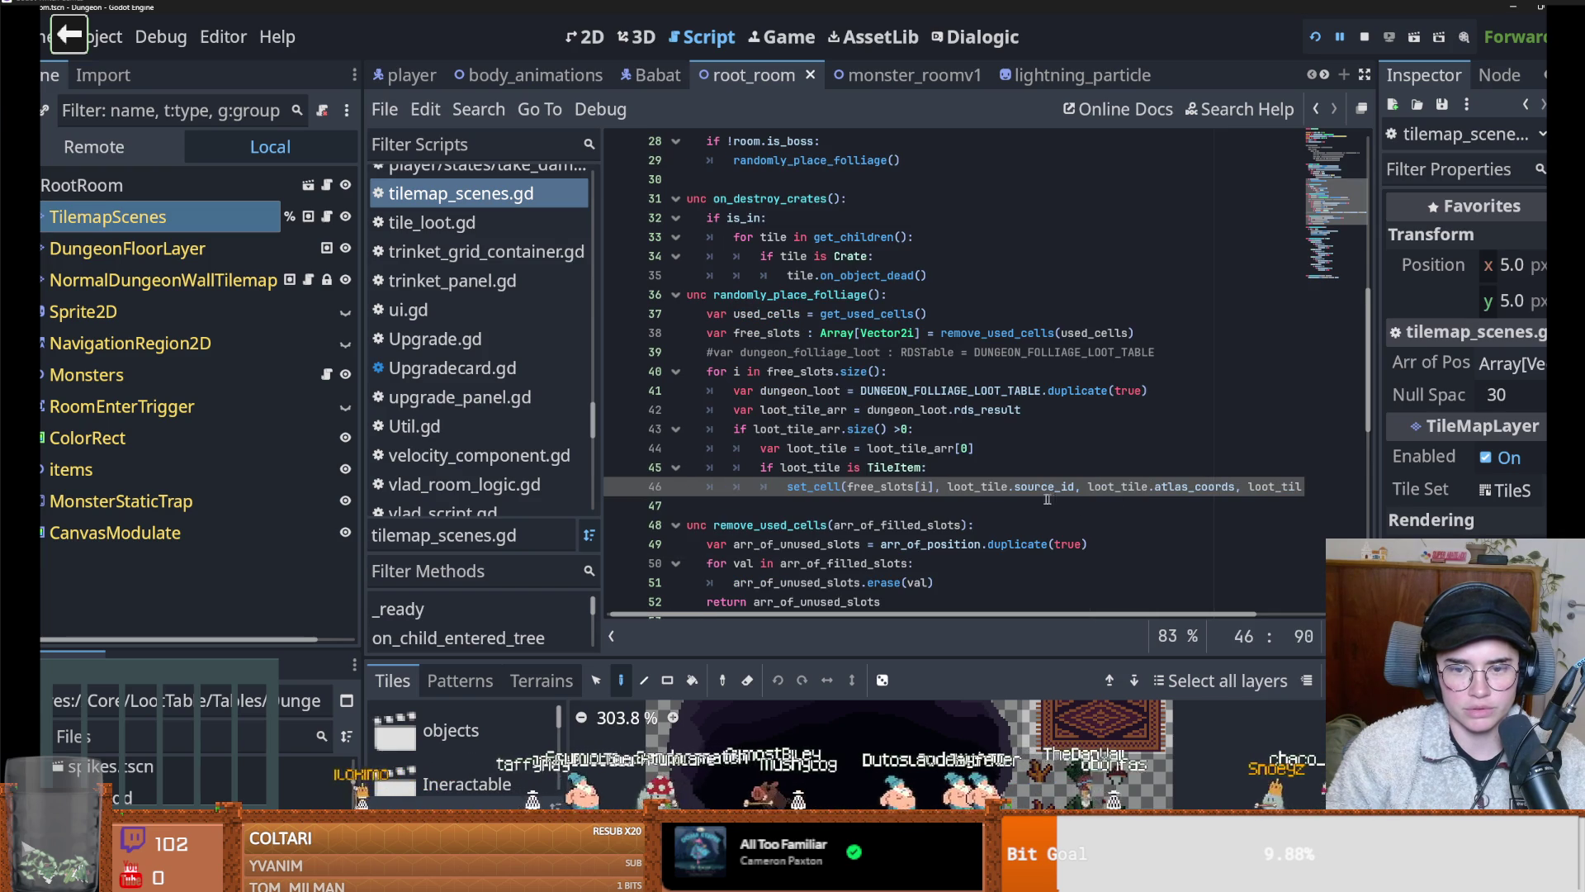
# Examine the loot_tile variable on line 46 and open the script defining the TileItem class
pyautogui.click(185, 216)
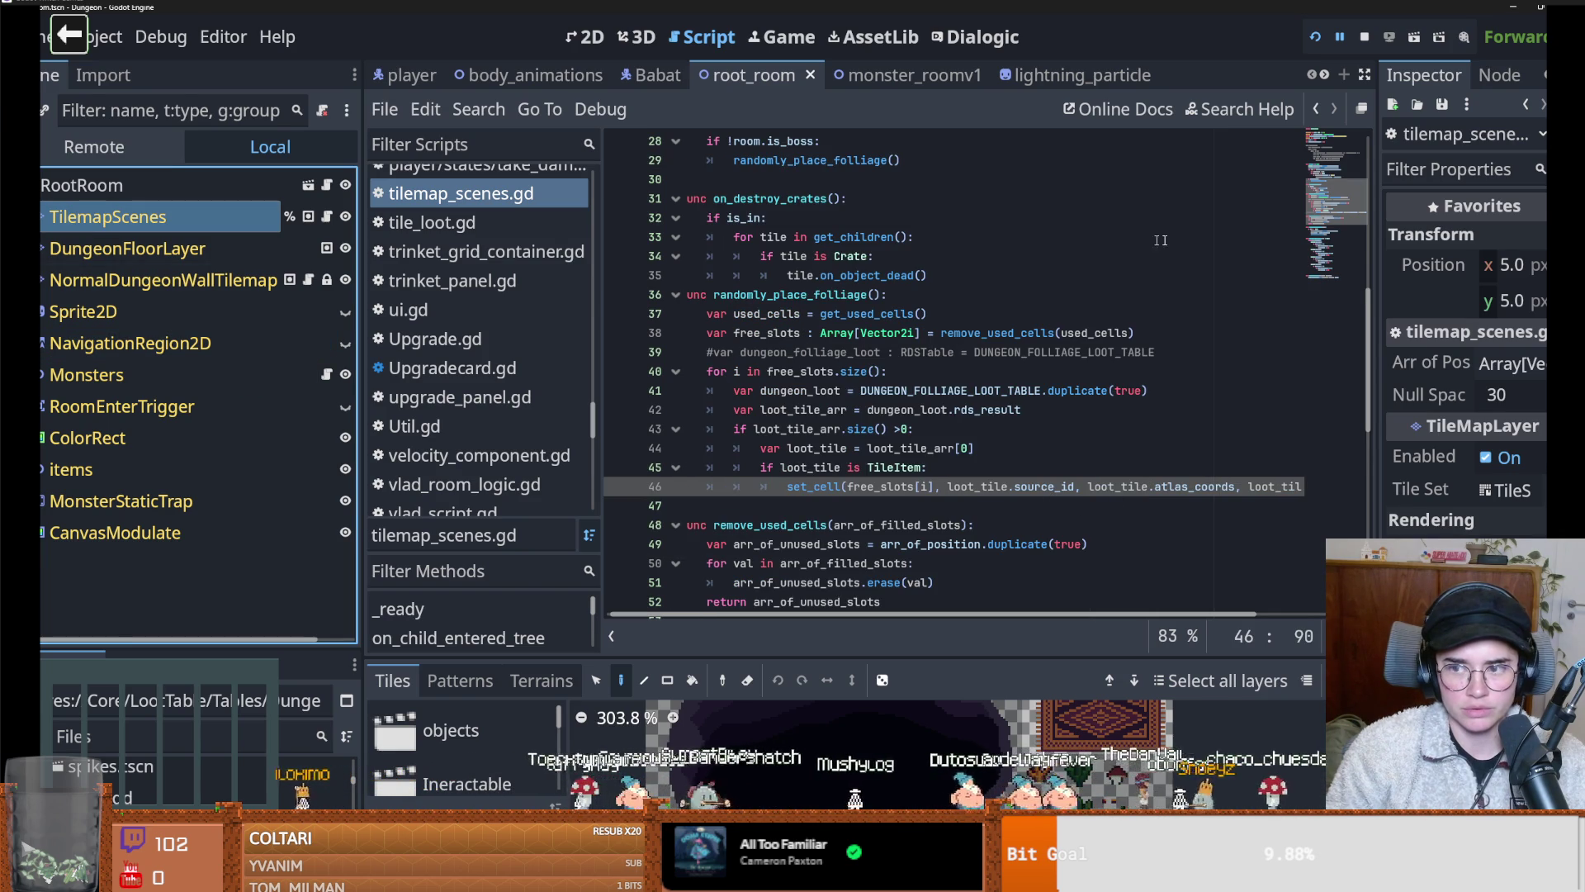
pyautogui.moveTo(1378, 345); pyautogui.dragTo(1309, 348)
pyautogui.scroll(5, 766, 338)
pyautogui.scroll(4, 766, 338)
pyautogui.scroll(-12, 829, 313)
pyautogui.doubleClick(978, 313)
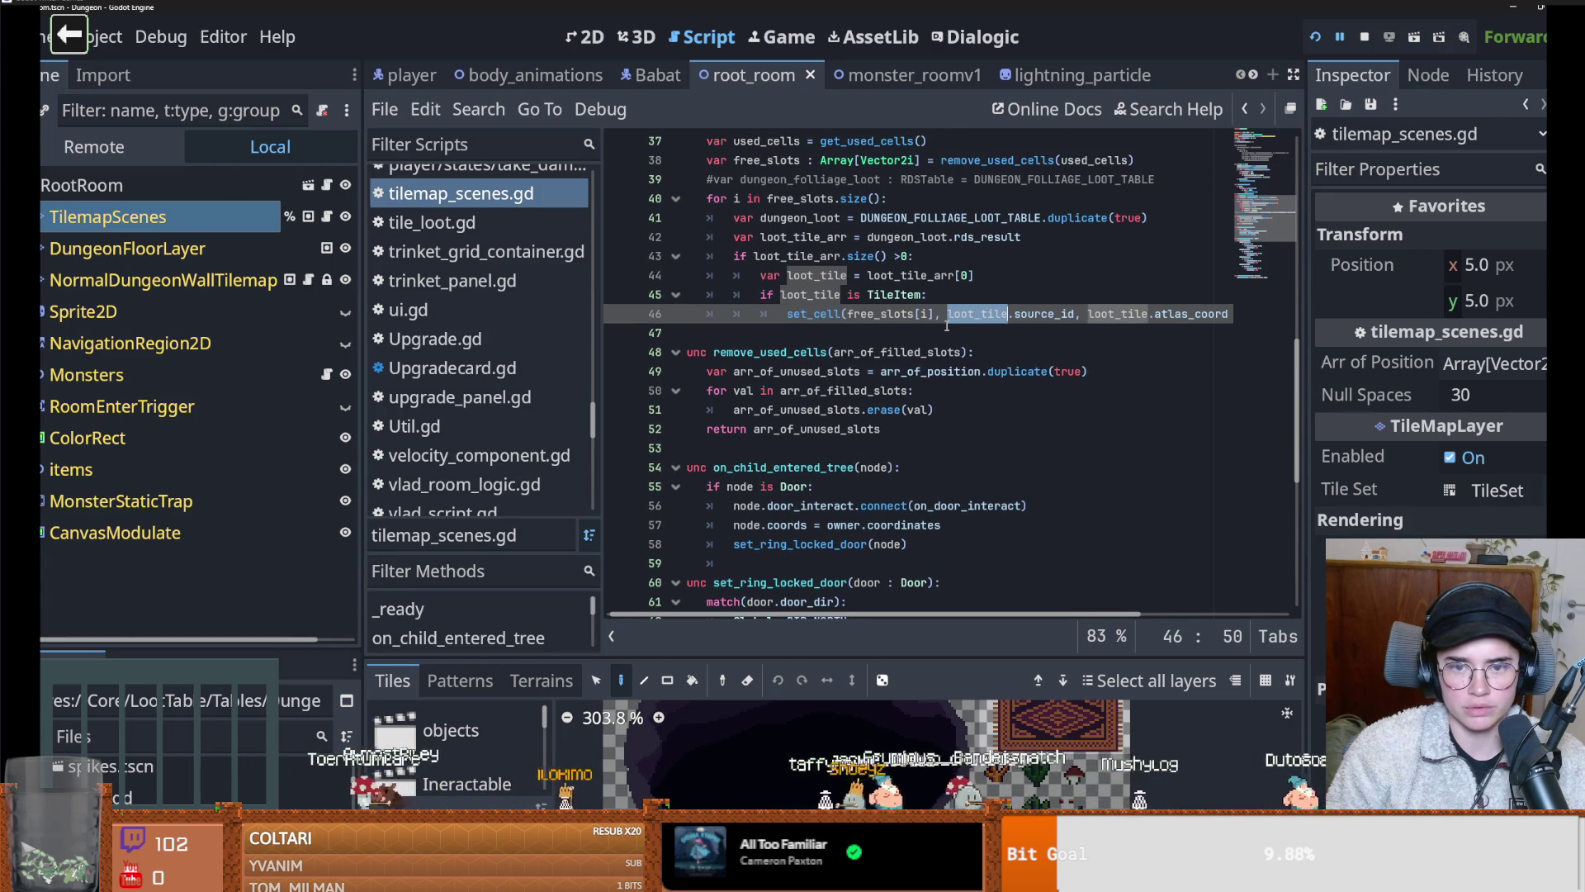
pyautogui.scroll(1, 947, 326)
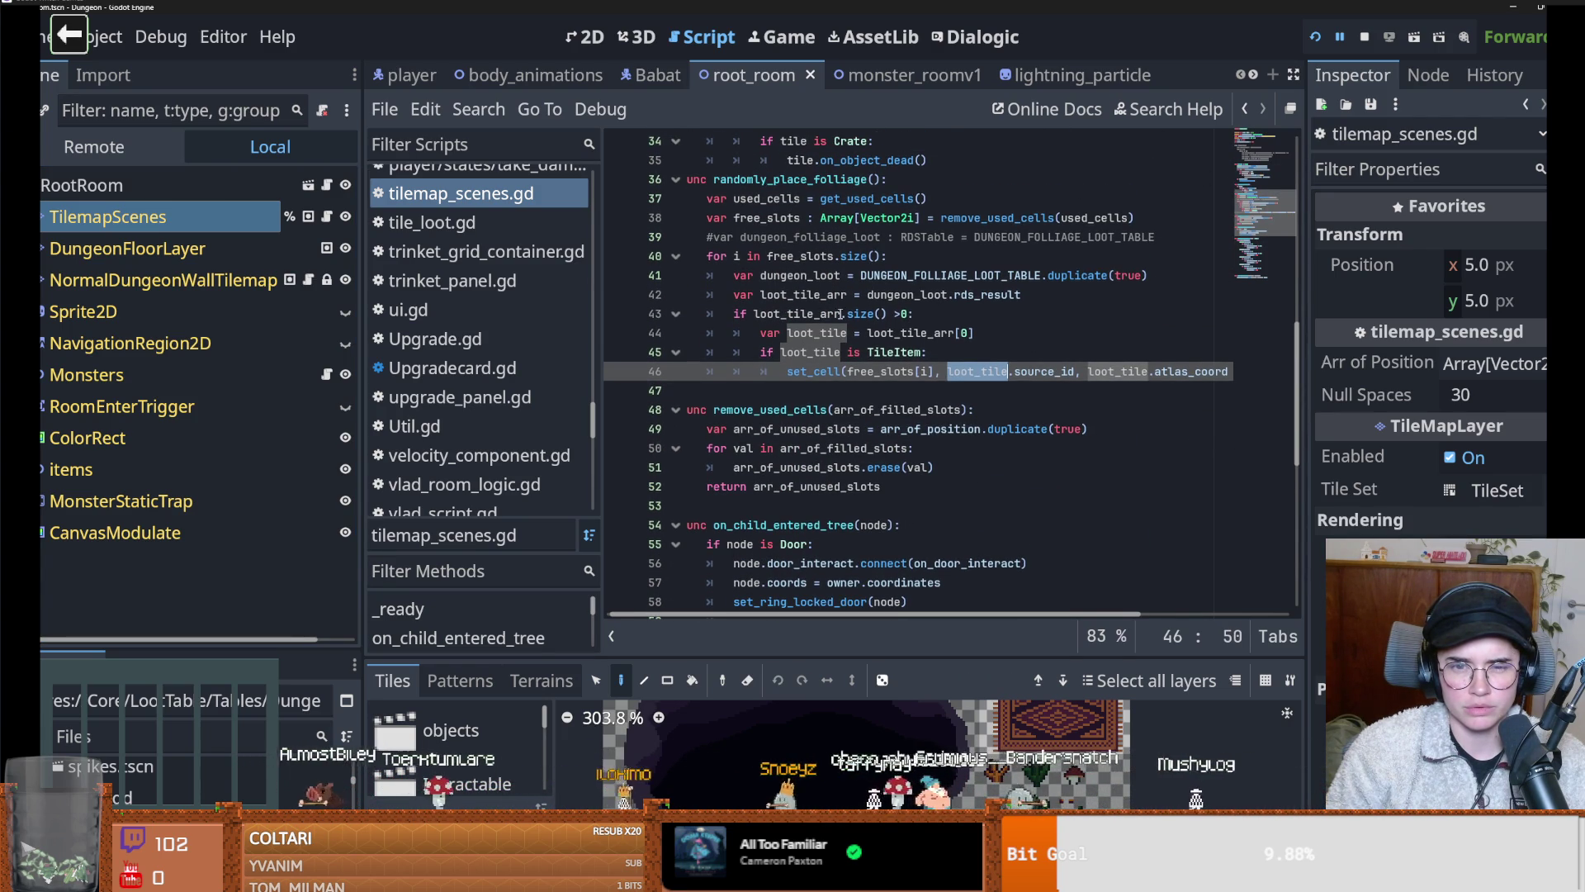
pyautogui.hscroll(3, 866, 298)
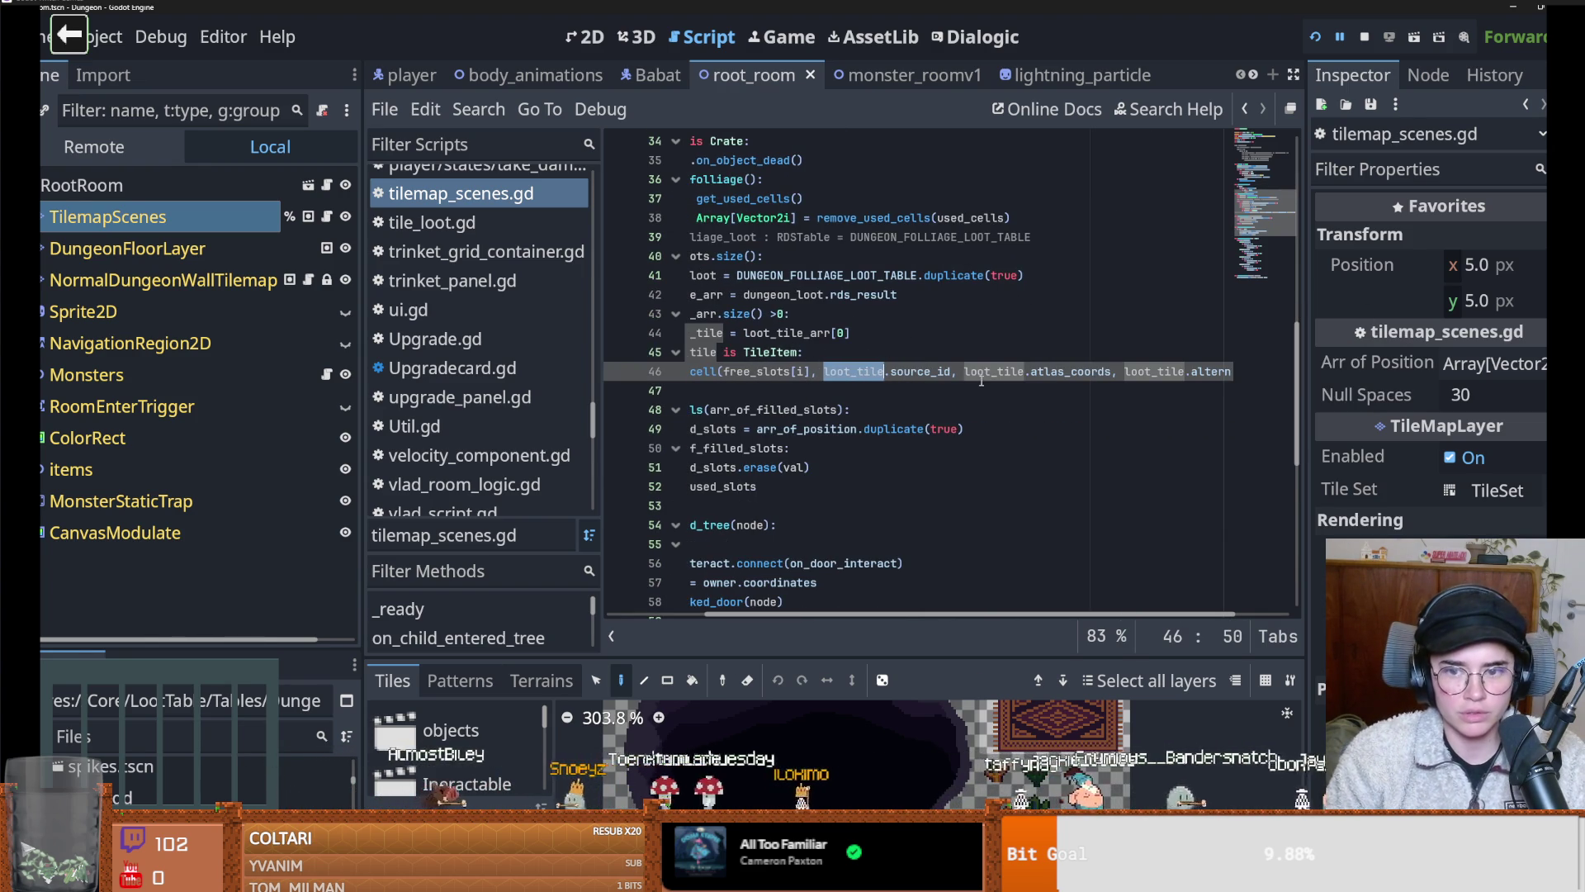
pyautogui.hscroll(-5, 979, 382)
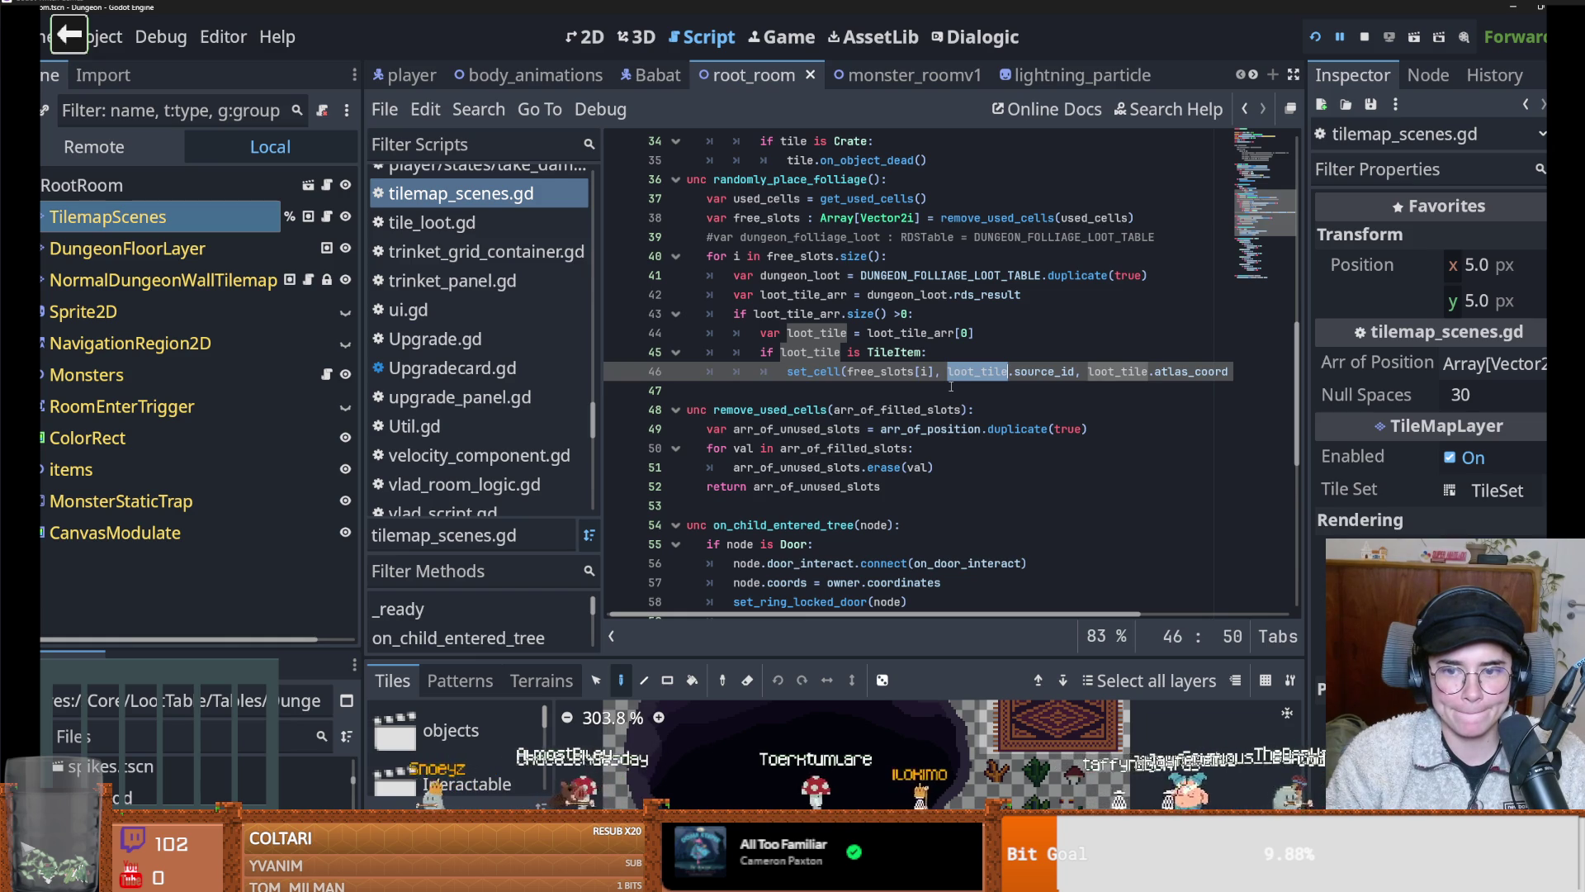
pyautogui.keyDown('ctrl'); pyautogui.click(898, 353); pyautogui.keyUp('ctrl')
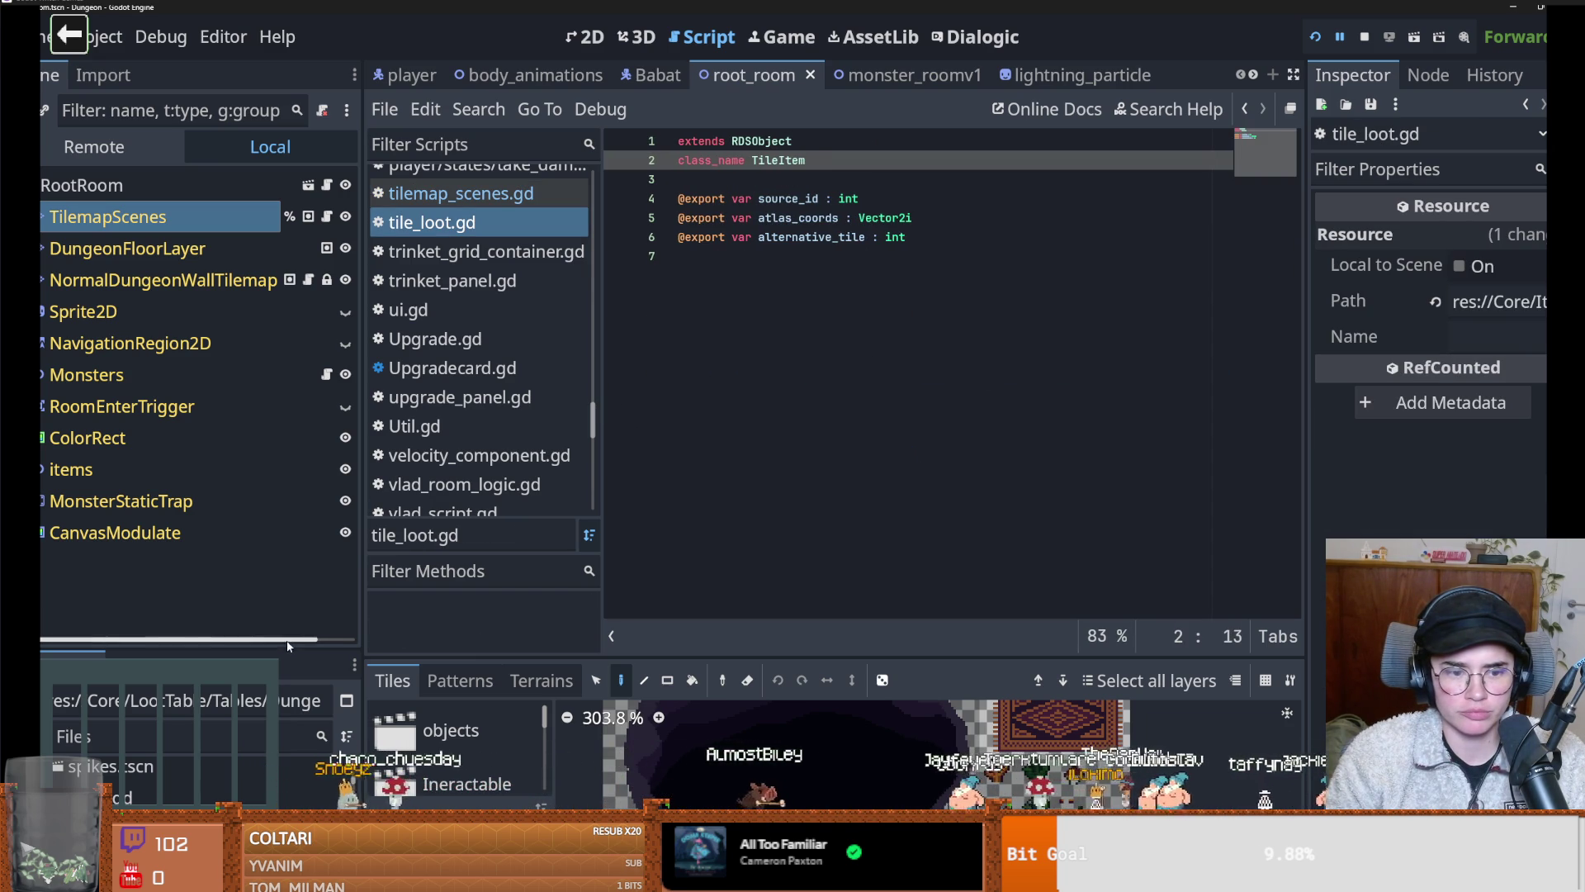
# Inspect DungeonFolliageLootTable.tres's mushroom.tres entry, then return to the TilemapScenes tile map in 2D
pyautogui.moveTo(286, 646); pyautogui.dragTo(286, 400)
pyautogui.scroll(-4, 247, 686)
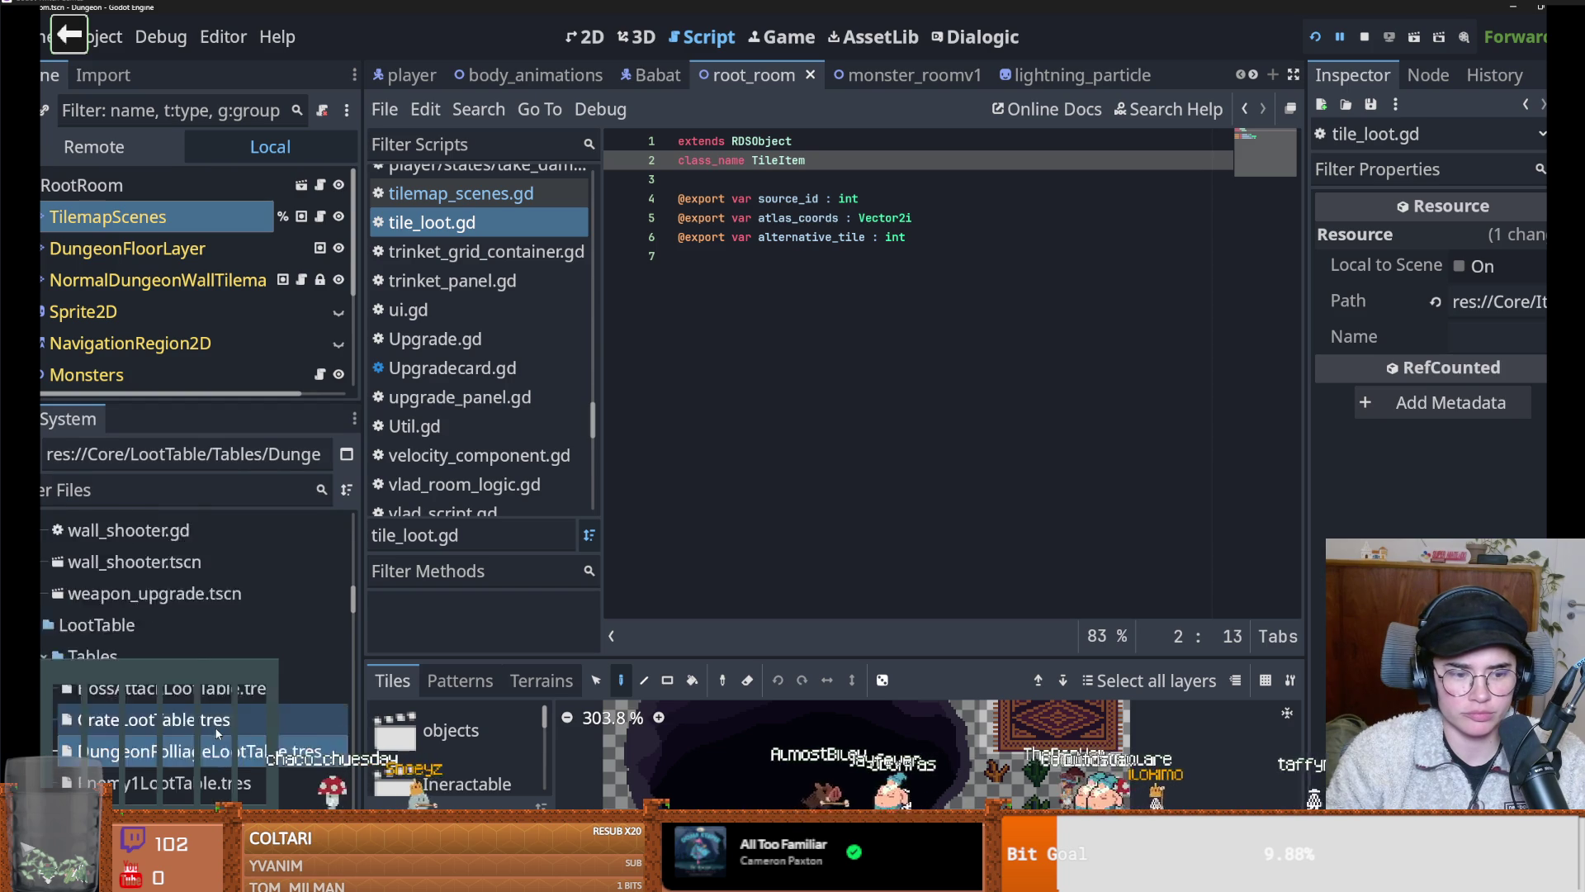
pyautogui.click(248, 708)
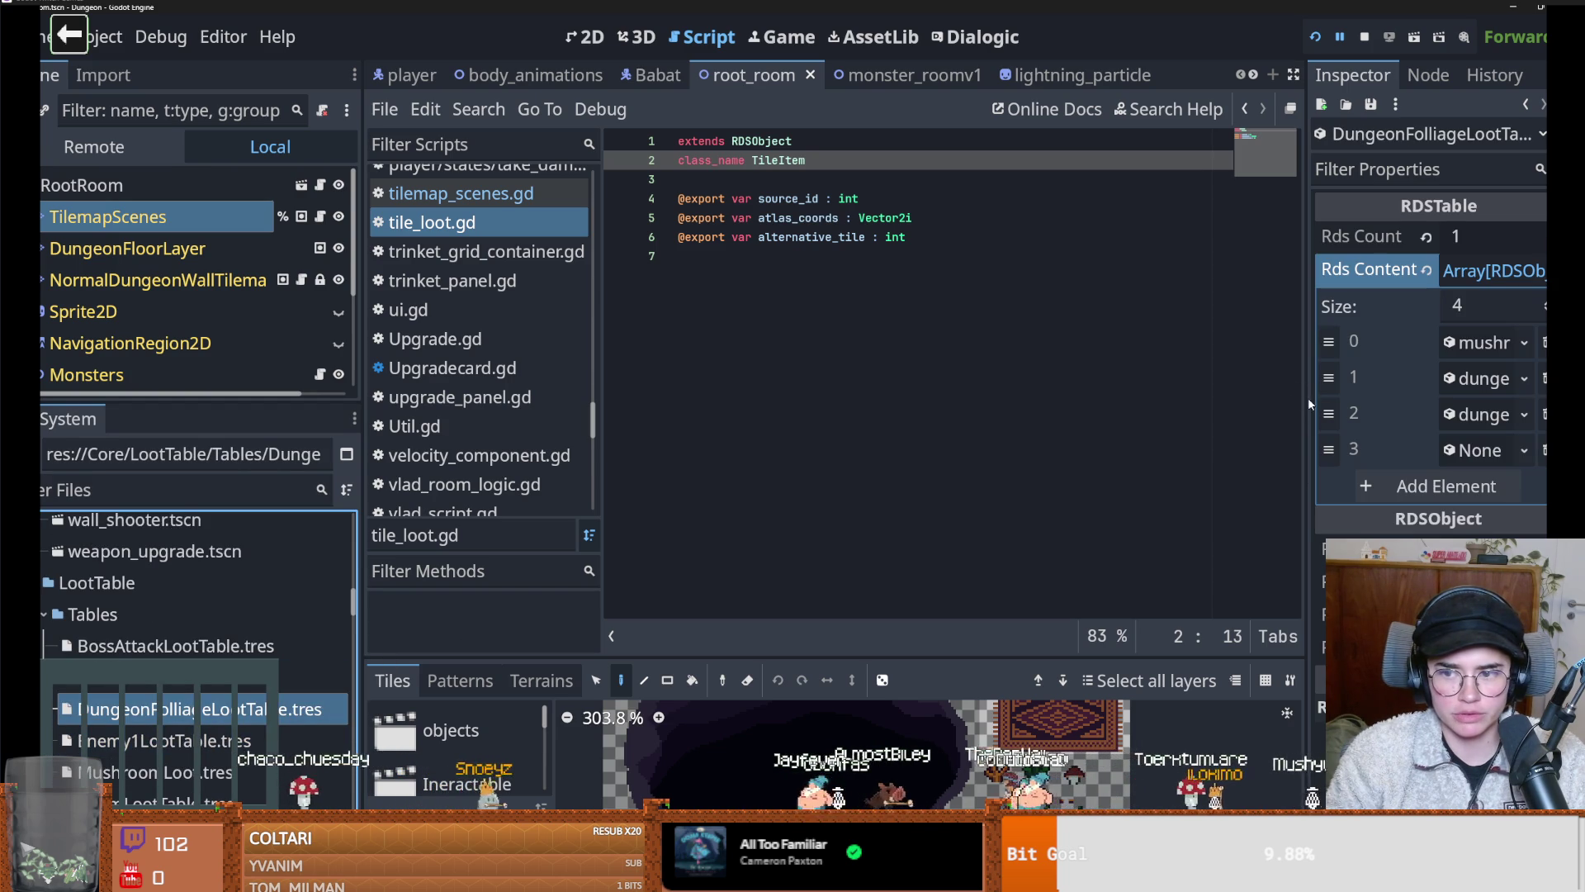
pyautogui.click(1298, 395)
pyautogui.moveTo(1306, 400); pyautogui.dragTo(974, 400)
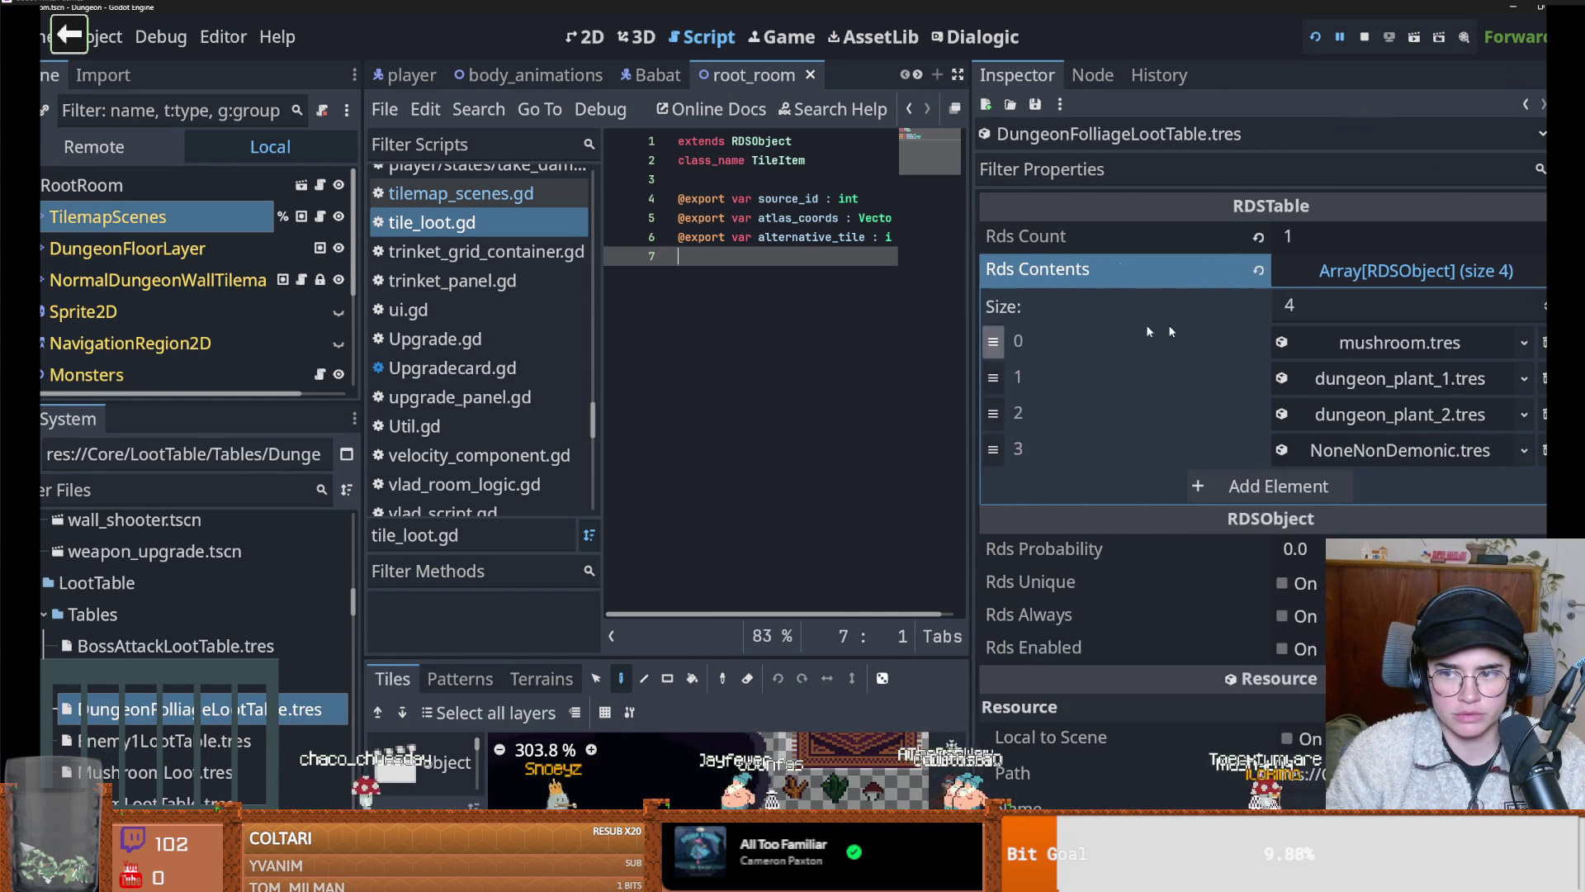
pyautogui.click(1354, 341)
pyautogui.scroll(-2, 1183, 433)
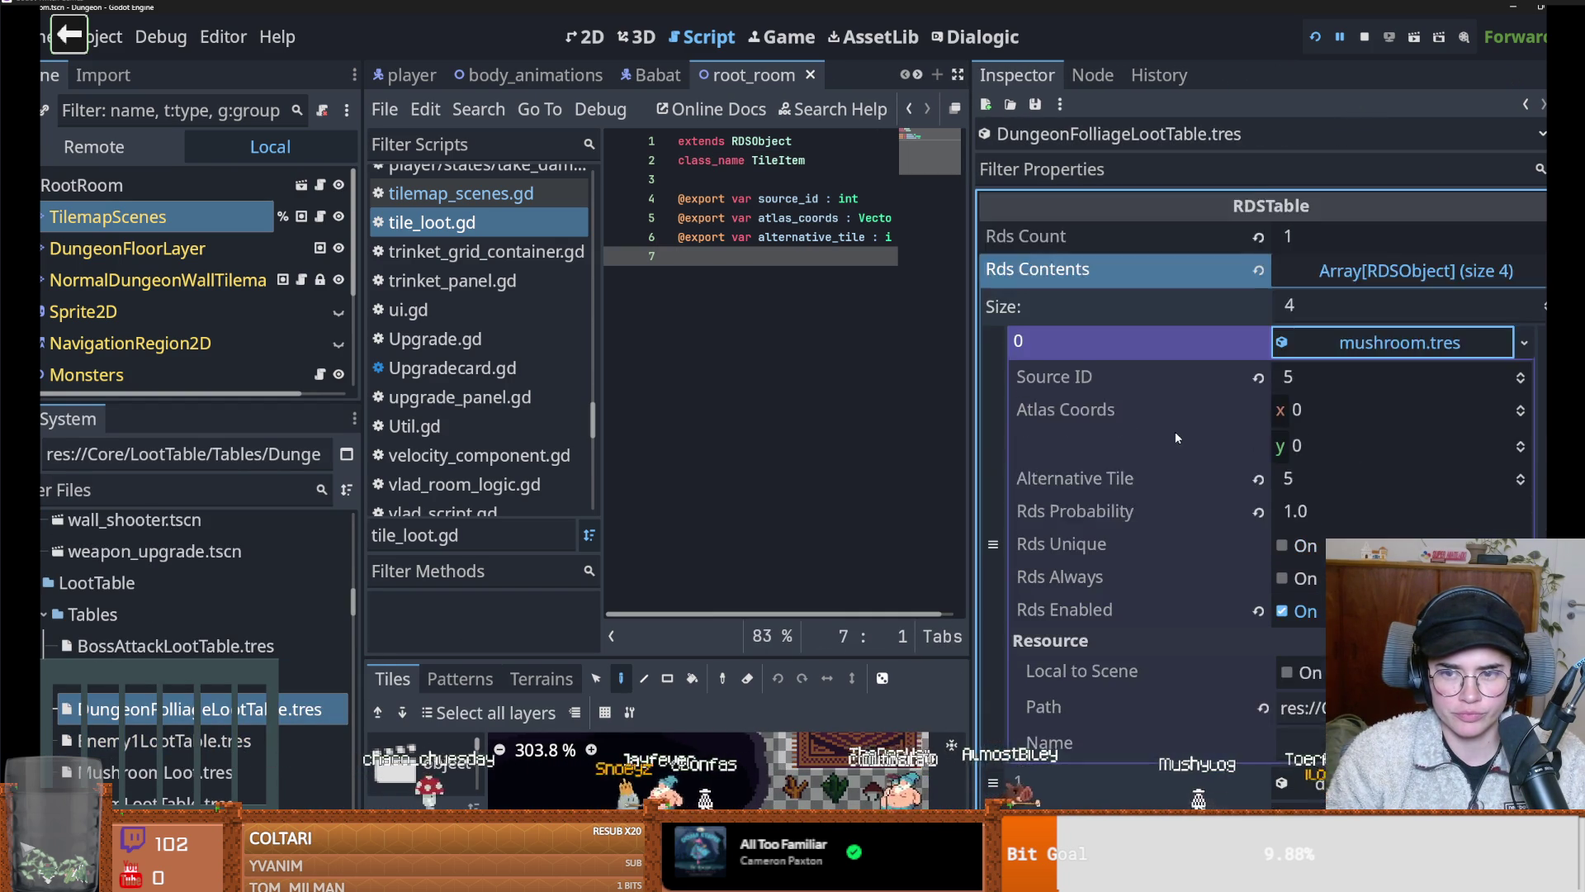
pyautogui.scroll(2, 1286, 452)
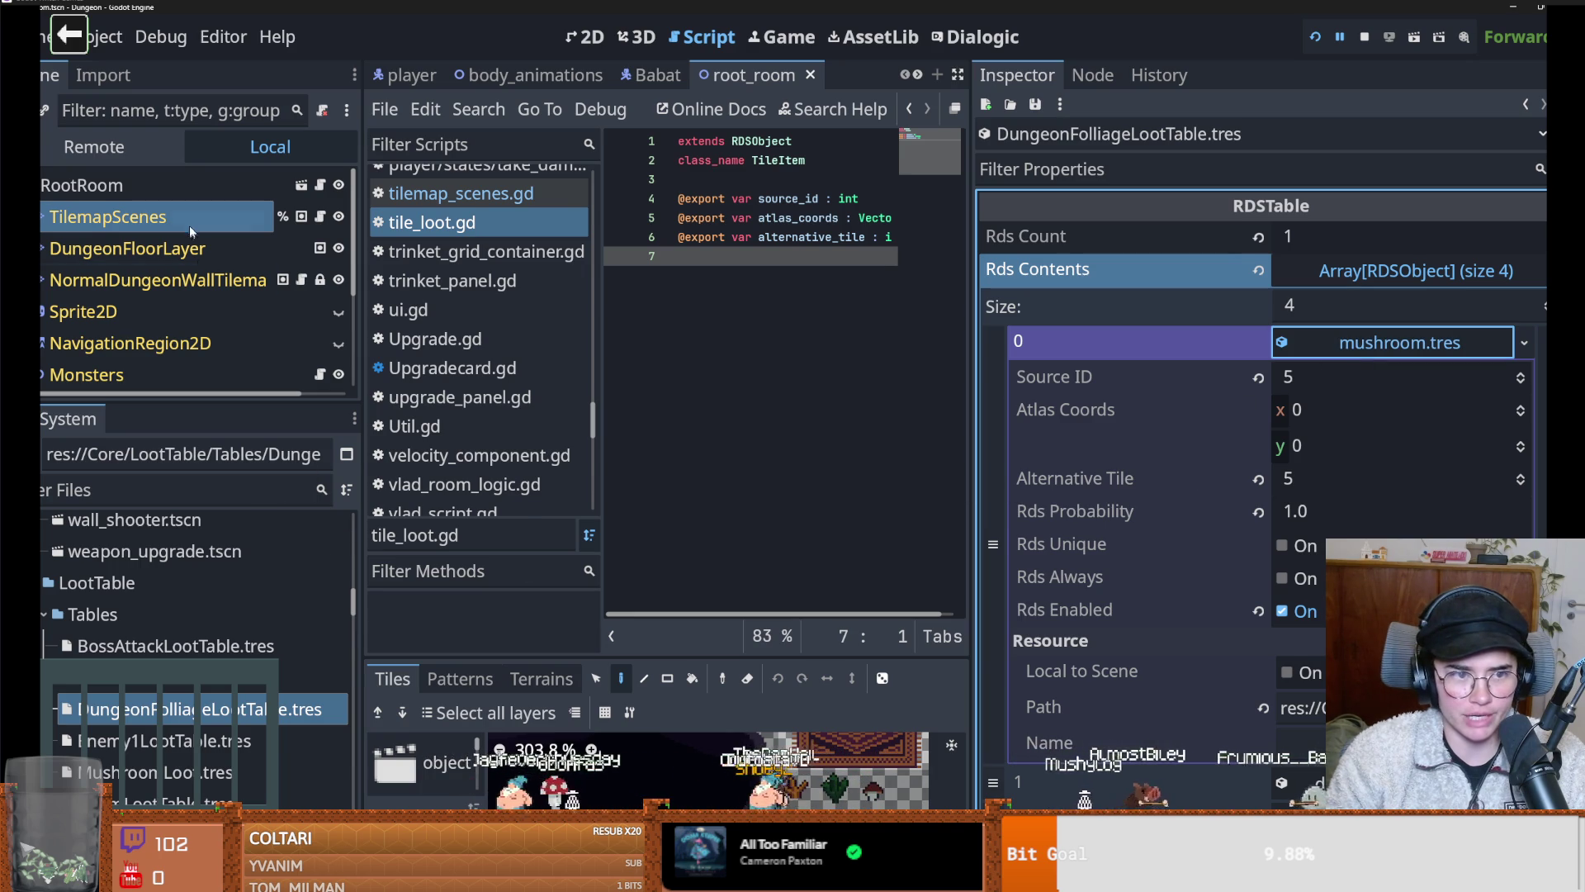
pyautogui.click(107, 216)
pyautogui.moveTo(747, 663); pyautogui.dragTo(747, 254)
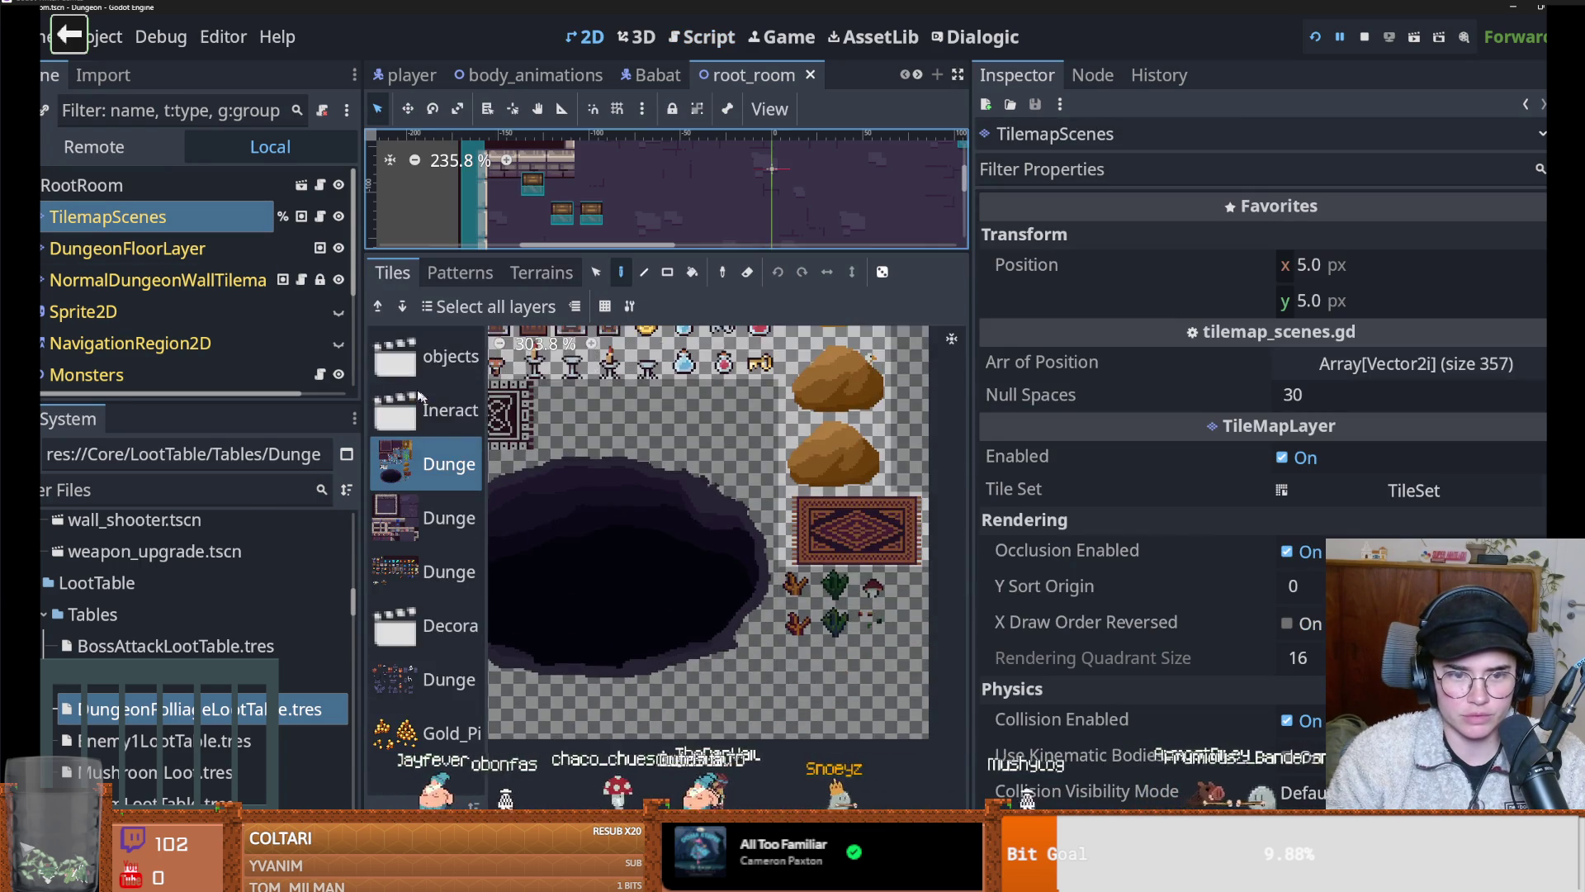
# Browse to the Decorative tile source, filter files for 'dungeon_pla' and open dungeon_plant1.tscn
pyautogui.click(446, 356)
pyautogui.click(446, 410)
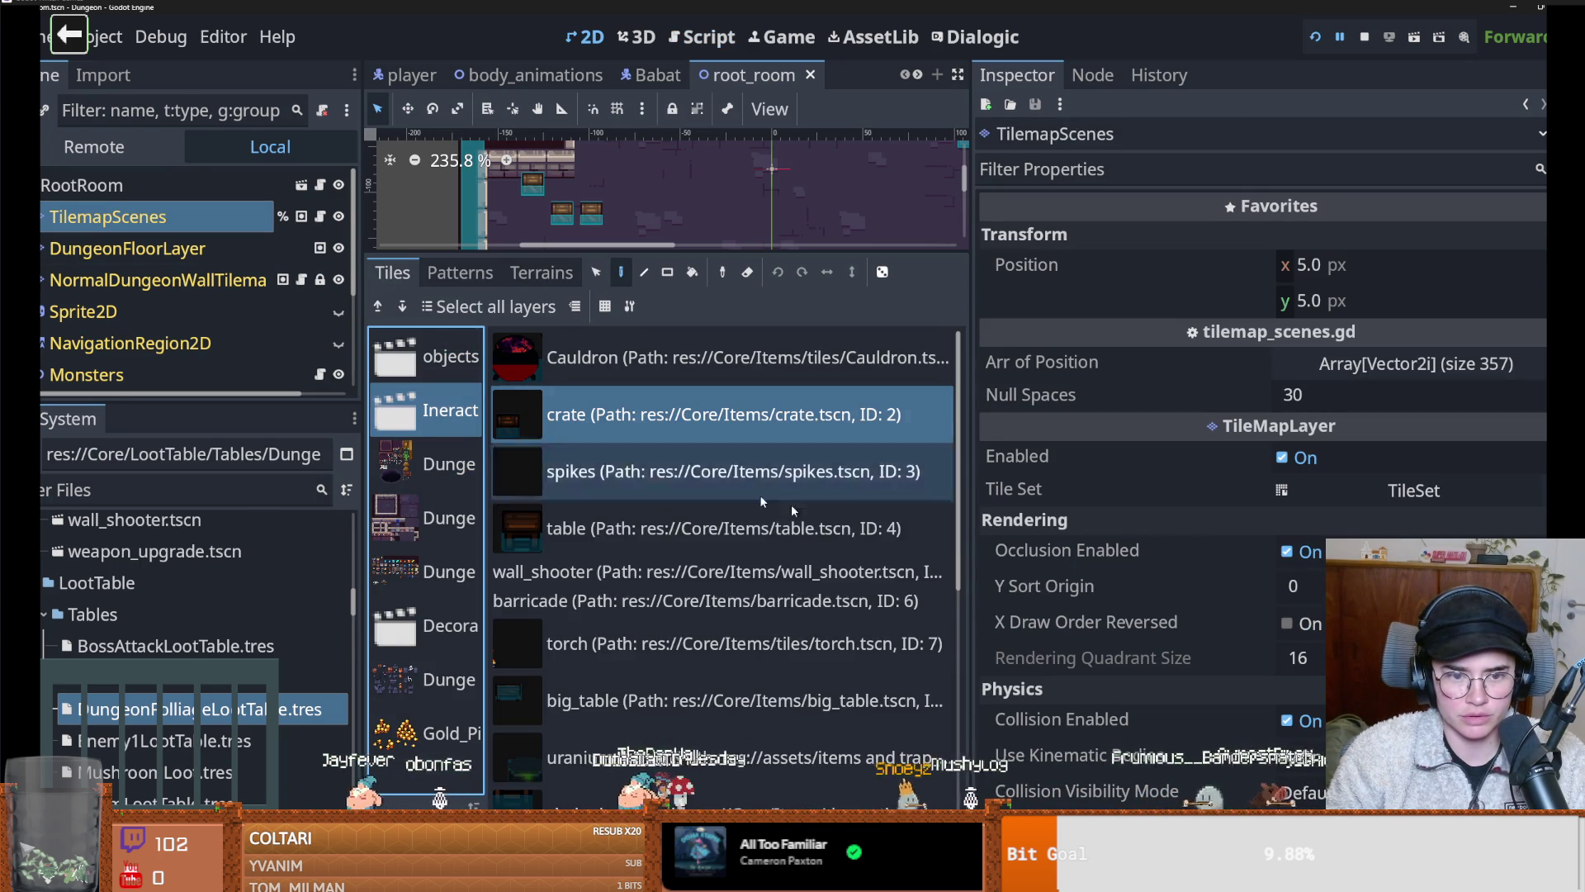
pyautogui.click(450, 625)
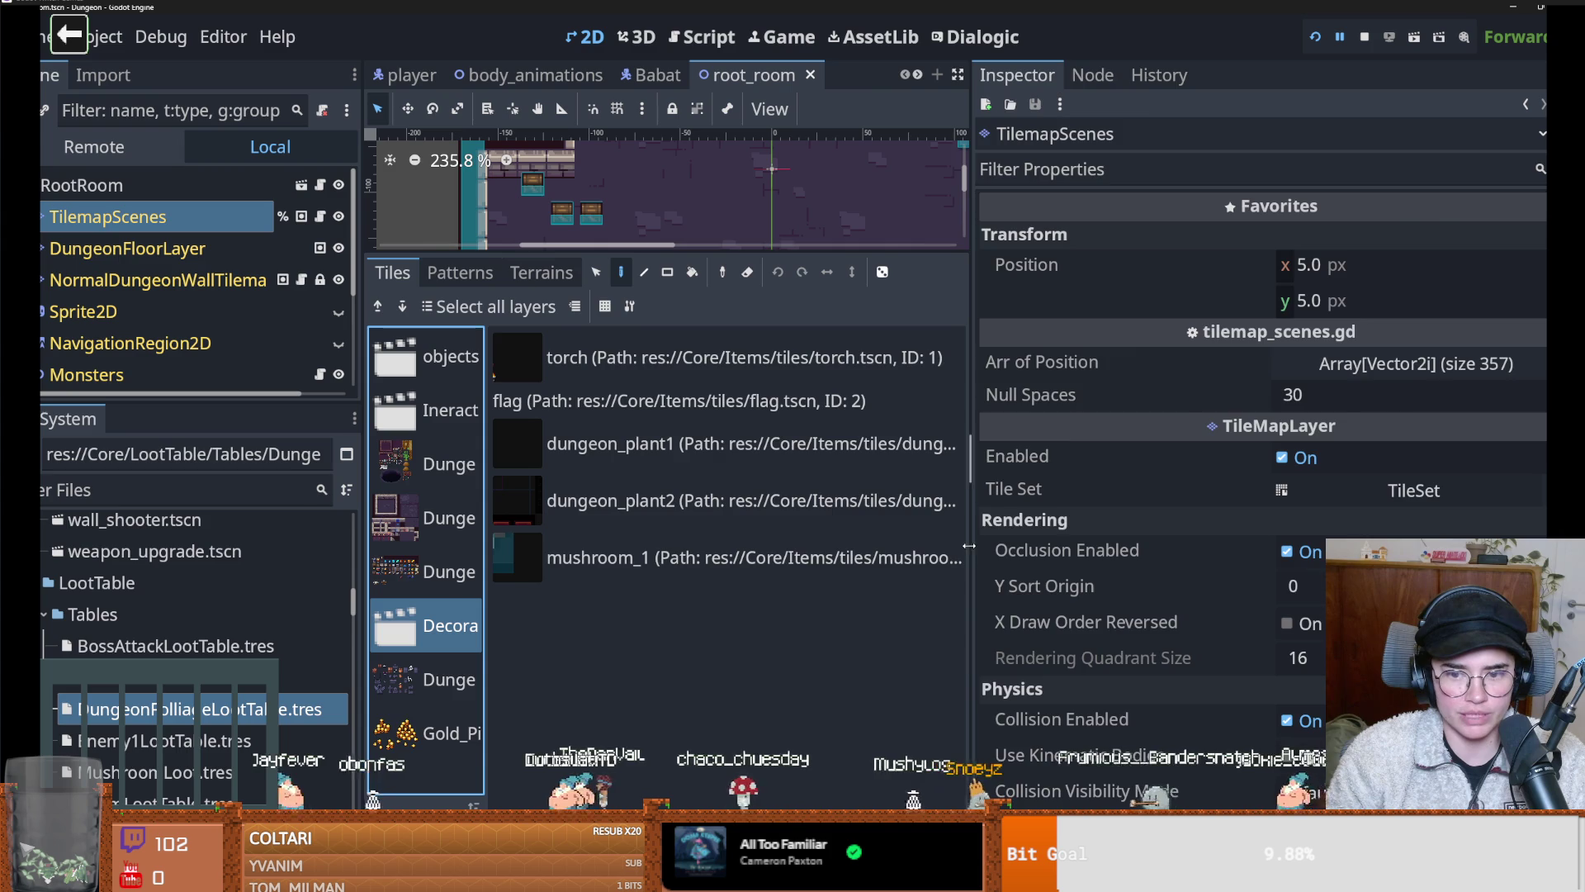
pyautogui.moveTo(971, 549); pyautogui.dragTo(1219, 518)
pyautogui.click(74, 490)
pyautogui.write('dungeon_')
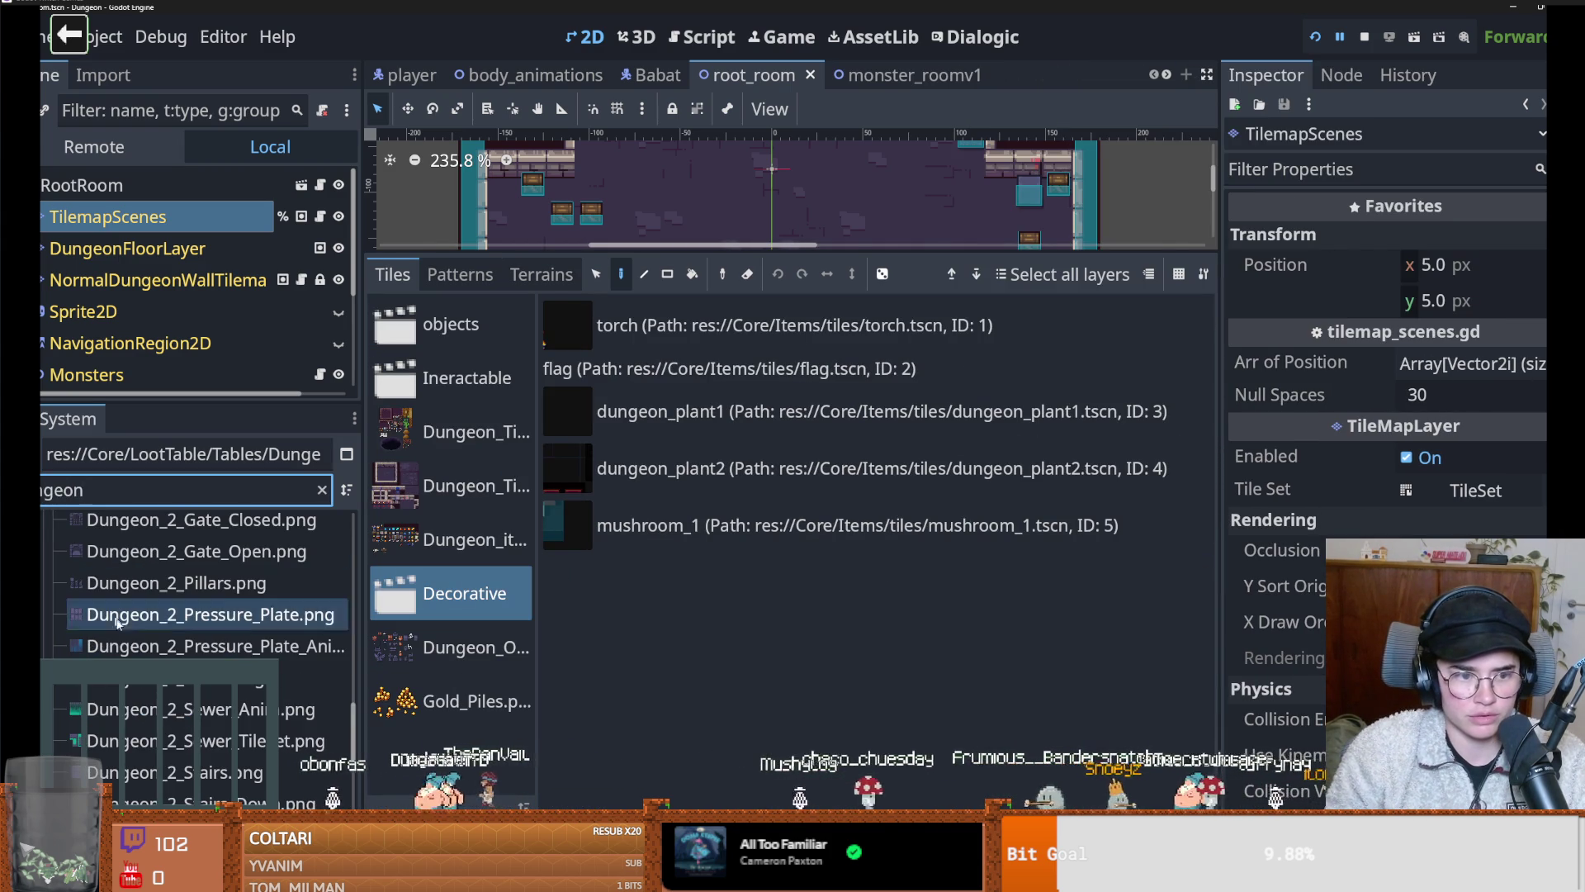
pyautogui.write('plan')
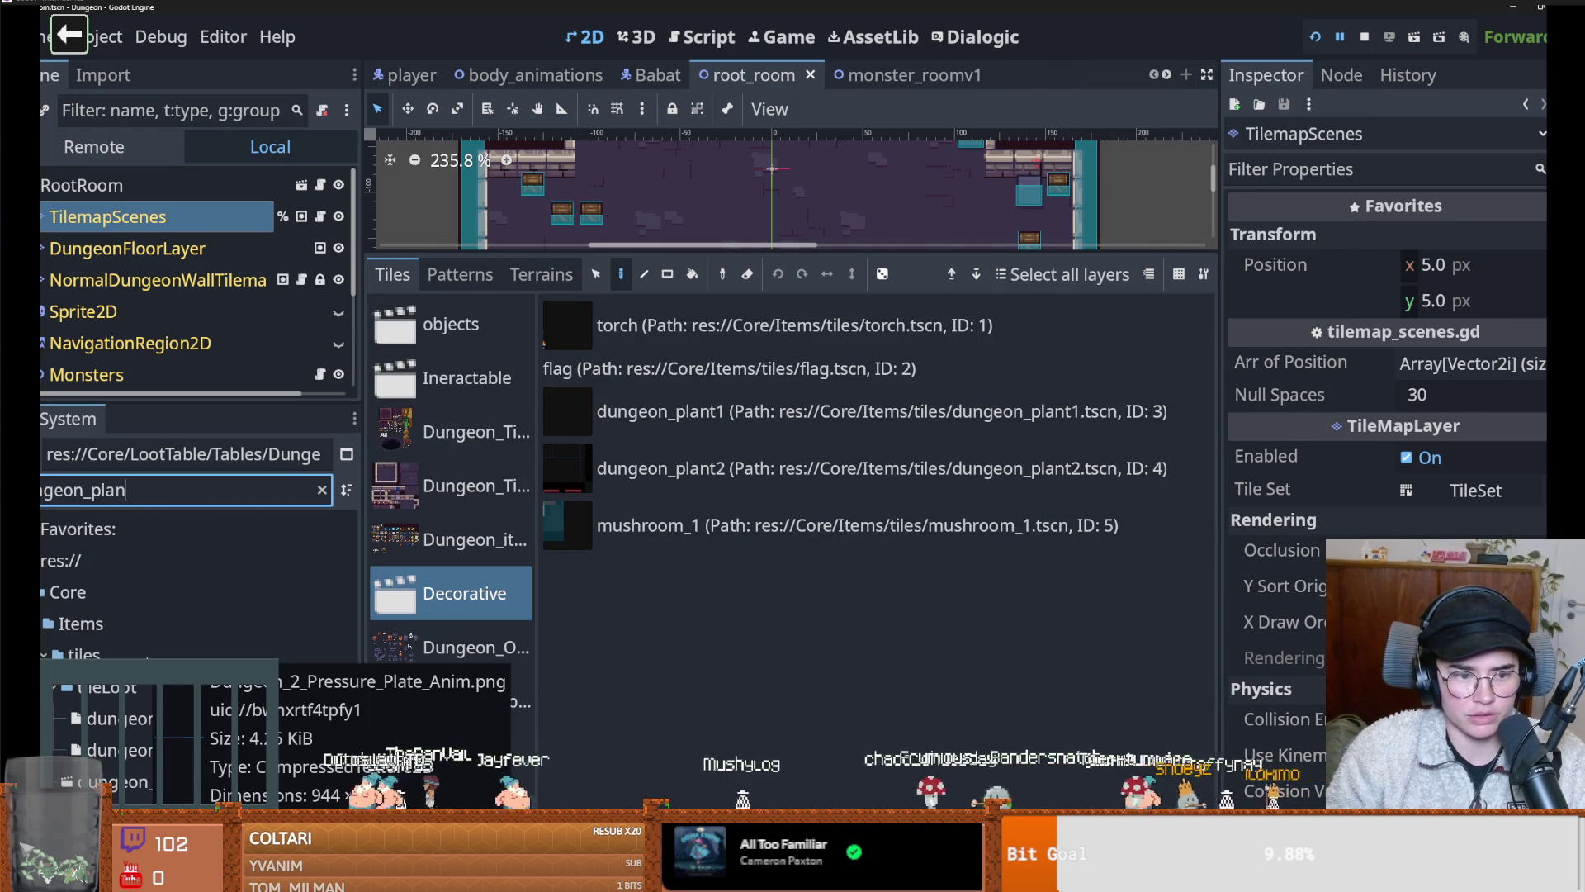
pyautogui.doubleClick(165, 781)
# Quick Load DungeonFolliageLootTable.tres as the Loot Table of dungeon_plant1's LootDropper
pyautogui.scroll(7, 614, 273)
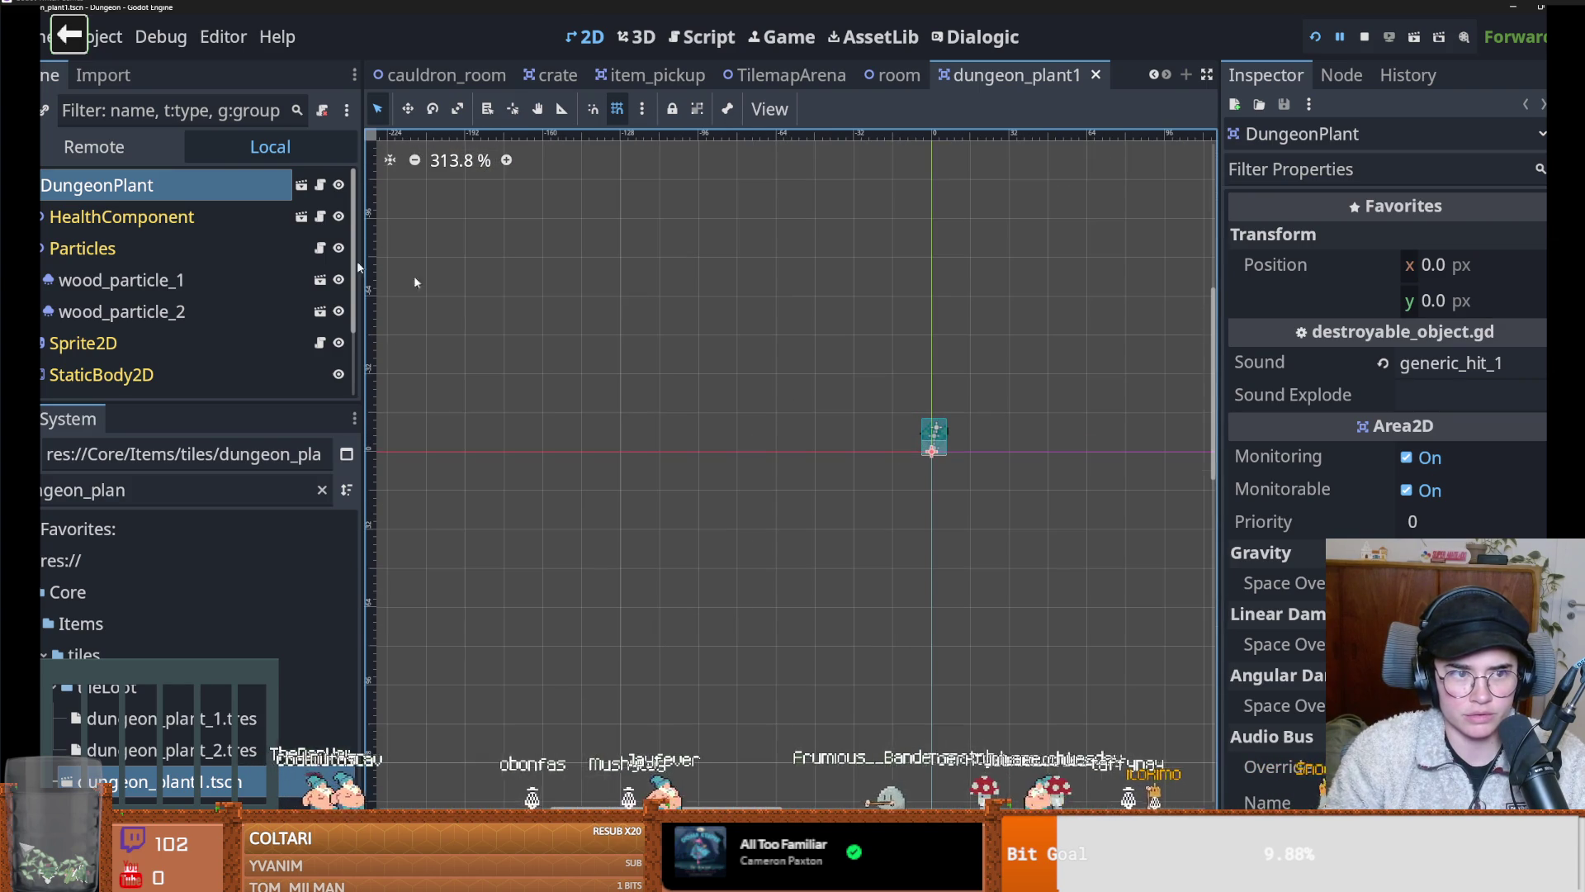
pyautogui.scroll(-3, 147, 337)
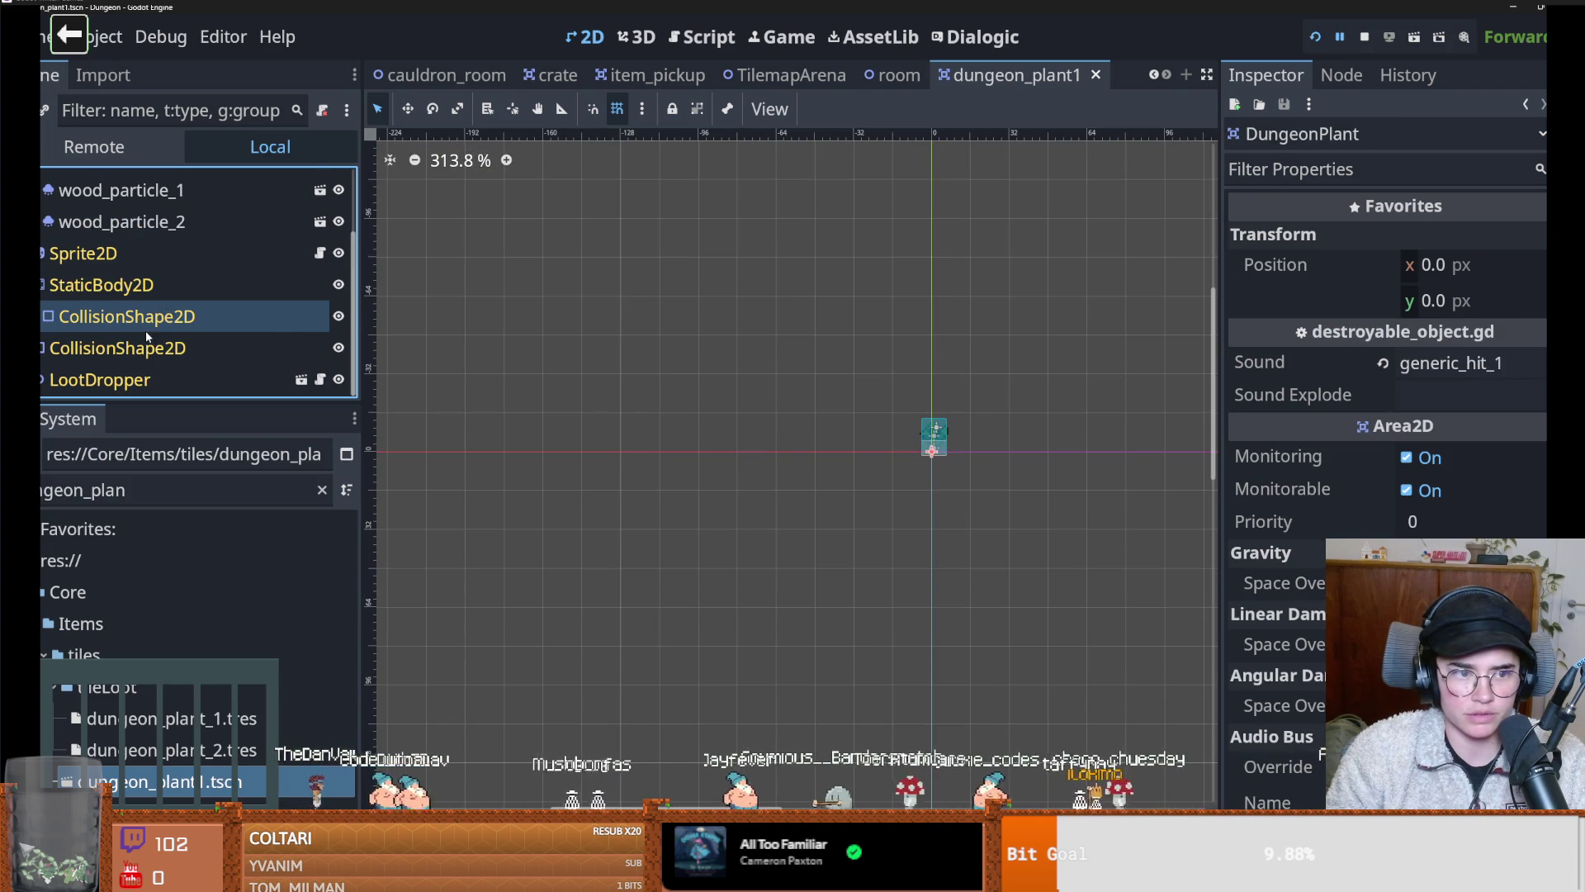
pyautogui.click(124, 380)
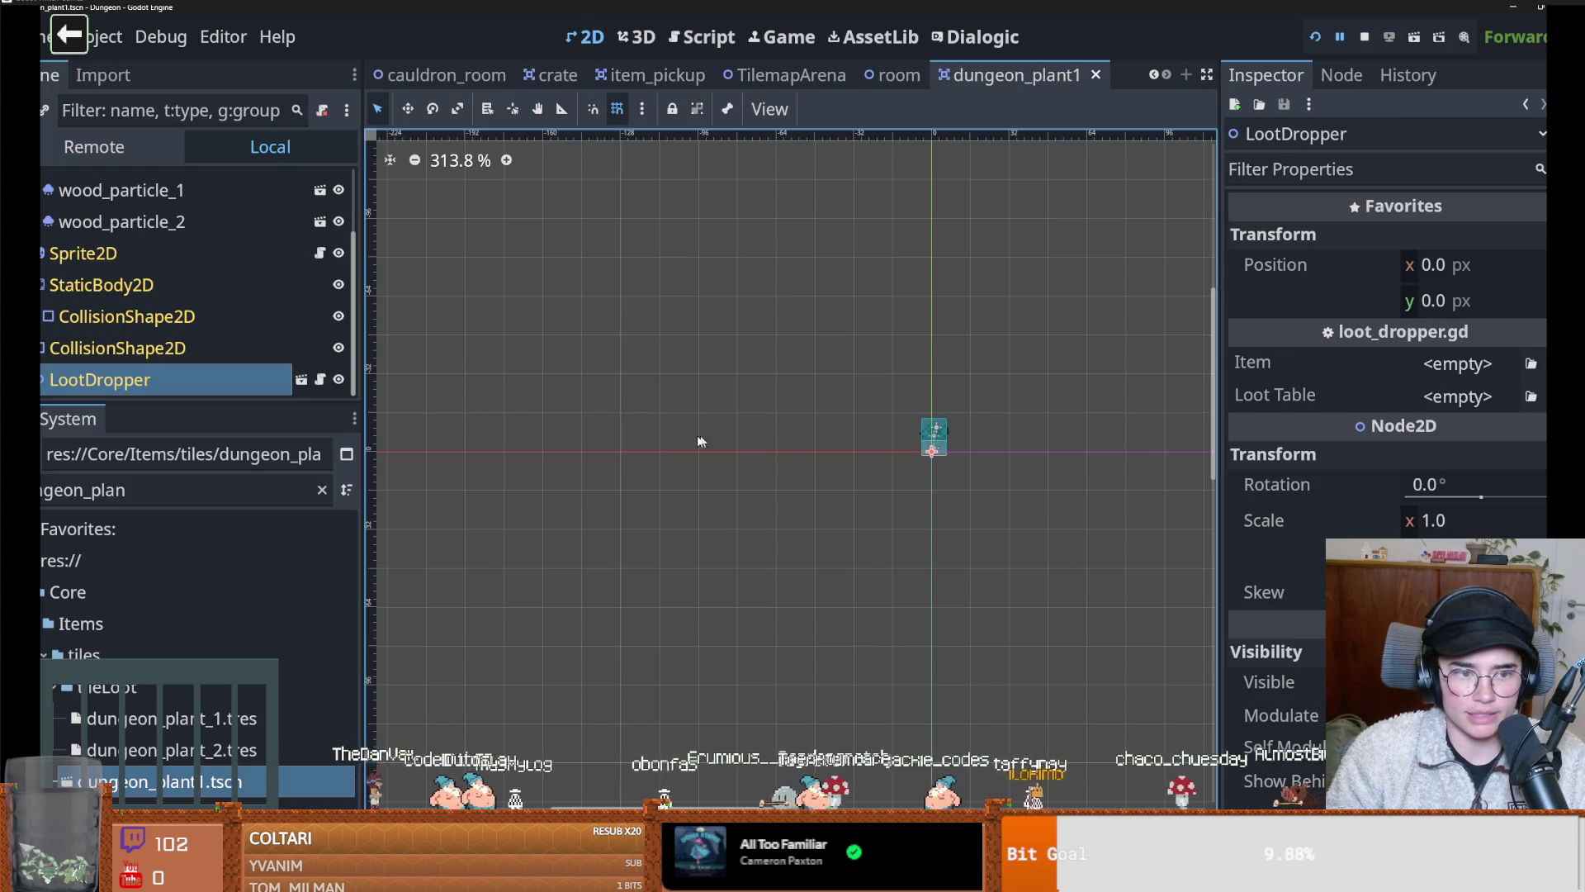
pyautogui.click(1457, 397)
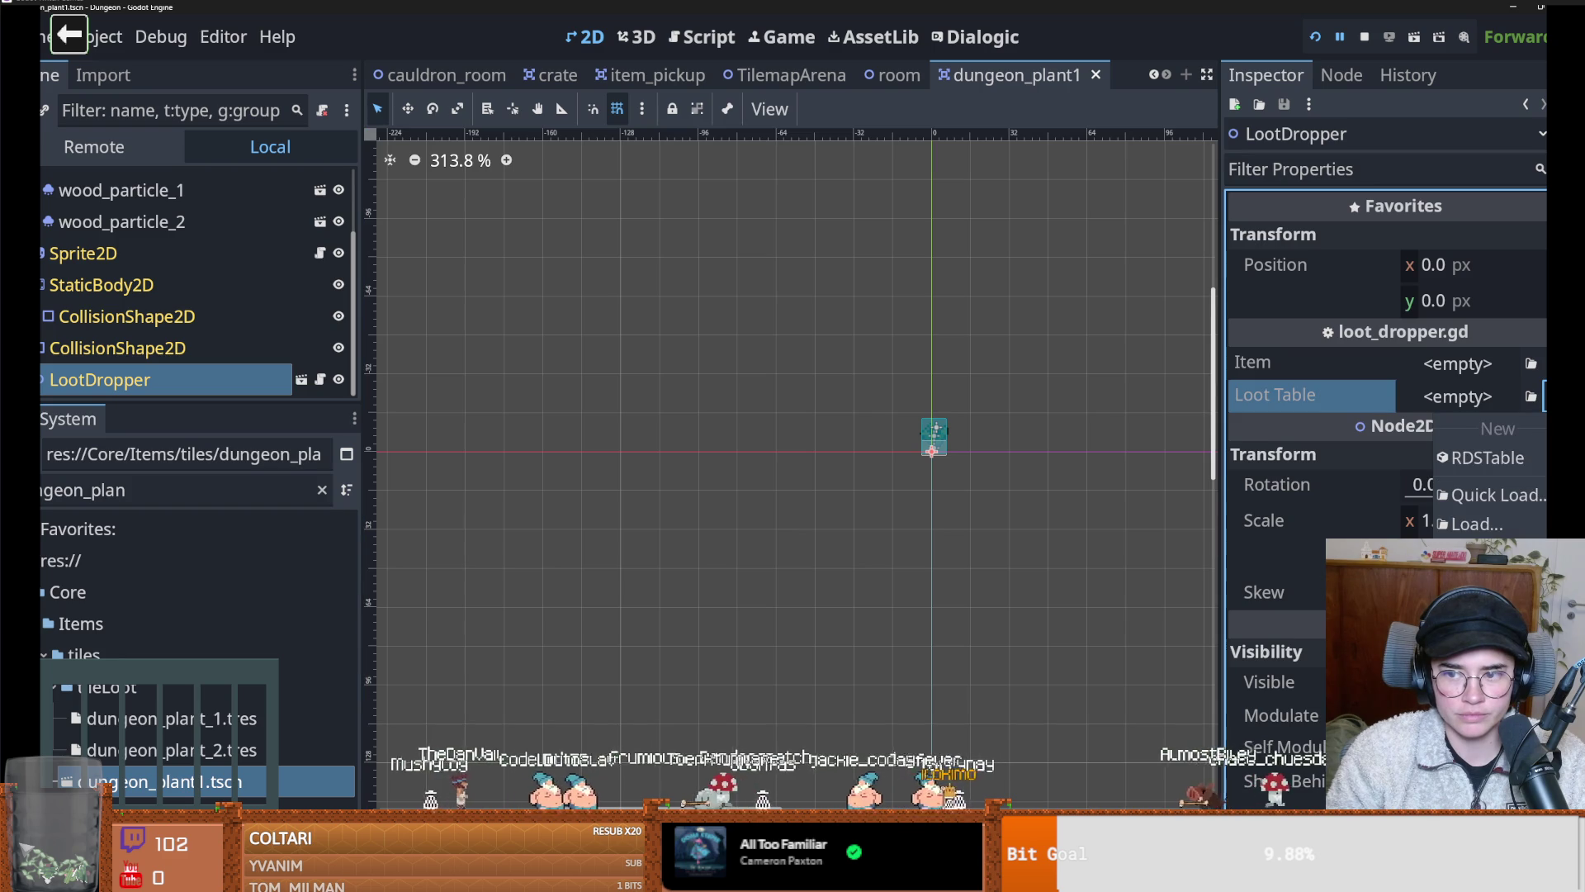
pyautogui.click(1496, 496)
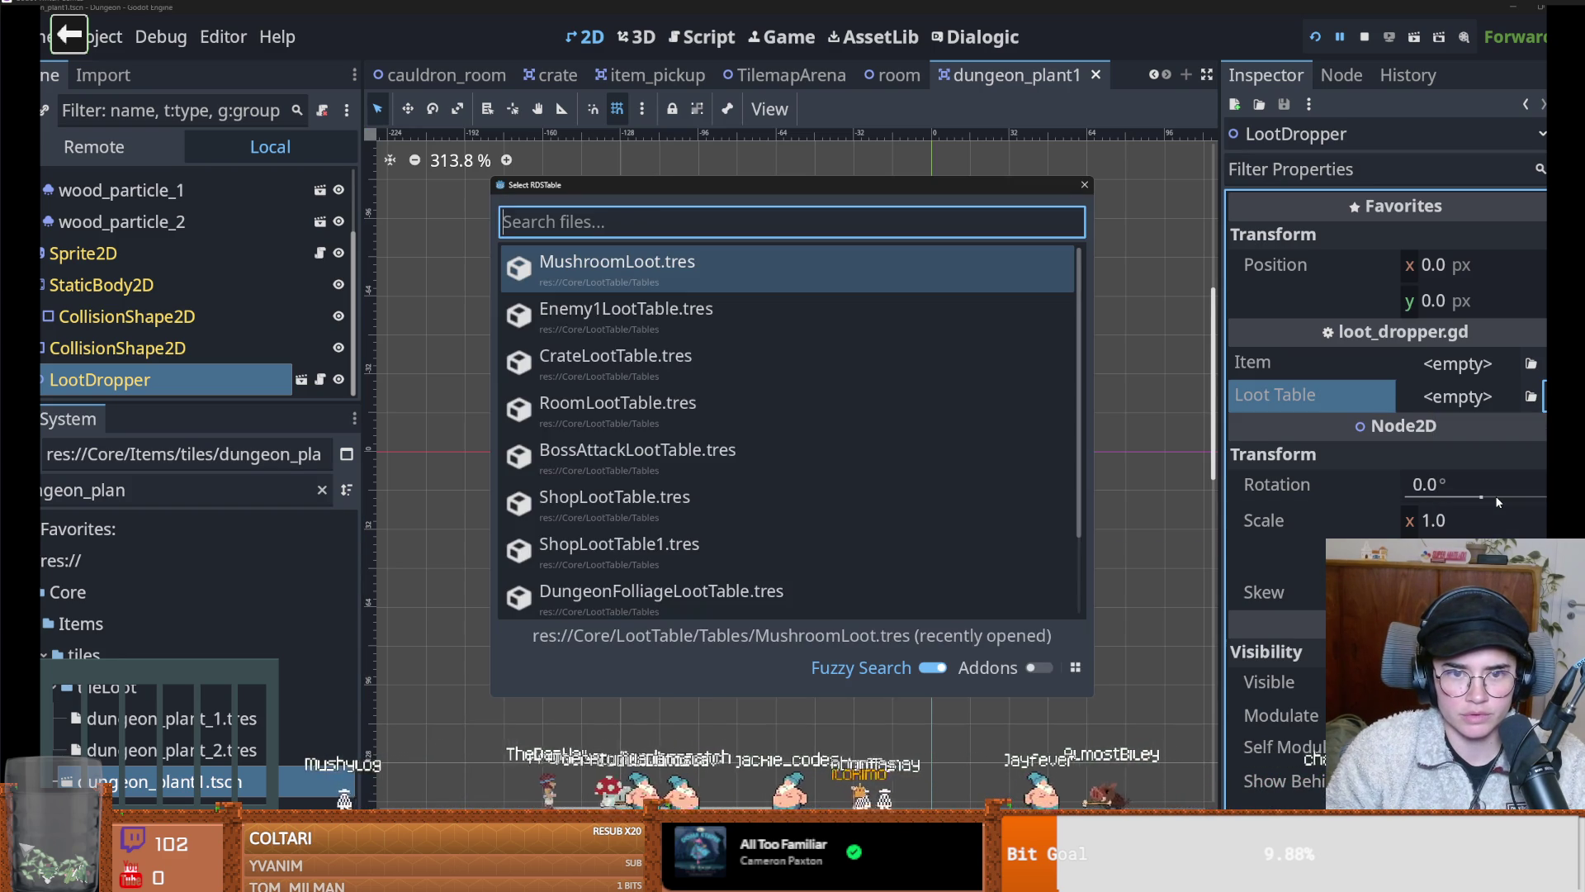
pyautogui.write('dun')
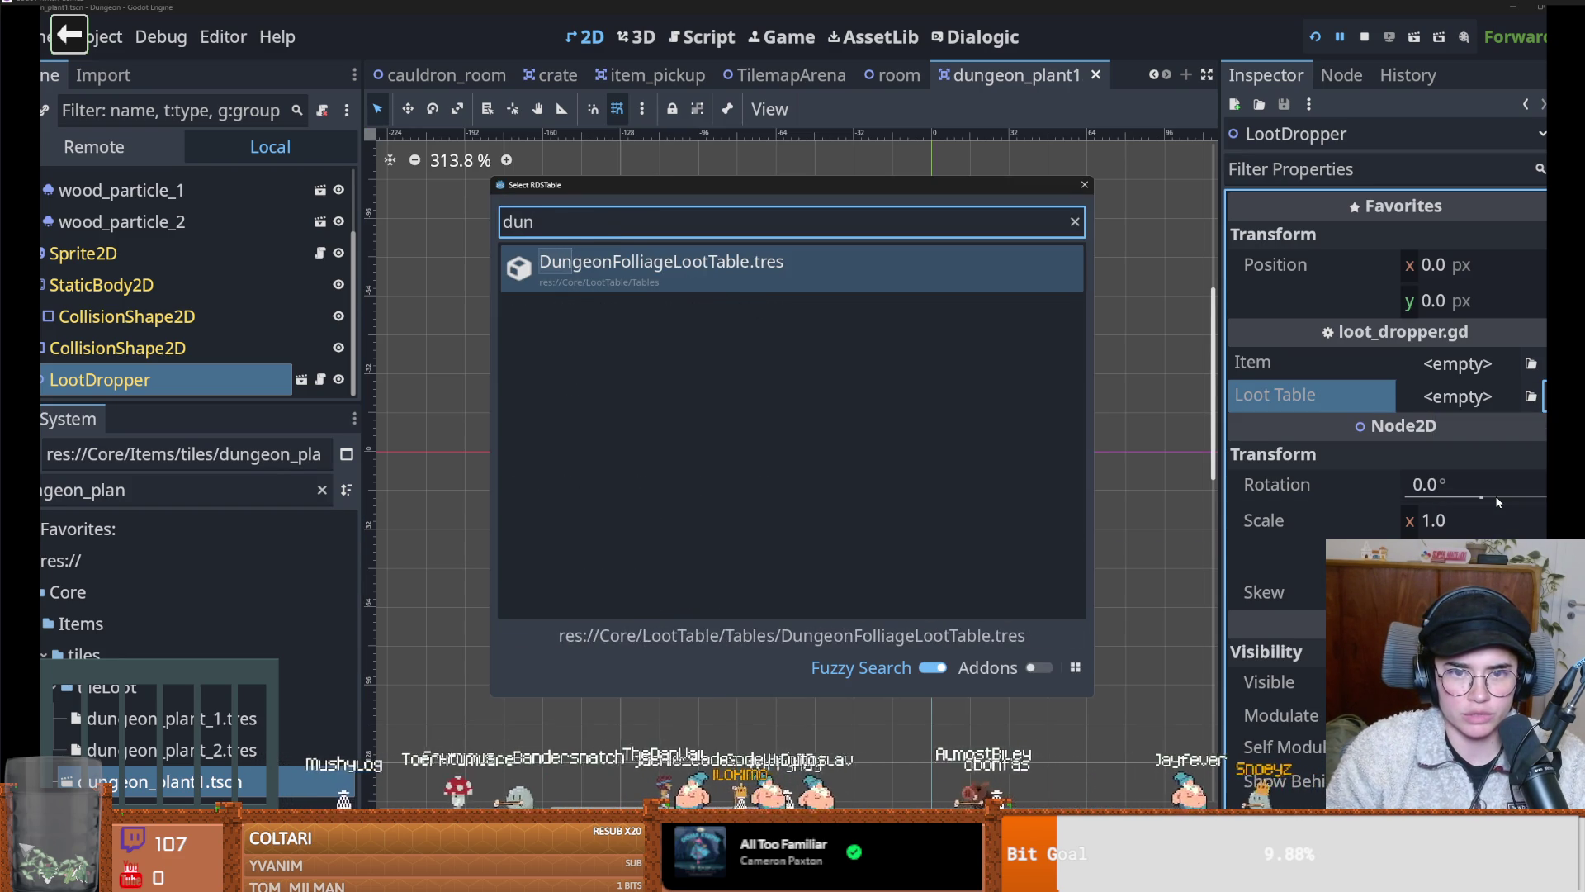
pyautogui.press('Return')
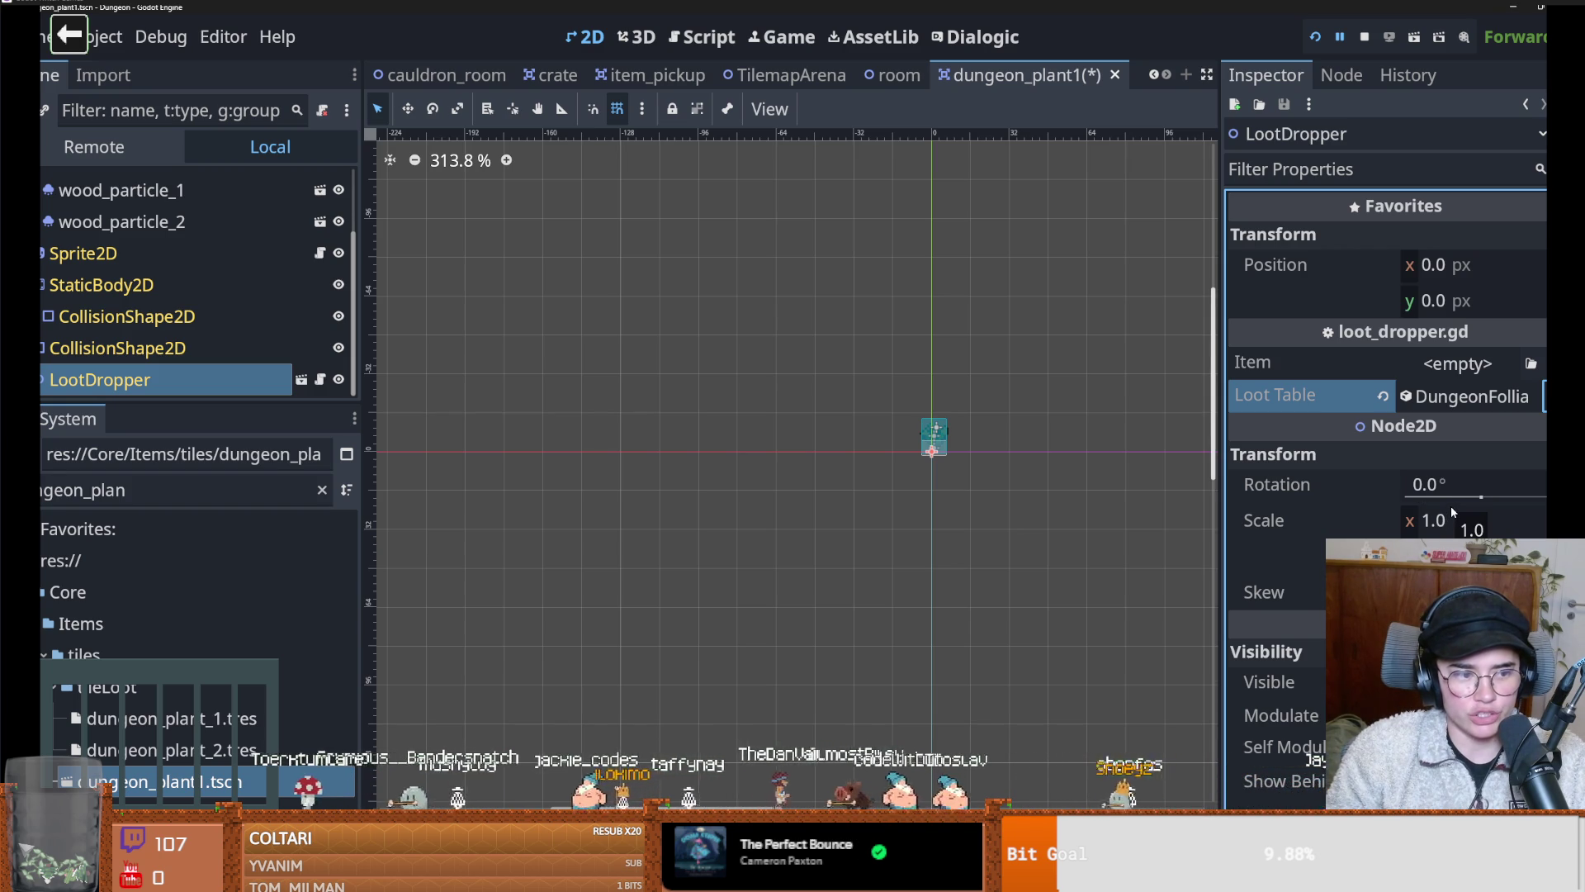
# Dismiss the loot table options and open the dungeon_plant2 scene
pyautogui.click(1543, 396)
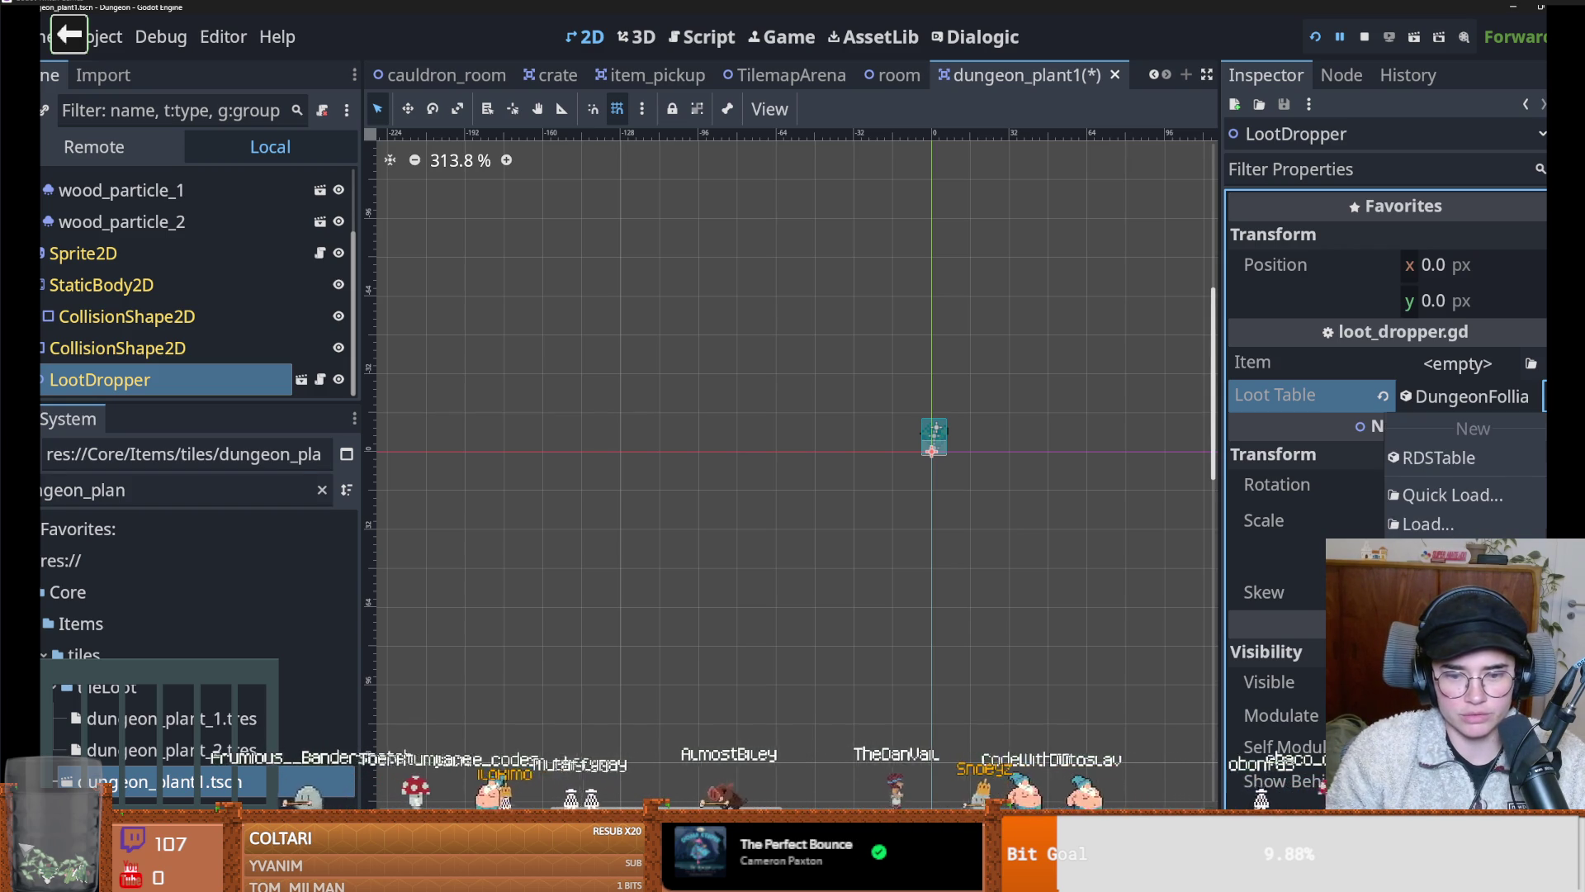
pyautogui.press('Escape')
pyautogui.hotkey('ctrl', 'shift', 't')
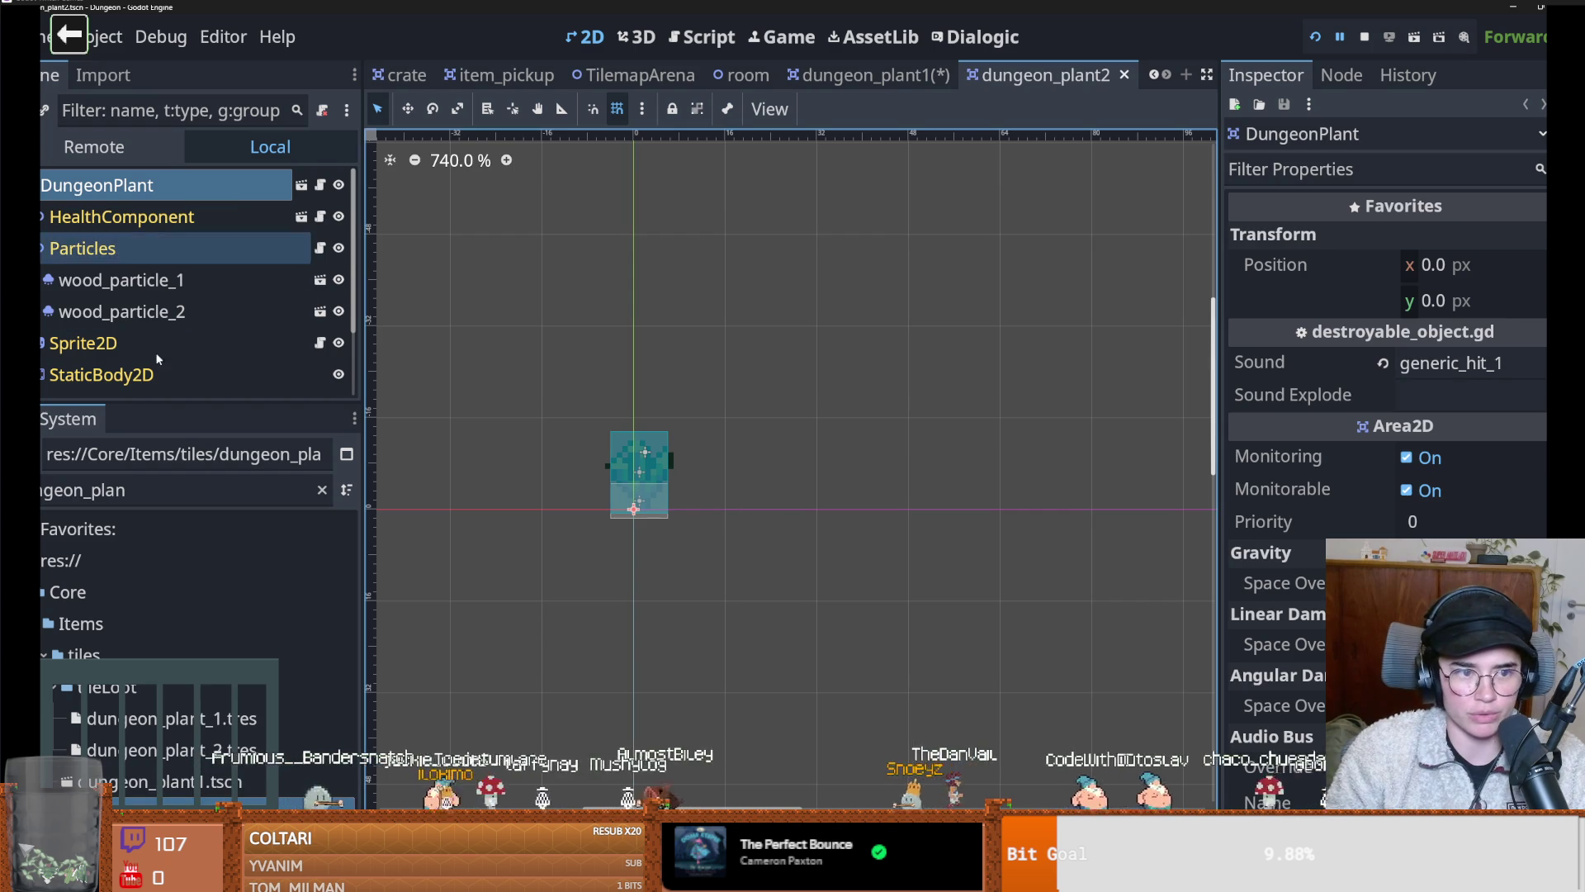
# Assign DungeonFolliageLootTable to dungeon_plant2's LootDropper and save the scene
pyautogui.scroll(-3, 151, 342)
pyautogui.click(124, 379)
pyautogui.click(1532, 397)
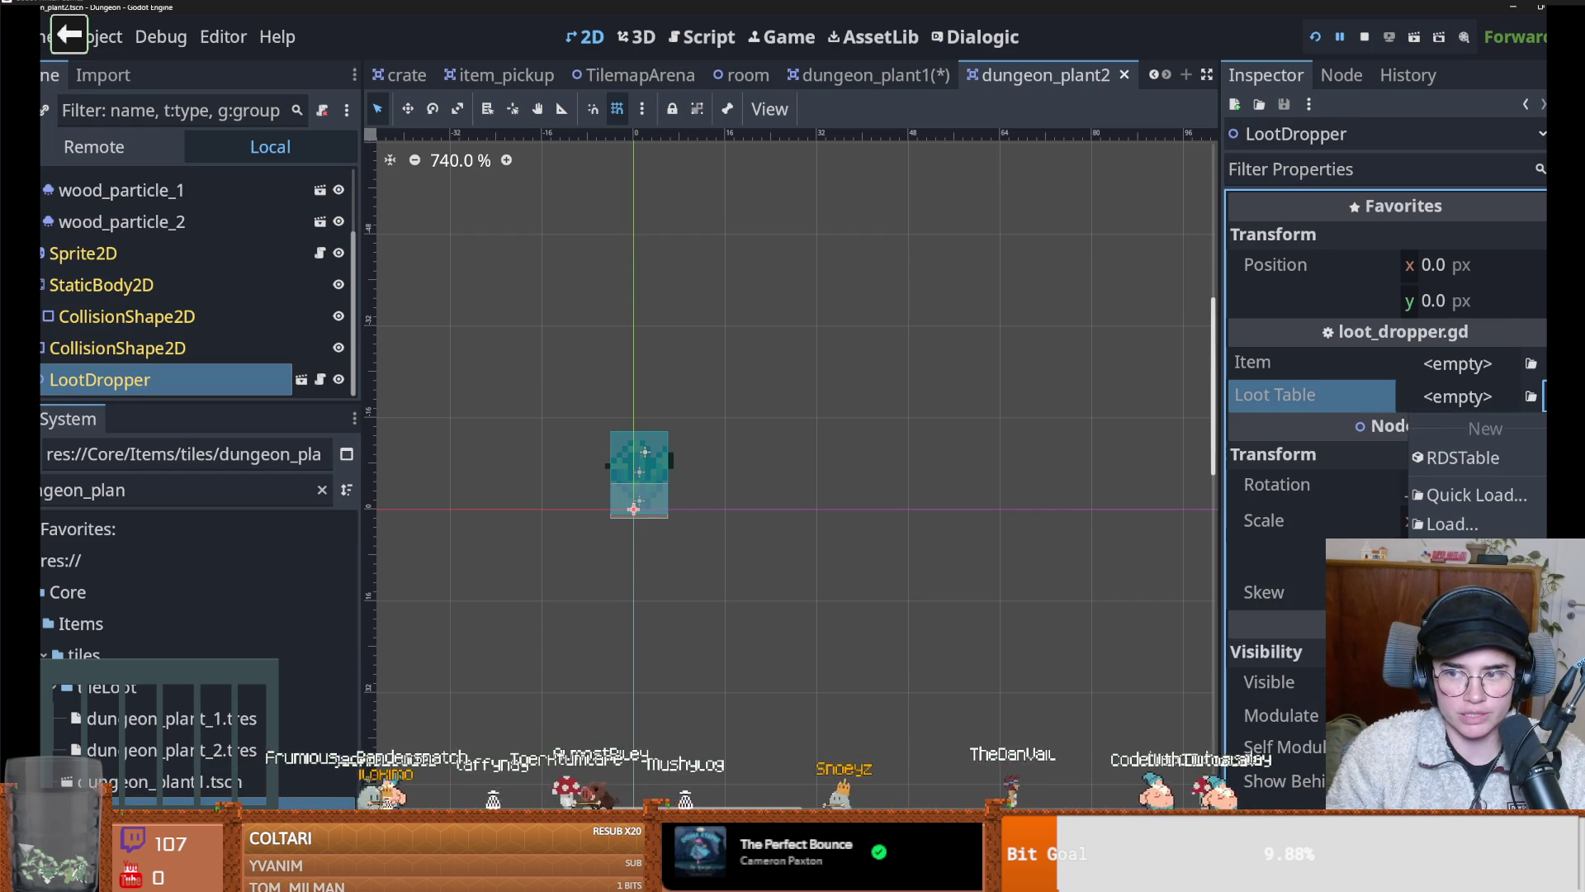
pyautogui.click(1467, 492)
pyautogui.hotkey('ctrl', 's')
# Replace the FileSystem filter with 'shr' and select the mushroom_1 scene file
pyautogui.click(108, 491)
pyautogui.hotkey('ctrl', 'a')
pyautogui.press('BackSpace')
pyautogui.write('shr')
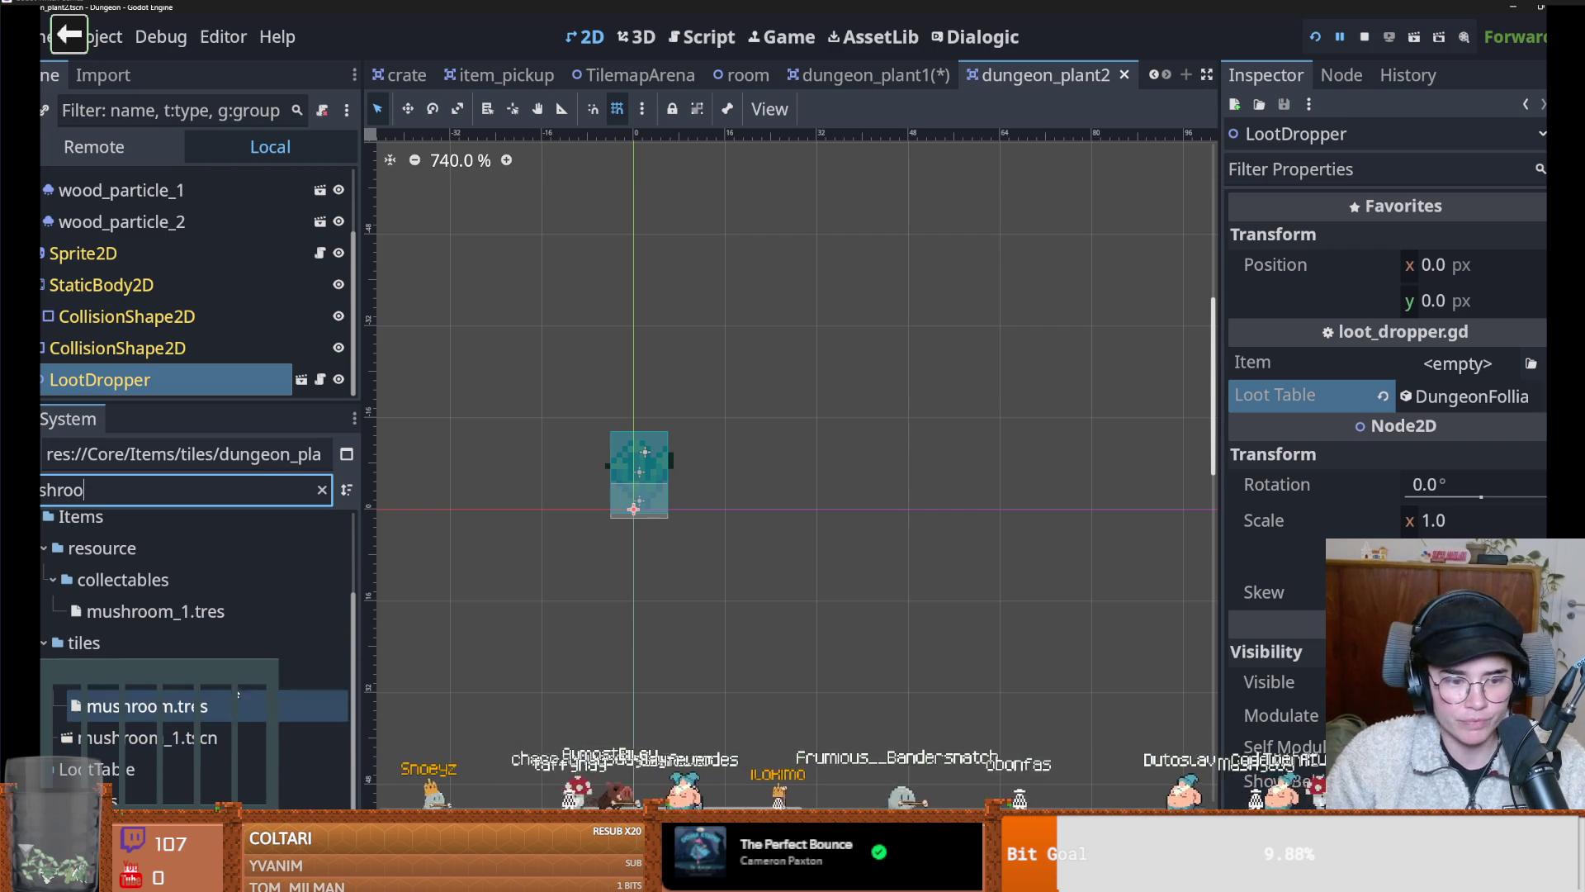
pyautogui.click(200, 744)
# Open mushroom_1, select its LootDropper and check the MushroomLoot table's Rds Contents, then save
pyautogui.doubleClick(200, 740)
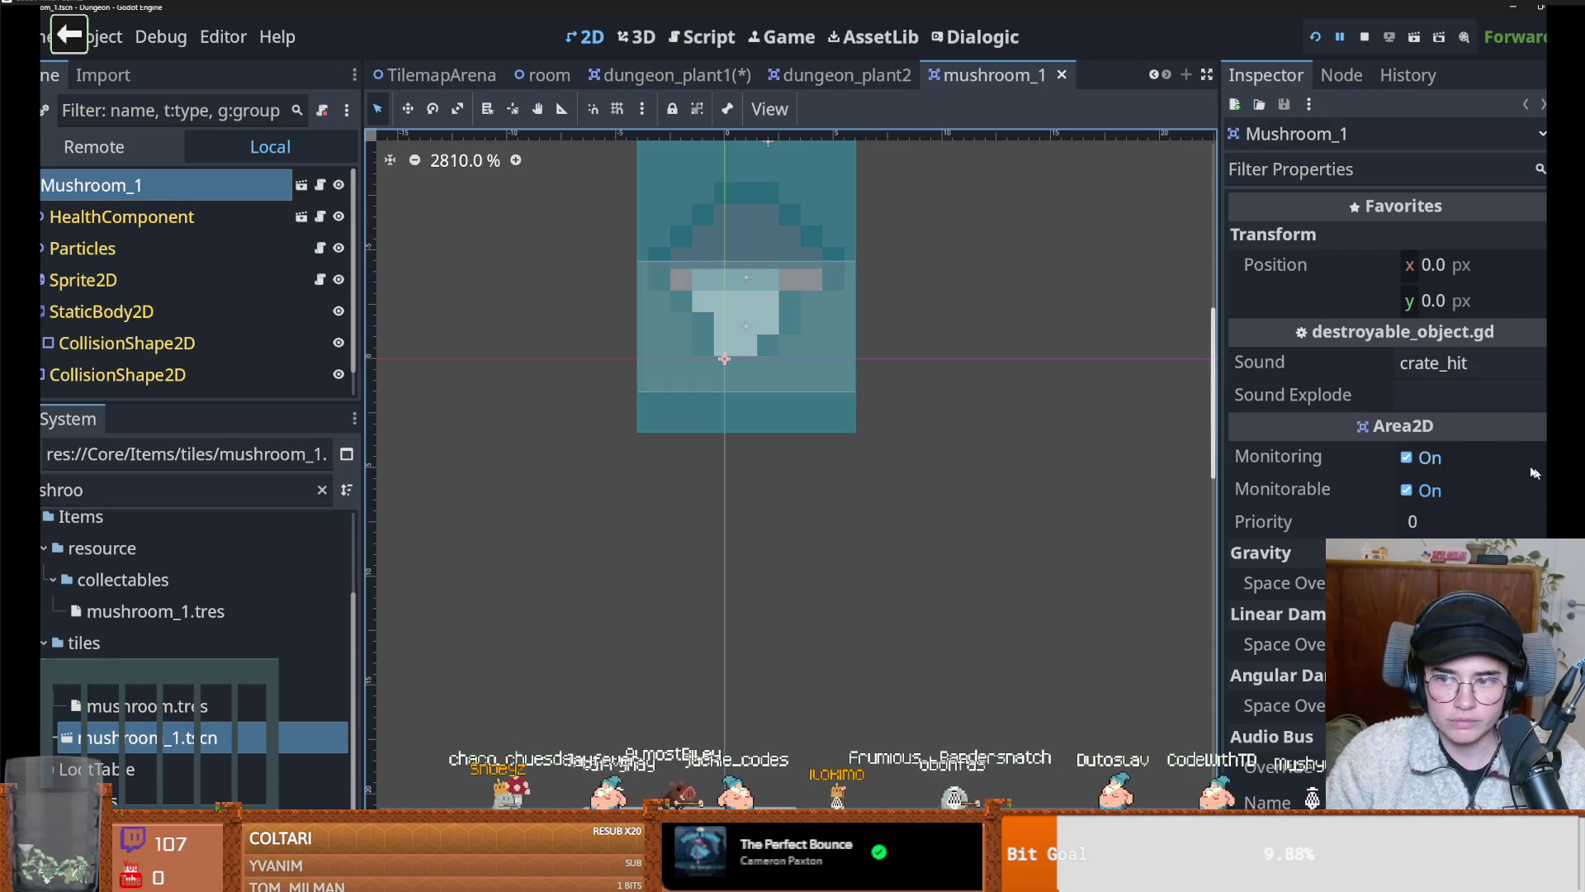
pyautogui.scroll(-1, 171, 336)
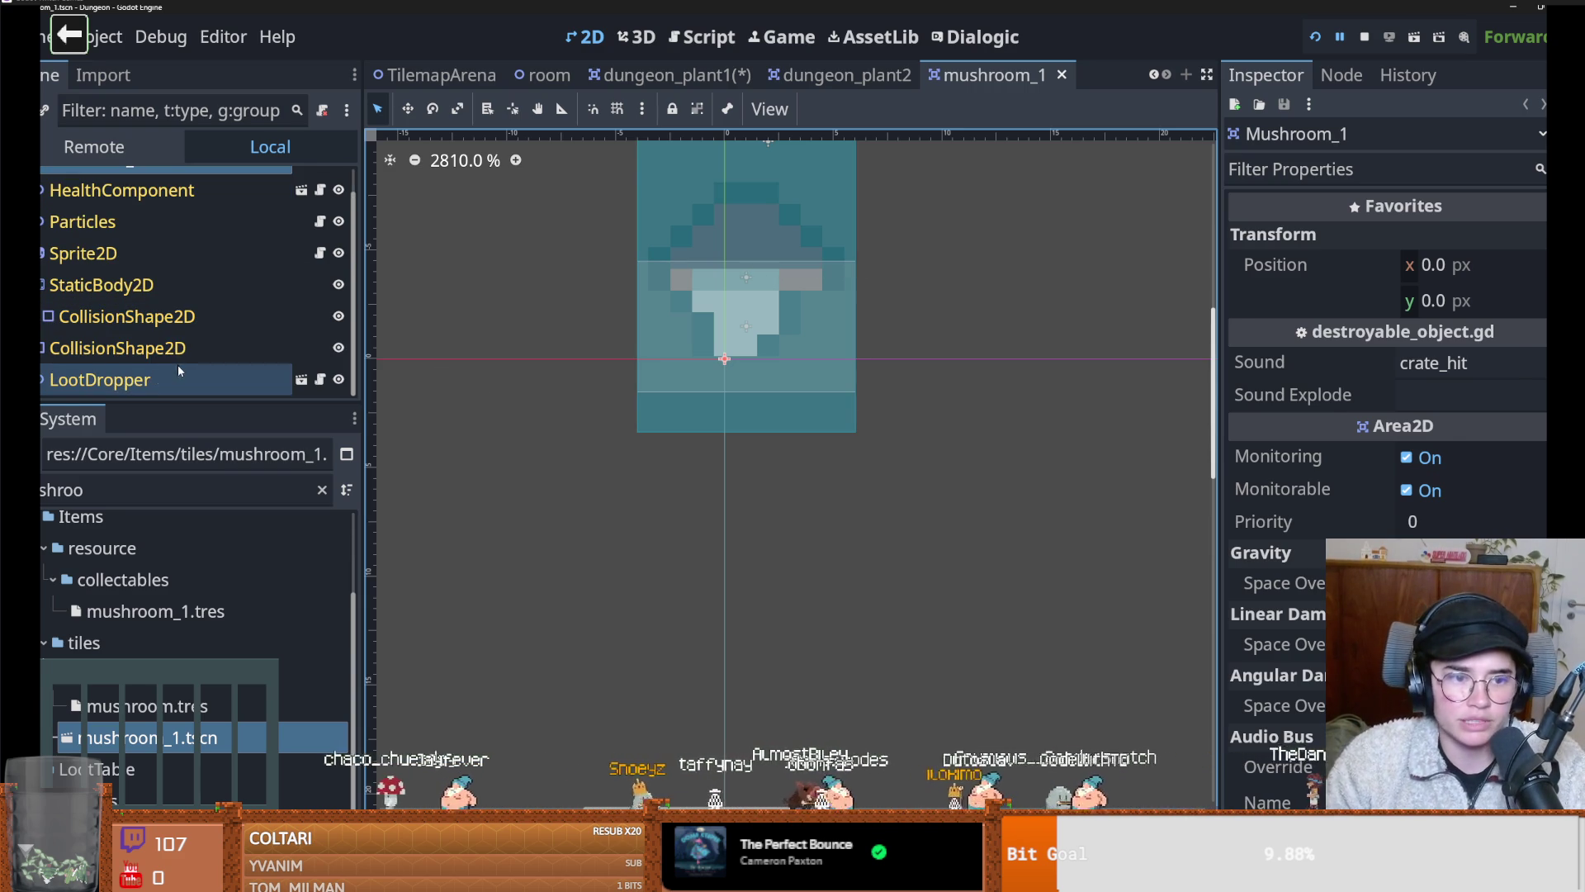
pyautogui.click(180, 372)
pyautogui.click(1491, 467)
pyautogui.click(1491, 467)
pyautogui.click(1469, 398)
pyautogui.hotkey('ctrl', 's')
# Re-check the MushroomLoot table details and Rds Contents list, saving the mushroom scene again
pyautogui.click(1468, 399)
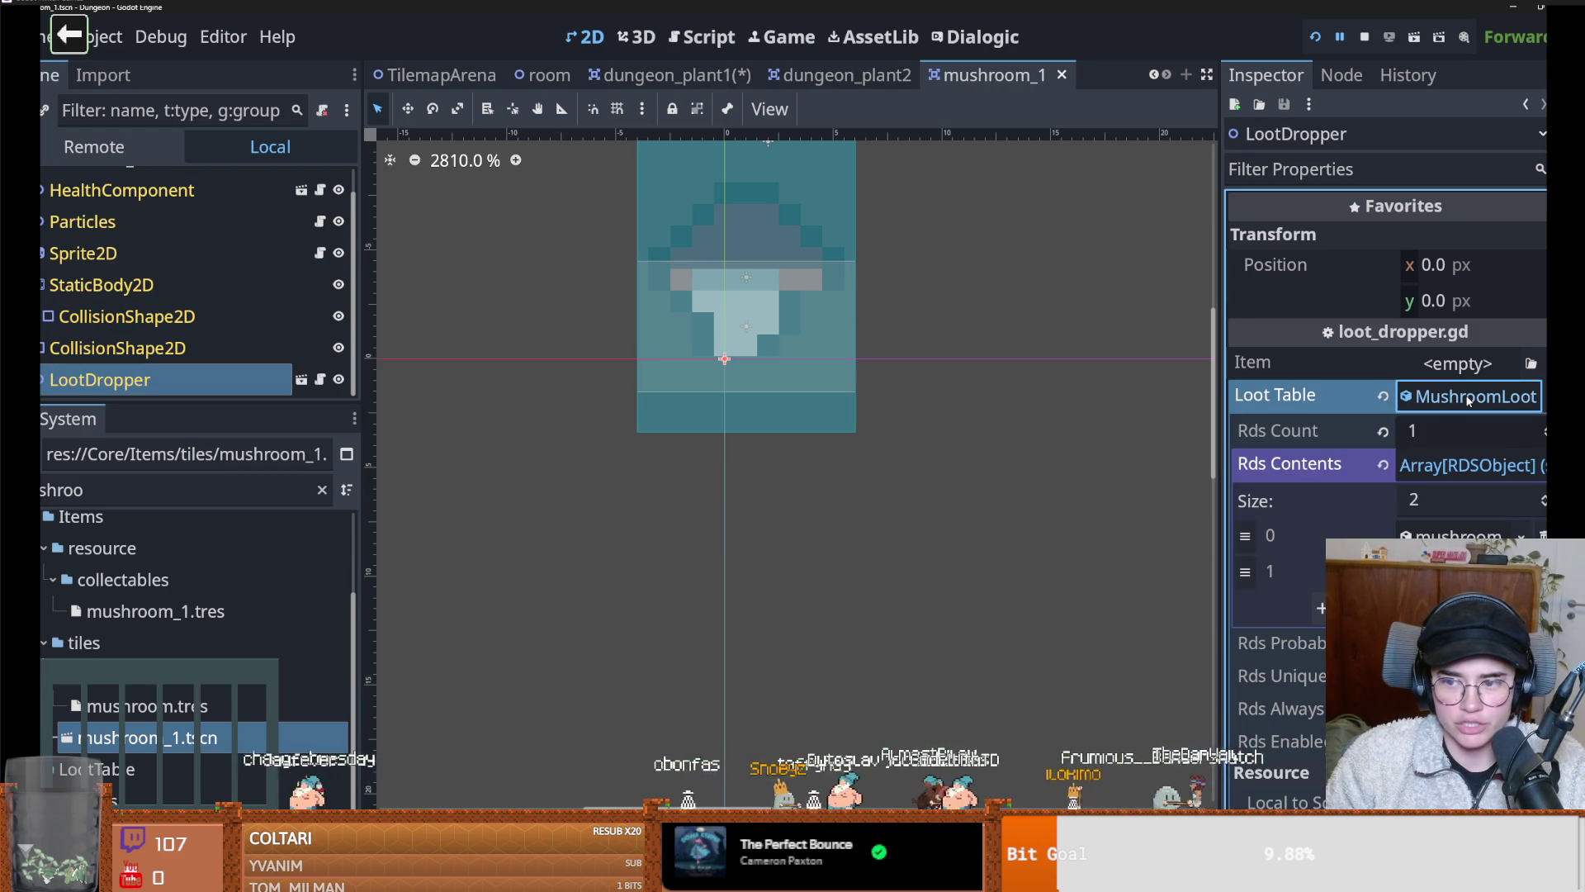
pyautogui.click(1445, 467)
pyautogui.click(1445, 468)
pyautogui.click(1445, 468)
pyautogui.hotkey('ctrl', 's')
pyautogui.click(1458, 398)
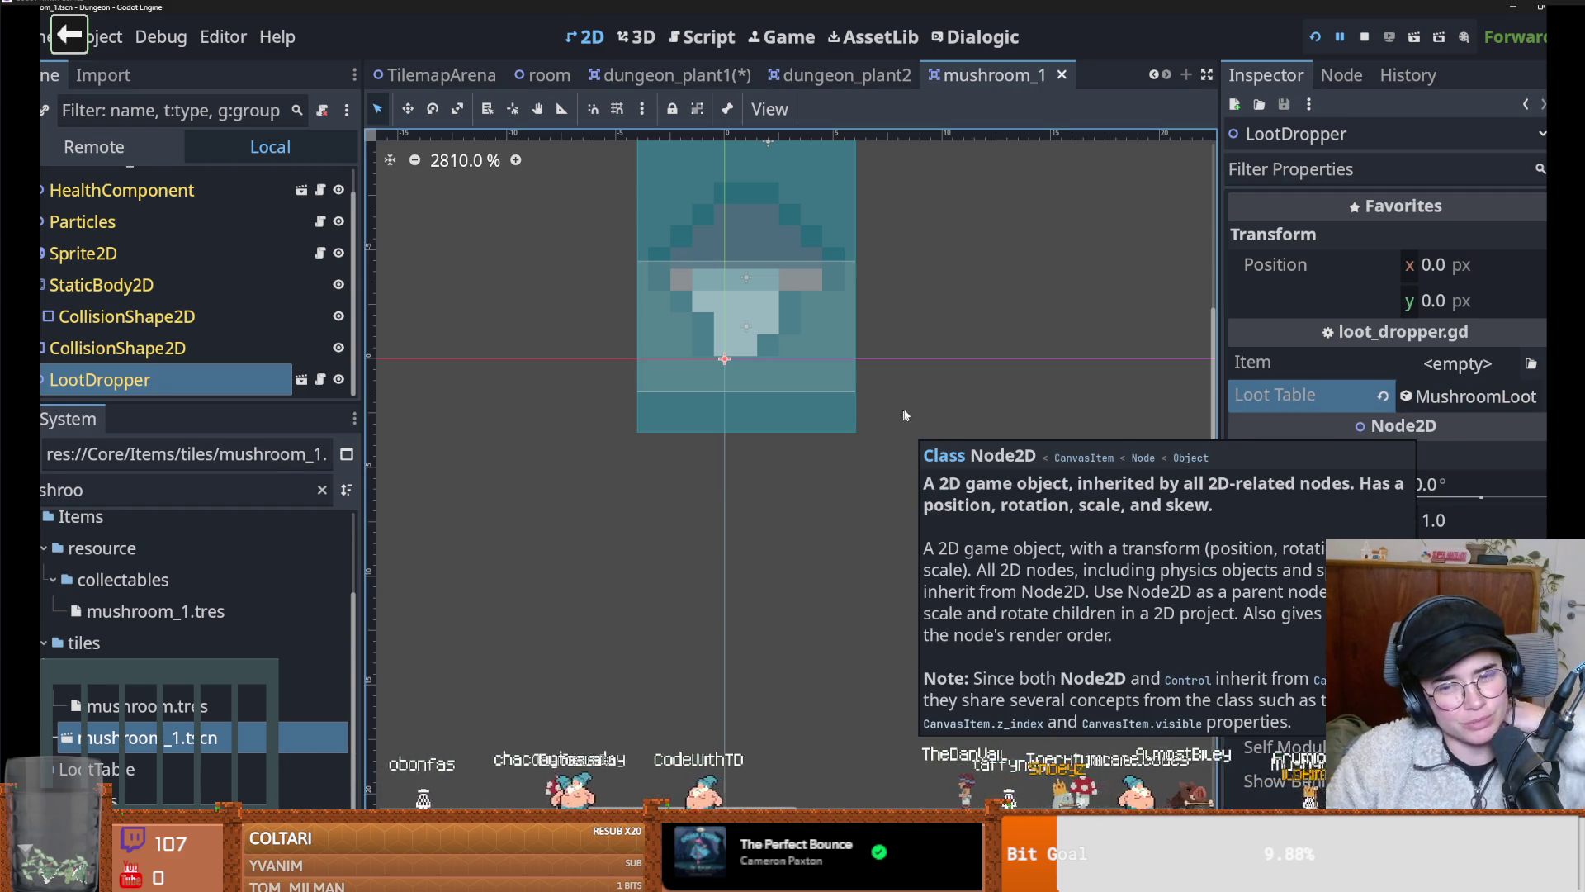
pyautogui.click(1499, 404)
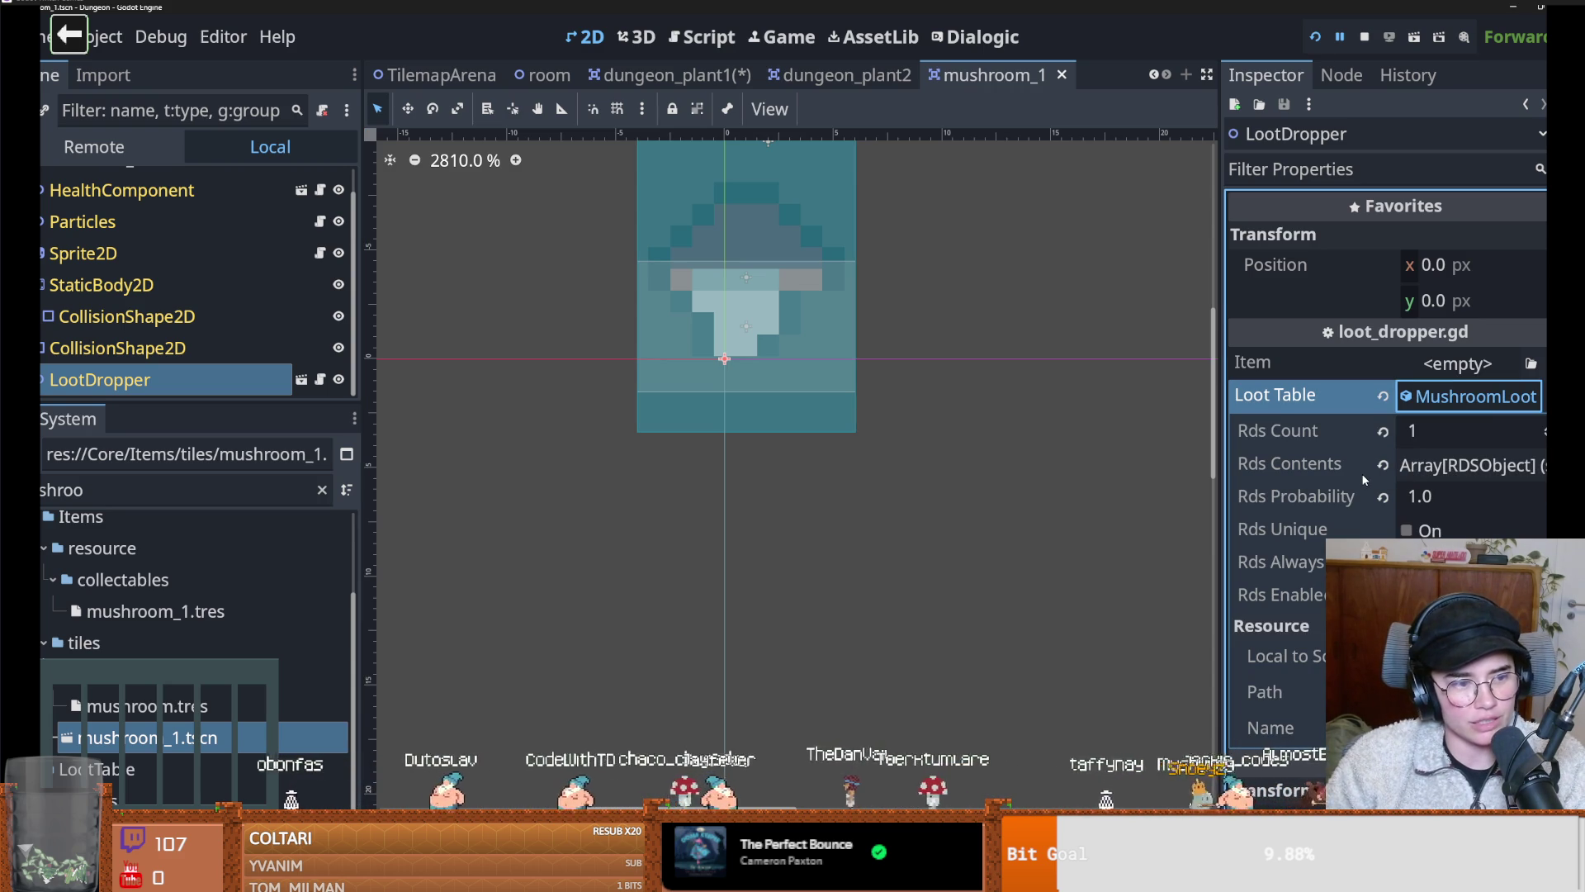
pyautogui.moveTo(1112, 448); pyautogui.dragTo(1072, 443)
pyautogui.hotkey('ctrl', 's')
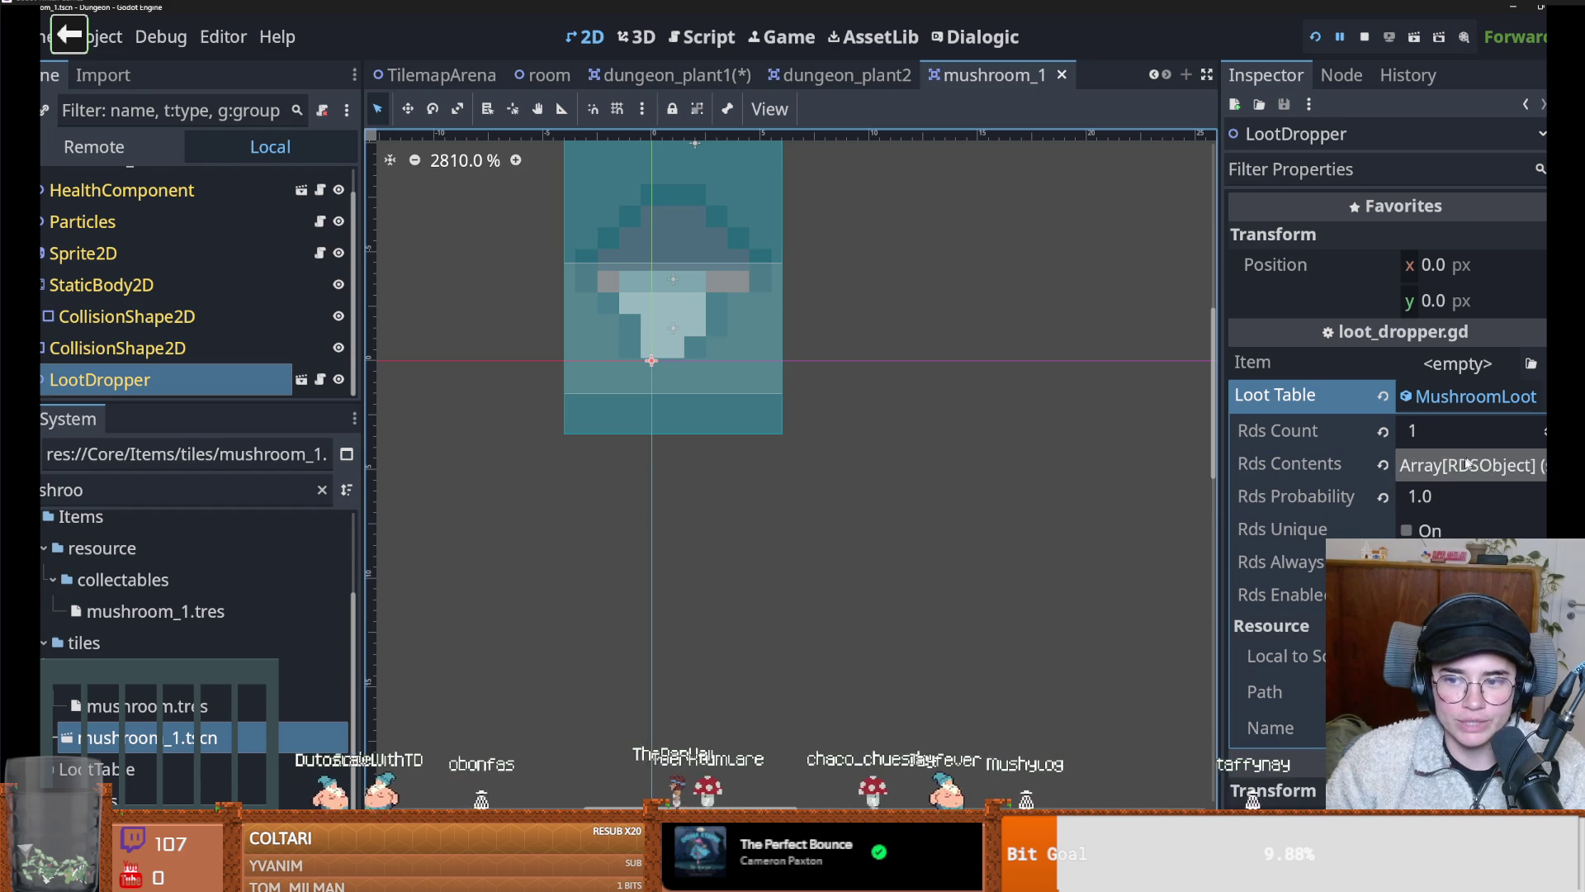
pyautogui.click(1440, 397)
pyautogui.click(1449, 399)
# Launch the game, start a new game from the main menu and pick Warrior
pyautogui.hotkey('ctrl', 's')
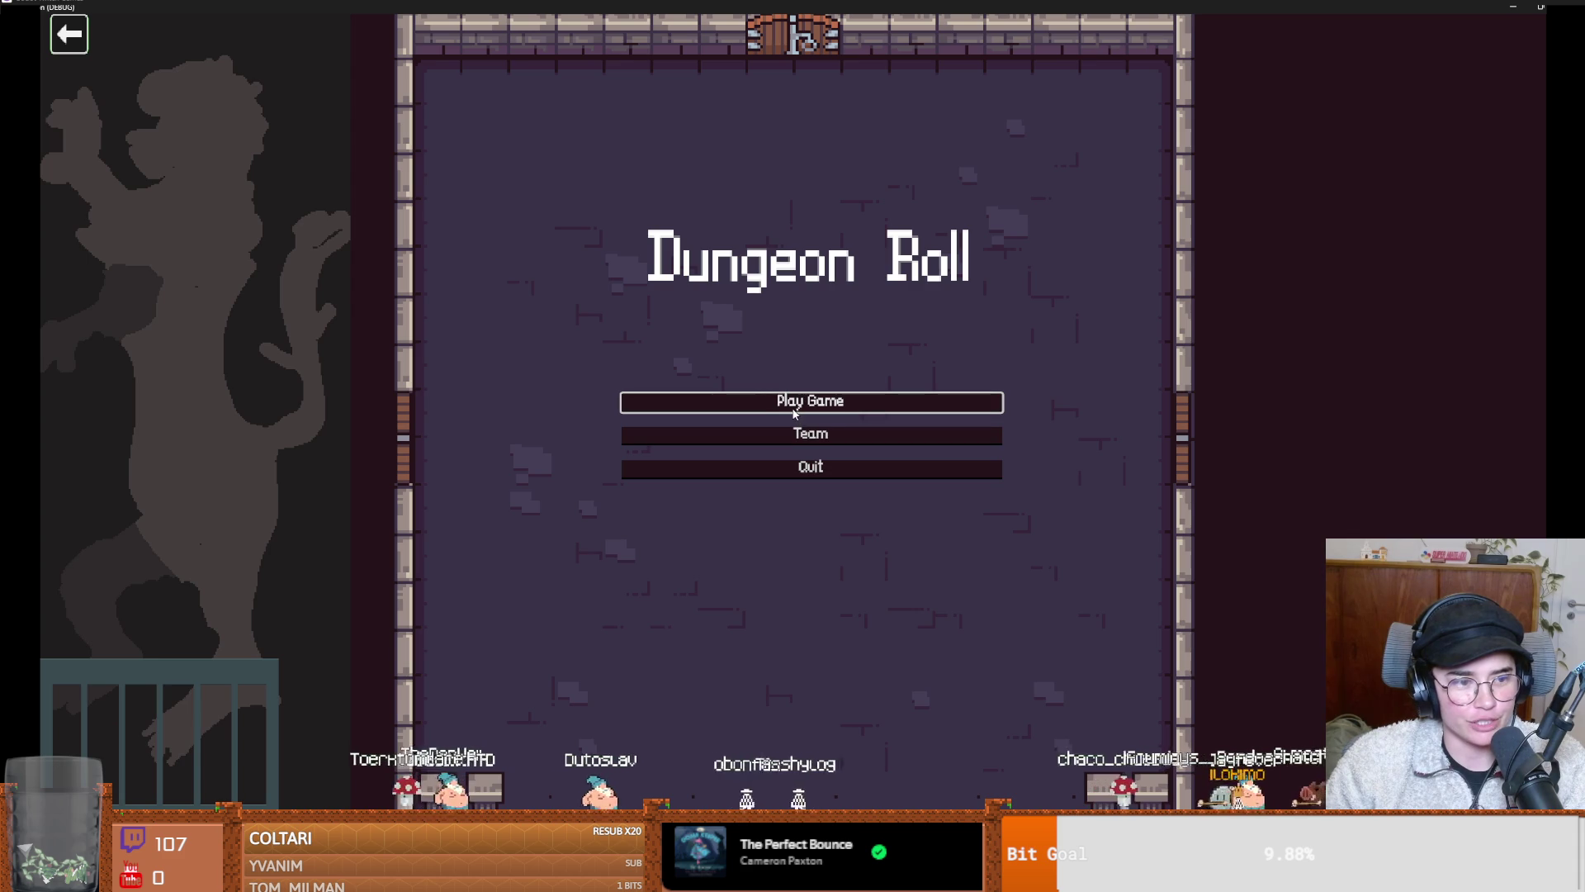
pyautogui.click(828, 412)
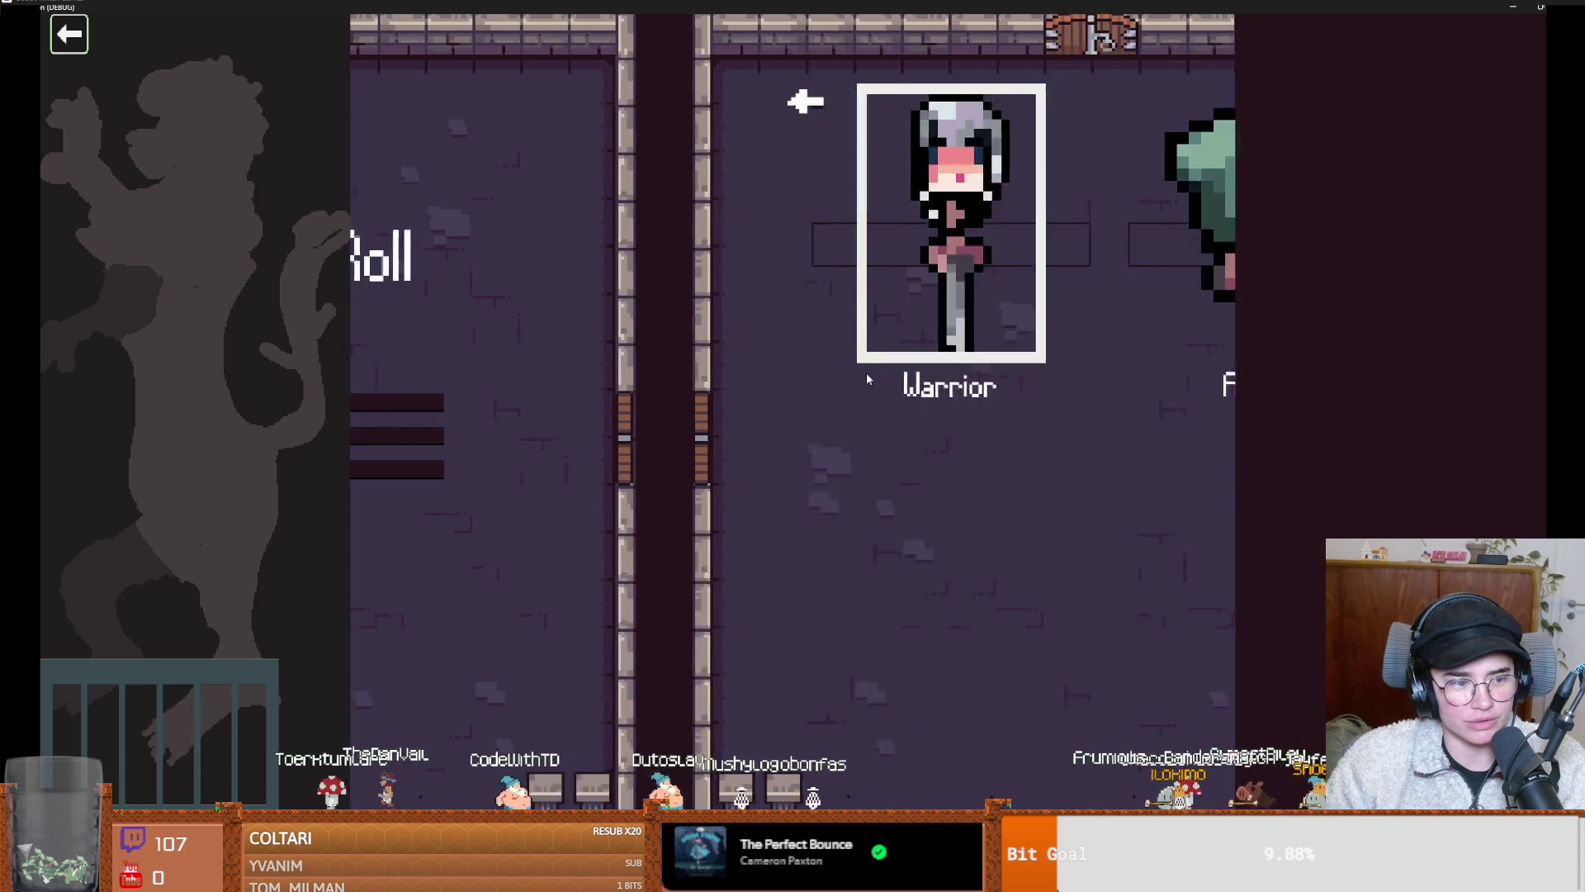
pyautogui.click(652, 348)
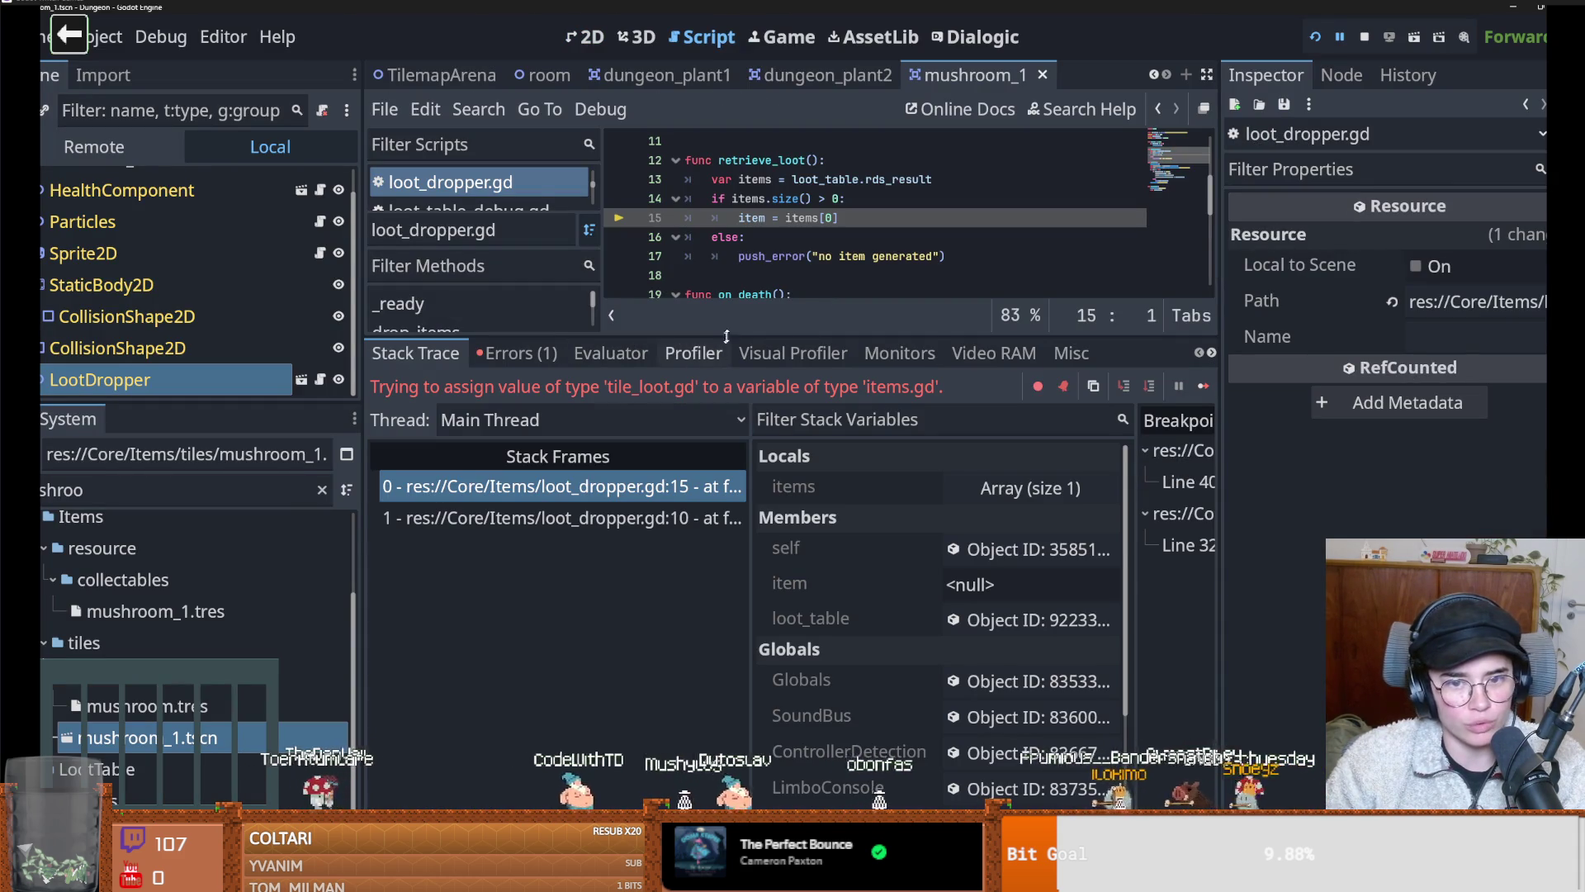
# Save, then open MushroomLoot.tres and show its two Rds Contents entries
pyautogui.moveTo(774, 580); pyautogui.dragTo(775, 582)
pyautogui.click(830, 333)
pyautogui.hotkey('ctrl', 's')
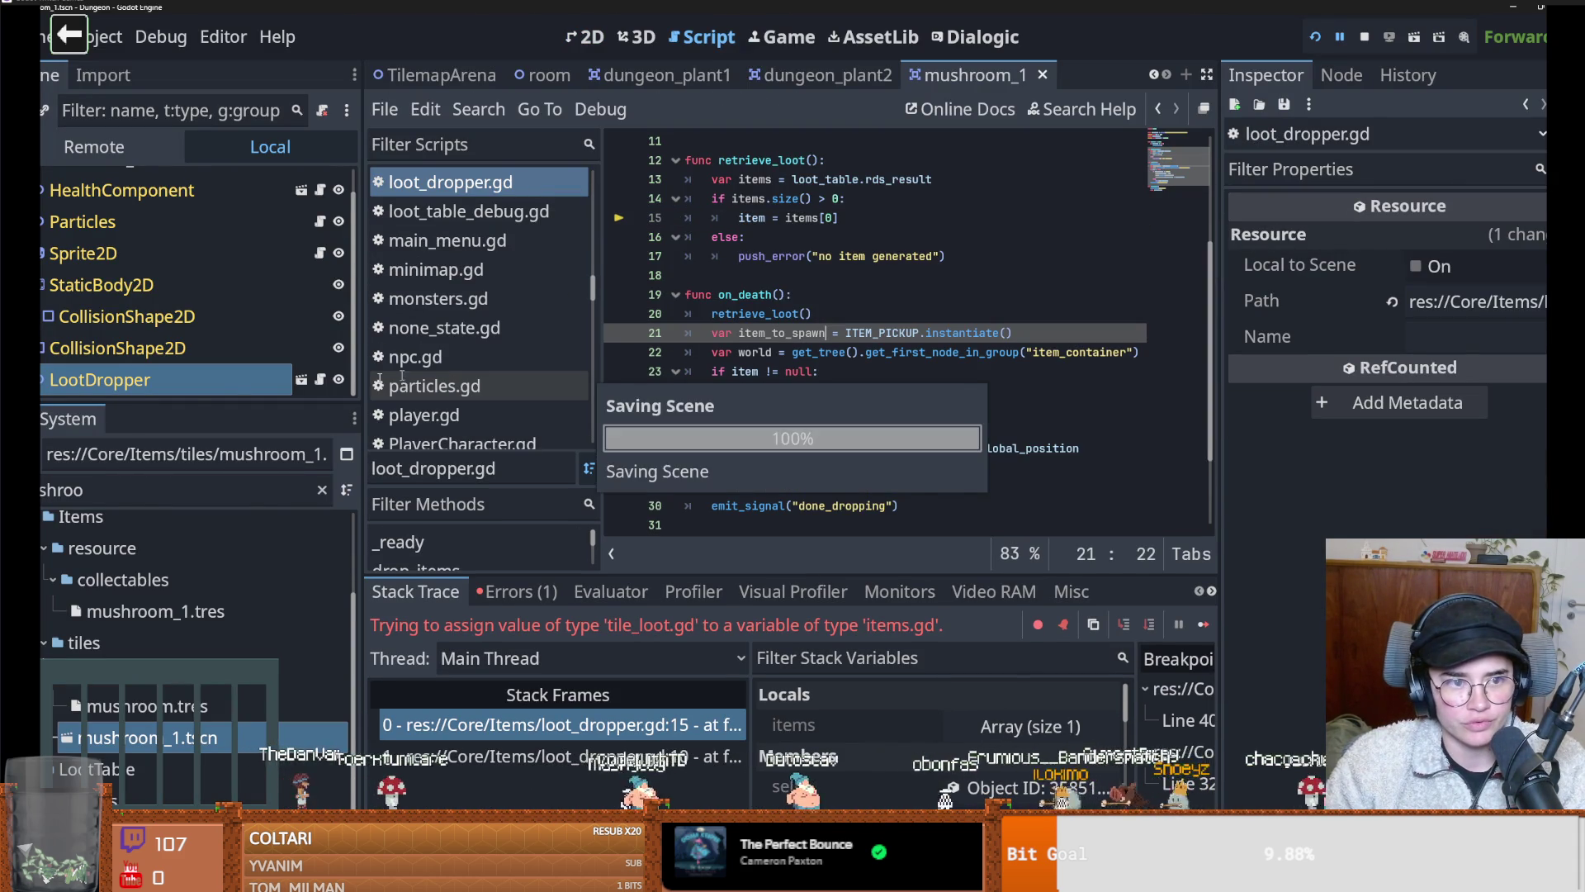
pyautogui.click(198, 627)
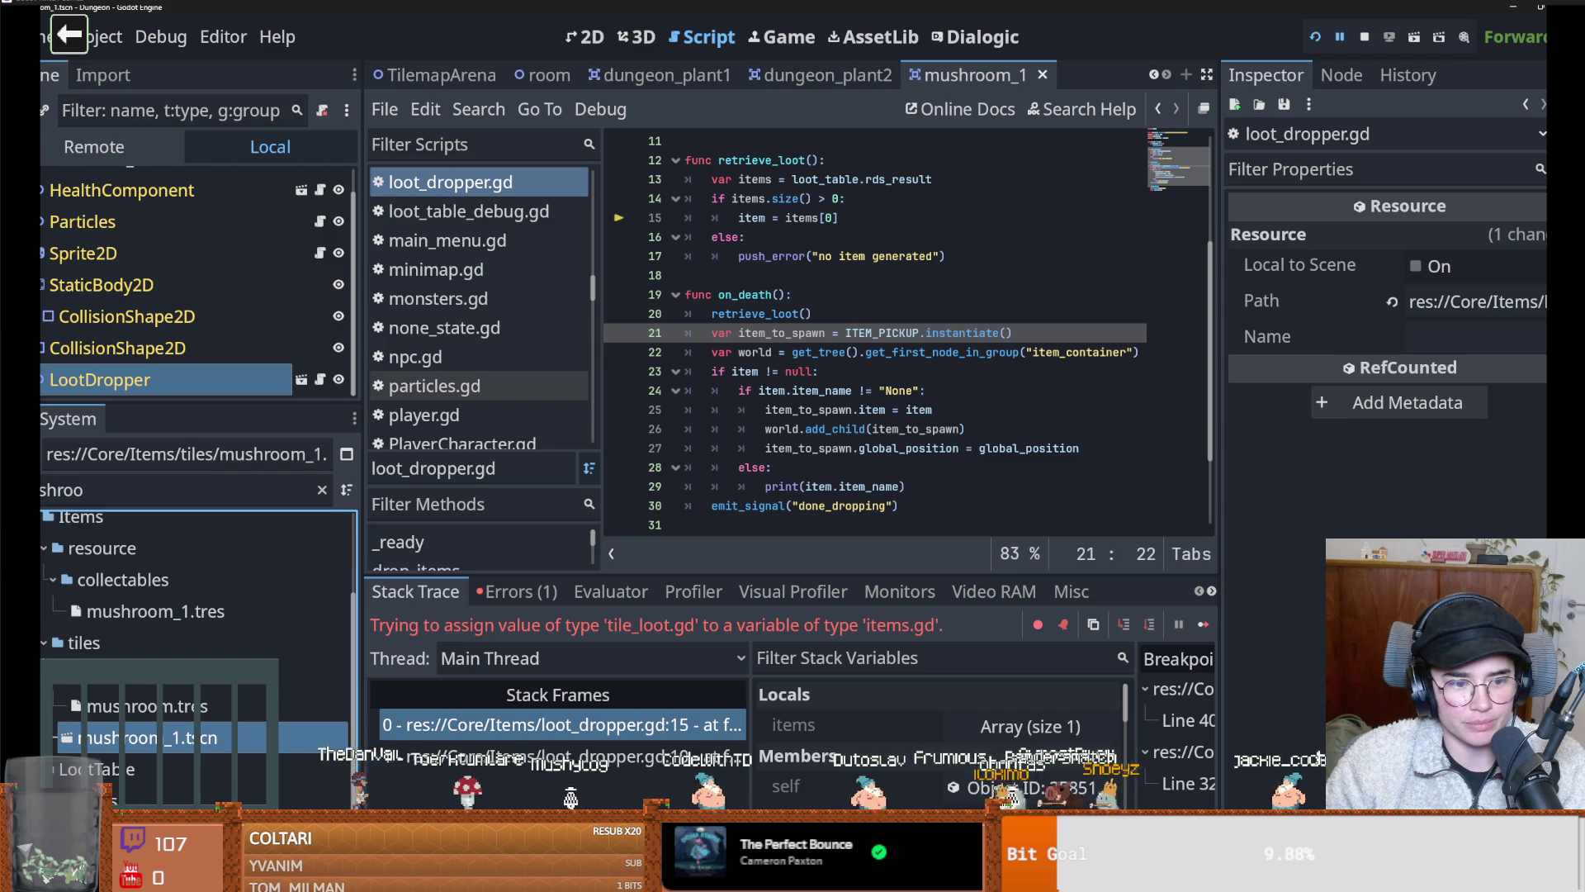
pyautogui.doubleClick(140, 832)
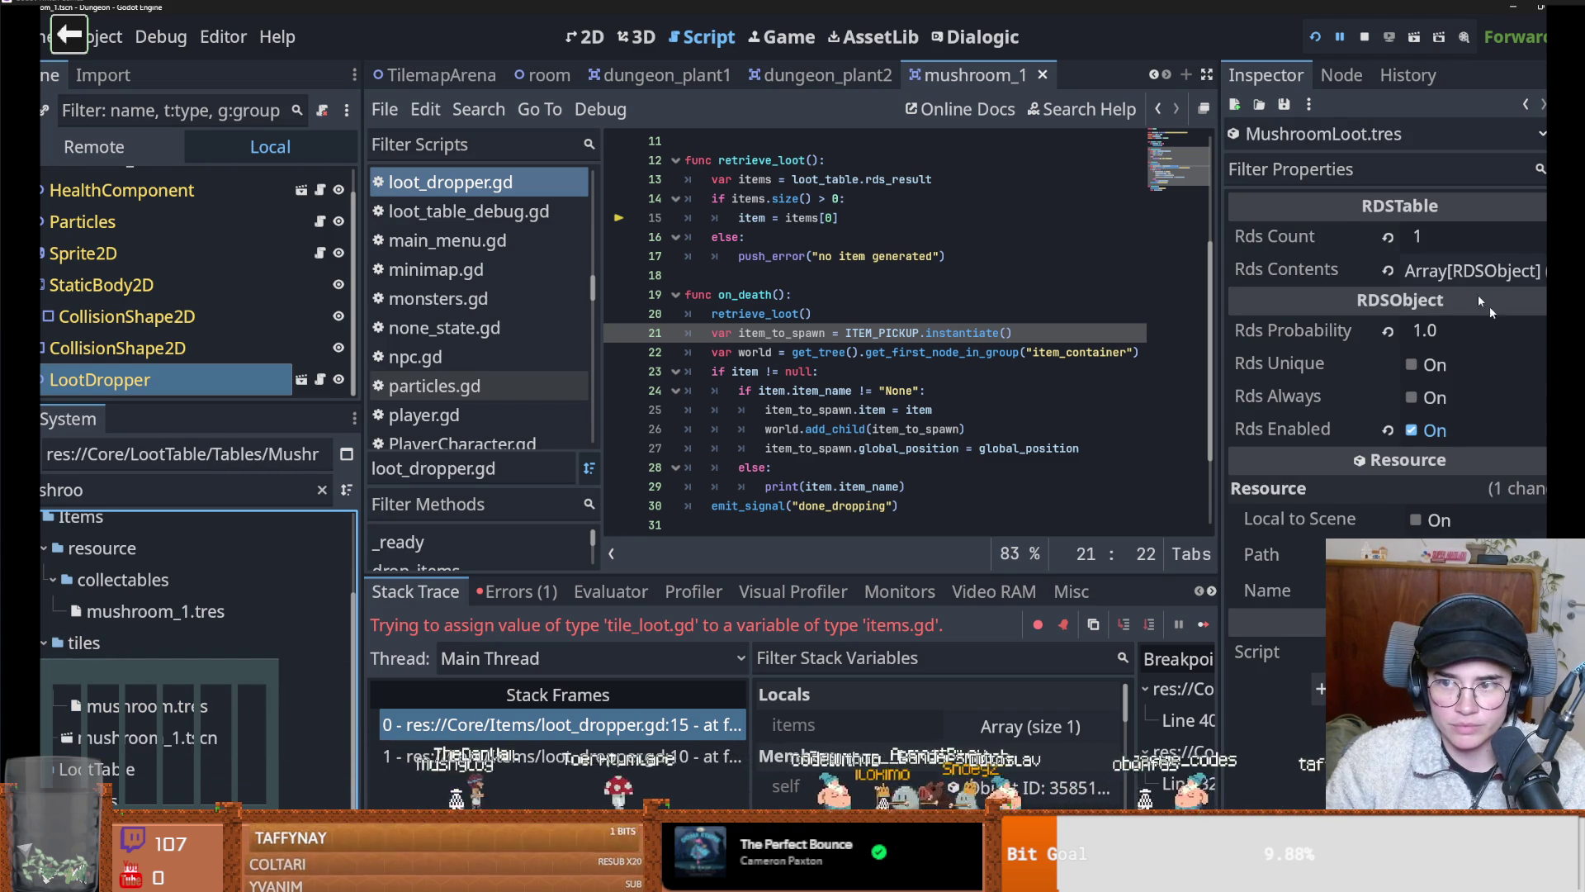
pyautogui.click(1462, 271)
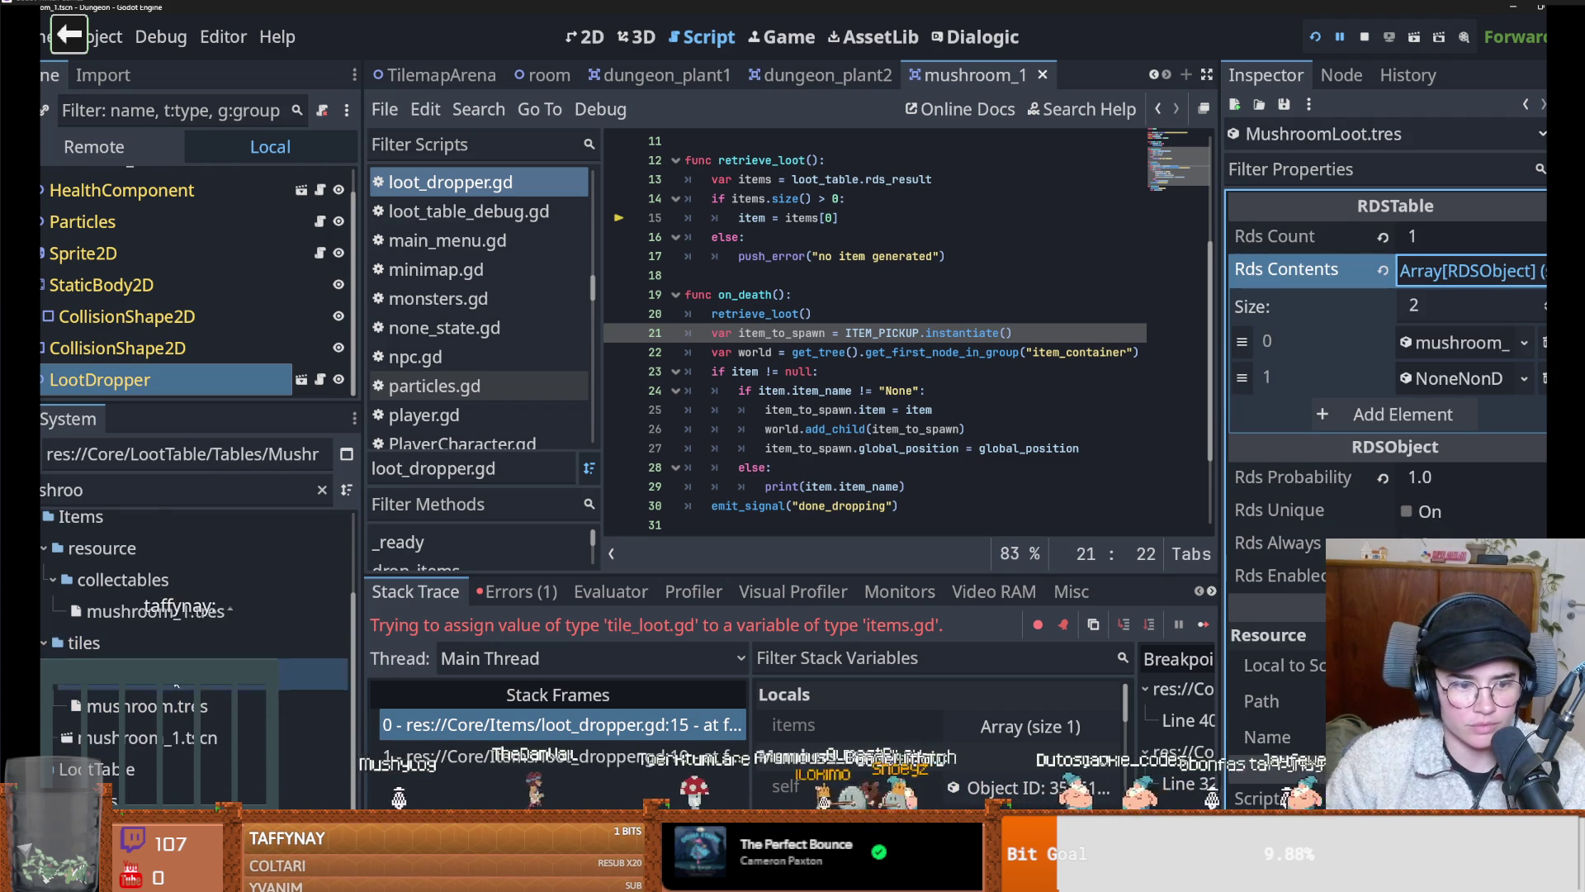
# Clear the file filter and show dungeon_plant2's four DungeonFolliageLootTable entries
pyautogui.doubleClick(151, 500)
pyautogui.press('BackSpace')
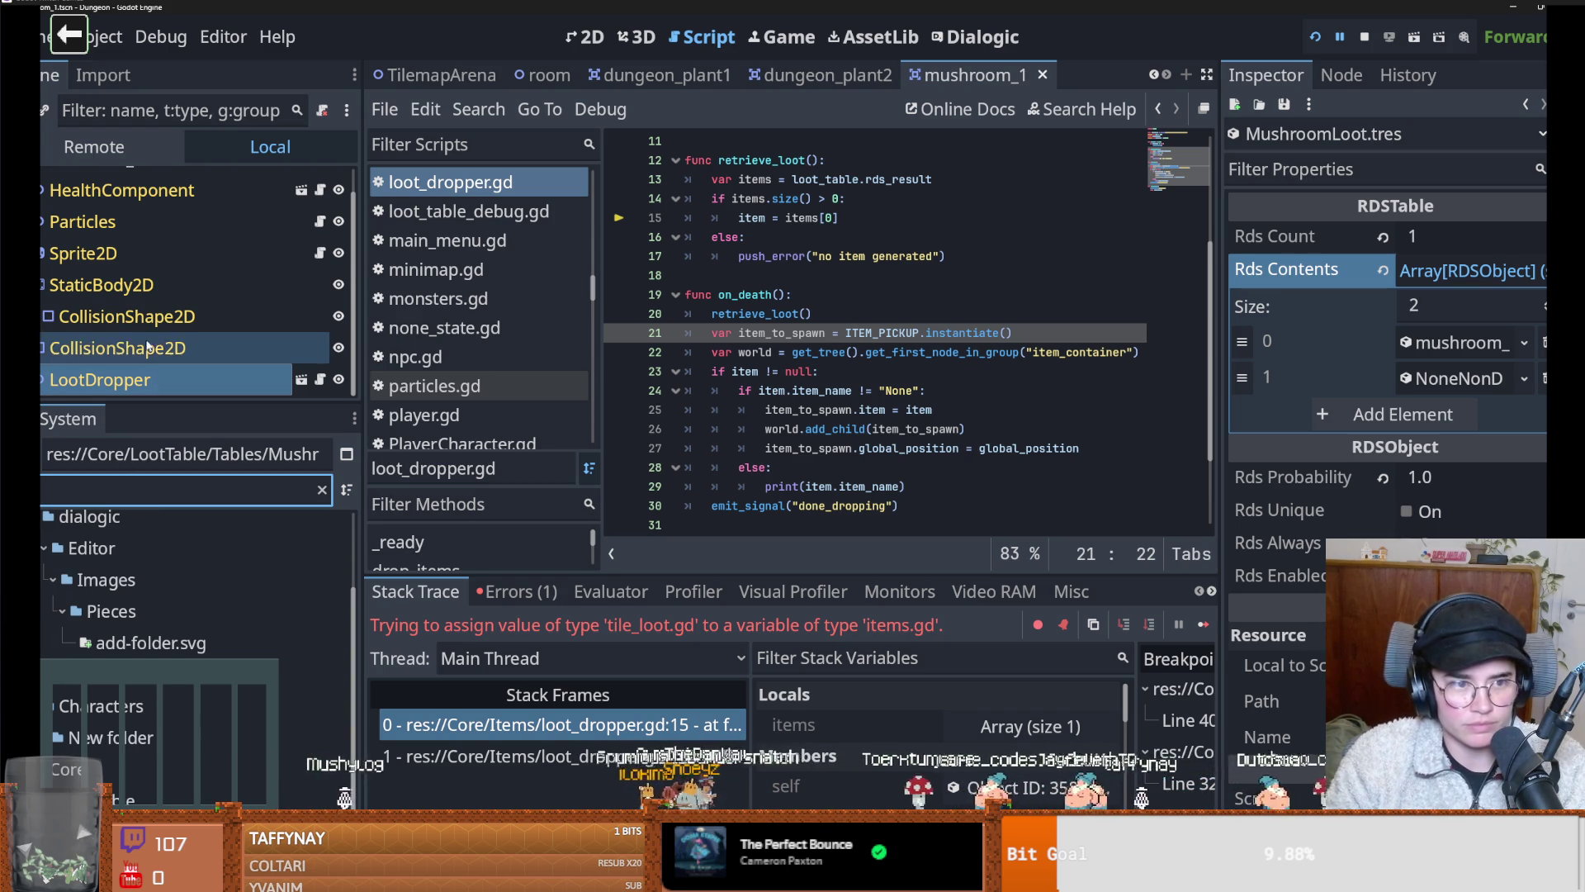
pyautogui.click(877, 75)
pyautogui.click(1472, 397)
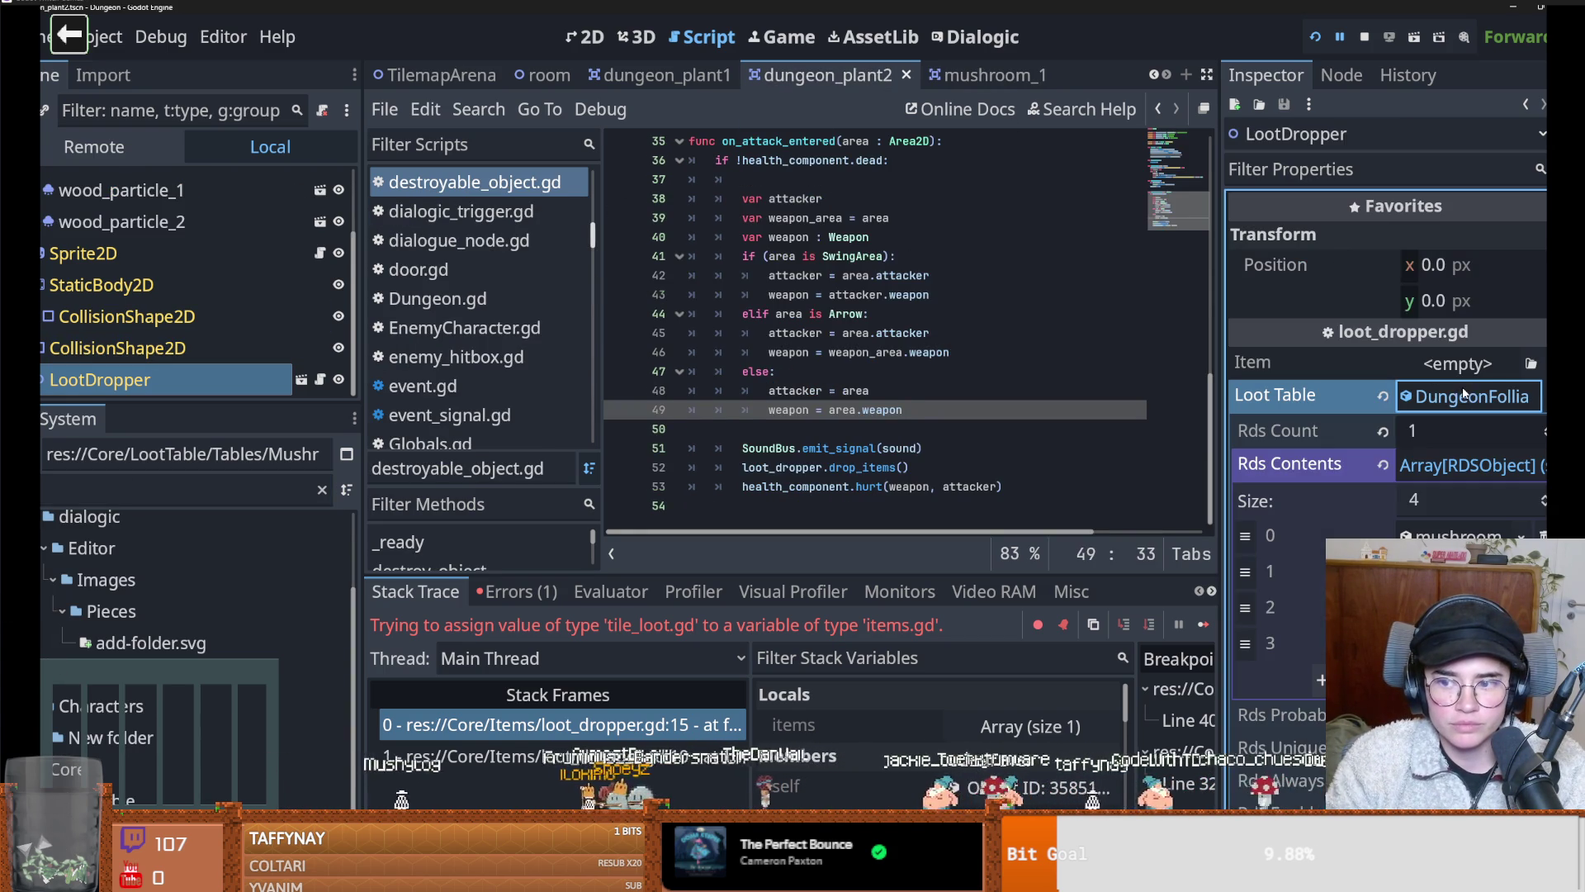
# Save dungeon_plant2, return to loot_dropper.gd line 15 and enlarge the debugger to expand the items array
pyautogui.hotkey('ctrl', 's')
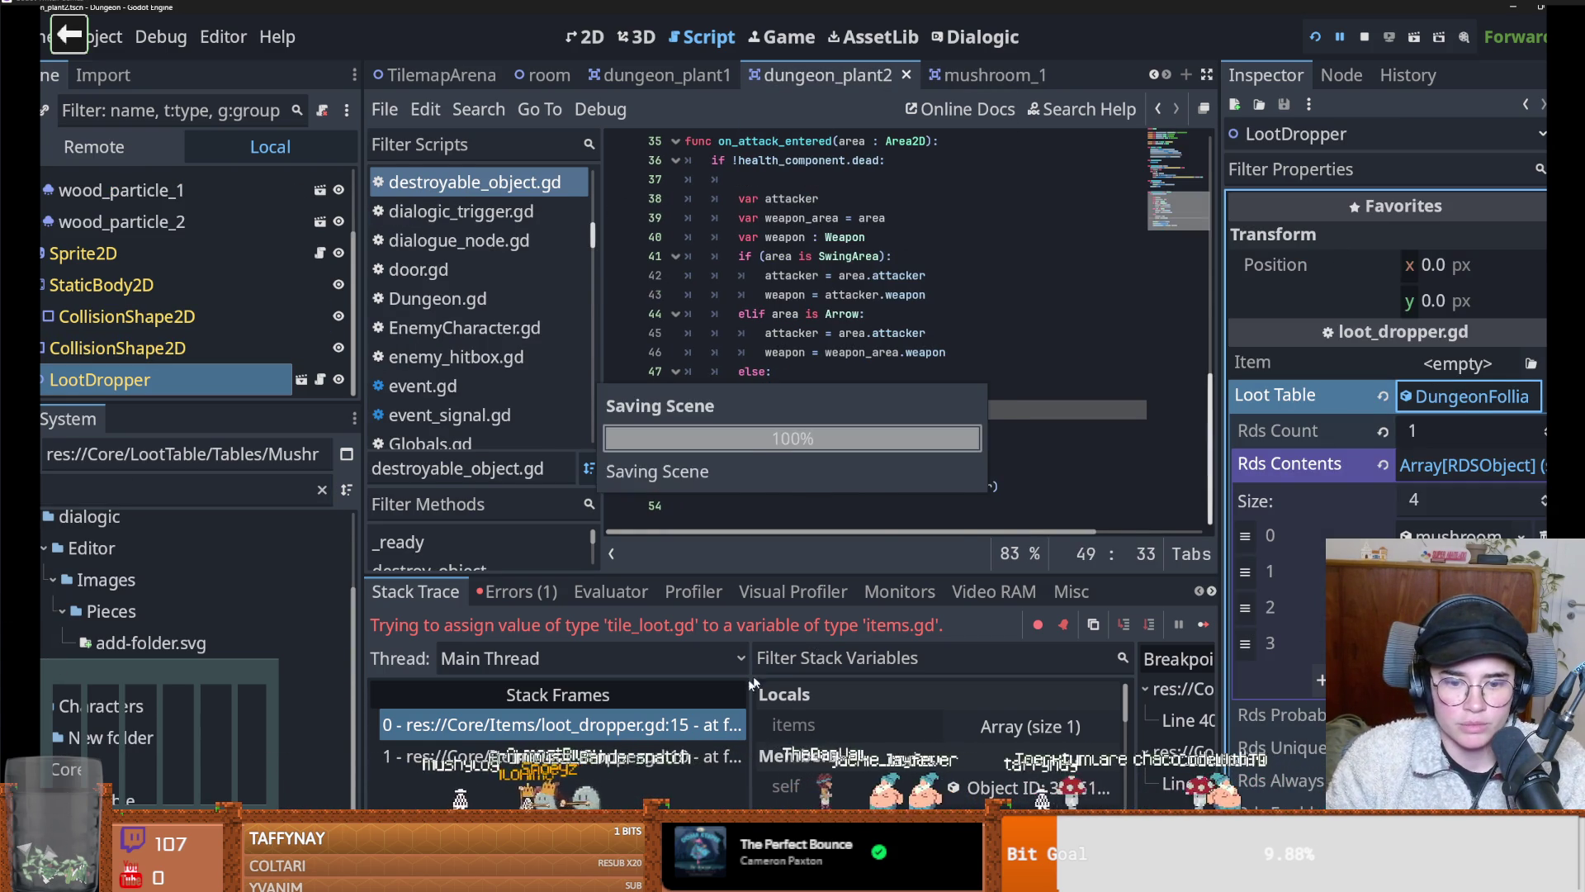
pyautogui.click(674, 724)
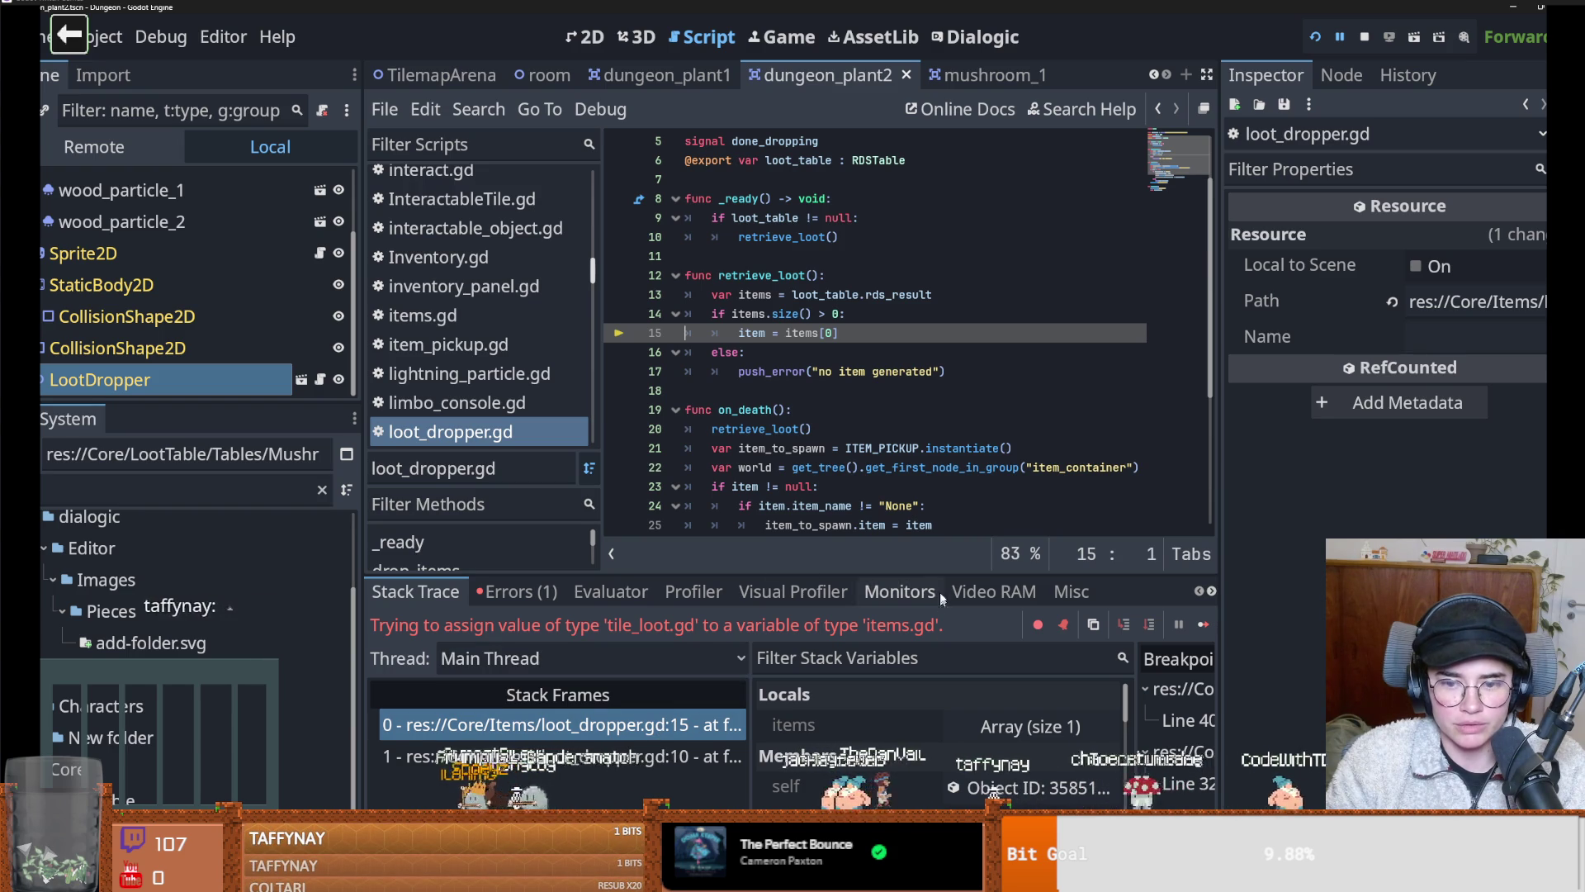
pyautogui.moveTo(909, 573); pyautogui.dragTo(908, 400)
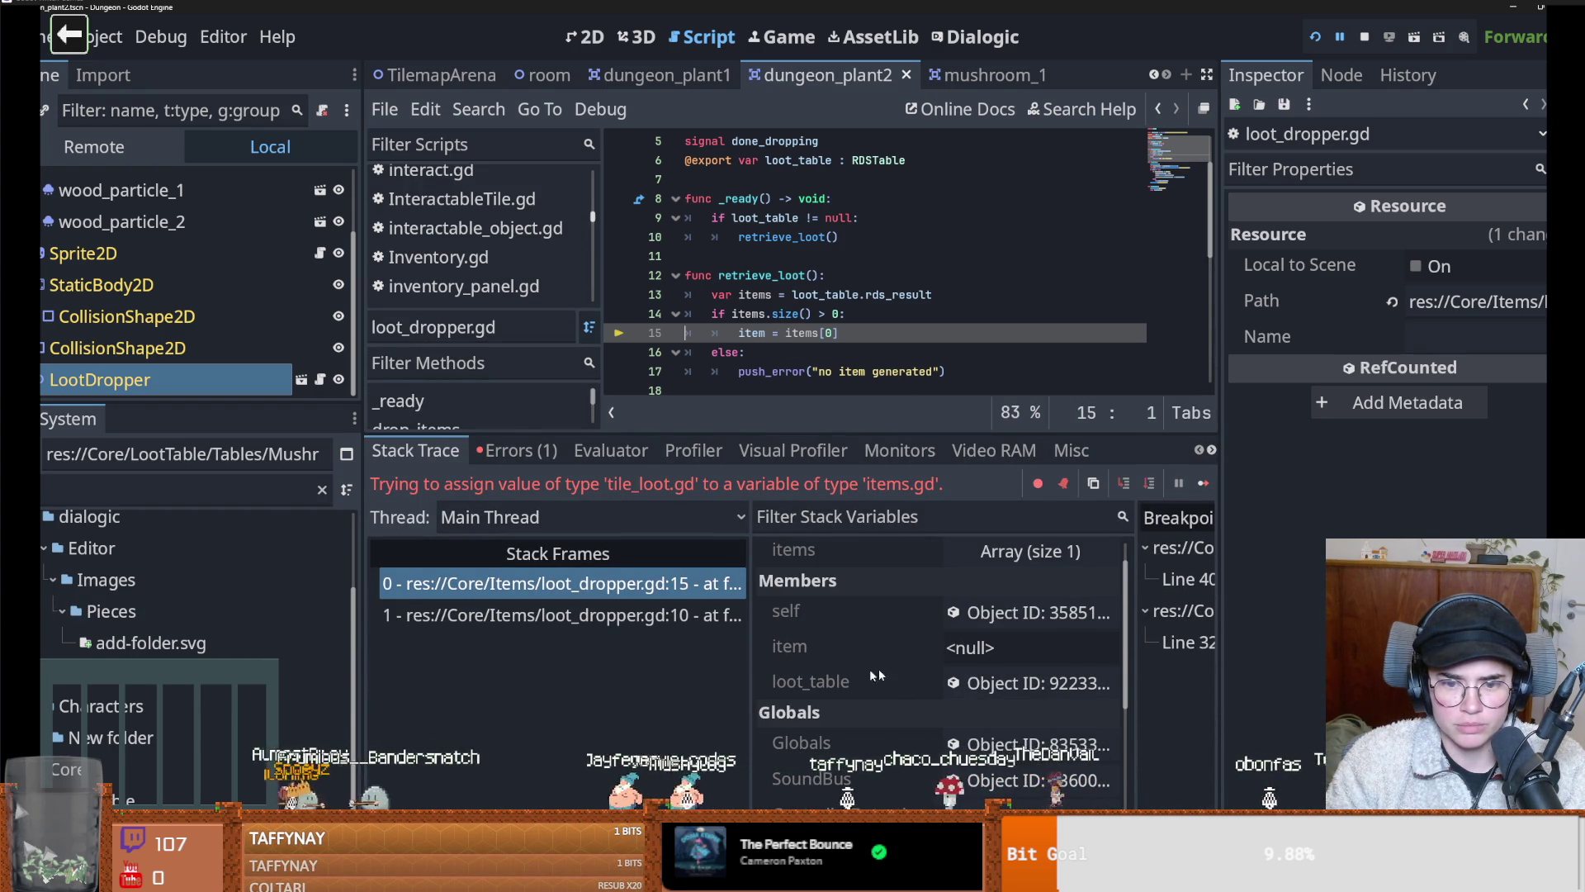
pyautogui.scroll(1, 950, 610)
pyautogui.click(993, 586)
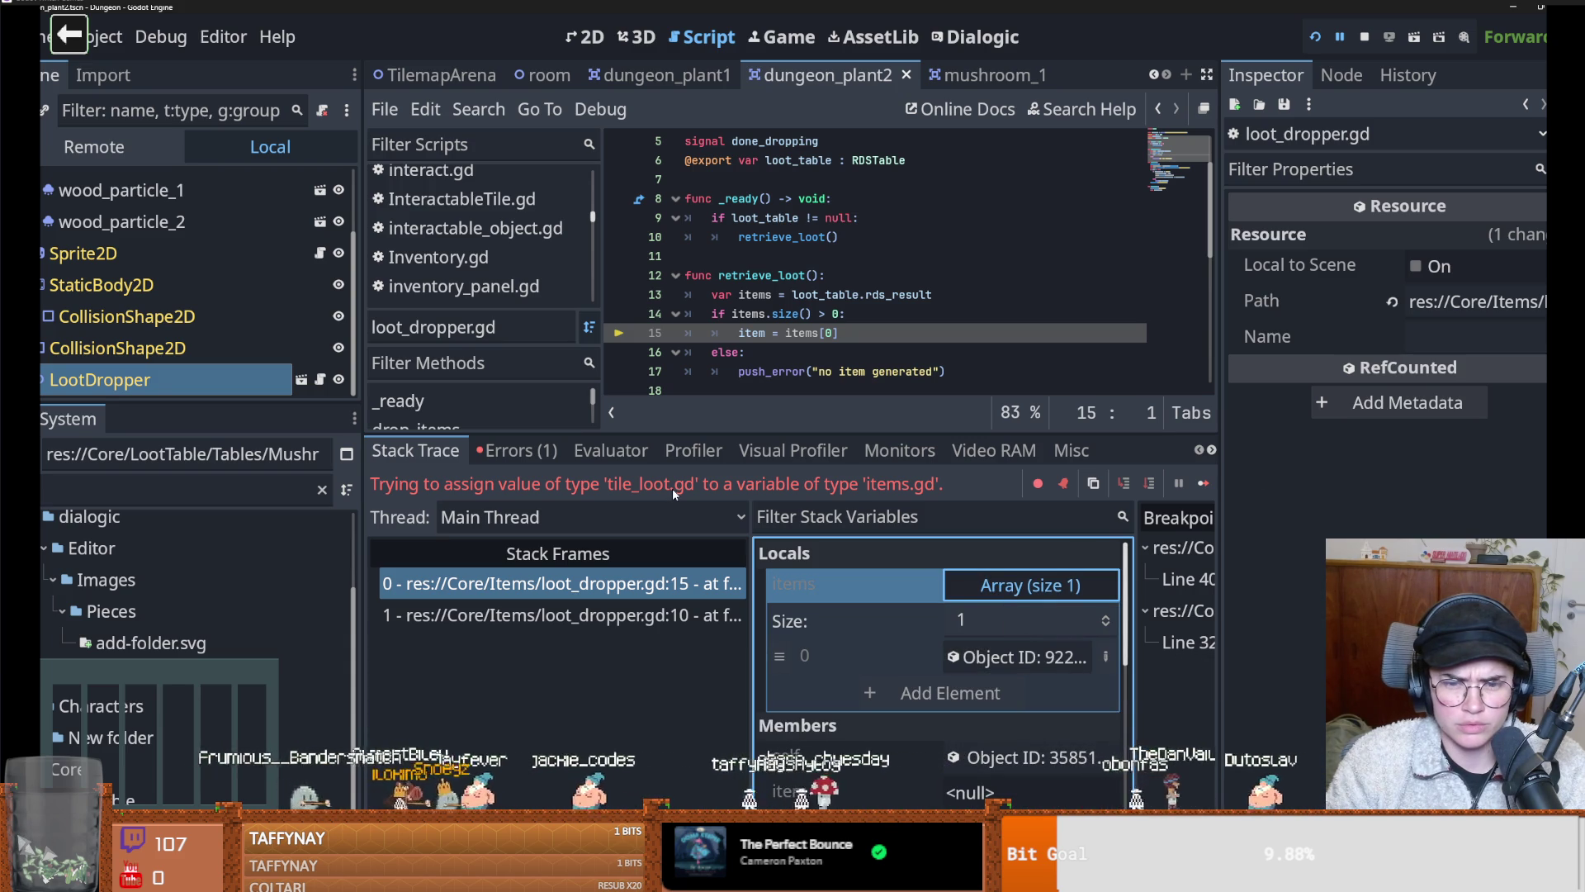
# Jump to failing line 15 and inspect the first looted object's properties in the debugger
pyautogui.click(627, 584)
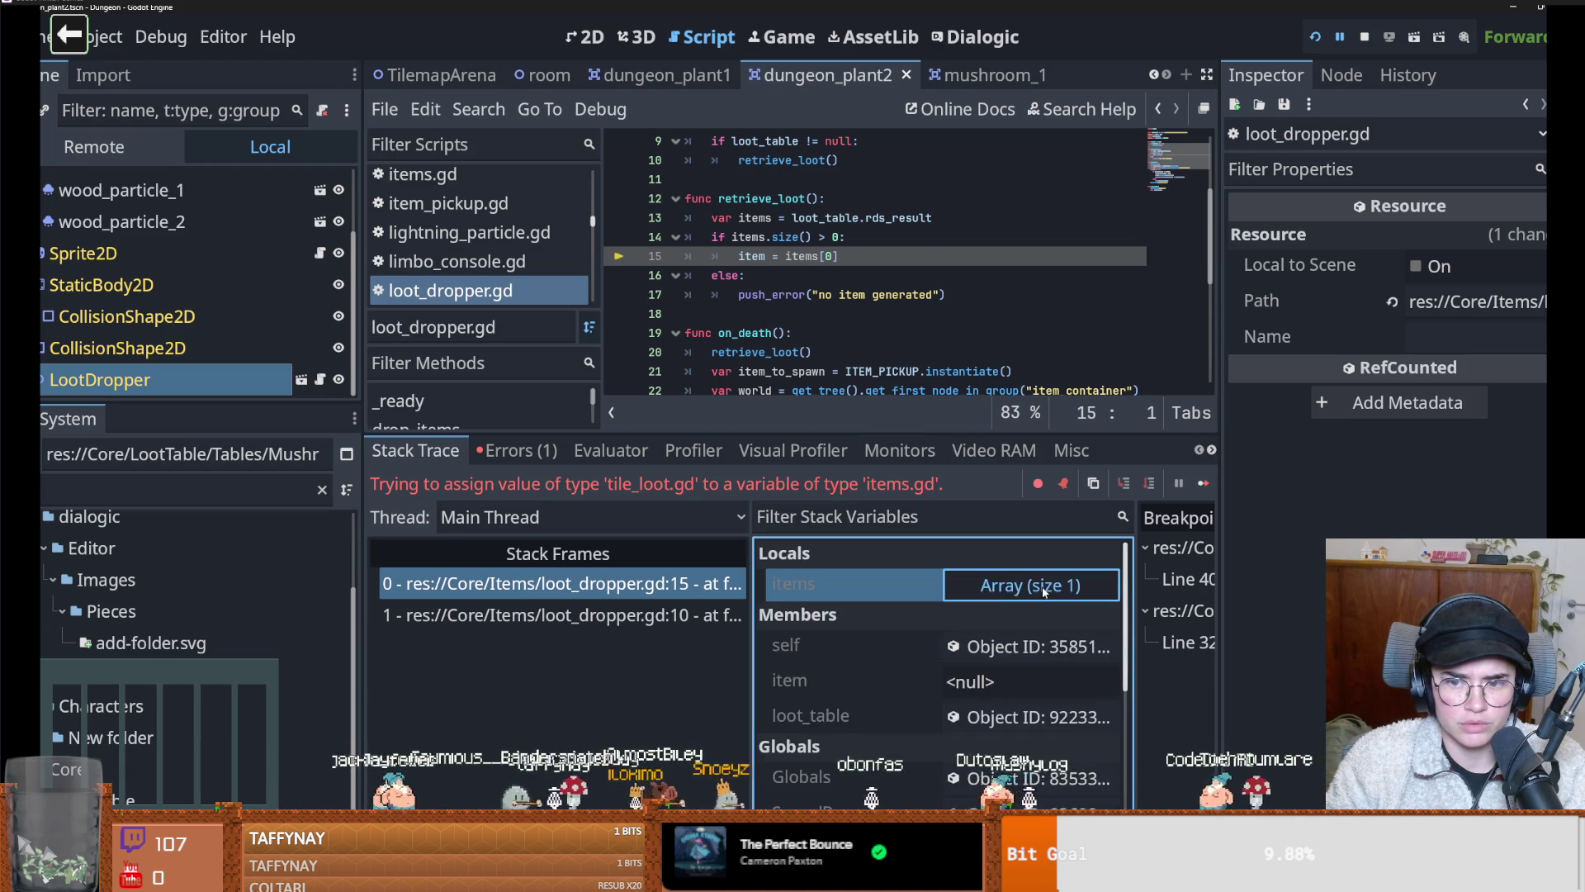
pyautogui.click(1047, 657)
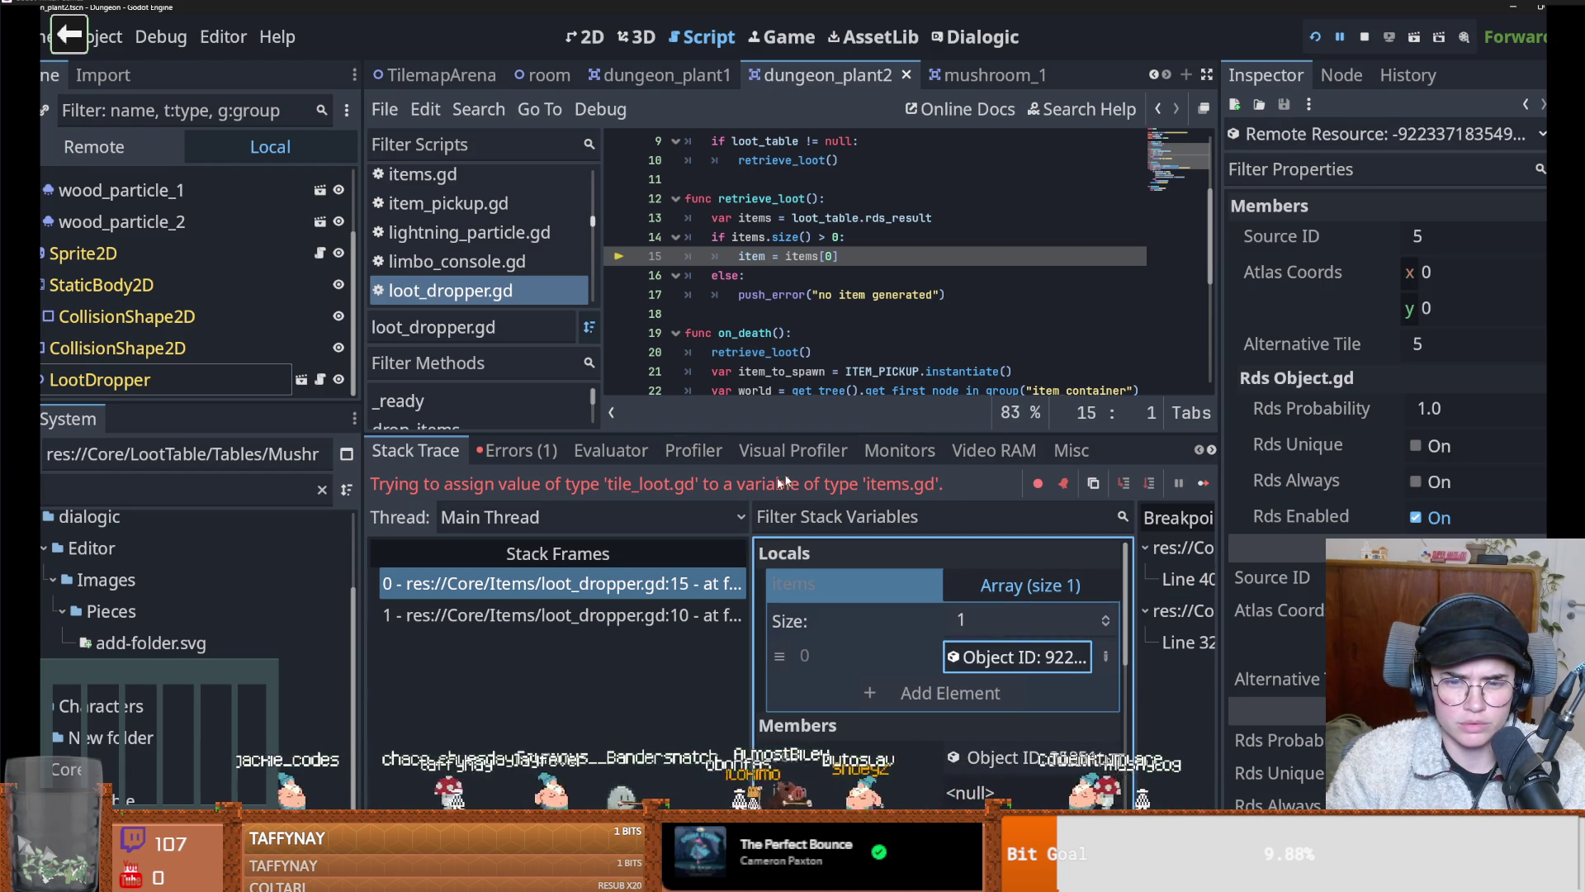
pyautogui.scroll(-1, 796, 314)
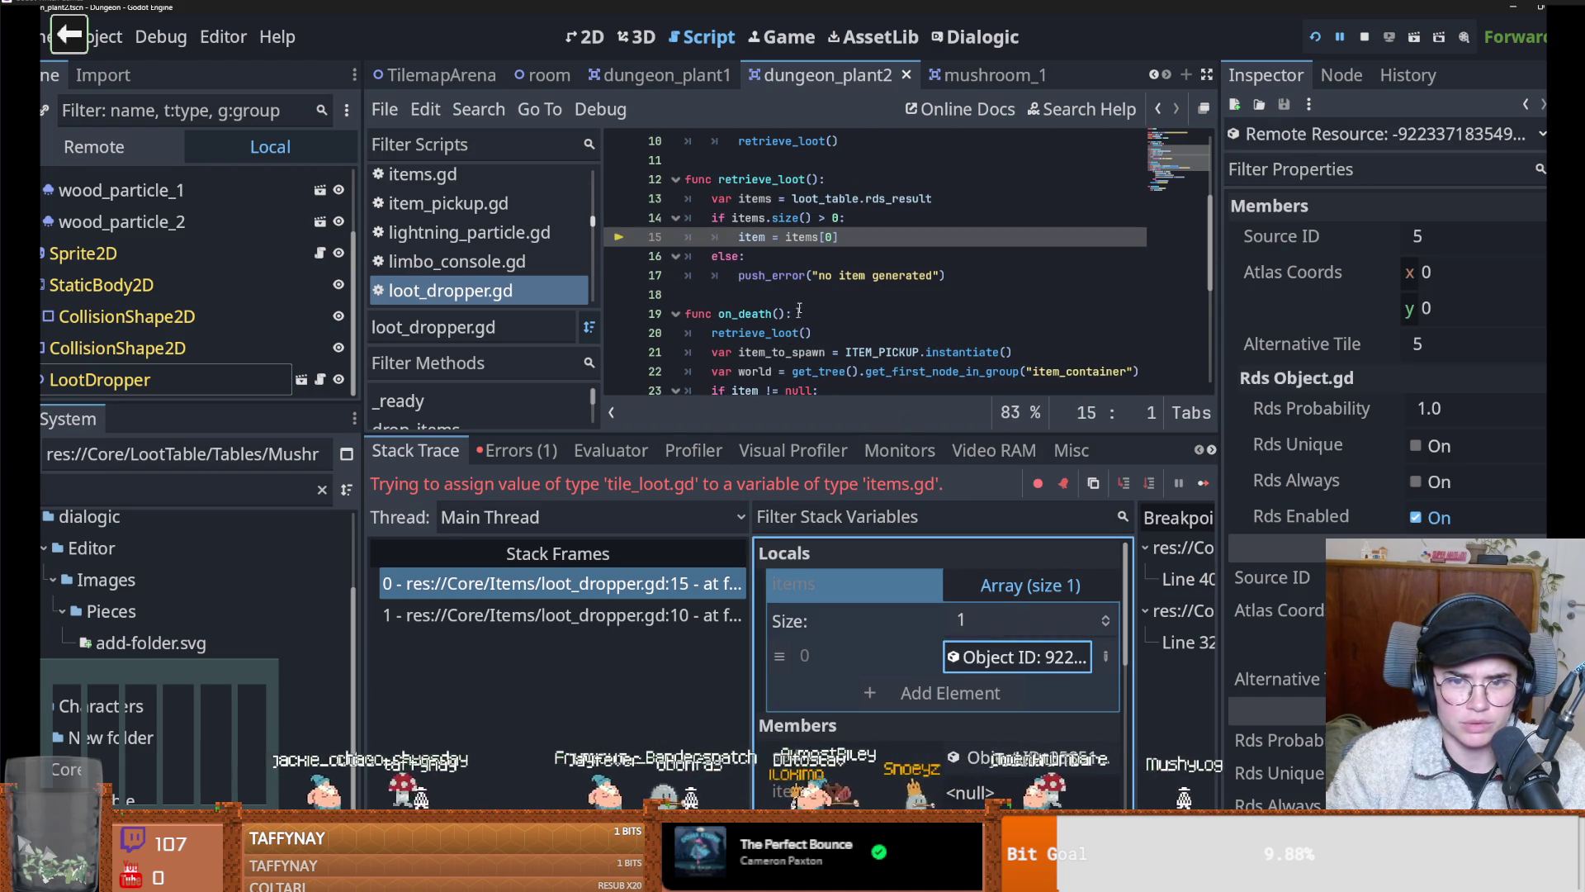
pyautogui.click(813, 239)
pyautogui.scroll(3, 833, 244)
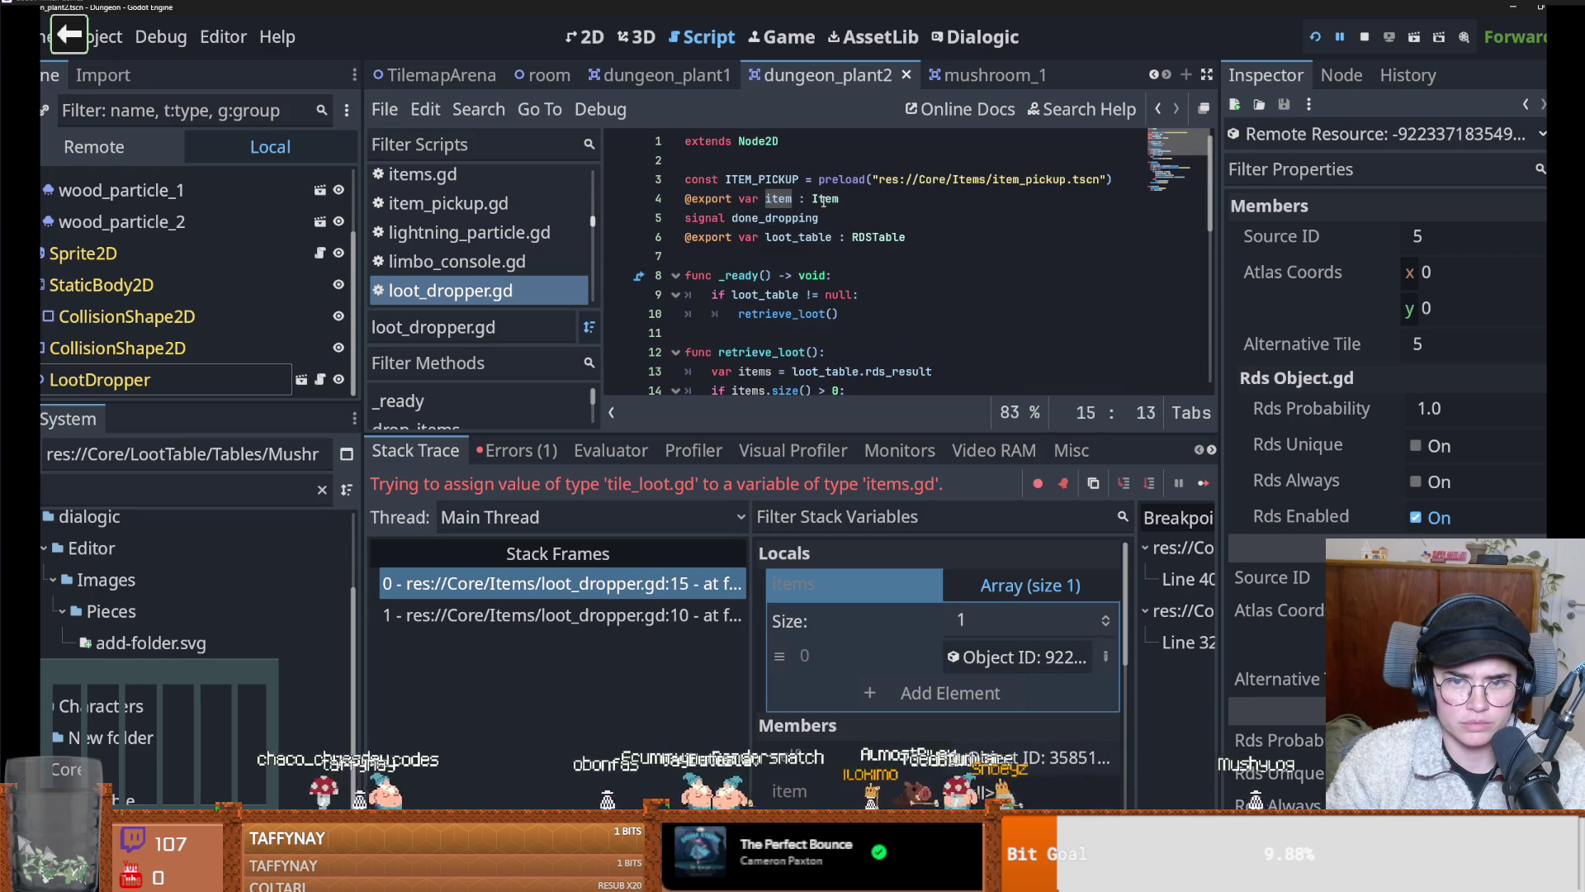
# Remove the ': Item' type from line 4's item export and save loot_dropper.gd
pyautogui.click(170, 493)
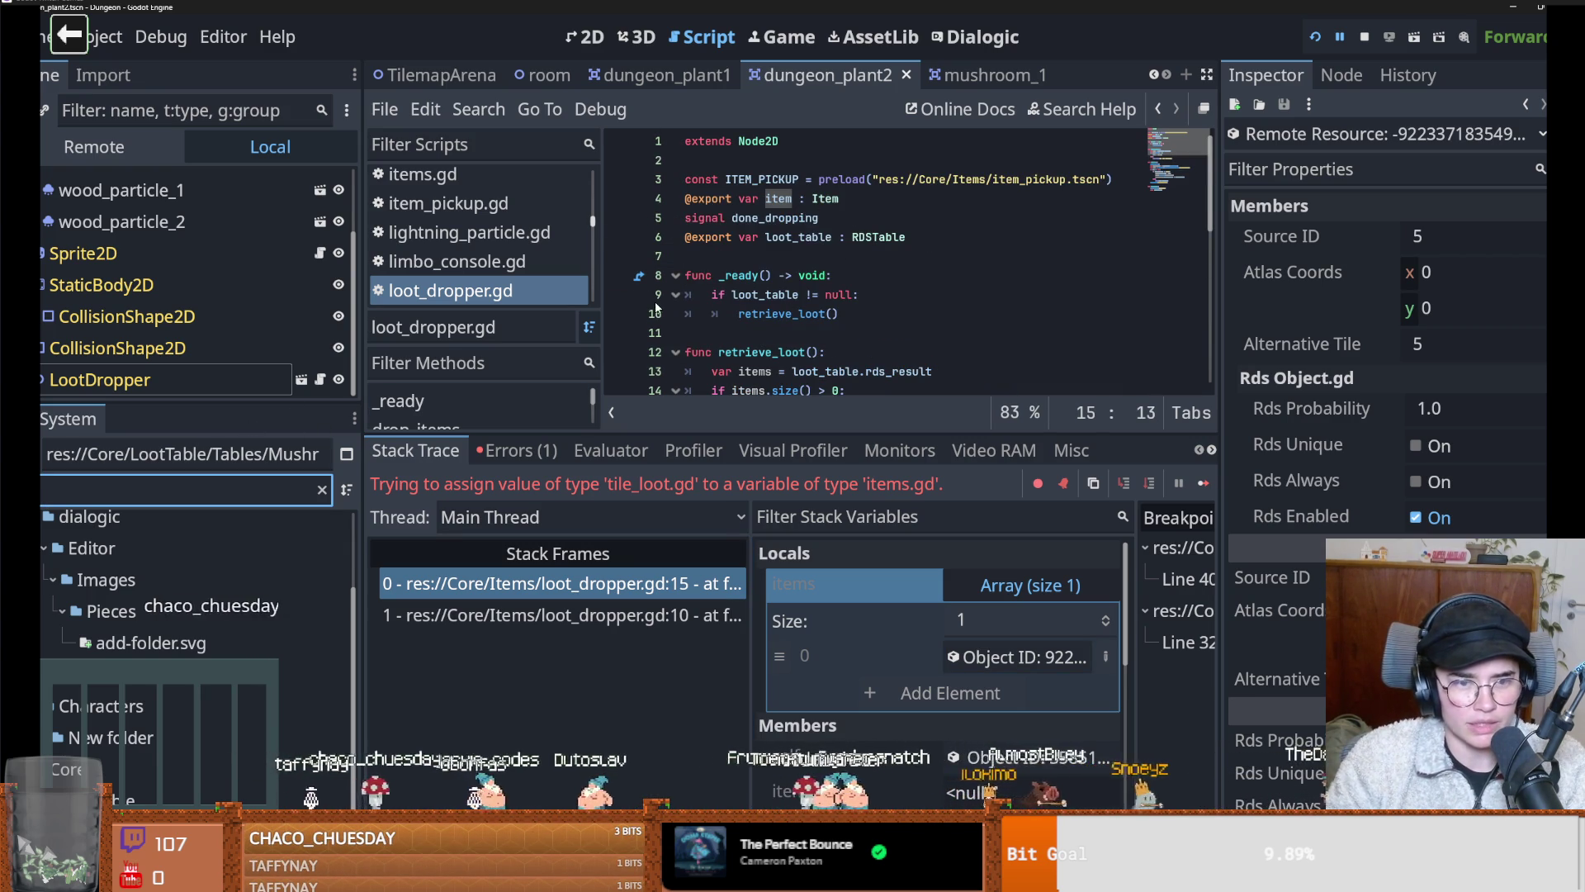
pyautogui.click(840, 198)
pyautogui.press('BackSpace')
pyautogui.press('BackSpace')
pyautogui.press('BackSpace')
pyautogui.hotkey('ctrl', 's')
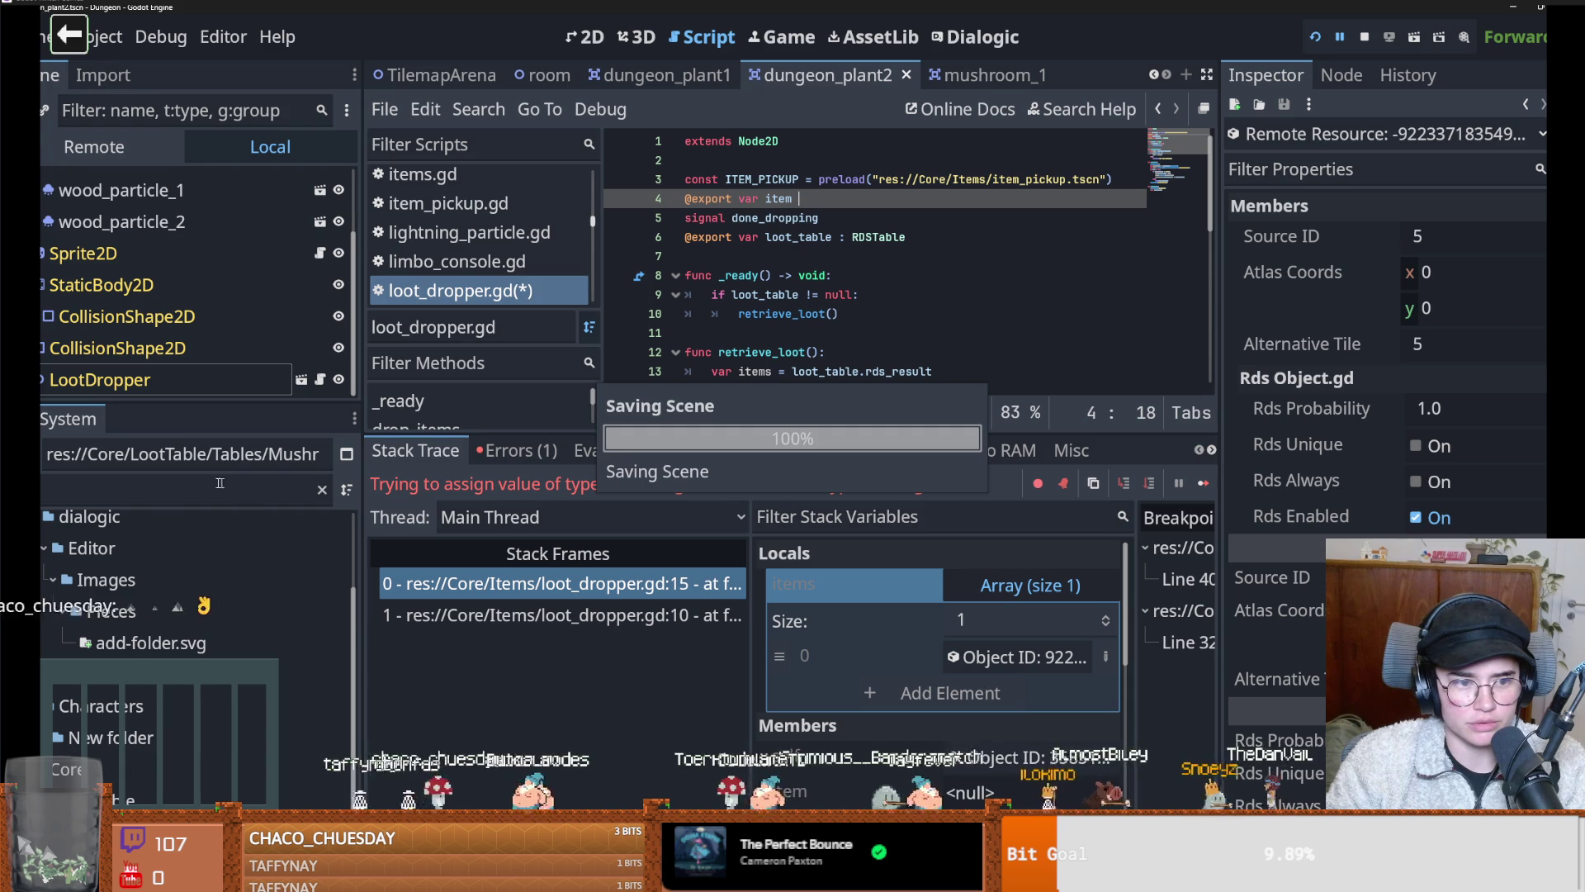